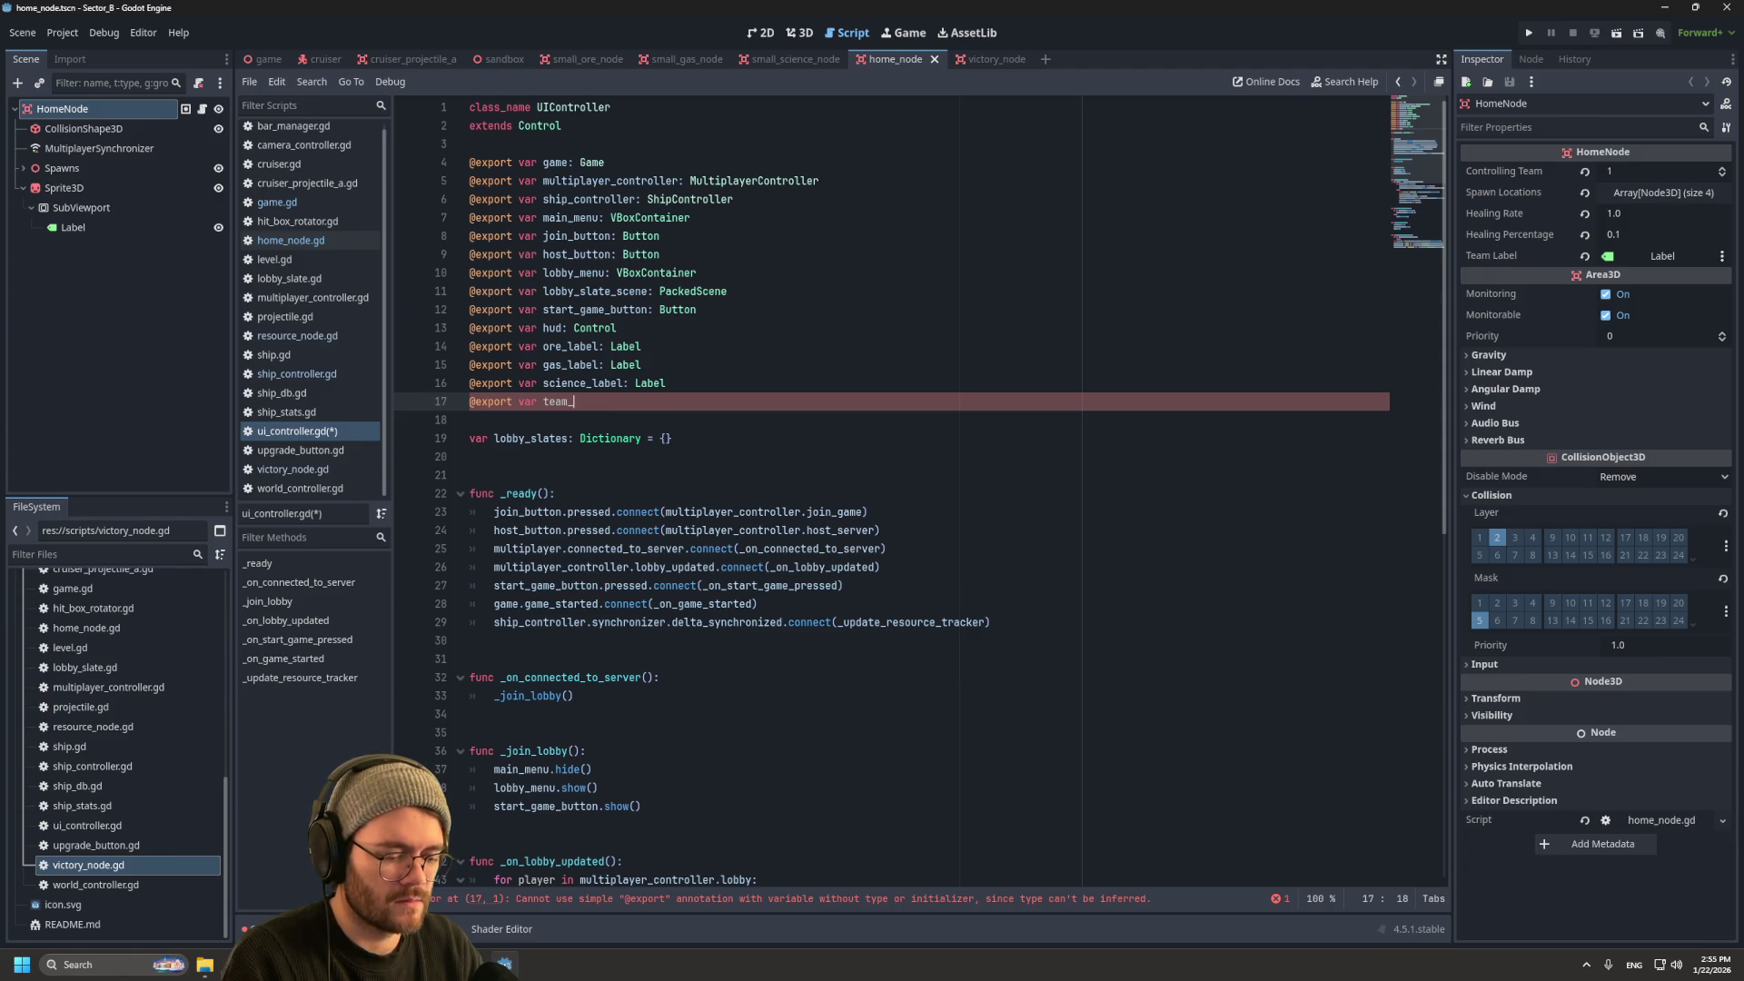
# Step: Replace 'team_' on line 17 with 'victory_point_labels: Array[Label]', completing Label from autocomplete
pyautogui.press('BackSpace')
pyautogui.press('BackSpace')
pyautogui.press('BackSpace')
pyautogui.write('vi')
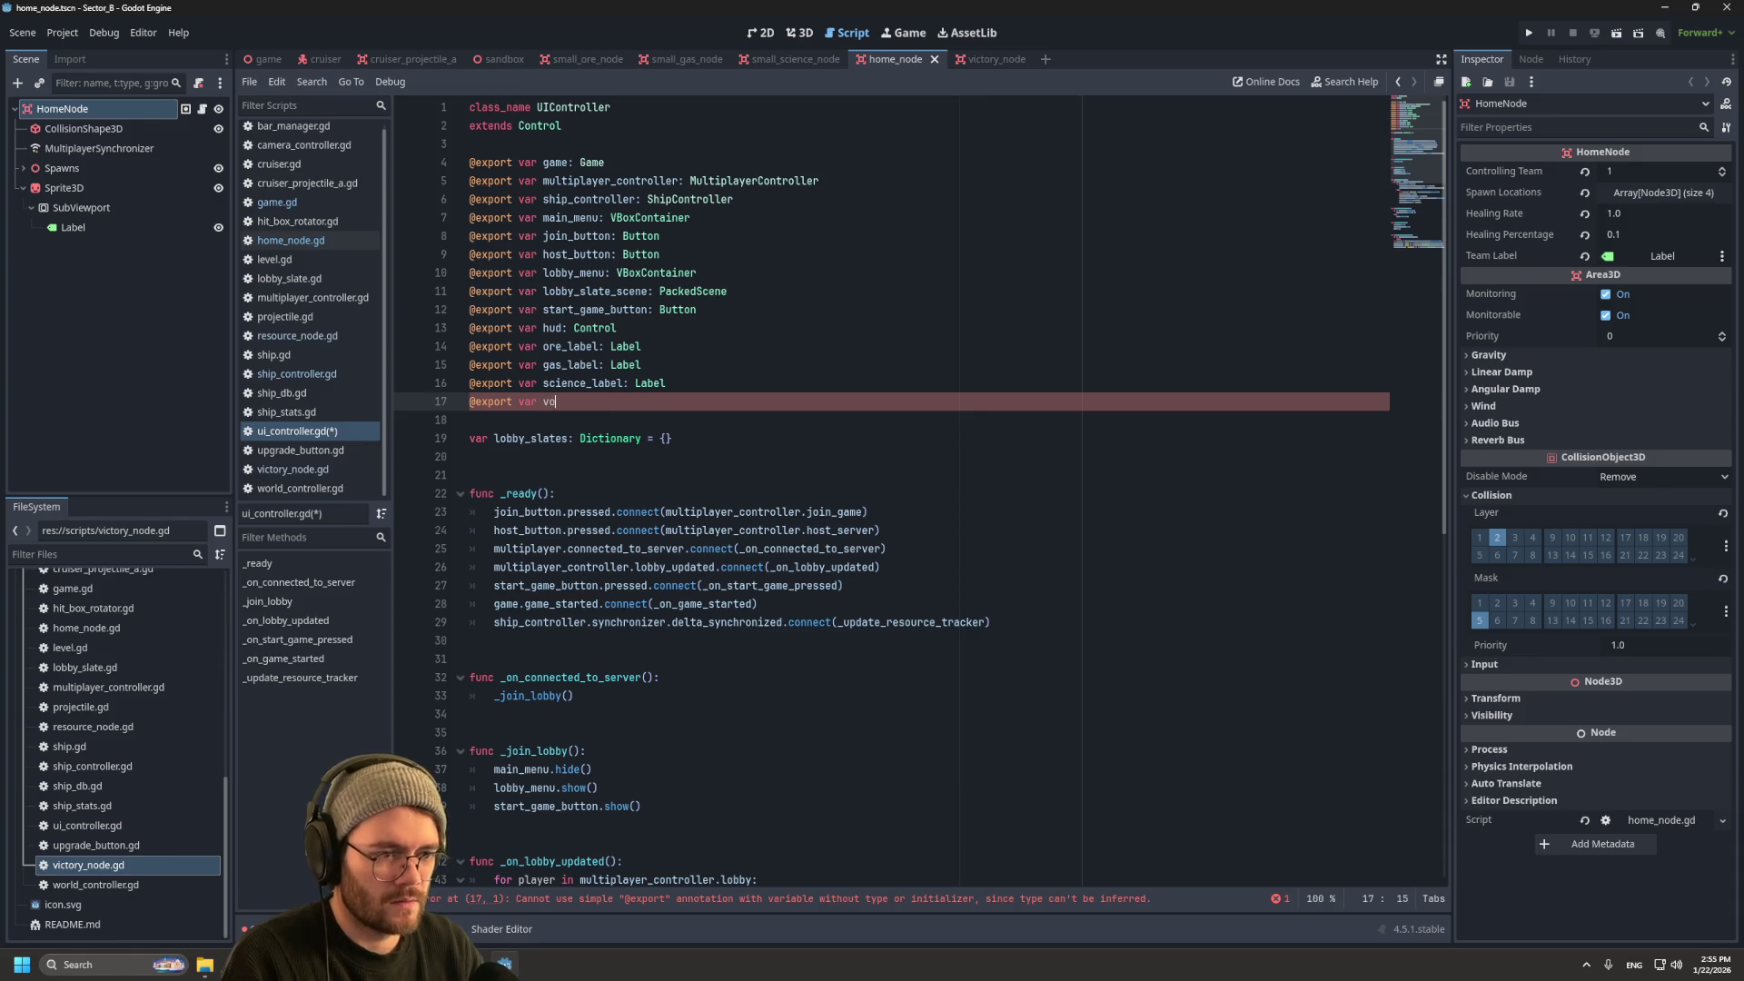
pyautogui.write('ctory_point_labels:')
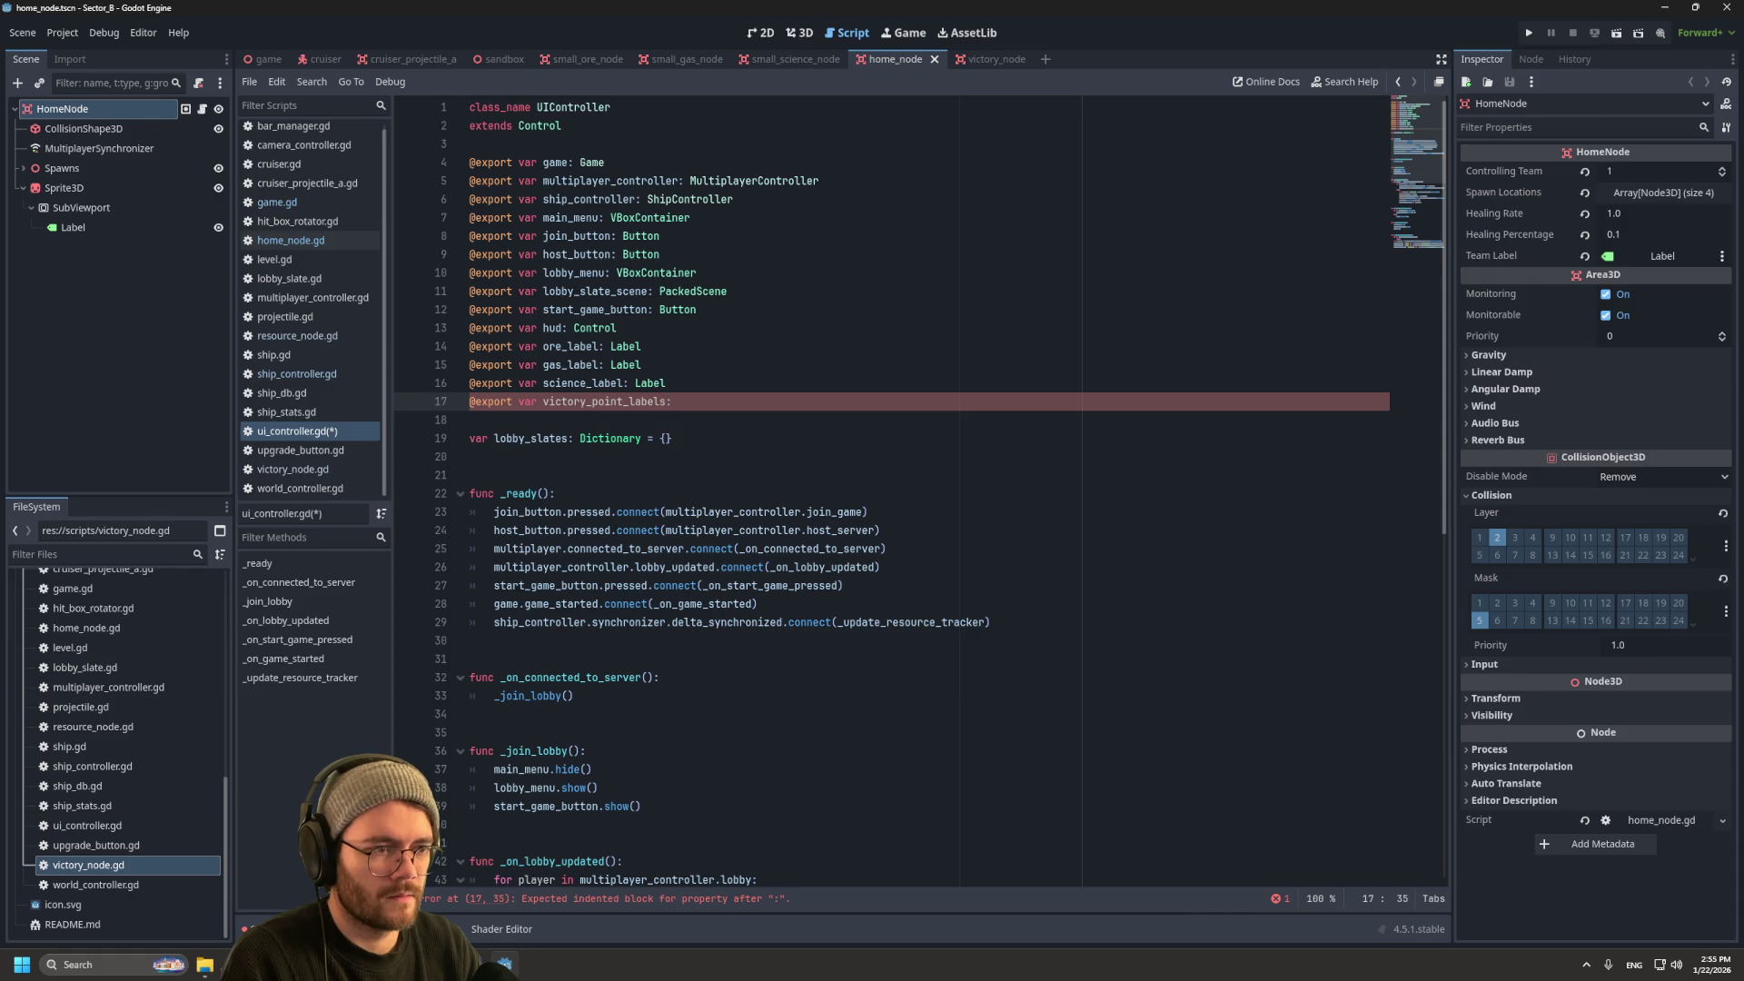
pyautogui.write(' Array')
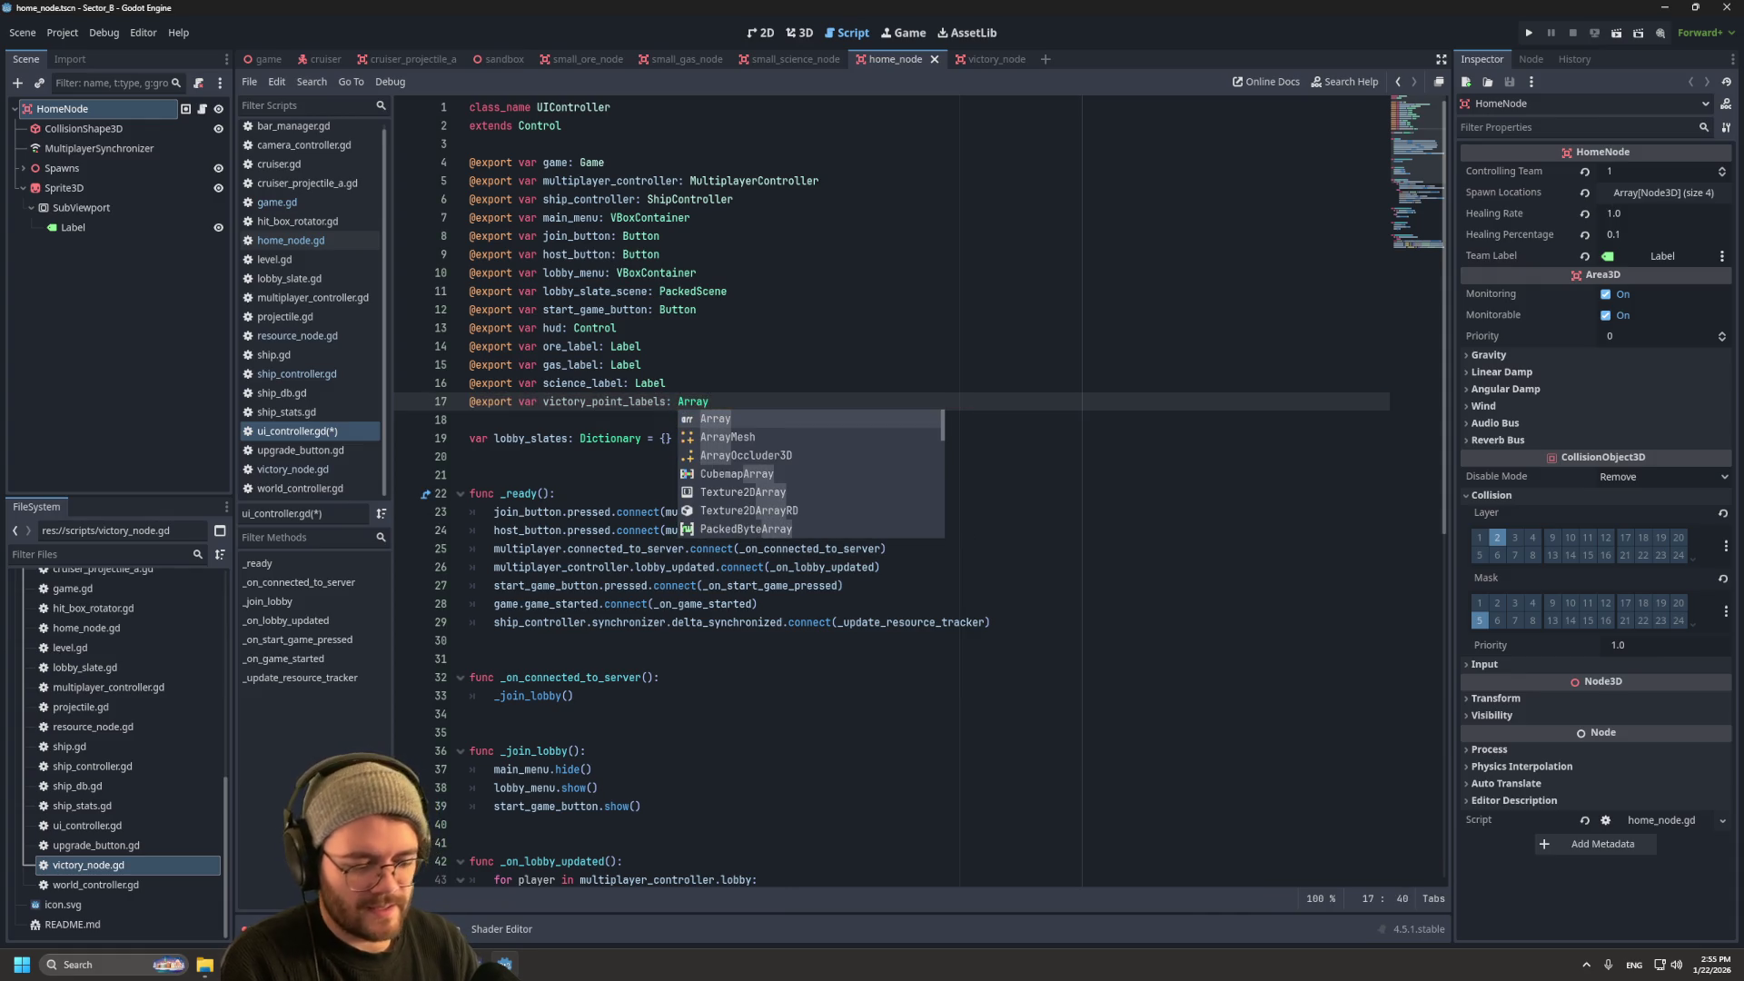
pyautogui.write('[L')
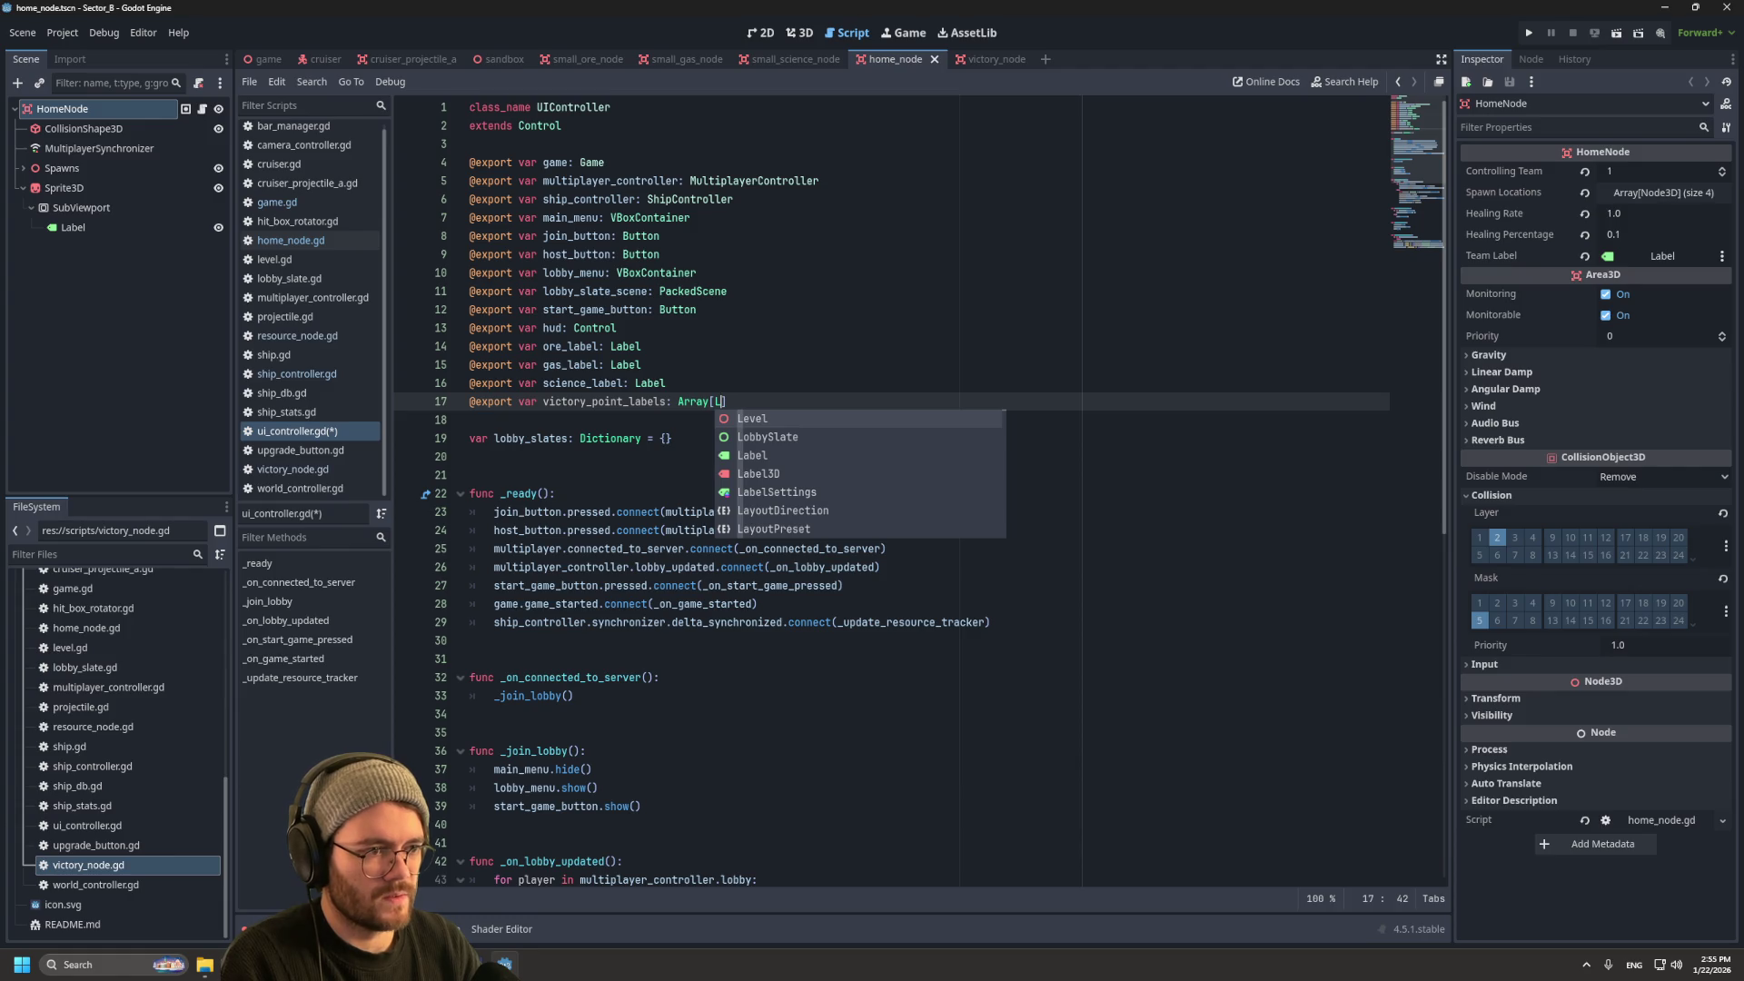
pyautogui.press('Escape')
pyautogui.press('Down')
pyautogui.press('Down')
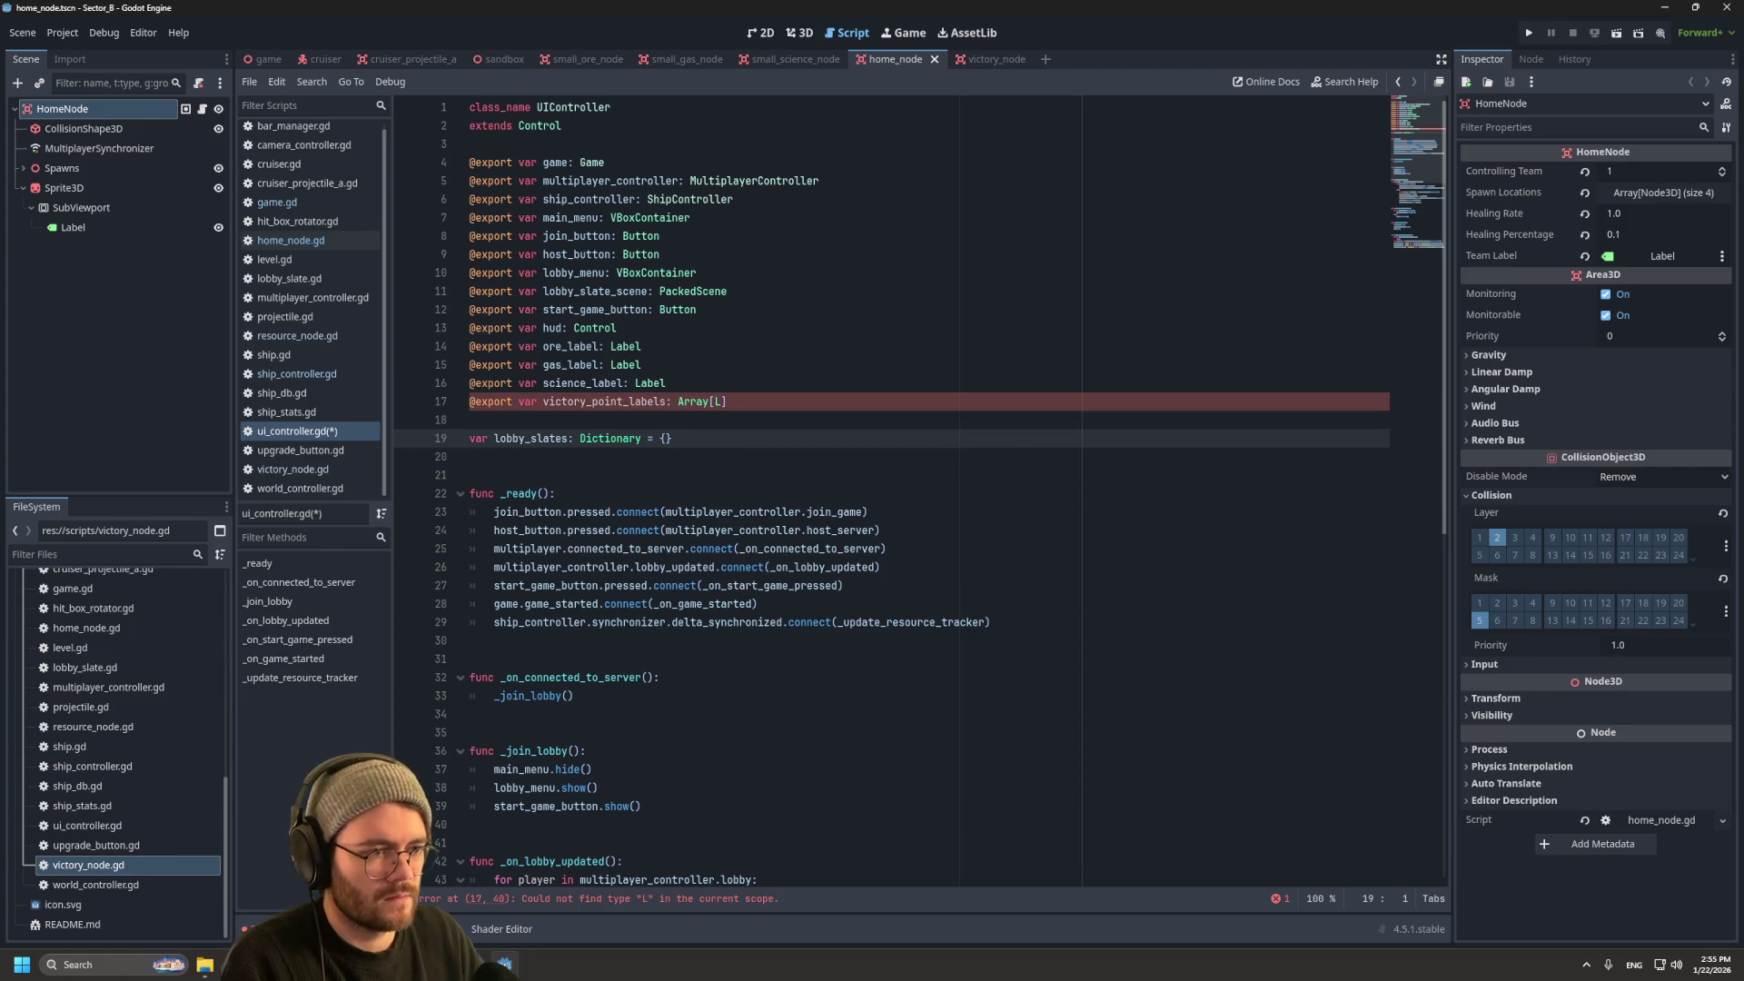
pyautogui.press('Up')
pyautogui.press('Up')
pyautogui.write('ab')
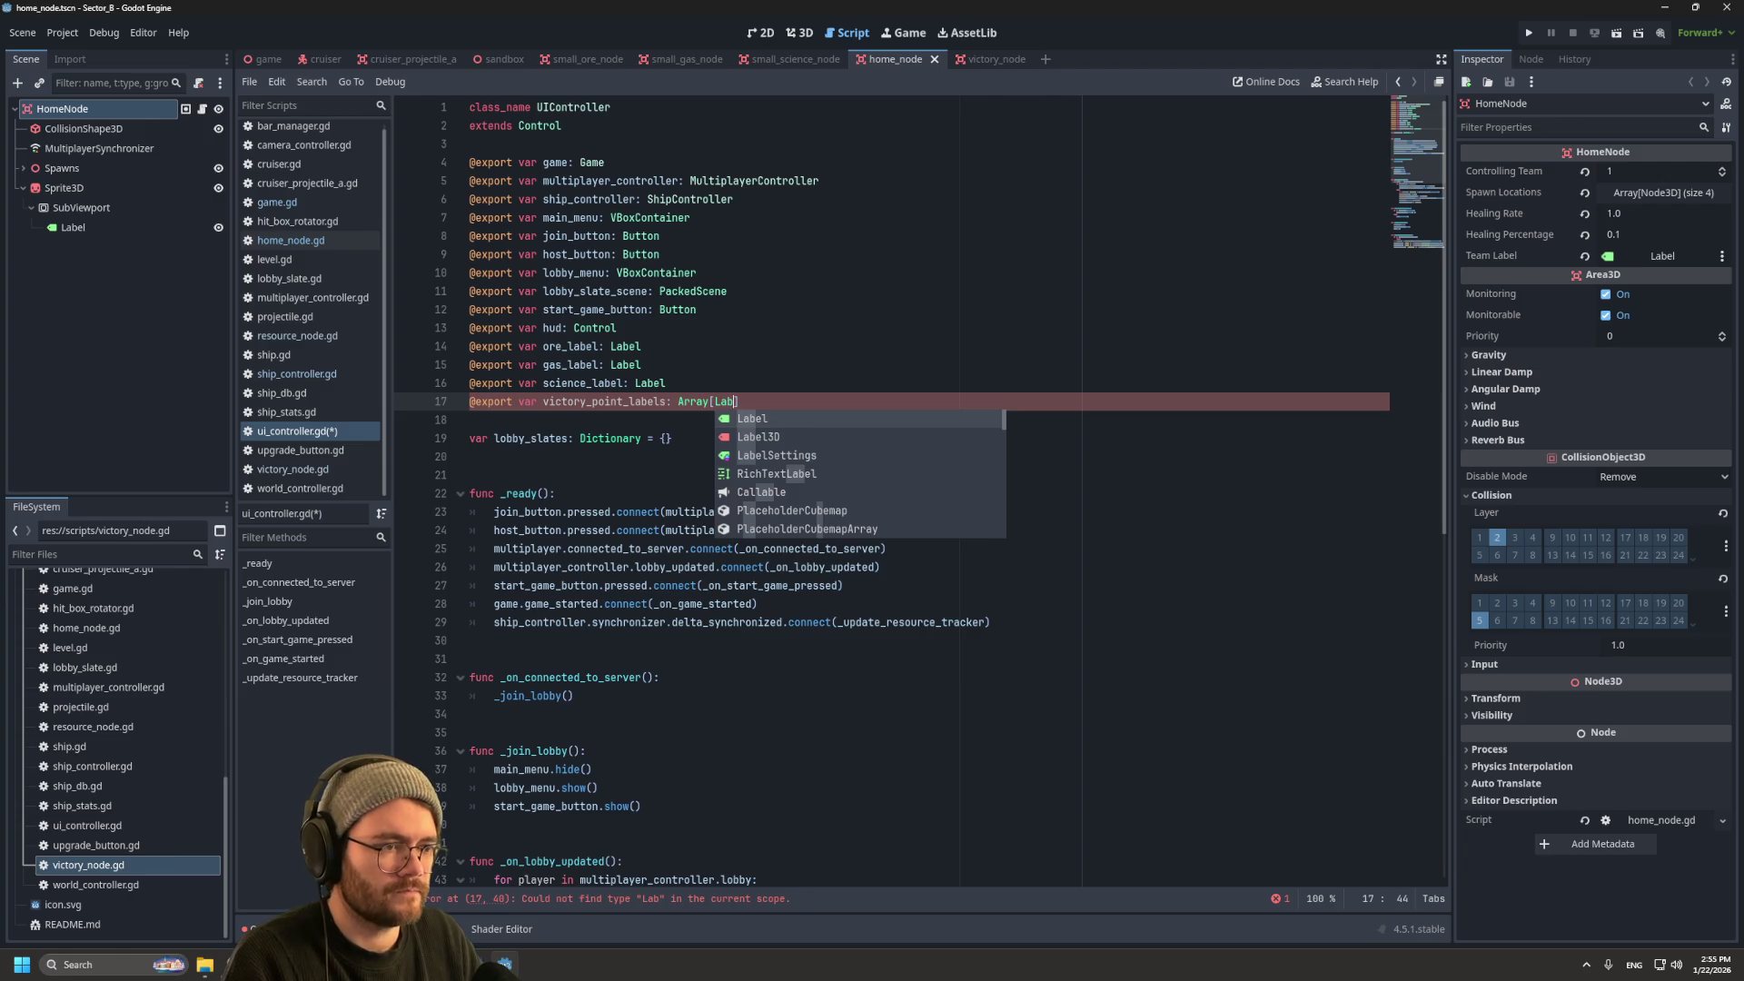
pyautogui.press('Return')
pyautogui.write(']')
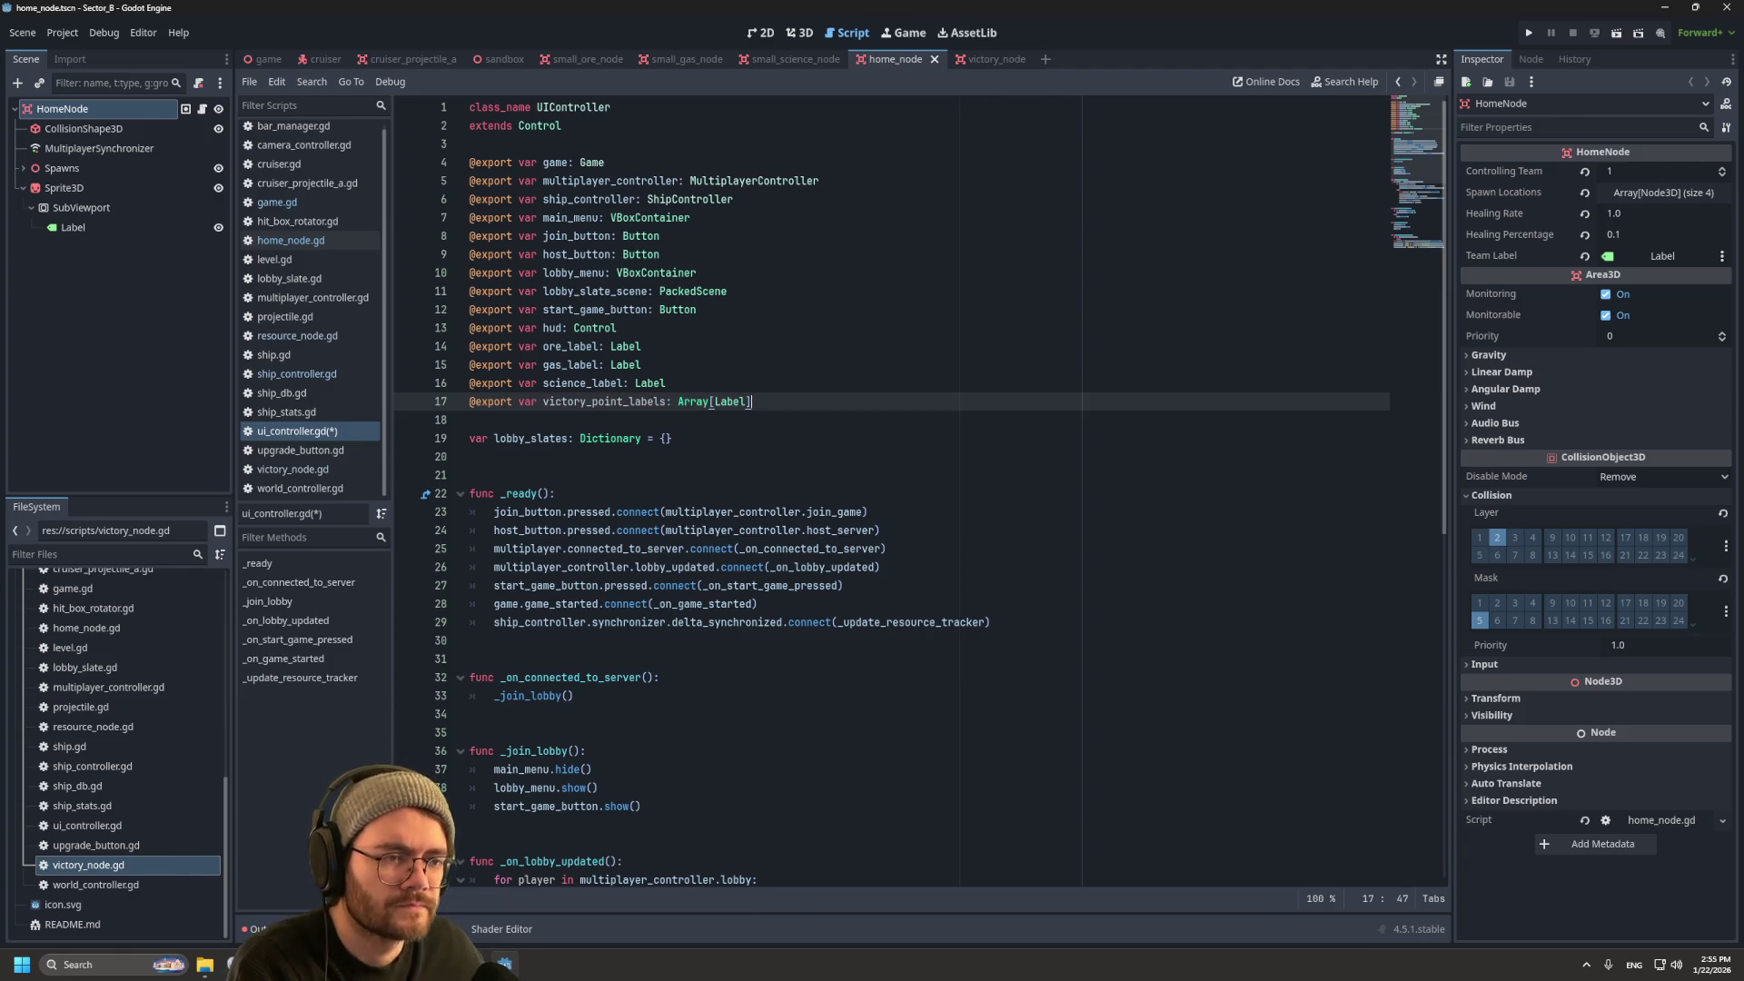
pyautogui.scroll(-1, 922, 490)
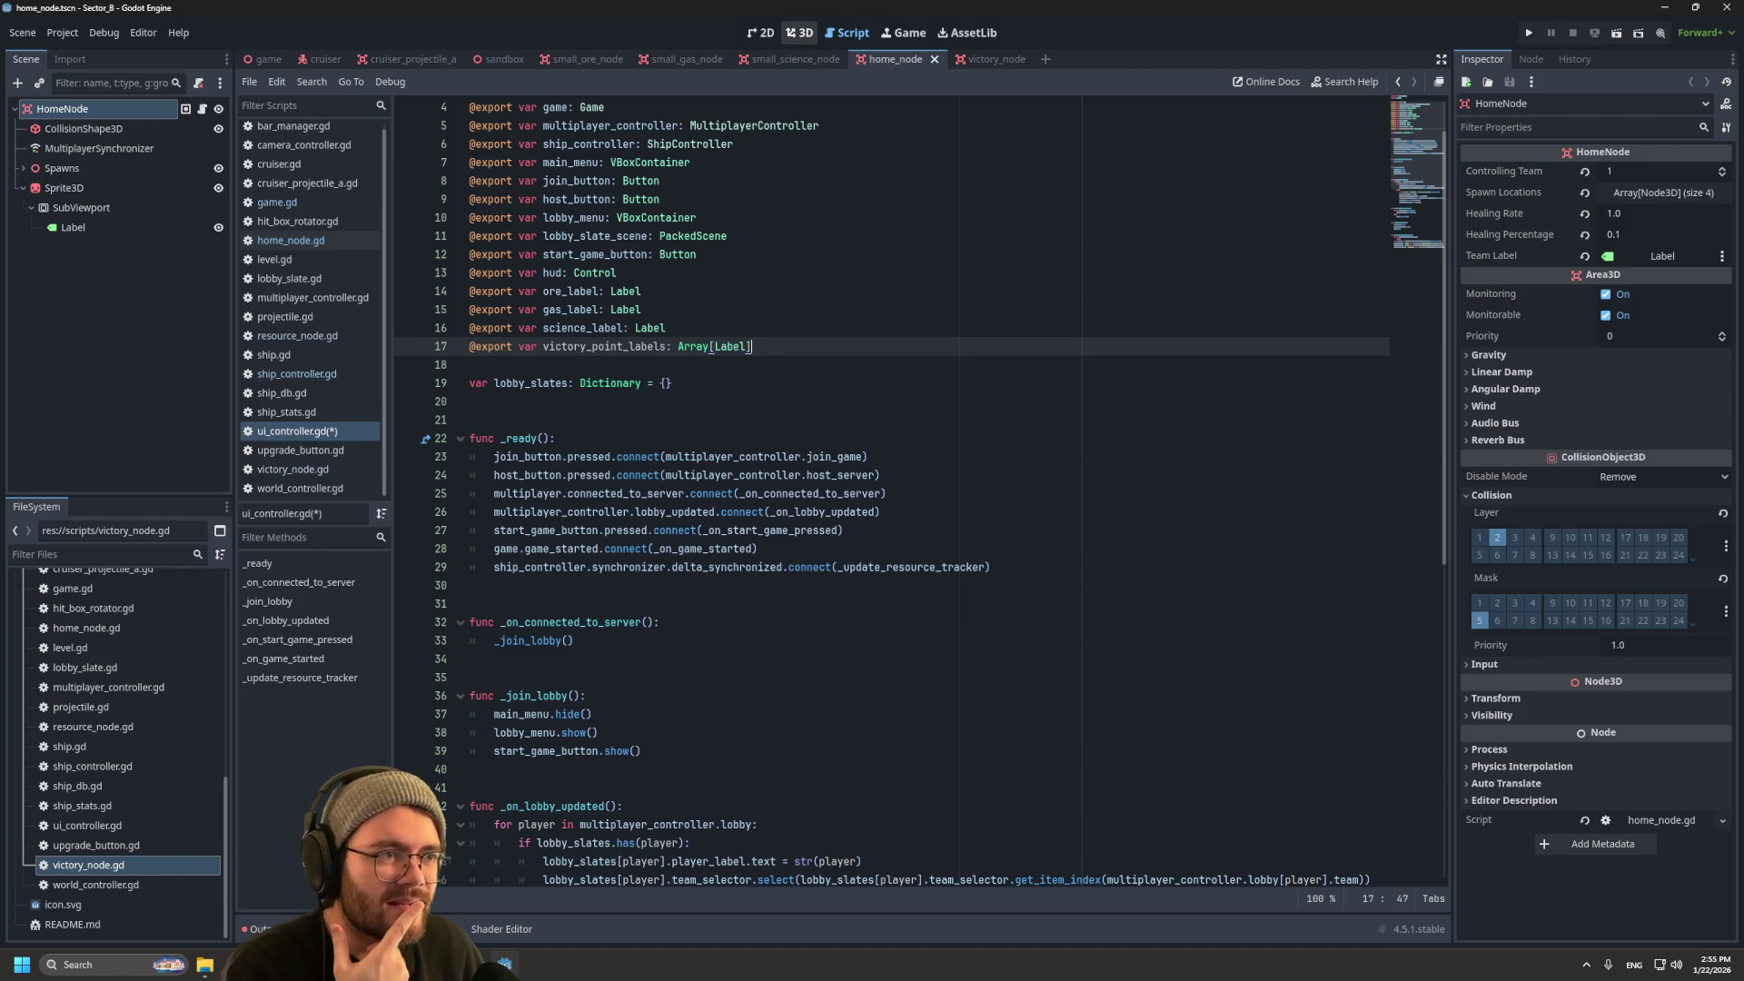
# Step: Inspect HomeNode and its CollisionShape3D in the 3D view, then switch to the game scene
pyautogui.click(799, 33)
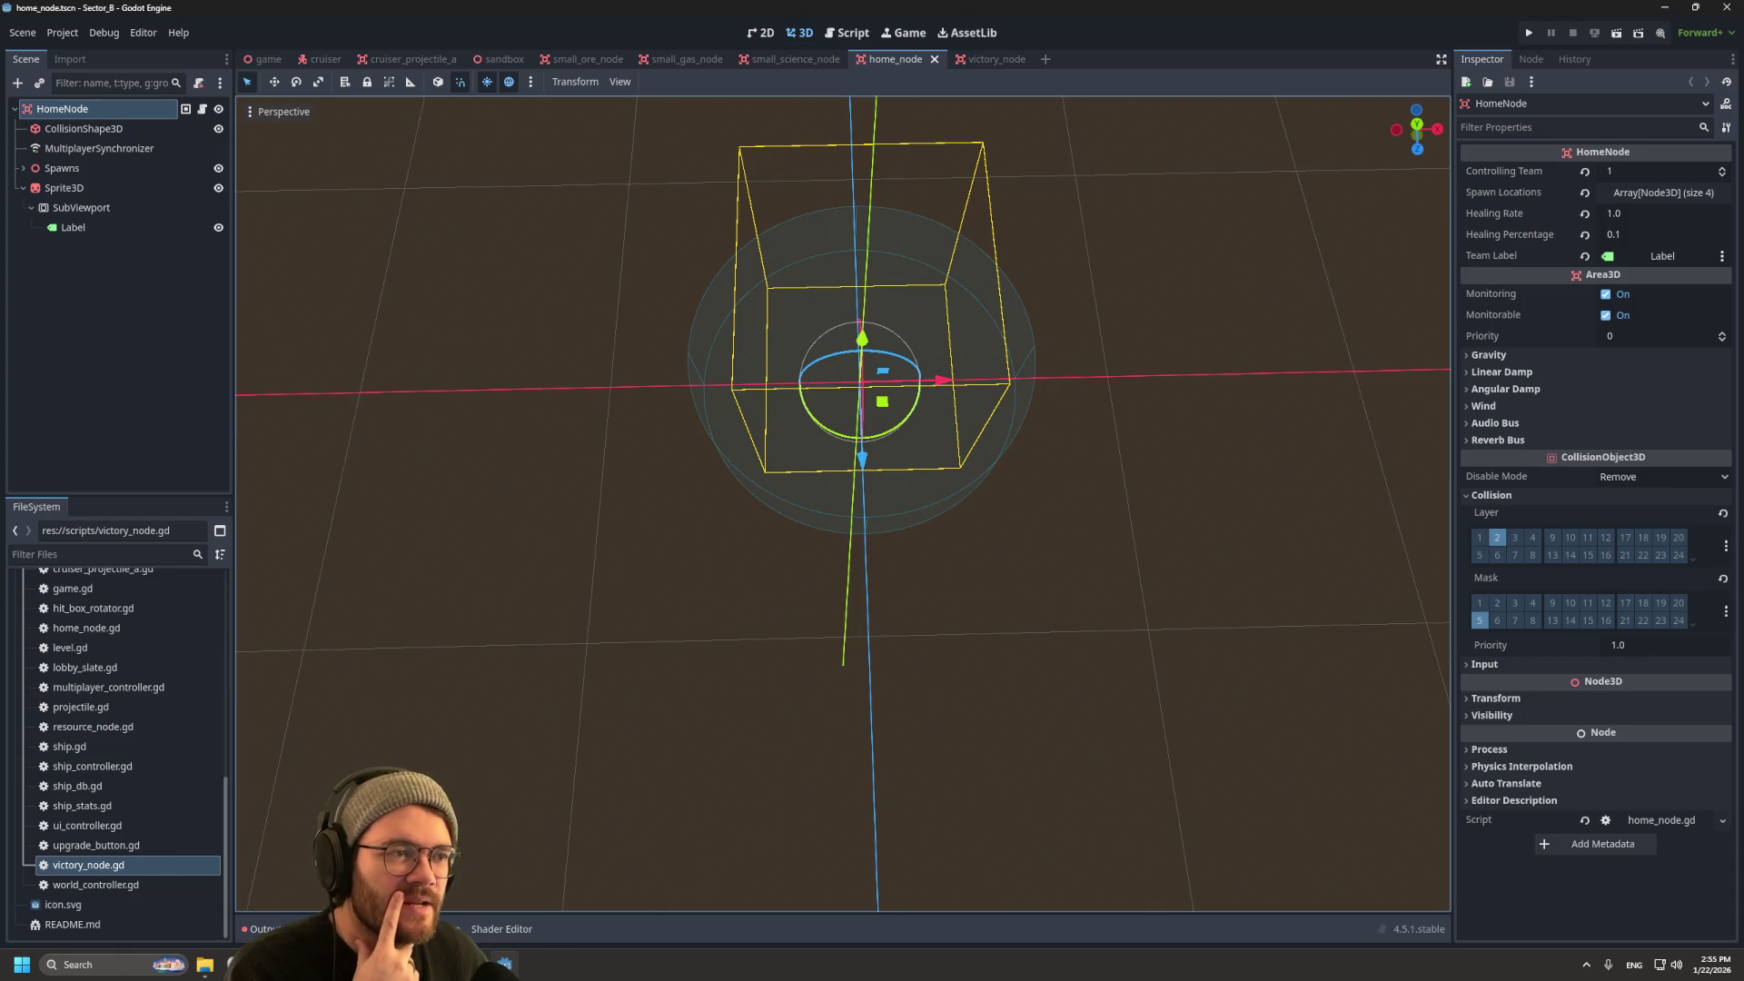
pyautogui.click(1181, 546)
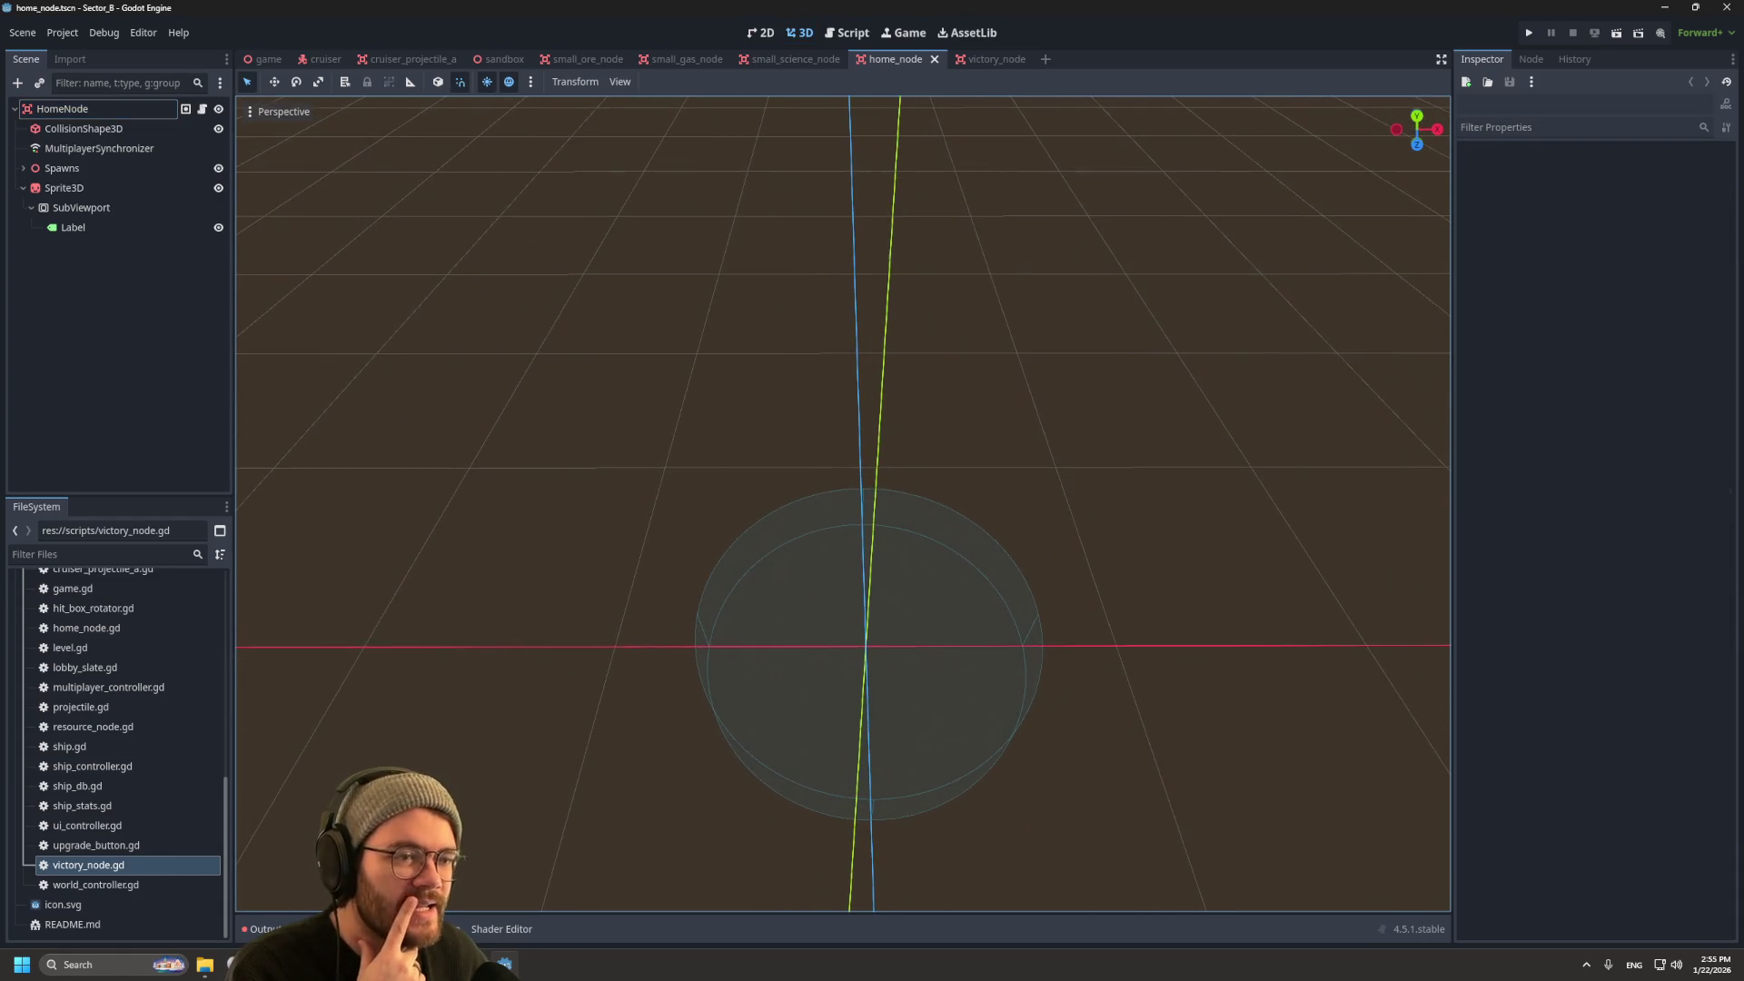
pyautogui.scroll(2, 843, 504)
pyautogui.click(62, 108)
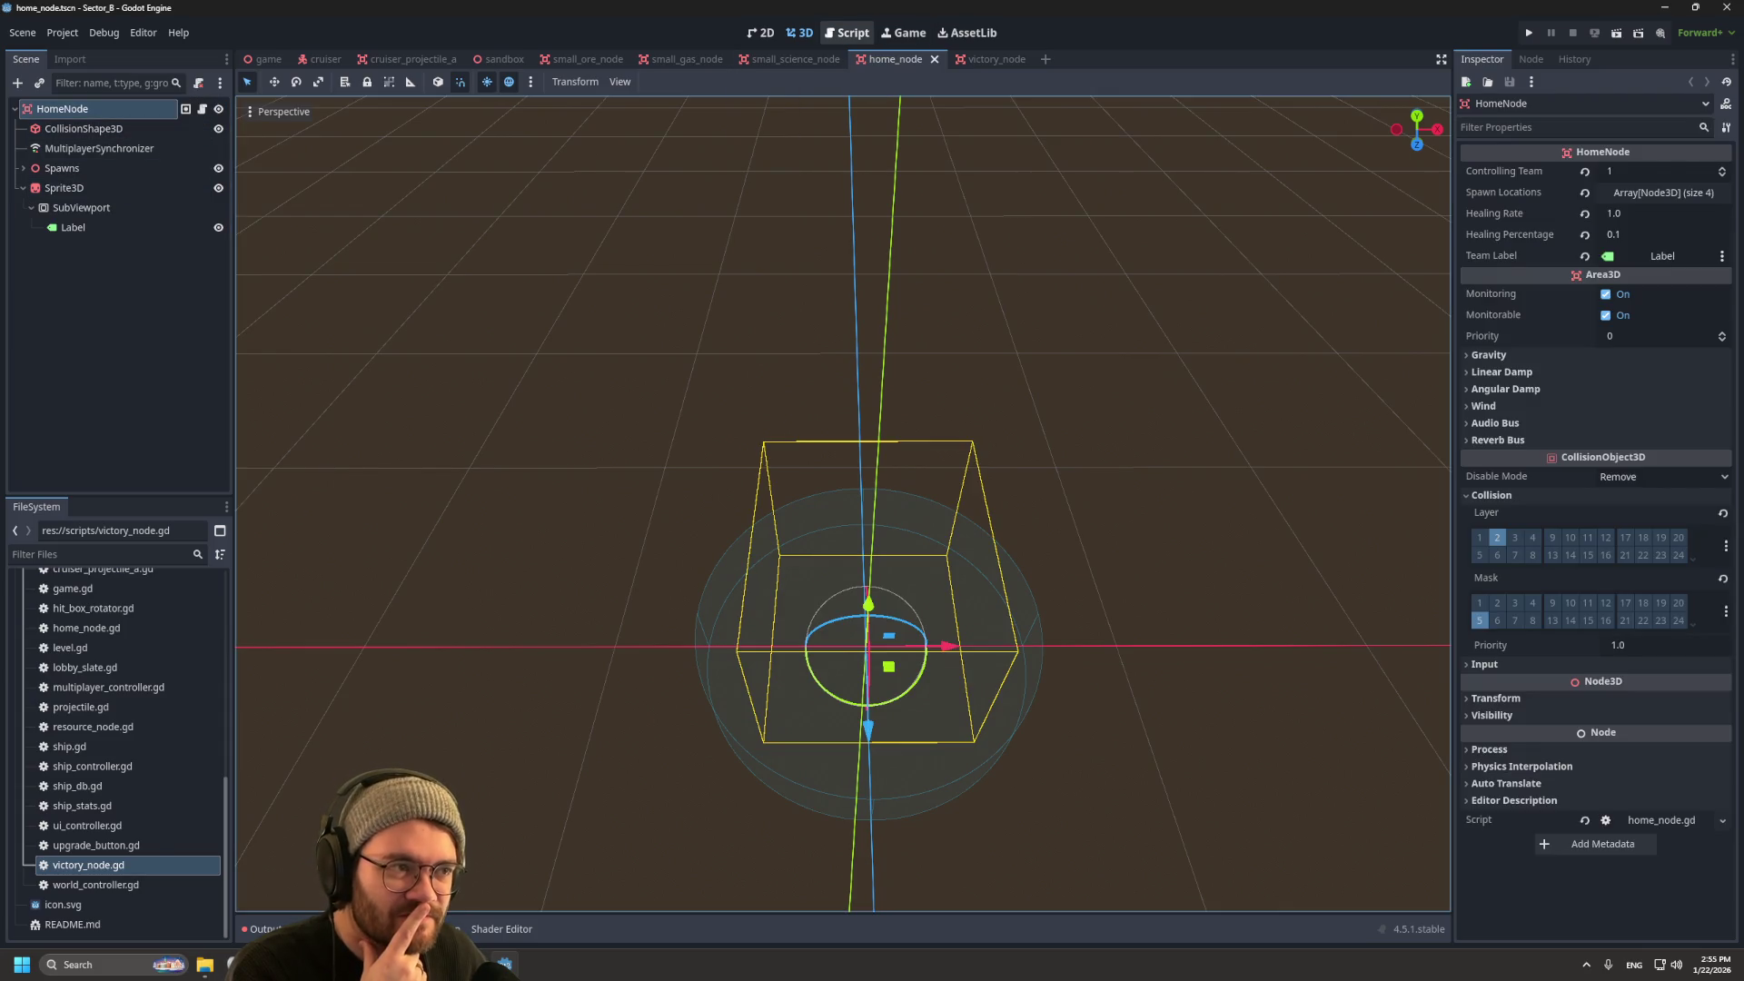
pyautogui.click(848, 33)
pyautogui.click(84, 128)
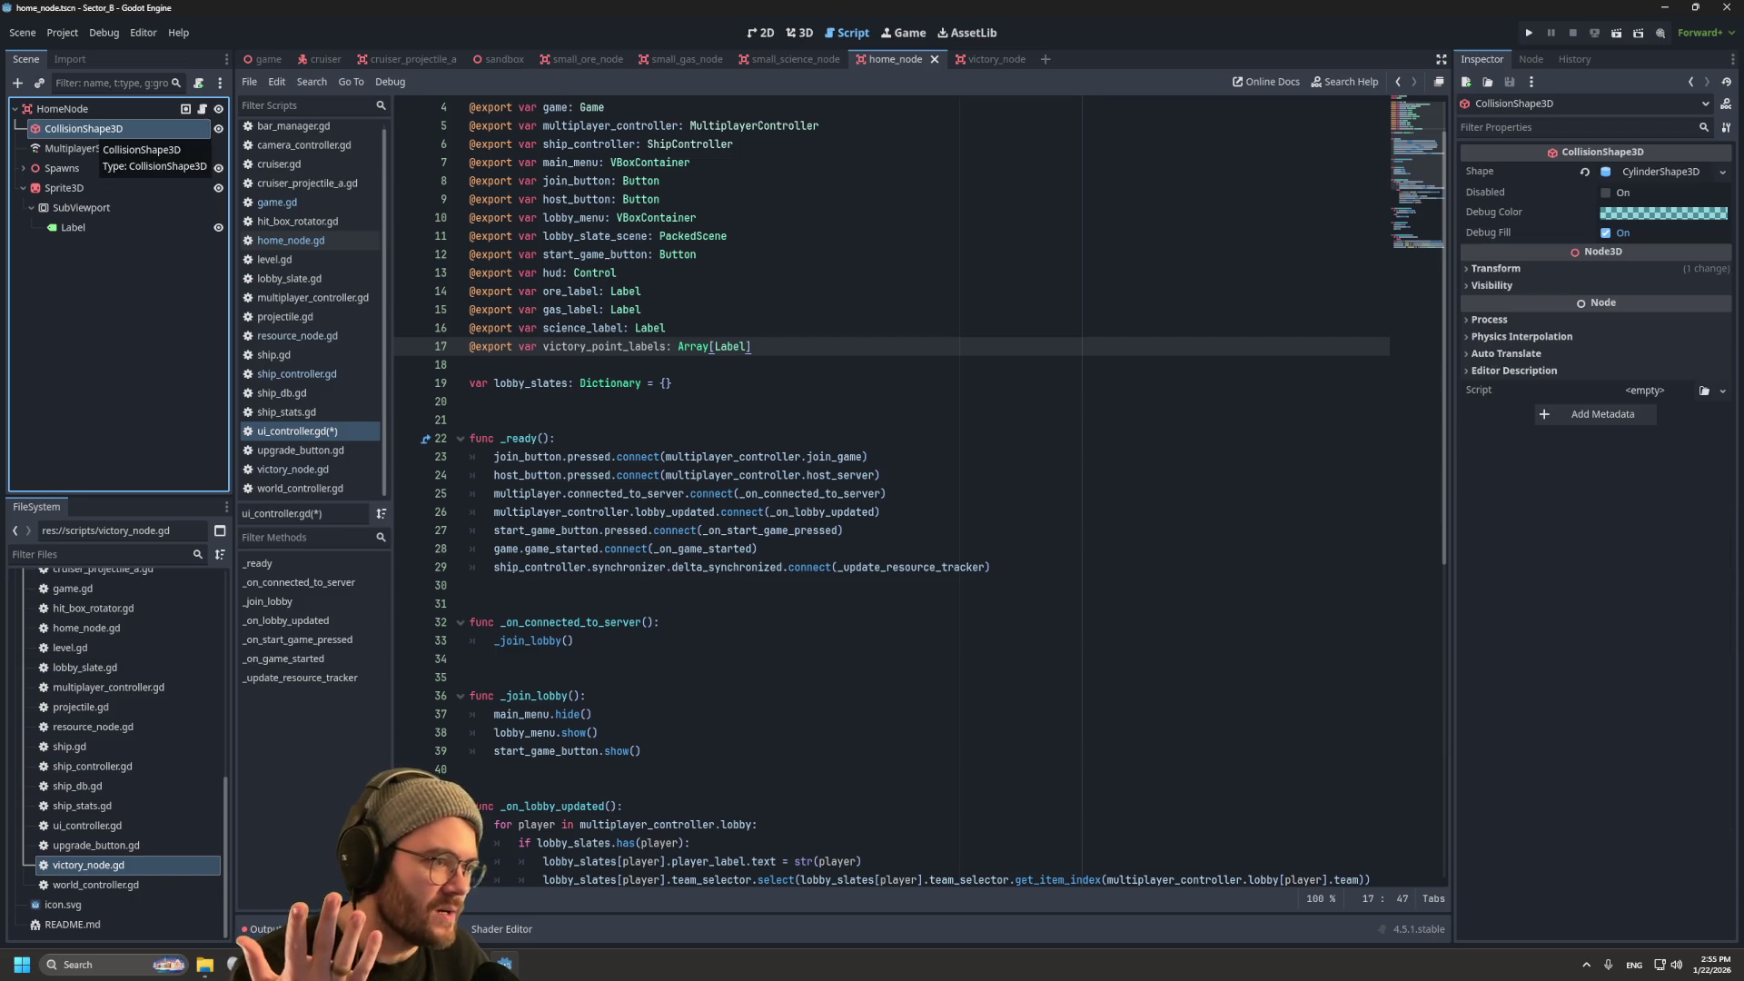
pyautogui.click(62, 108)
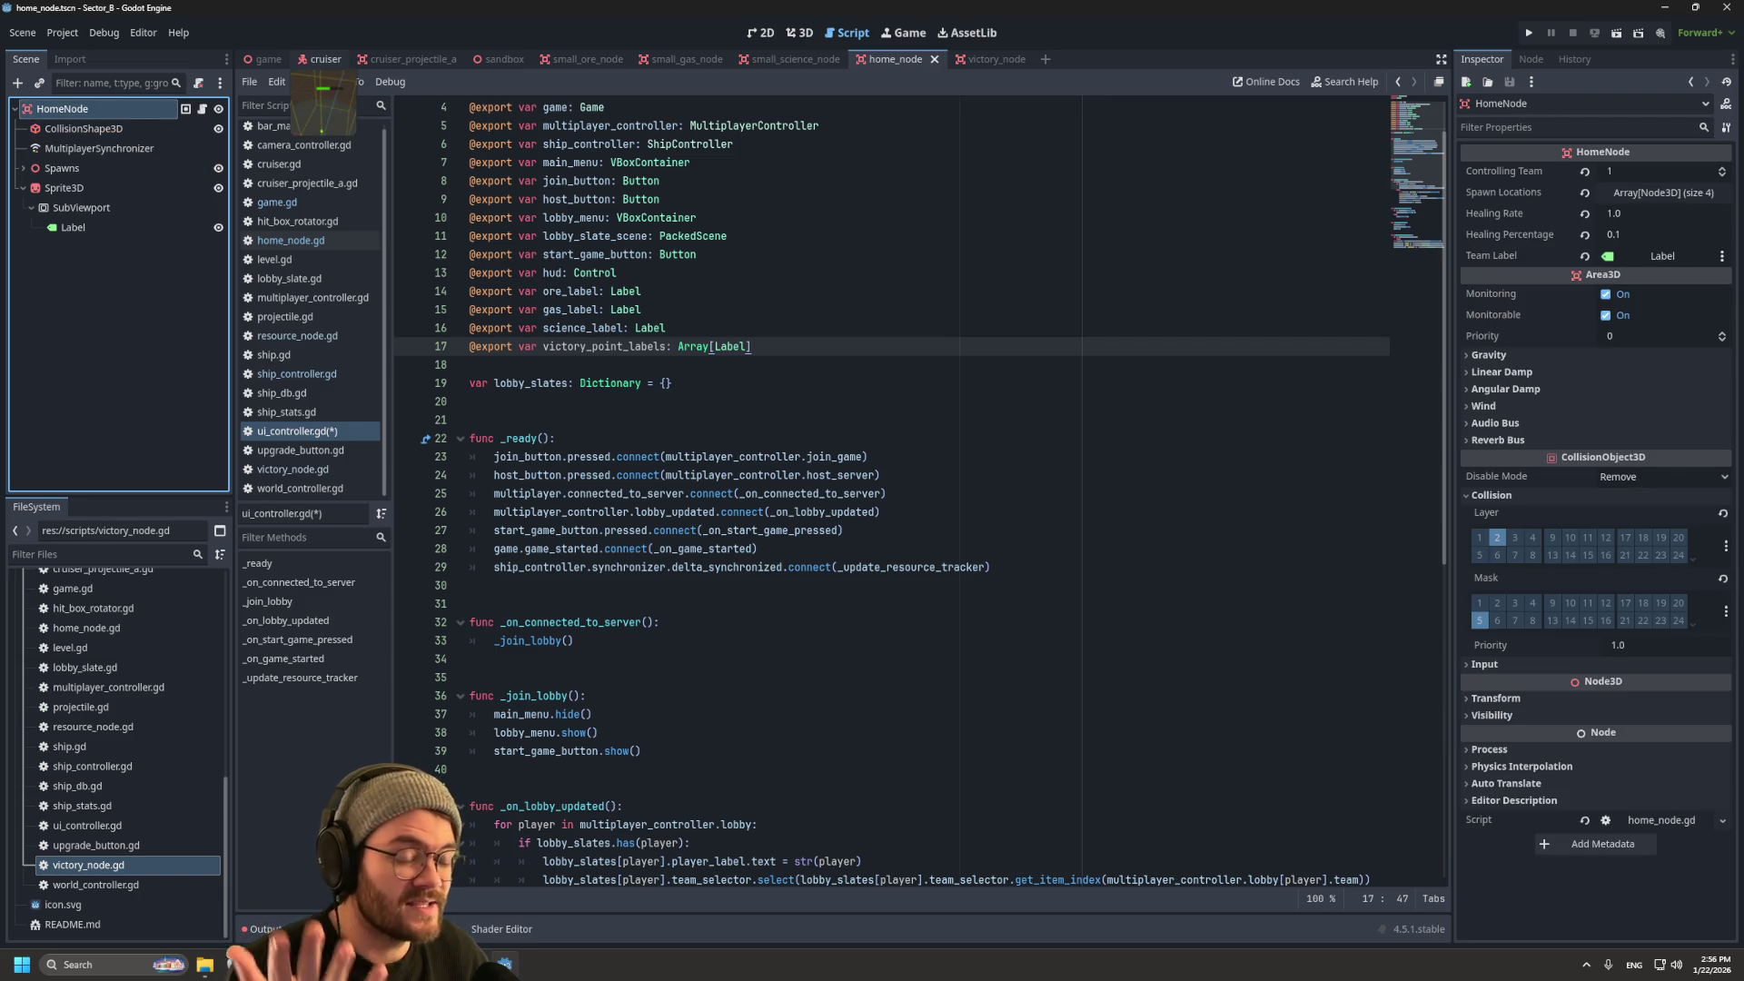
pyautogui.click(267, 59)
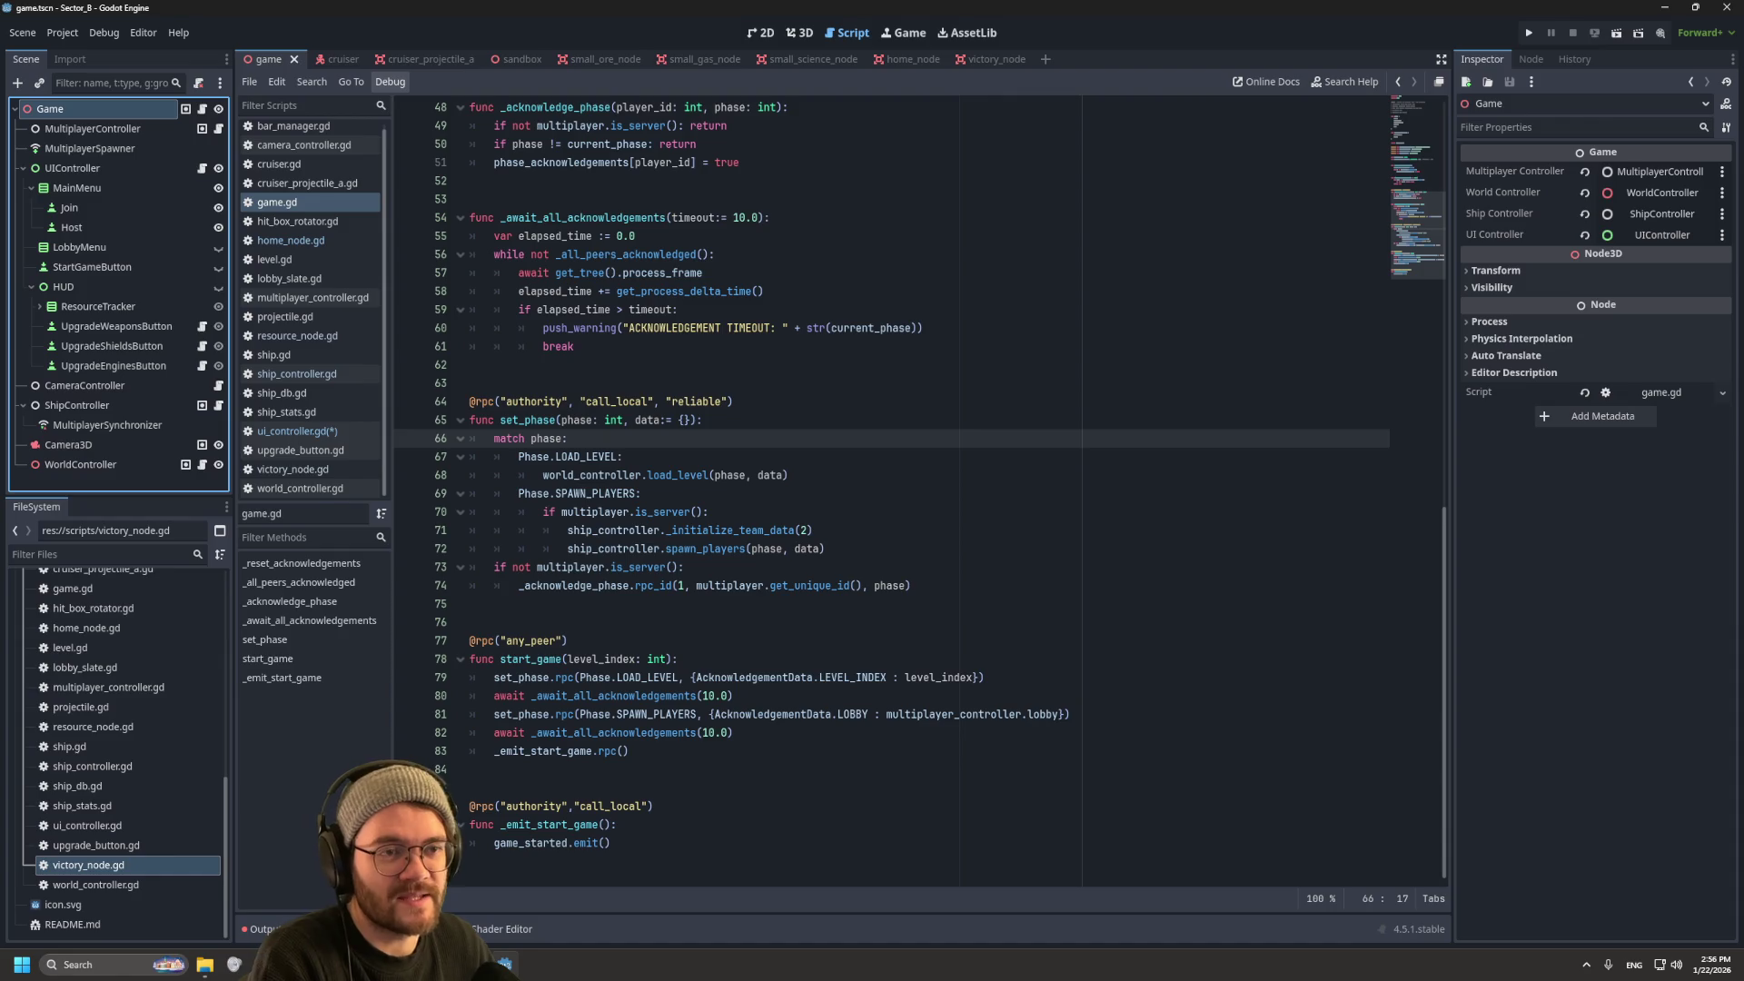
# Step: View the game scene in 3D and select the MultiplayerController node
pyautogui.click(800, 33)
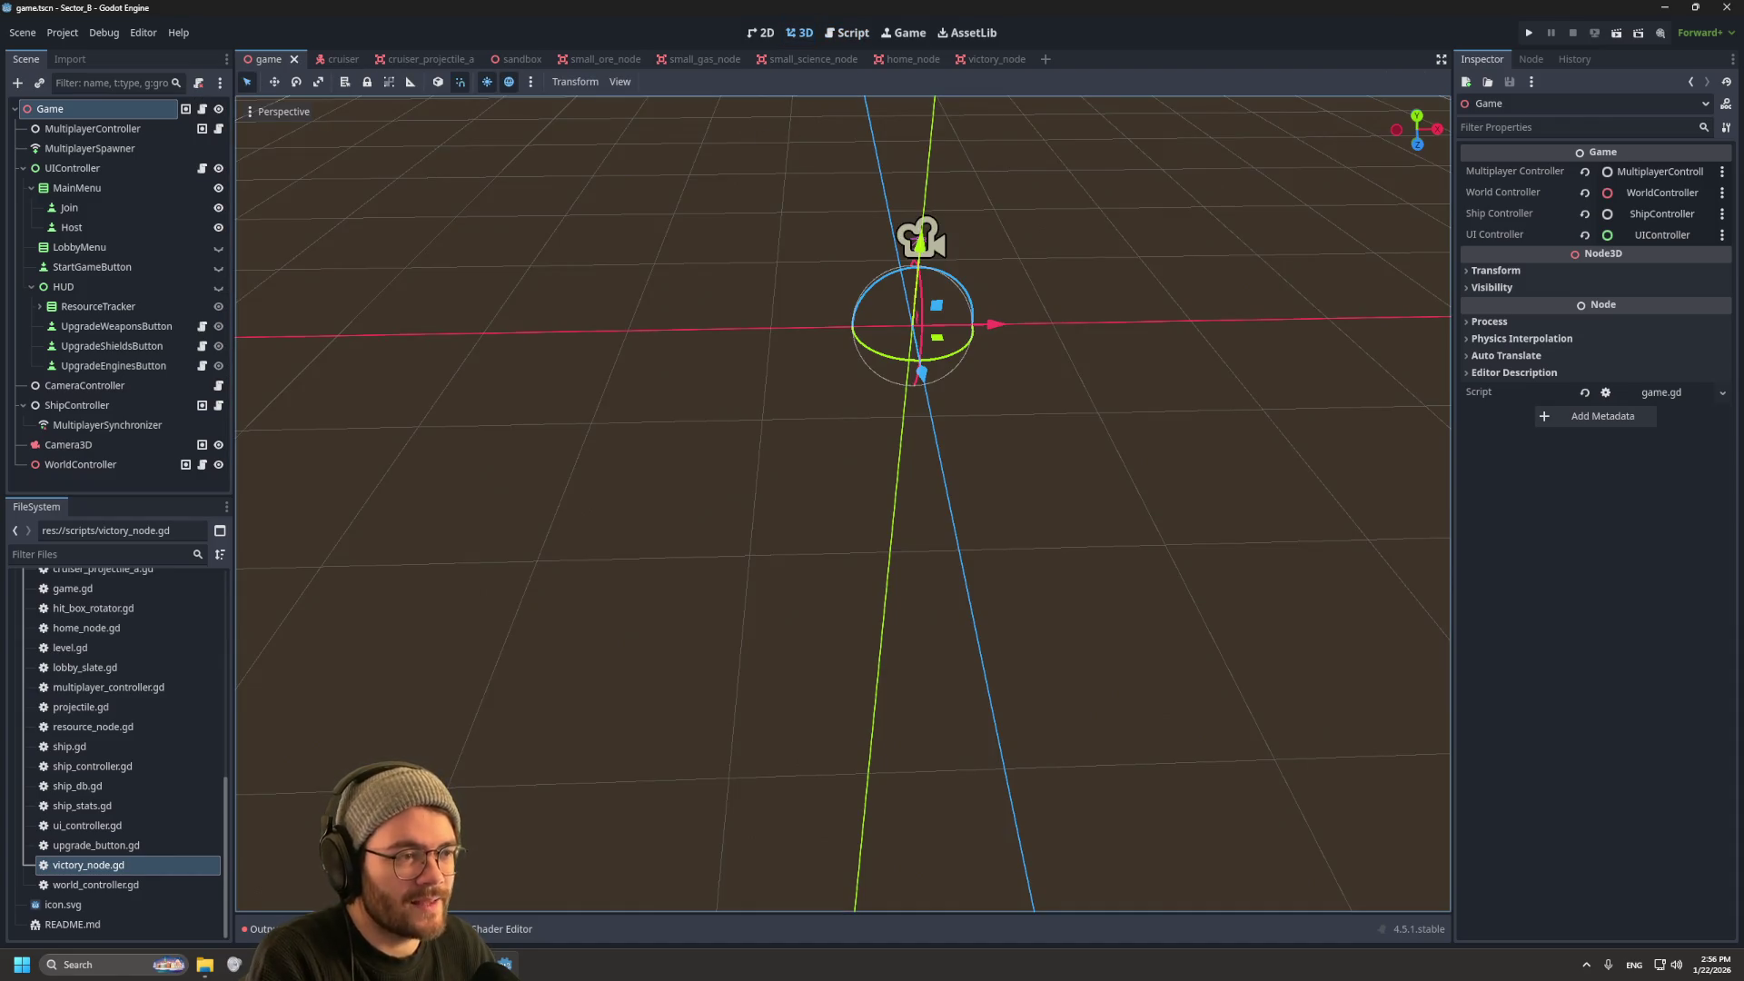
pyautogui.moveTo(917, 454)
pyautogui.mouseDown()
pyautogui.moveTo(931, 450)
pyautogui.moveTo(919, 459)
pyautogui.mouseUp()
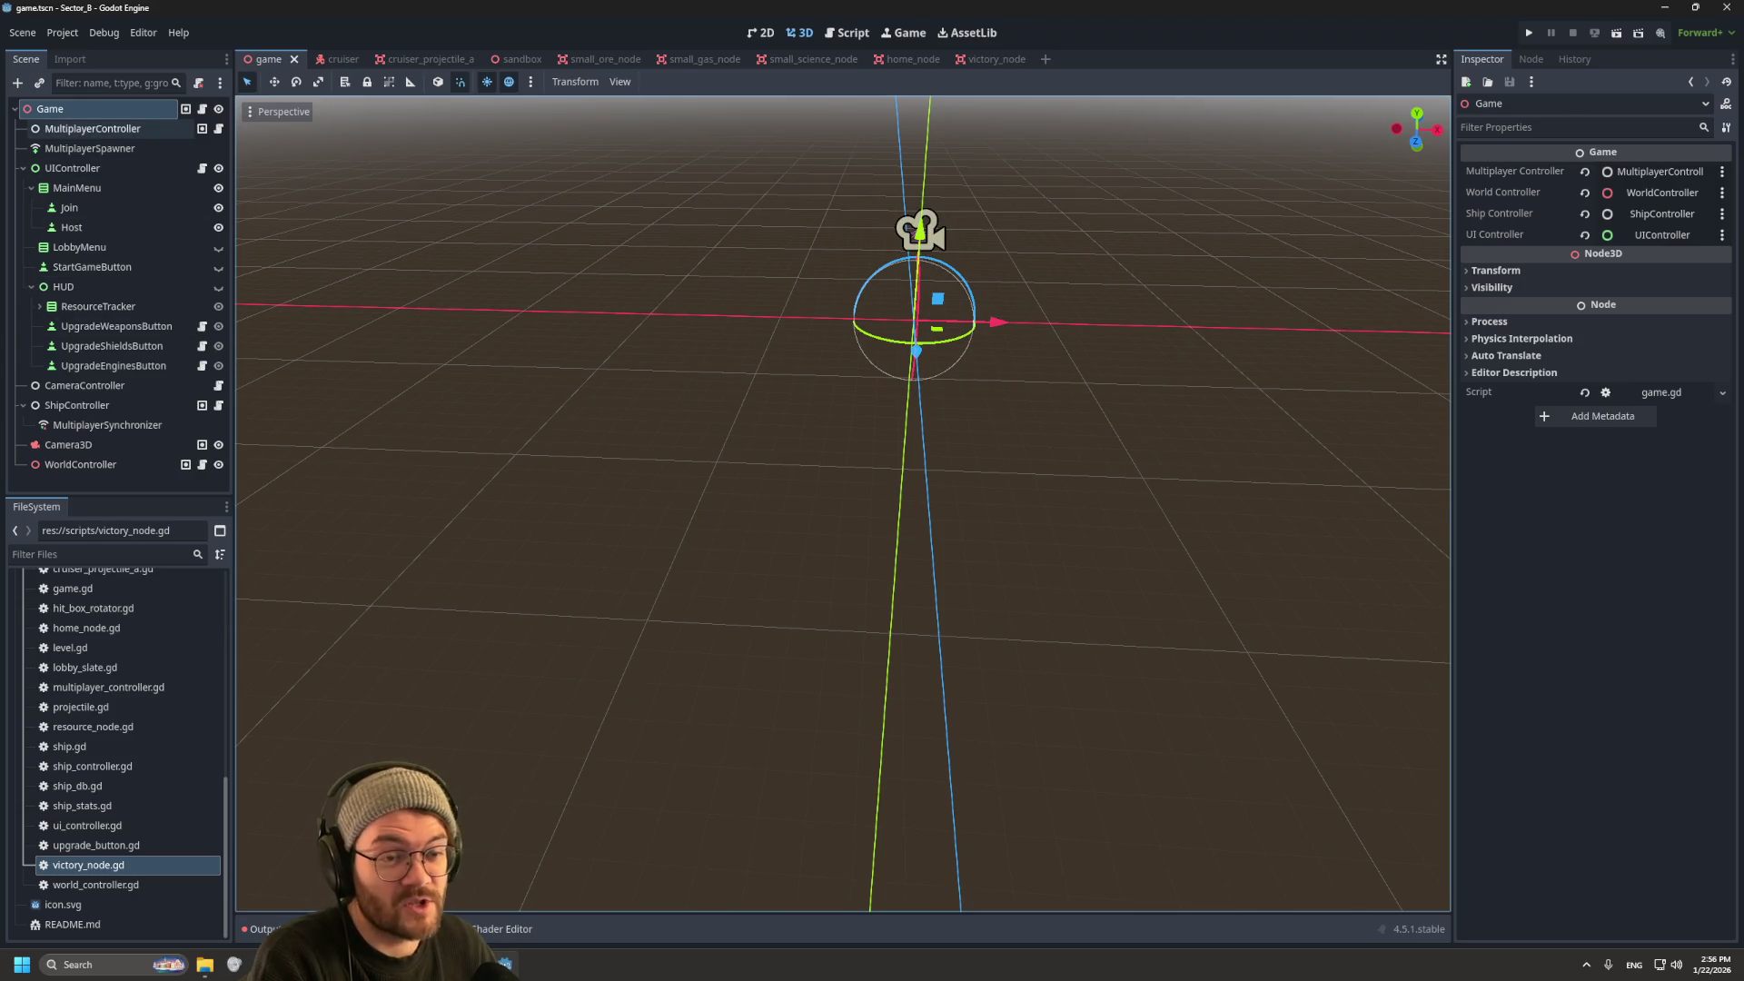
pyautogui.click(91, 129)
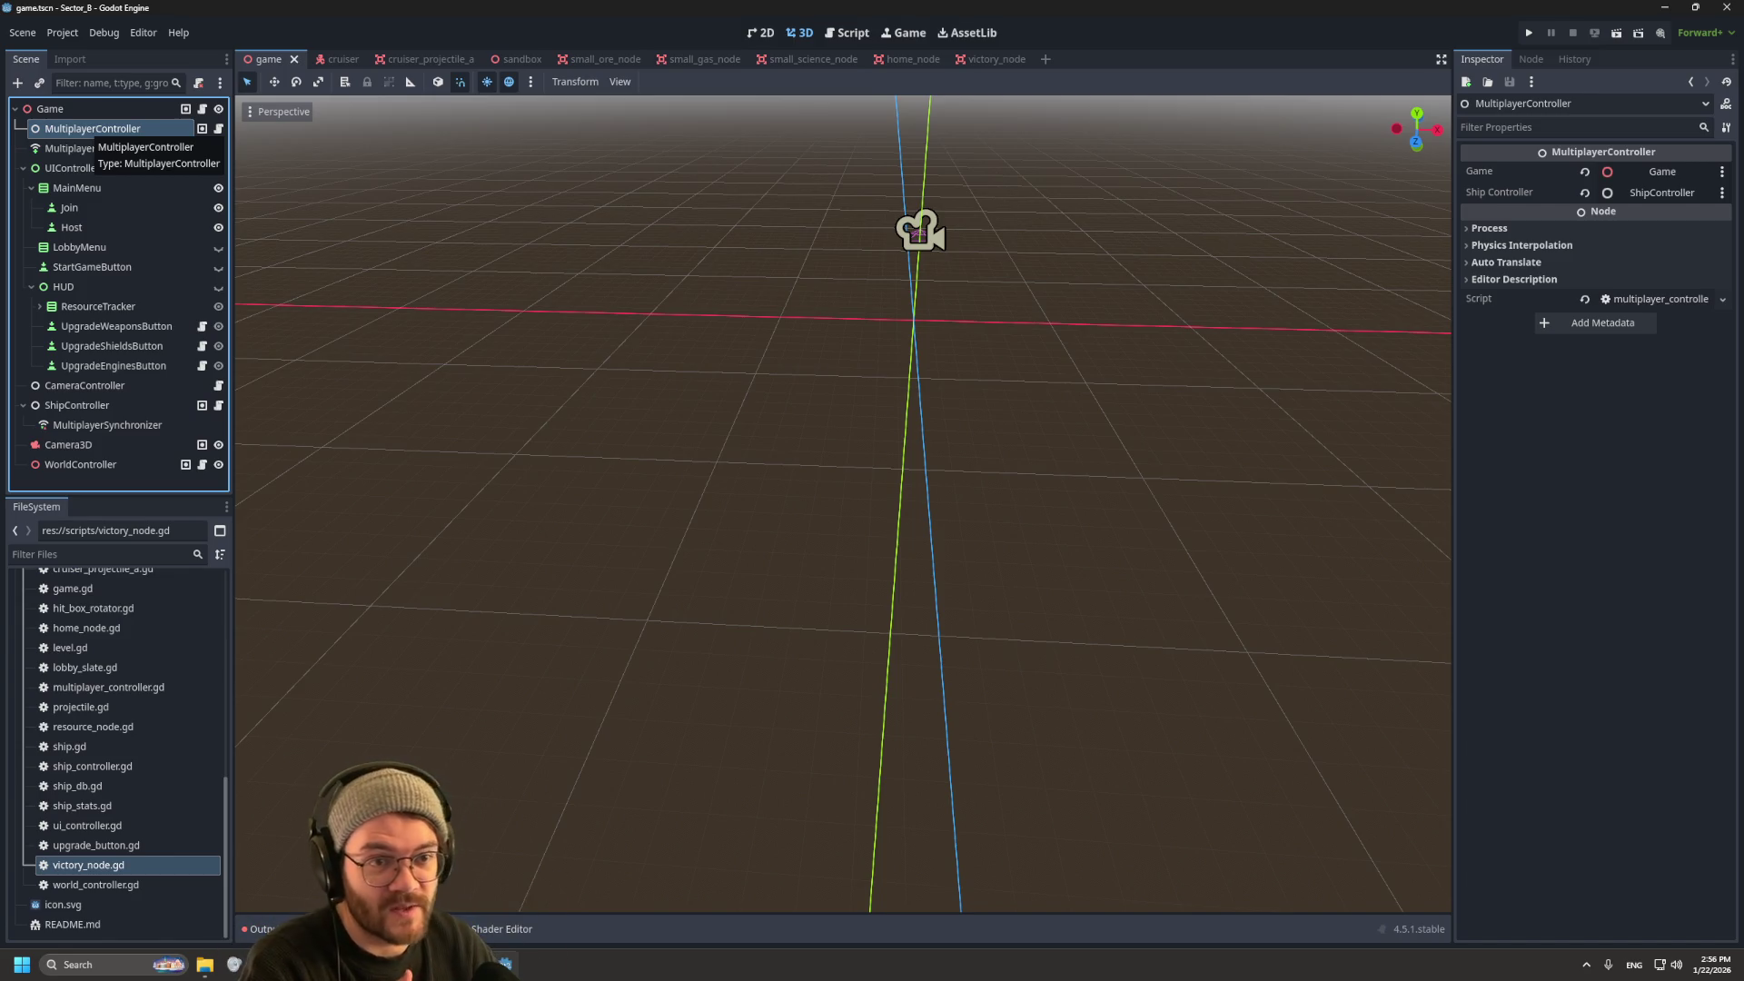
# Step: Read multiplayer_controller.gd, then inspect Camera3D in 3D (position y 5.0, rotation x -75°)
pyautogui.click(847, 33)
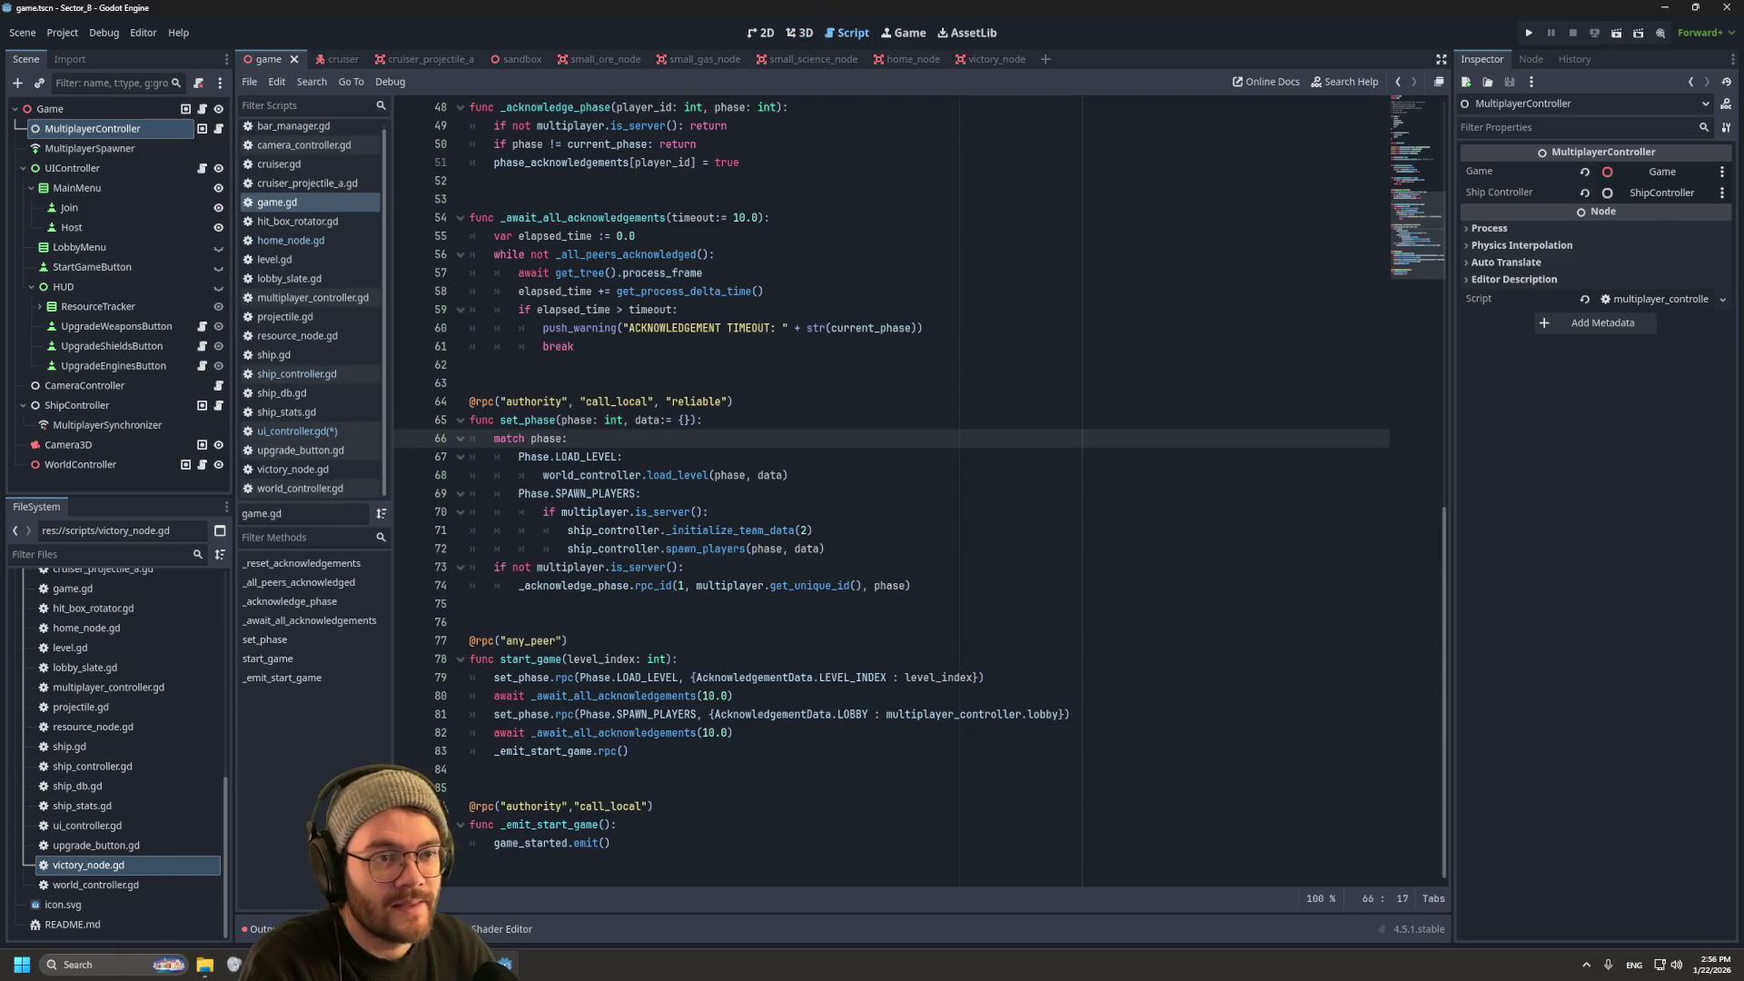
pyautogui.click(312, 297)
pyautogui.scroll(-5, 908, 491)
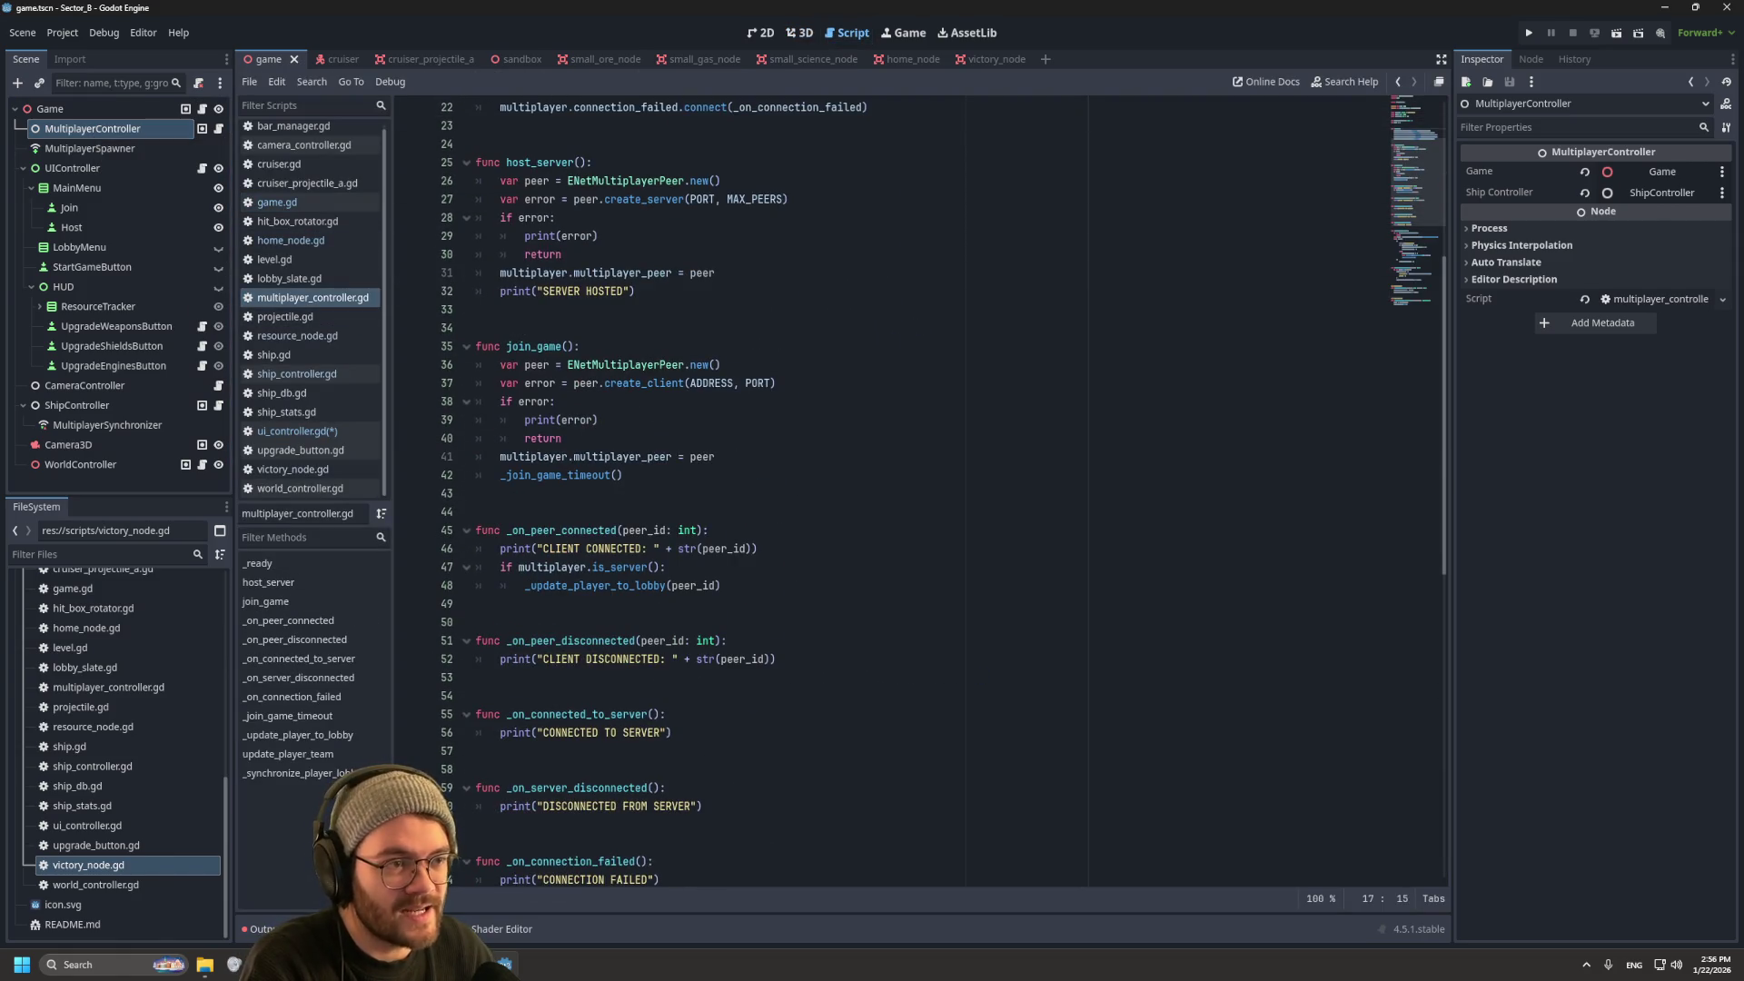
pyautogui.scroll(-10, 909, 490)
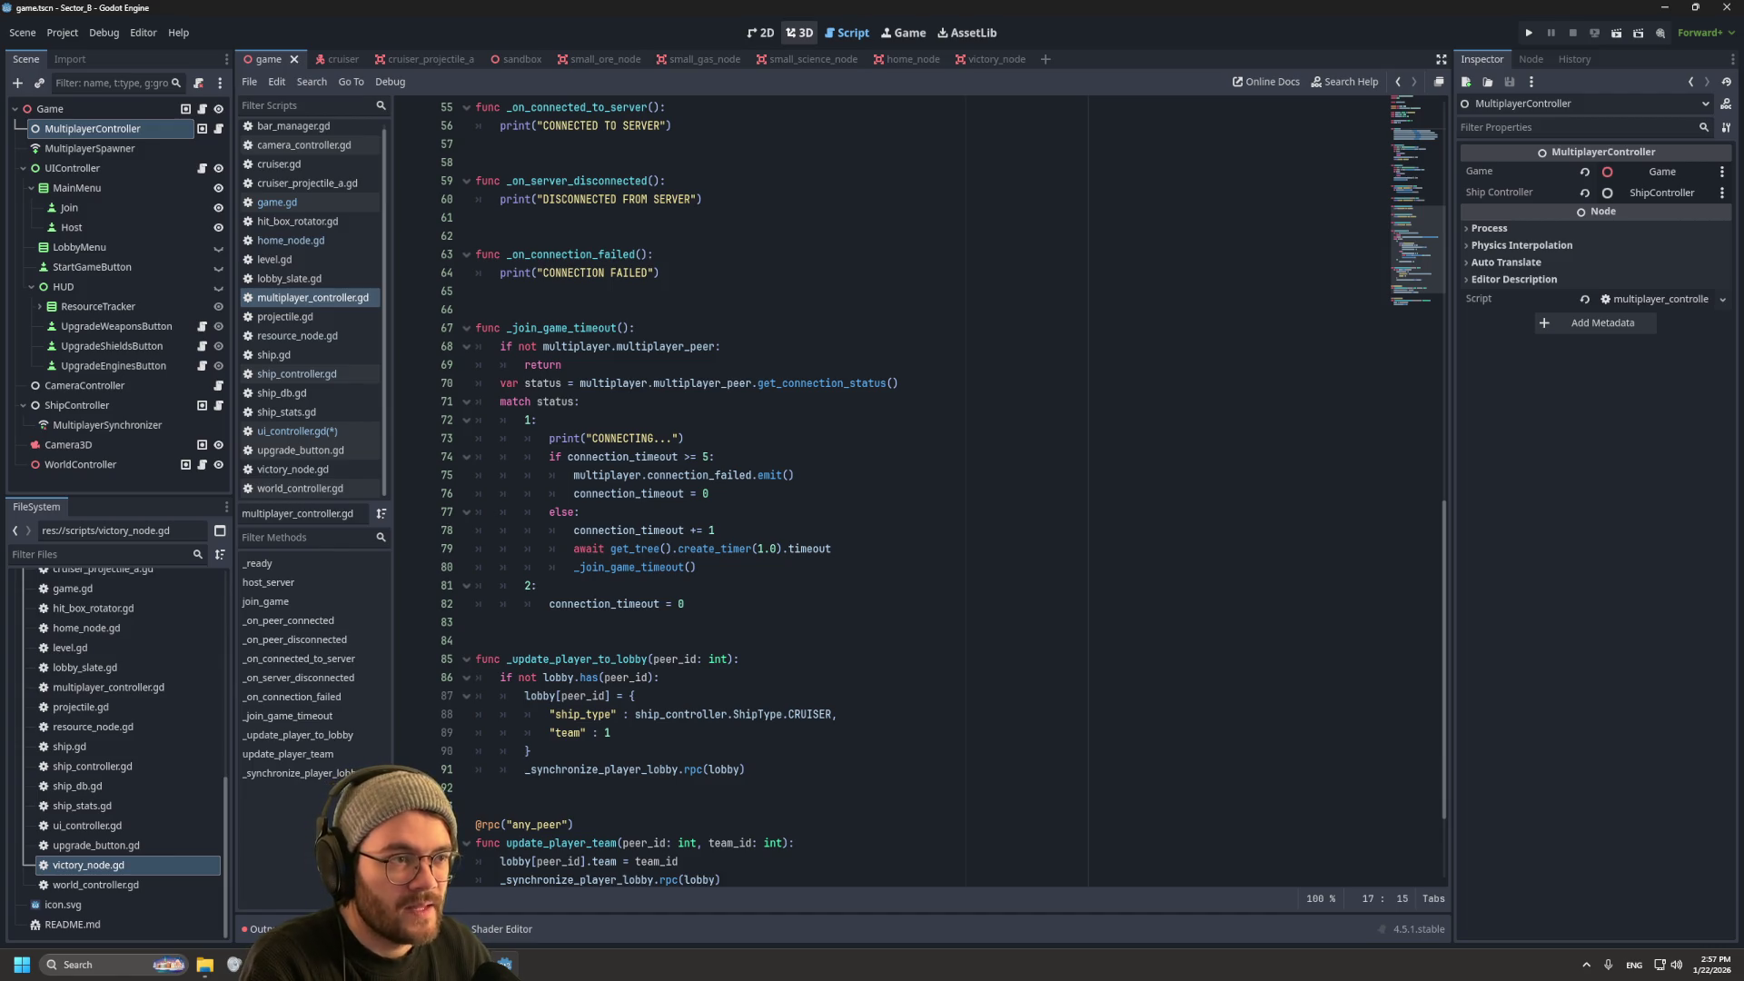
pyautogui.hotkey('ctrl', 'F2')
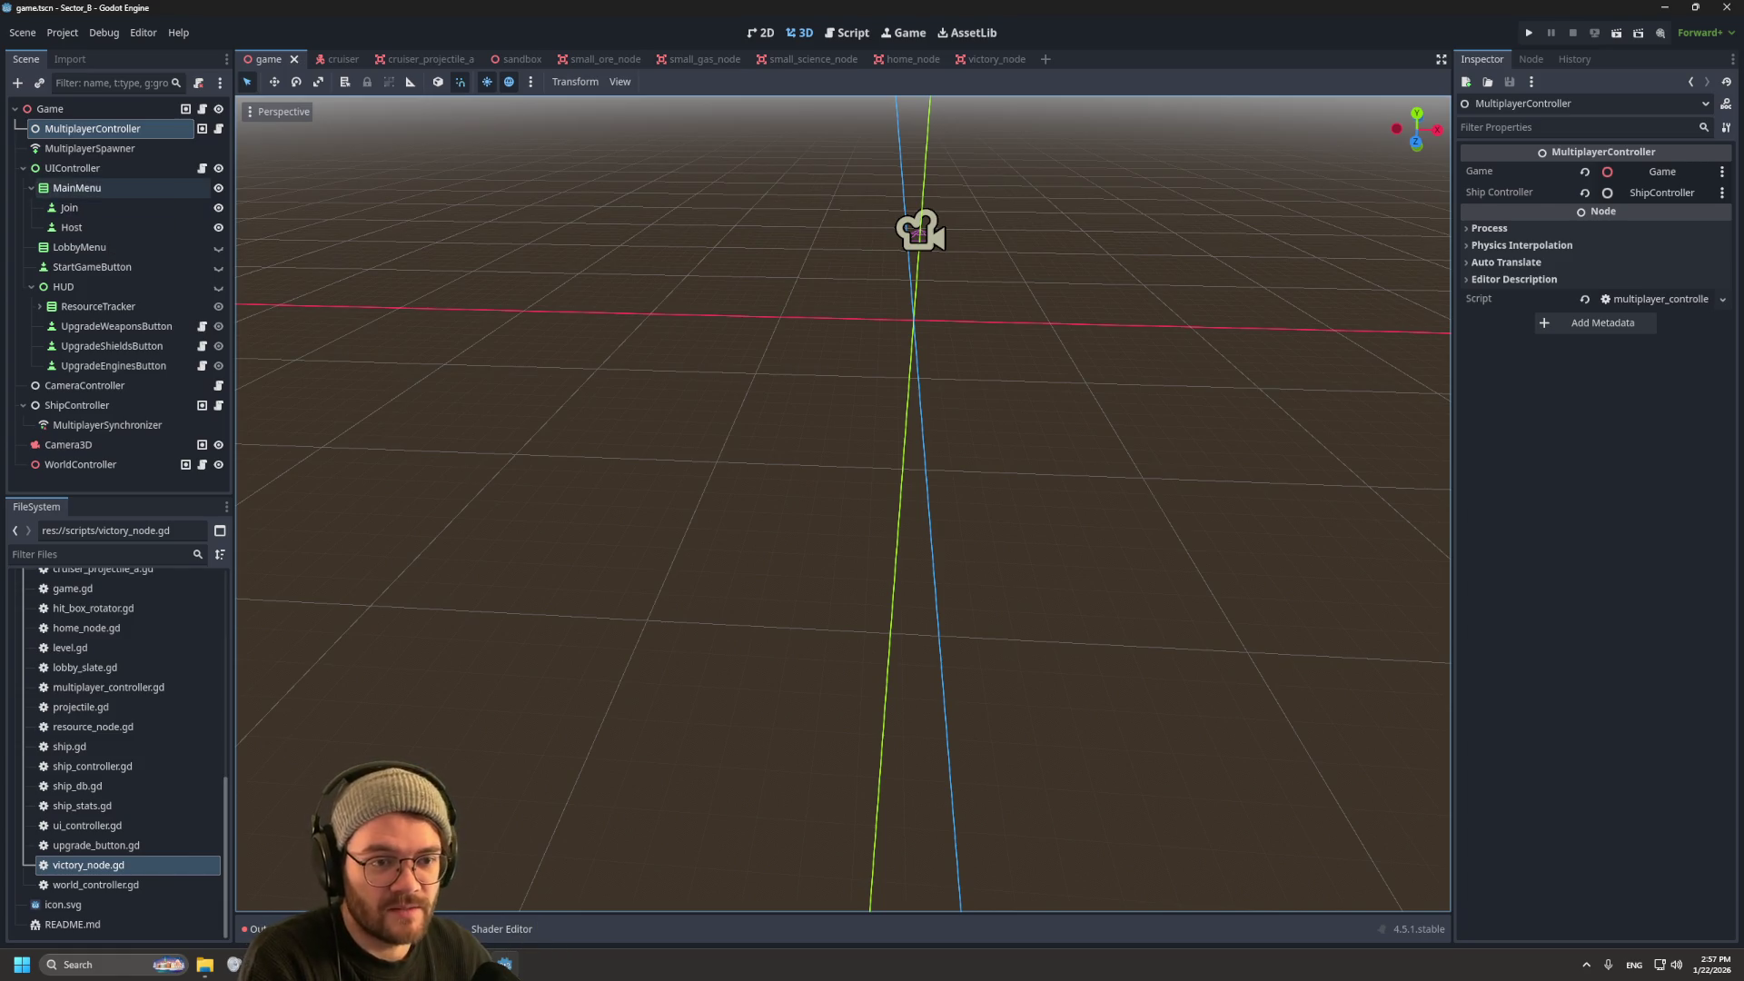
pyautogui.click(68, 445)
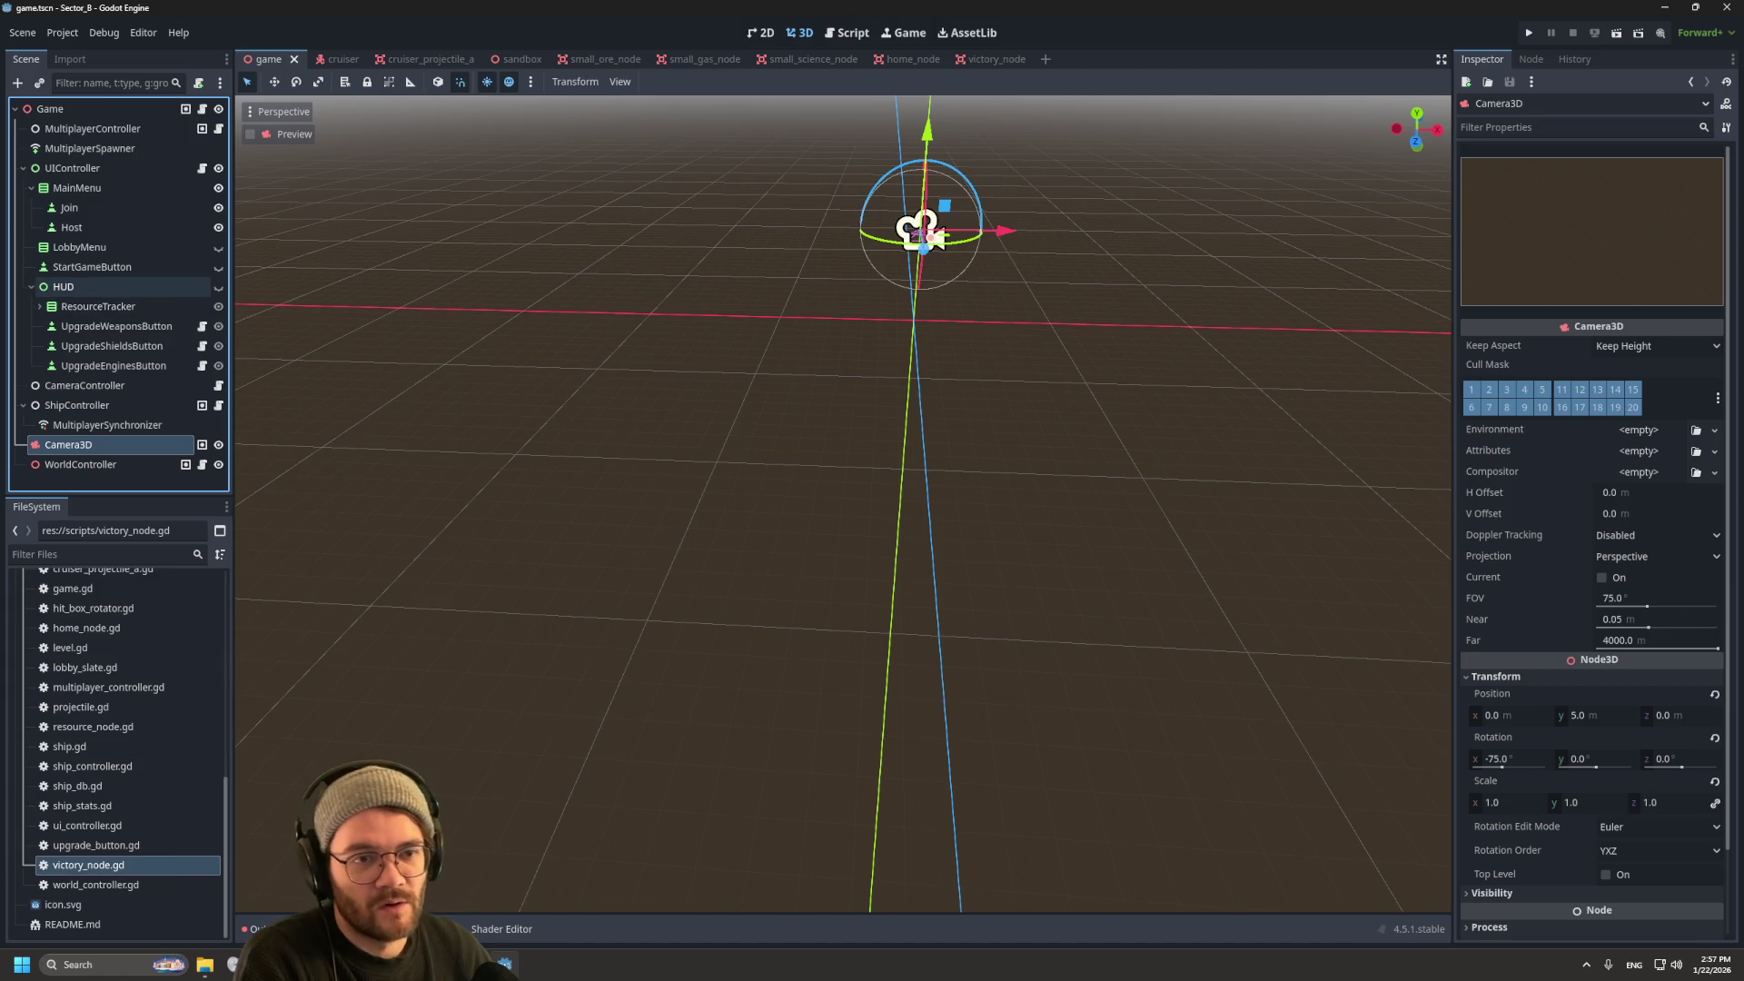
# Step: Select the HUD node so the 2D canvas shows the JOIN and HOST buttons
pyautogui.click(64, 286)
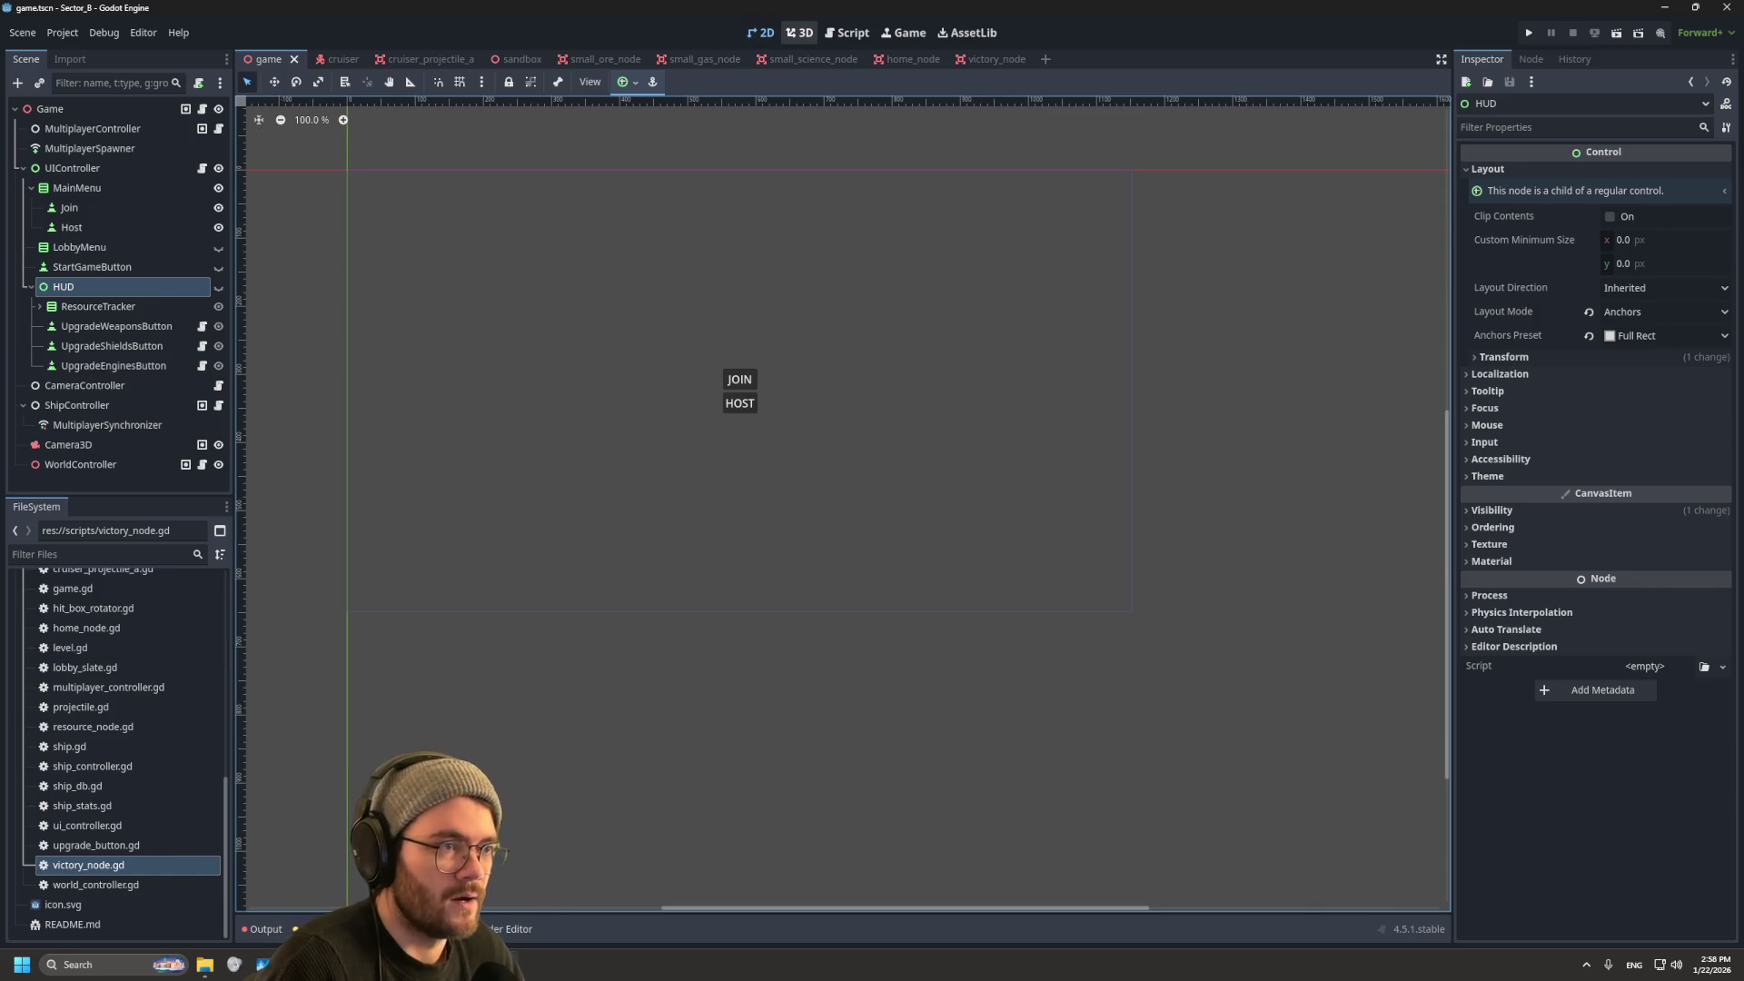
# Step: Review multiplayer_controller.gd and Camera3D, then bring ui_controller.gd back into the script editor
pyautogui.click(848, 32)
pyautogui.scroll(15, 921, 491)
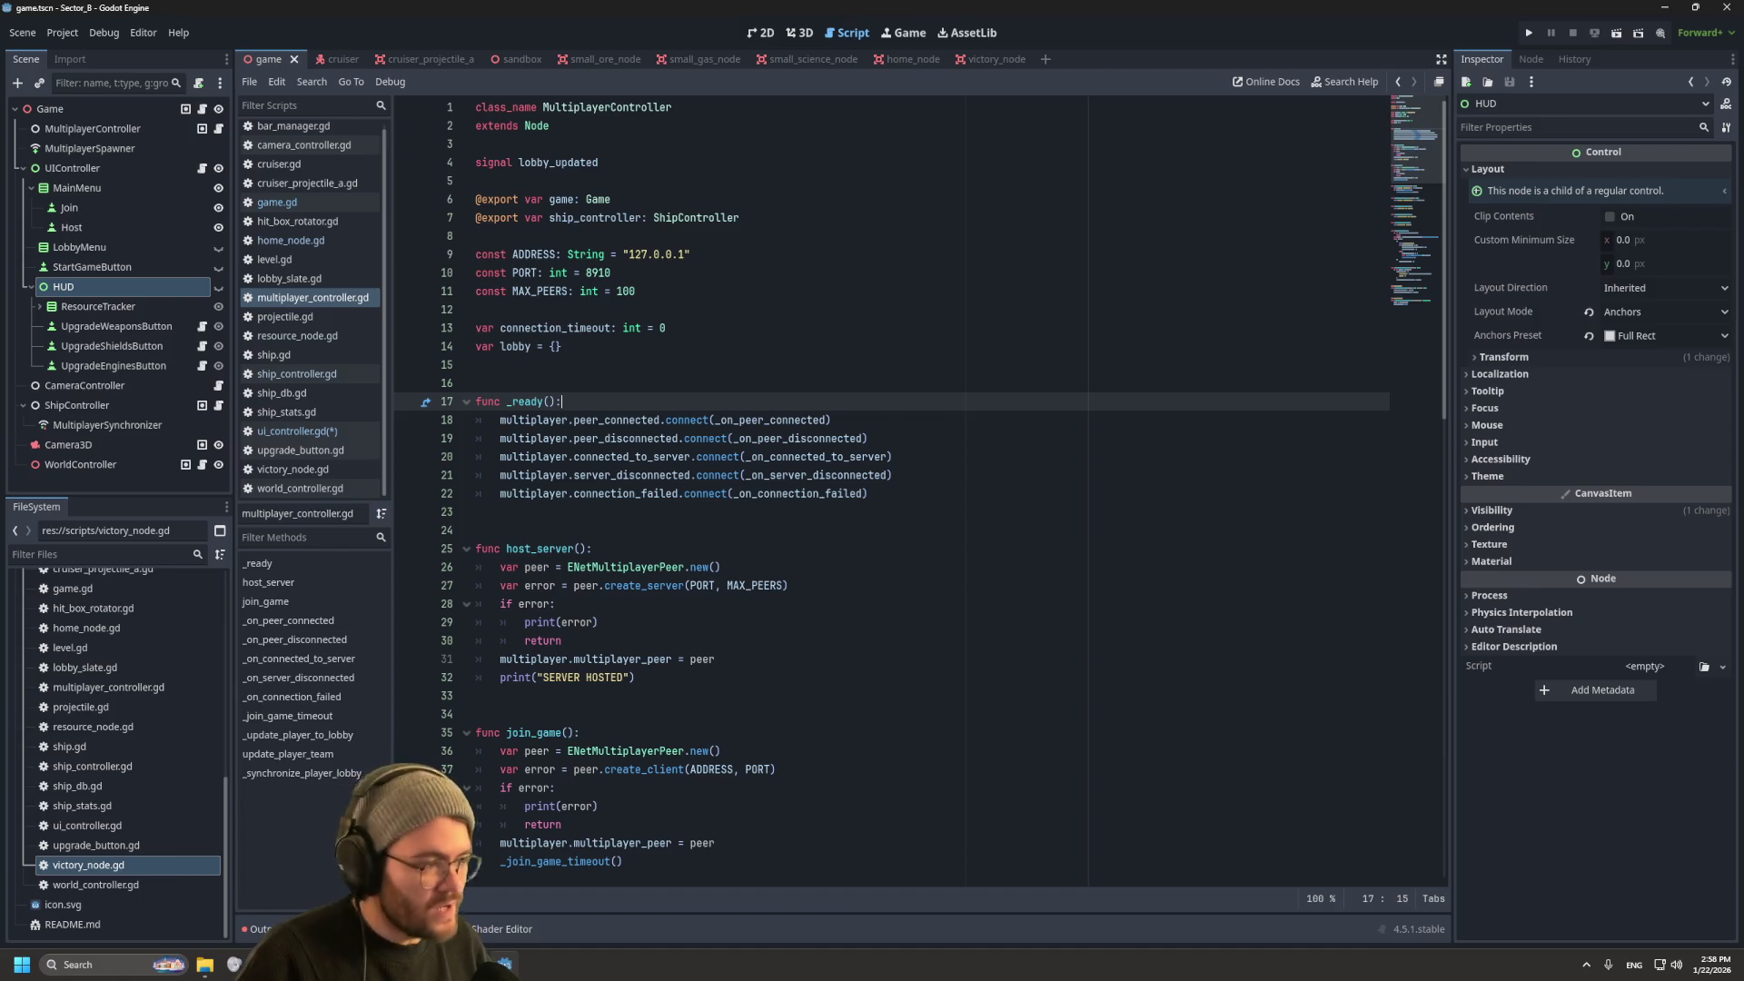
pyautogui.click(68, 445)
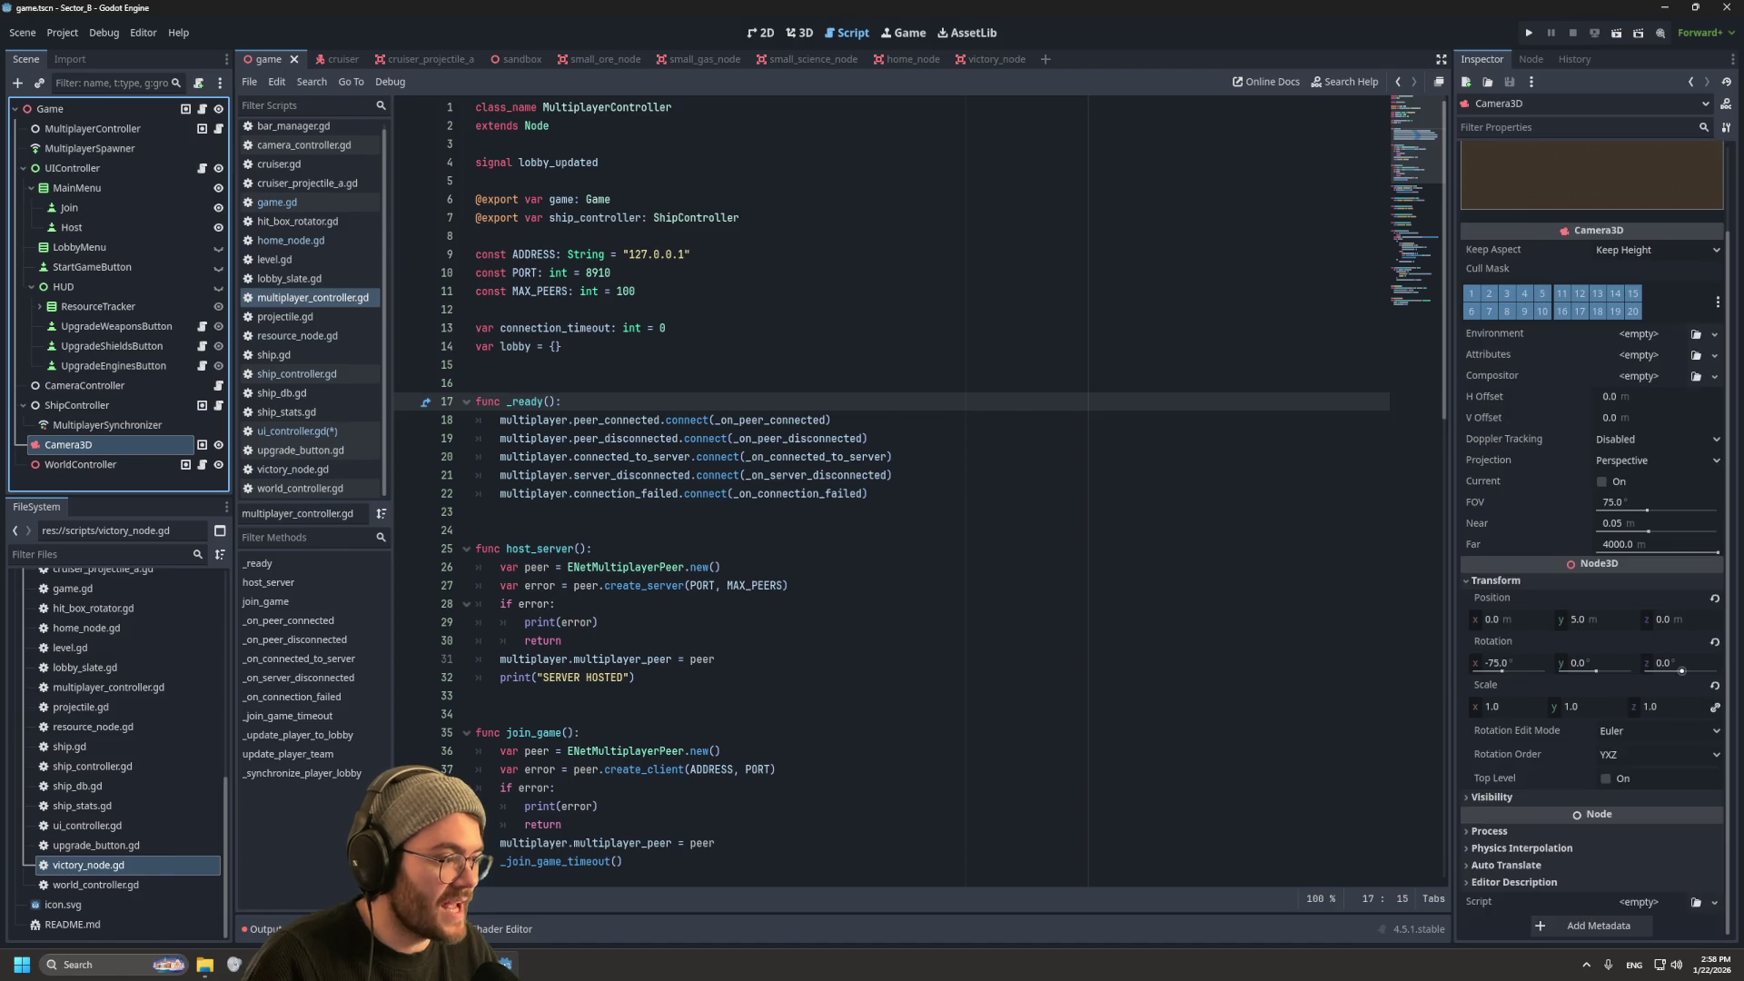
pyautogui.scroll(-2, 1591, 545)
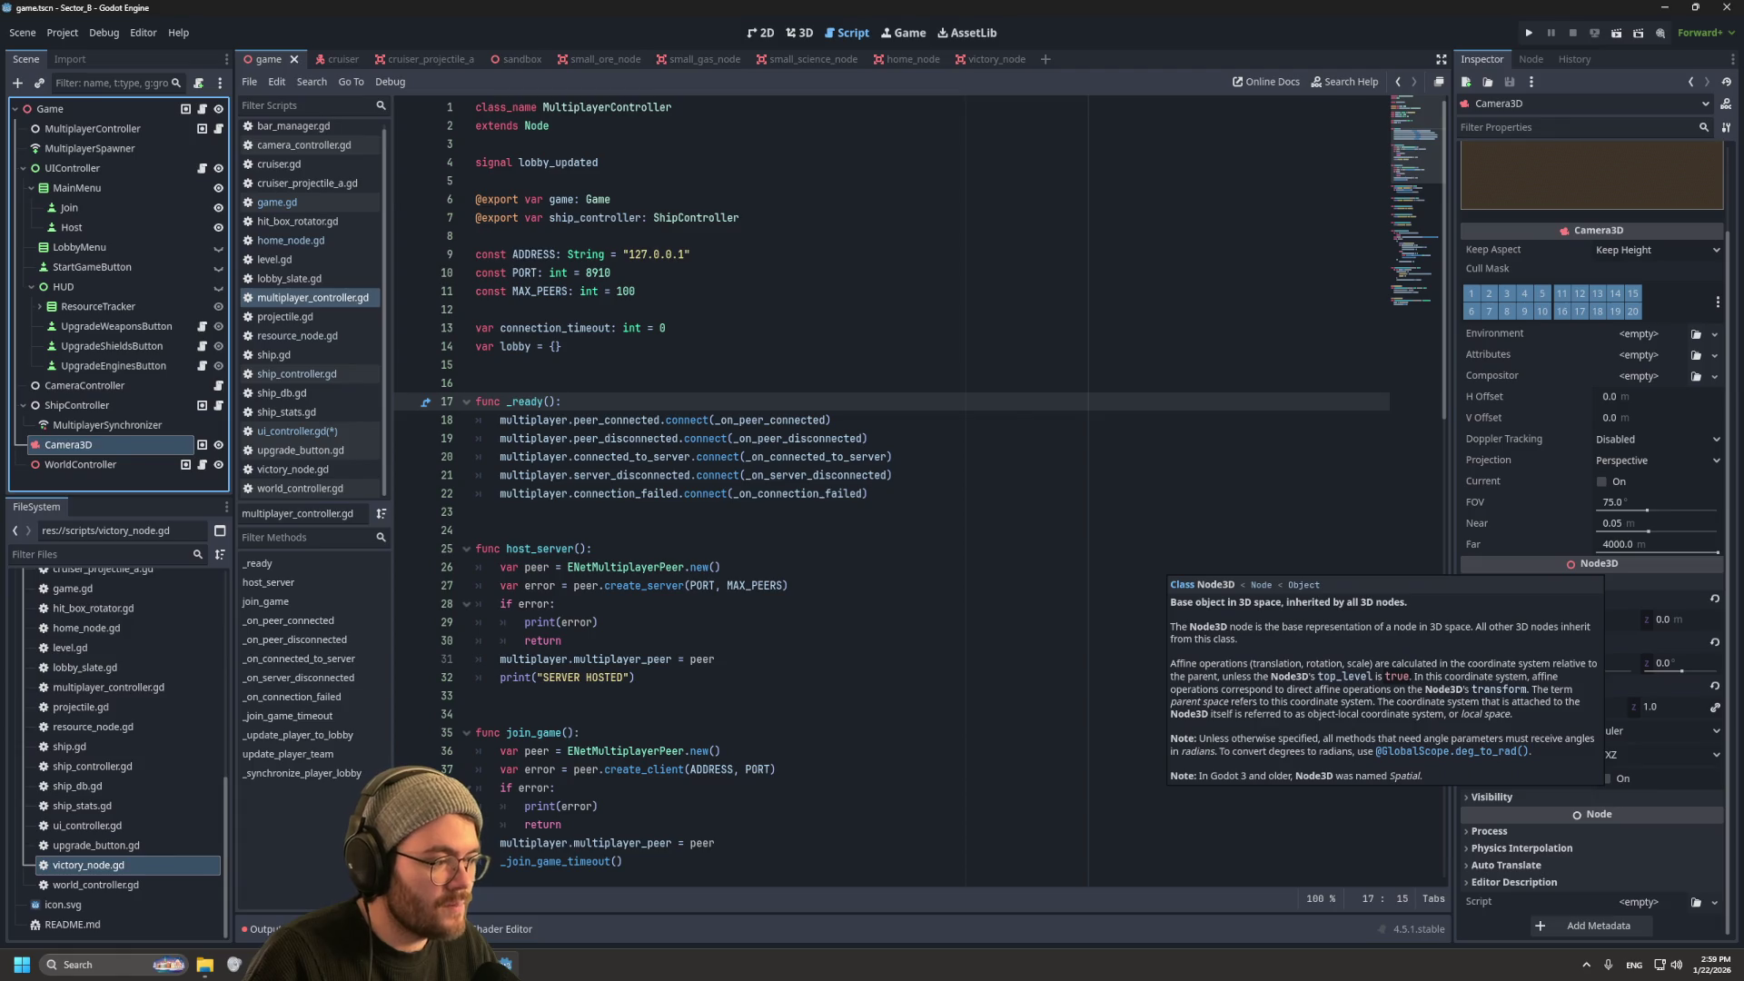
pyautogui.moveTo(1599, 814)
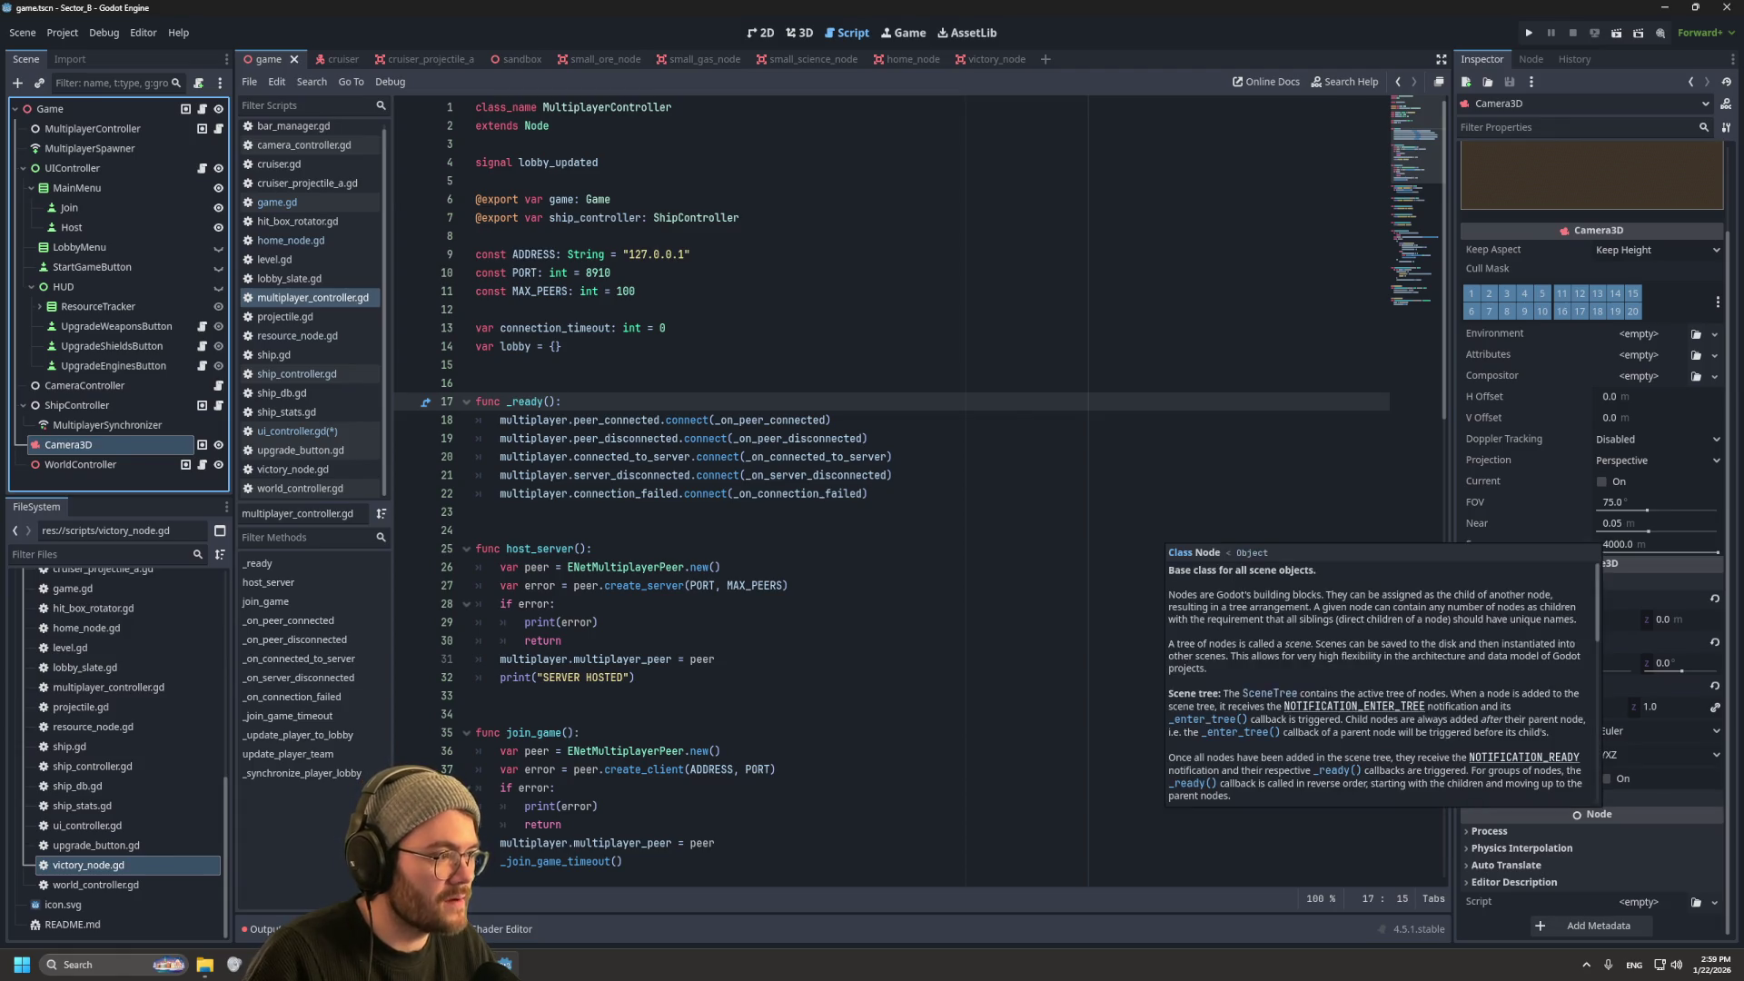
pyautogui.moveTo(1599, 230)
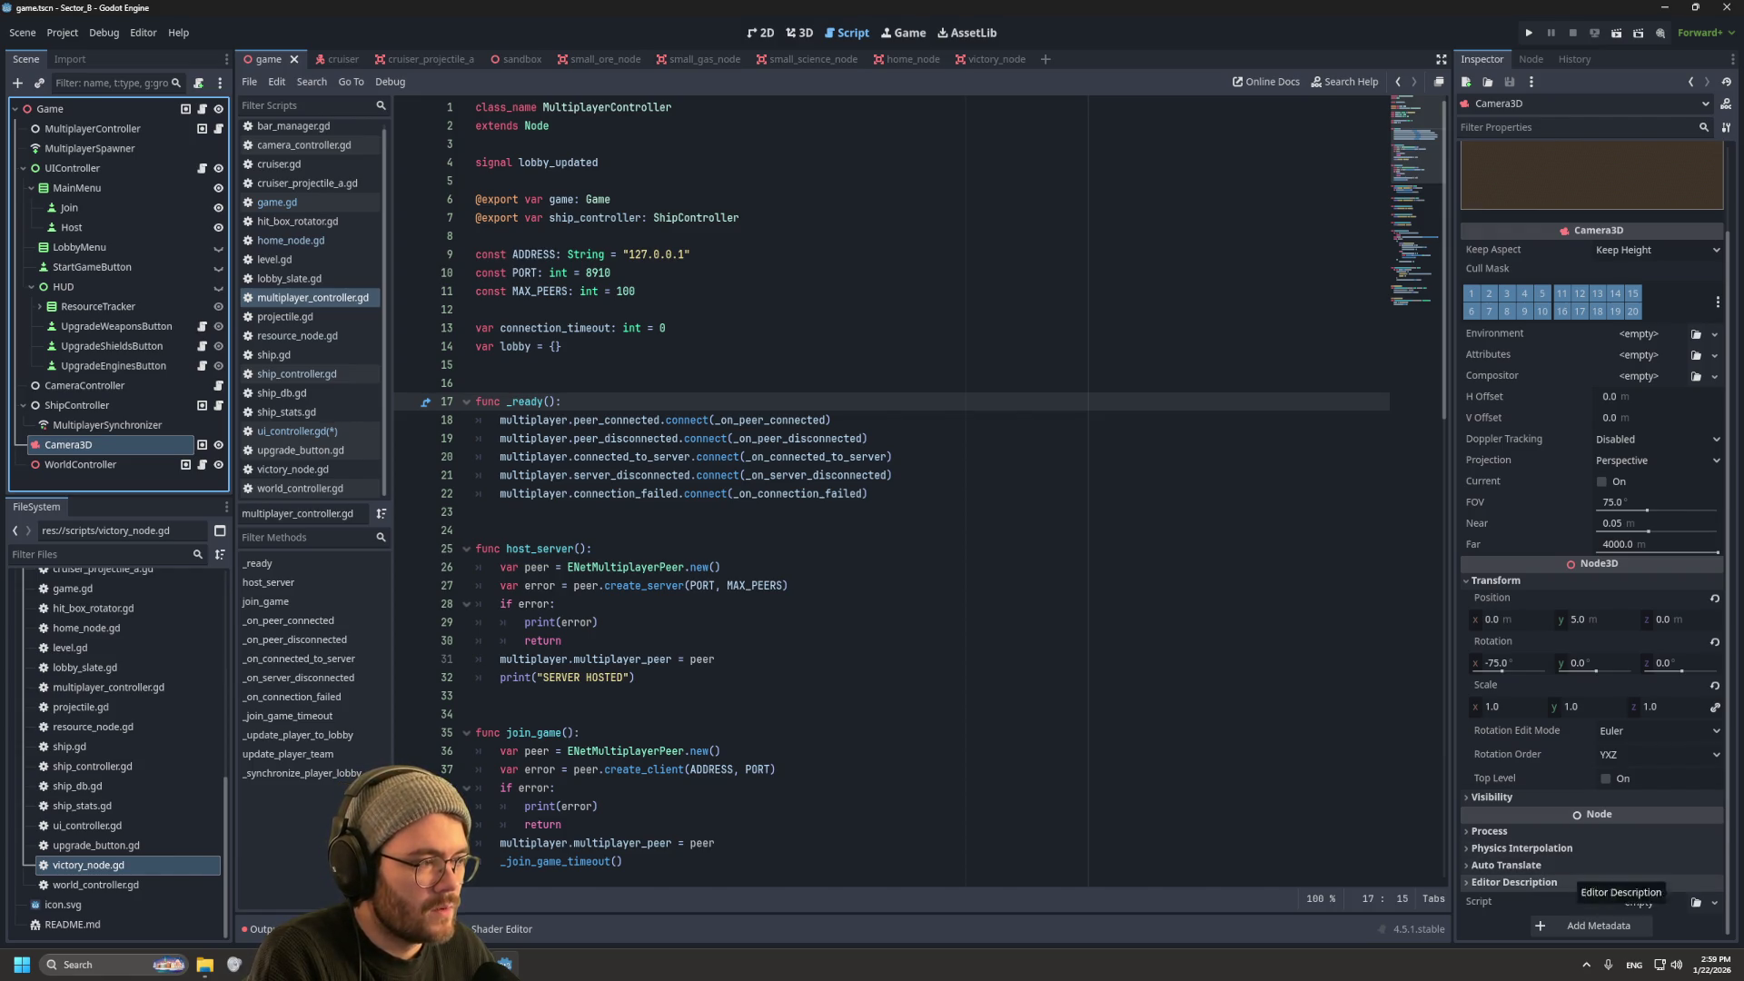
pyautogui.scroll(2, 1595, 545)
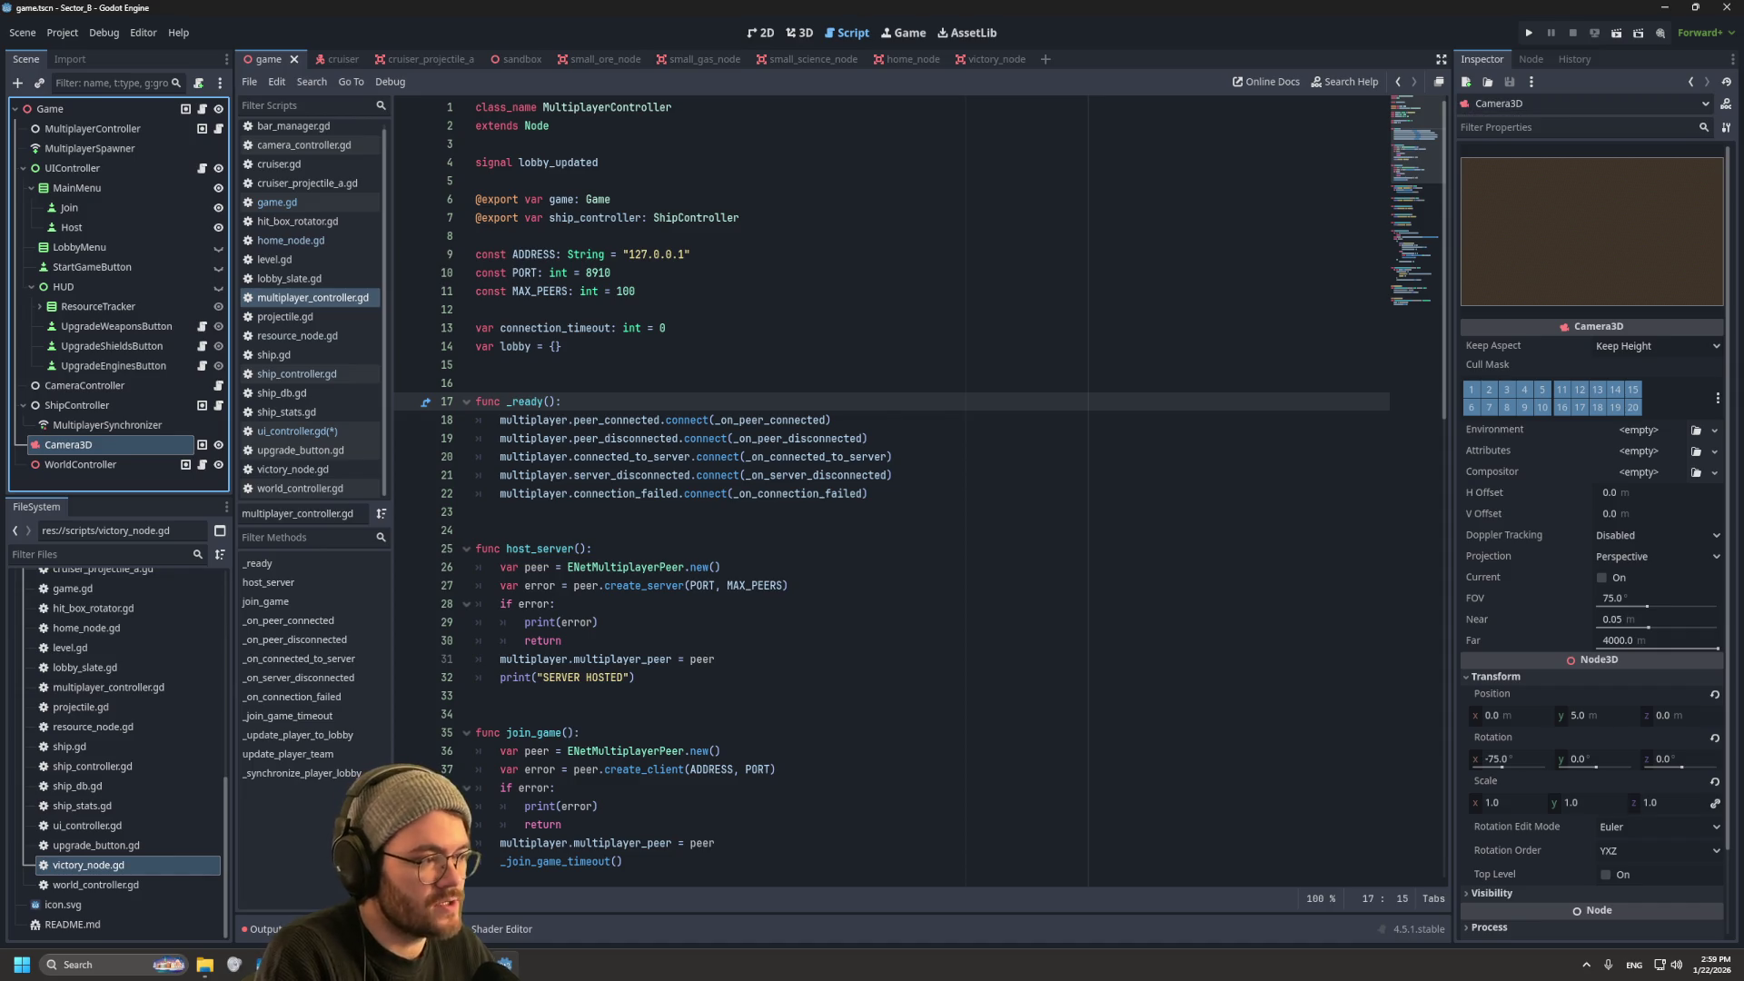
pyautogui.click(295, 431)
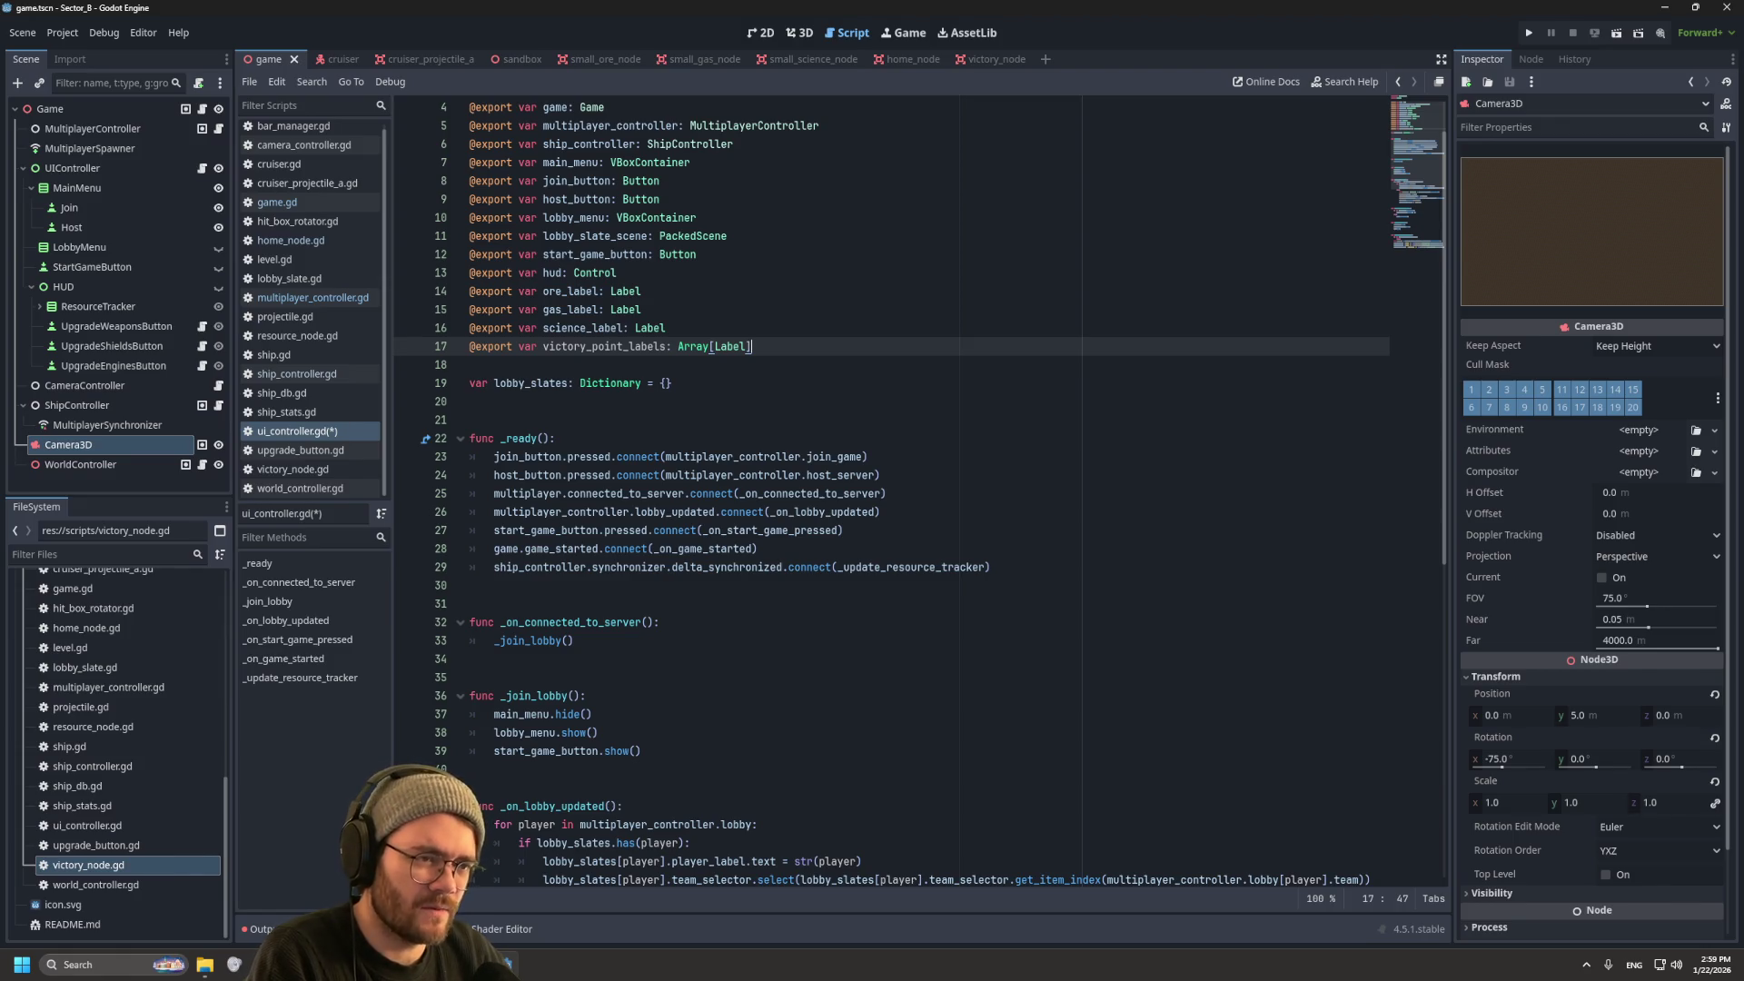
# Step: Save ui_controller.gd with its victory_point_labels export and switch to the 2D canvas
pyautogui.scroll(1, 921, 490)
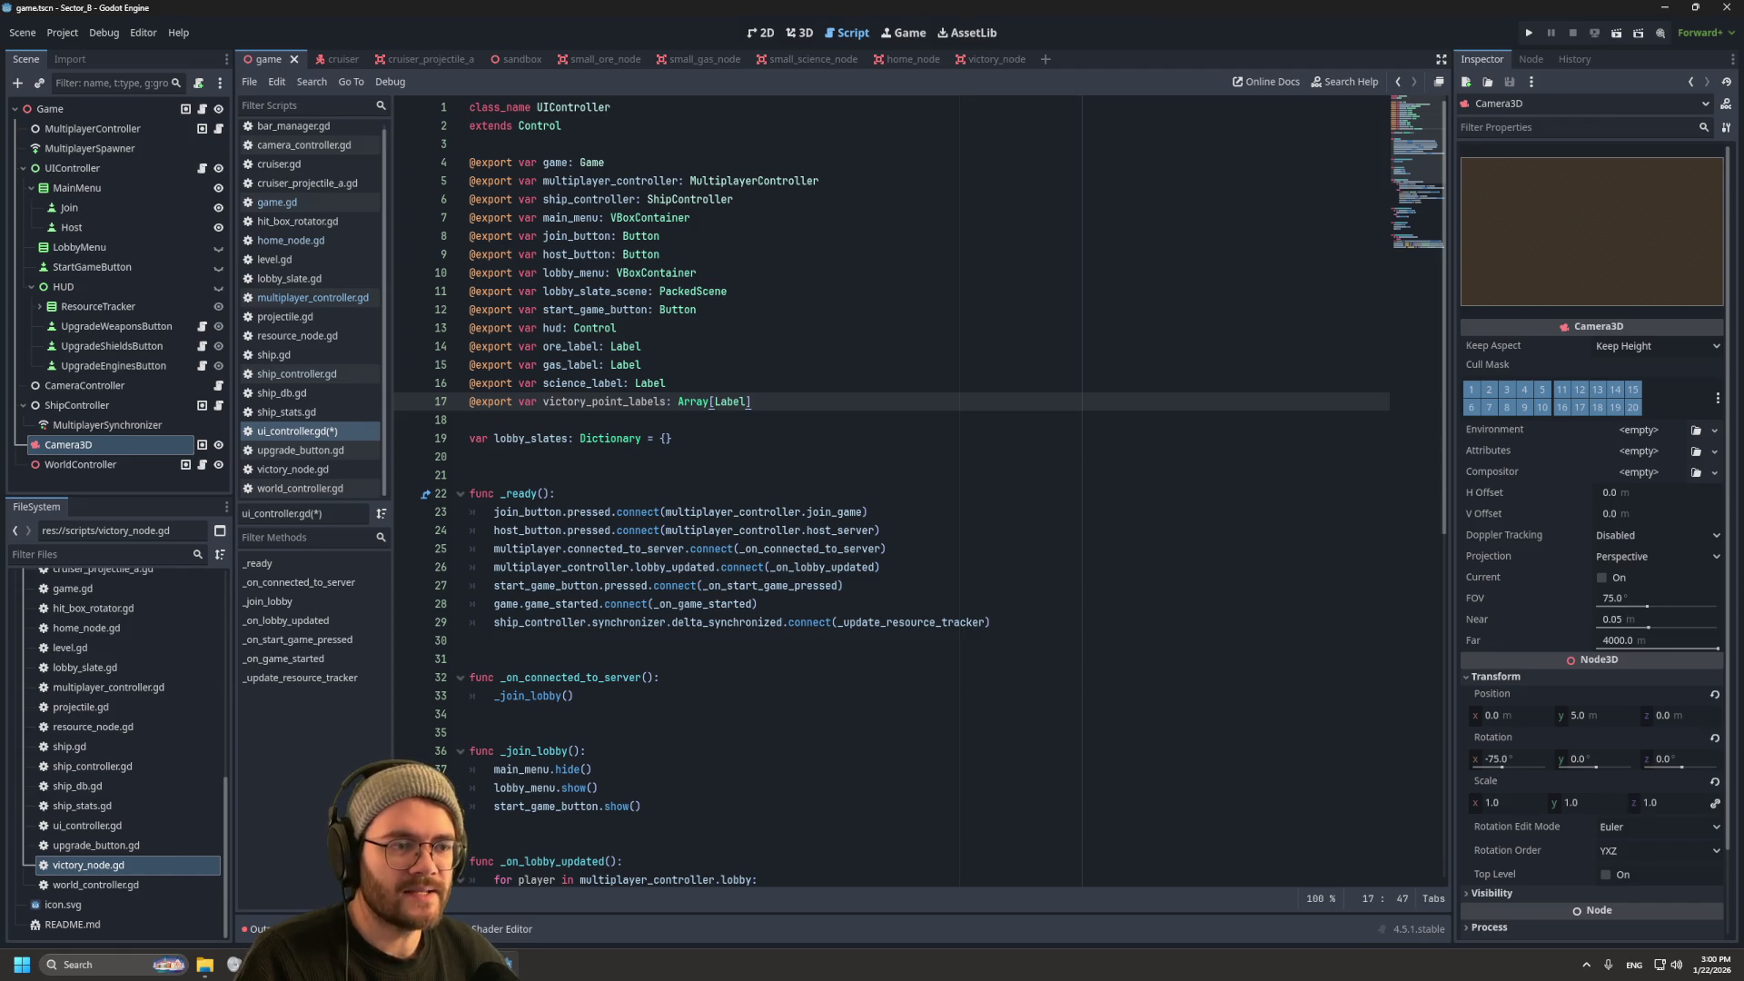
pyautogui.scroll(-1, 919, 491)
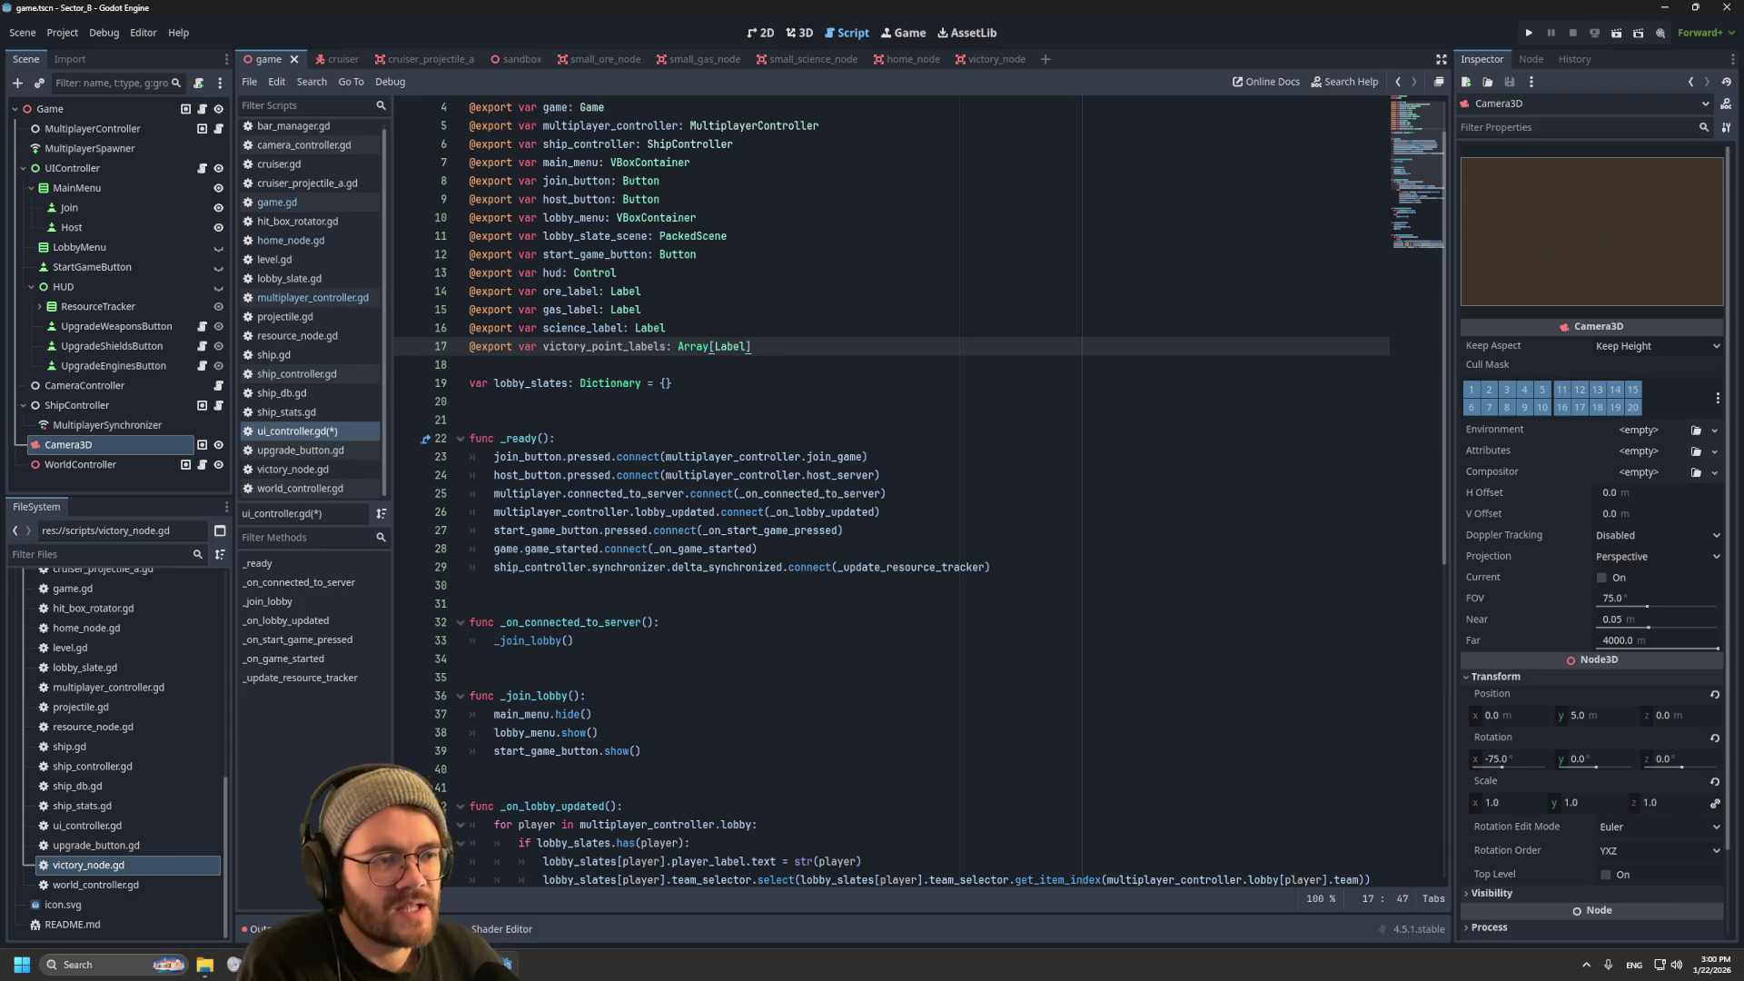
pyautogui.moveTo(712, 348)
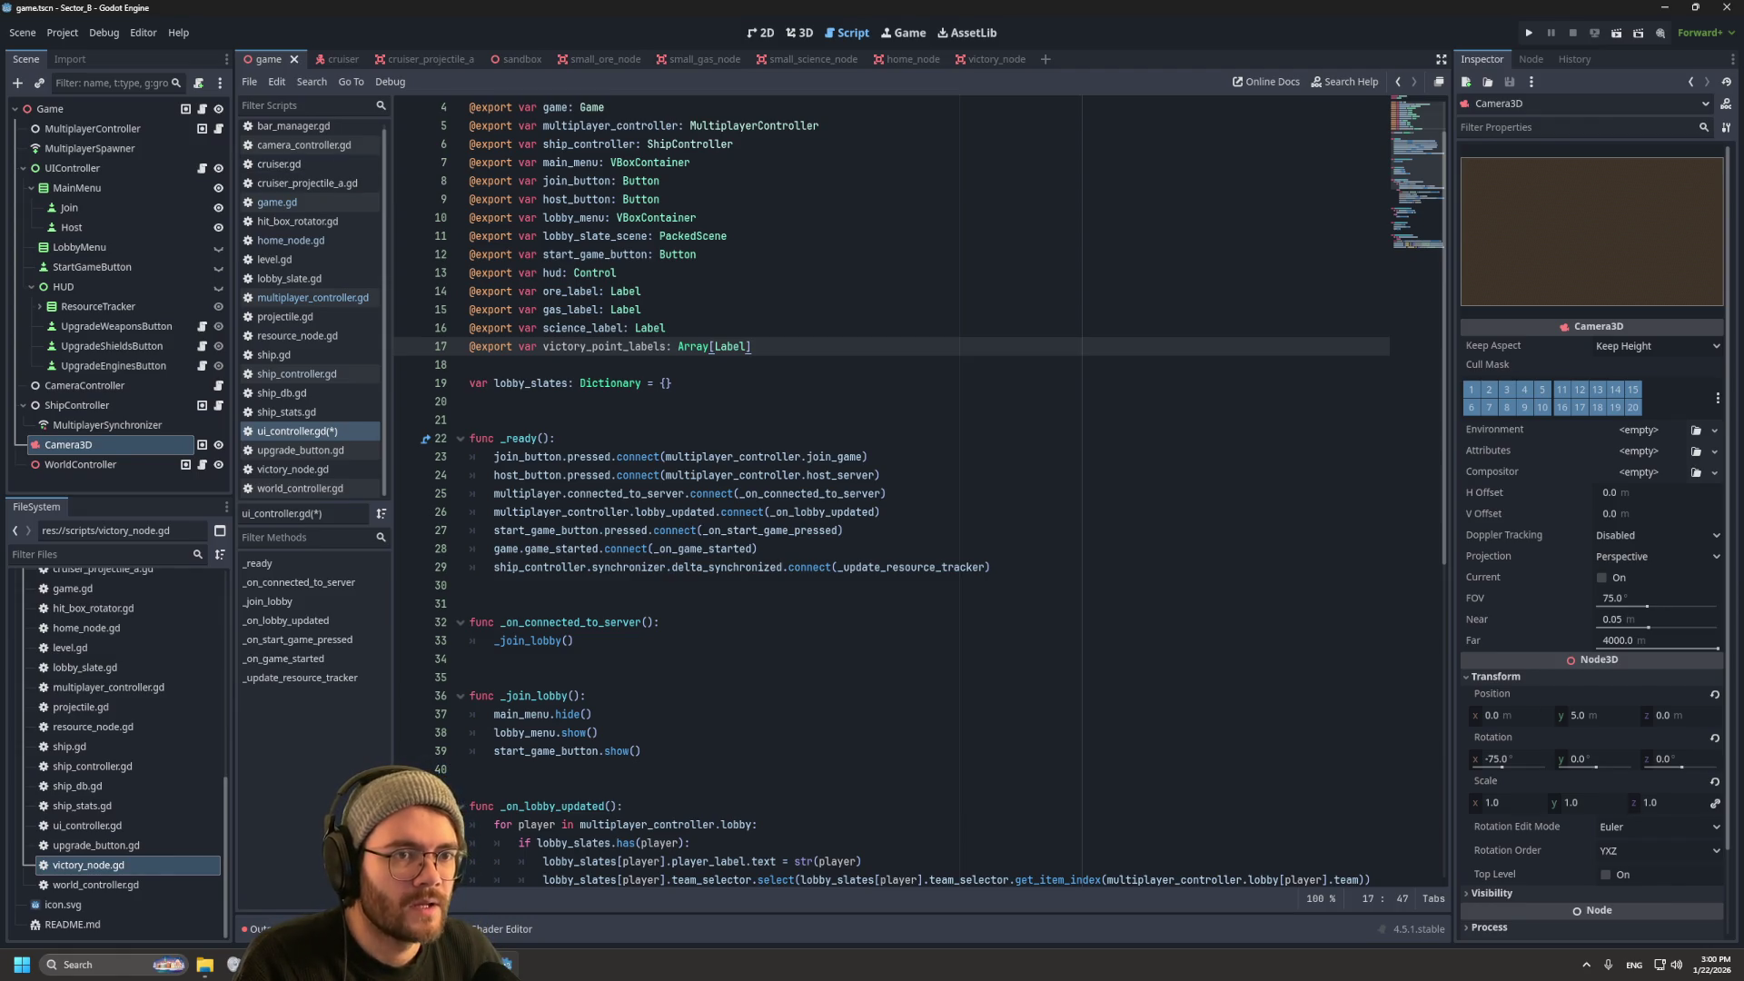
pyautogui.hotkey('ctrl', 's')
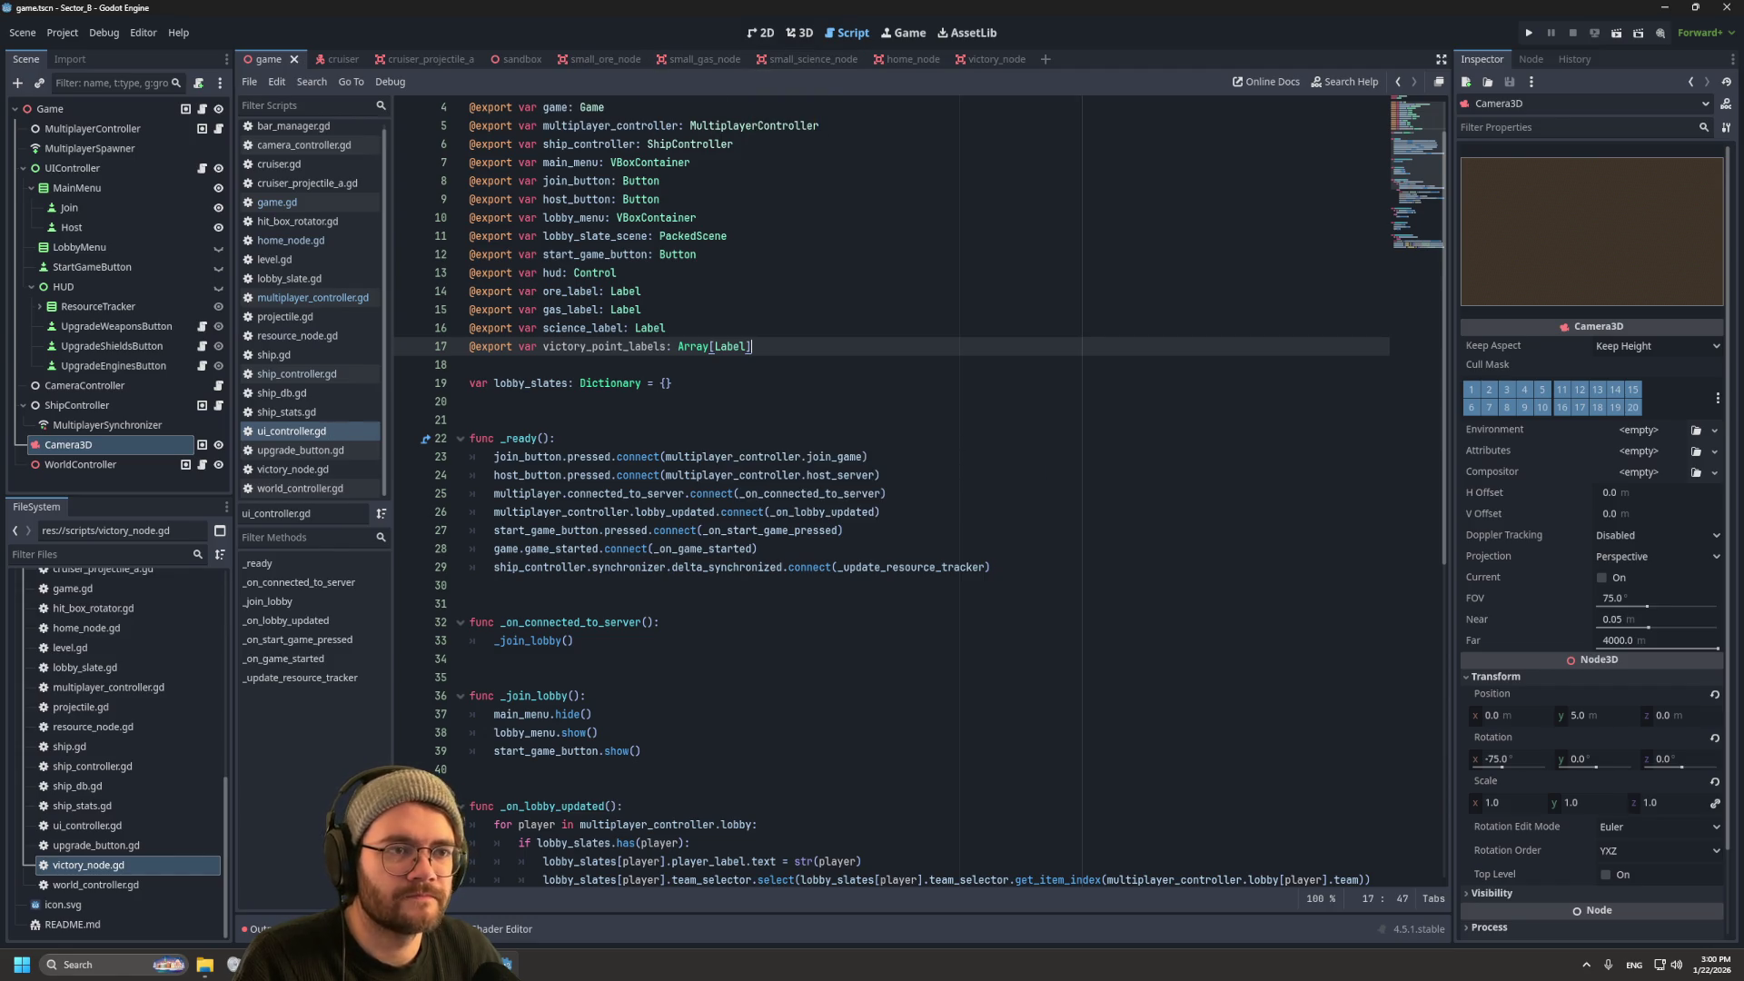
pyautogui.click(760, 33)
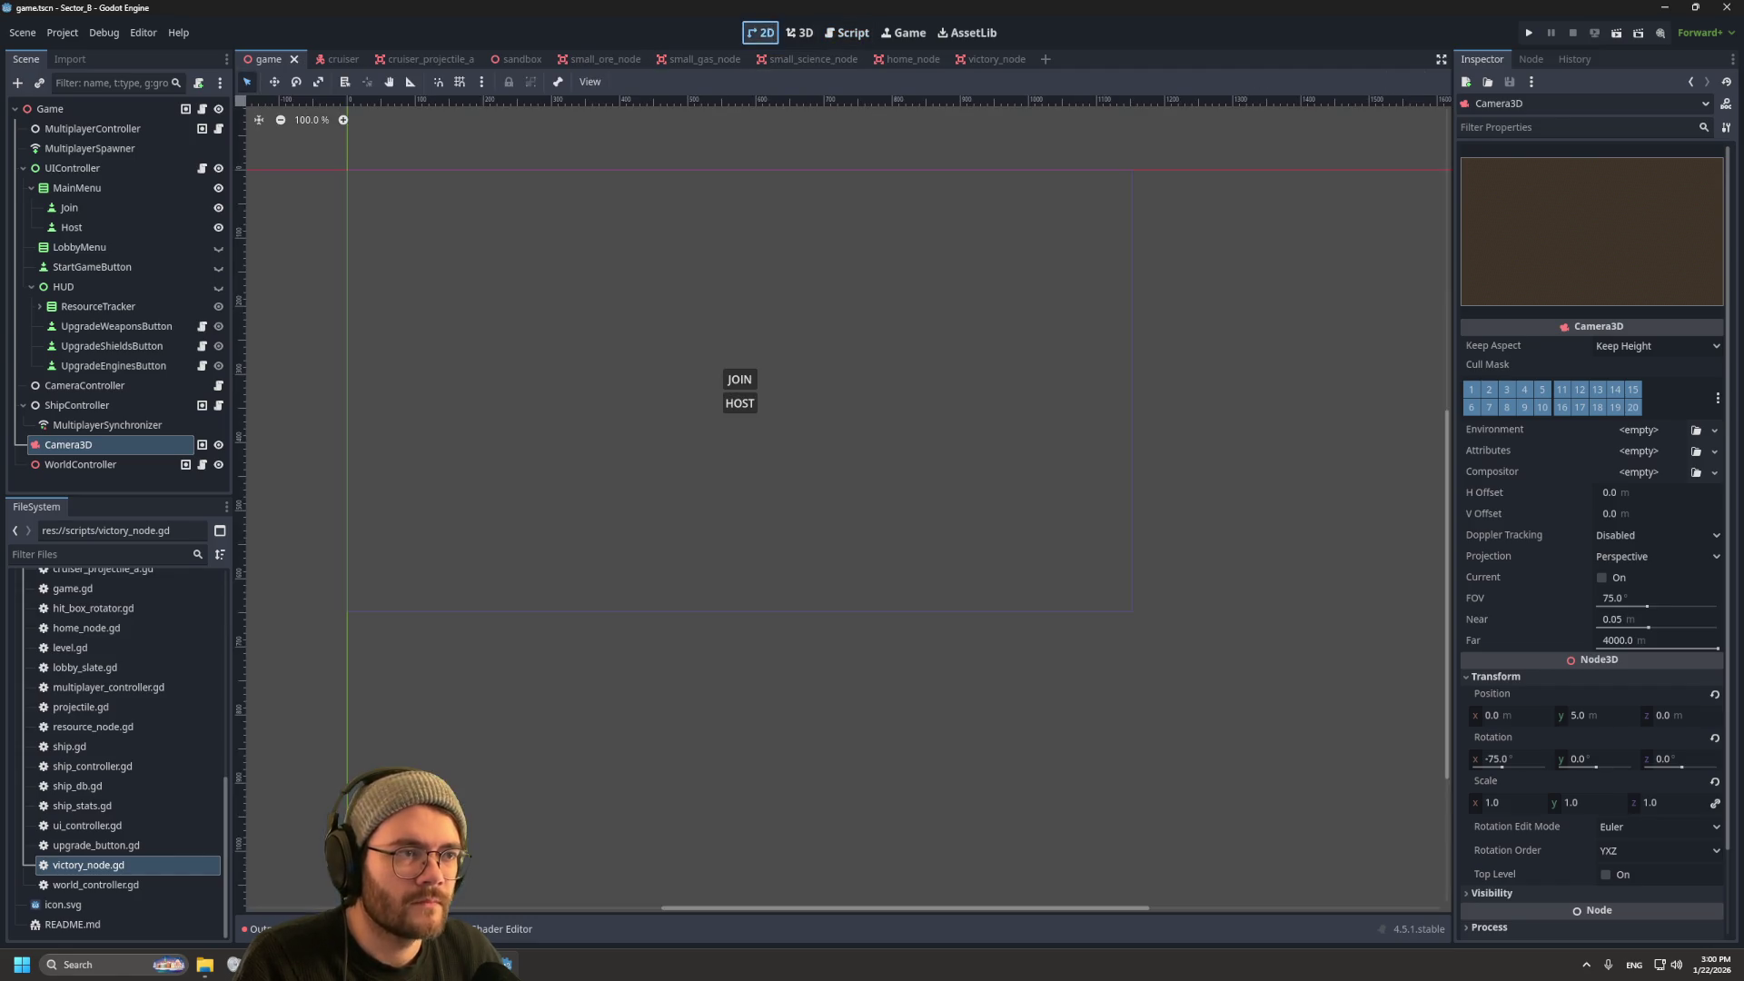
# Step: Make the HUD visible on the canvas and start adding a child node to it
pyautogui.click(218, 287)
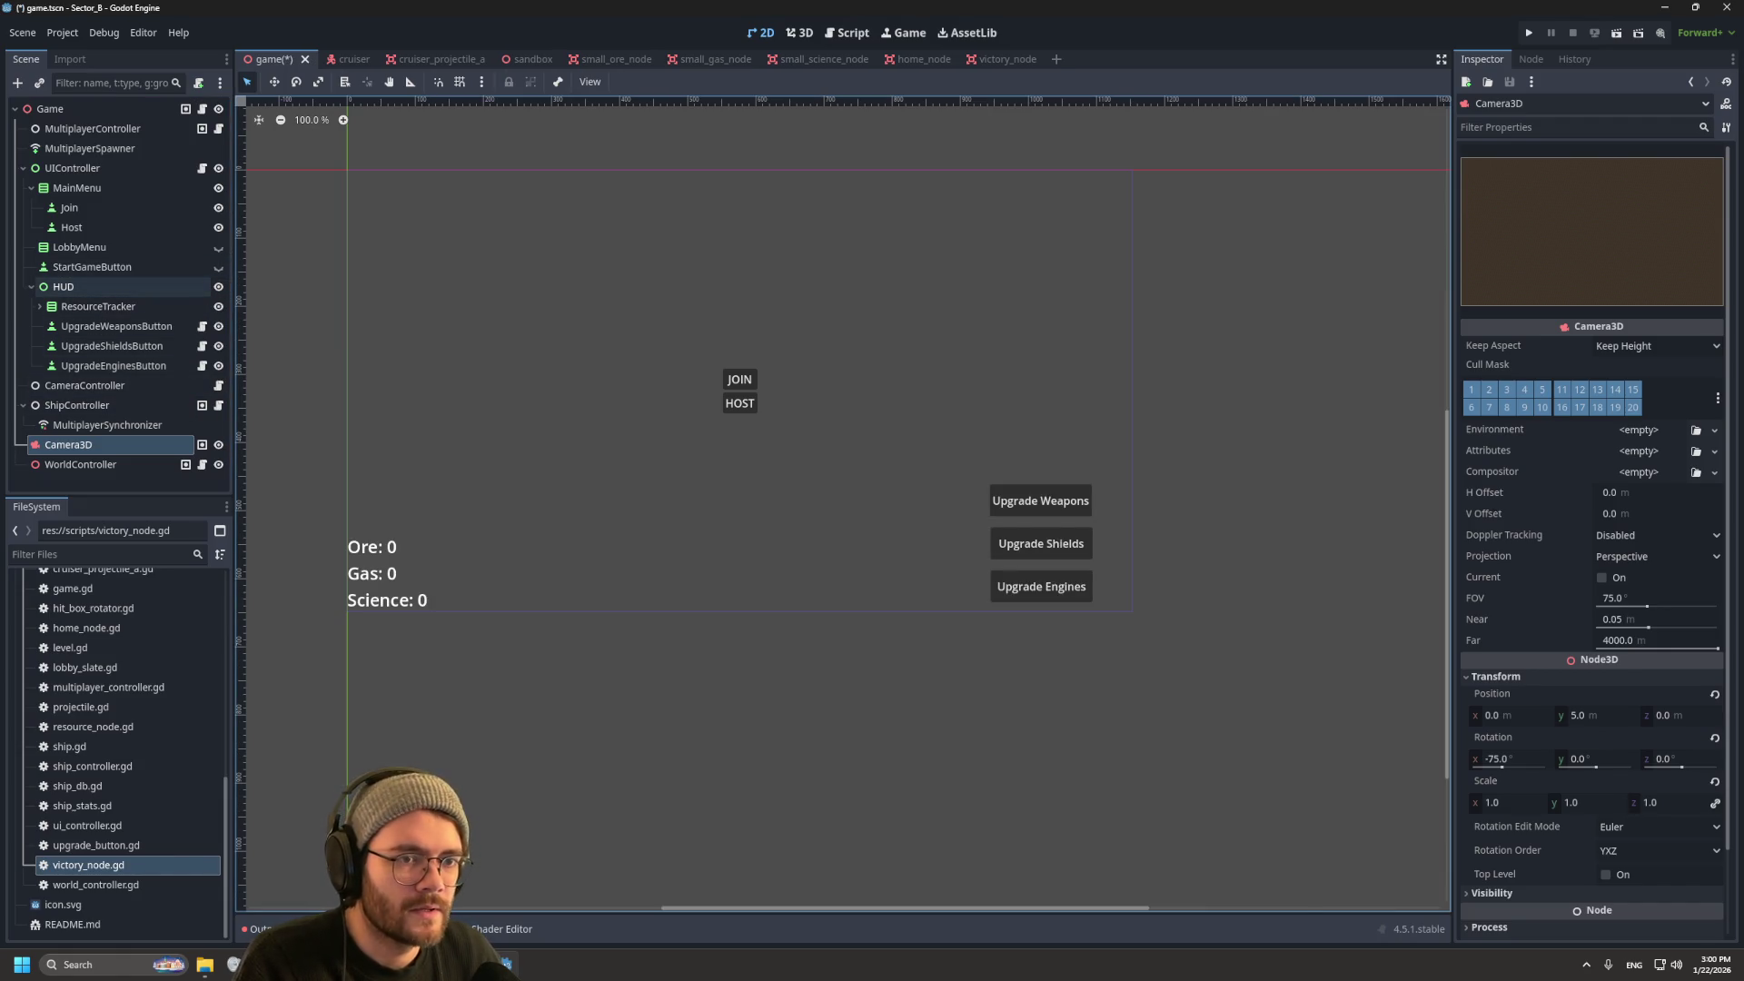
pyautogui.click(91, 287)
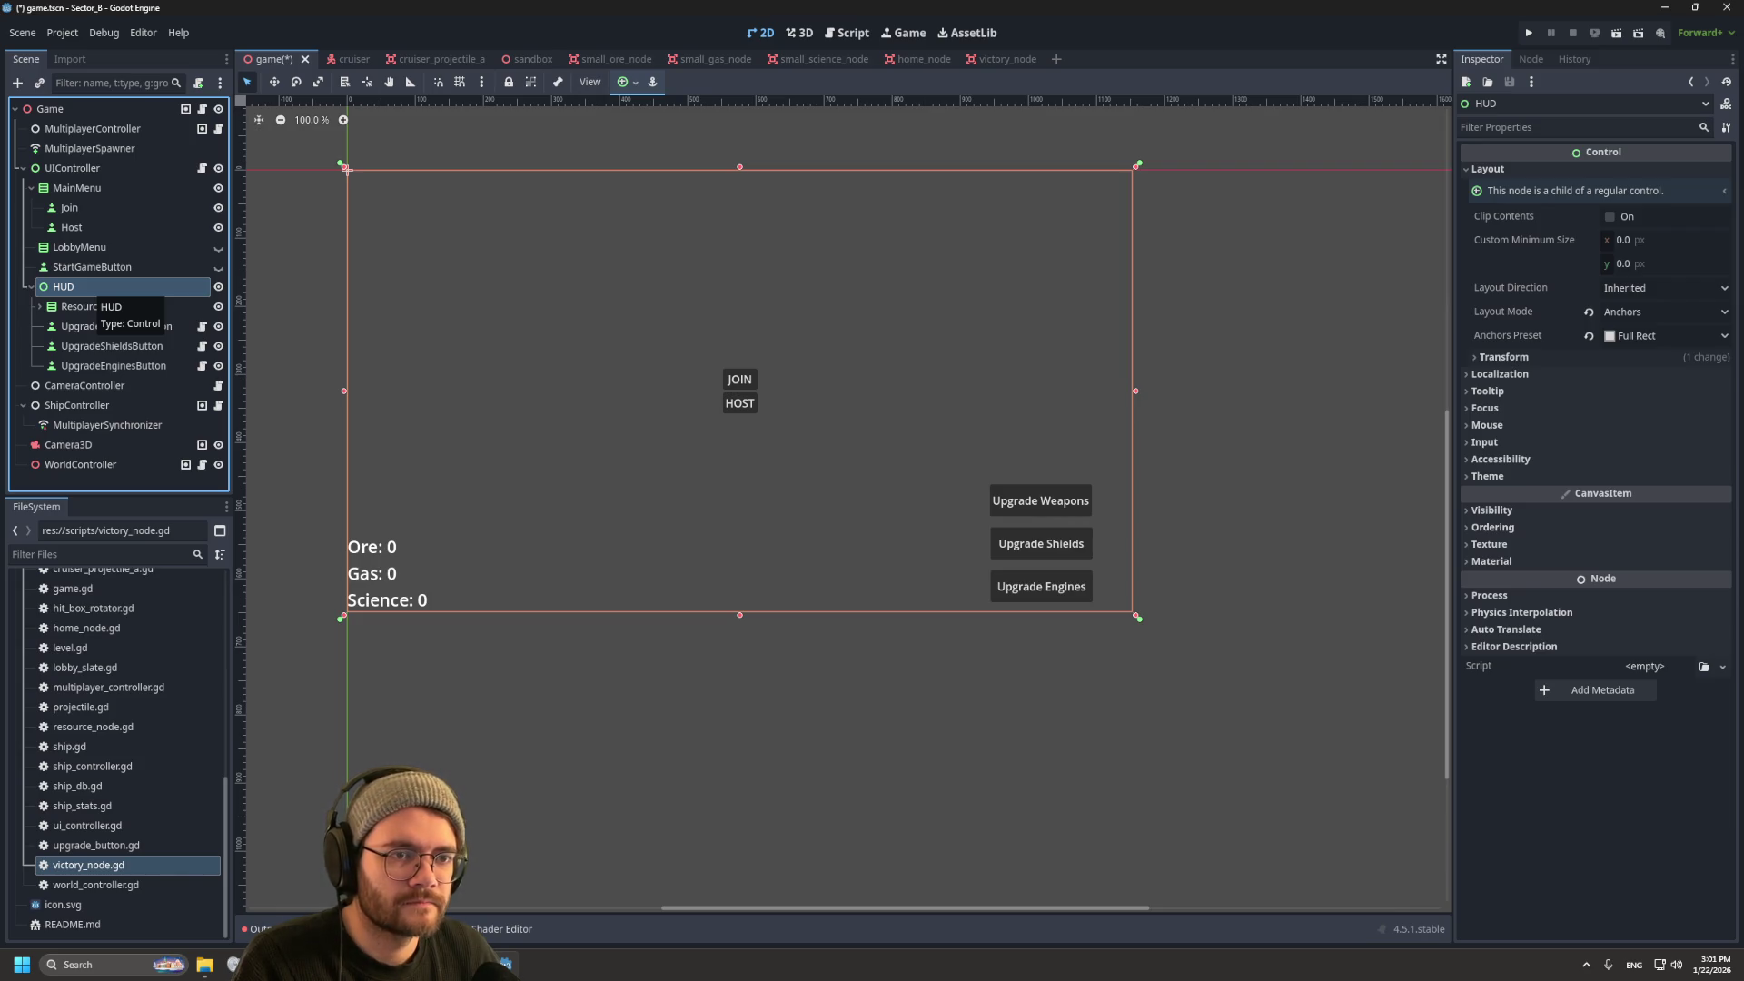
pyautogui.hotkey('ctrl', 'a')
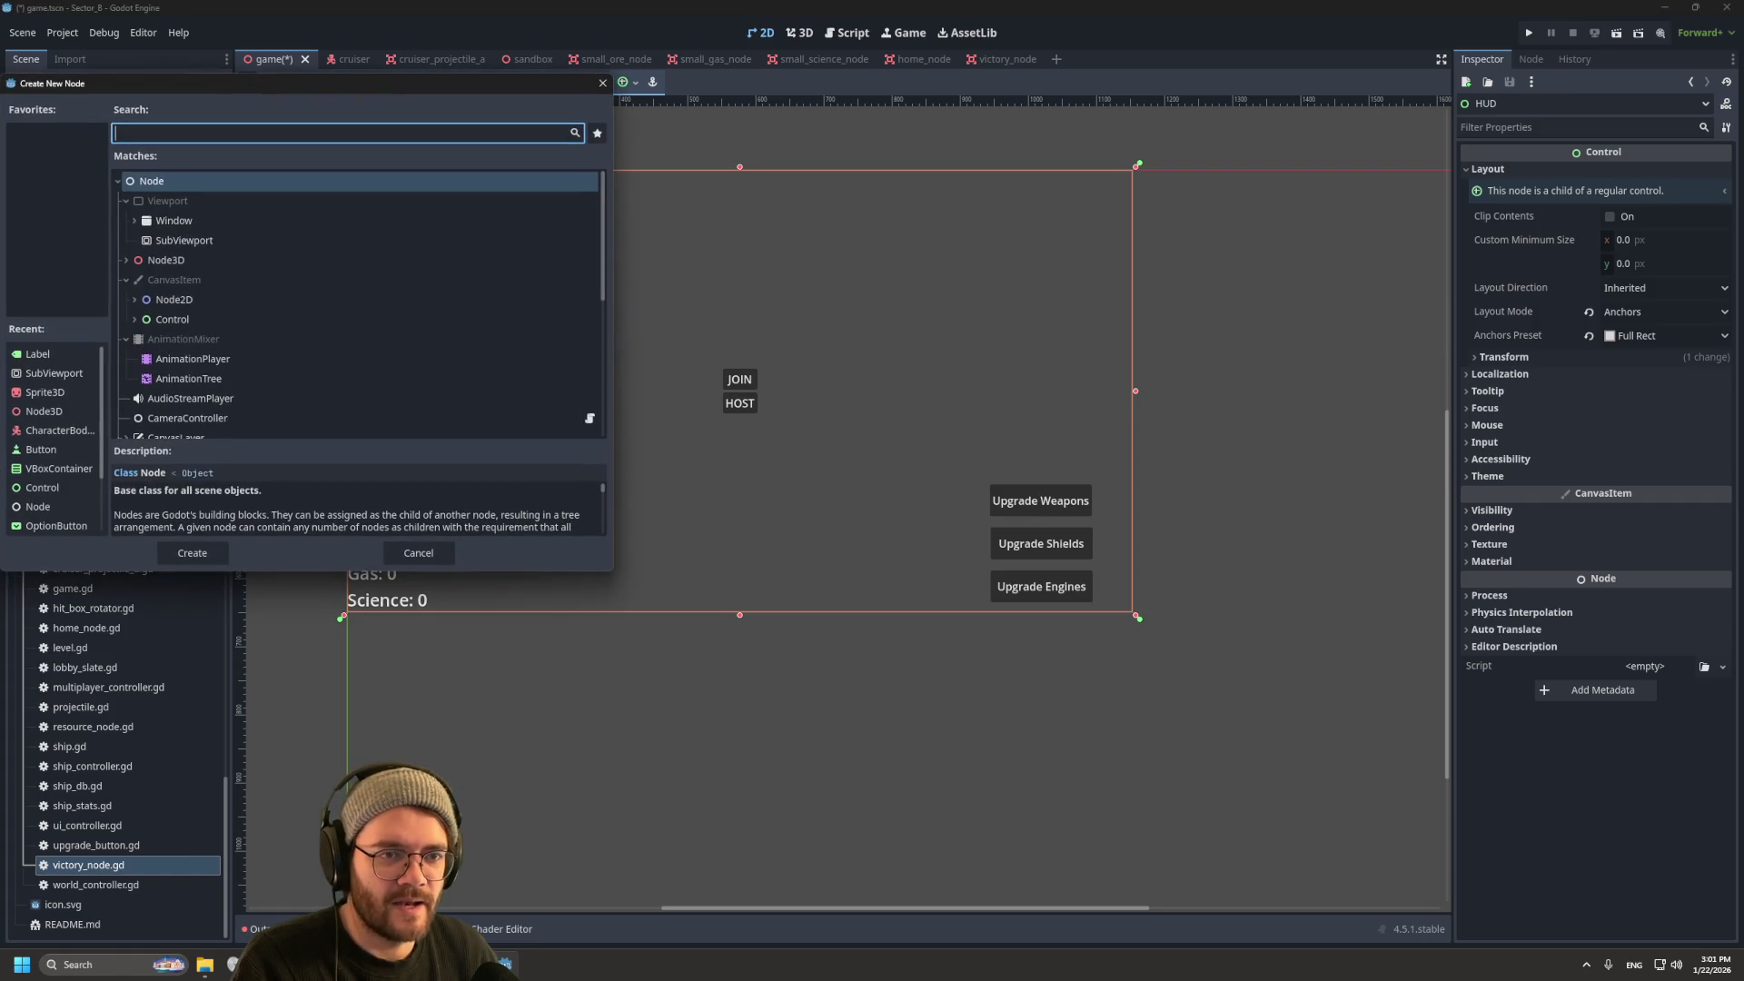
pyautogui.press('Escape')
pyautogui.rightClick(105, 289)
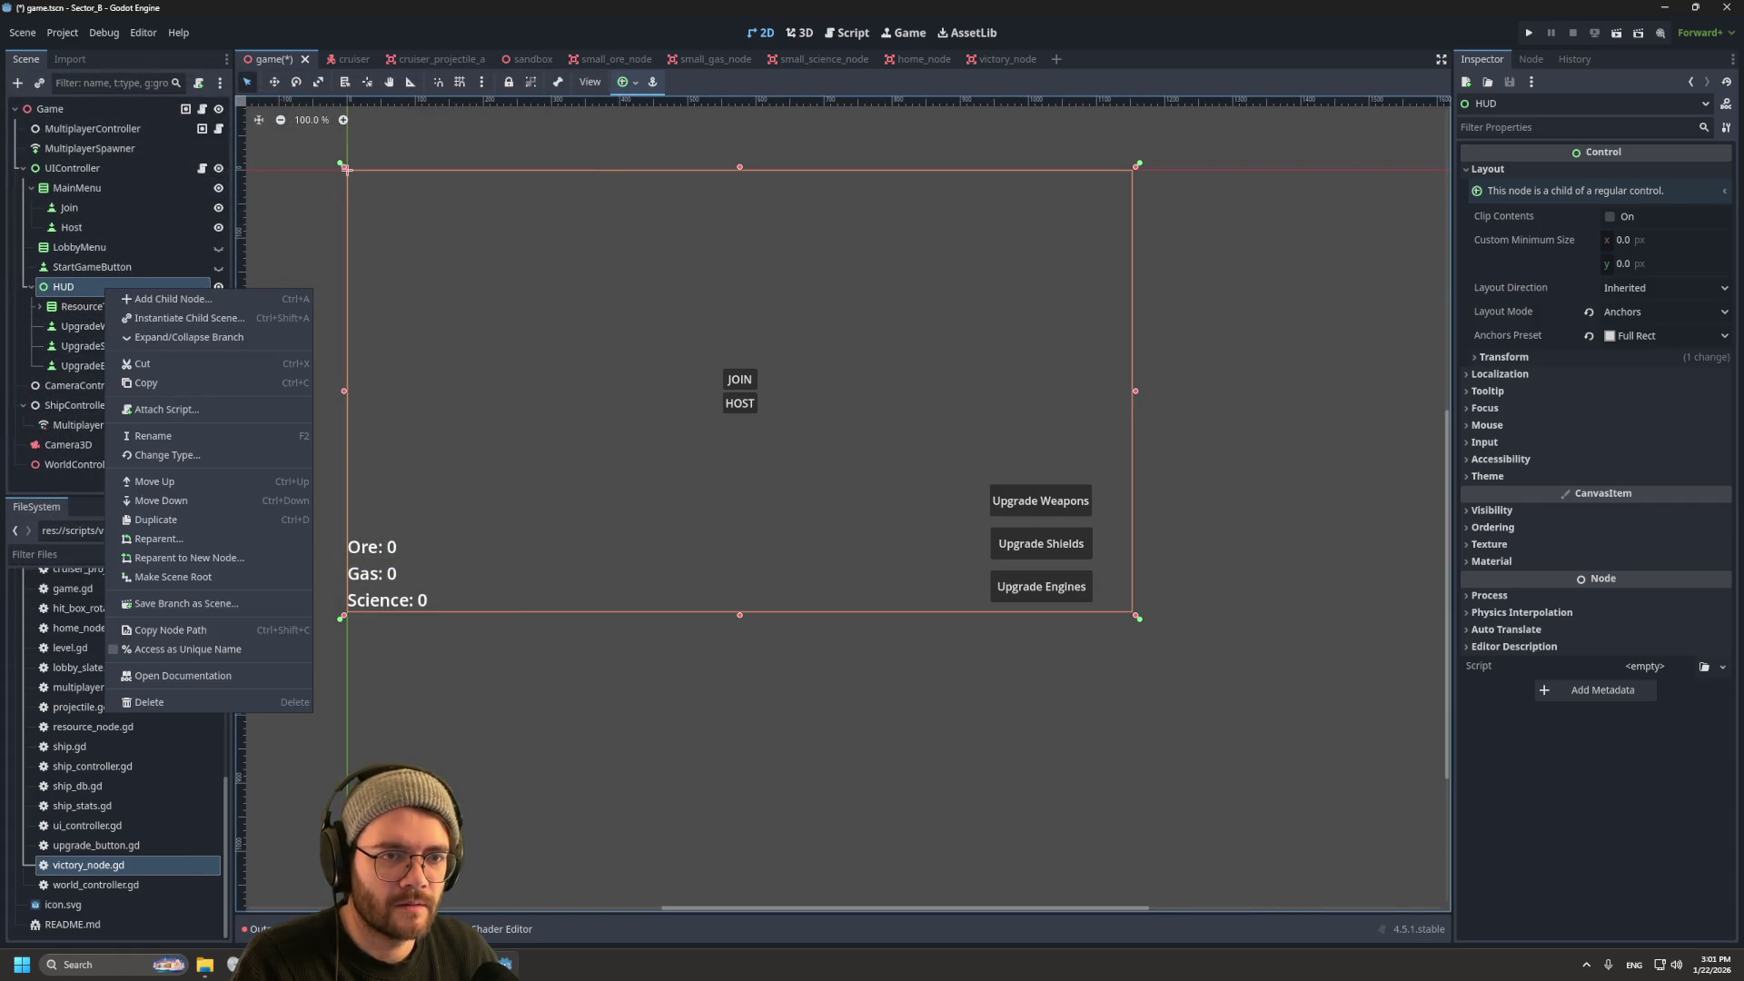
pyautogui.click(154, 298)
# Step: Search 'hbo' in the node chooser and create an HBoxContainer under HUD
pyautogui.scroll(-3, 359, 305)
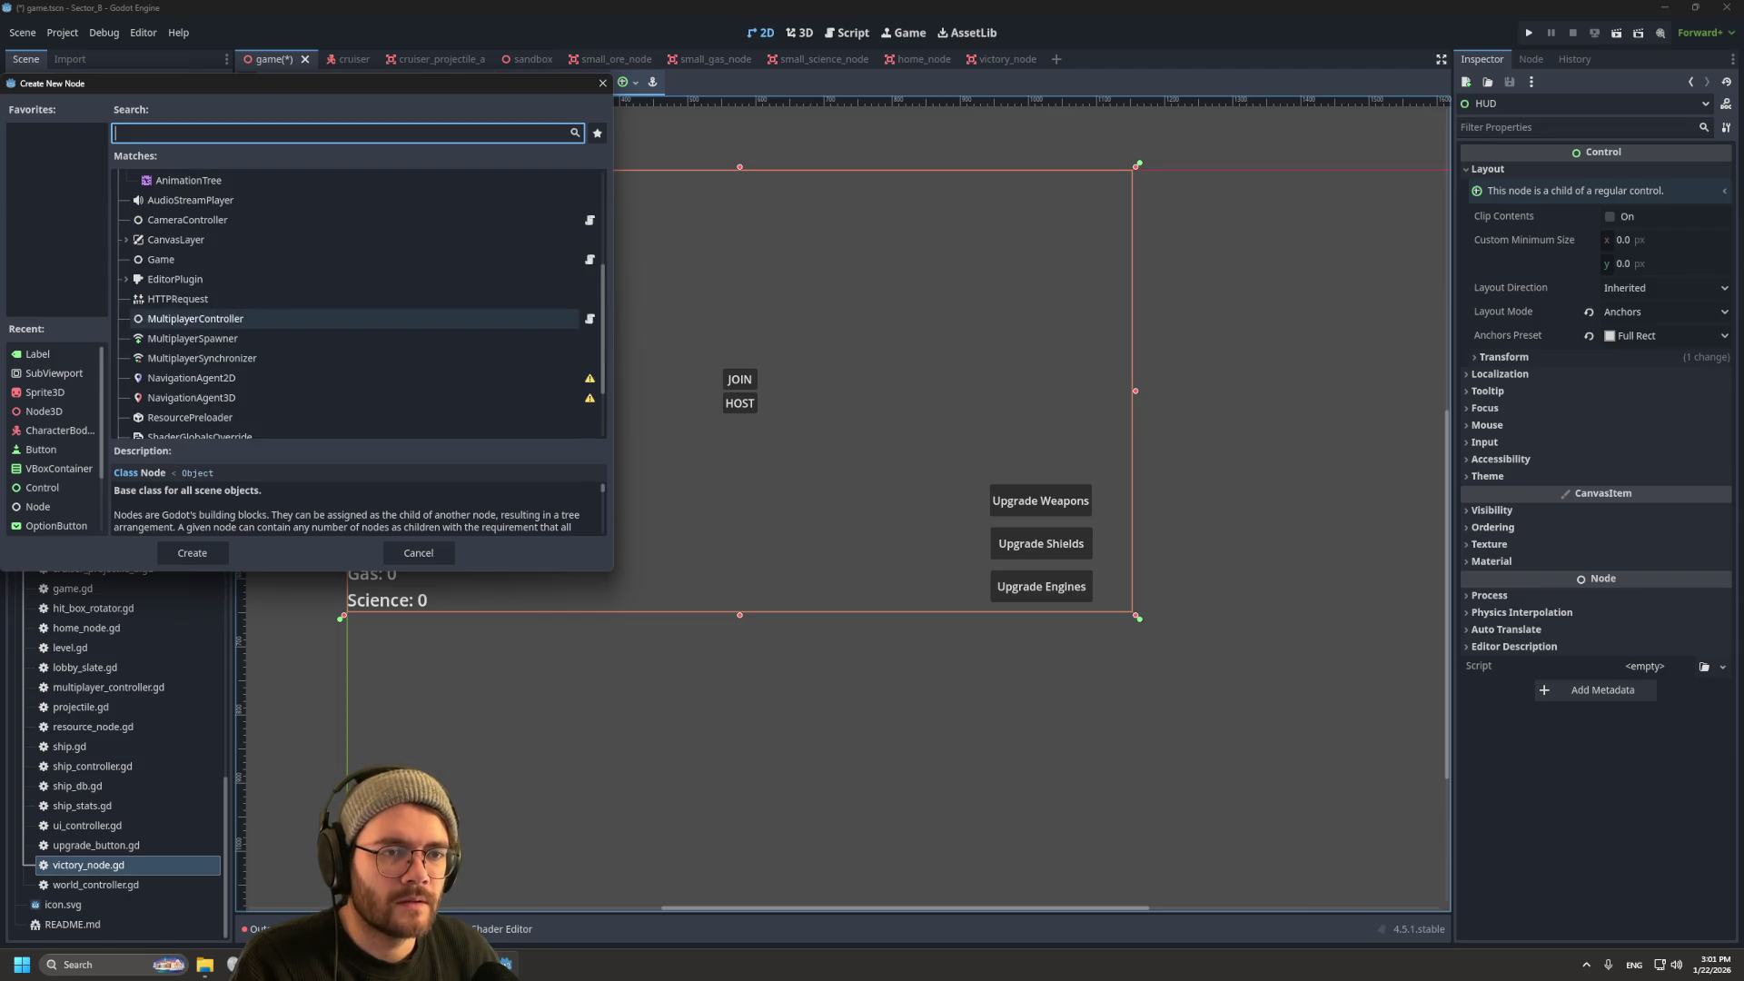
pyautogui.moveTo(277, 87); pyautogui.dragTo(752, 135)
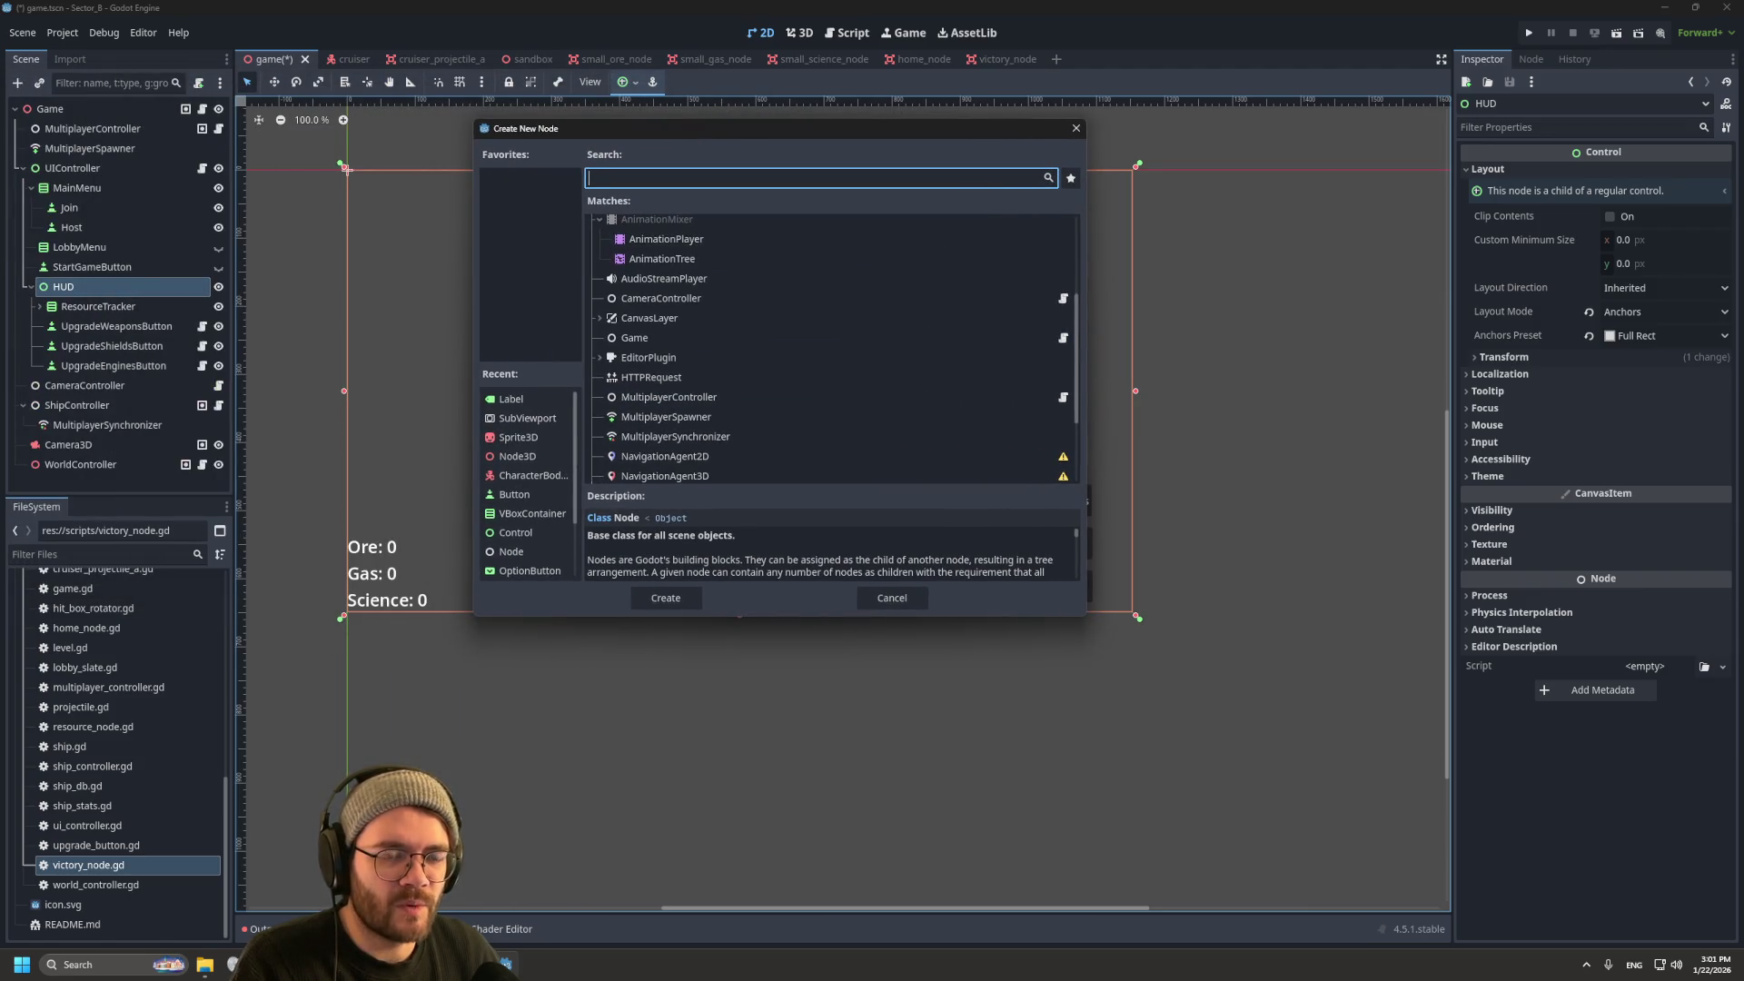
pyautogui.write('vb')
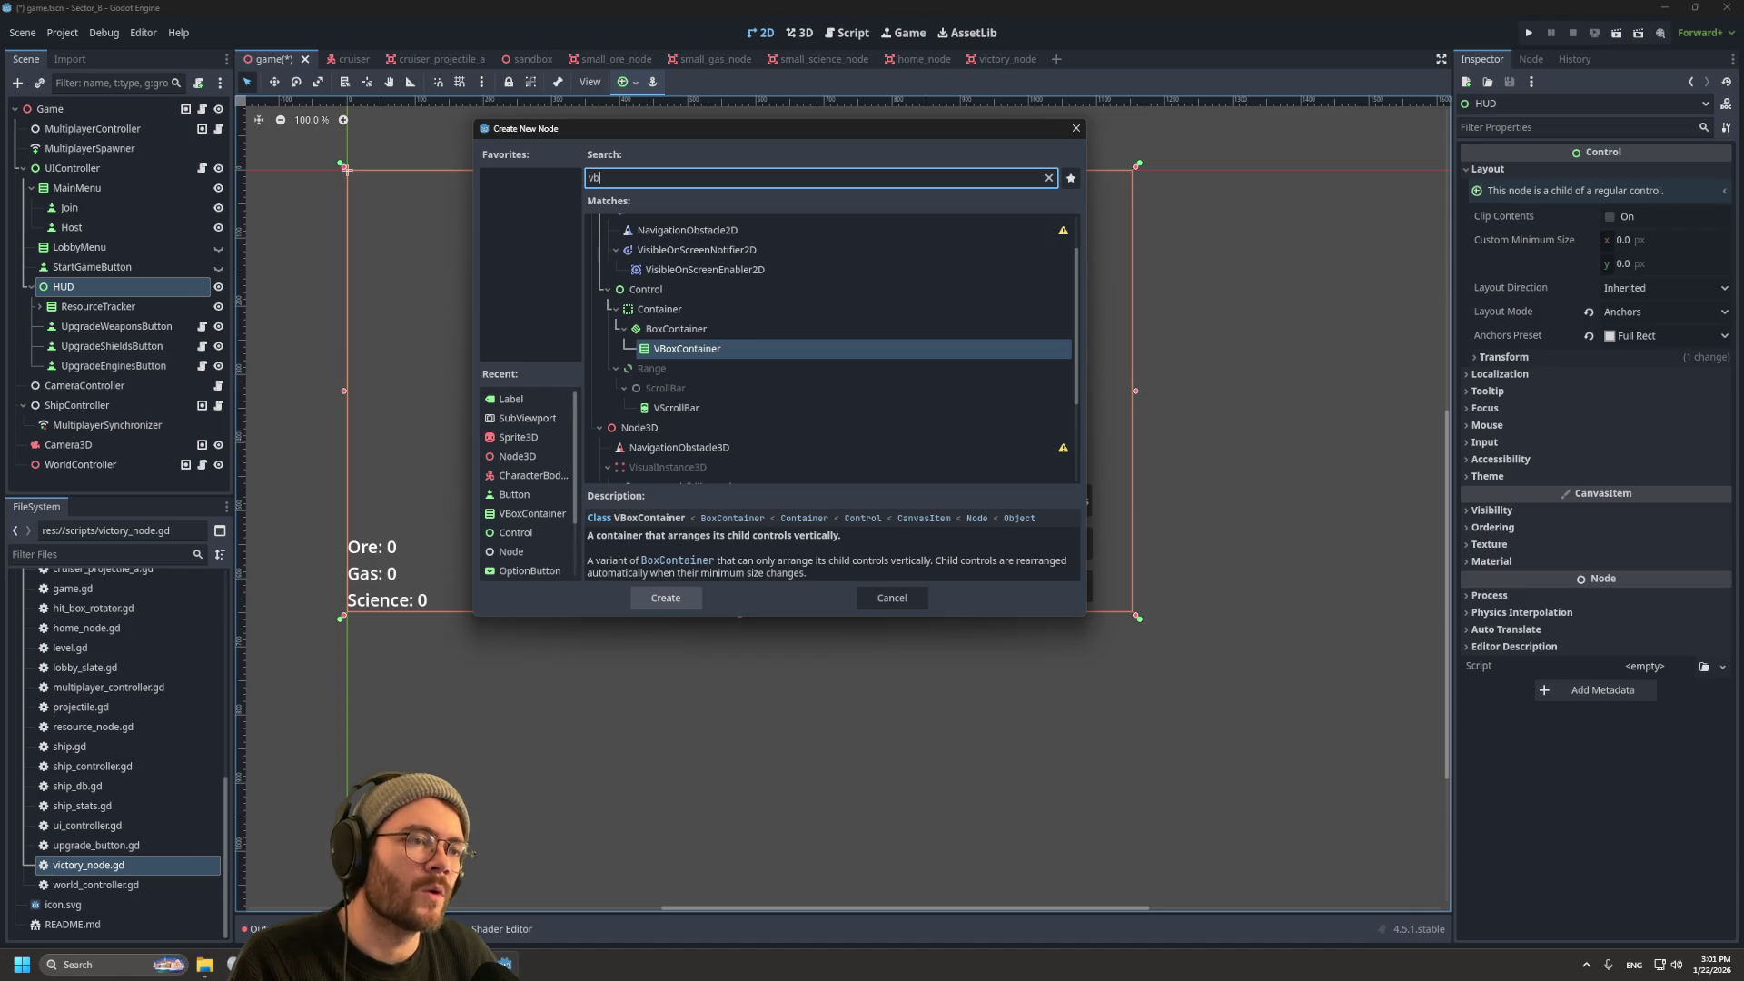
pyautogui.moveTo(545, 129); pyautogui.dragTo(634, 434)
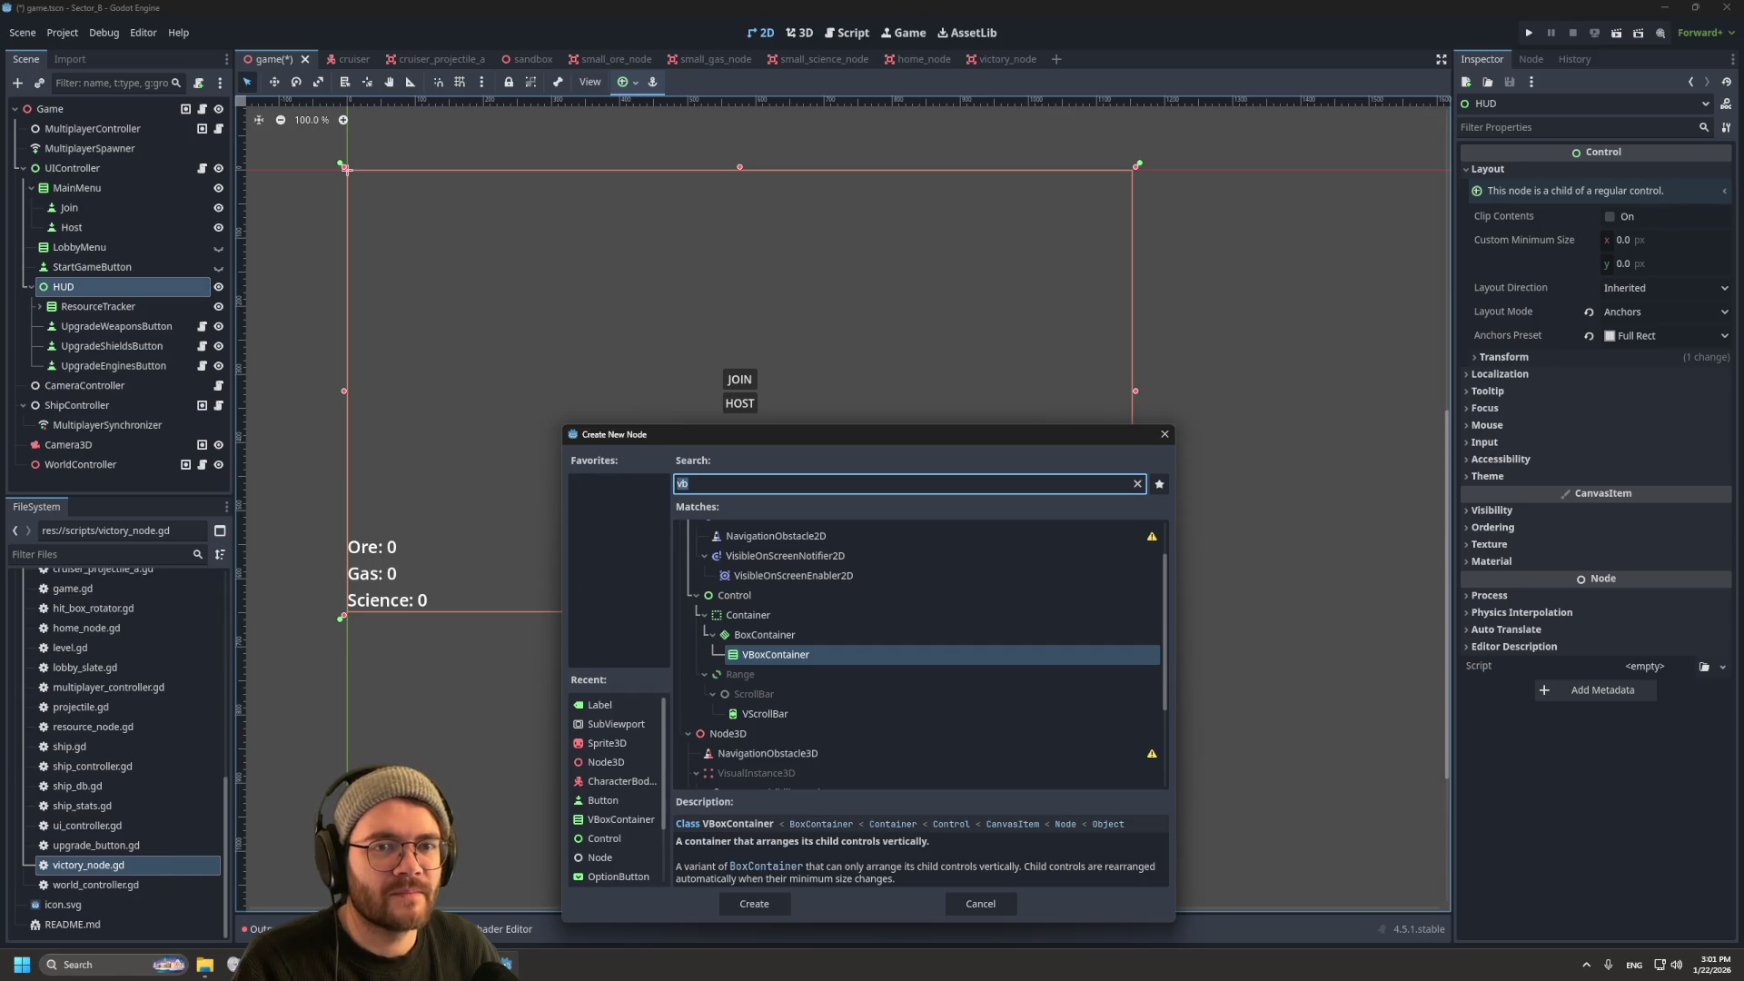
pyautogui.moveTo(864, 436); pyautogui.dragTo(907, 261)
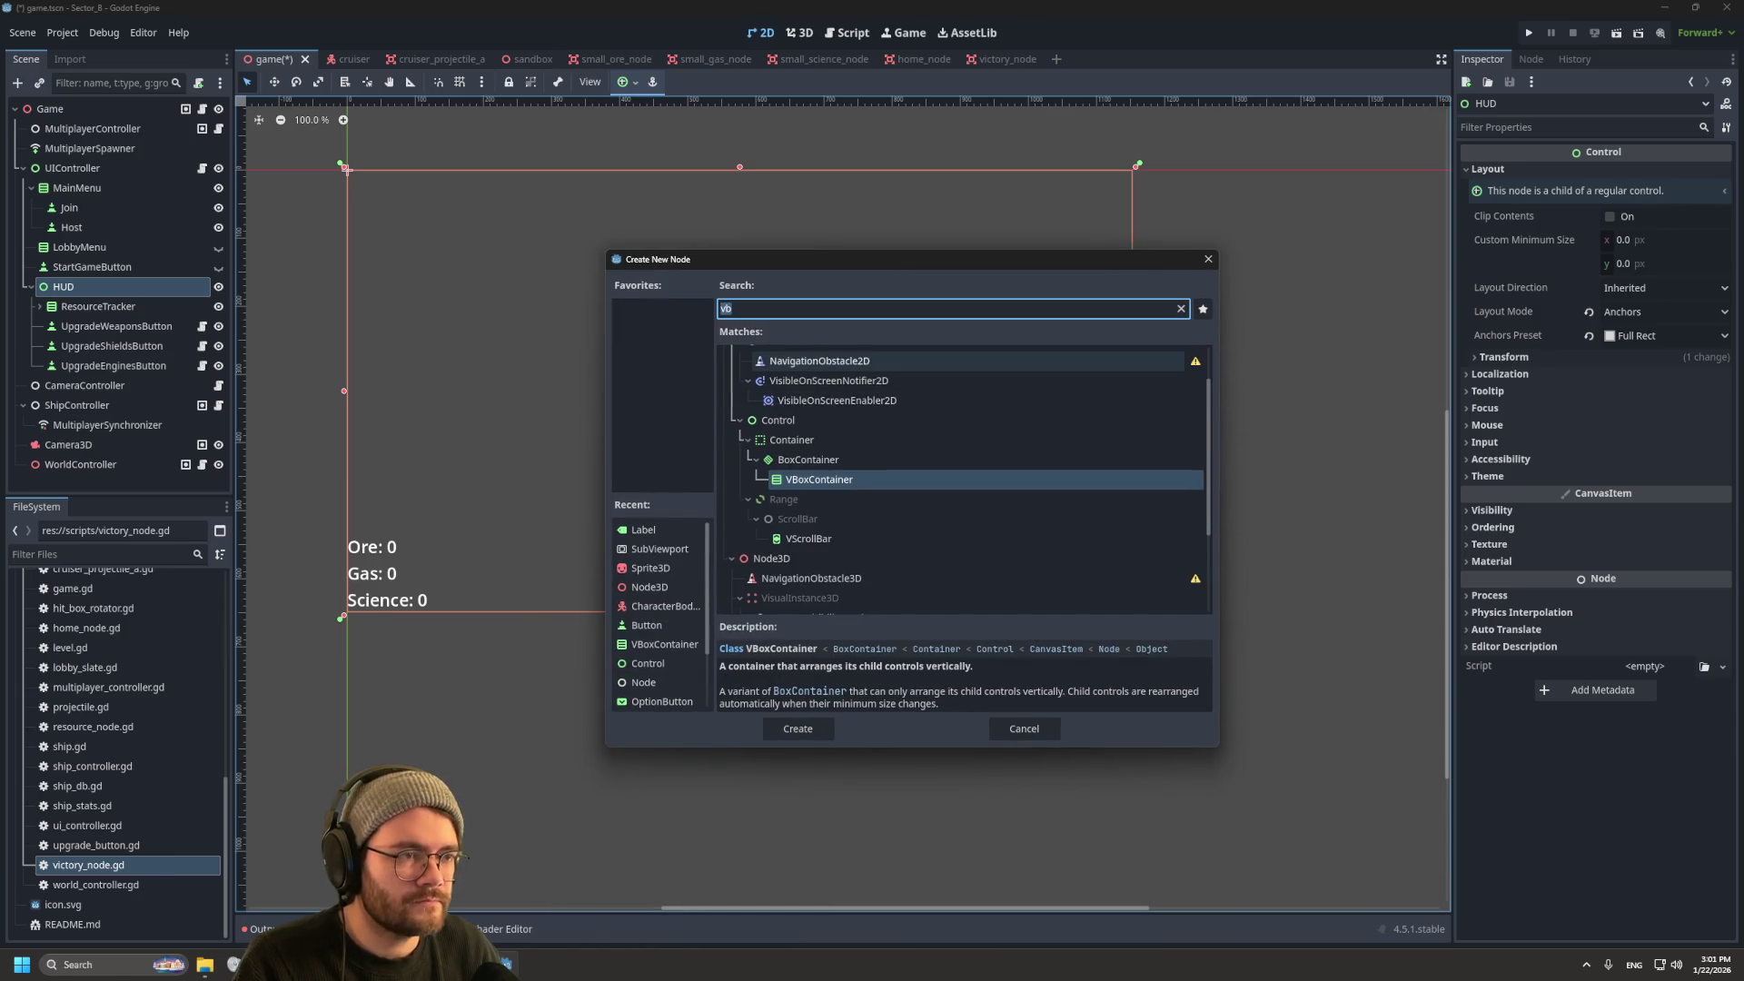
pyautogui.write('hbo')
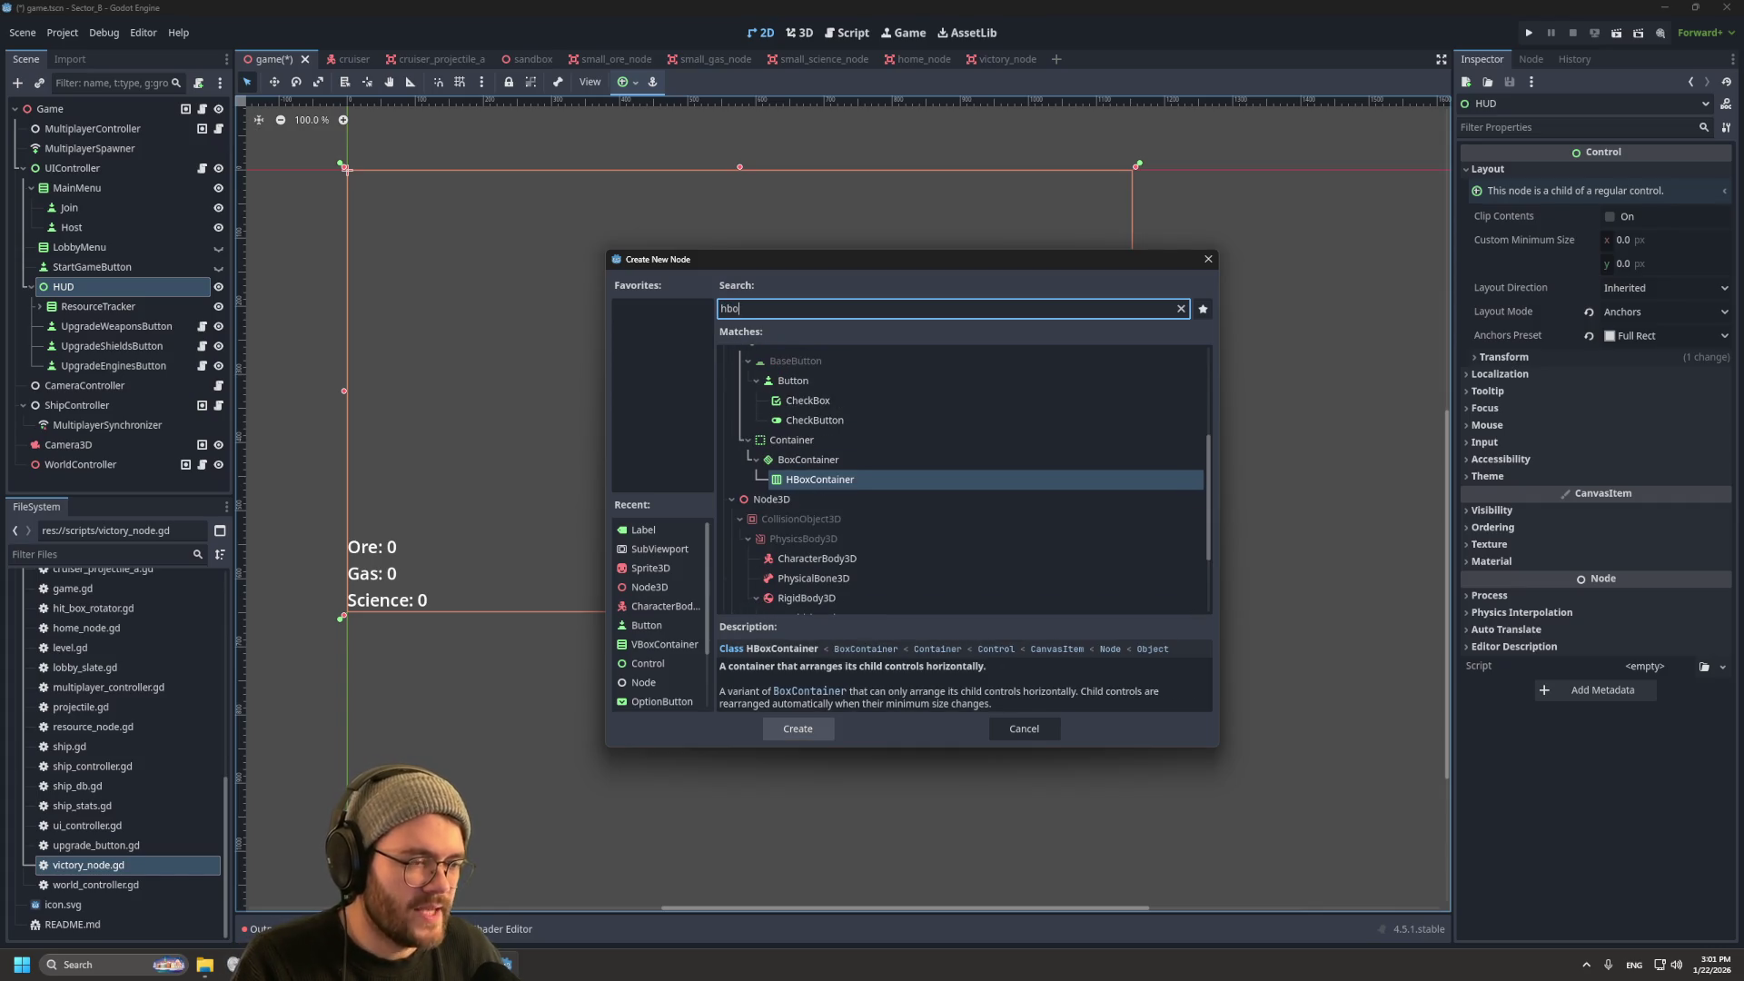
pyautogui.press('Return')
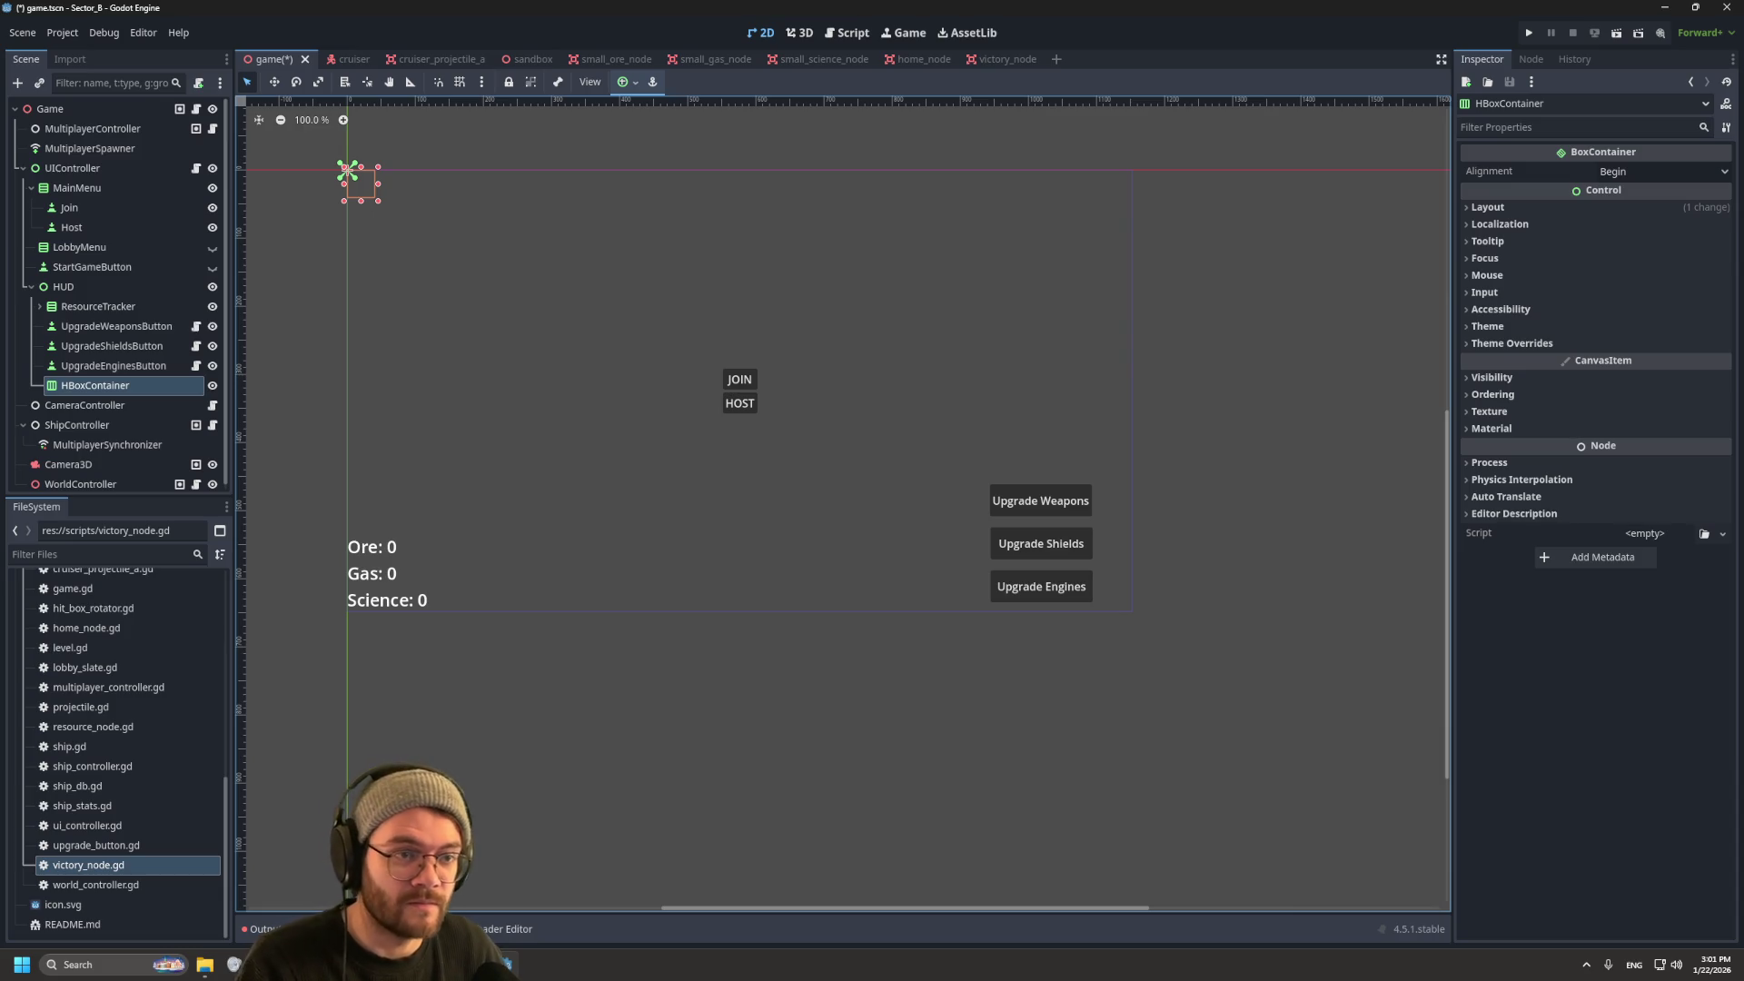
# Step: Move the HBoxContainer below ResourceTracker and anchor it to the HUD's top centre
pyautogui.moveTo(347, 170); pyautogui.dragTo(544, 172)
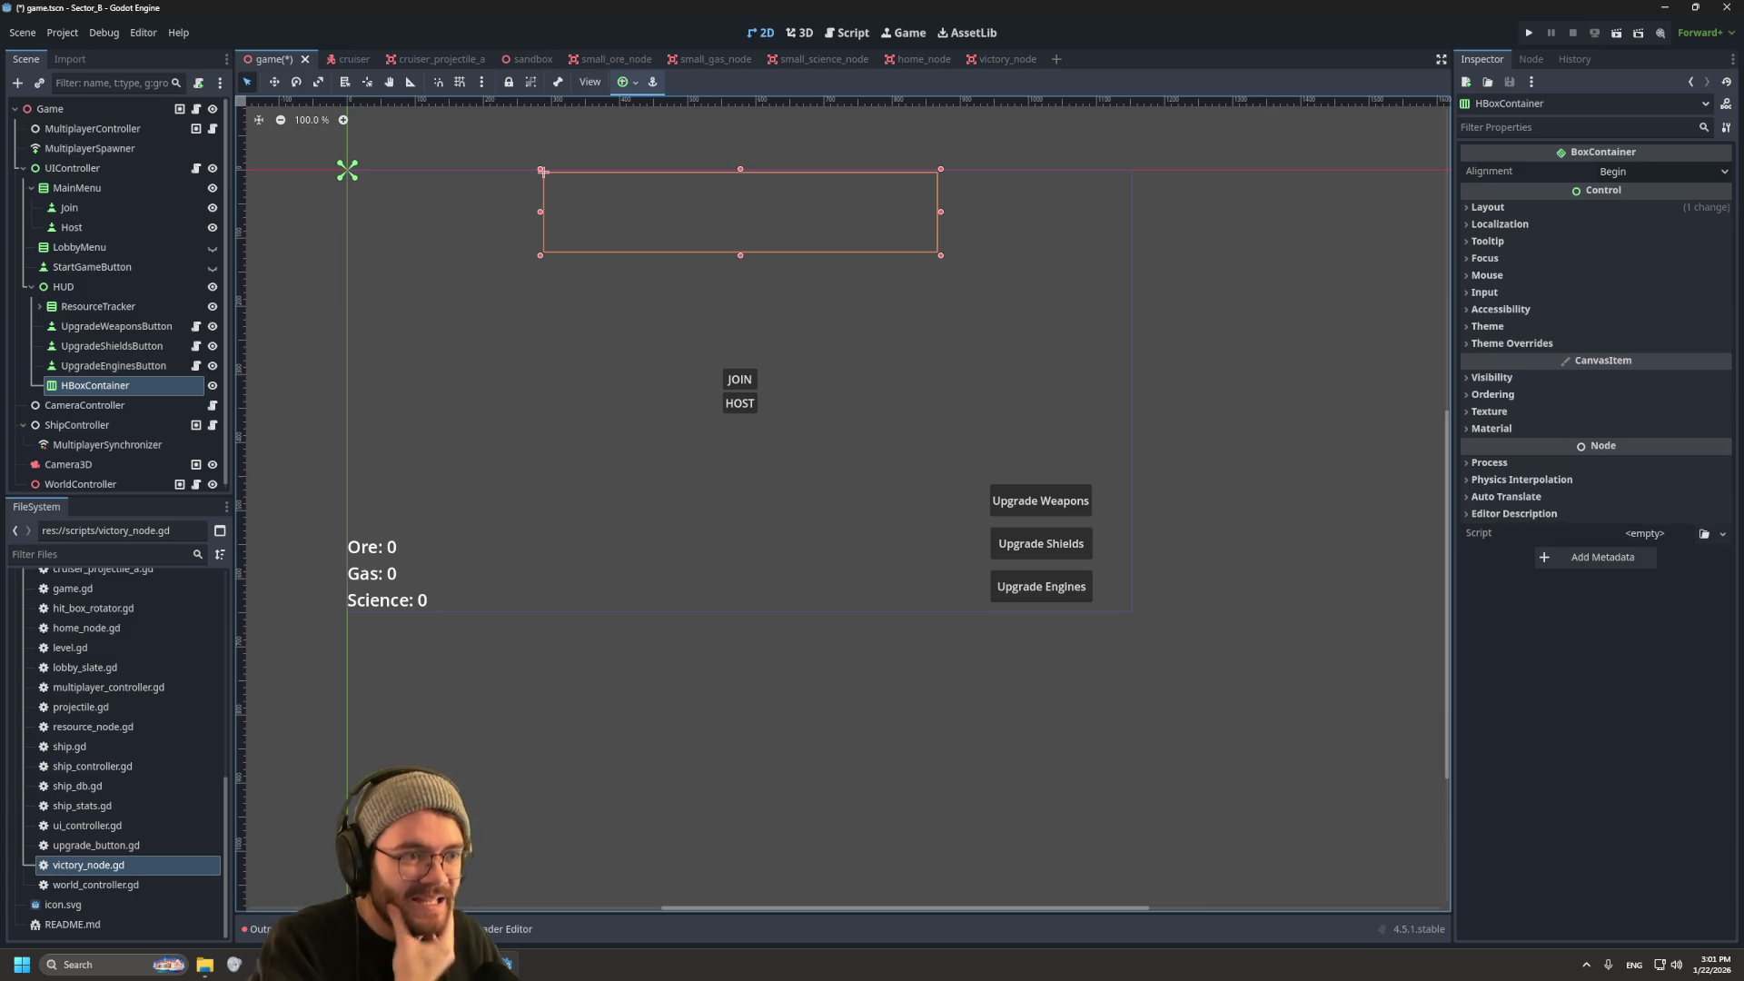
pyautogui.moveTo(96, 385); pyautogui.dragTo(113, 324)
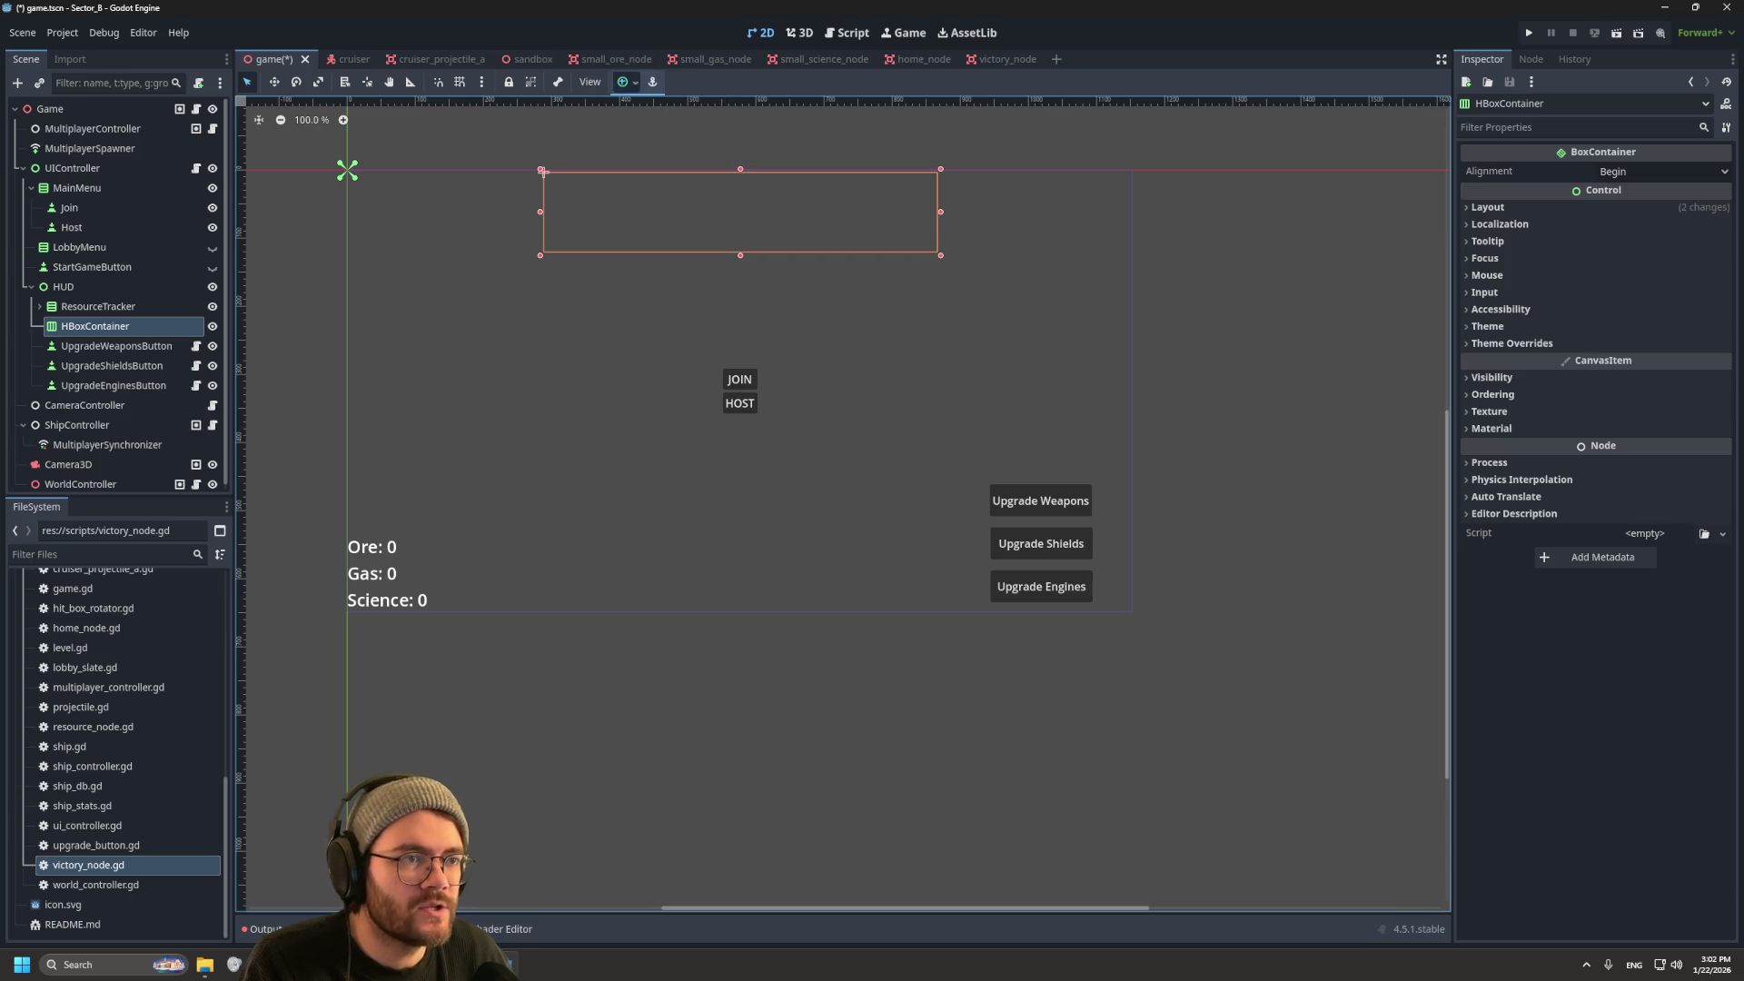
pyautogui.click(628, 82)
pyautogui.click(657, 134)
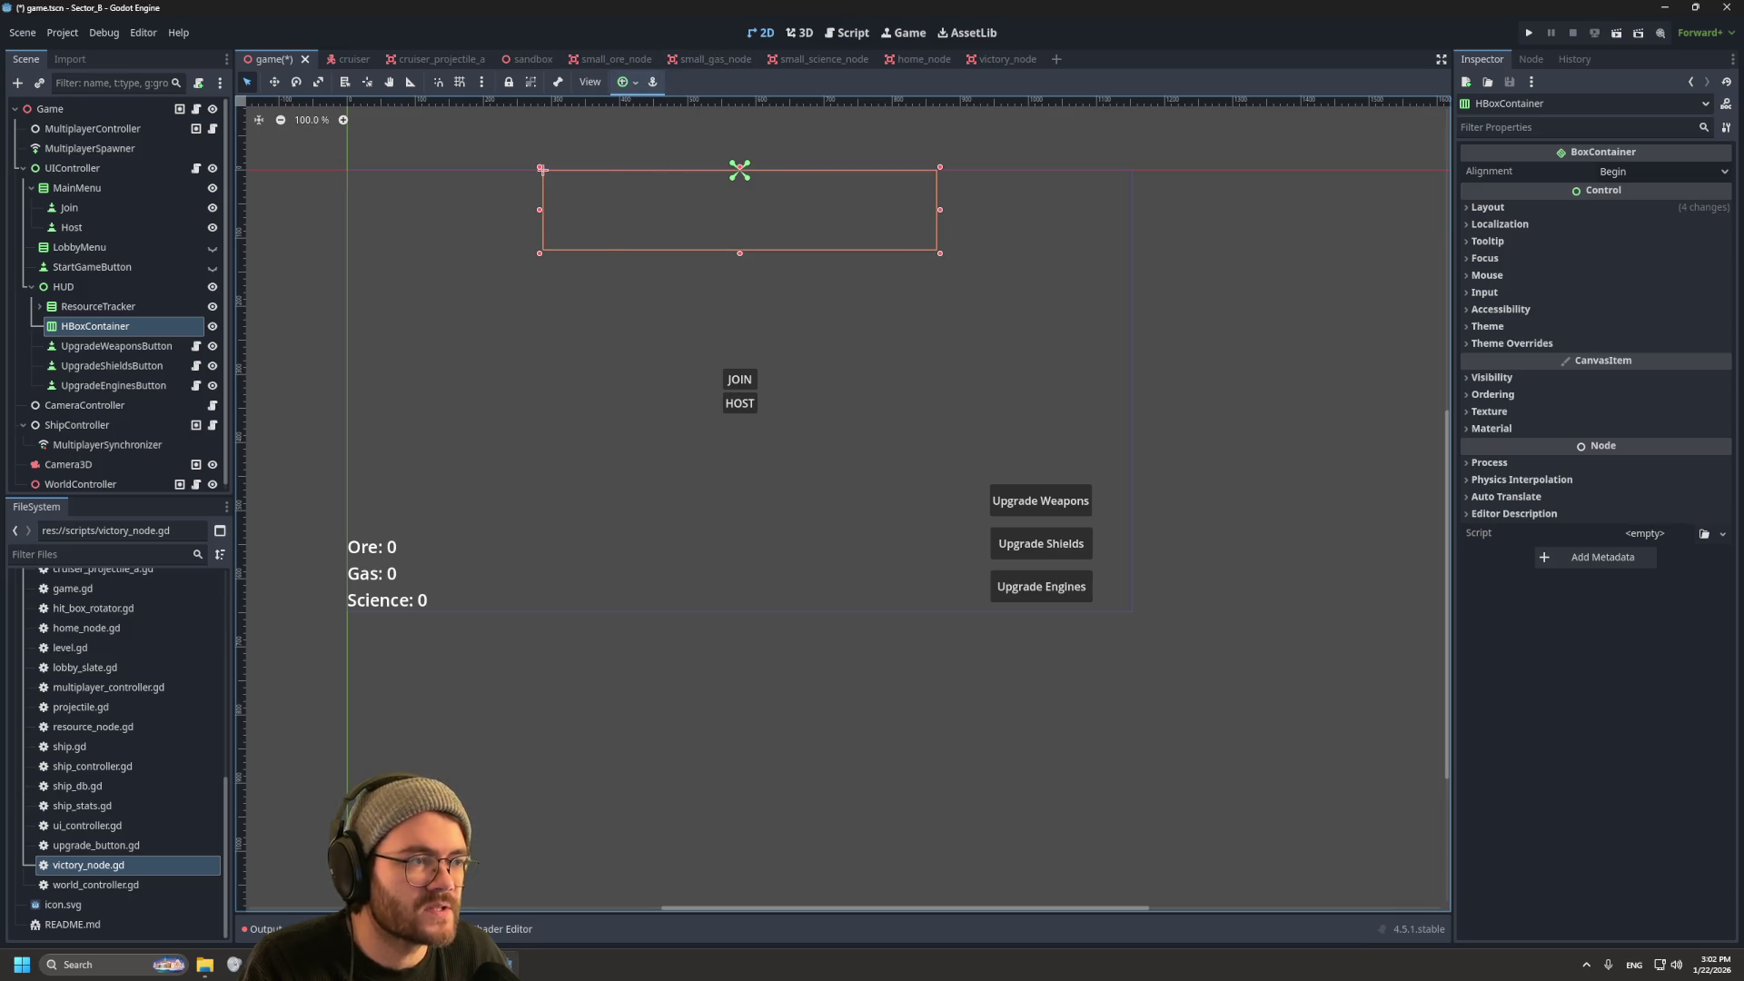
# Step: Rename the container to VictoryPointTracker
pyautogui.doubleClick(96, 326)
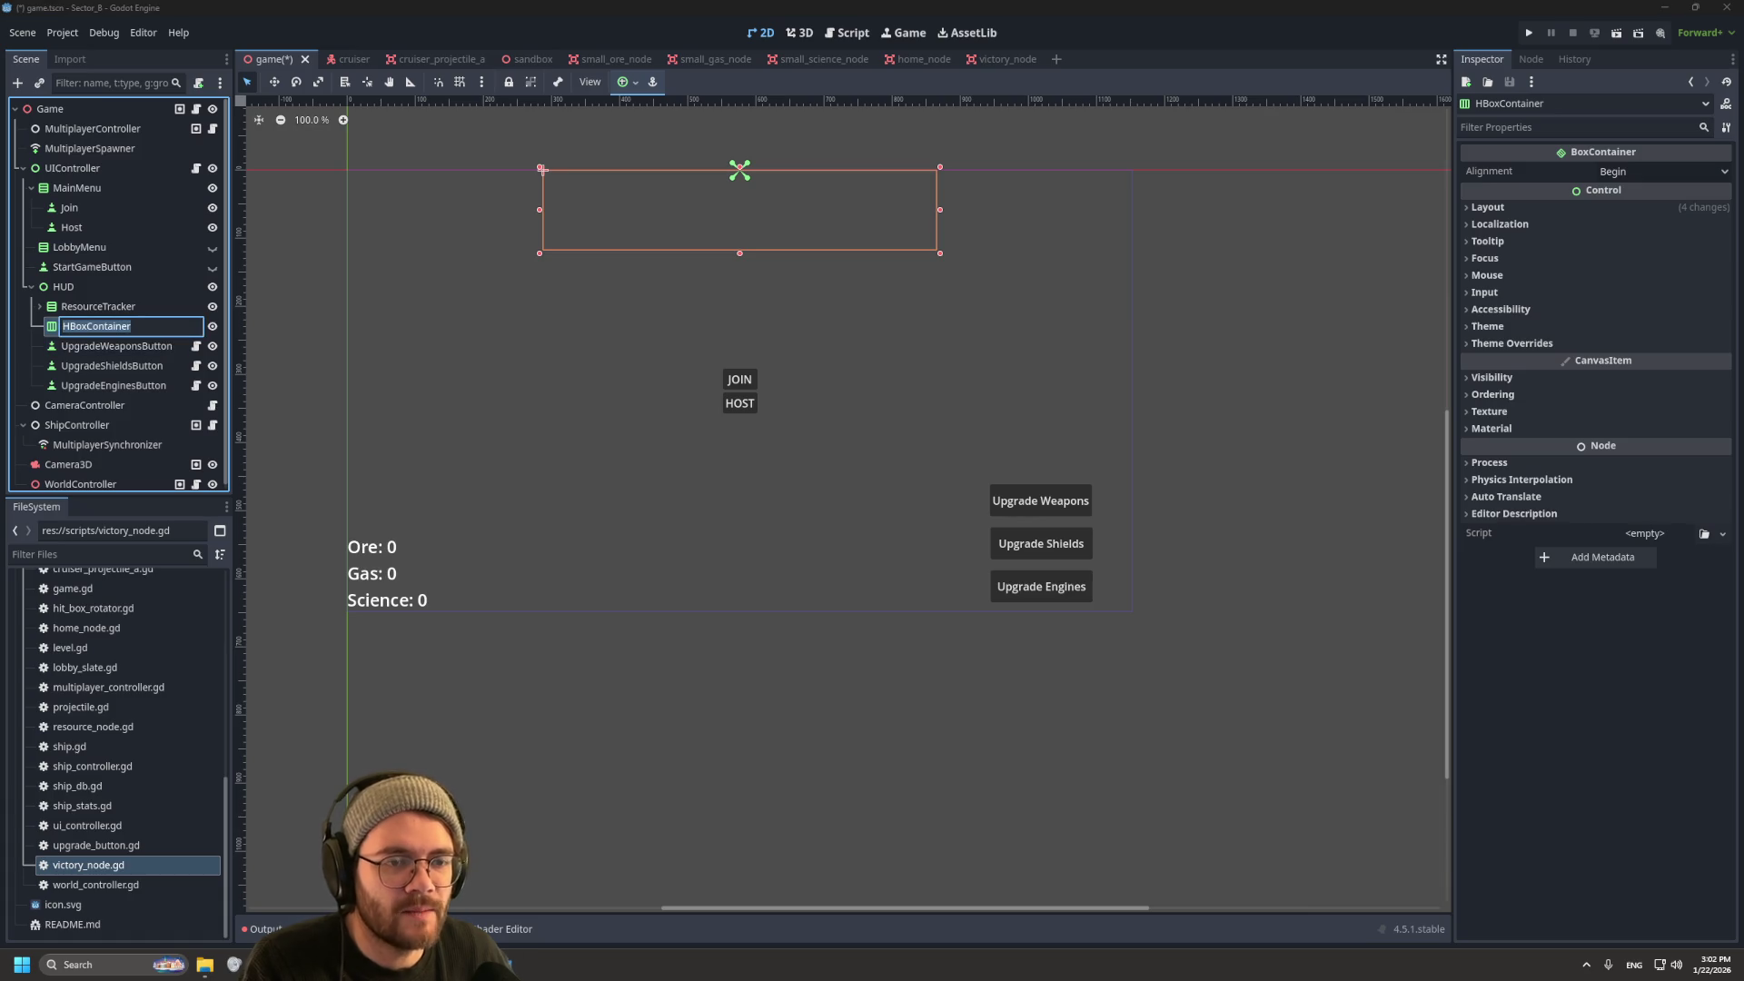
pyautogui.write('VictoryPo')
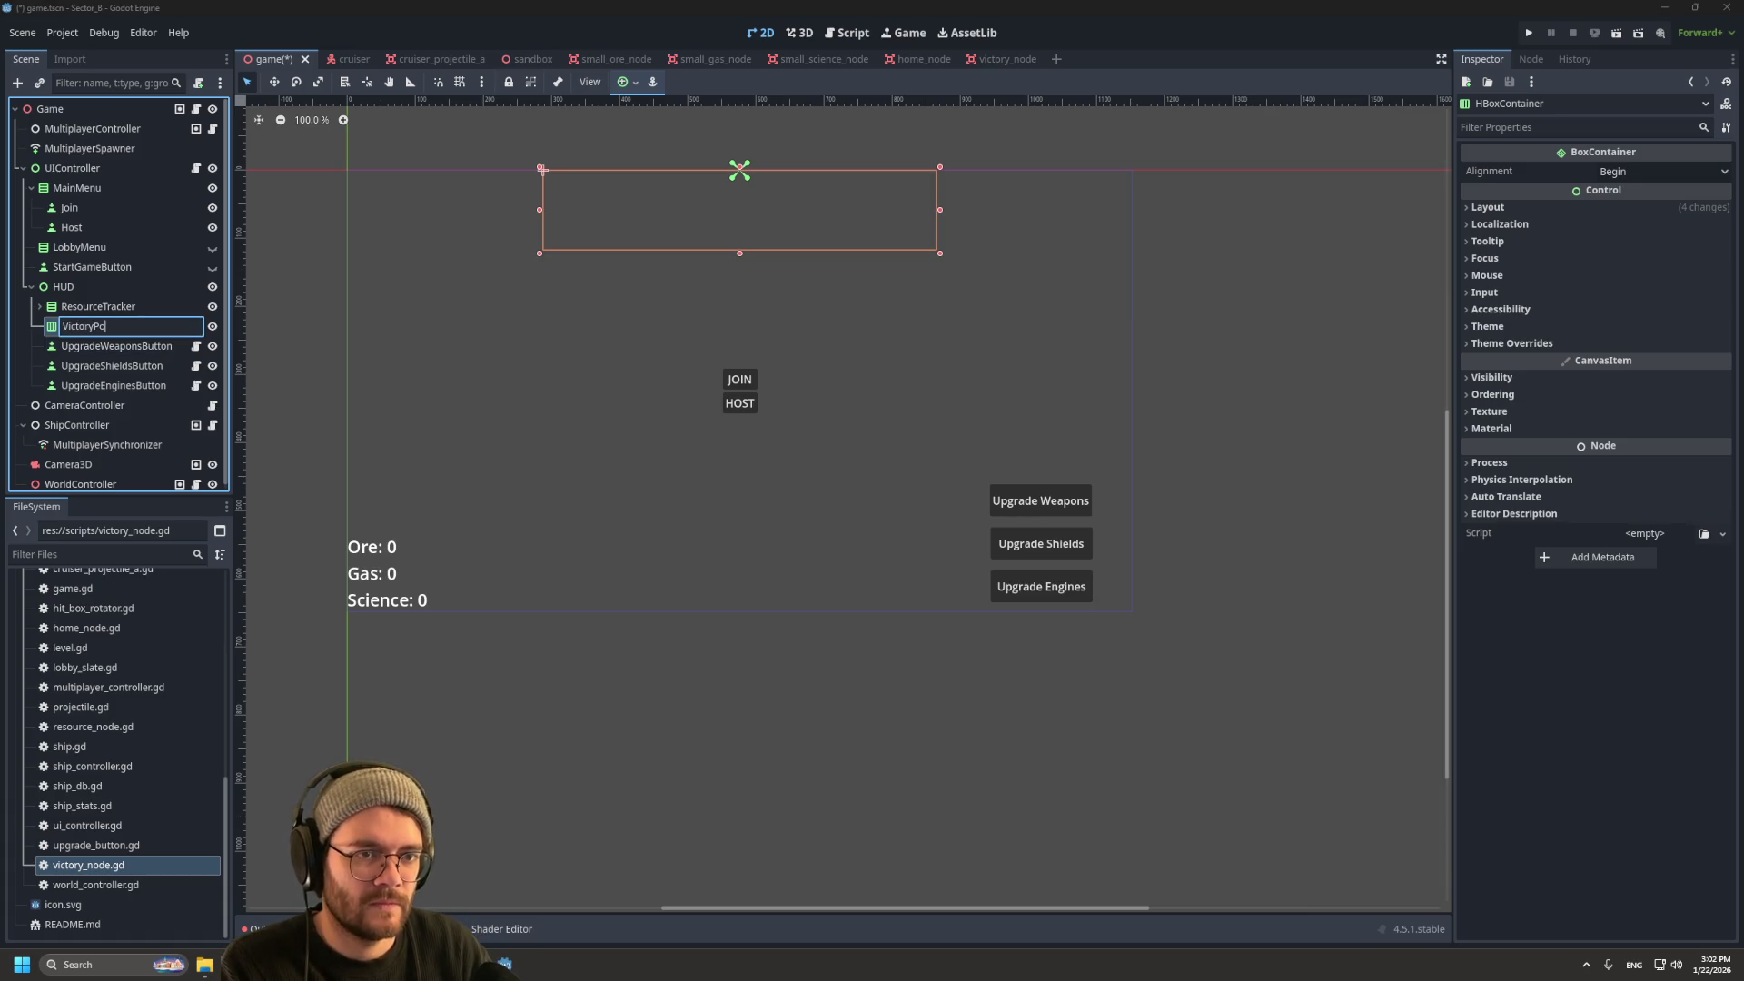
pyautogui.write('intTracker')
pyautogui.press('Return')
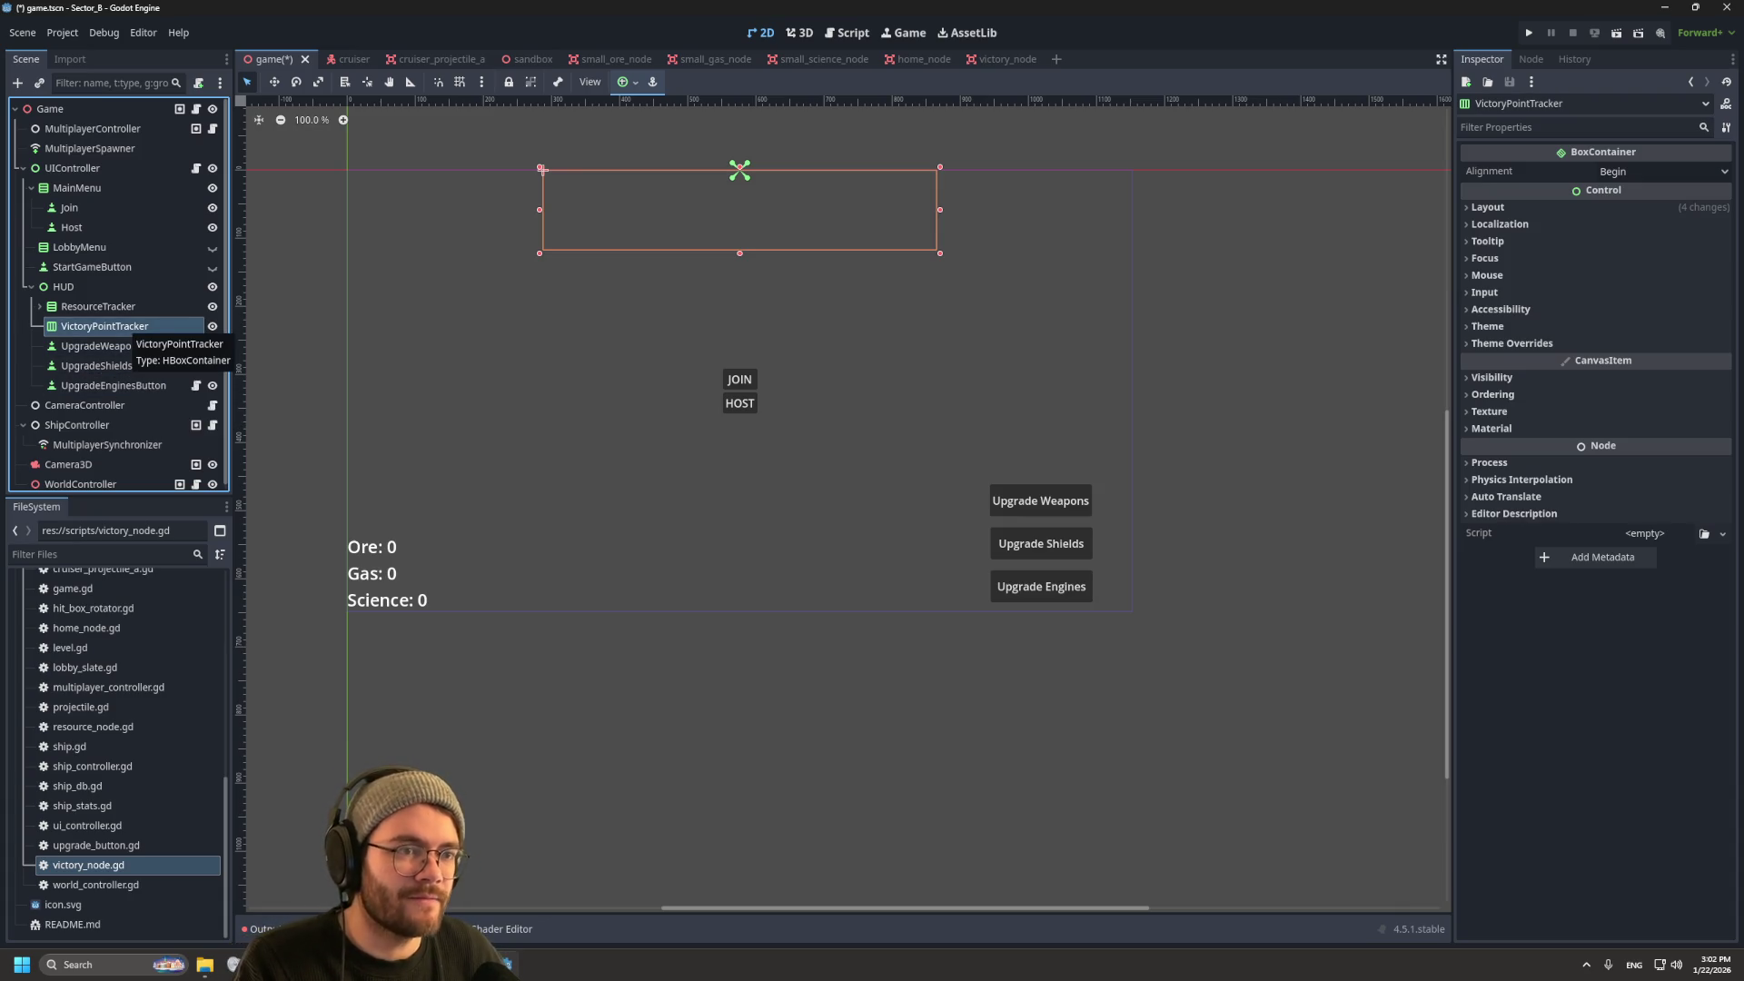
pyautogui.hotkey('ctrl', 'a')
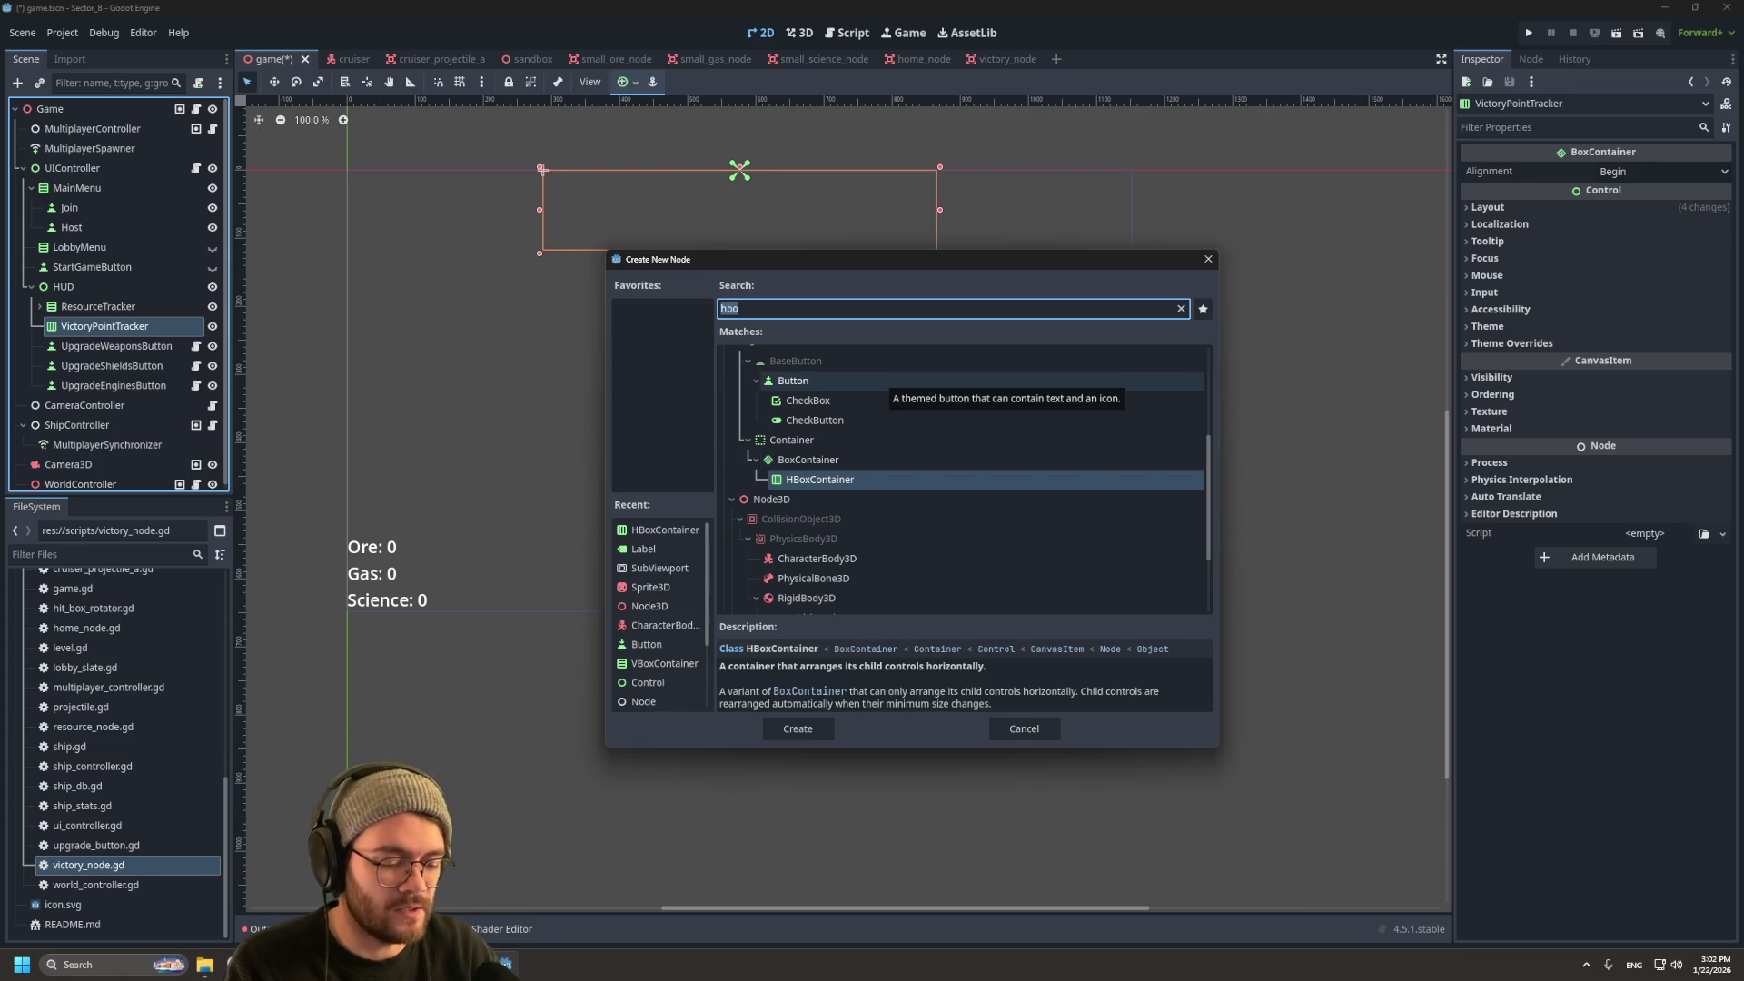
# Step: Add a Label and a second Label2 as children of VictoryPointTracker
pyautogui.write('label')
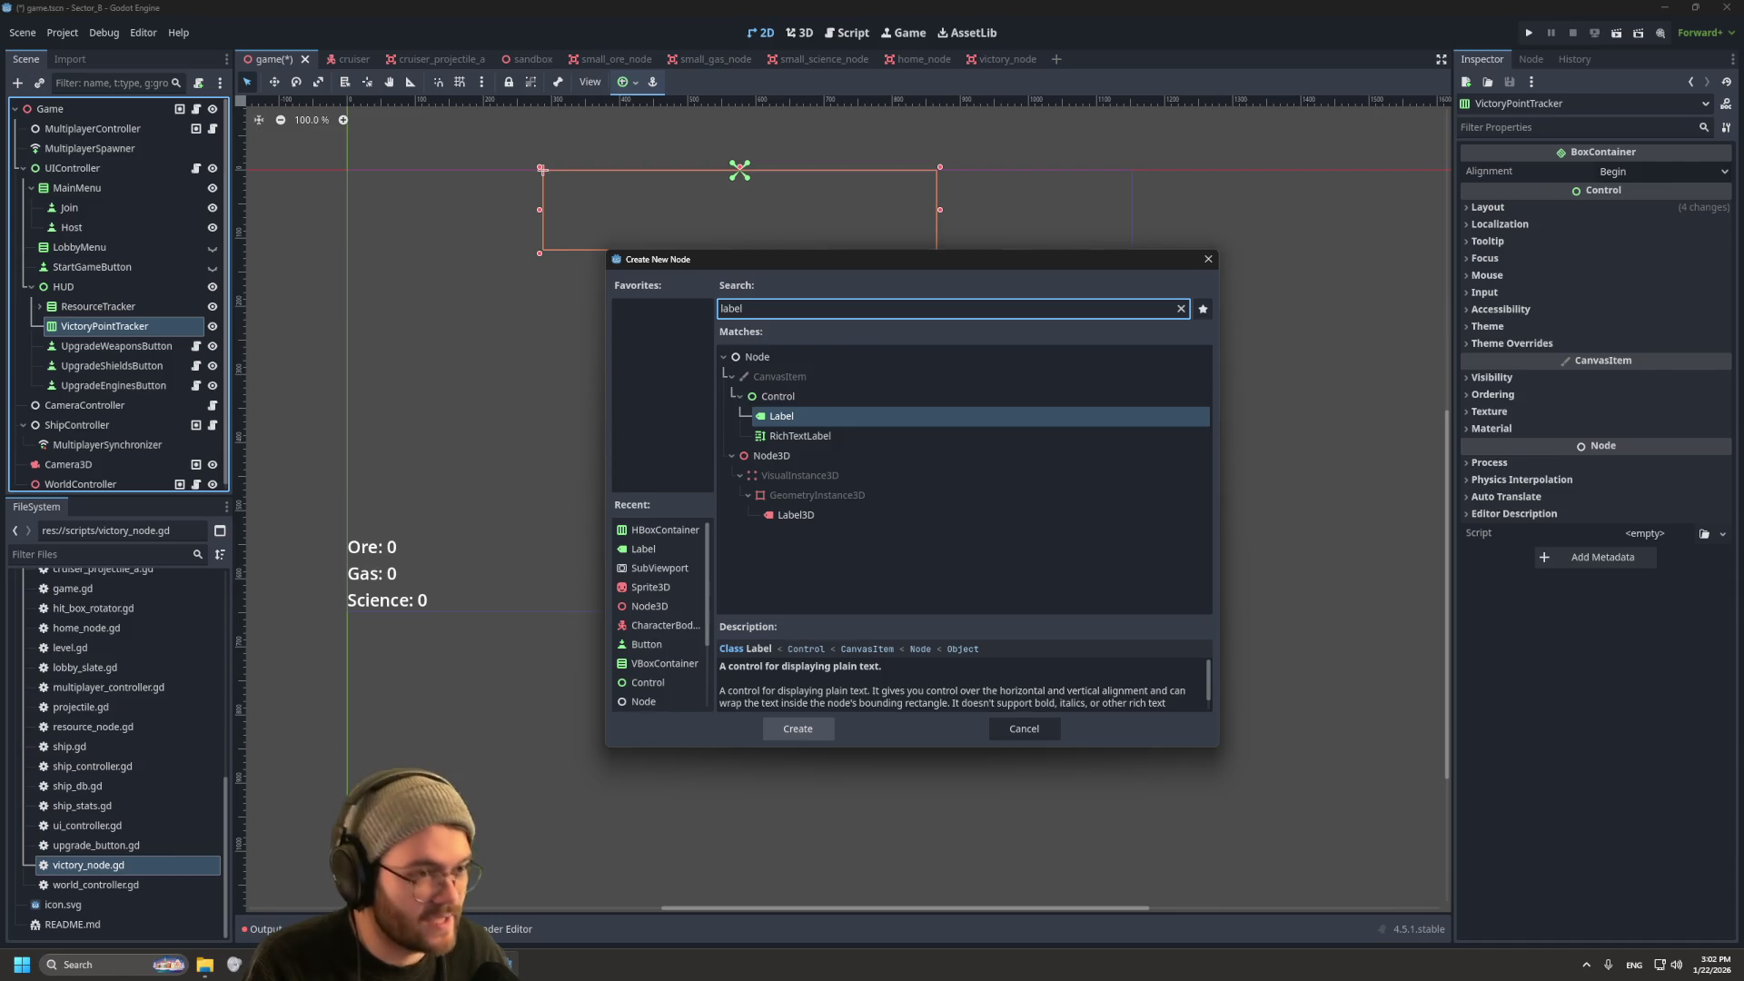
pyautogui.press('Return')
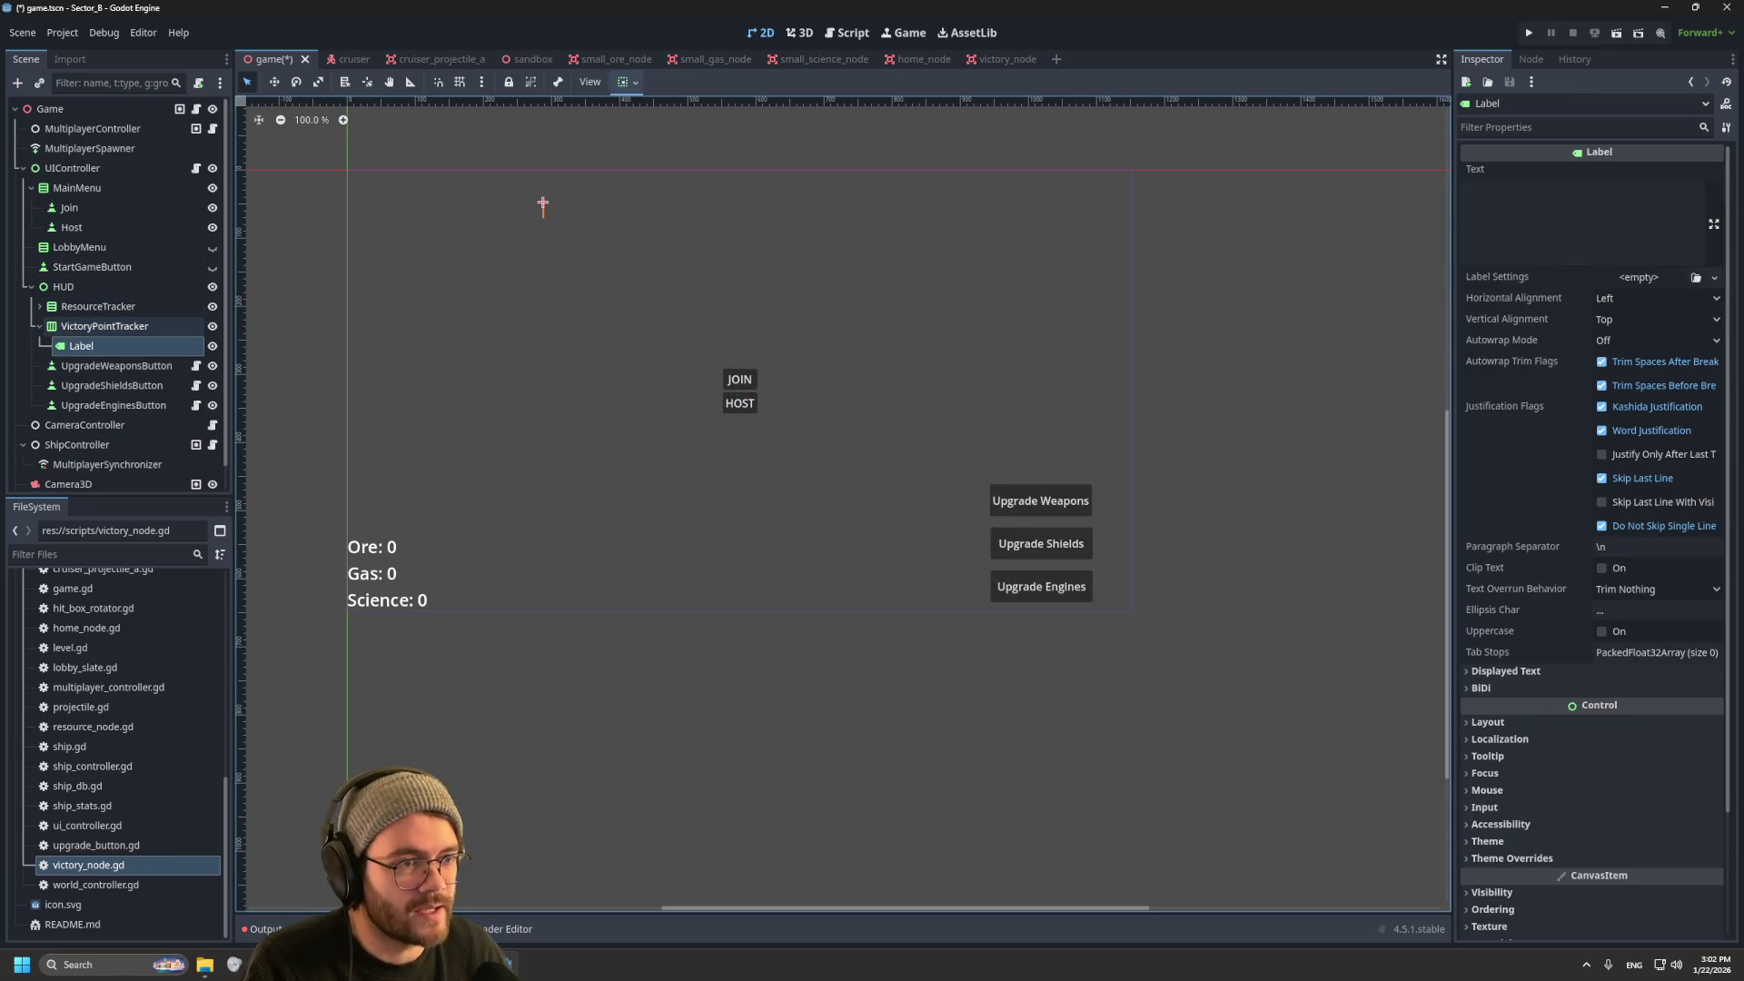
pyautogui.press('Up')
pyautogui.hotkey('ctrl', 'a')
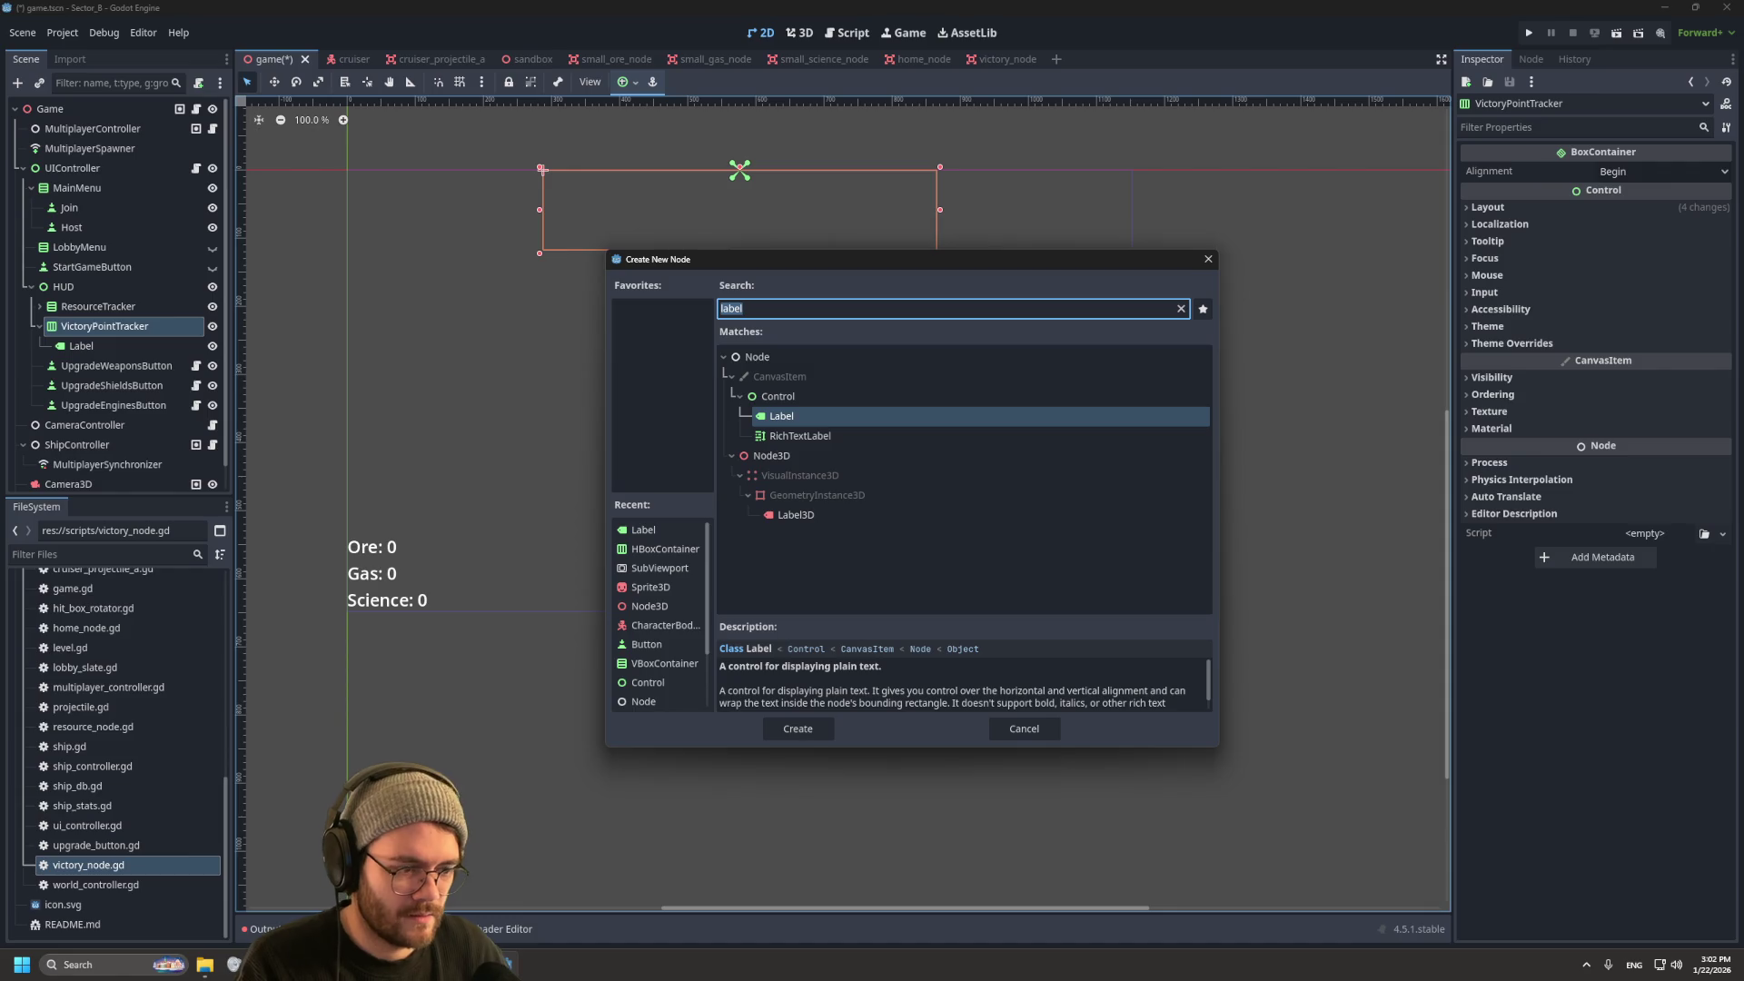
pyautogui.press('Return')
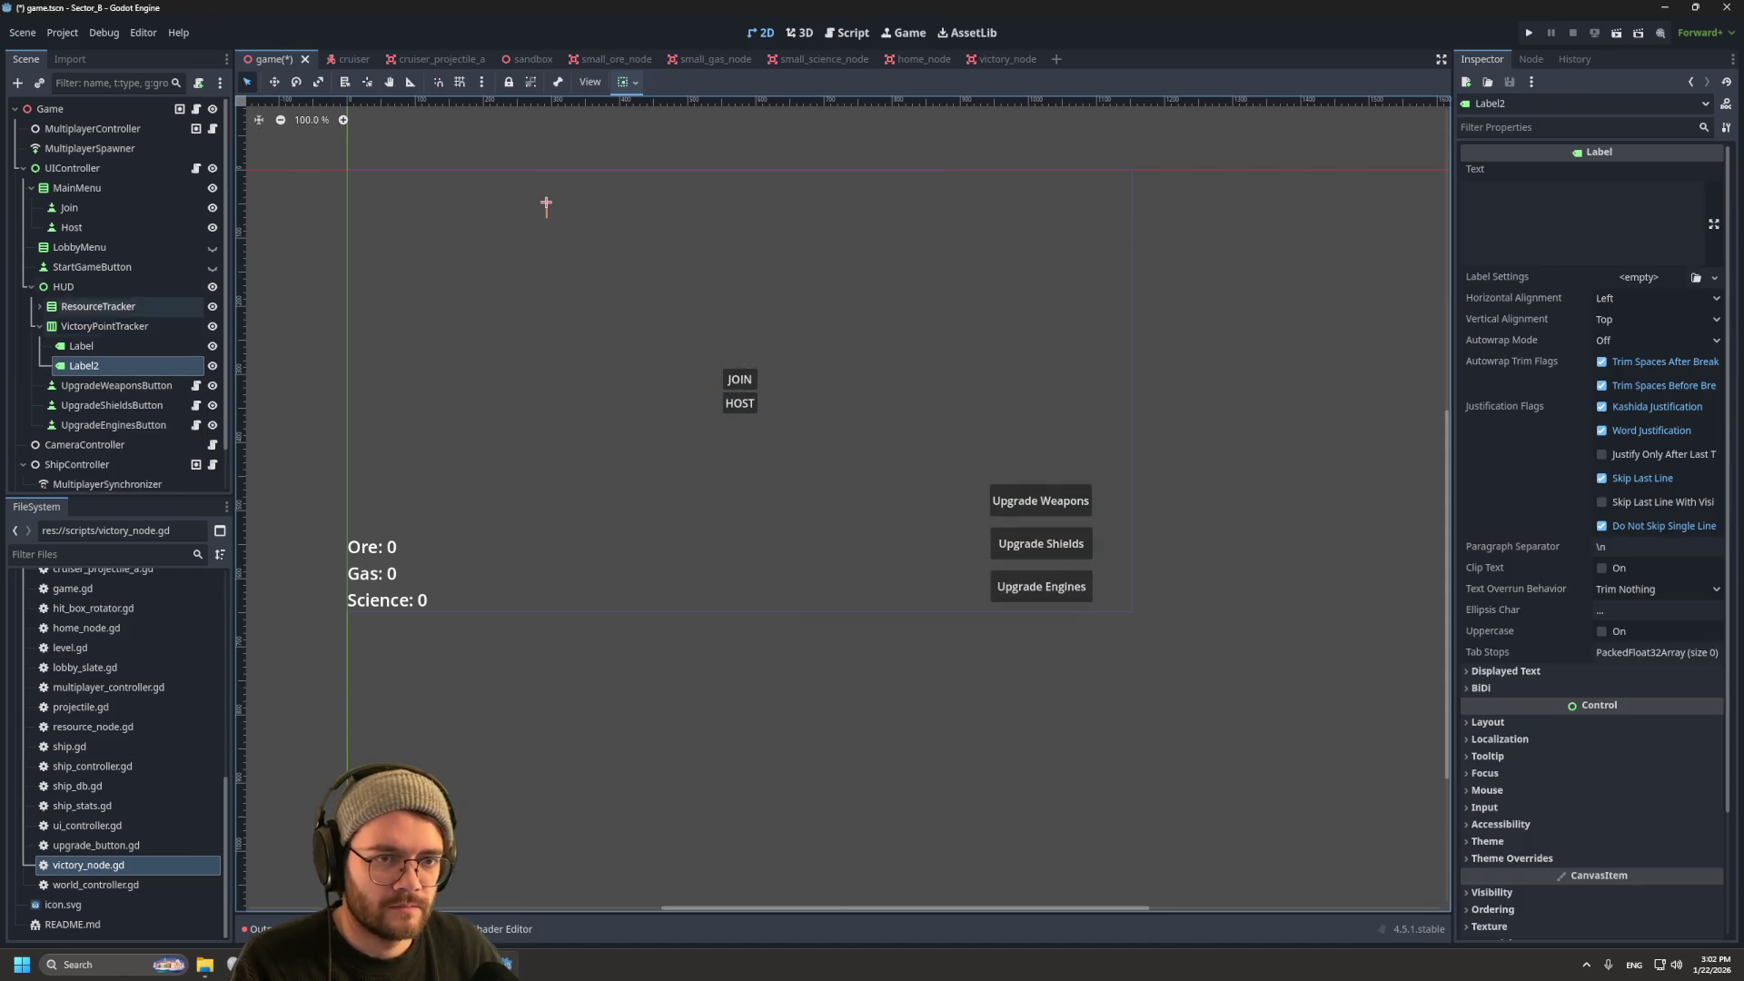
pyautogui.press('Up')
pyautogui.press('F2')
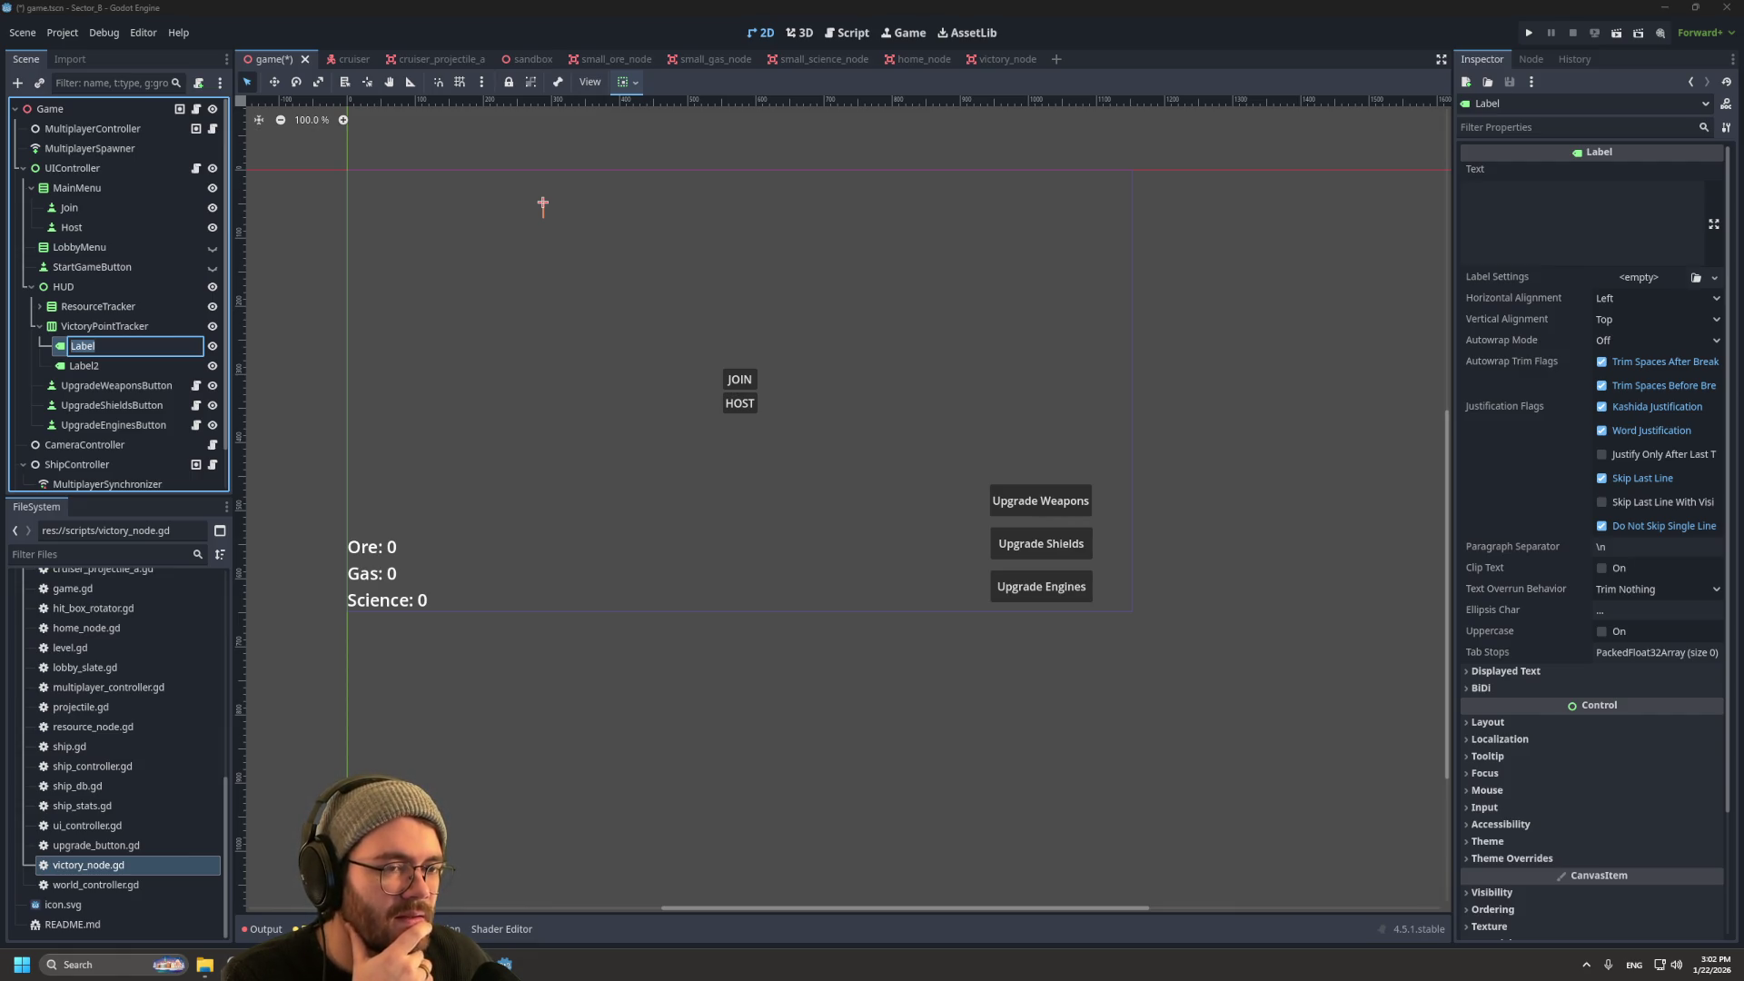
pyautogui.press('Return')
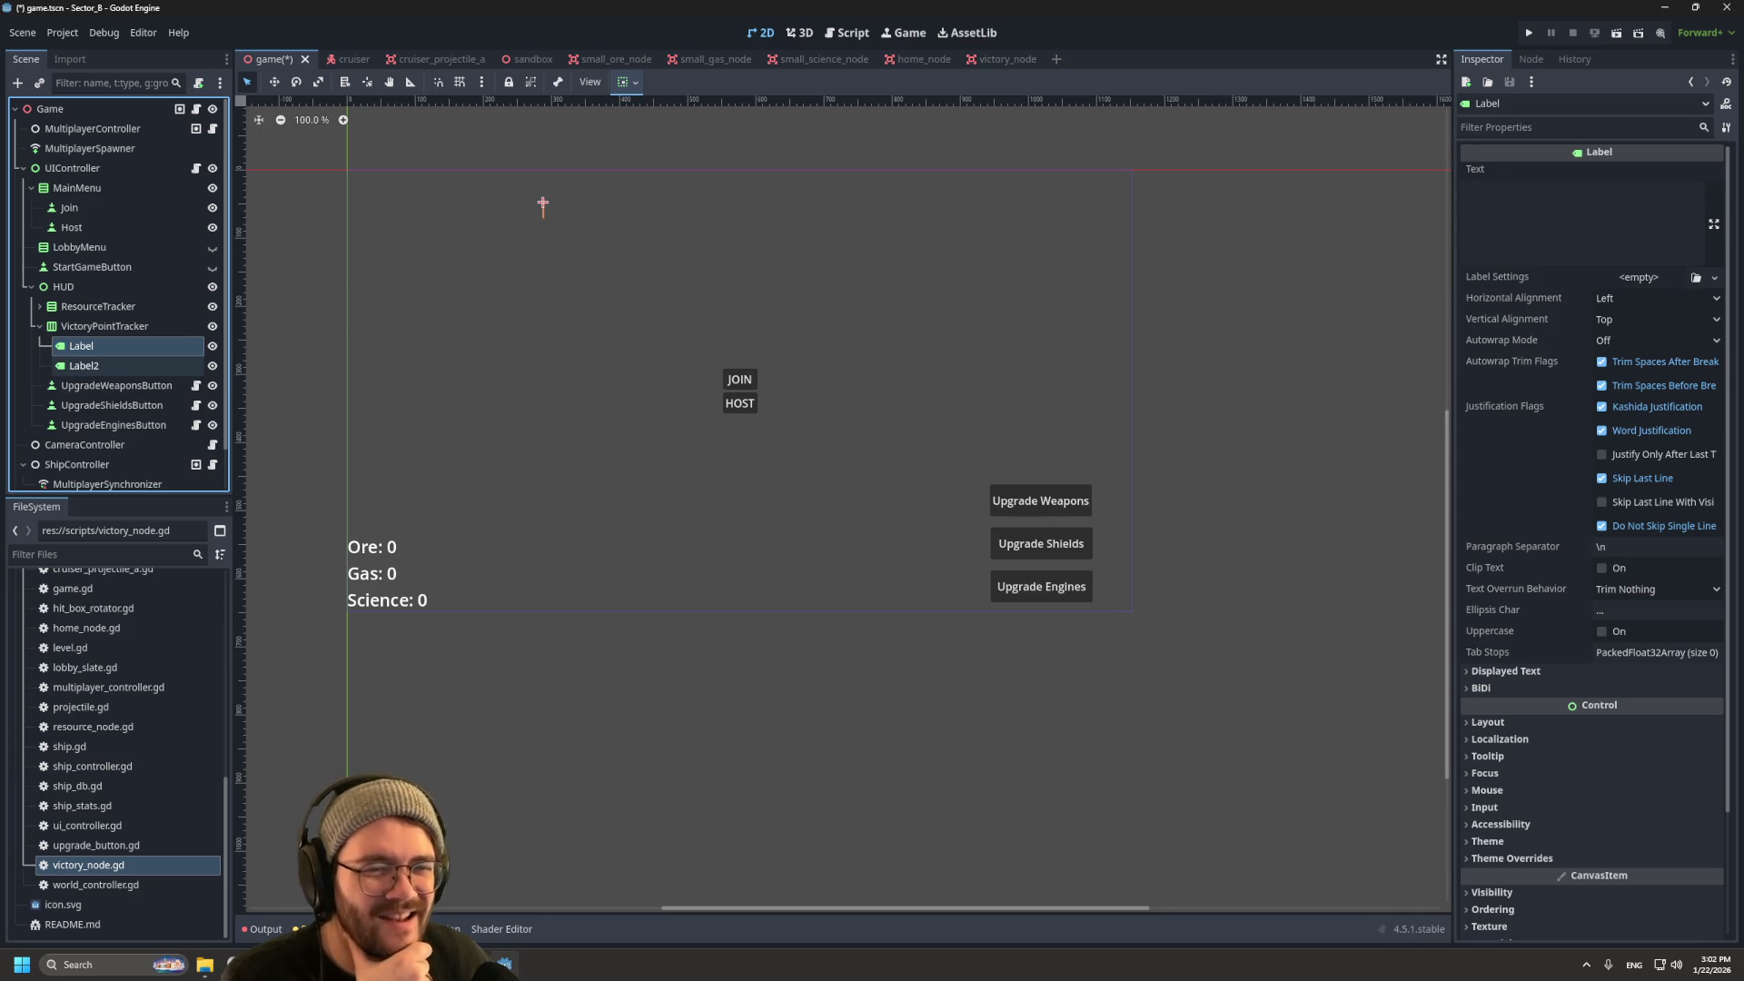
pyautogui.press('Down')
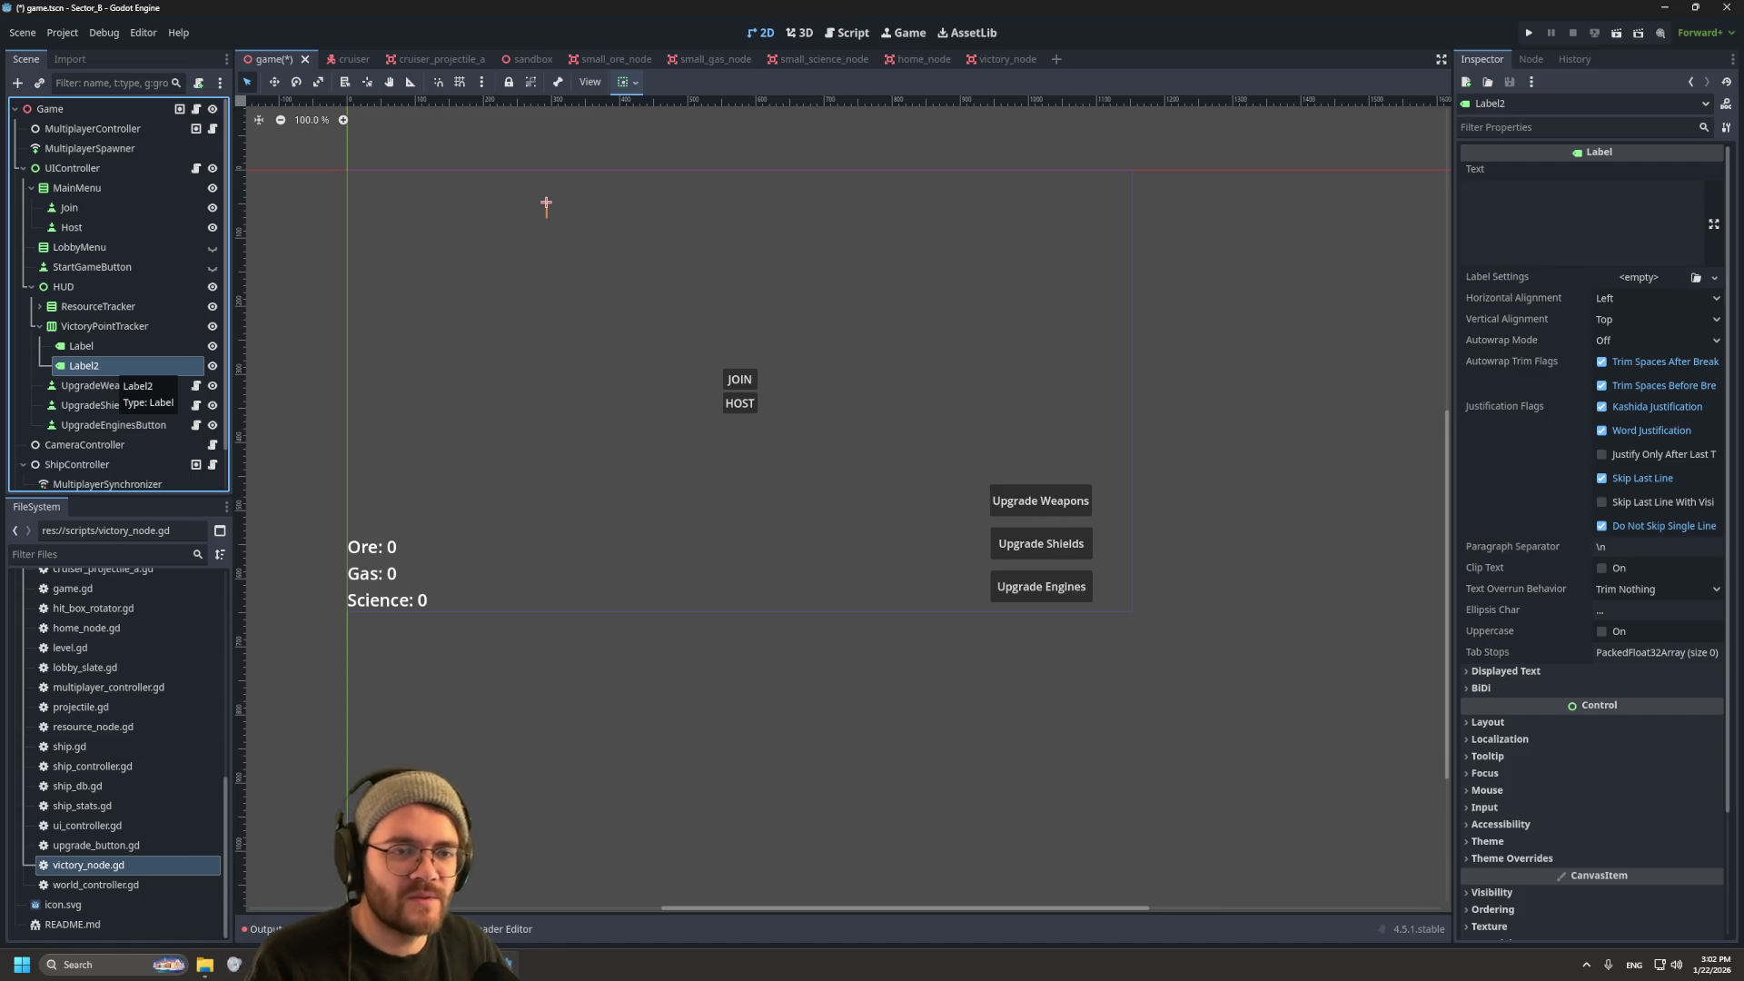
# Step: Delete the extra Label2, leaving VictoryPointTracker with a single Label
pyautogui.rightClick(107, 366)
pyautogui.click(182, 777)
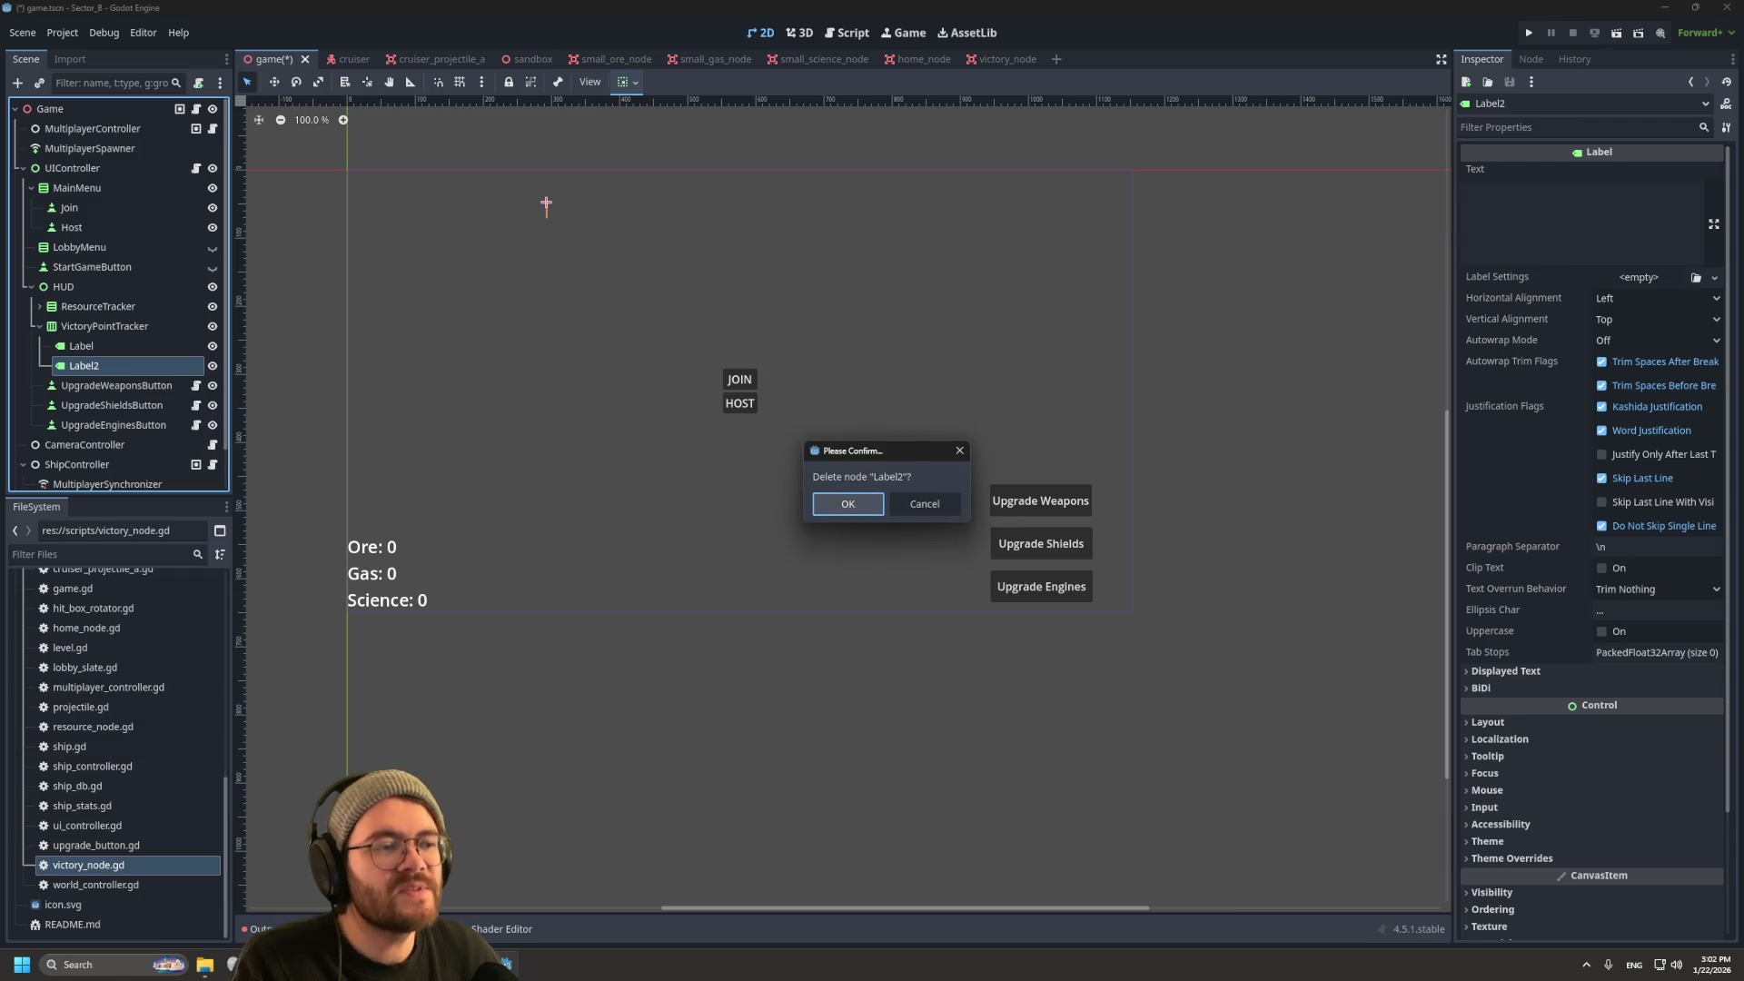
pyautogui.press('Tab')
pyautogui.press('Return')
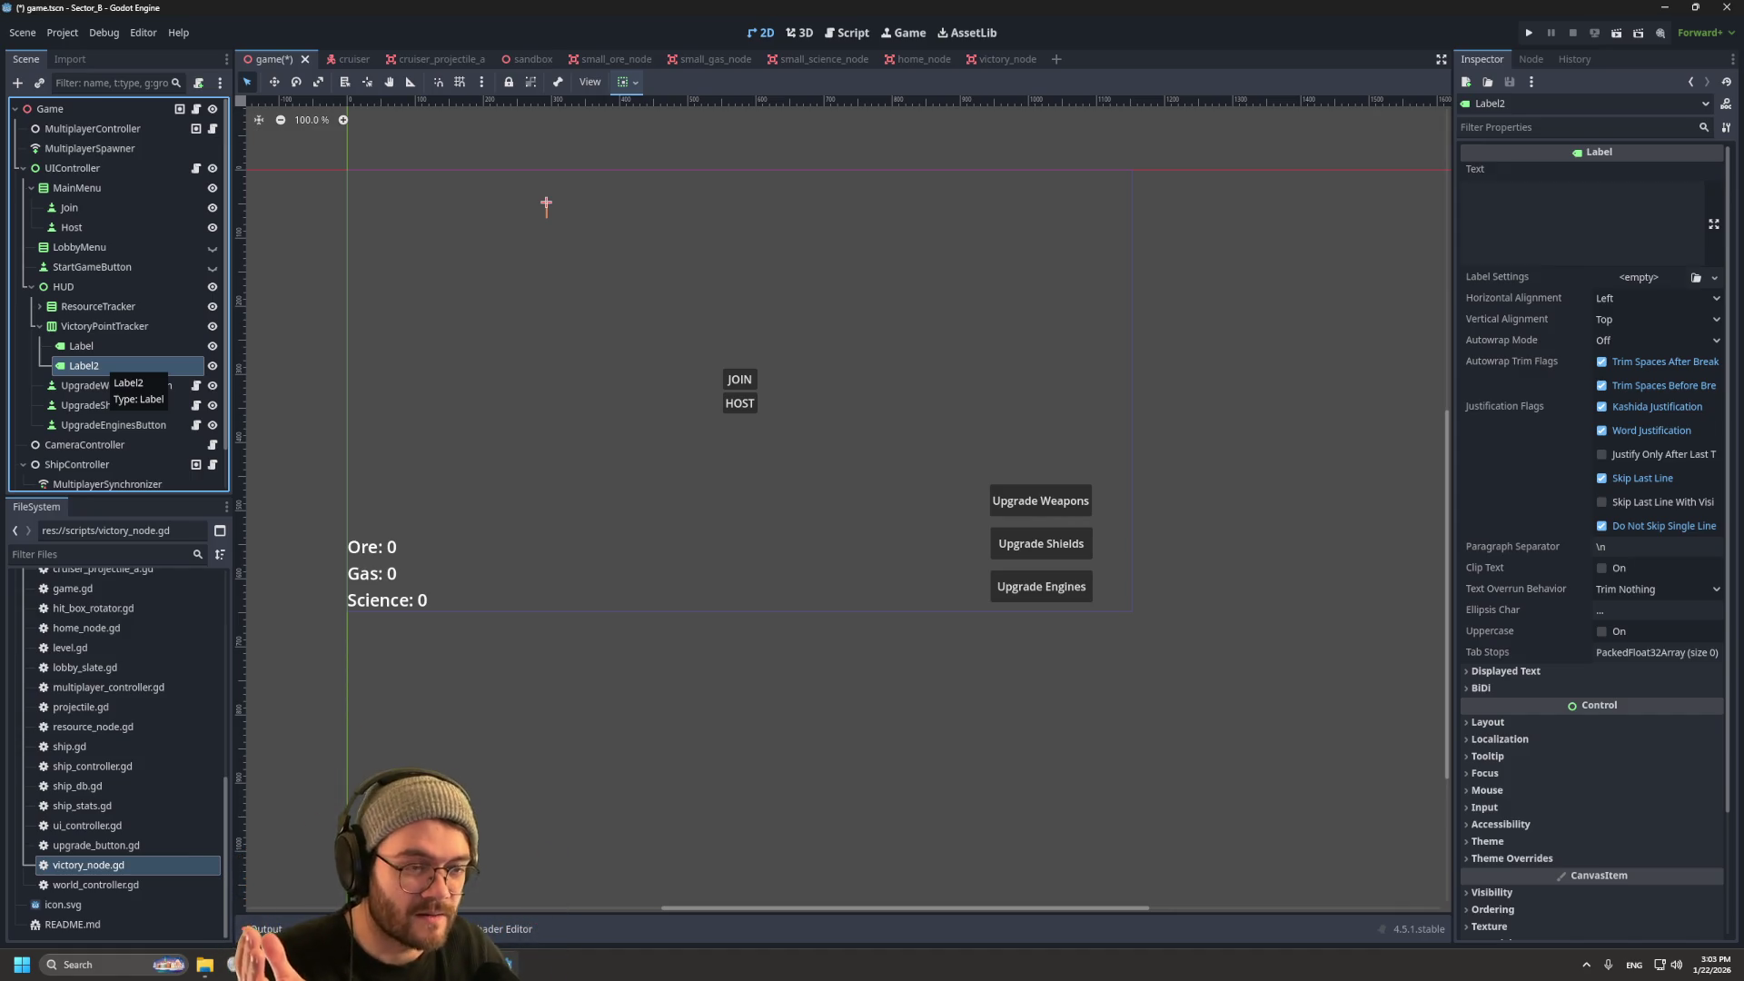
pyautogui.rightClick(101, 365)
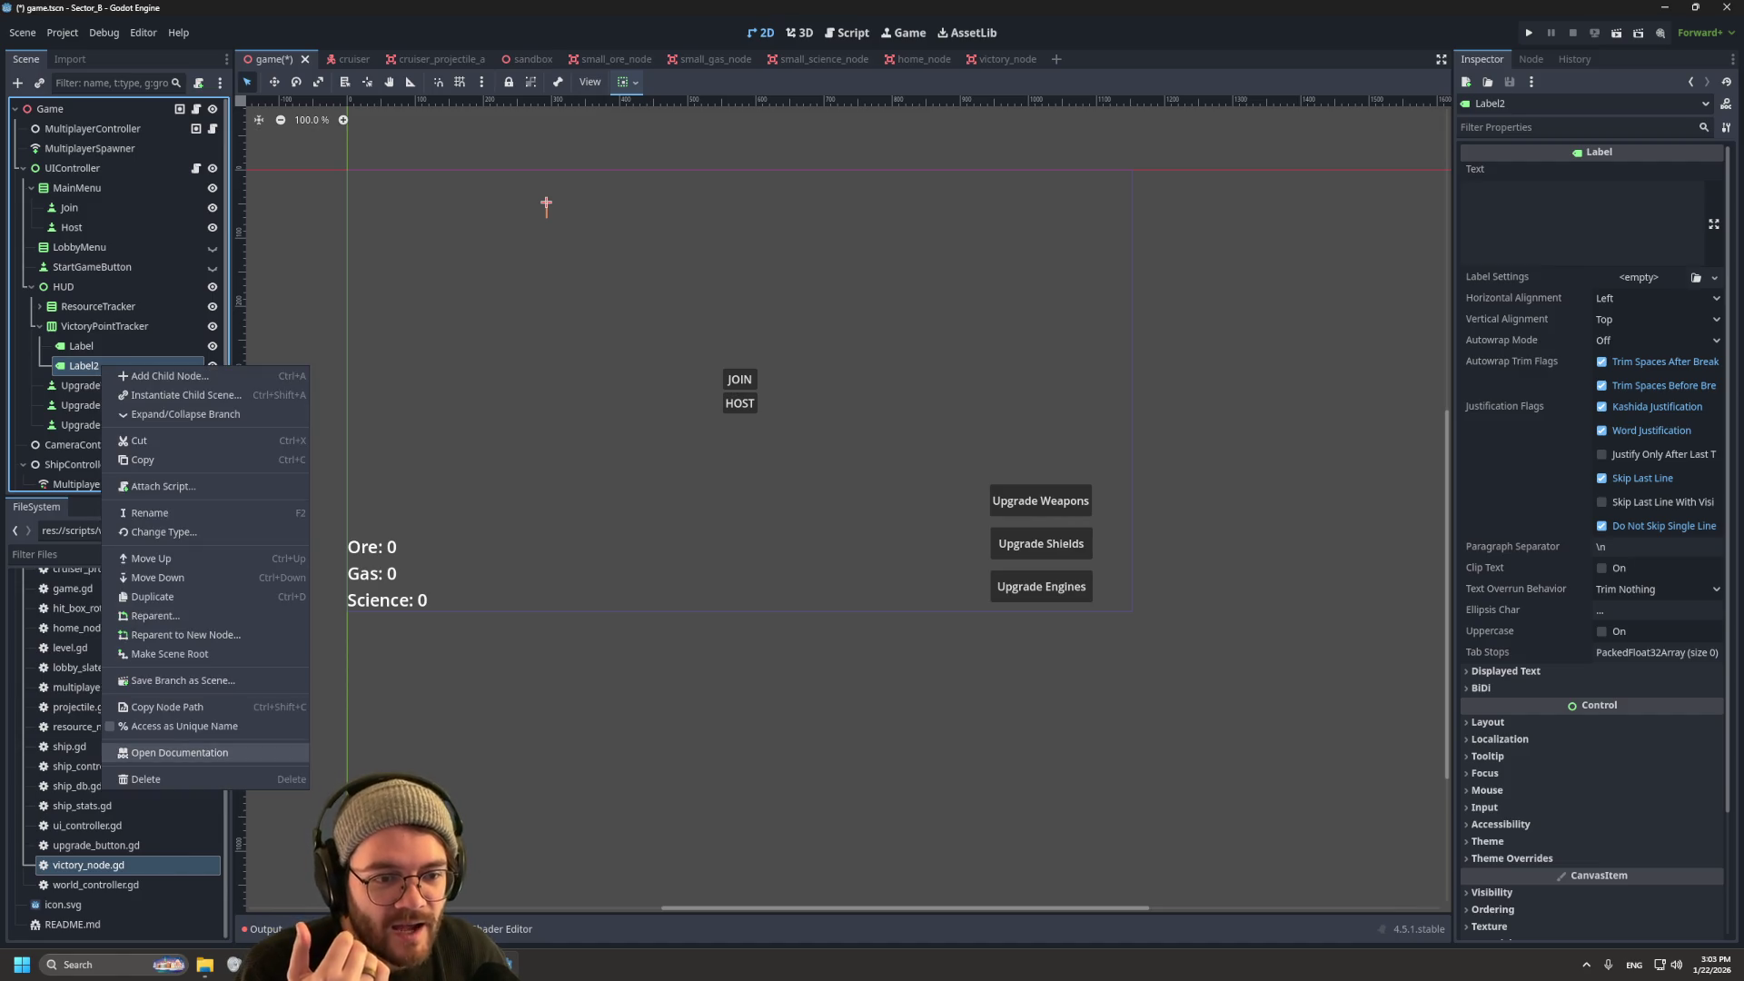
pyautogui.click(182, 779)
pyautogui.press('Return')
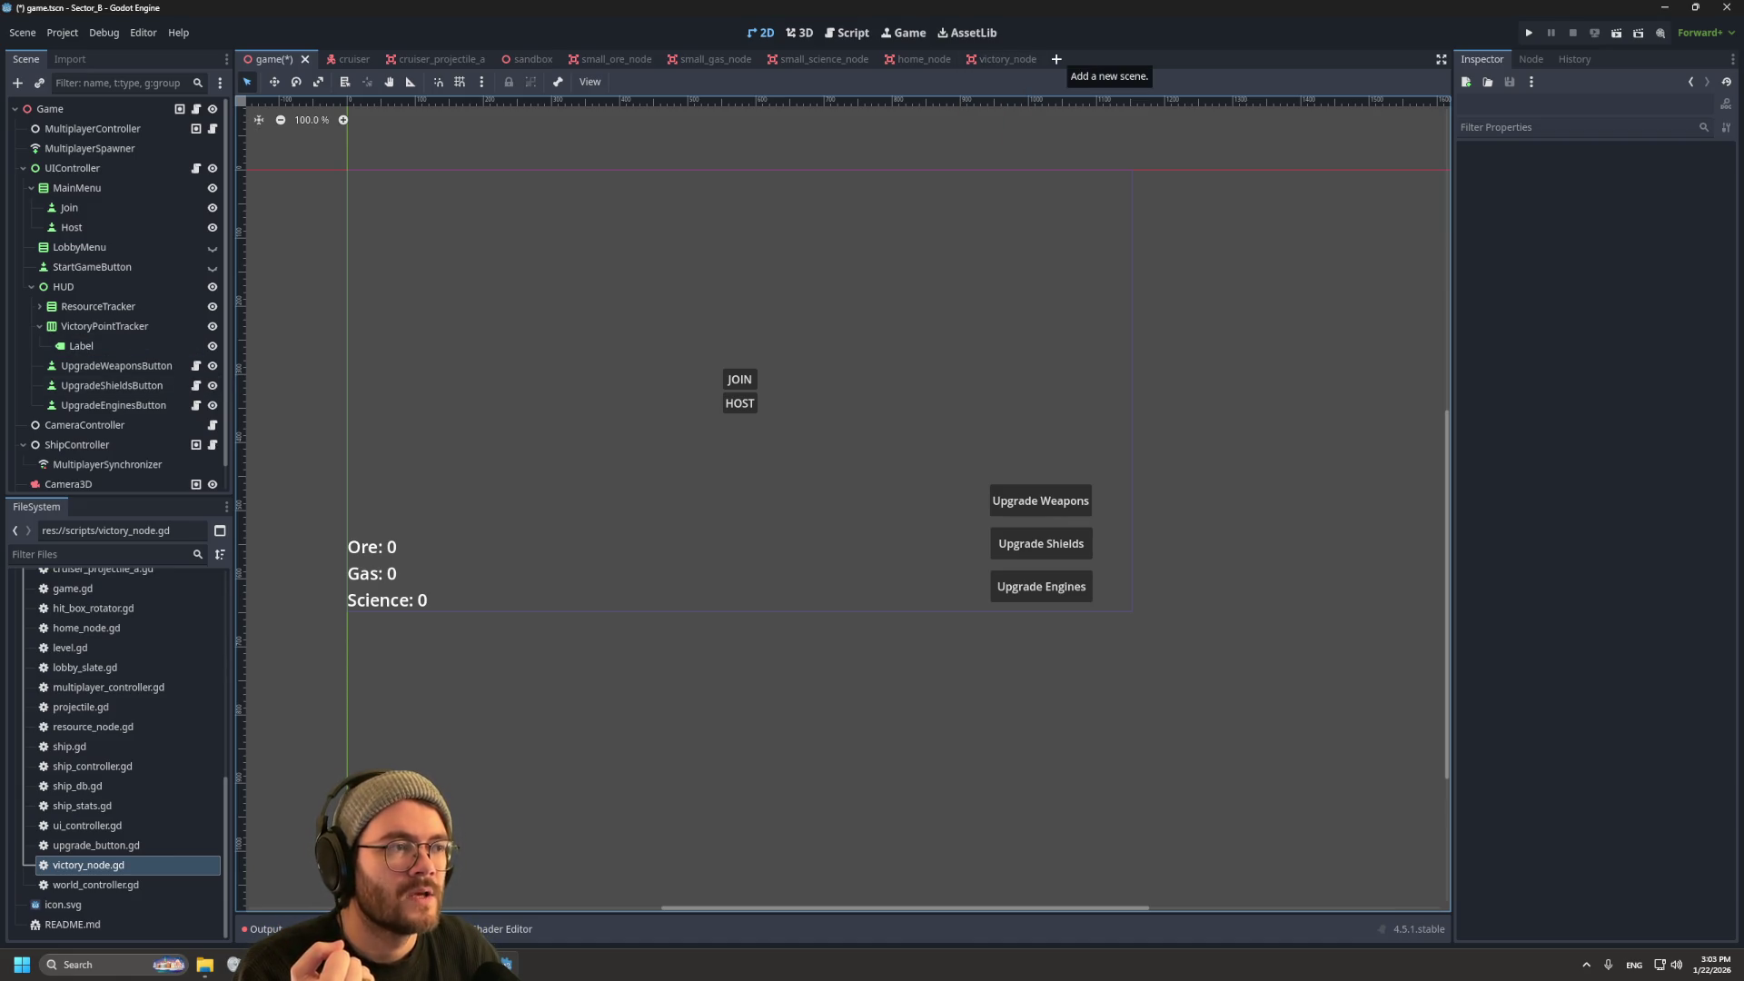
# Step: Create a new User Interface scene and change its root Control to a Label
pyautogui.click(1057, 59)
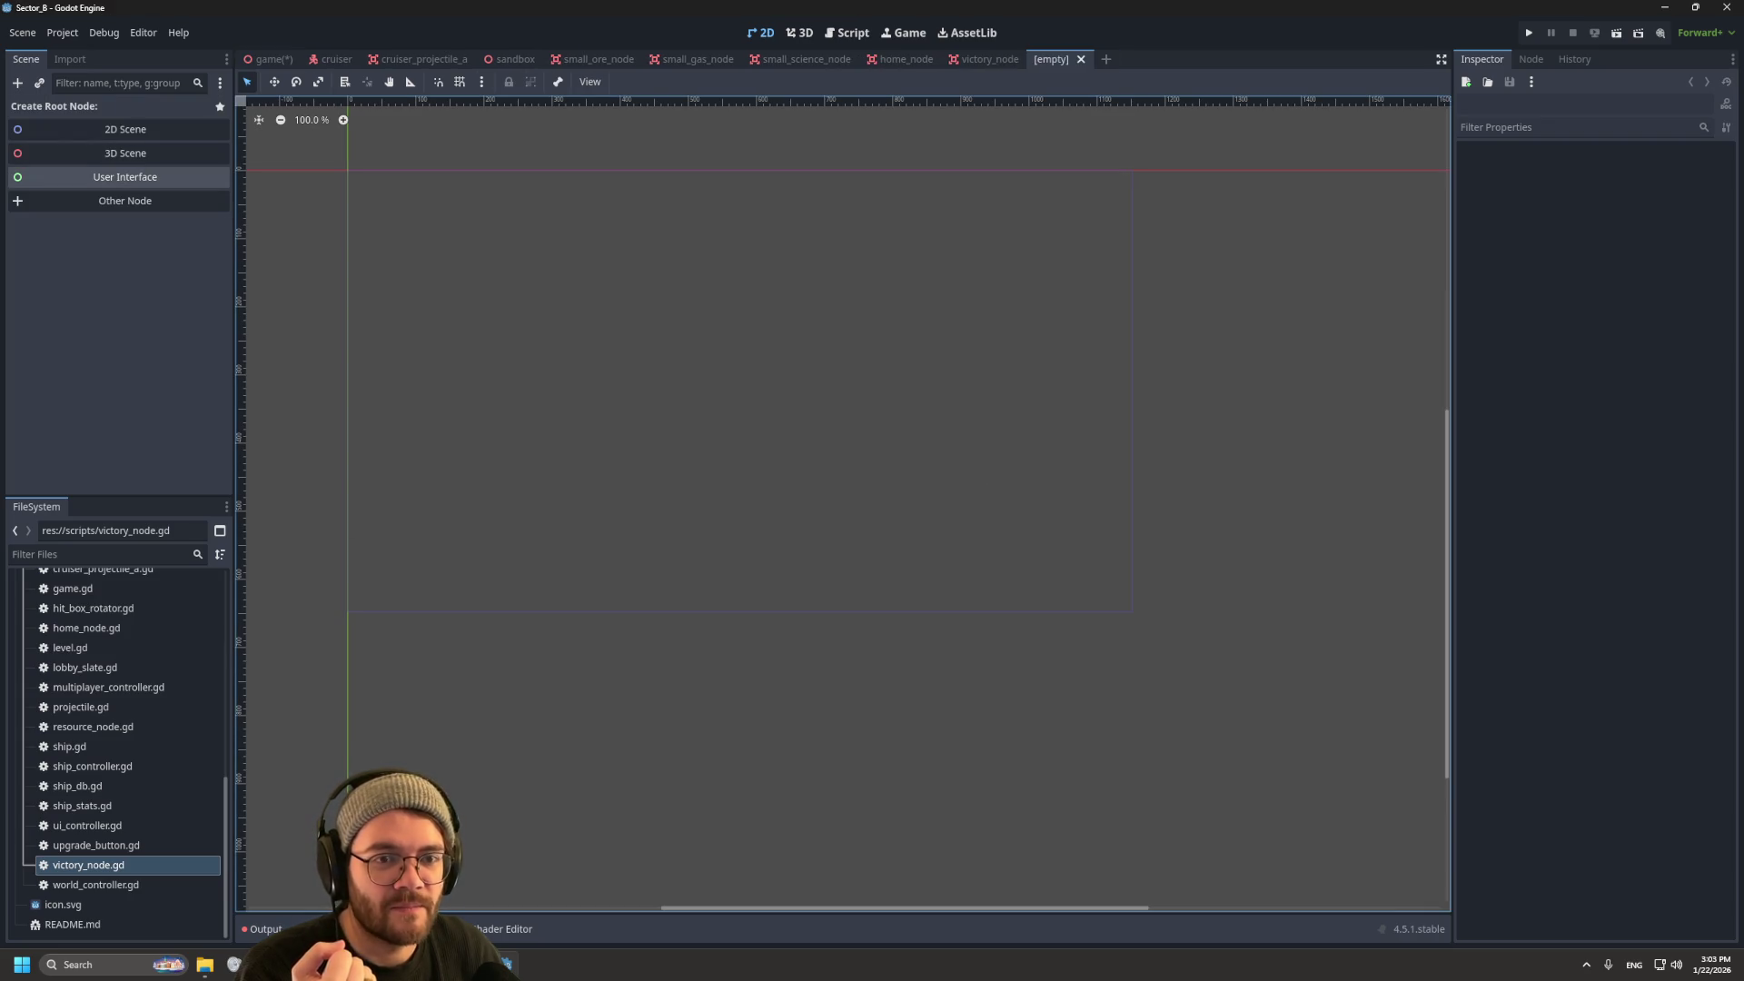
pyautogui.click(125, 177)
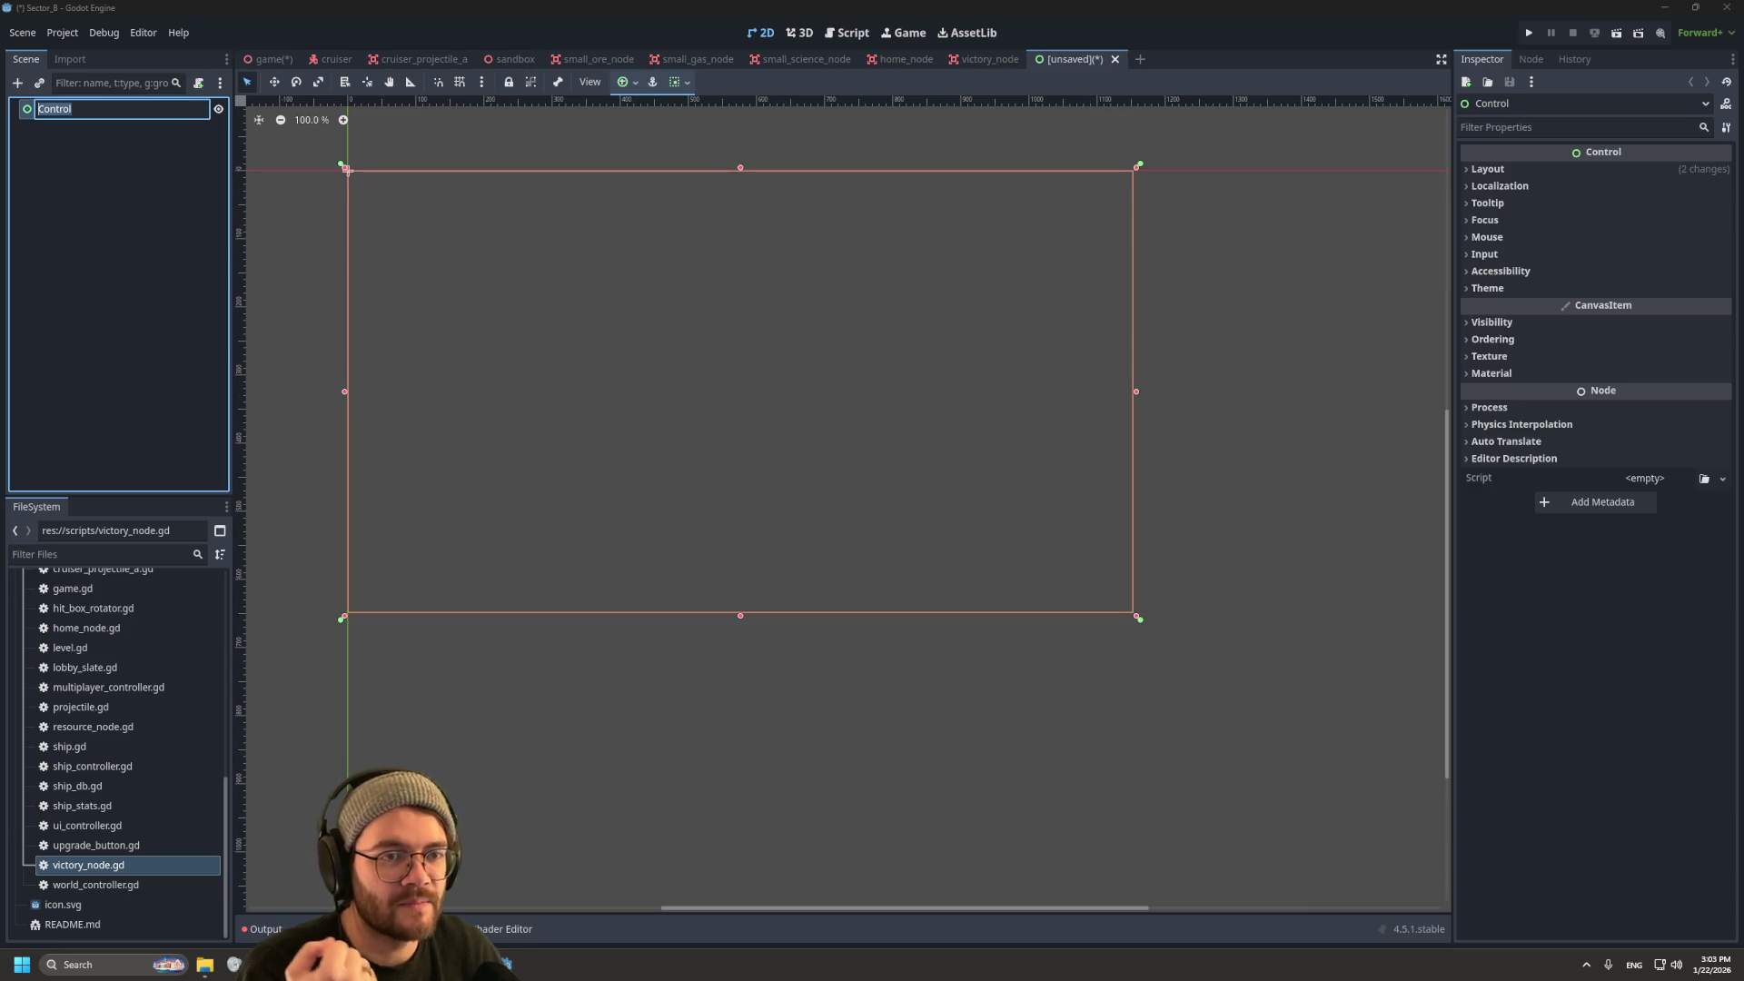
pyautogui.rightClick(64, 112)
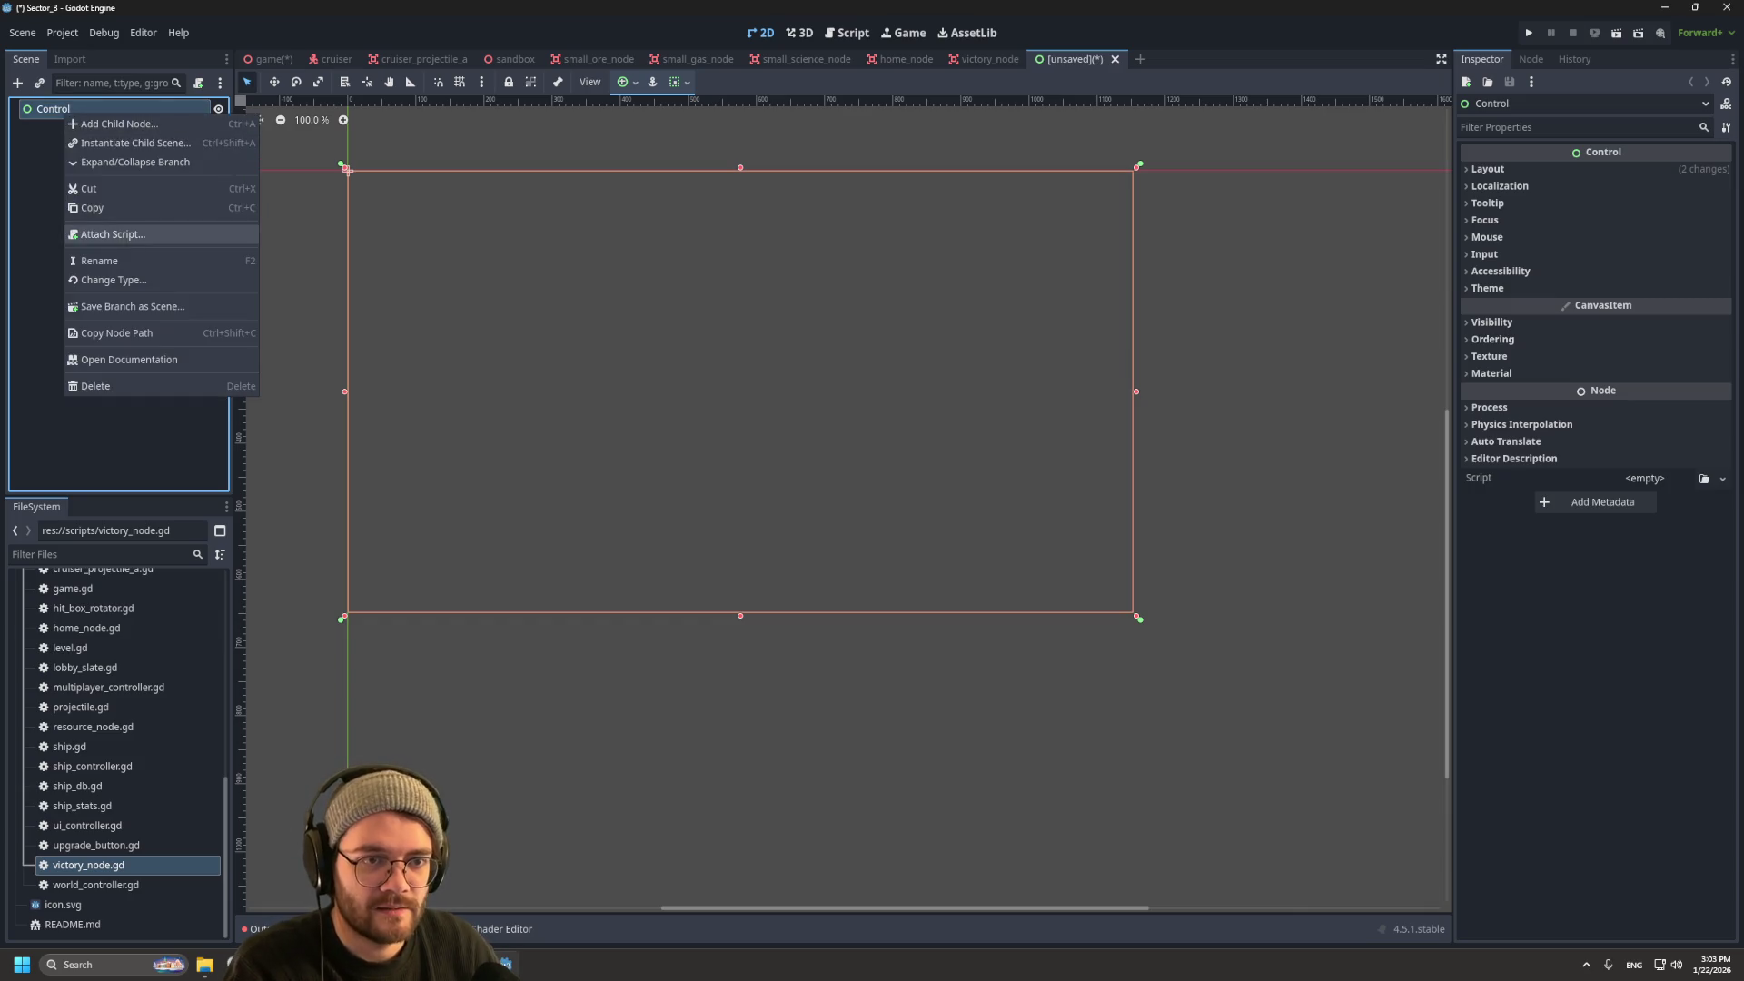
pyautogui.click(113, 280)
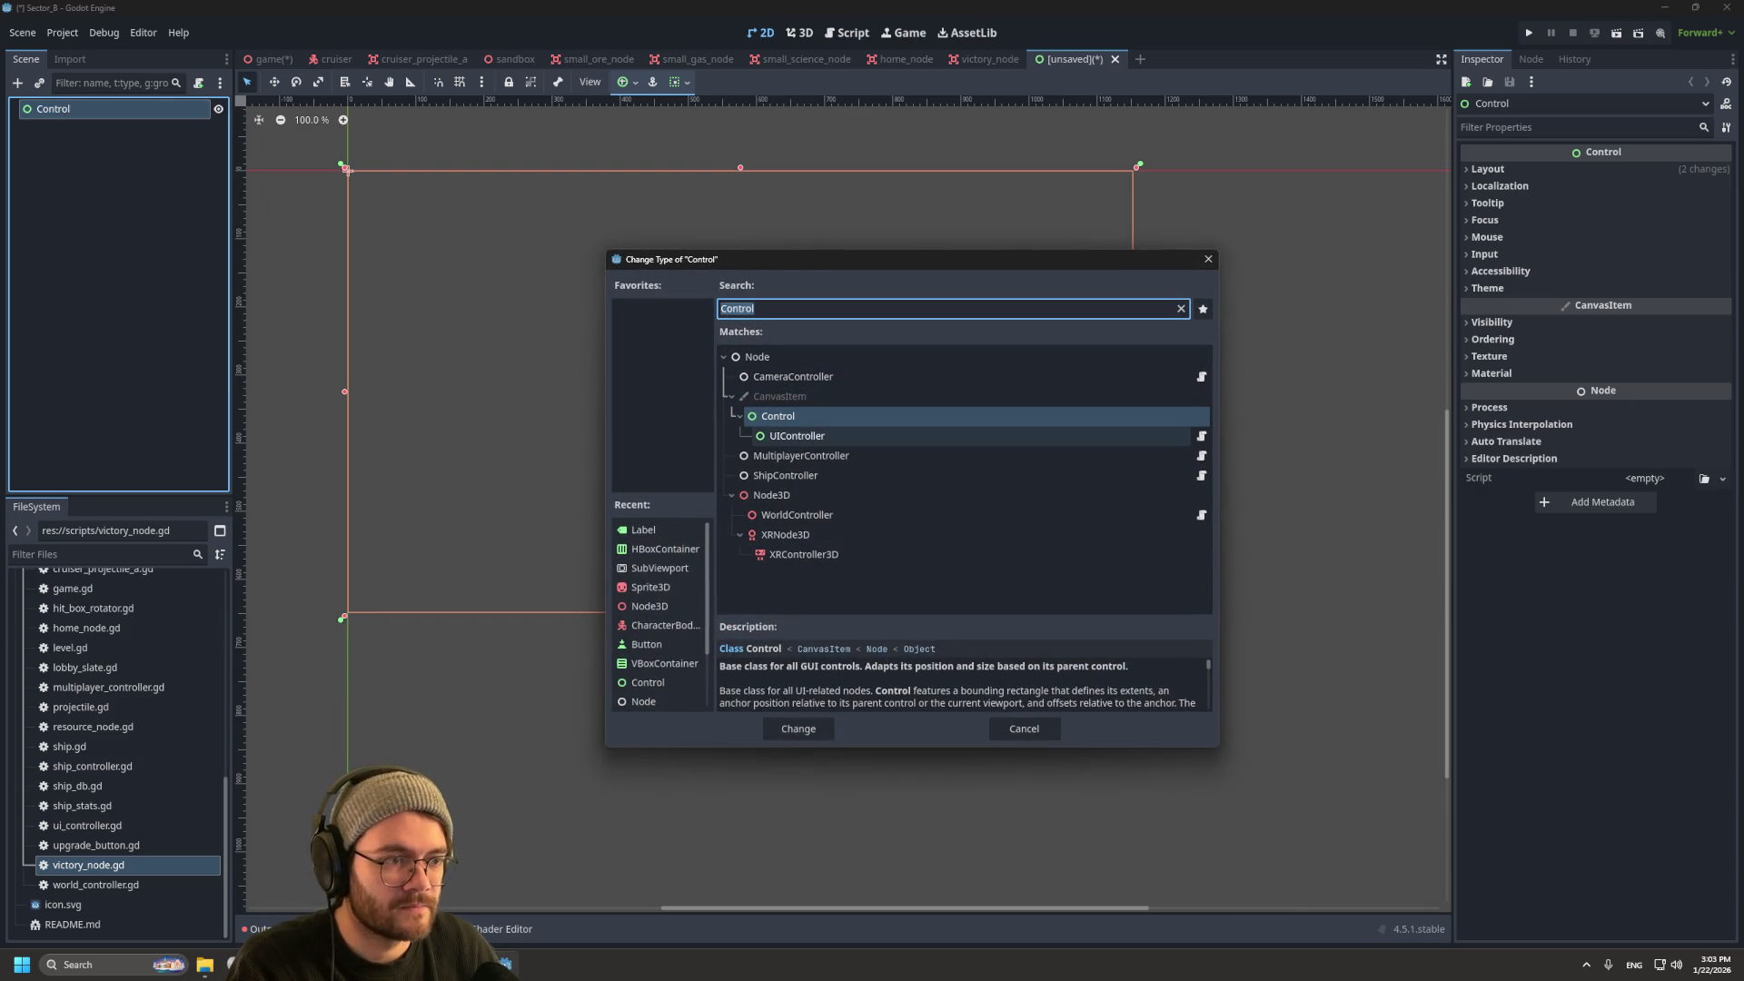
pyautogui.write('Label')
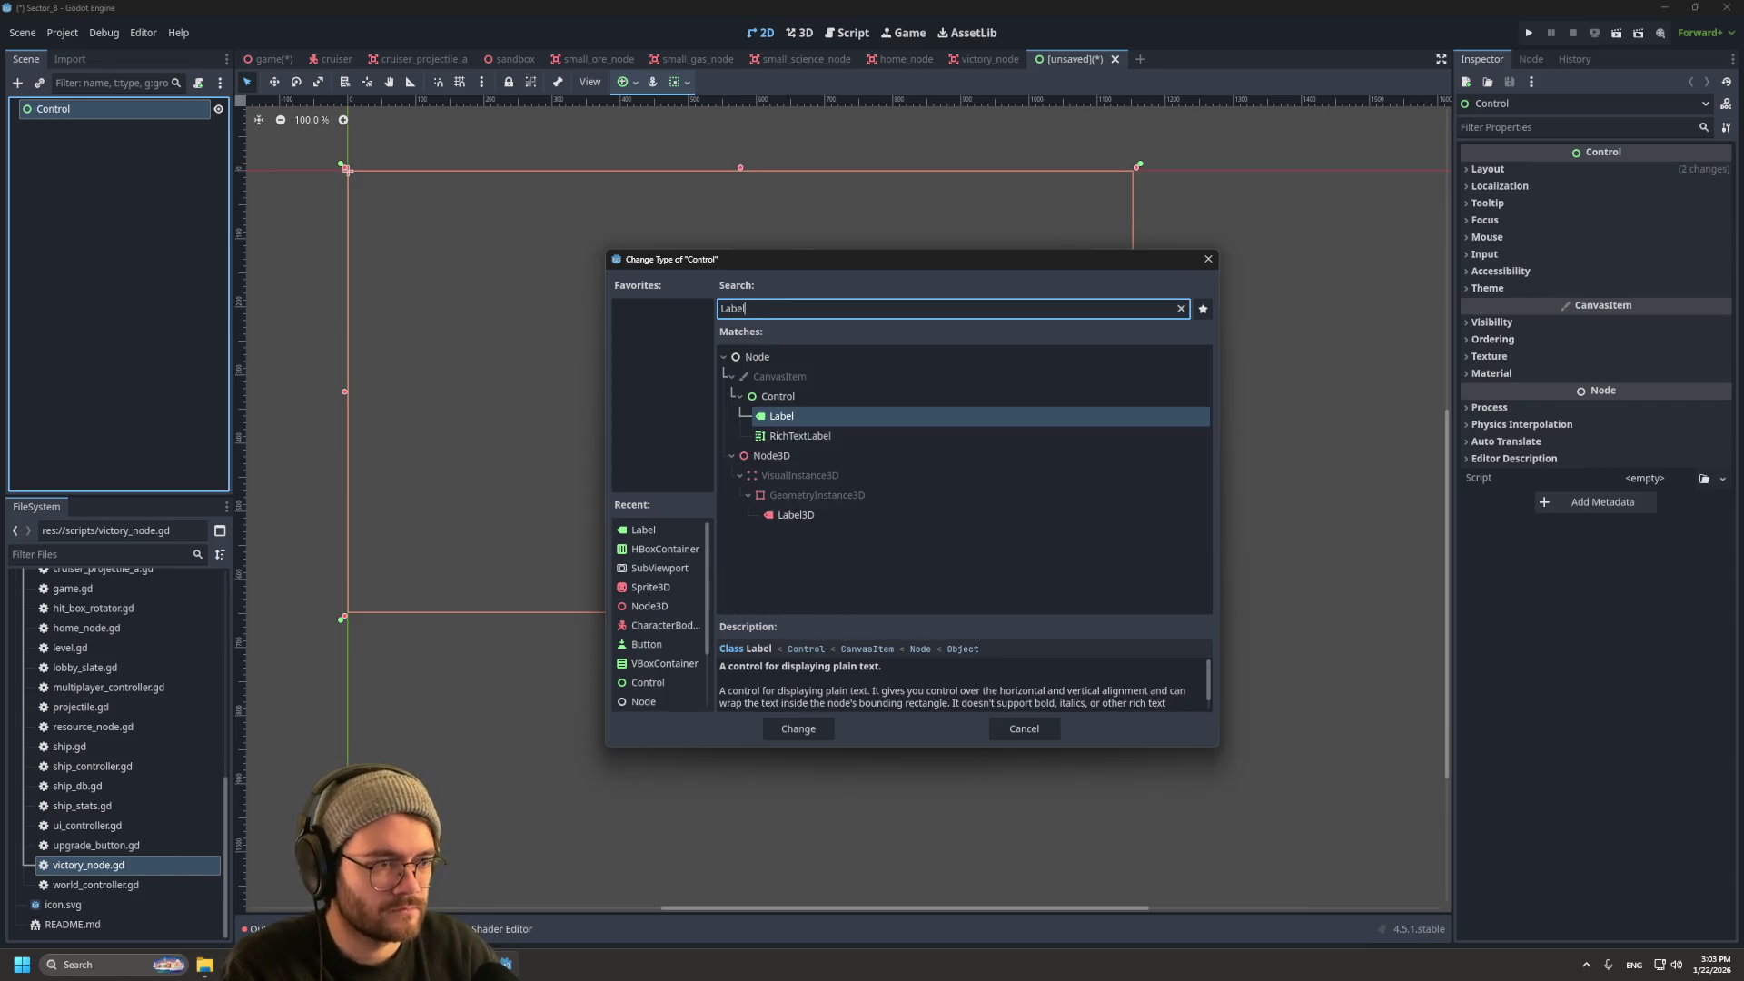
pyautogui.click(798, 728)
# Step: Rename the root Label node to VictoryPointLabel
pyautogui.doubleClick(53, 109)
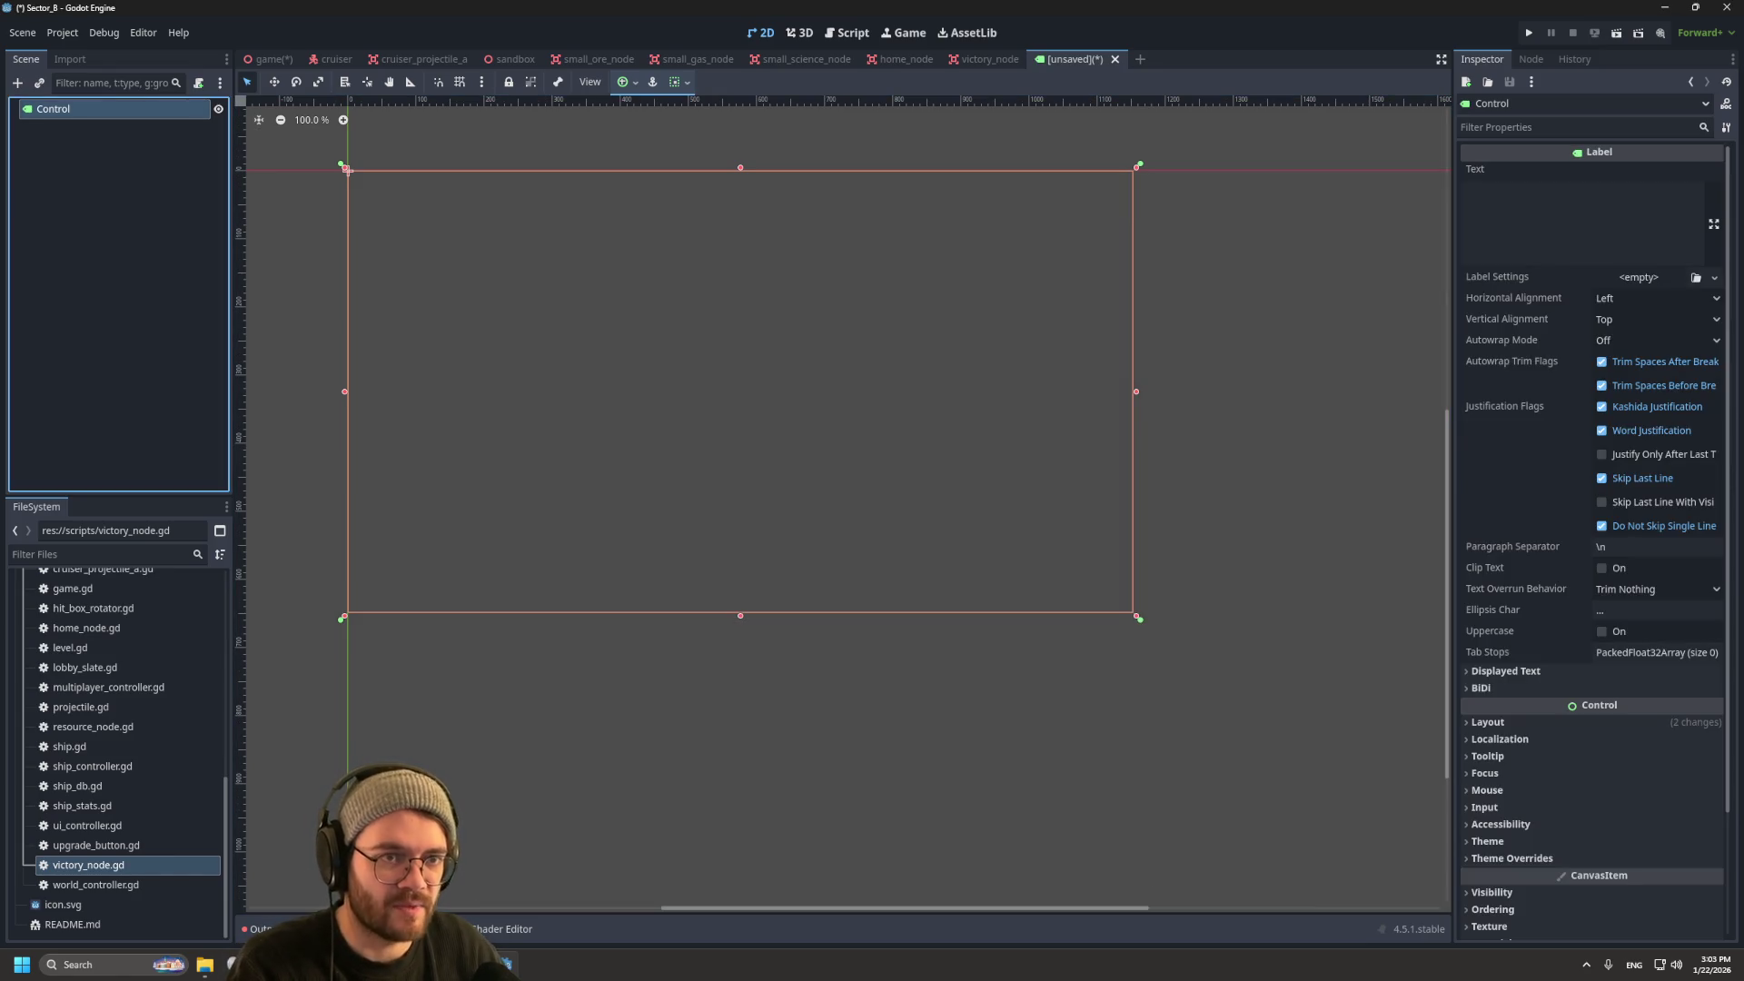
pyautogui.write('Vcitopry')
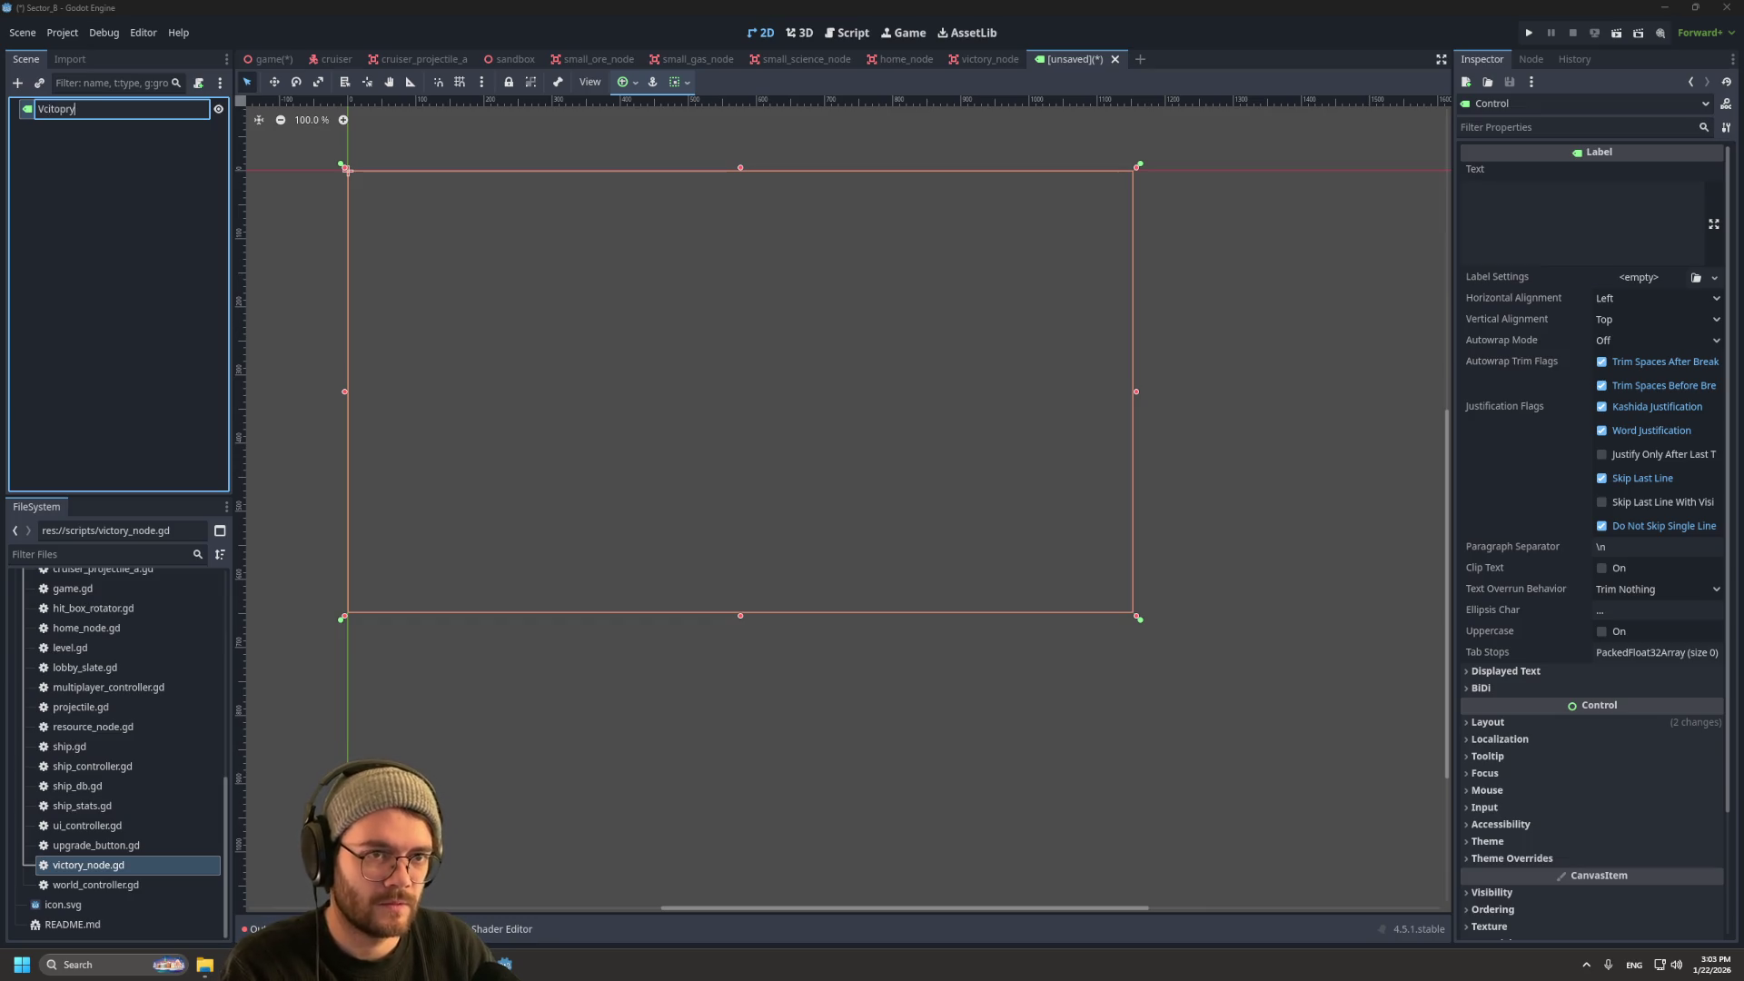
pyautogui.write('icto')
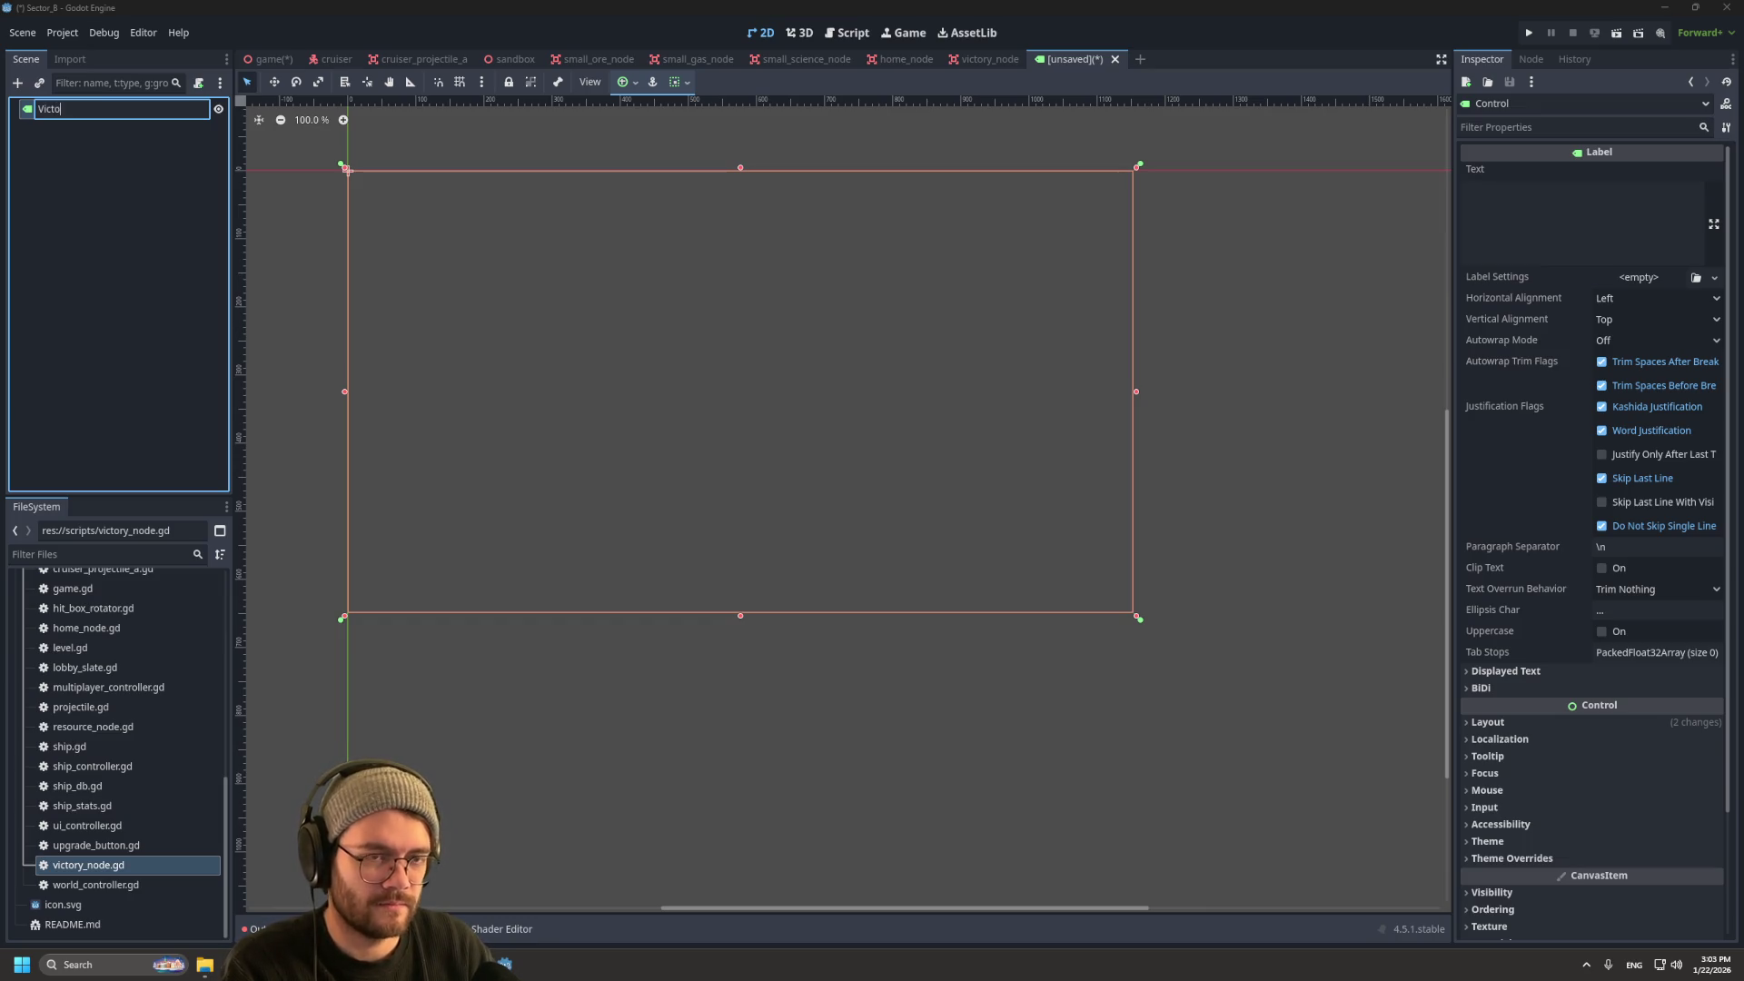
pyautogui.write('ryPointLabel')
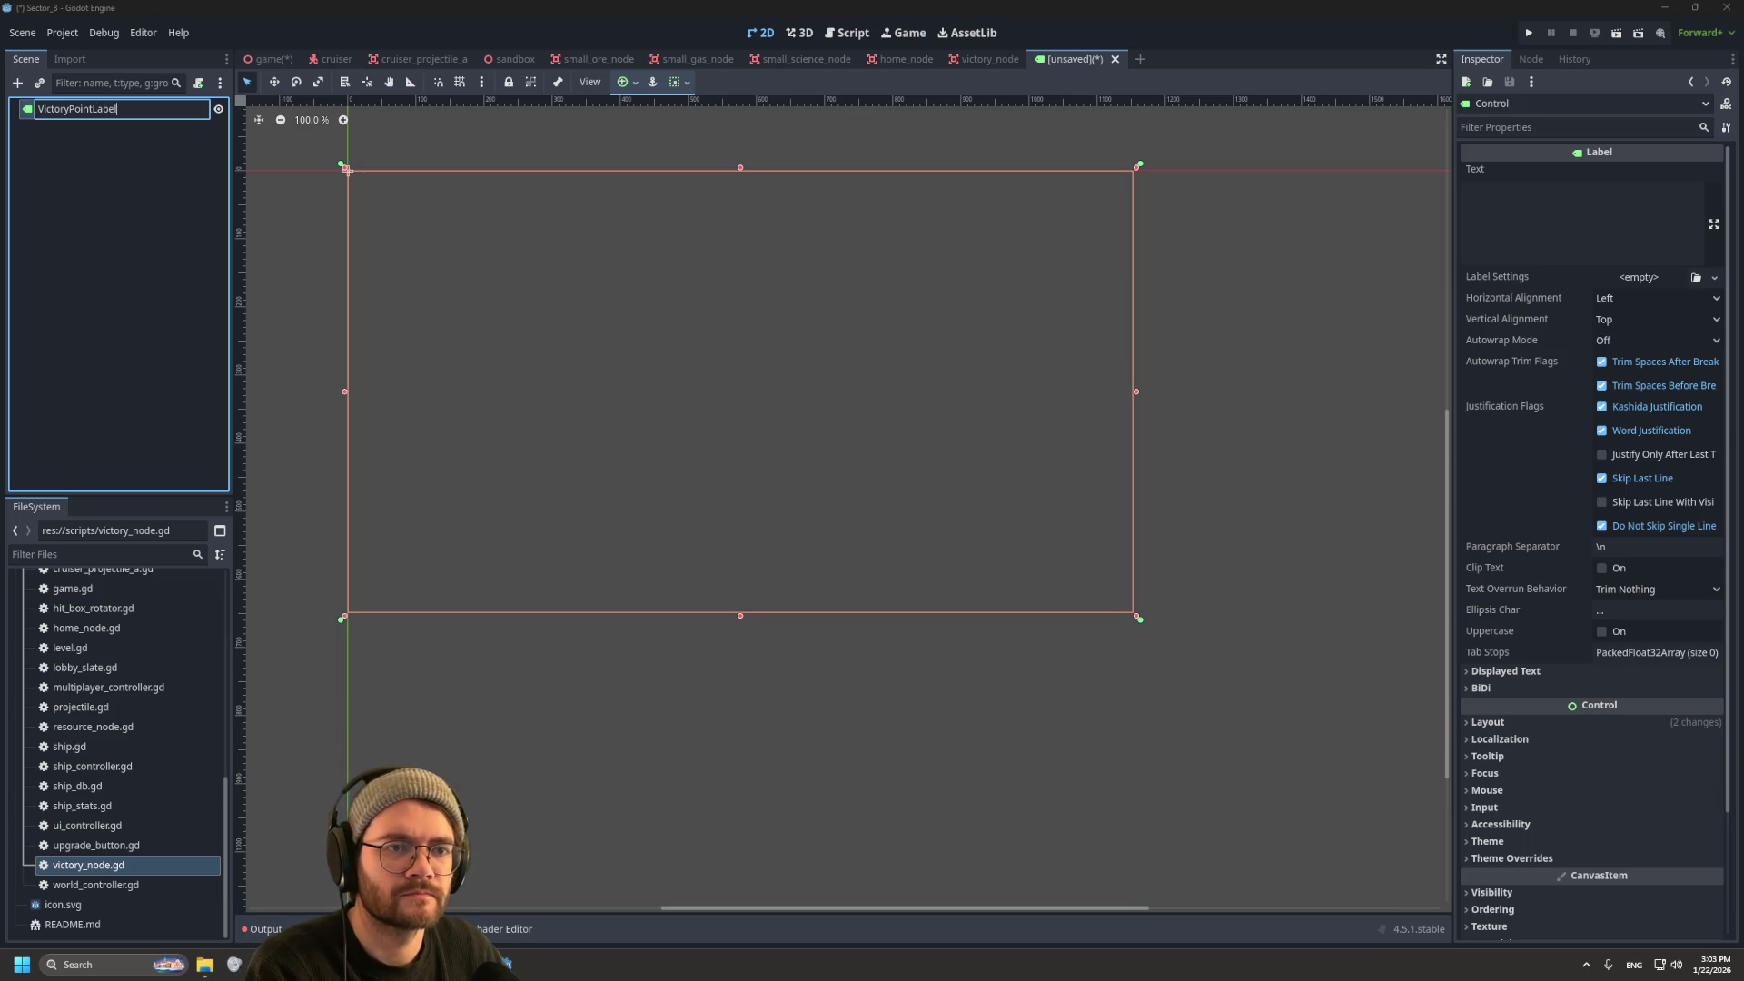
pyautogui.press('Return')
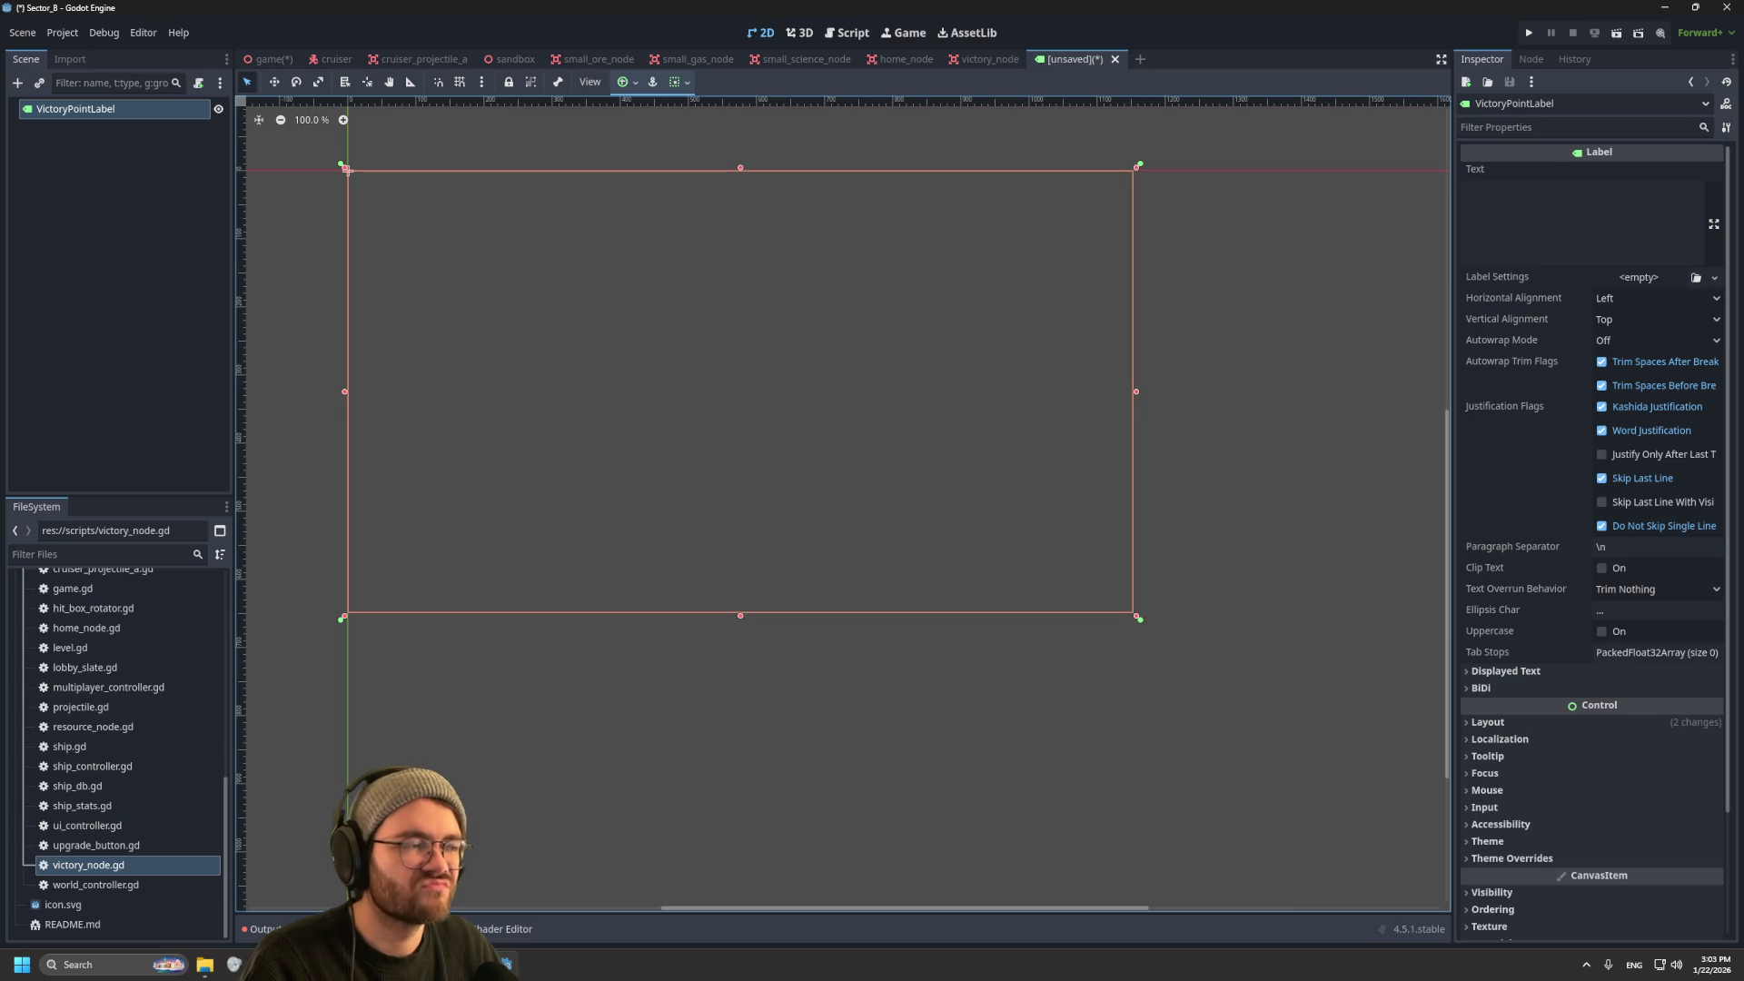
pyautogui.click(118, 300)
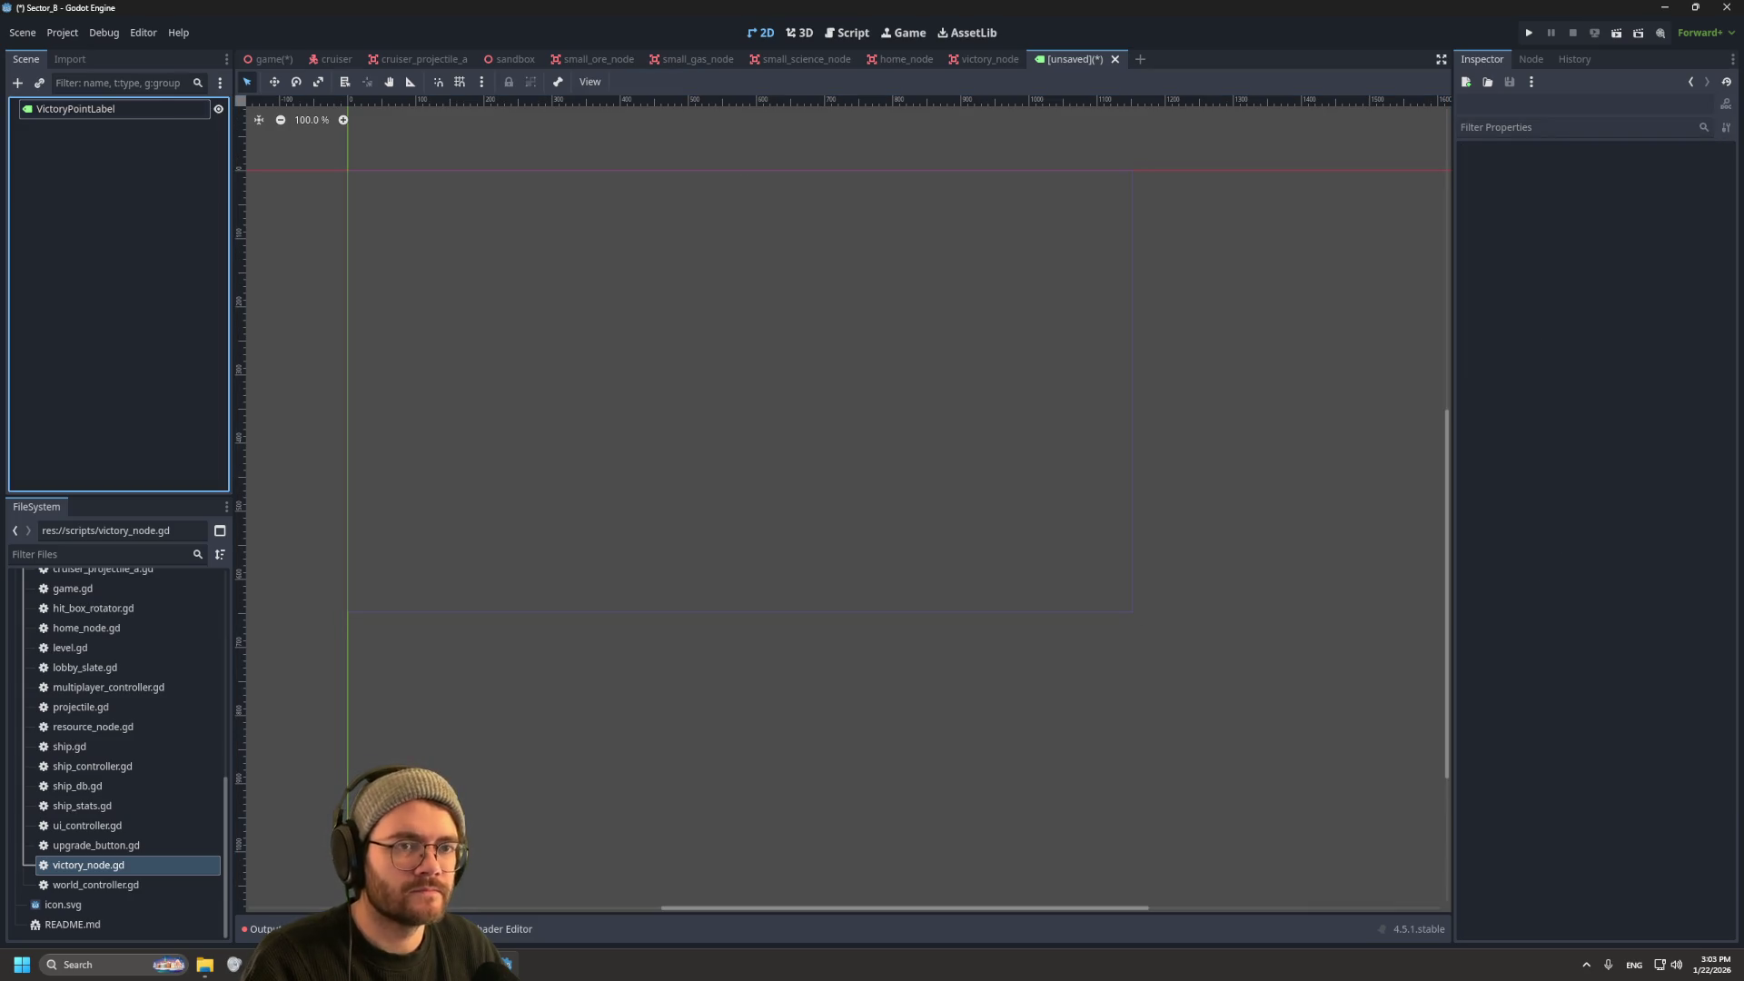
# Step: Save the new label scene as victory_point_label.tscn in the scenes folder
pyautogui.hotkey('ctrl', 'a')
pyautogui.click(1023, 728)
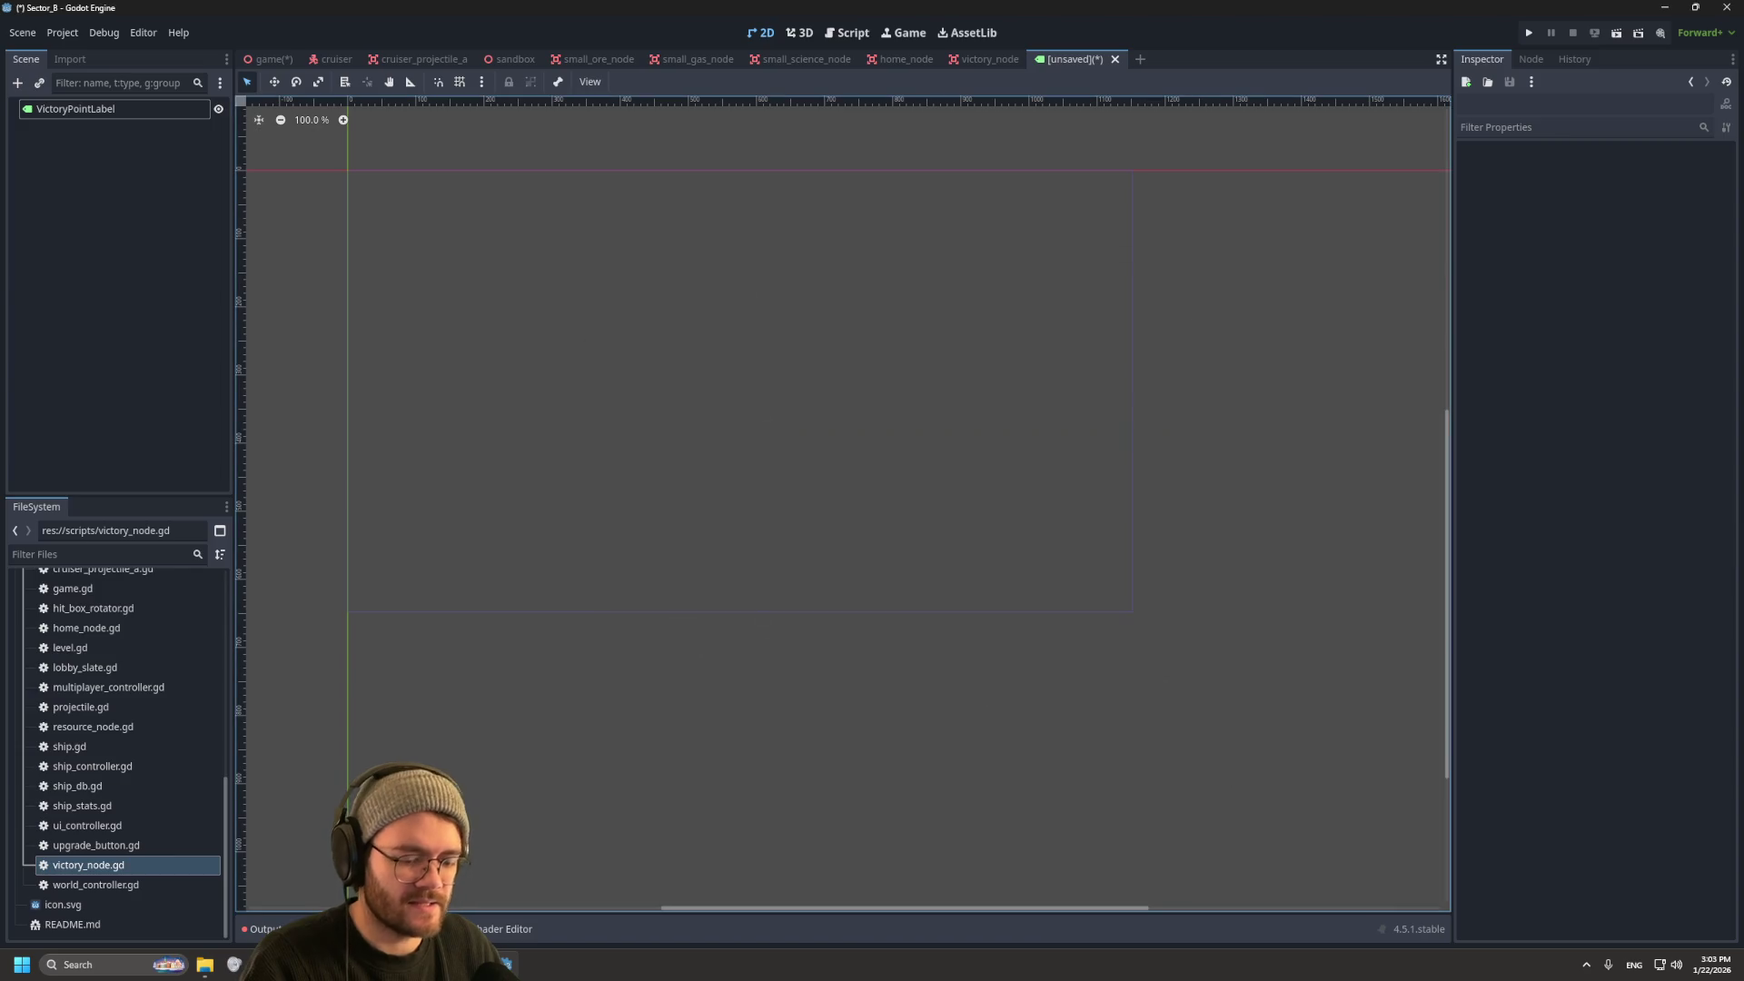
pyautogui.hotkey('ctrl', 's')
pyautogui.click(555, 558)
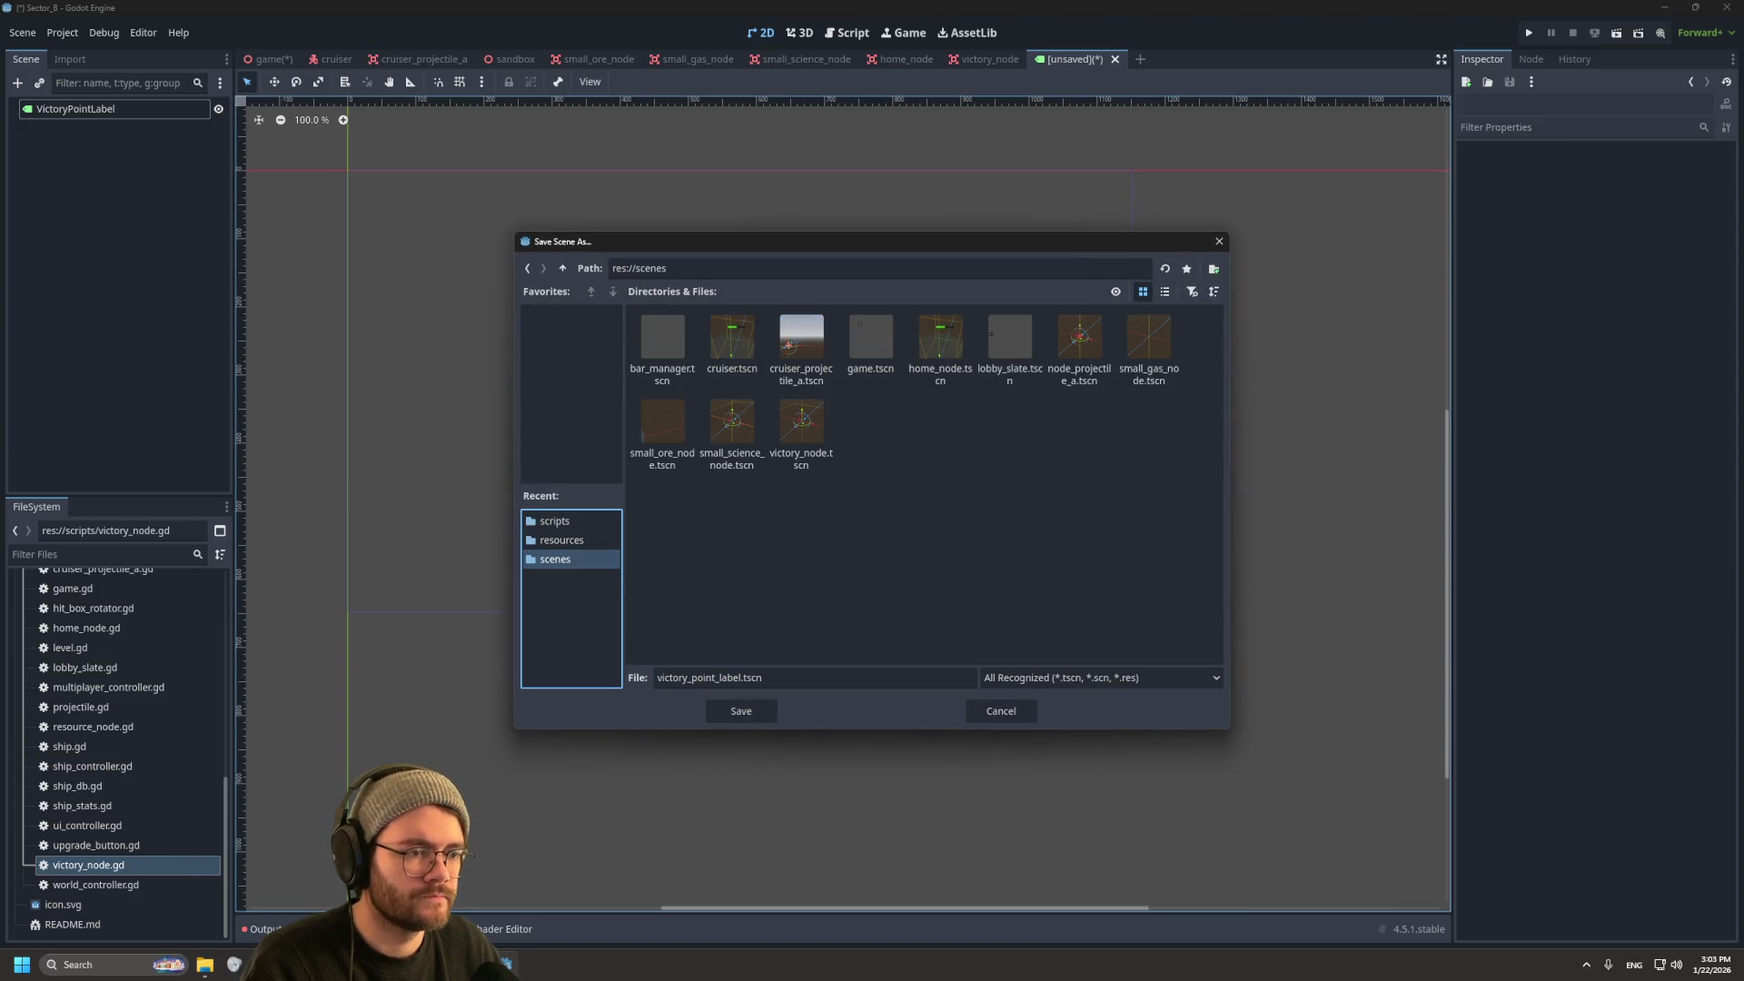
pyautogui.click(741, 711)
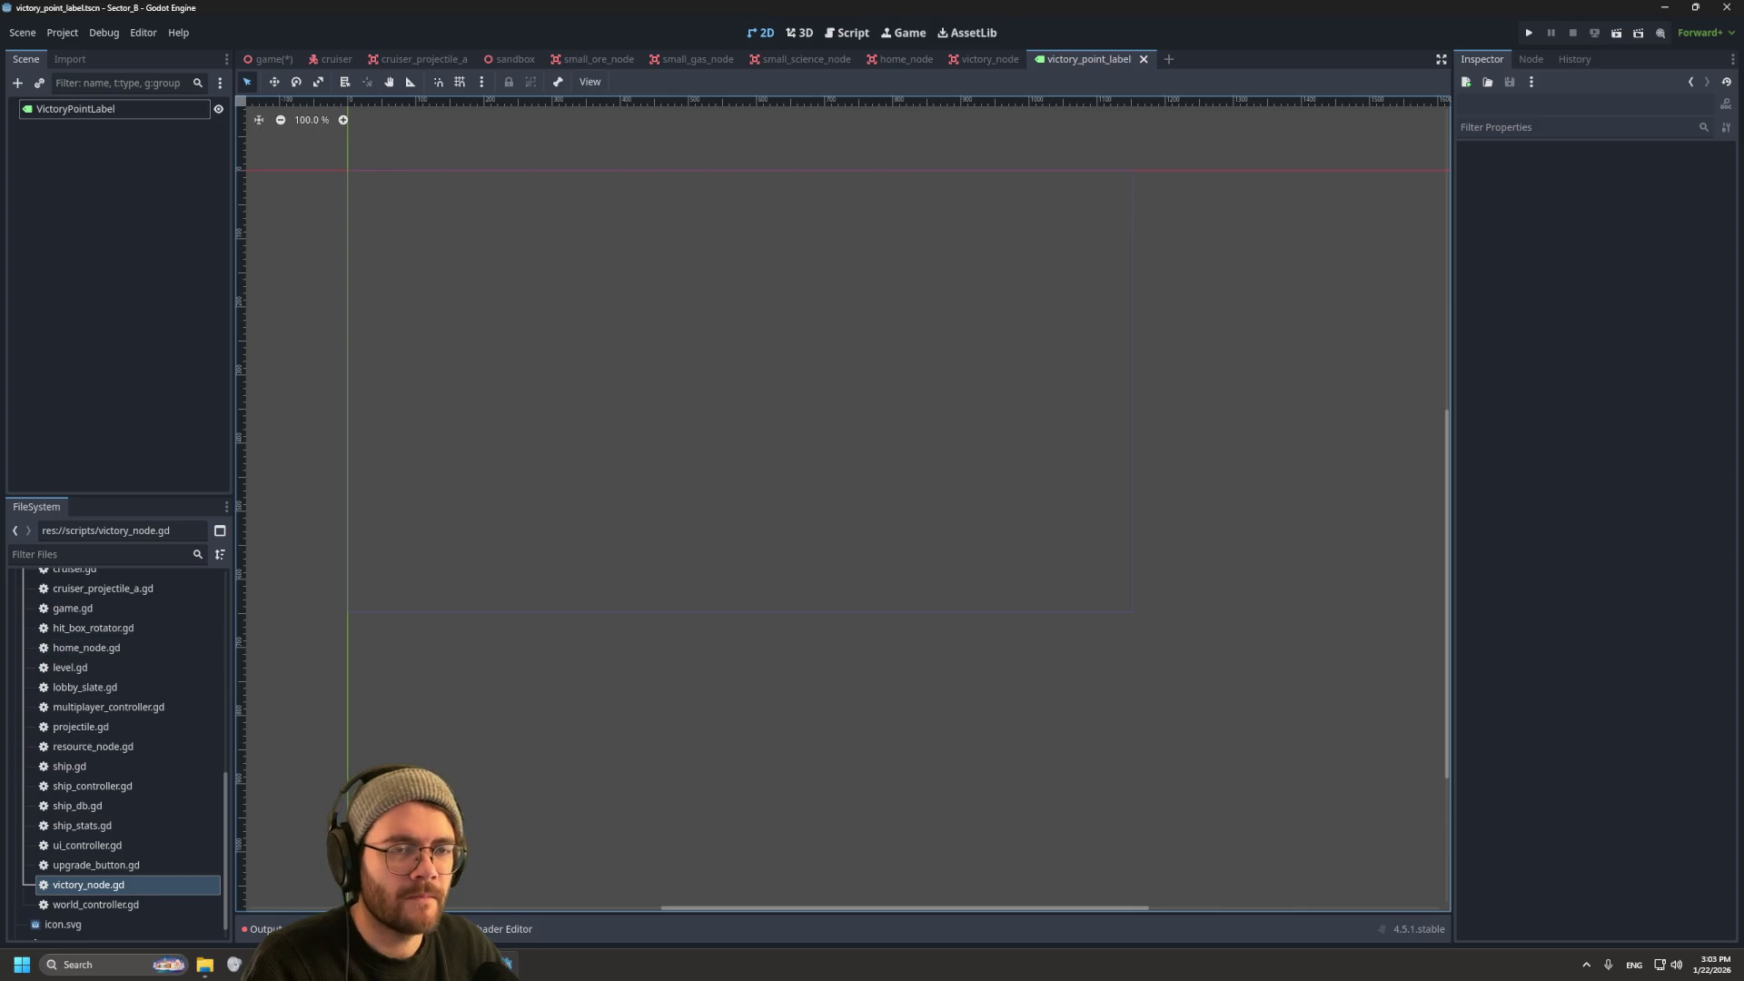
# Step: Attach a new victory_point_label.gd script, stored in res://scripts, to the VictoryPointLabel node
pyautogui.rightClick(113, 109)
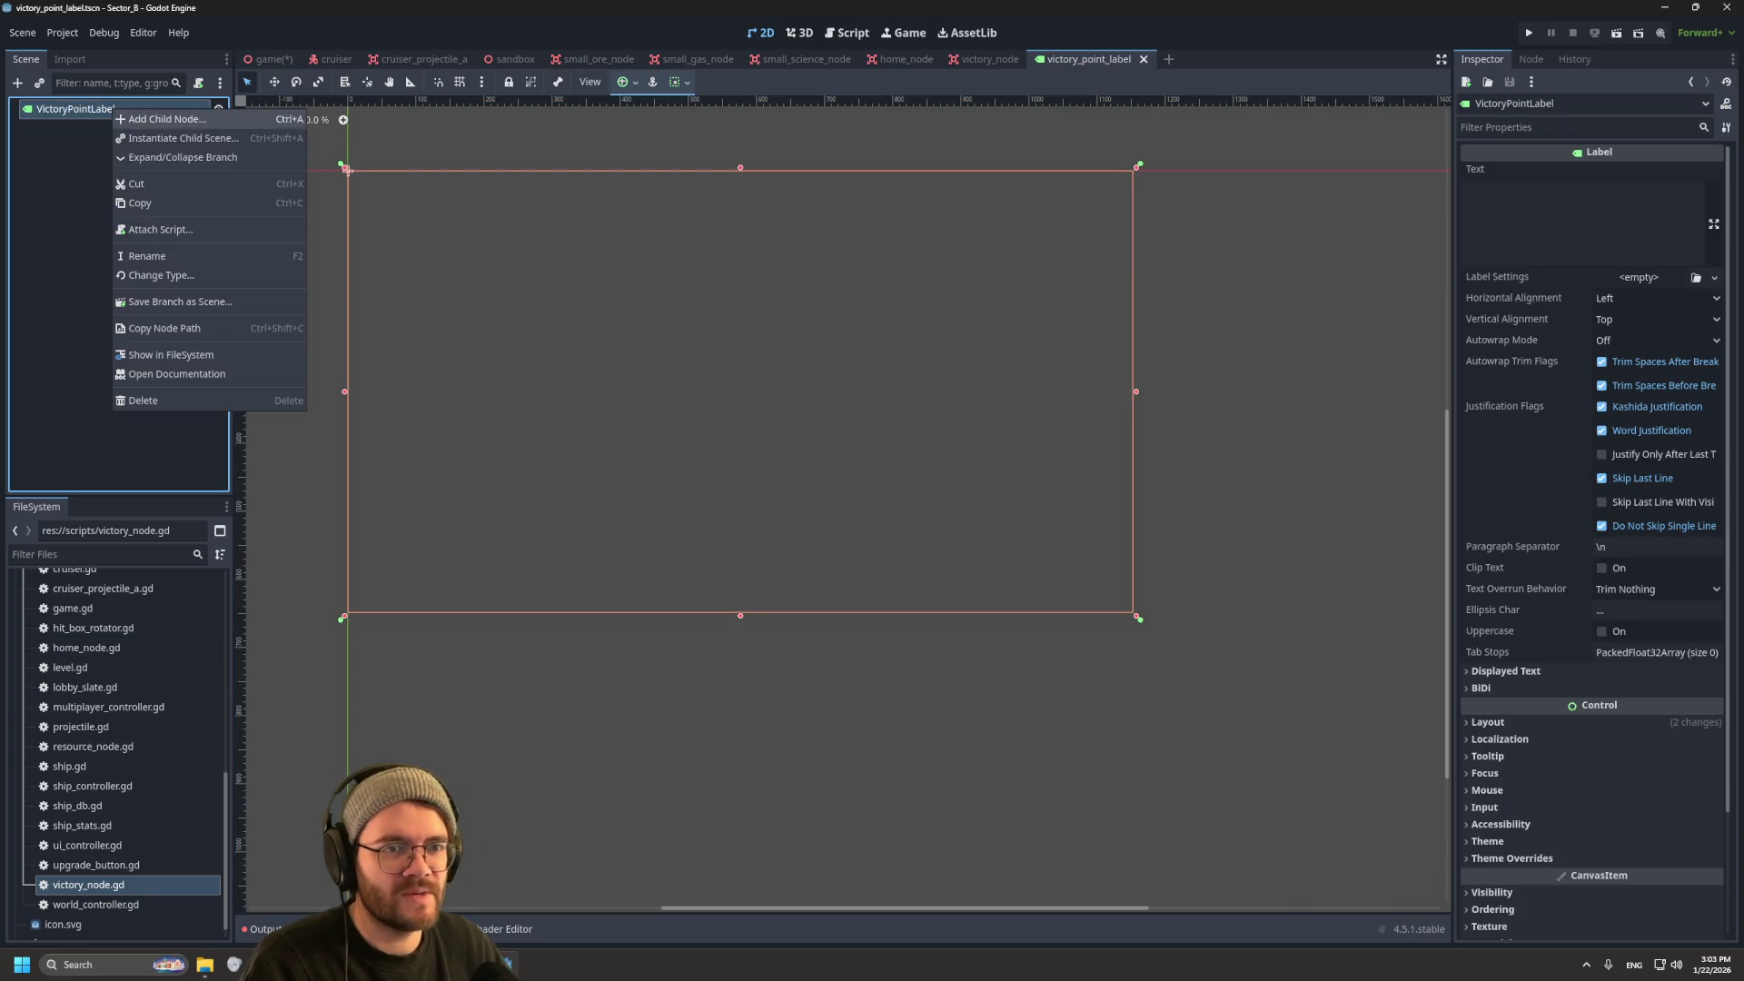
pyautogui.click(161, 229)
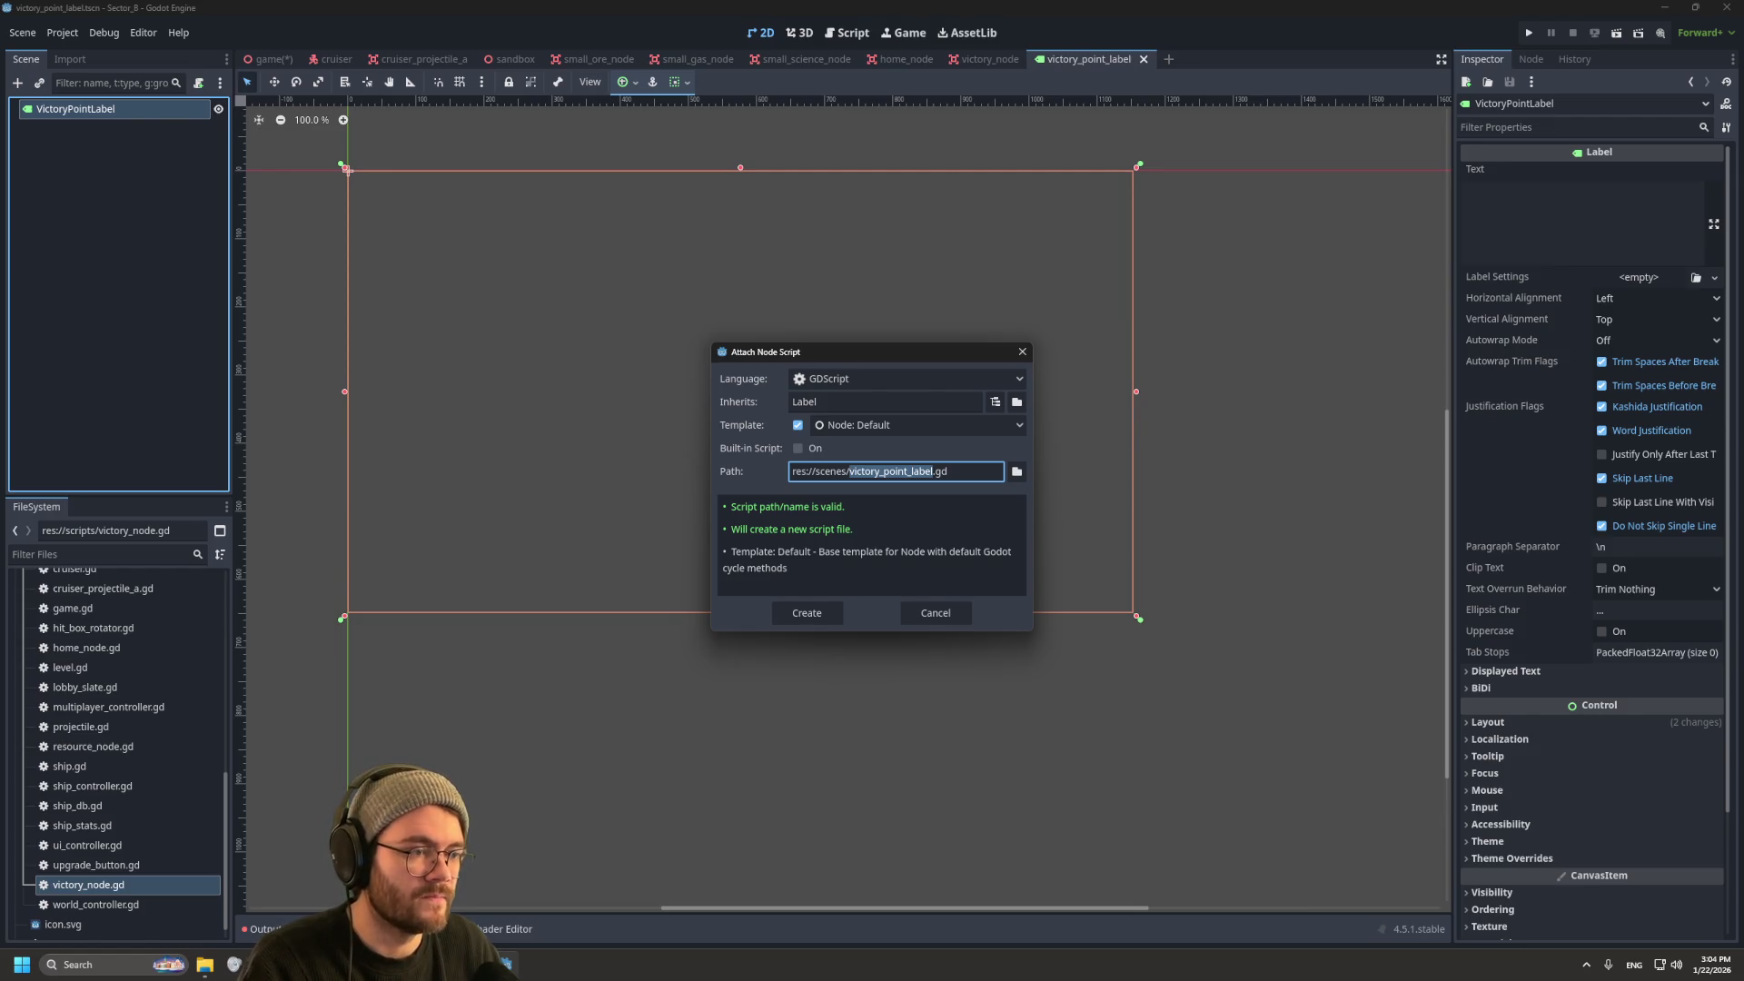
pyautogui.click(1017, 471)
pyautogui.click(554, 539)
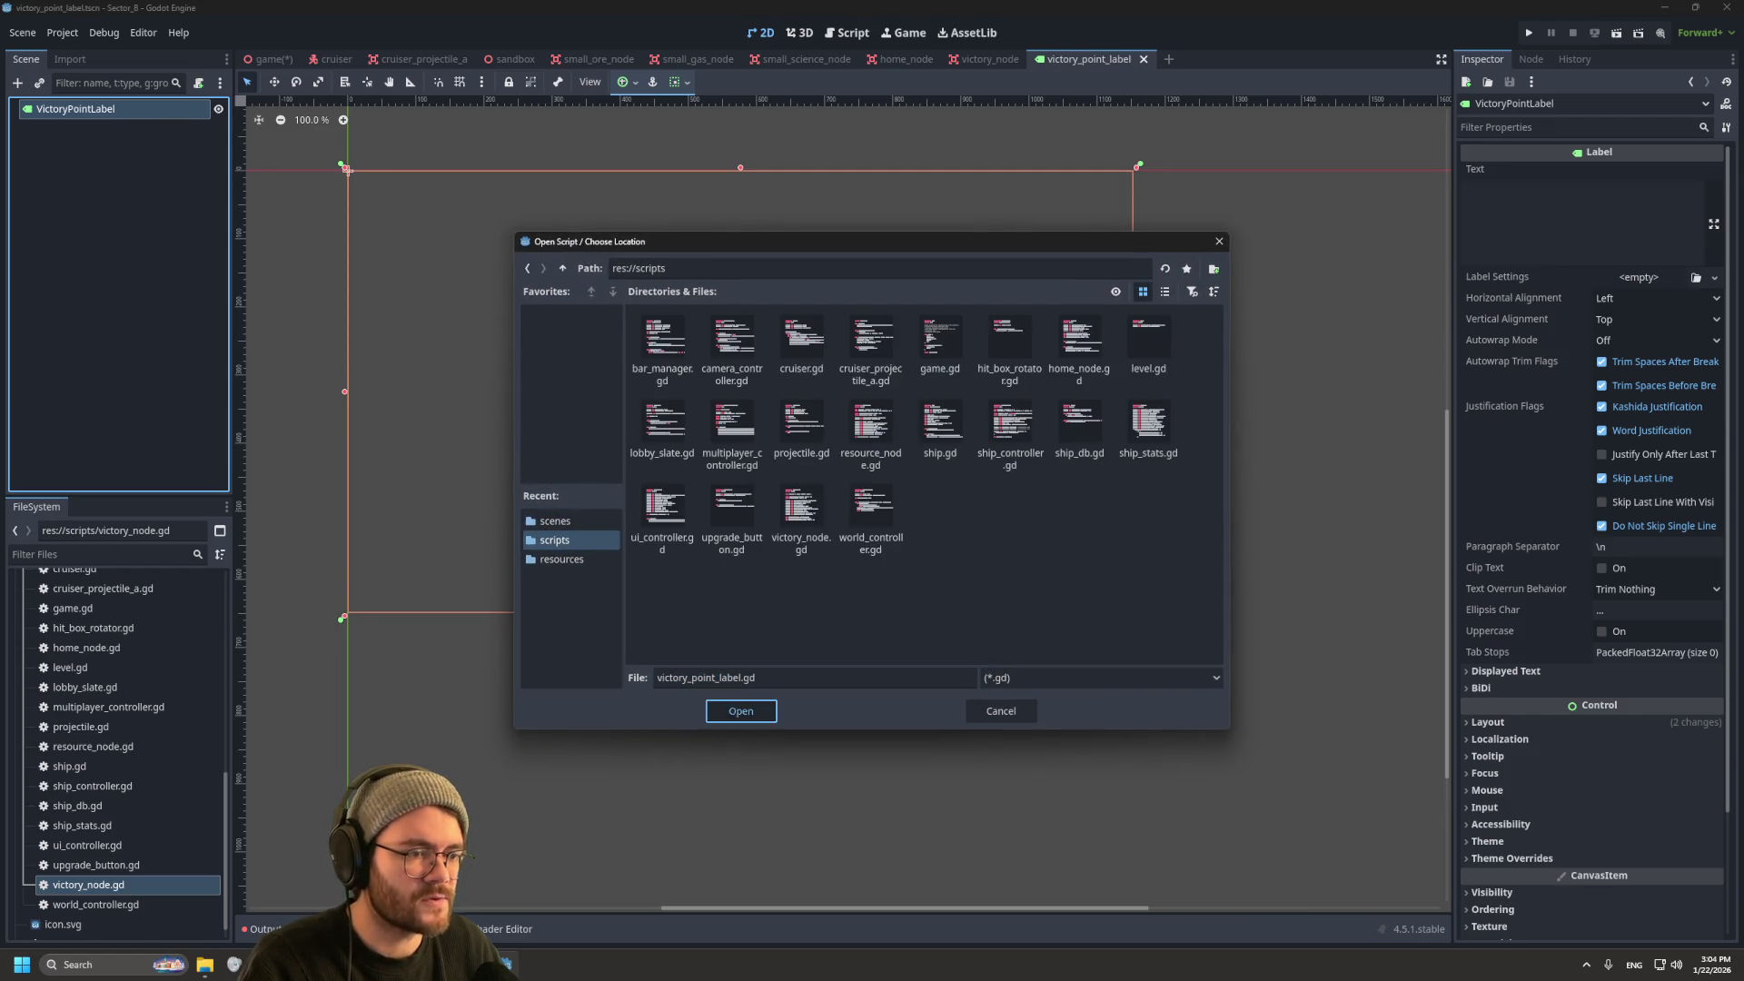
pyautogui.press('Return')
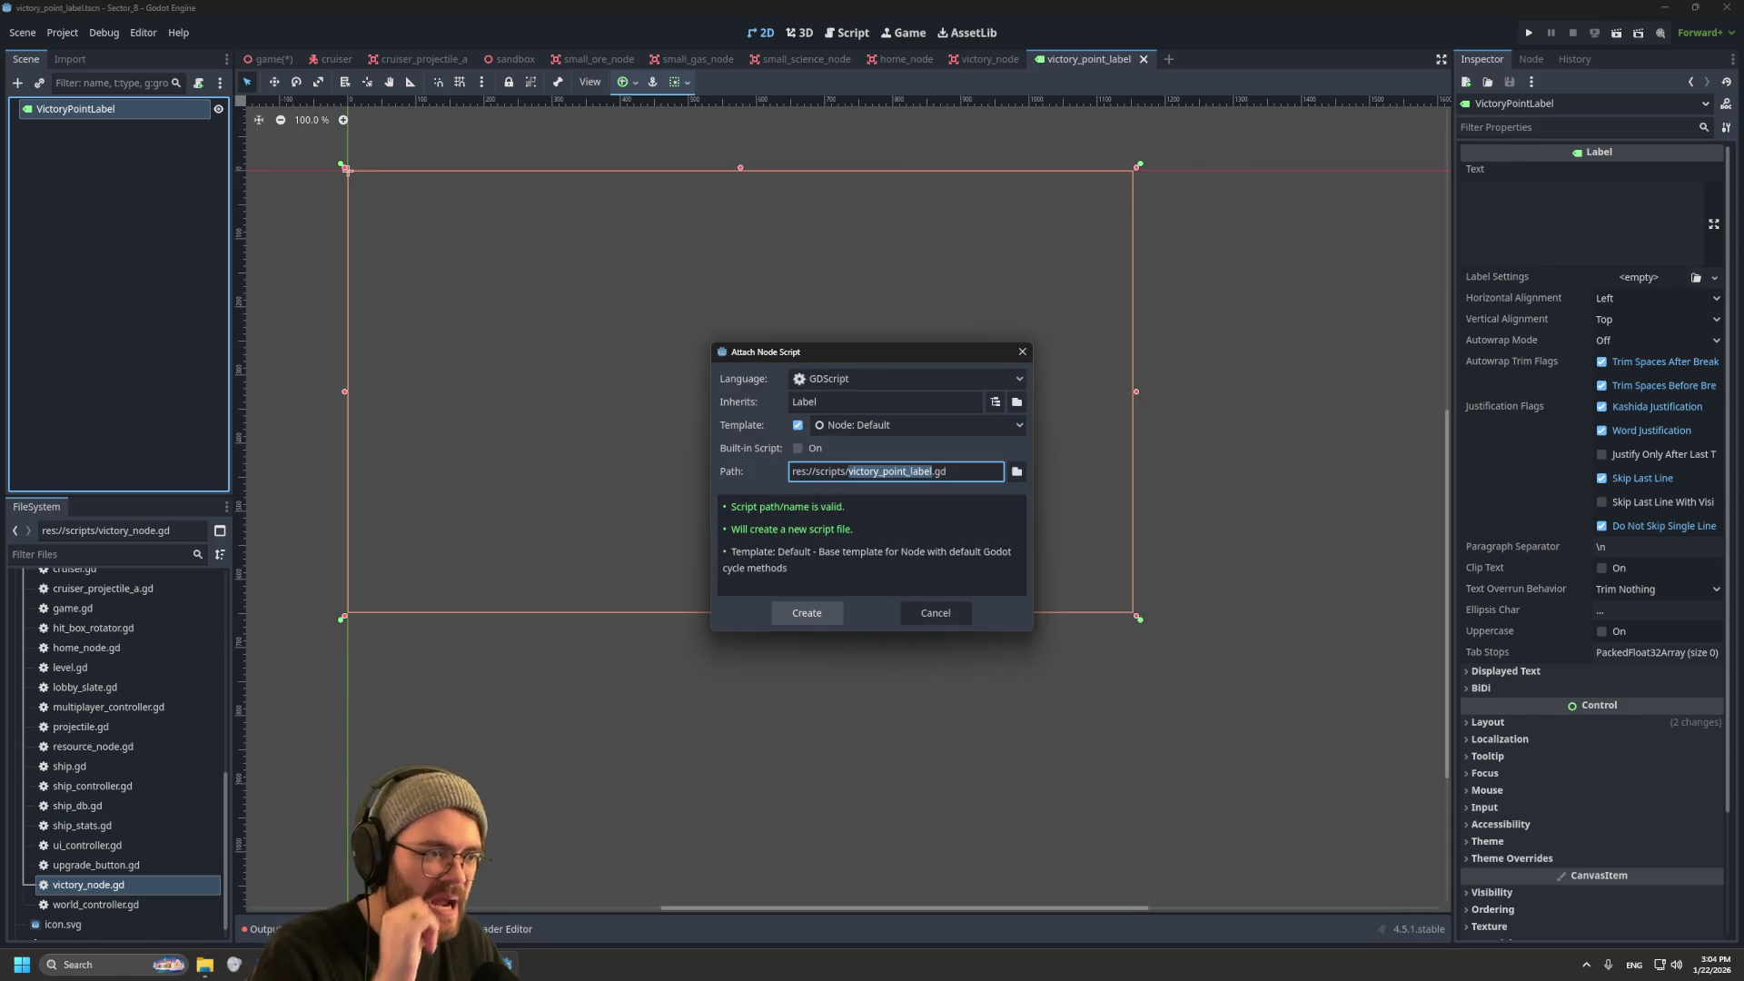
pyautogui.click(807, 614)
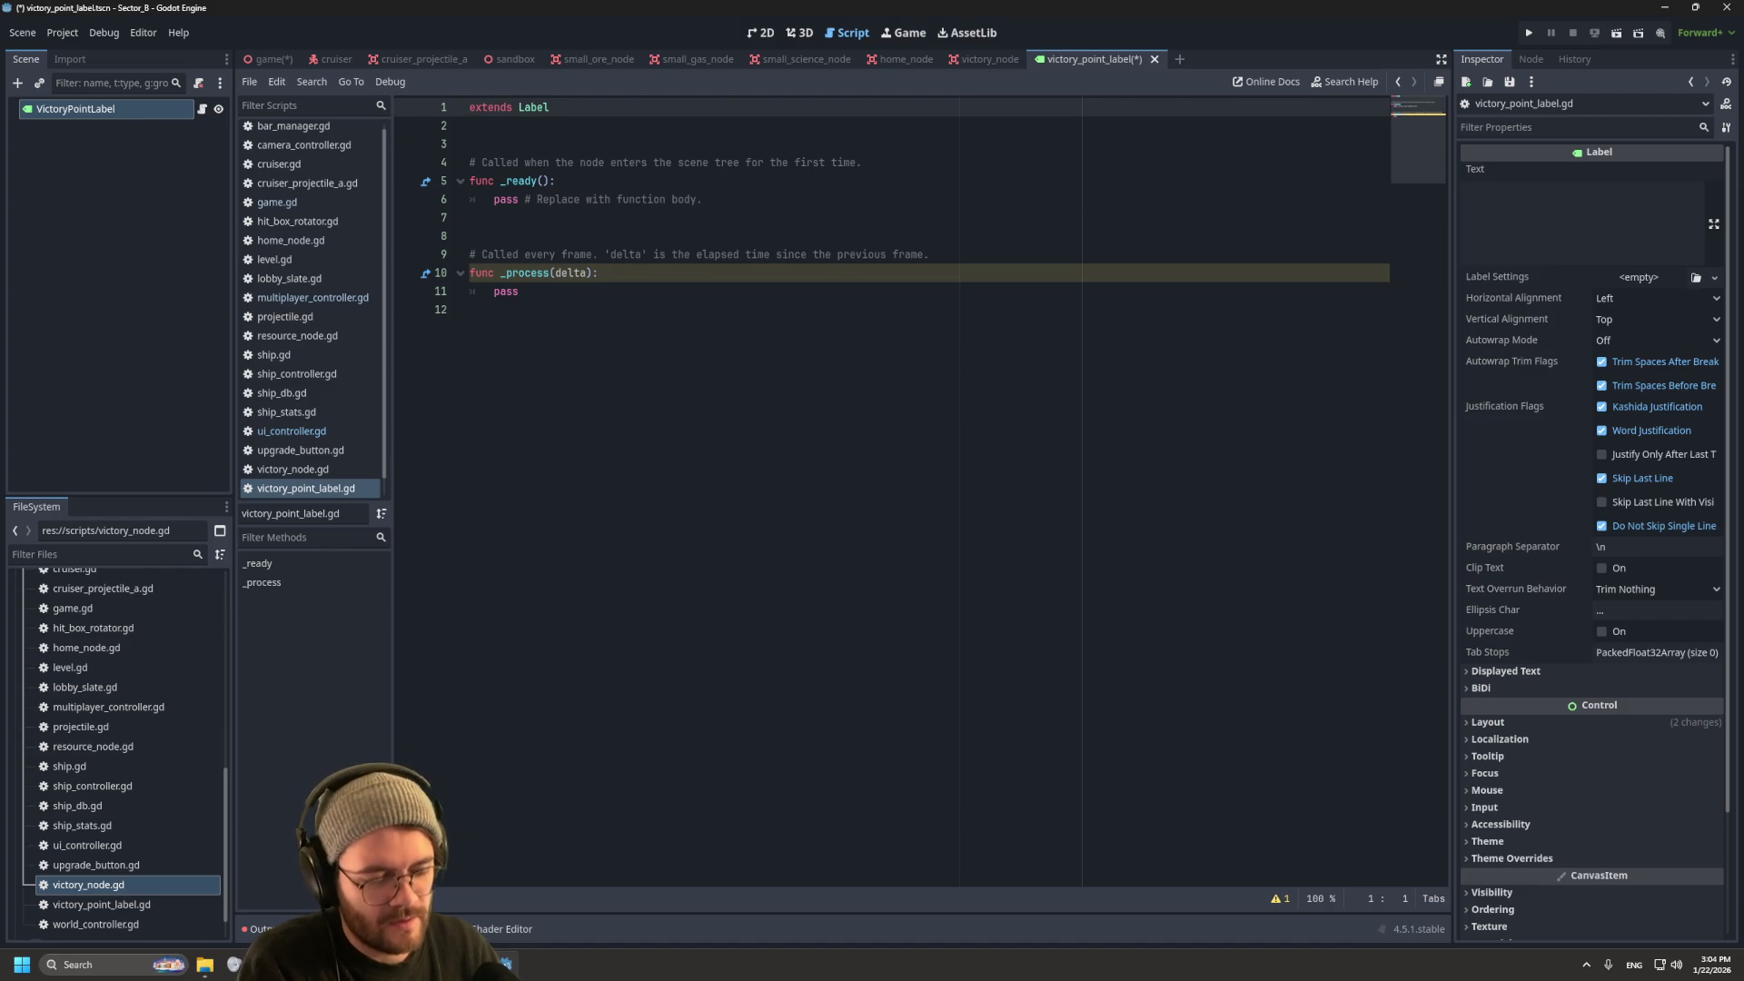
# Step: Add 'class_name VictoryPointLabel' as the first line above extends Label, and select the template functions
pyautogui.press('Return')
pyautogui.click(470, 108)
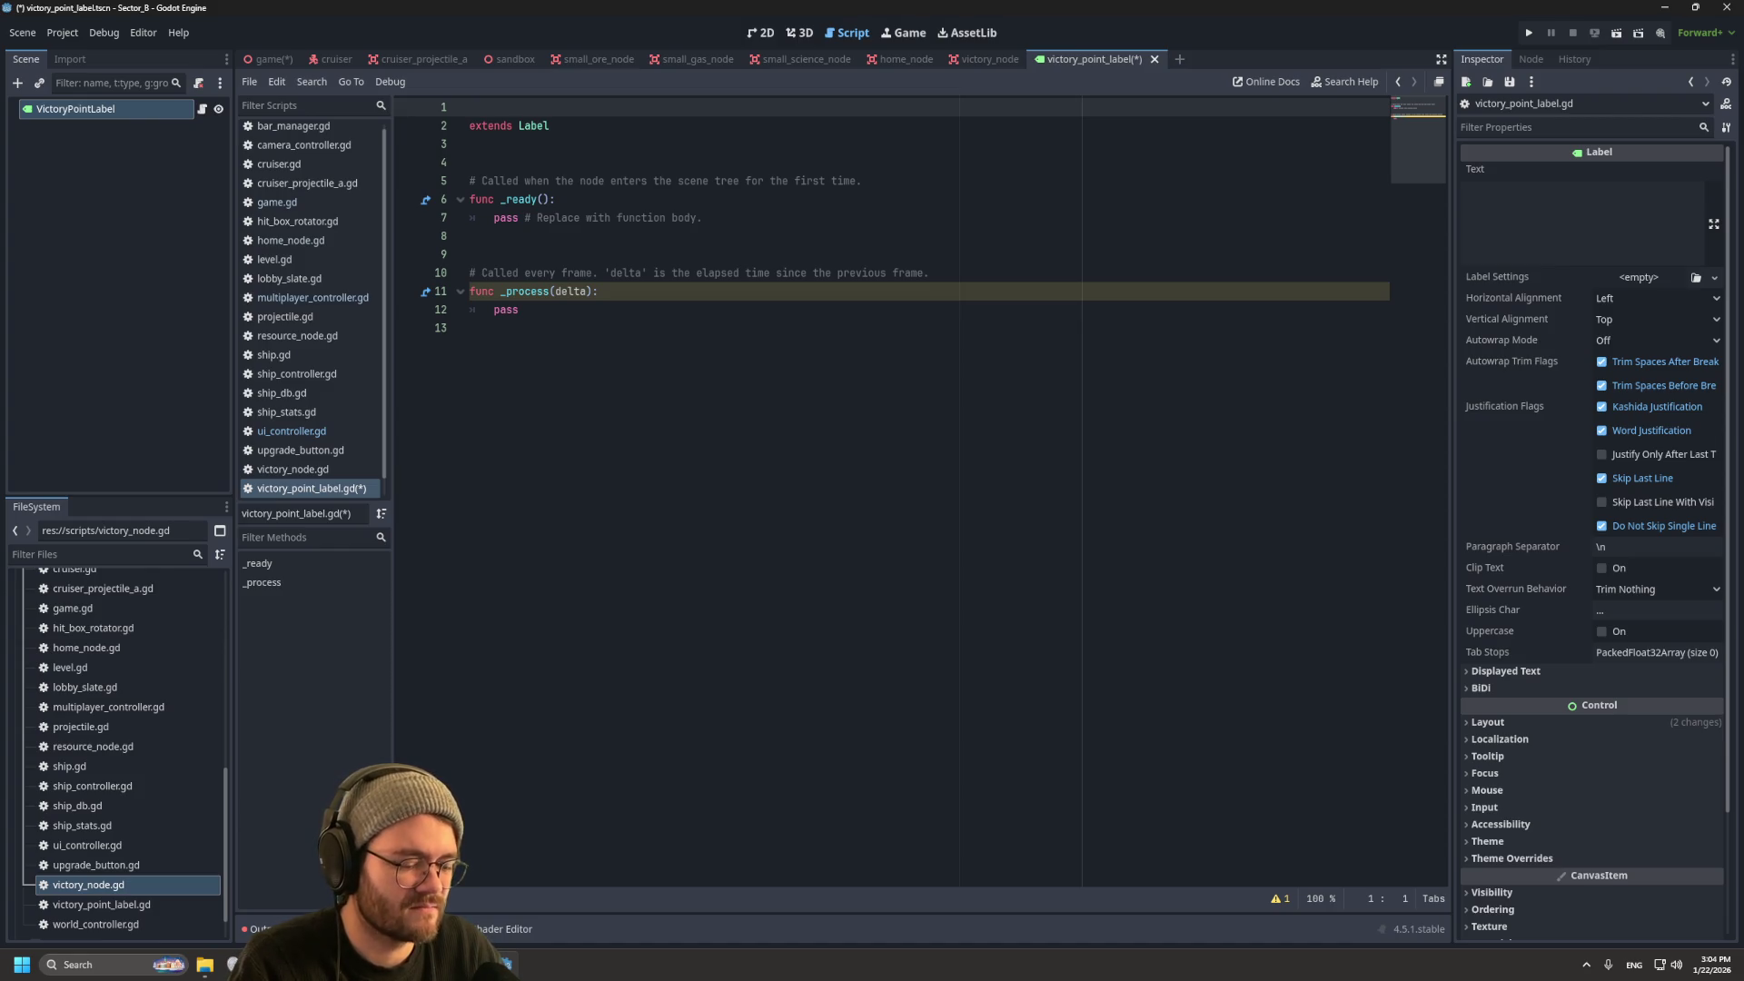
pyautogui.write('class_name V')
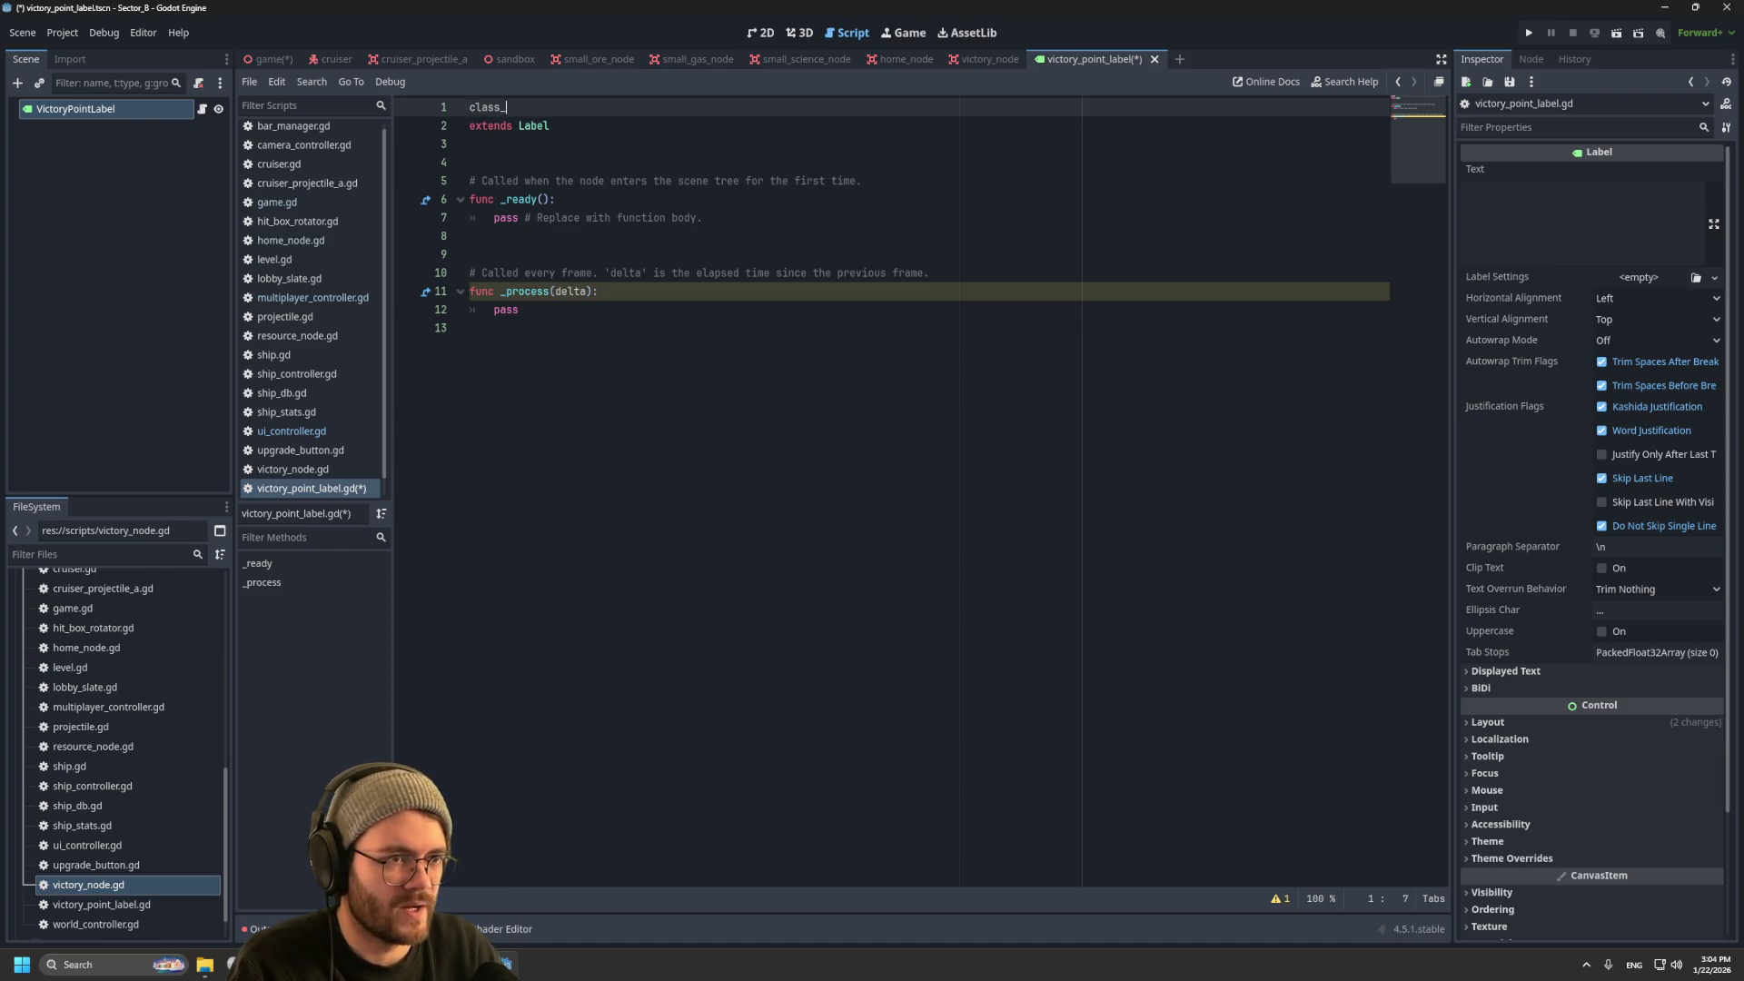
pyautogui.write('ictory')
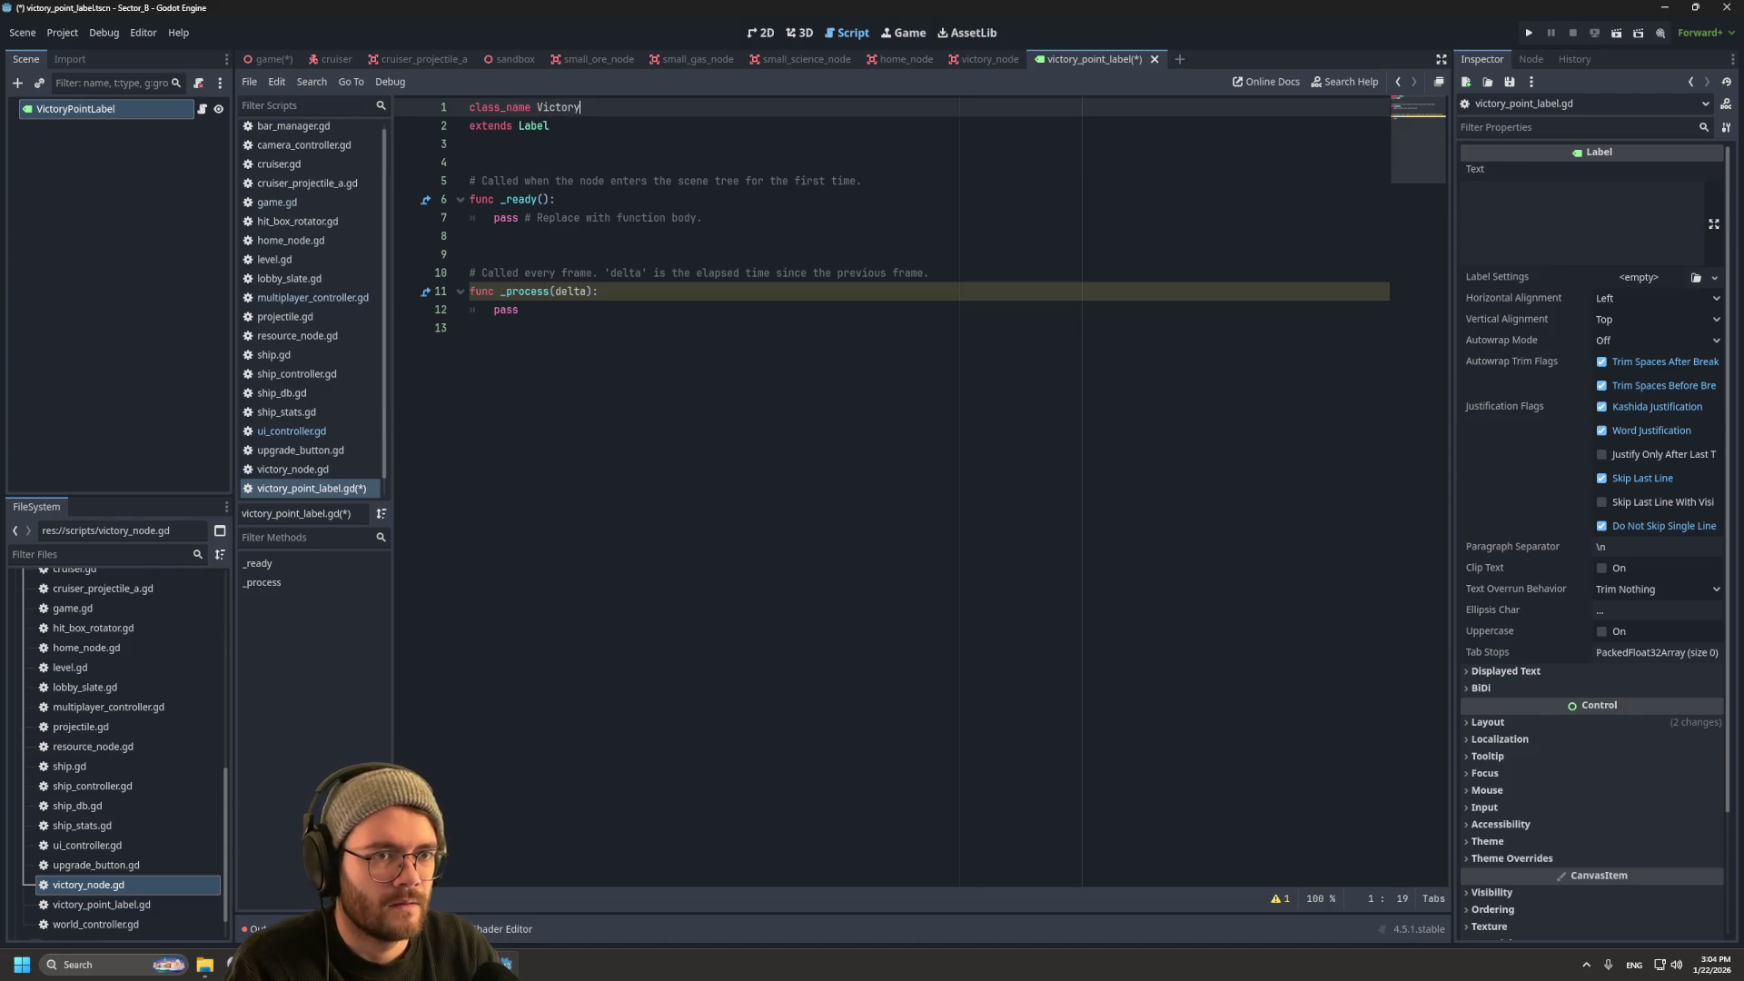
pyautogui.write('PointLabel')
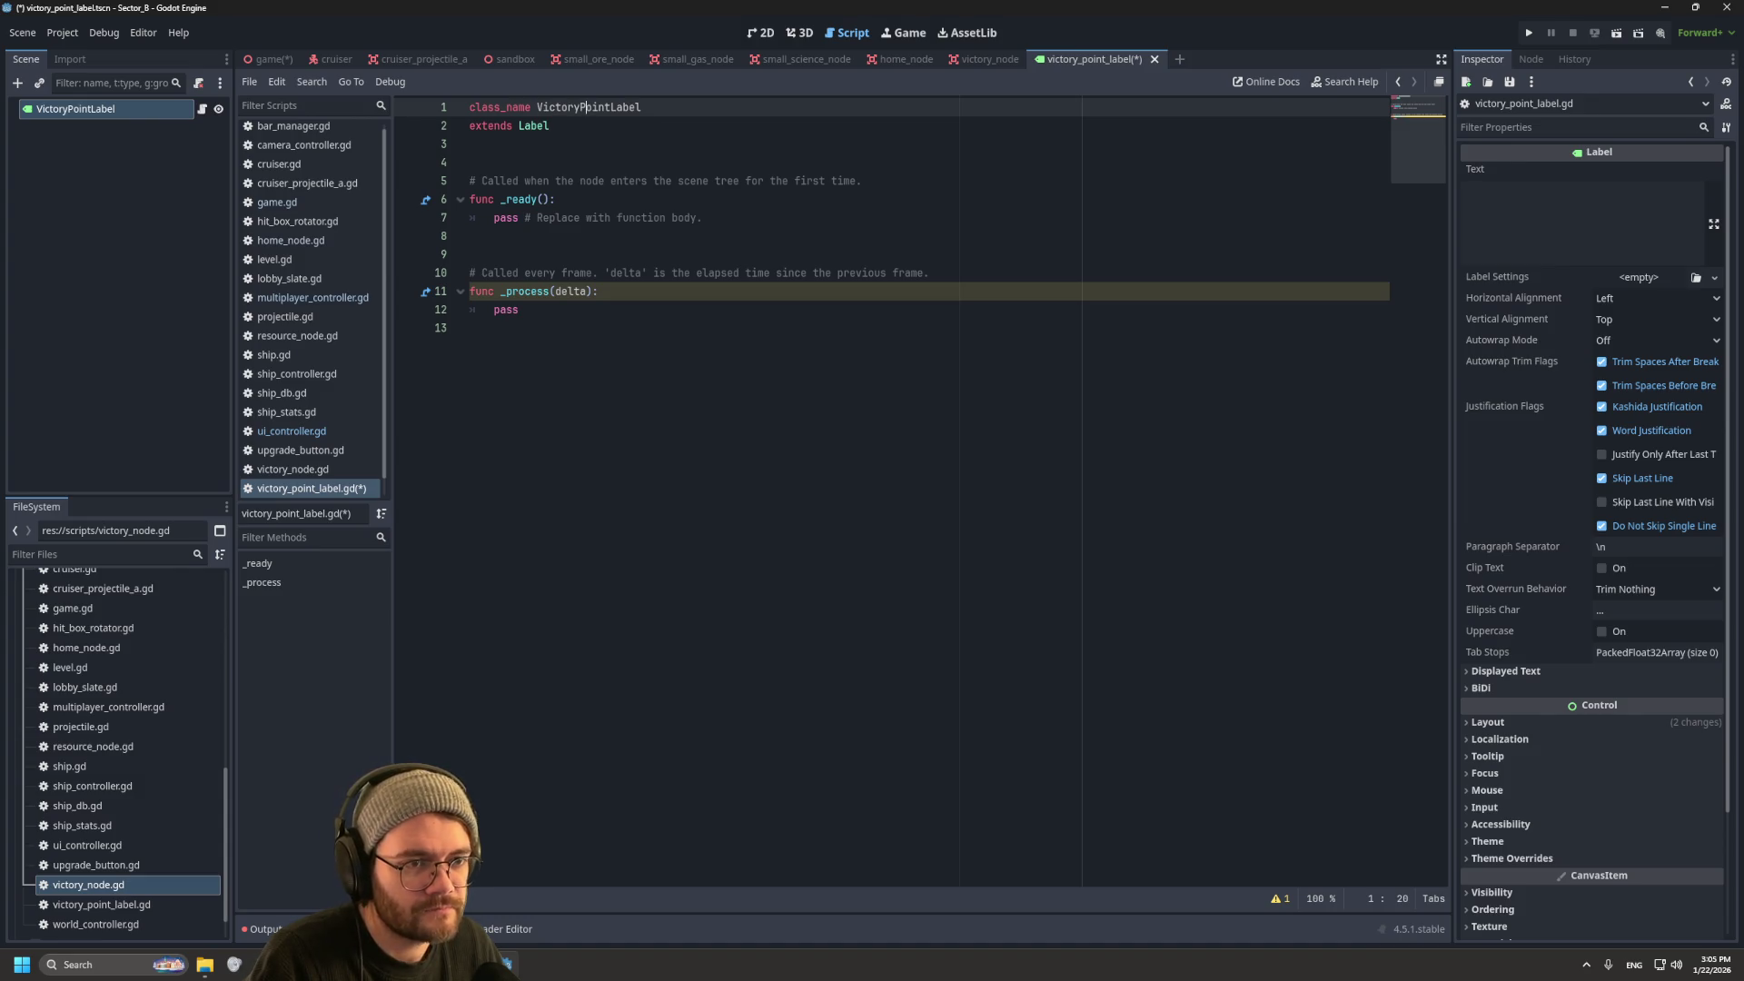
pyautogui.moveTo(527, 310); pyautogui.dragTo(469, 162)
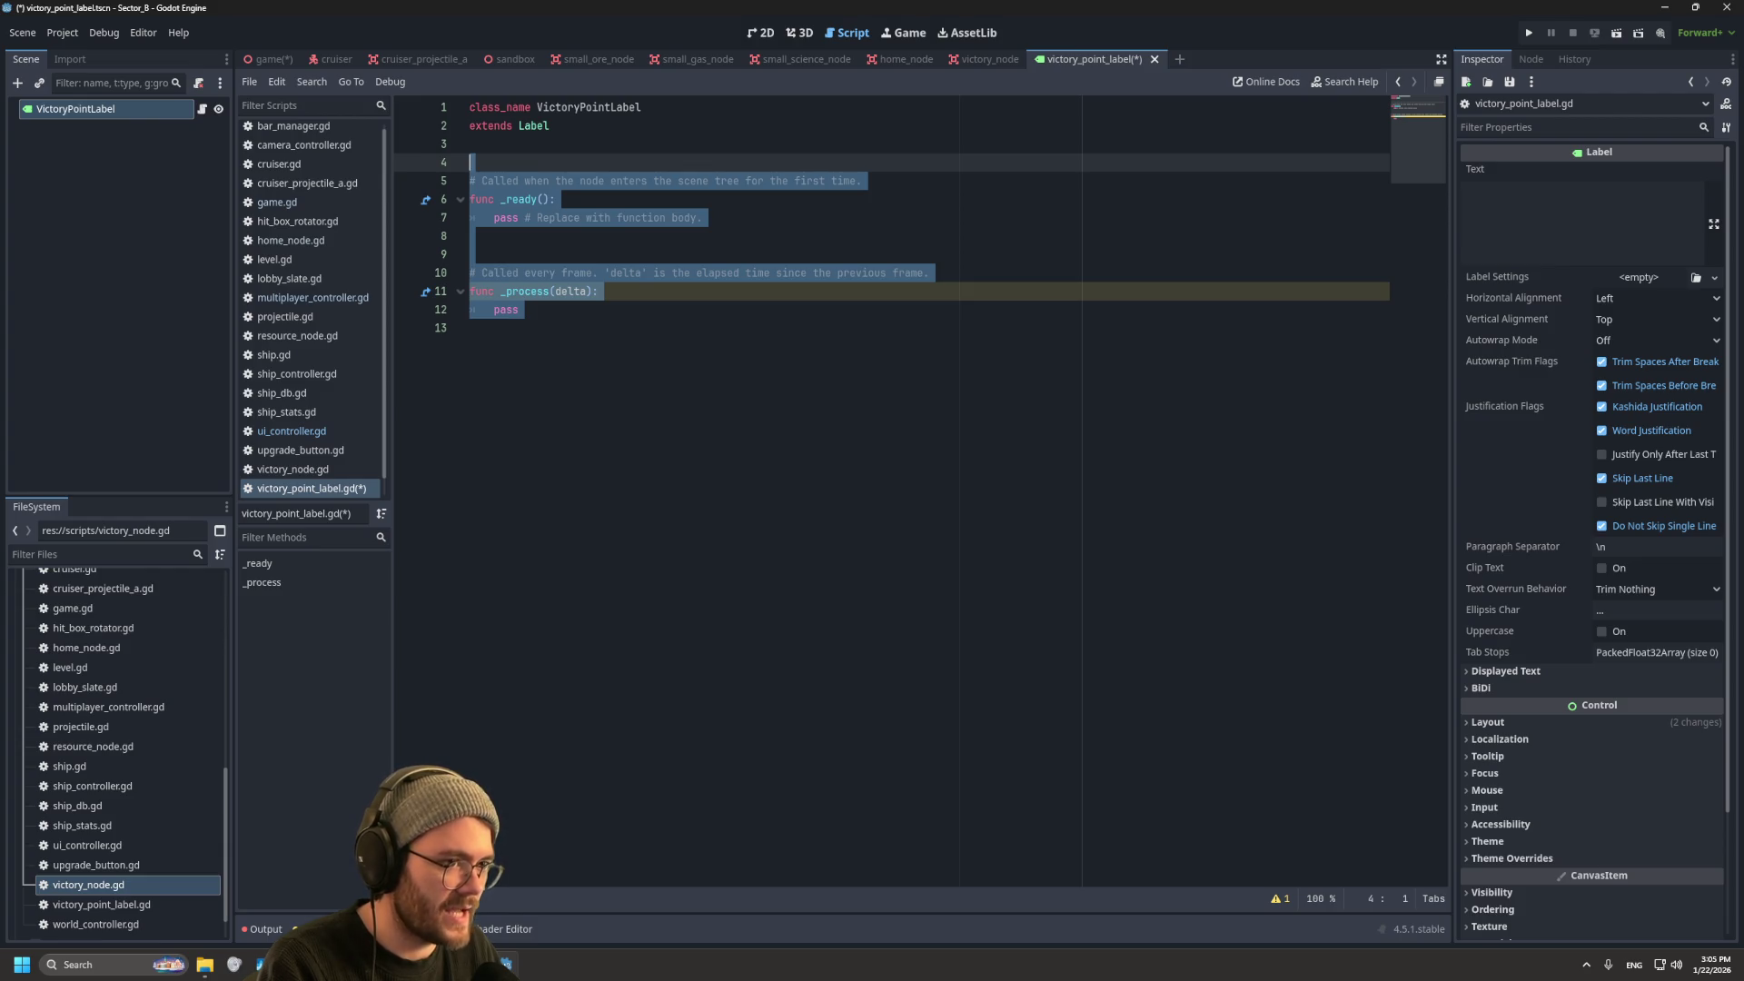
# Step: Replace the template functions with a 'func update_label_text():' declaration
pyautogui.press('BackSpace')
pyautogui.press('Up')
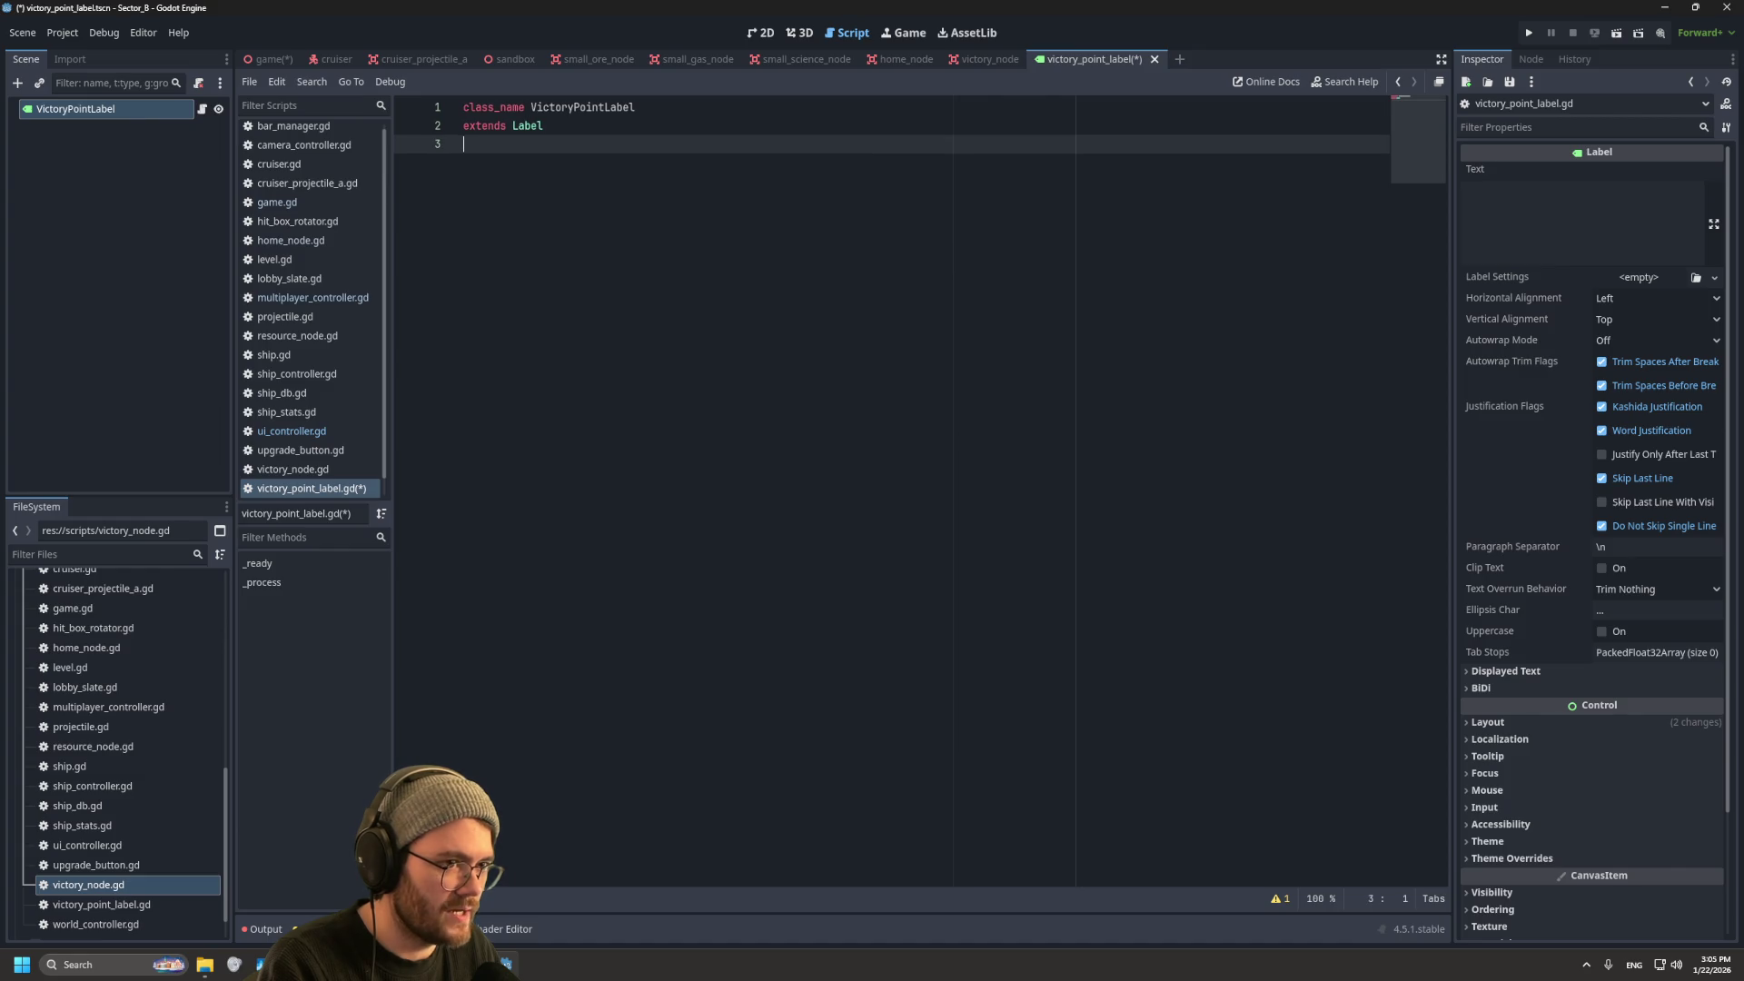
pyautogui.press('Down')
pyautogui.press('Down')
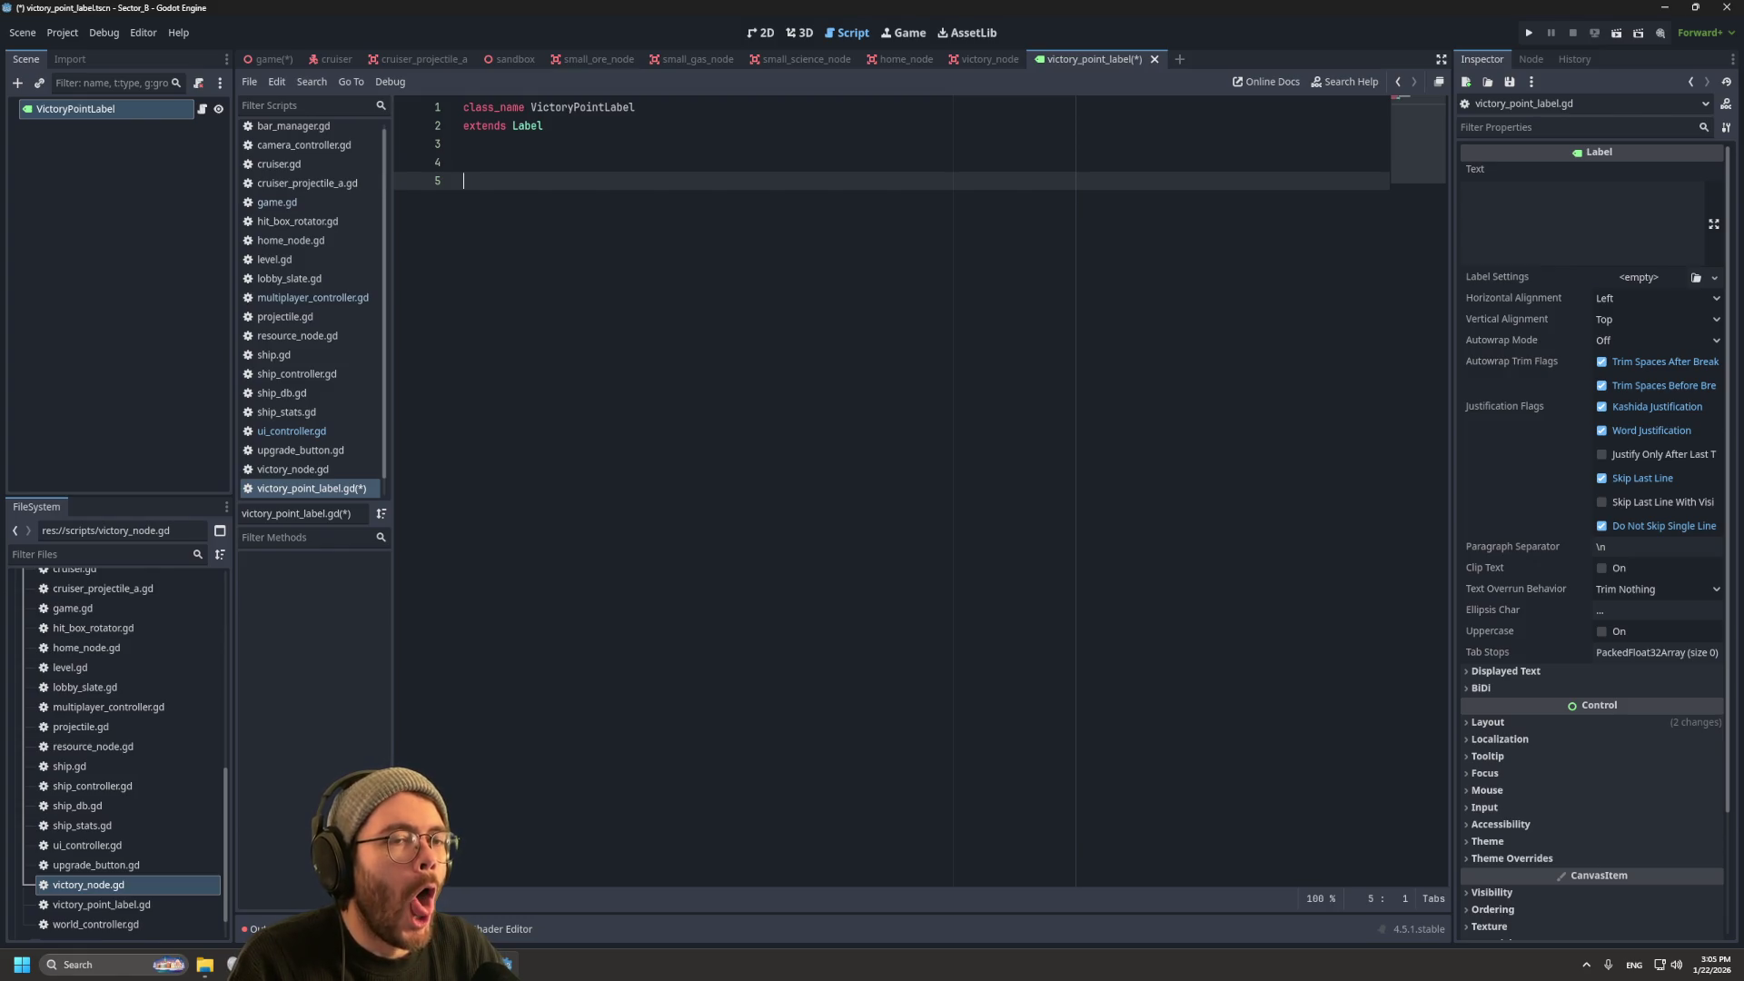
pyautogui.write('var')
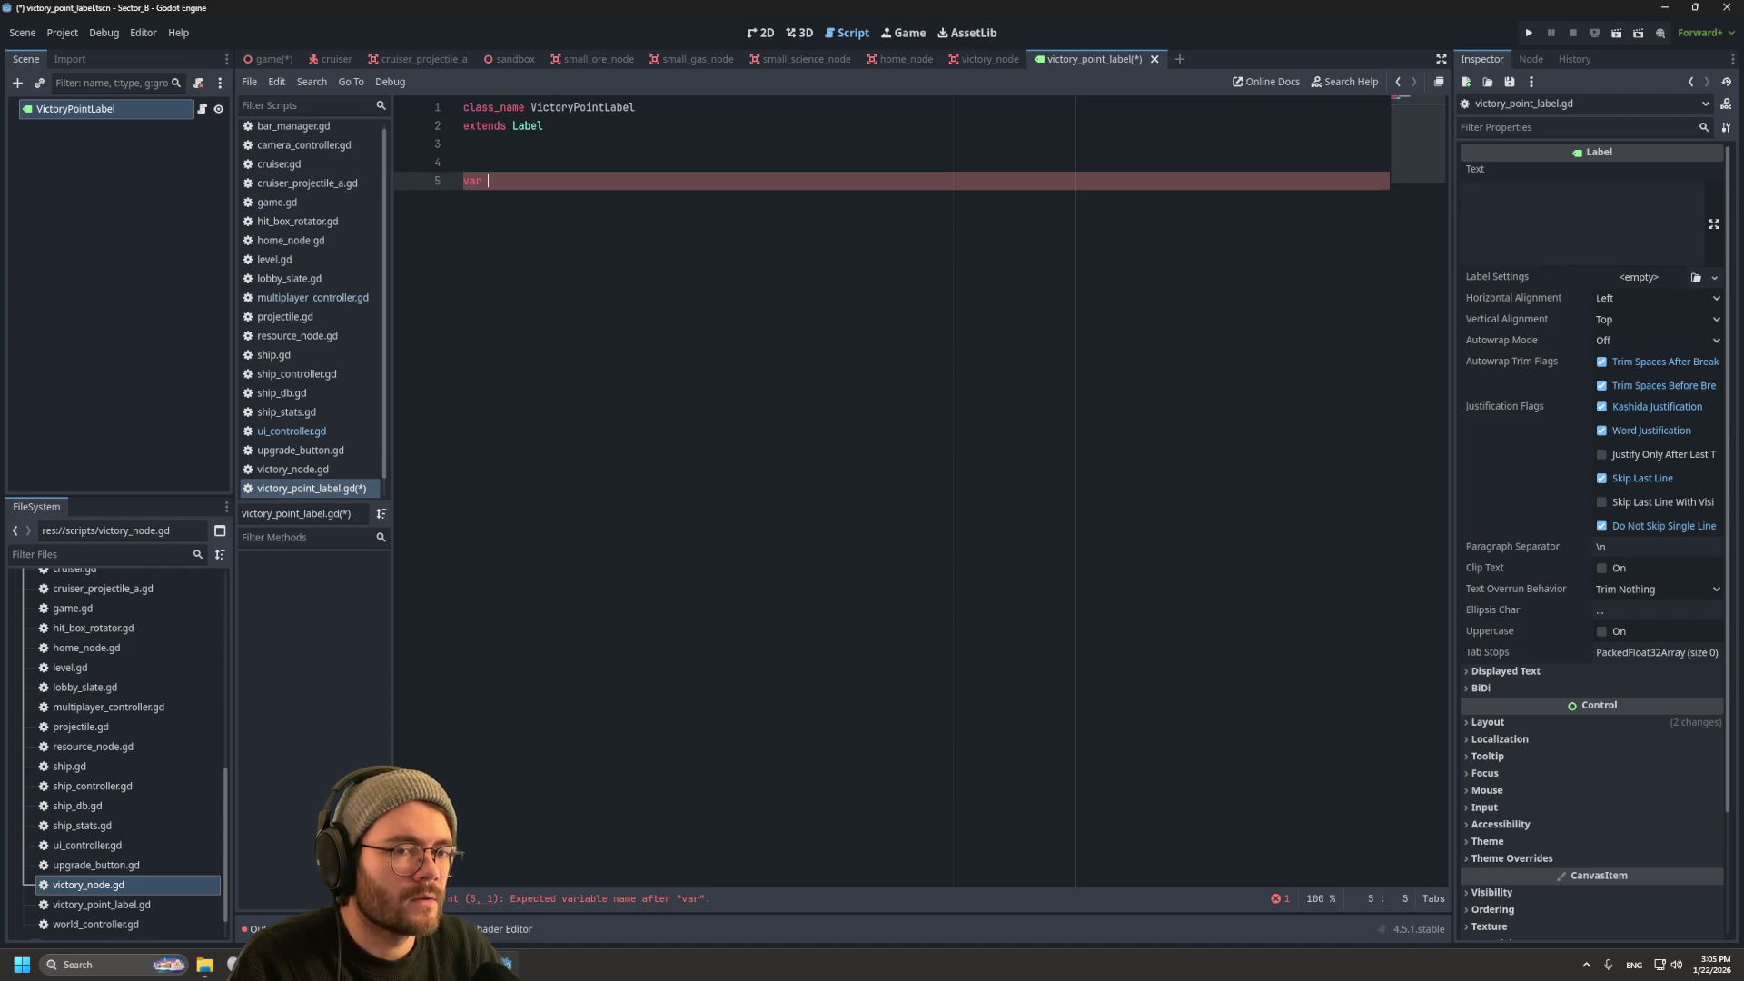
pyautogui.press('BackSpace')
pyautogui.press('BackSpace')
pyautogui.press('BackSpace')
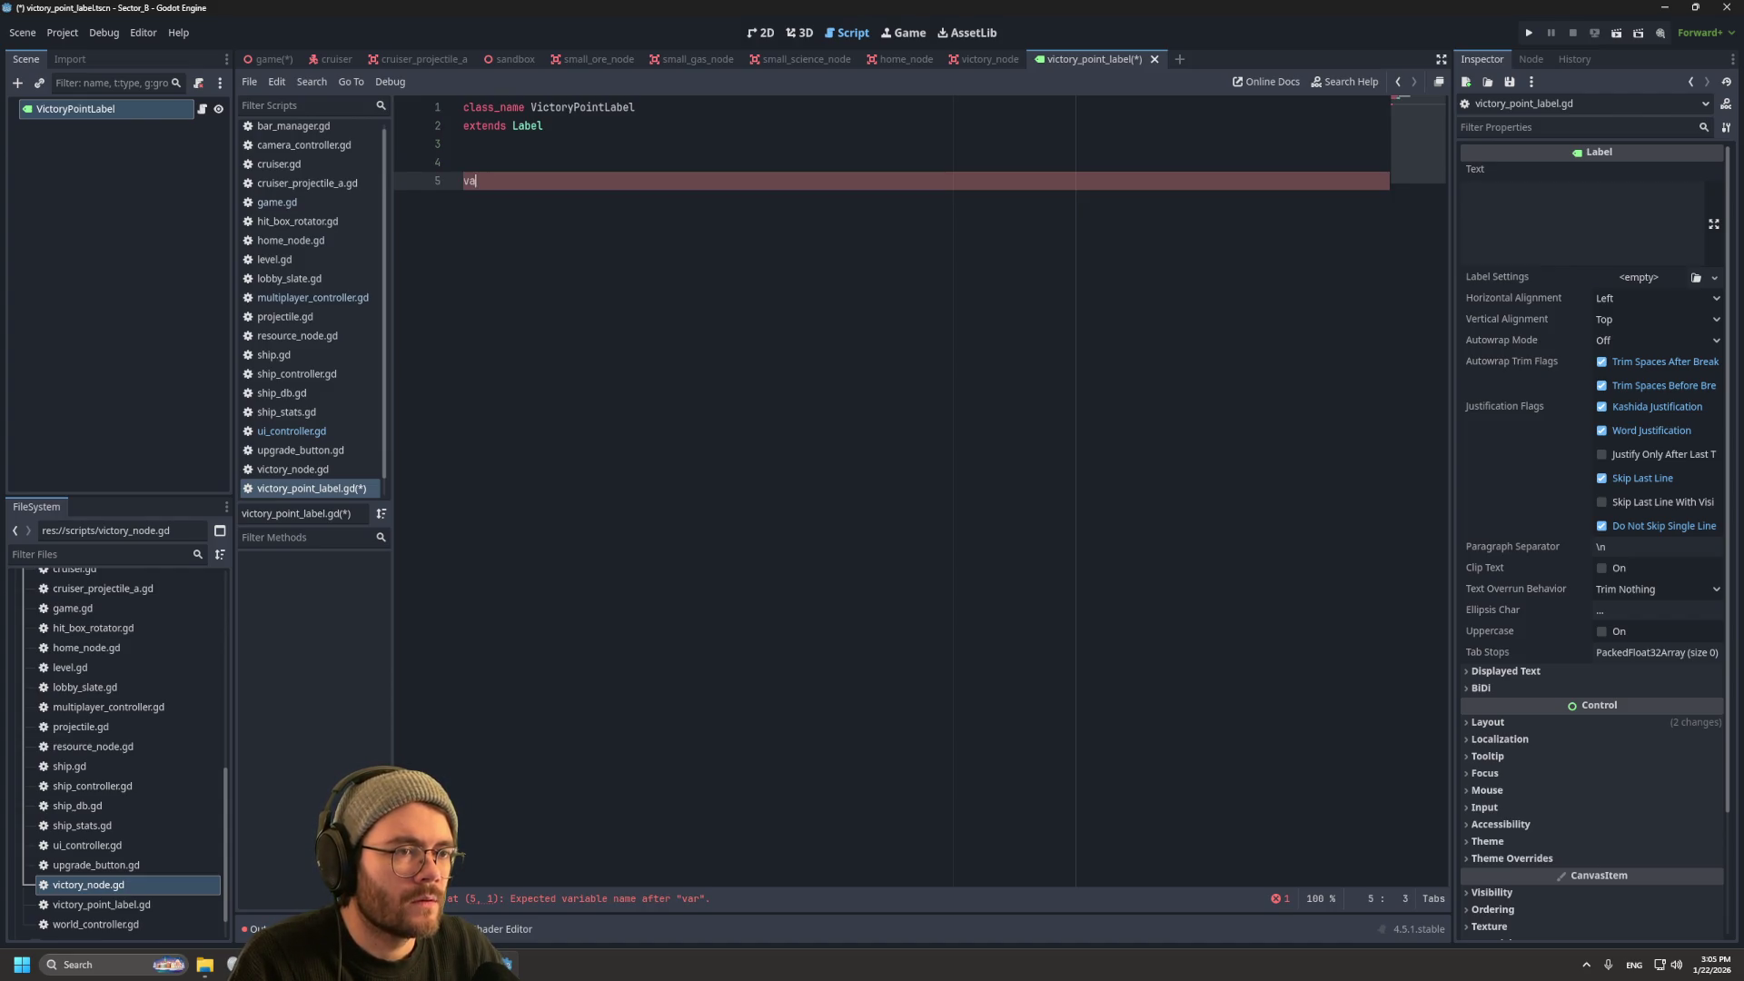
pyautogui.write('func ')
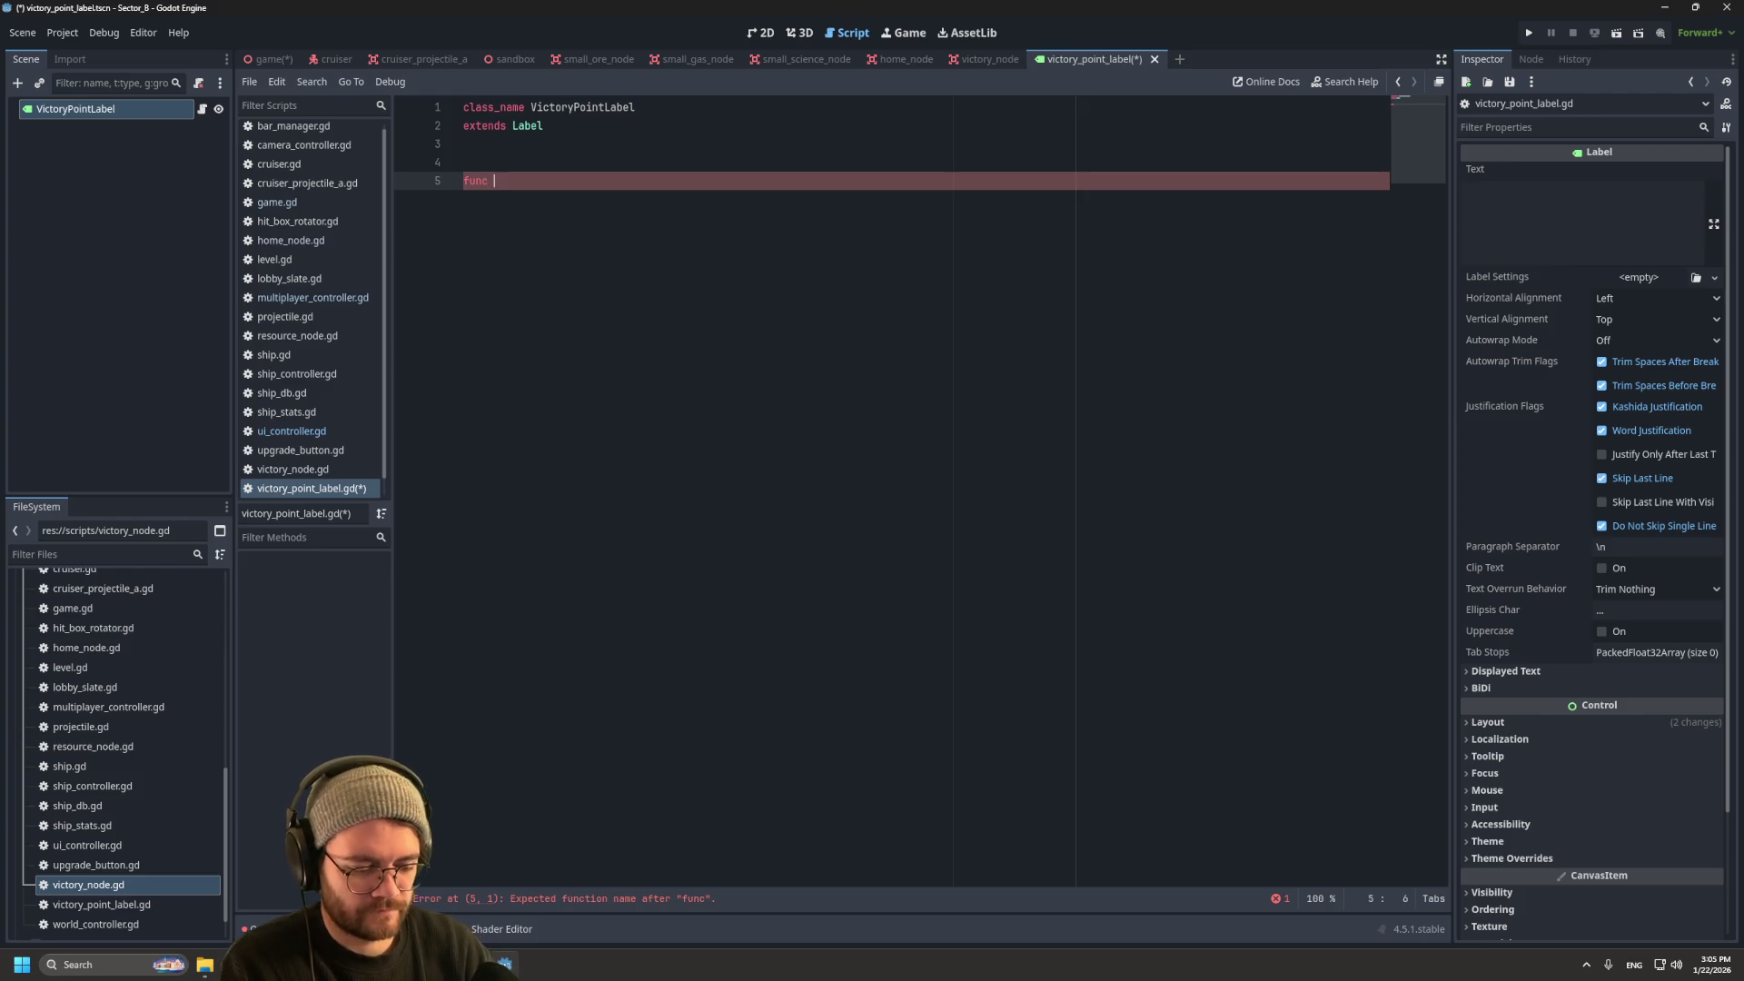
pyautogui.write('update_')
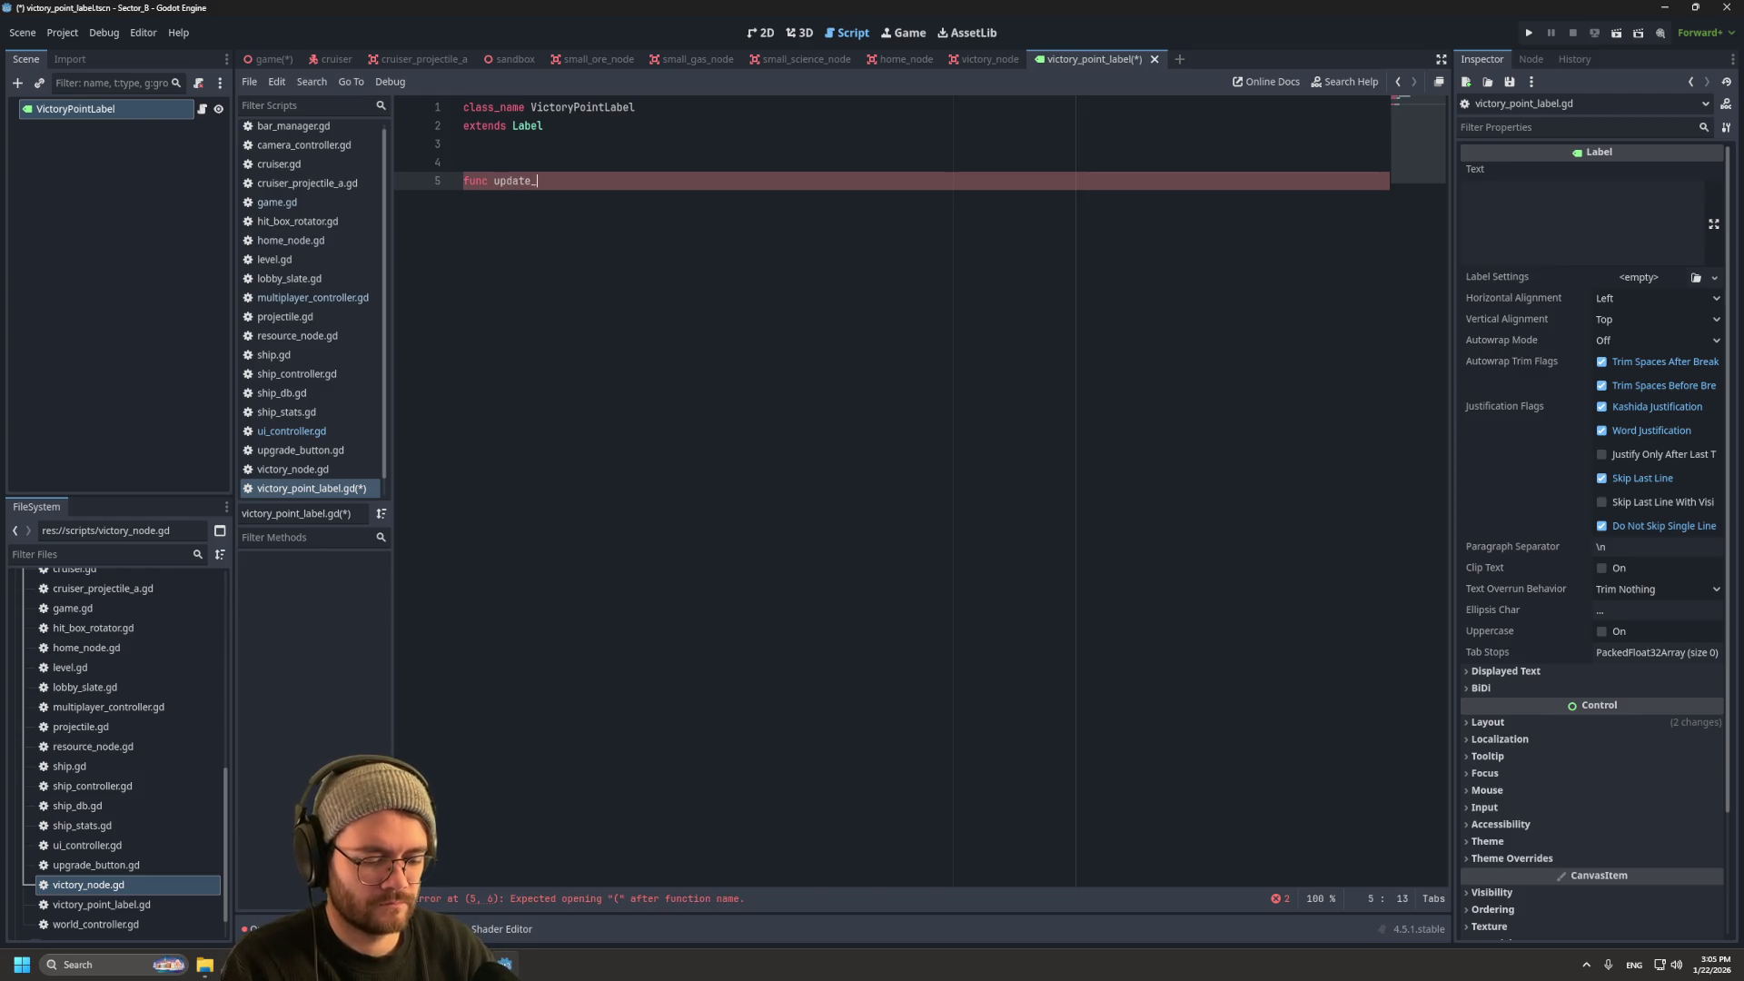
pyautogui.write('label_text')
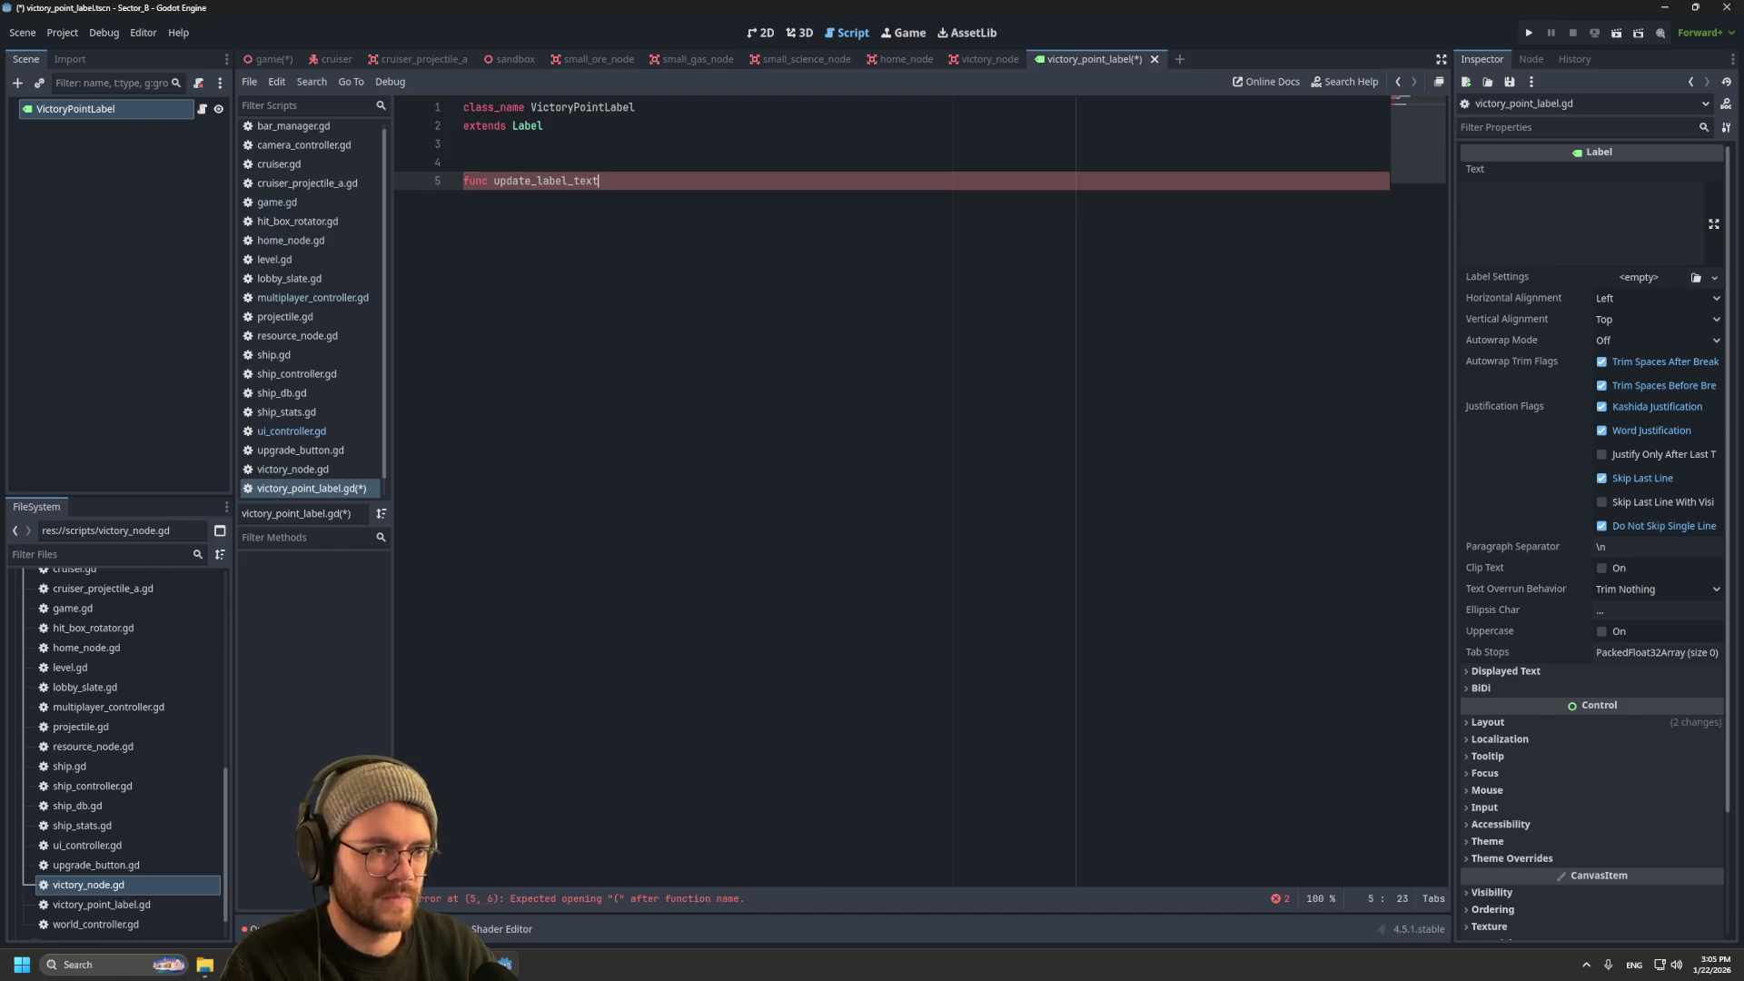
pyautogui.write('(')
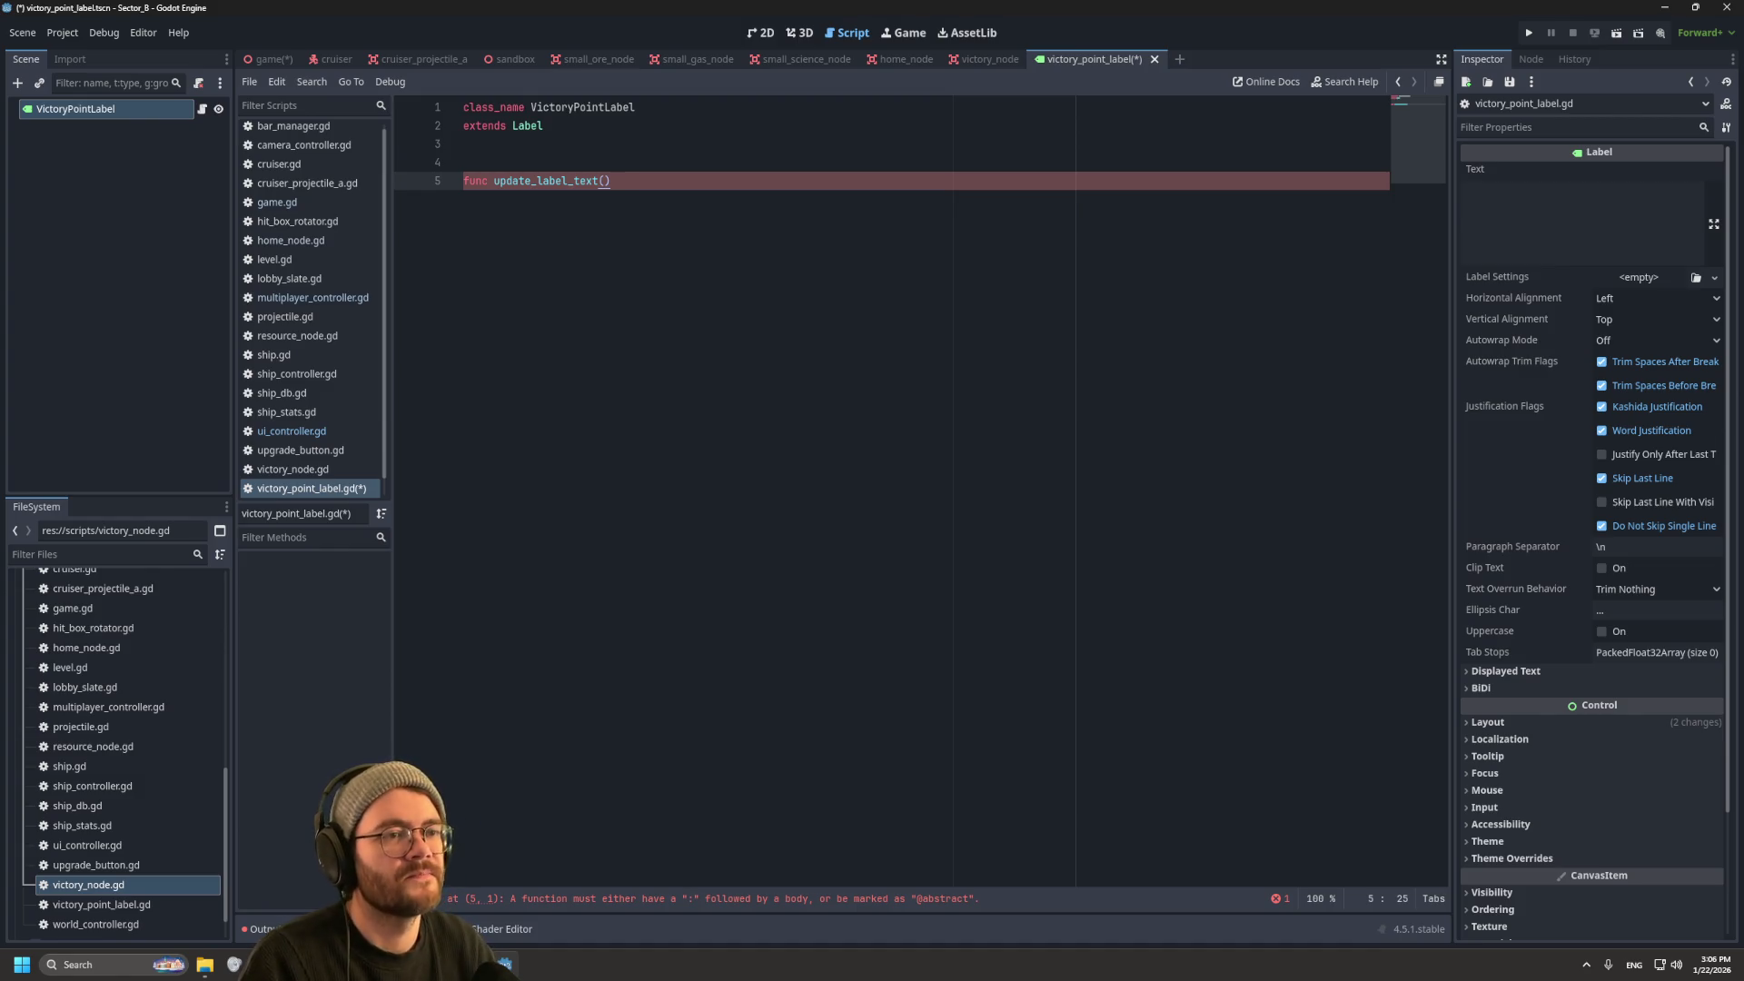
pyautogui.write(':')
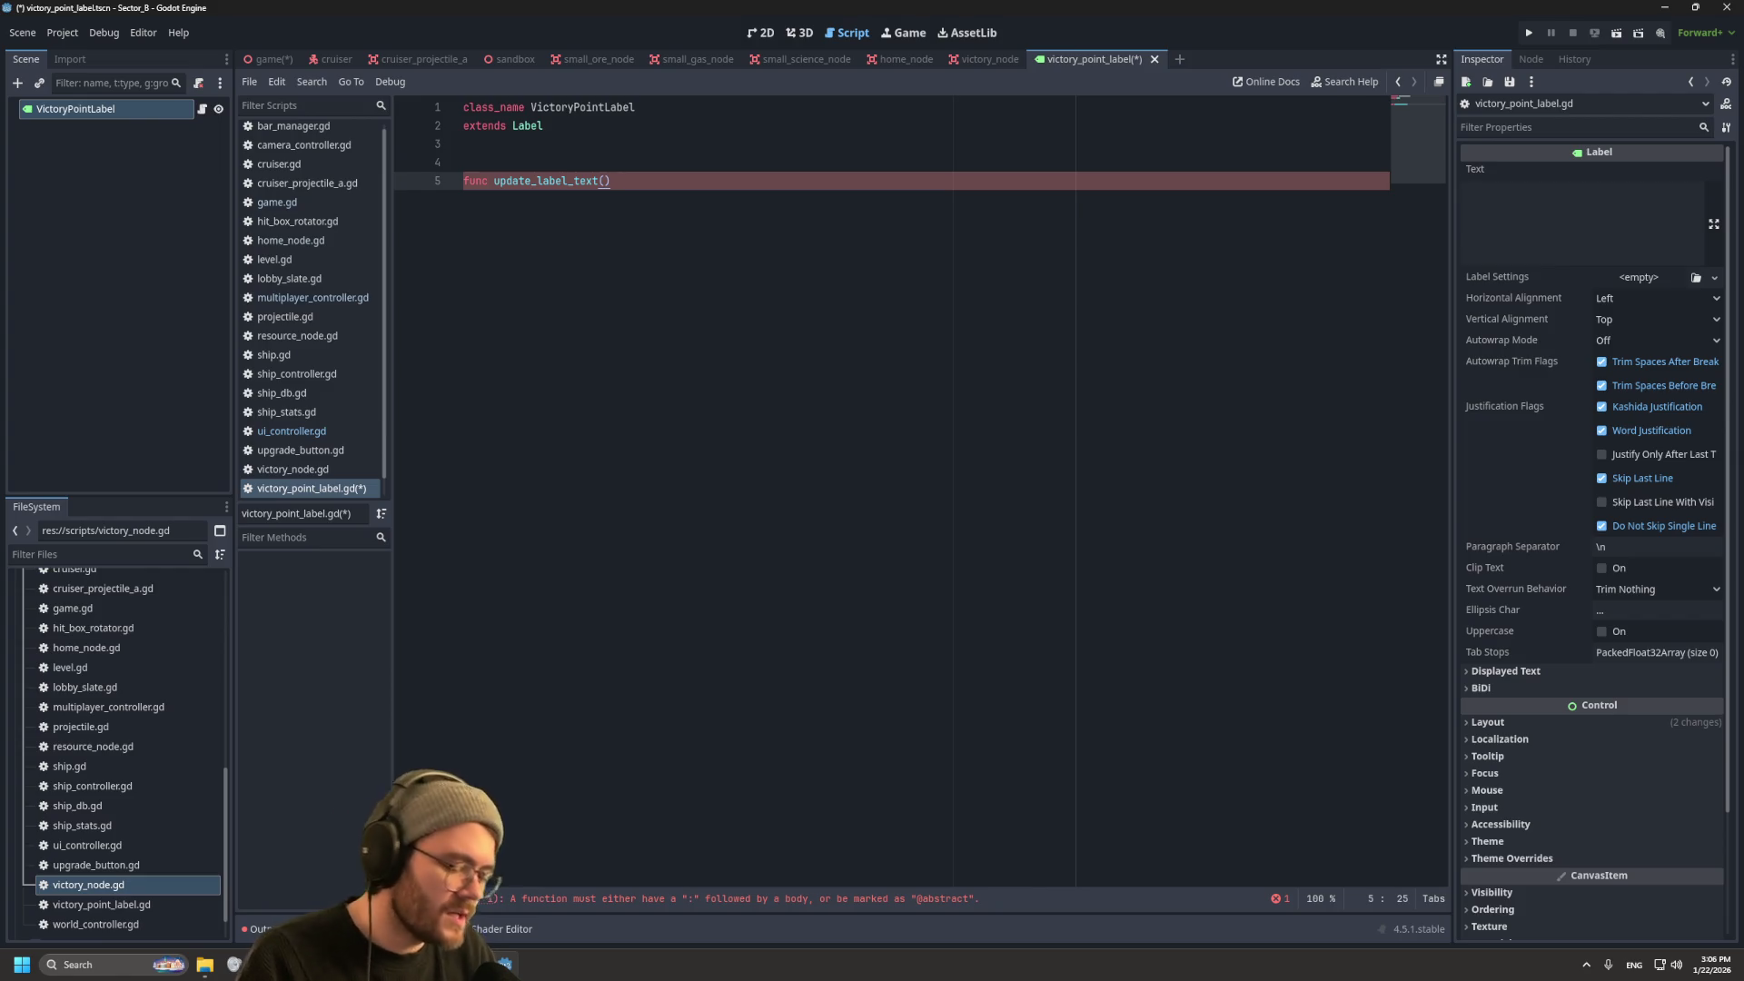
# Step: Give the function a new_text: String parameter and a body 'text = new_text', then save
pyautogui.click(603, 181)
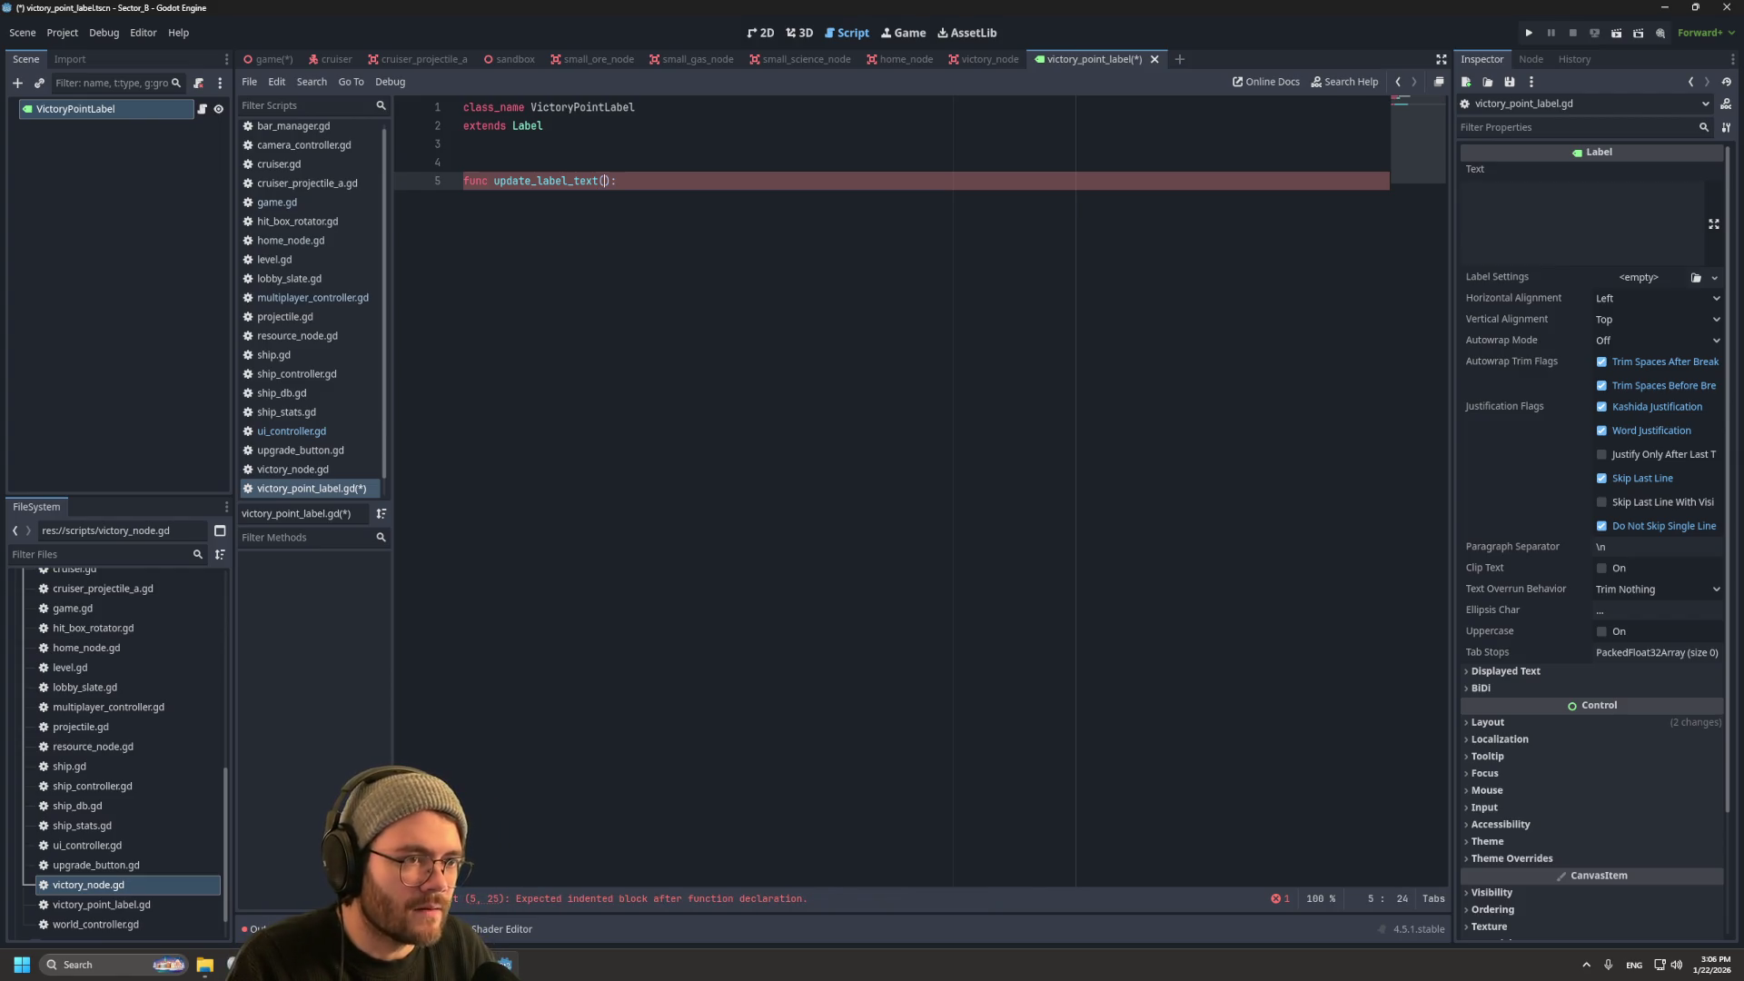
pyautogui.write('text')
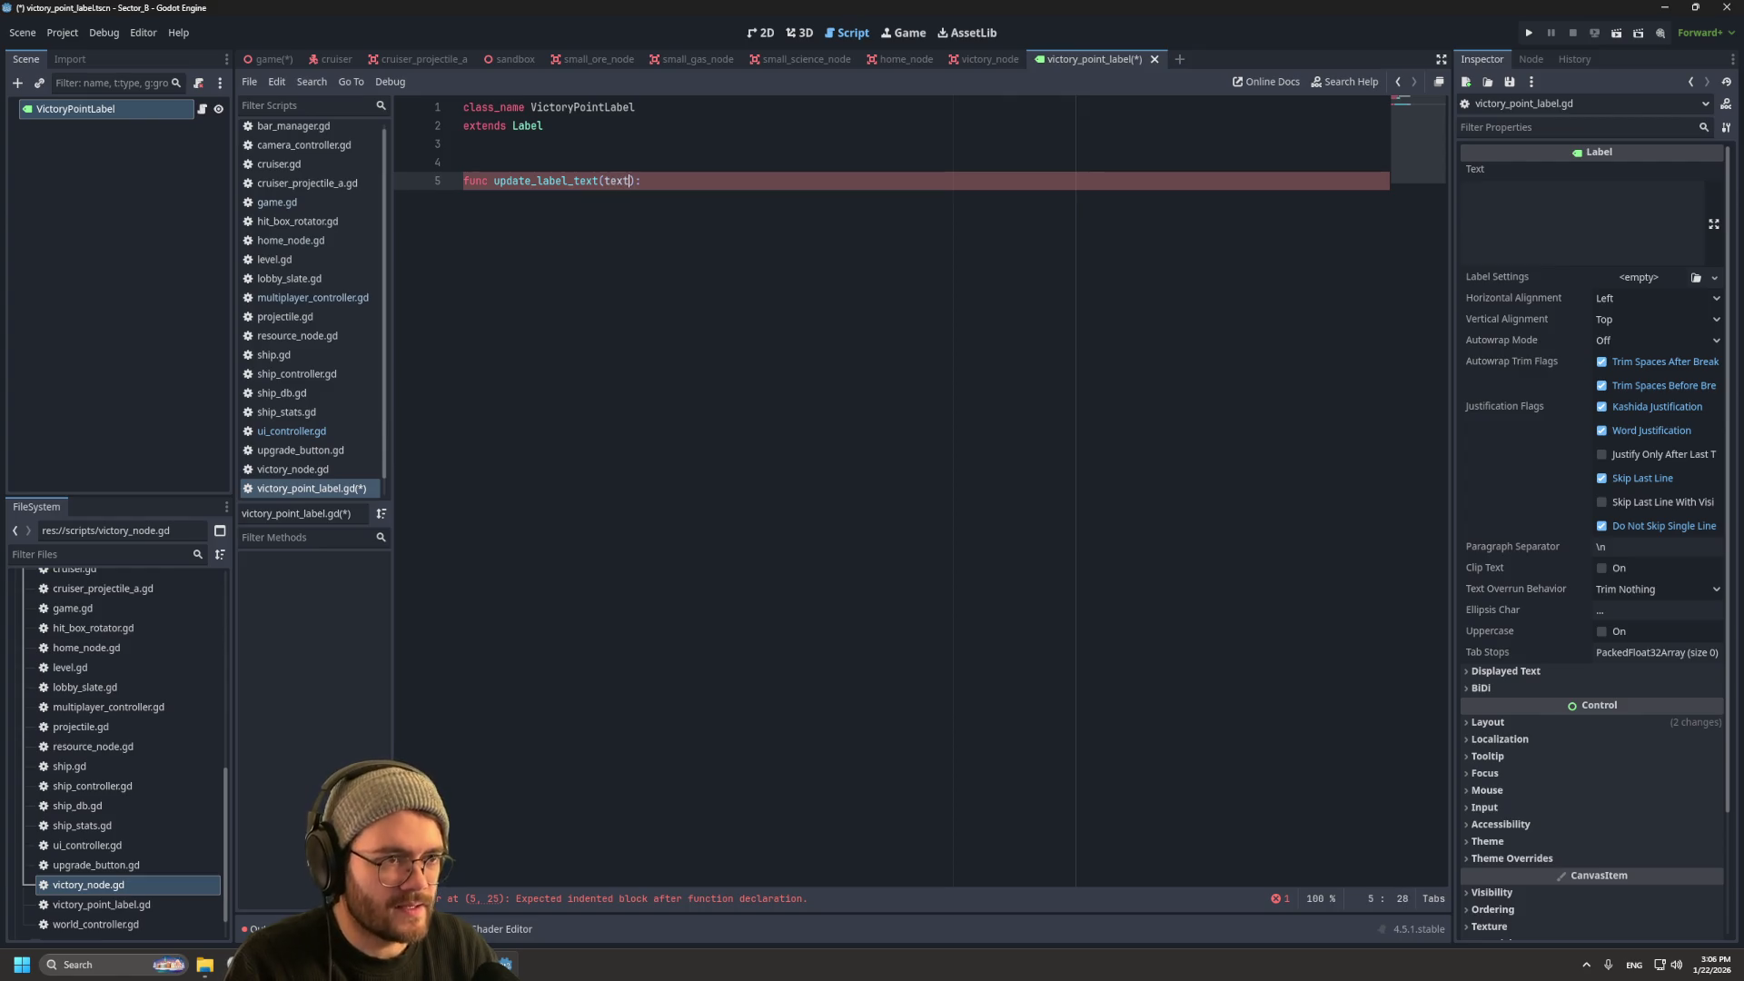
pyautogui.press('BackSpace')
pyautogui.press('BackSpace')
pyautogui.press('BackSpace')
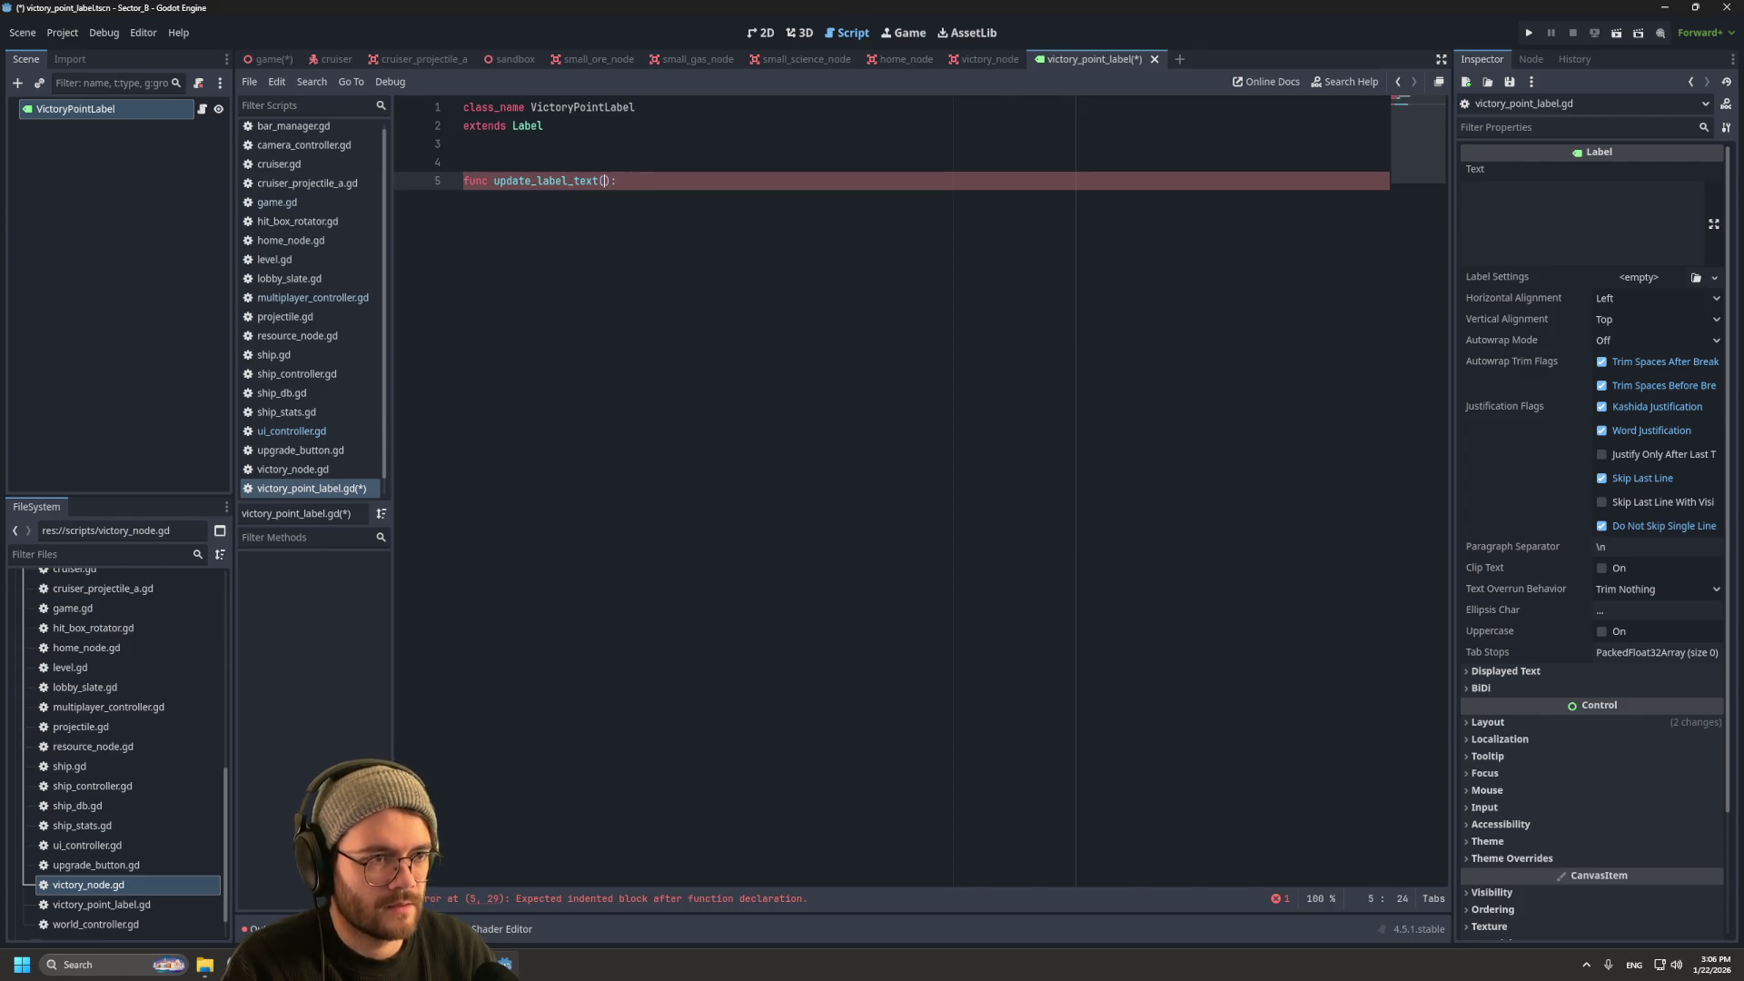
pyautogui.write('new_text')
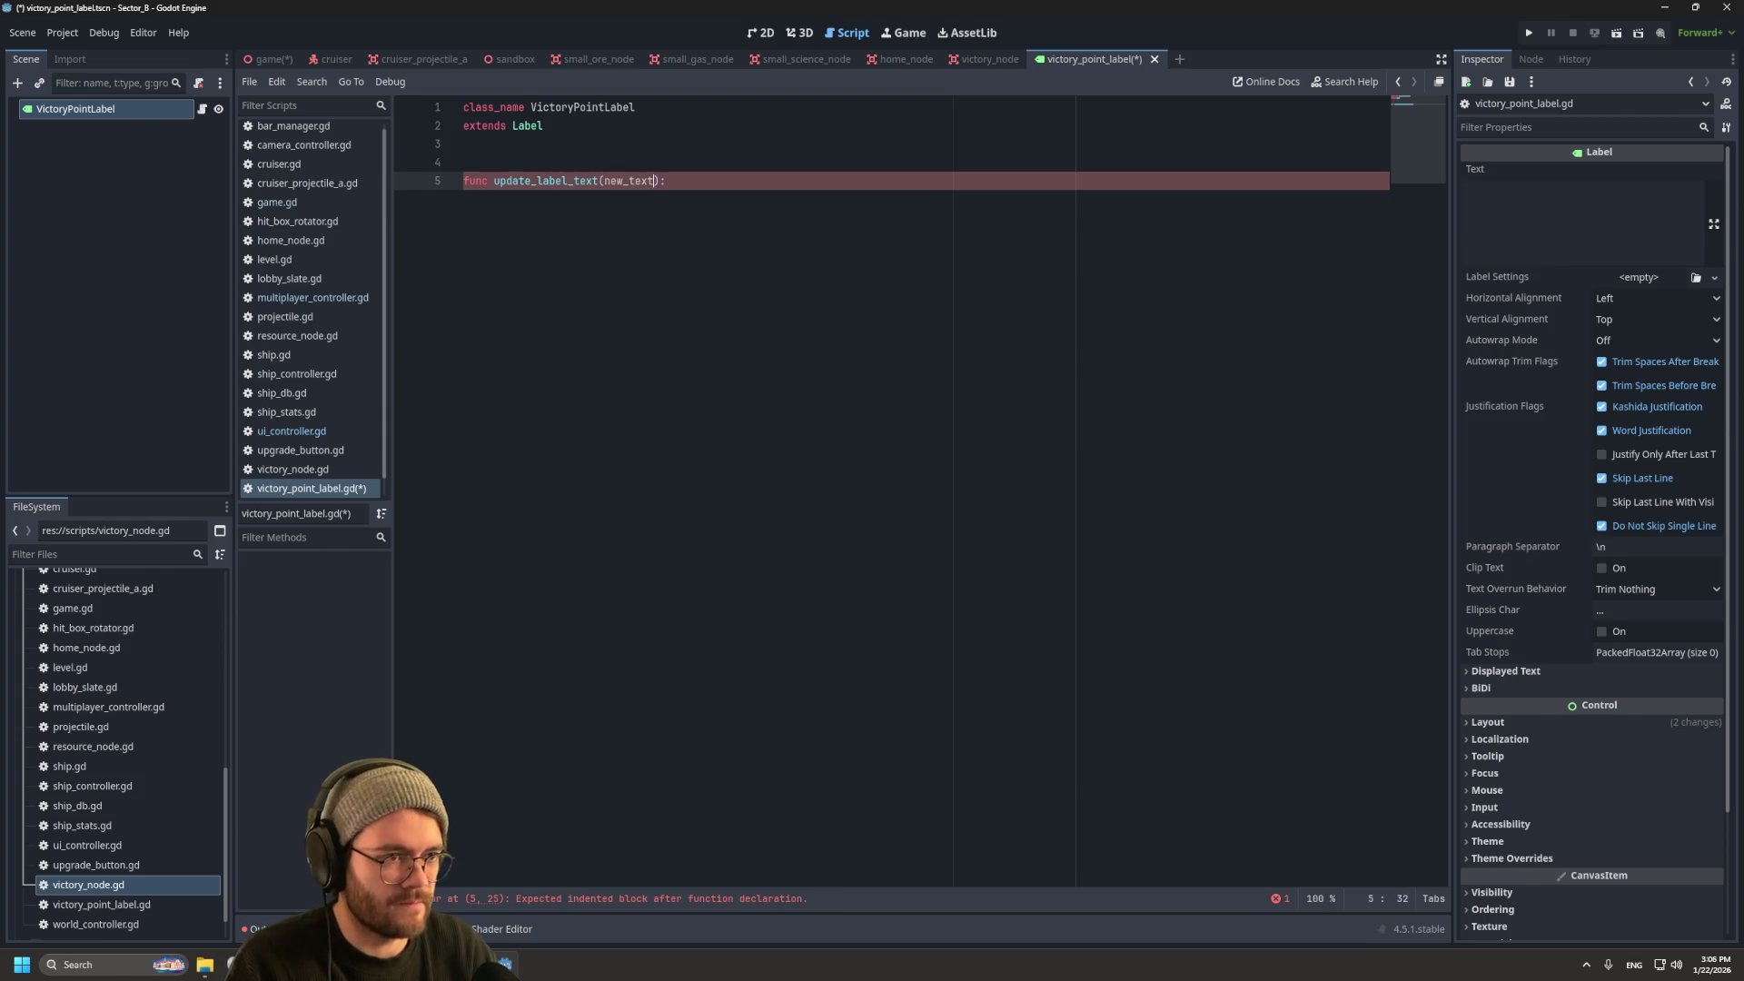
pyautogui.write(': String')
pyautogui.press('End')
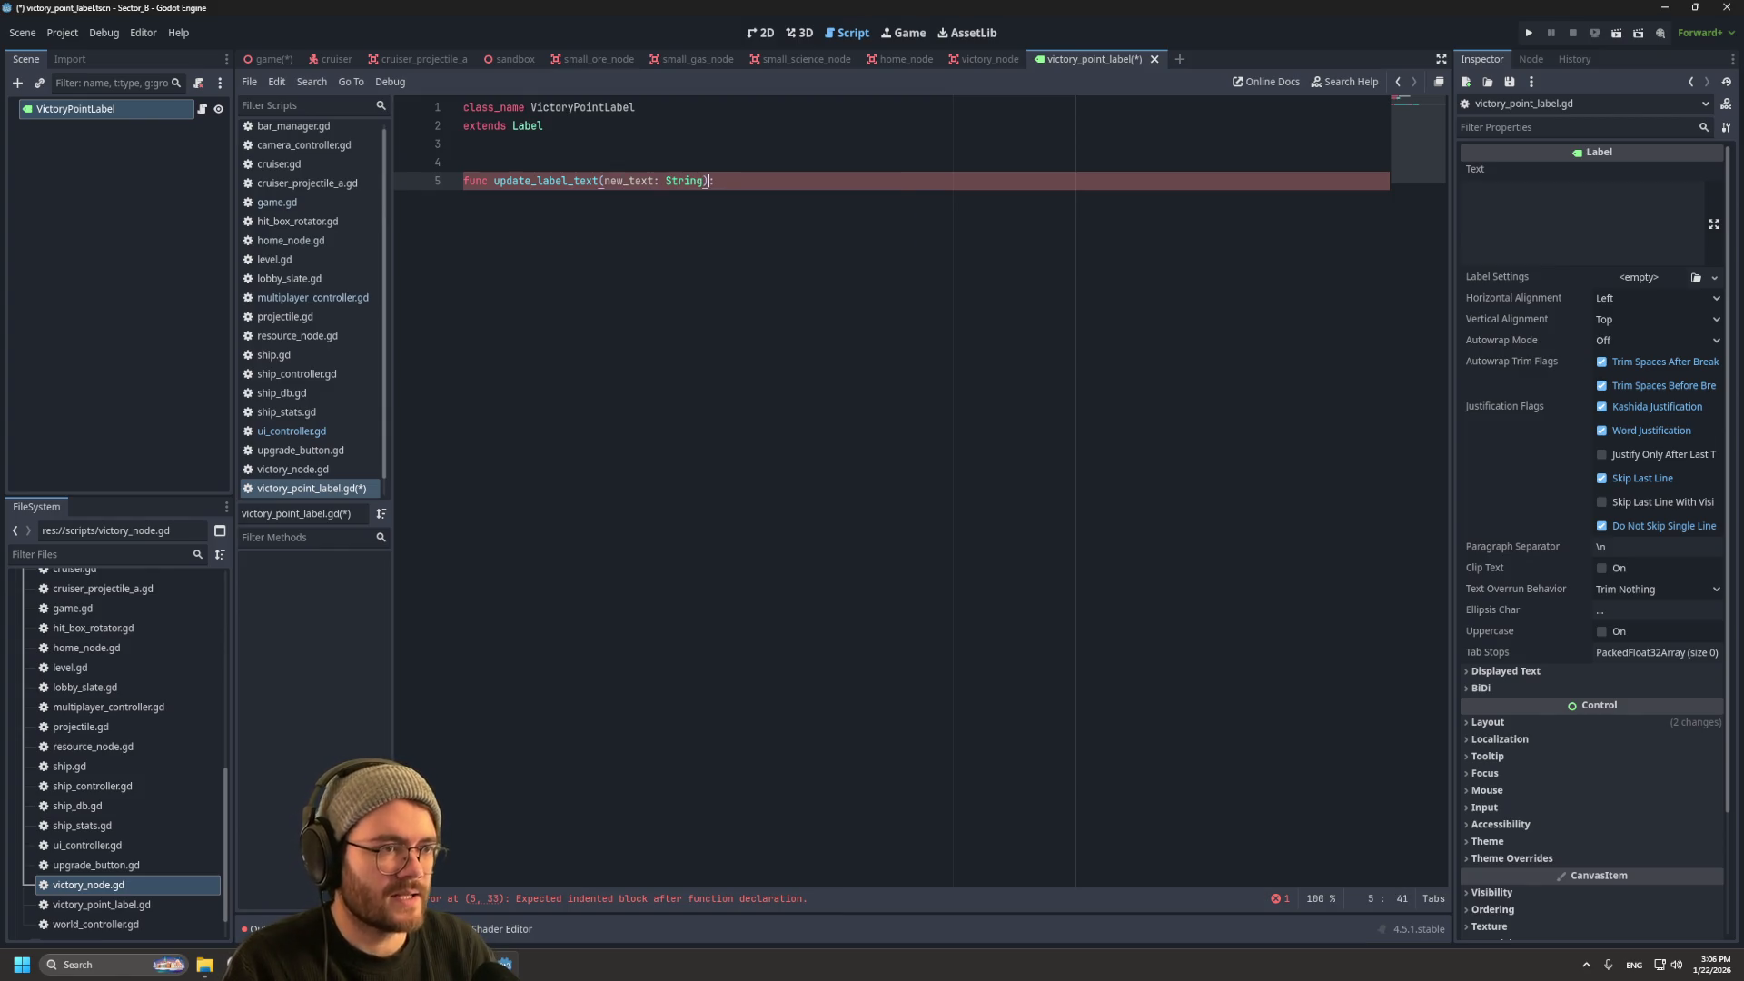
pyautogui.write(':')
pyautogui.press('Return')
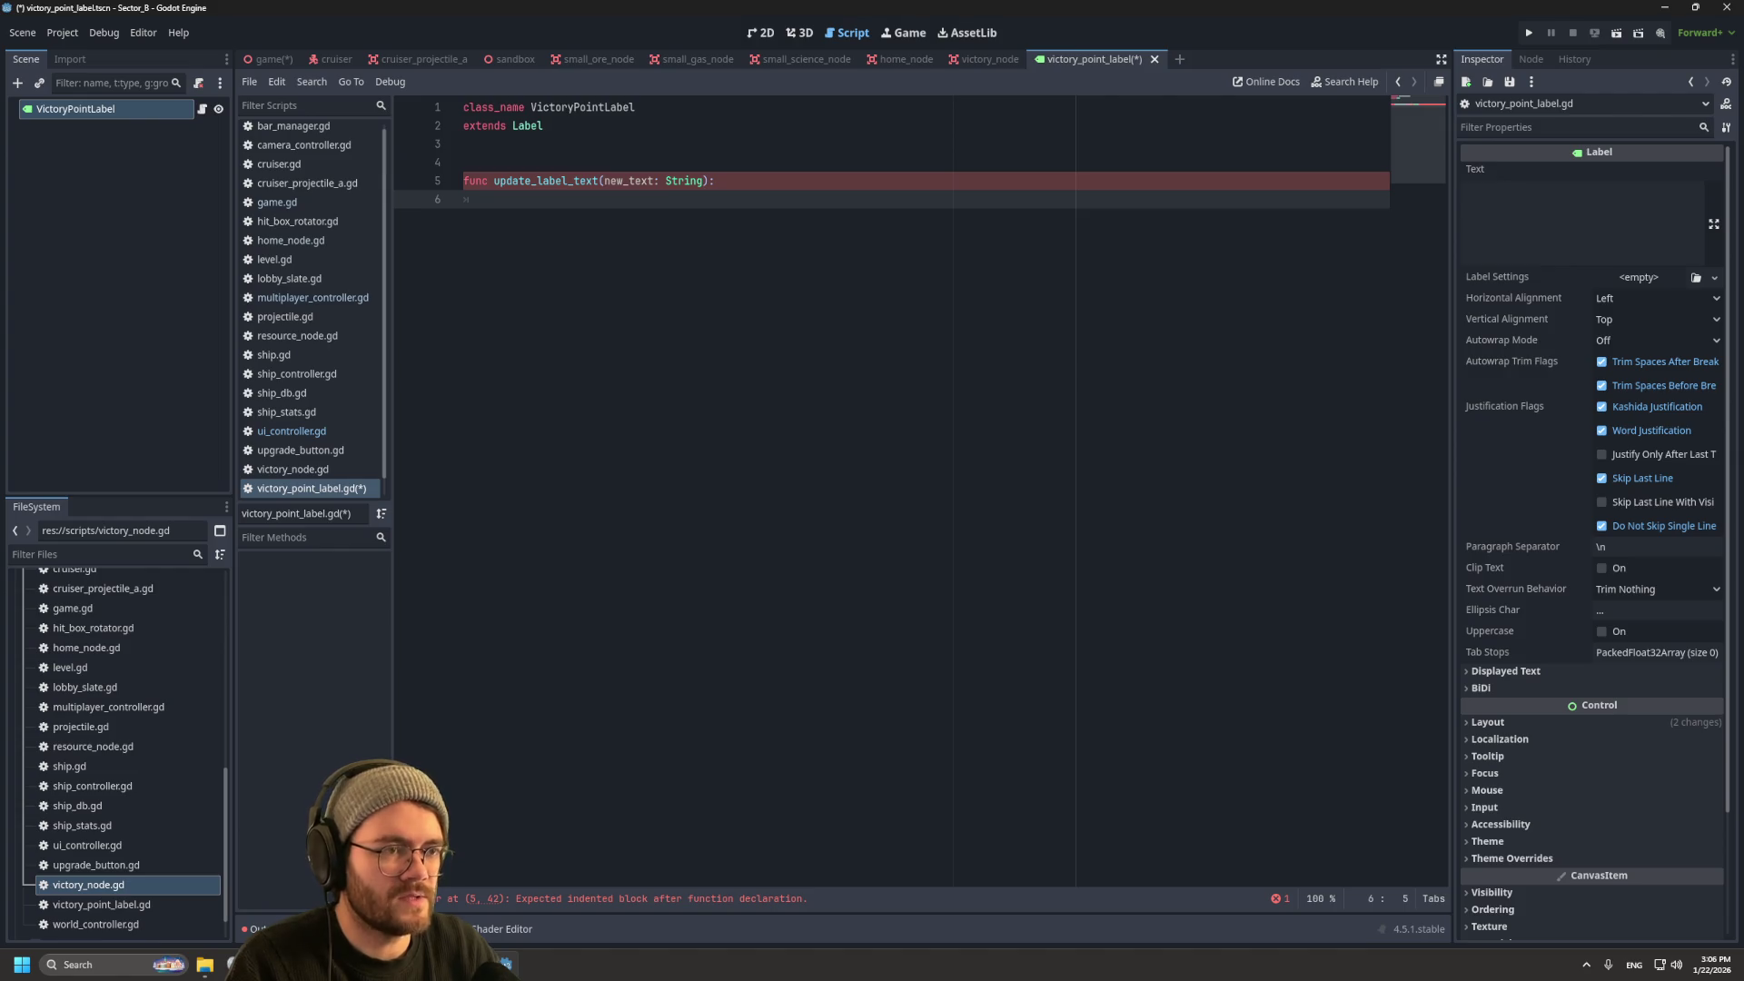
pyautogui.write('text ')
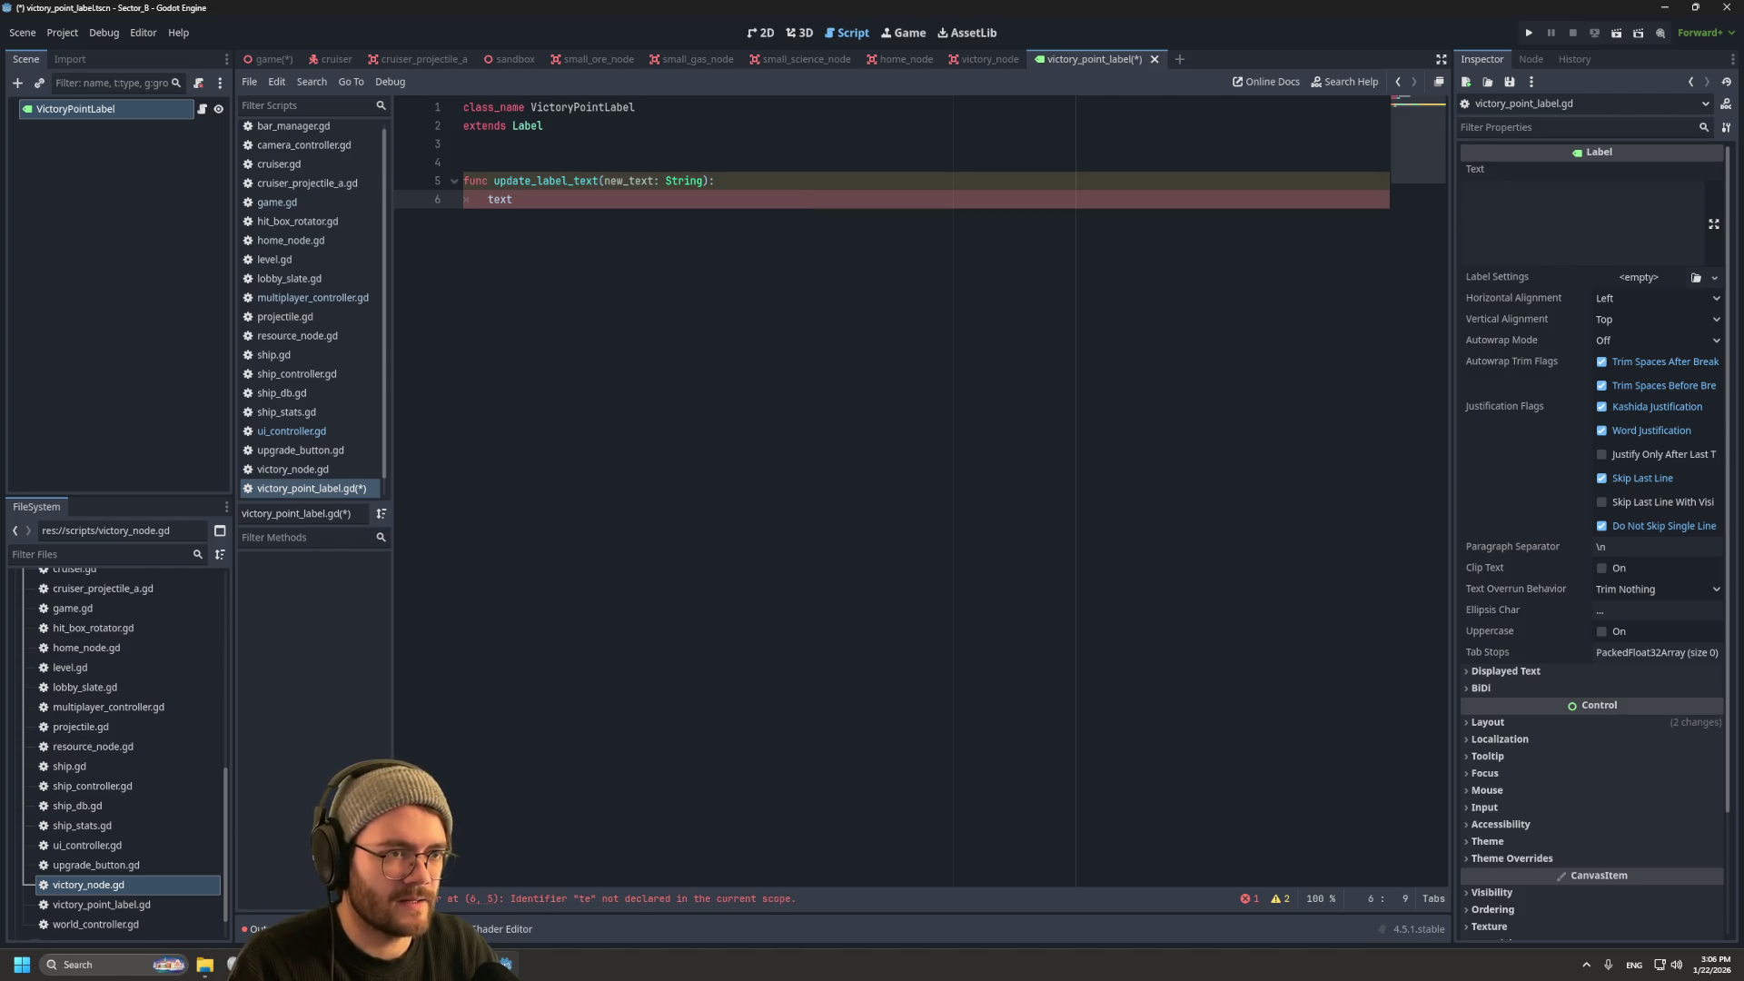
pyautogui.write('= new_text')
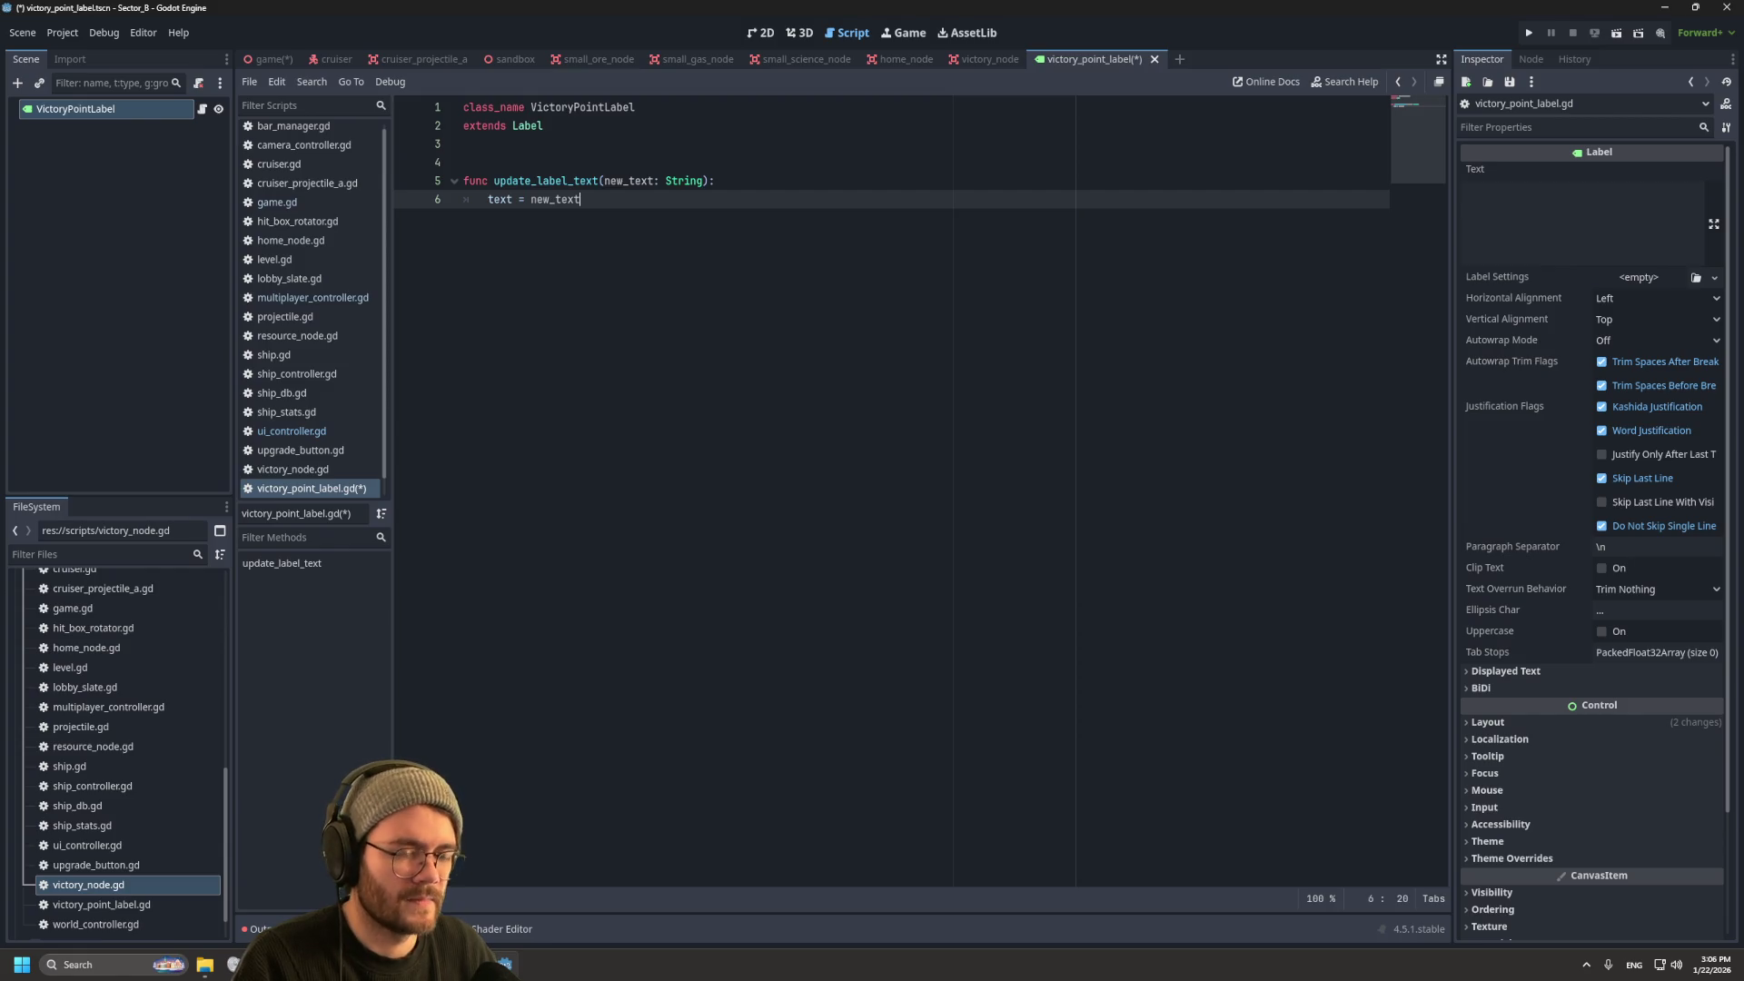
pyautogui.hotkey('ctrl', 's')
# Step: Give the label a new LabelSettings resource with font size 32
pyautogui.click(1638, 277)
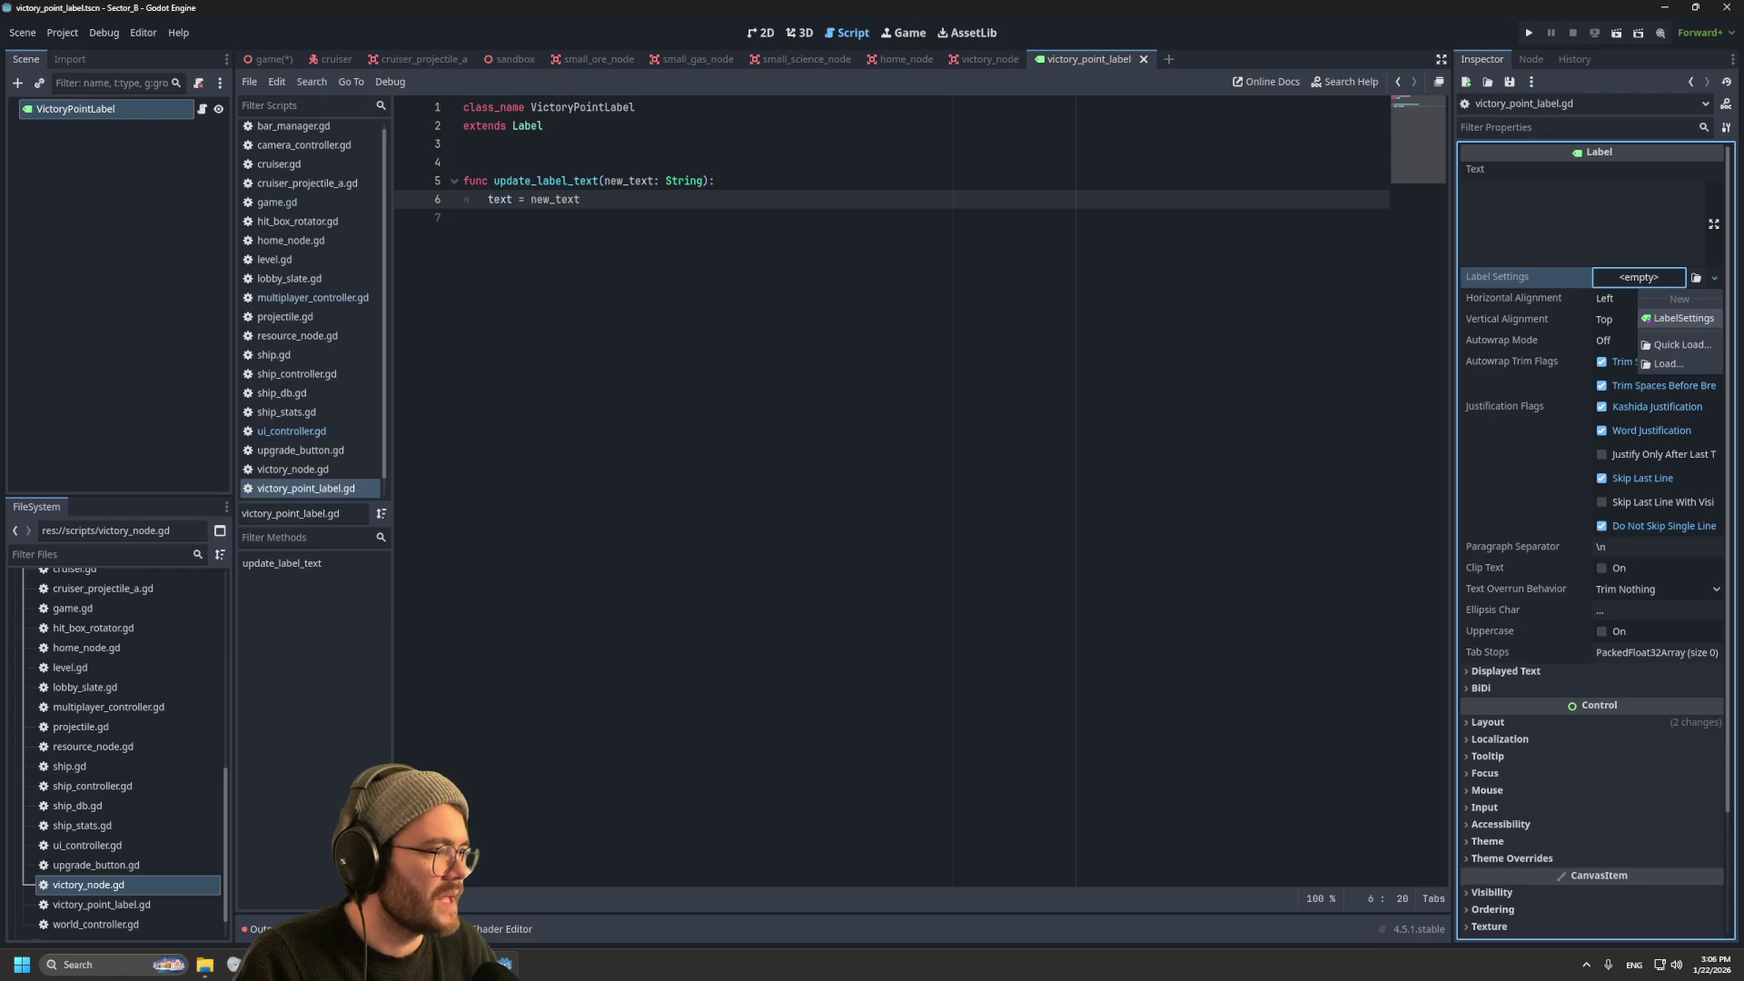
pyautogui.click(1683, 318)
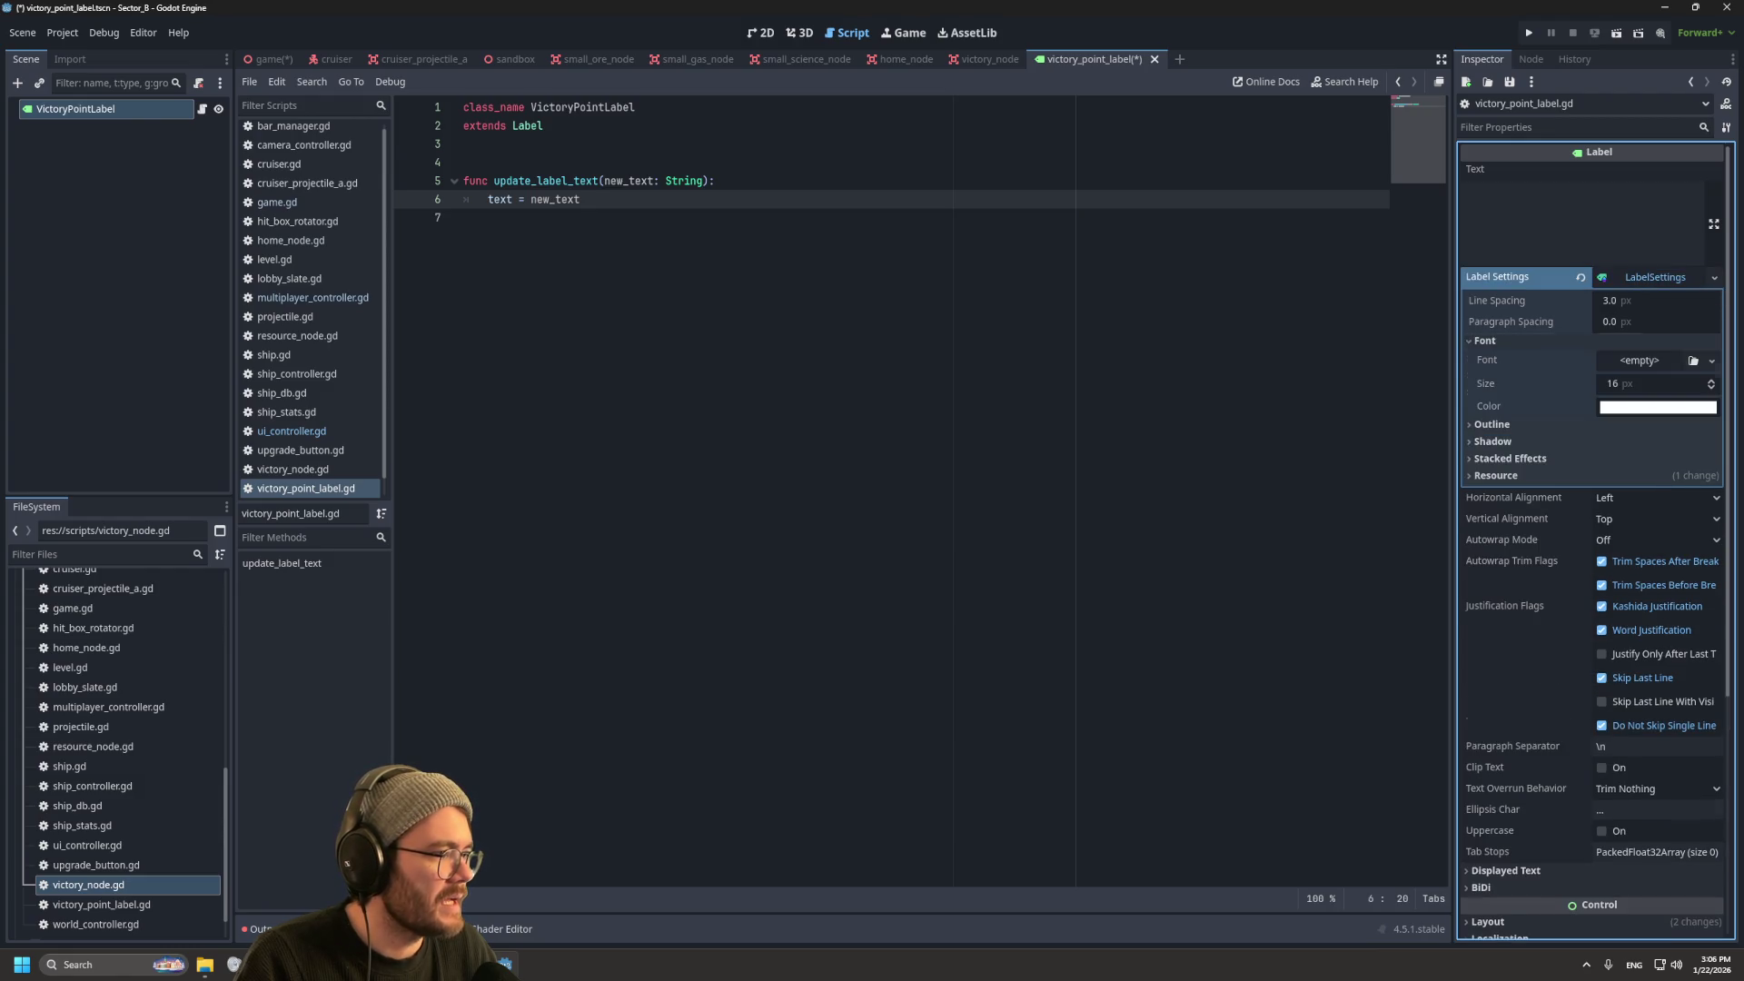
pyautogui.click(1655, 383)
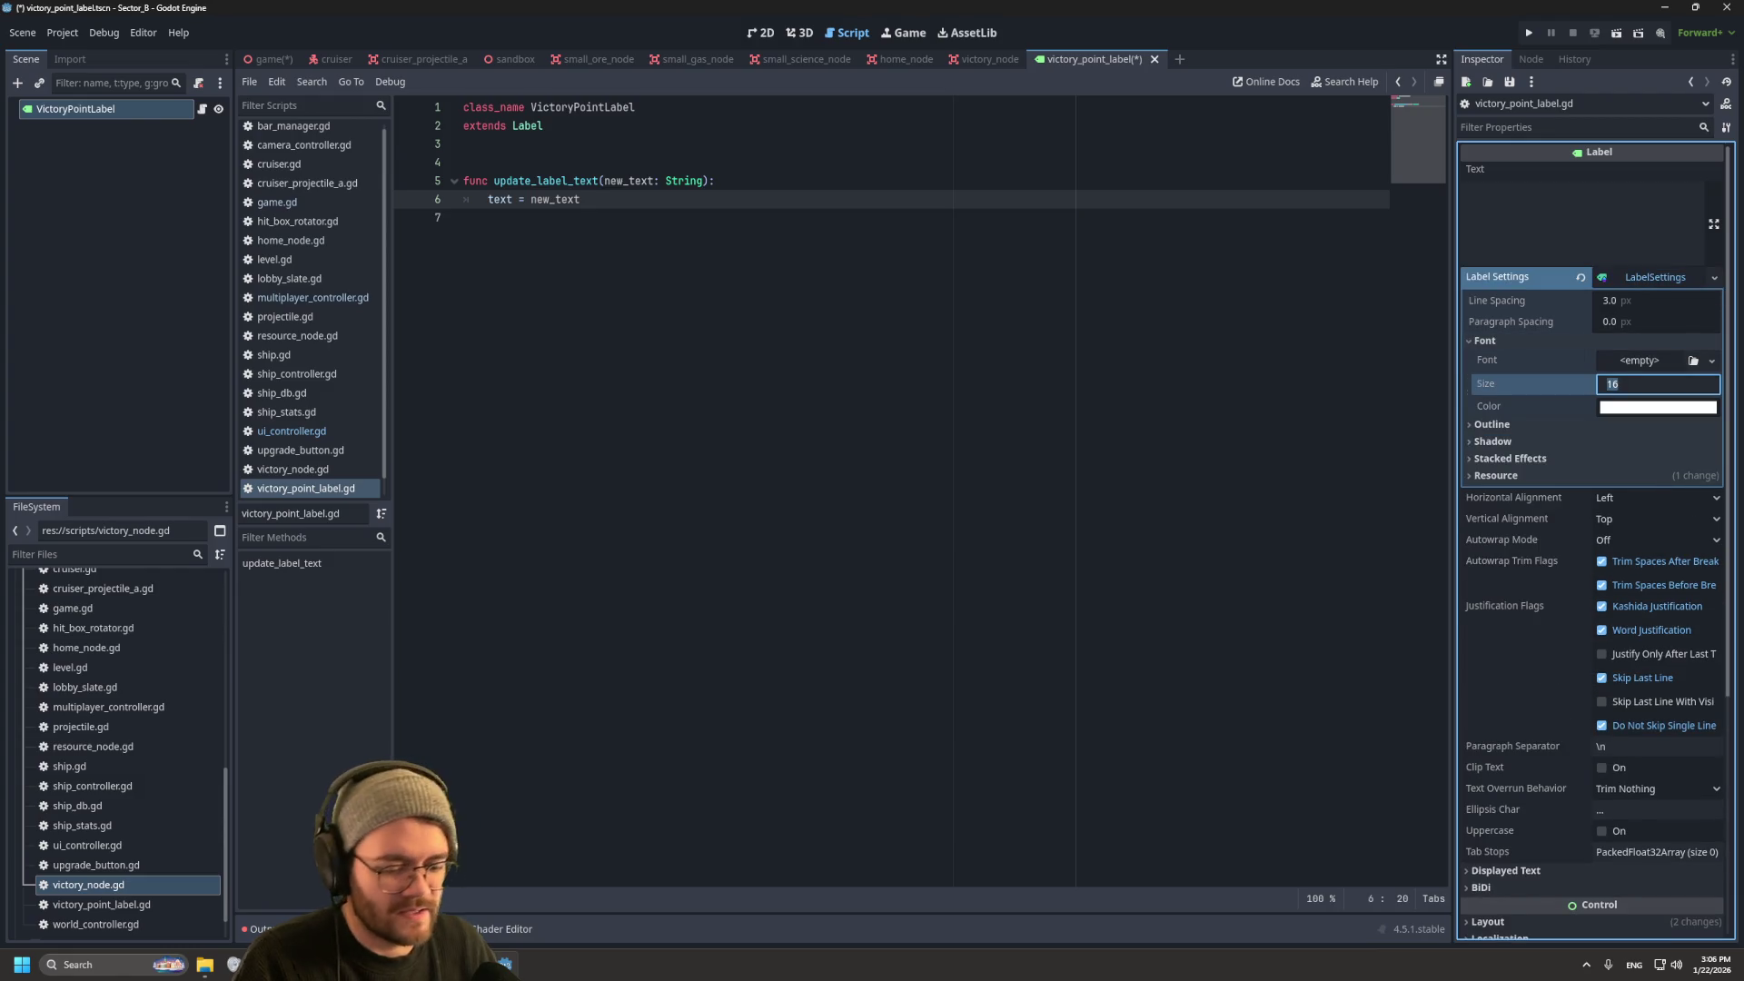
pyautogui.write('32')
pyautogui.press('Return')
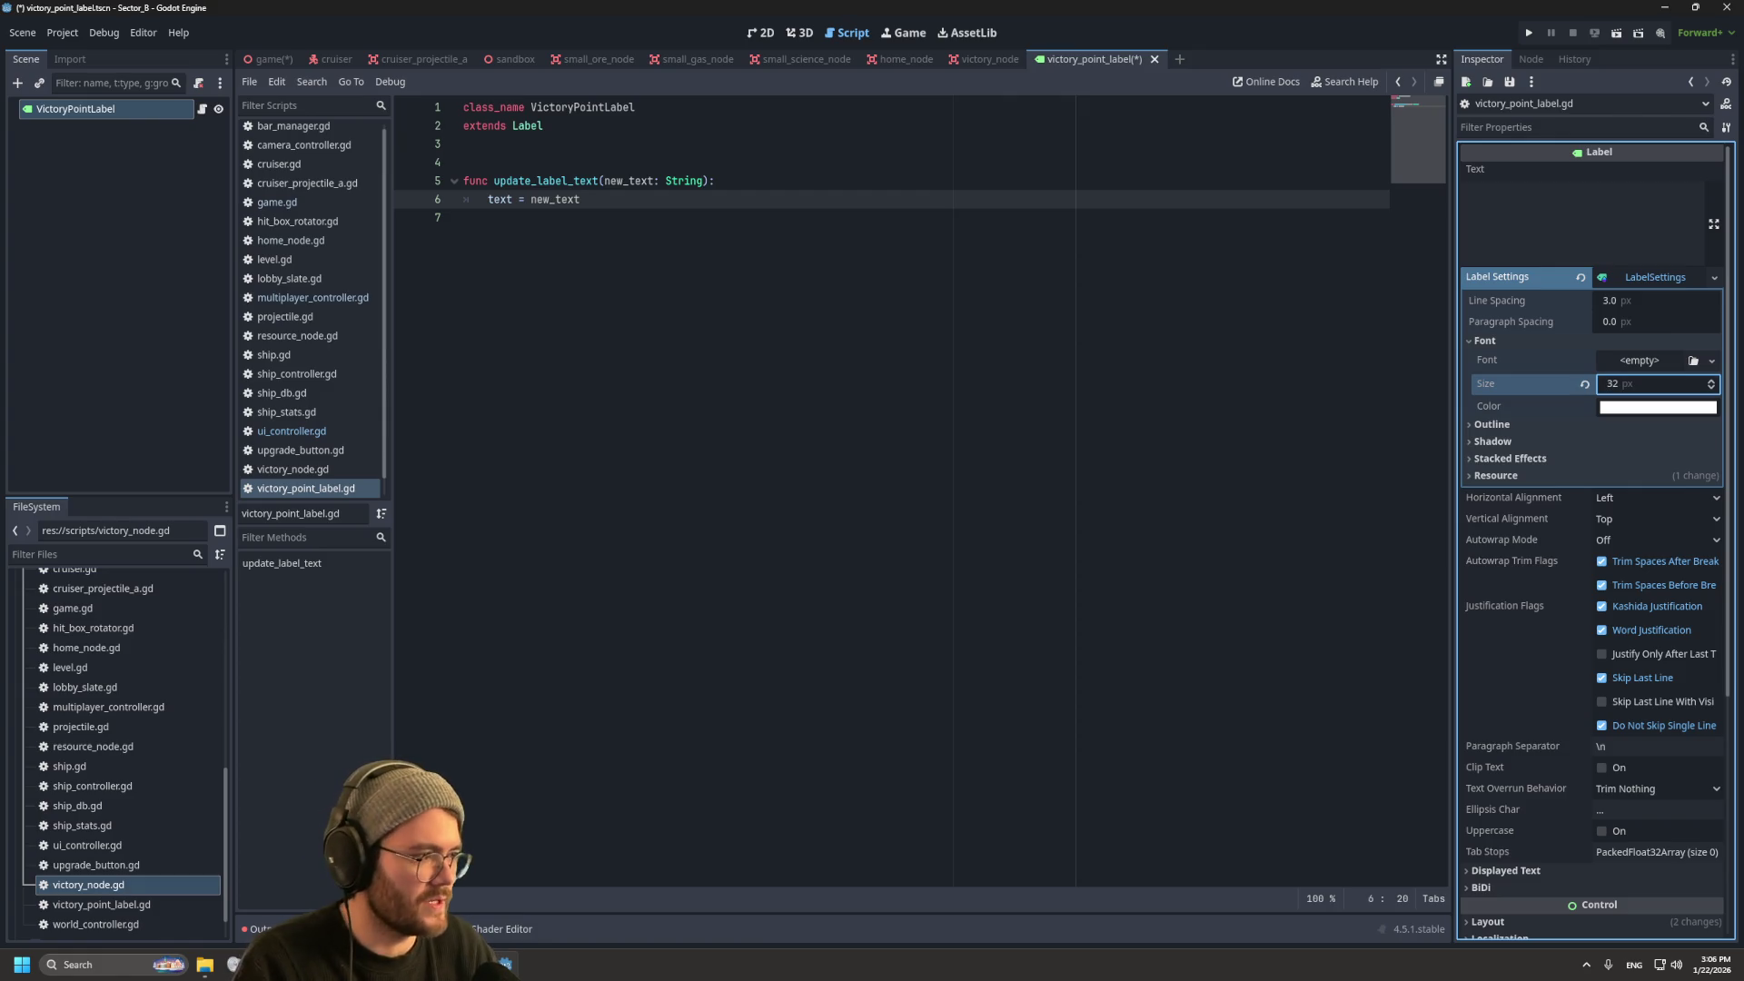
pyautogui.click(1484, 341)
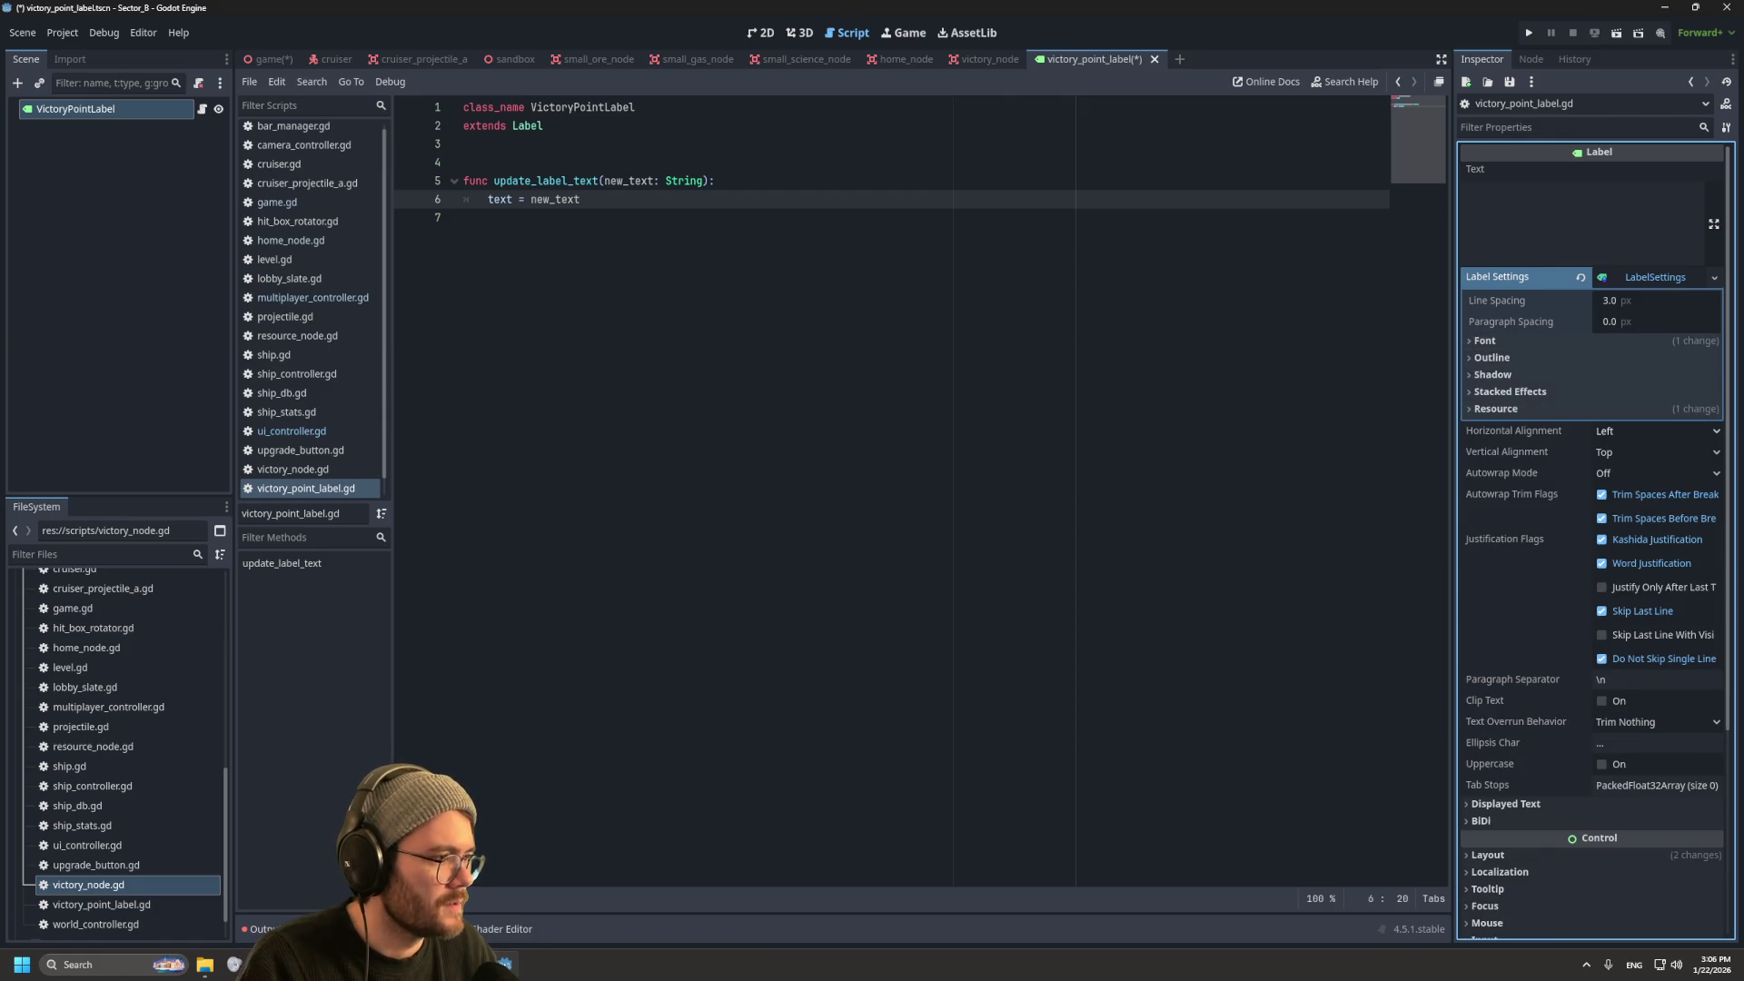
# Step: Set the label's horizontal and vertical alignment to Center
pyautogui.click(1655, 431)
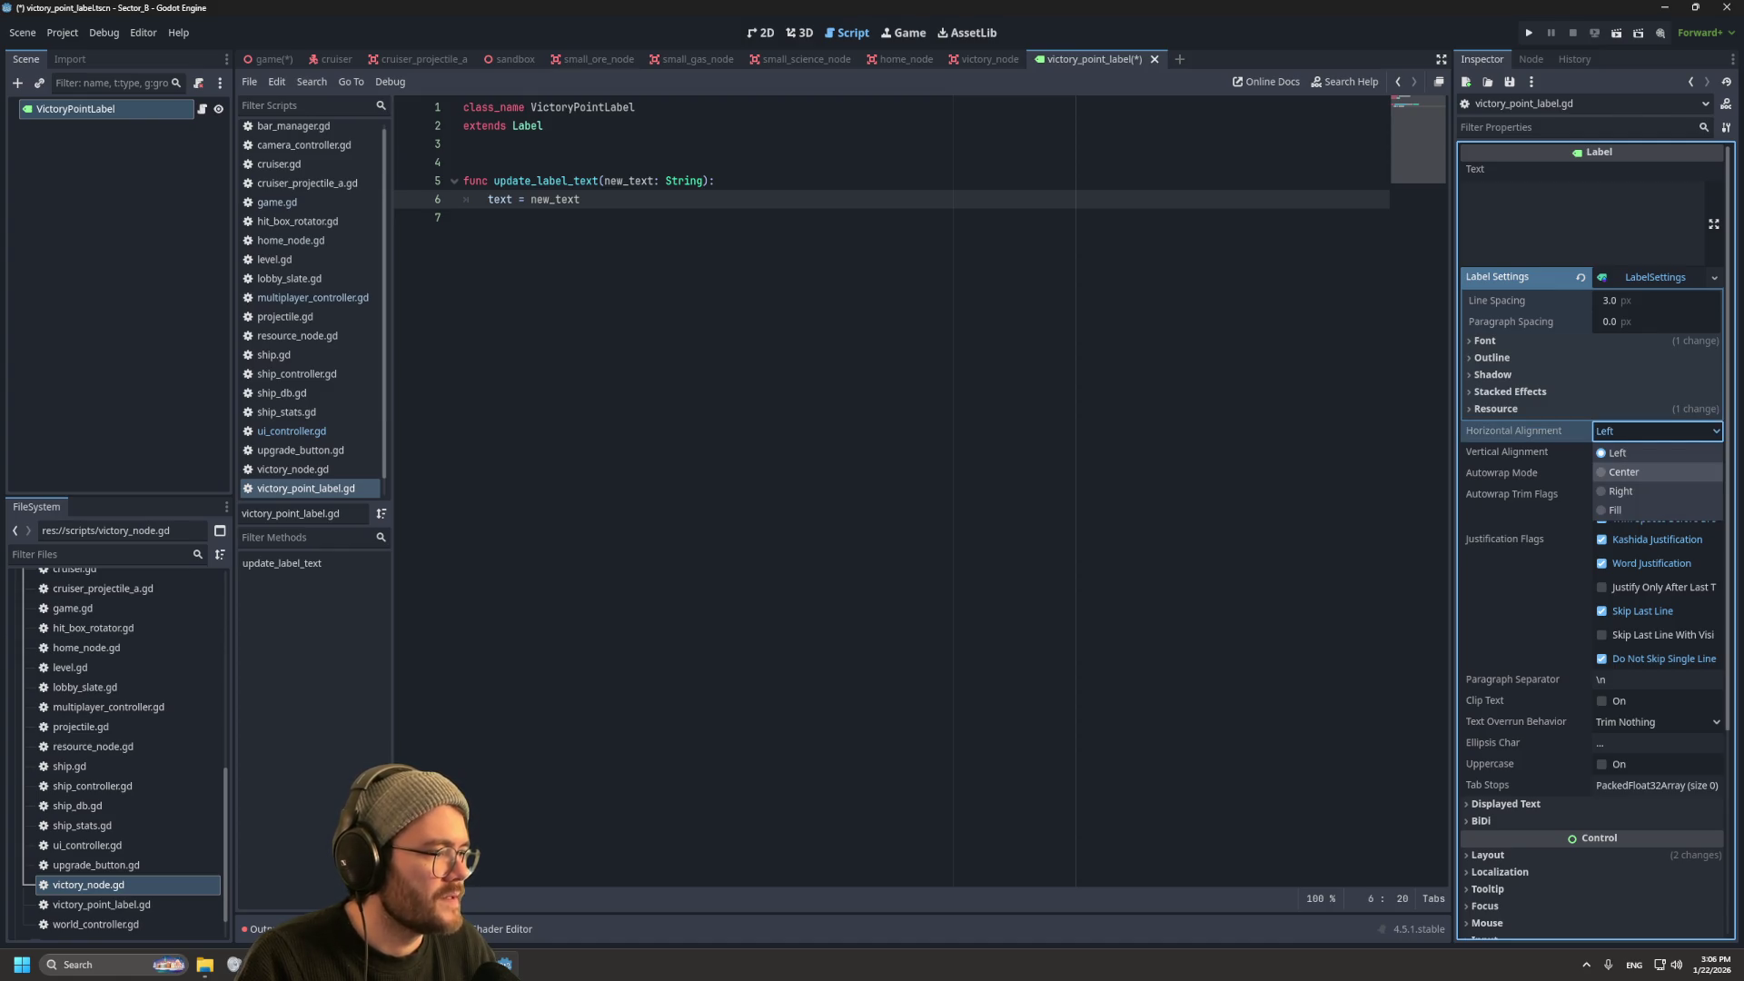
pyautogui.click(1624, 472)
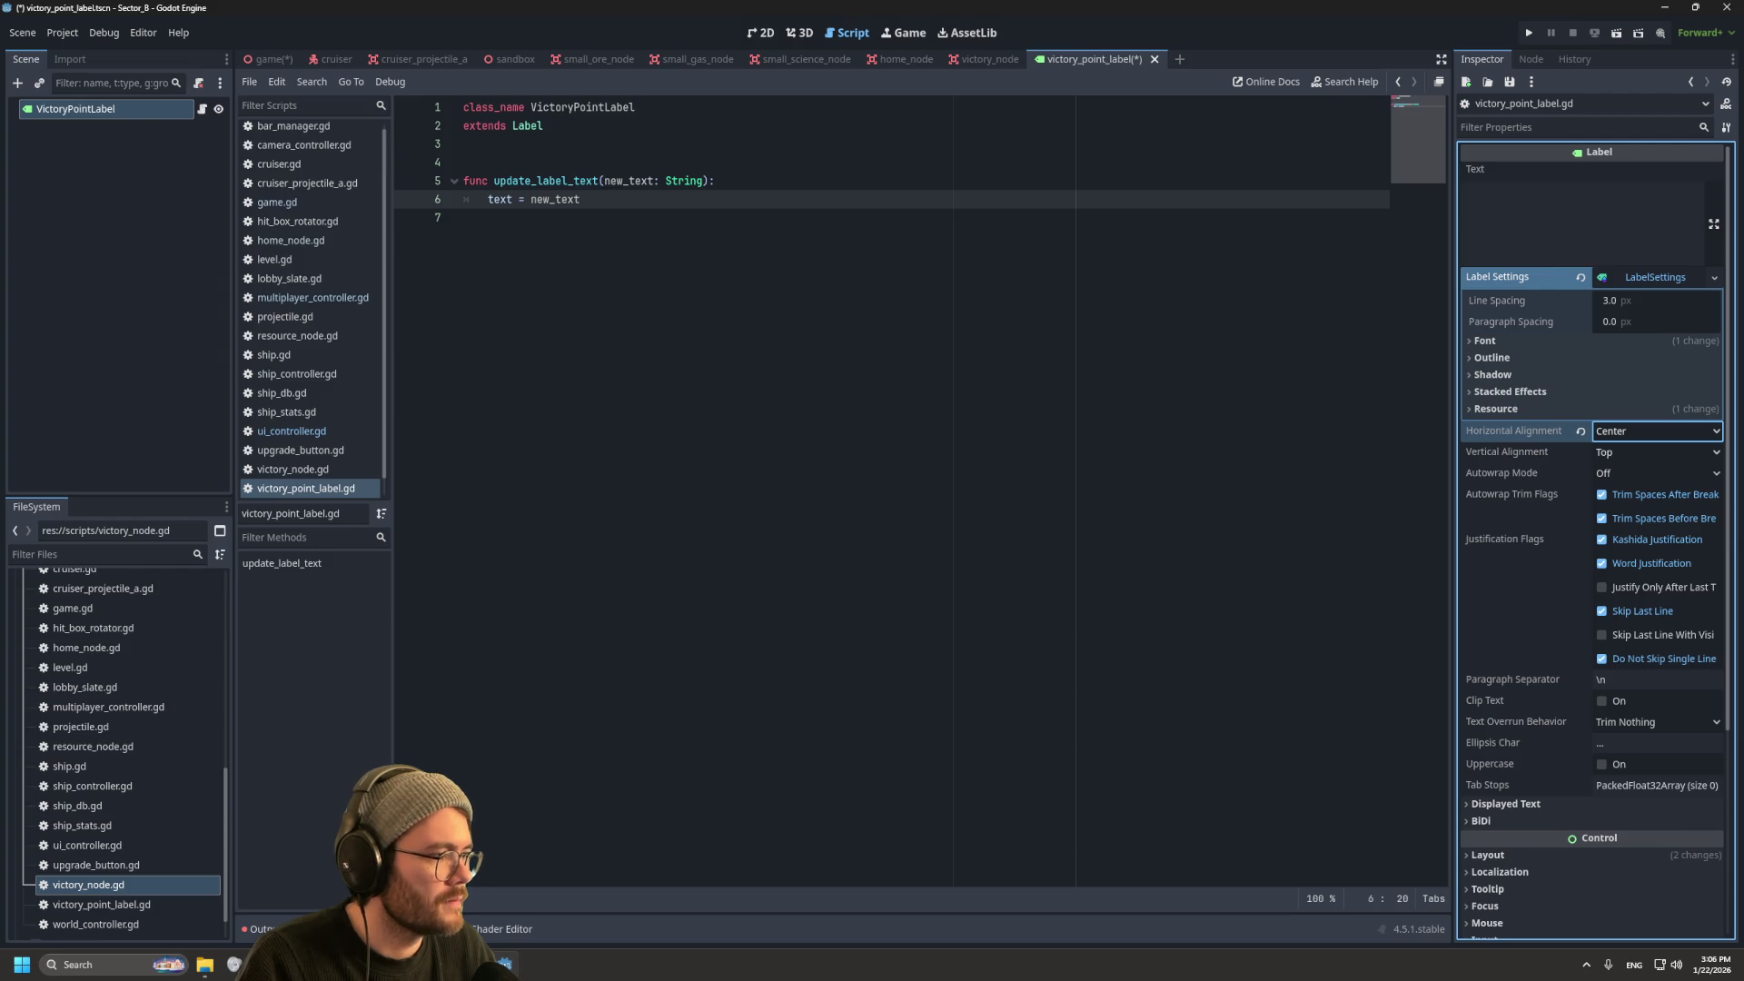
pyautogui.click(1655, 451)
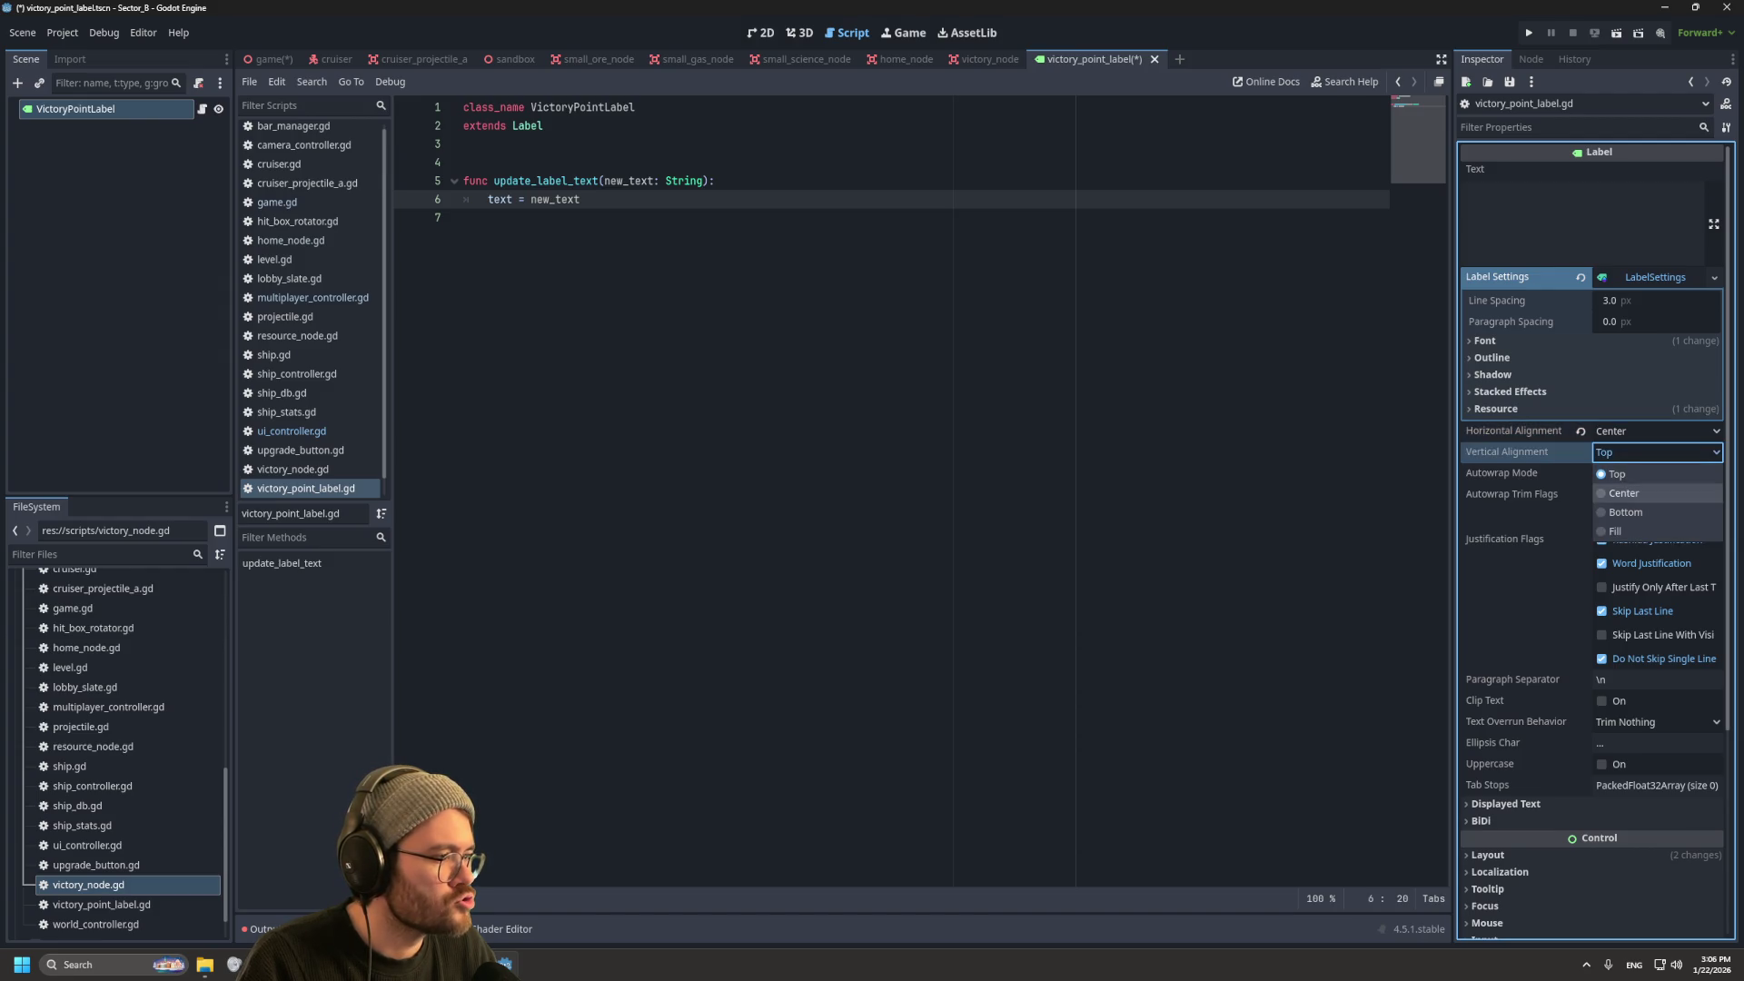
pyautogui.click(1624, 493)
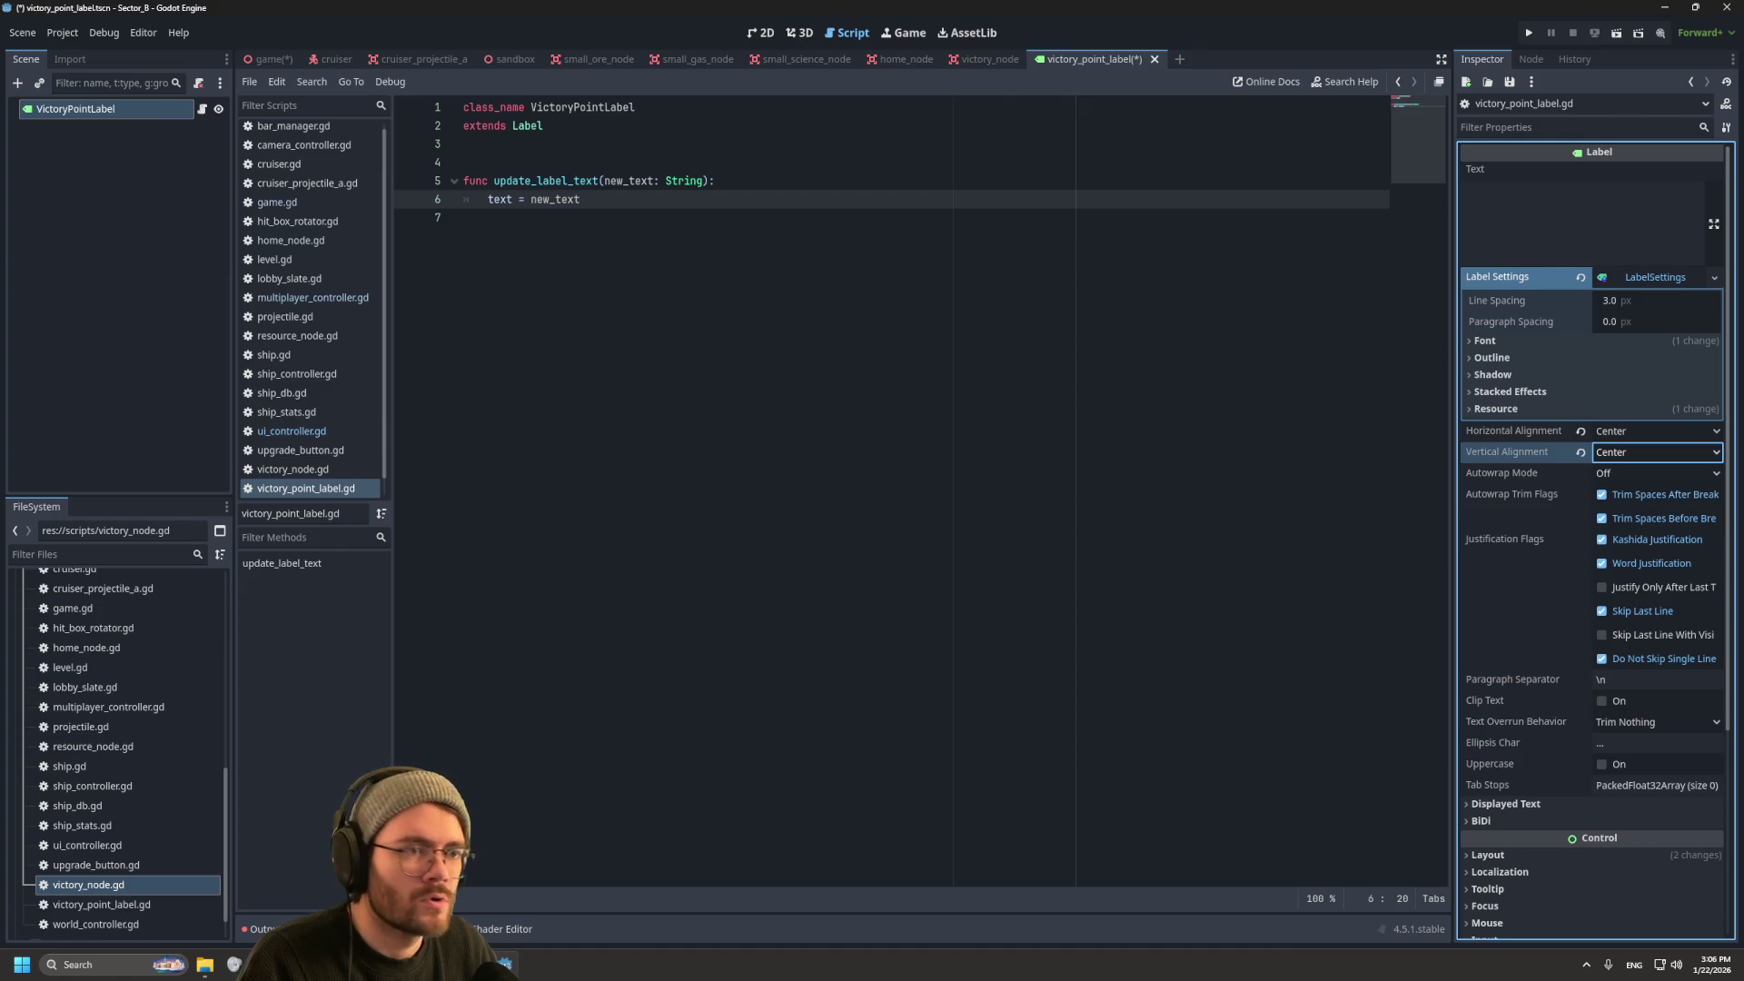
# Step: Rename the function to update_victory_points with the parameter new_score: int
pyautogui.moveTo(597, 181); pyautogui.dragTo(537, 181)
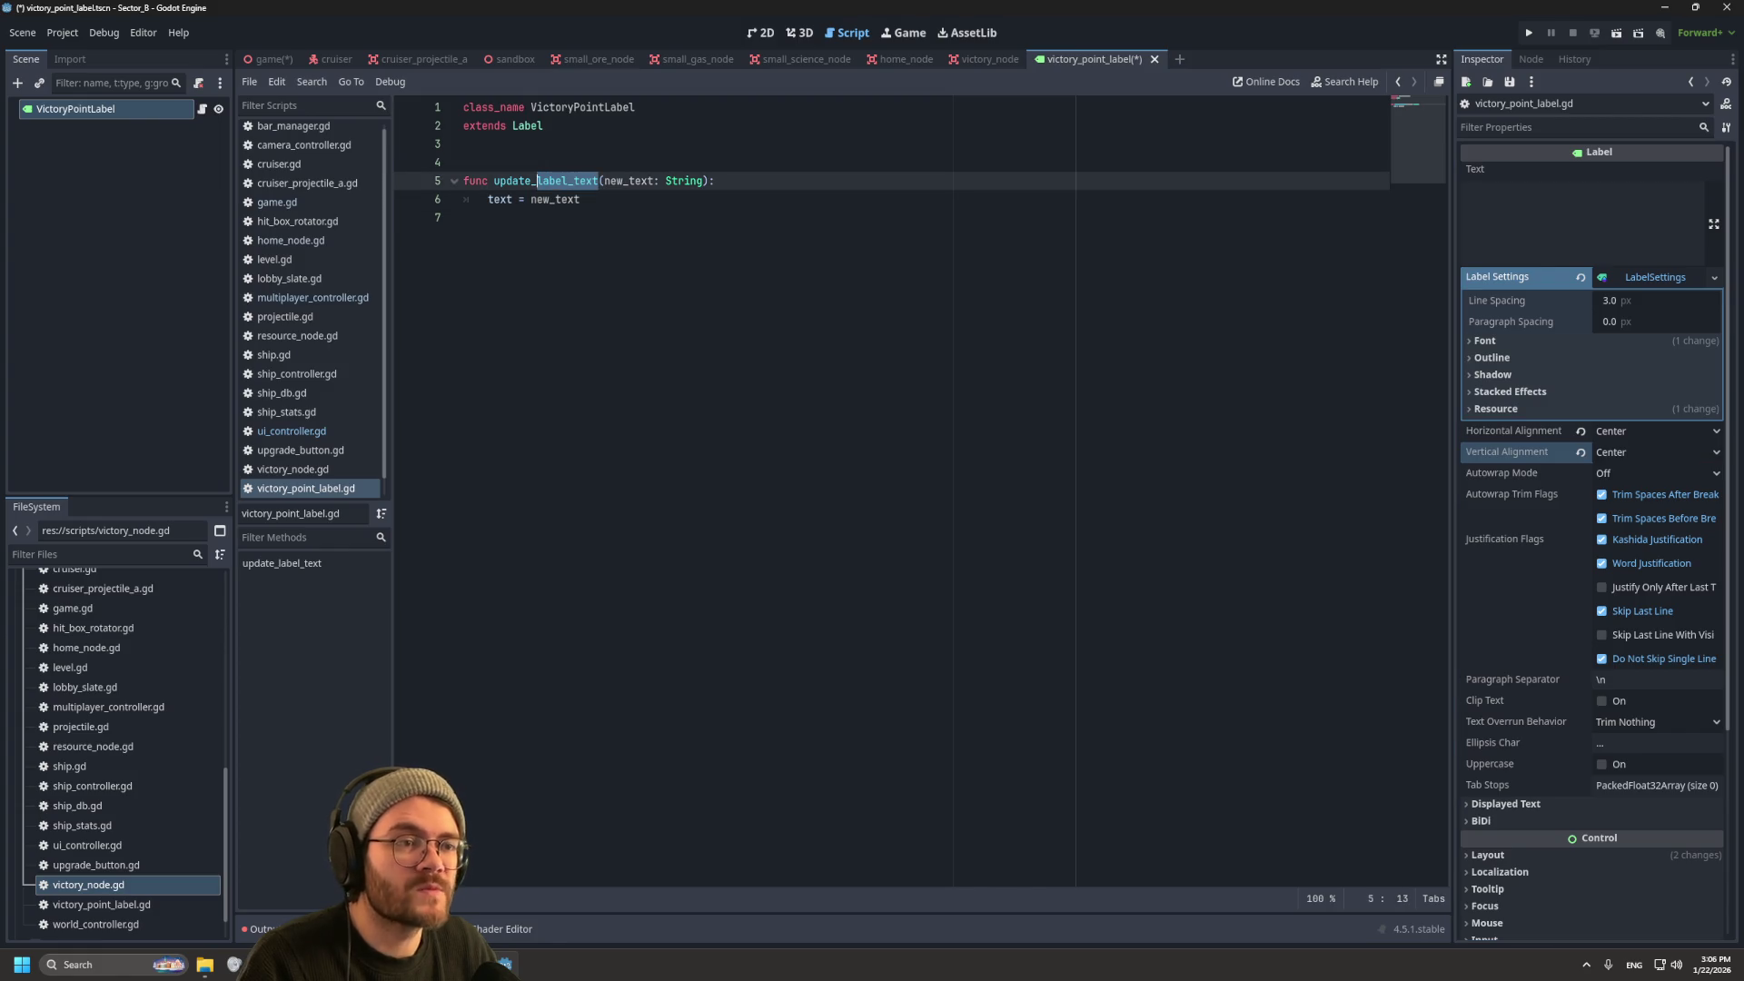
pyautogui.write('victory_p')
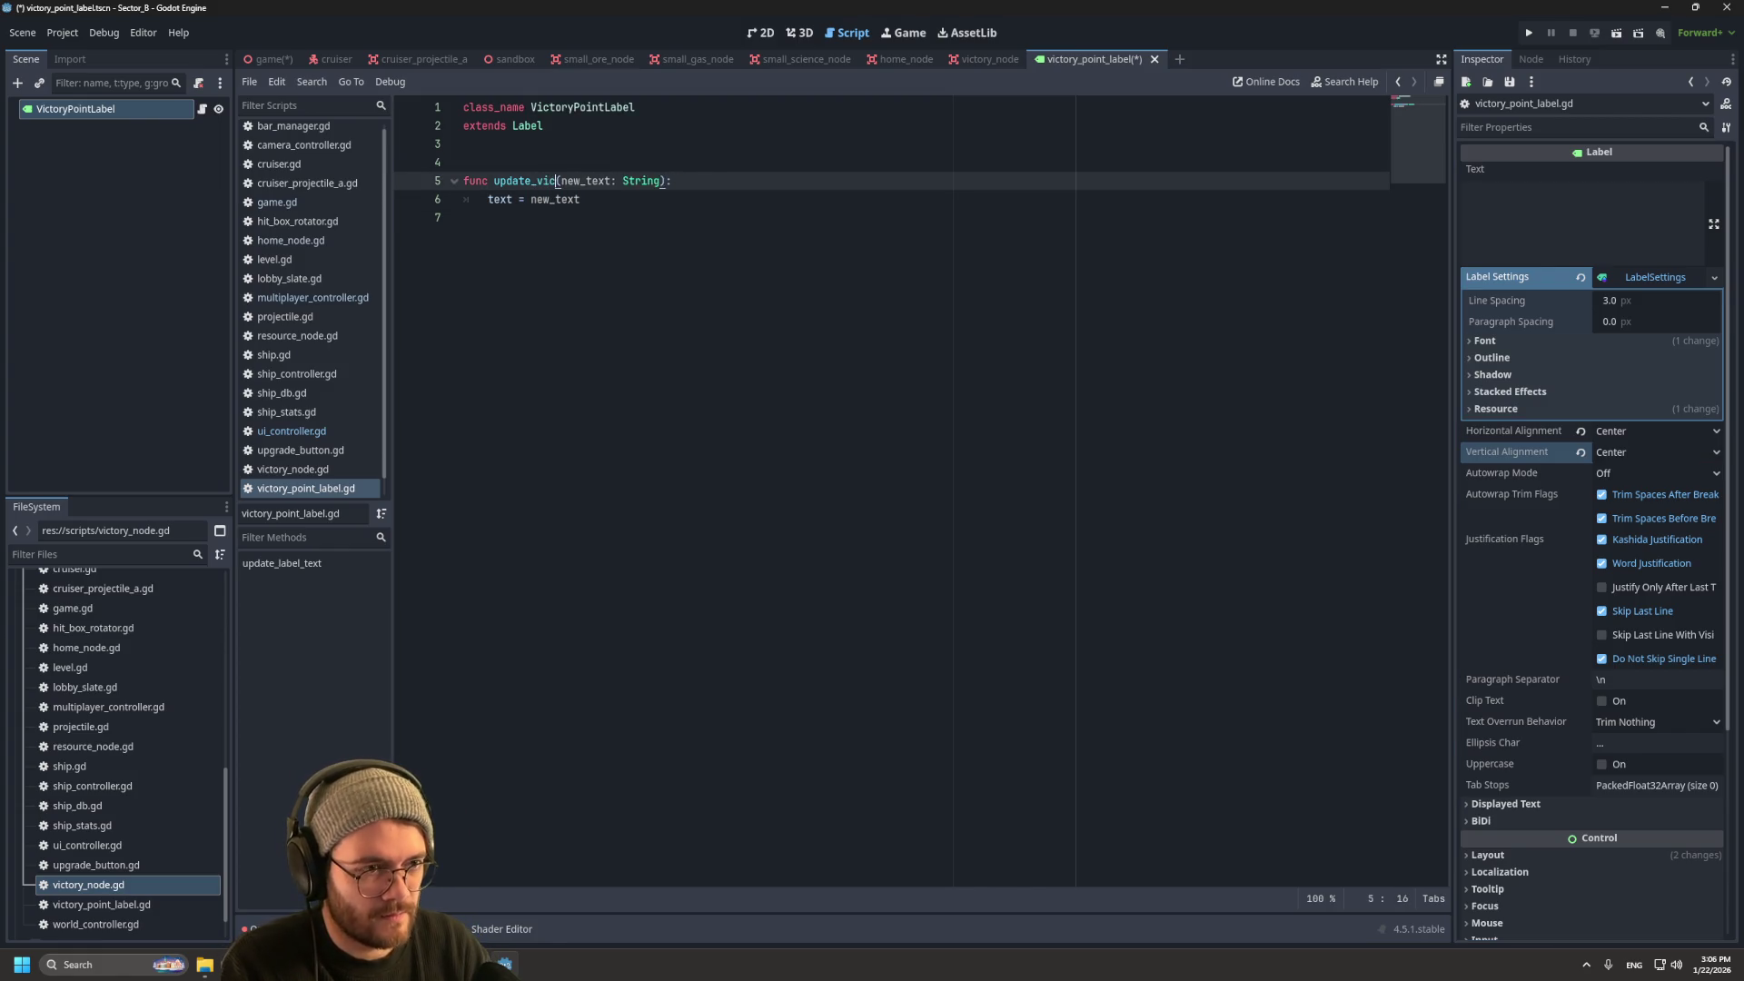
pyautogui.write('oints')
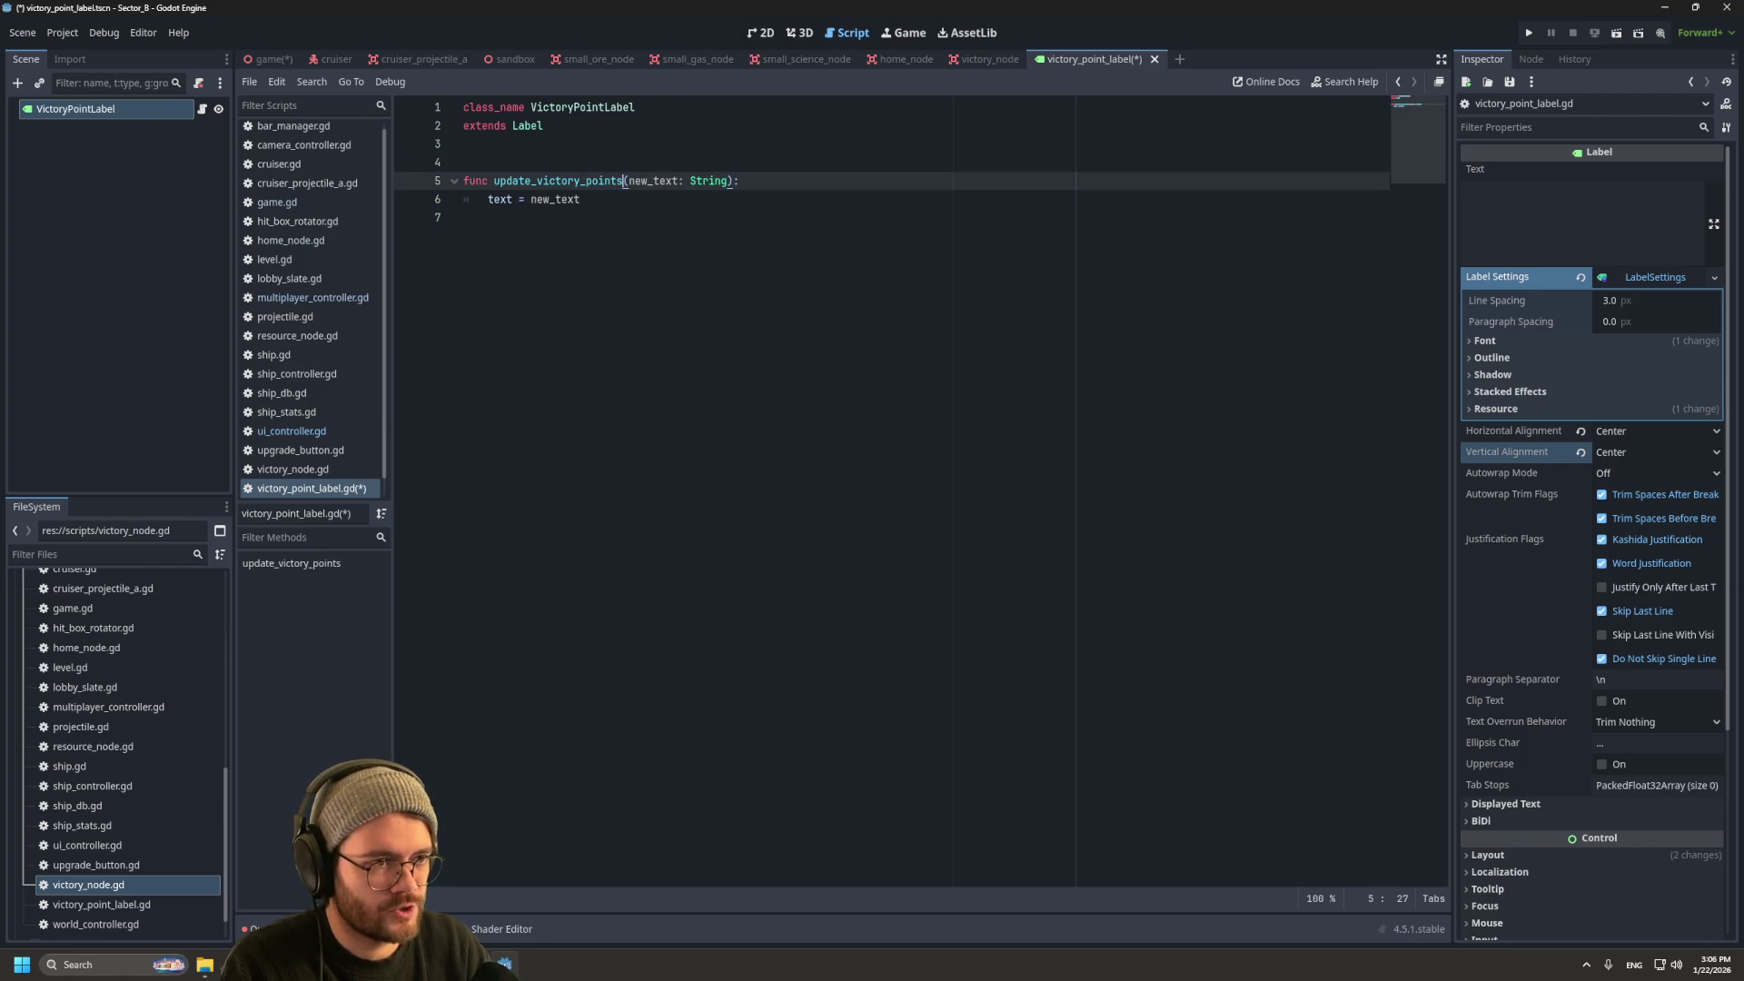
pyautogui.moveTo(674, 181); pyautogui.dragTo(653, 180)
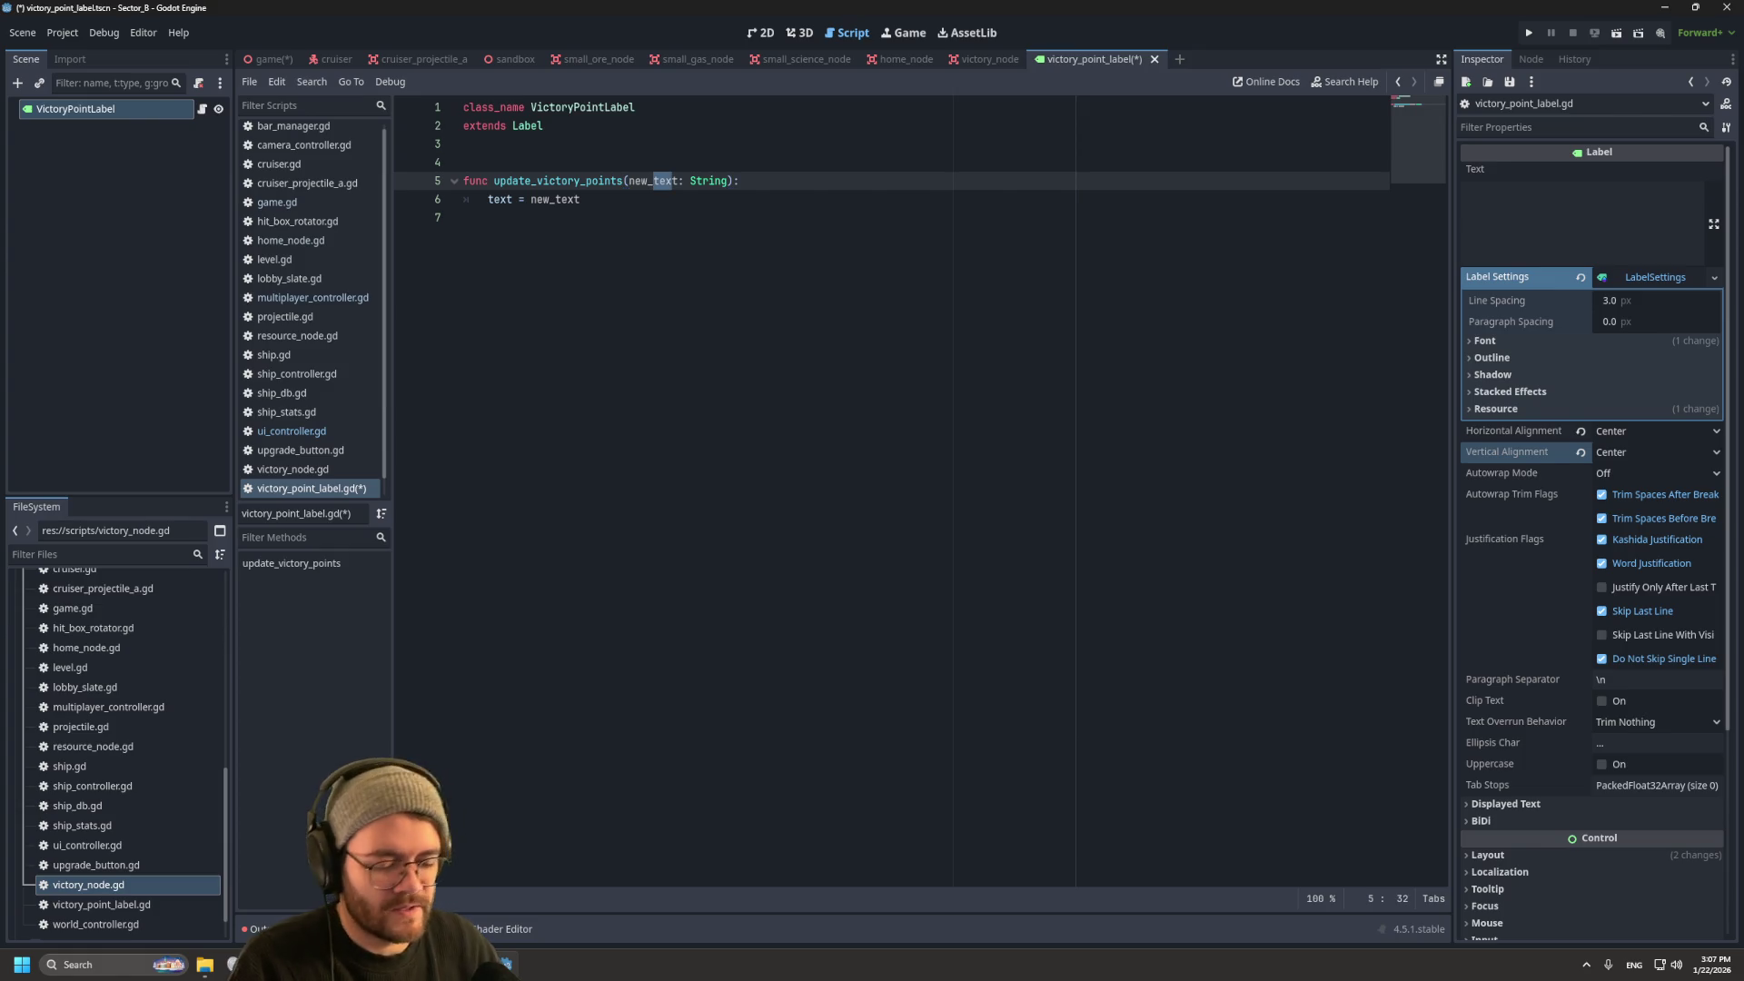
pyautogui.write('vic')
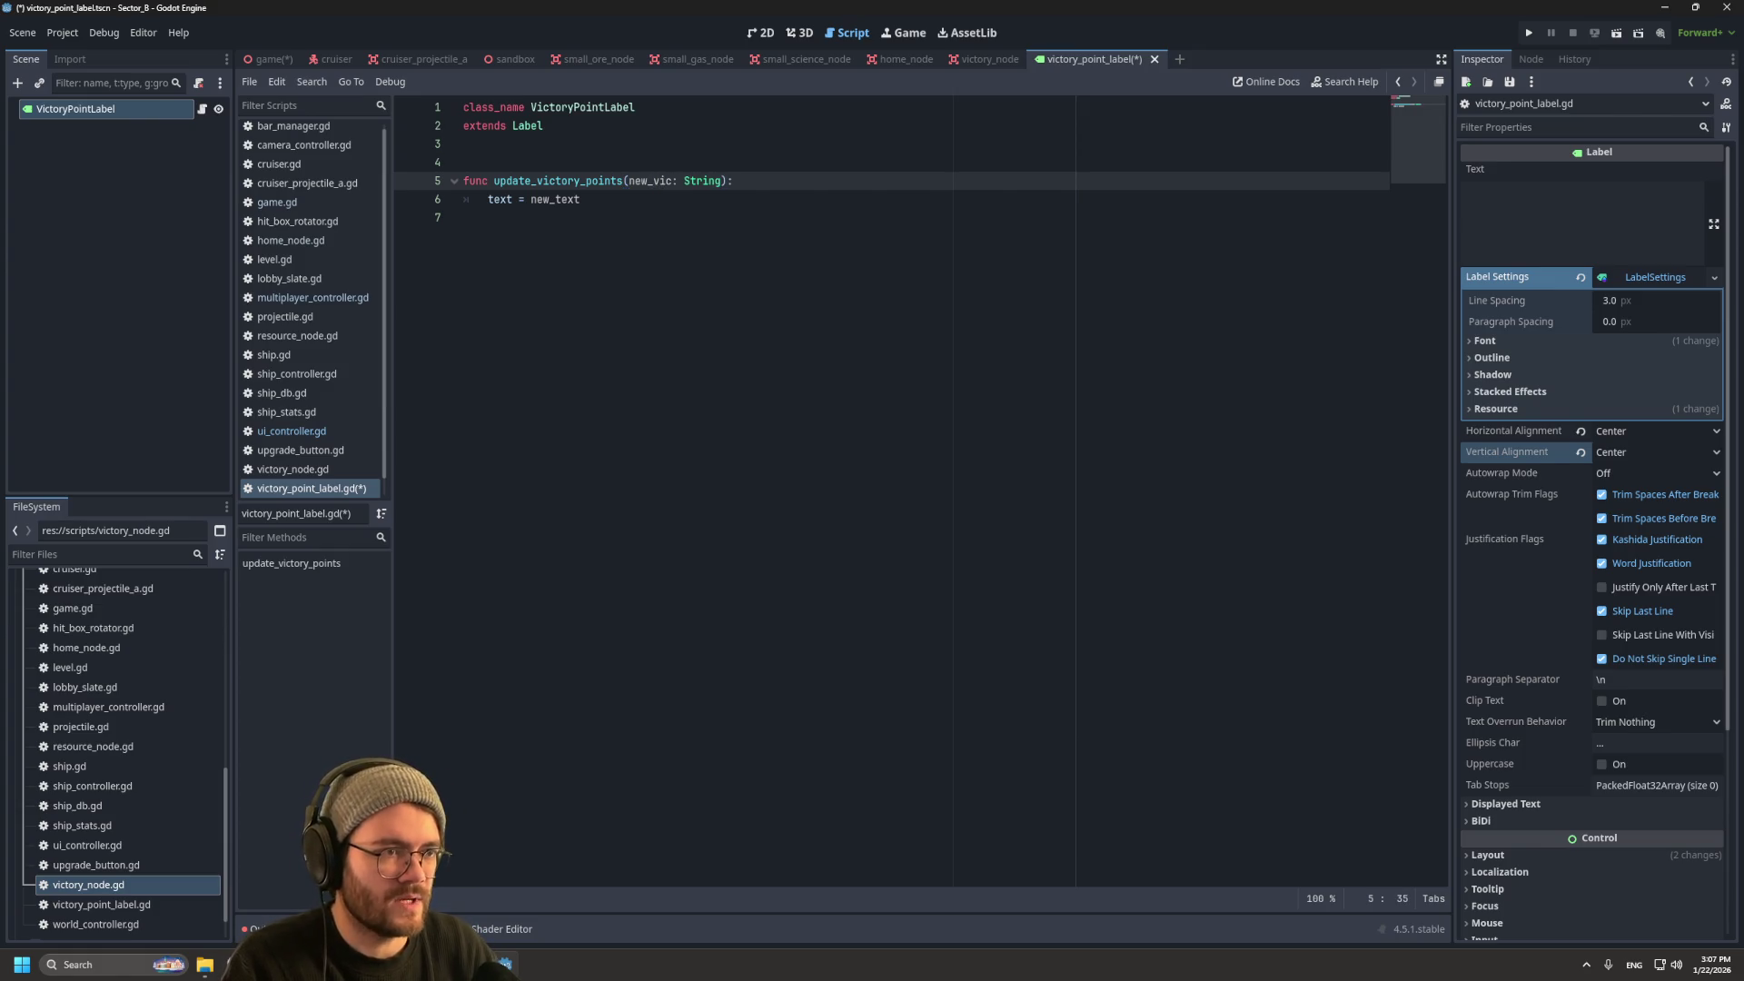
pyautogui.press('BackSpace')
pyautogui.press('BackSpace')
pyautogui.press('BackSpace')
pyautogui.write('score')
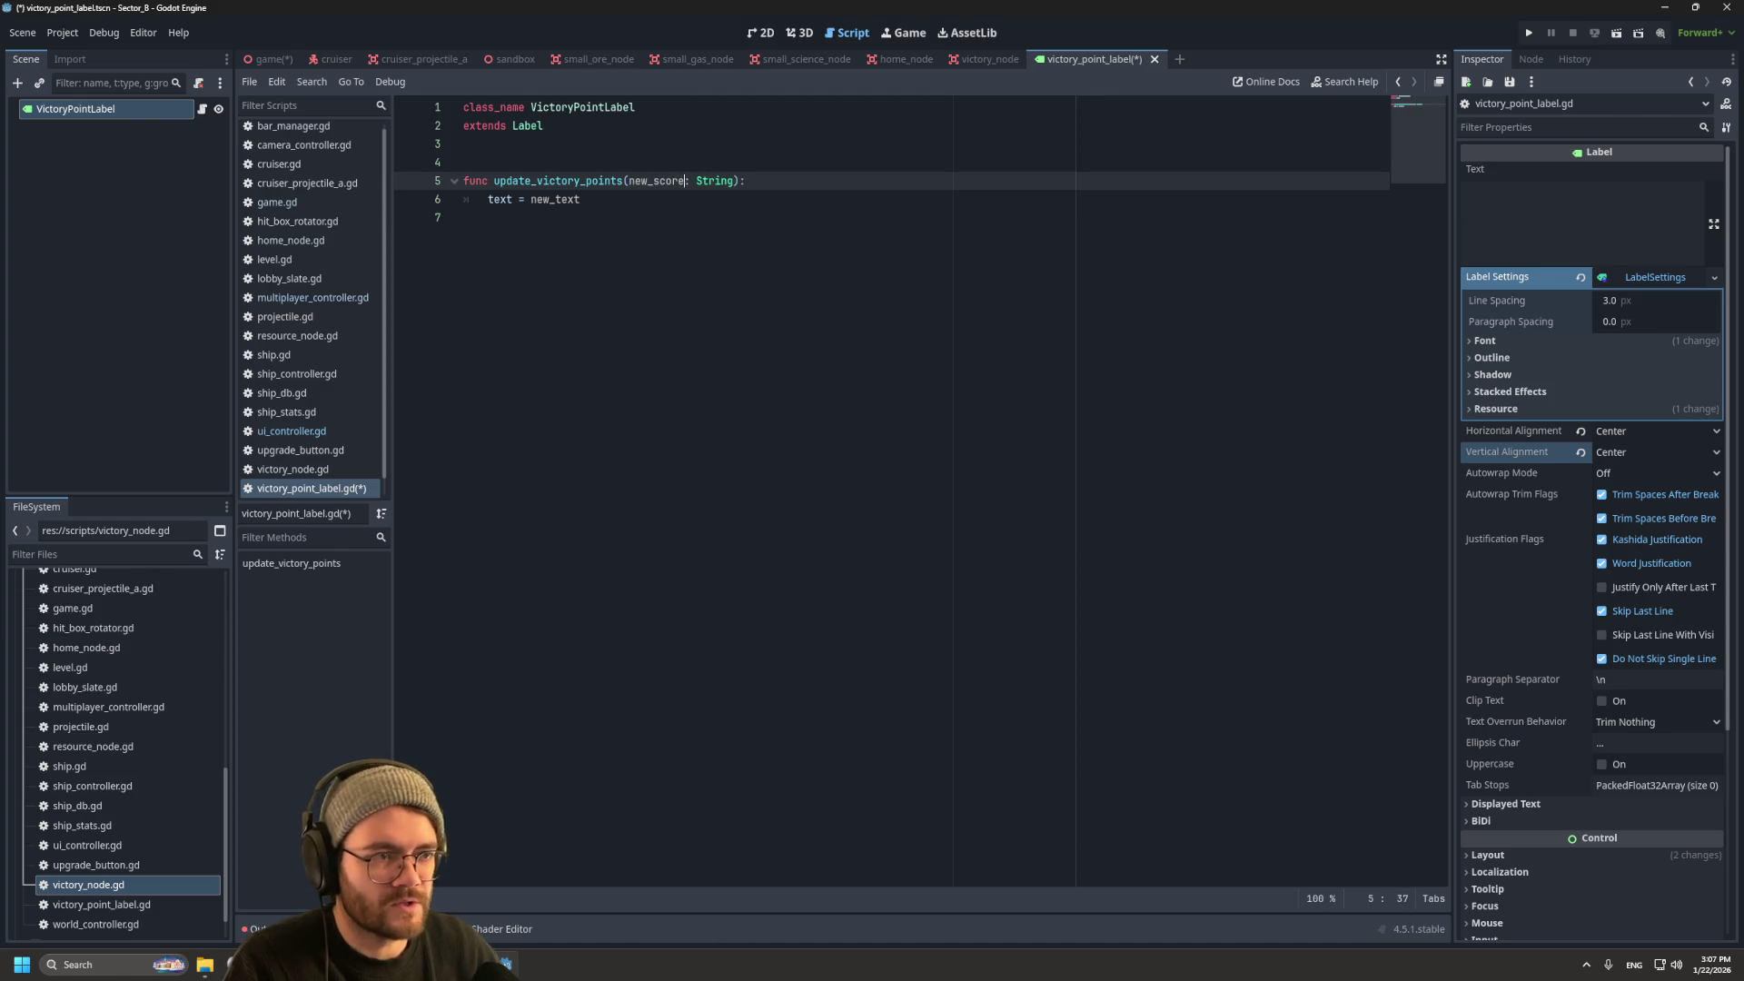
pyautogui.doubleClick(715, 180)
pyautogui.write('int')
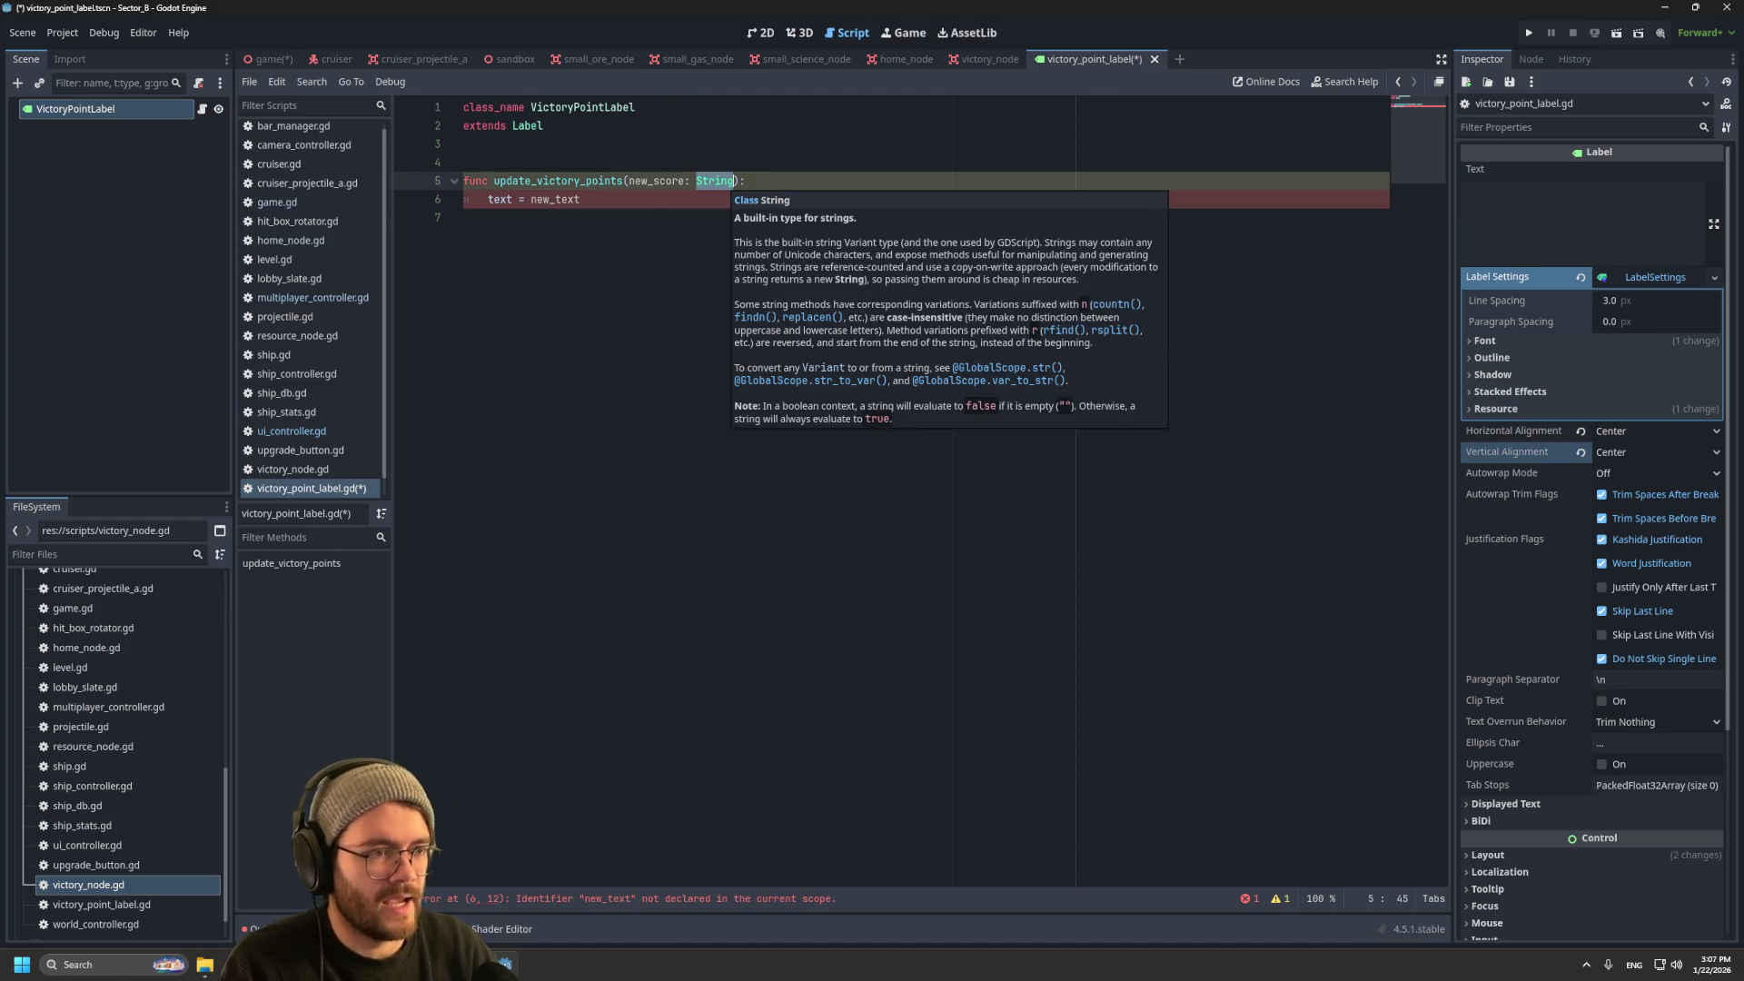
pyautogui.press('Escape')
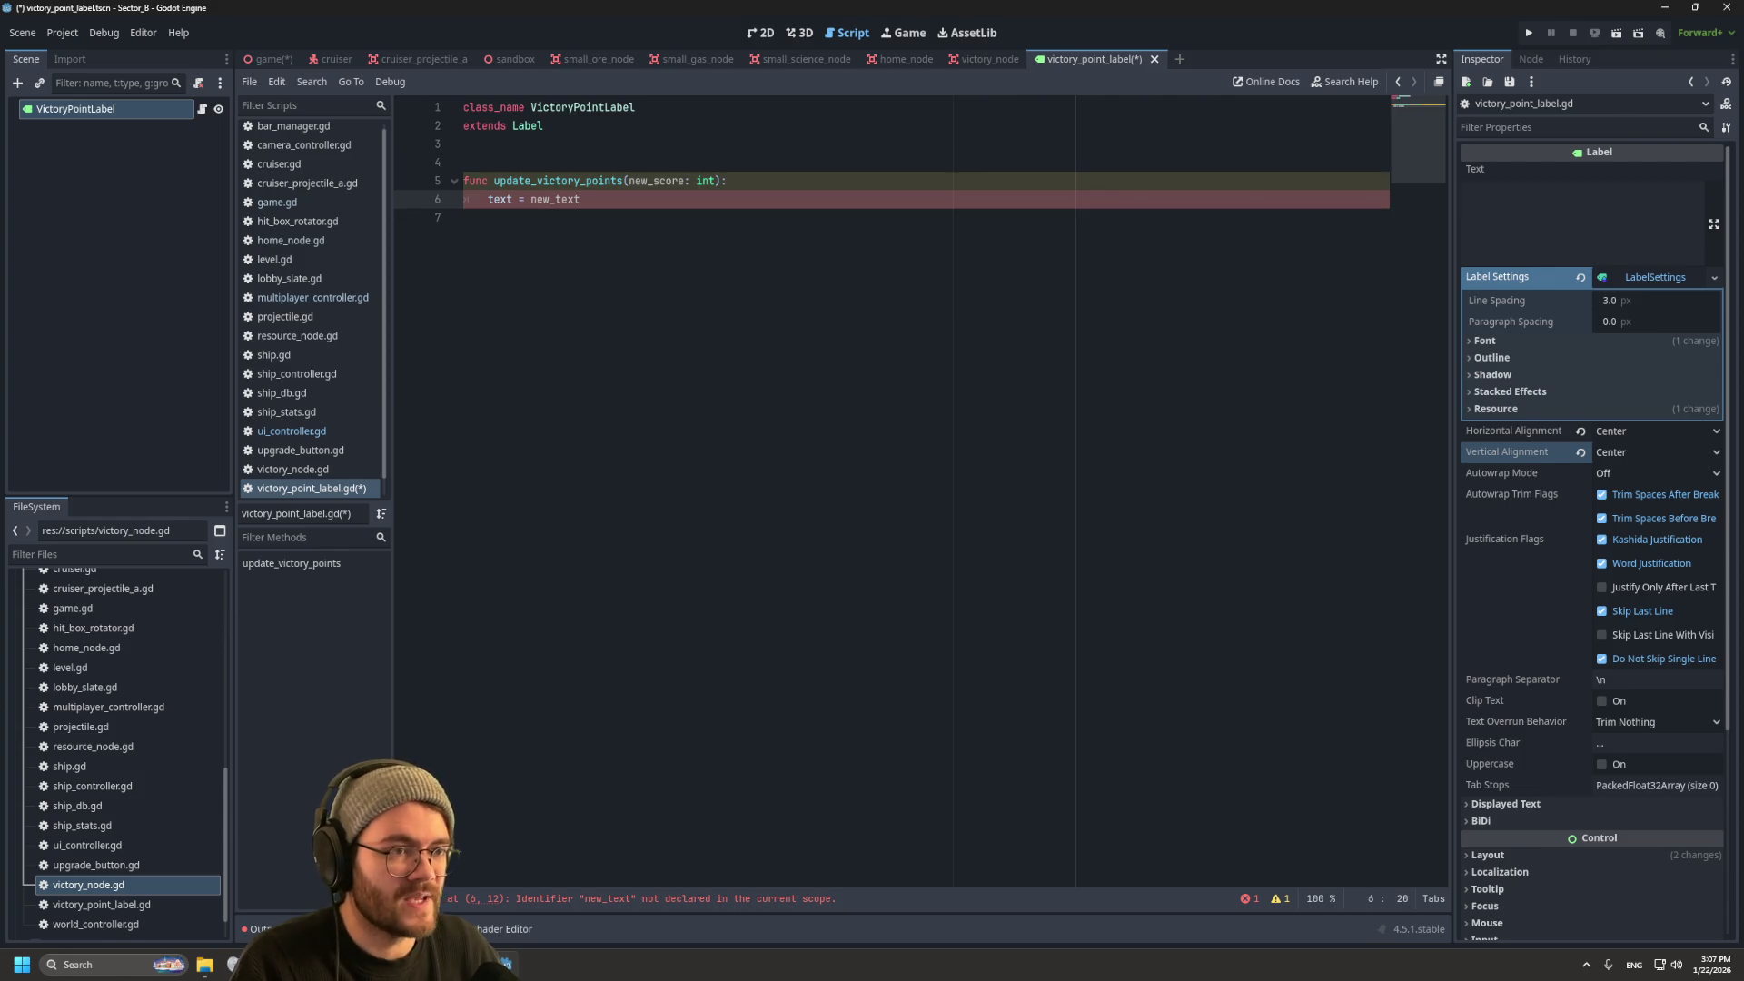
# Step: Insert two blank lines above the update_victory_points function
pyautogui.press('Down')
pyautogui.hotkey('shift', 'Home')
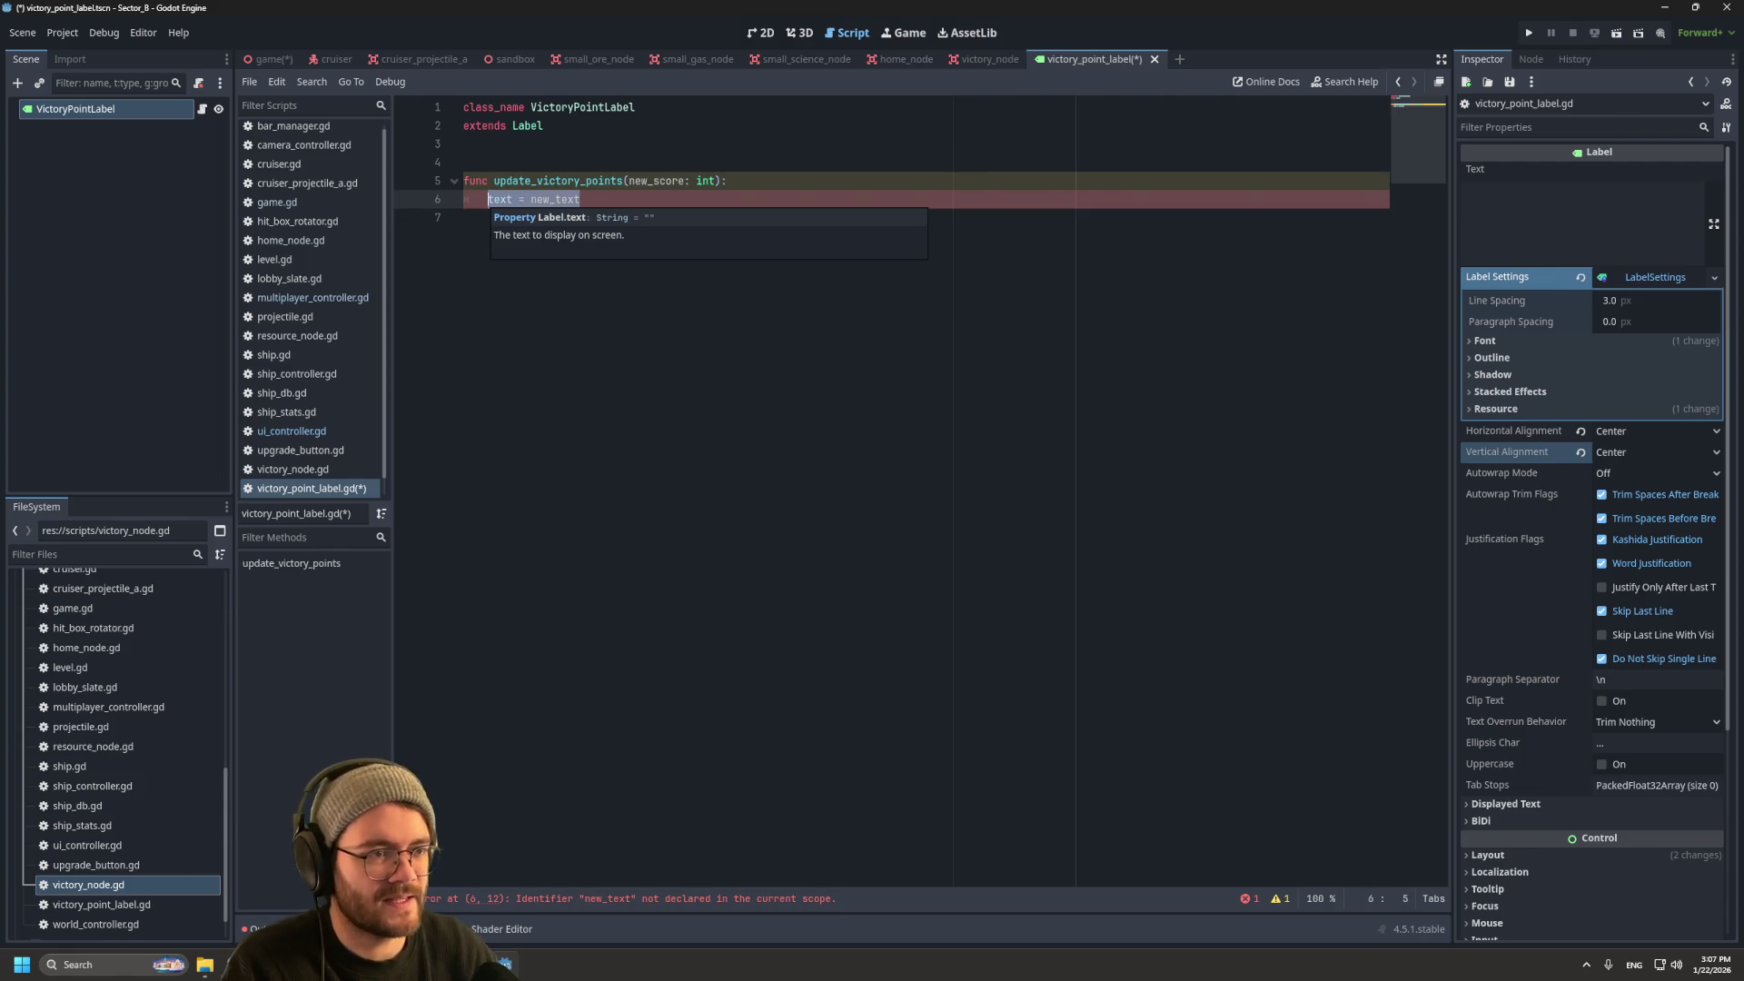
pyautogui.press('End')
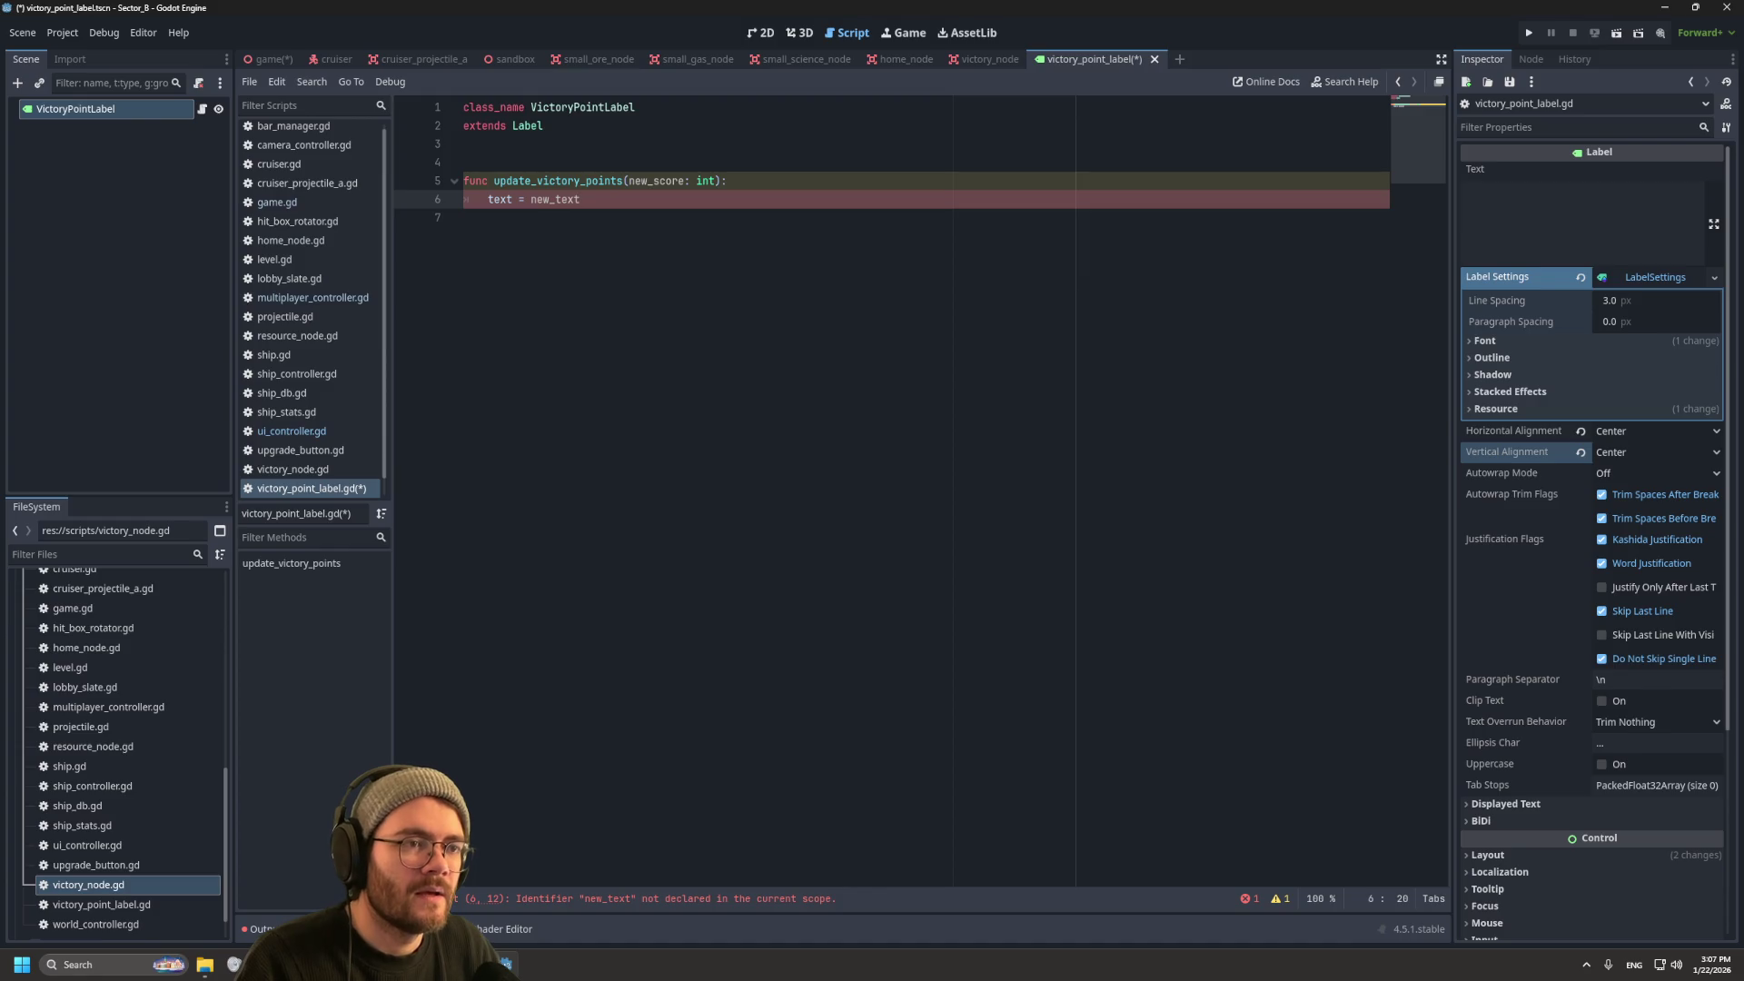
pyautogui.click(465, 143)
pyautogui.press('Return')
pyautogui.press('Return')
pyautogui.press('Up')
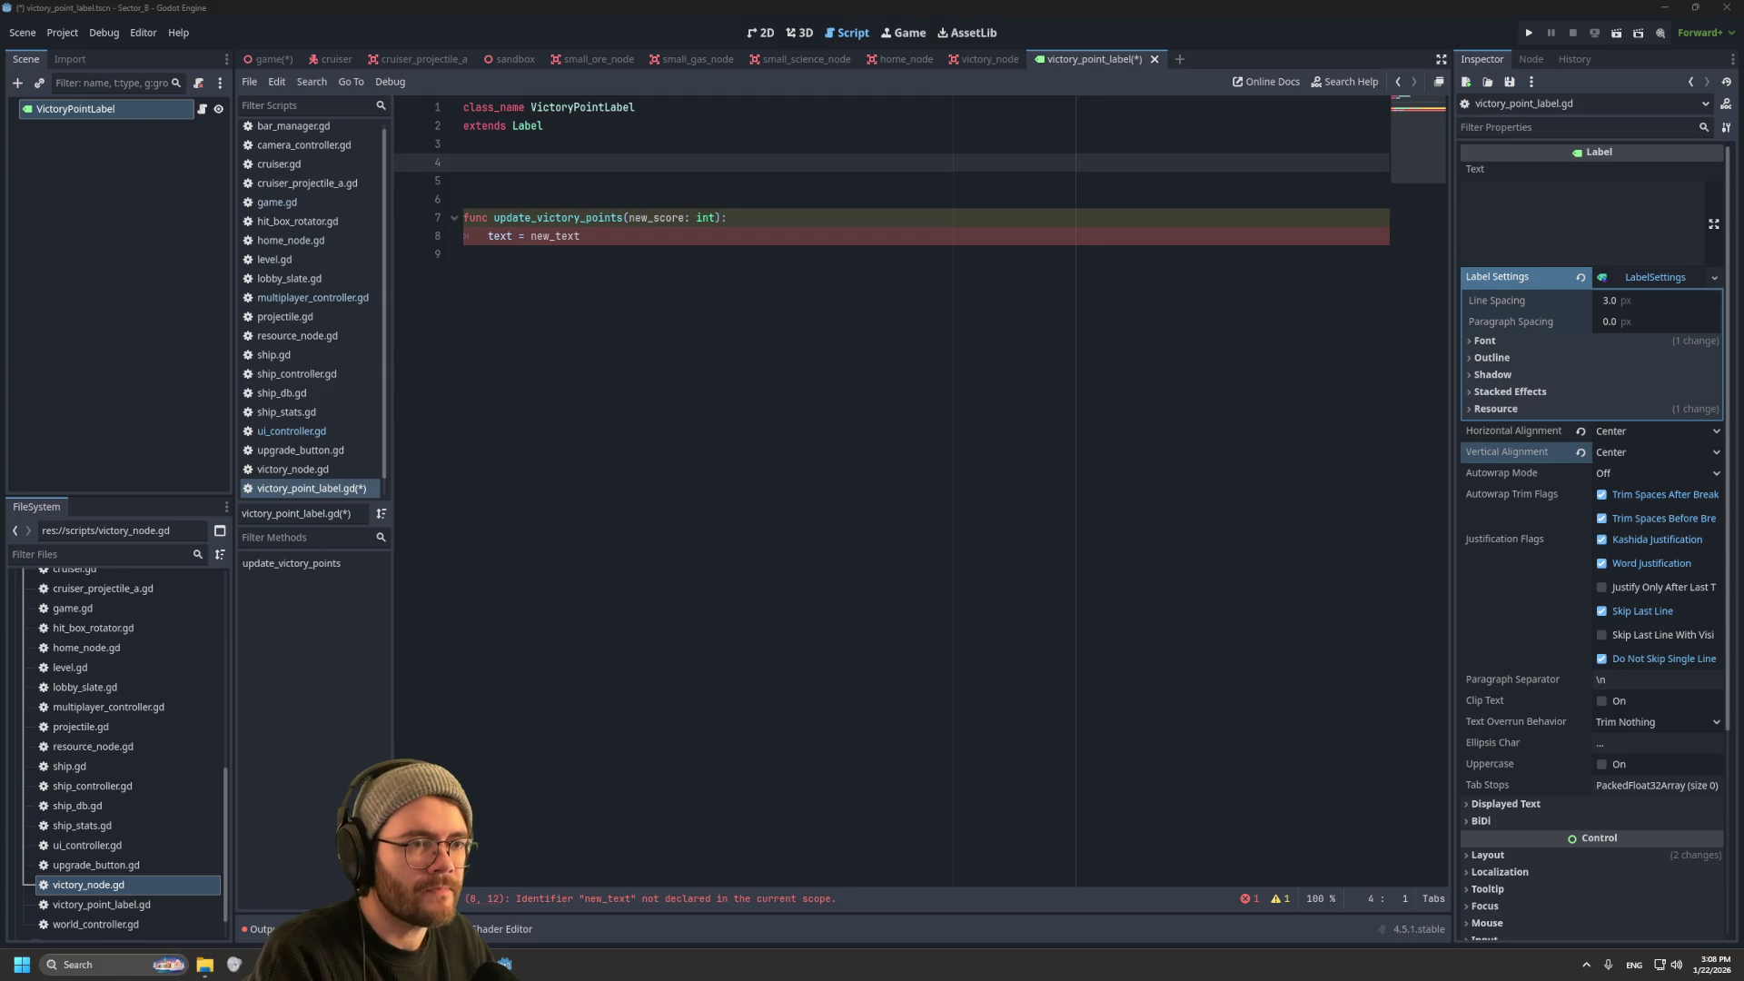
# Step: Declare 'var team_index: int' on line 4 of the label script
pyautogui.click(581, 235)
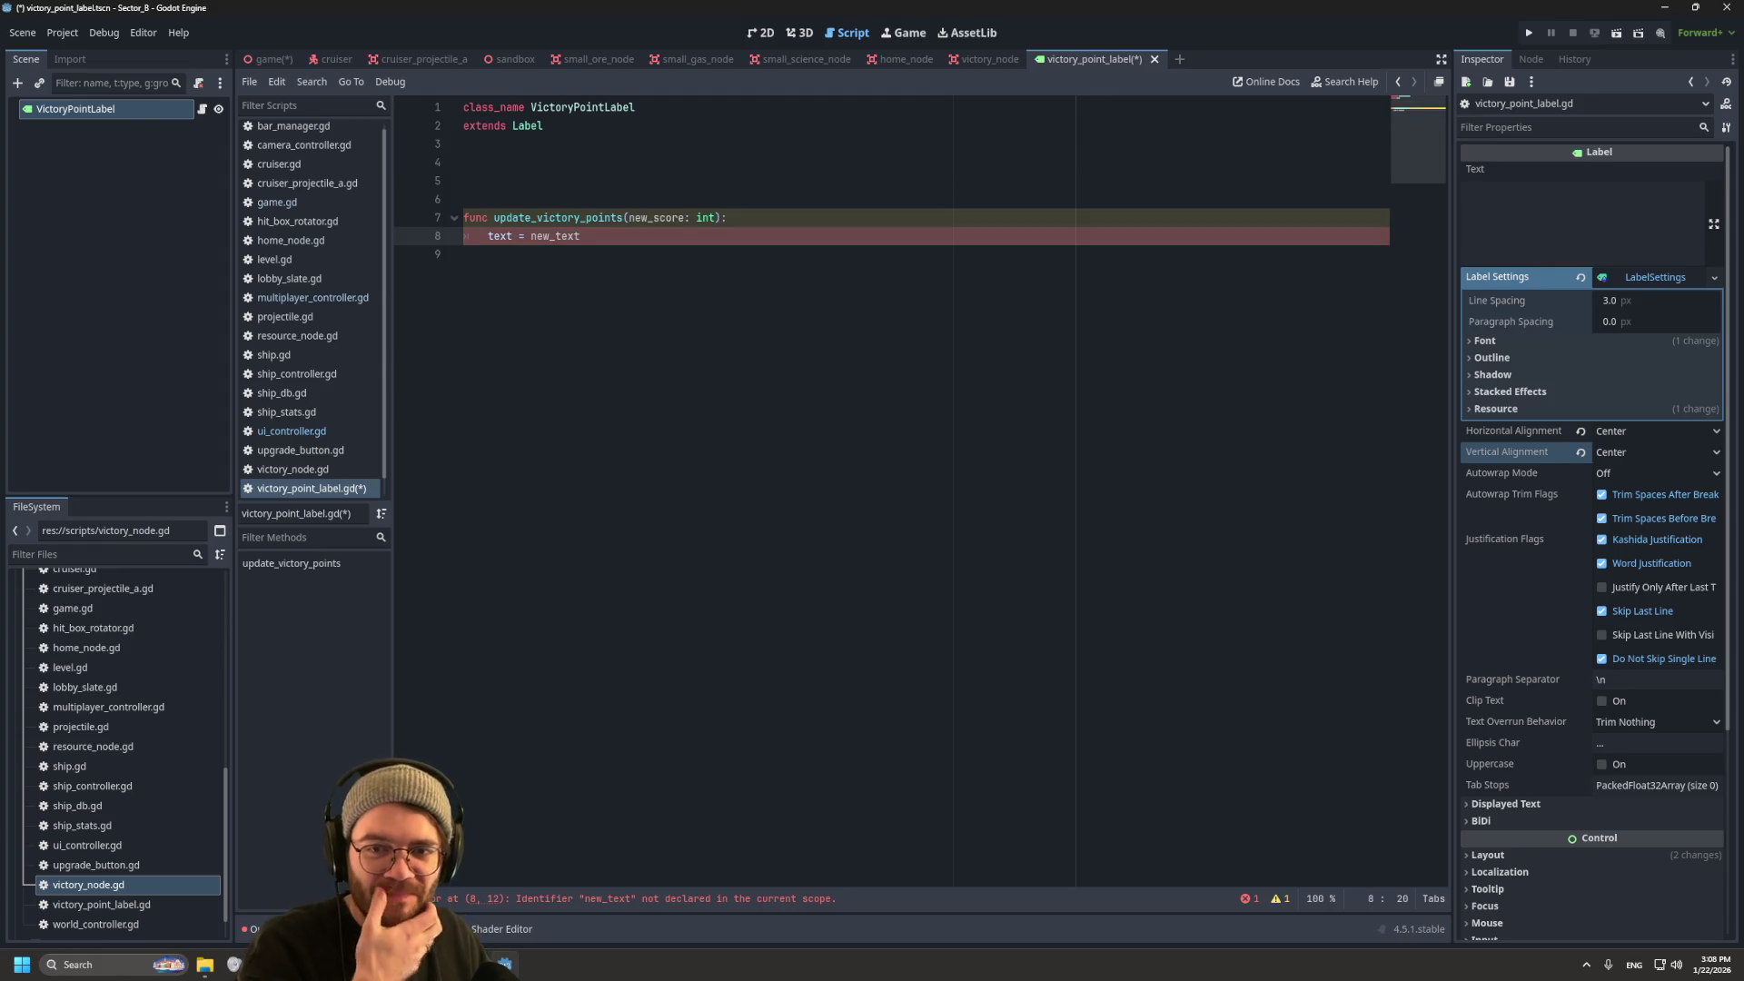
pyautogui.click(464, 181)
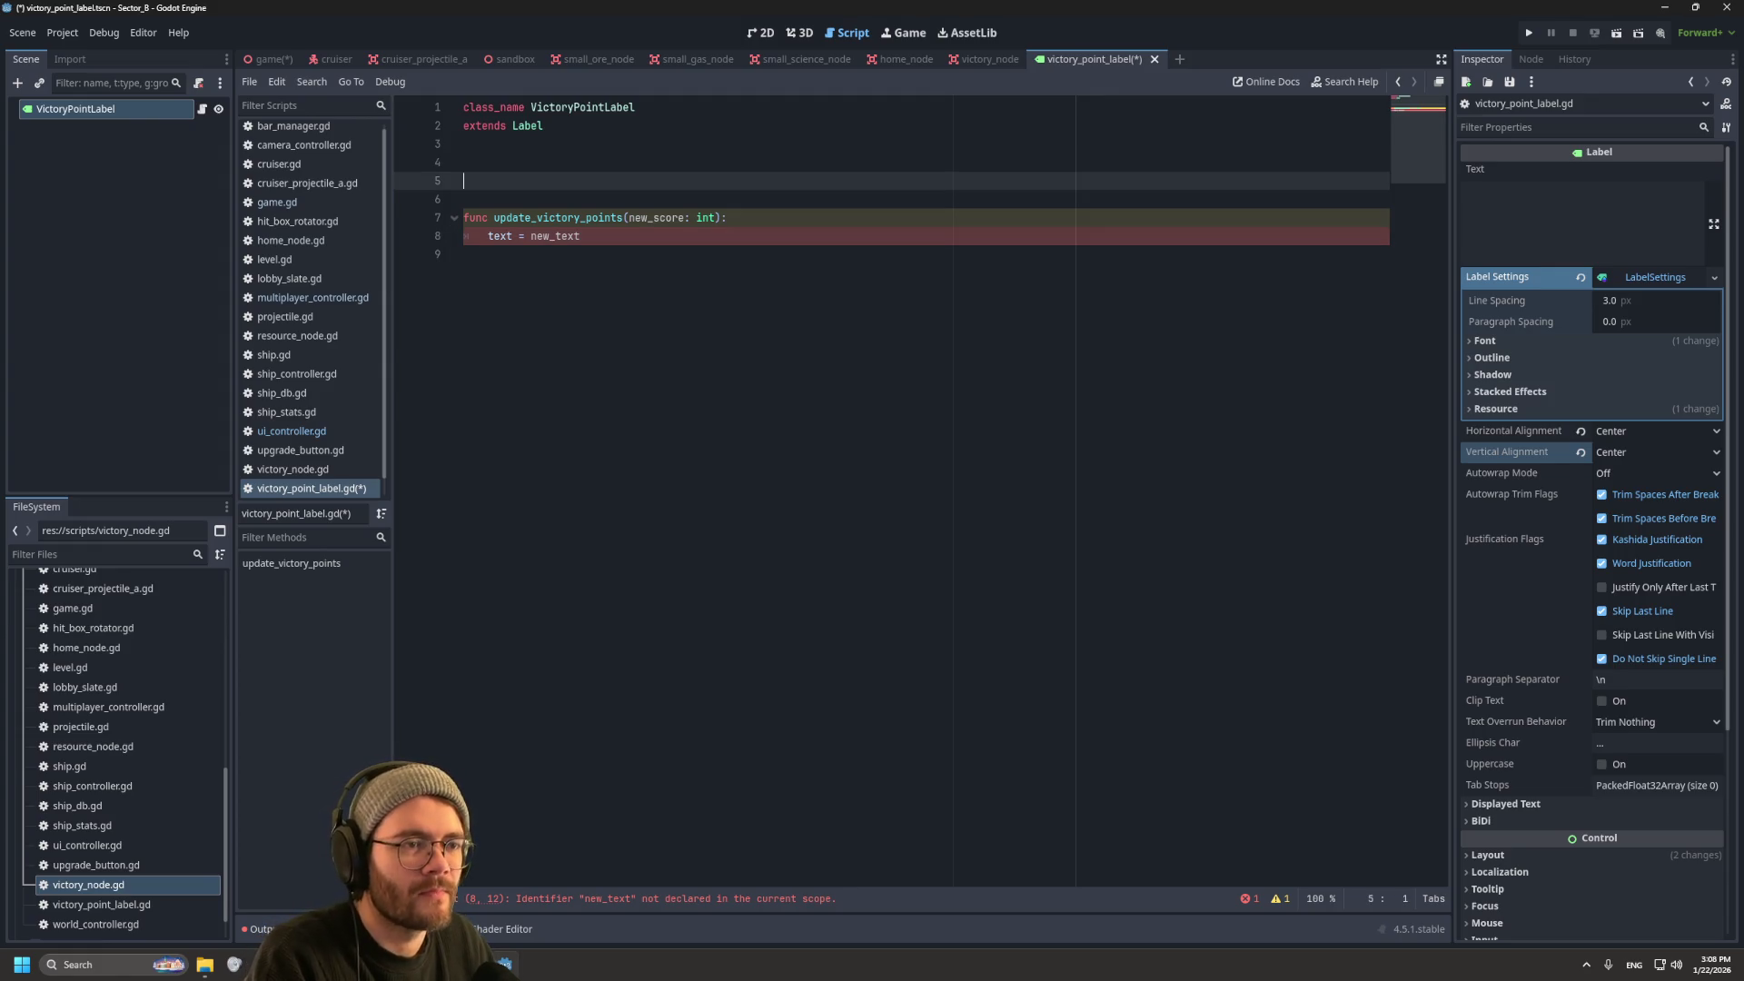
pyautogui.click(464, 162)
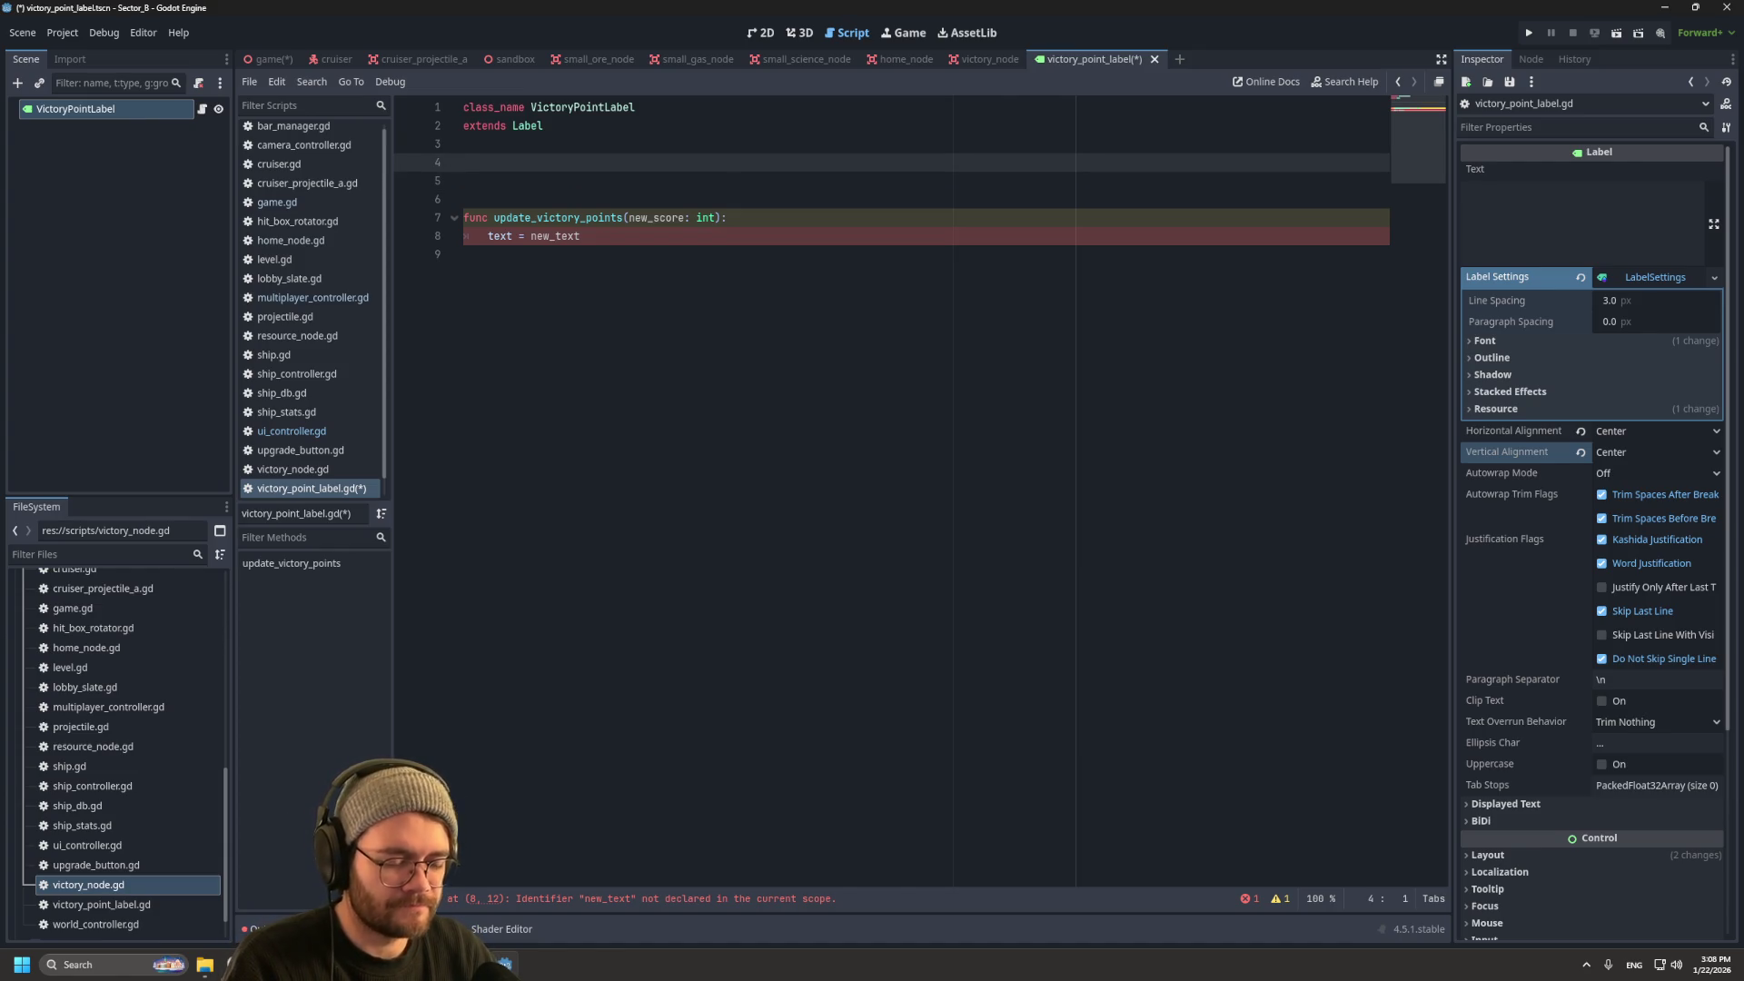
pyautogui.write('var ')
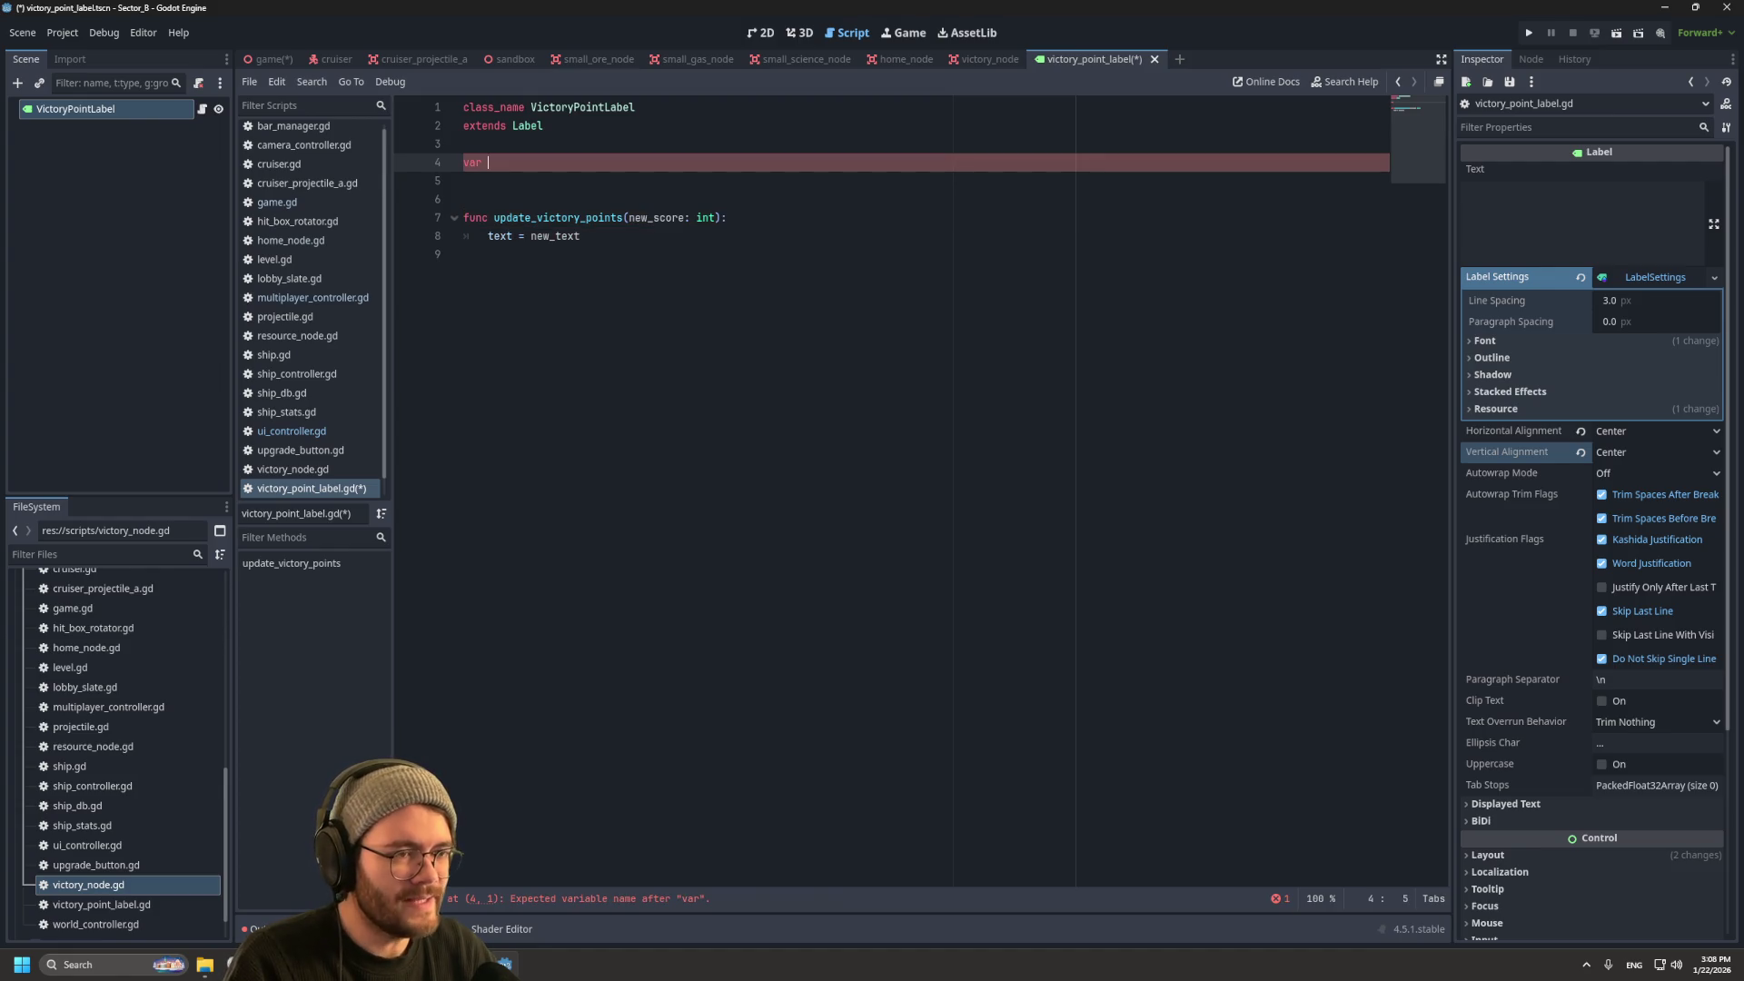
pyautogui.write('tea')
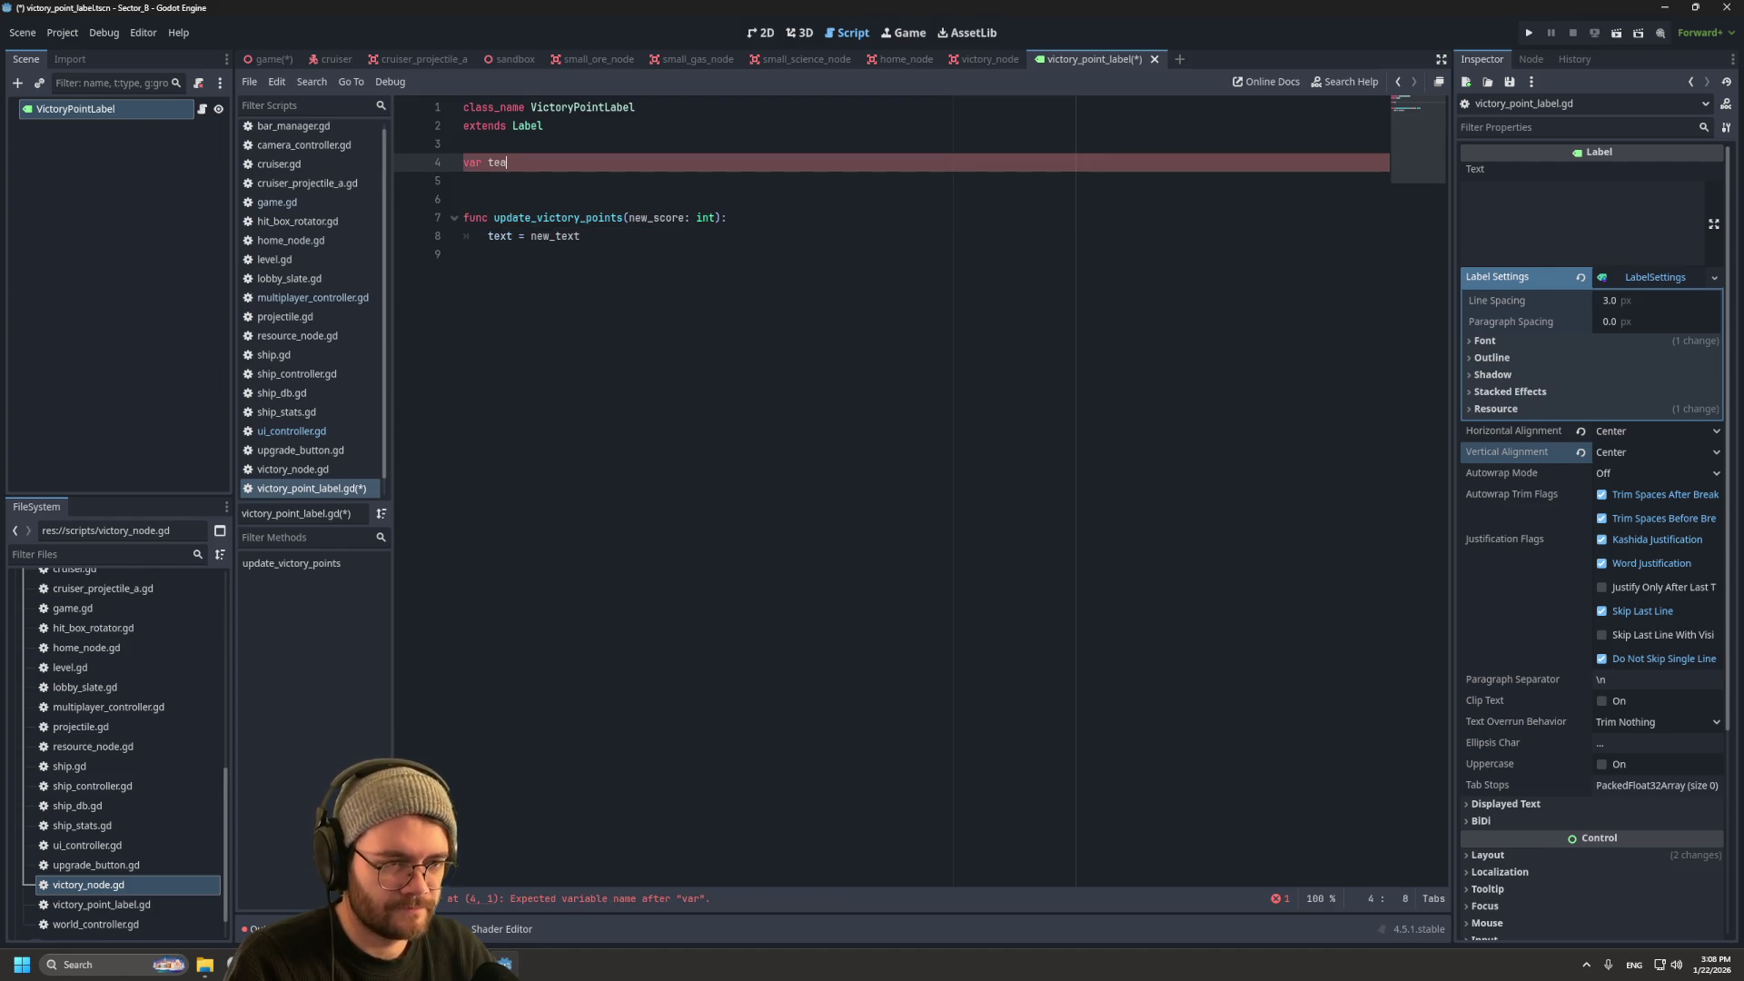
pyautogui.write('m_')
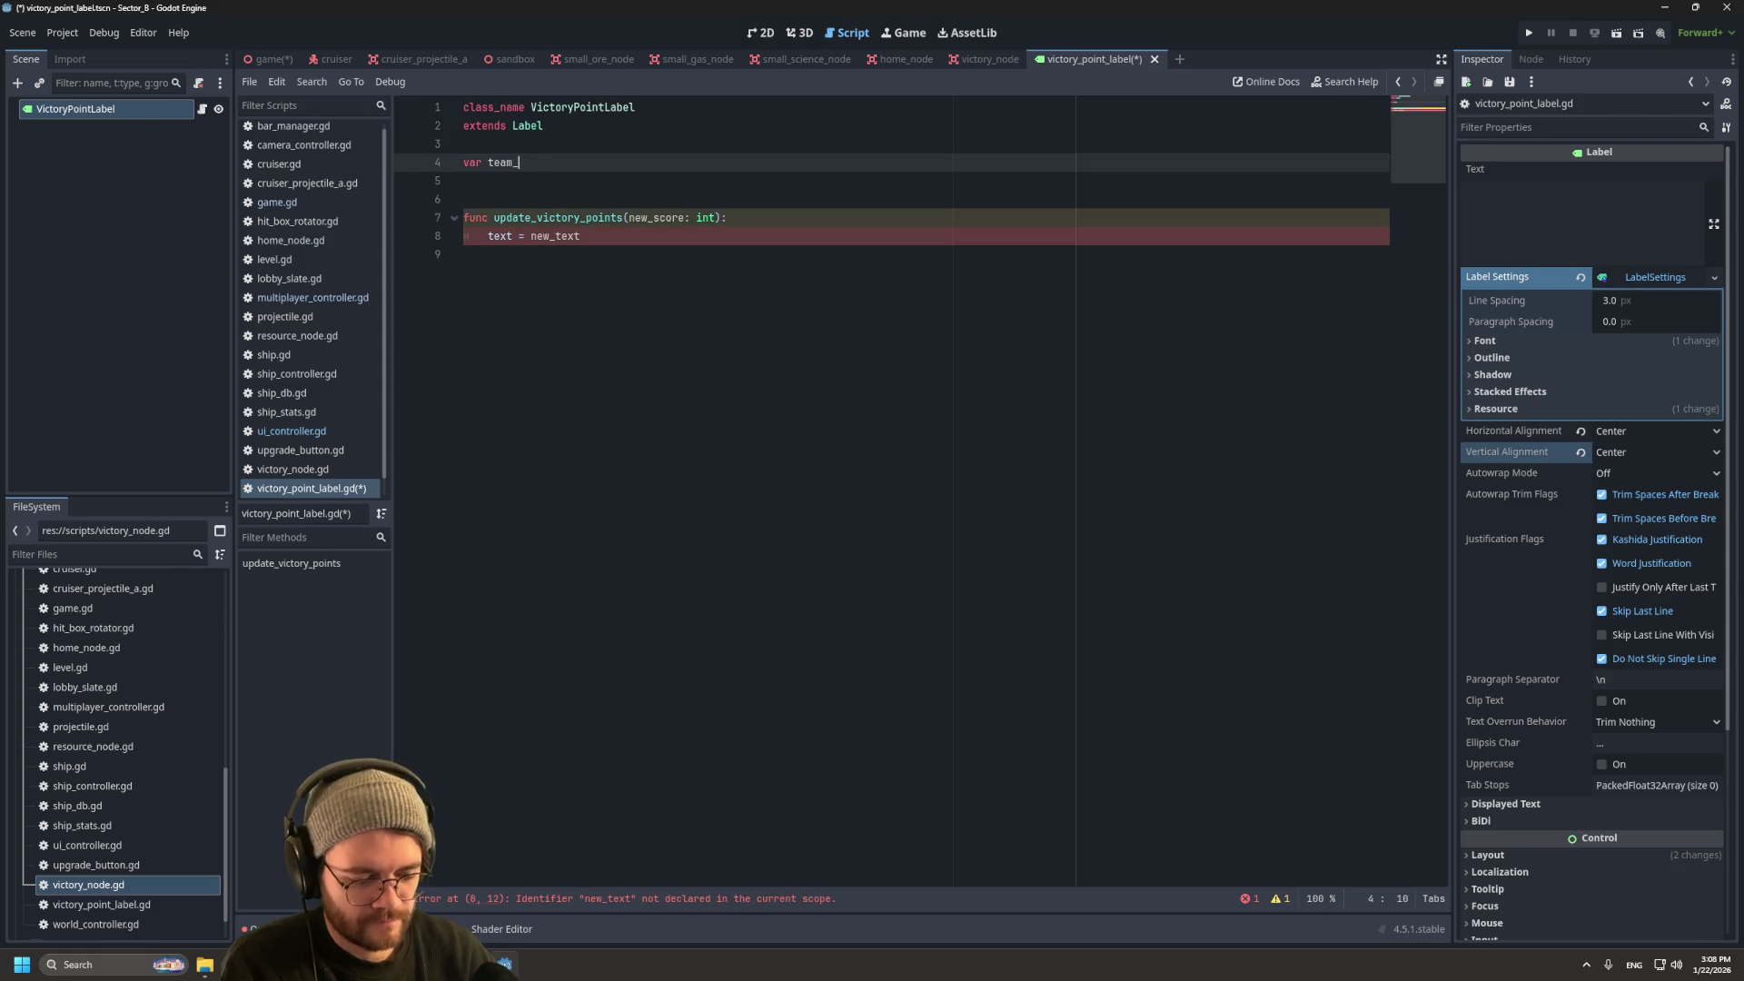
pyautogui.write('index: int')
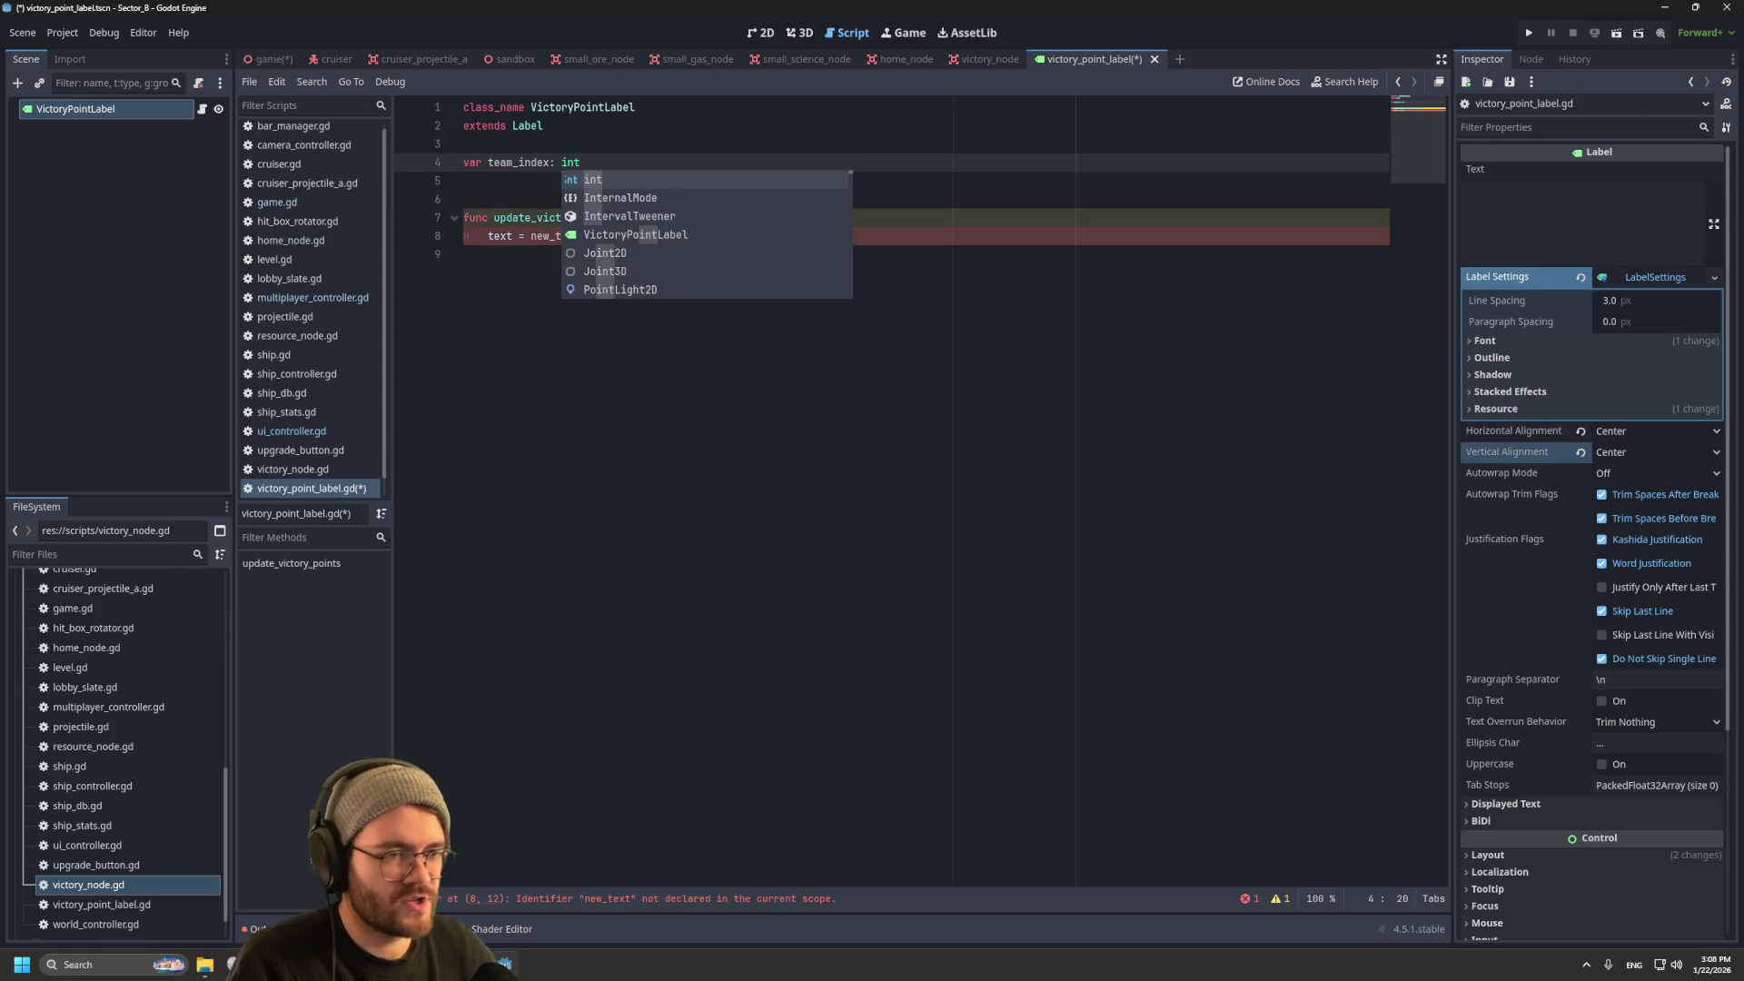
# Step: Erase new_text from the text assignment on line 8
pyautogui.press('Down')
pyautogui.press('Down')
pyautogui.press('Down')
pyautogui.hotkey('ctrl', 'shift', 'Left')
pyautogui.hotkey('ctrl', 'shift', 'Left')
pyautogui.hotkey('ctrl', 'shift', 'Left')
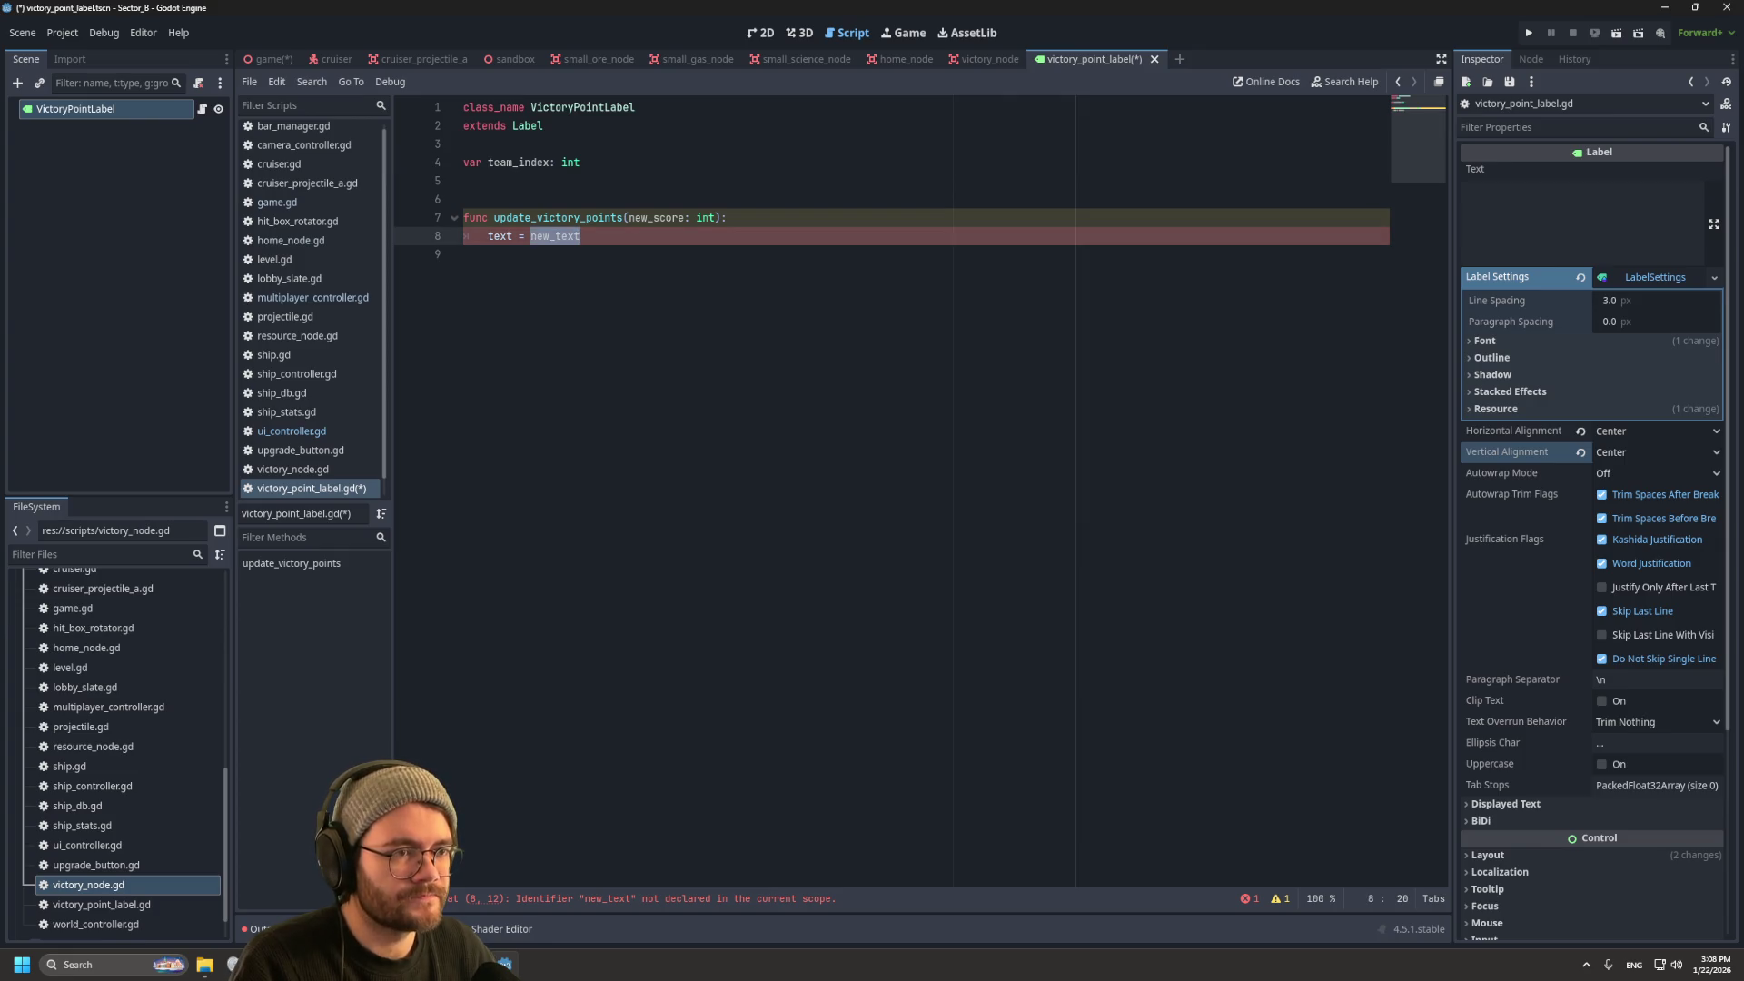
pyautogui.press('End')
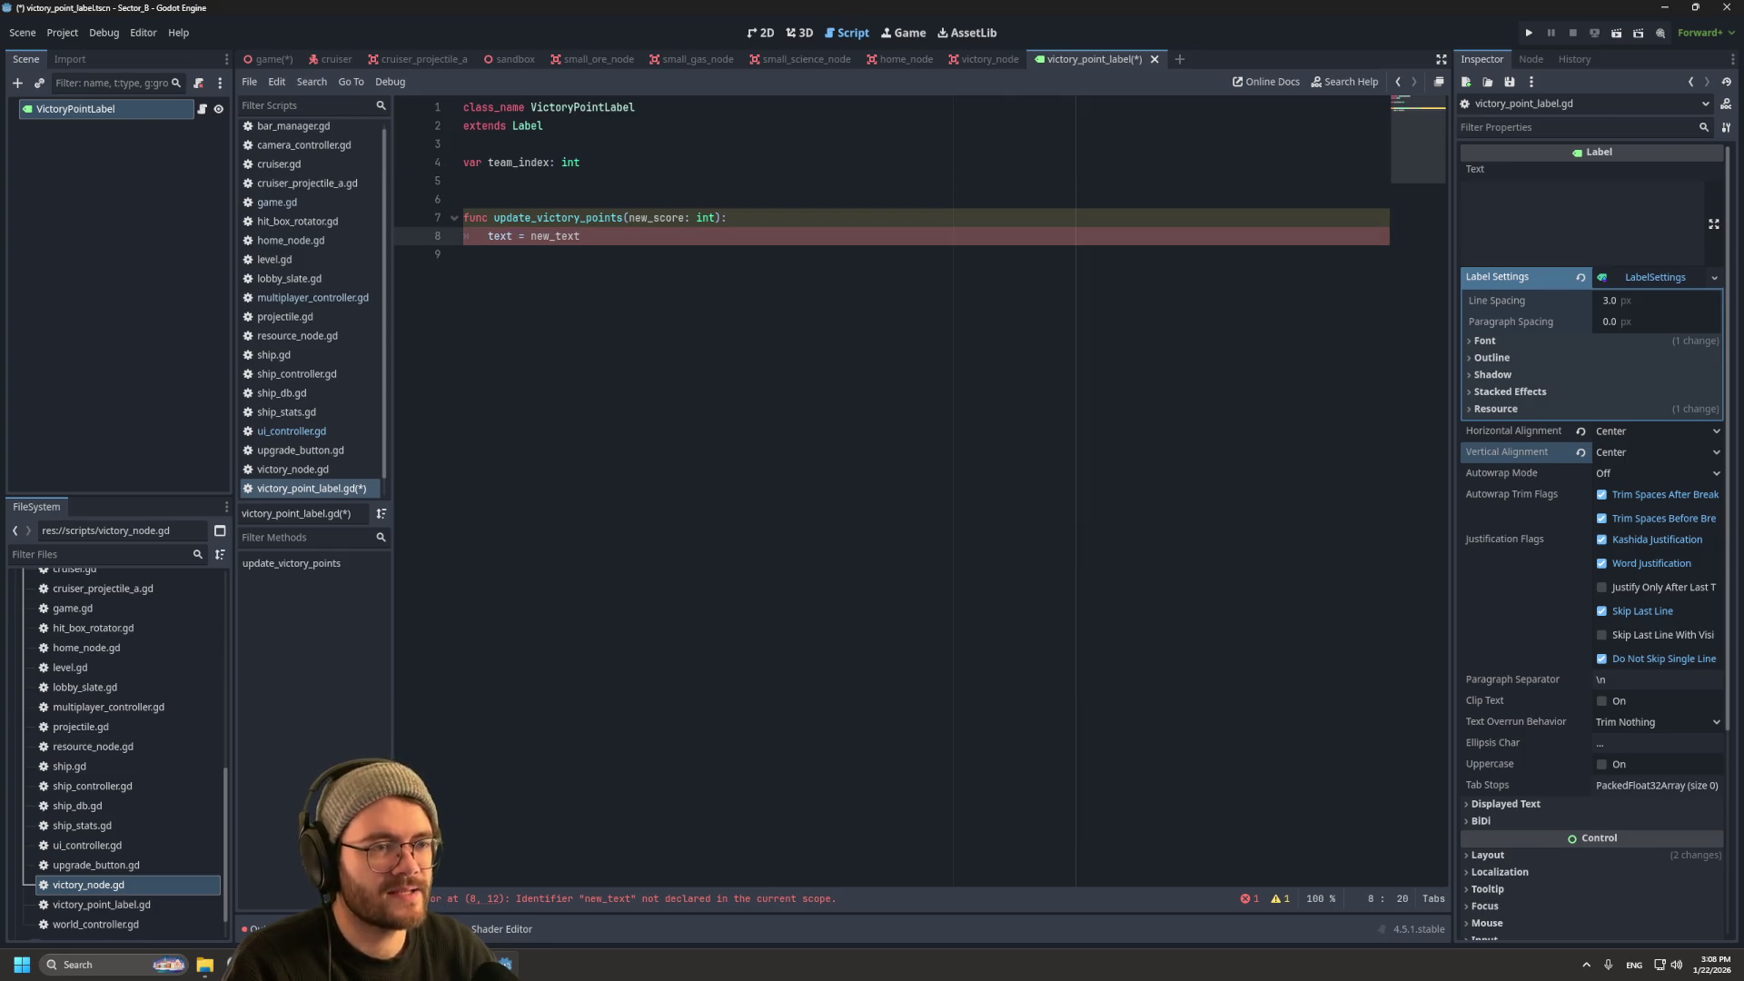
pyautogui.press('BackSpace')
pyautogui.press('BackSpace')
pyautogui.press('BackSpace')
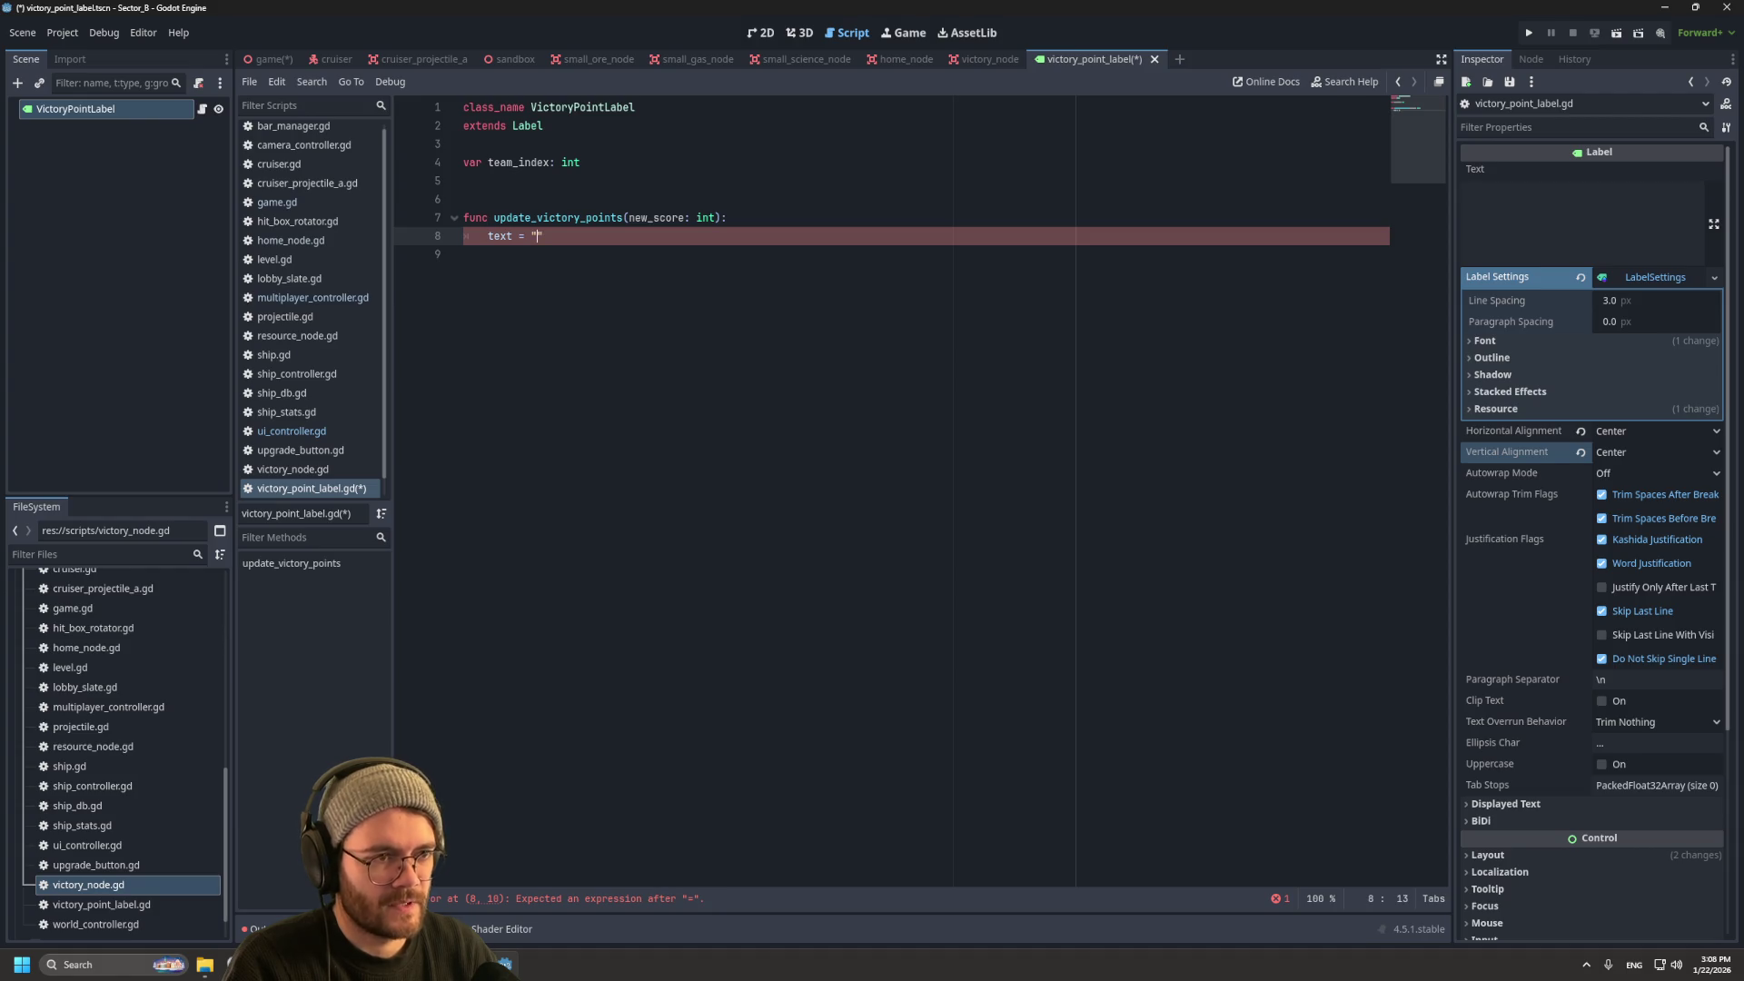
# Step: Start the label text on line 8 with the "Team " string
pyautogui.write('Team')
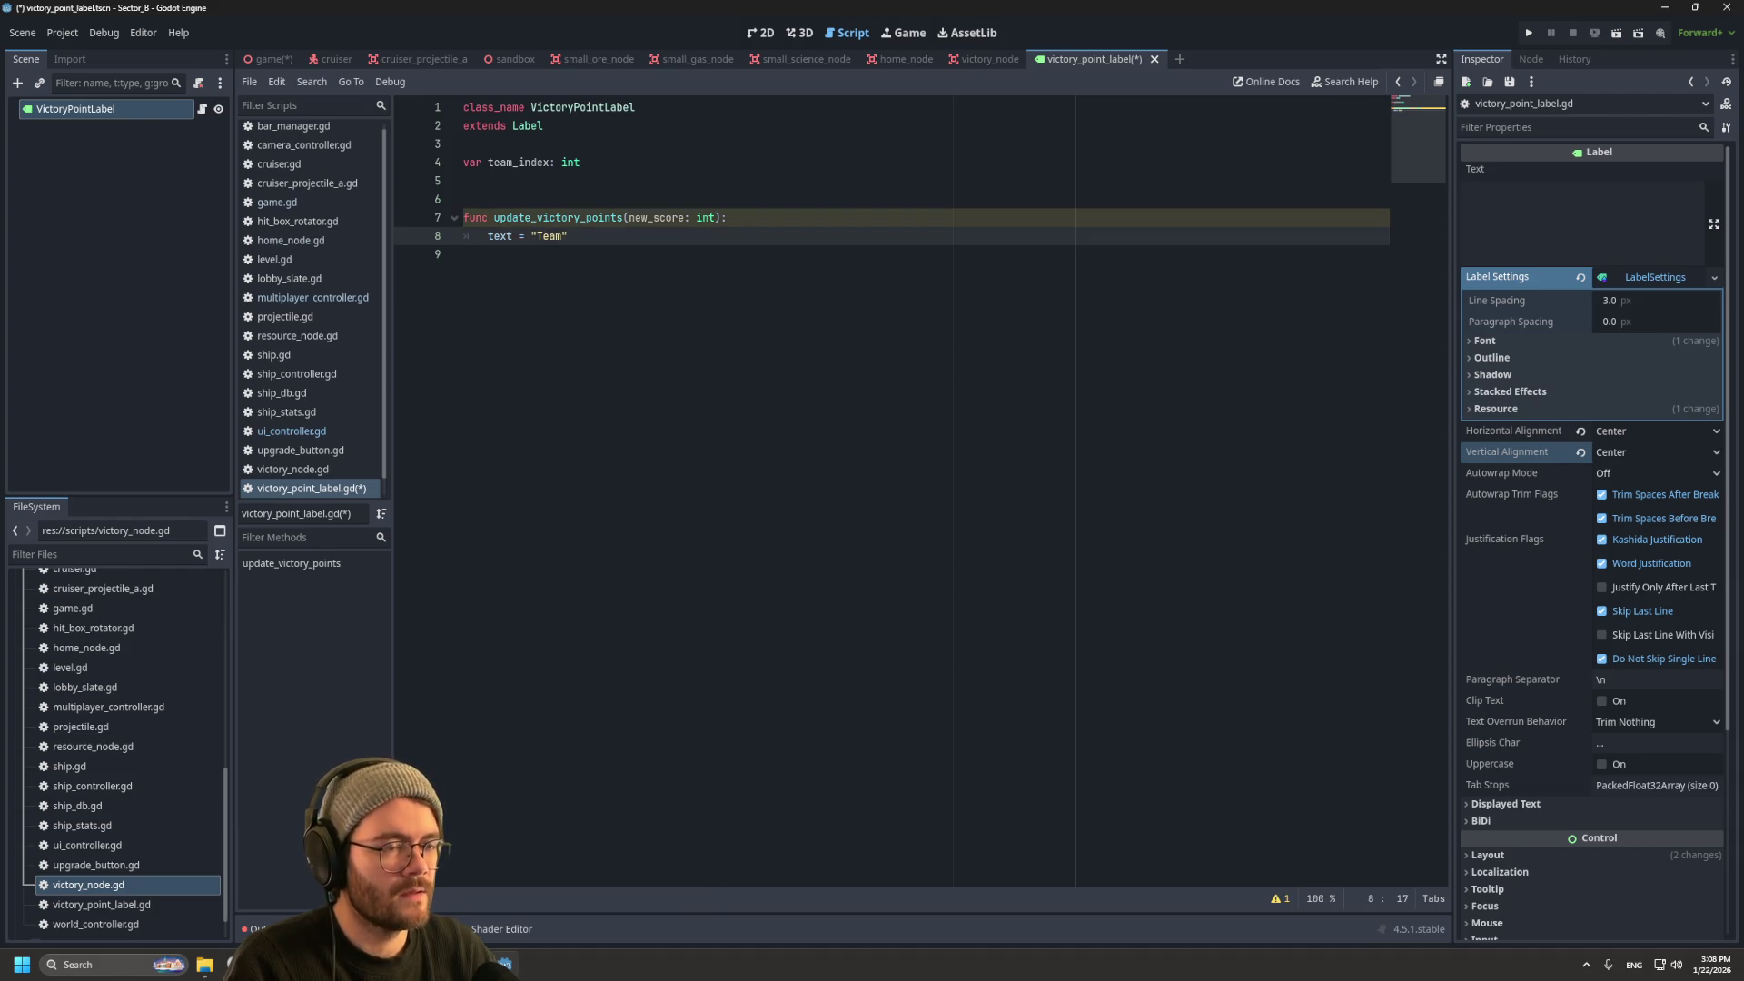
pyautogui.press('Right')
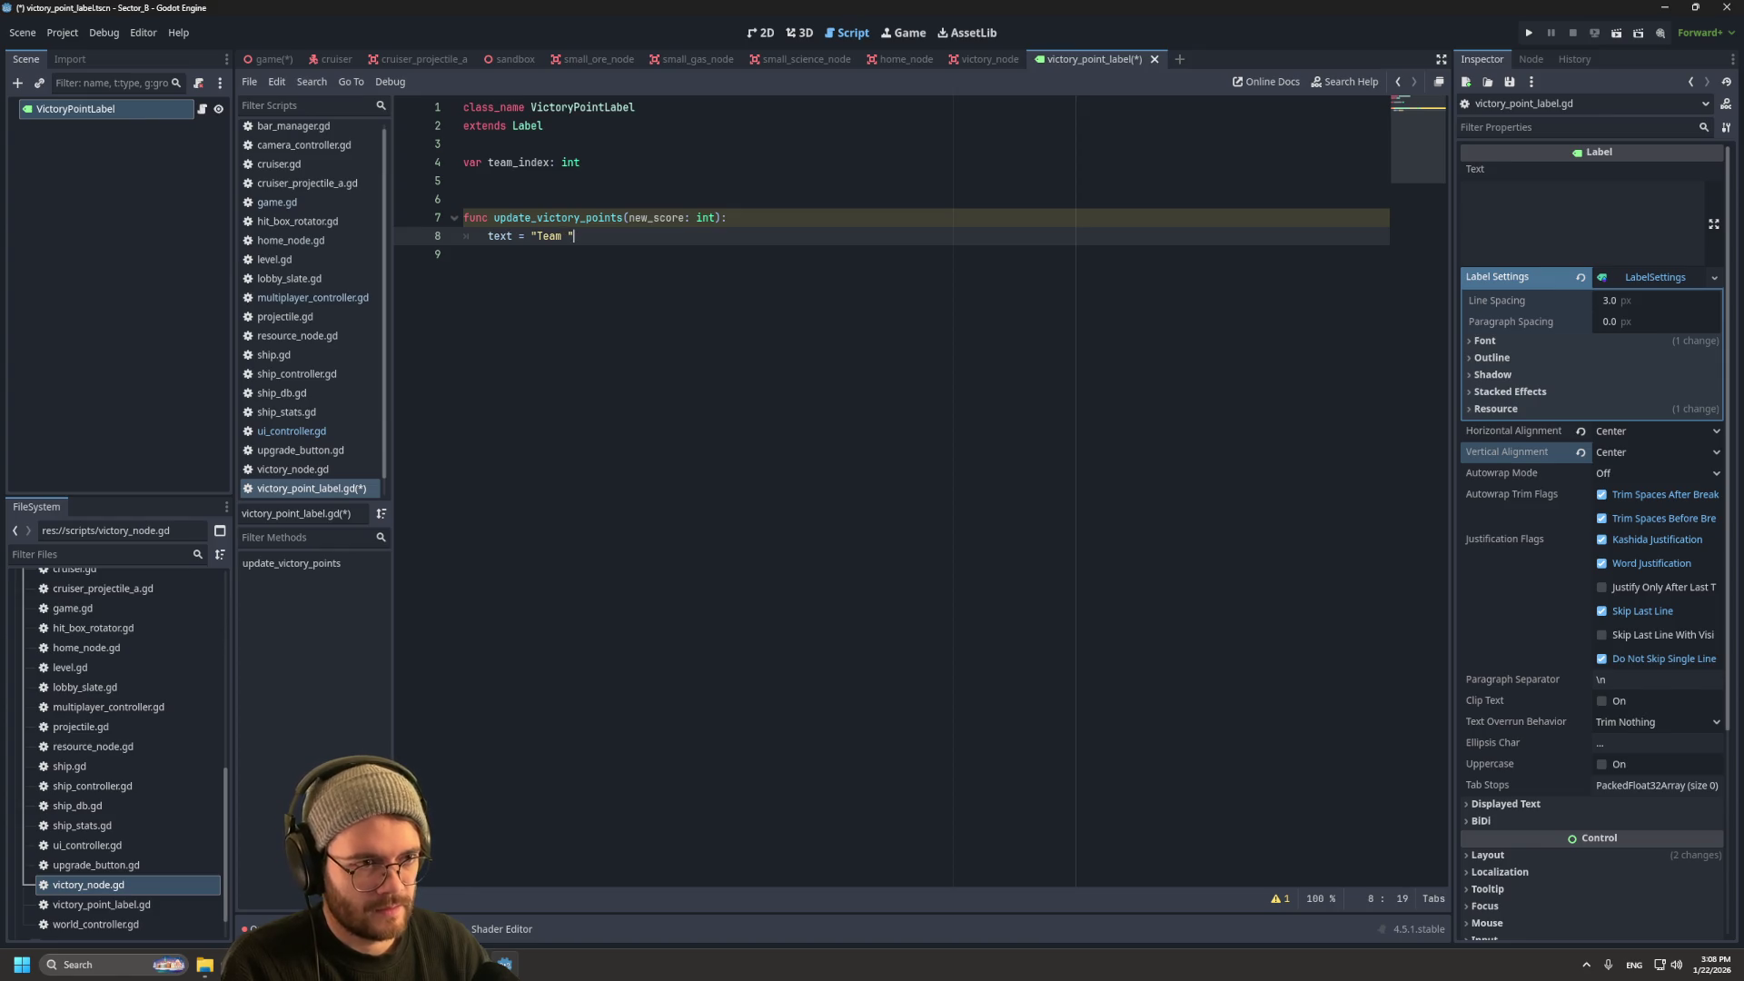
pyautogui.write('+ ')
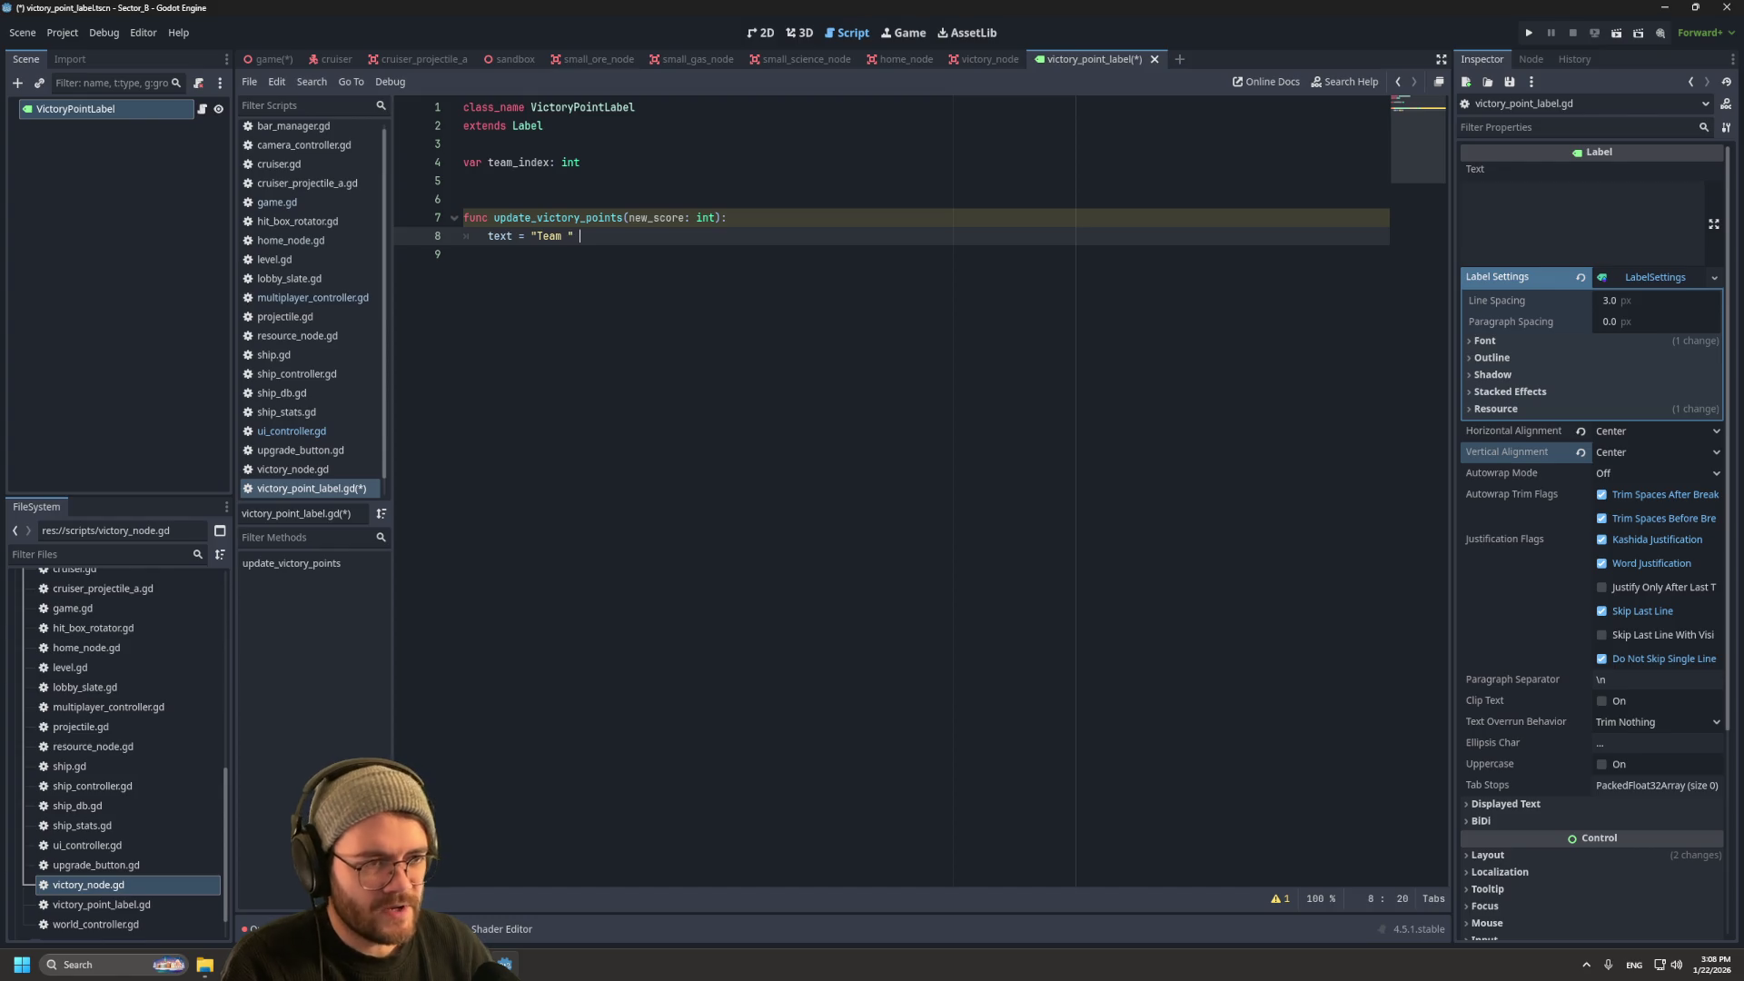
pyautogui.write('f')
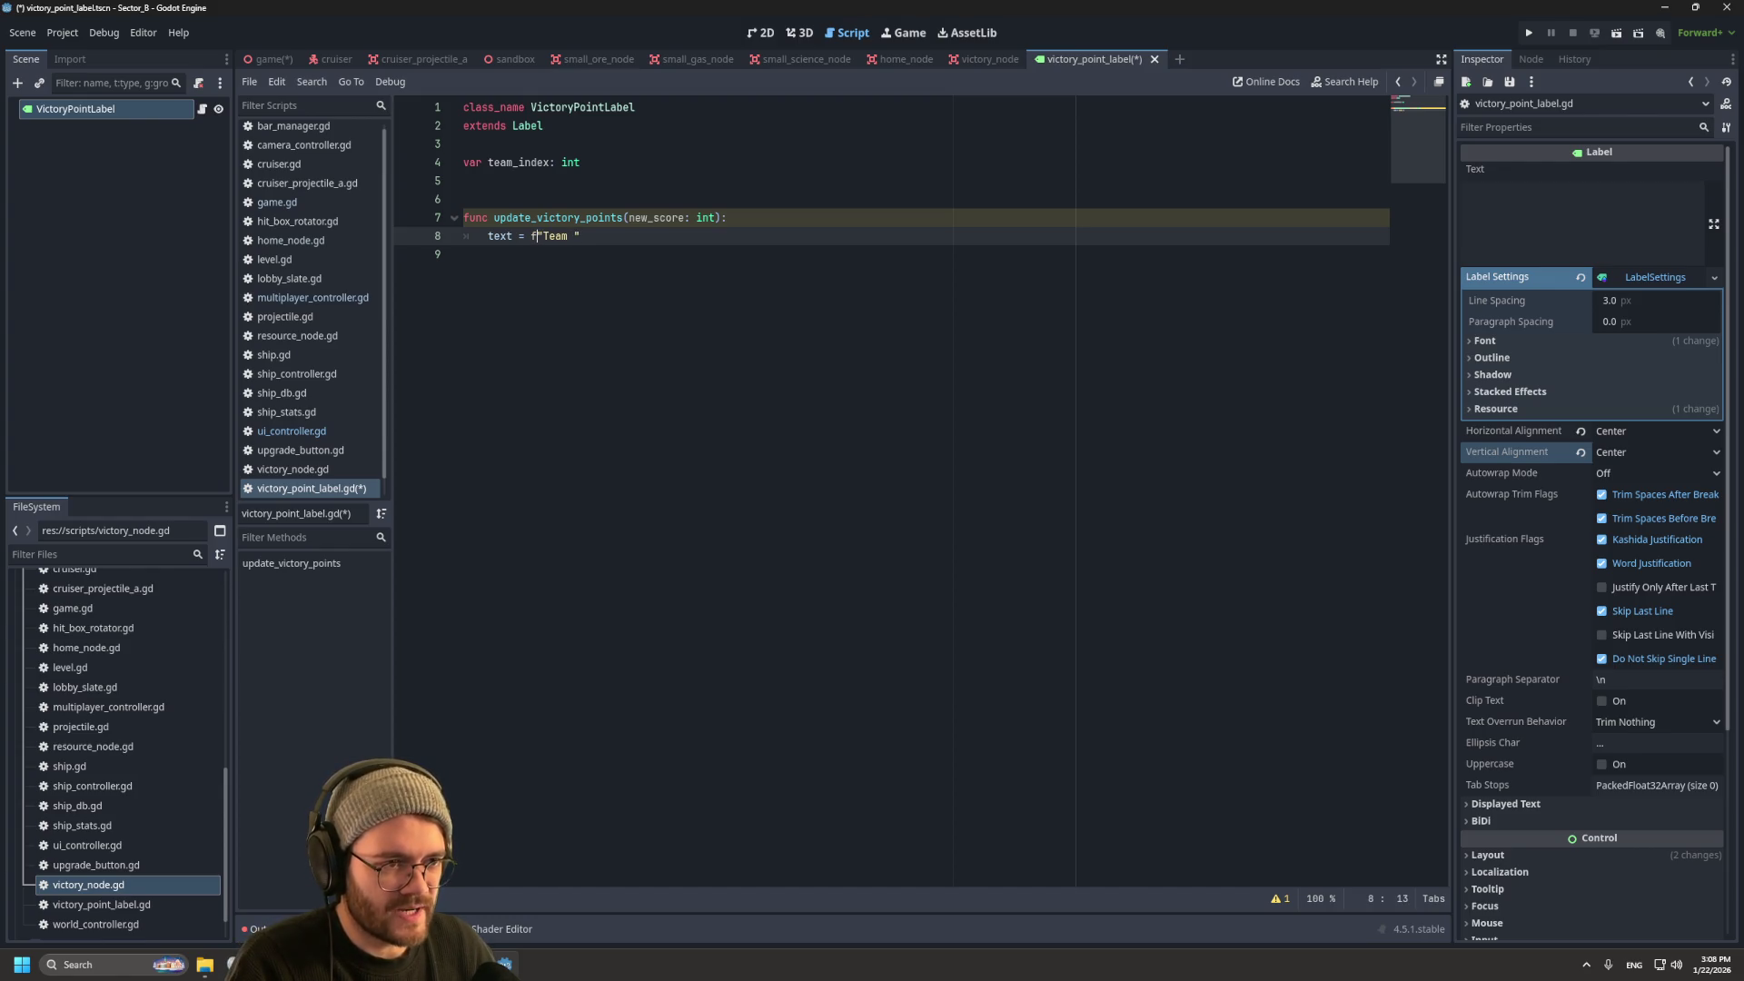
pyautogui.write('str')
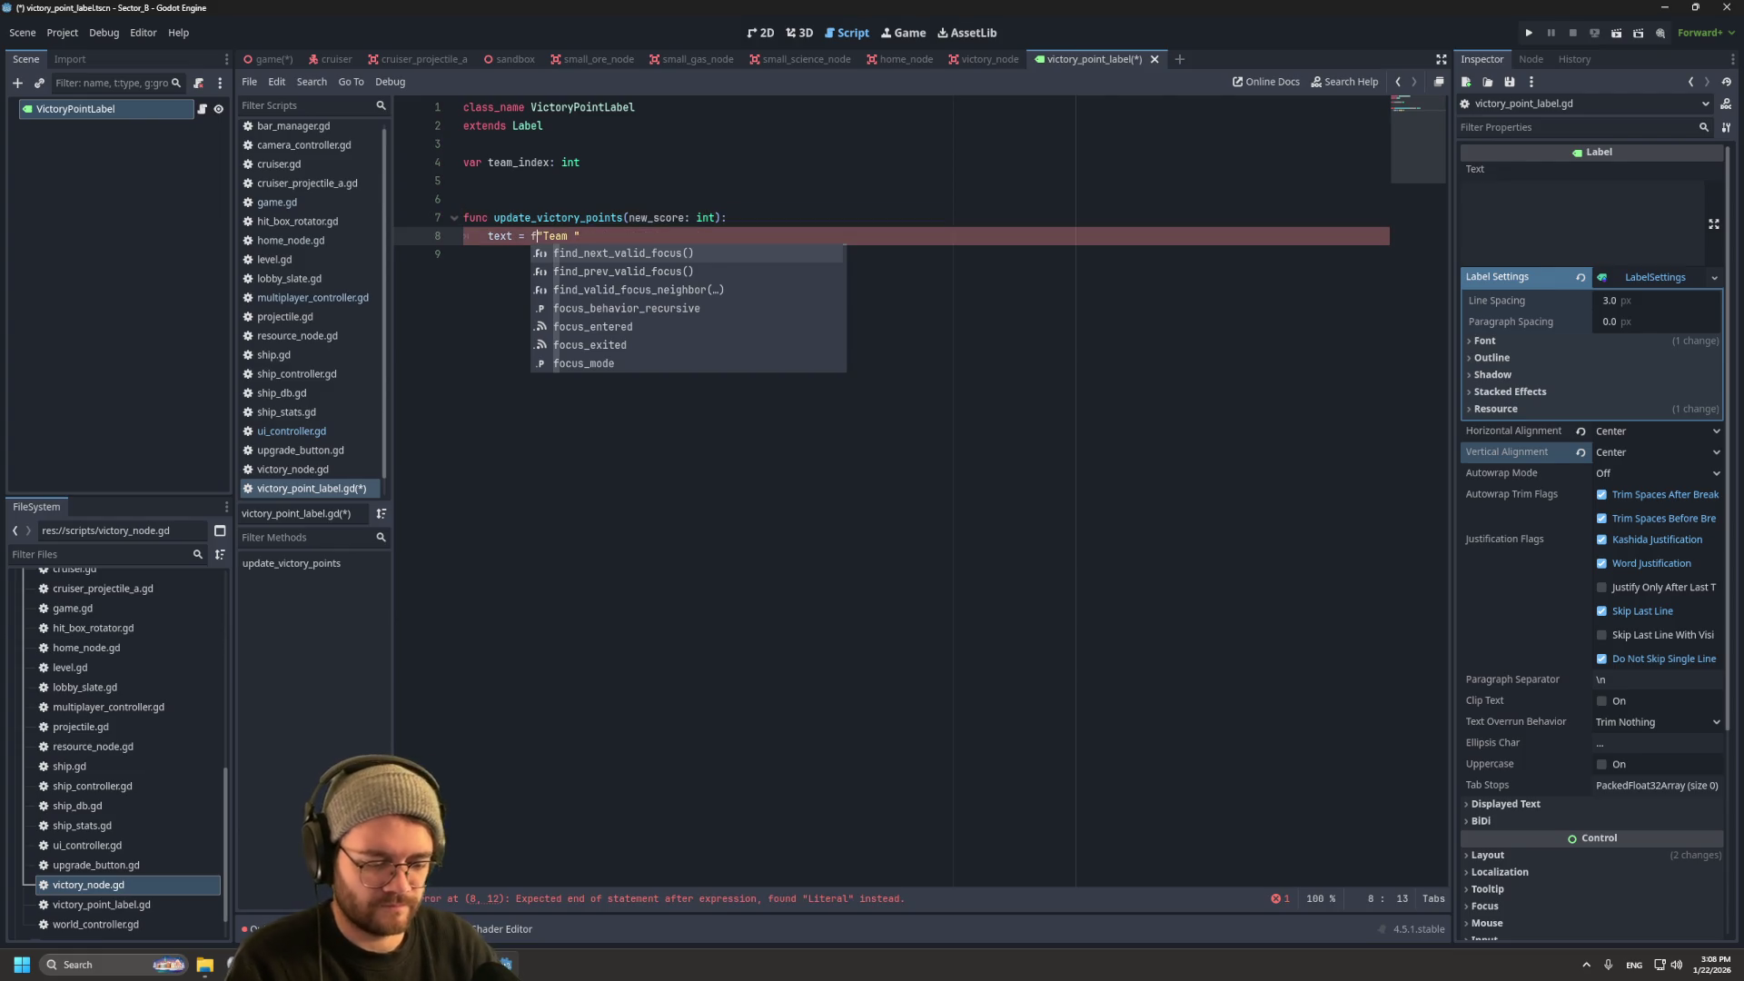
pyautogui.press('BackSpace')
pyautogui.press('BackSpace')
pyautogui.press('BackSpace')
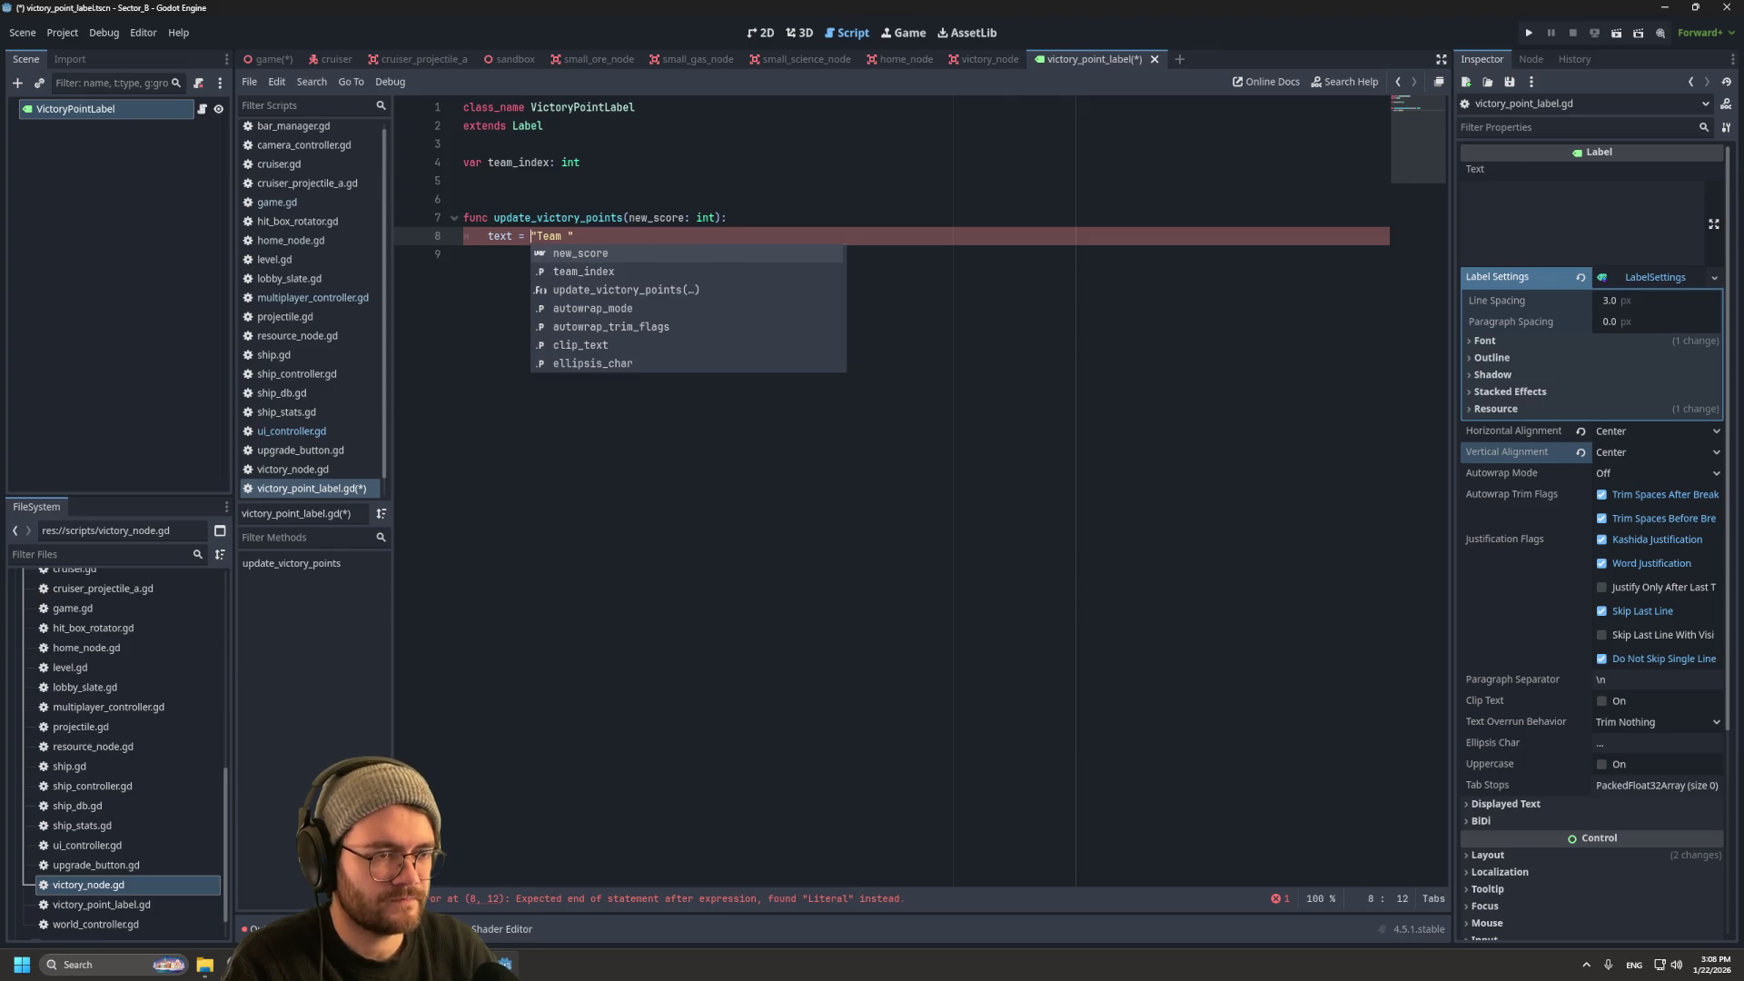
pyautogui.press('BackSpace')
pyautogui.press('End')
# Step: Append + str(team_index) + ": " + str(new_score) to the text and save the script
pyautogui.write('+')
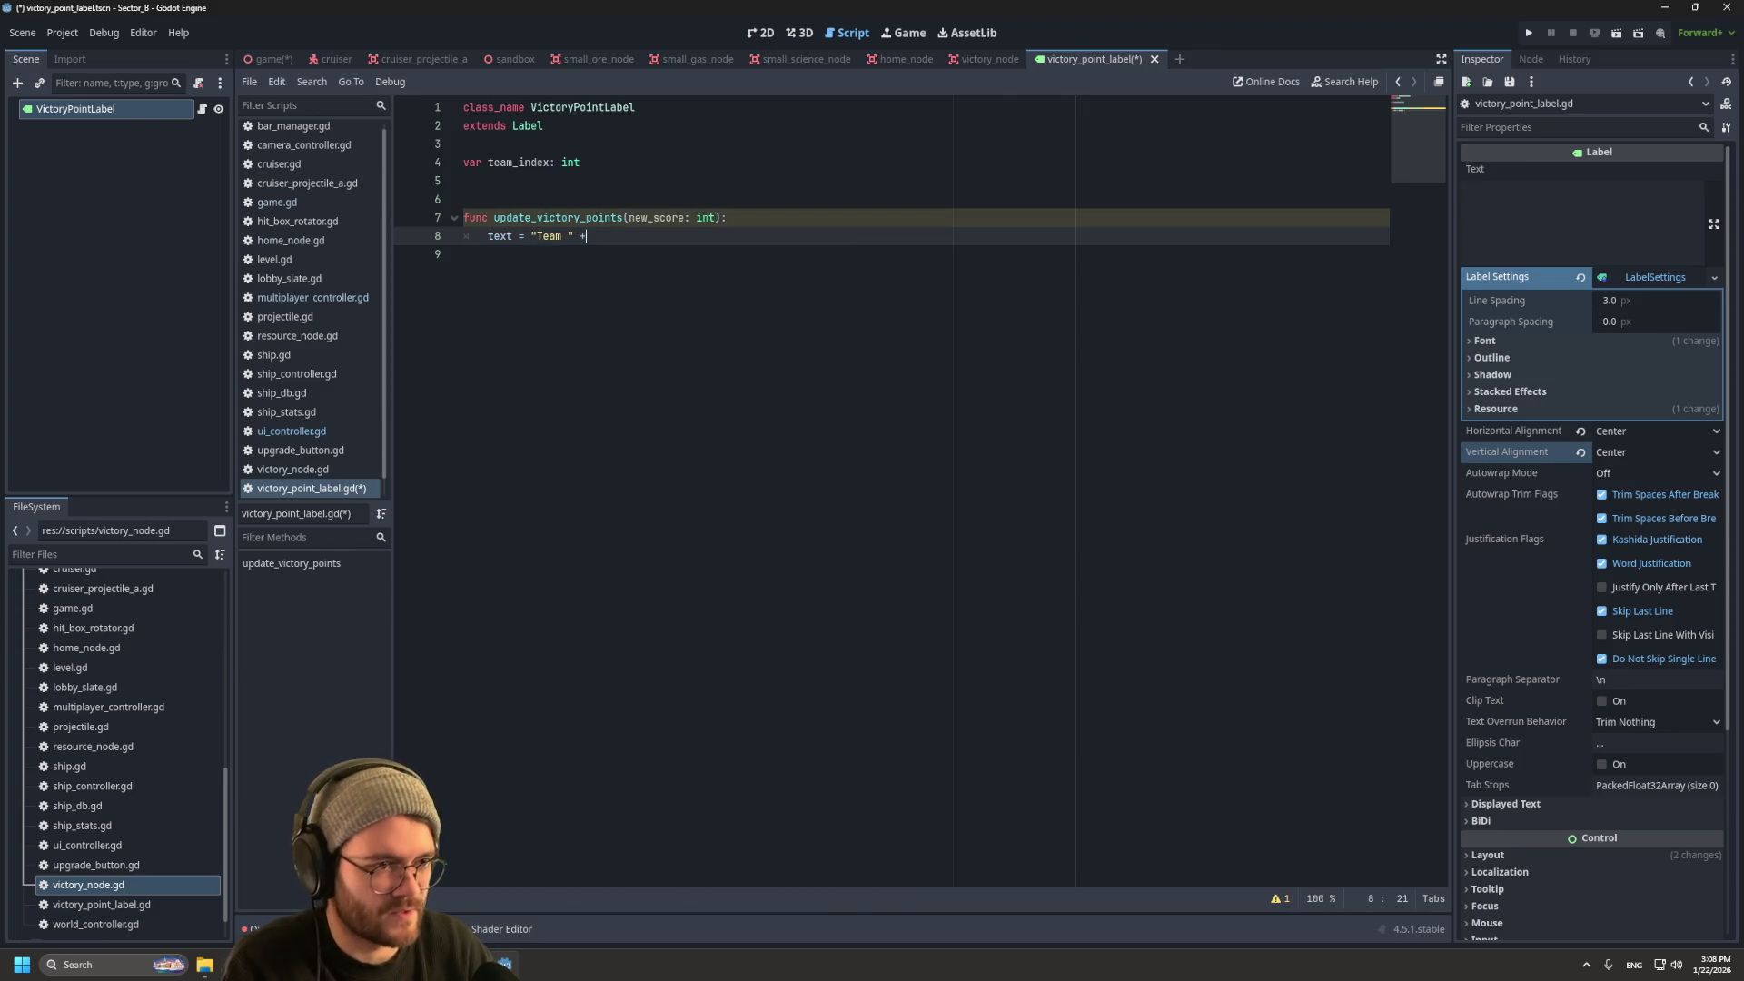
pyautogui.write(' te')
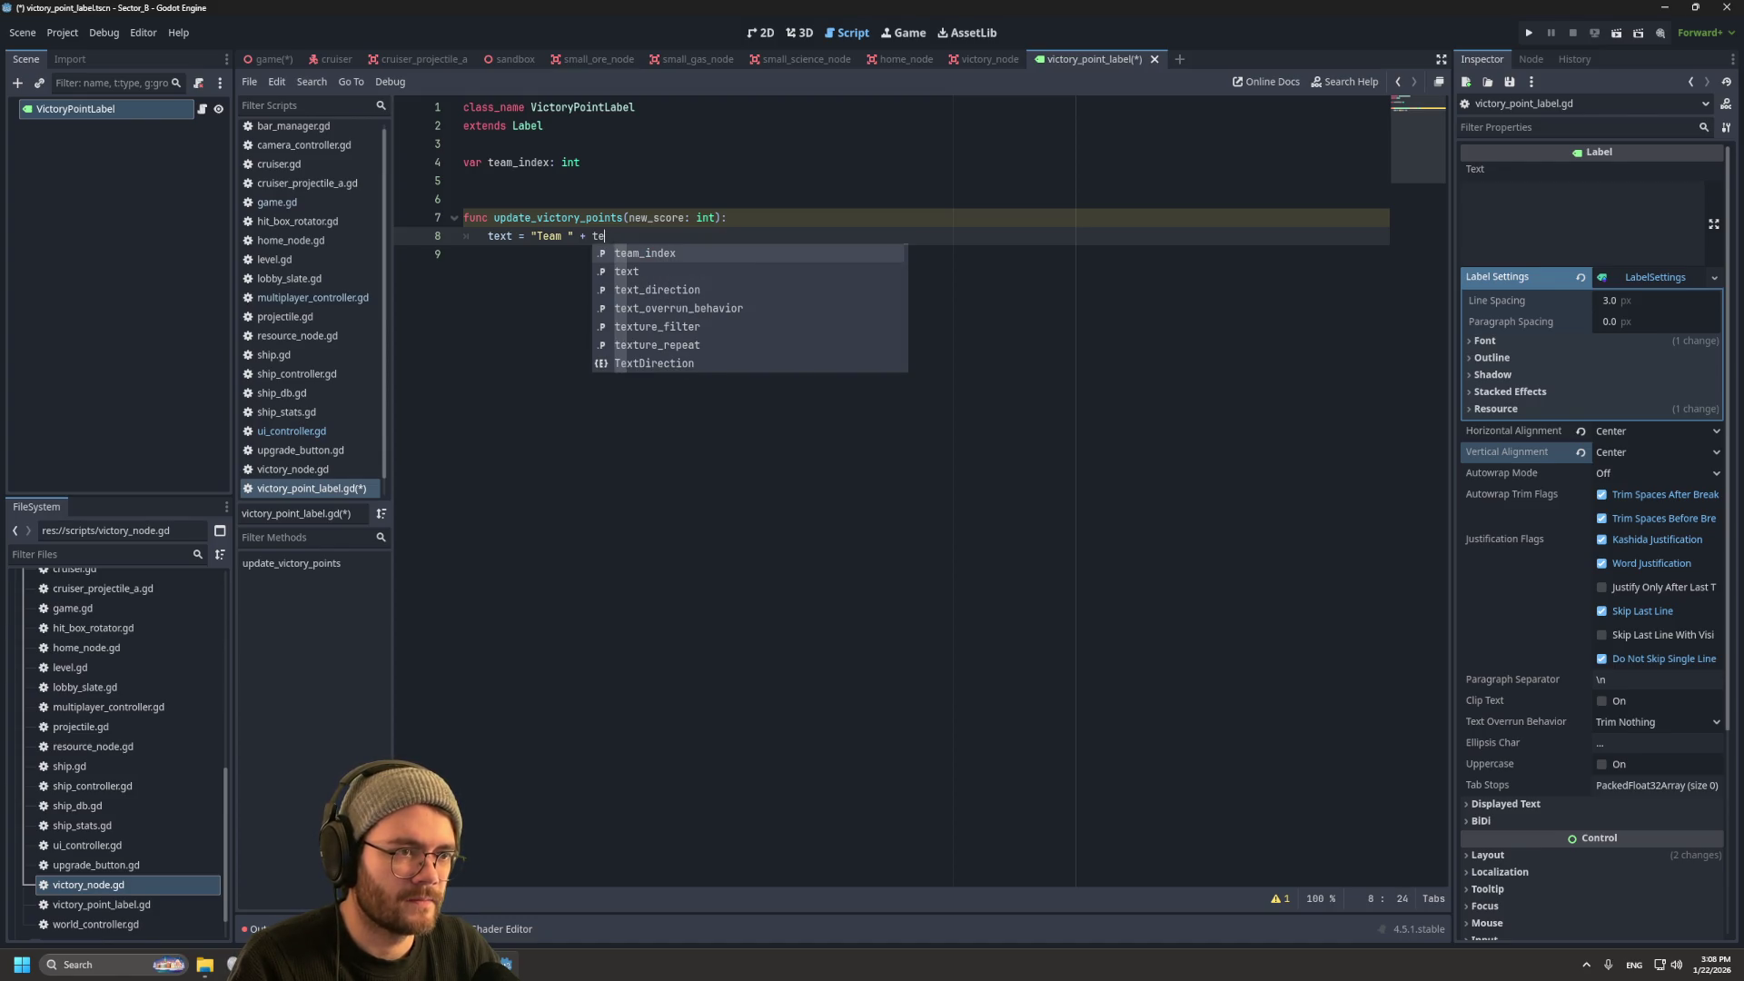
pyautogui.press('BackSpace')
pyautogui.press('BackSpace')
pyautogui.write('str(t')
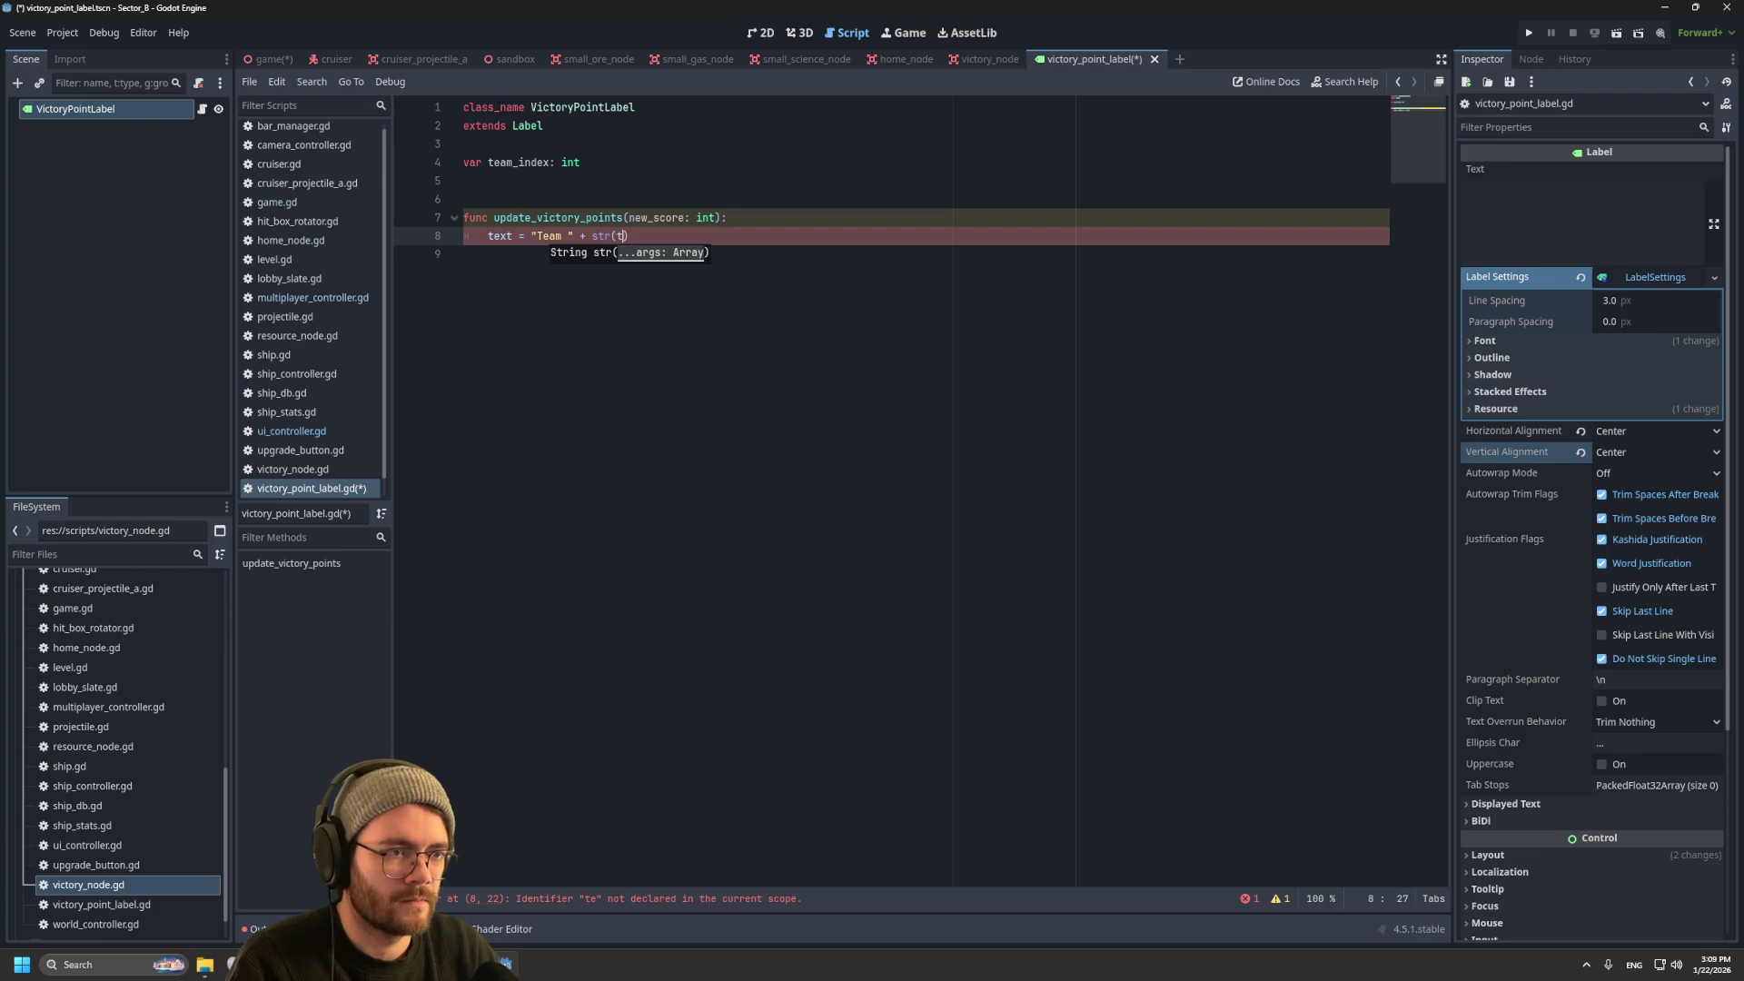
pyautogui.write('eam')
pyautogui.press('Return')
pyautogui.write(')')
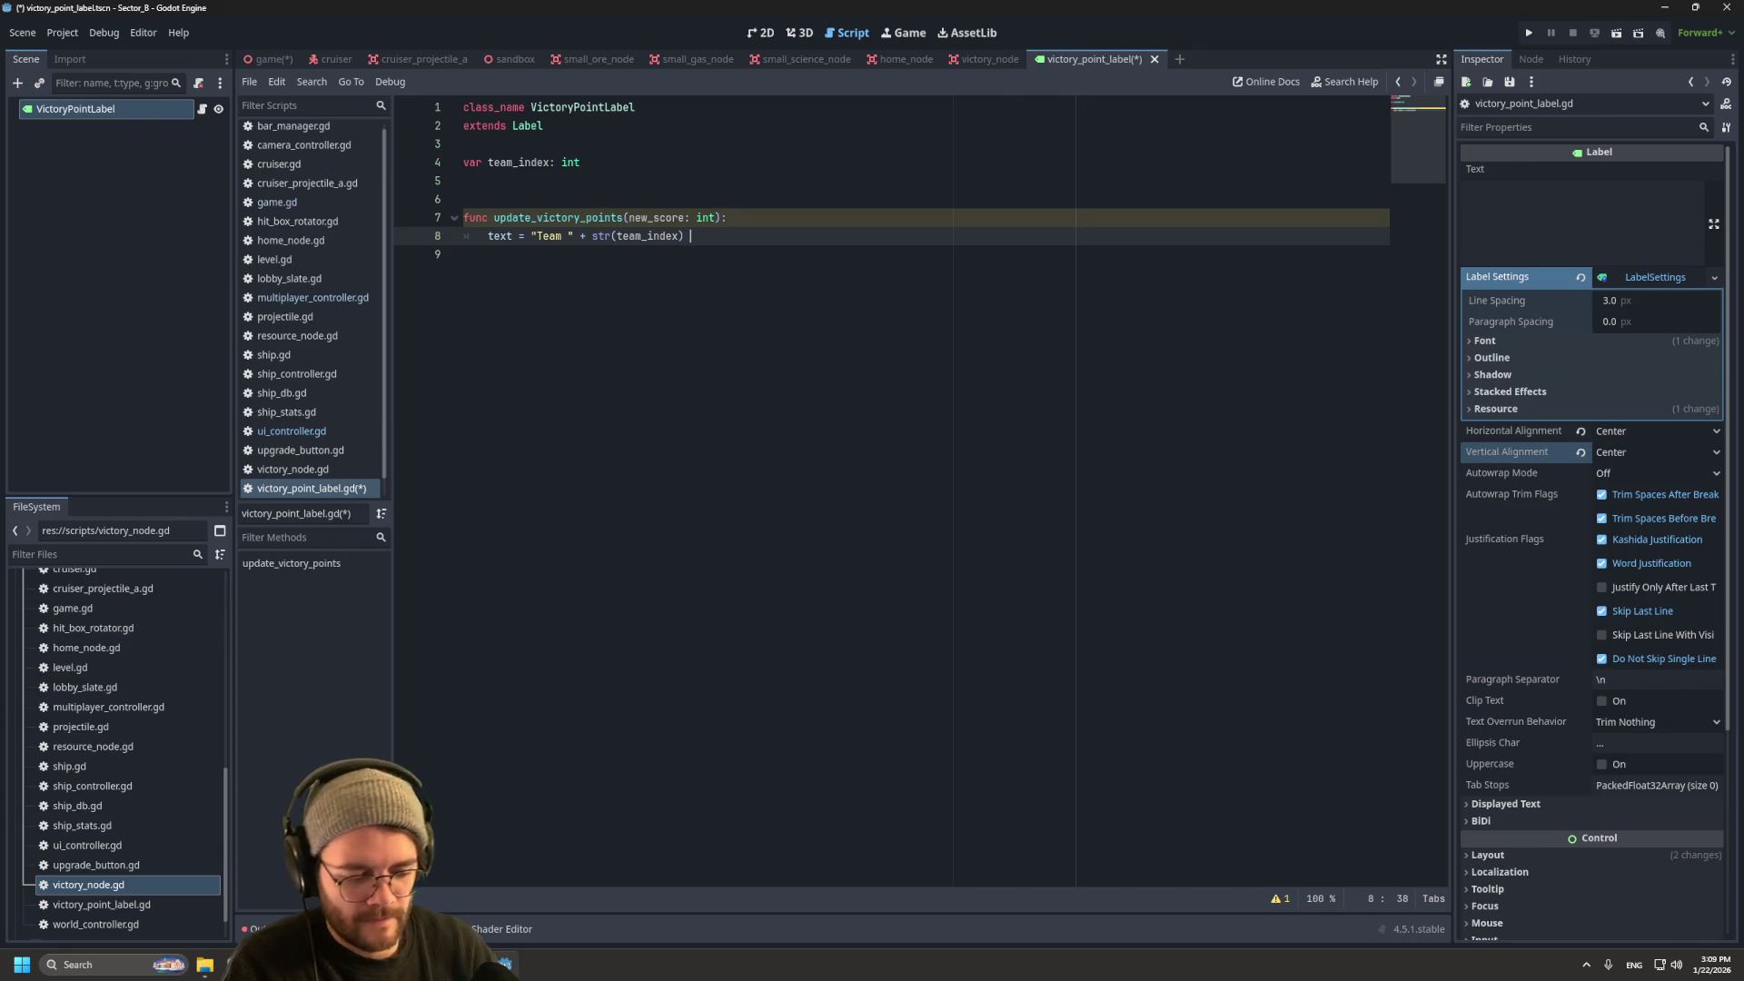
pyautogui.write('+ ":')
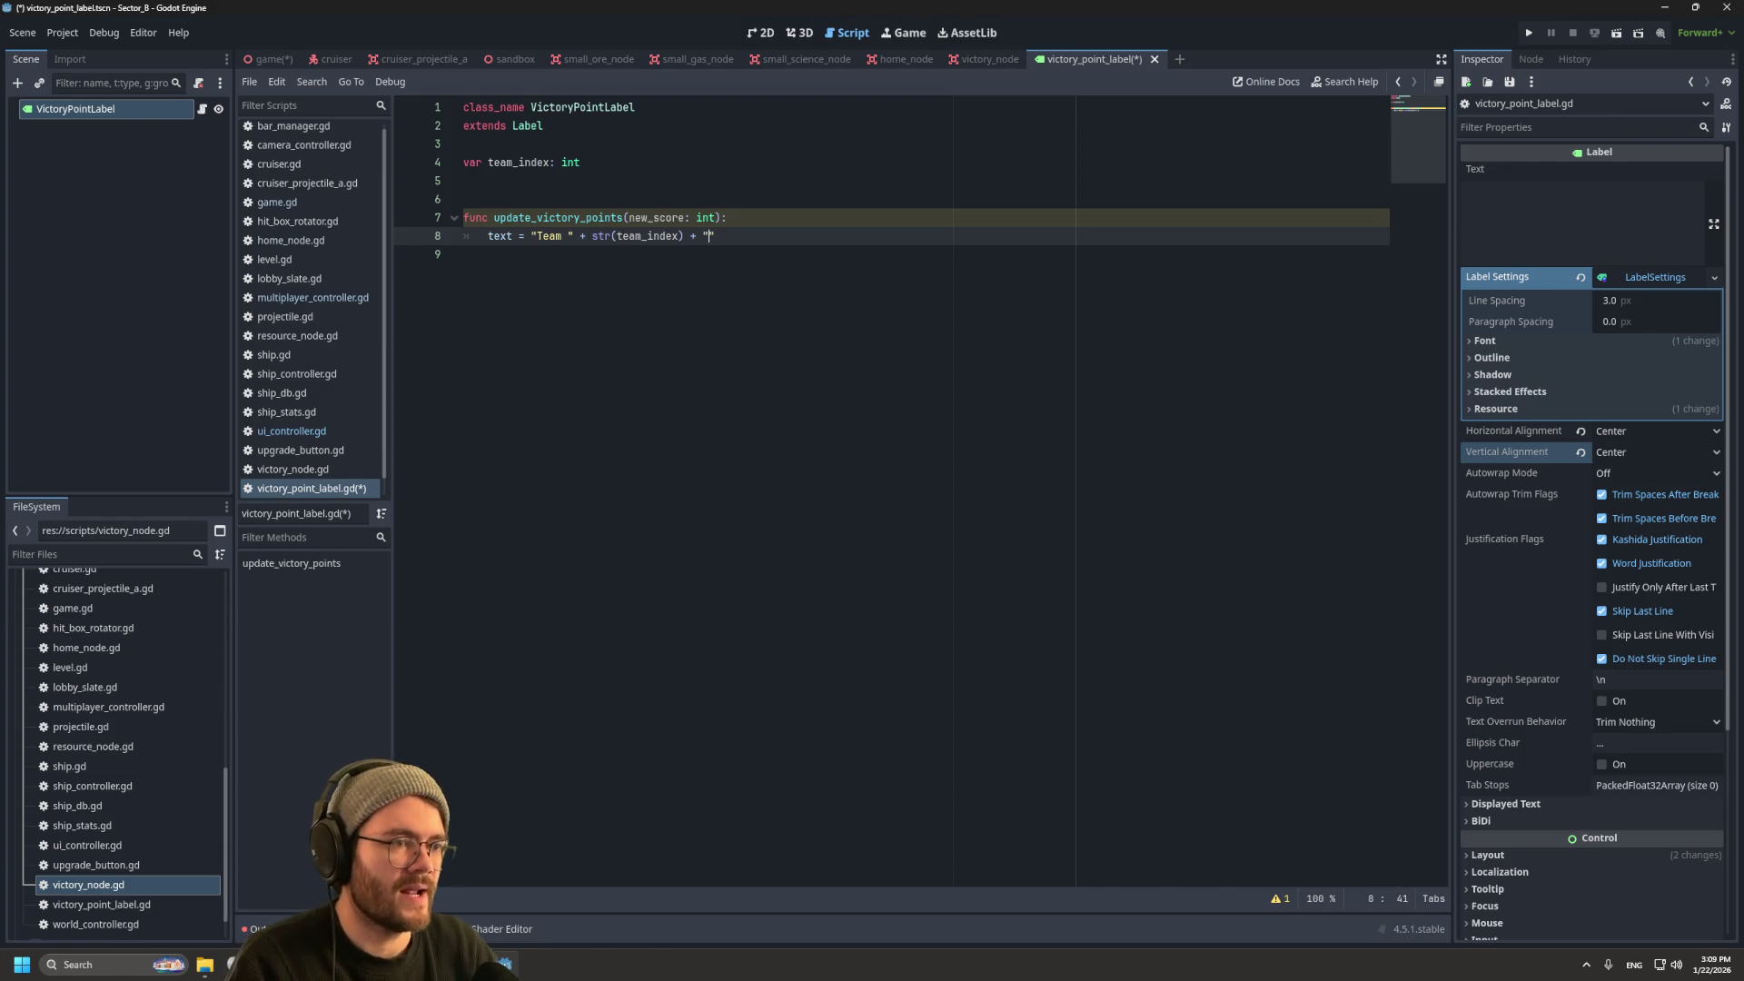
pyautogui.write(' " + str(new_score)')
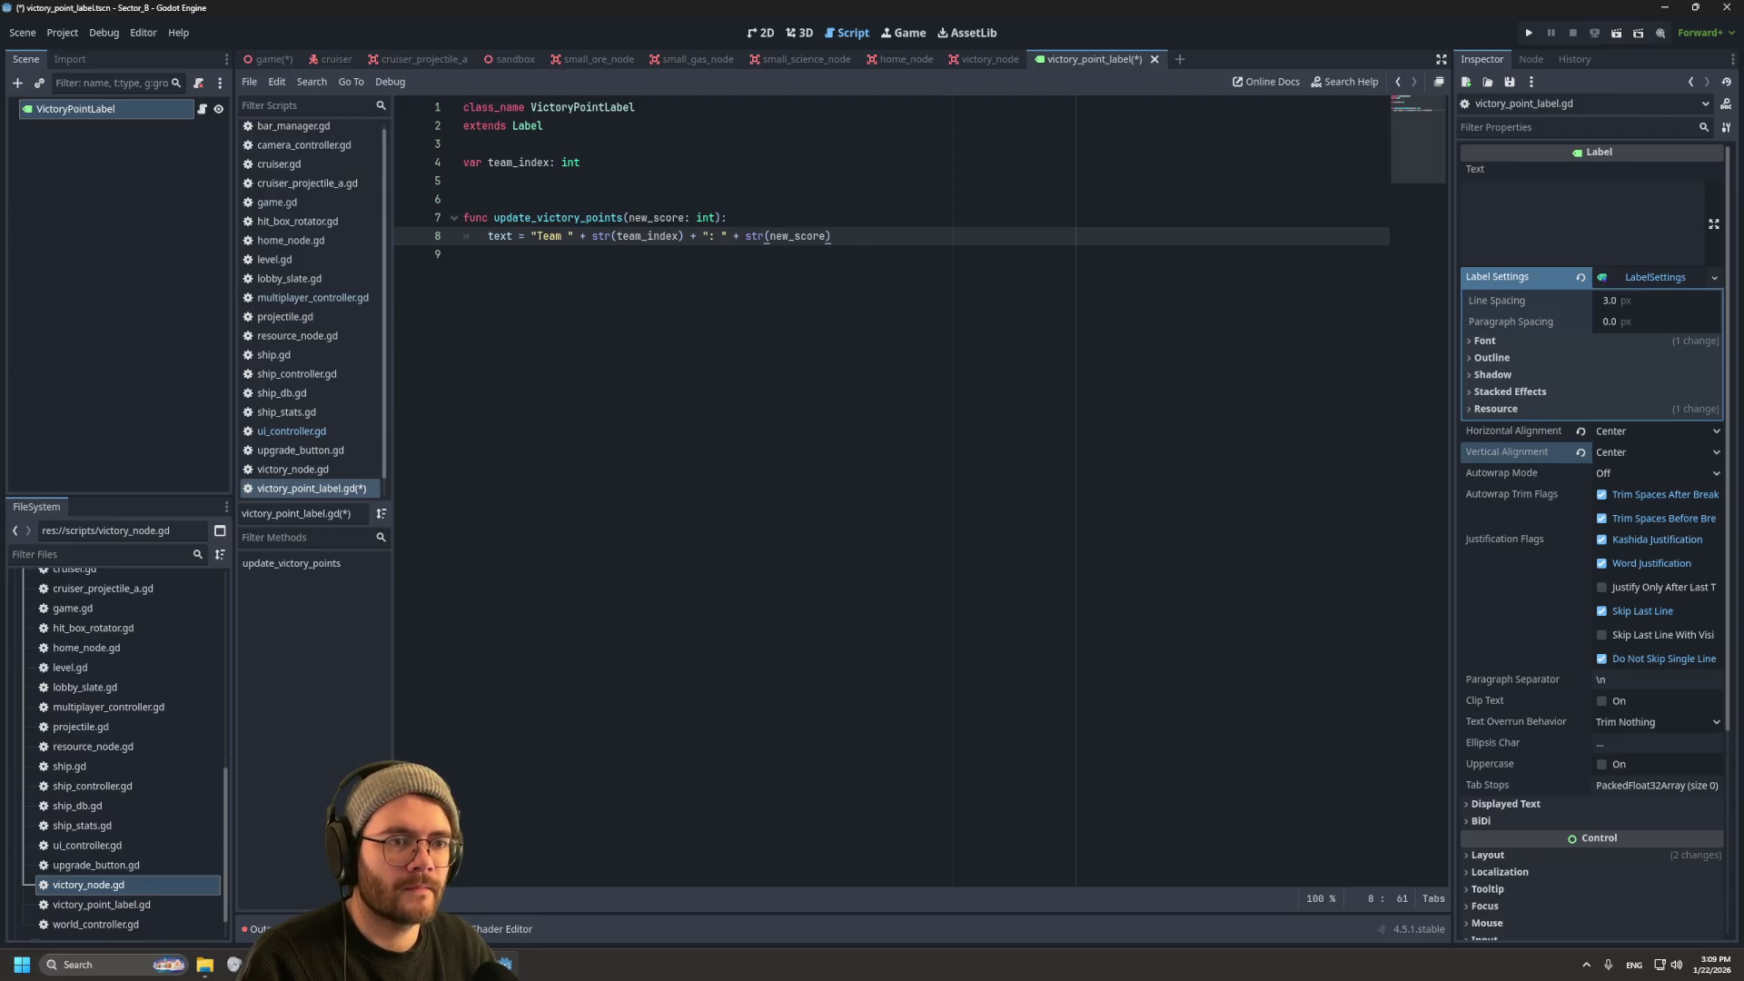
pyautogui.hotkey('ctrl', 's')
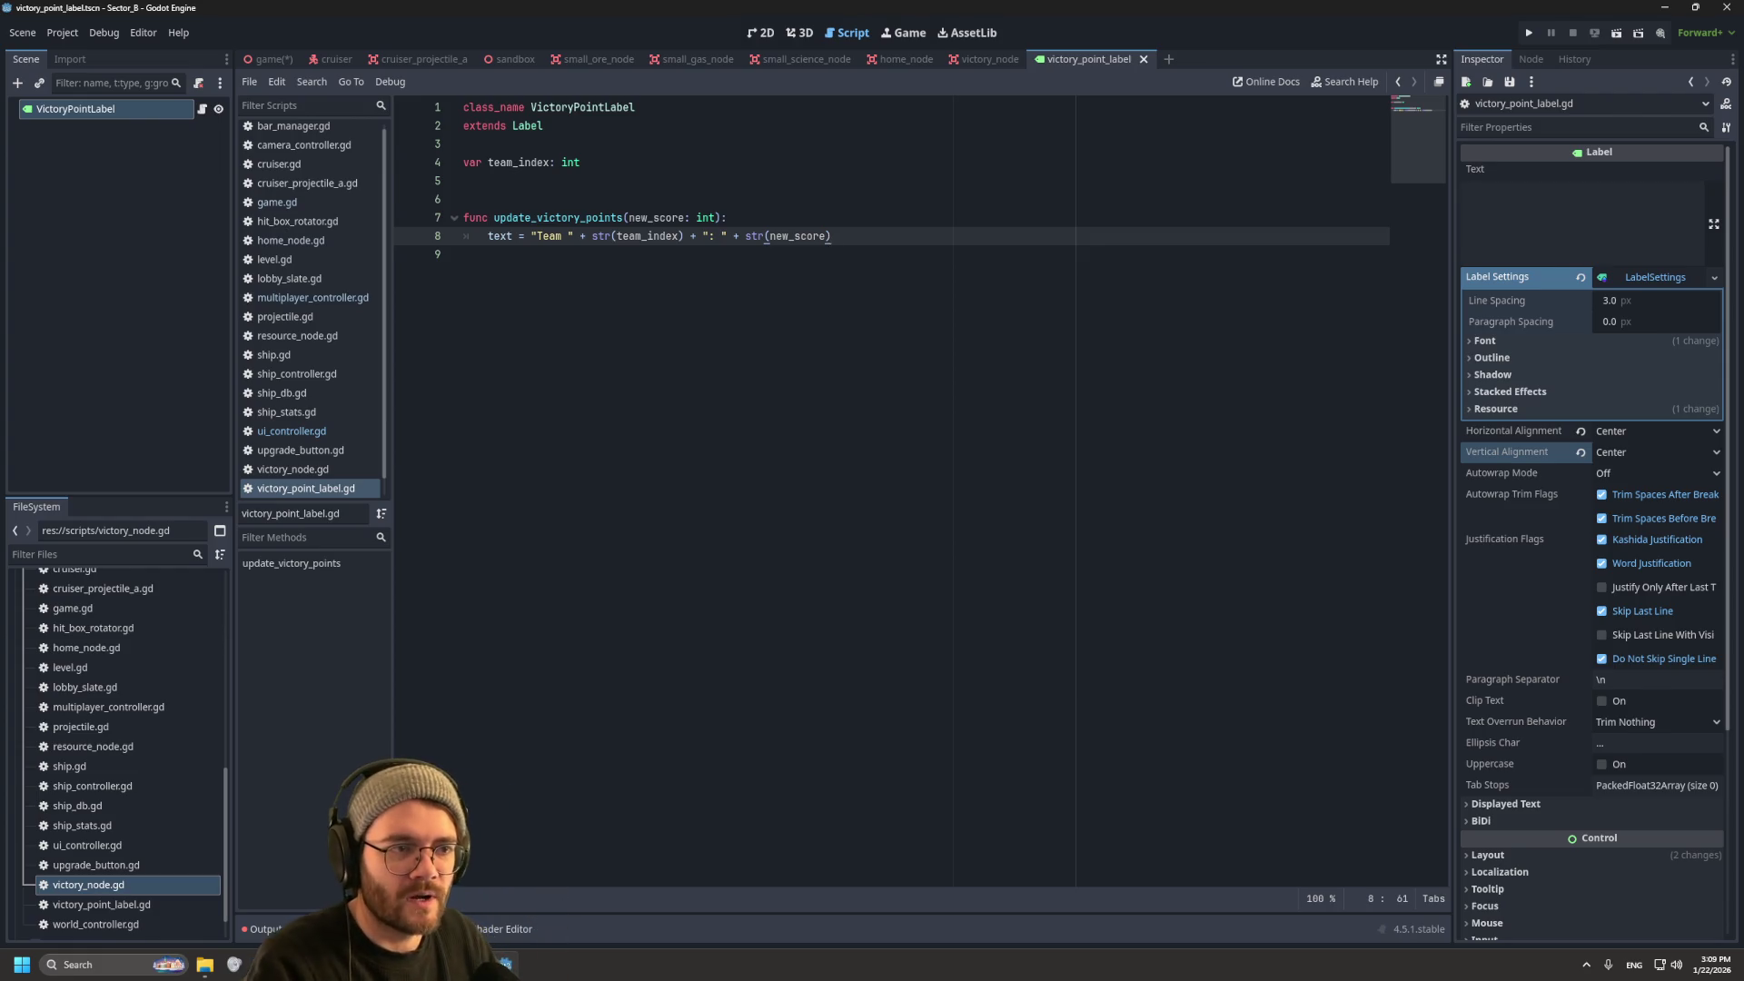
# Step: Switch to the game scene tab to show game.gd and the Game node tree
pyautogui.click(464, 181)
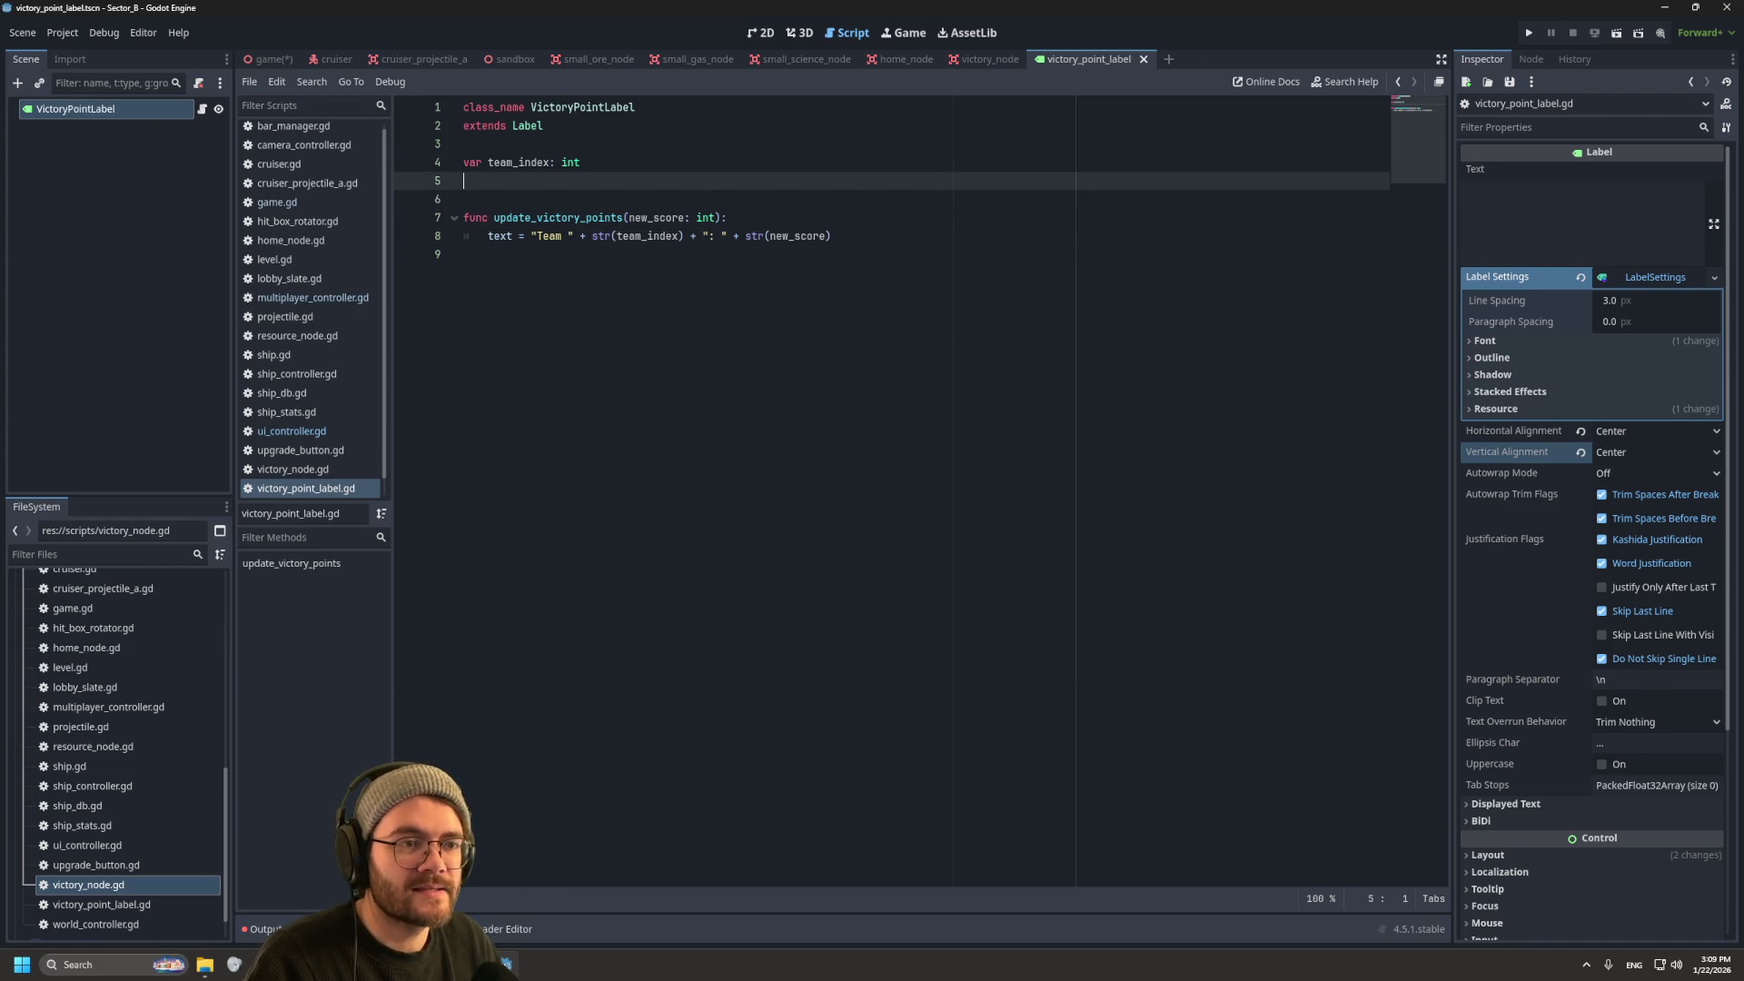
pyautogui.moveTo(988, 60)
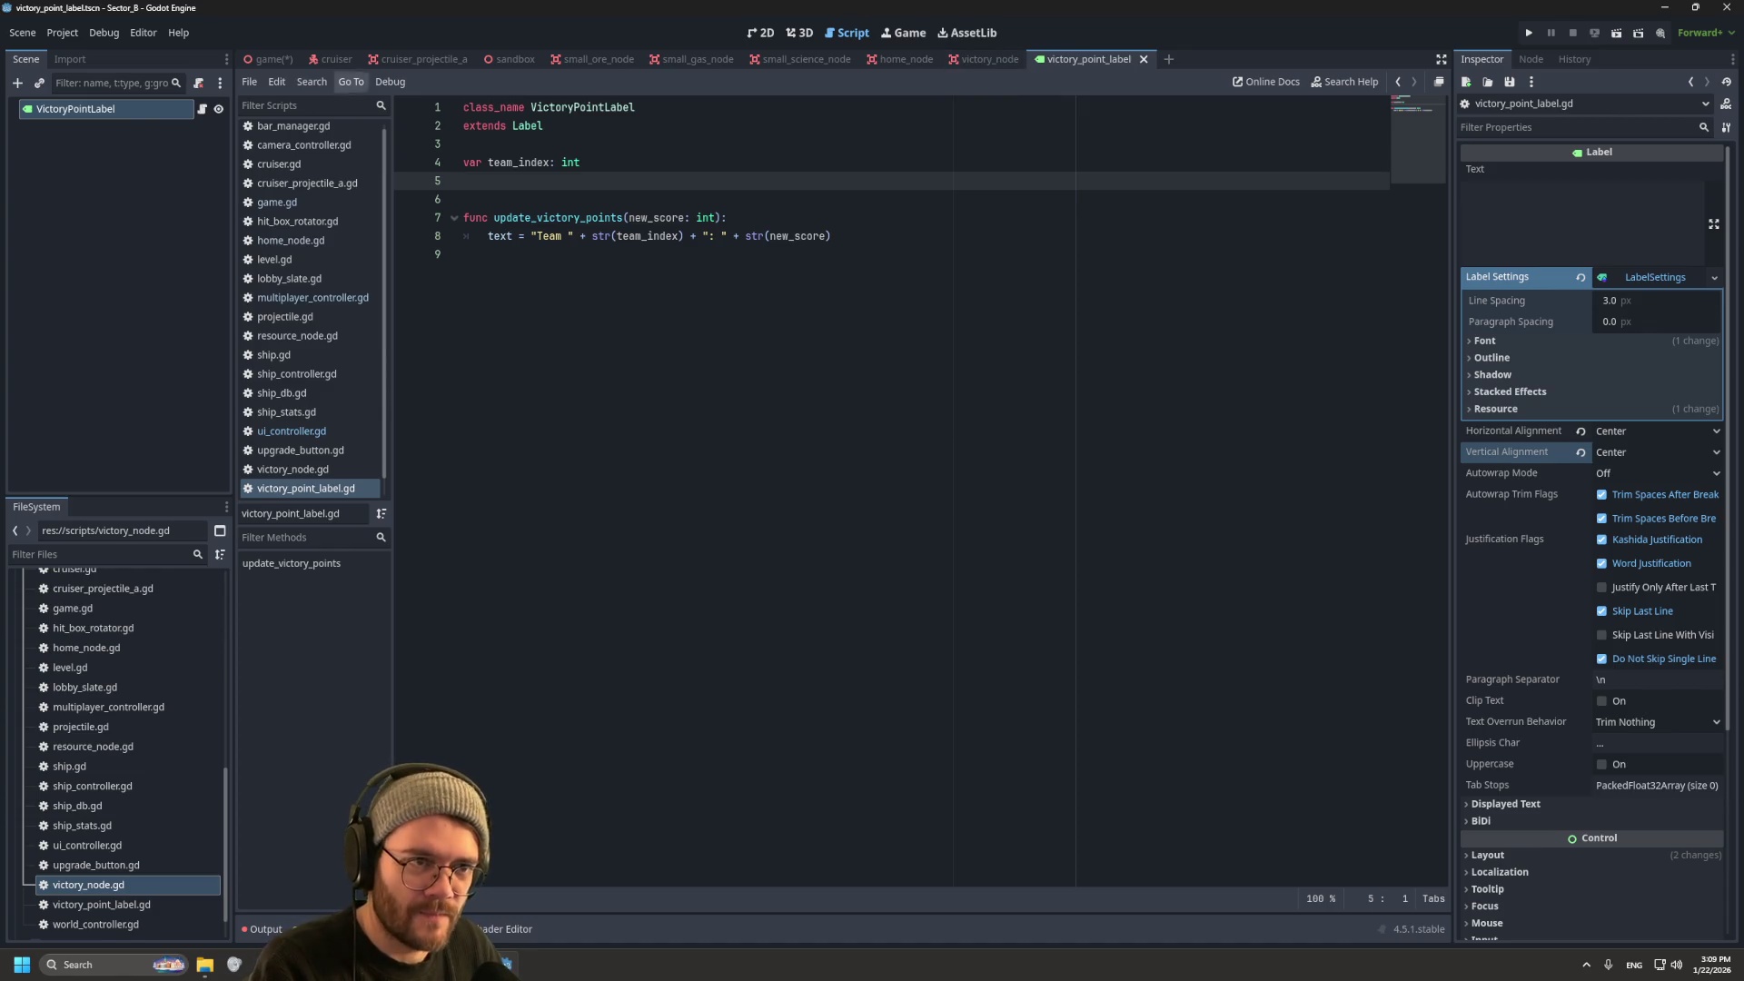
pyautogui.moveTo(268, 60)
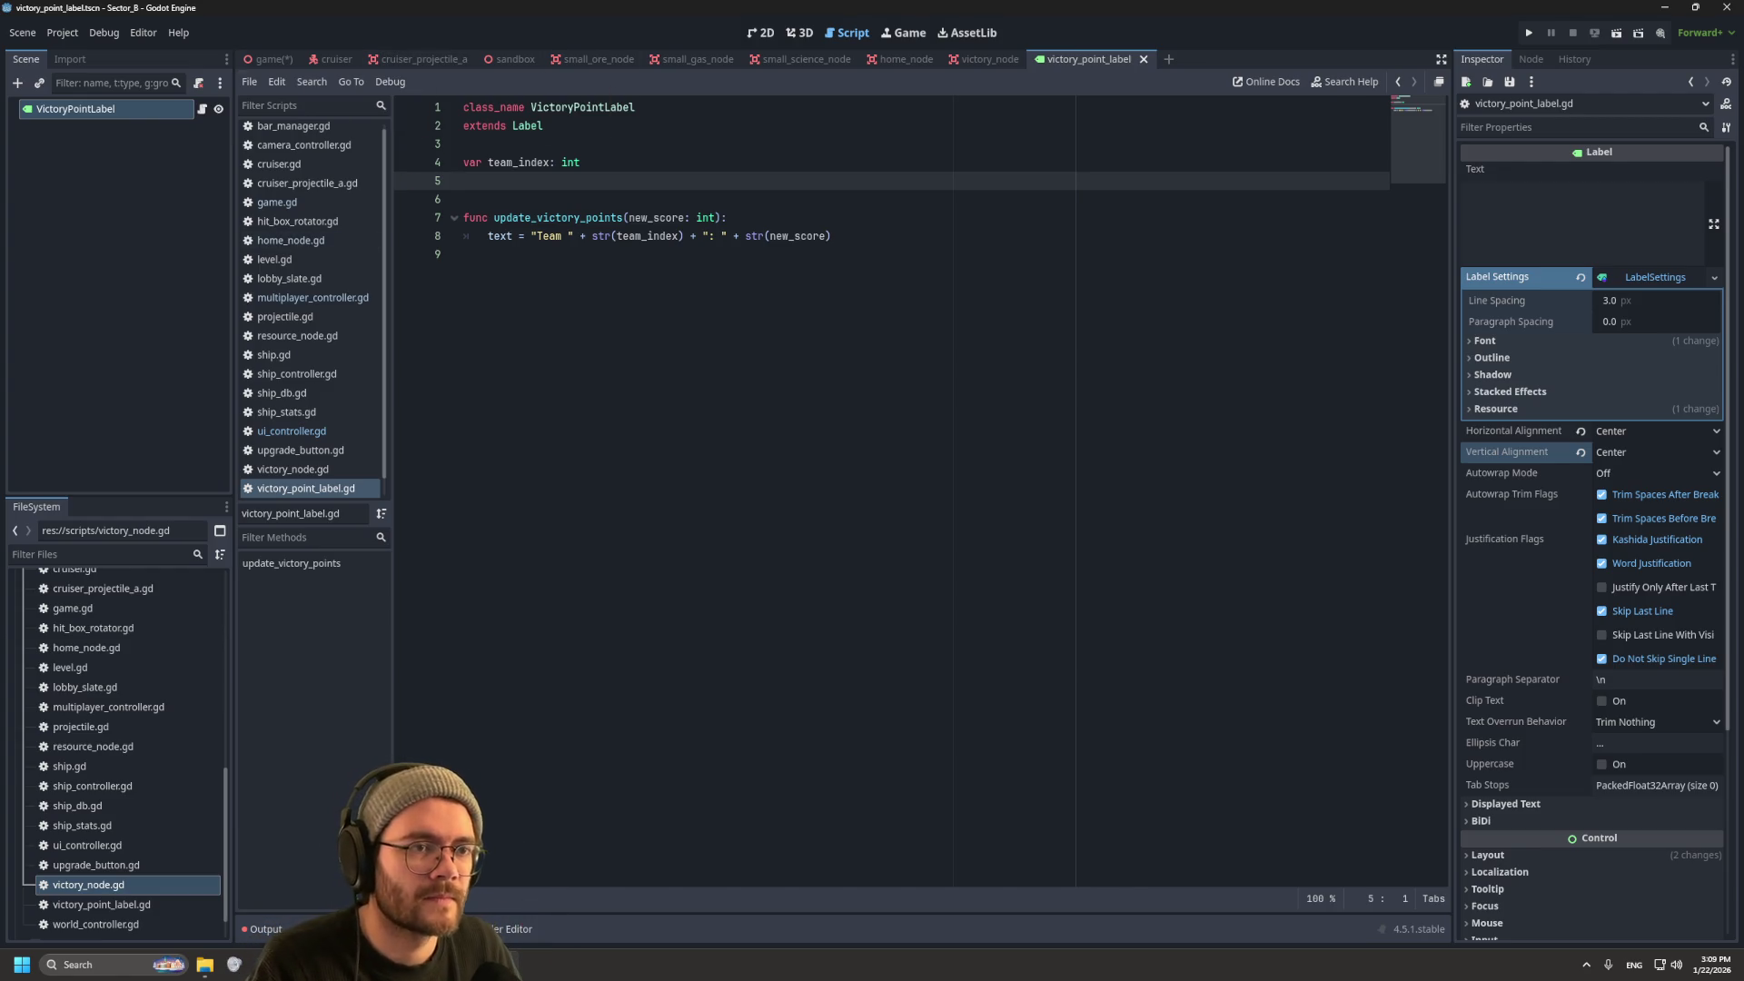
pyautogui.click(267, 59)
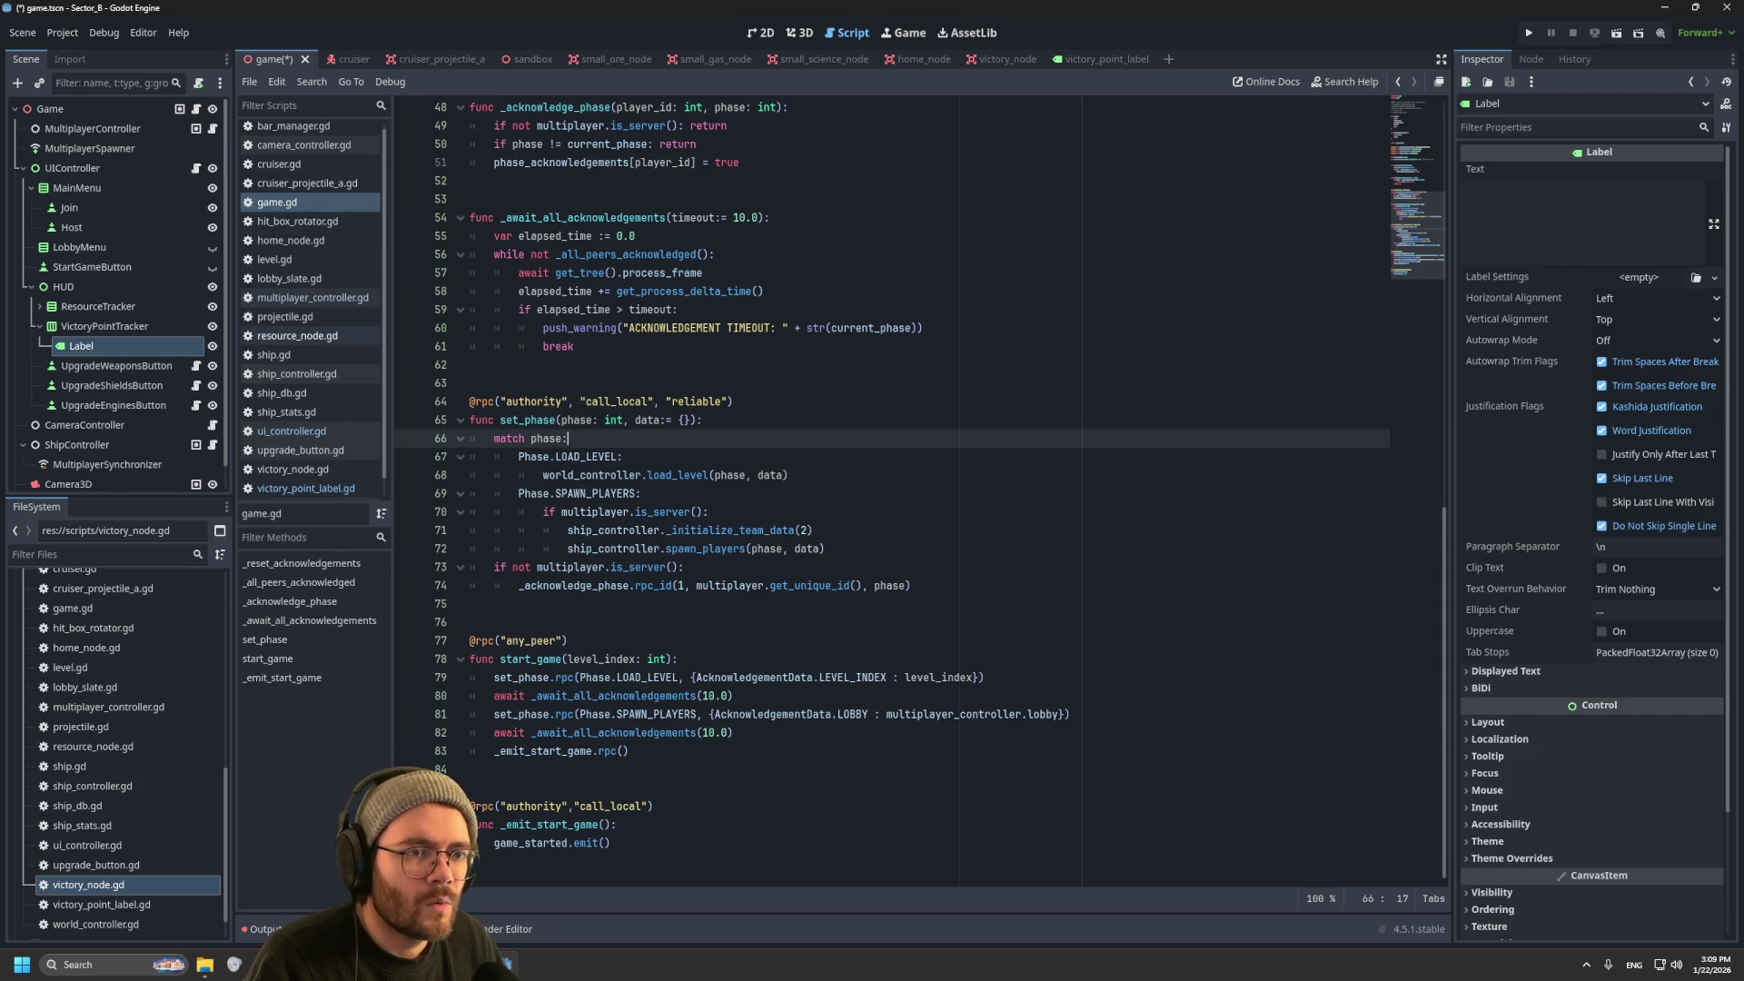
# Step: Open ui_controller.gd, delete the Label under VictoryPointTracker, and select the labels: Array[Label] declaration
pyautogui.click(291, 430)
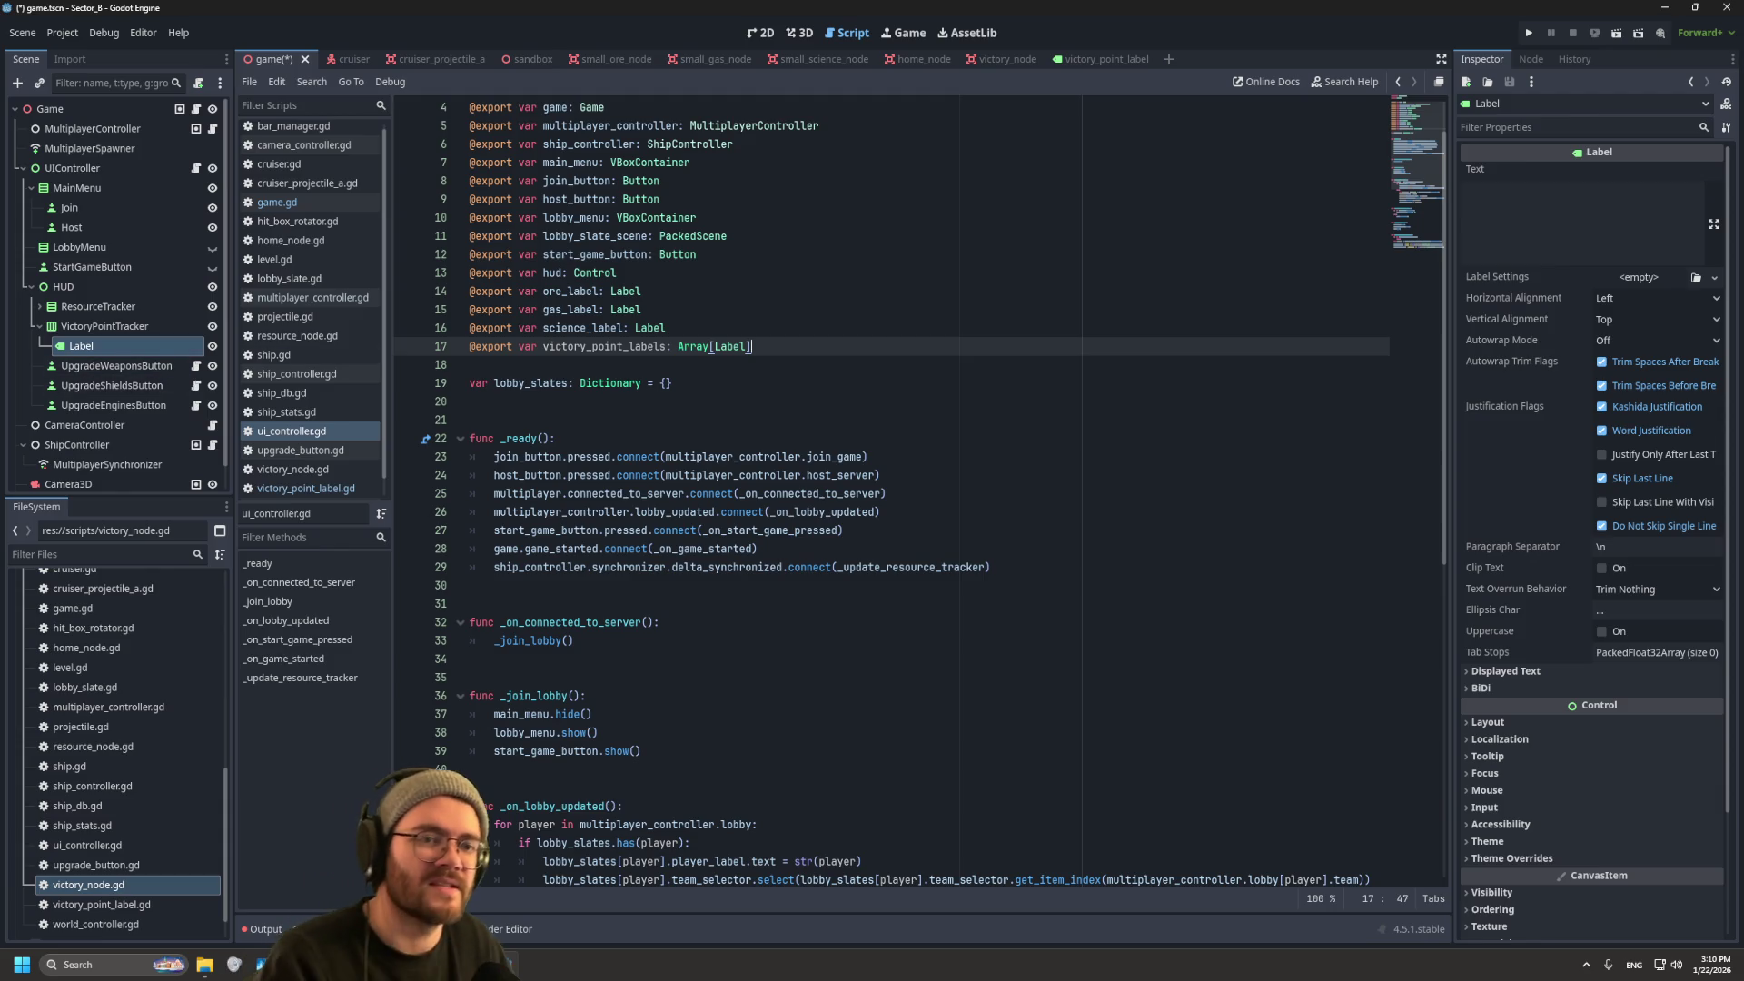
pyautogui.rightClick(105, 347)
pyautogui.click(154, 761)
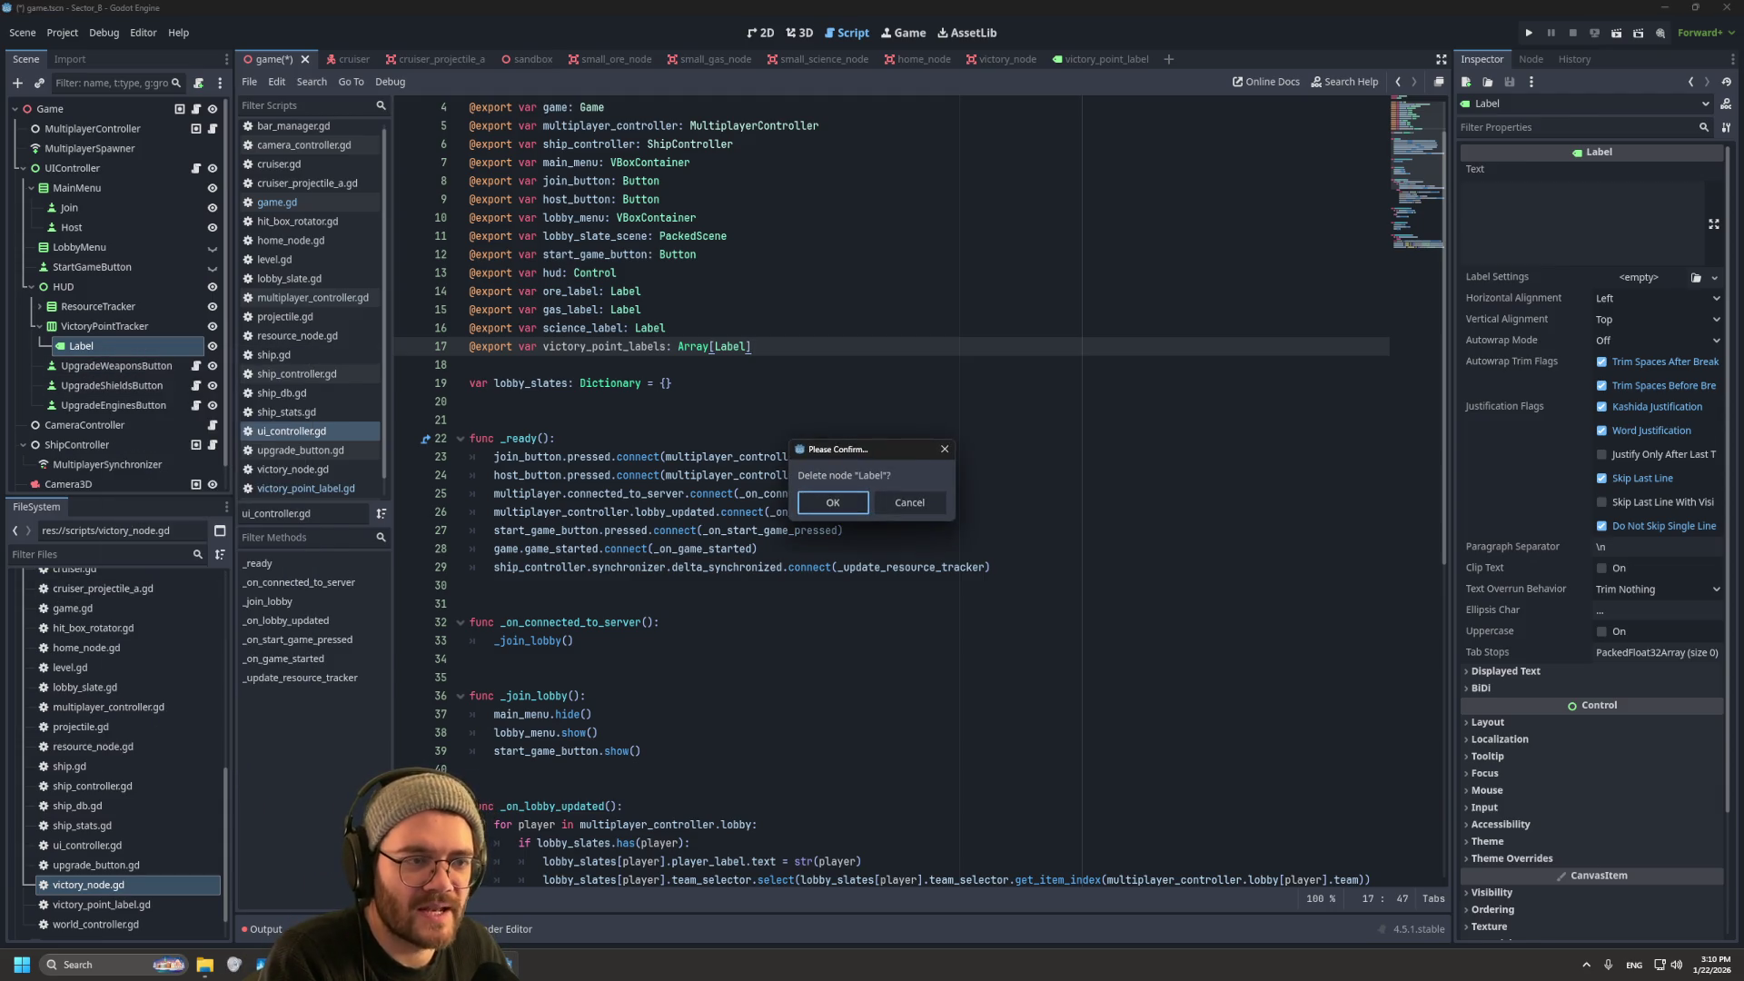
pyautogui.press('Return')
pyautogui.moveTo(752, 346)
pyautogui.mouseDown()
pyautogui.moveTo(547, 346)
pyautogui.moveTo(628, 346)
pyautogui.mouseUp()
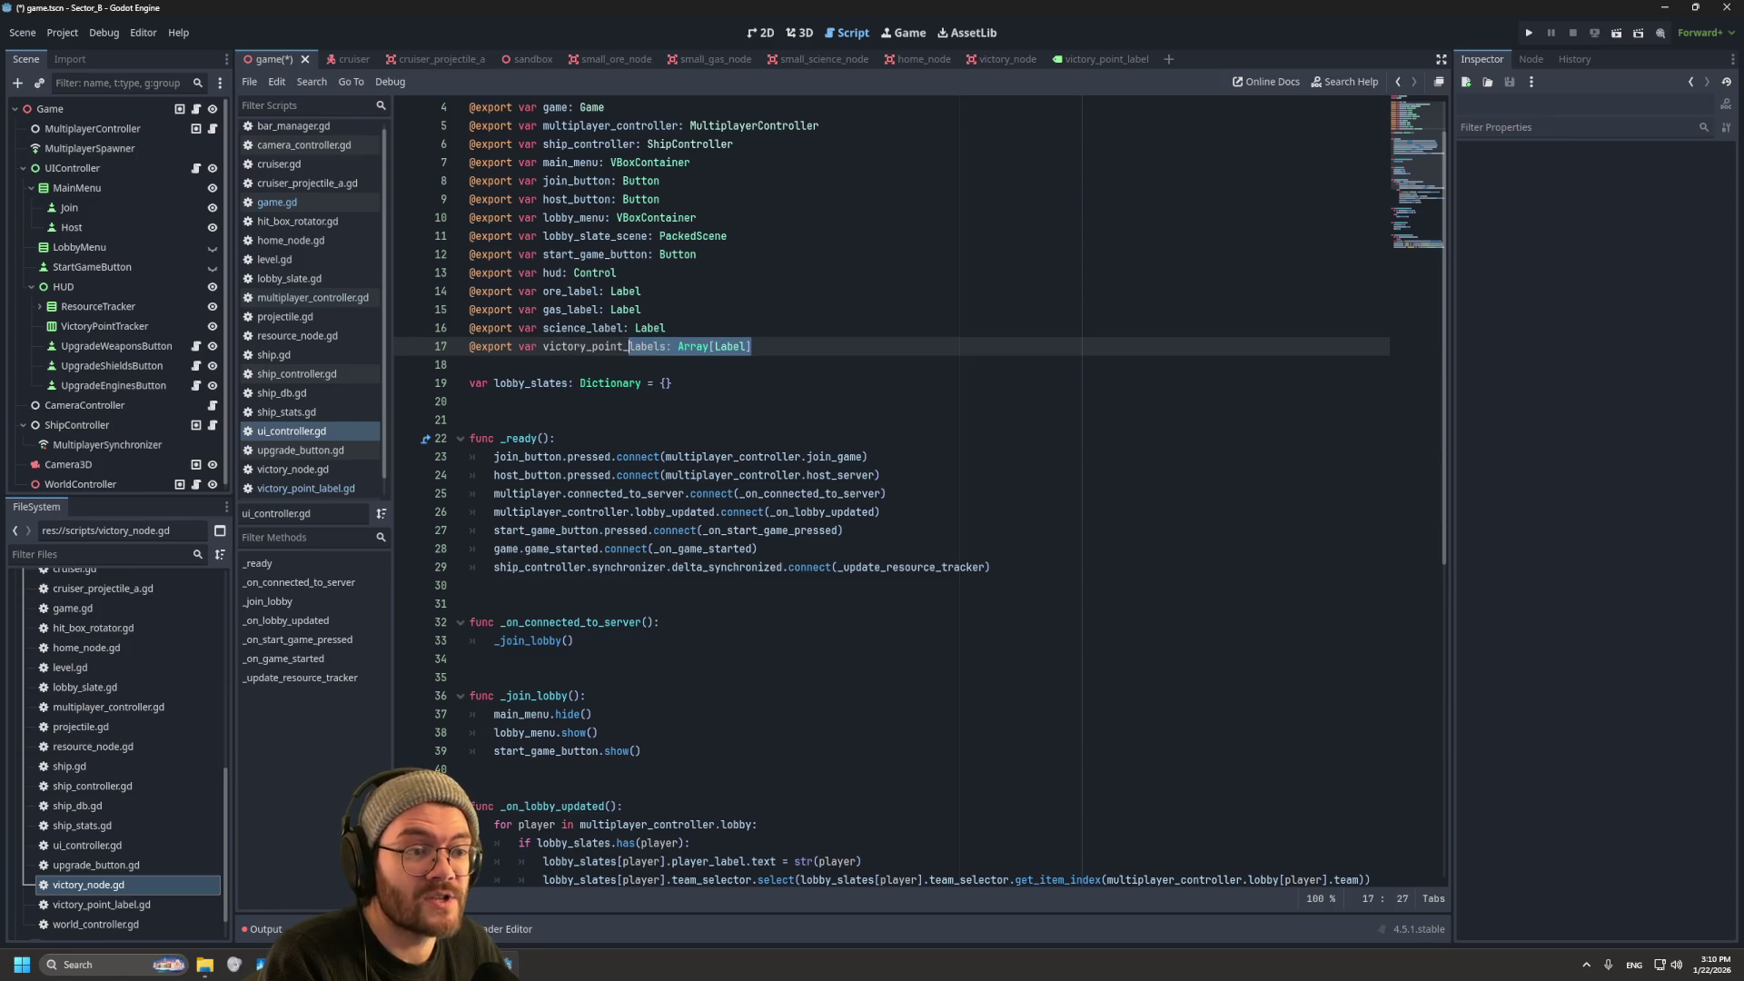
# Step: Replace the labels array with an exported victory_point_container: HBoxContainer and save
pyautogui.write('tracker')
pyautogui.press('BackSpace')
pyautogui.press('BackSpace')
pyautogui.press('BackSpace')
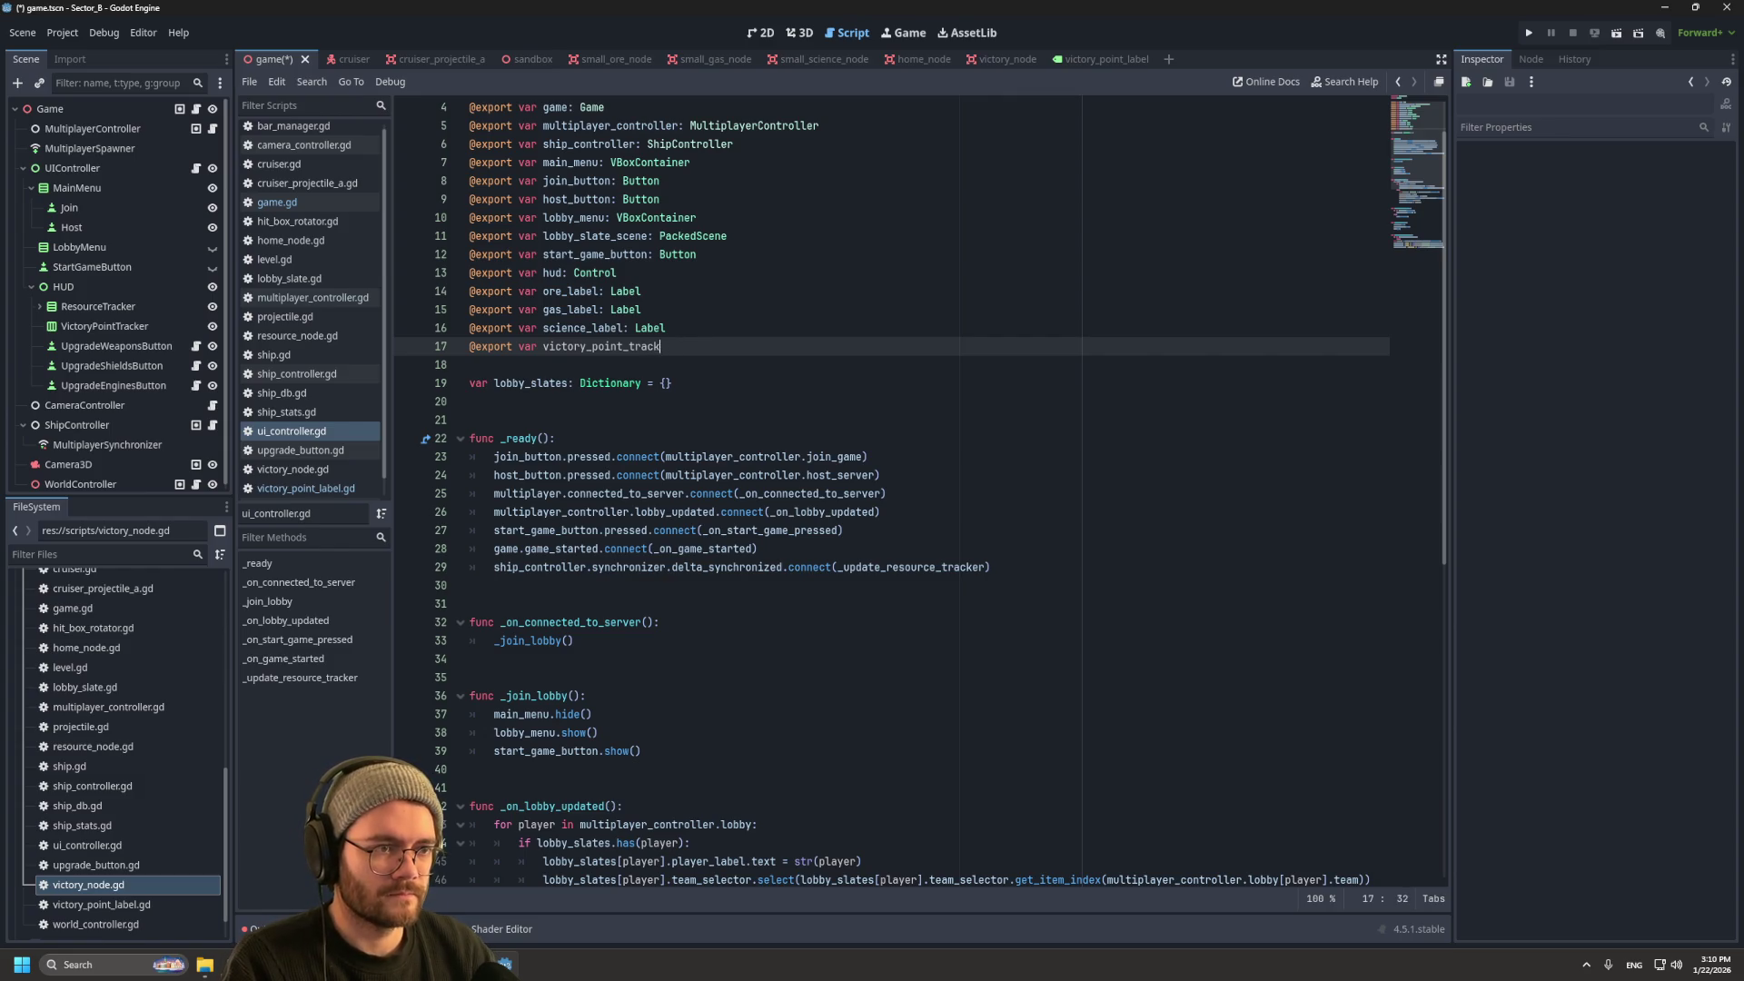
pyautogui.write('container: ')
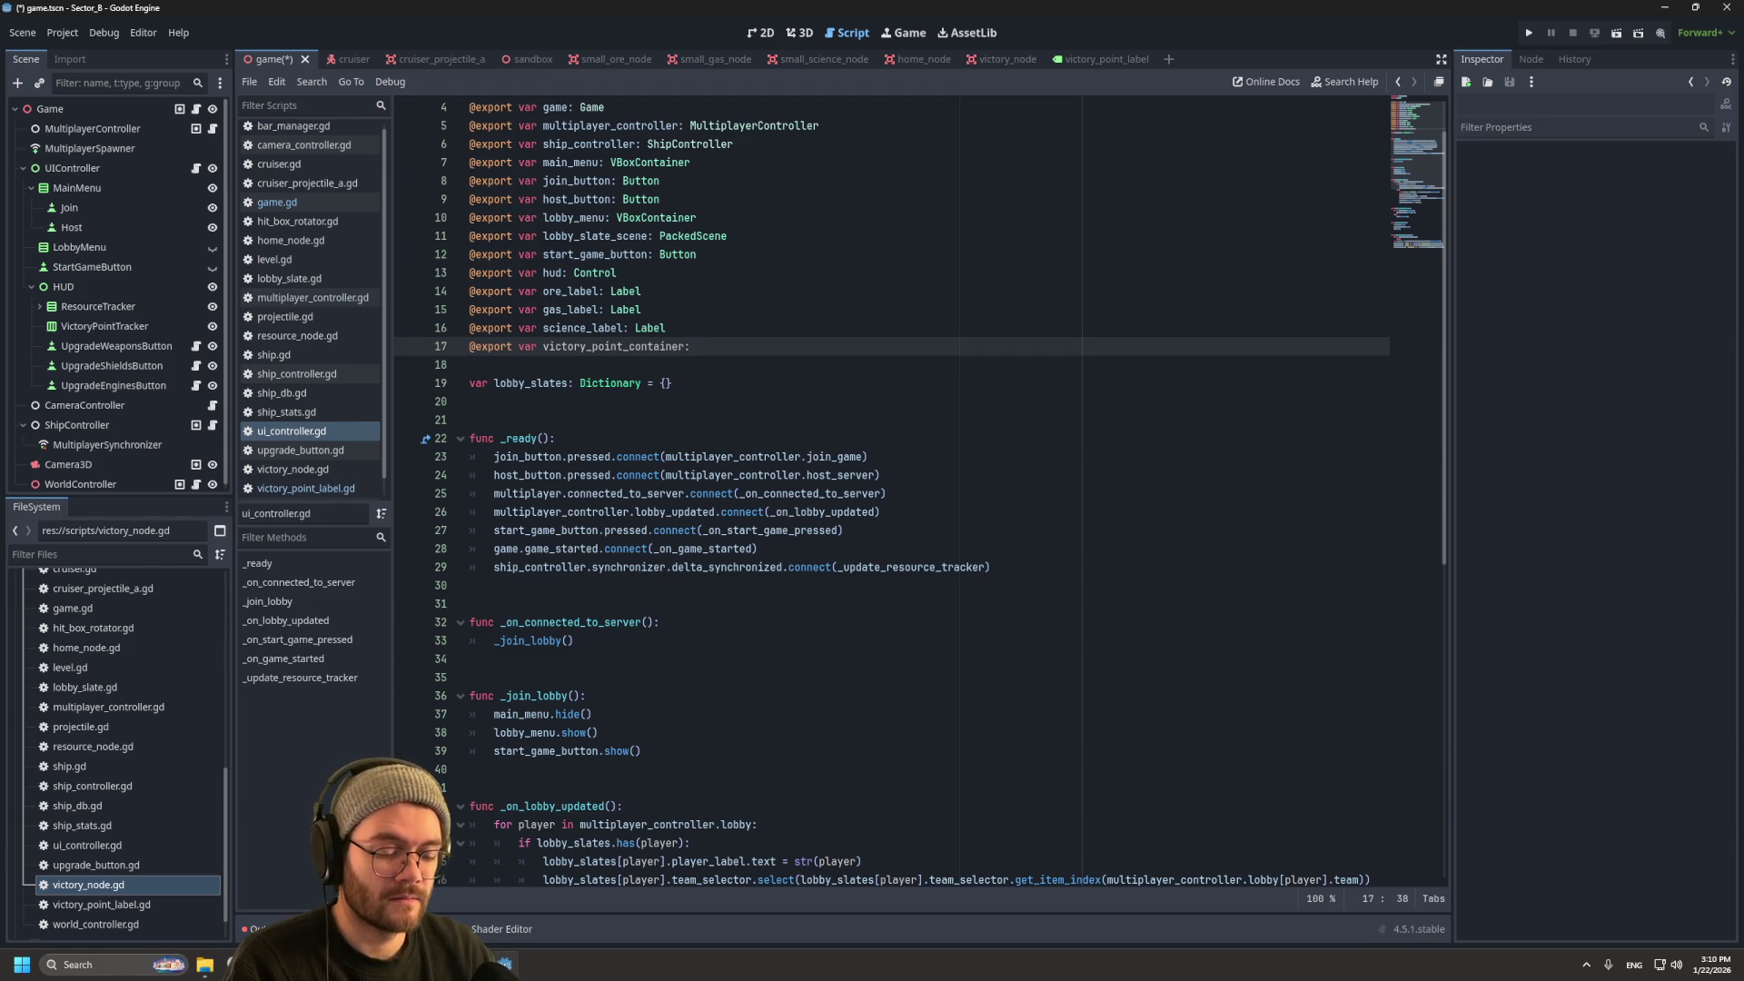
pyautogui.write('H')
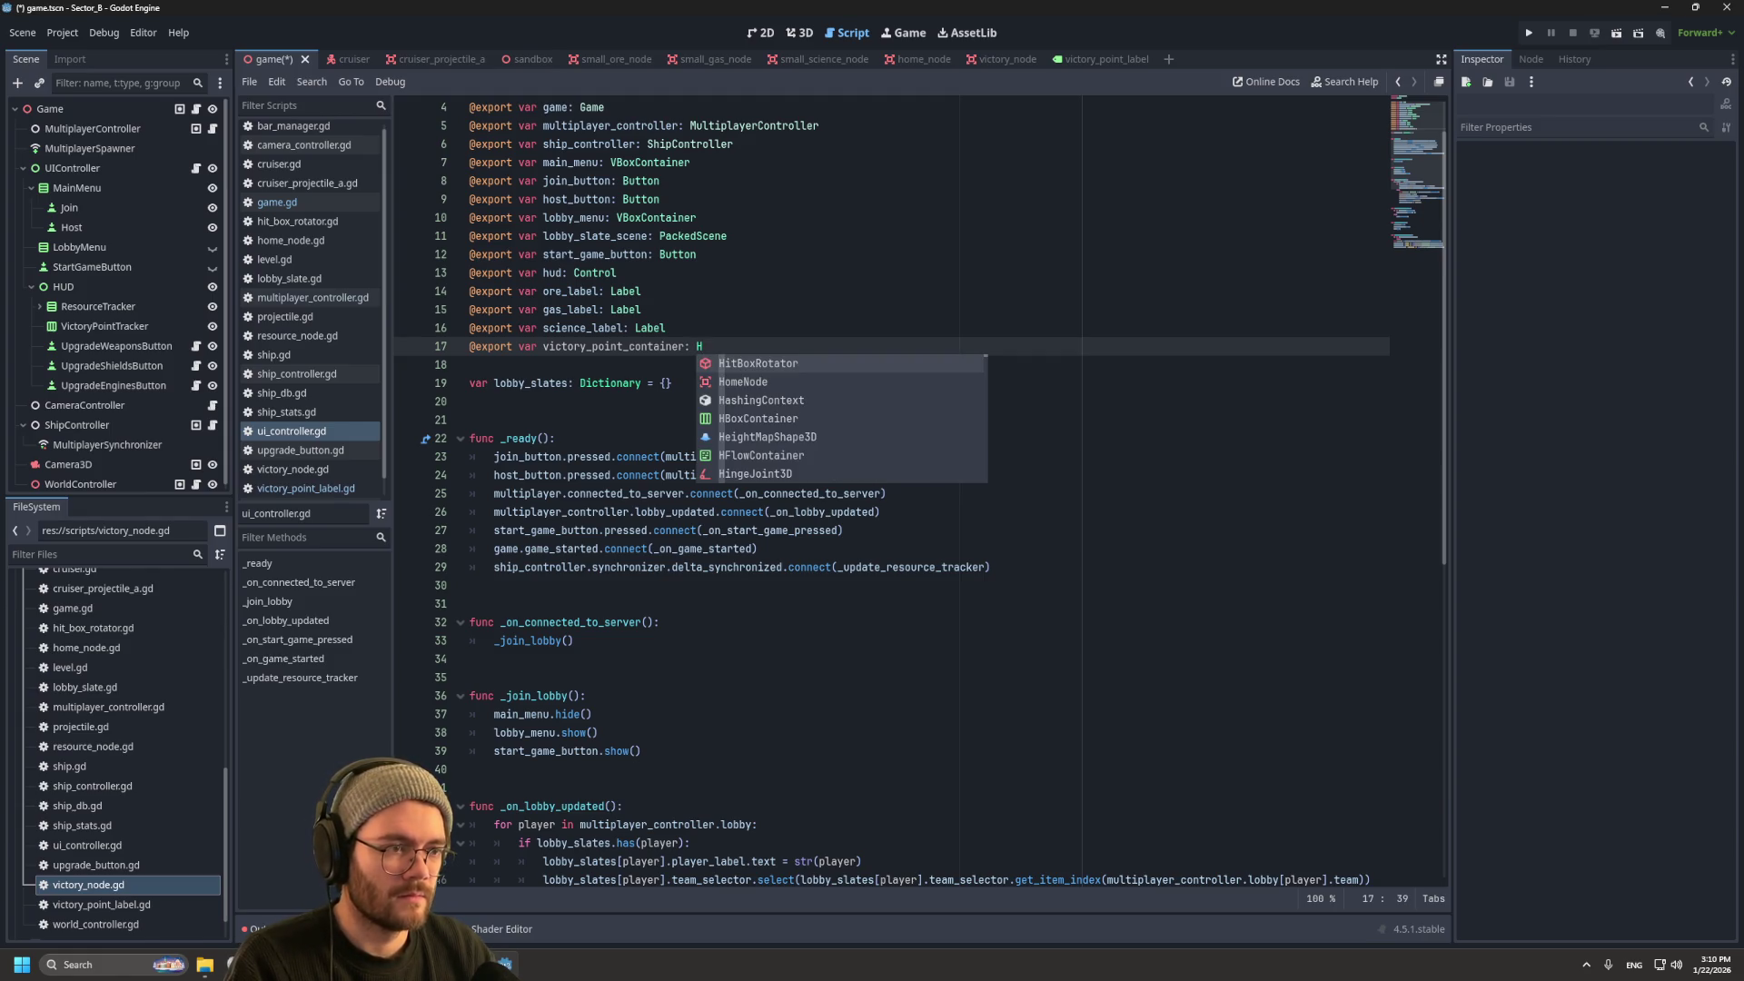
pyautogui.write('B')
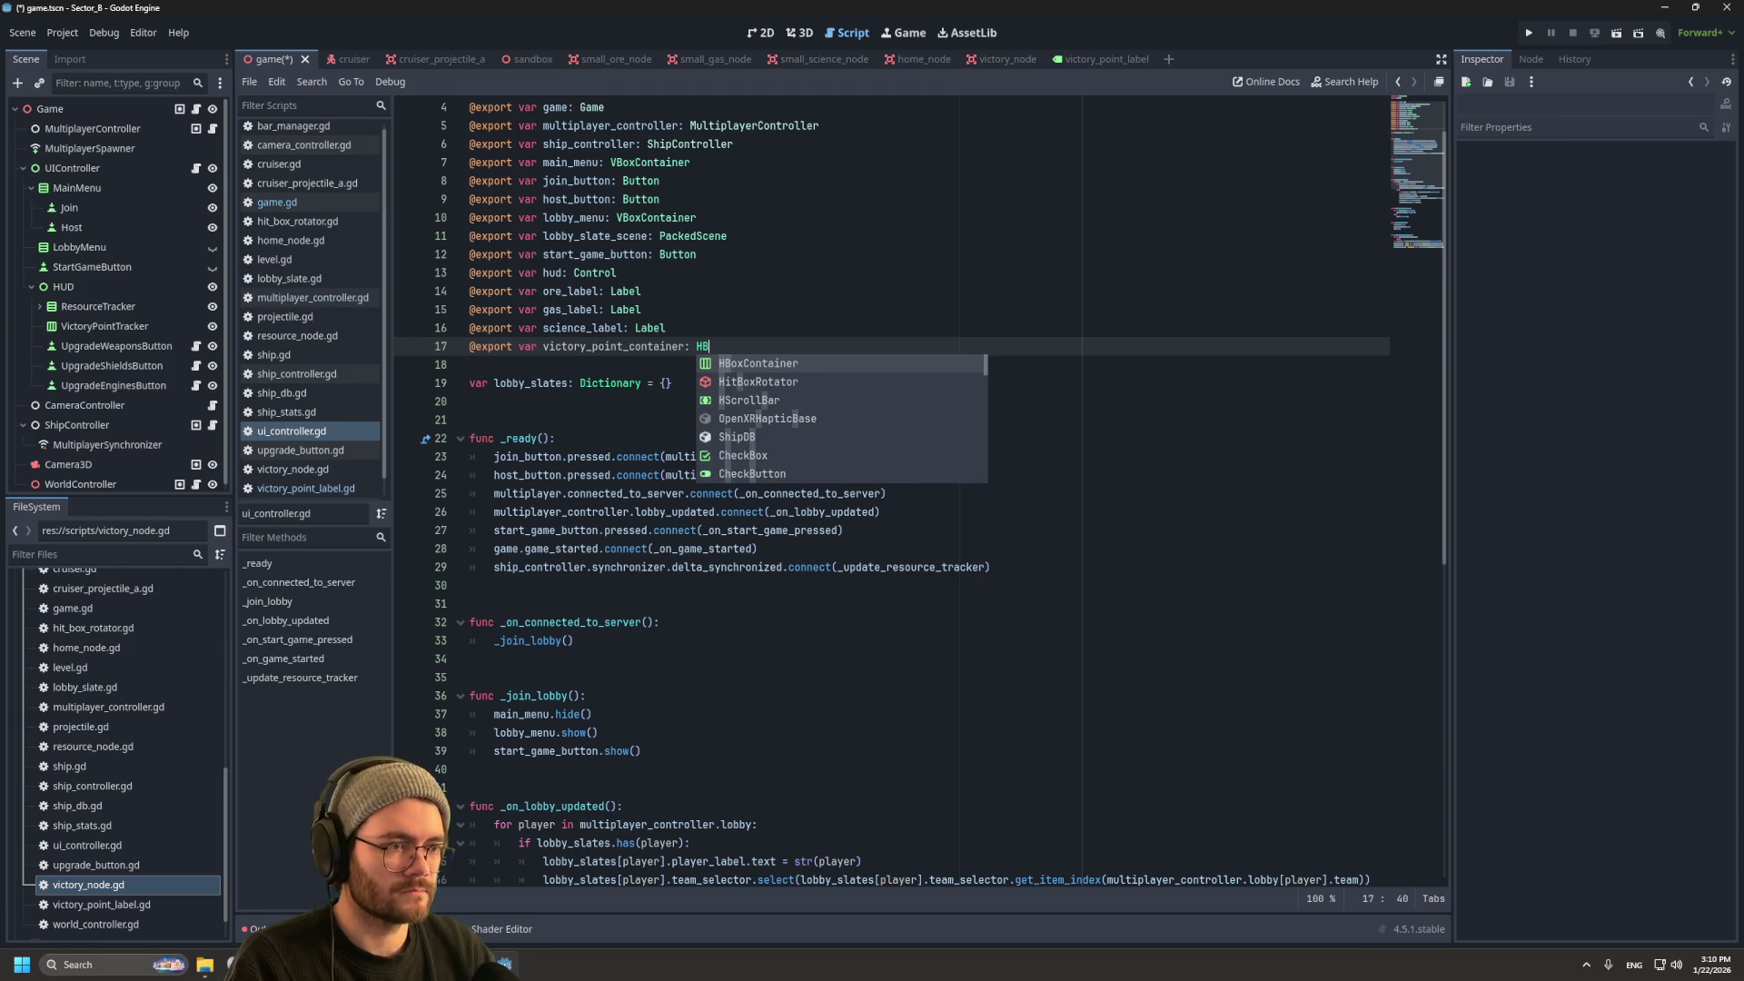
pyautogui.press('Return')
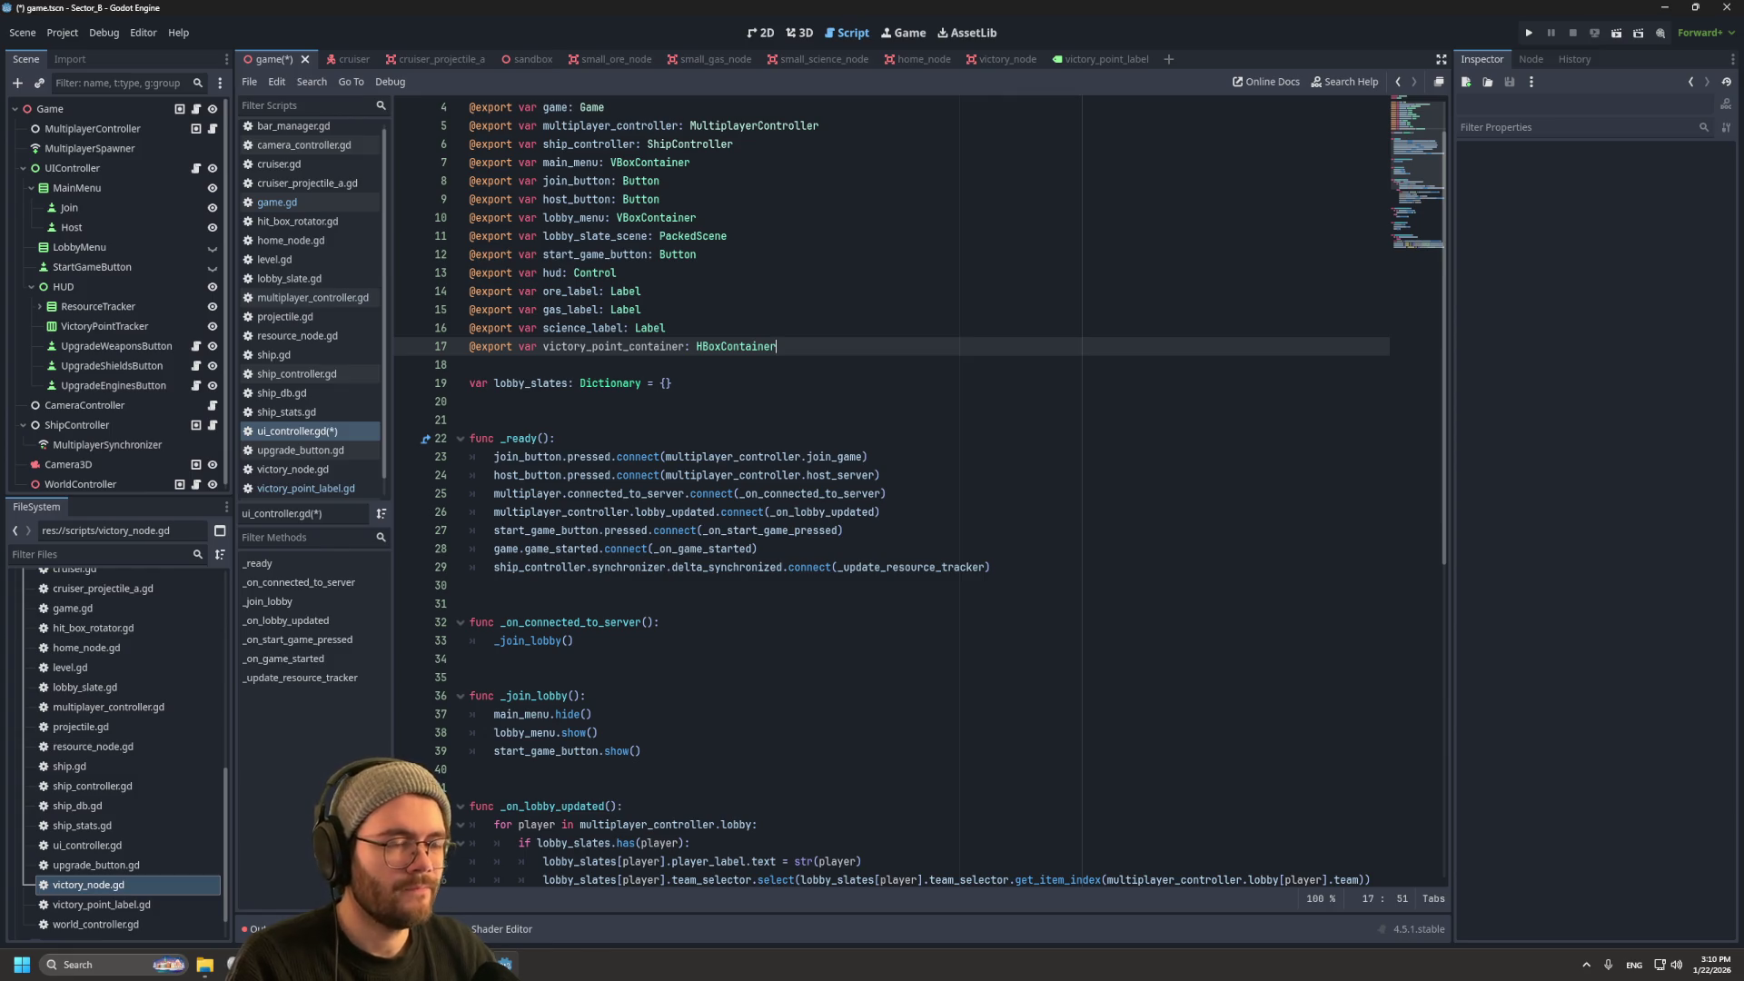
pyautogui.hotkey('ctrl', 's')
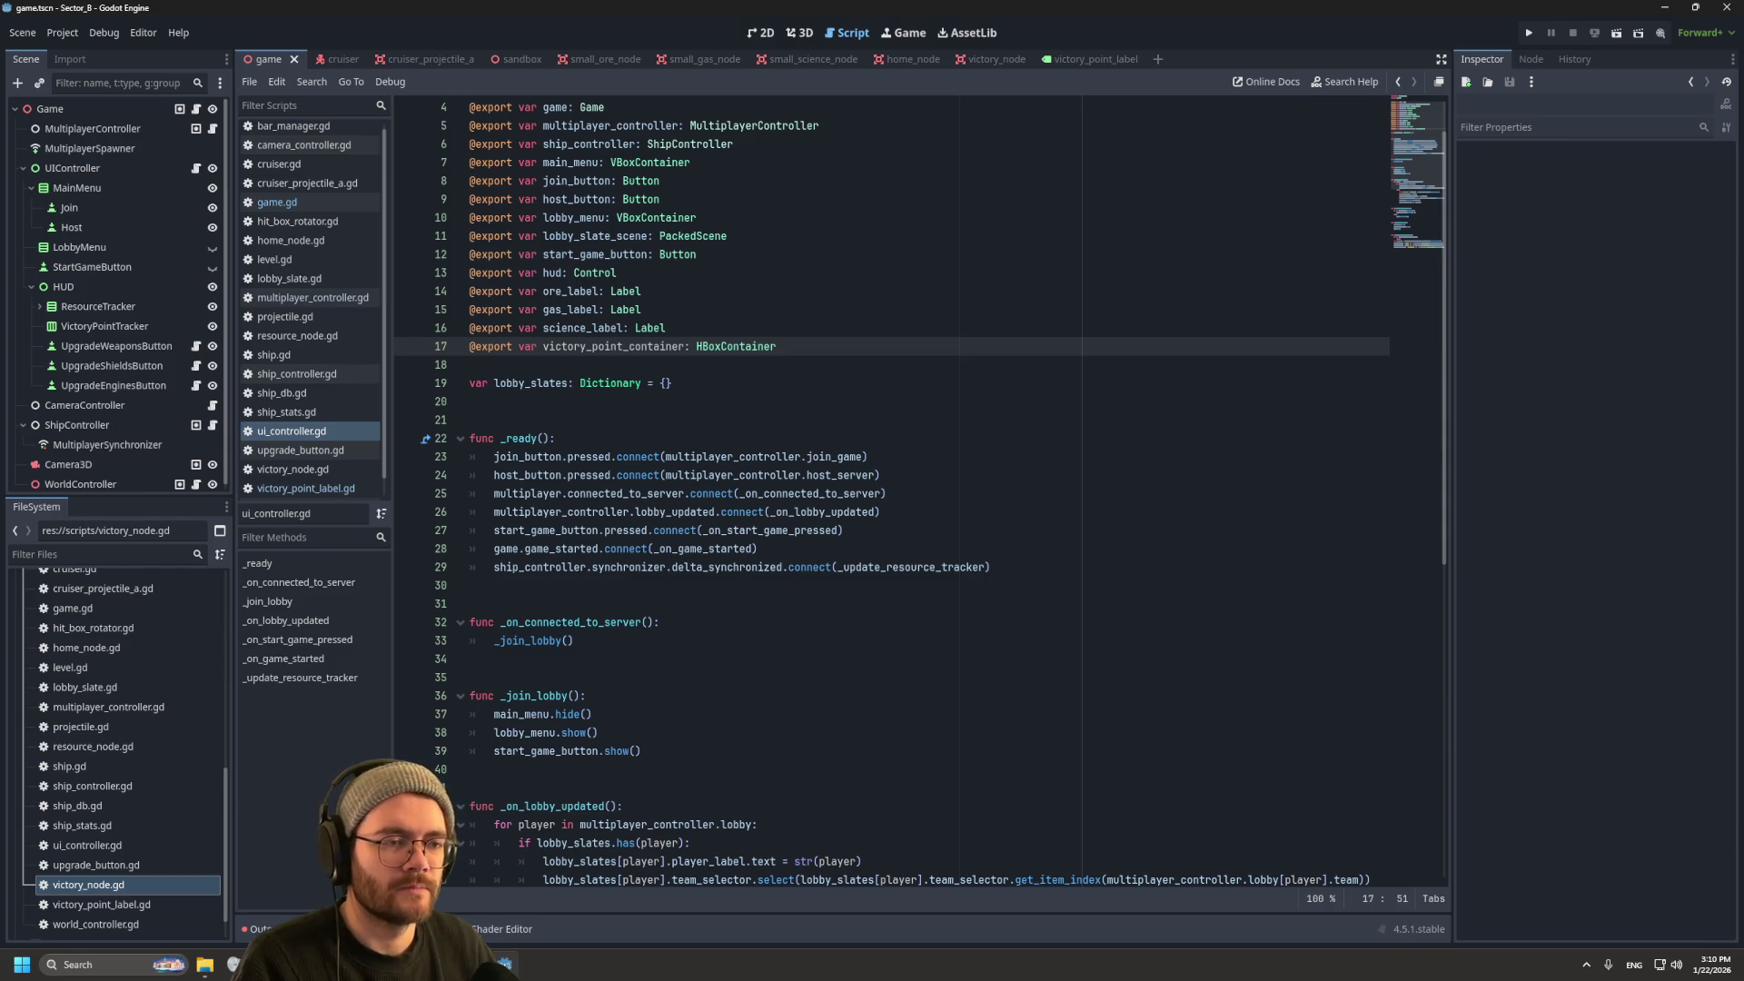
pyautogui.scroll(-10, 918, 490)
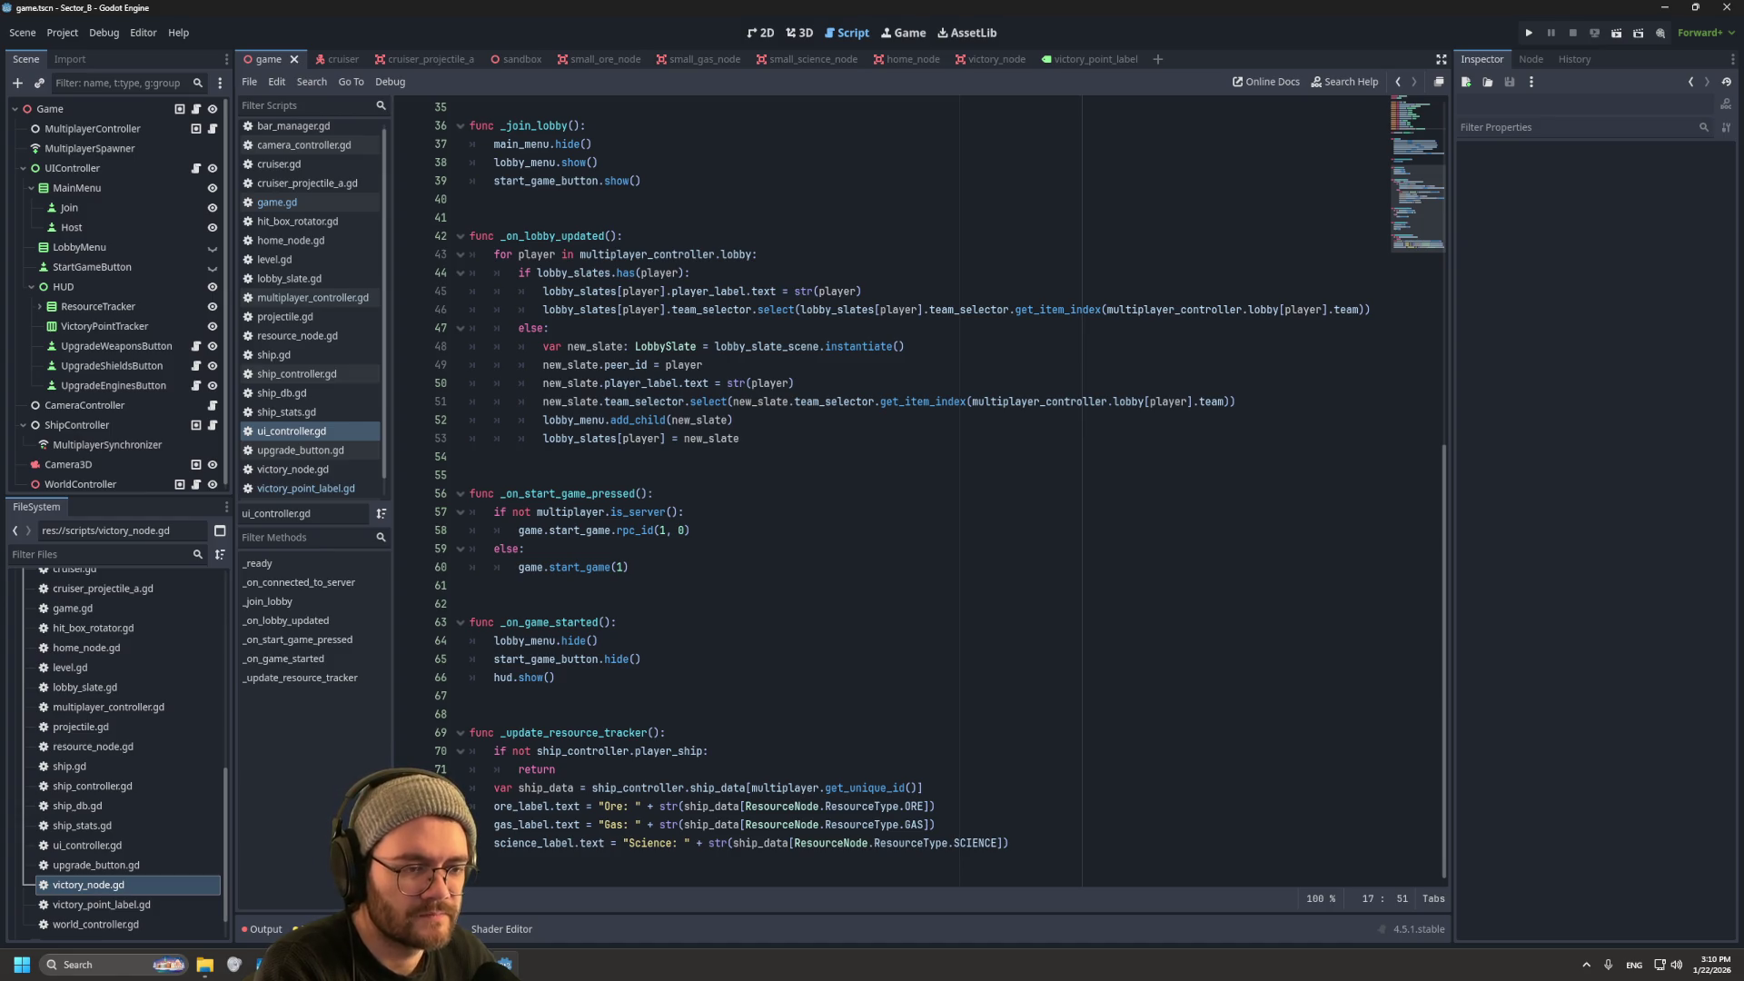
# Step: Insert blank lines after hud.show() in _on_game_started, above _update_resource_tracker
pyautogui.click(470, 714)
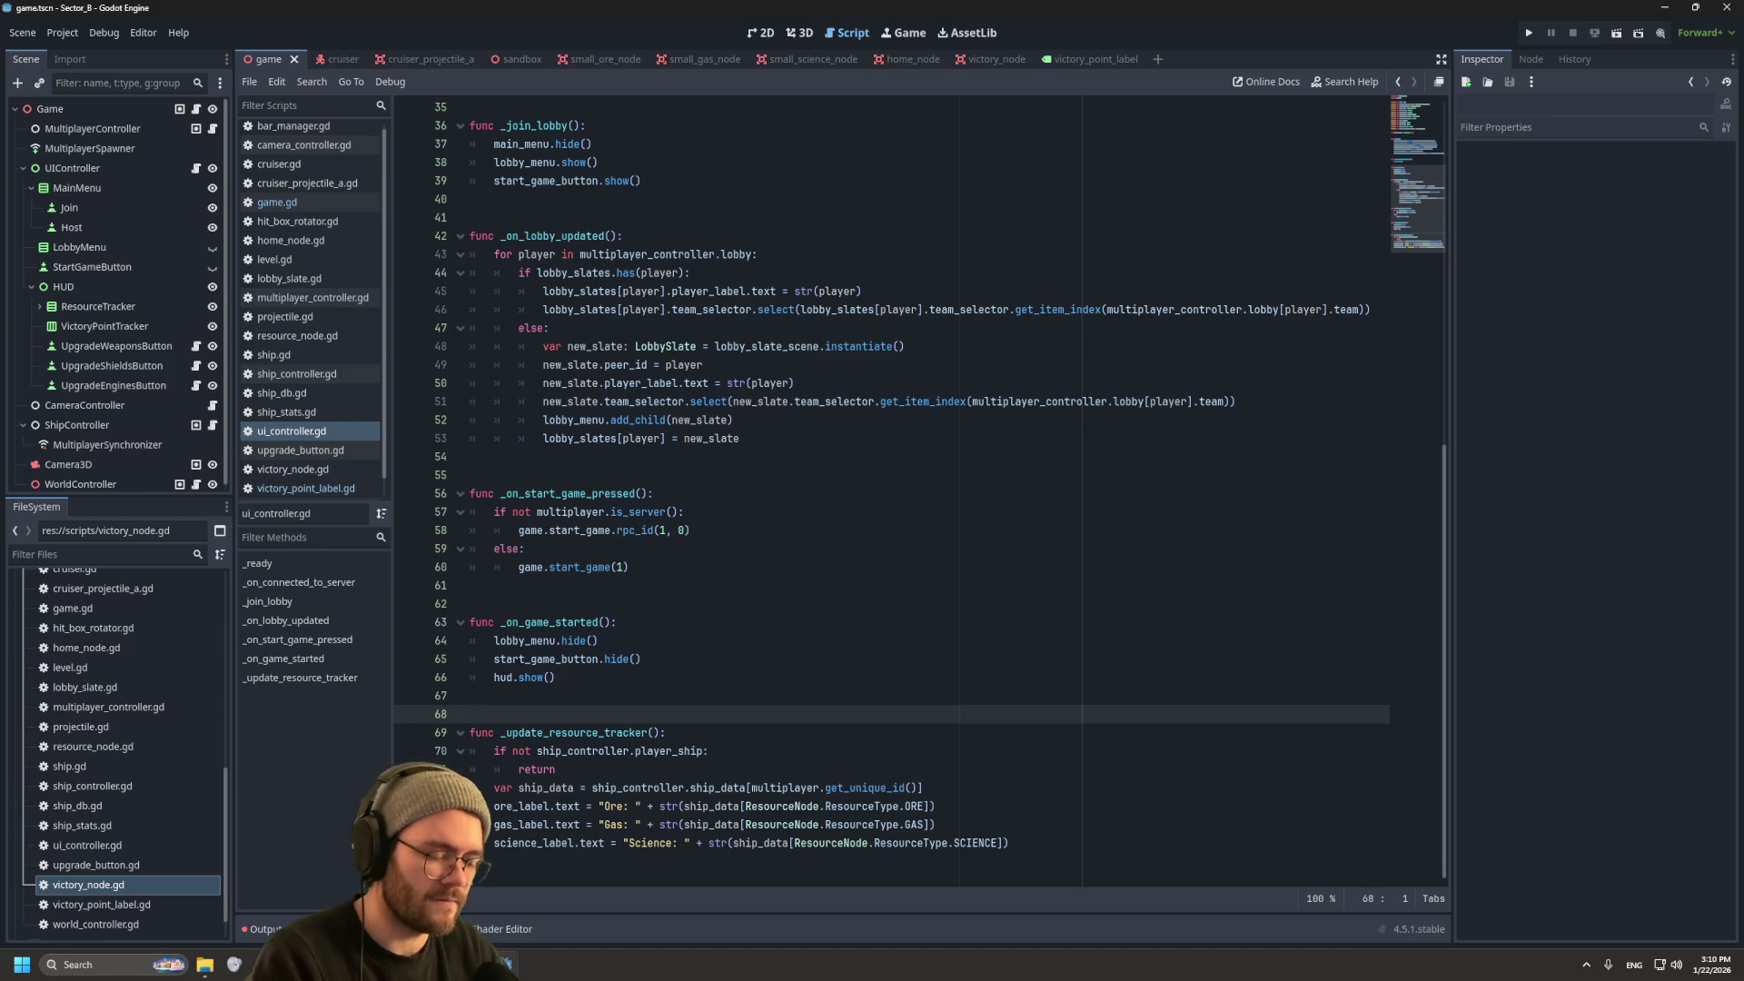
pyautogui.press('Return')
pyautogui.press('Return')
pyautogui.press('Return')
pyautogui.press('Up')
pyautogui.press('Up')
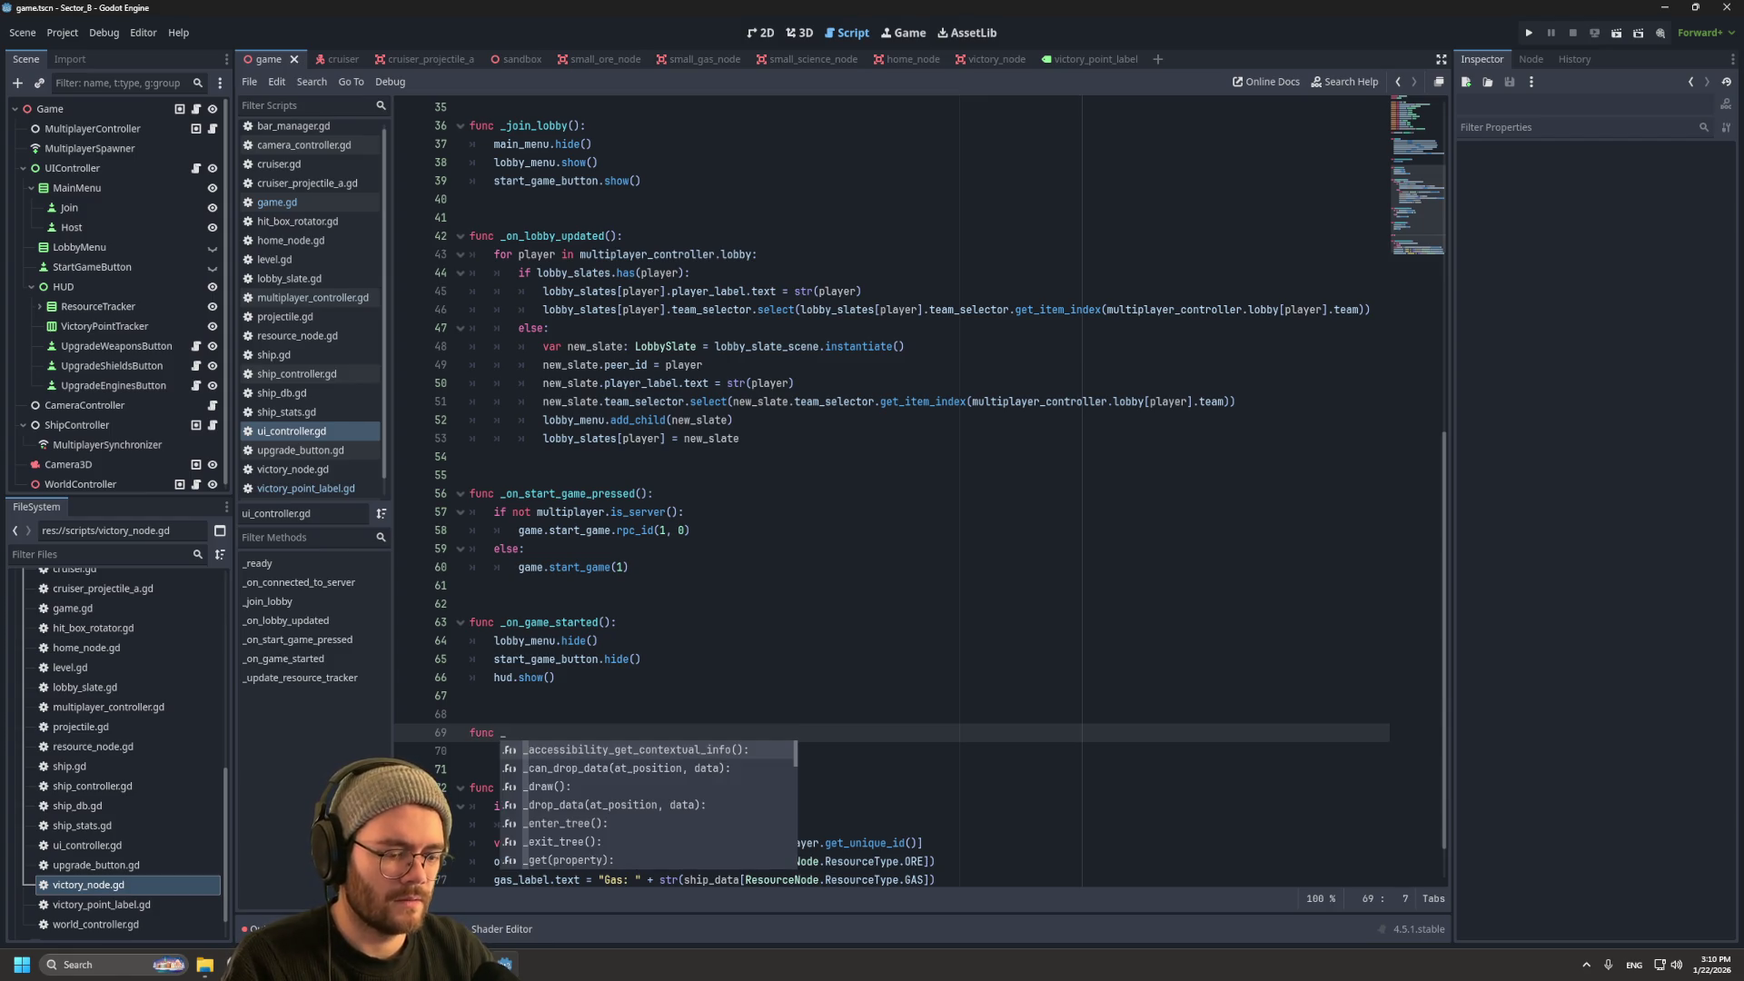
# Step: Write the function header func _initialize_victory_point_labels(): on line 69
pyautogui.write('initialize_')
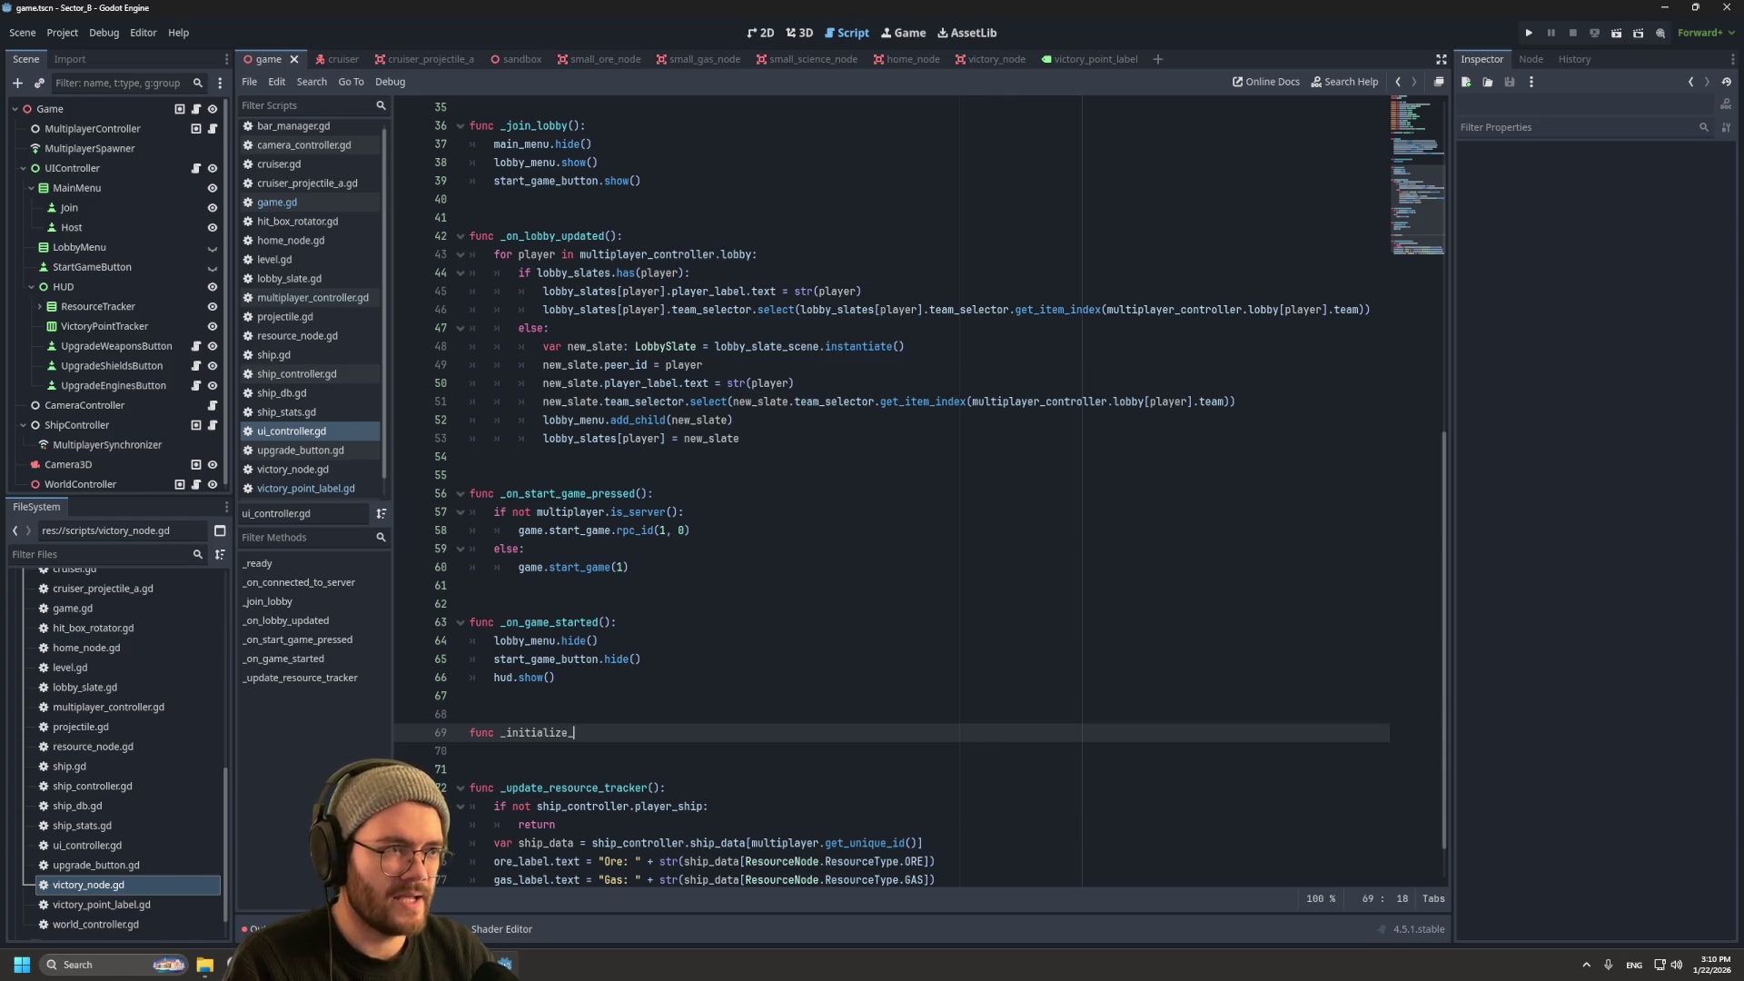
pyautogui.write('victory_')
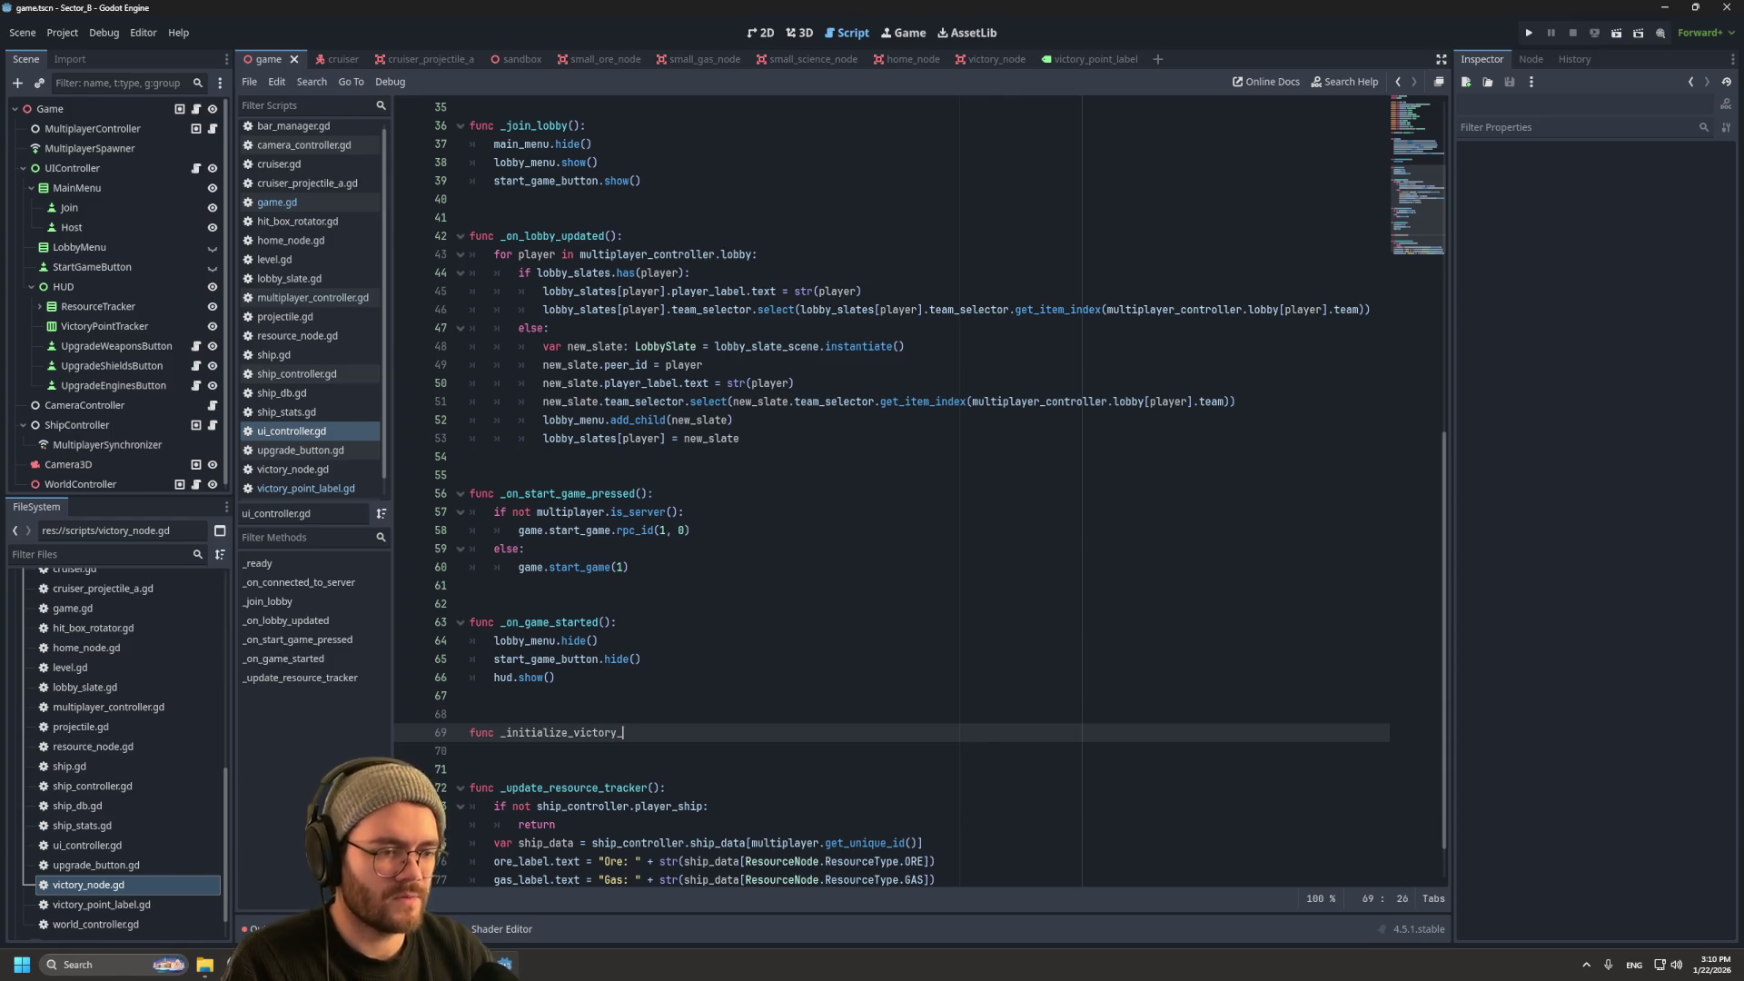
pyautogui.write('point_lab')
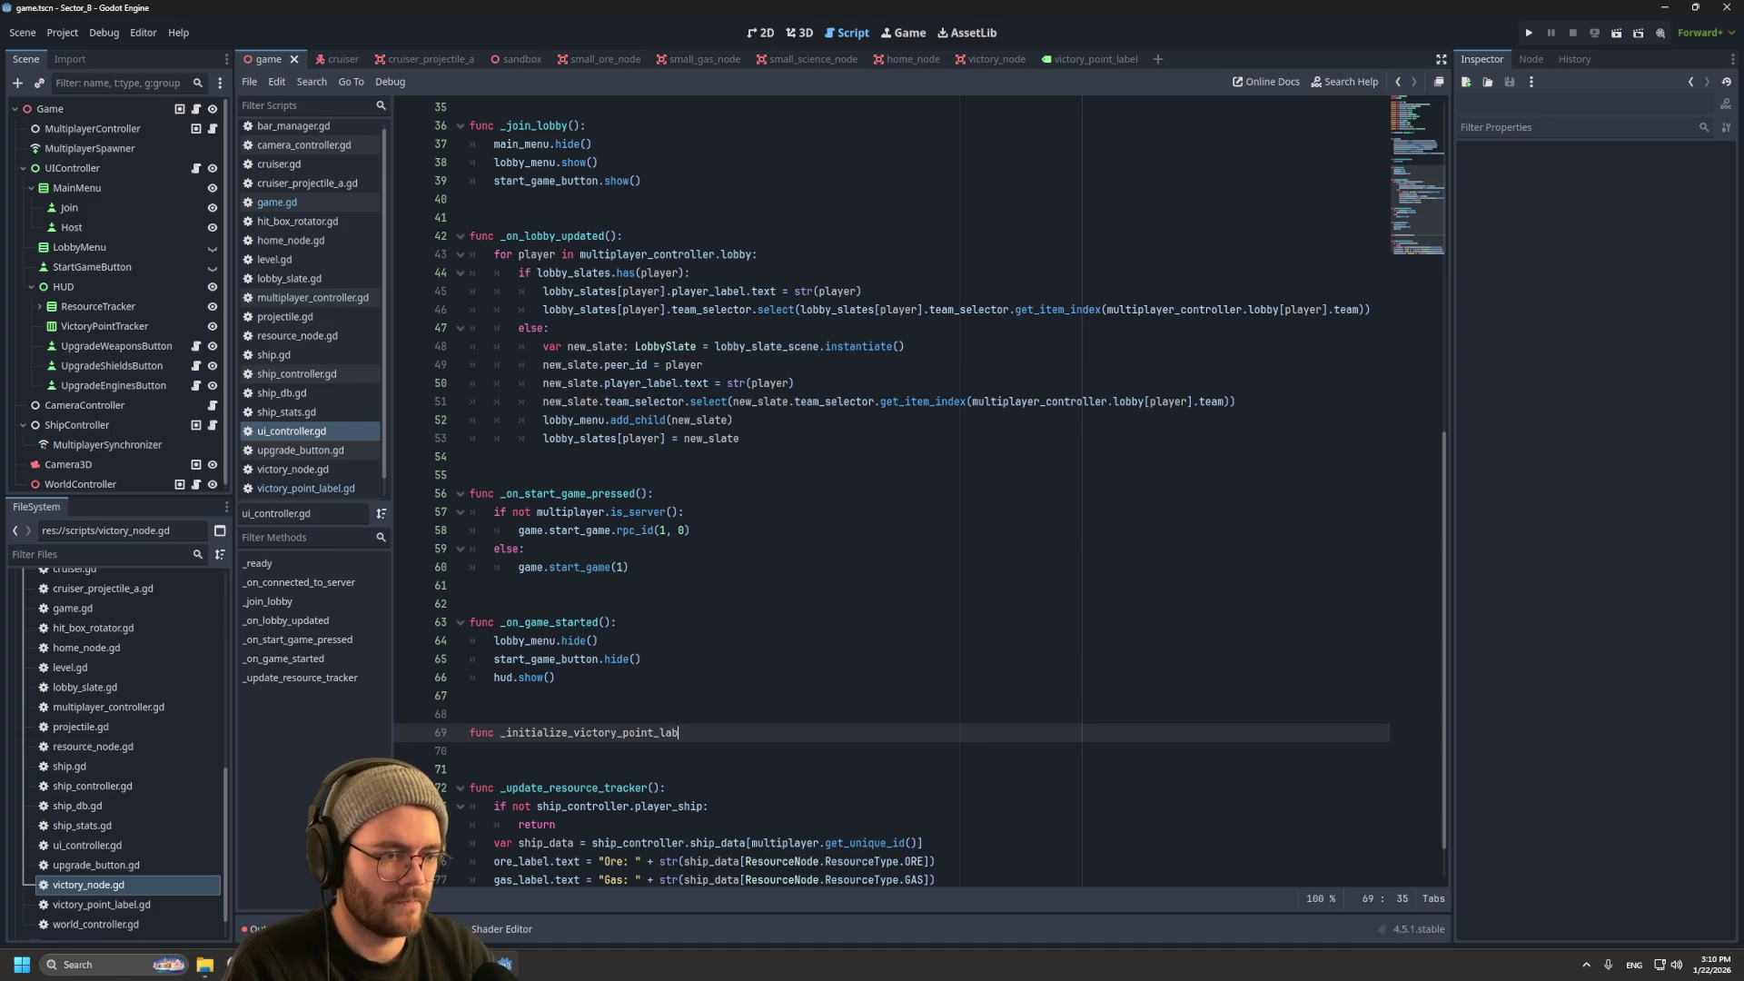
pyautogui.write('els():')
pyautogui.press('Return')
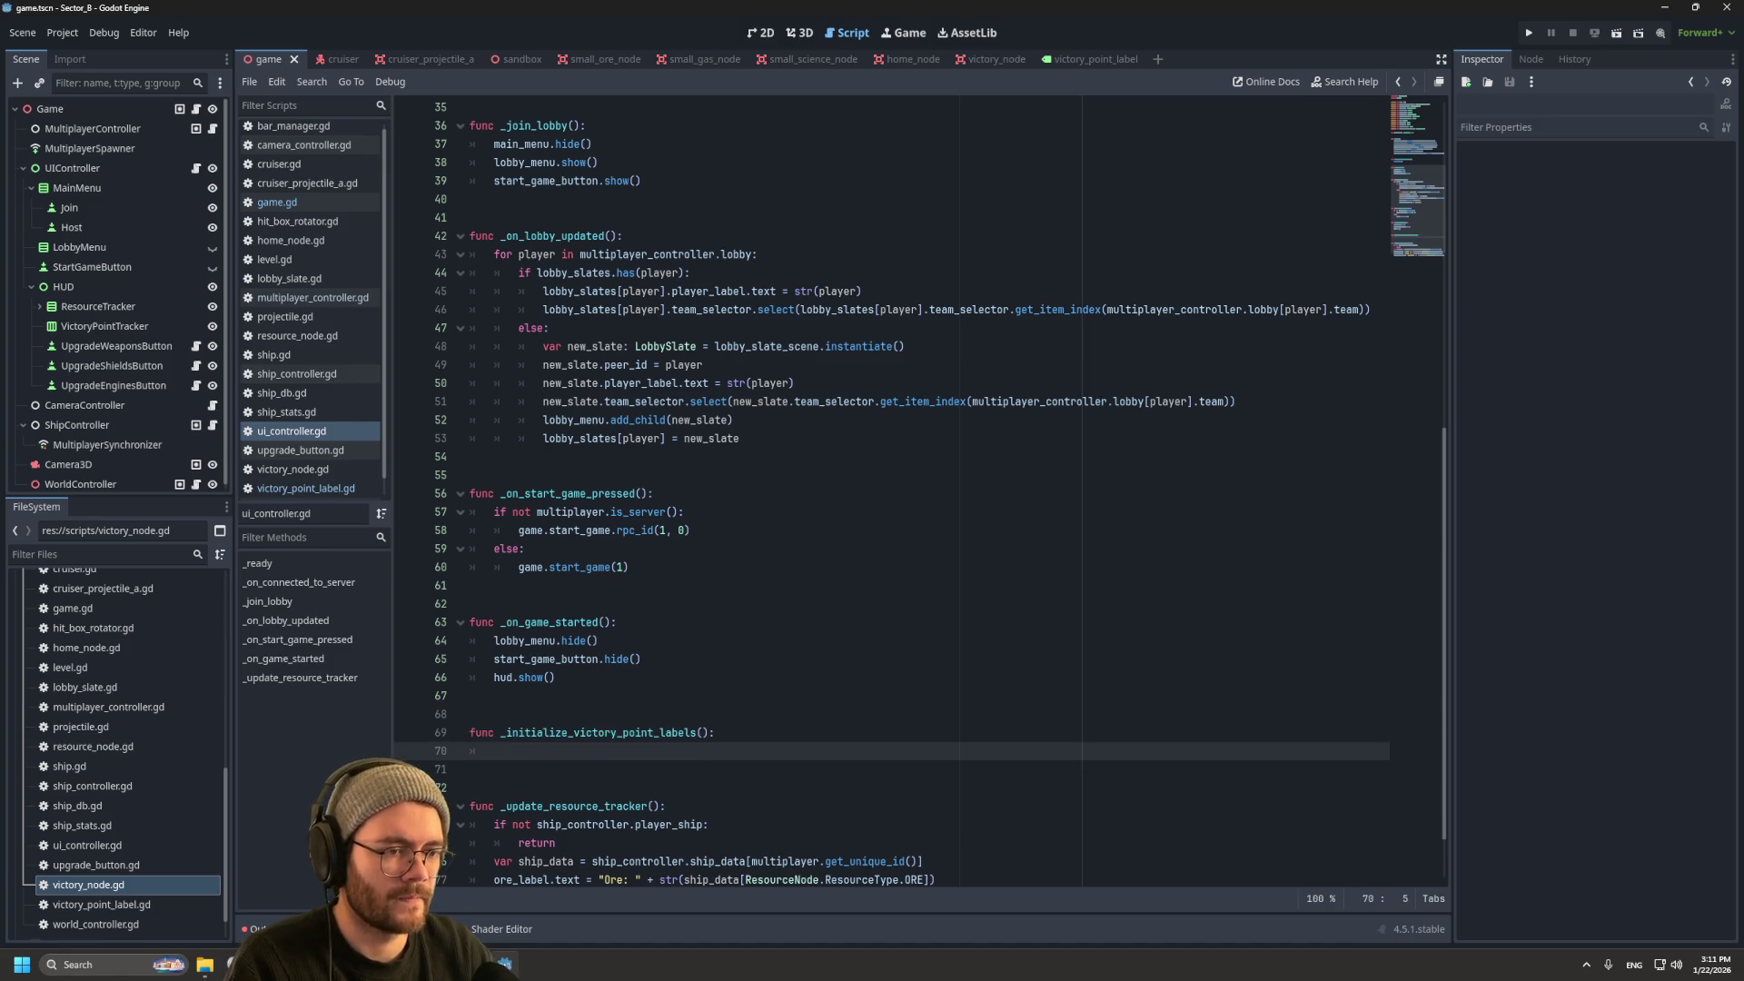
pyautogui.scroll(10, 908, 500)
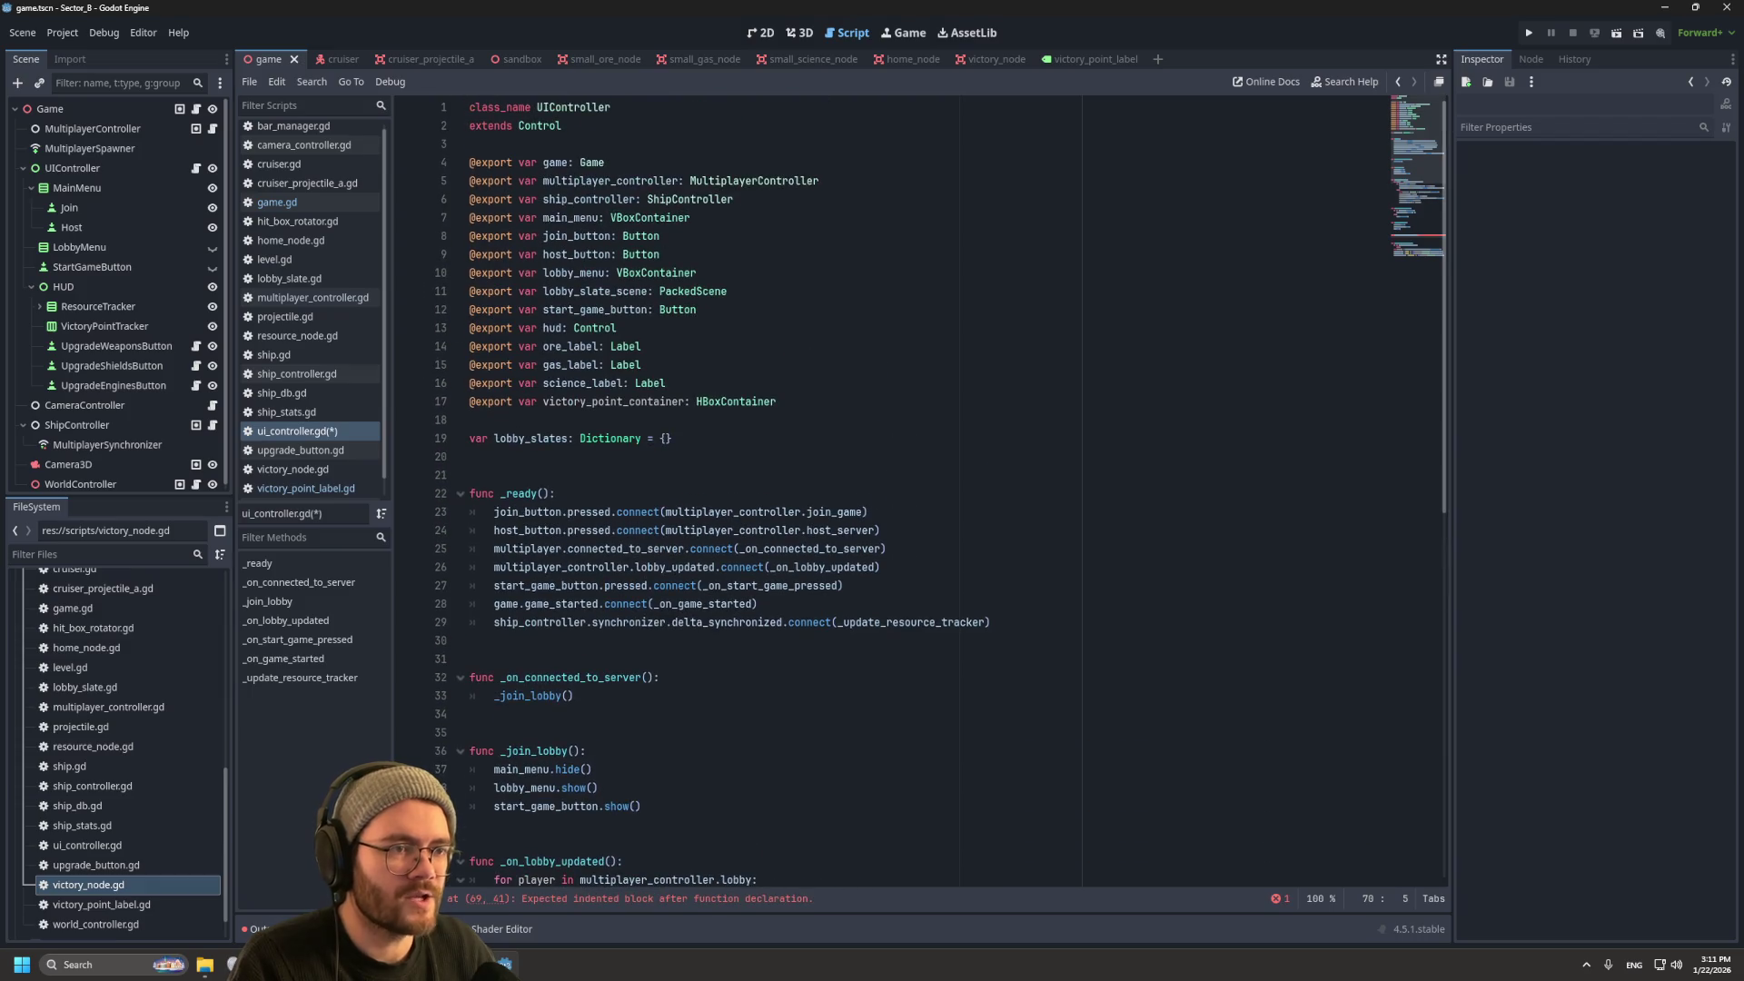
pyautogui.scroll(-12, 909, 499)
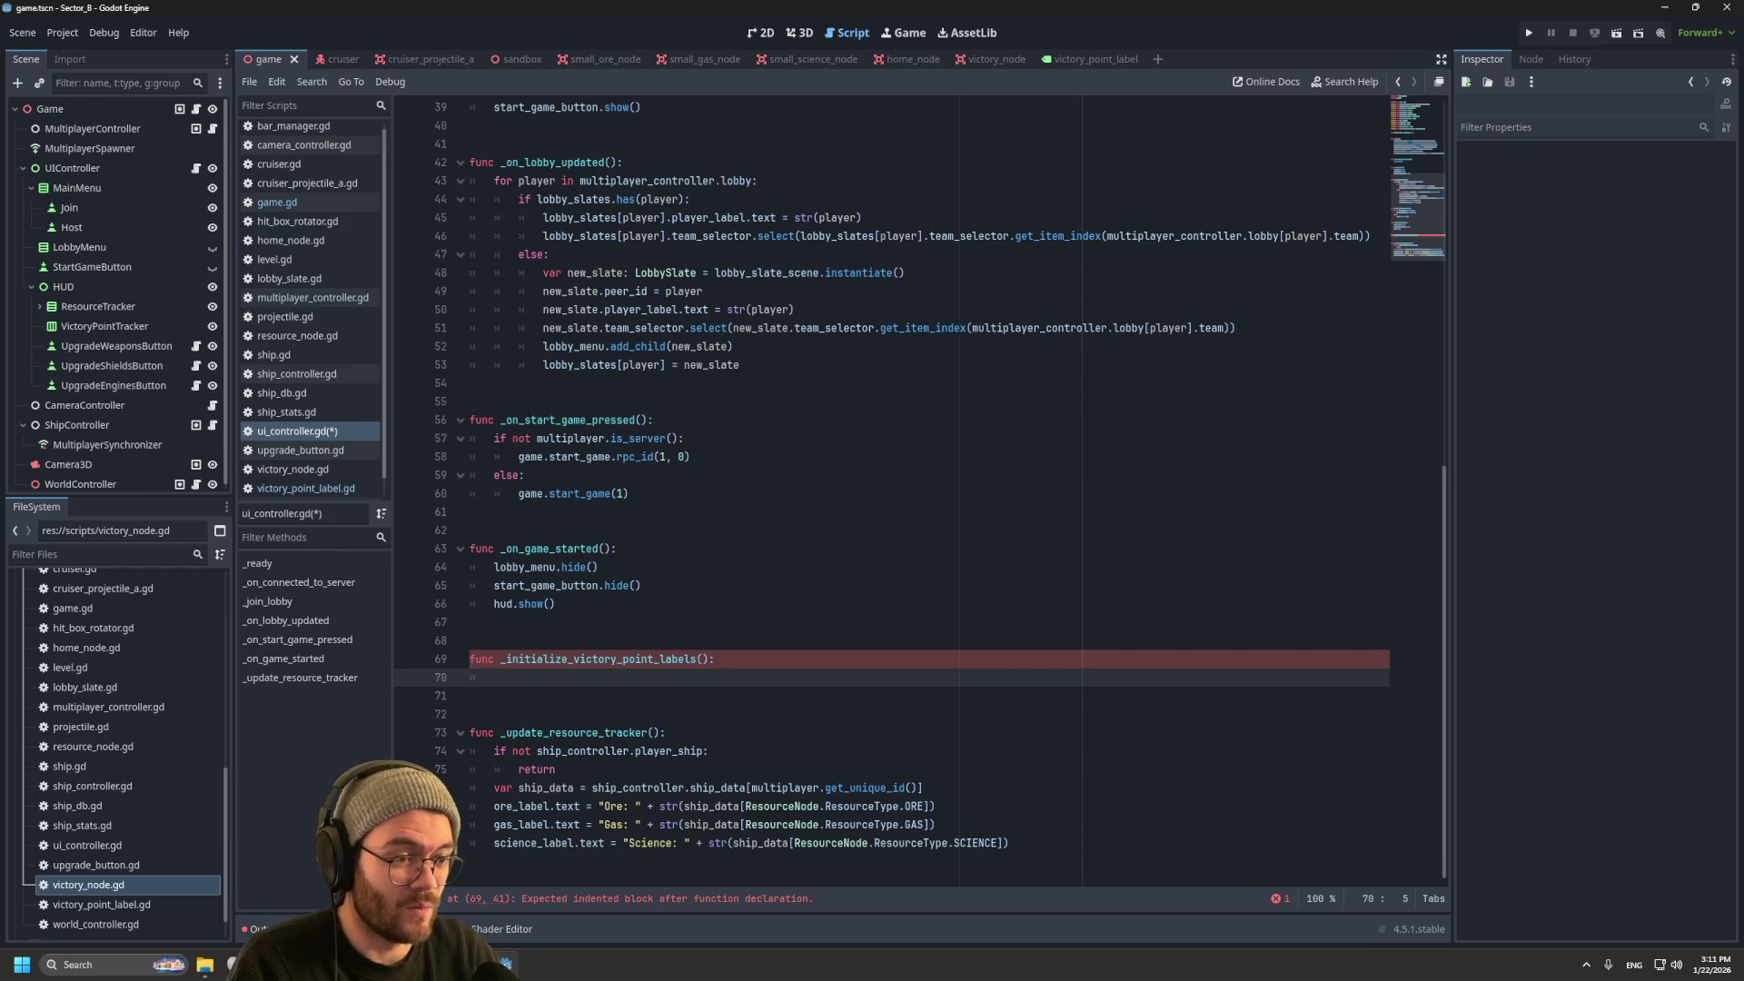
# Step: Start the loop 'for i in ship_controller.team_data', then check team_data in ship_controller.gd
pyautogui.write('shi')
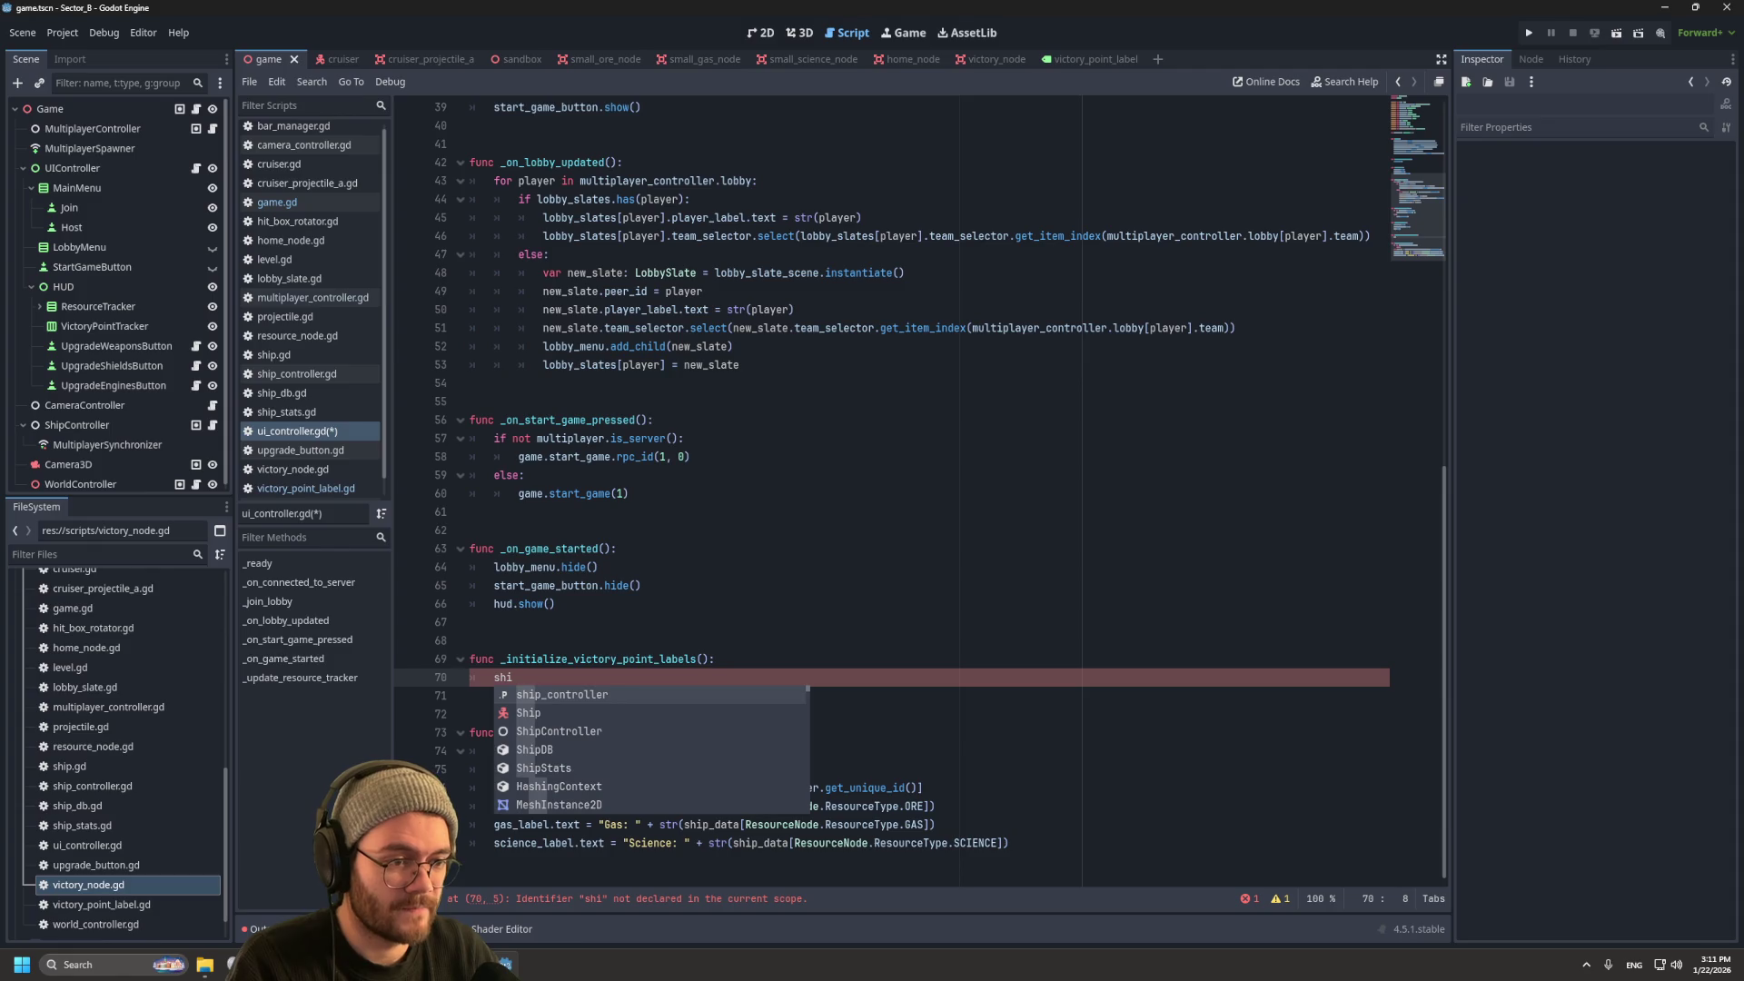
pyautogui.press('BackSpace')
pyautogui.press('BackSpace')
pyautogui.press('BackSpace')
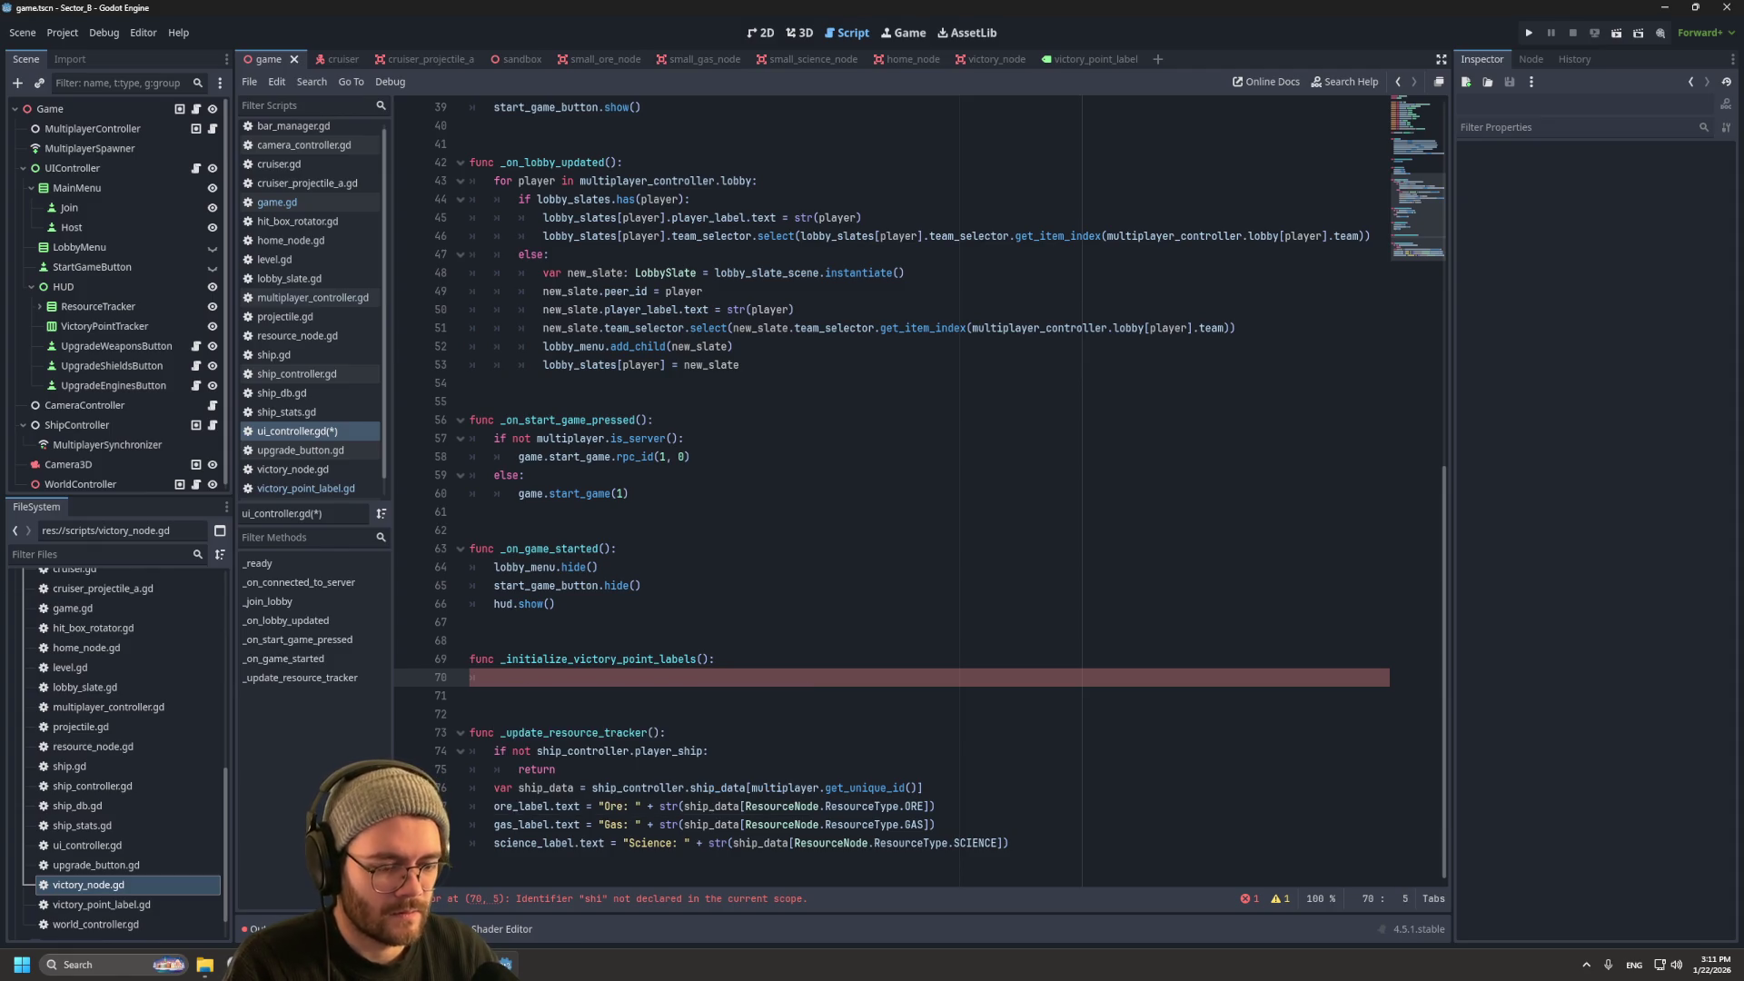
pyautogui.write('for ')
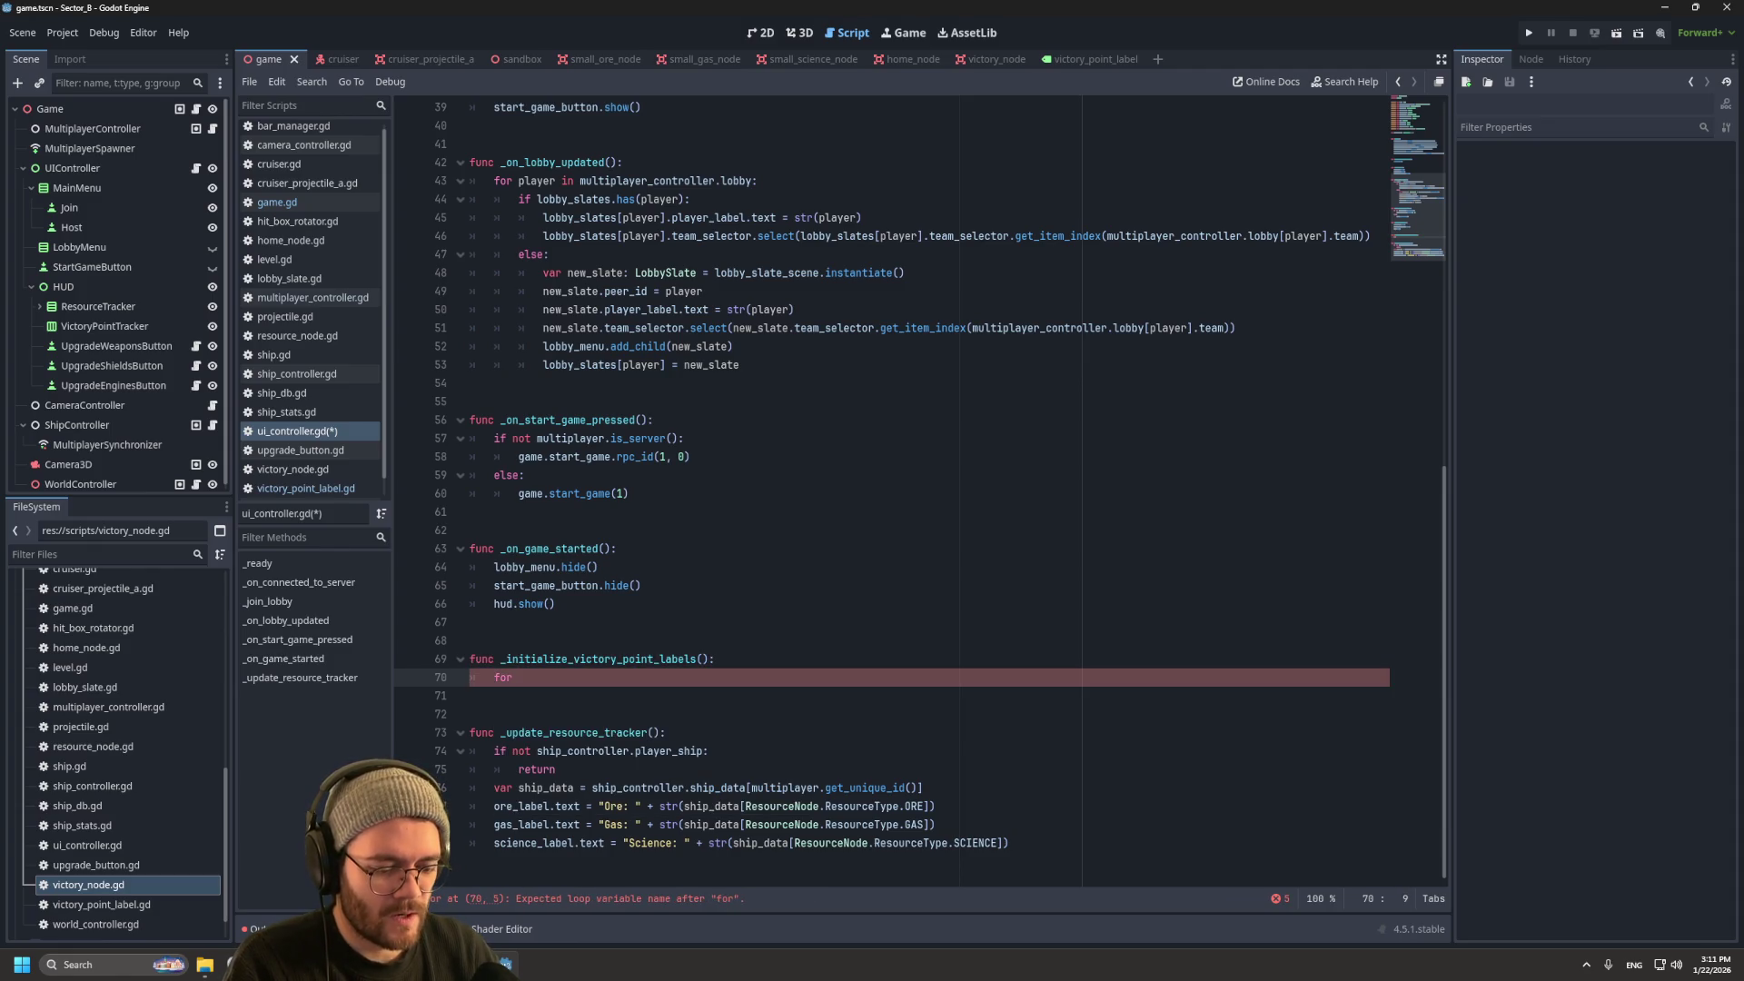
pyautogui.write('i in ')
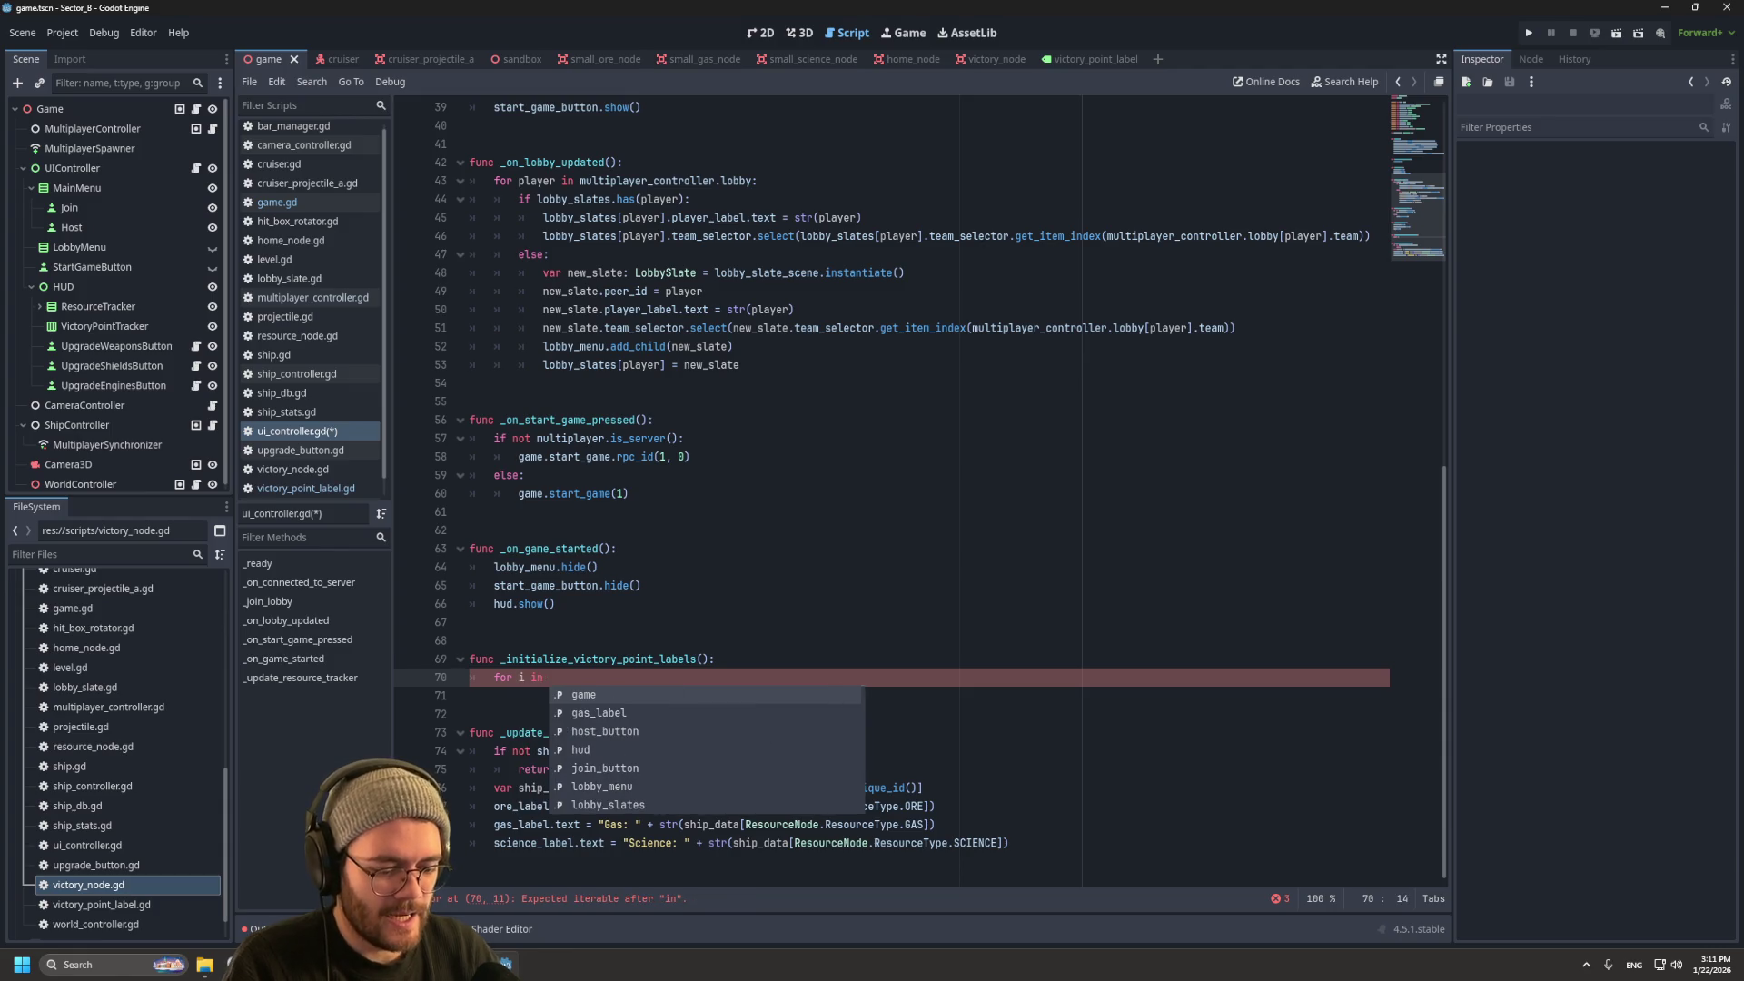
pyautogui.write('ship_controller.te')
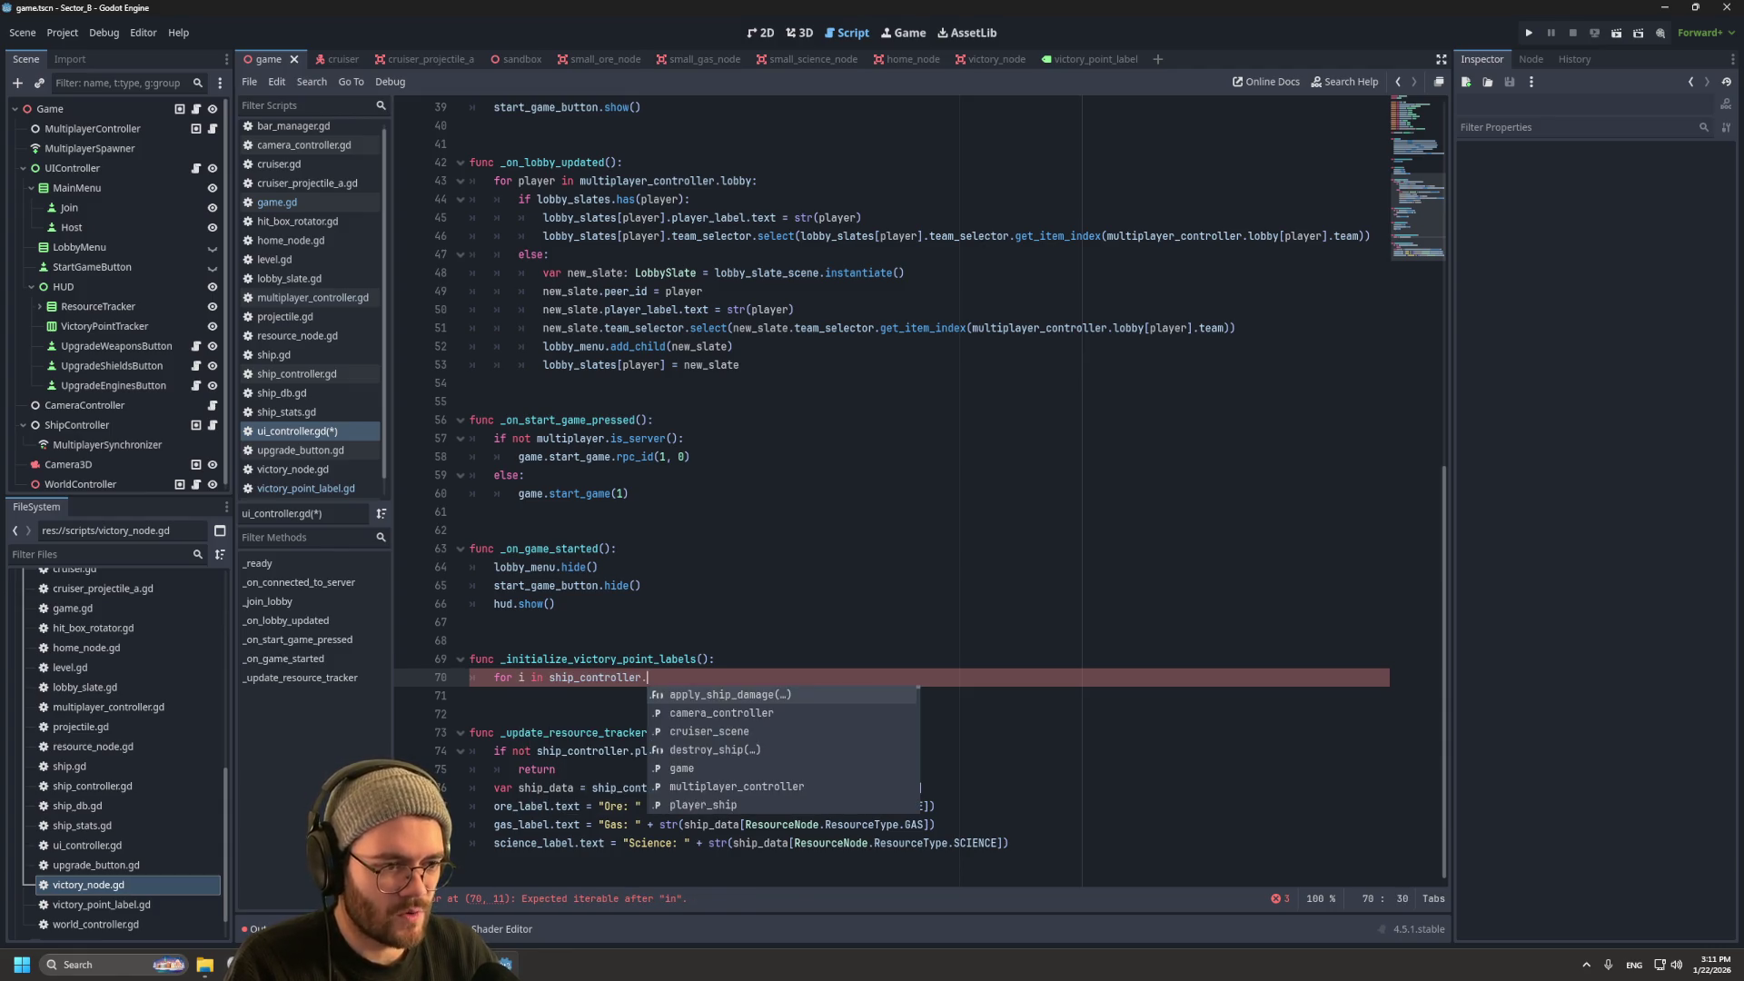
pyautogui.press('Return')
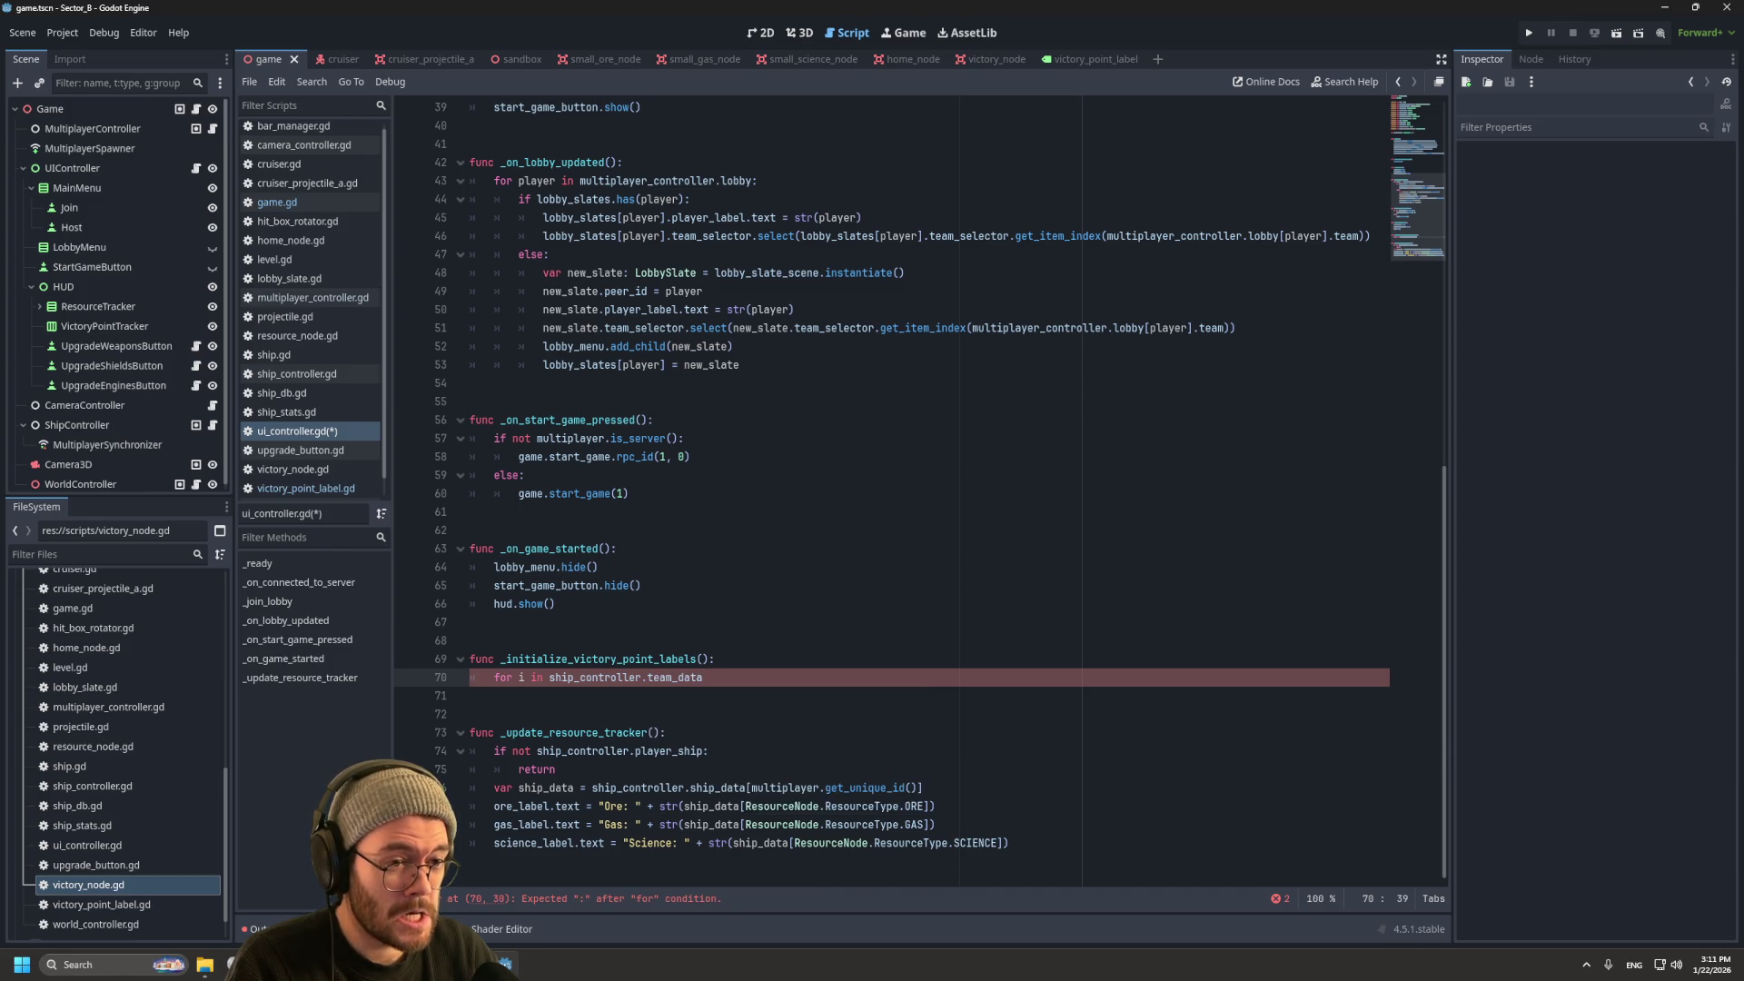
pyautogui.click(296, 374)
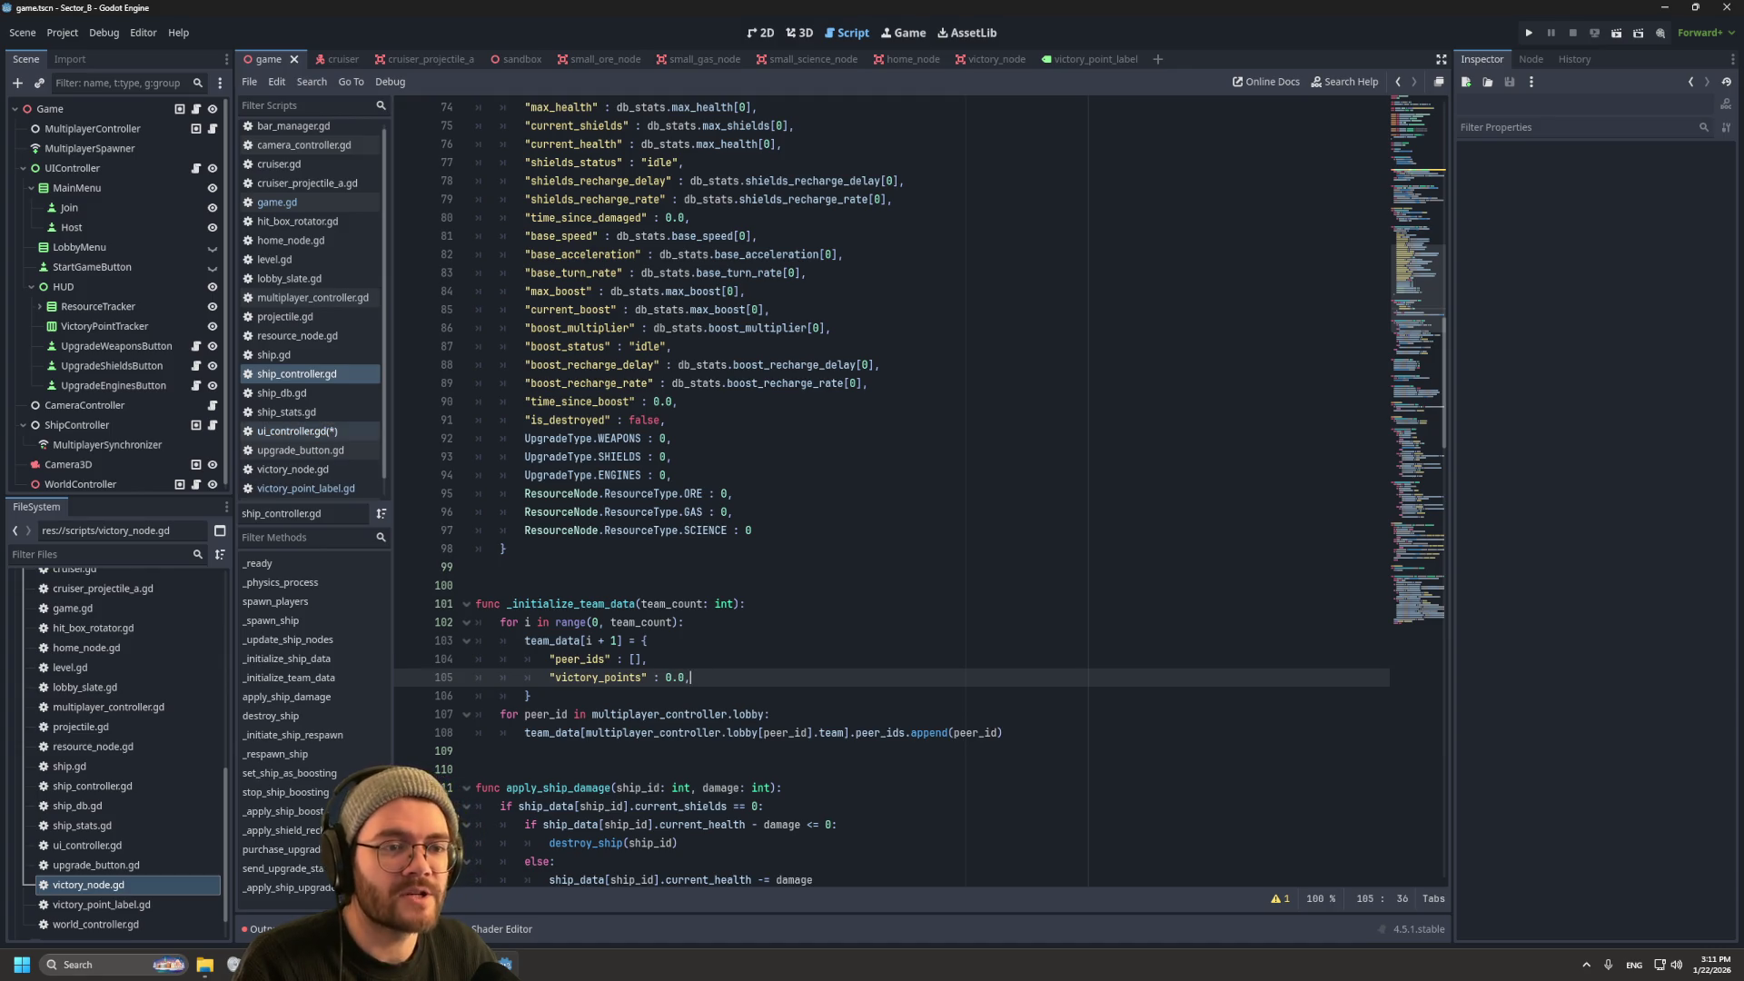
pyautogui.click(297, 431)
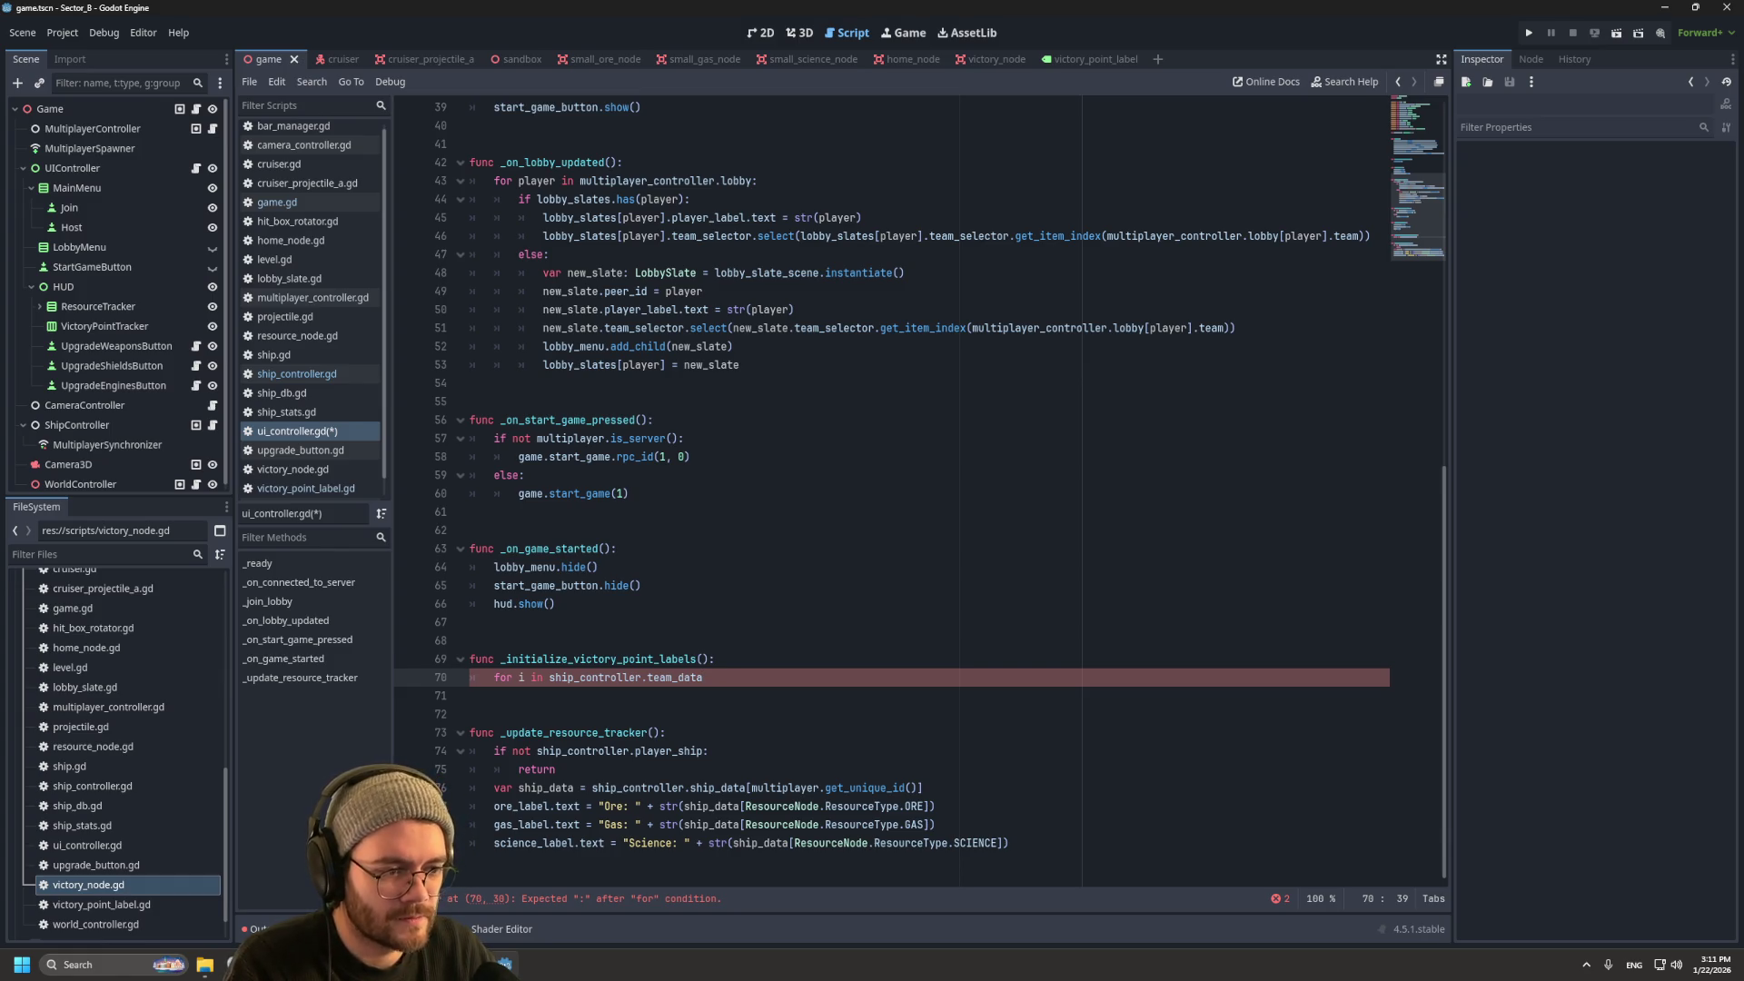
pyautogui.write(':')
pyautogui.press('Return')
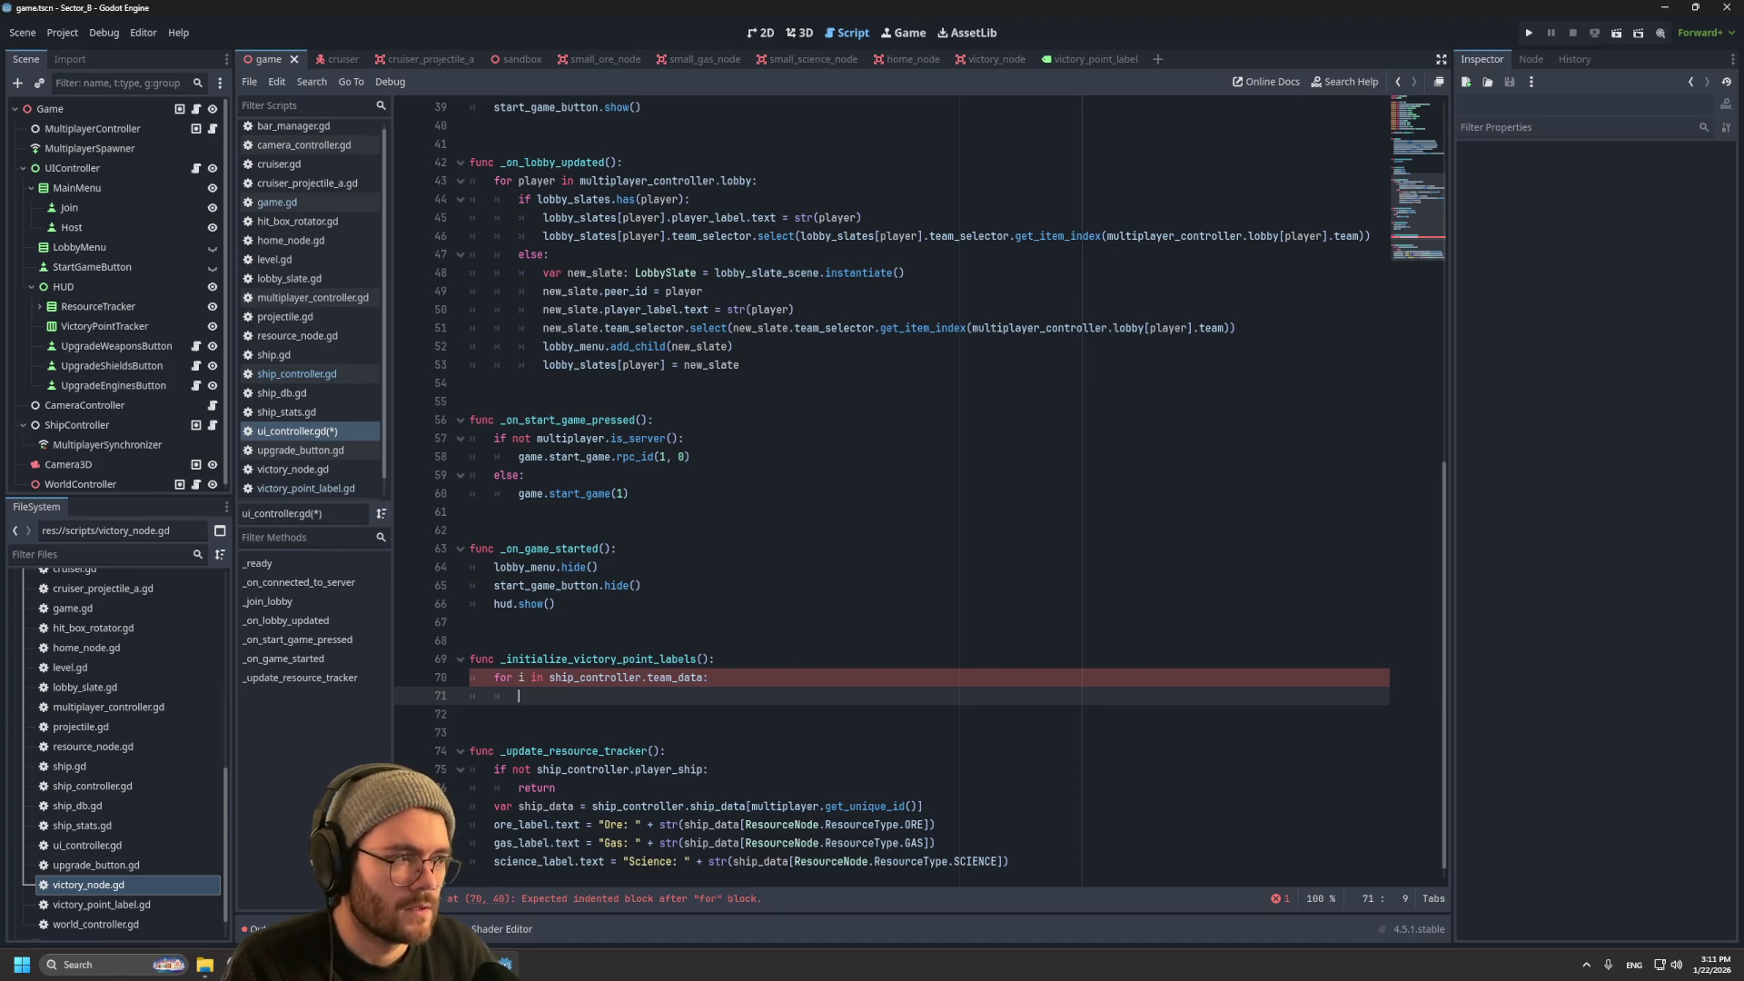
pyautogui.scroll(10, 917, 491)
pyautogui.click(776, 401)
pyautogui.press('Return')
pyautogui.write('@export var ')
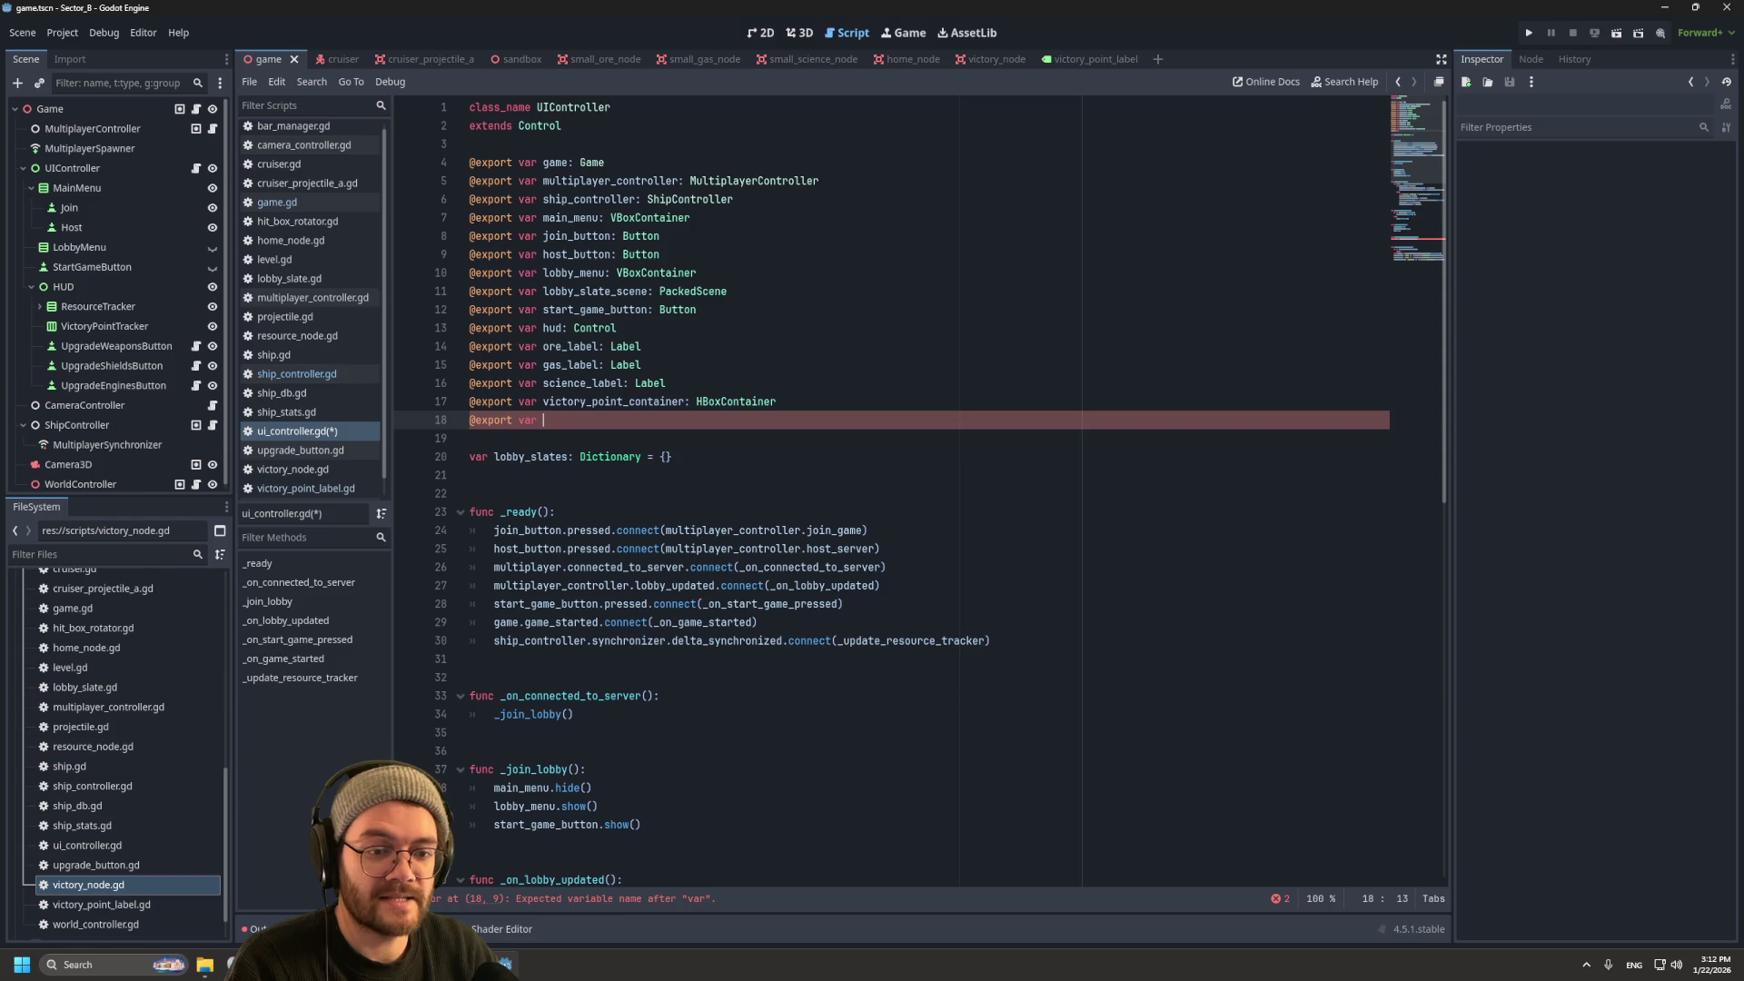
pyautogui.write('vic')
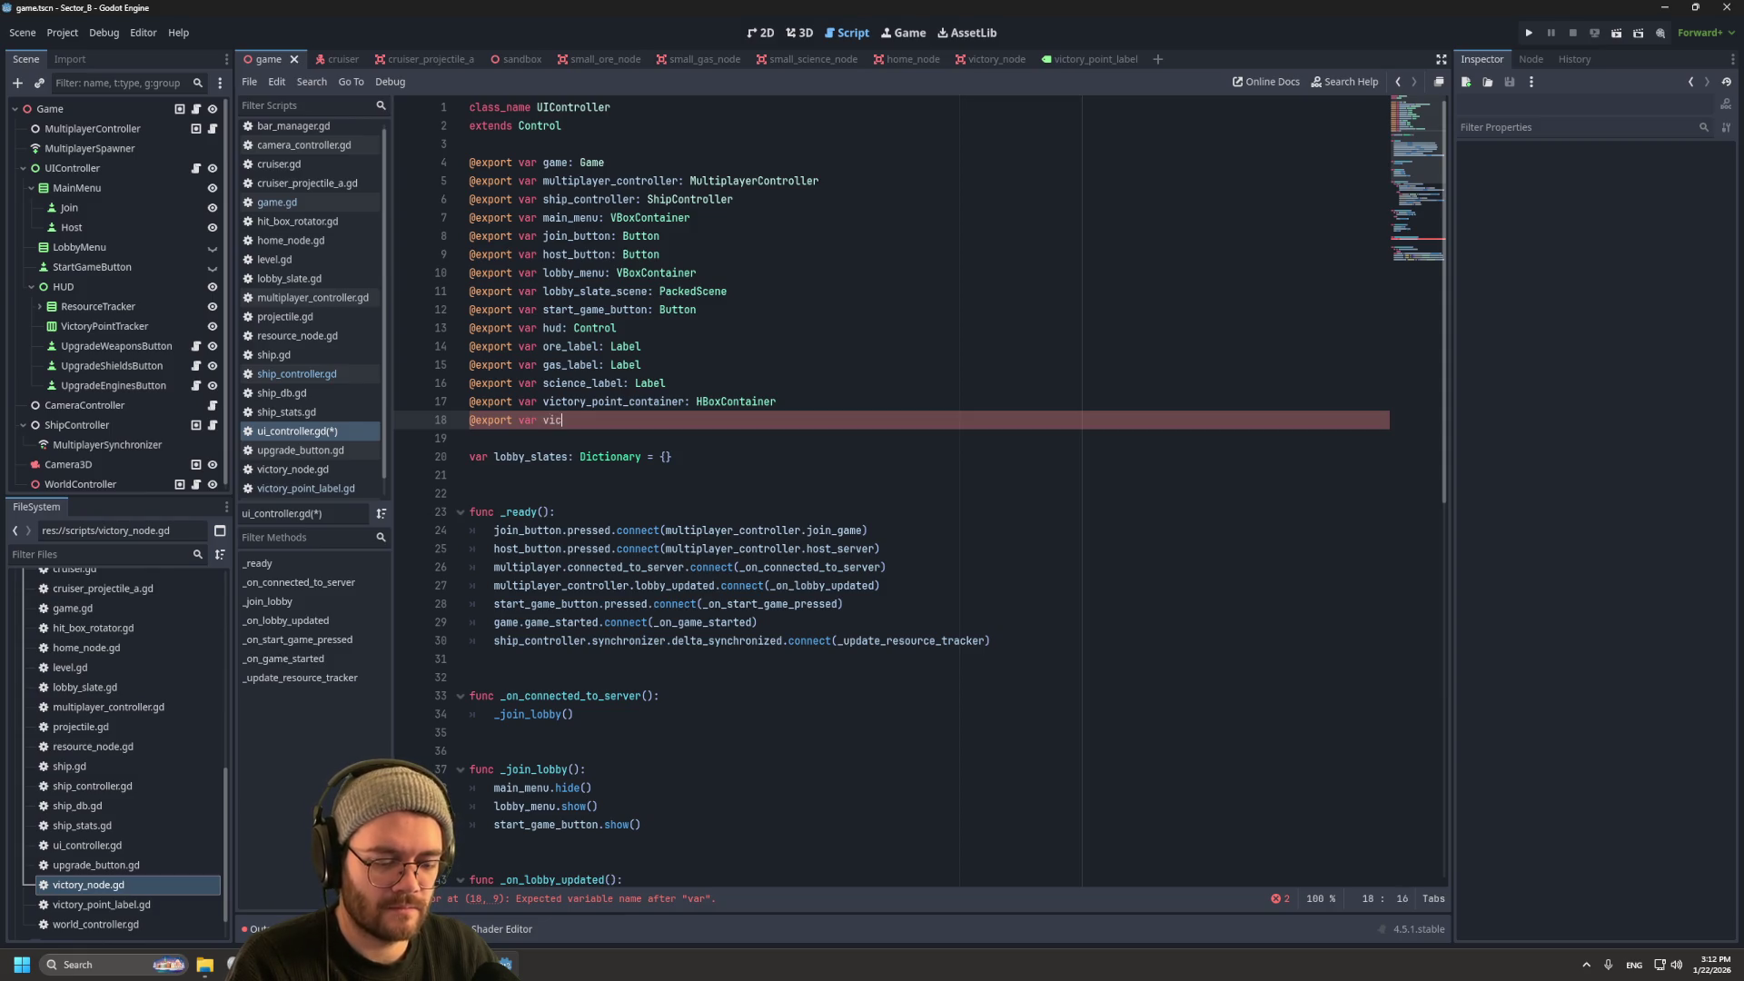
pyautogui.write('tory_point_tracker')
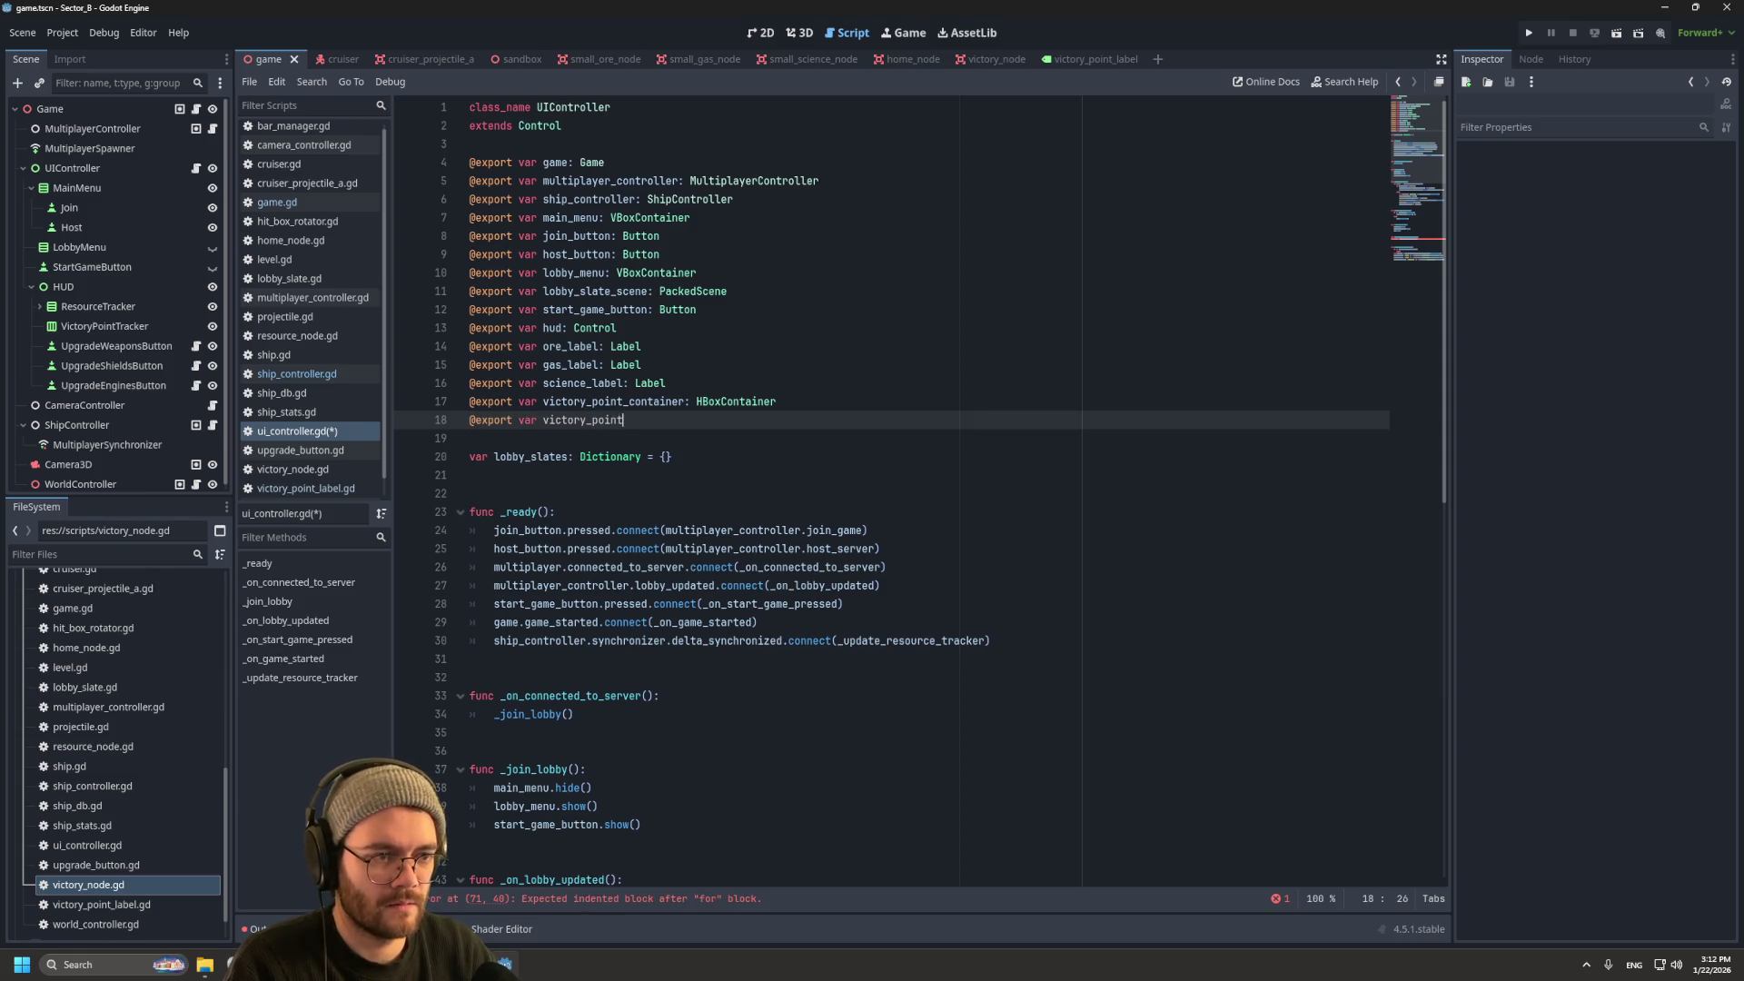
pyautogui.press('BackSpace')
pyautogui.press('BackSpace')
pyautogui.press('BackSpace')
pyautogui.press('BackSpace')
pyautogui.press('BackSpace')
pyautogui.press('BackSpace')
pyautogui.write('label_scene: Pack')
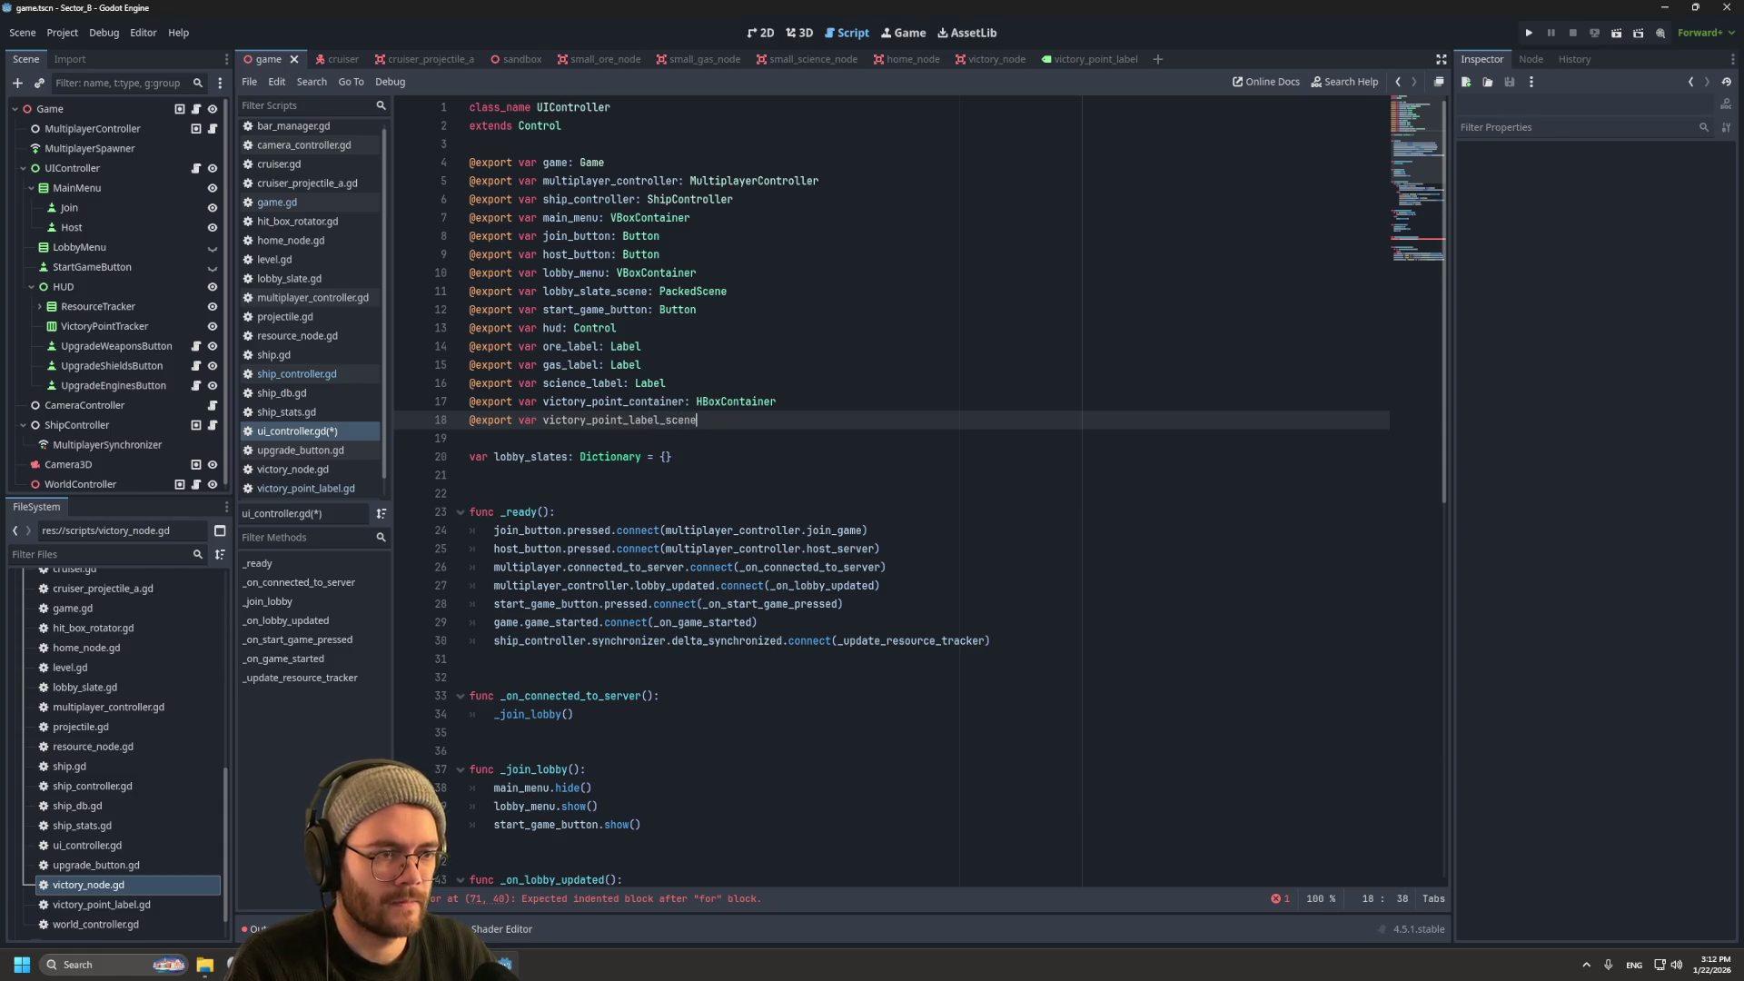
pyautogui.write('ed')
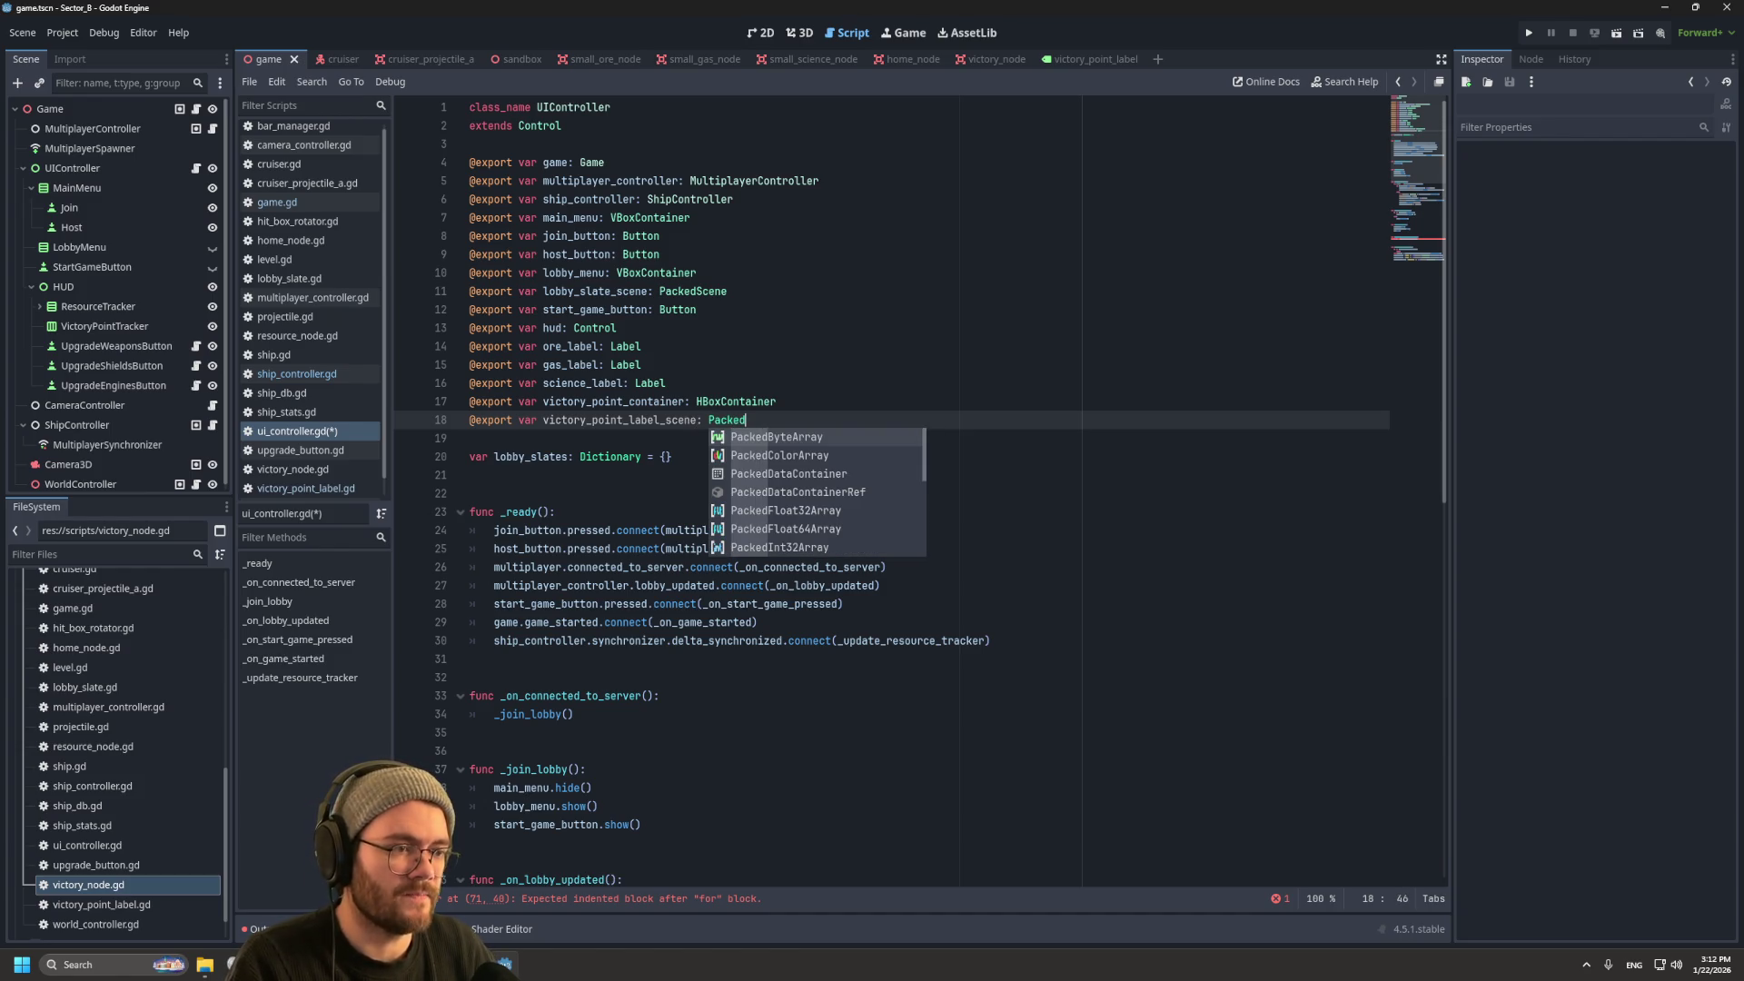
pyautogui.write('Scene')
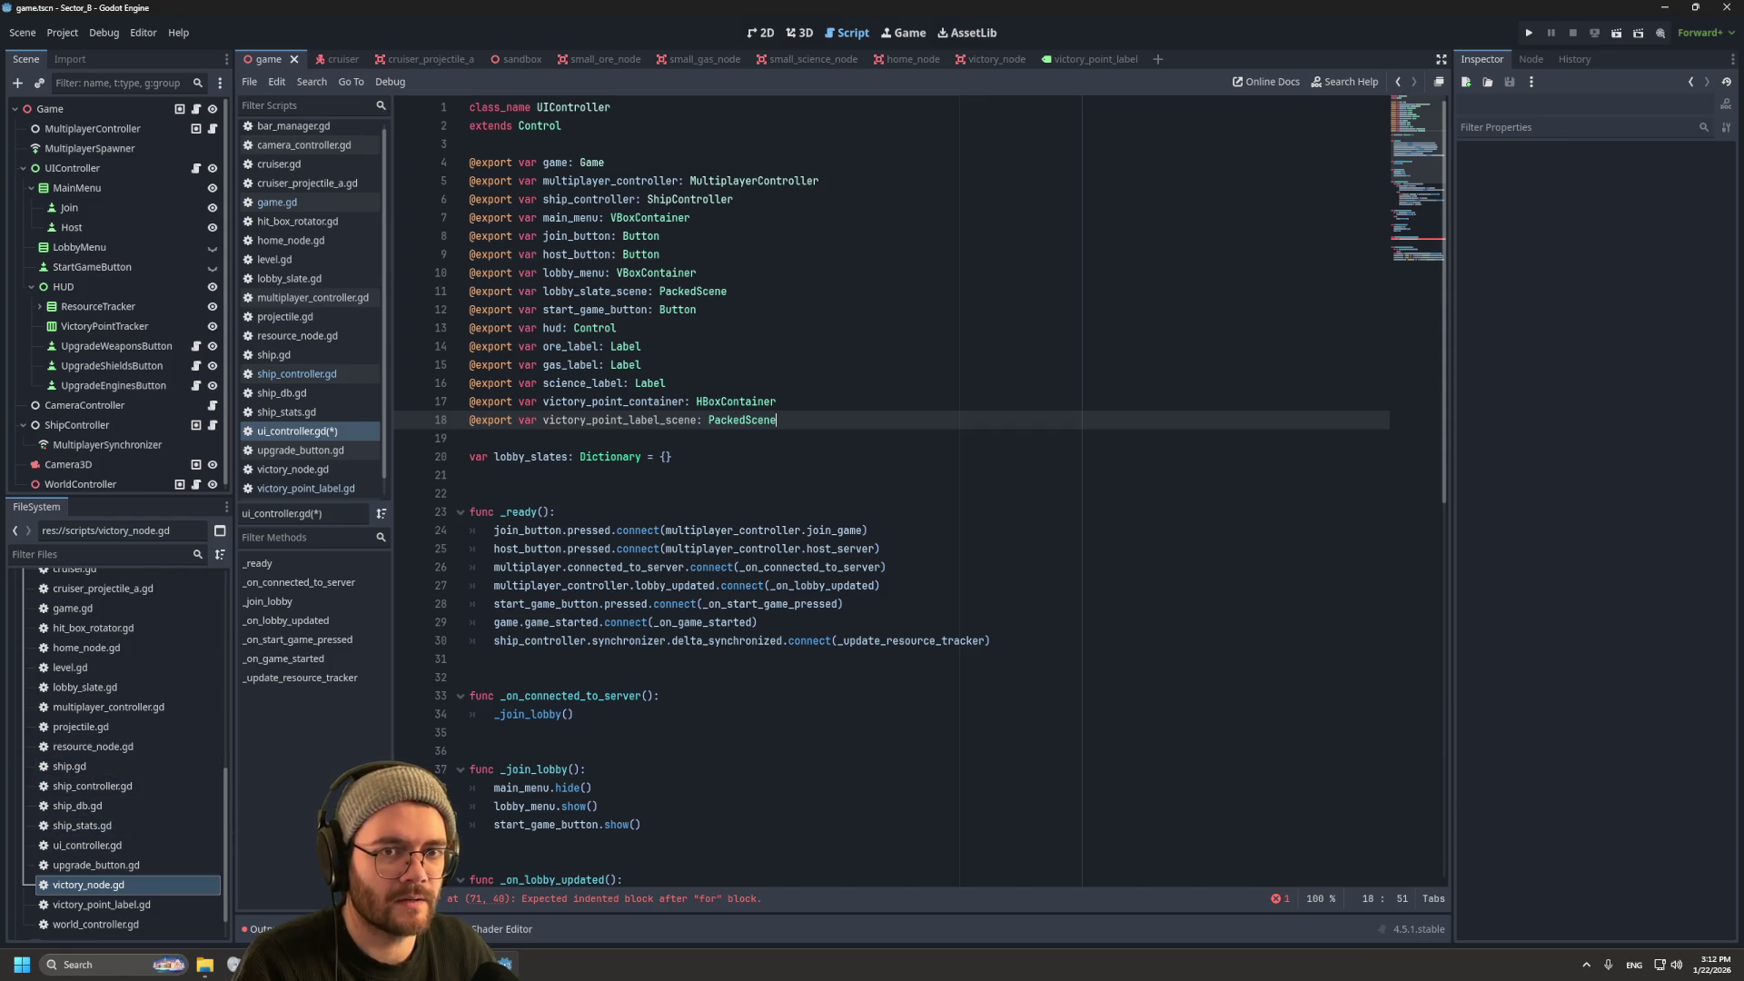
pyautogui.click(677, 457)
# Step: Review _on_start_game_pressed and the start_game rpc call on line 59, then return to the loop body
pyautogui.scroll(-8, 677, 457)
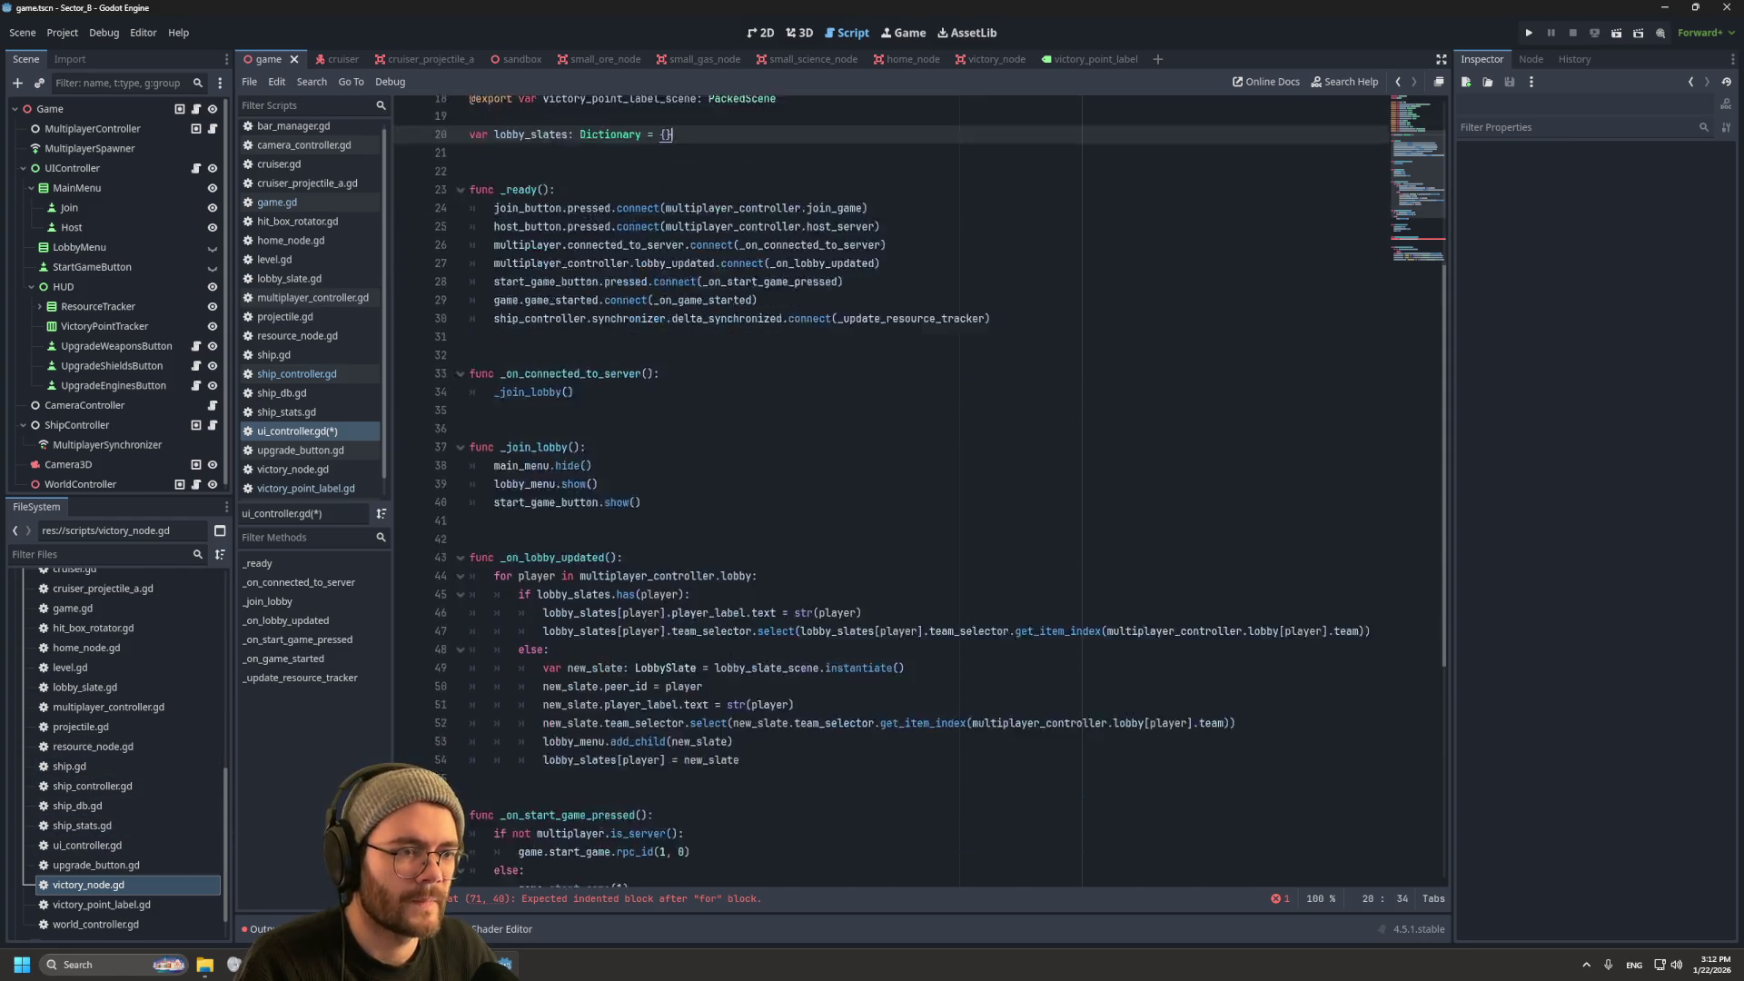
pyautogui.scroll(-5, 908, 490)
pyautogui.click(708, 677)
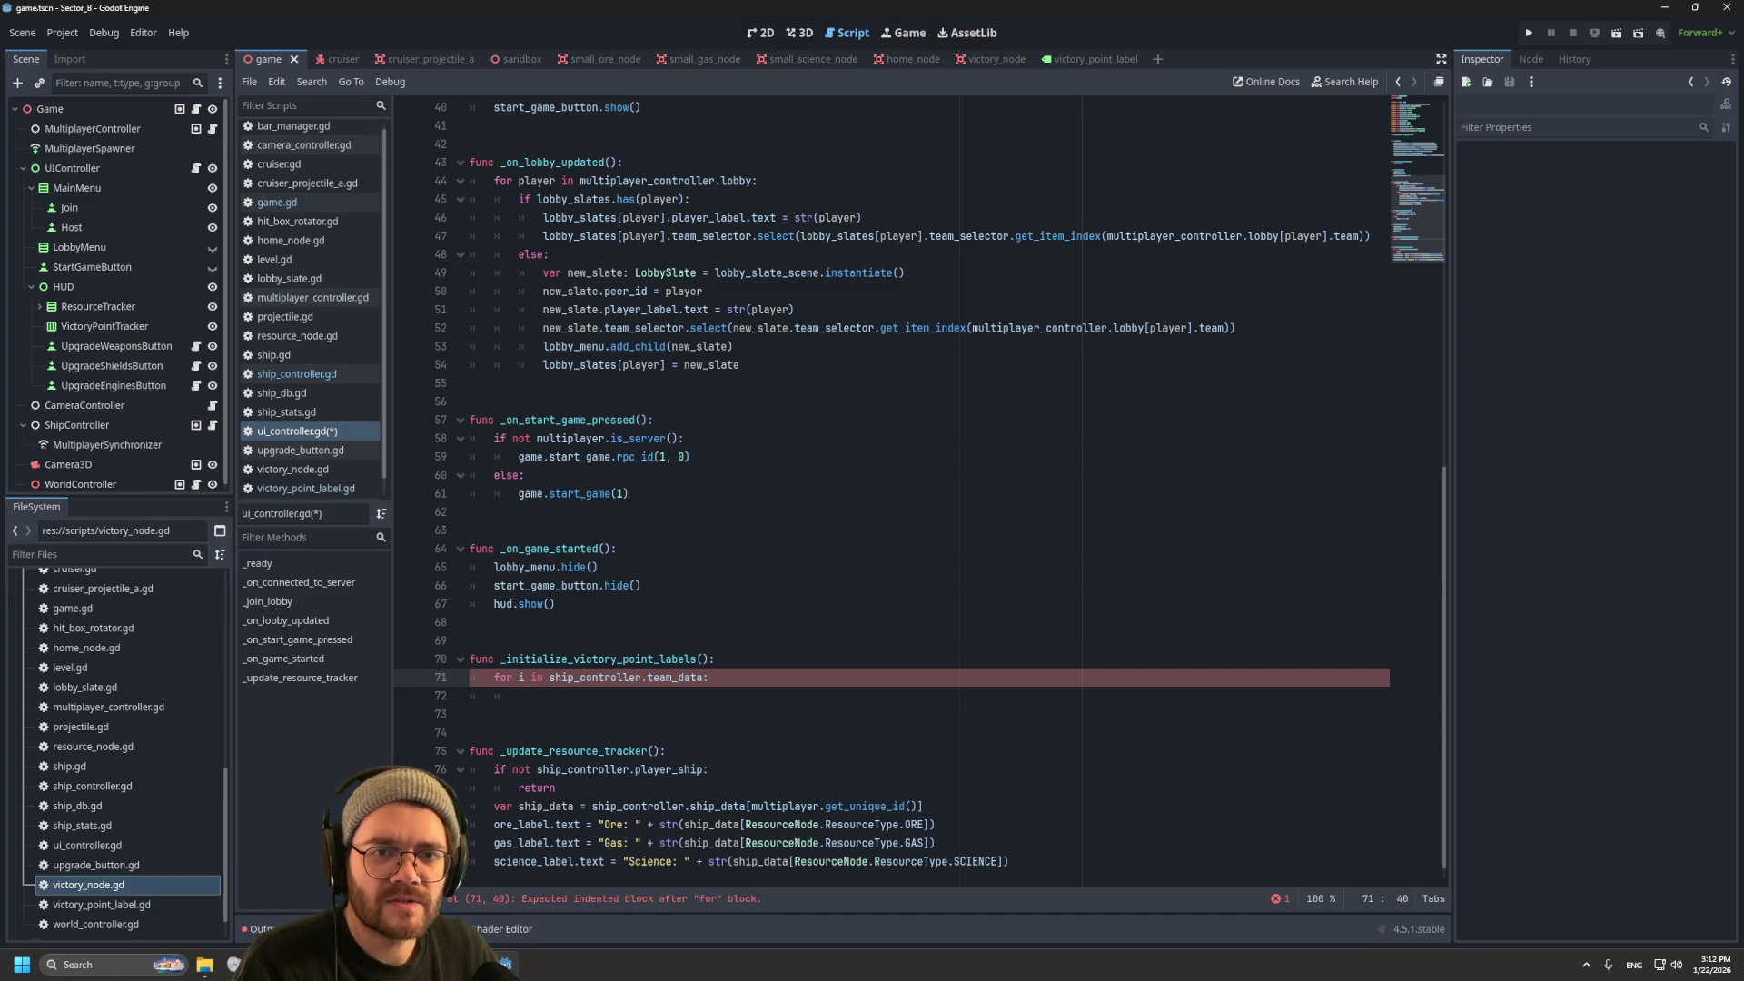
pyautogui.click(653, 420)
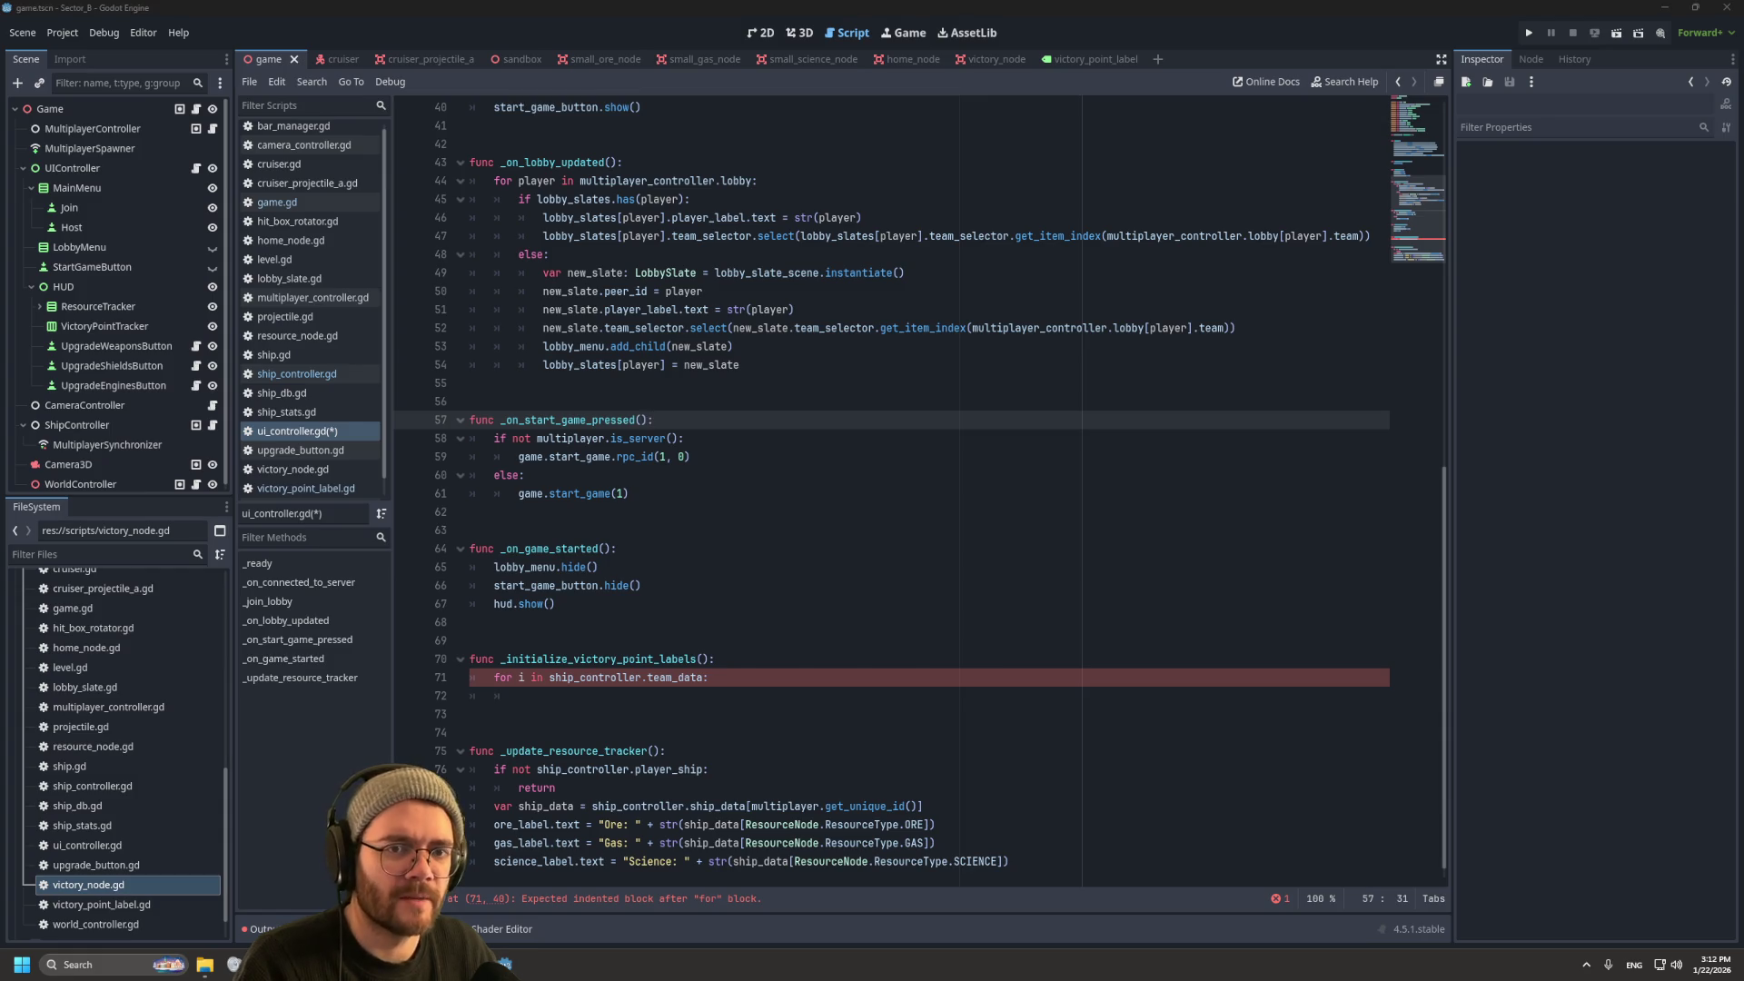
pyautogui.click(691, 456)
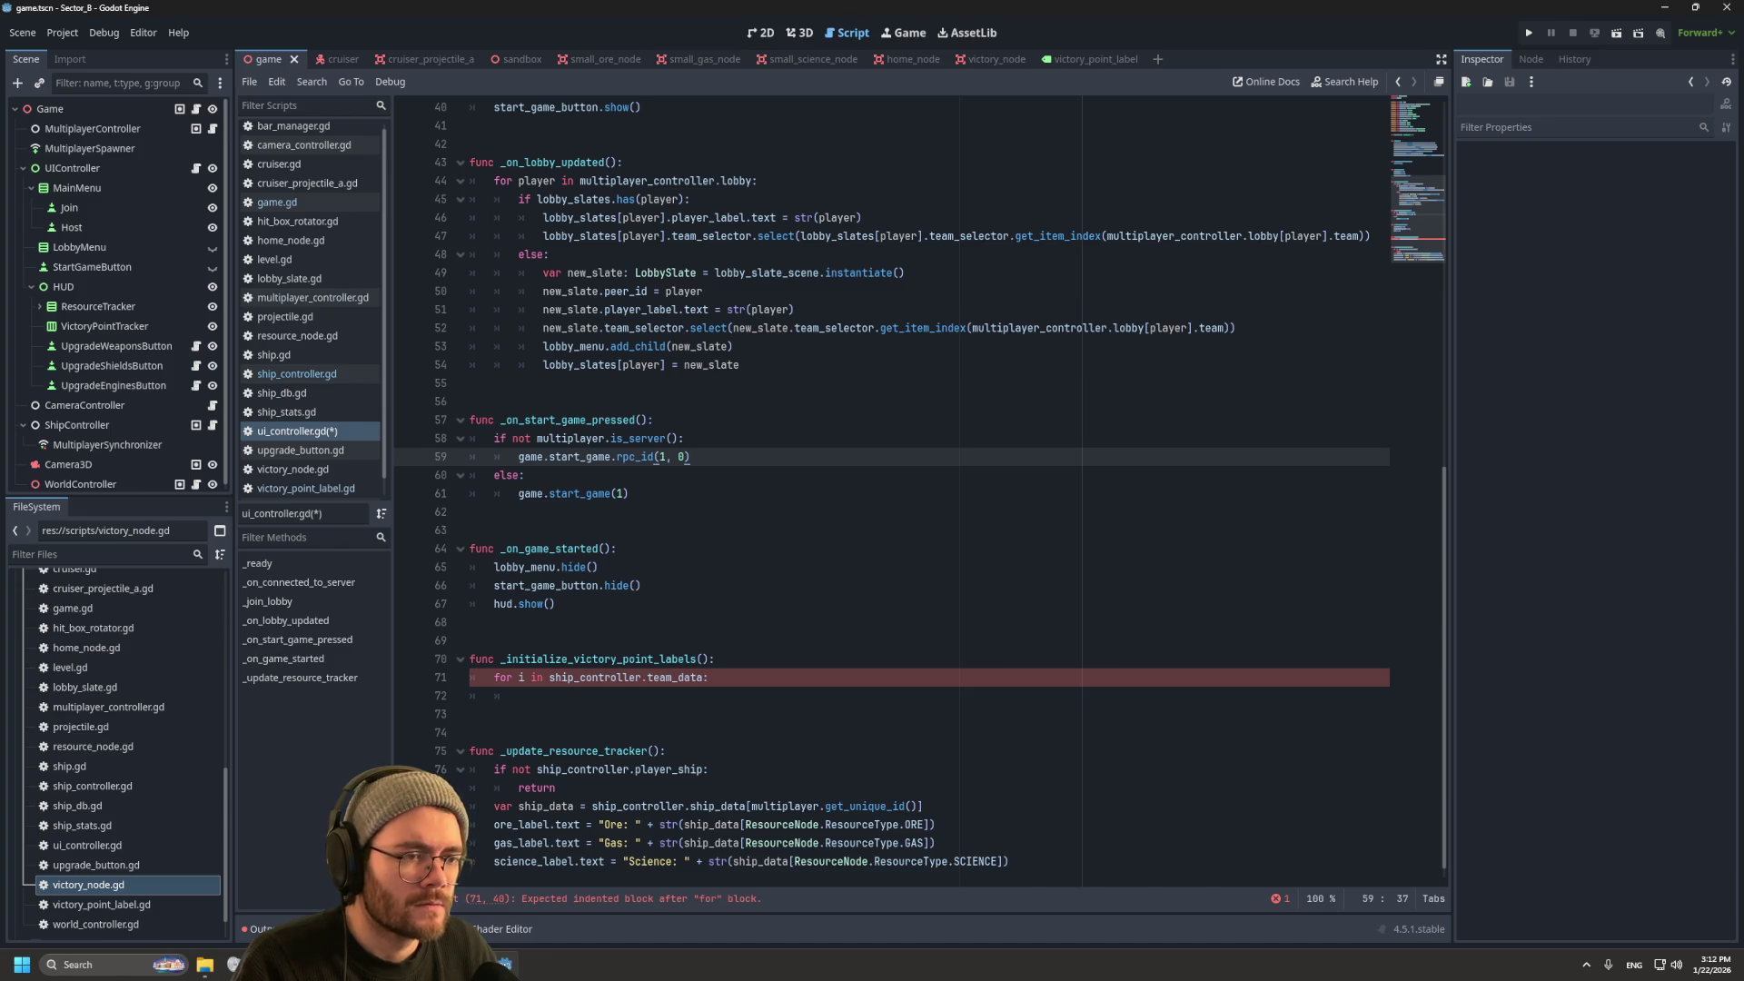
pyautogui.scroll(-1, 918, 481)
pyautogui.scroll(13, 917, 481)
pyautogui.scroll(-13, 918, 481)
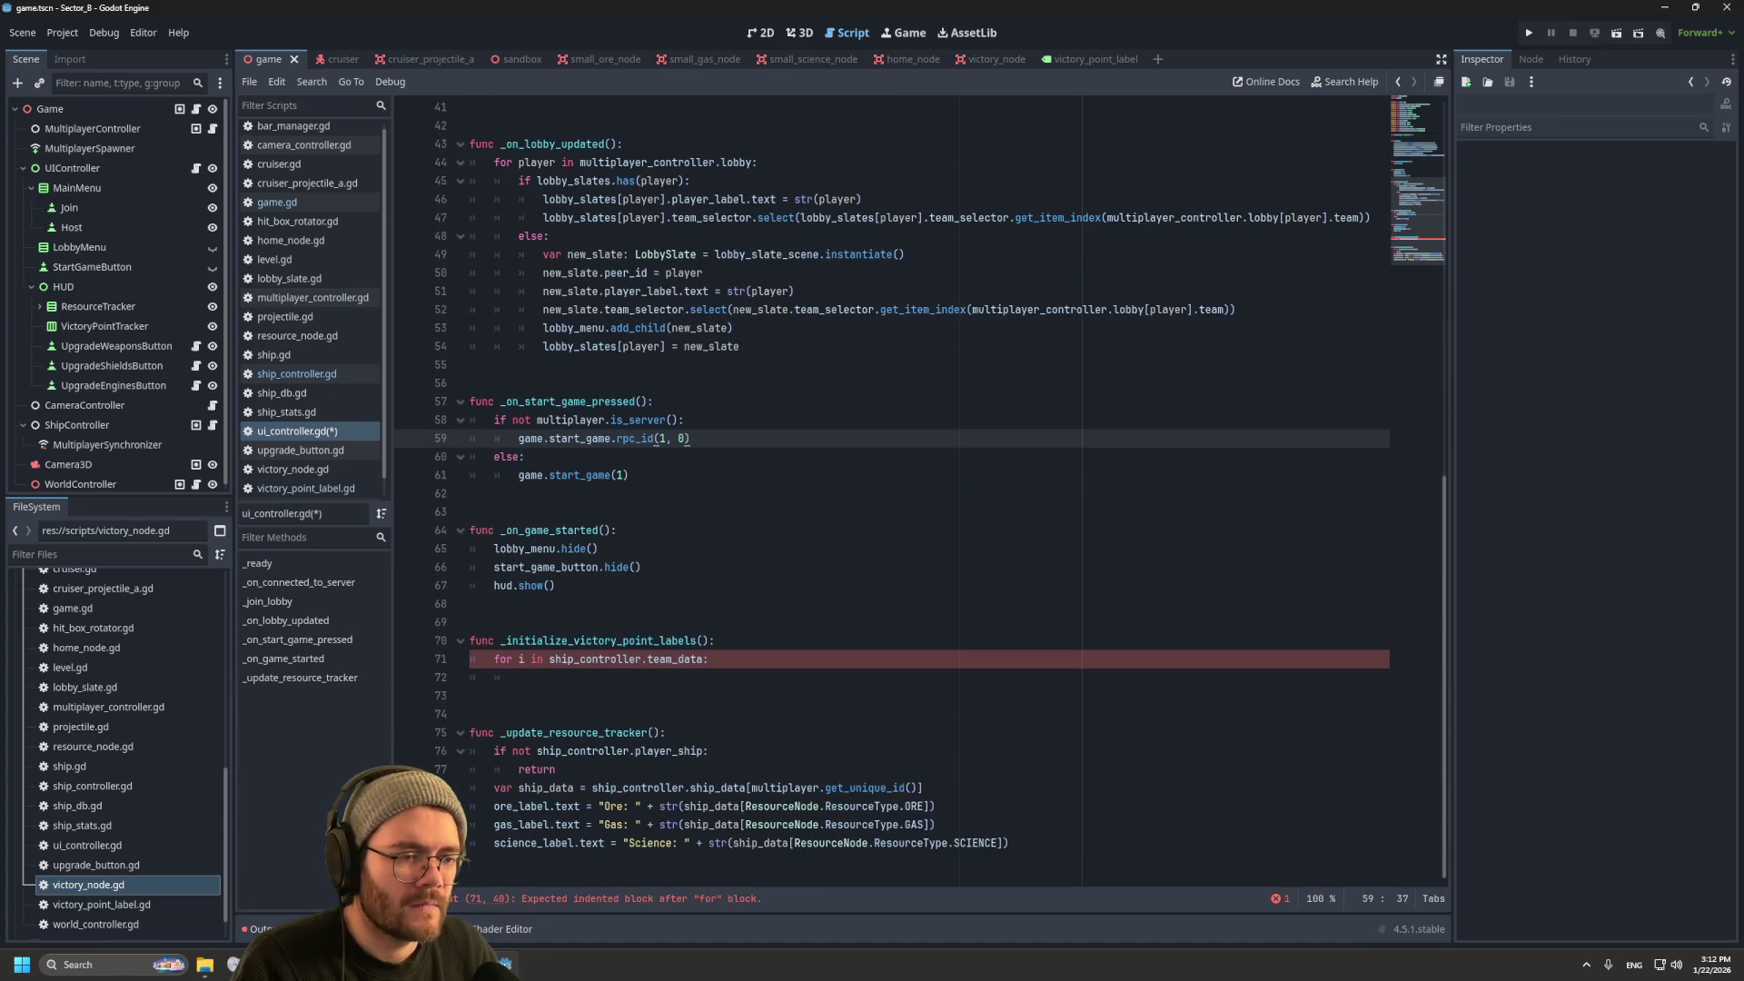
pyautogui.click(519, 678)
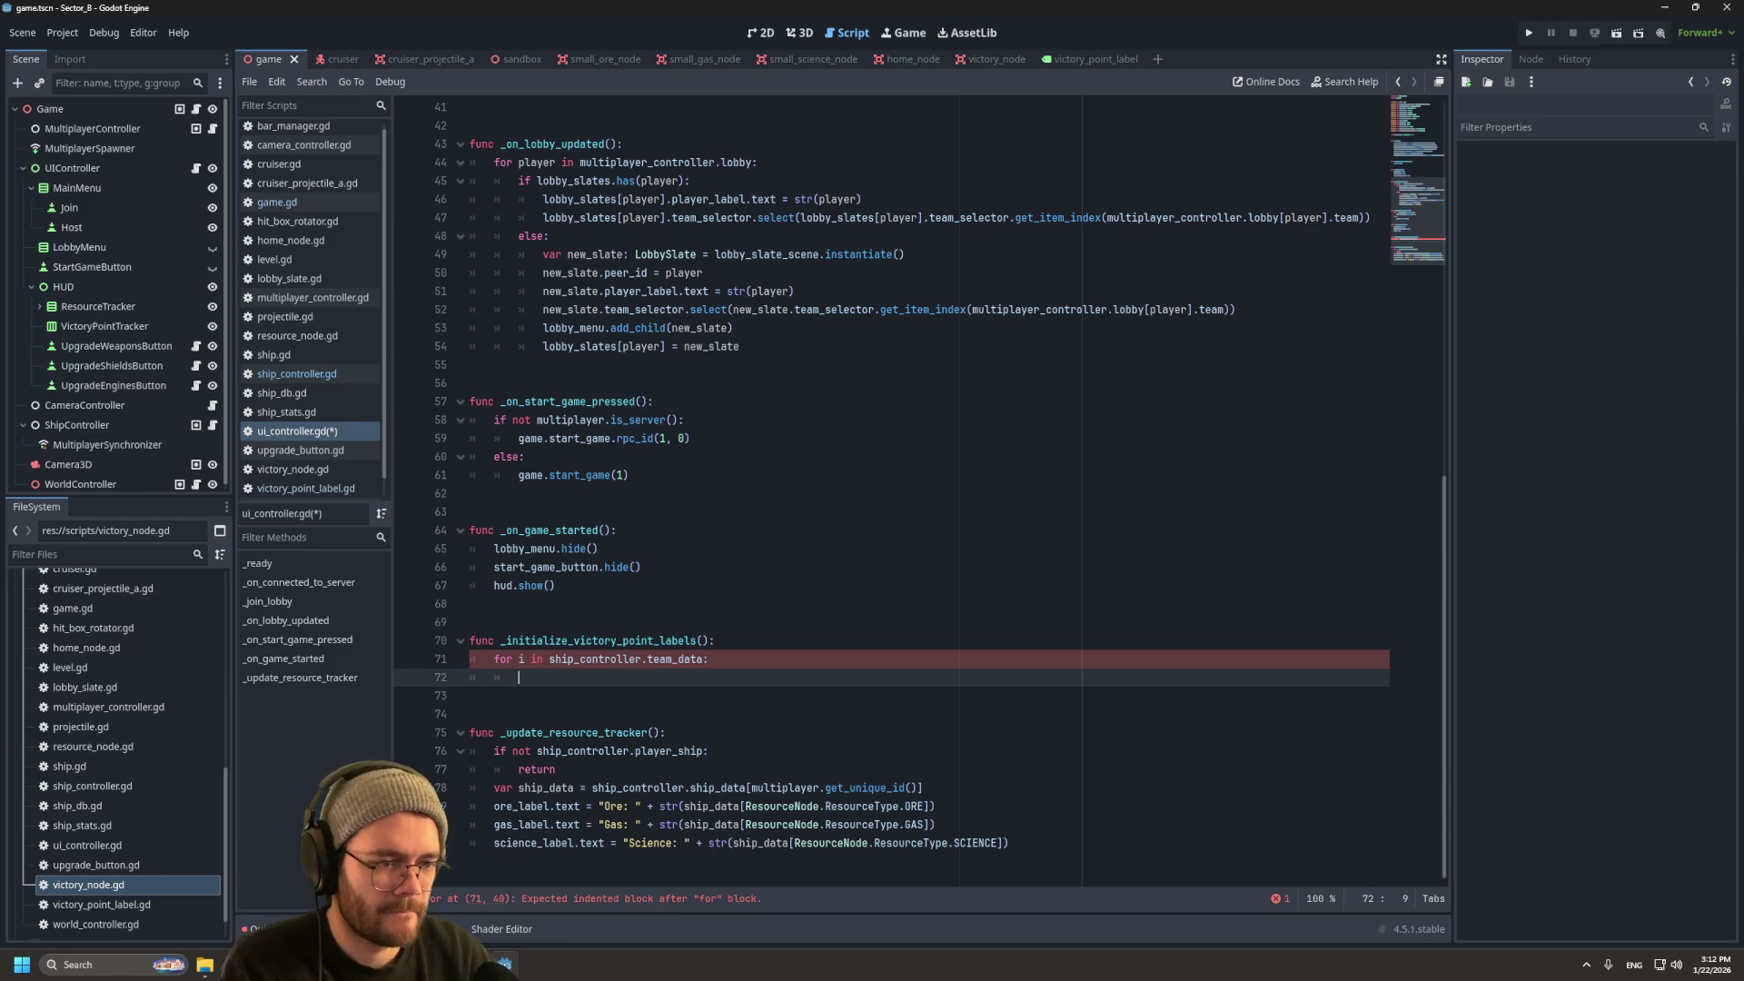
# Step: Make line 72 call victory_point_label_scene.instantiate(), then review victory_point_label.gd
pyautogui.write('vi')
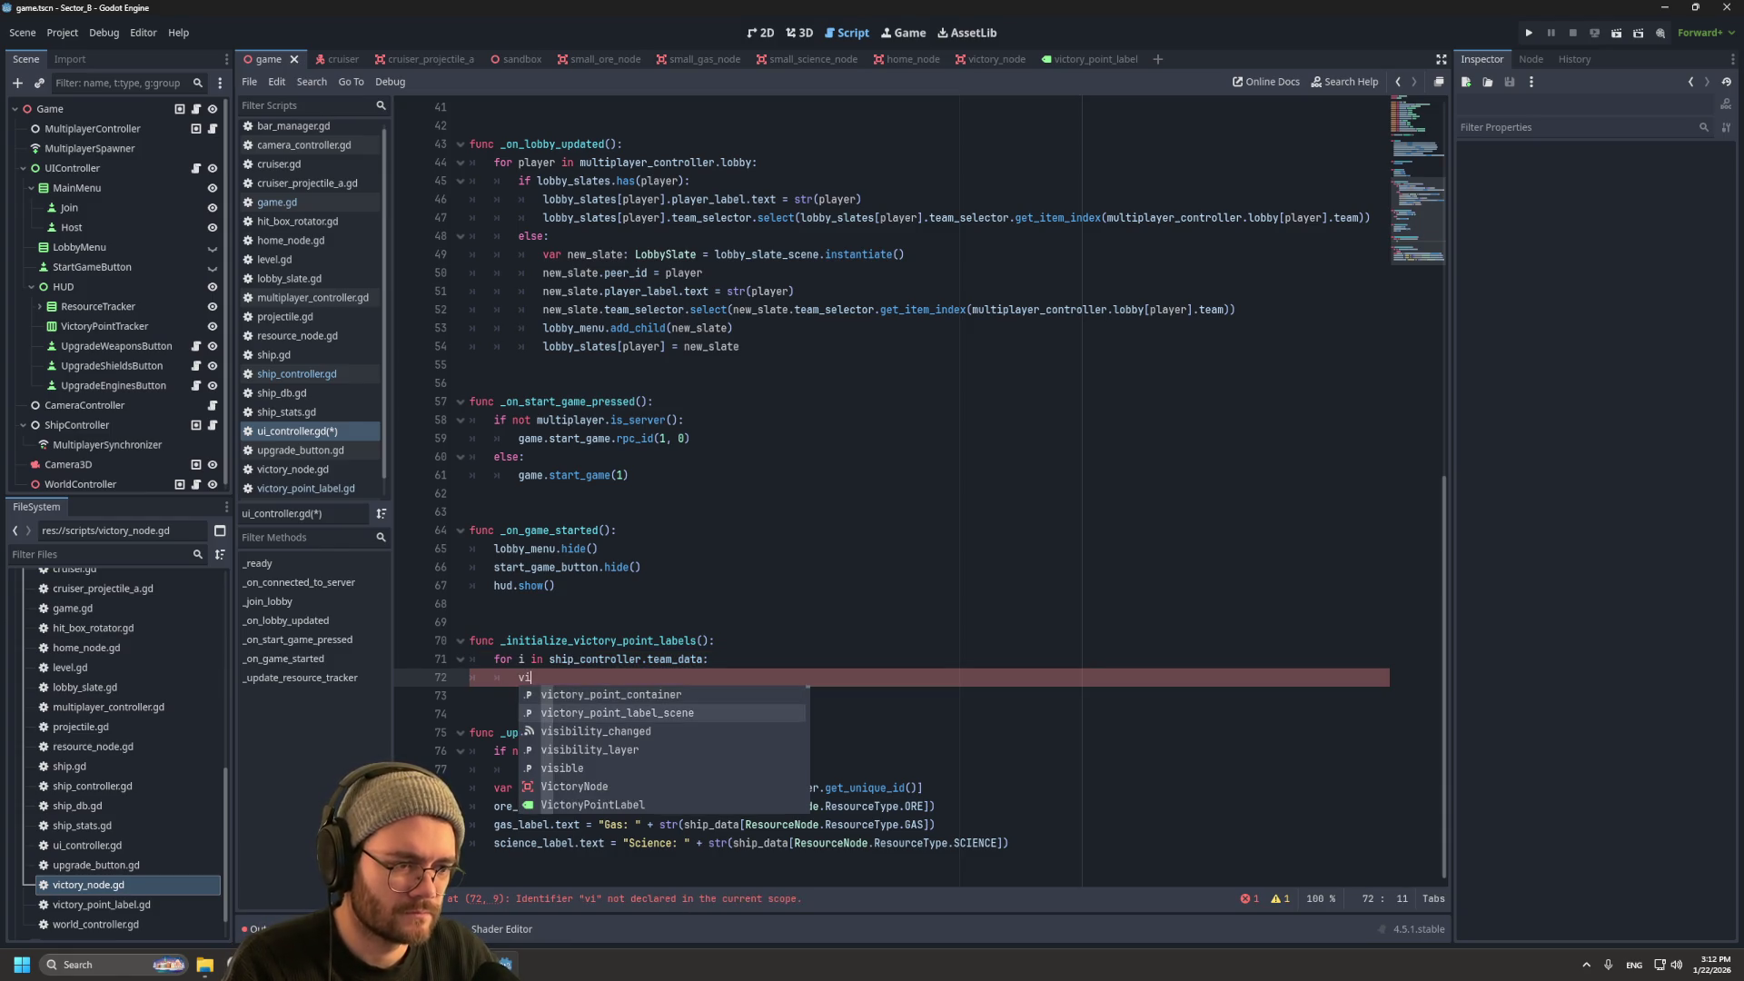
pyautogui.press('Up')
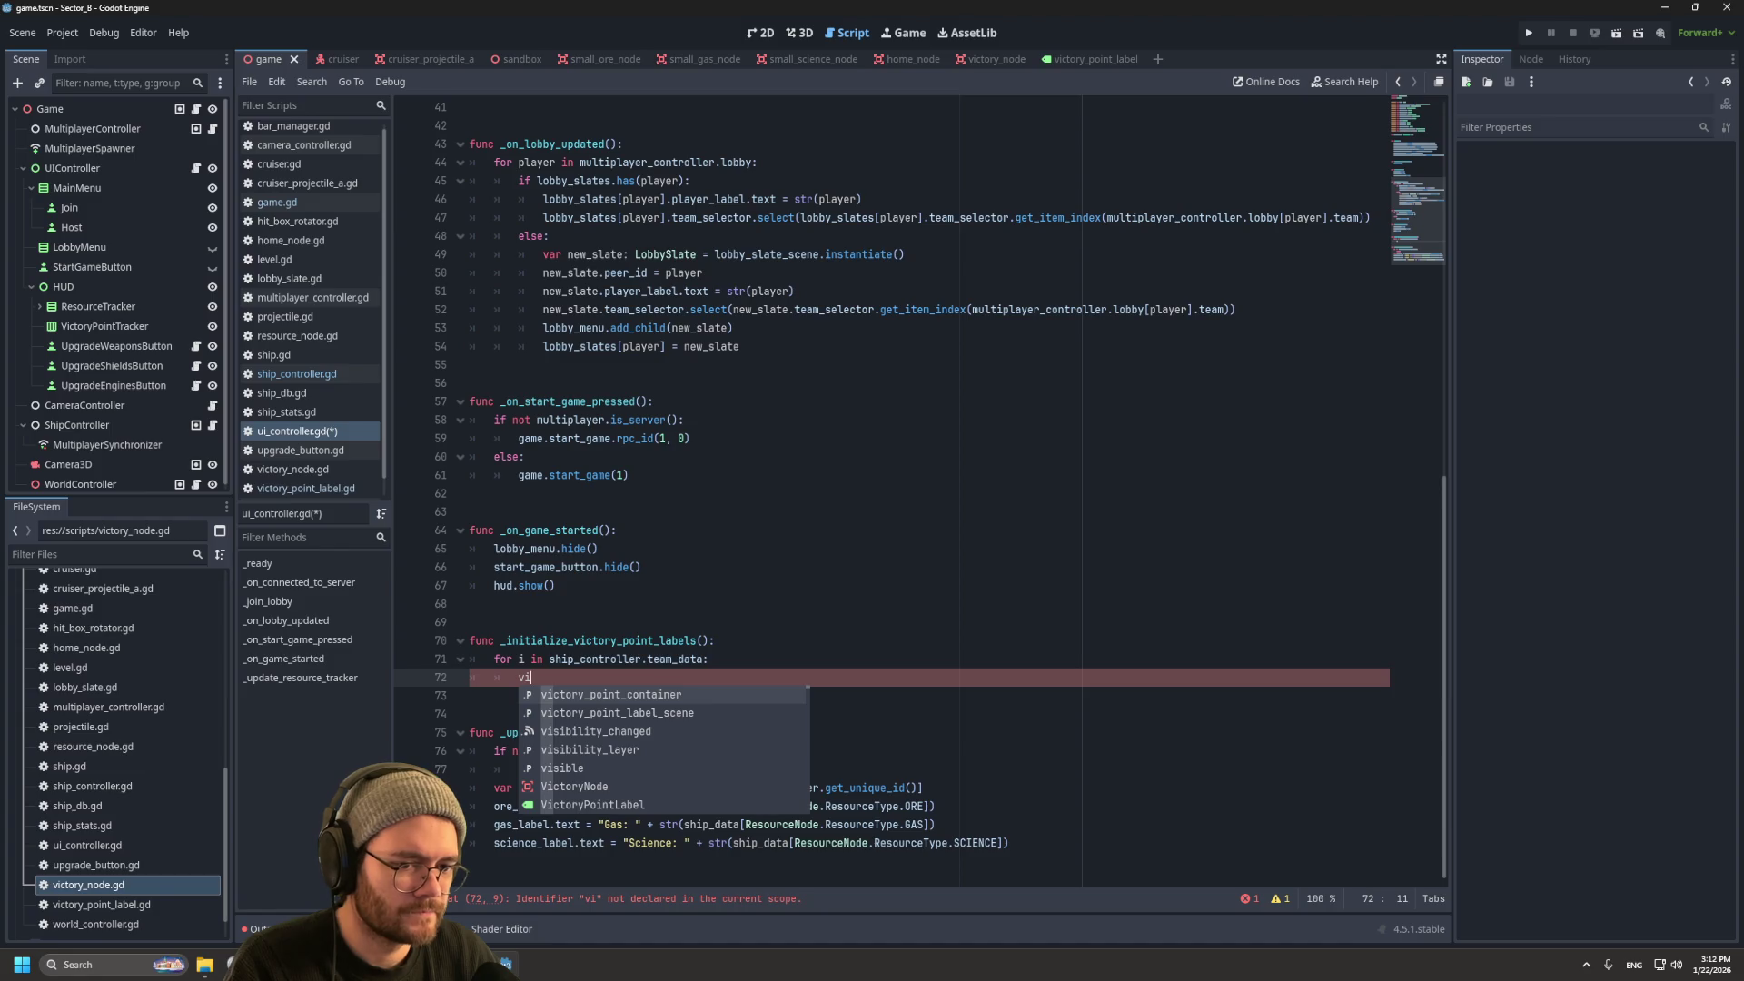
pyautogui.press('Down')
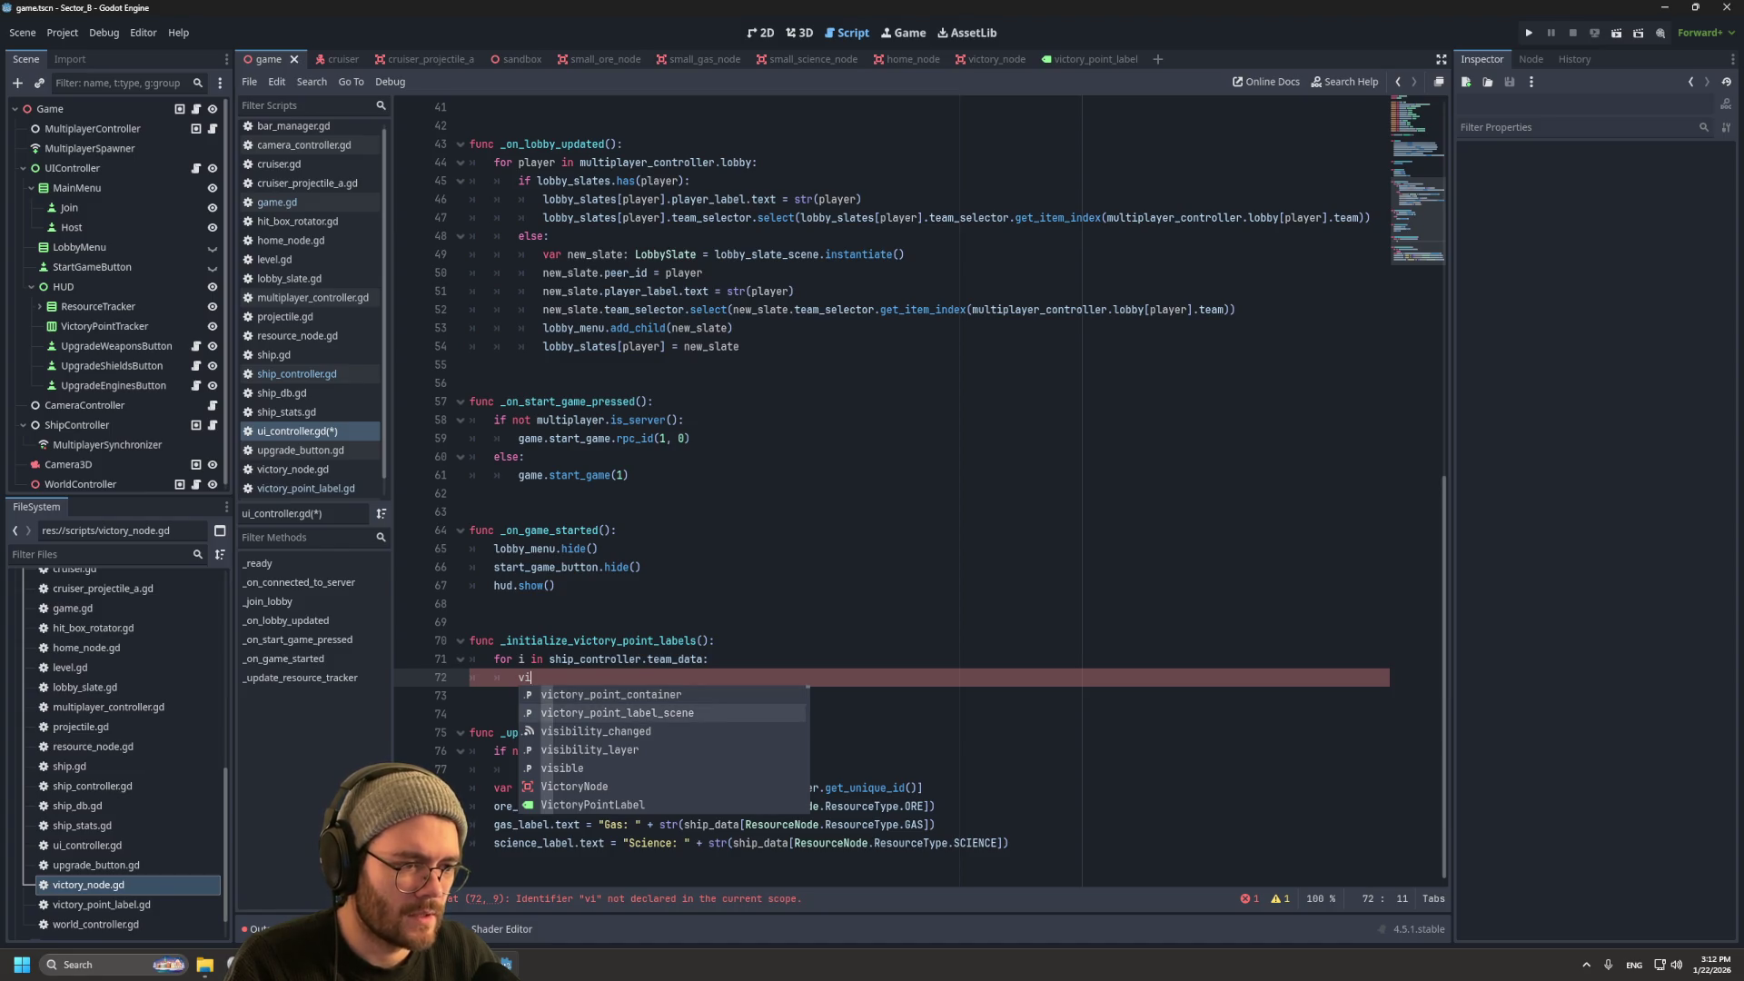
pyautogui.press('Return')
pyautogui.write('.ins')
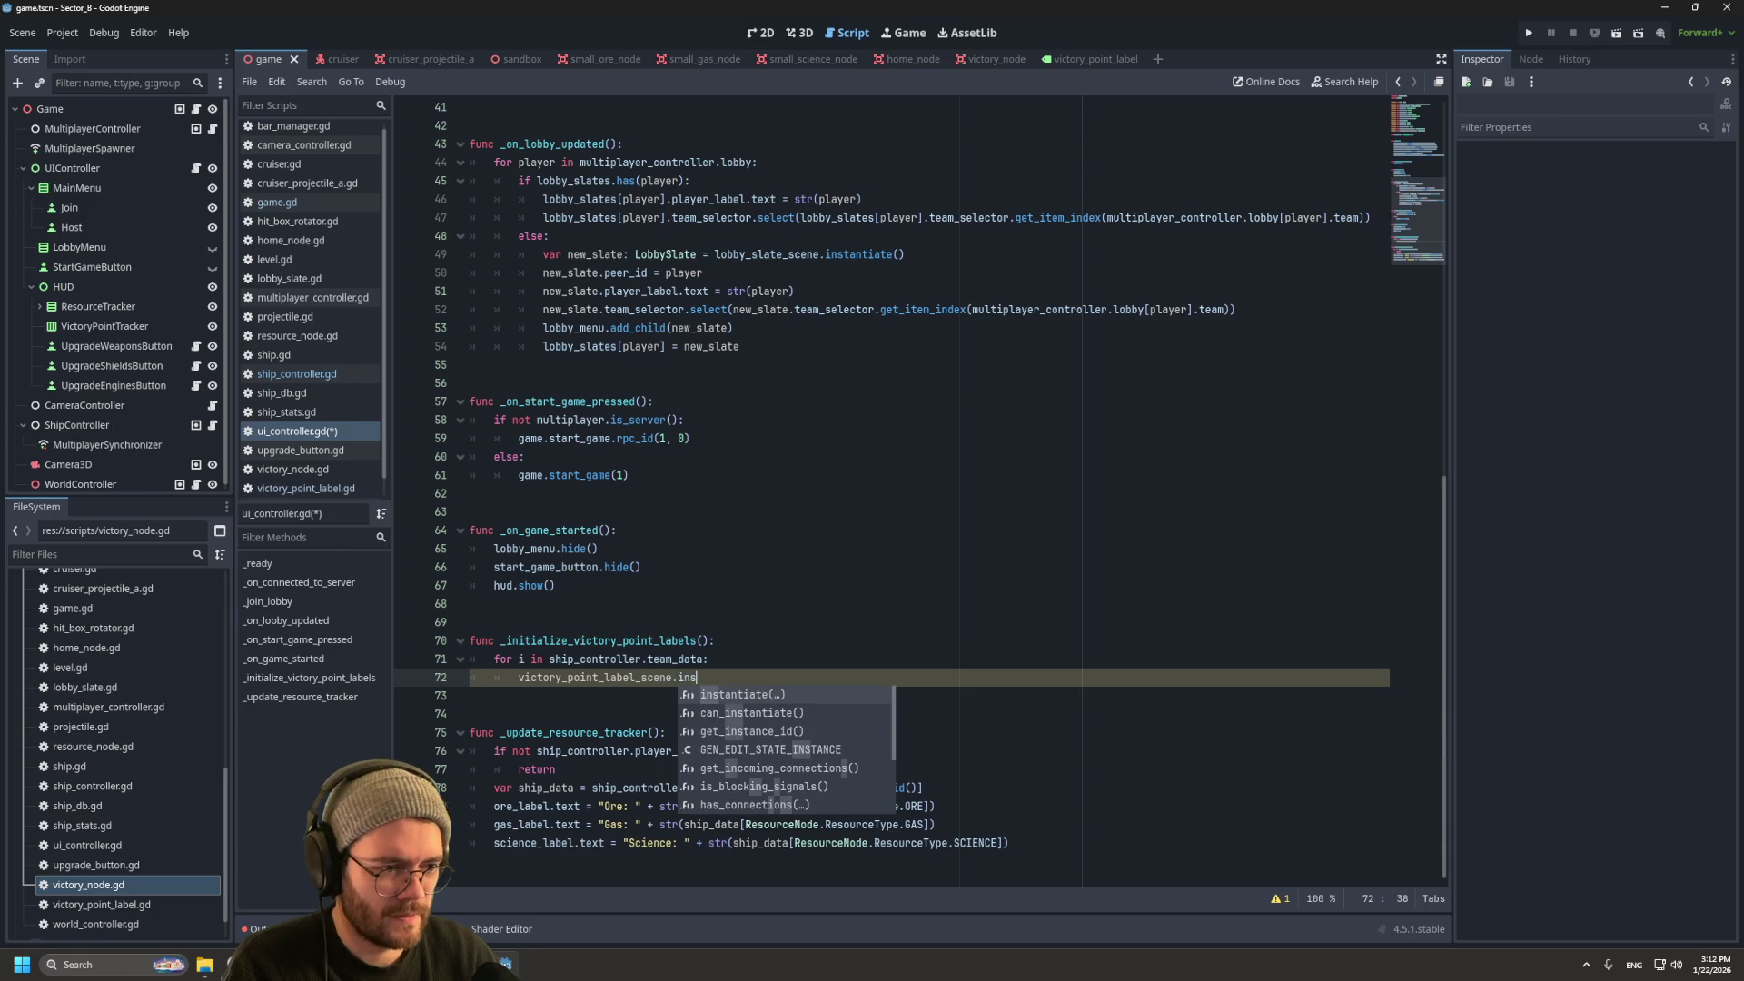
pyautogui.press('Return')
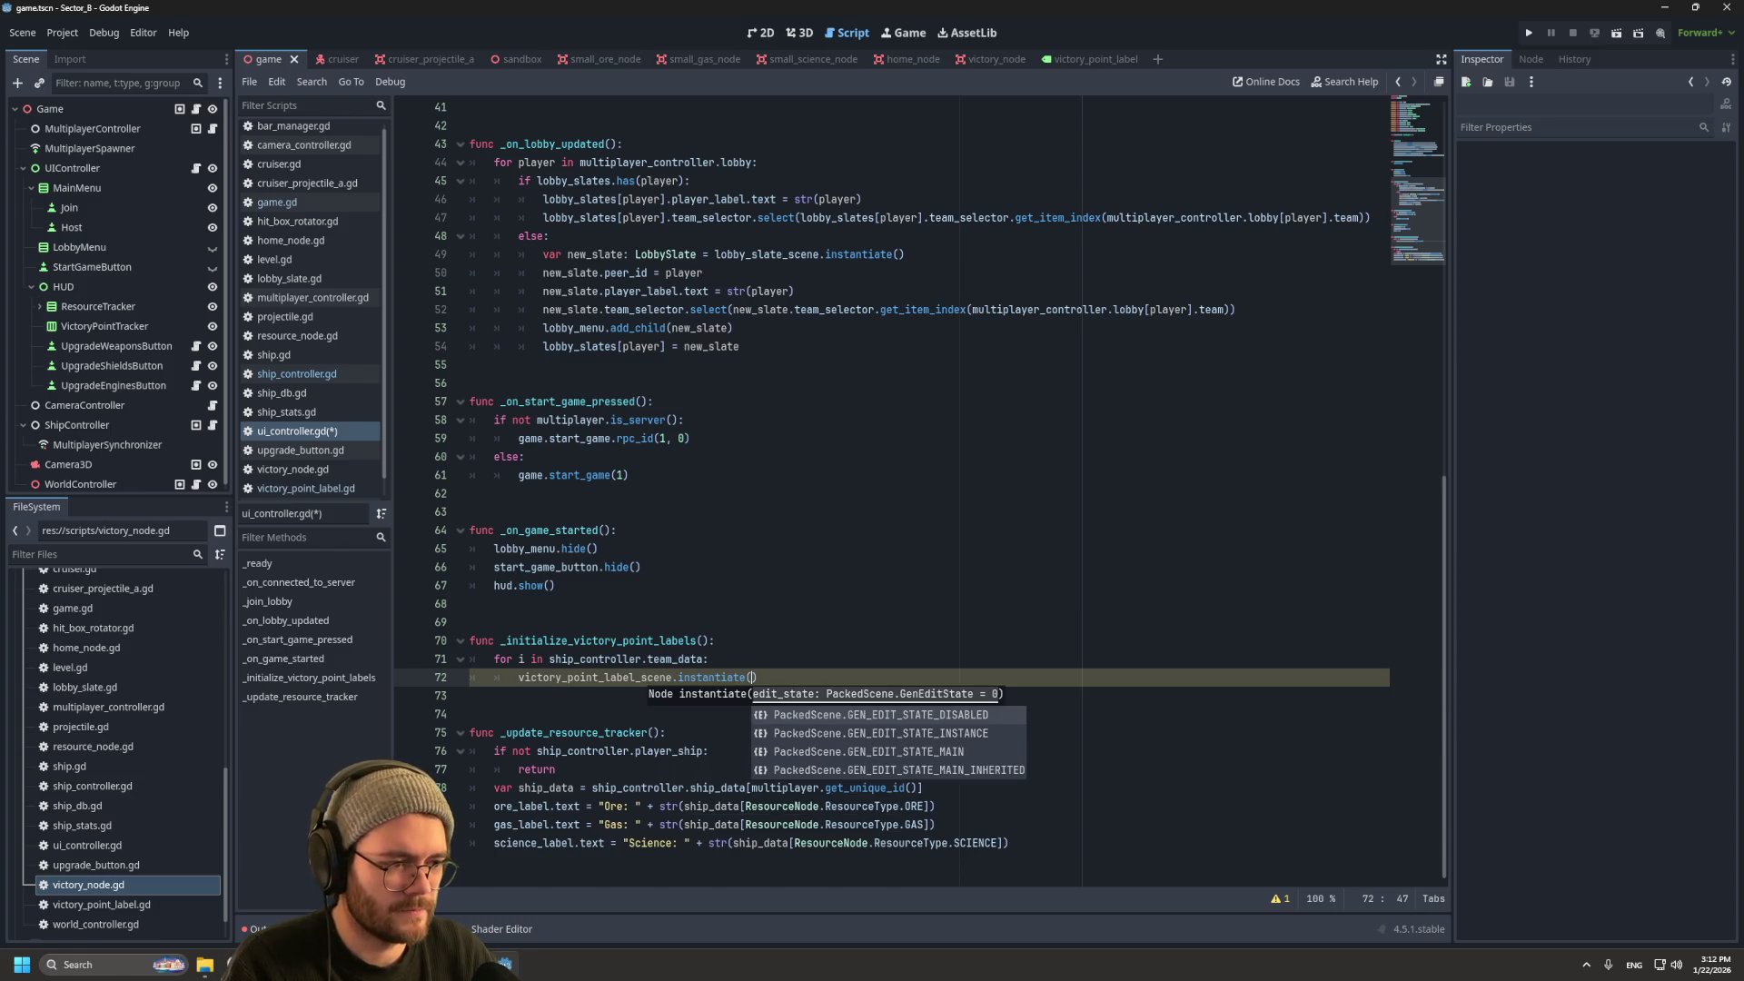
pyautogui.press('Right')
pyautogui.press('Return')
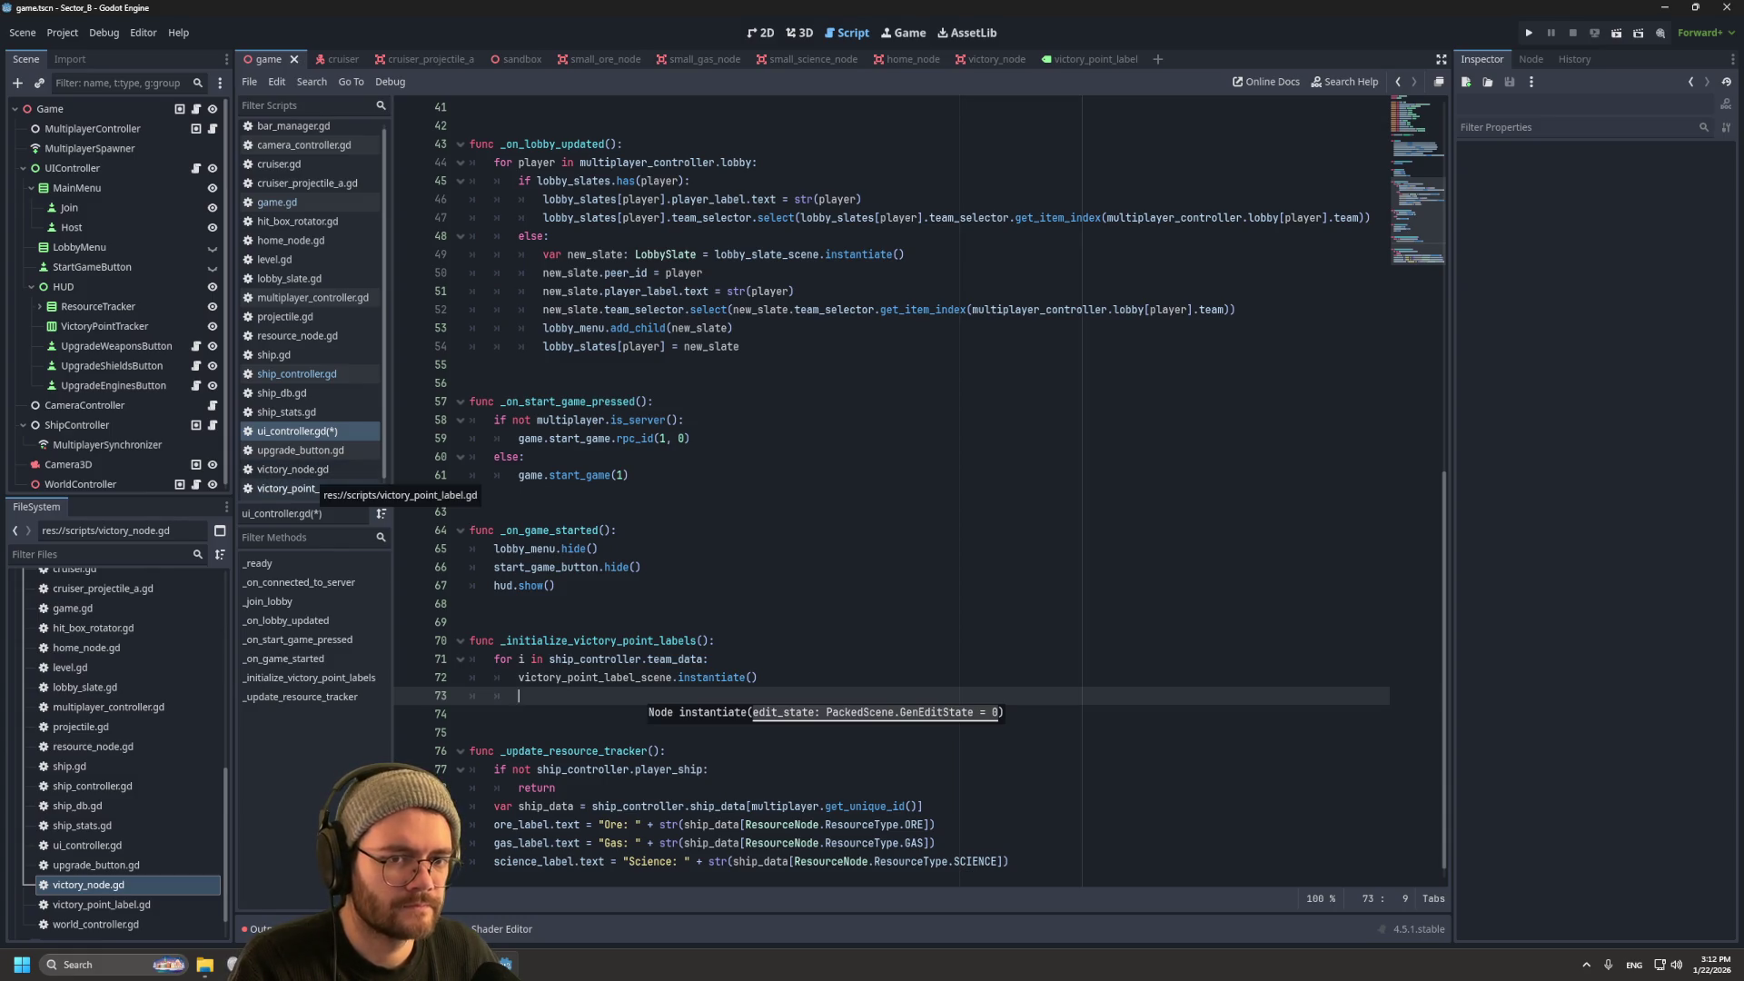
pyautogui.click(305, 489)
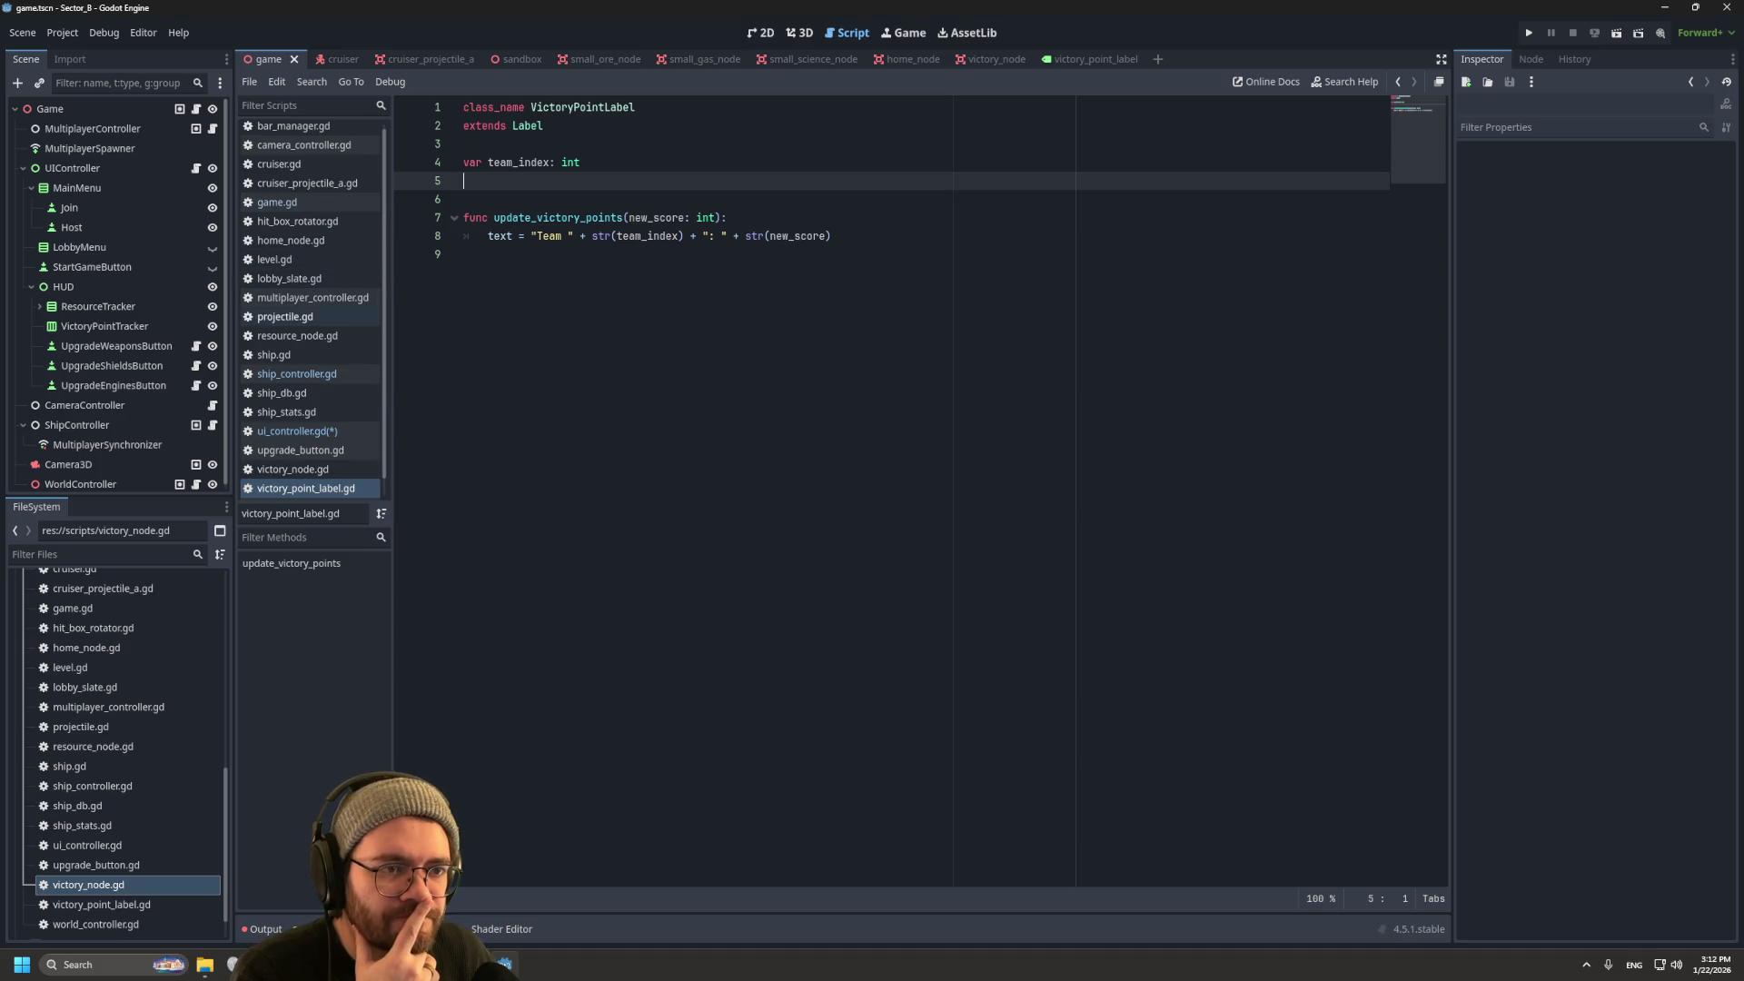
pyautogui.click(297, 432)
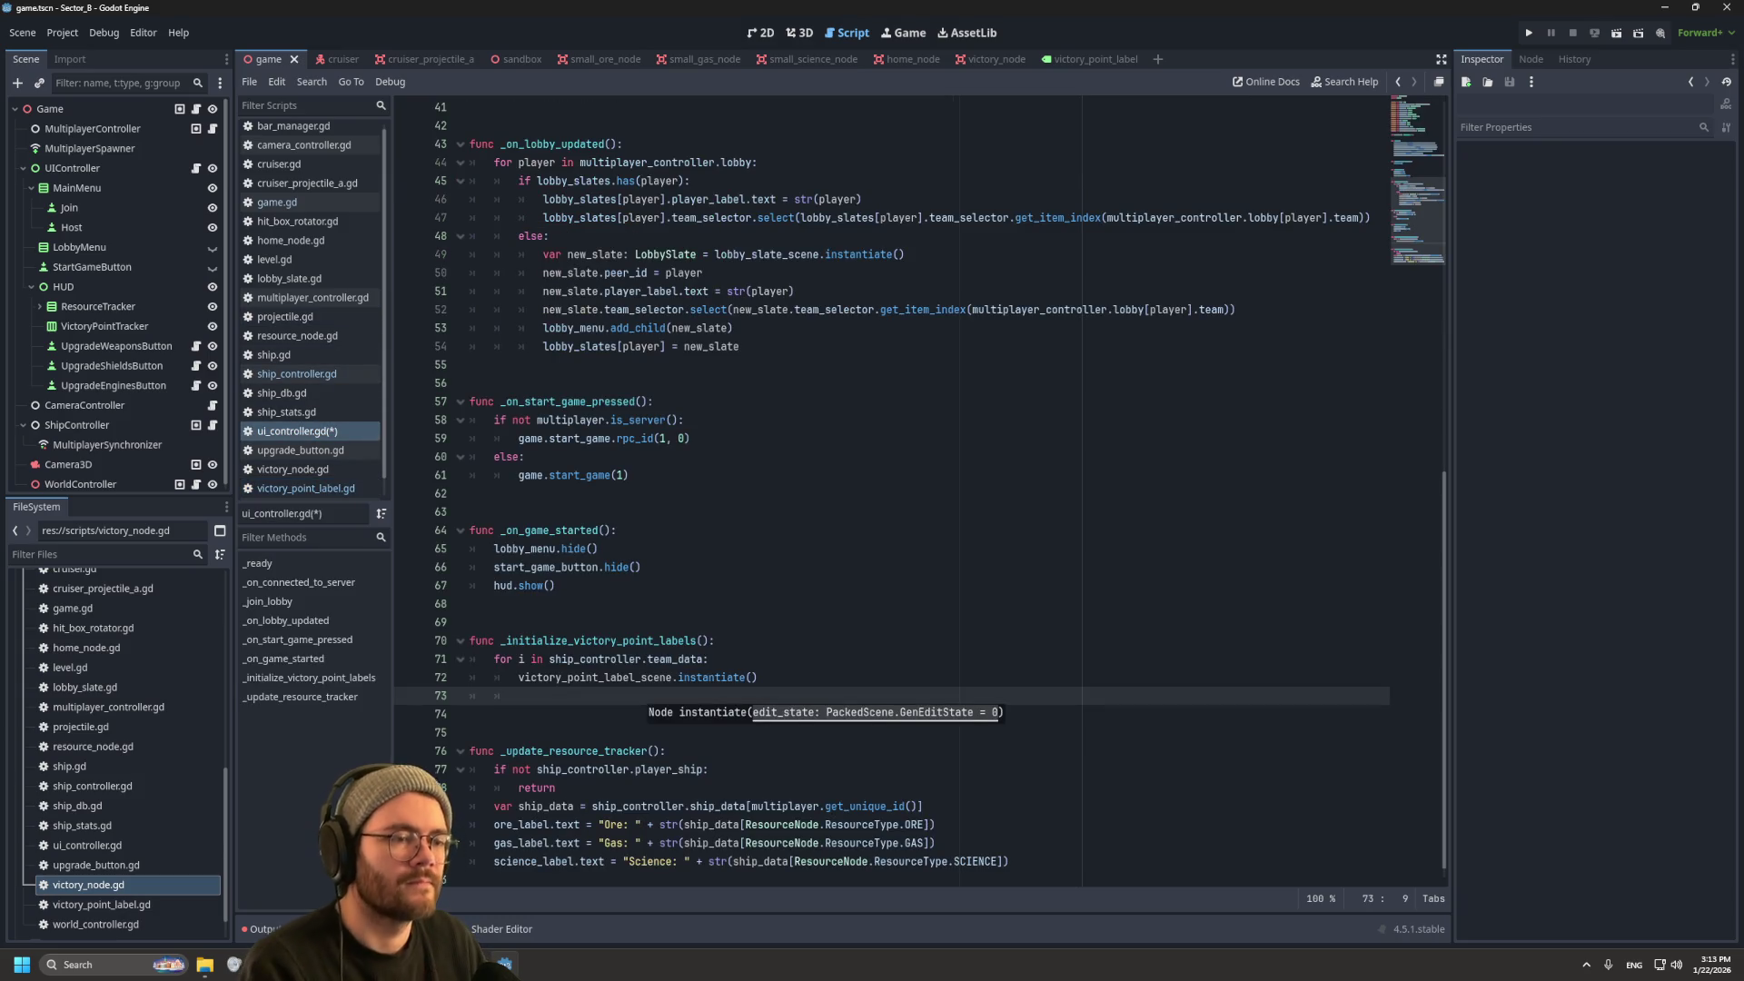
# Step: Prefix line 72 with 'var new_label: VictoryPointLabel =' to store the instance
pyautogui.press('Escape')
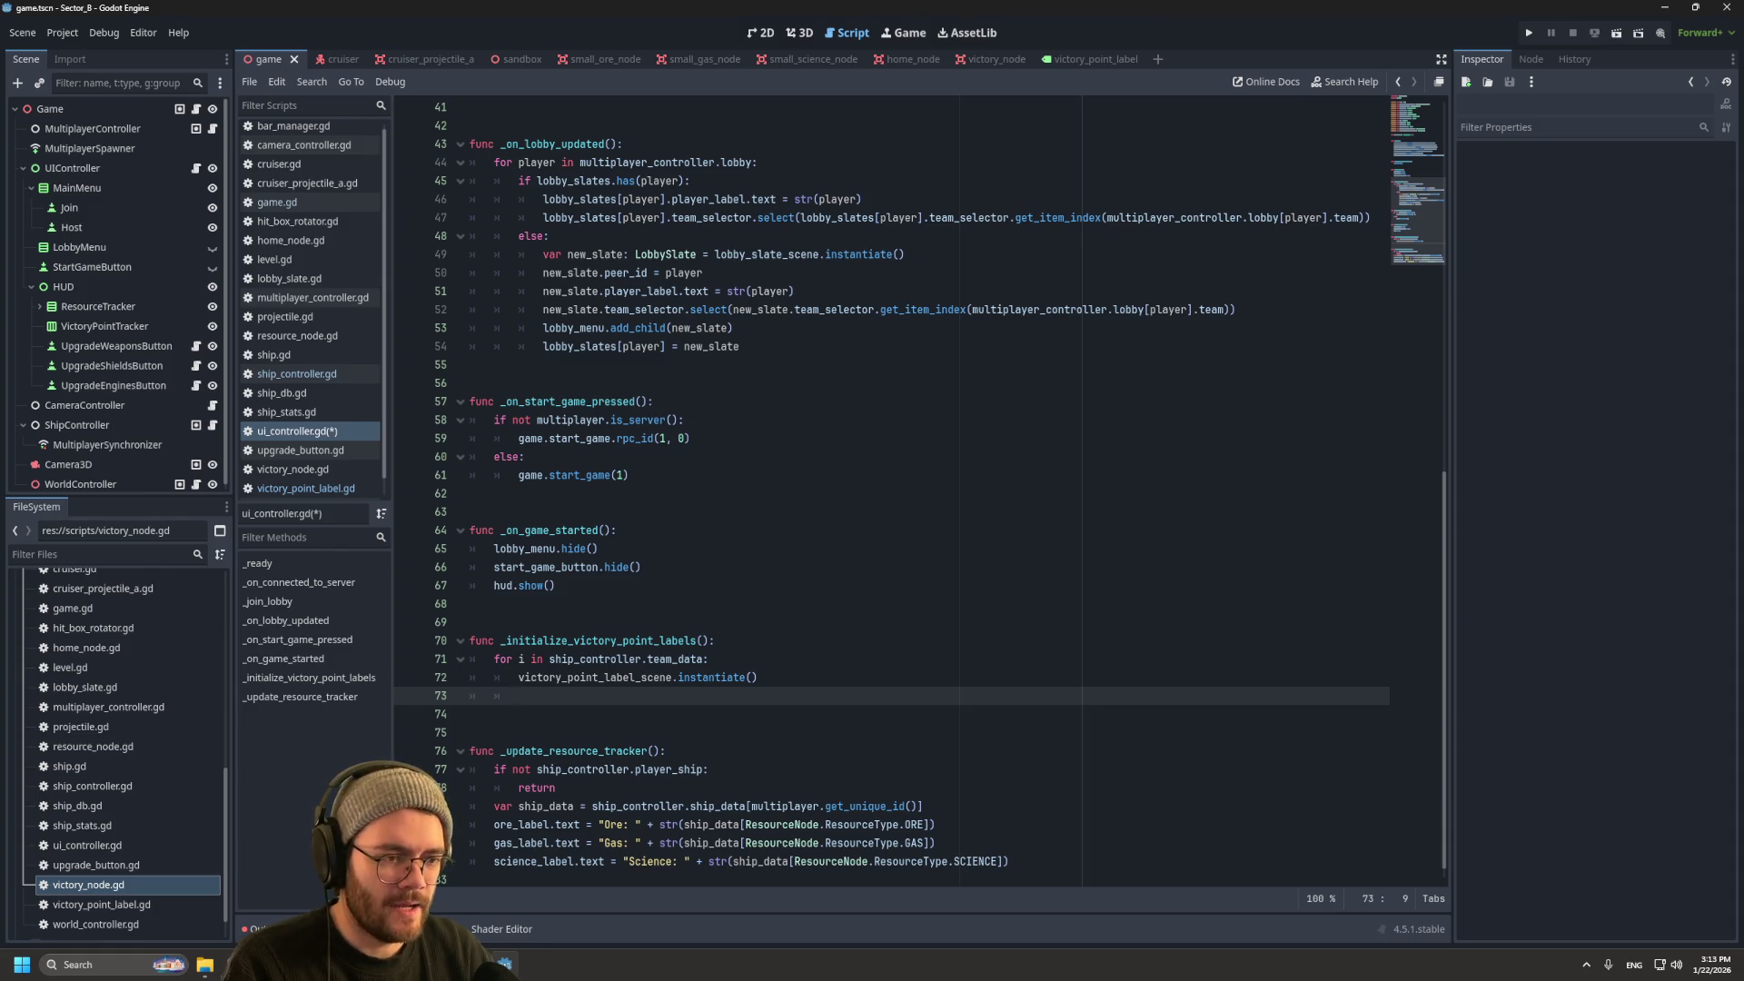
pyautogui.write('vi')
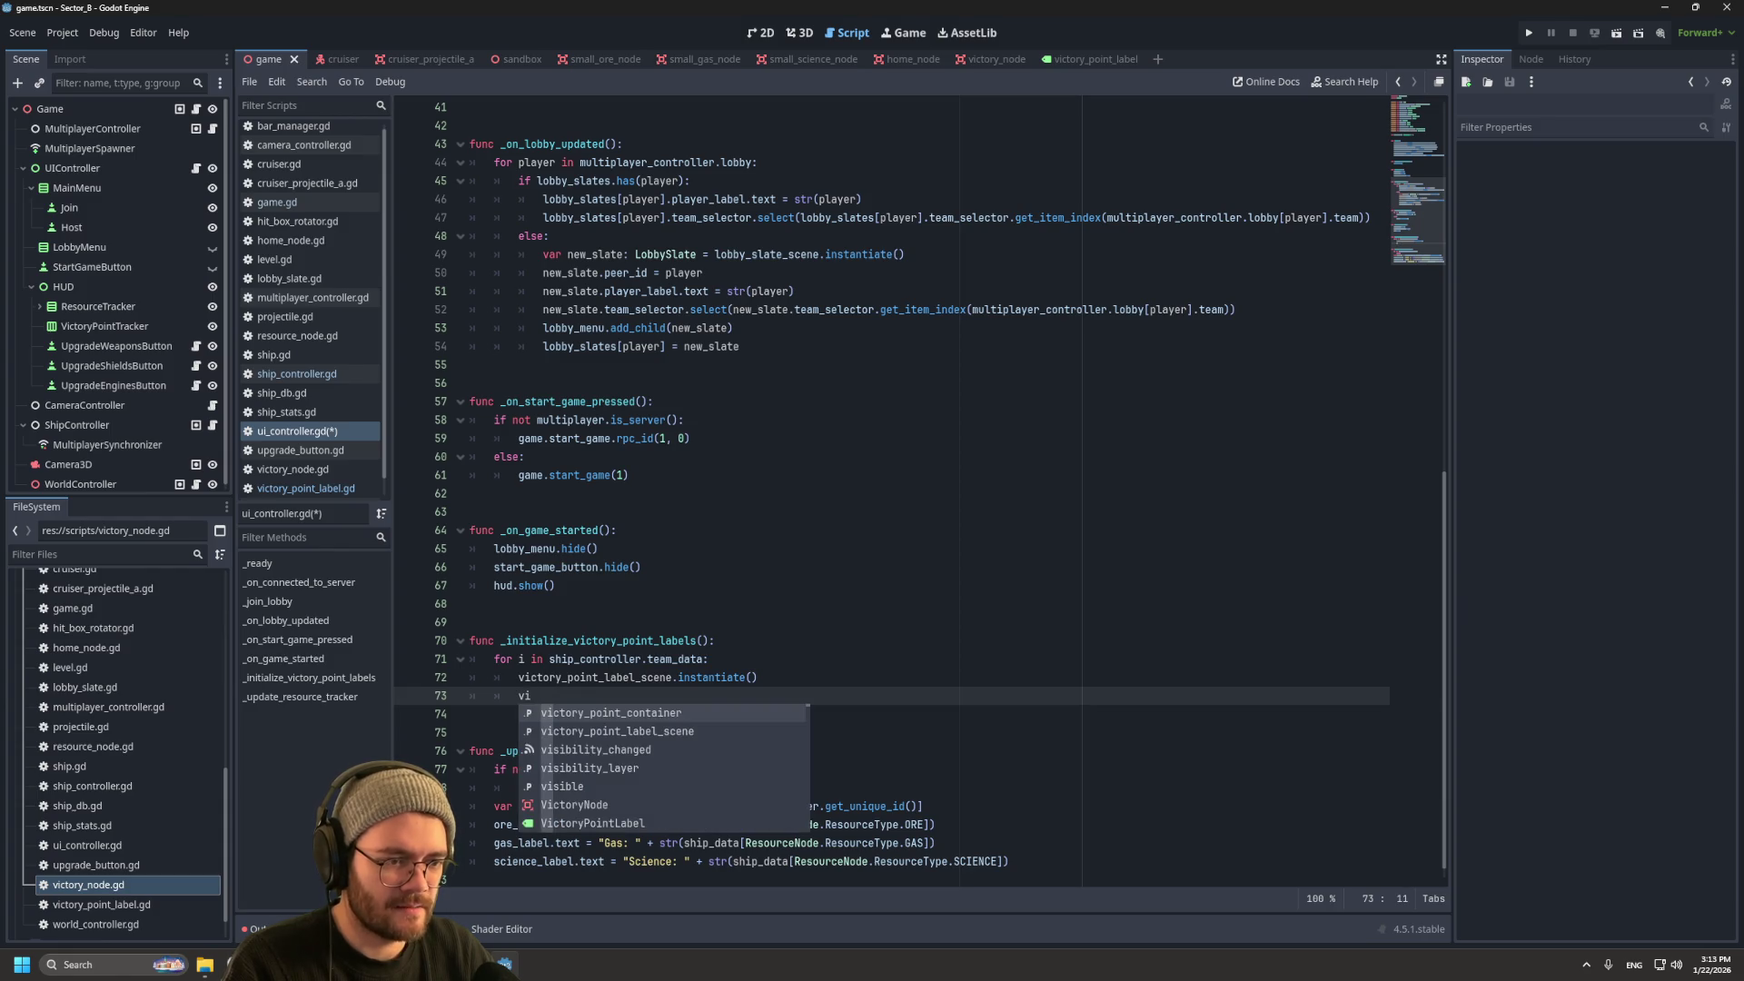
pyautogui.press('BackSpace')
pyautogui.press('BackSpace')
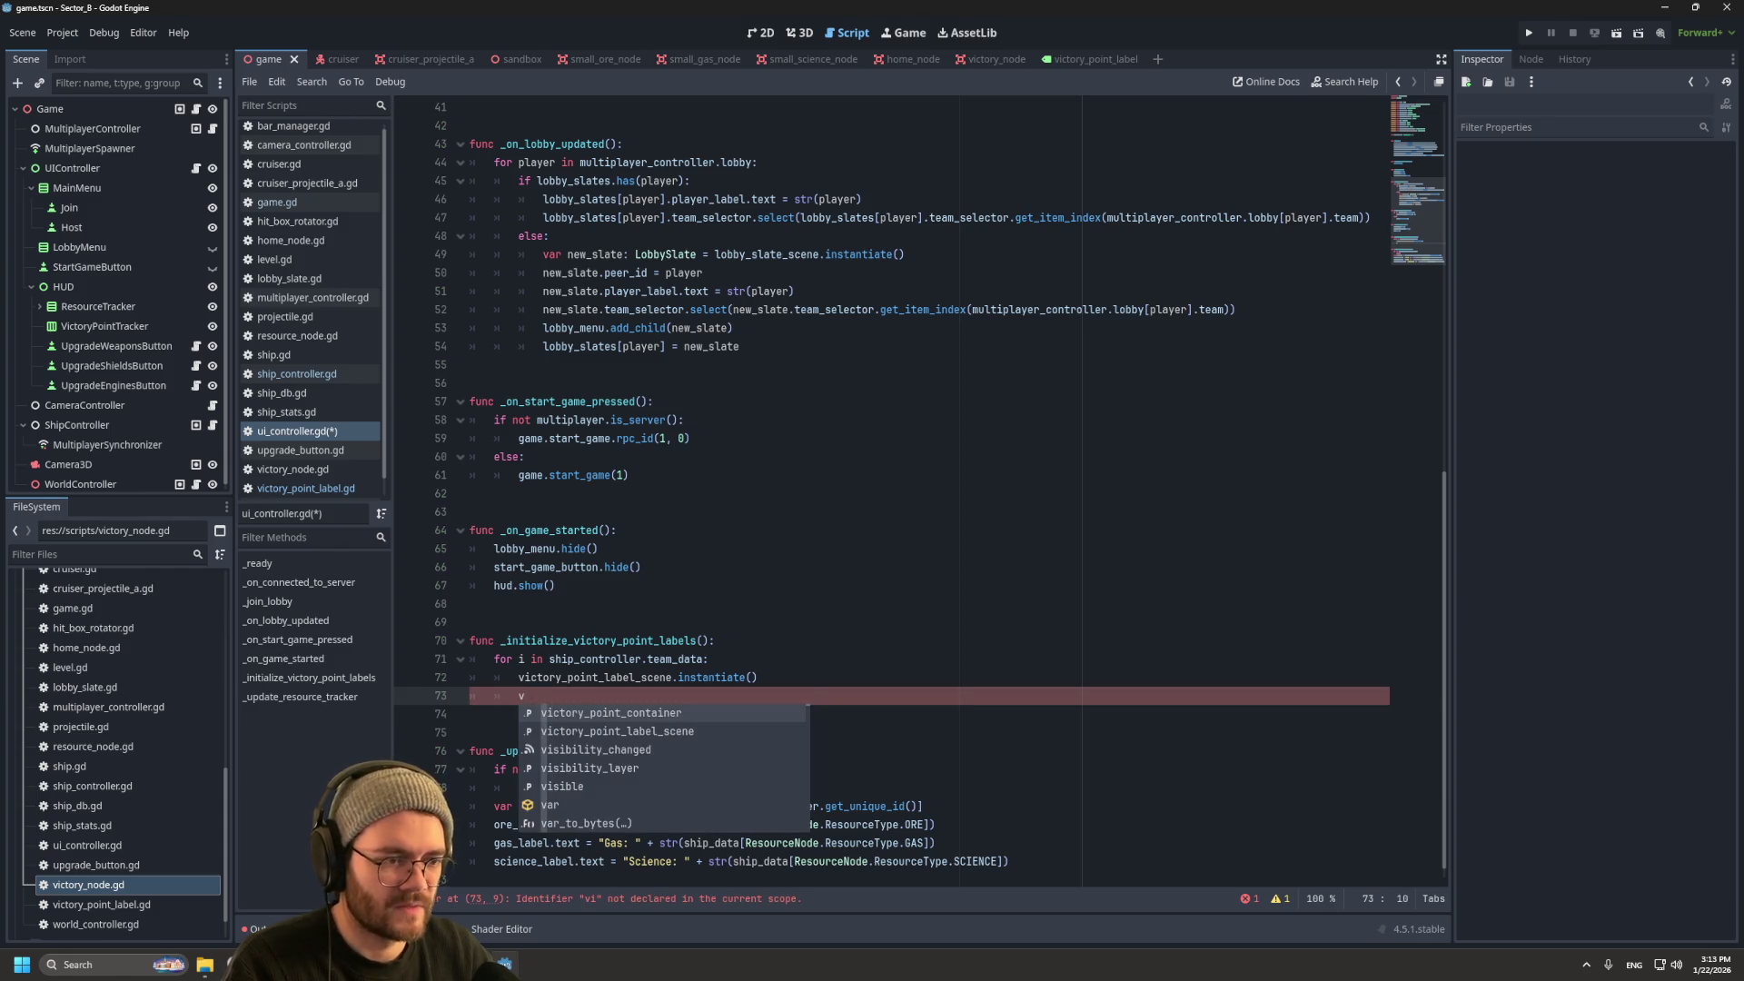
pyautogui.click(542, 678)
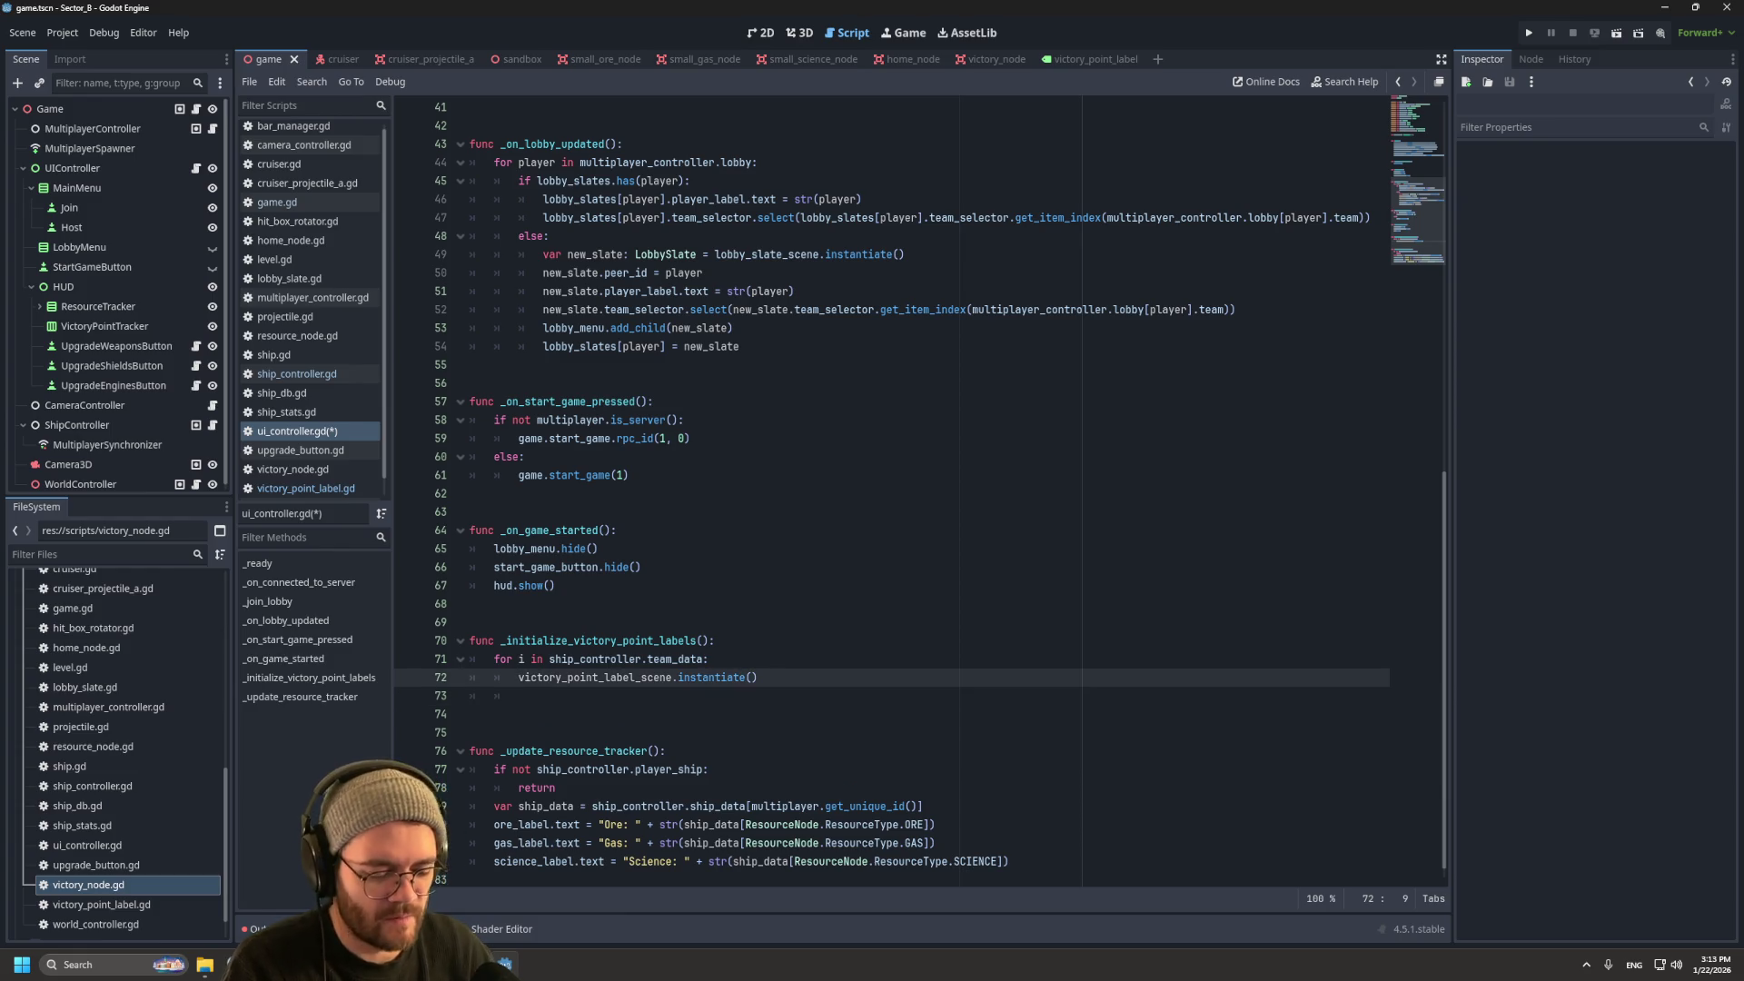
pyautogui.write('var new_label')
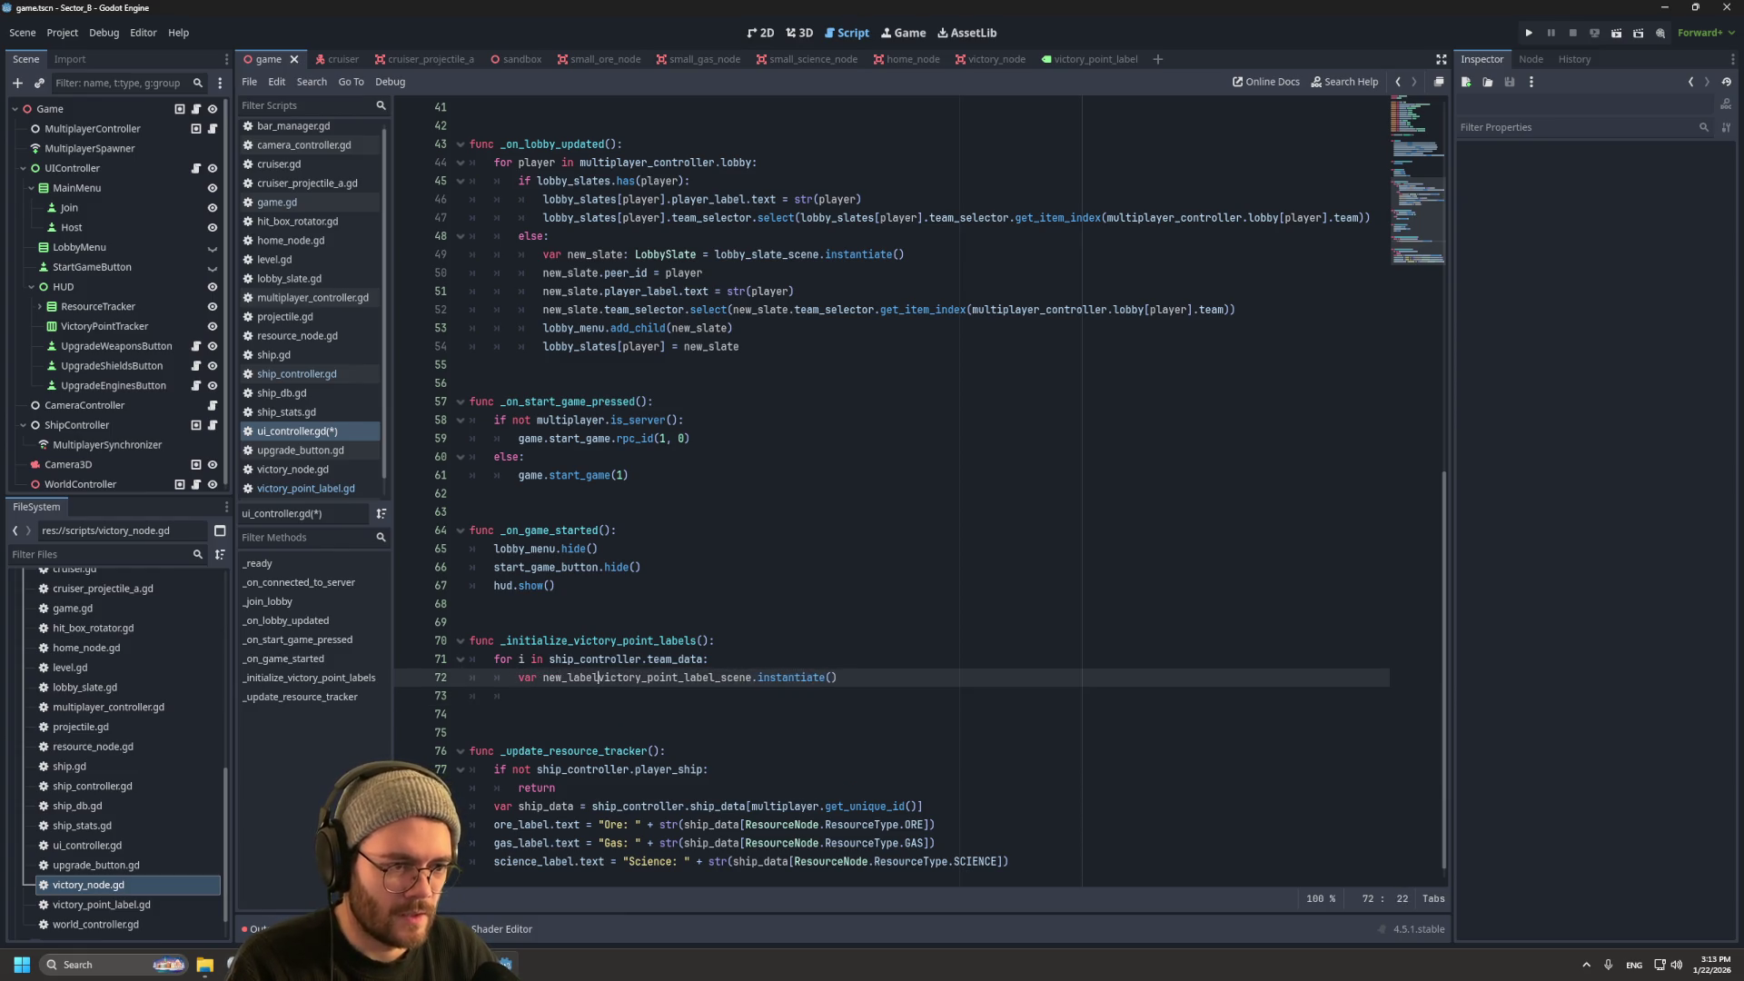
pyautogui.write(': V')
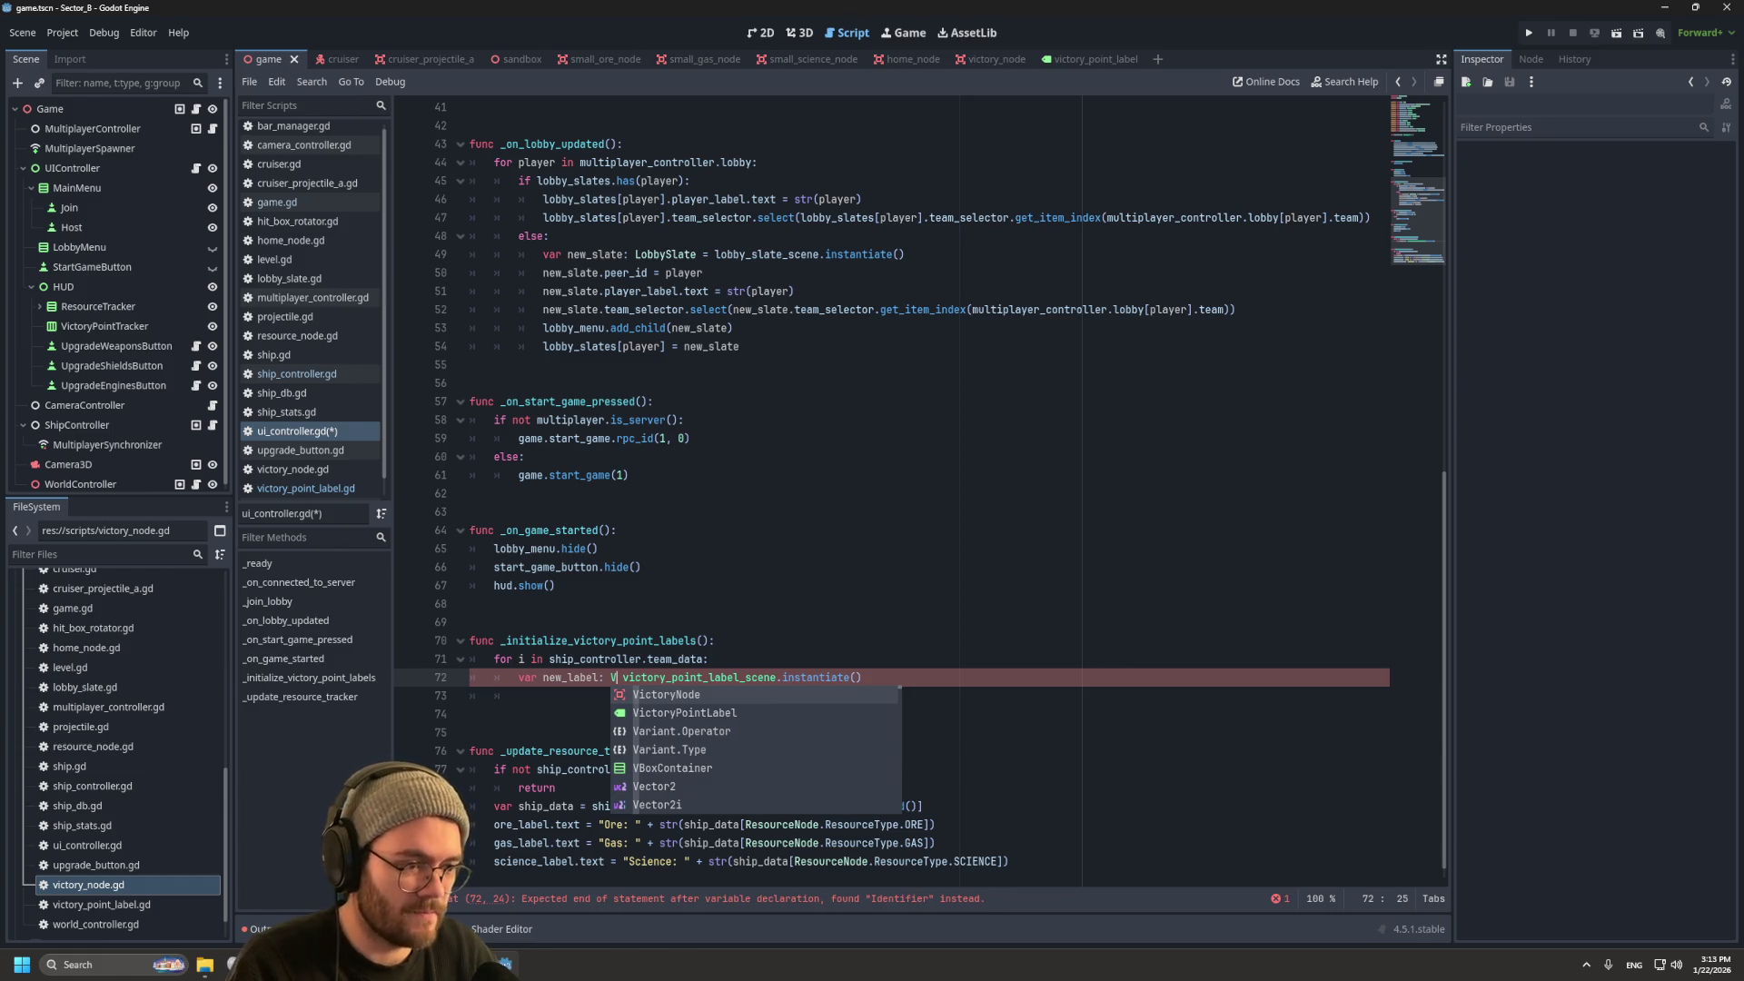
pyautogui.press('Down')
pyautogui.press('Return')
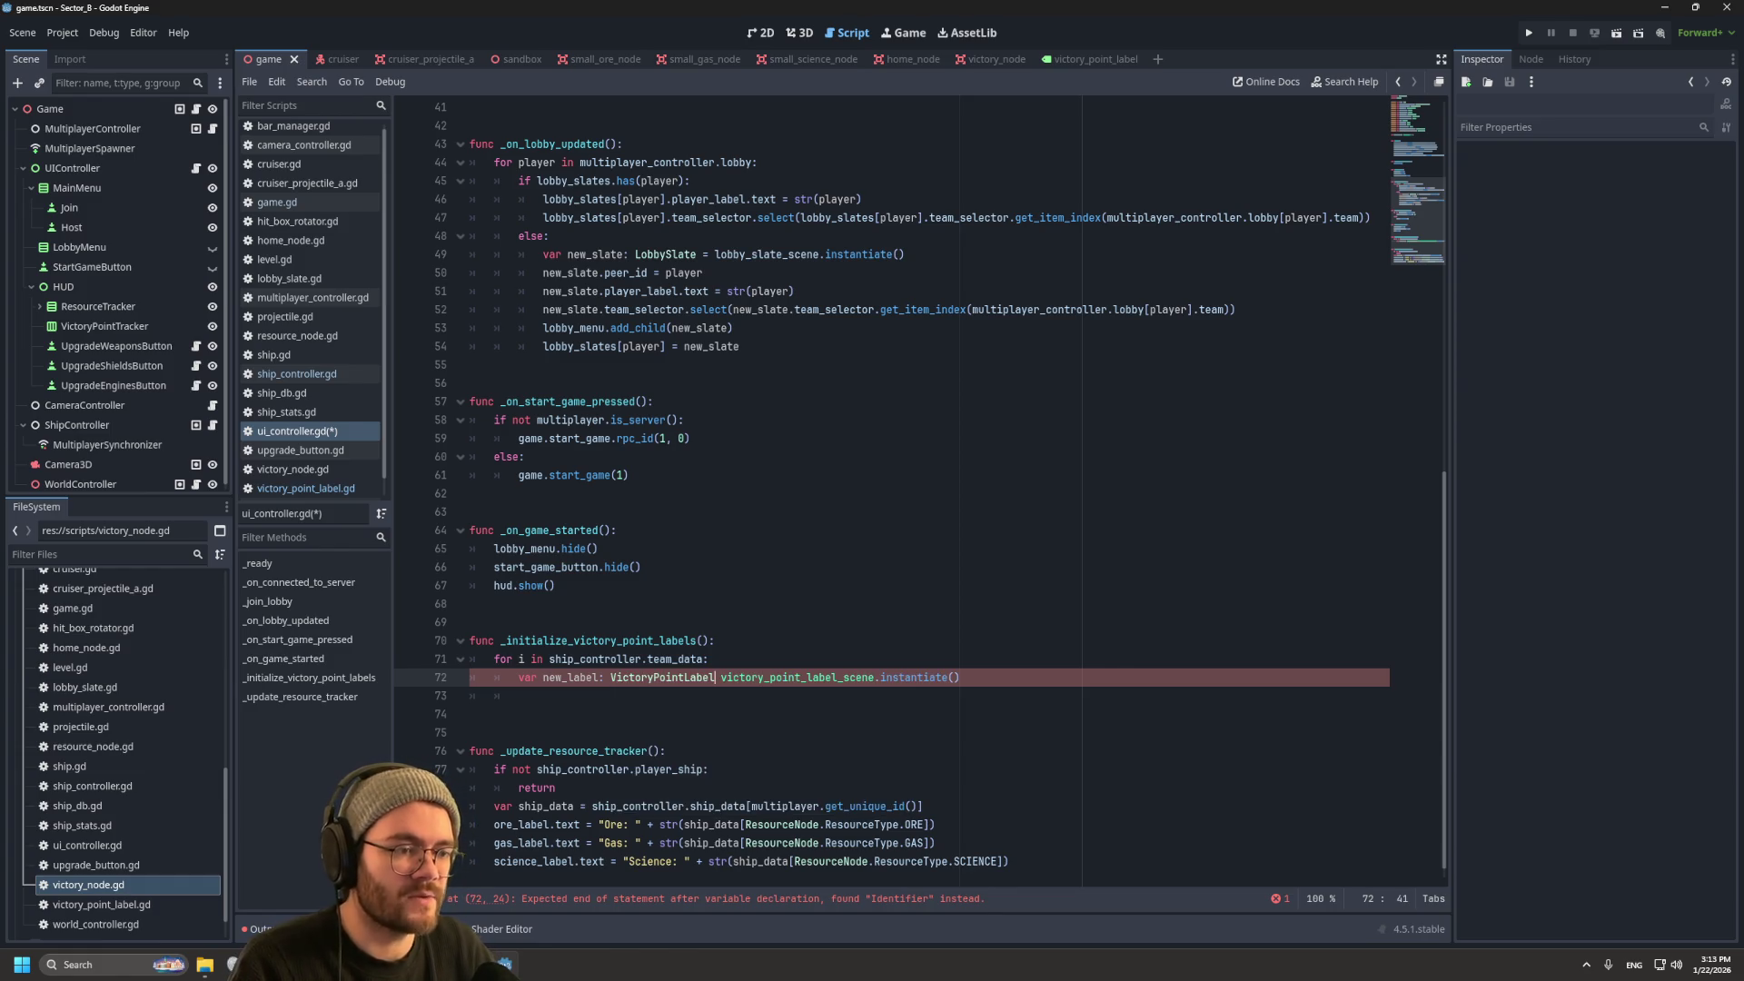
pyautogui.write('=')
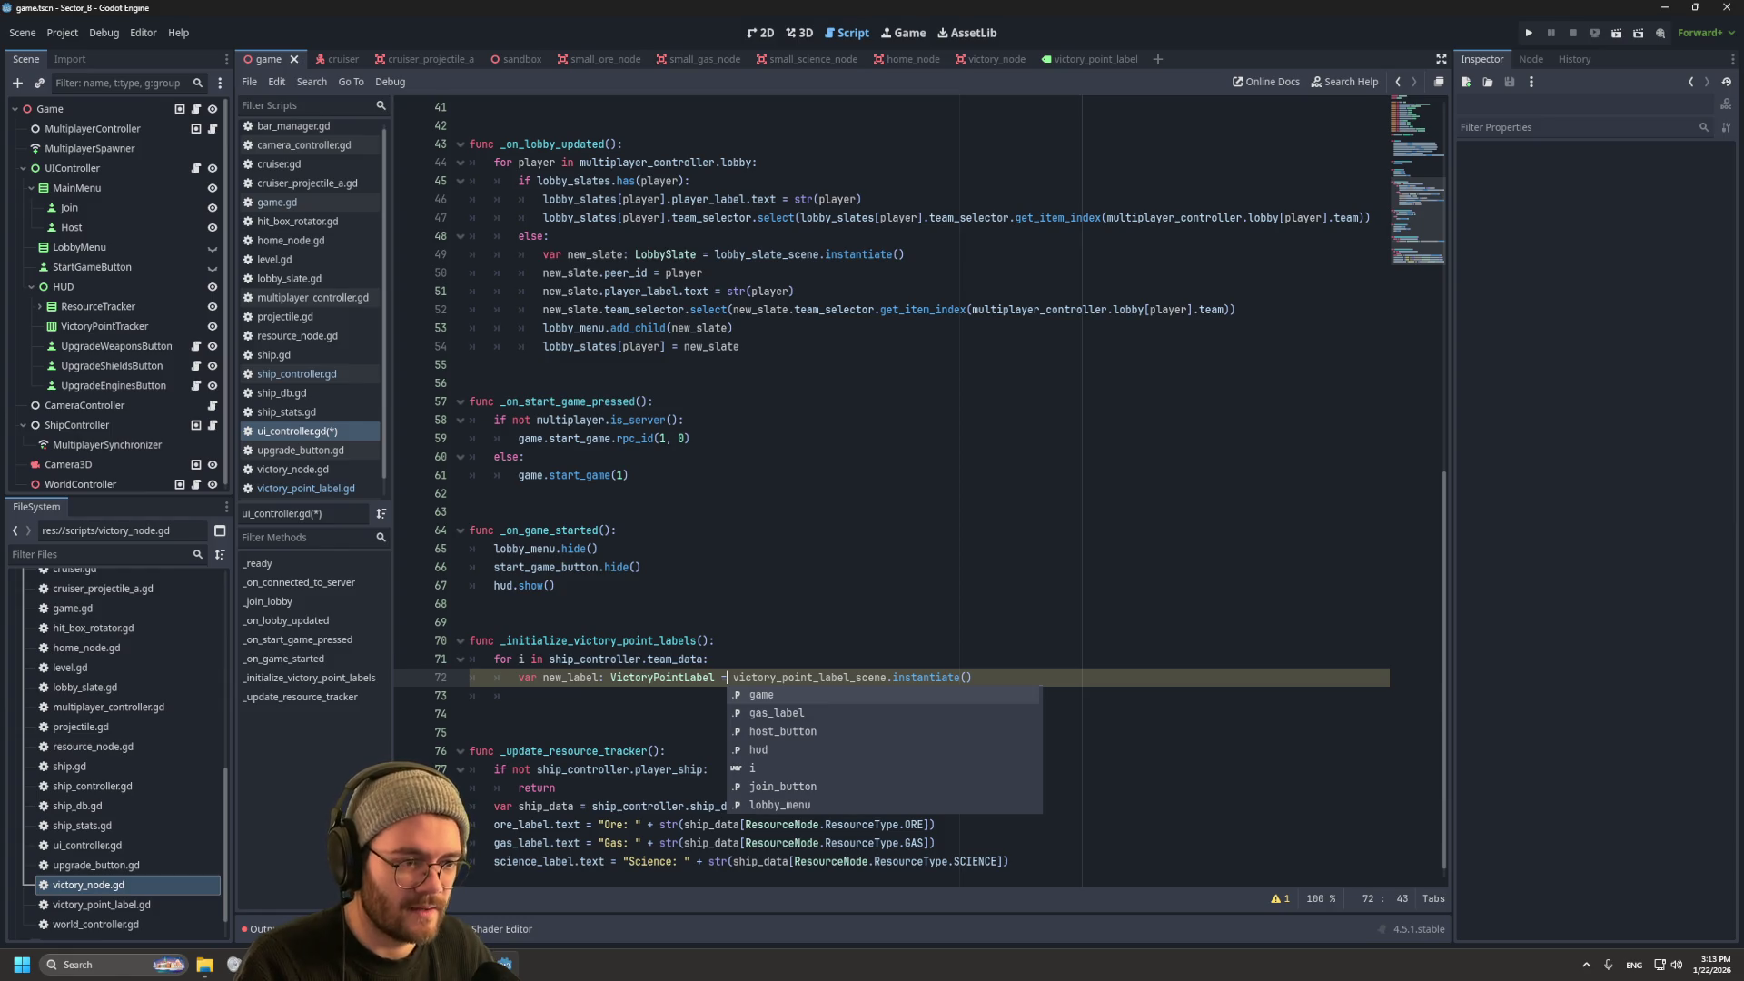
pyautogui.click(664, 677)
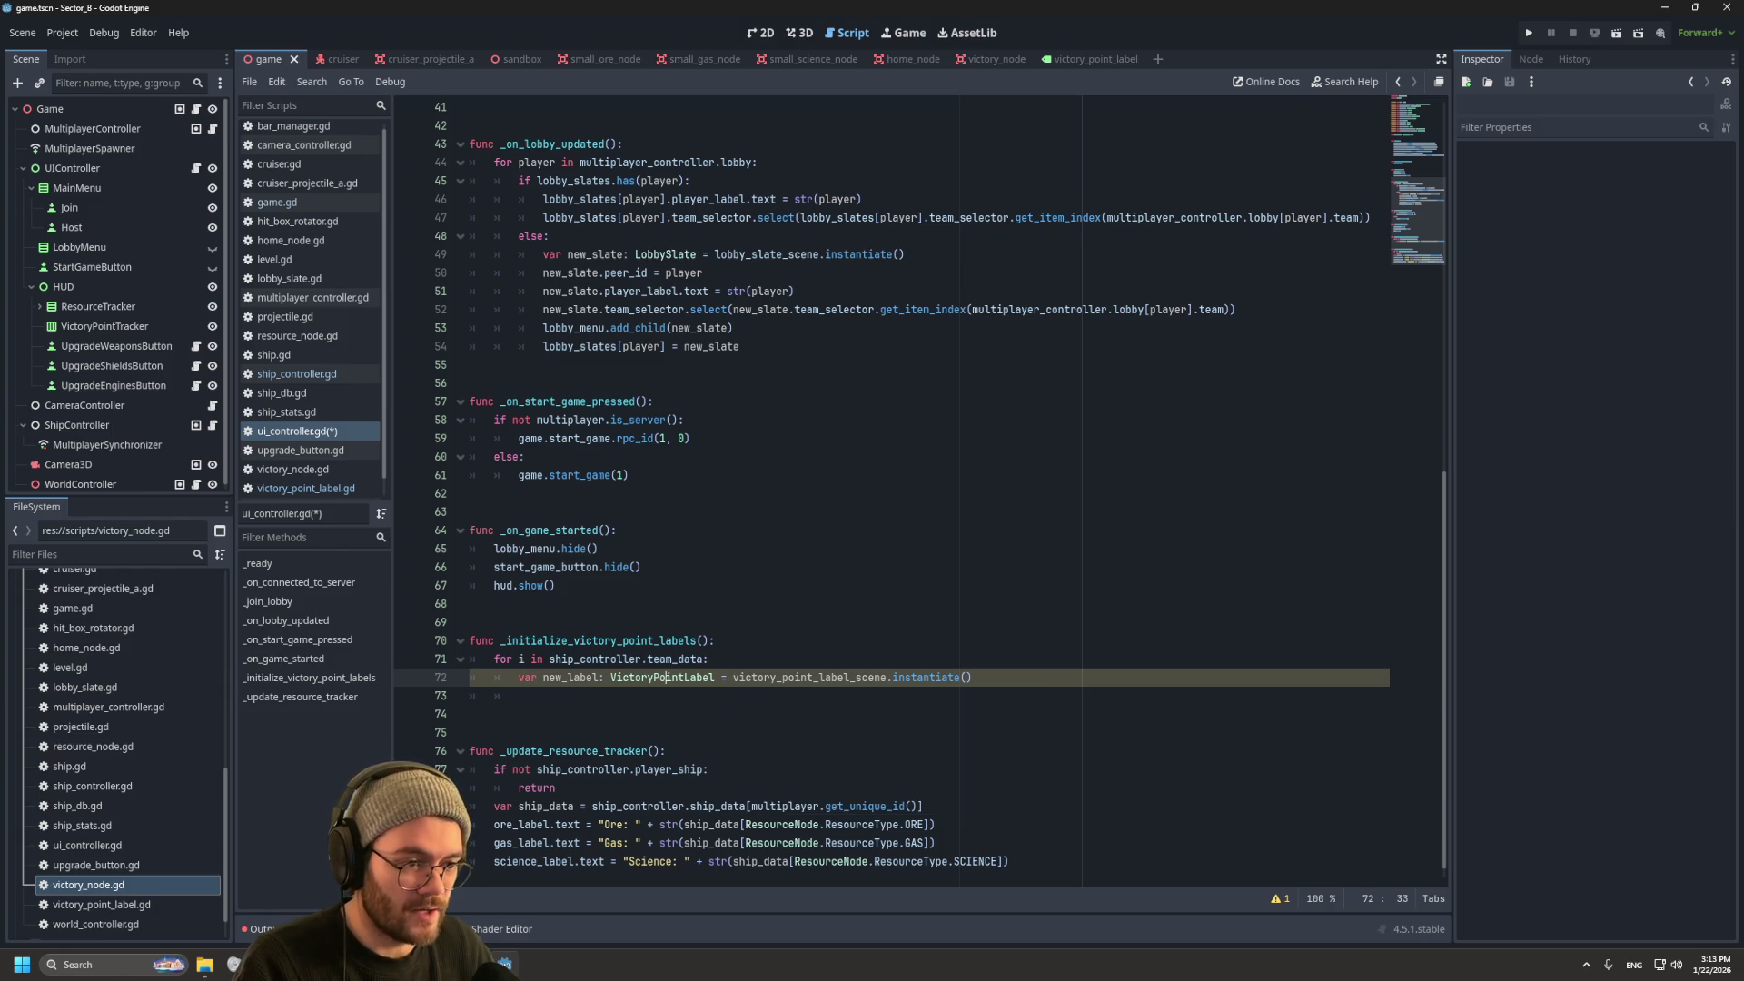
# Step: Begin line 73 with 'new_label.' and browse its member suggestions
pyautogui.press('Down')
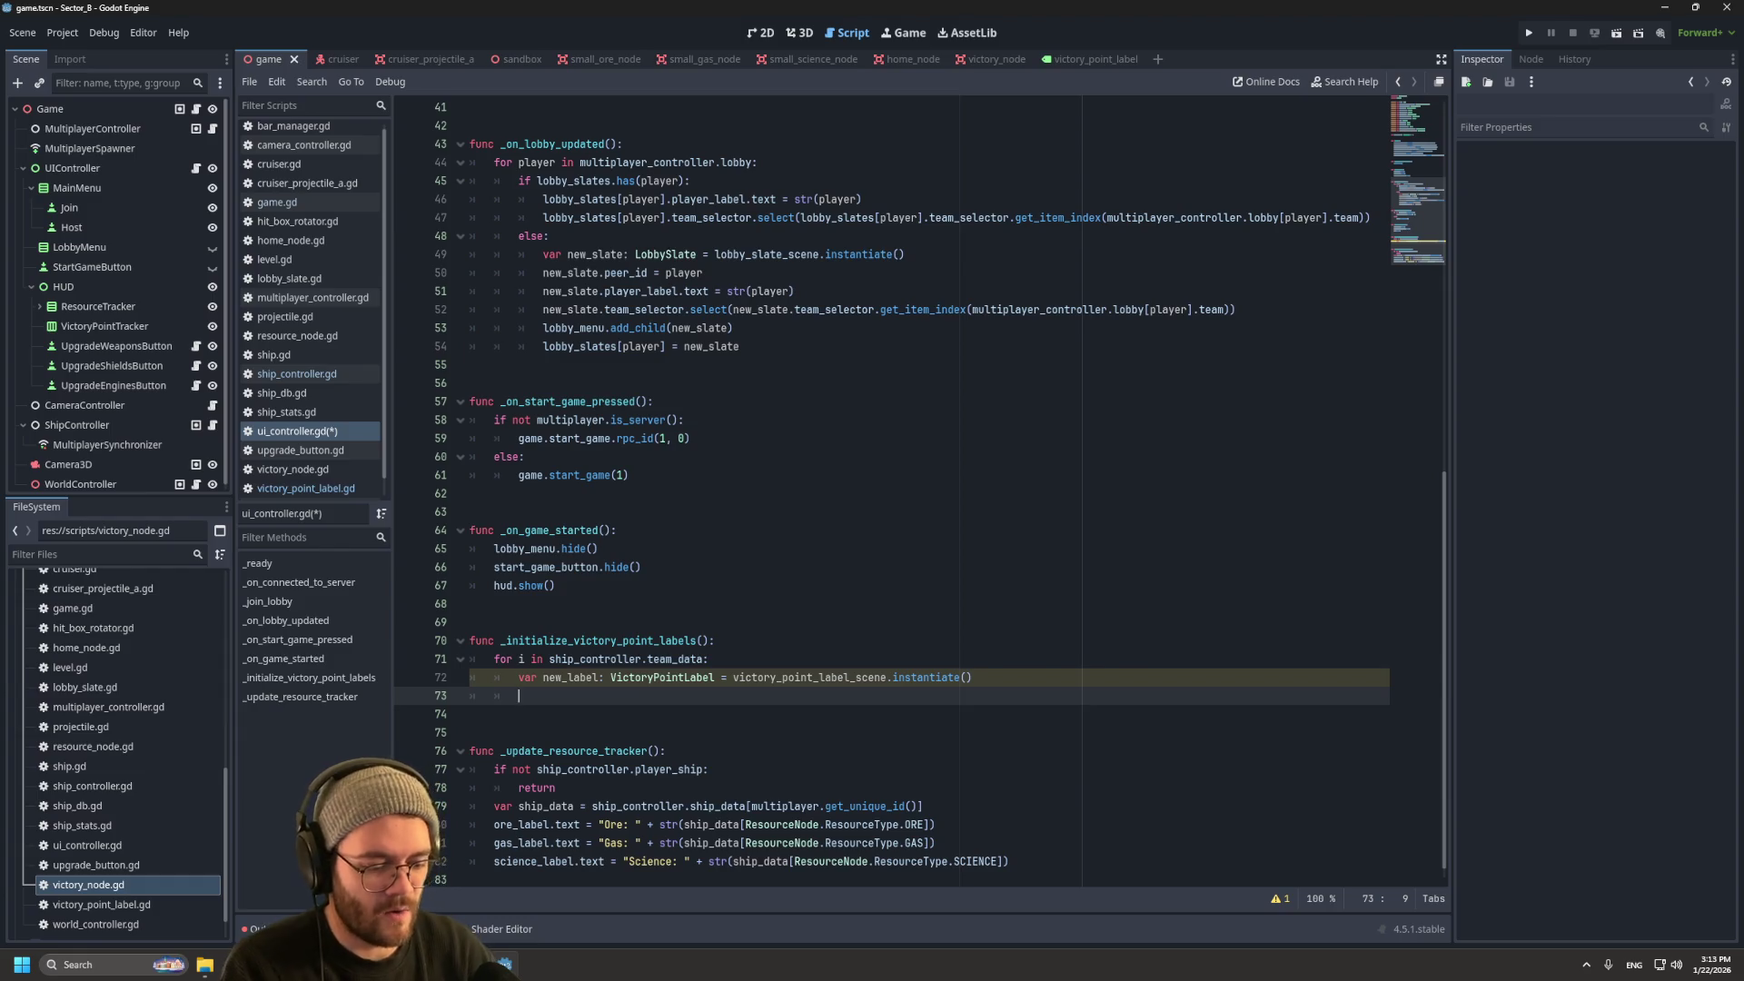
pyautogui.write('n')
pyautogui.press('Return')
pyautogui.write('.')
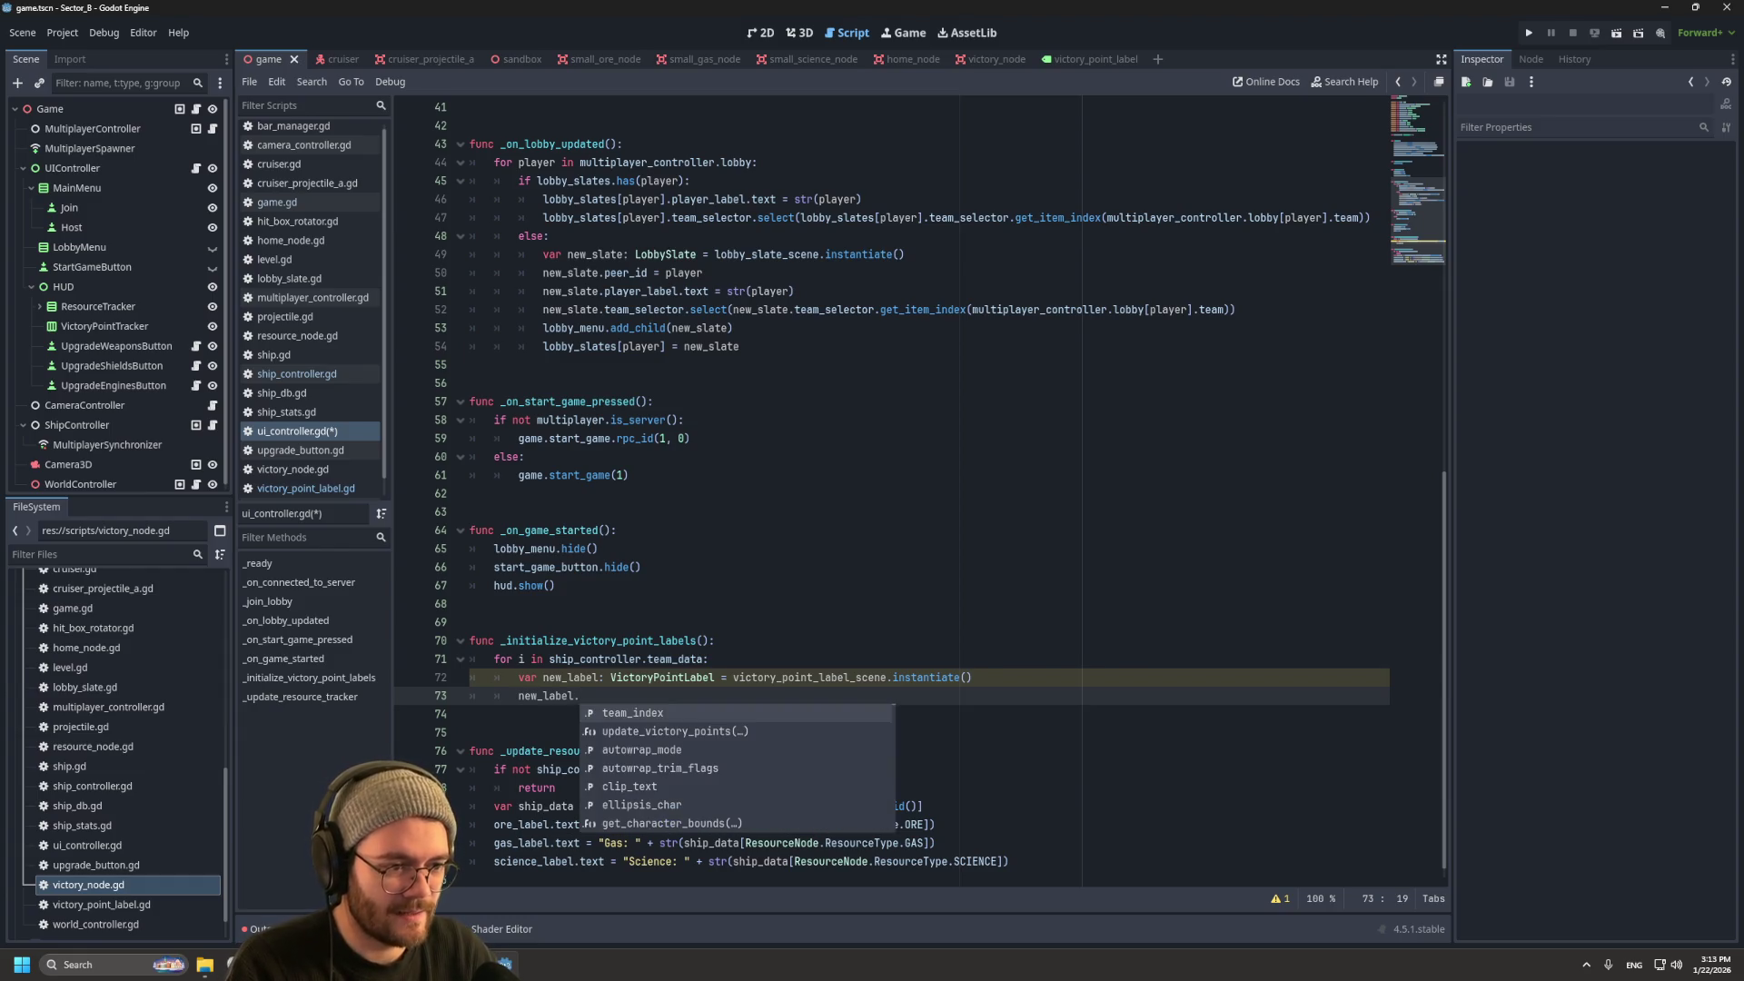
pyautogui.press('Down')
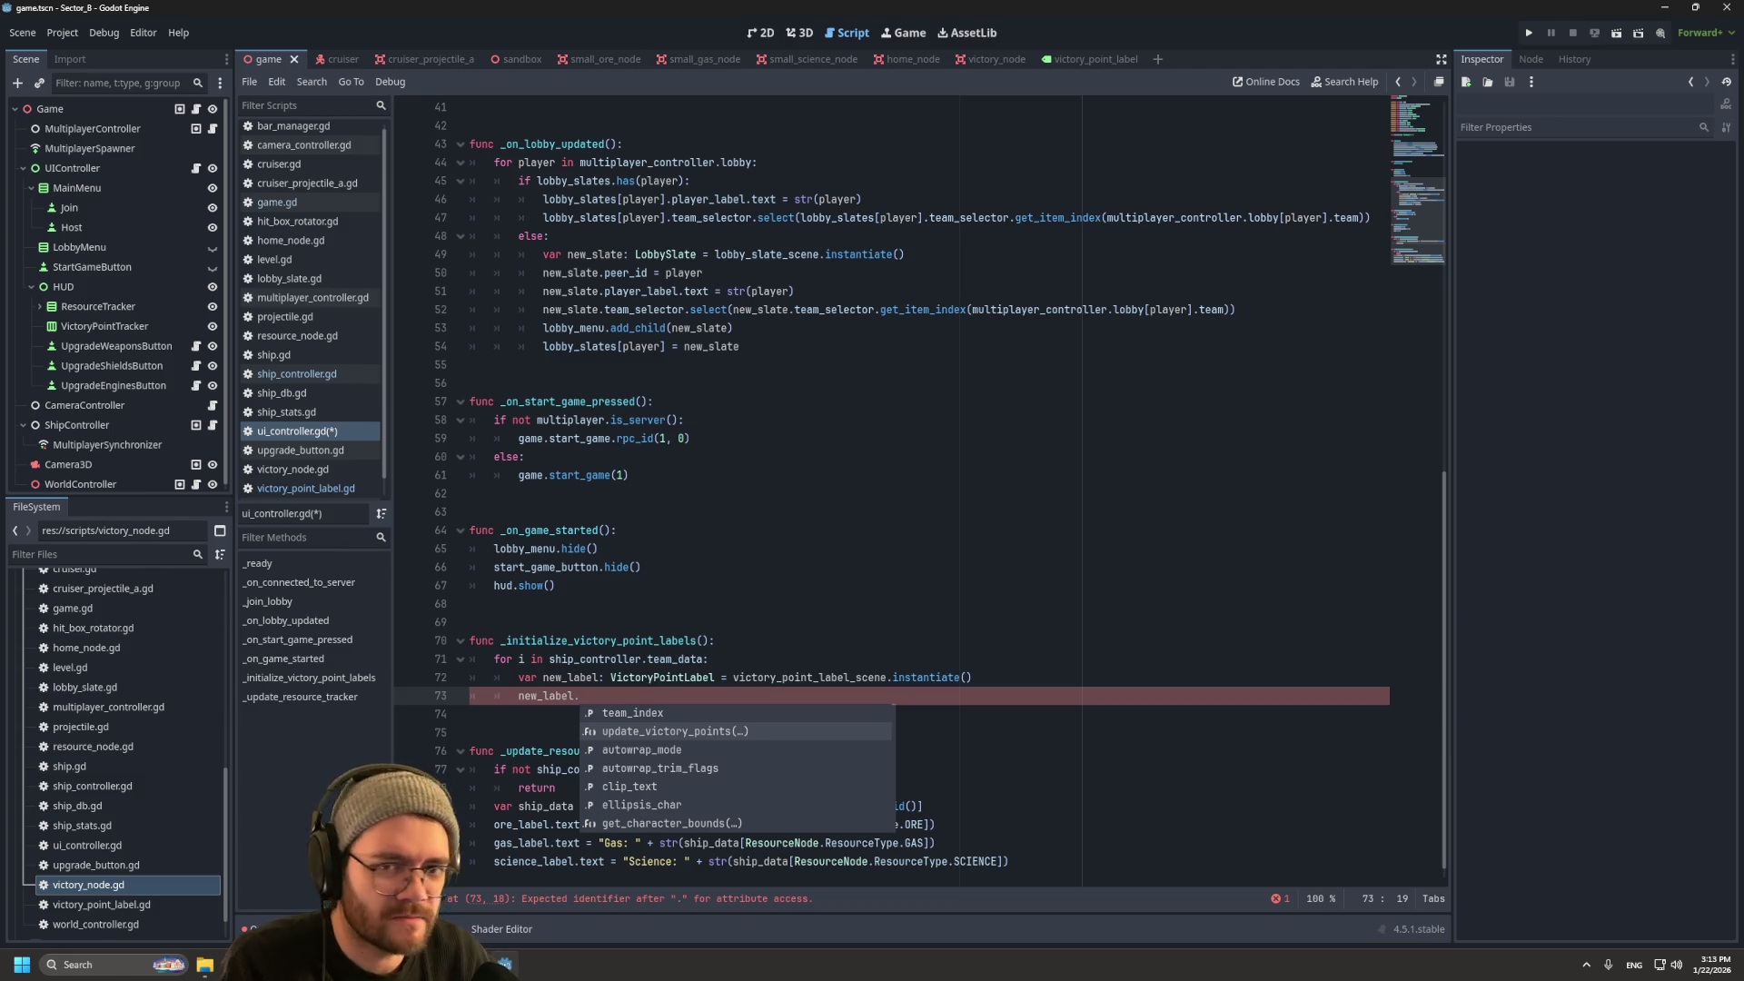
pyautogui.press('Down')
# Step: Complete line 73 as new_label.update_victory_points(), then view resource_node.gd for reference
pyautogui.hotkey('shift', 'Up')
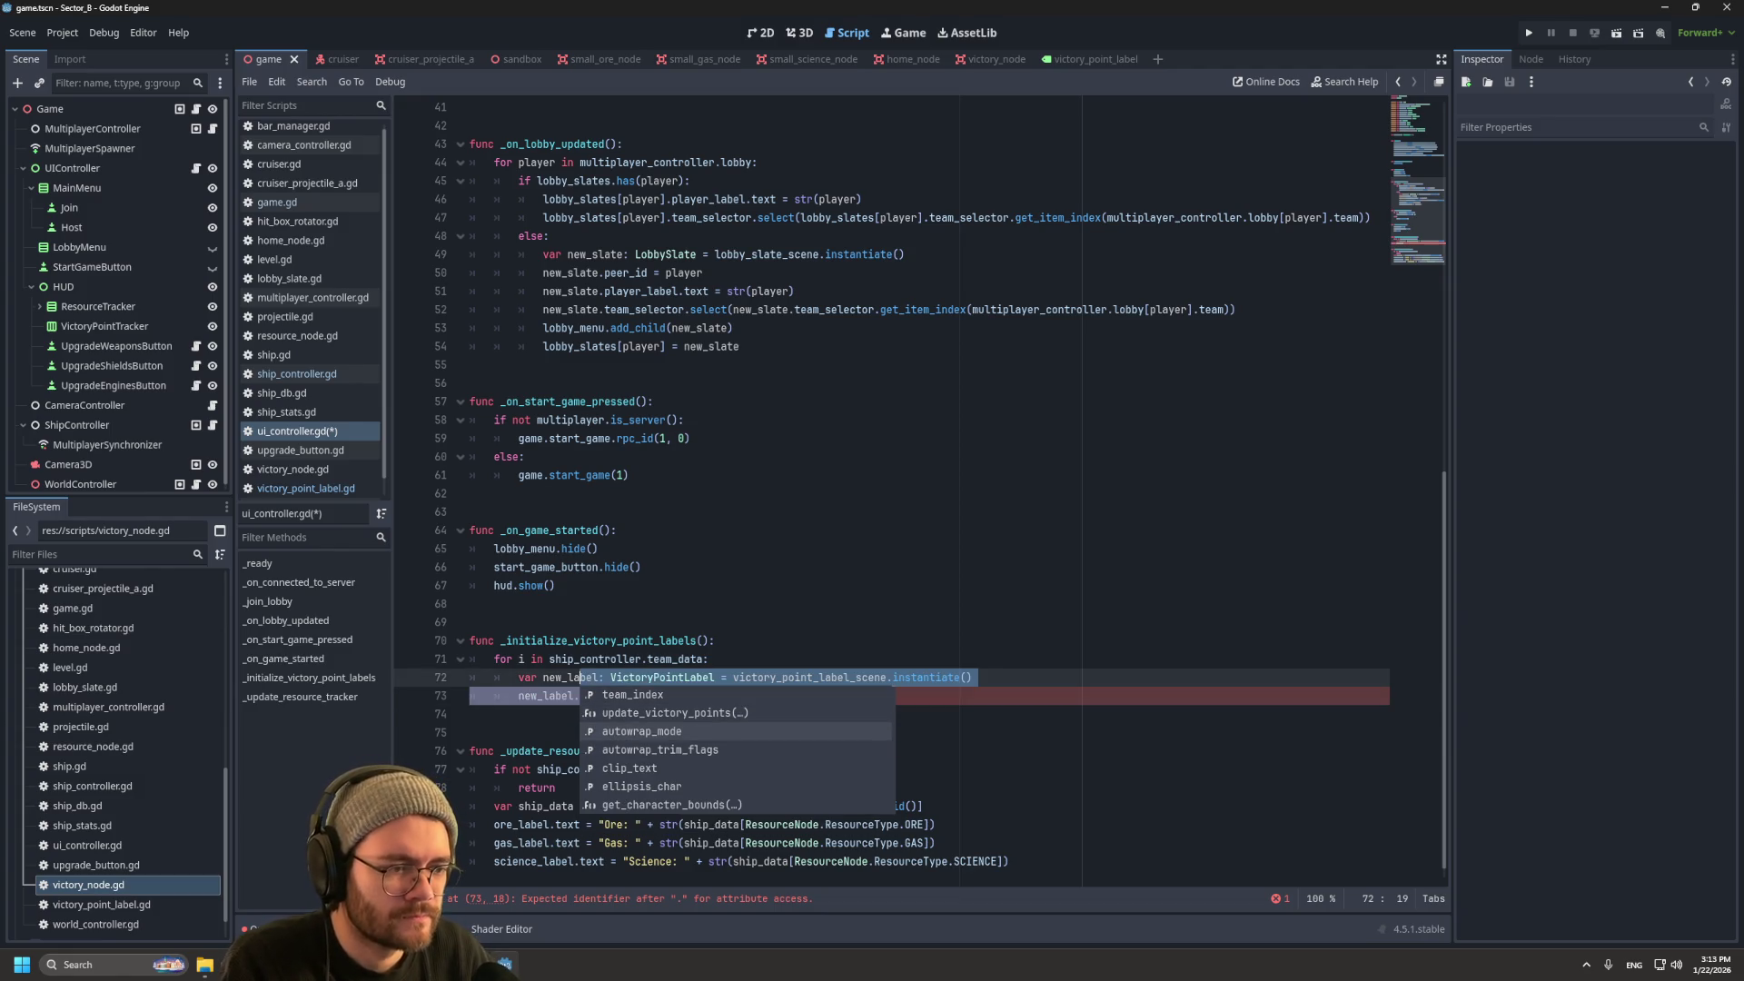
pyautogui.press('Down')
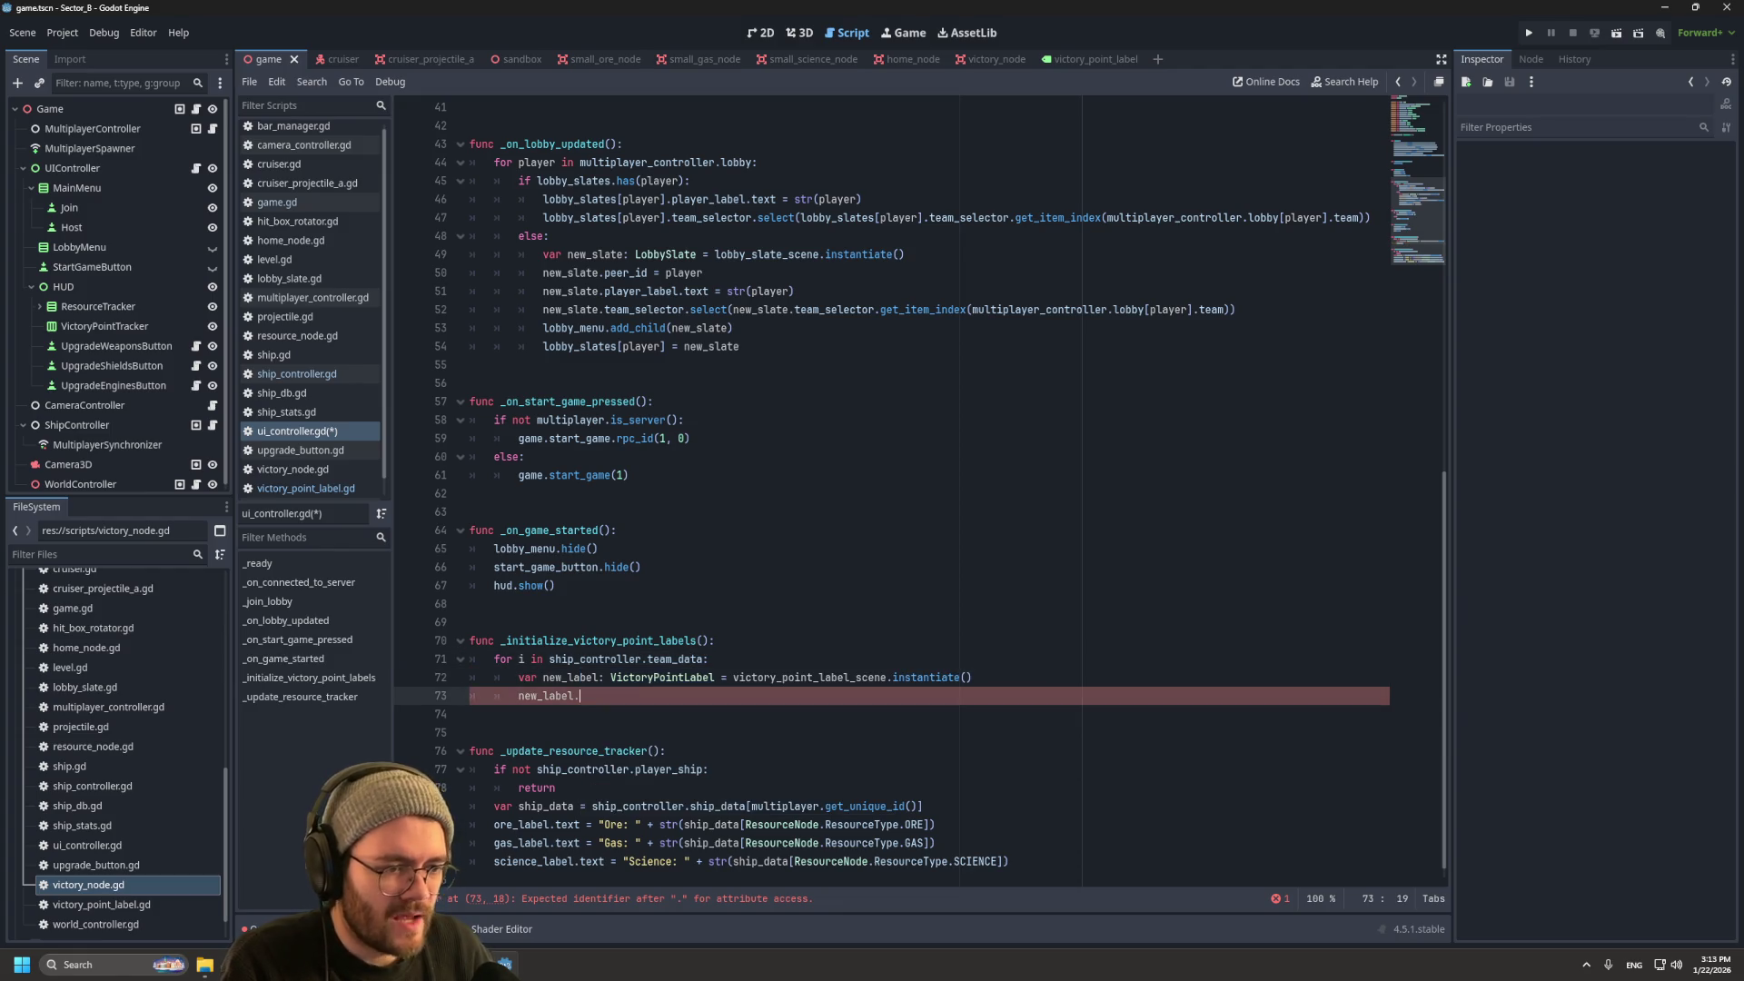
pyautogui.write('u')
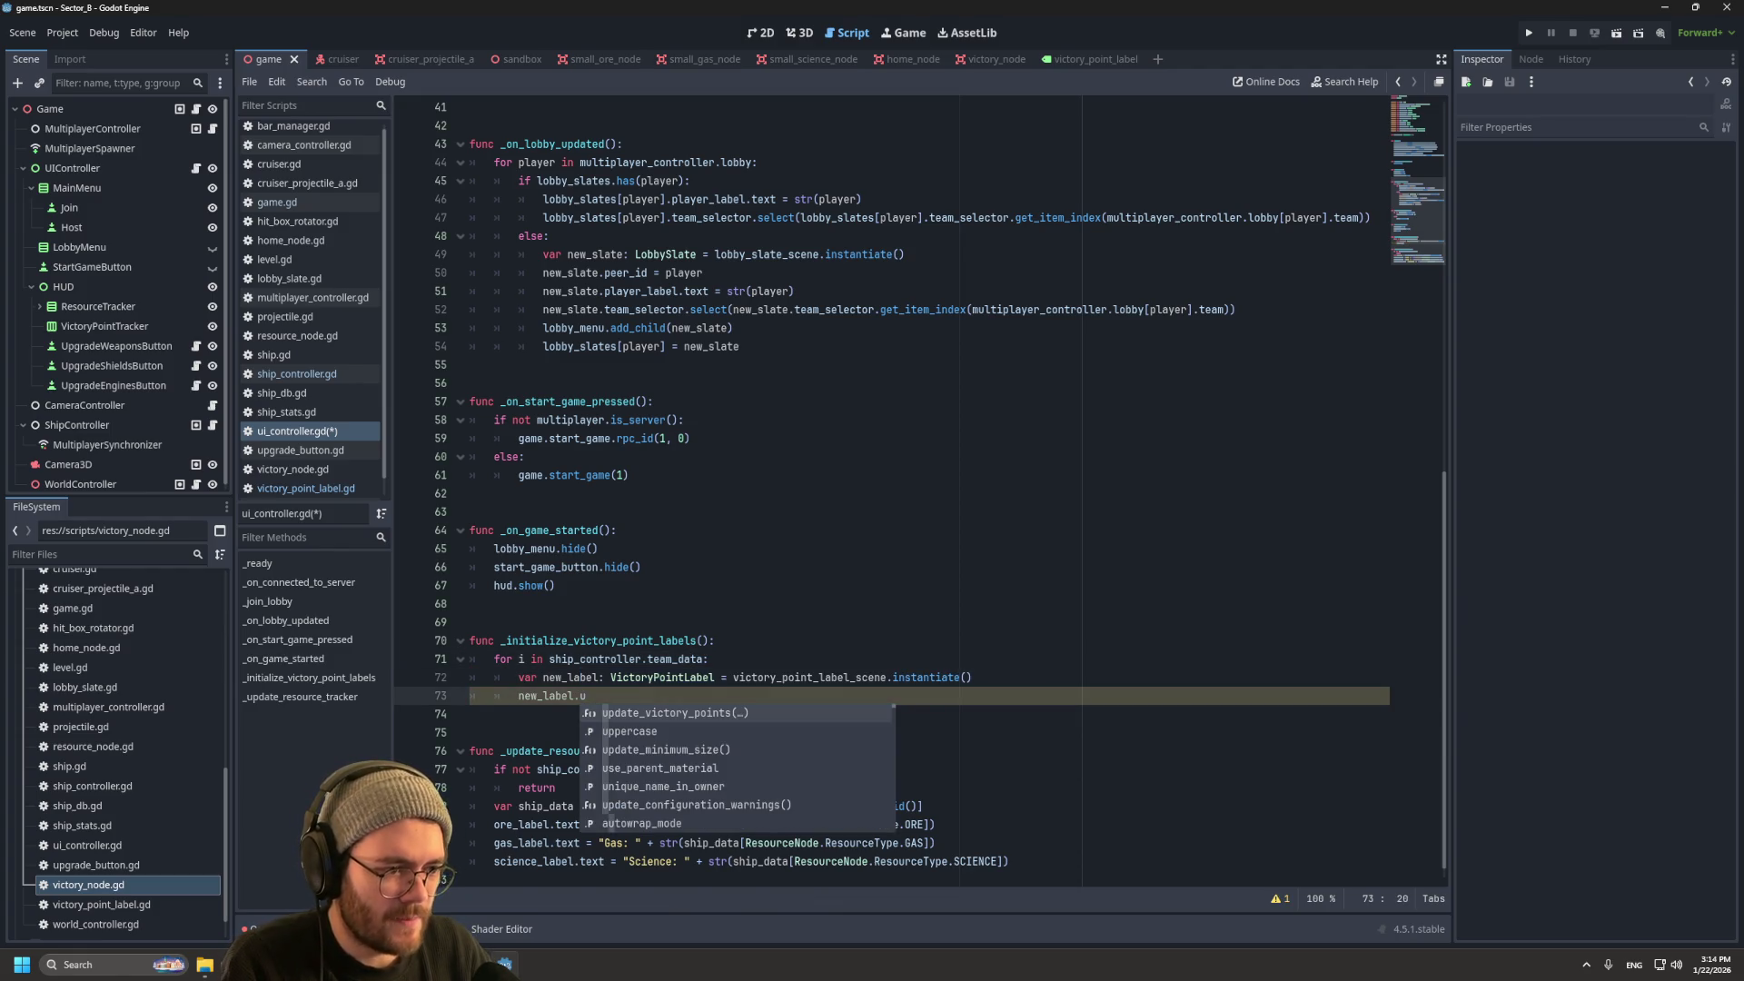
pyautogui.press('Return')
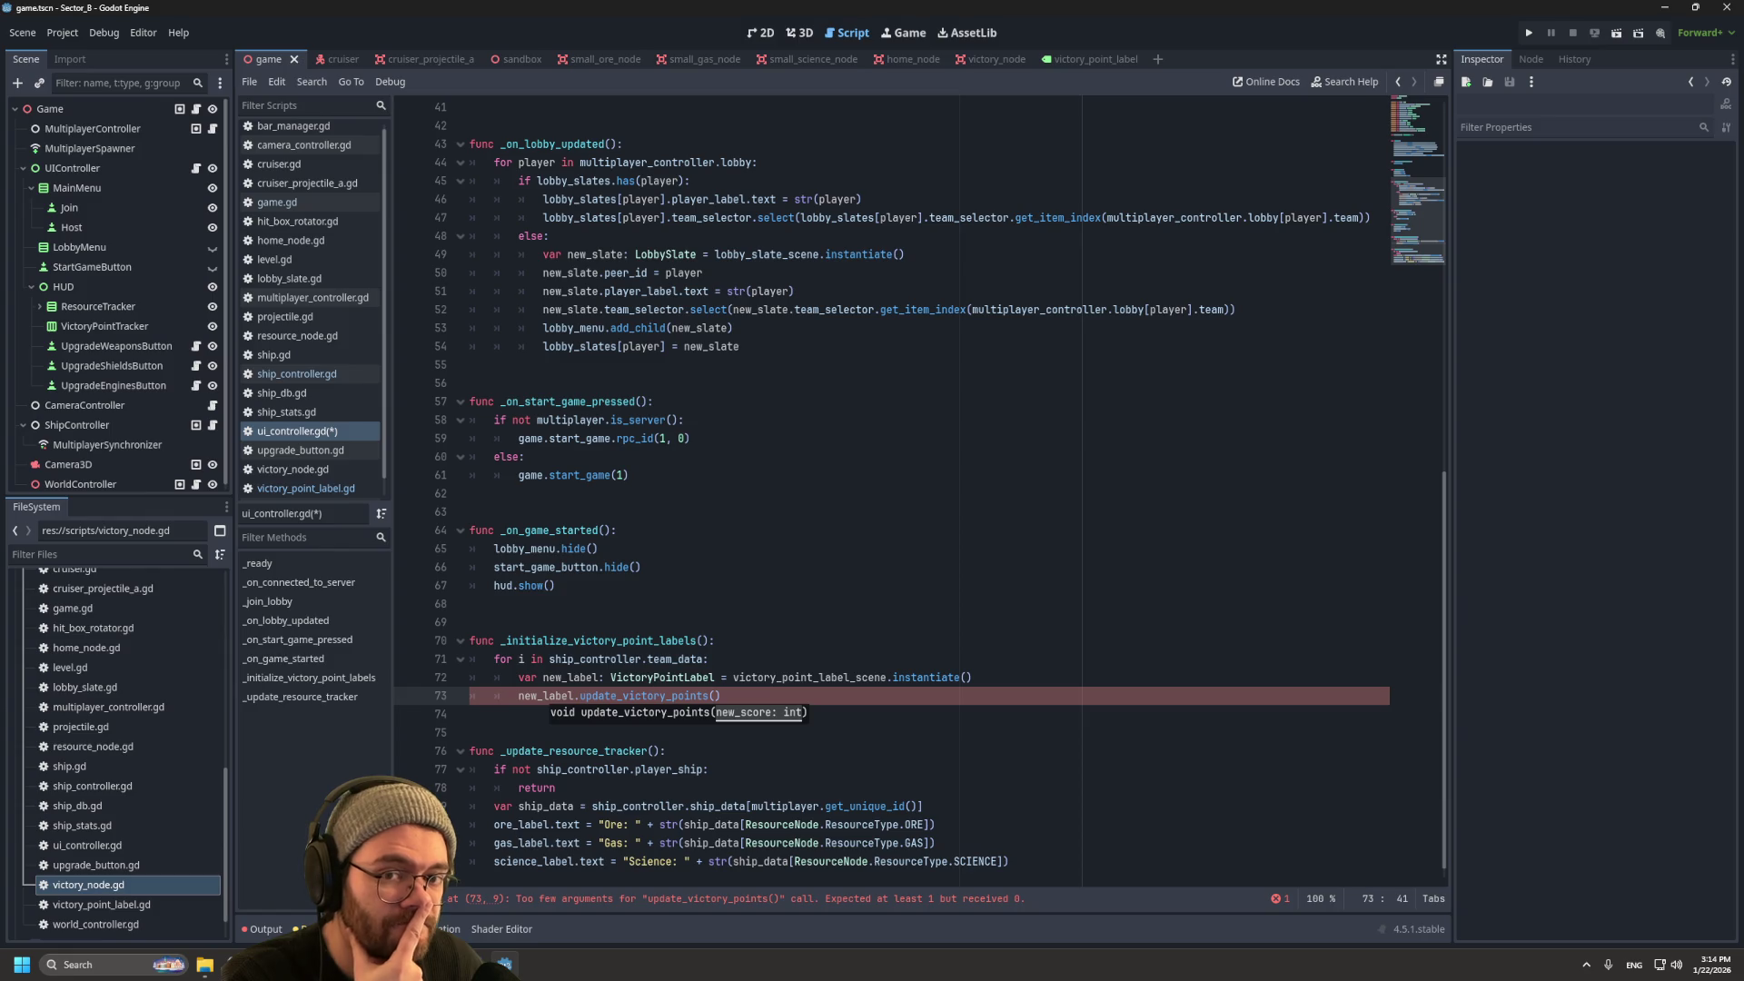
pyautogui.scroll(5, 917, 490)
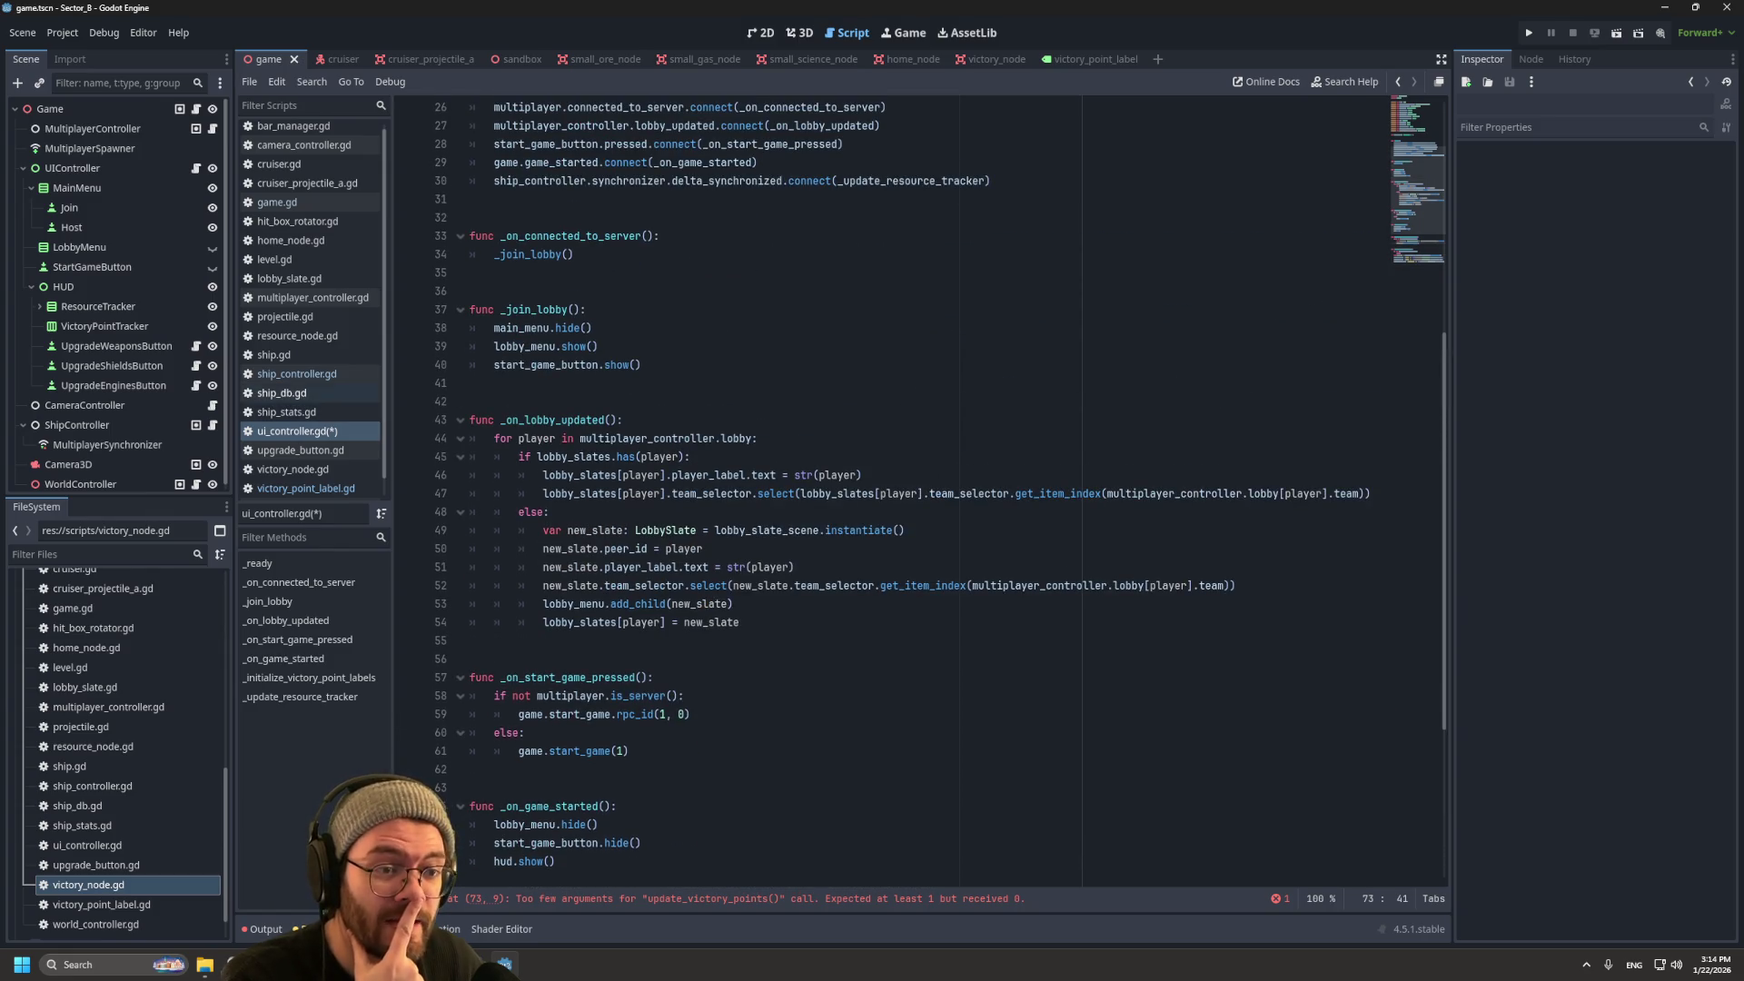
pyautogui.scroll(-5, 917, 491)
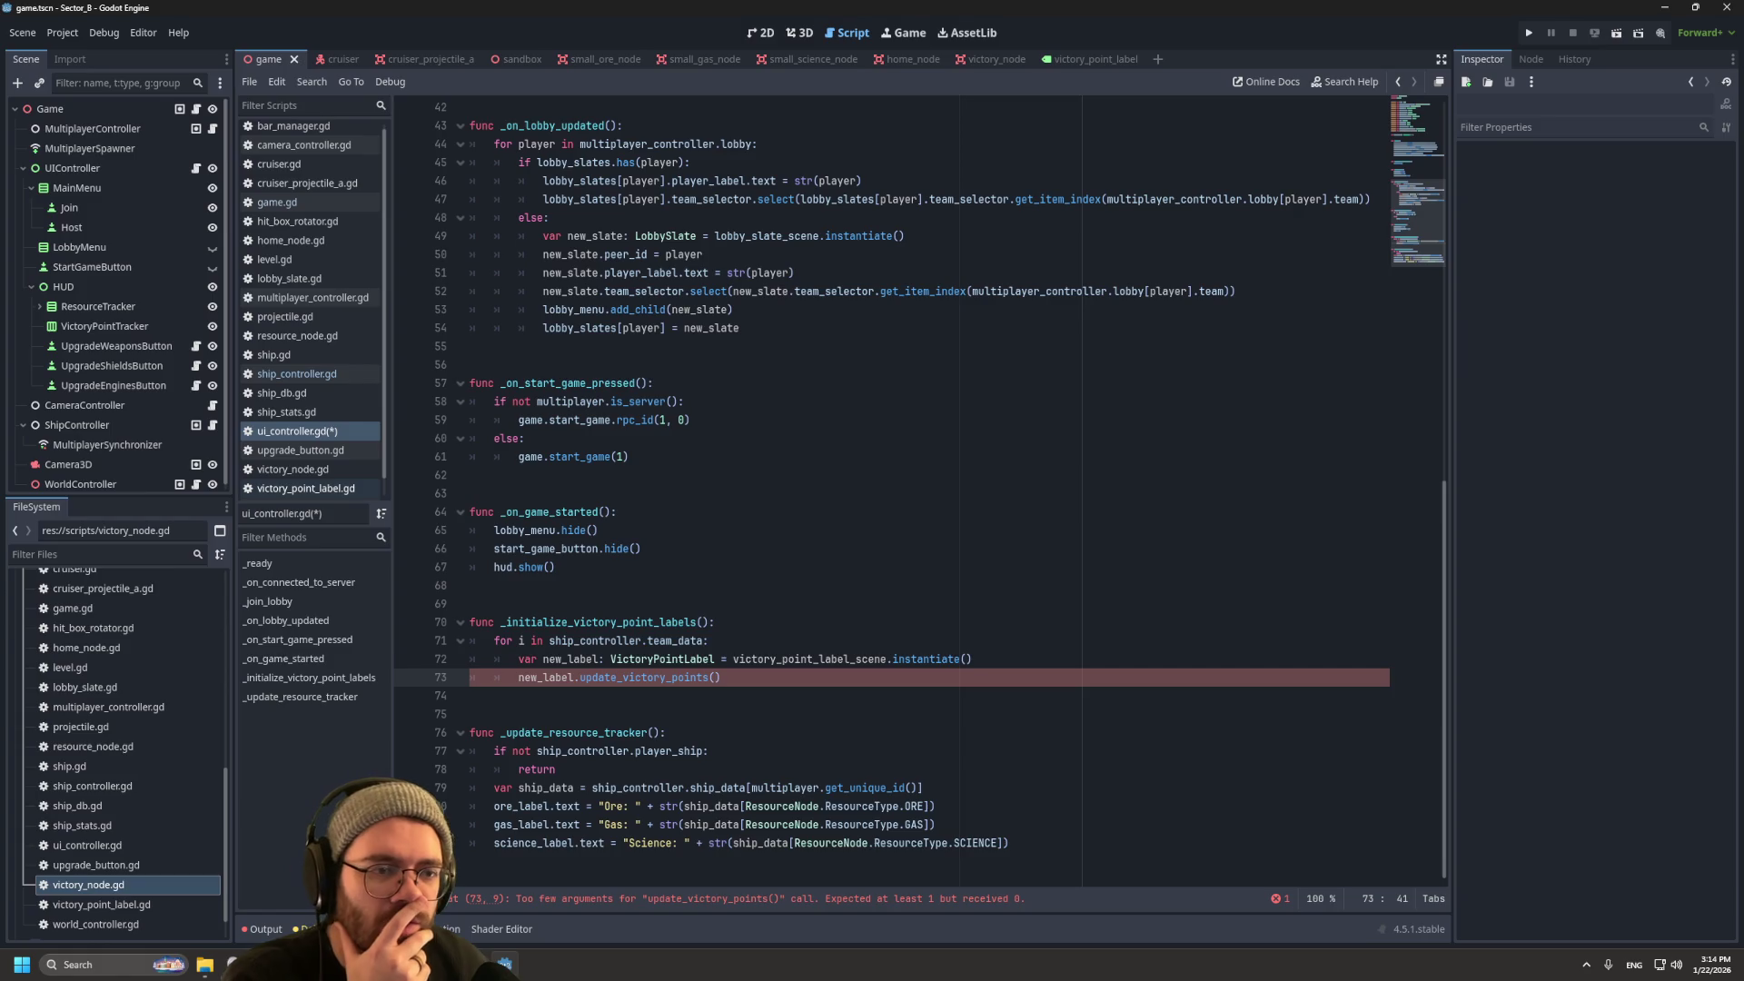
pyautogui.click(297, 335)
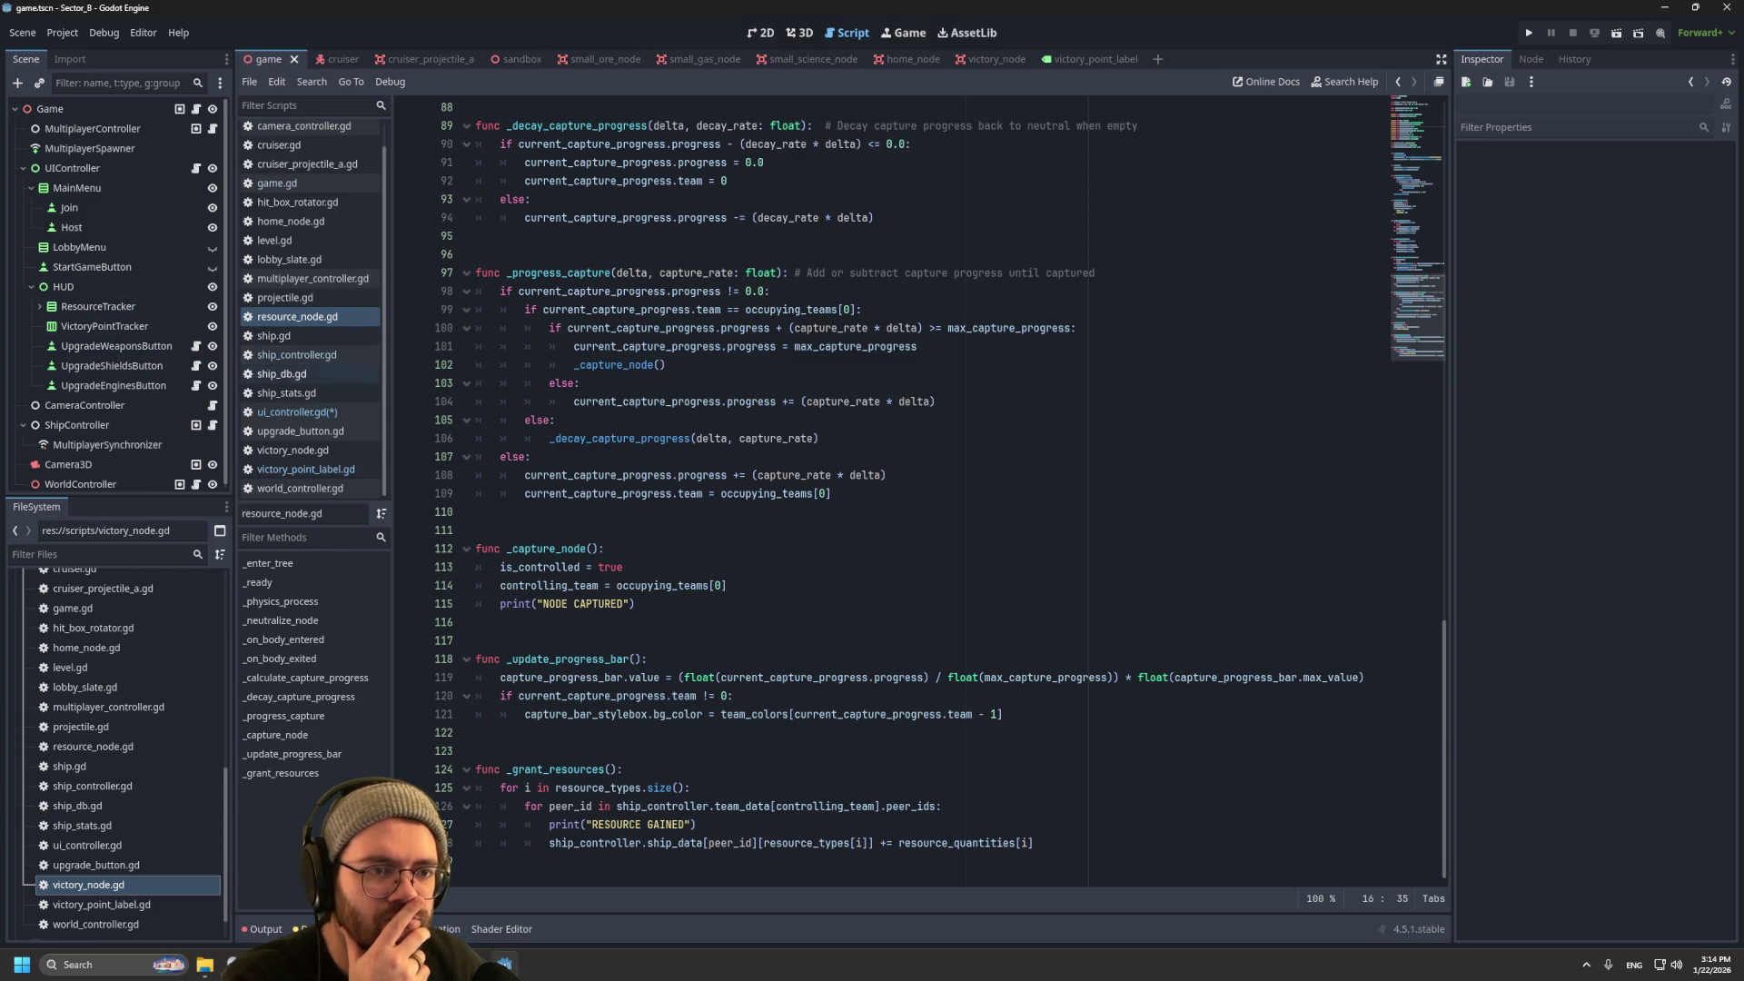
# Step: Loop 'for team', pass team.victory_points, add each label to victory_point_container, and save
pyautogui.click(291, 412)
pyautogui.scroll(10, 908, 490)
pyautogui.scroll(4, 908, 490)
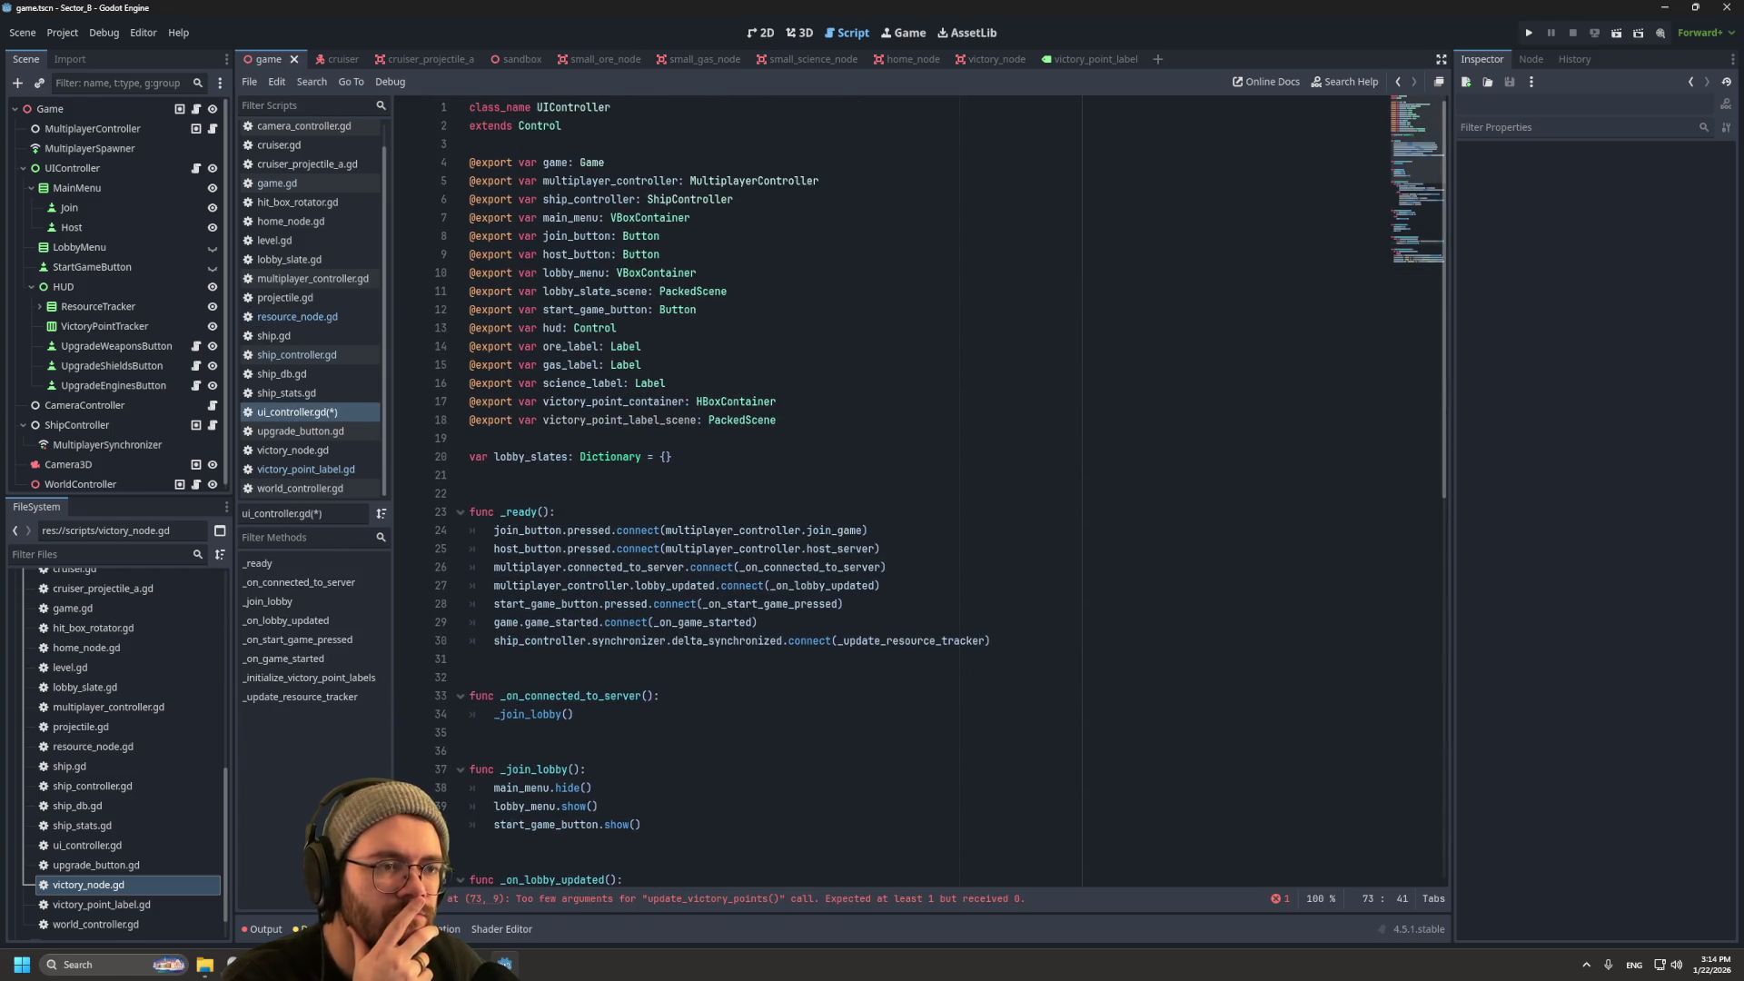
pyautogui.scroll(-13, 909, 490)
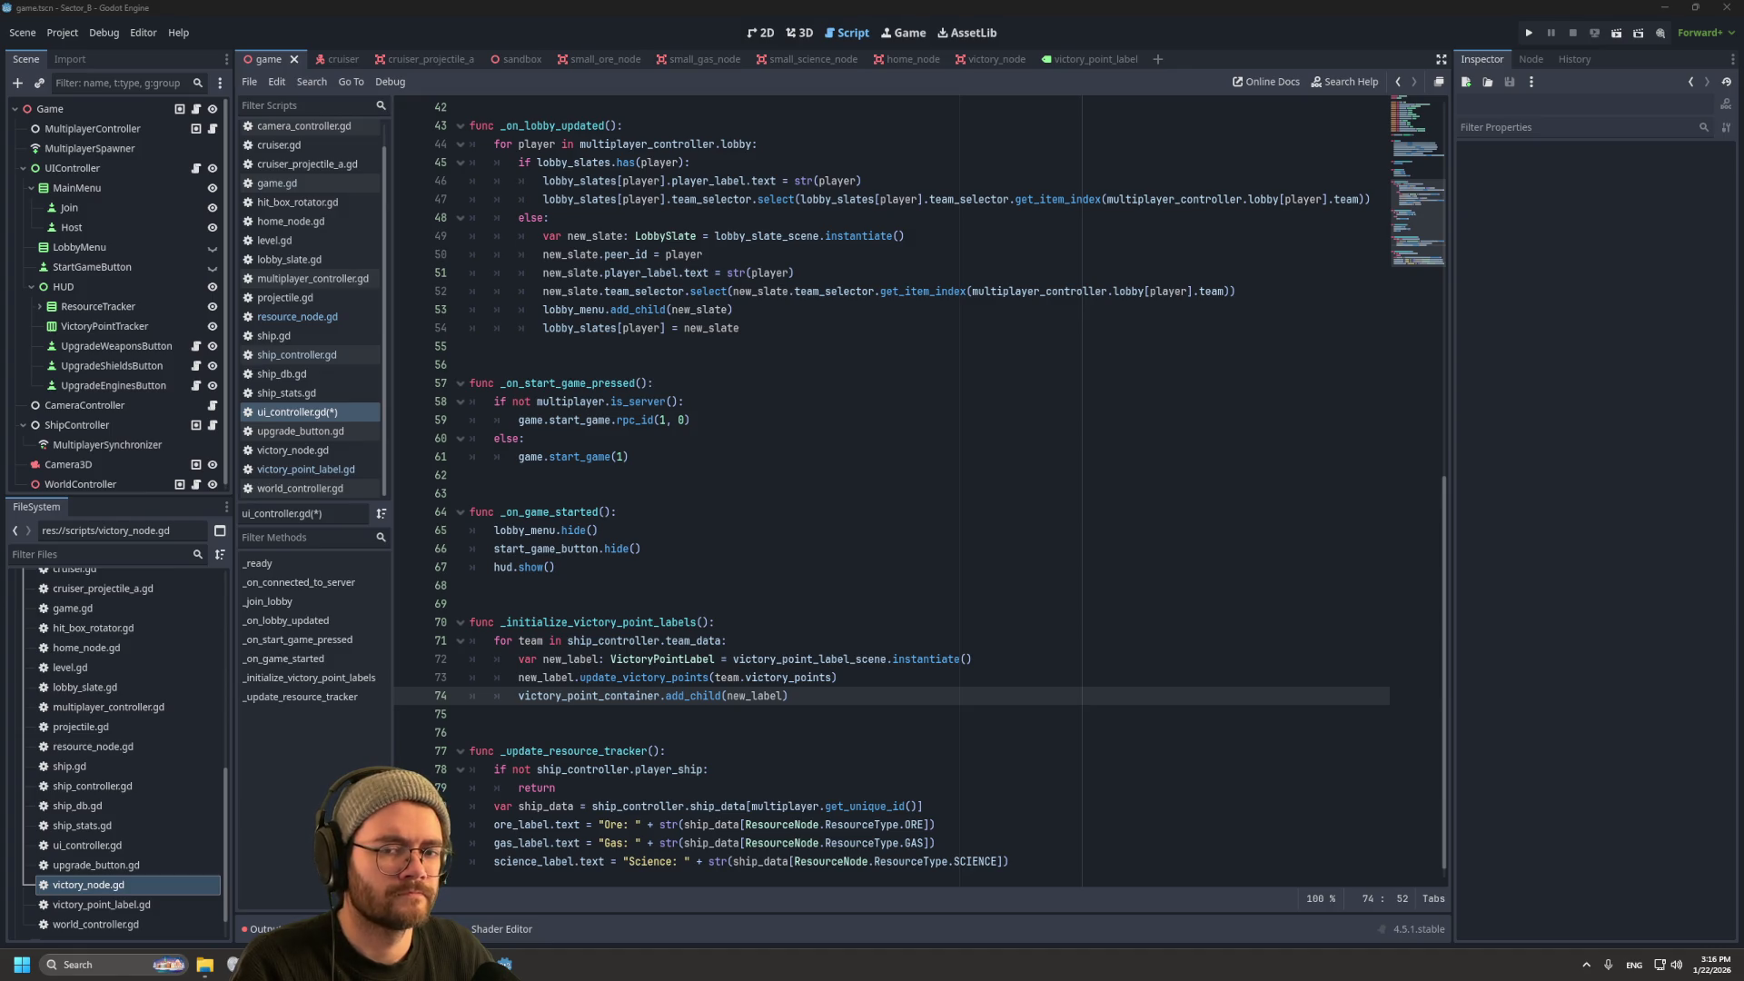
pyautogui.press('End')
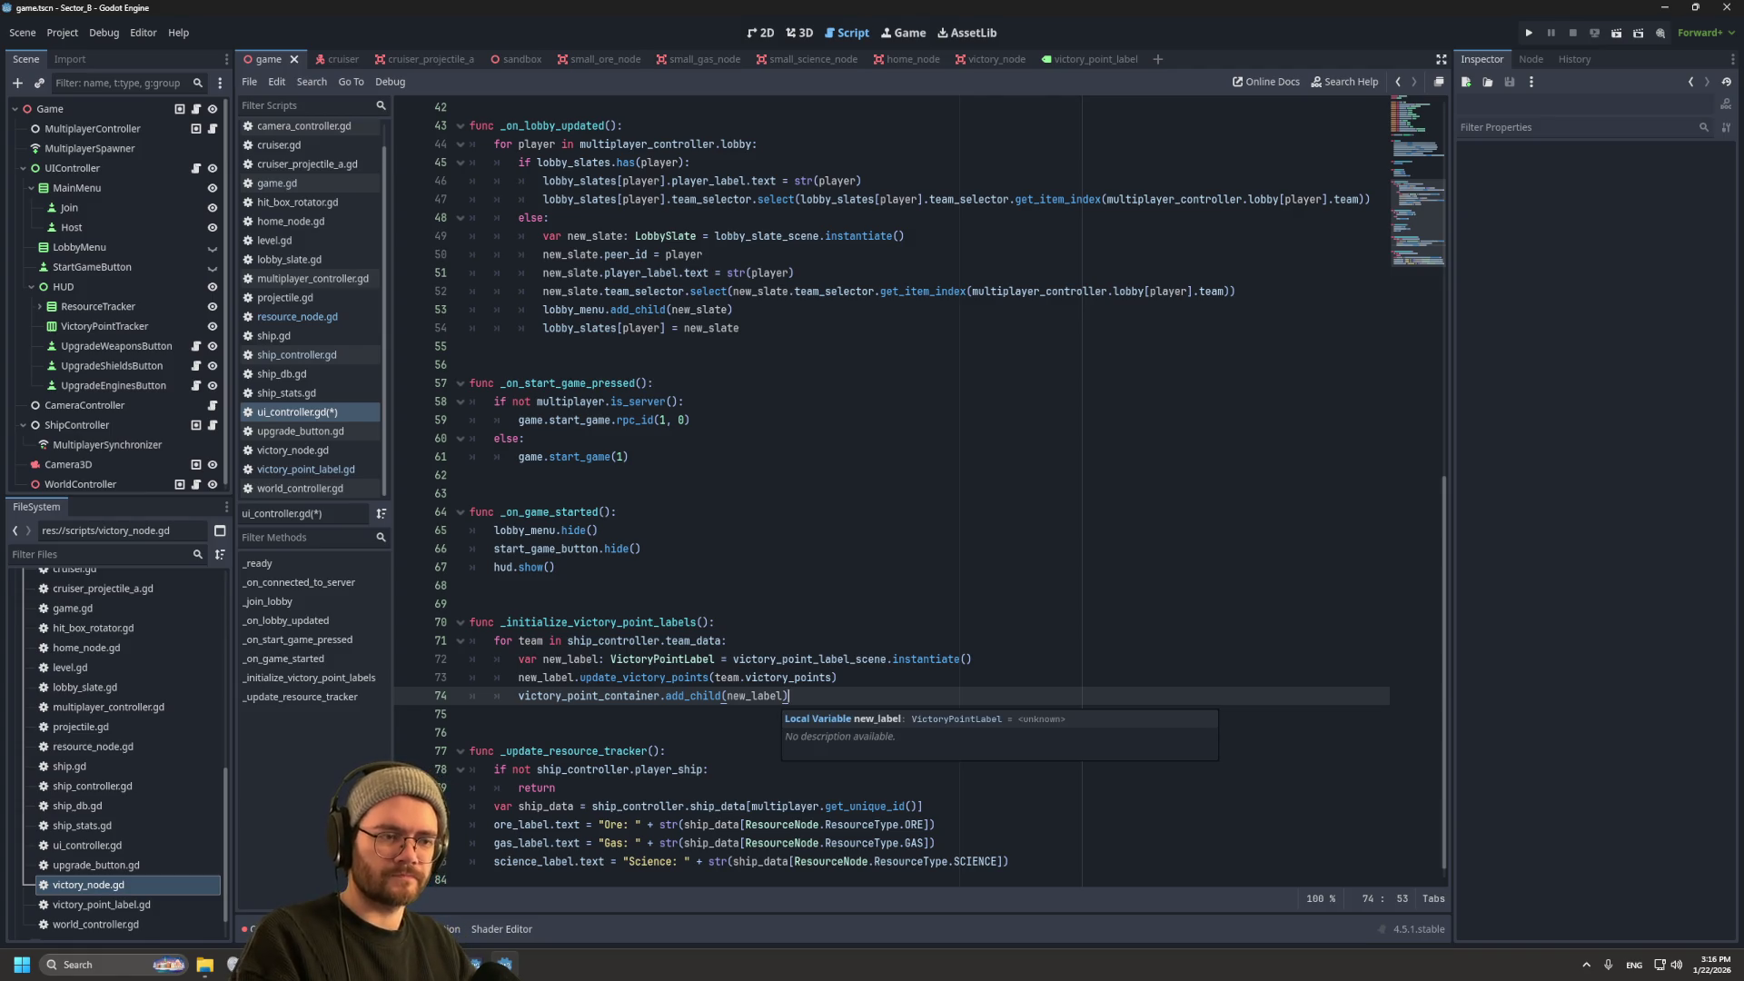
pyautogui.hotkey('ctrl', 's')
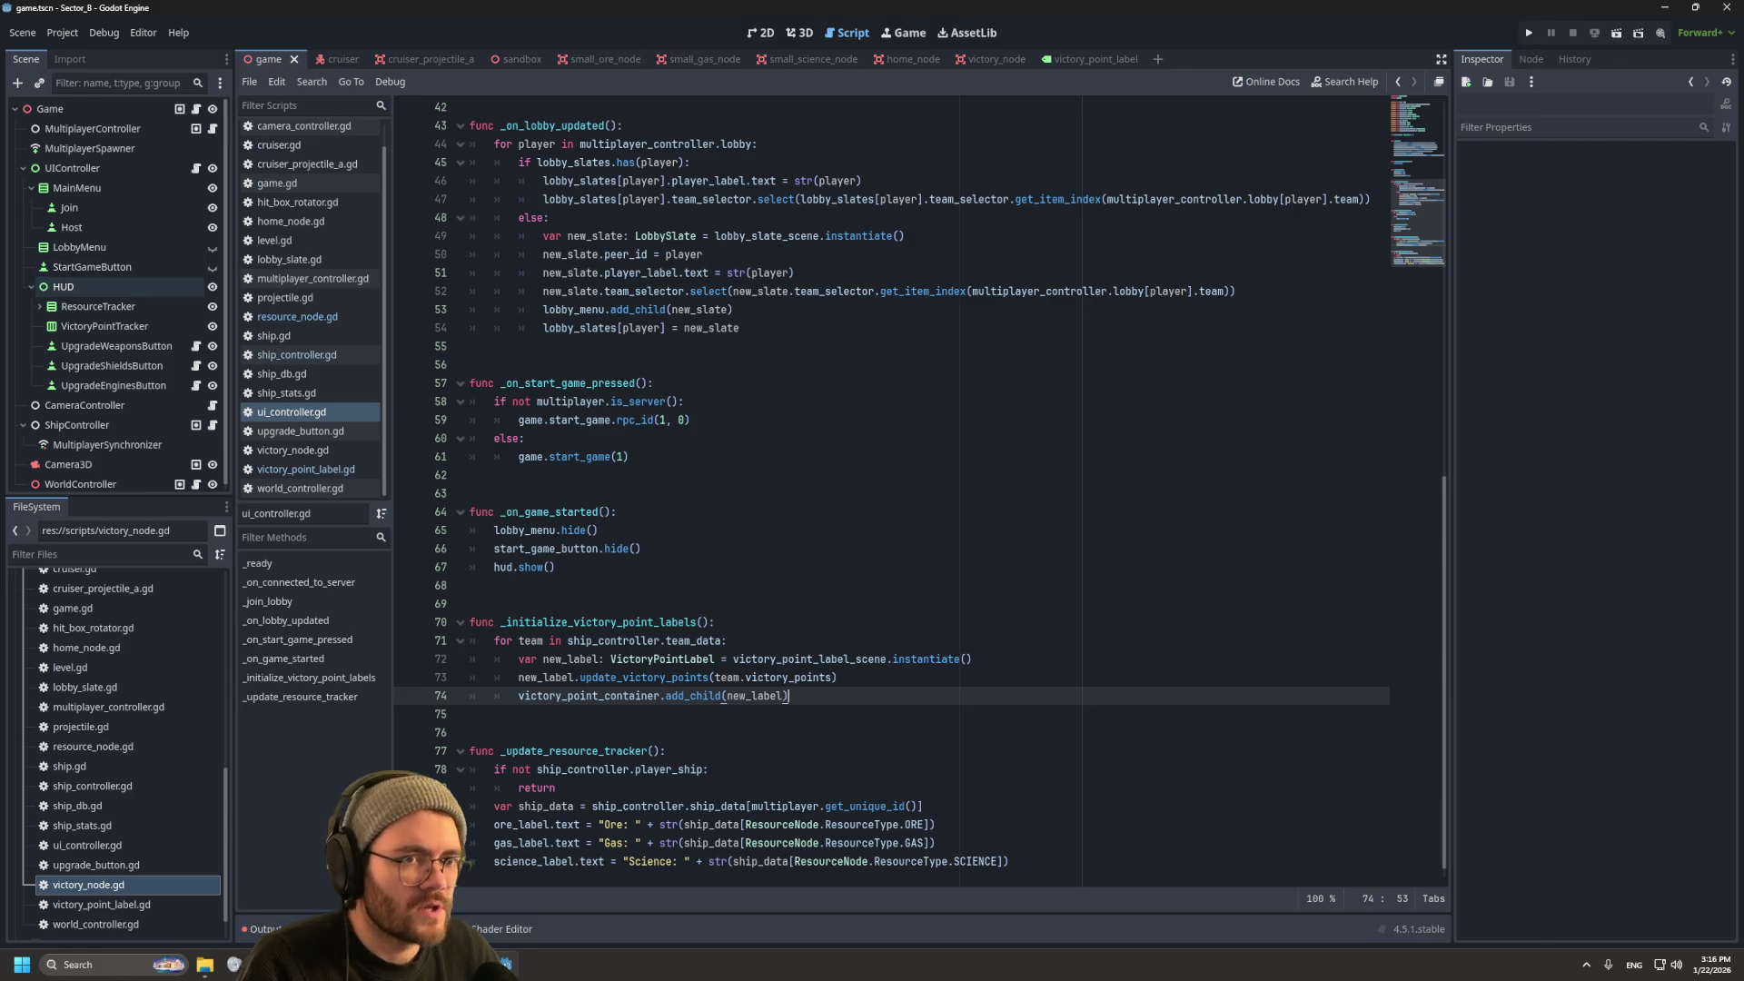
pyautogui.click(91, 286)
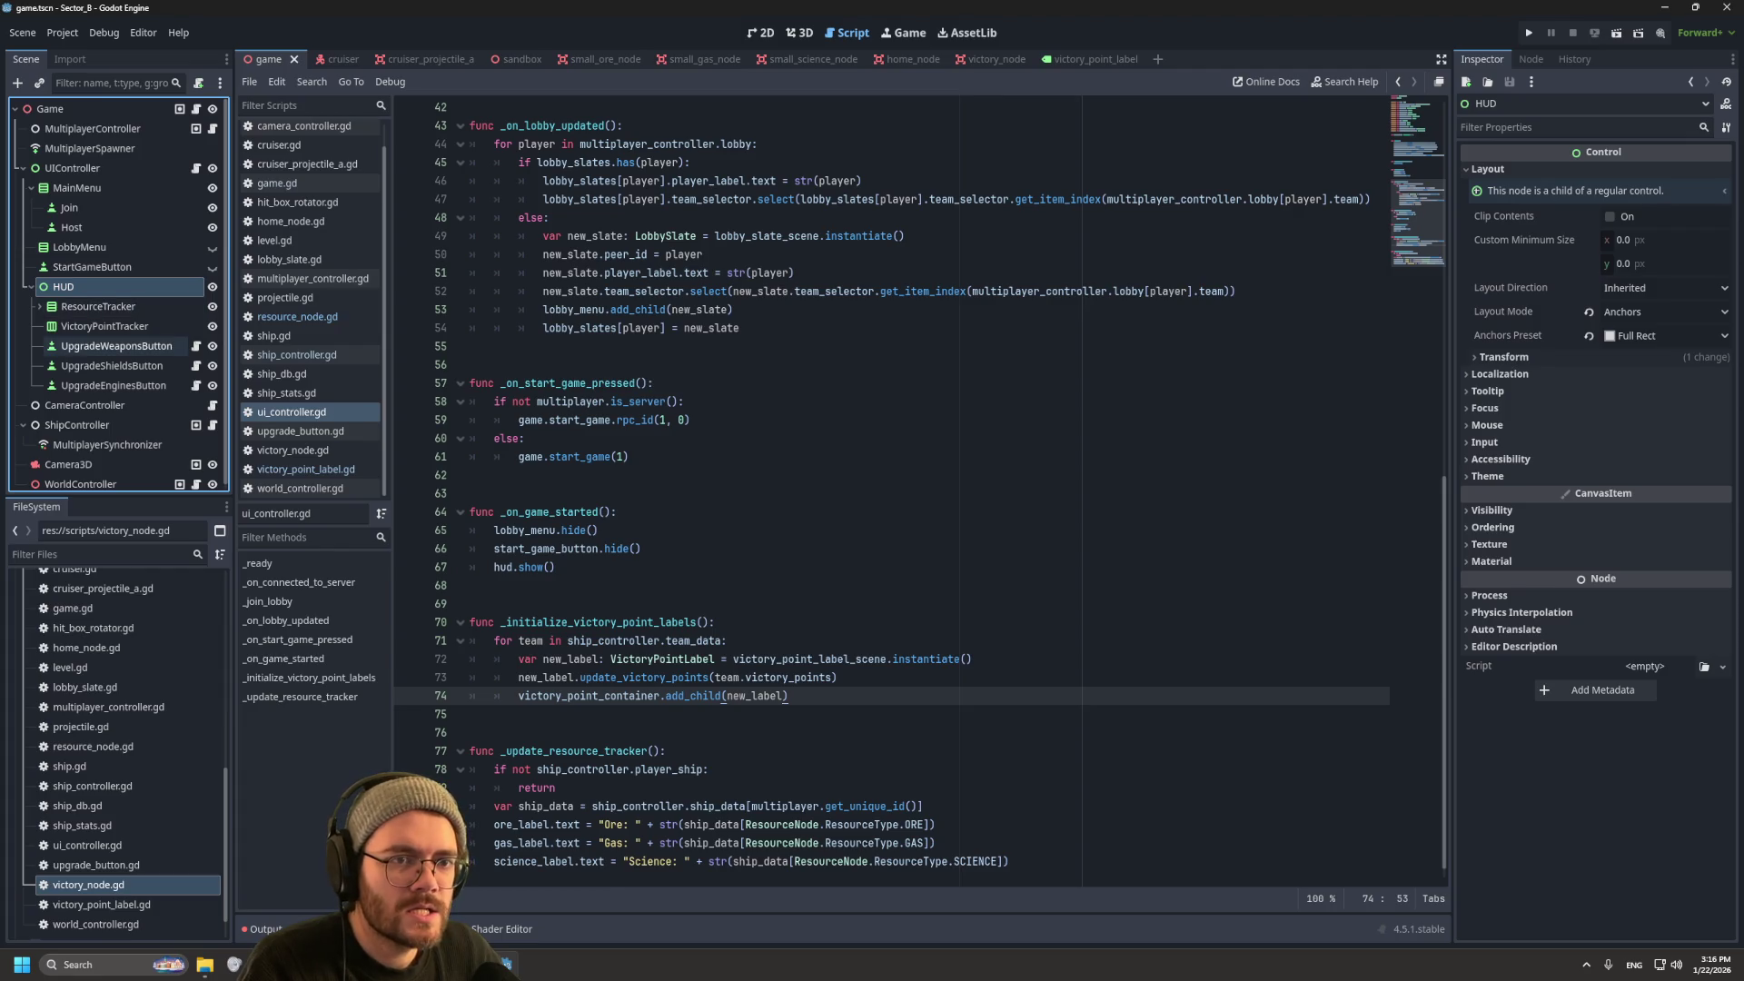
# Step: Select UIController to see its exports, then bring up a new Firefox window
pyautogui.click(73, 168)
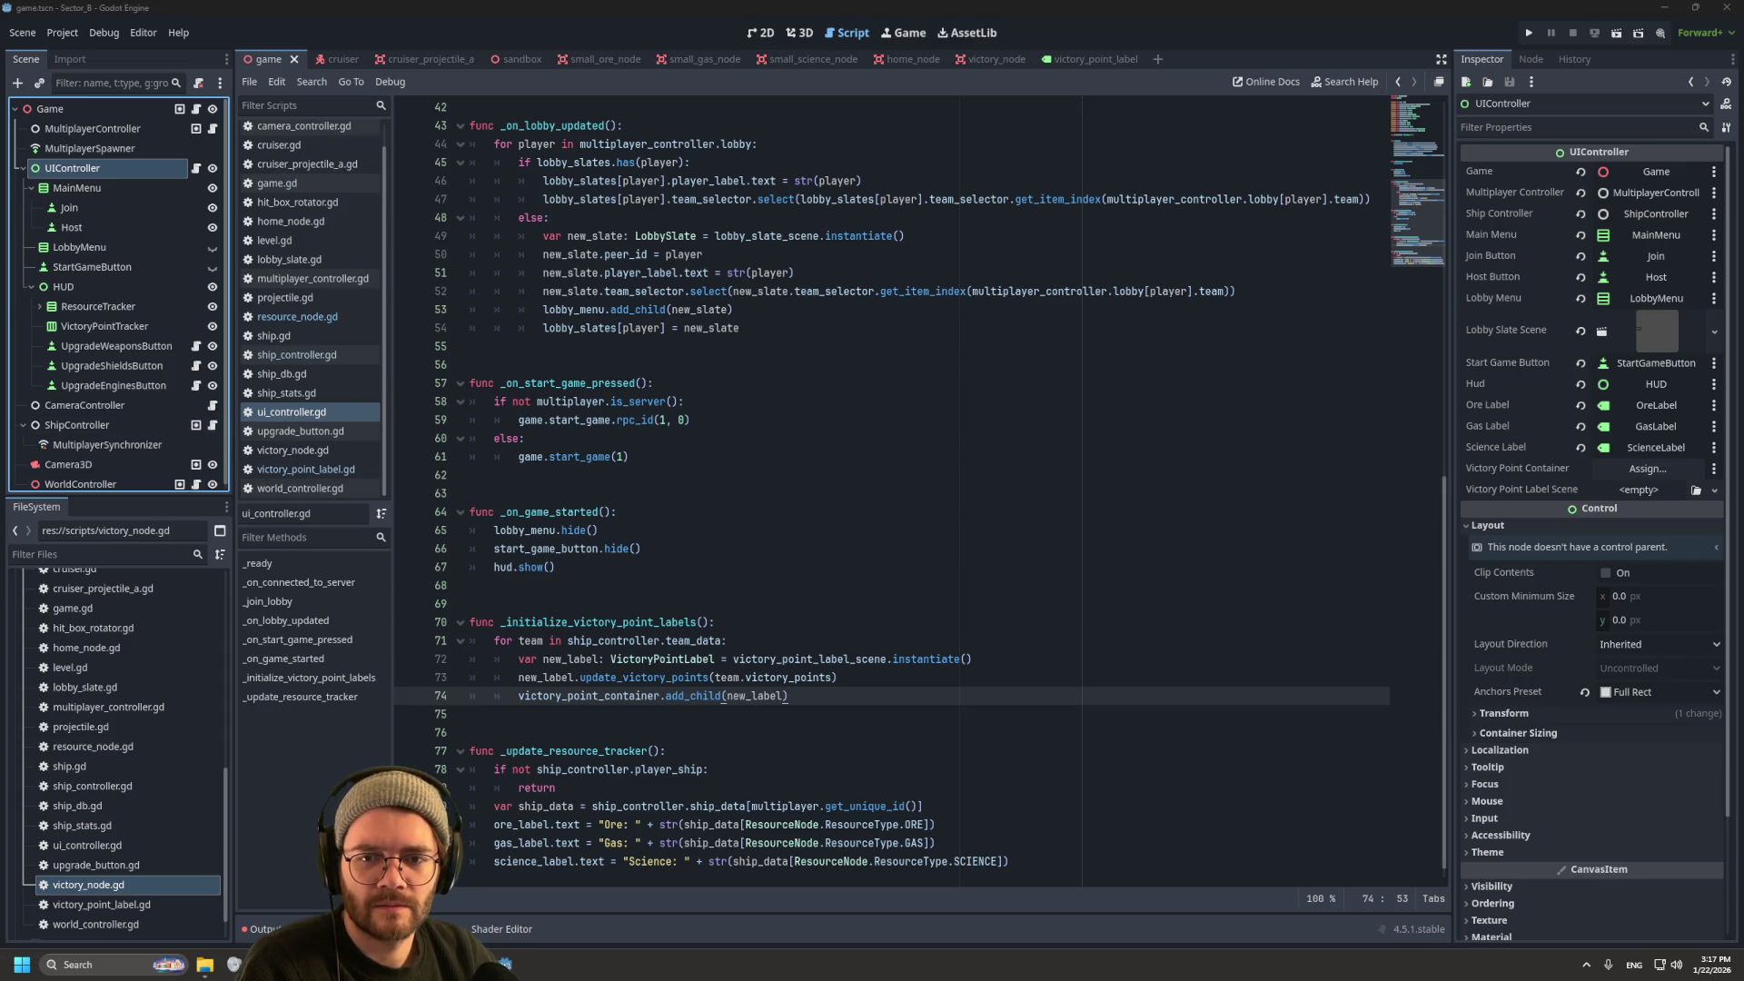
pyautogui.press('super+3')
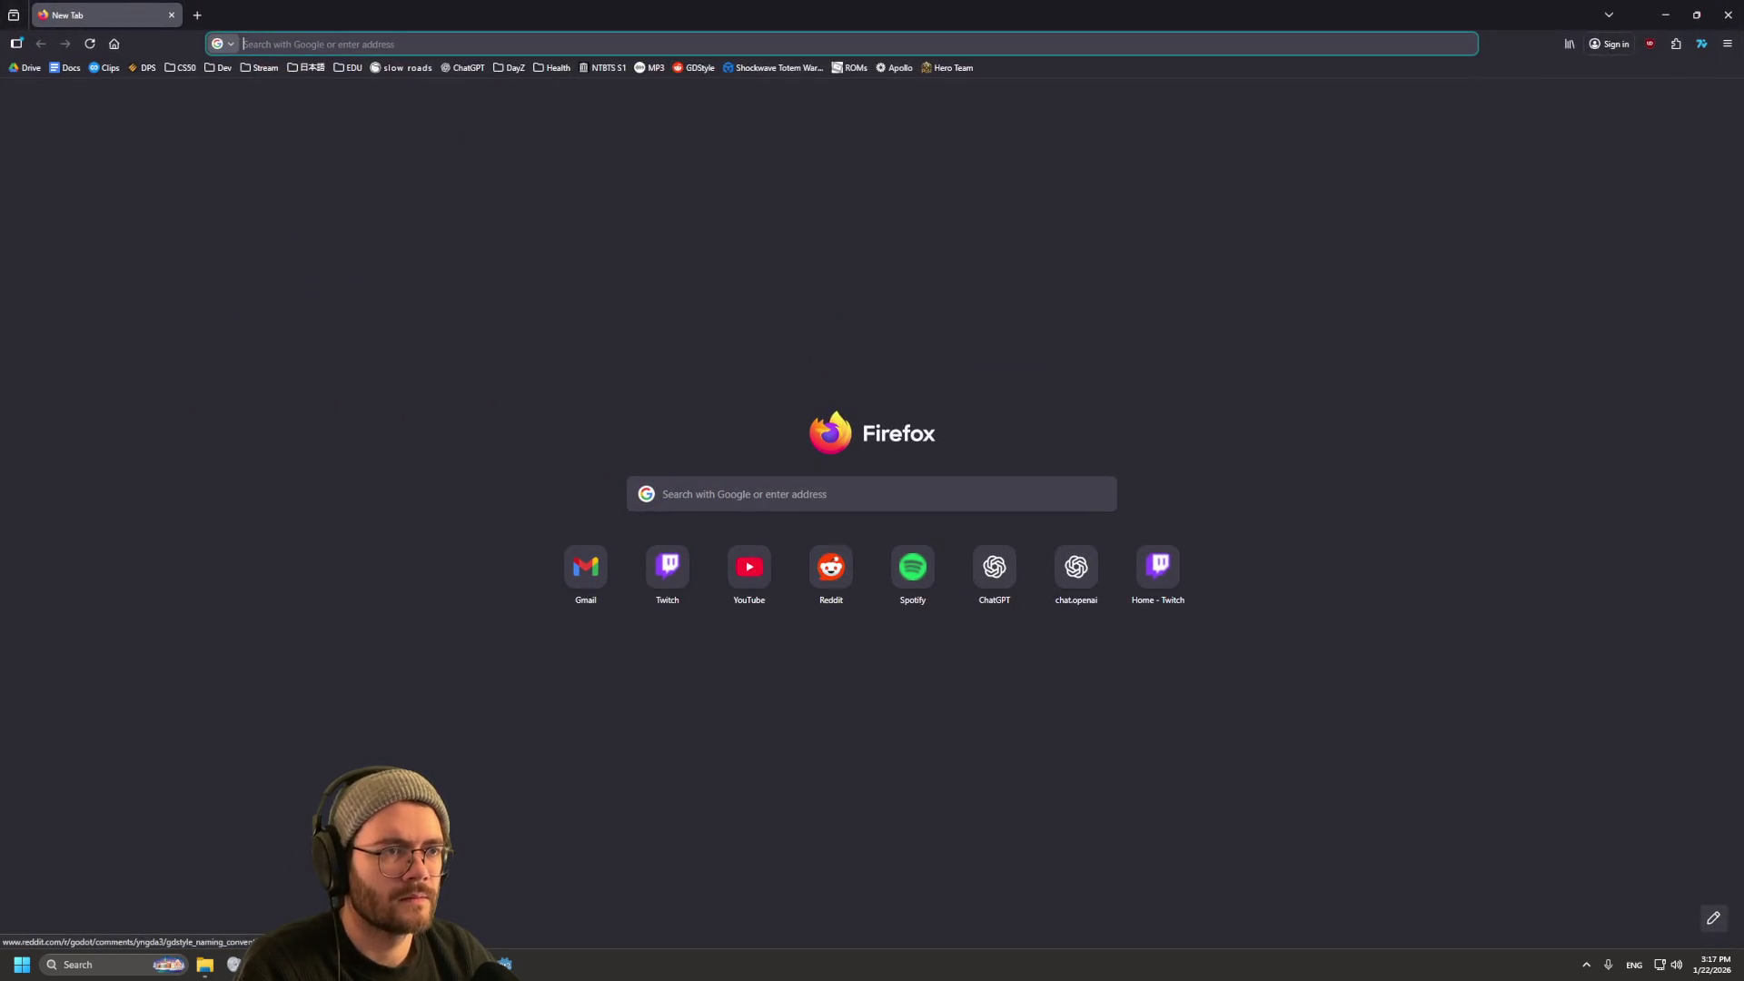
# Step: Search Google for 'crusdare of centy' and preview the game's cover art and screenshots in Images
pyautogui.write('crusdare of centy')
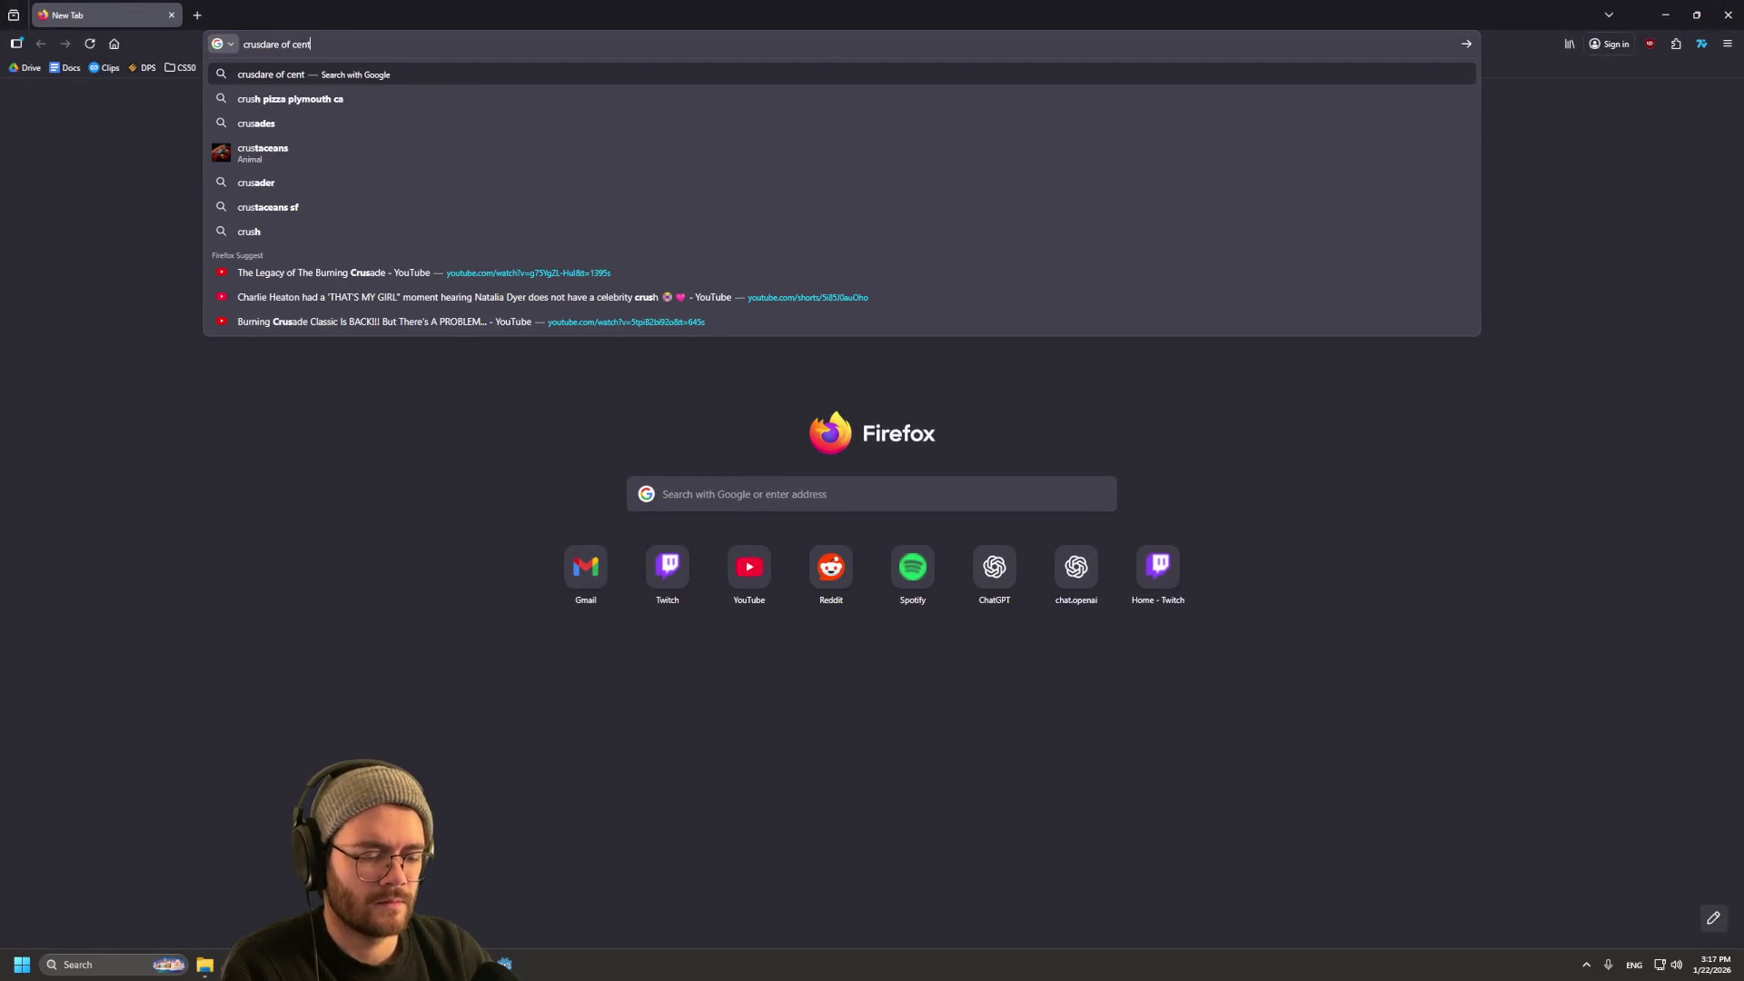
pyautogui.press('Return')
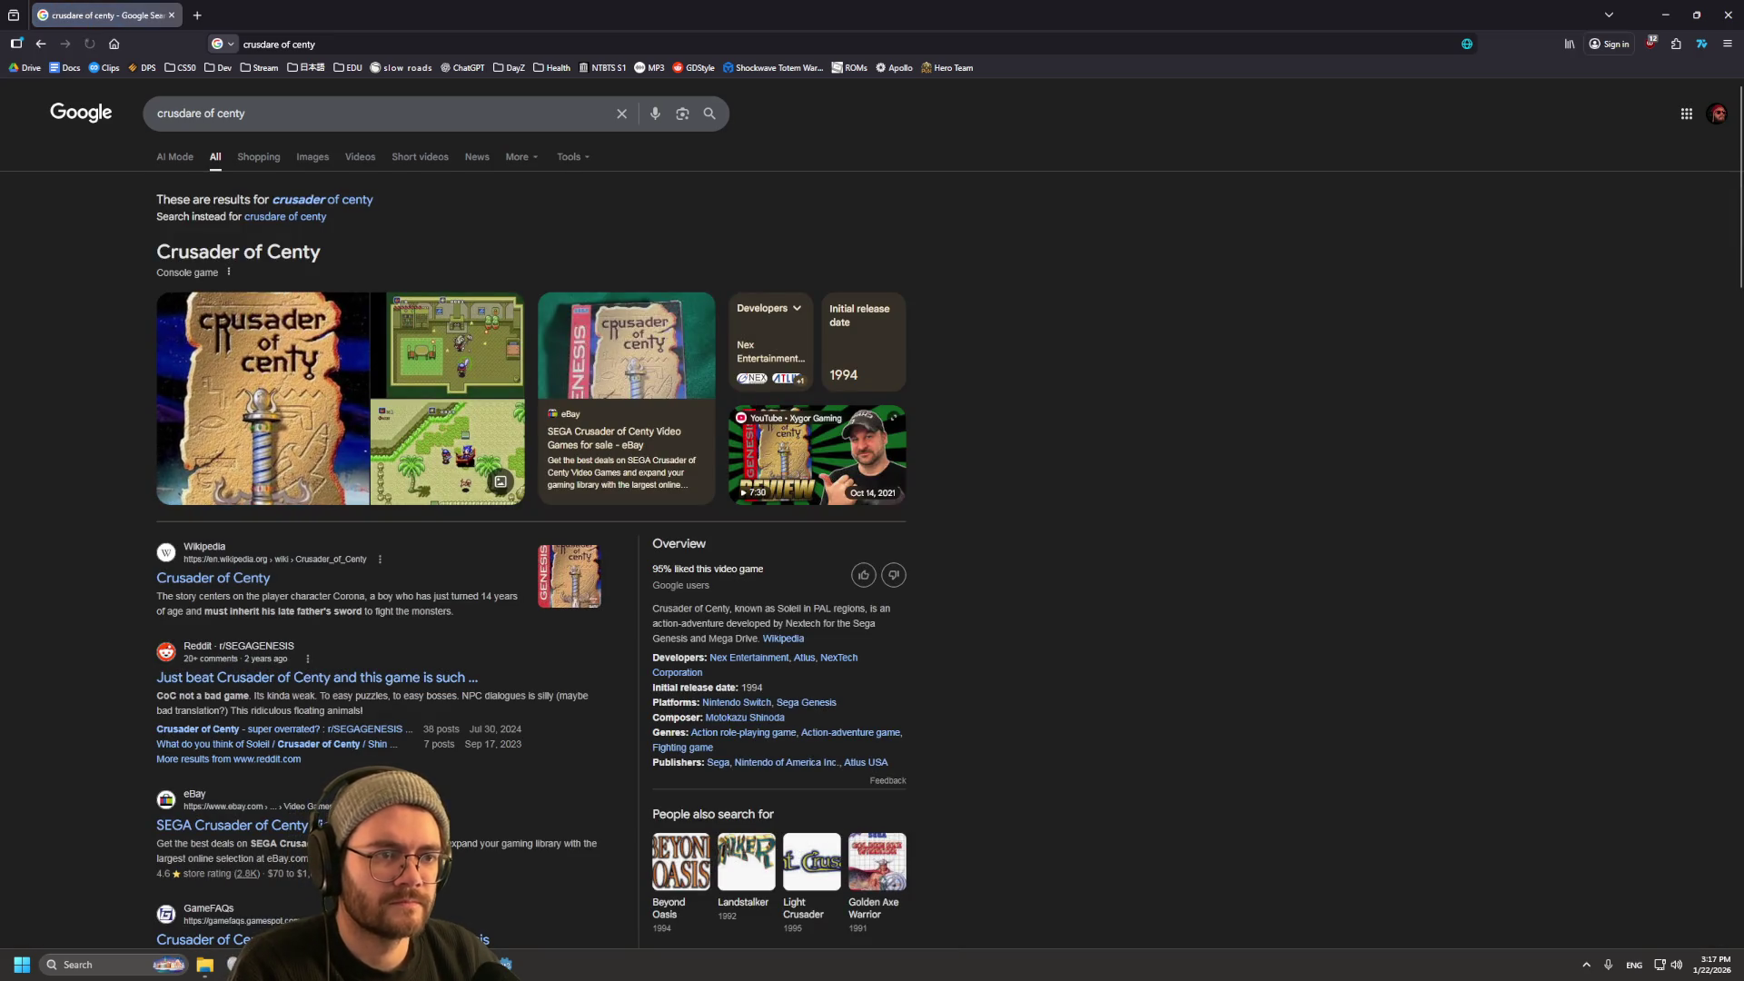
pyautogui.click(263, 398)
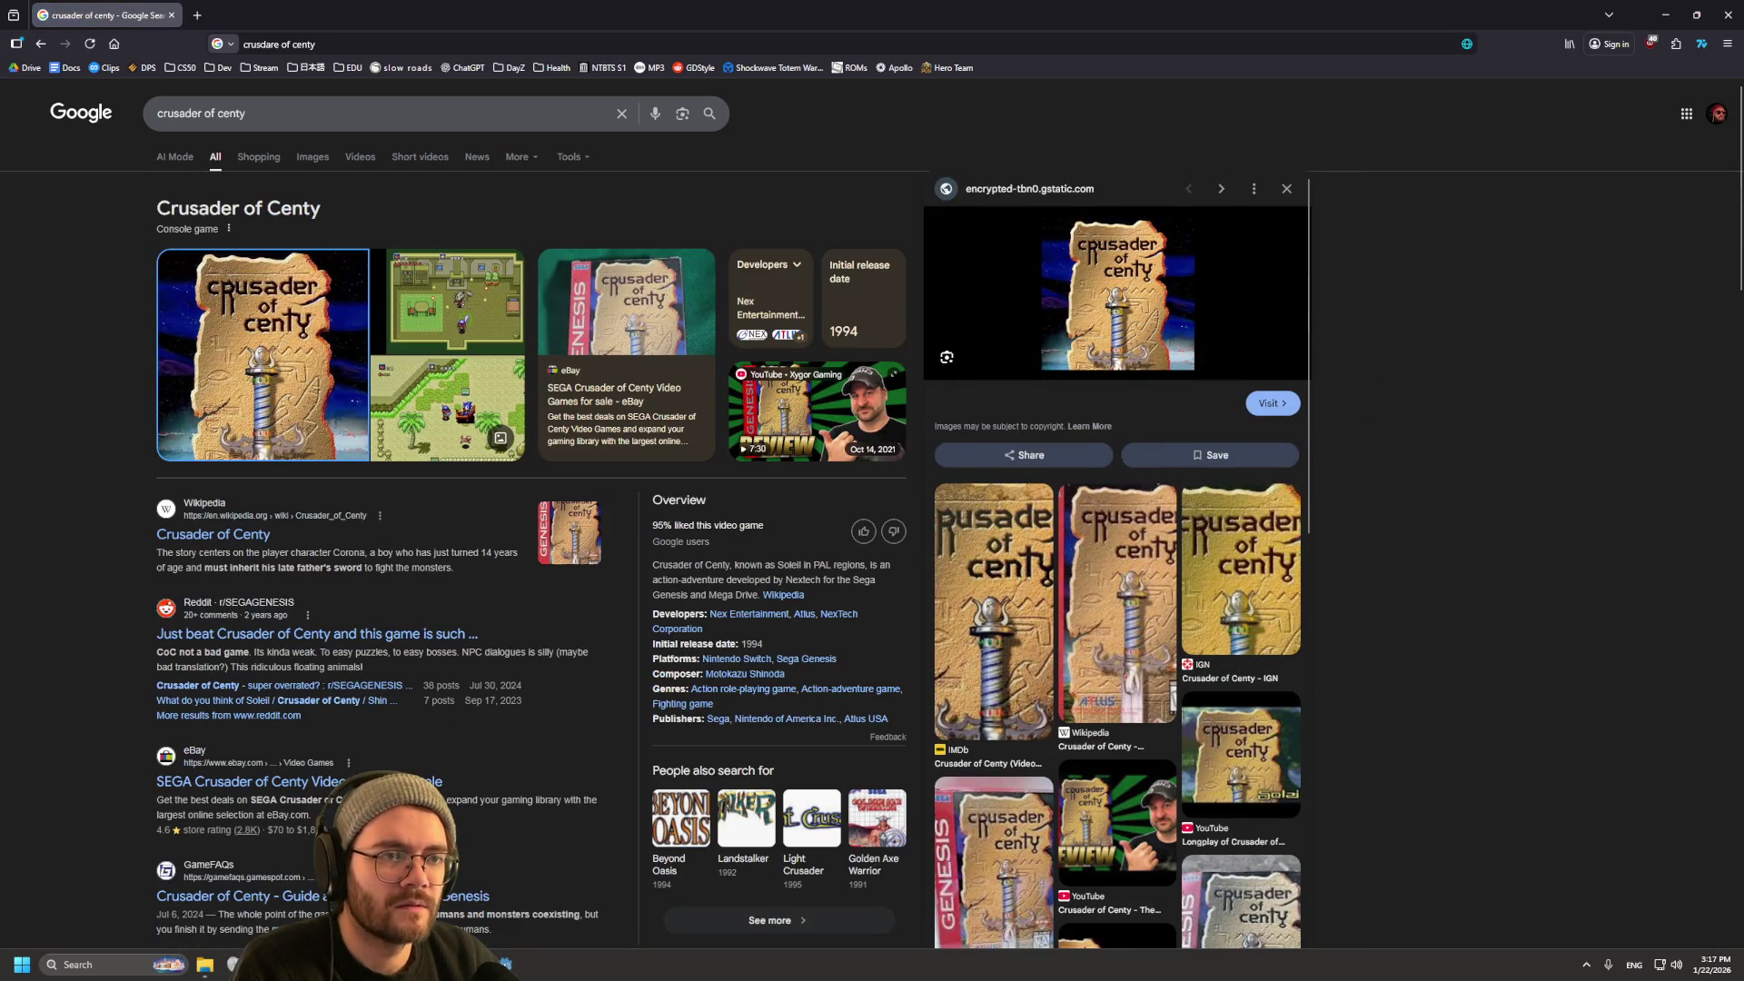
pyautogui.click(445, 299)
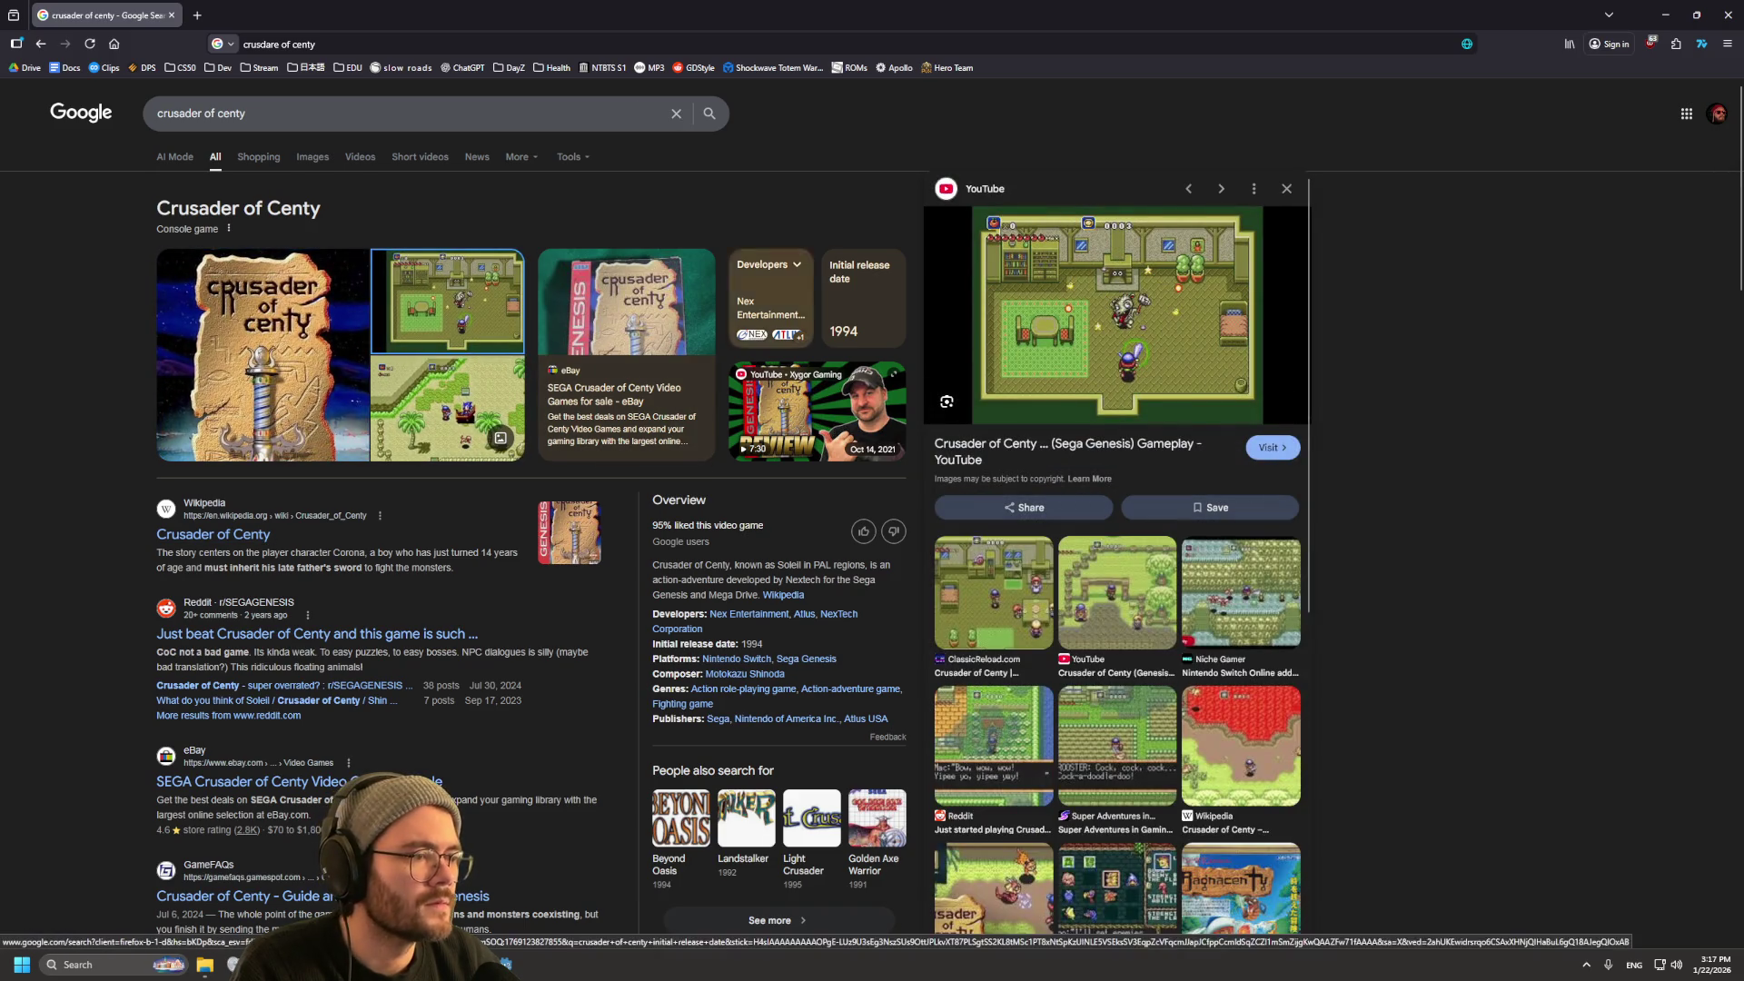
pyautogui.click(312, 156)
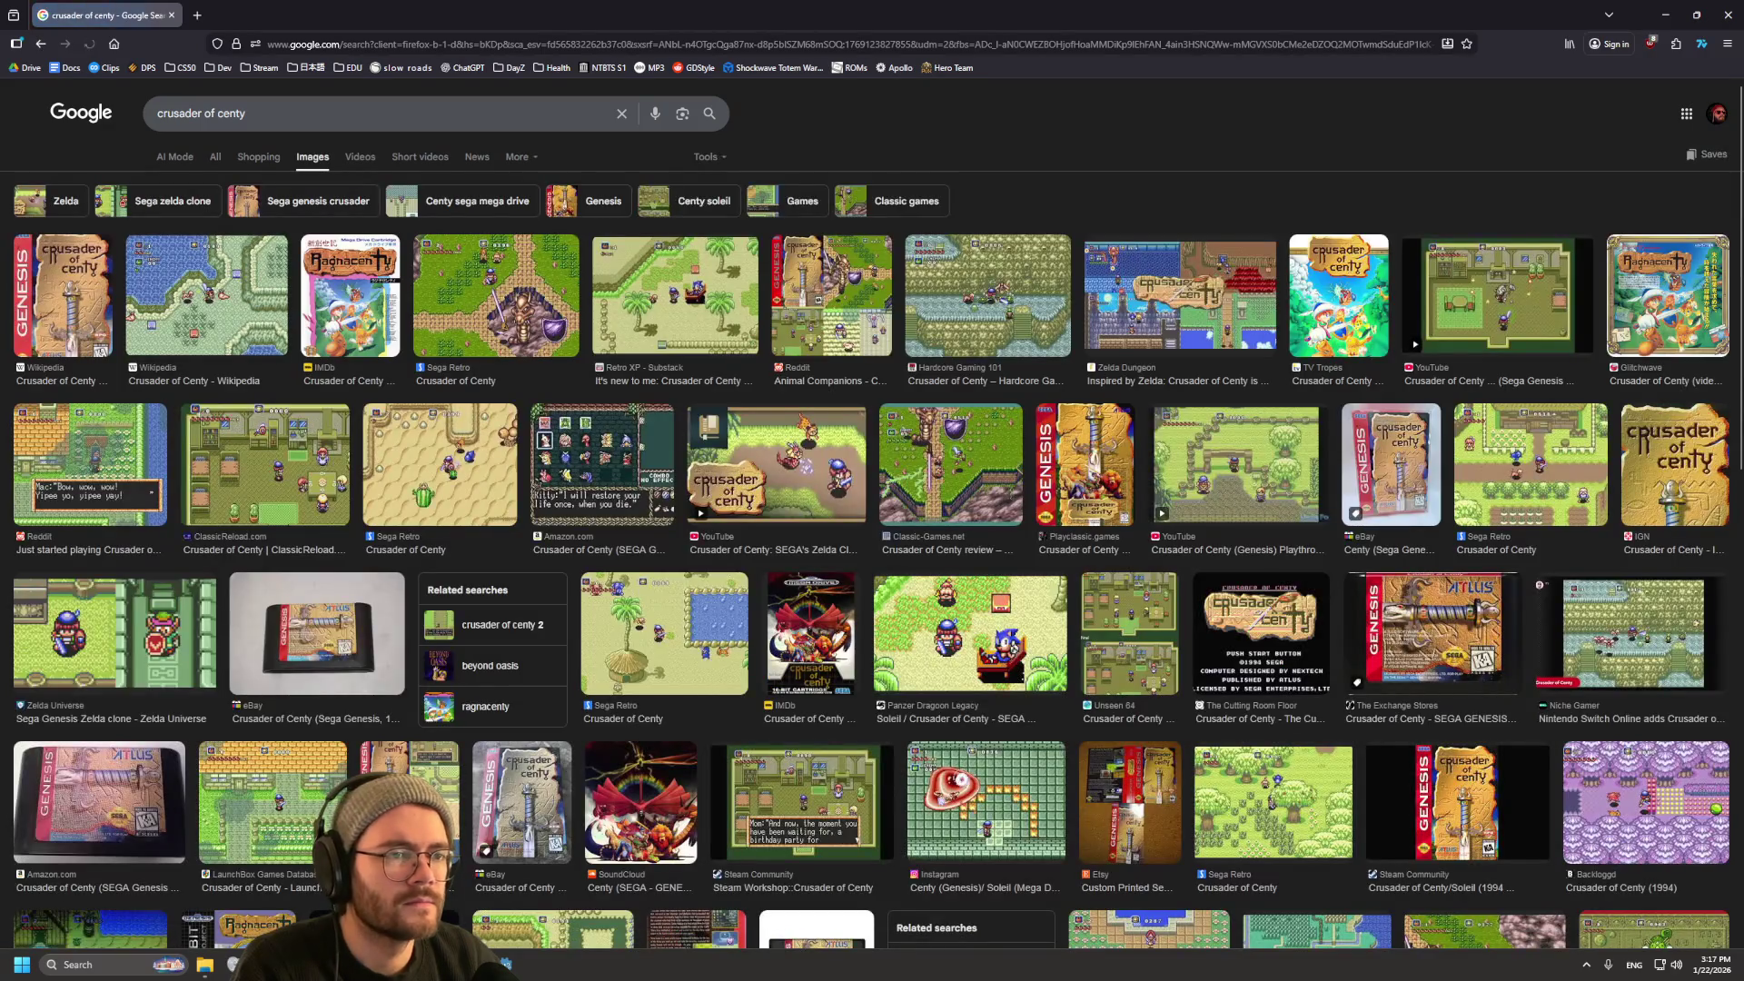
pyautogui.click(496, 295)
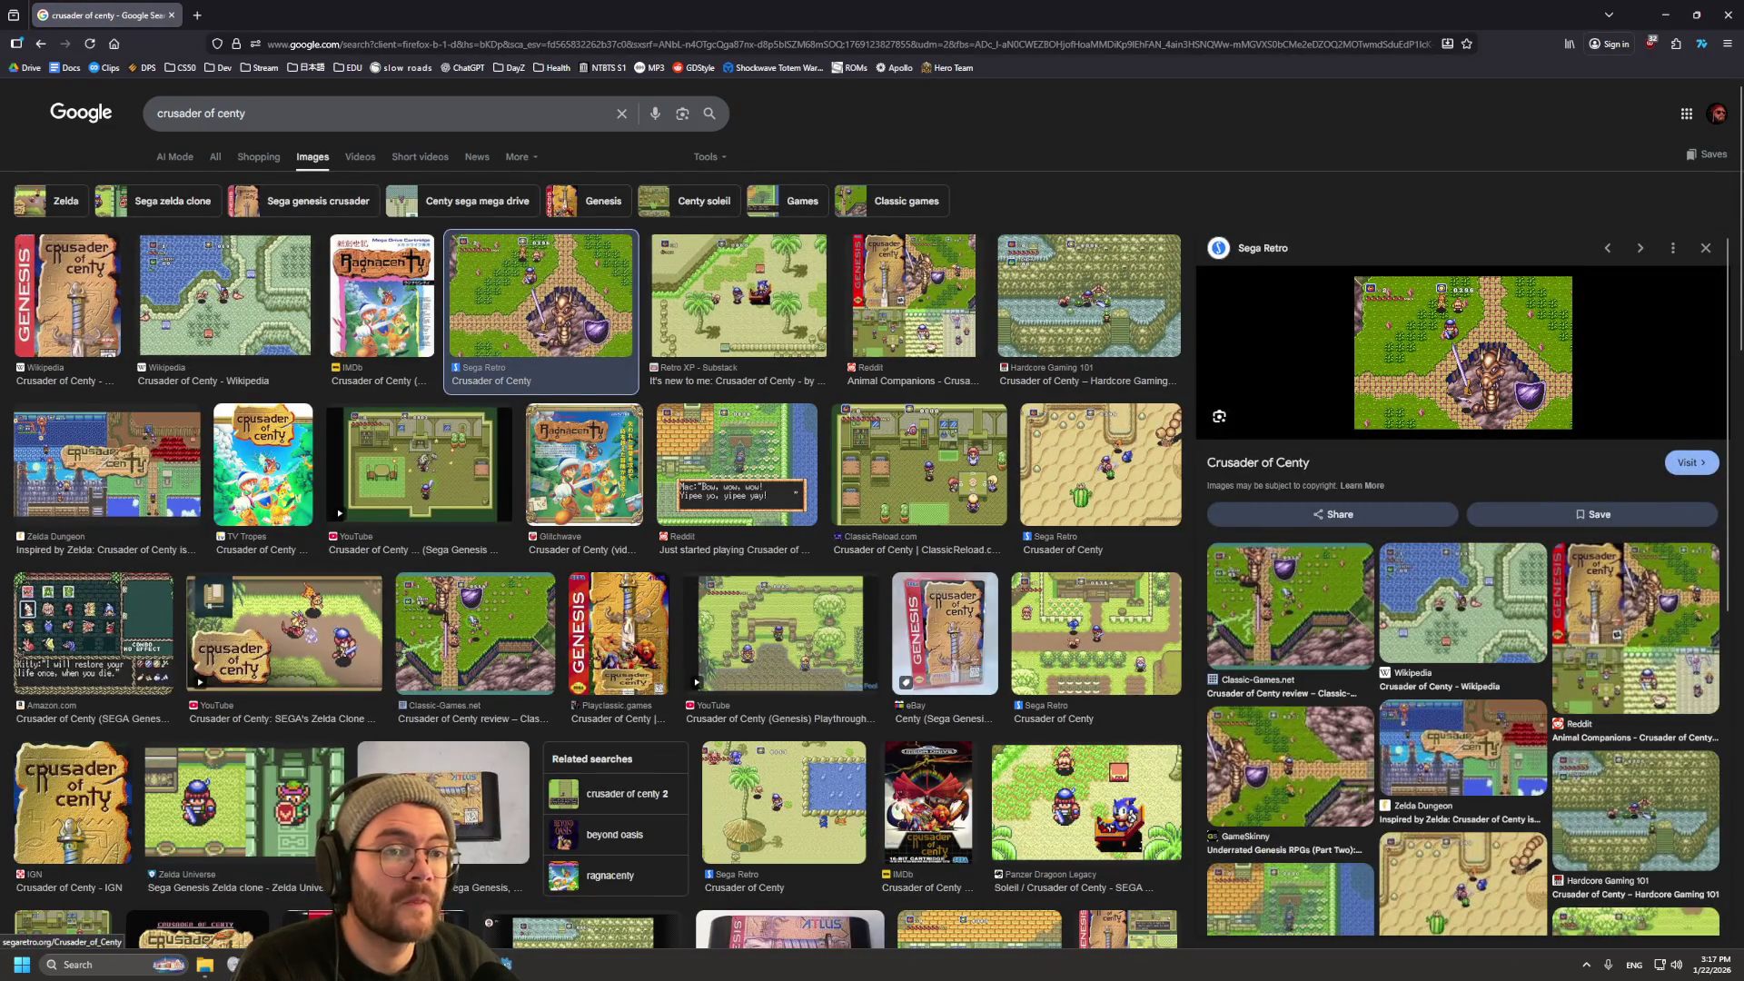
pyautogui.click(68, 296)
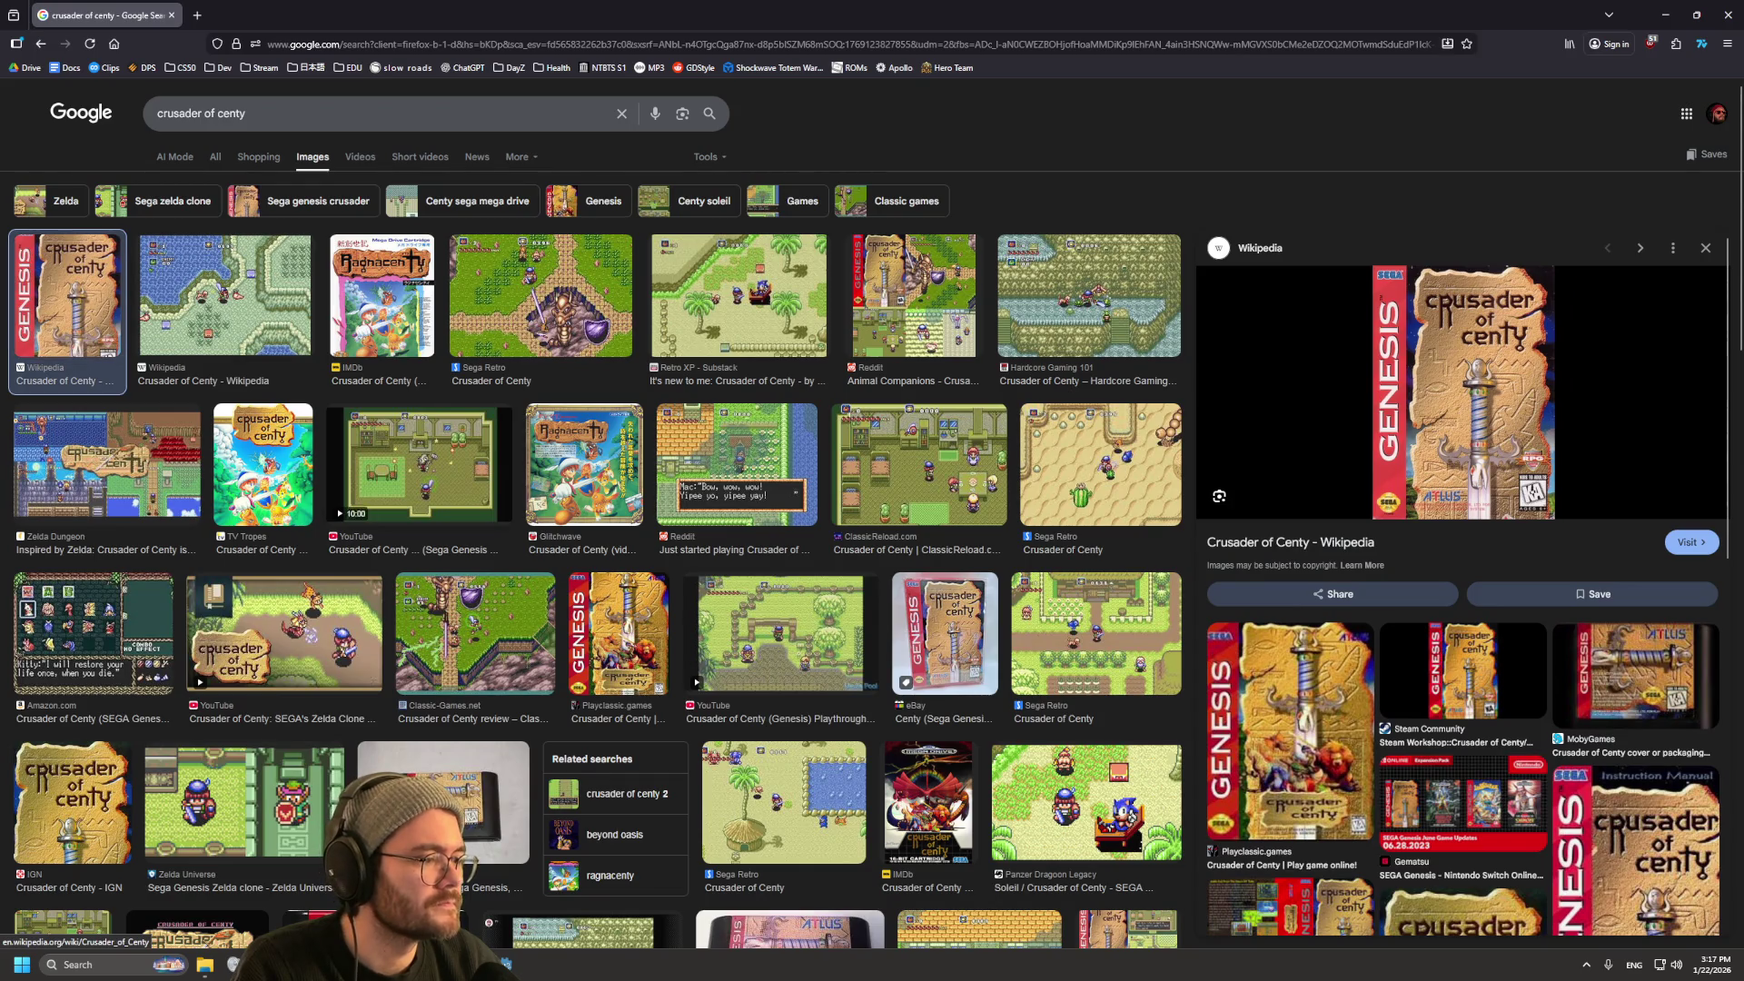
pyautogui.click(920, 463)
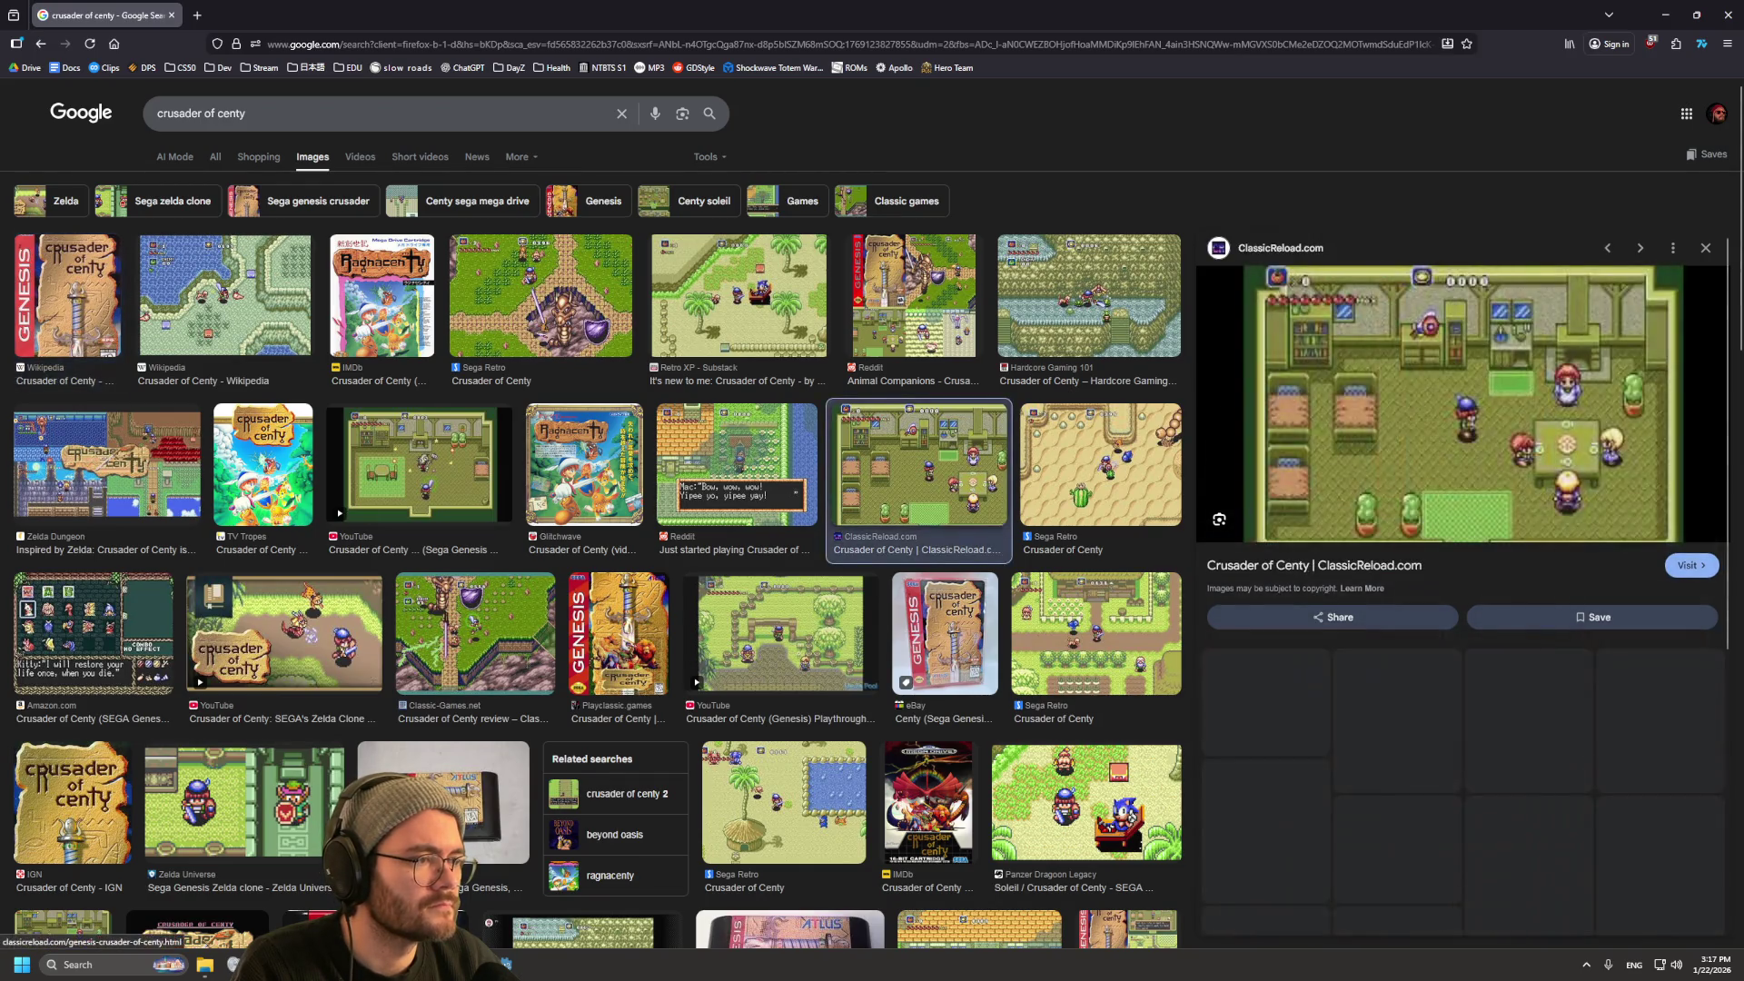
# Step: Open the ClassicReload game page, close the extra tabs, and close Firefox
pyautogui.click(1691, 542)
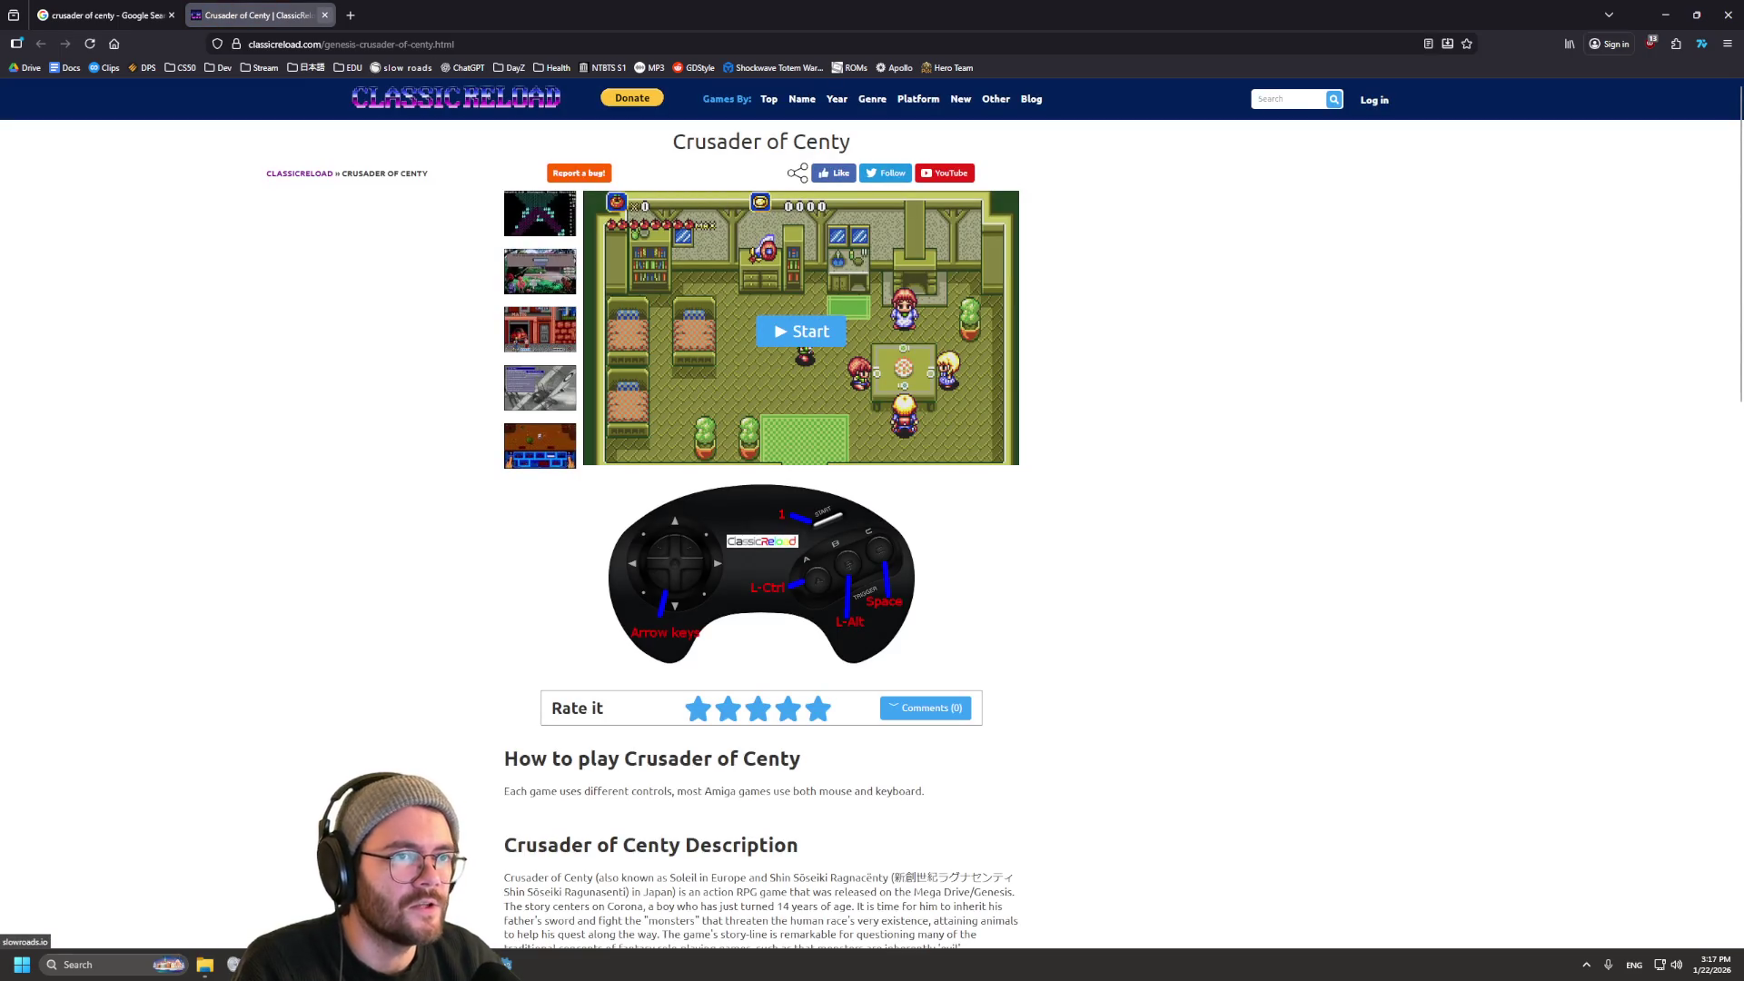
pyautogui.click(801, 331)
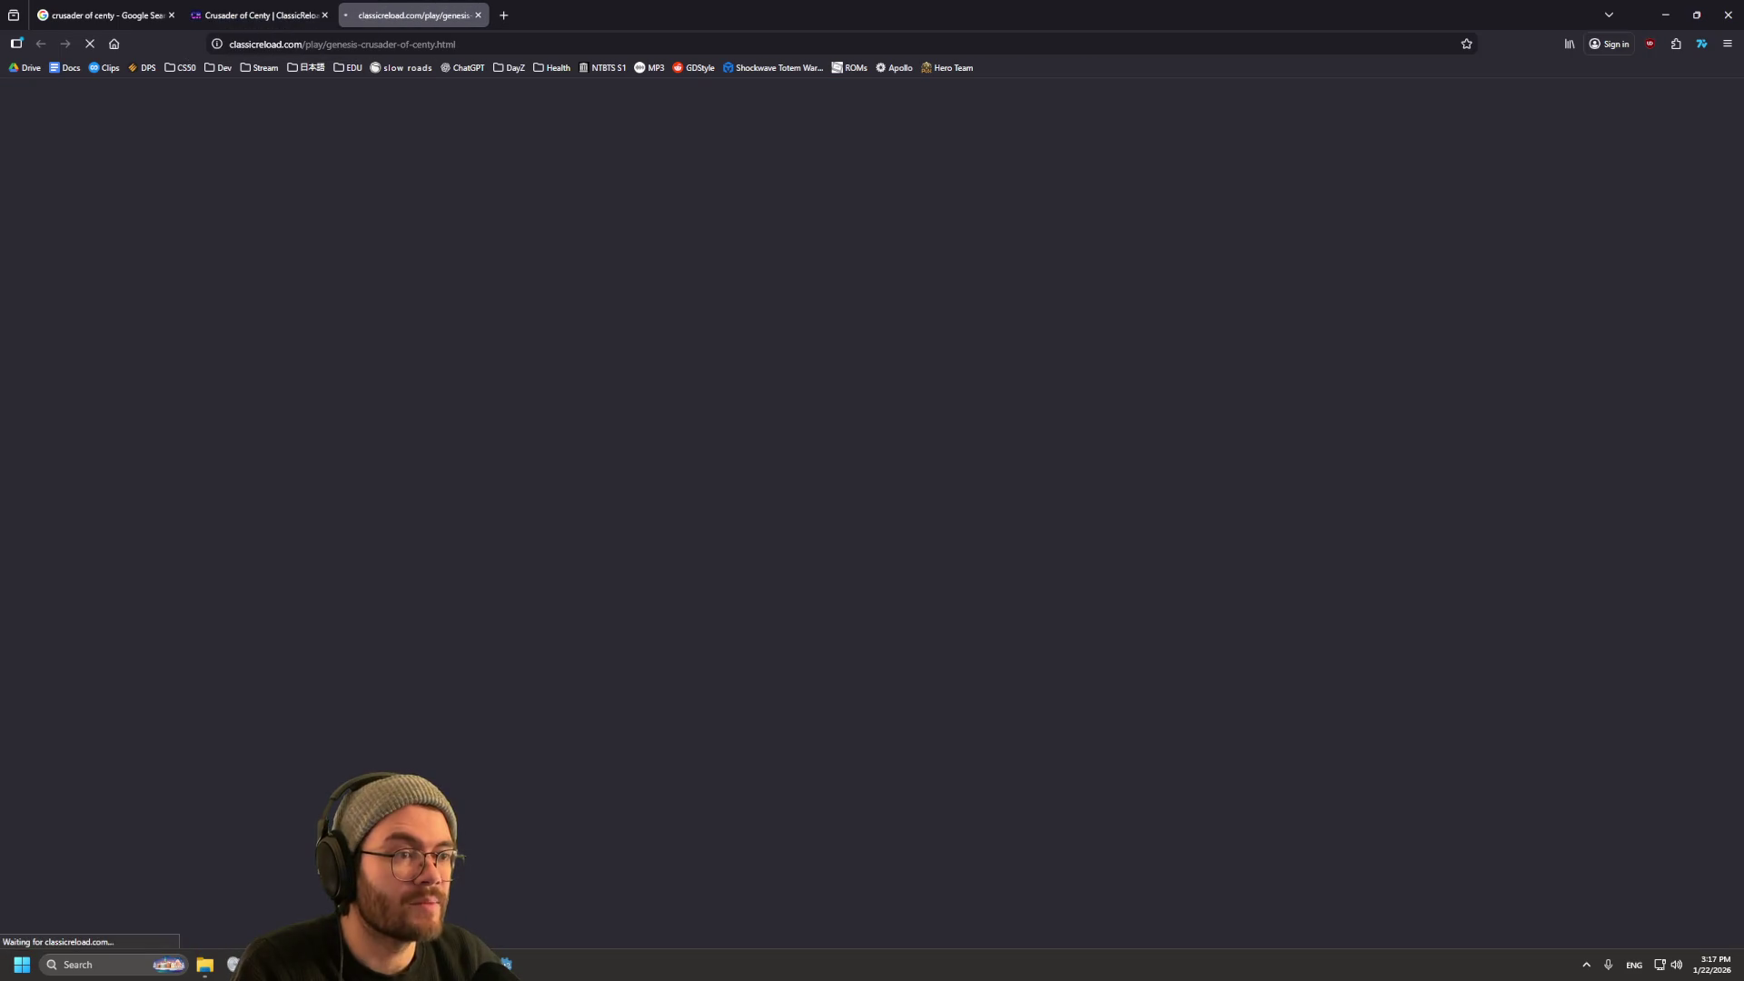
pyautogui.hotkey('ctrl', 'w')
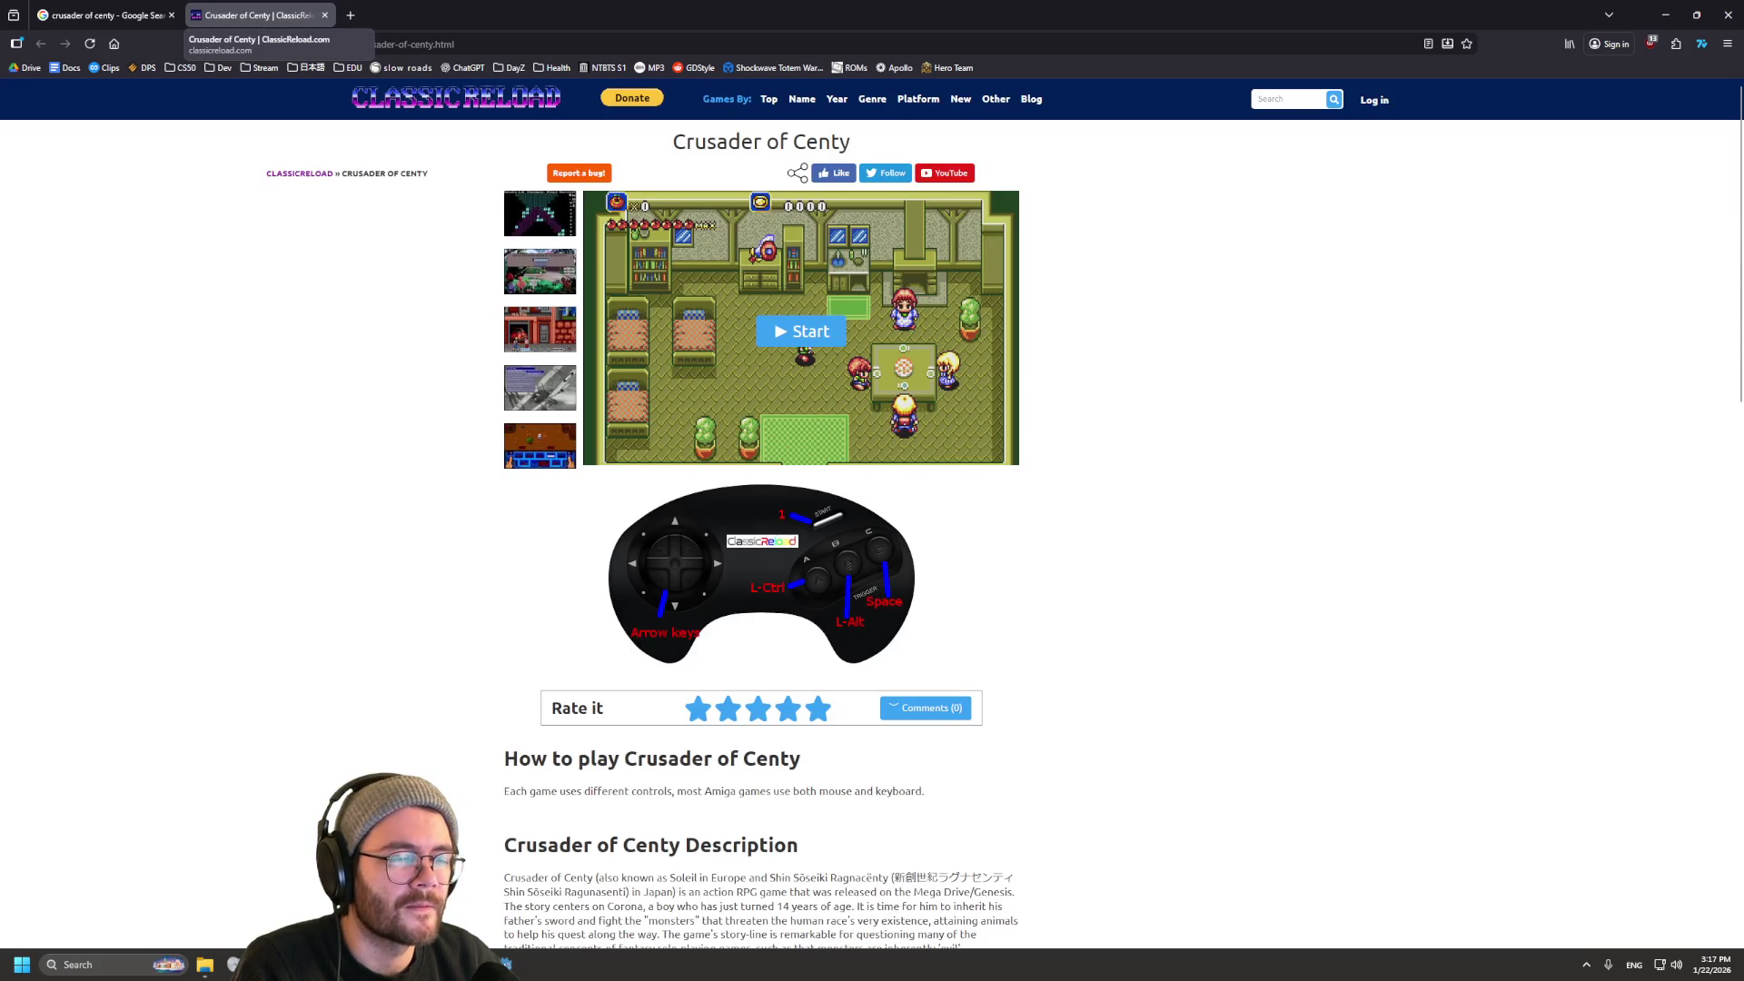
pyautogui.click(324, 15)
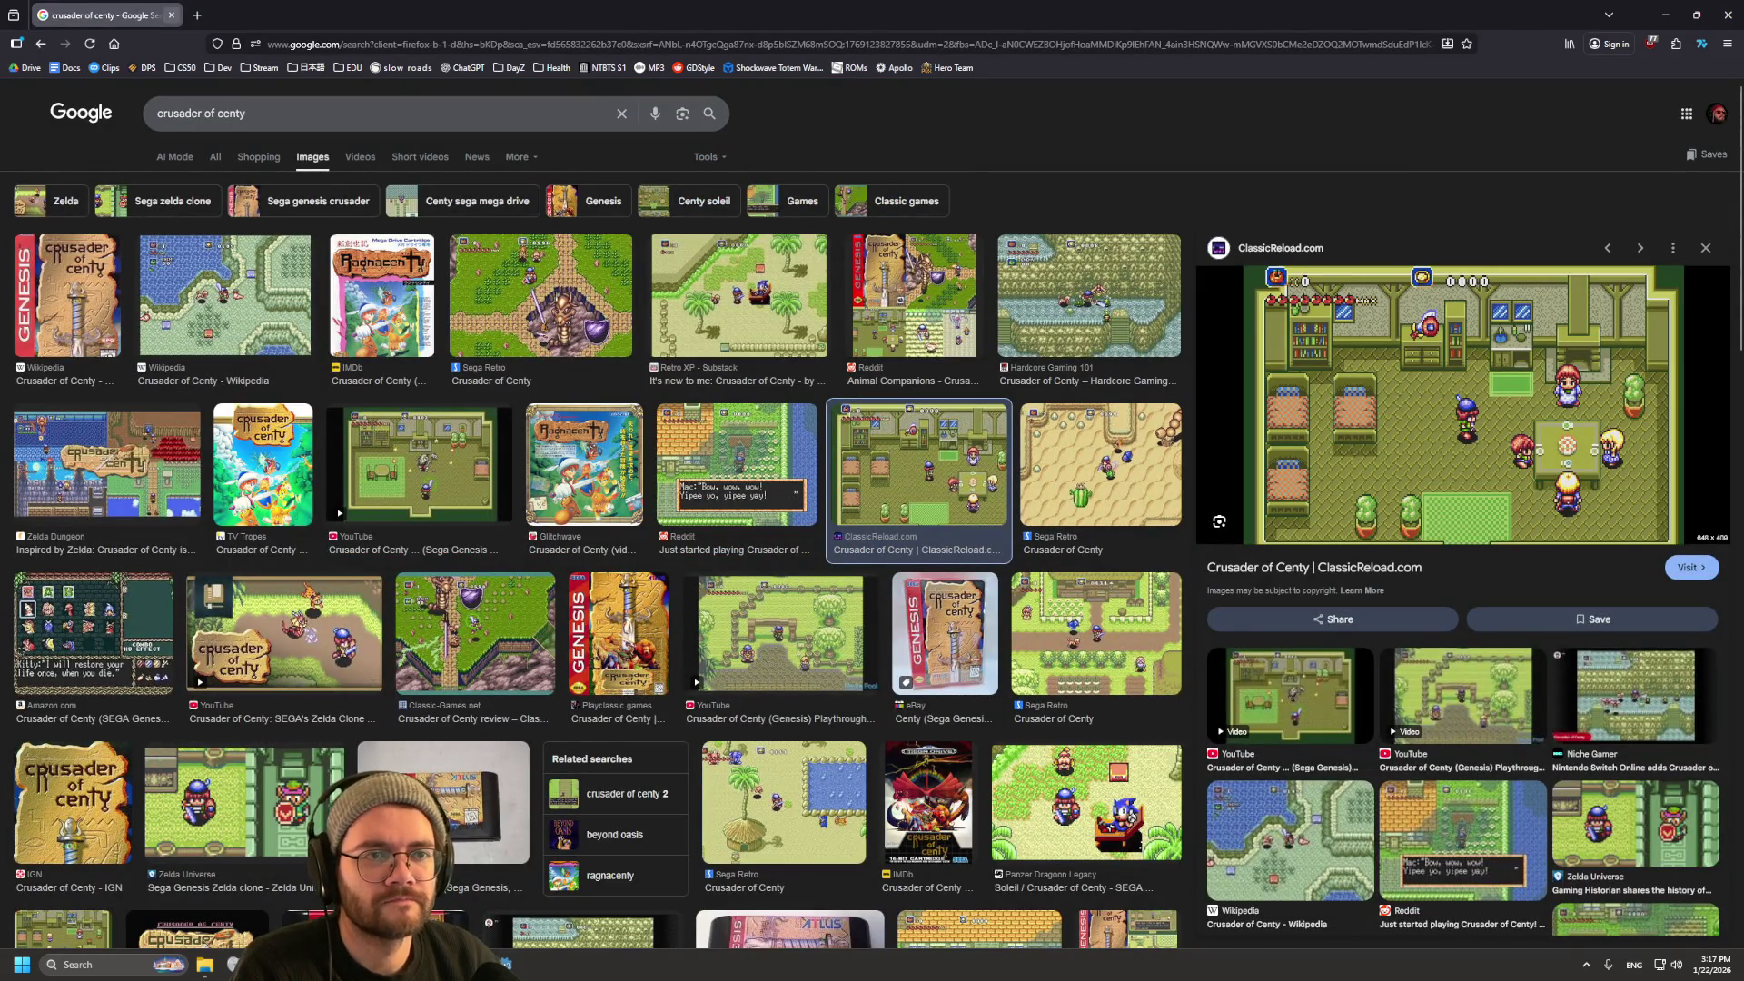
pyautogui.click(172, 16)
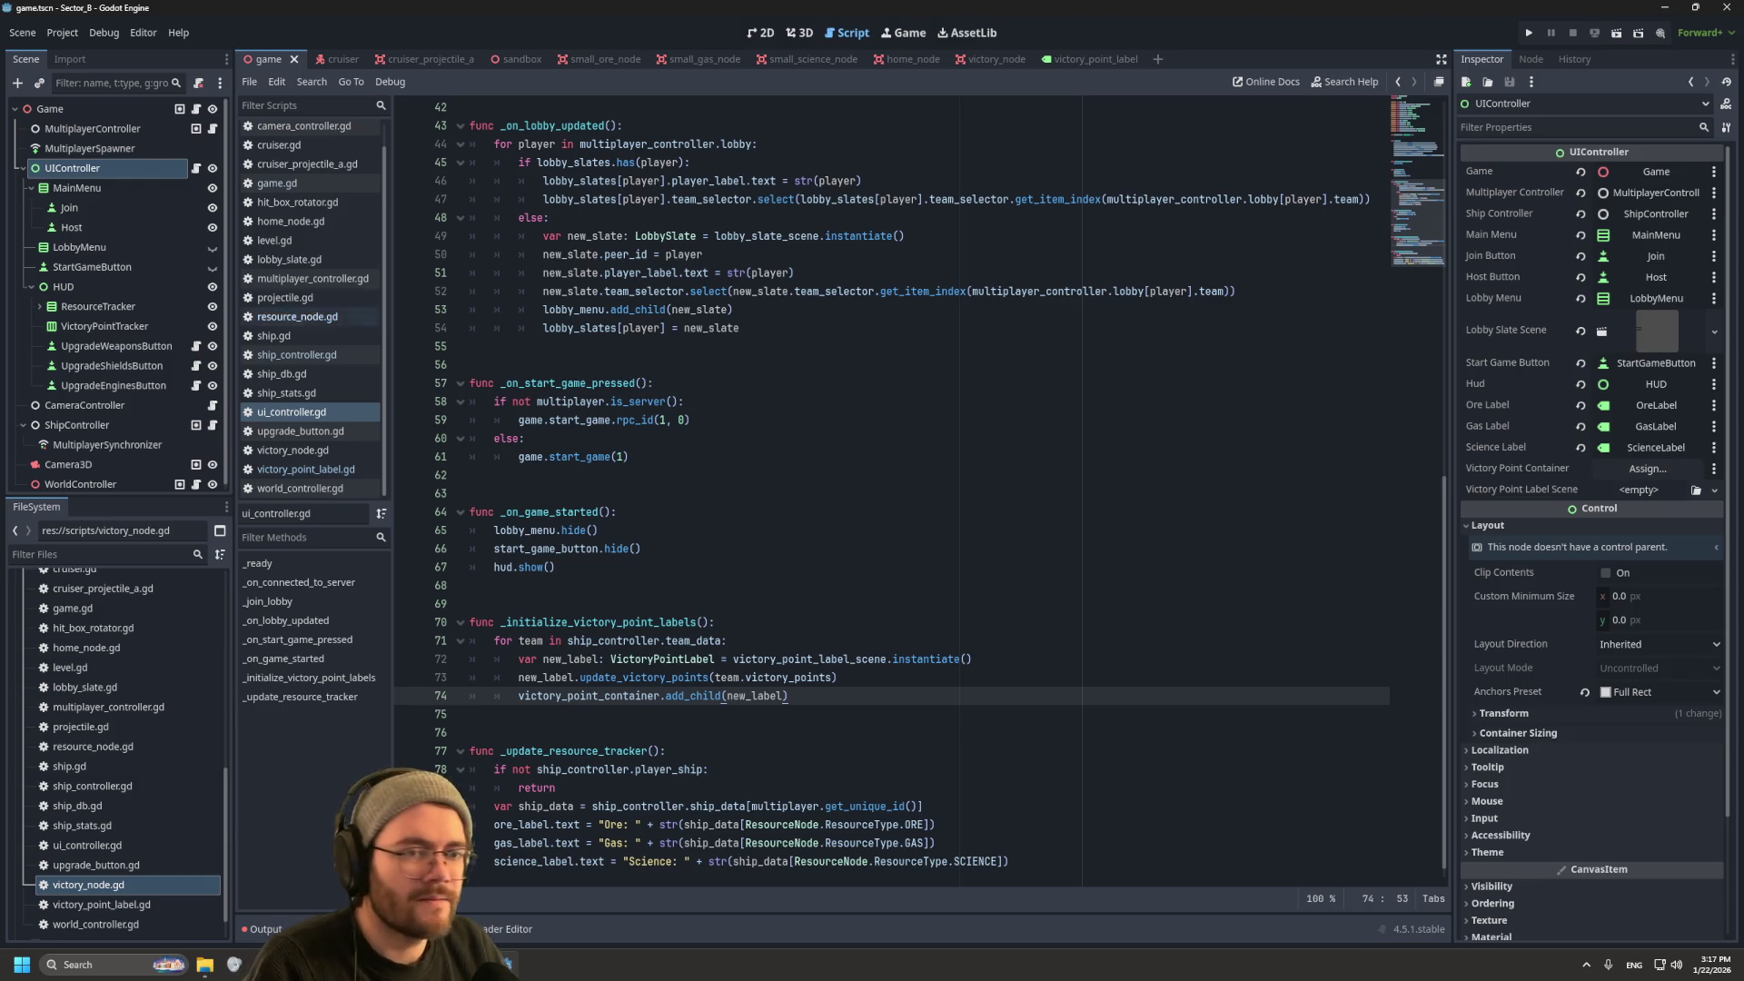
# Step: Rename the VictoryPointTracker node to VictoryPointContainer
pyautogui.doubleClick(109, 326)
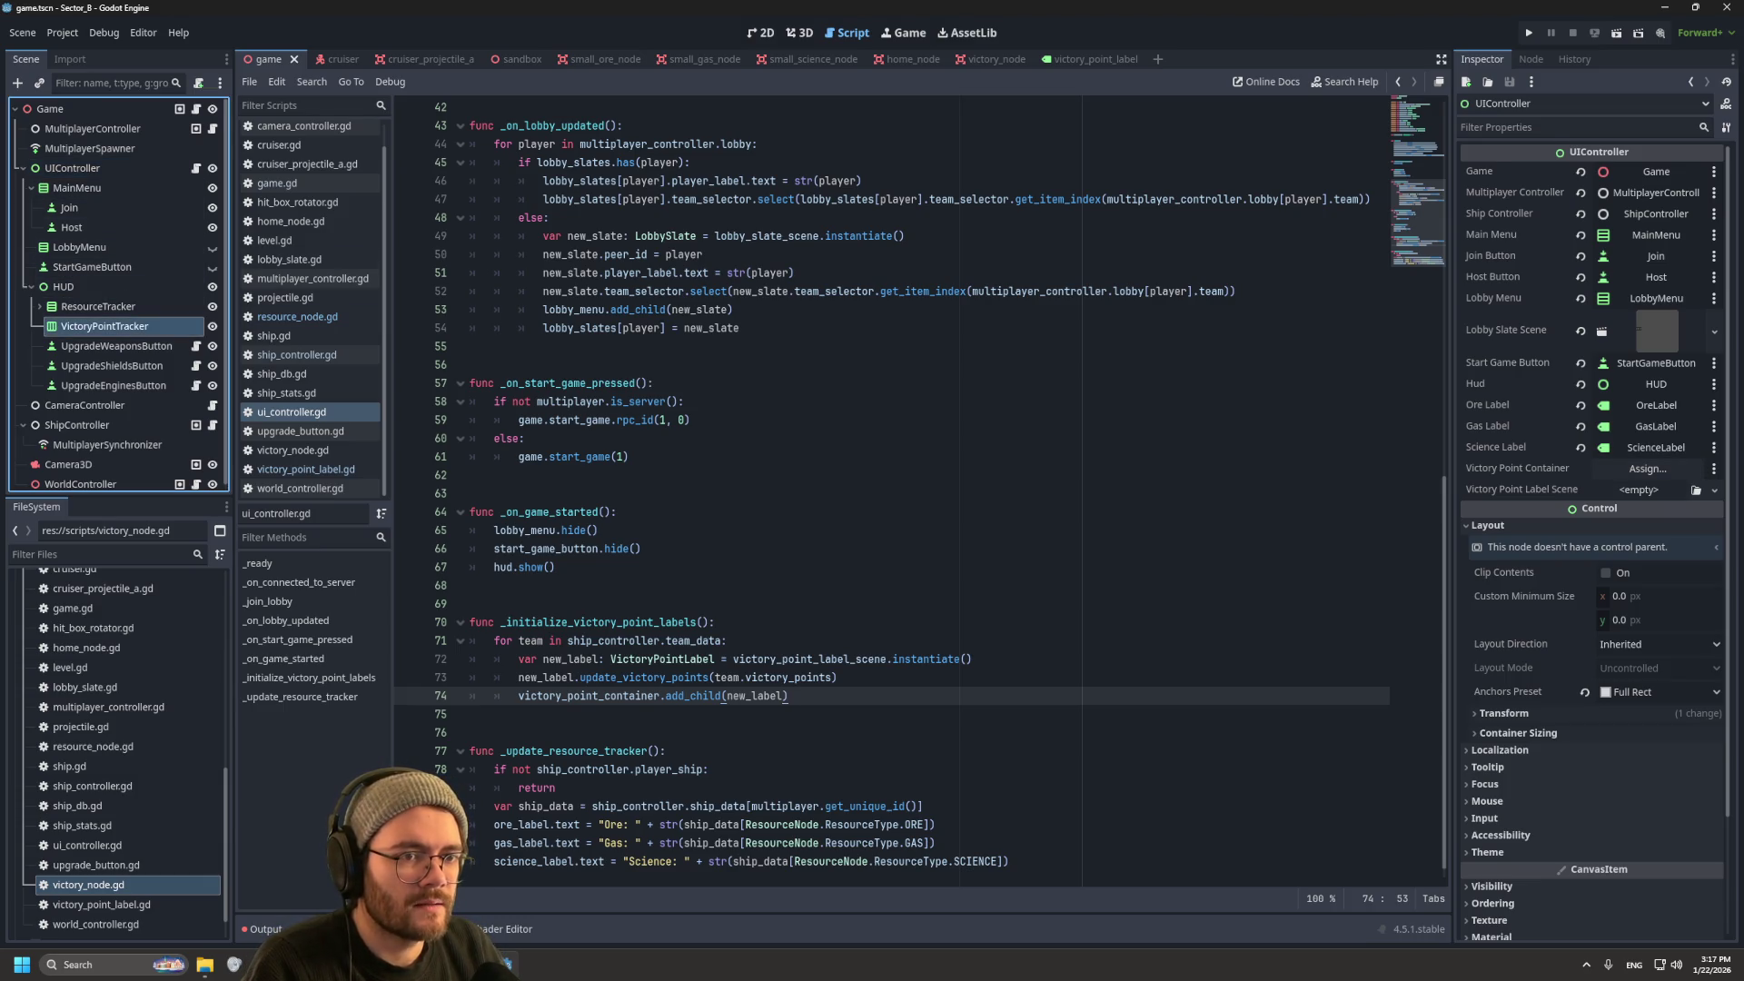
pyautogui.press('End')
pyautogui.press('BackSpace')
pyautogui.press('BackSpace')
pyautogui.press('BackSpace')
pyautogui.press('BackSpace')
pyautogui.press('BackSpace')
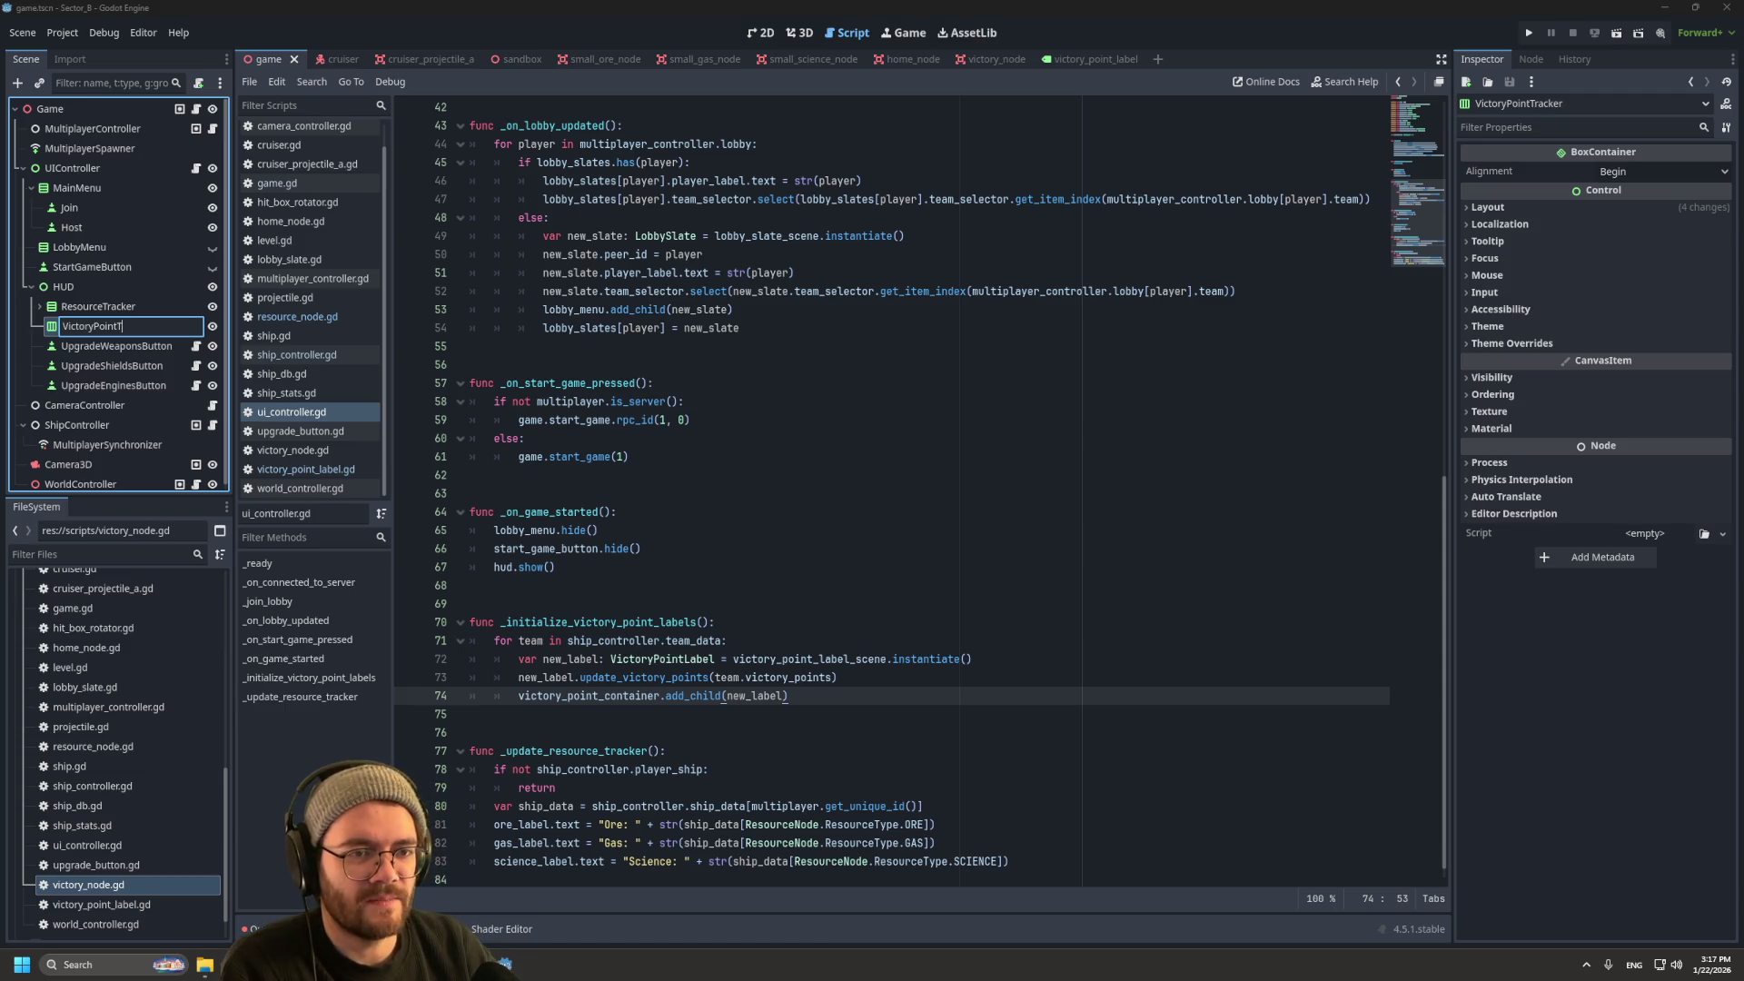
pyautogui.write('r')
pyautogui.press('Return')
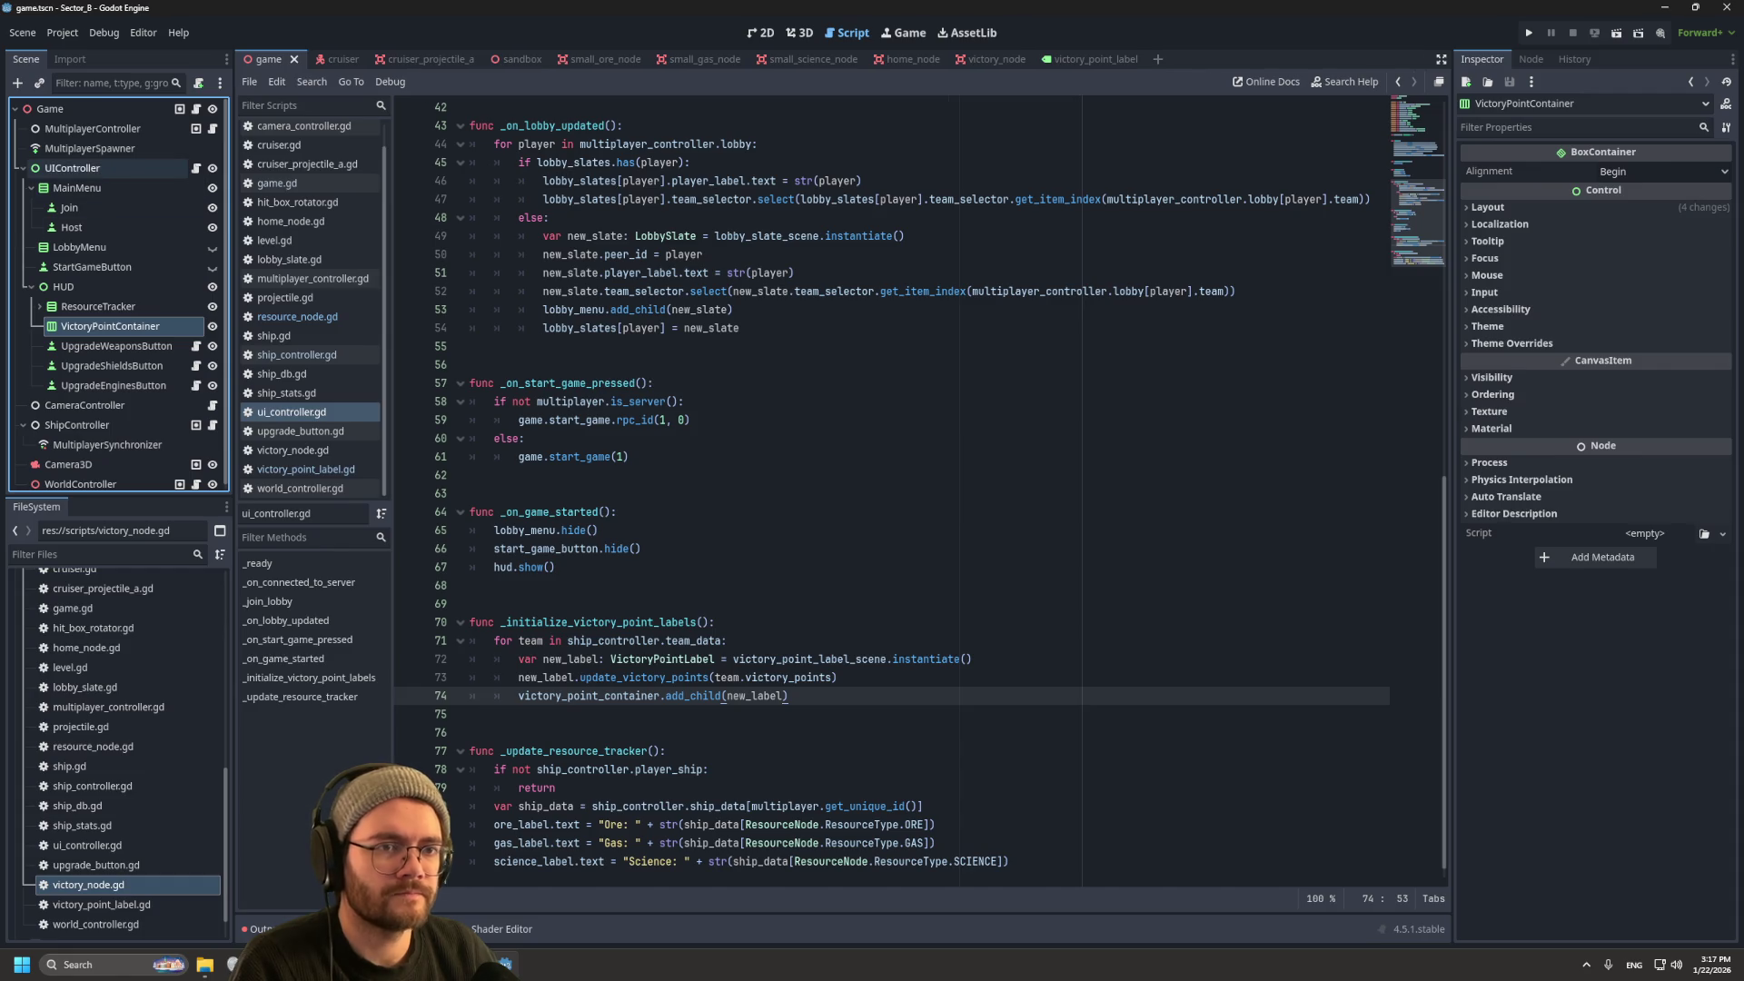
# Step: Assign VictoryPointContainer and victory_point_label.tscn to UIController's exported slots, then save the scene
pyautogui.click(72, 168)
pyautogui.moveTo(109, 326)
pyautogui.mouseDown()
pyautogui.moveTo(827, 457)
pyautogui.moveTo(1645, 468)
pyautogui.mouseUp()
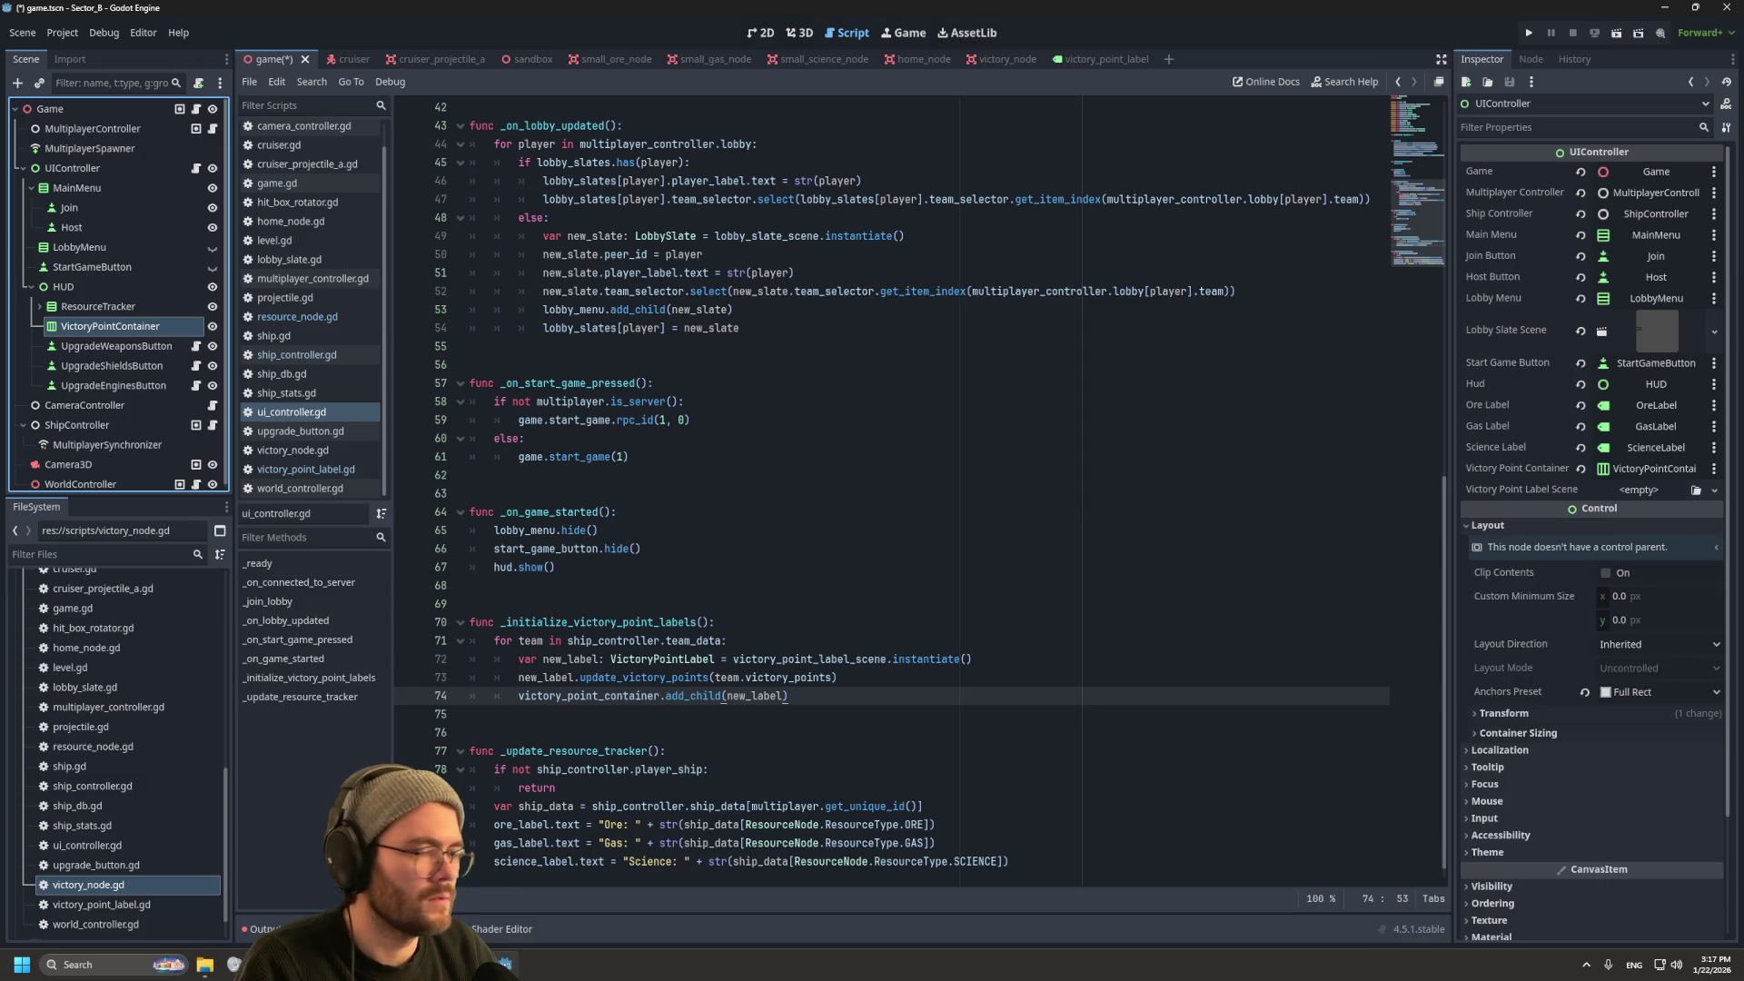
pyautogui.moveTo(100, 904)
pyautogui.mouseDown()
pyautogui.moveTo(95, 856)
pyautogui.moveTo(1621, 565)
pyautogui.moveTo(1672, 495)
pyautogui.mouseUp()
pyautogui.scroll(5, 118, 754)
pyautogui.moveTo(104, 811); pyautogui.dragTo(1644, 490)
pyautogui.click(524, 439)
pyautogui.hotkey('ctrl', 's')
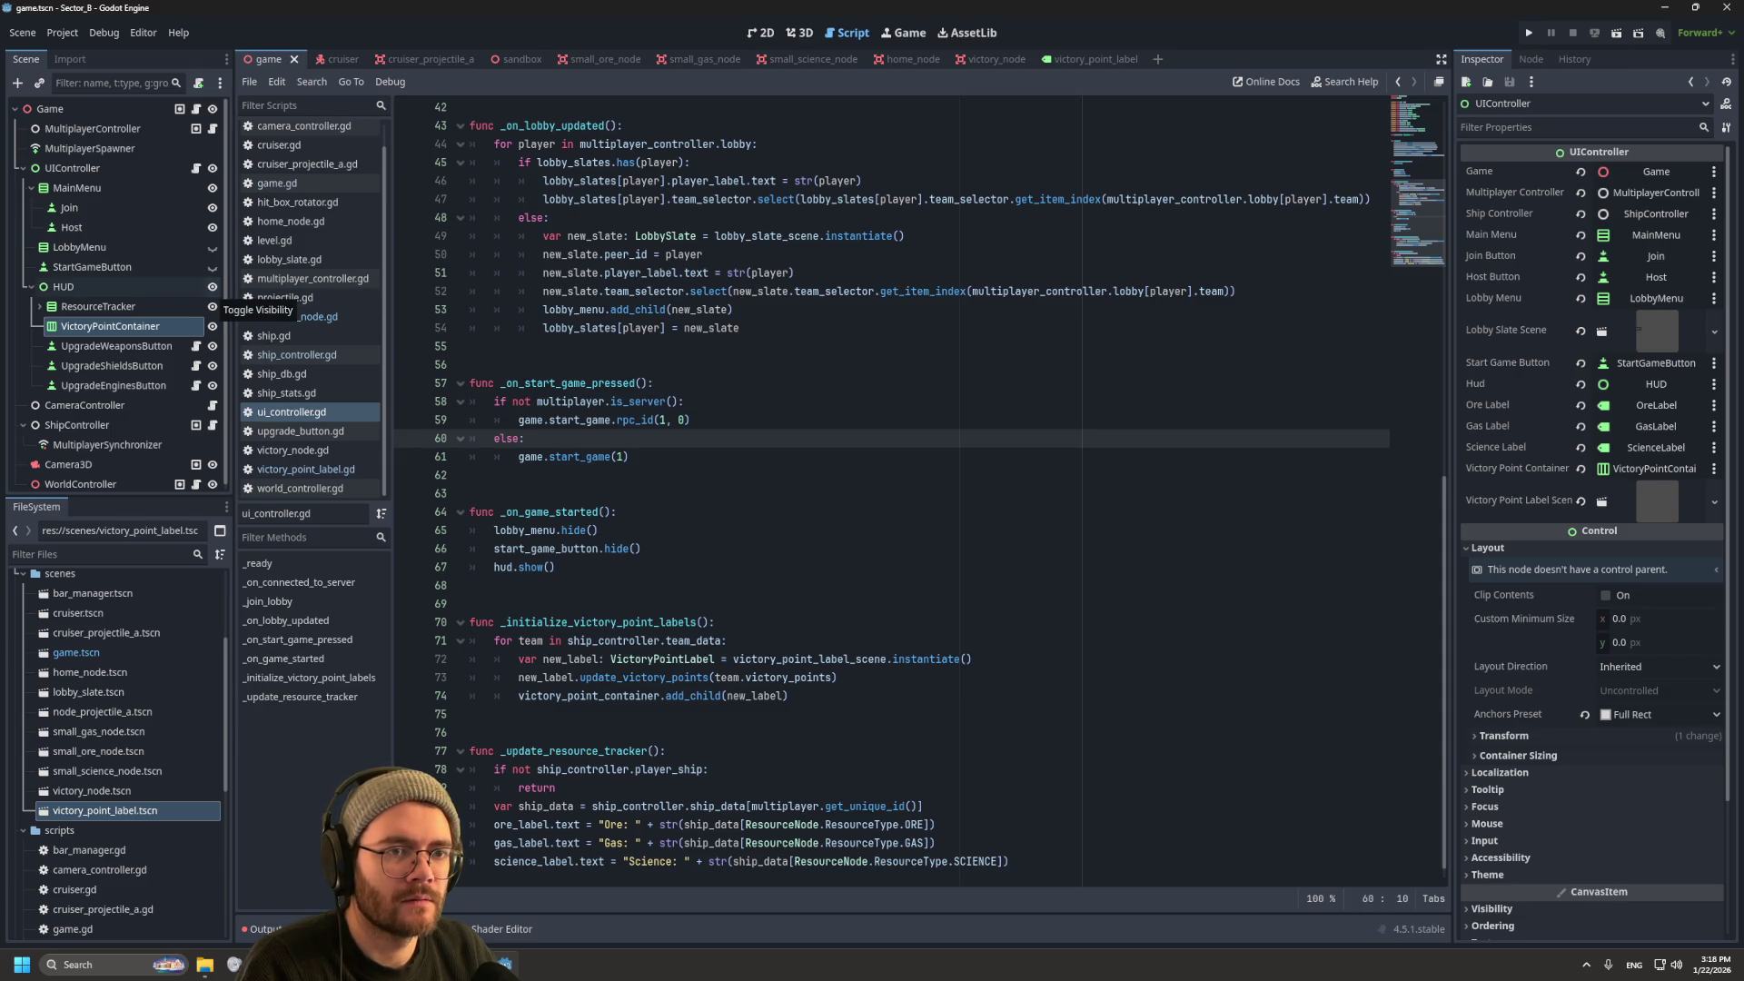
# Step: Hide the HUD in the 2D view and launch the game
pyautogui.click(761, 33)
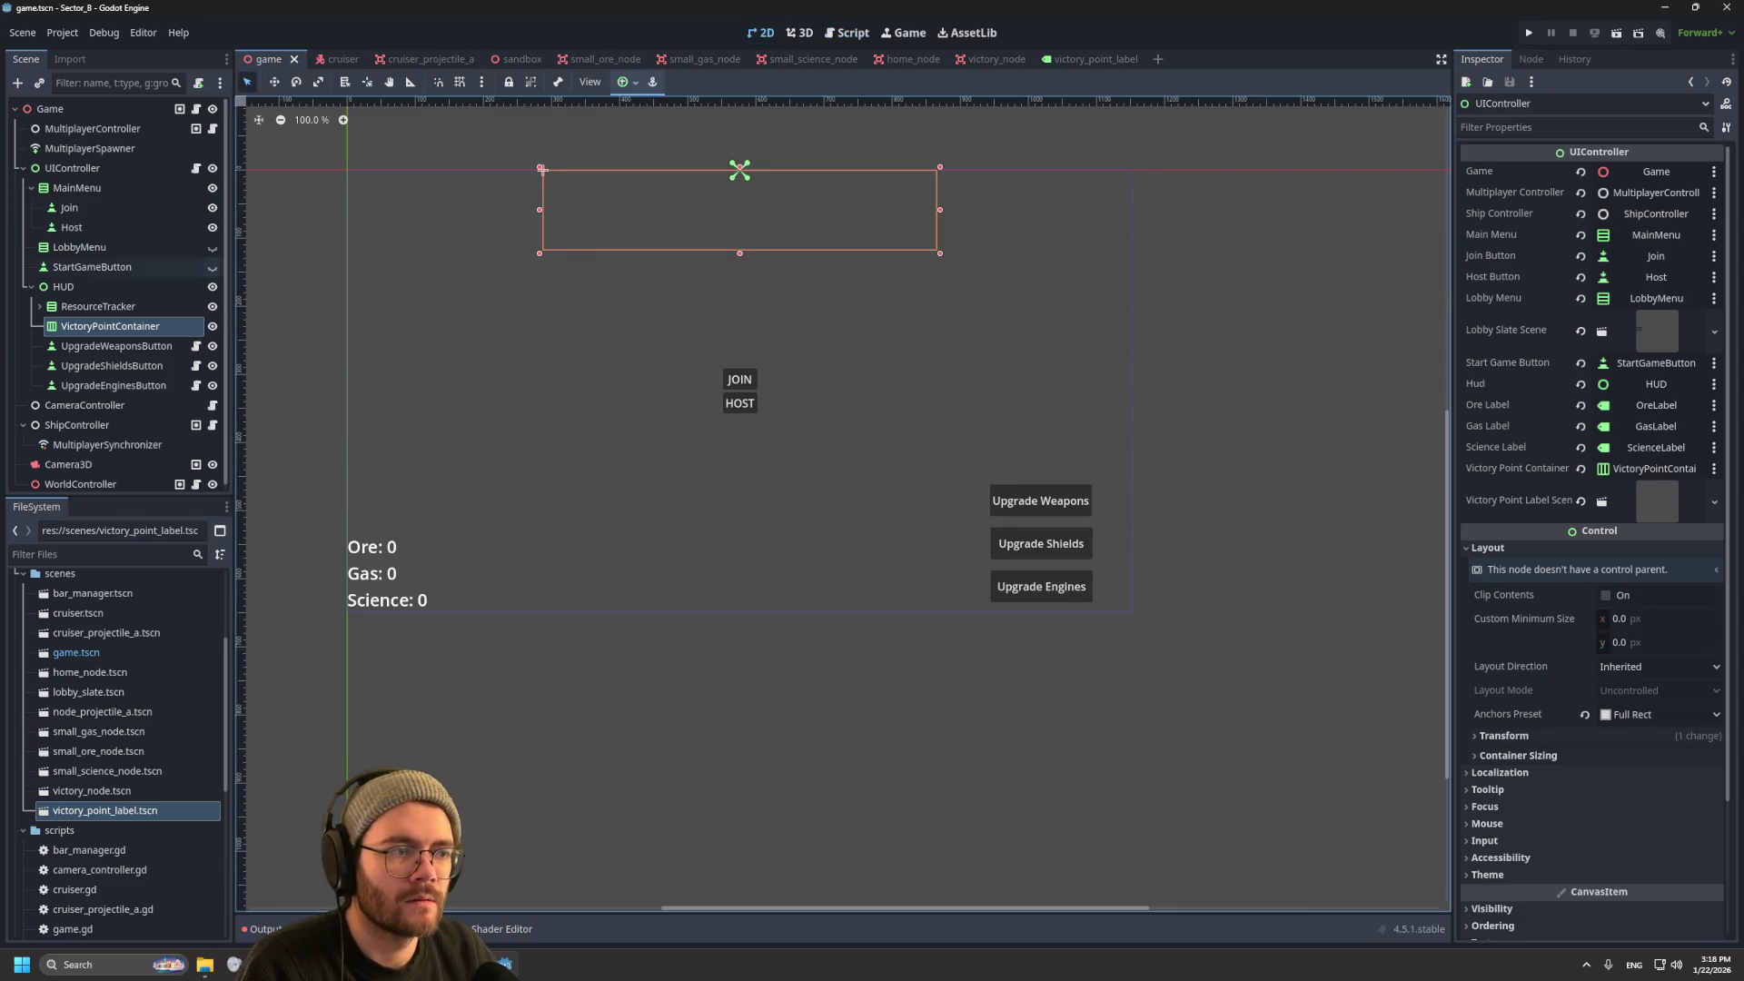
pyautogui.click(212, 286)
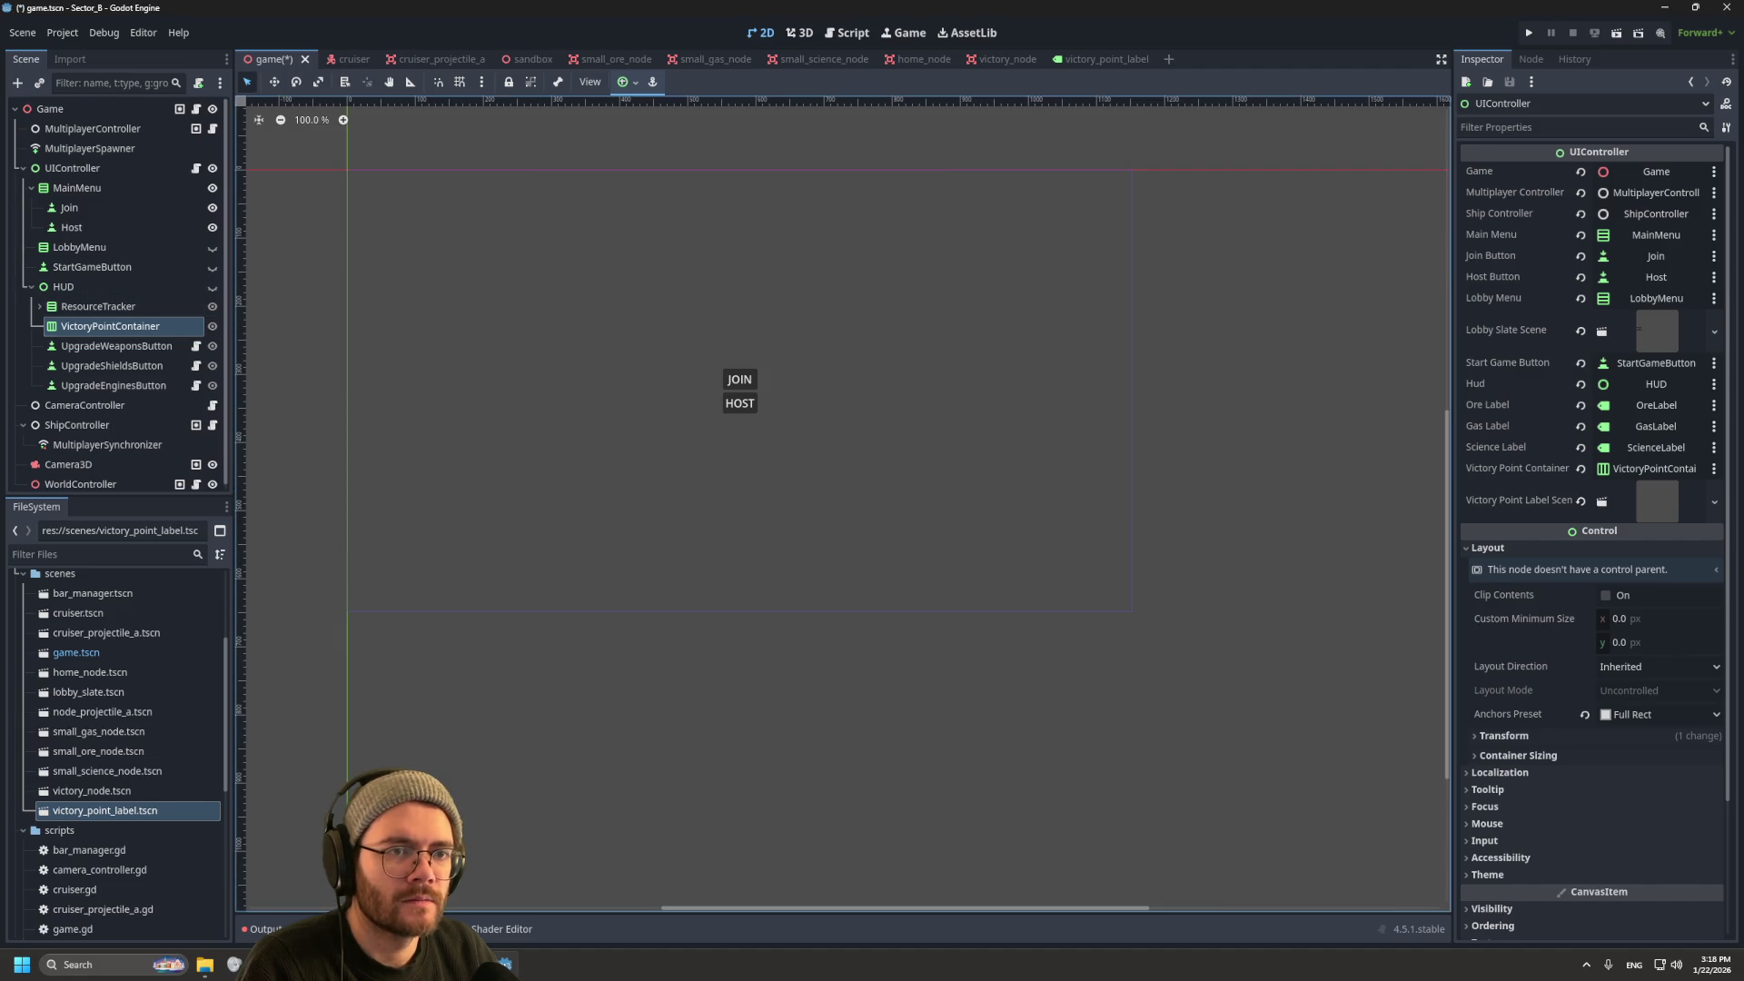
pyautogui.click(1529, 33)
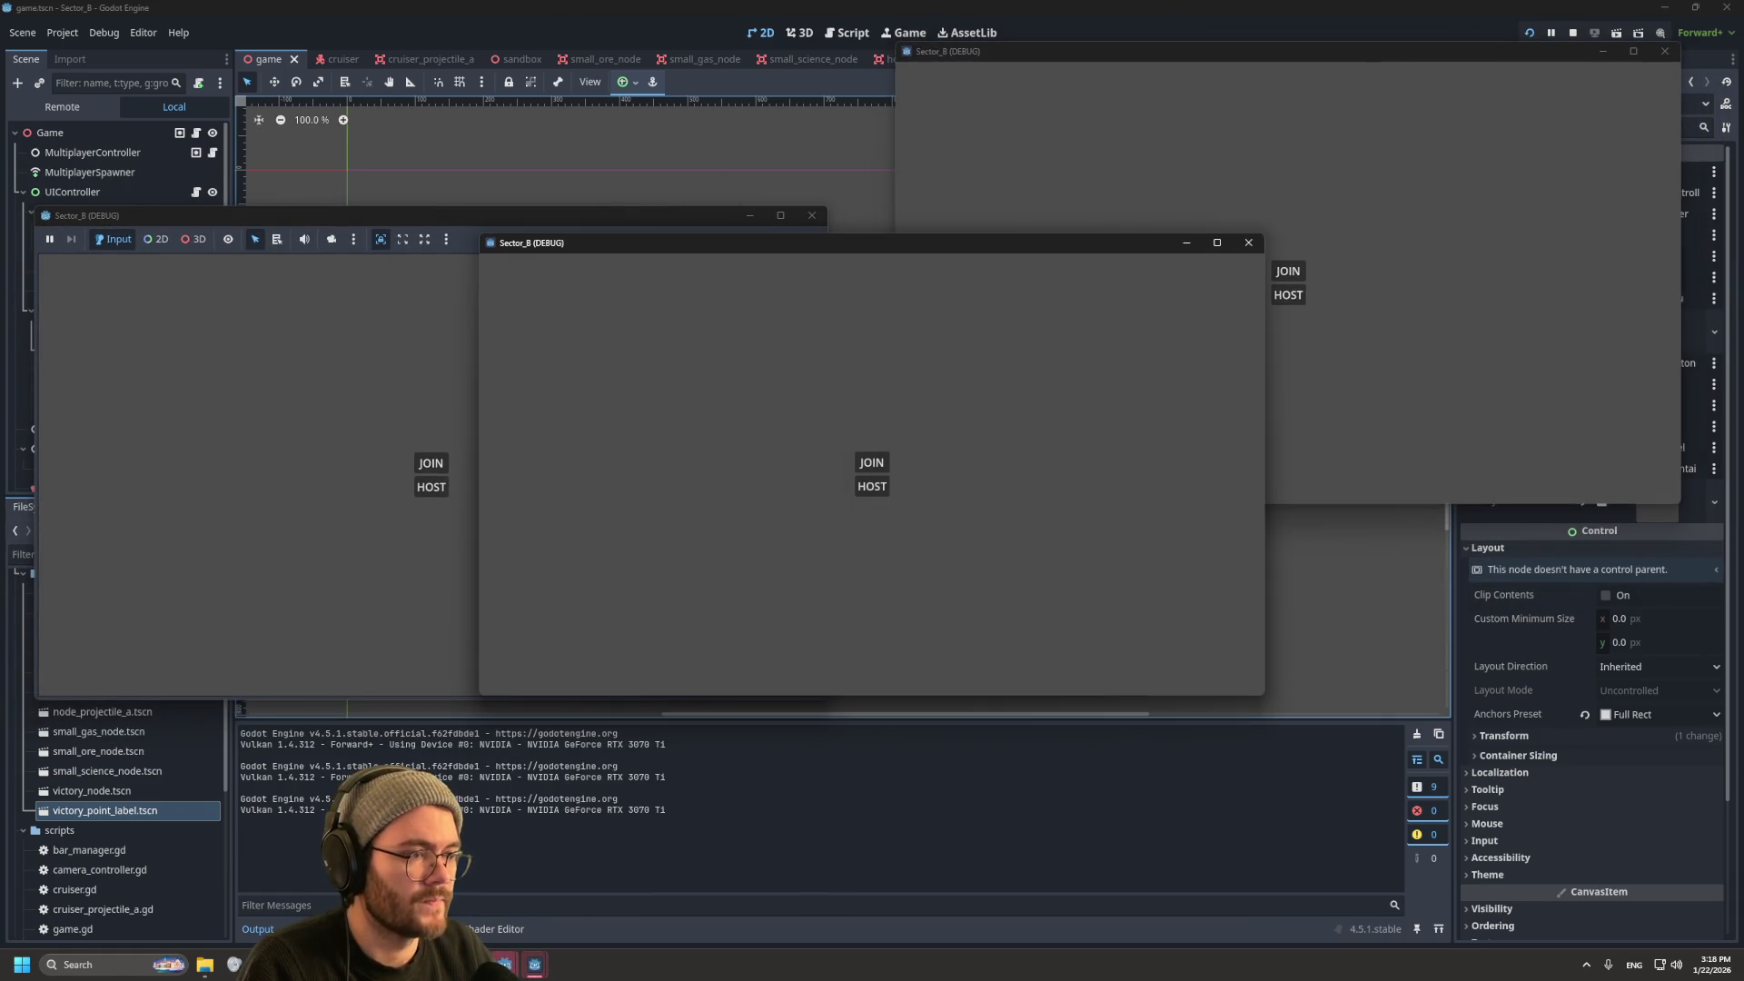
# Step: Host the game in the first window and join it from the other two windows
pyautogui.moveTo(915, 242)
pyautogui.mouseDown()
pyautogui.moveTo(1408, 515)
pyautogui.moveTo(1371, 490)
pyautogui.mouseUp()
pyautogui.click(432, 487)
pyautogui.click(1288, 271)
pyautogui.click(1322, 711)
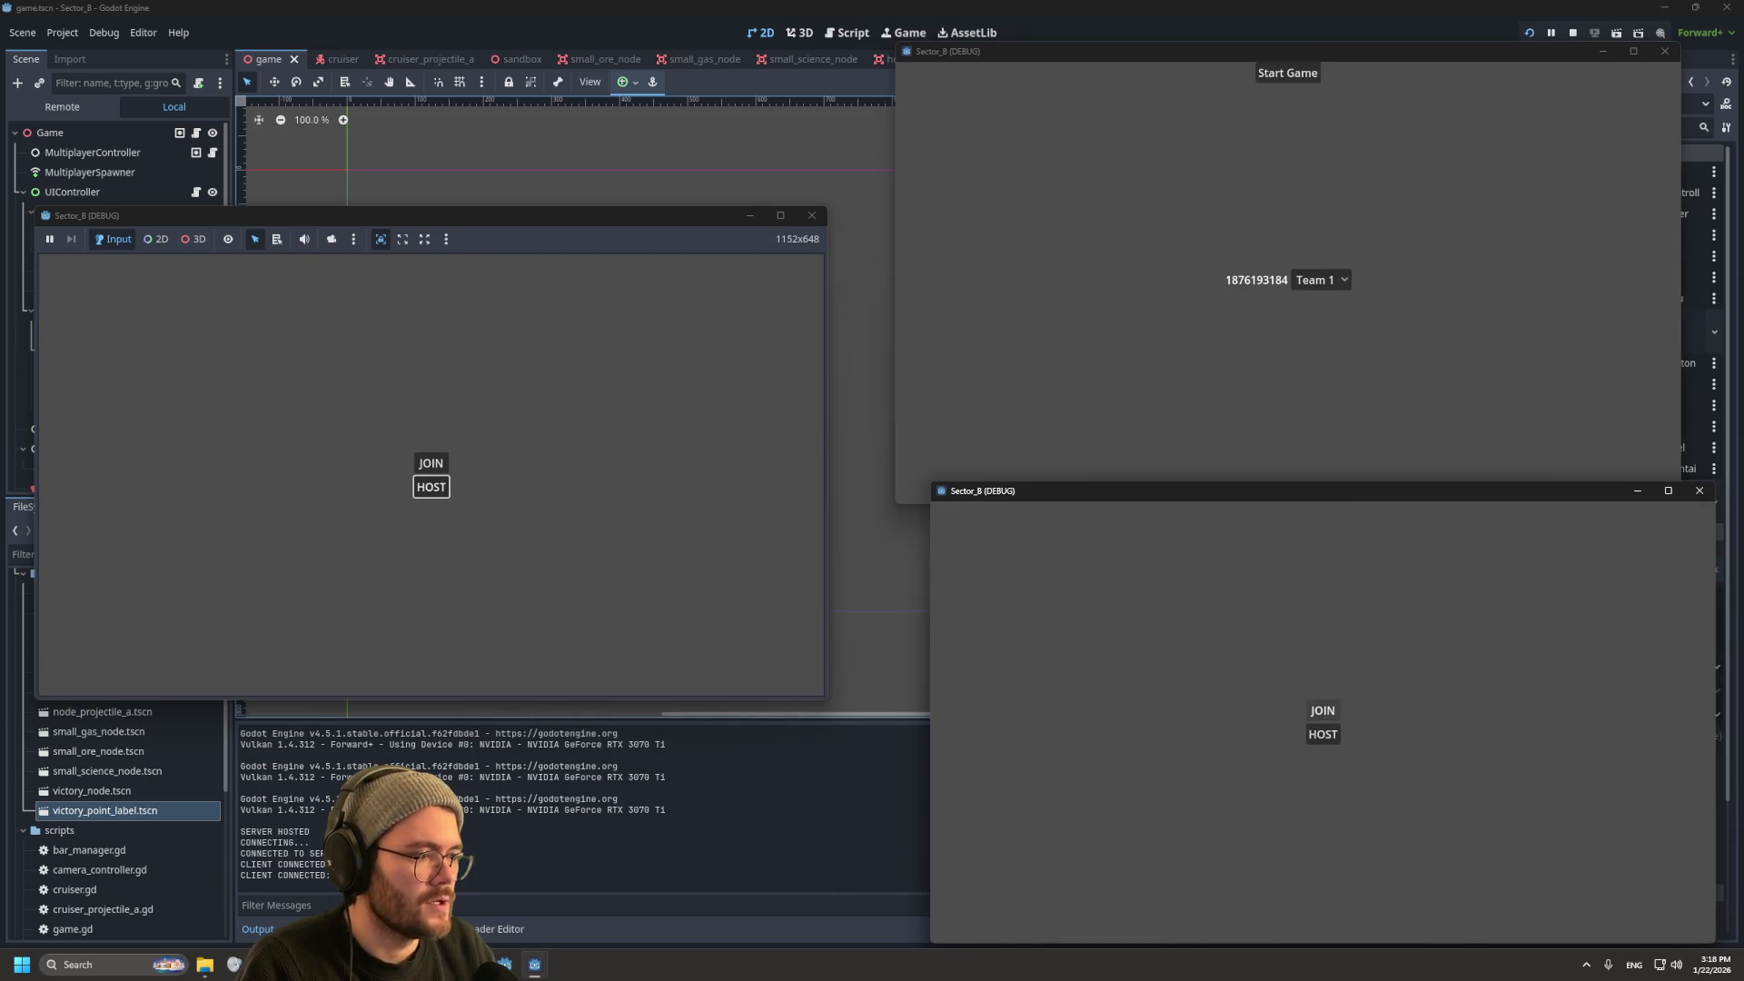
# Step: Put the third player on Team 2, start the match, then stop the run
pyautogui.click(1349, 734)
pyautogui.click(1354, 775)
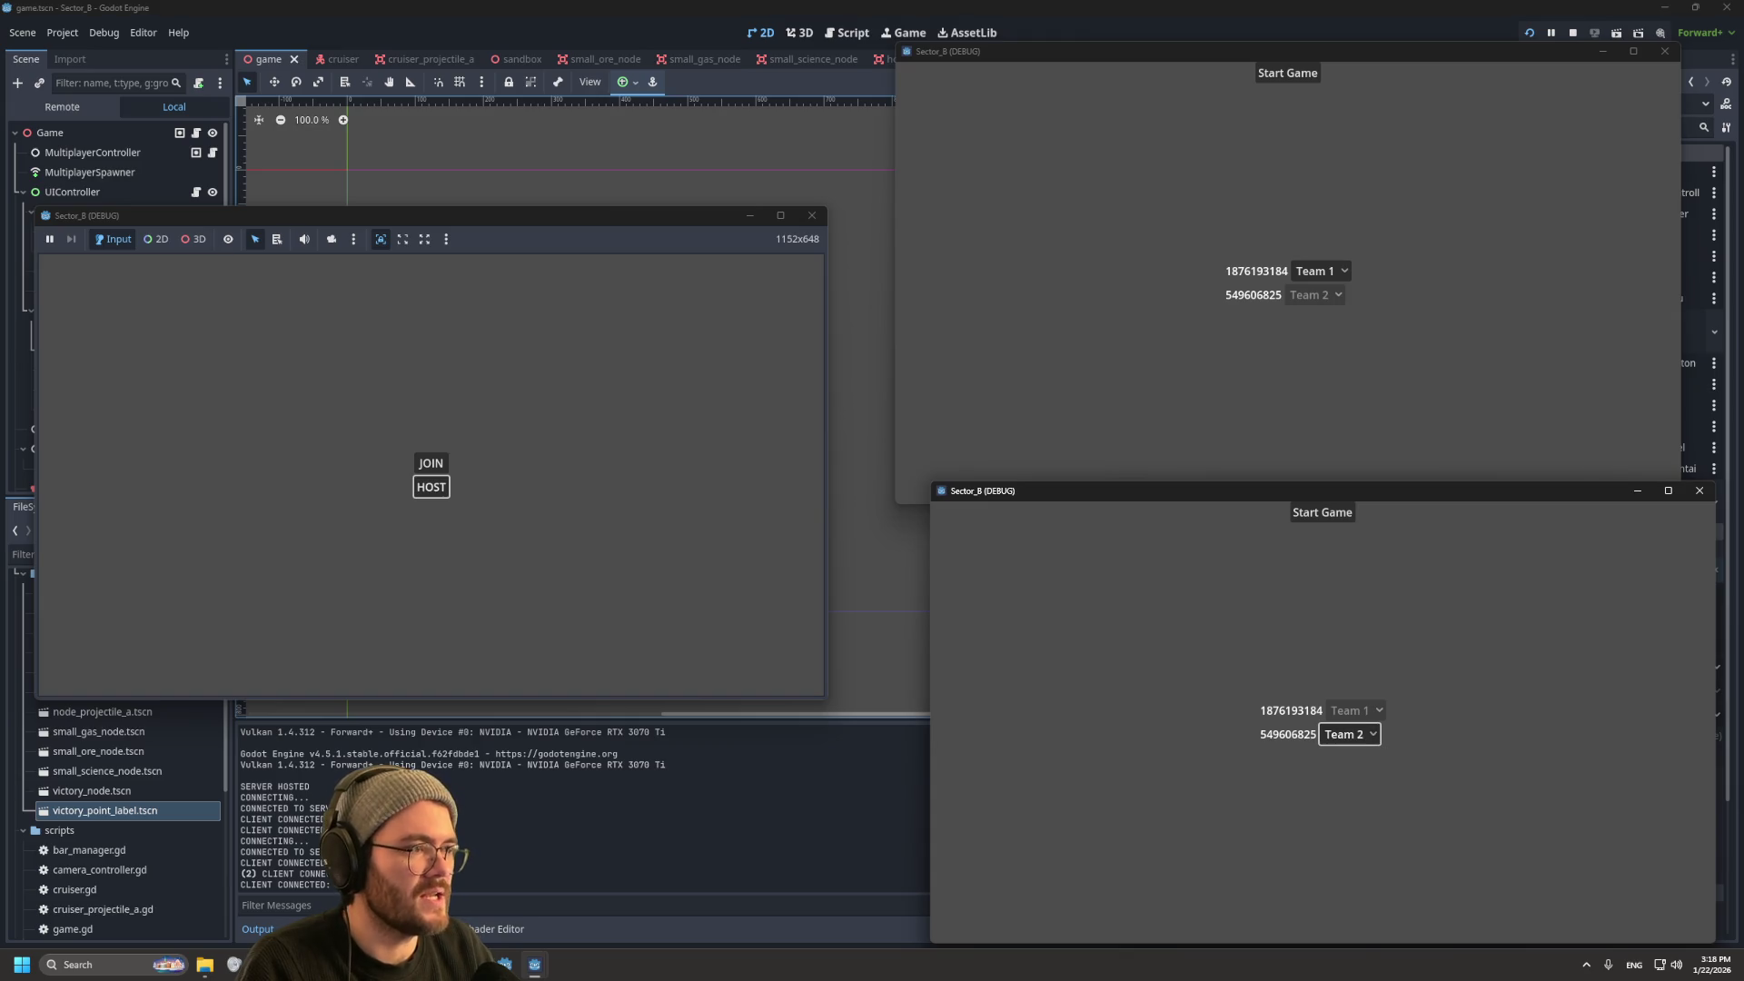
pyautogui.click(1288, 72)
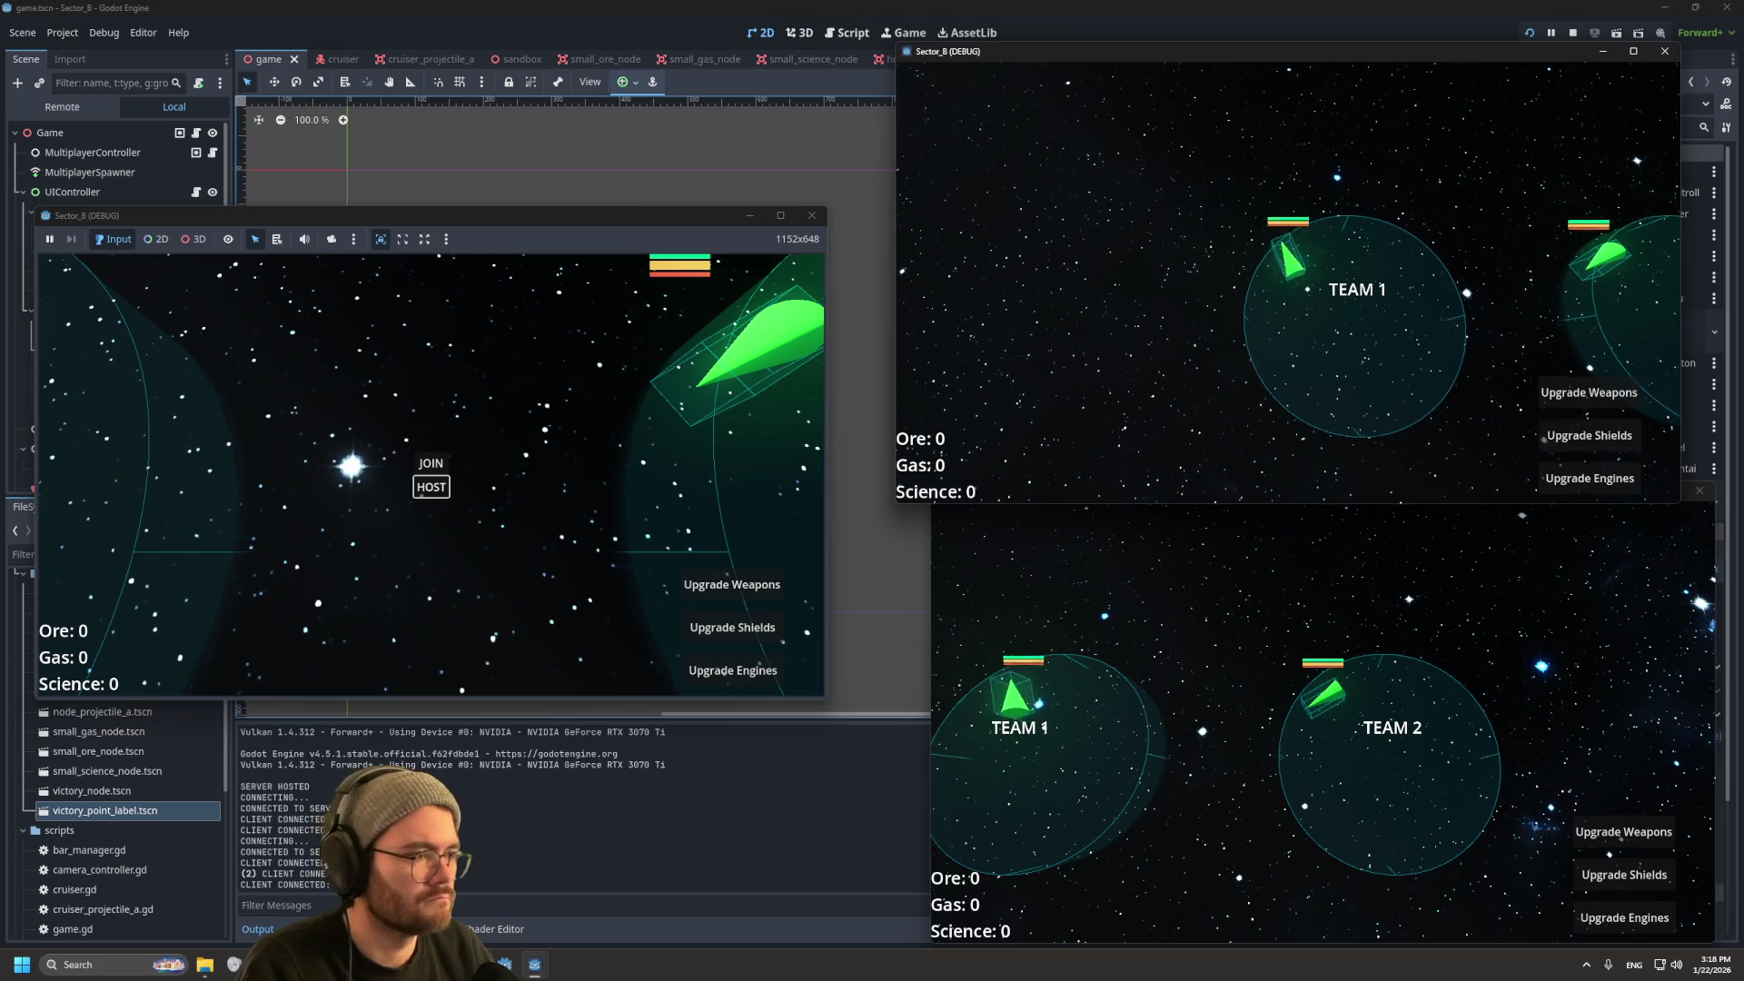
pyautogui.press('F8')
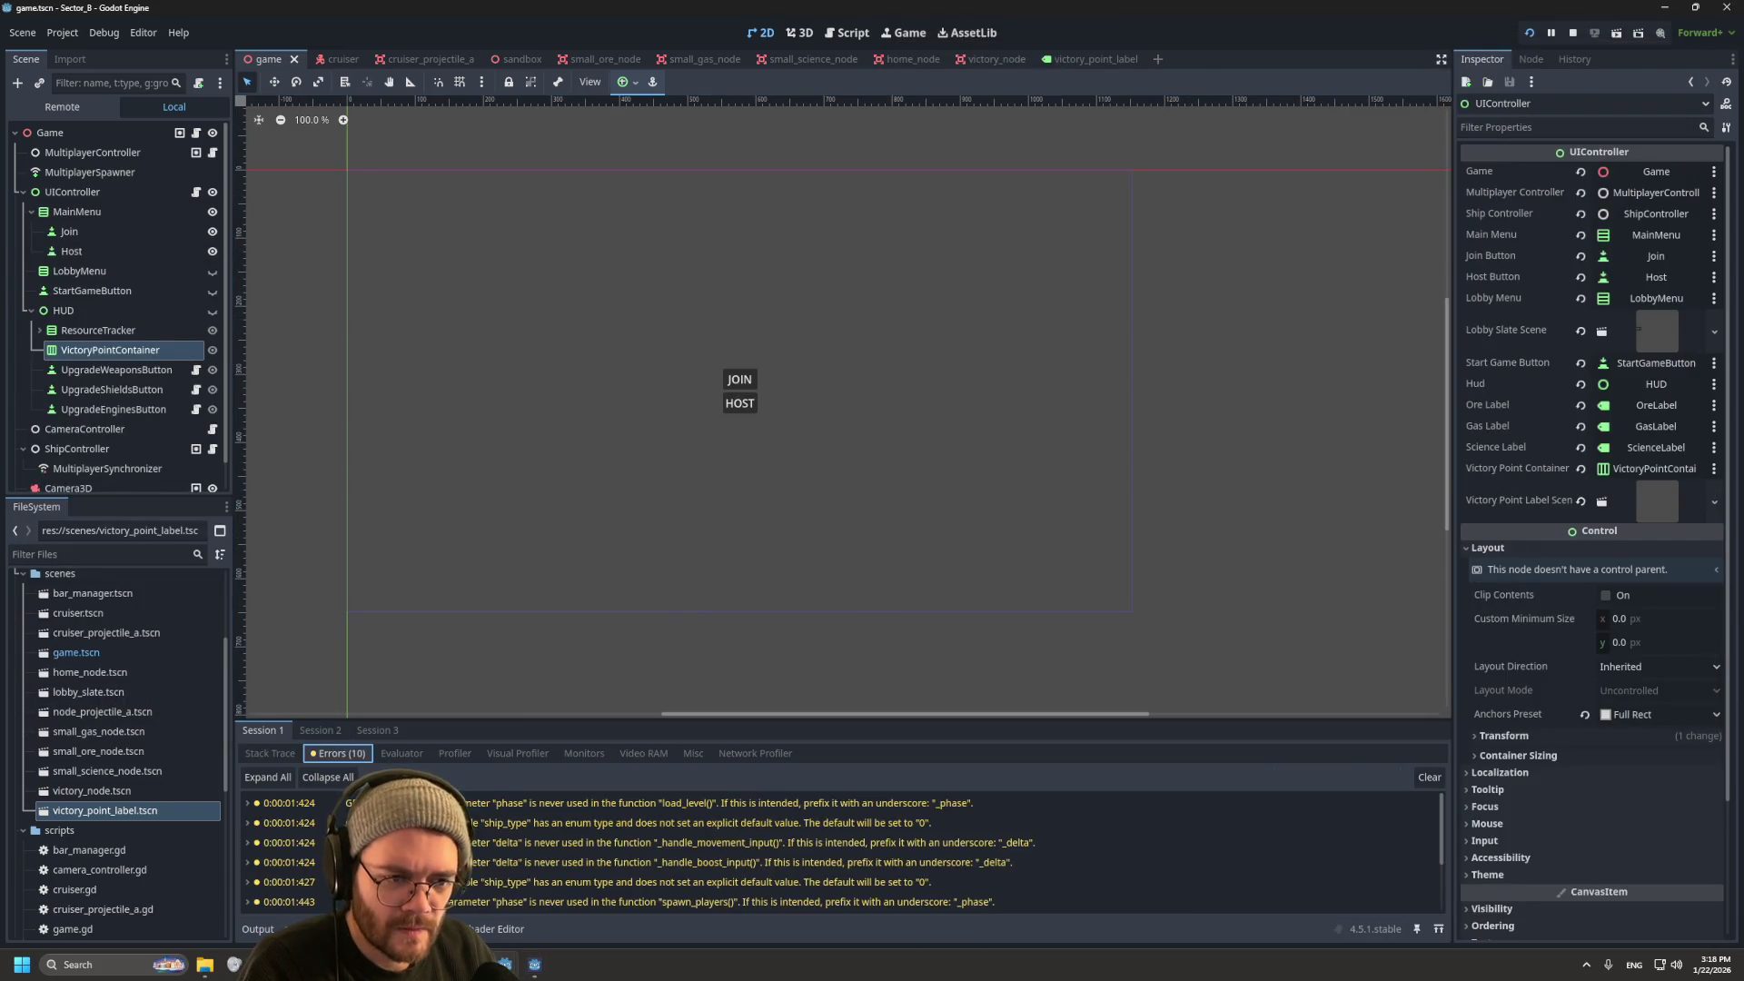
# Step: Relaunch the game with F5, then stop it with F8
pyautogui.scroll(-3, 836, 850)
pyautogui.scroll(3, 835, 849)
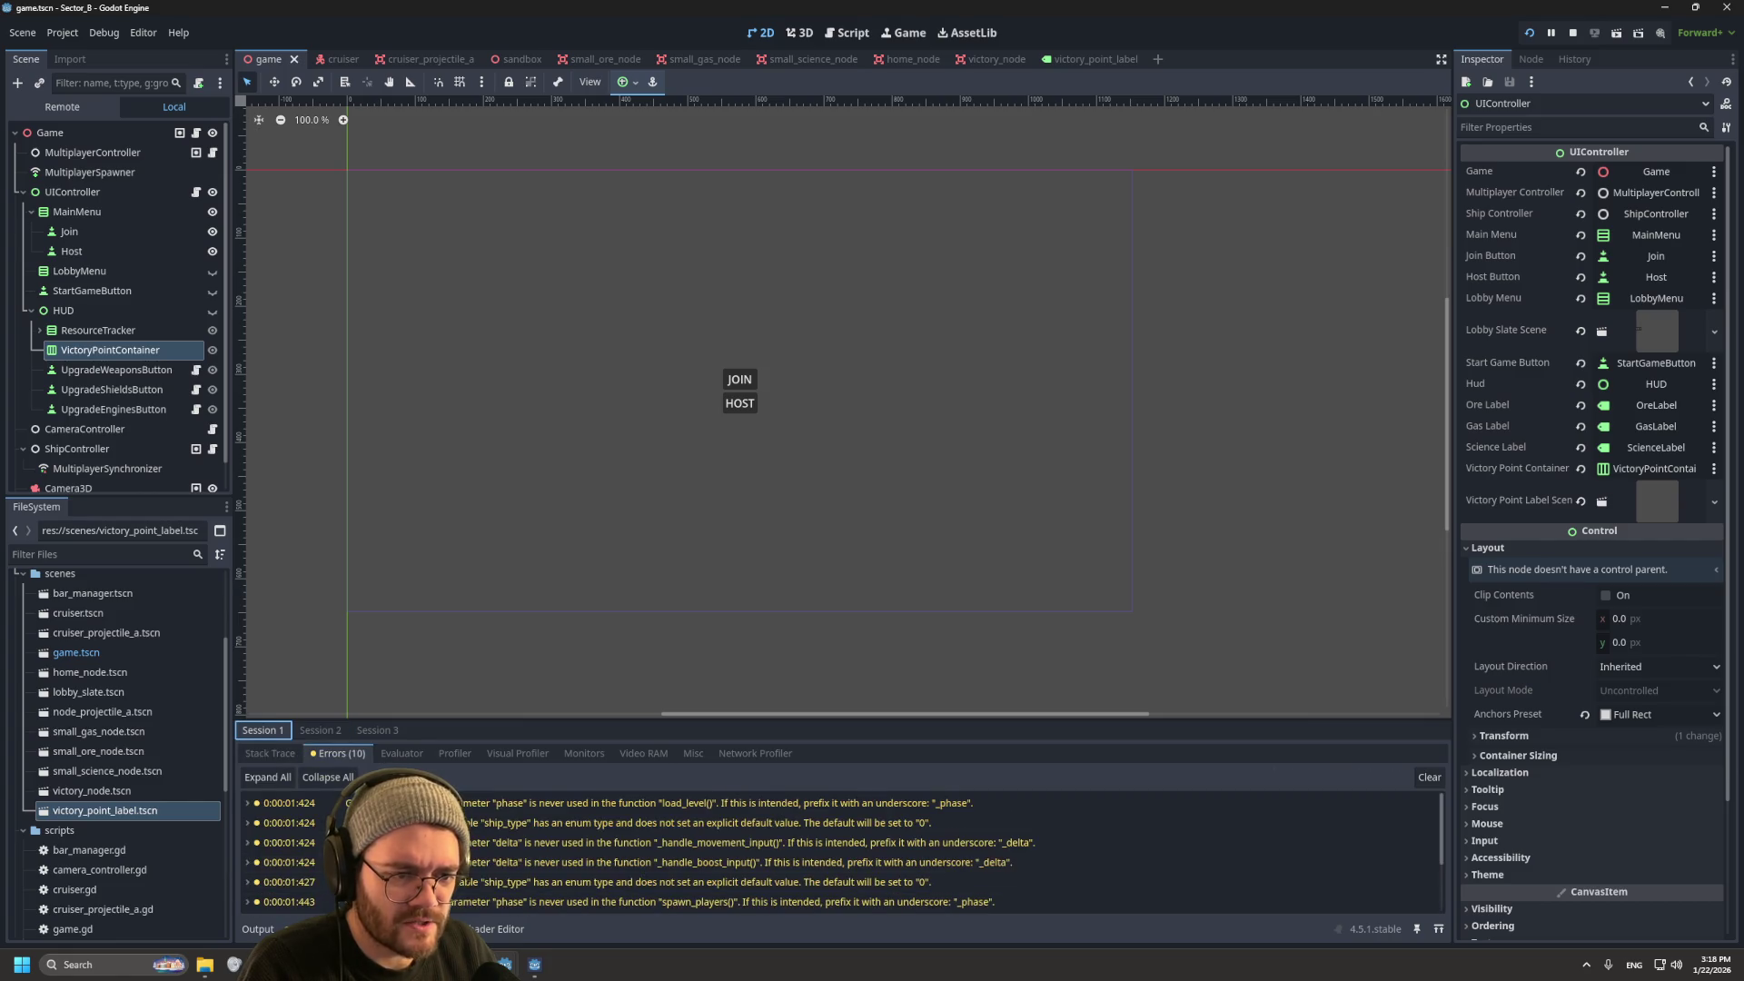
pyautogui.press('F5')
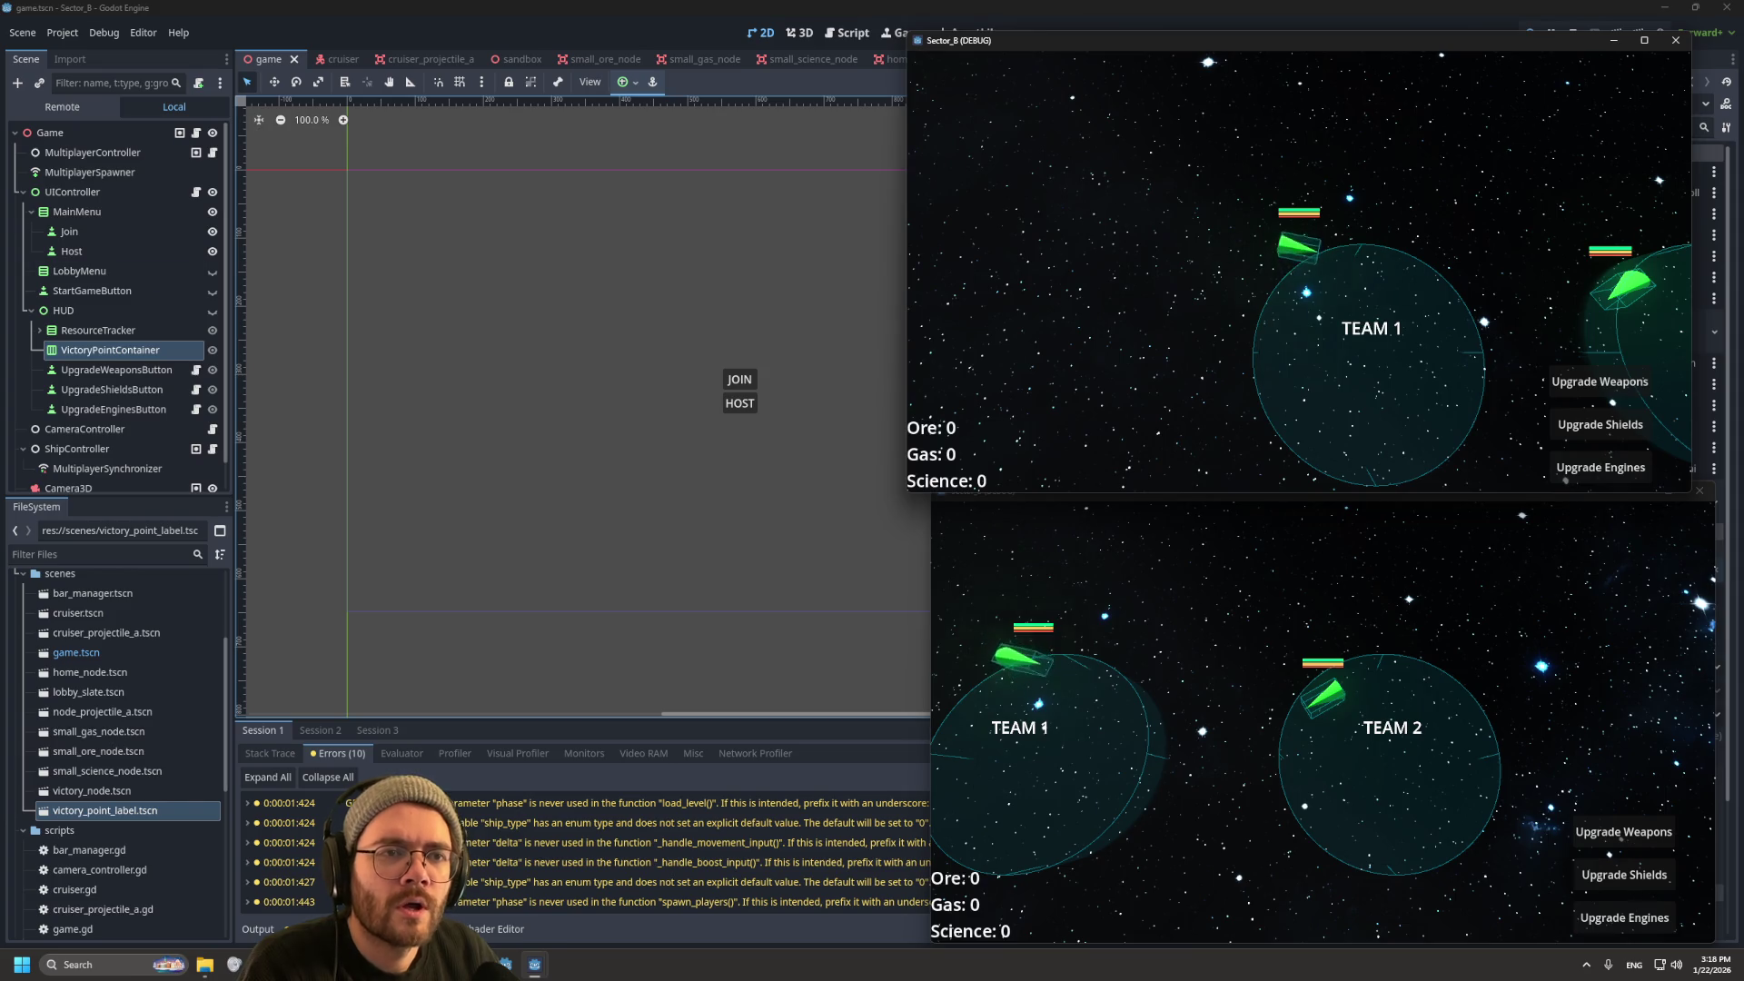
pyautogui.press('F8')
# Step: In the Remote scene tree, expand Game, UIController and HUD to inspect VictoryPointContainer
pyautogui.click(62, 106)
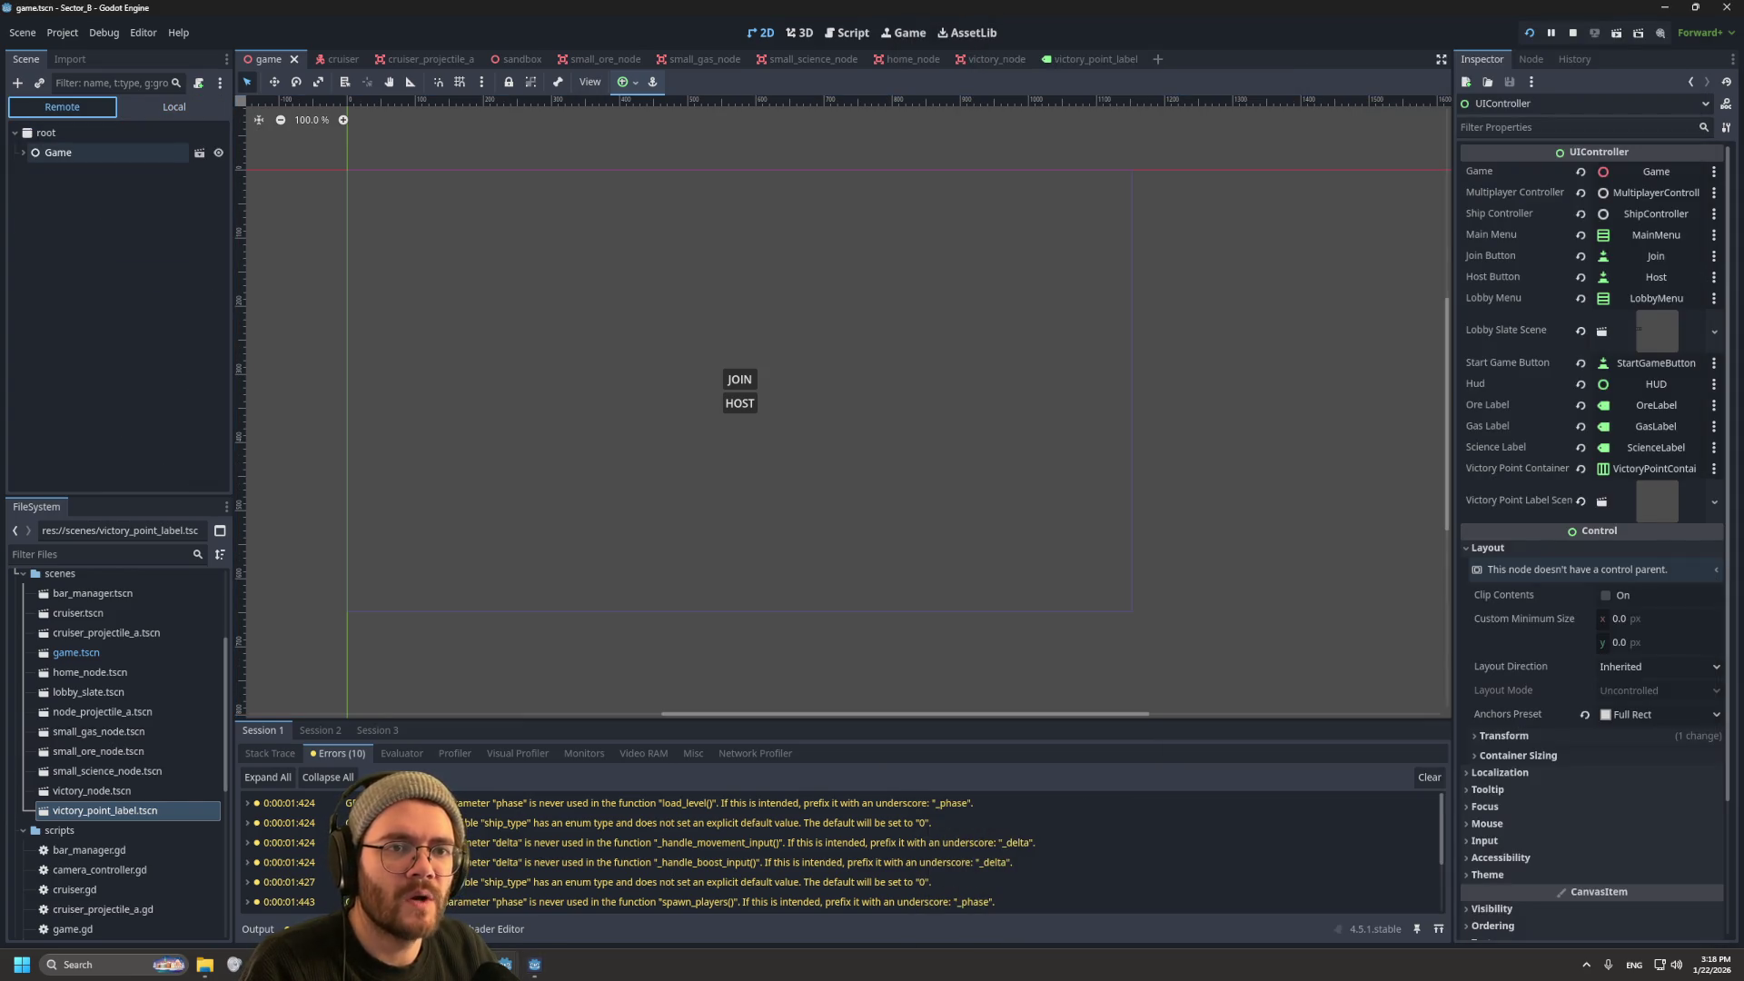
pyautogui.click(22, 153)
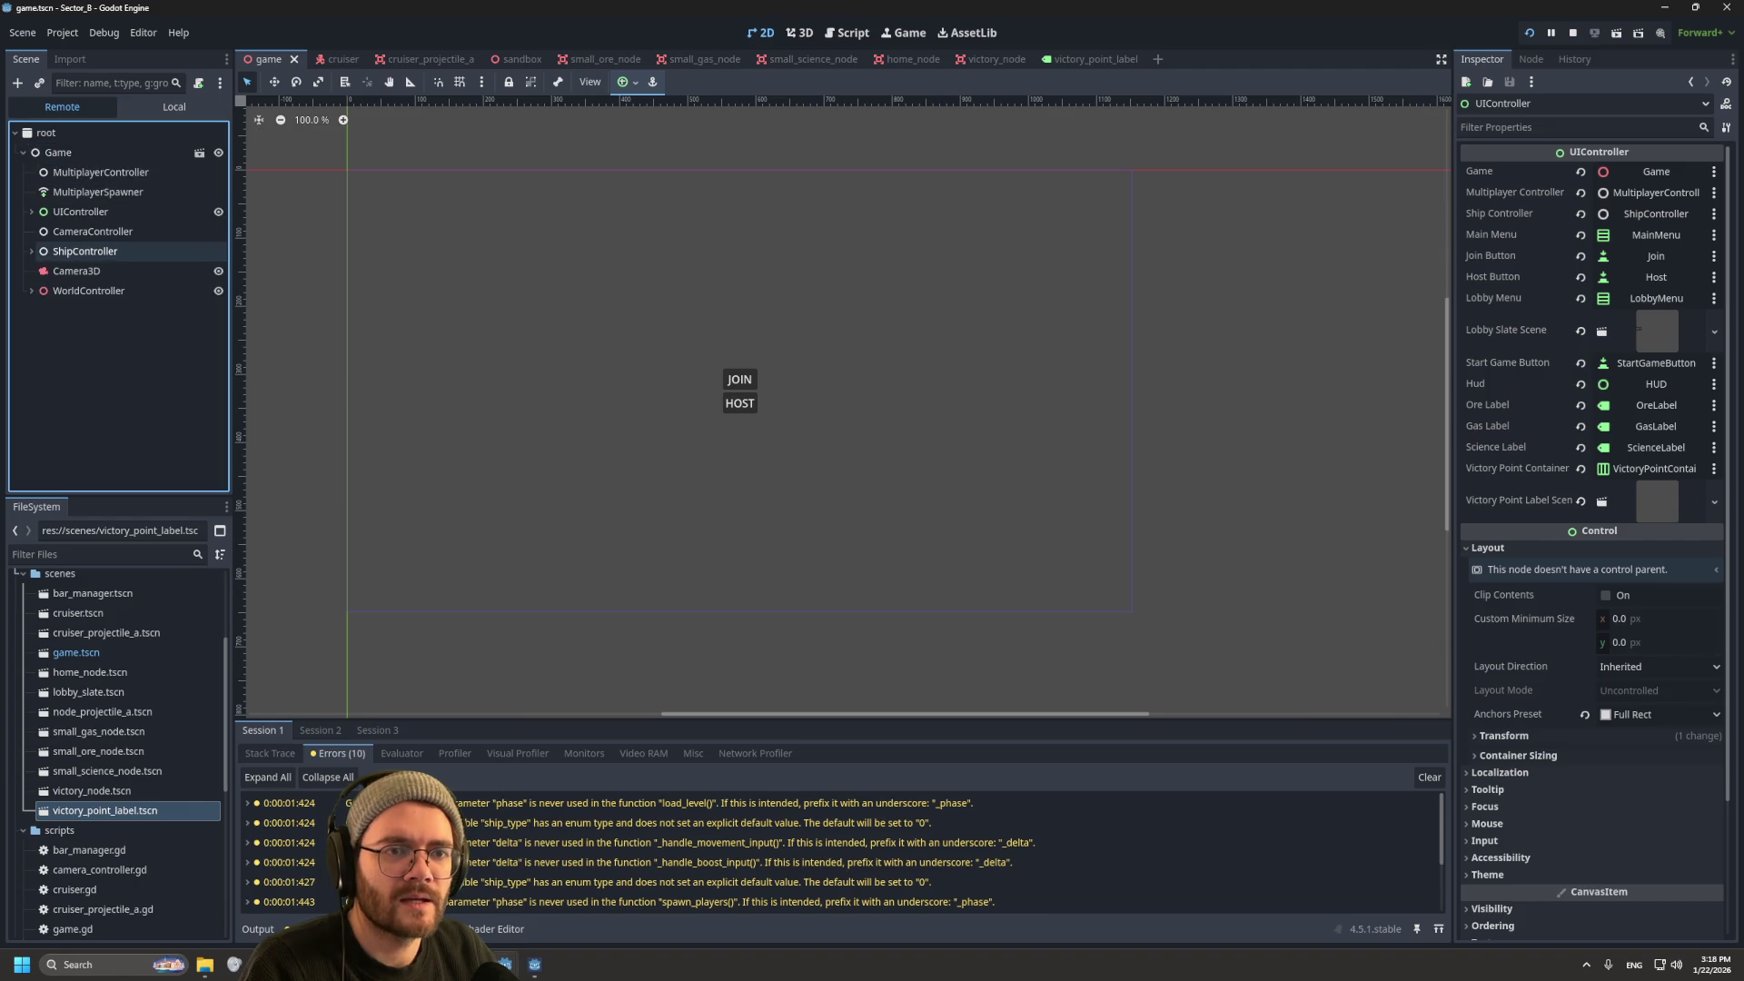
pyautogui.click(32, 212)
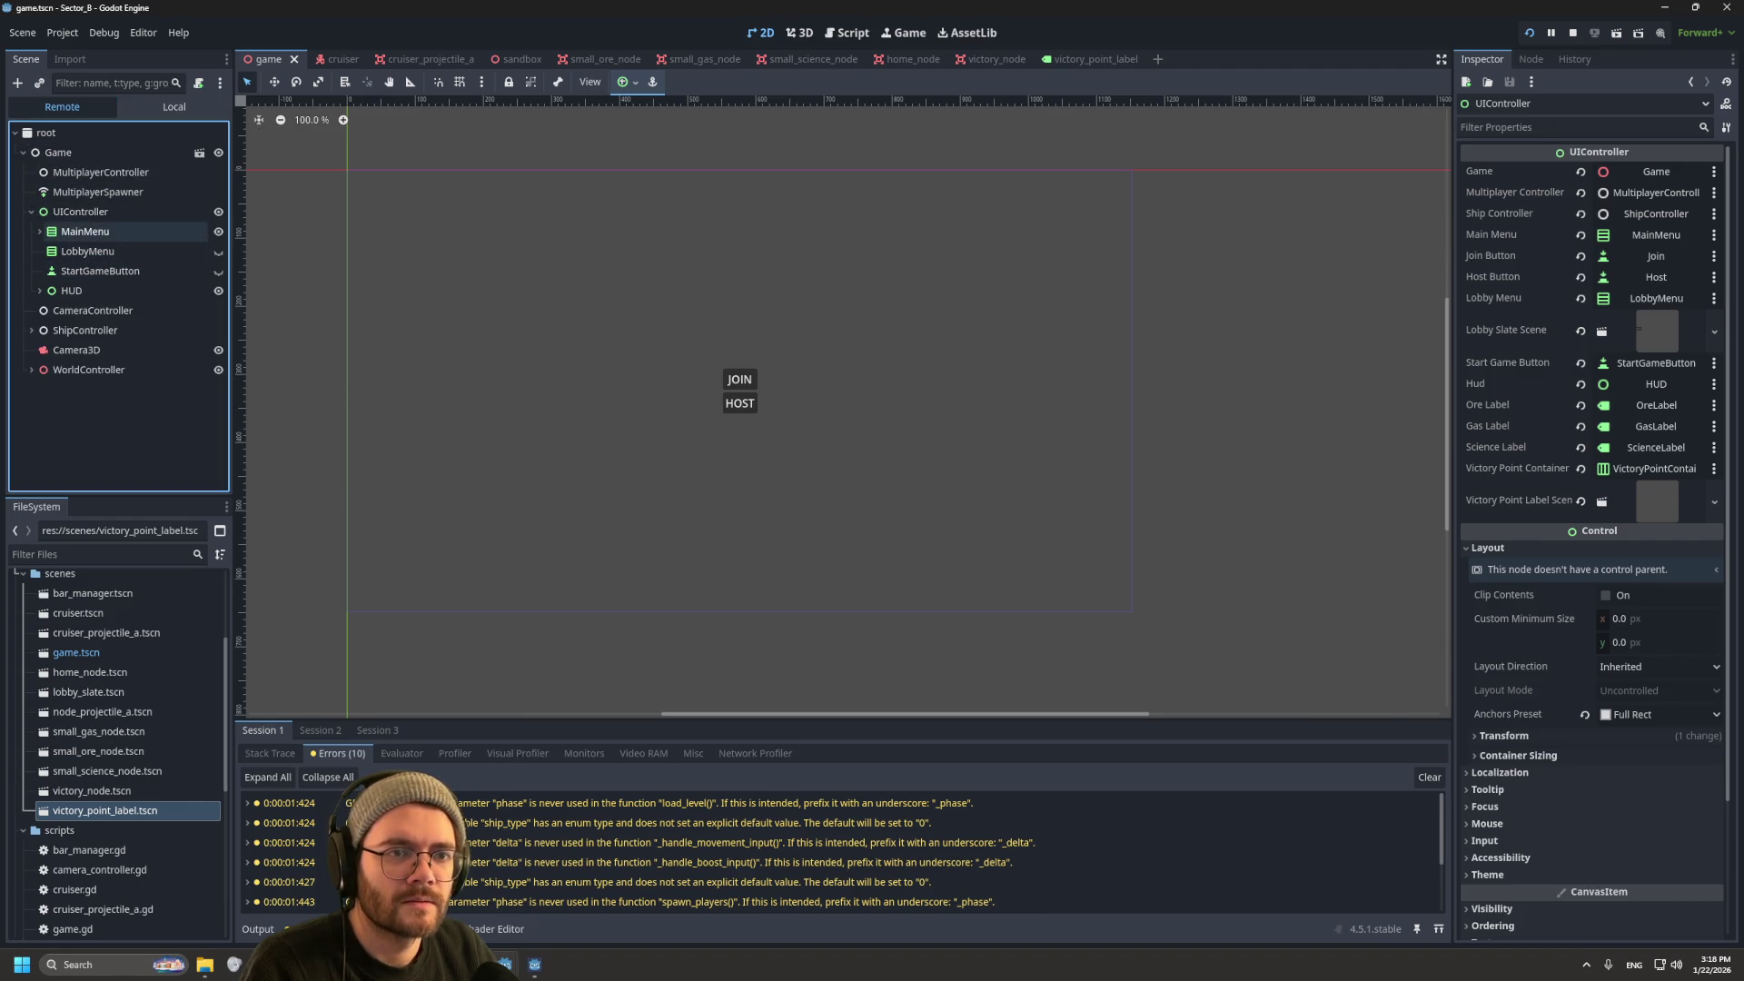
pyautogui.click(40, 290)
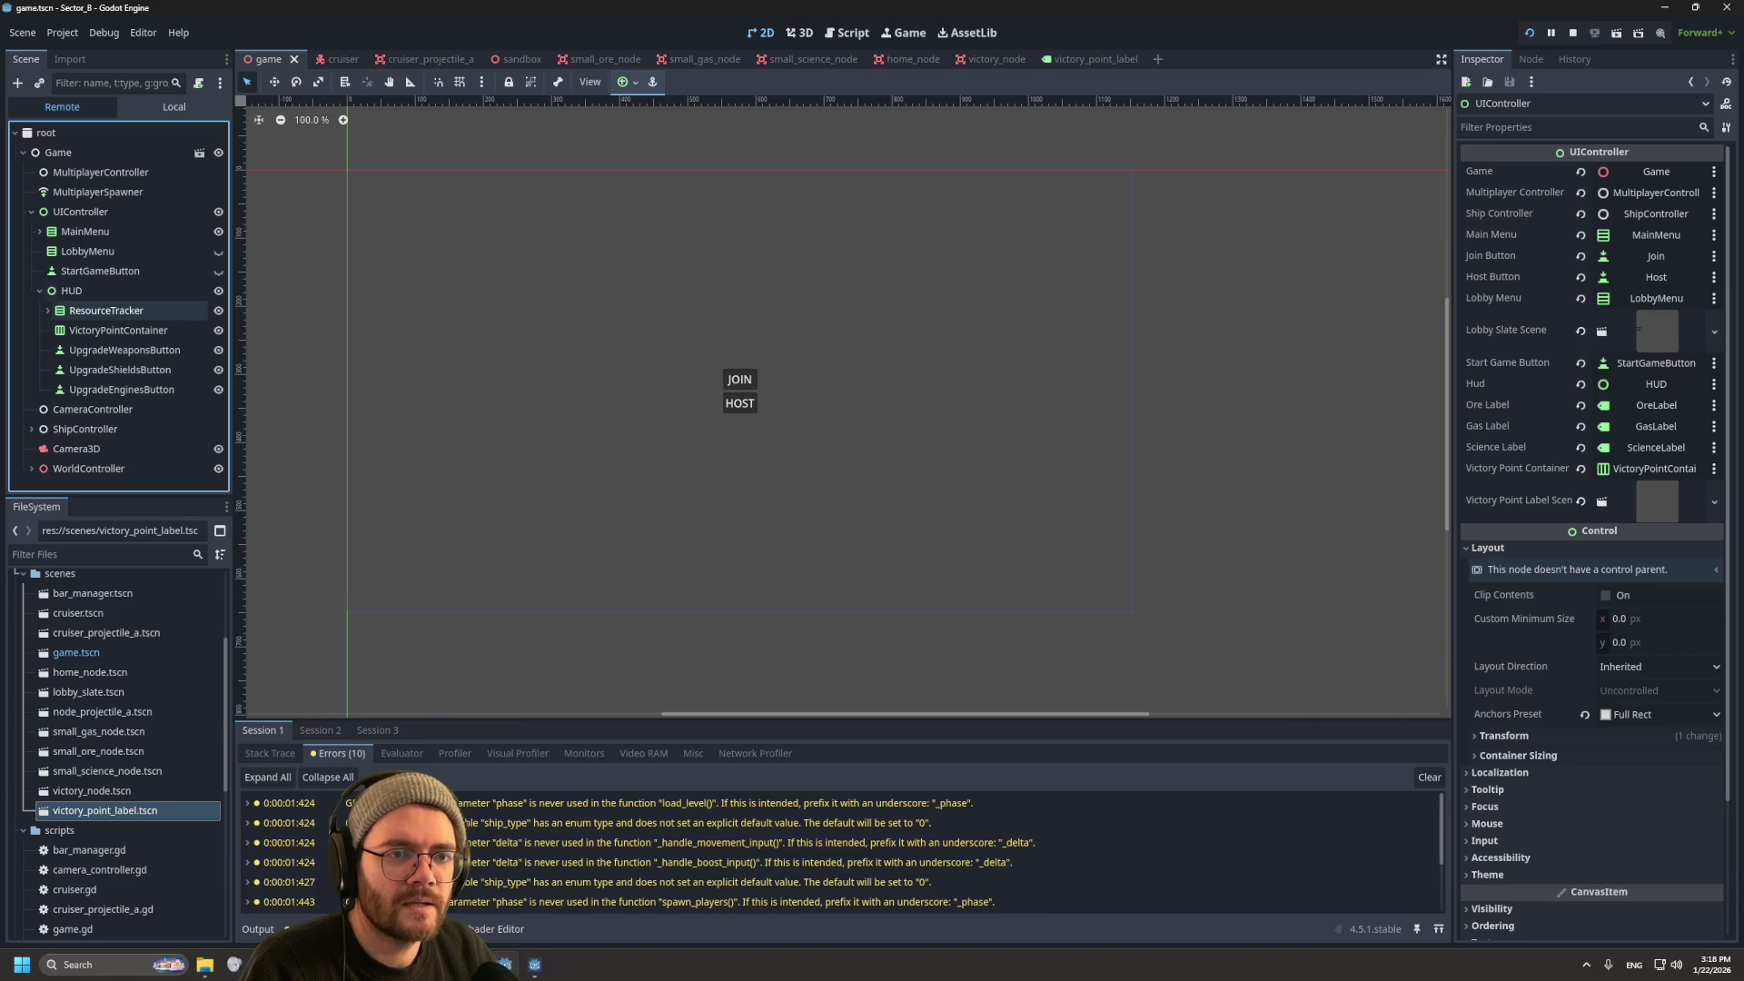
pyautogui.click(118, 329)
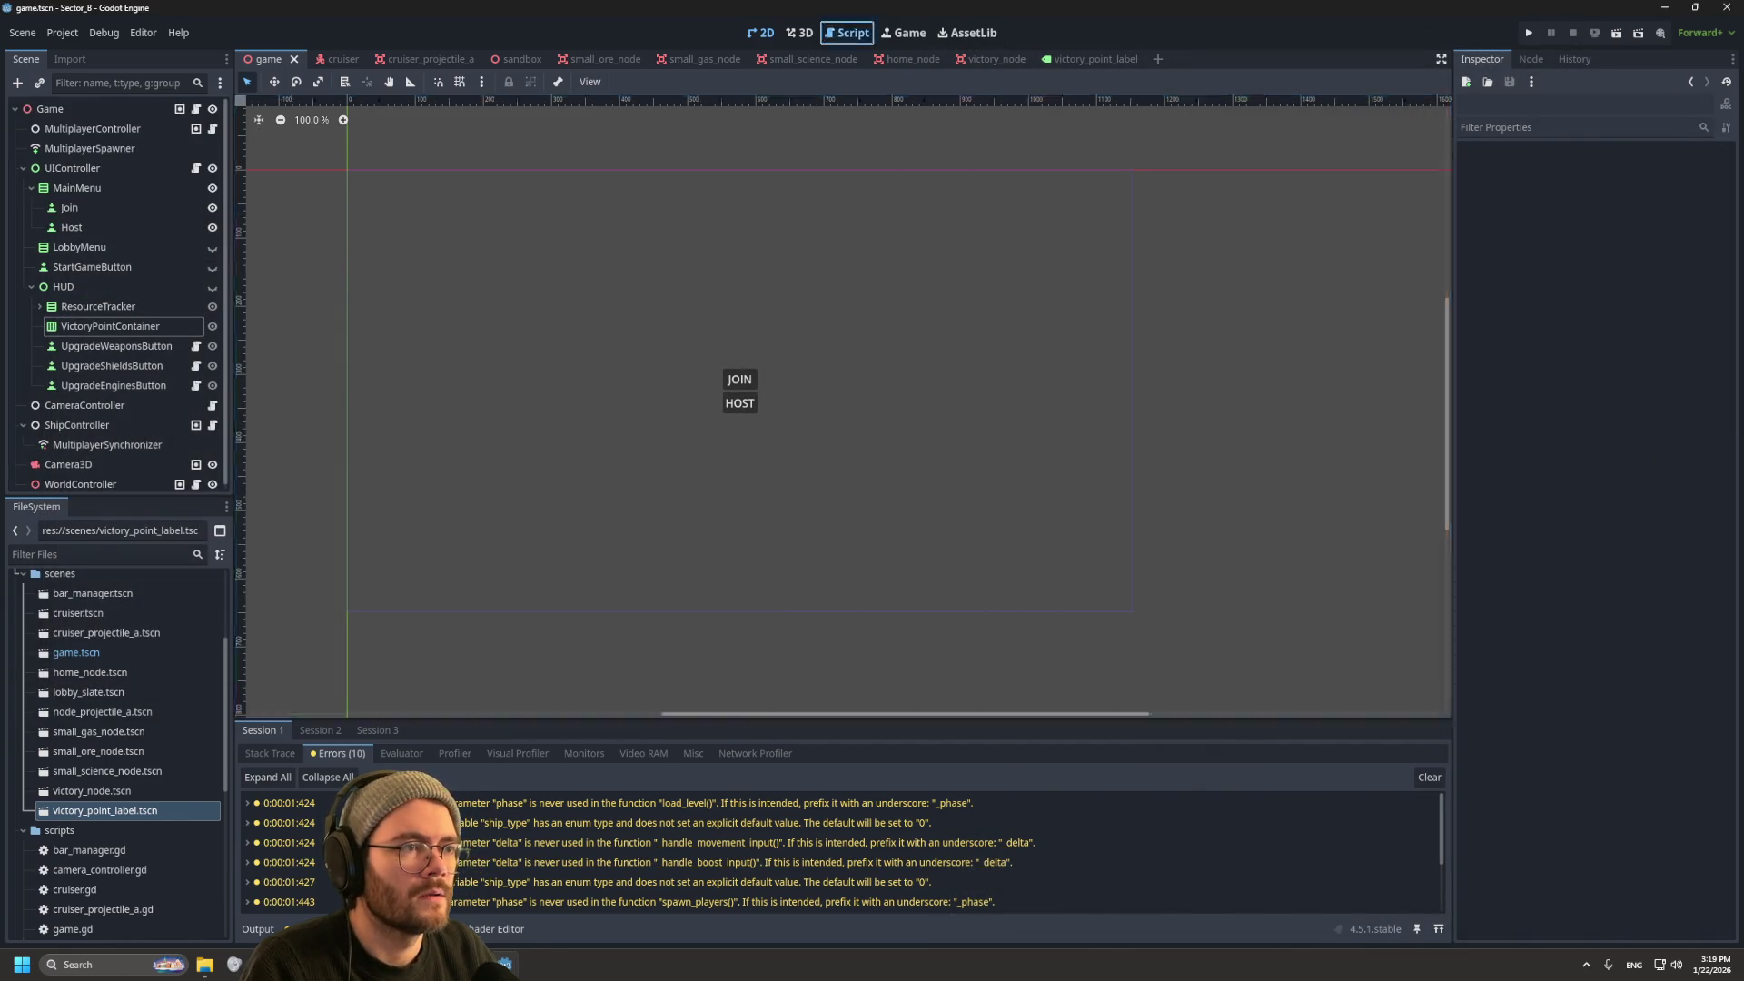
# Step: In the Script editor, look through game.gd and ship_controller.gd, then return to ui_controller.gd
pyautogui.click(846, 33)
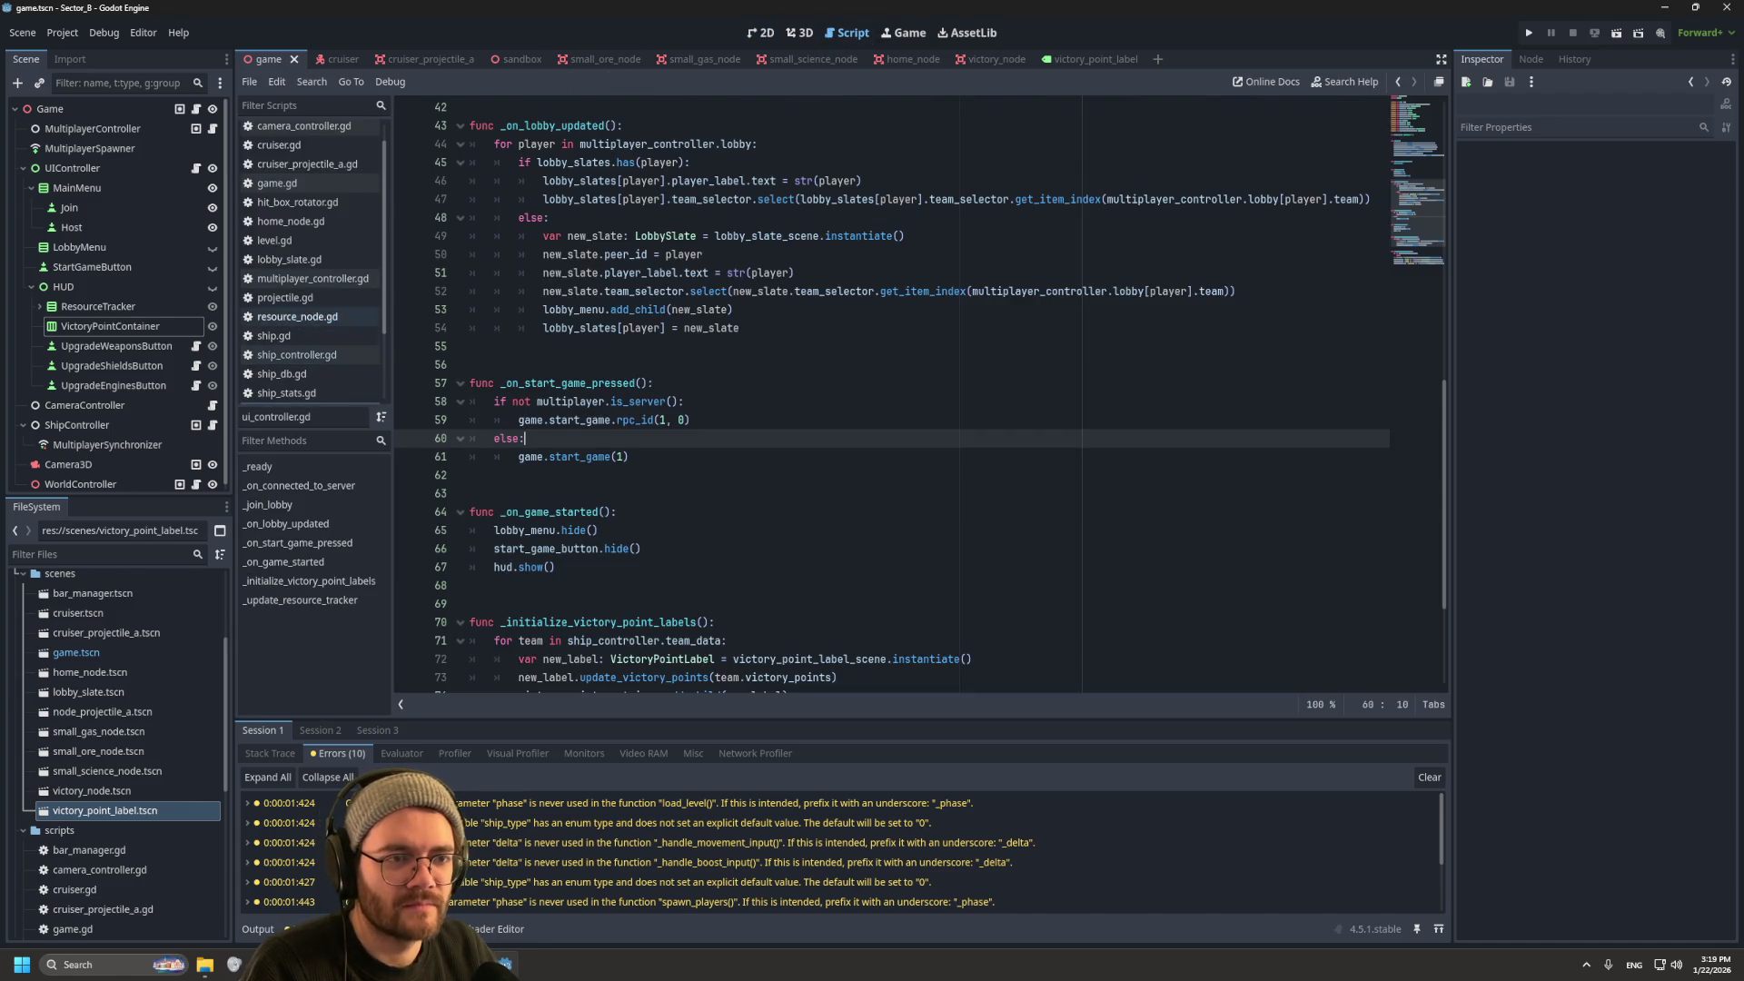
pyautogui.click(277, 182)
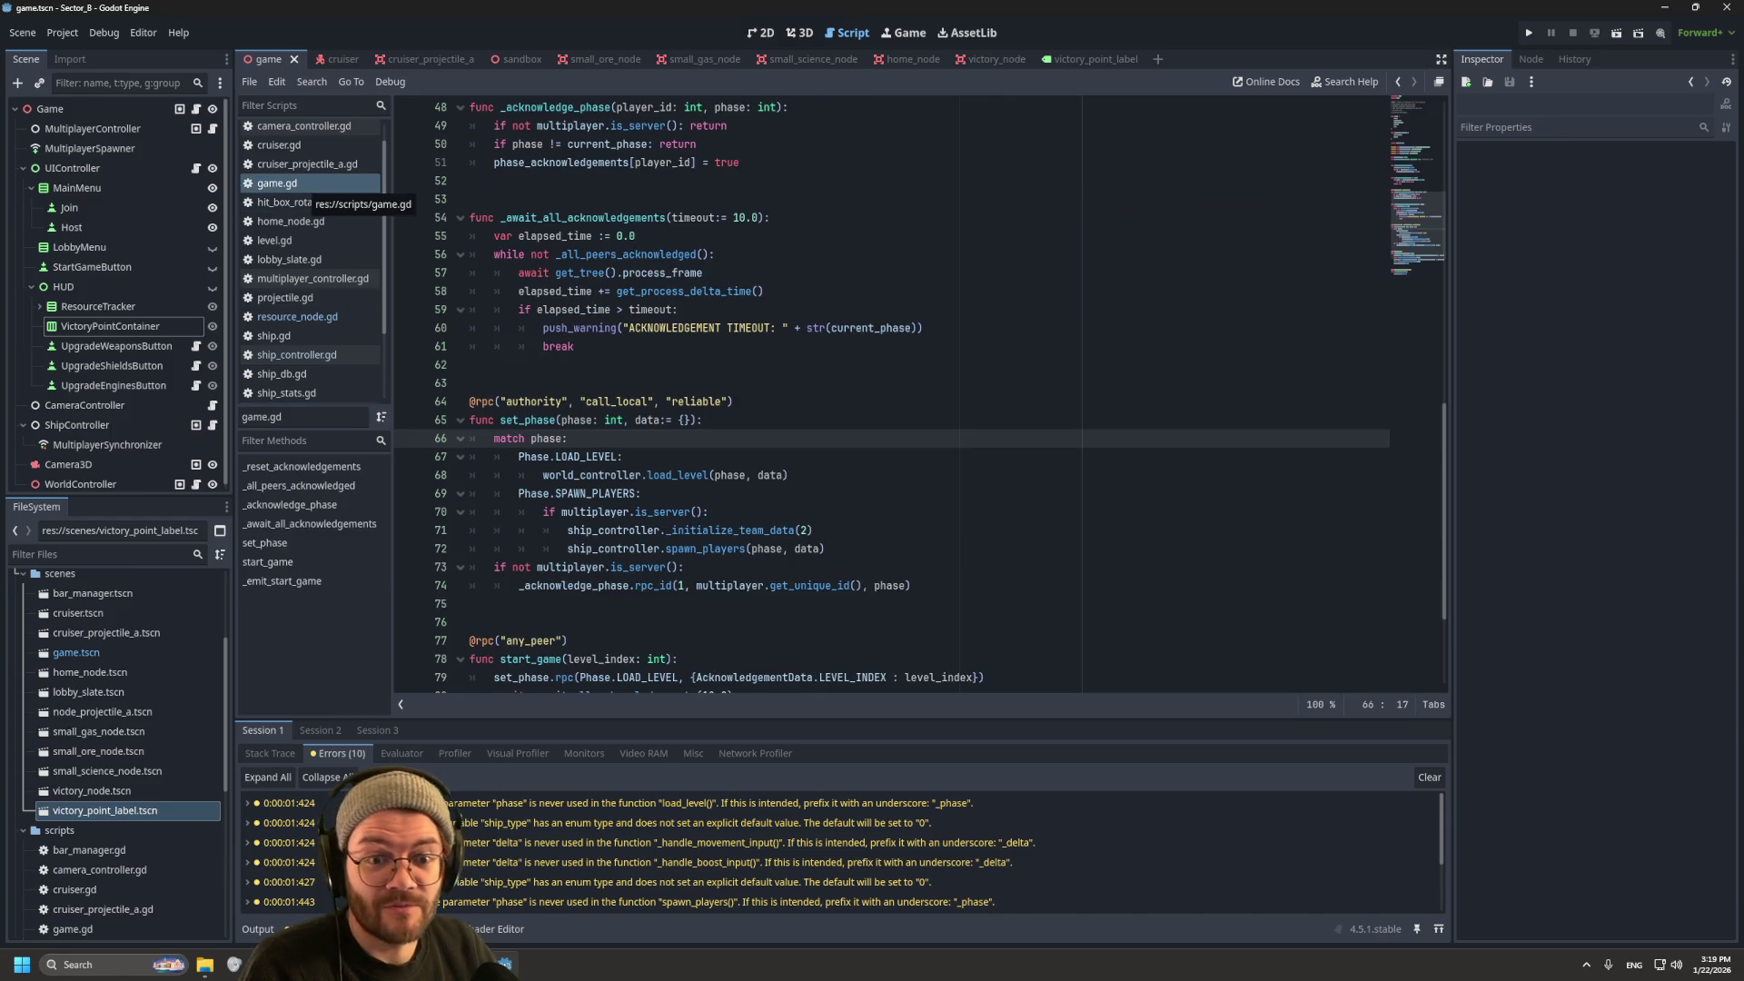
pyautogui.click(296, 354)
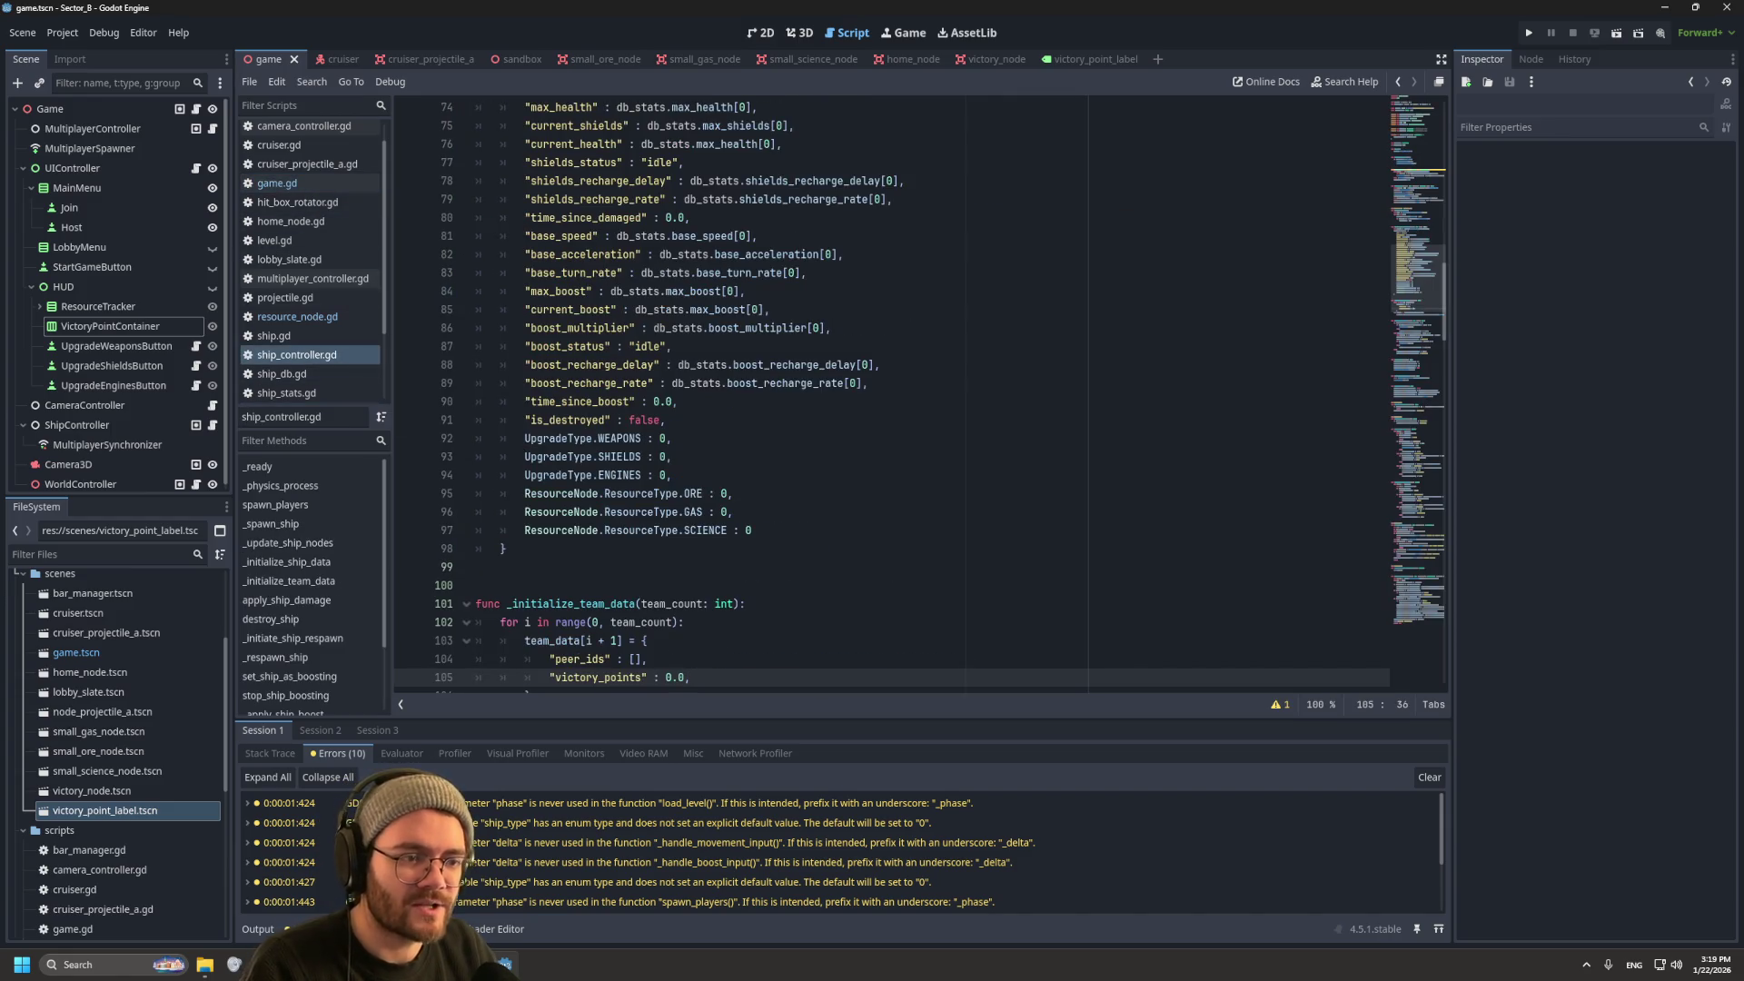
pyautogui.scroll(-2, 309, 272)
pyautogui.click(290, 343)
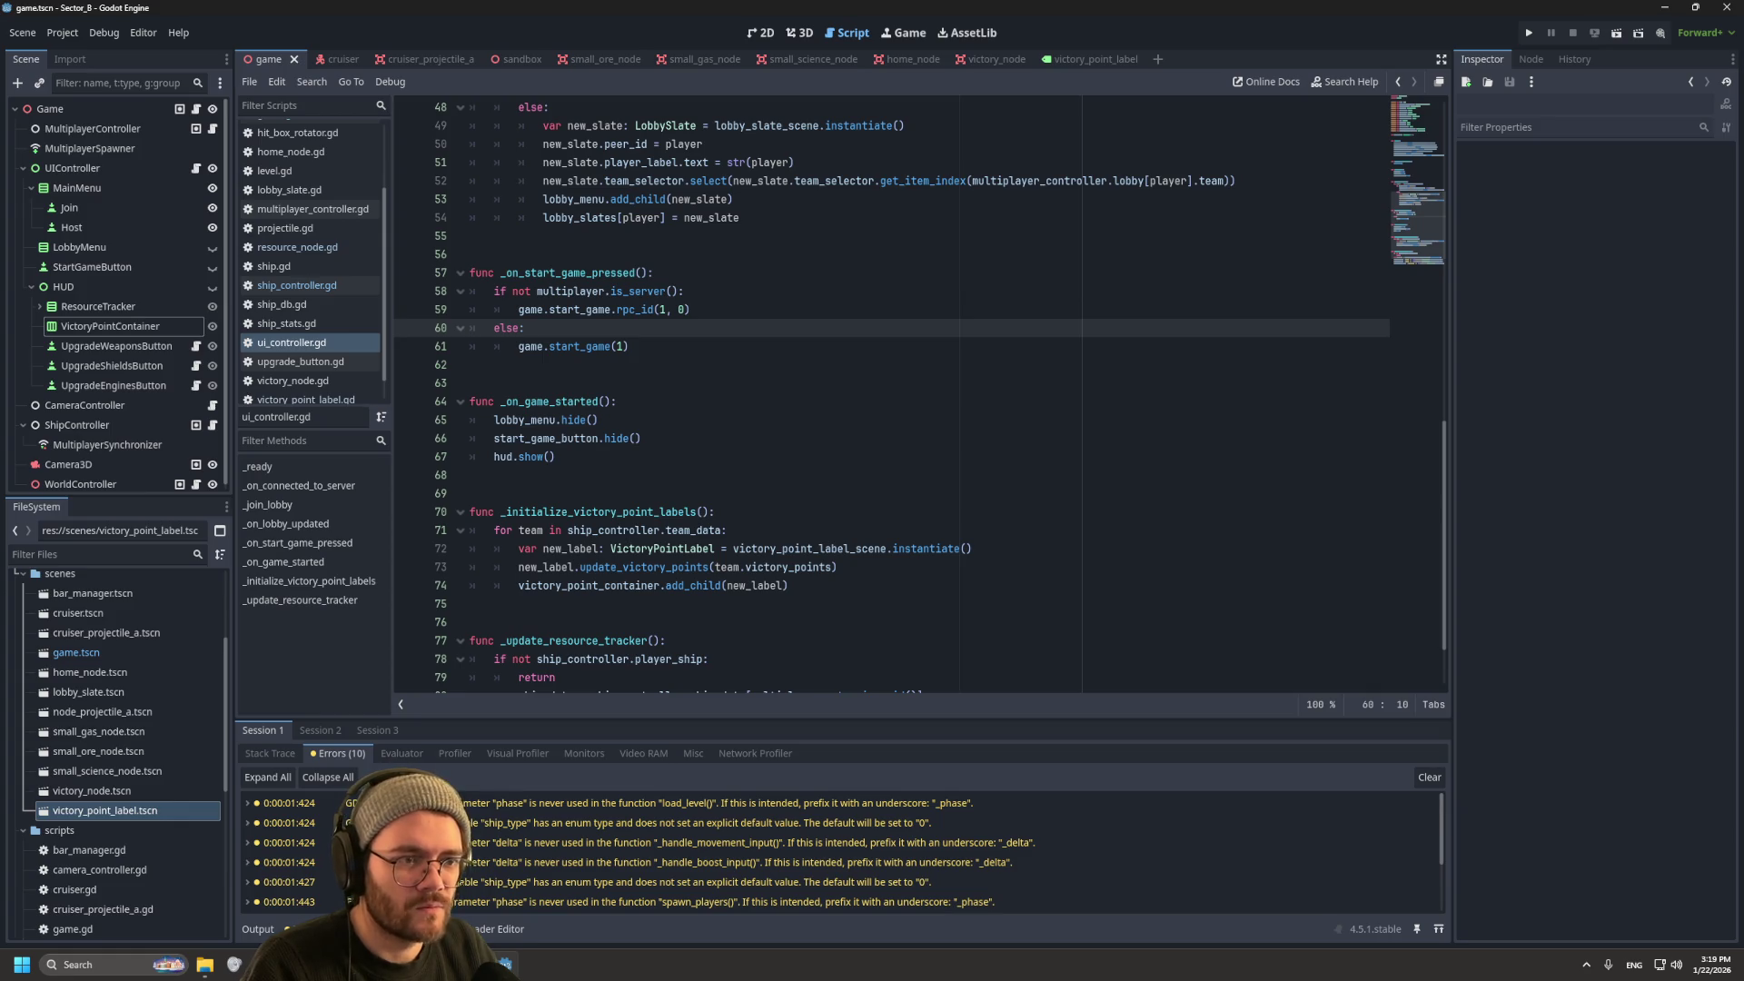
# Step: Add _initialize_victory_point_labels() after hud.show(), save ui_controller.gd, and run the project
pyautogui.click(556, 457)
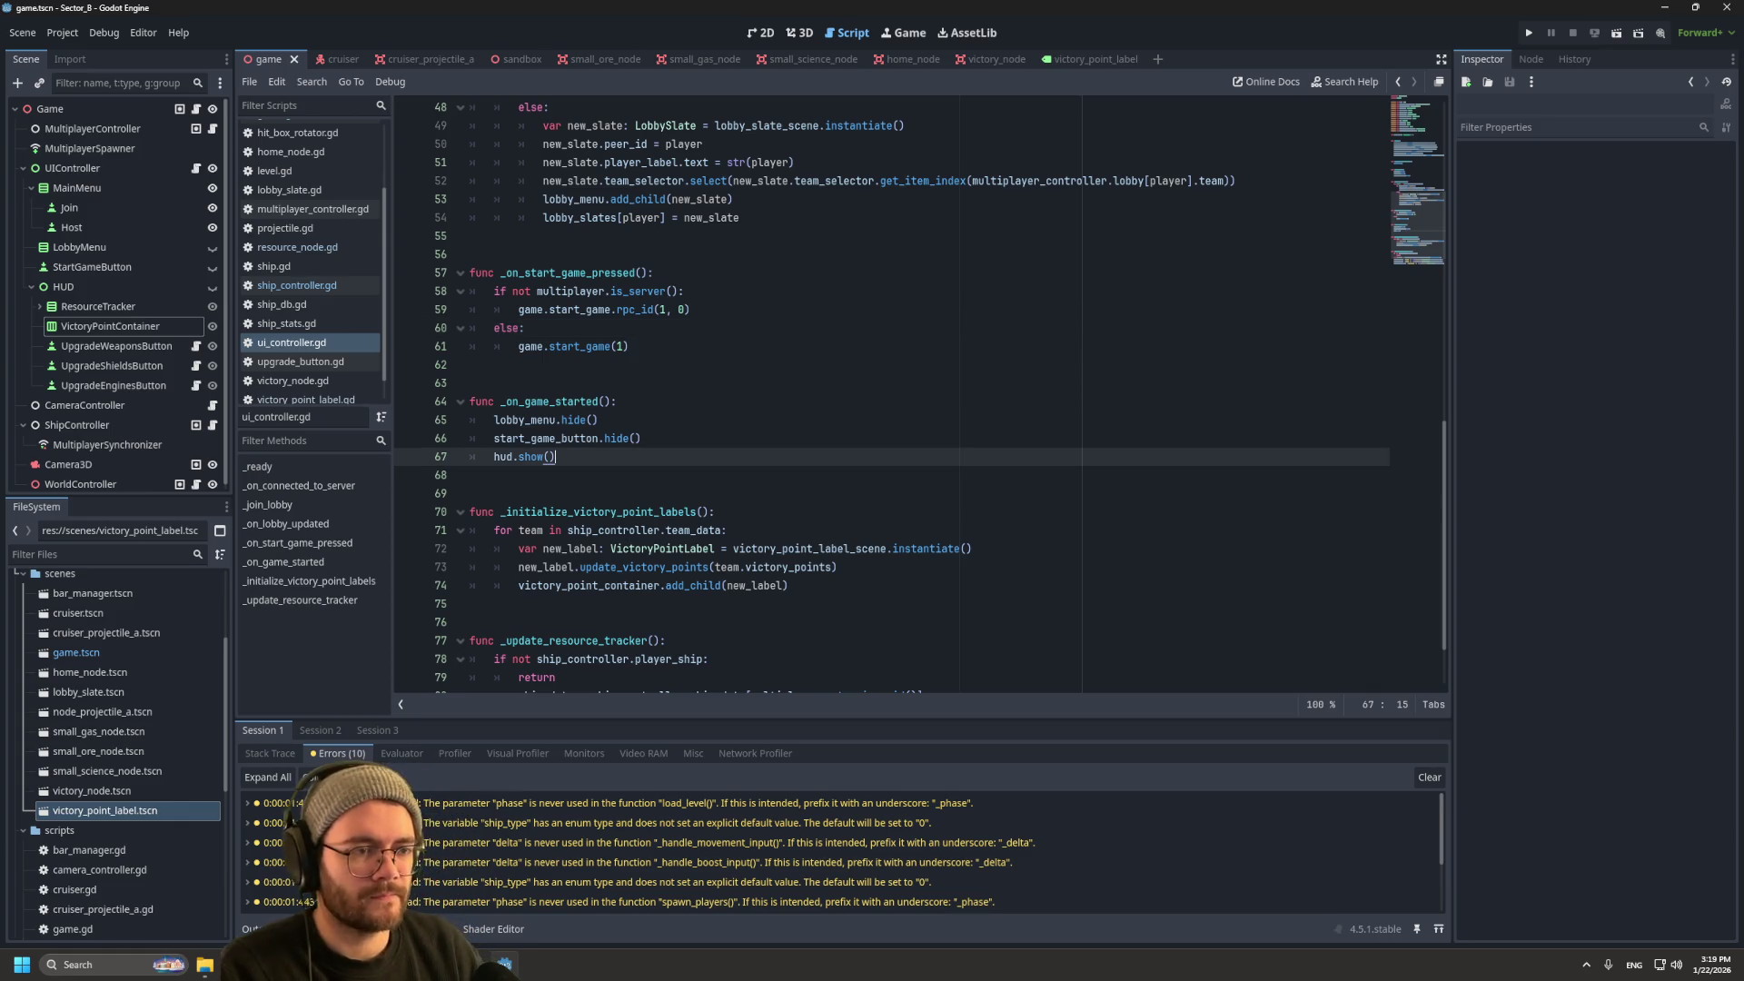
pyautogui.press('Return')
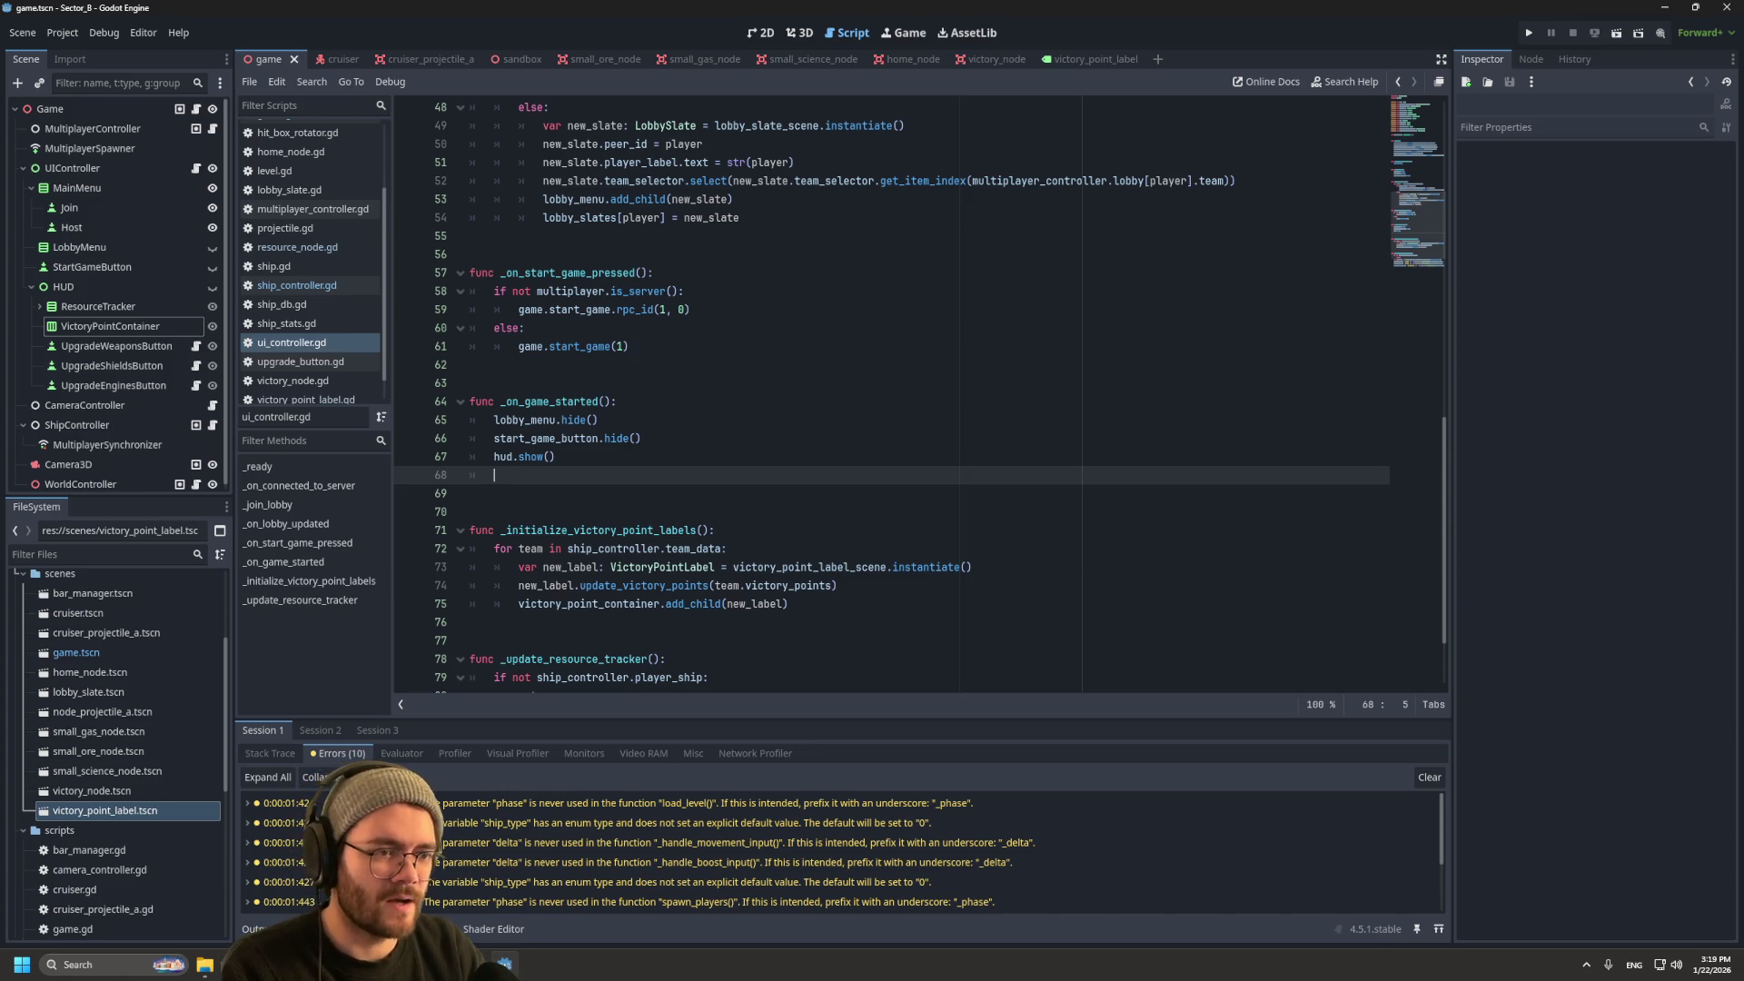
pyautogui.write('_in')
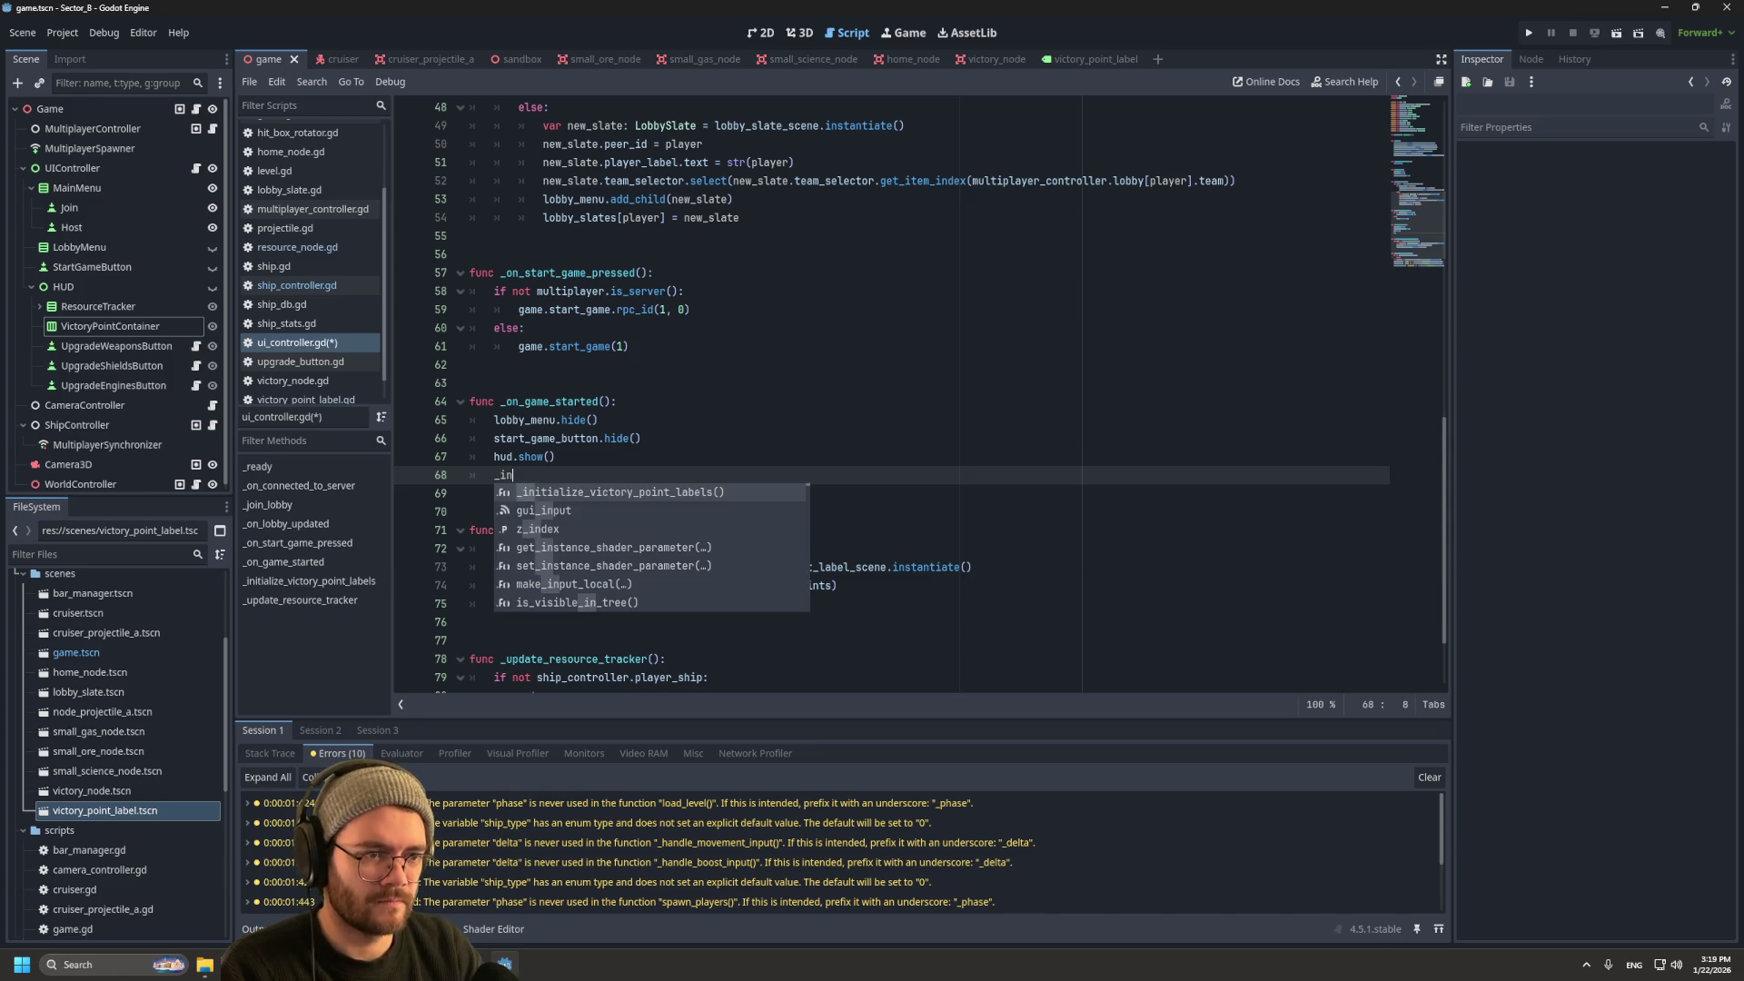
pyautogui.press('Return')
pyautogui.hotkey('ctrl', 's')
pyautogui.press('F5')
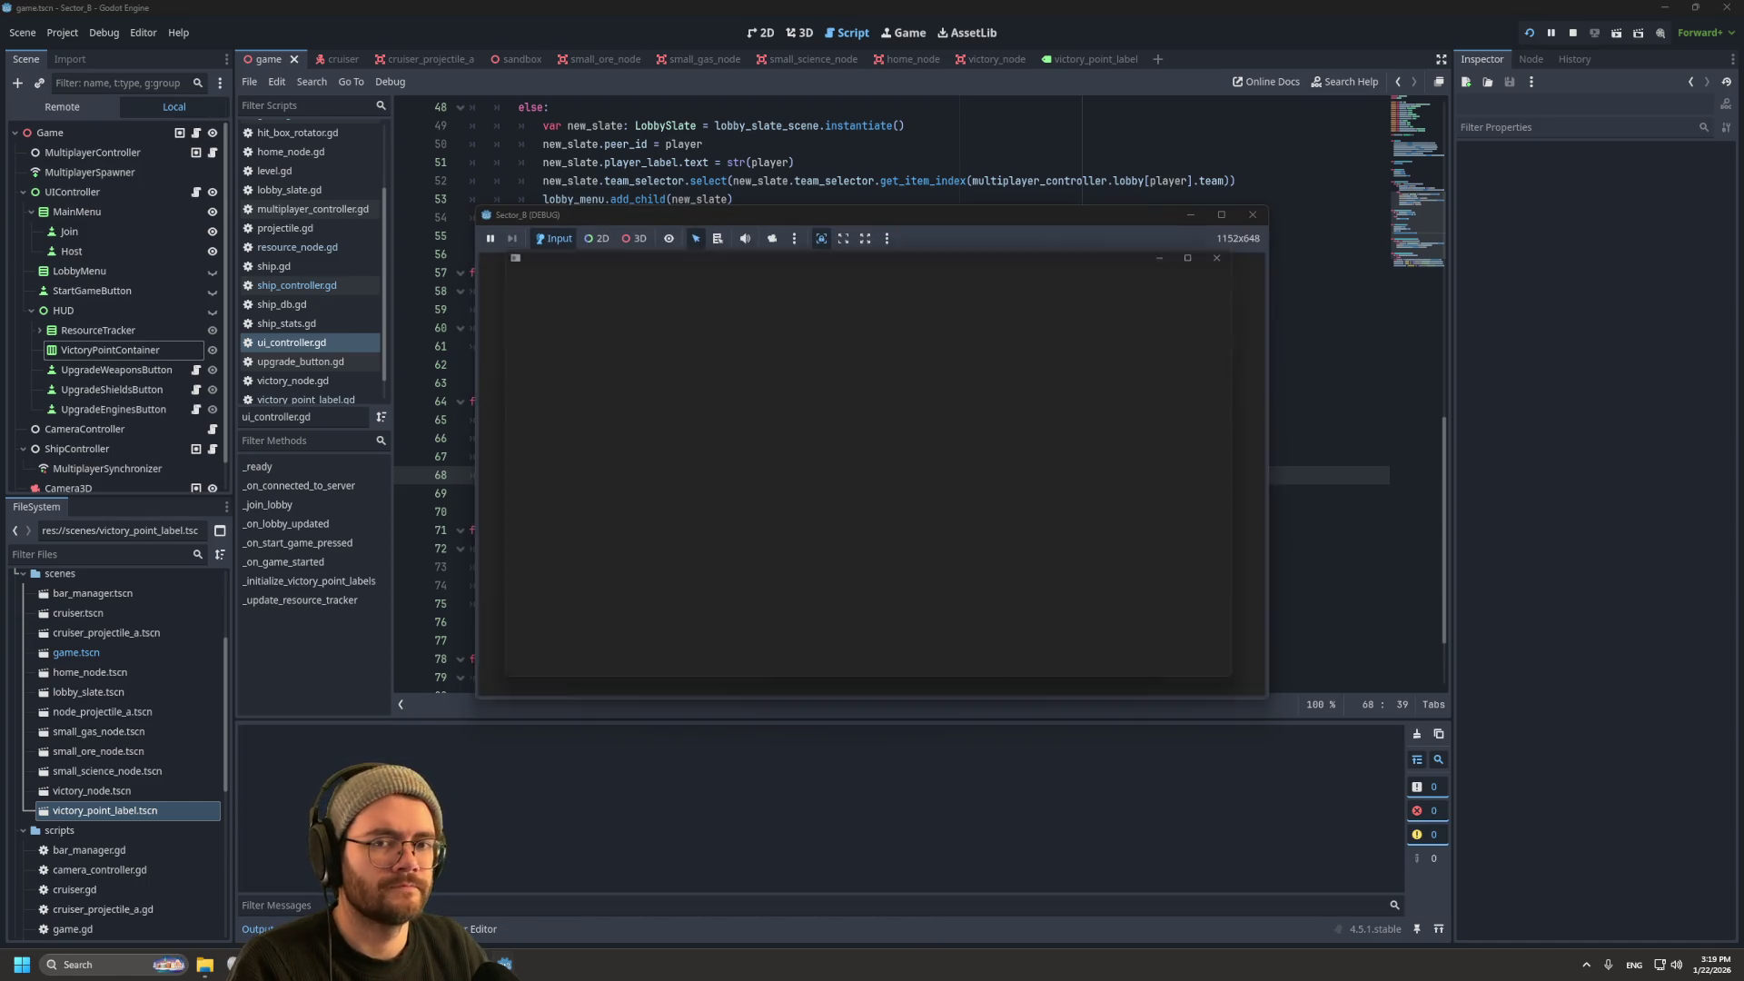
# Step: Host in one window, join from the other, set that player to Team 2, and start
pyautogui.click(427, 481)
pyautogui.click(871, 462)
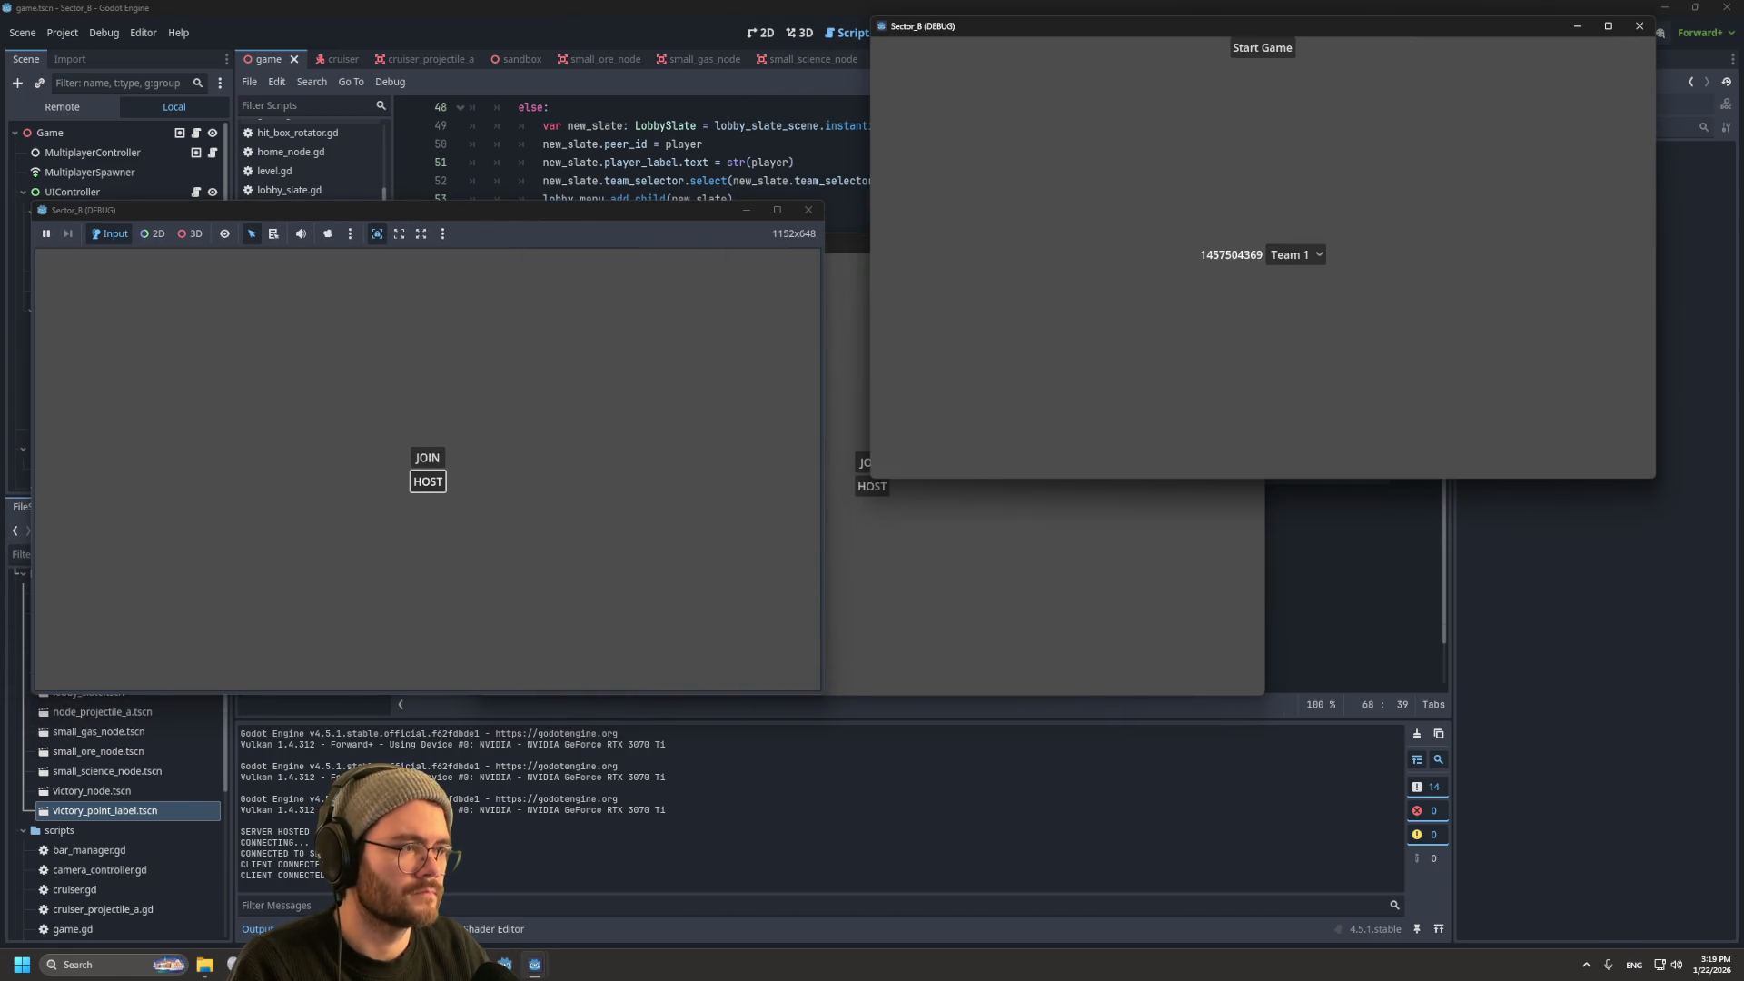
pyautogui.moveTo(907, 243); pyautogui.dragTo(1293, 483)
pyautogui.click(1257, 701)
pyautogui.click(1290, 725)
pyautogui.click(1294, 766)
pyautogui.click(1259, 503)
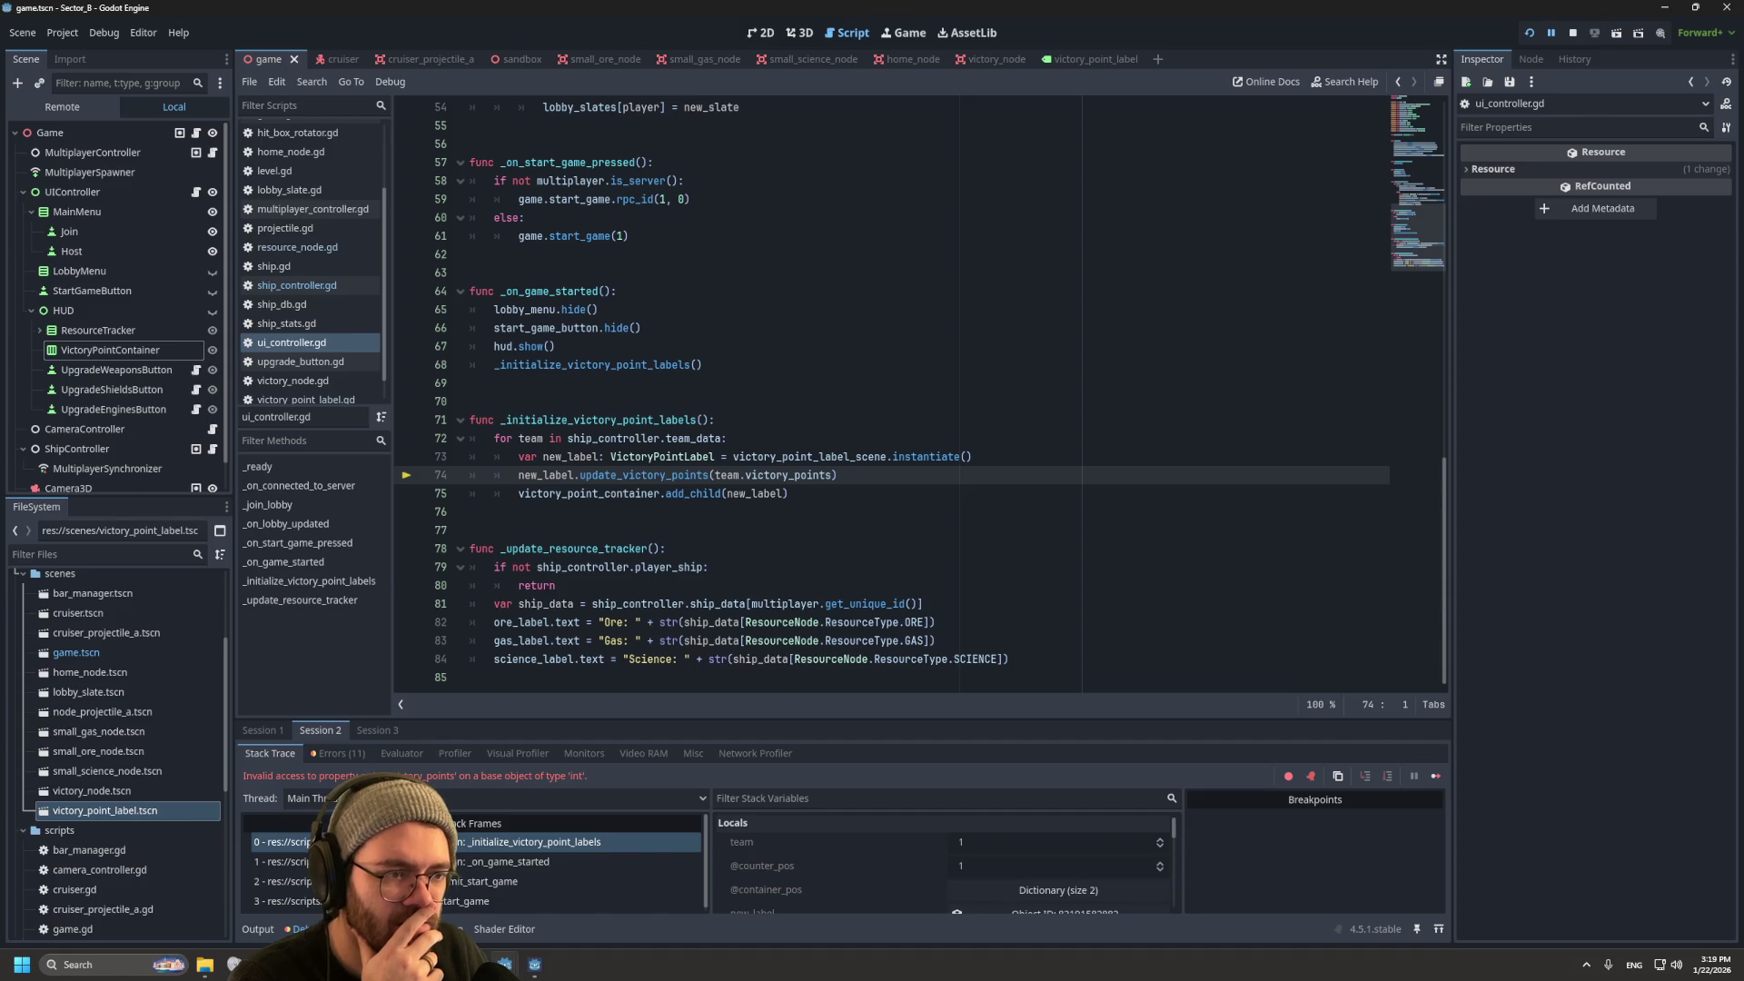
# Step: Check the 'team' value at the line 74 break, then stop the debug session
pyautogui.moveTo(734, 475)
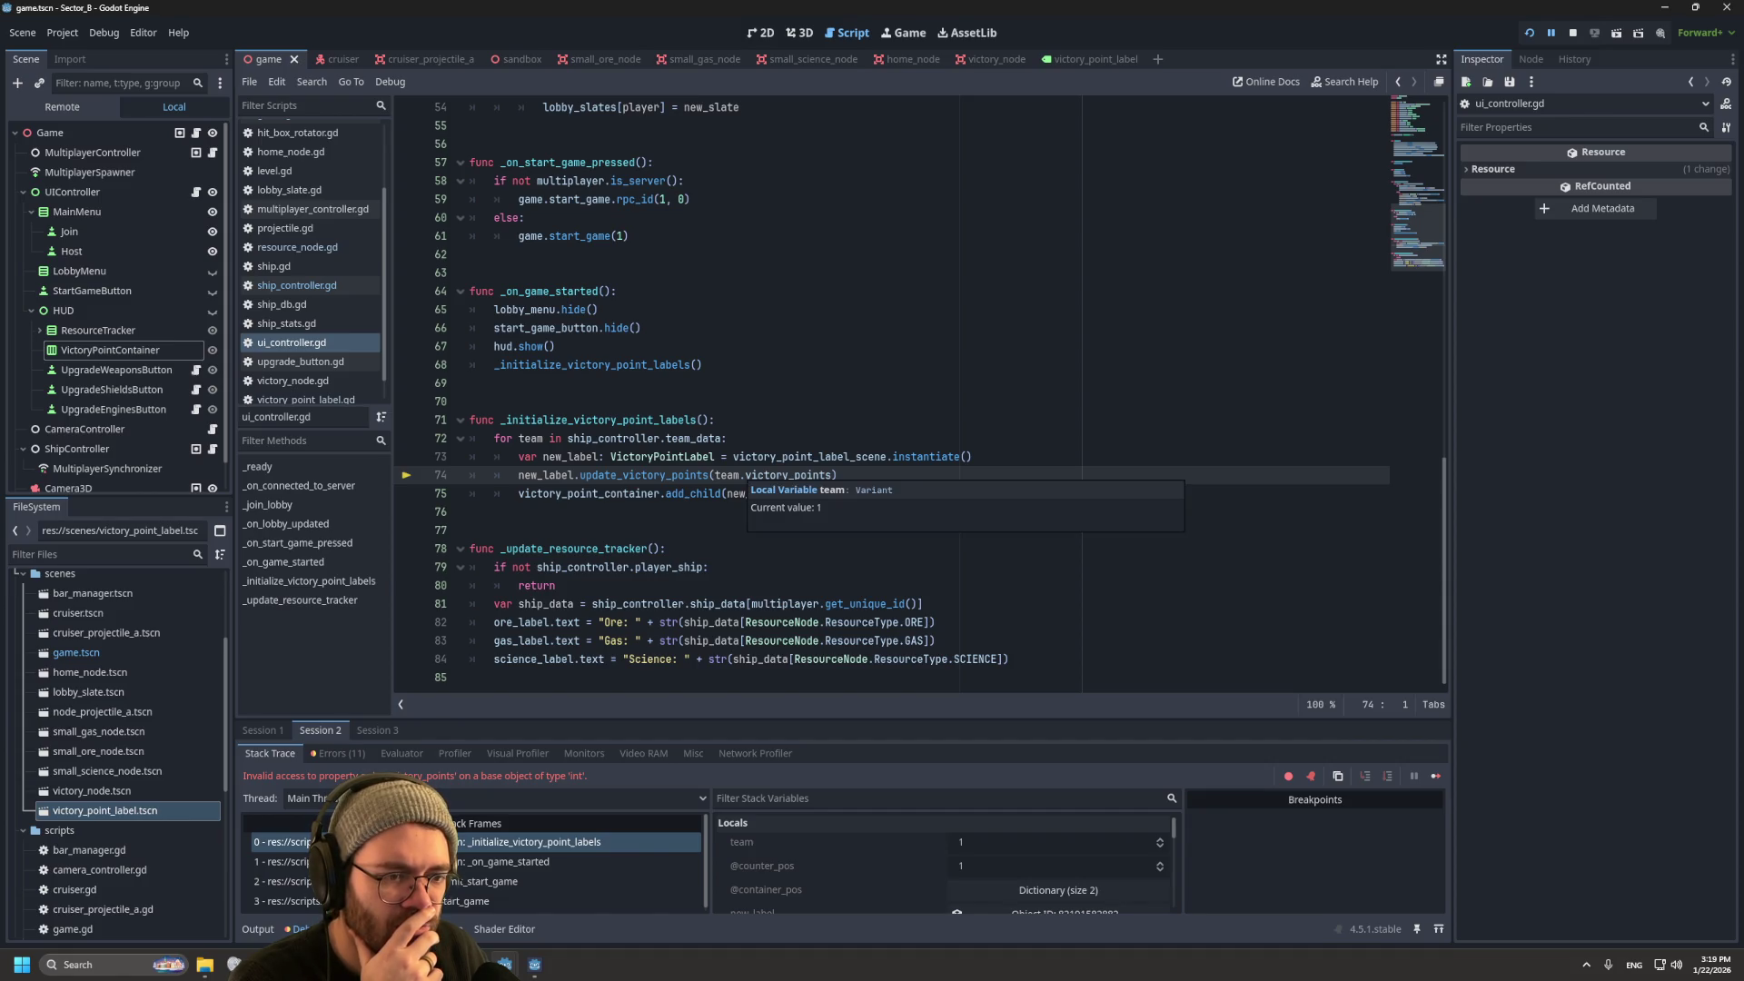
pyautogui.moveTo(738, 605)
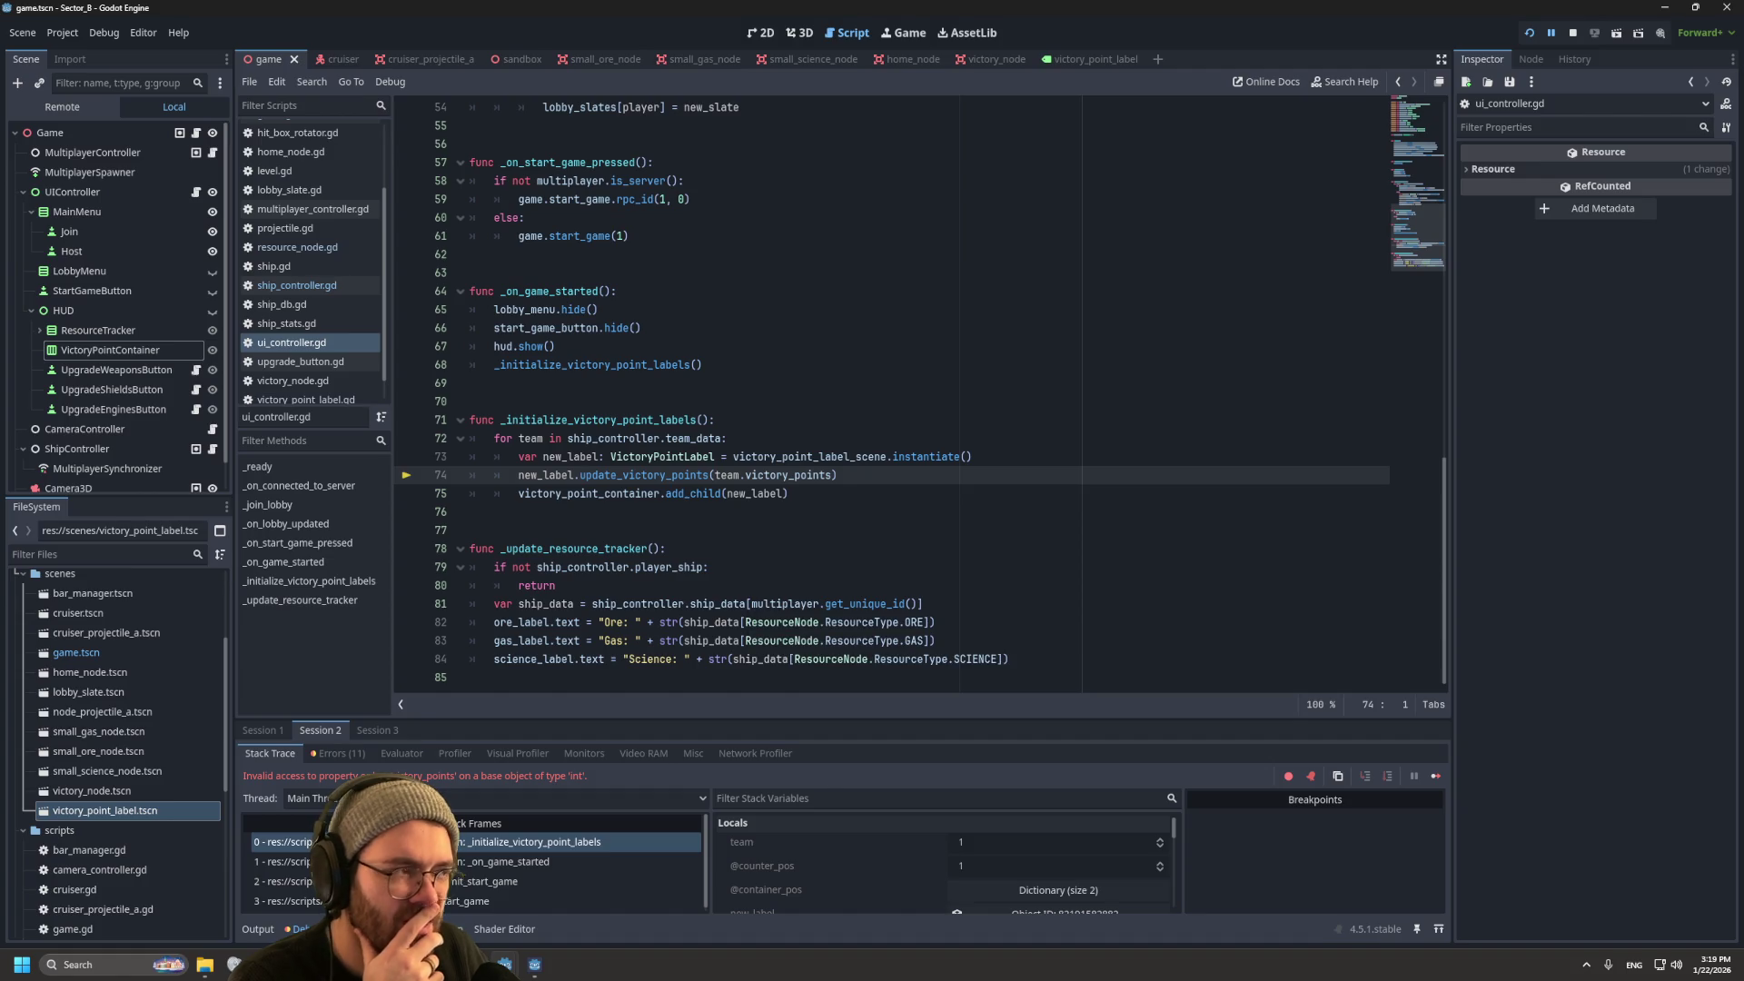
pyautogui.press('F8')
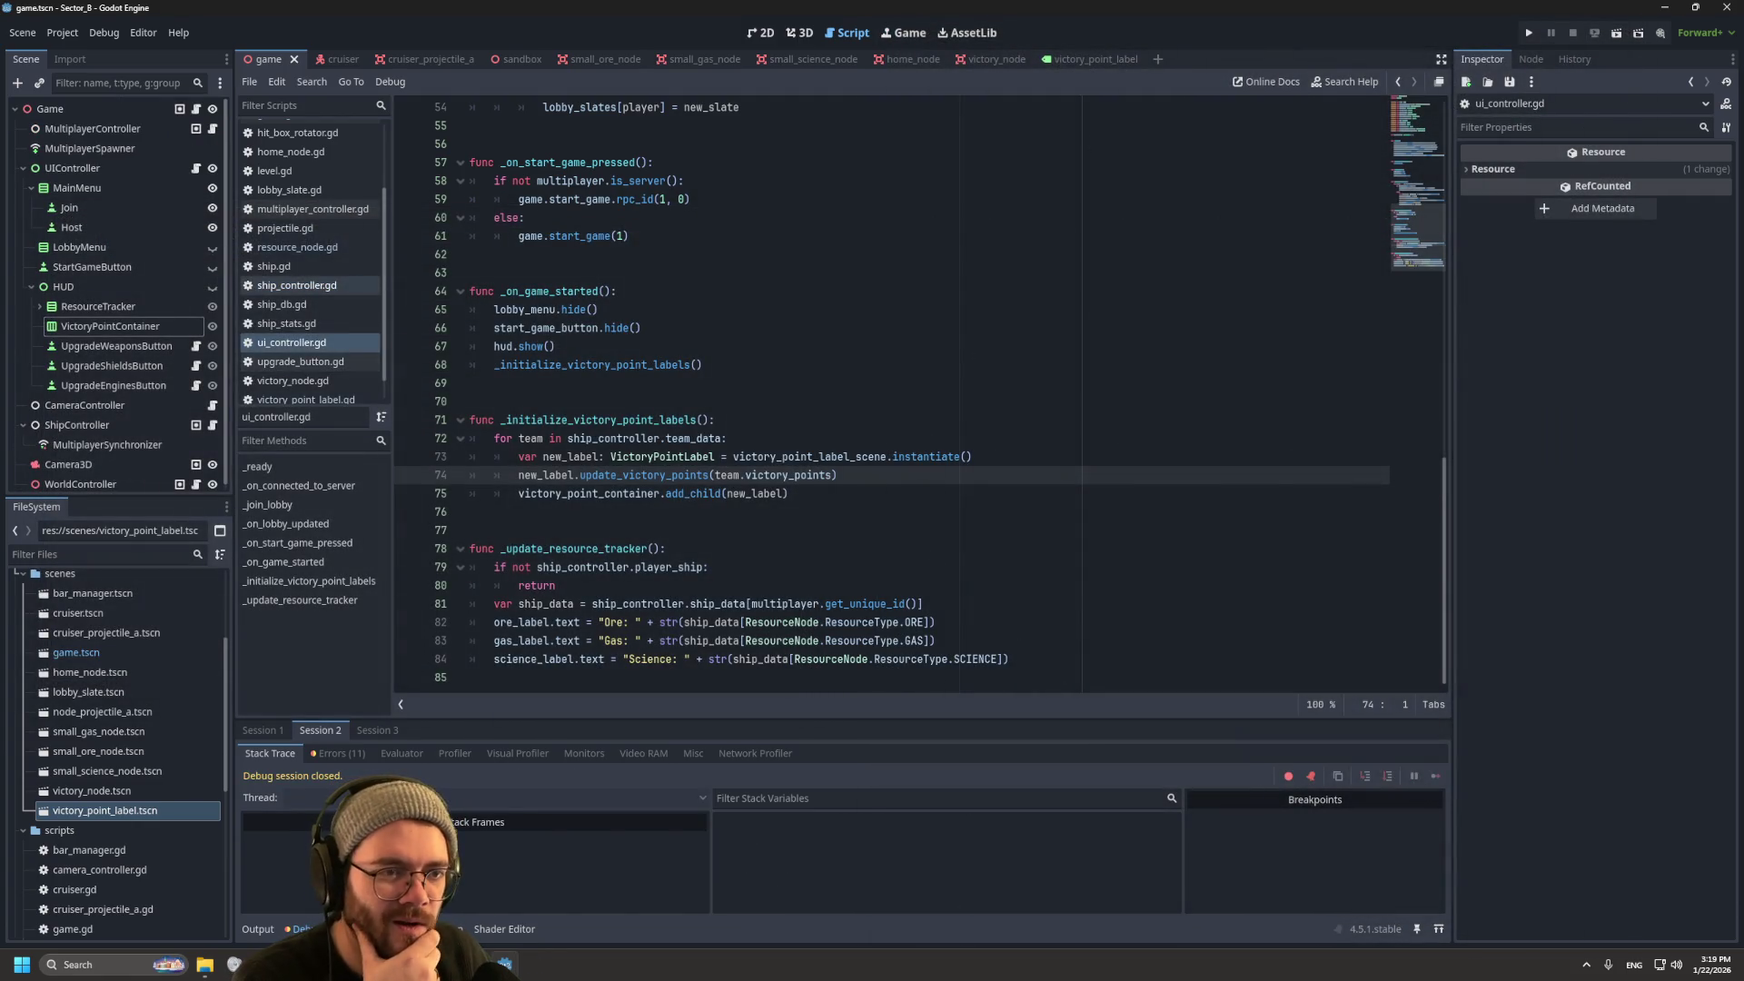
# Step: Review team_data in ship_controller.gd and the team loop in ui_controller.gd
pyautogui.click(296, 285)
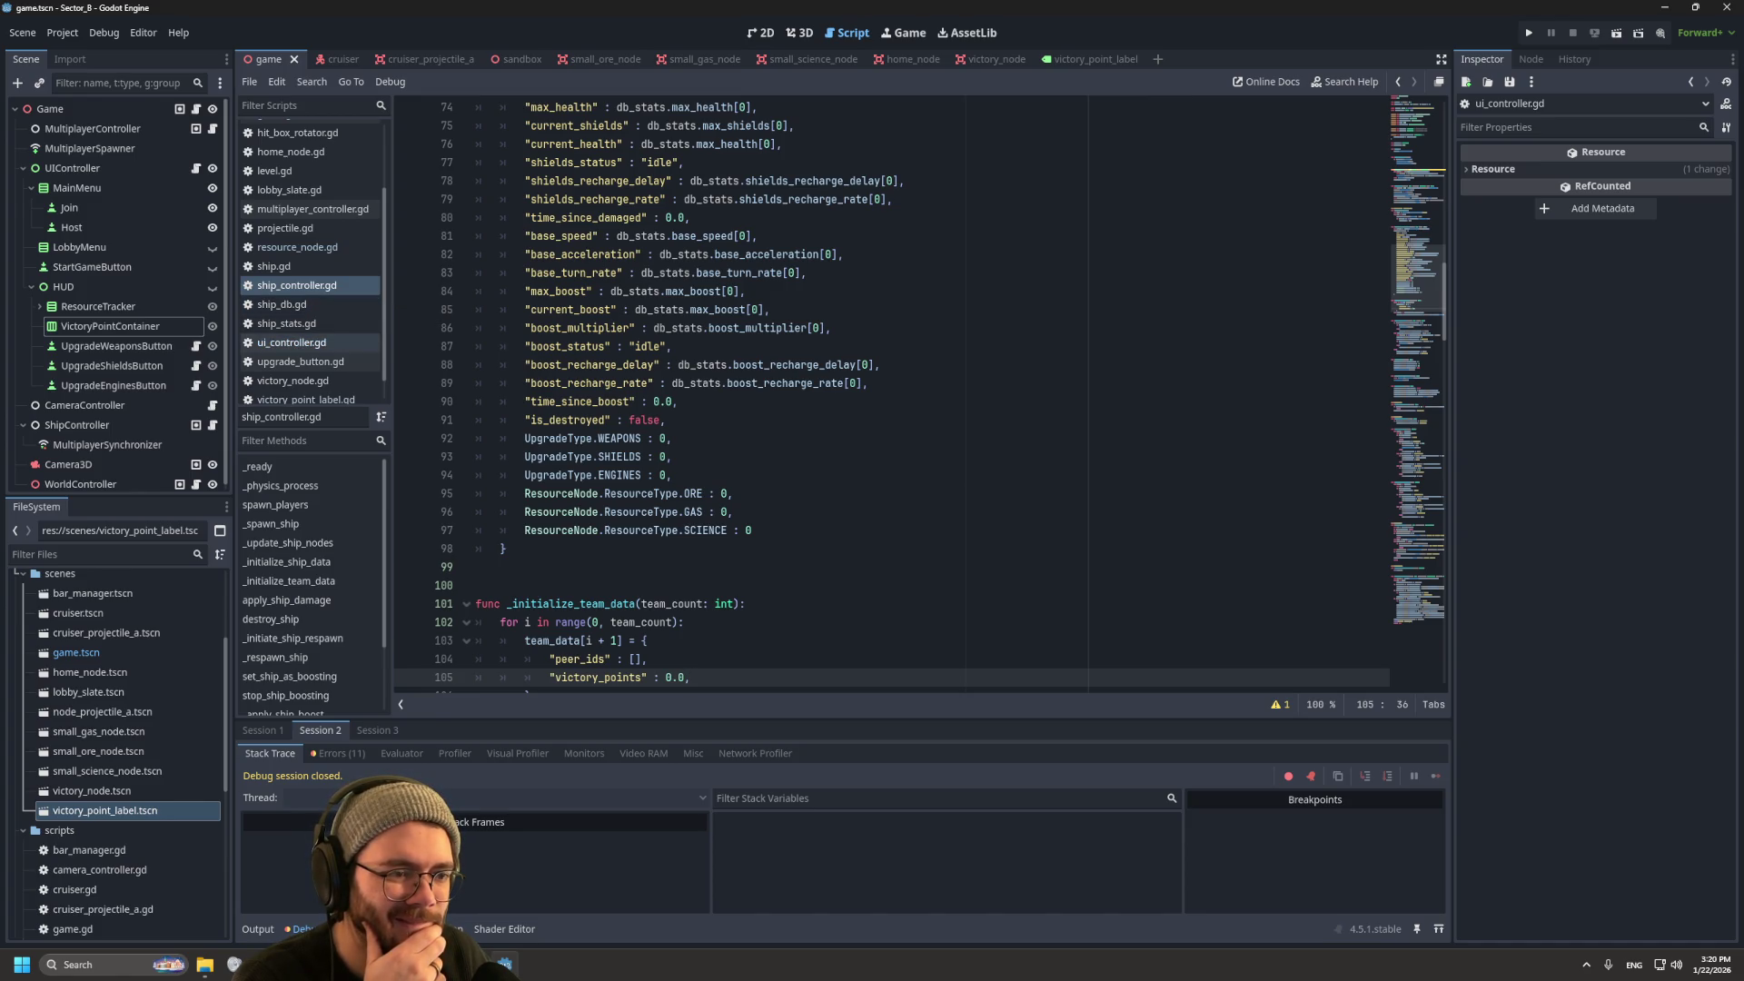
pyautogui.click(291, 343)
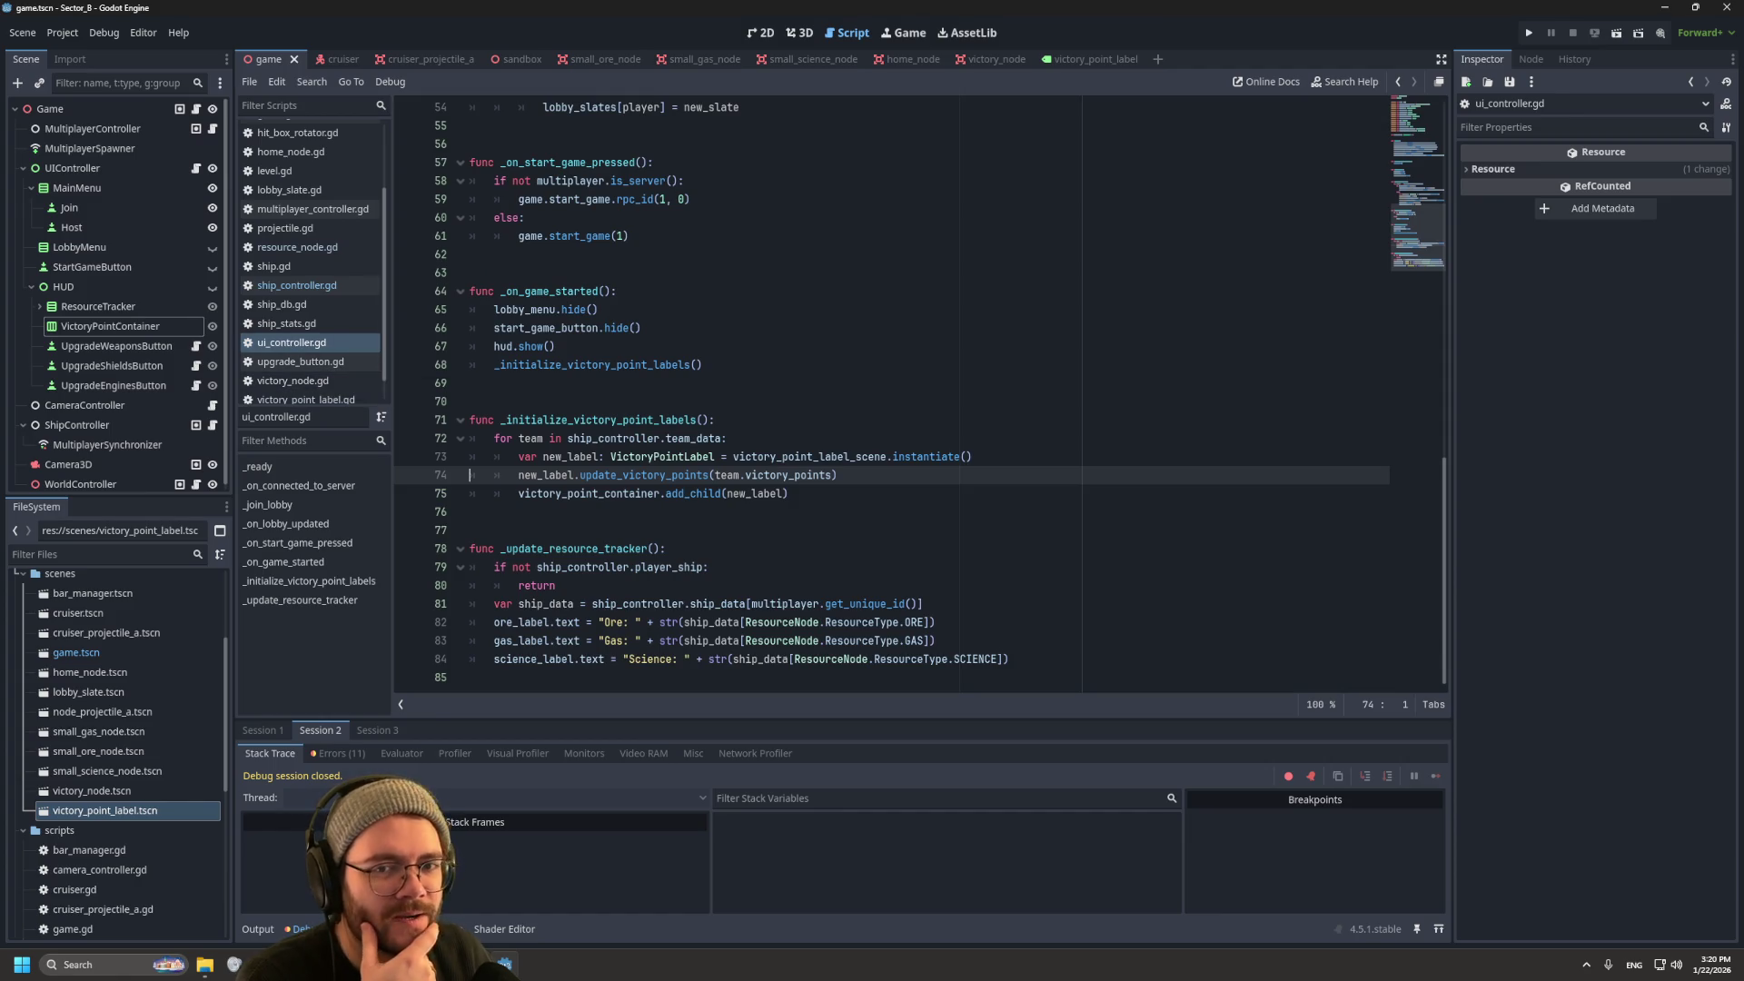
pyautogui.click(788, 493)
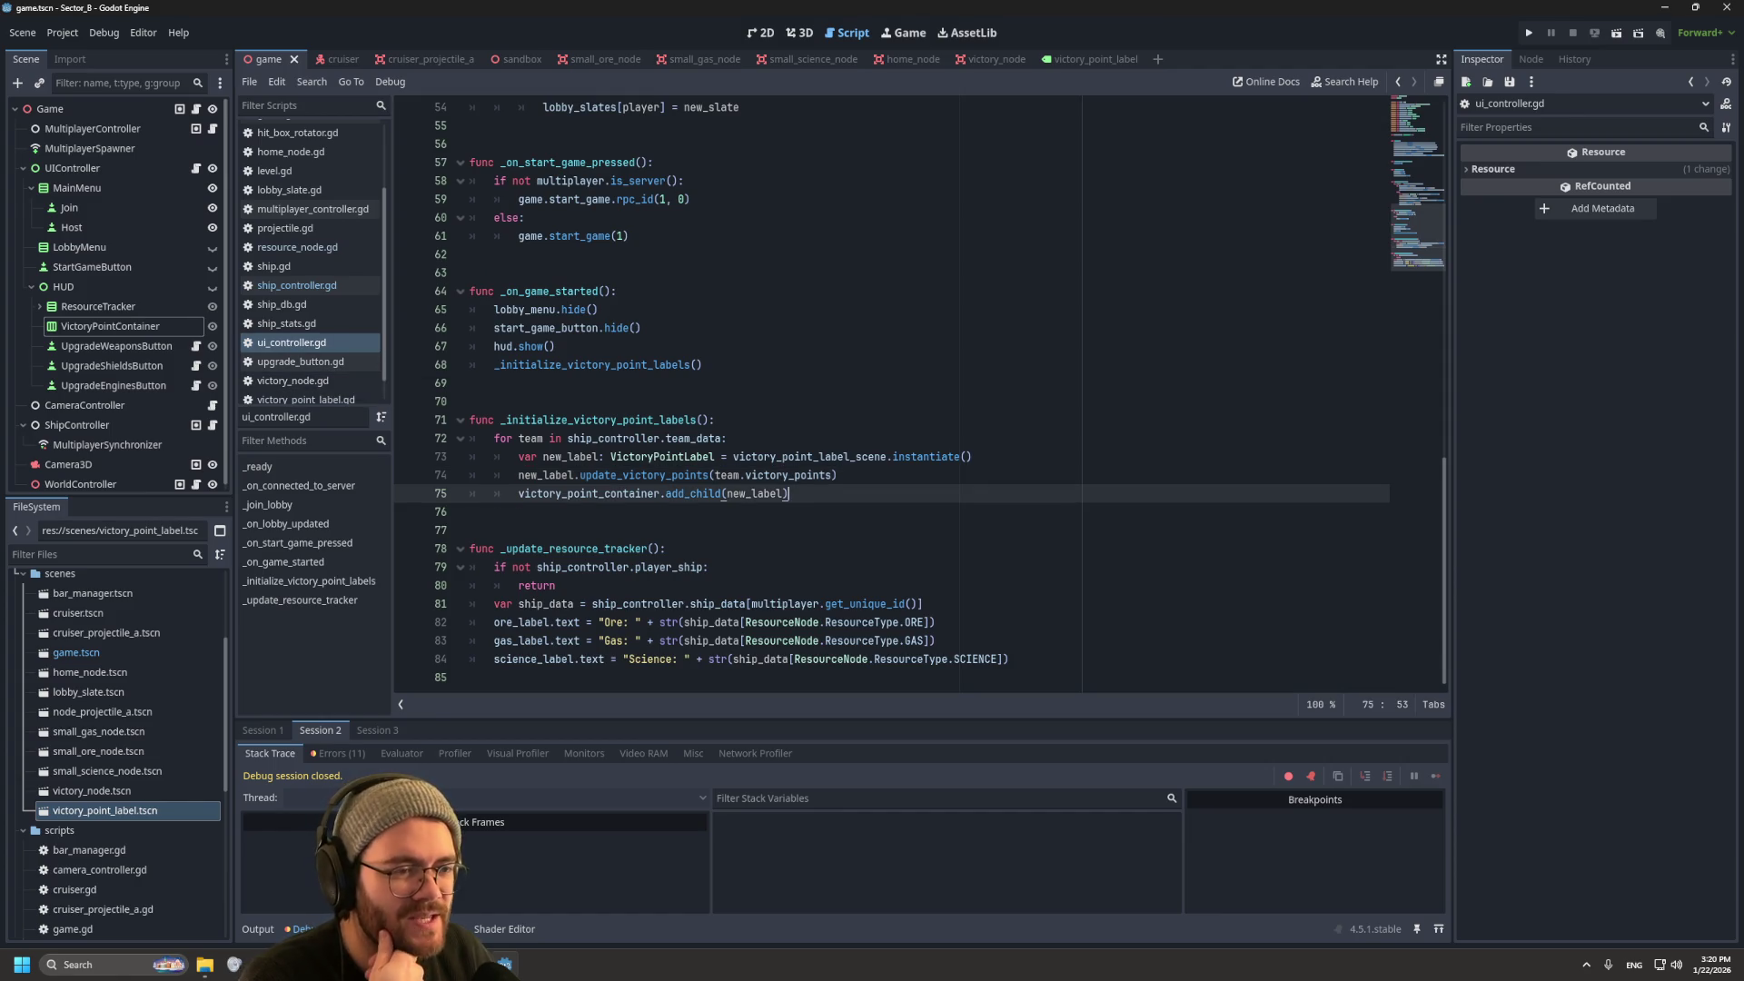
pyautogui.click(532, 438)
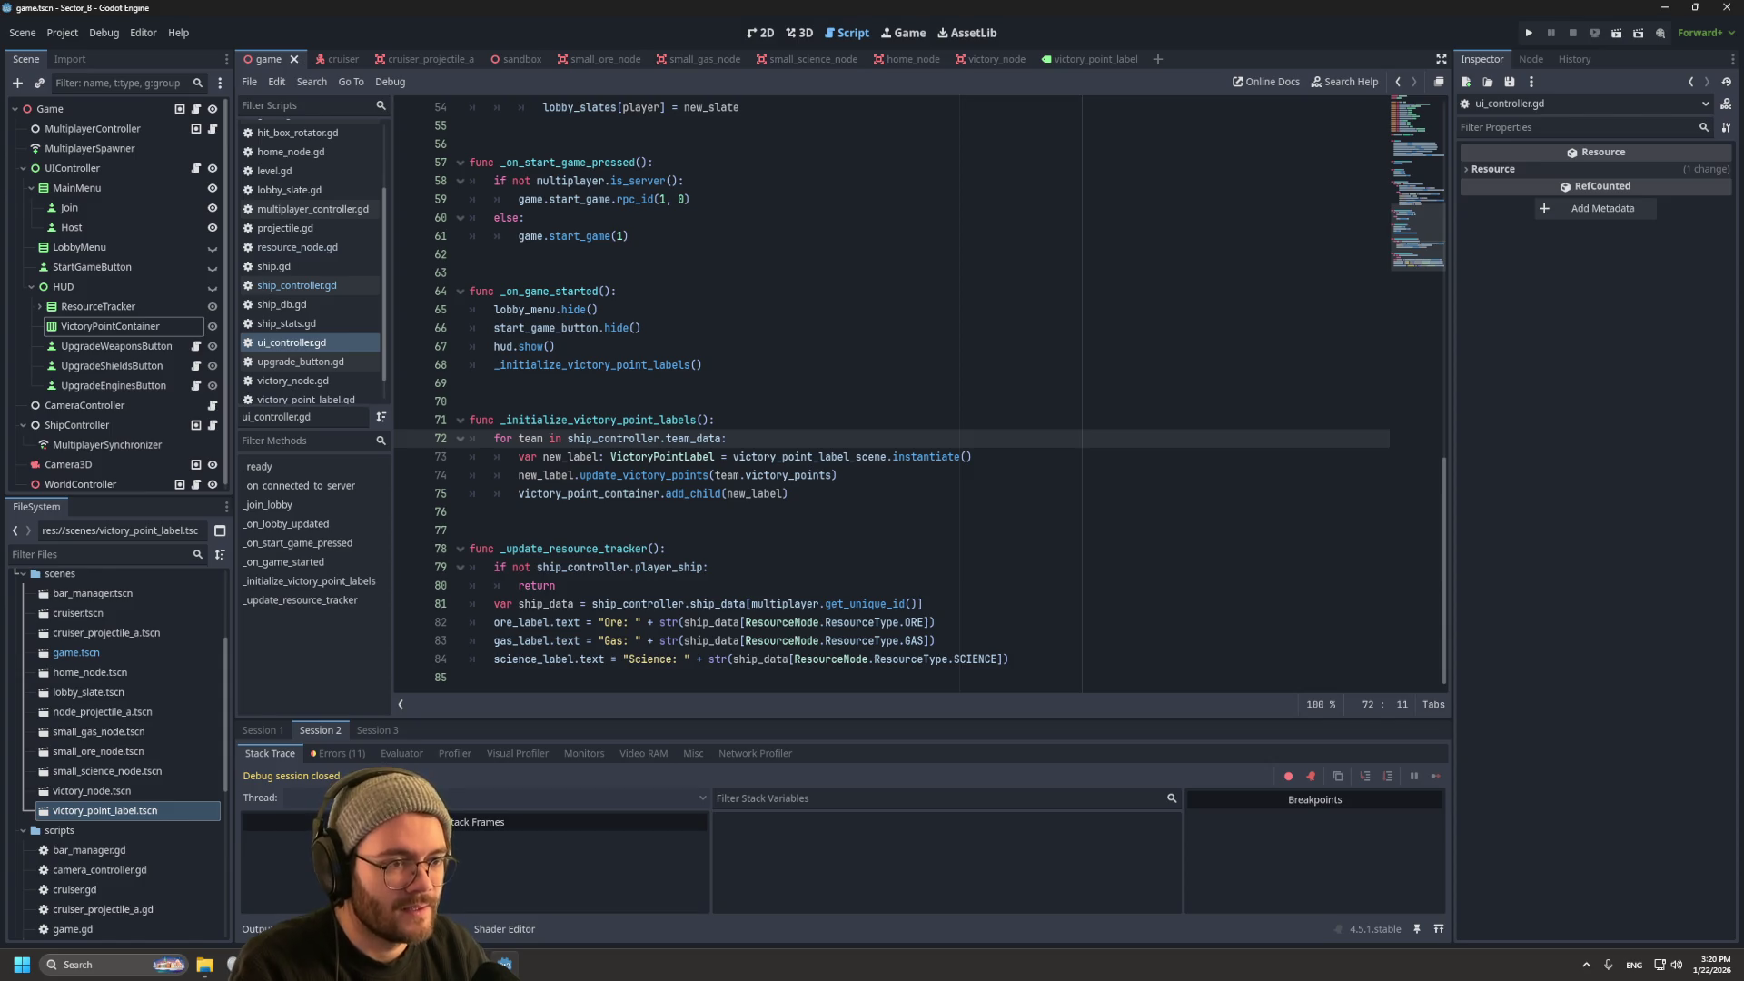
pyautogui.click(517, 476)
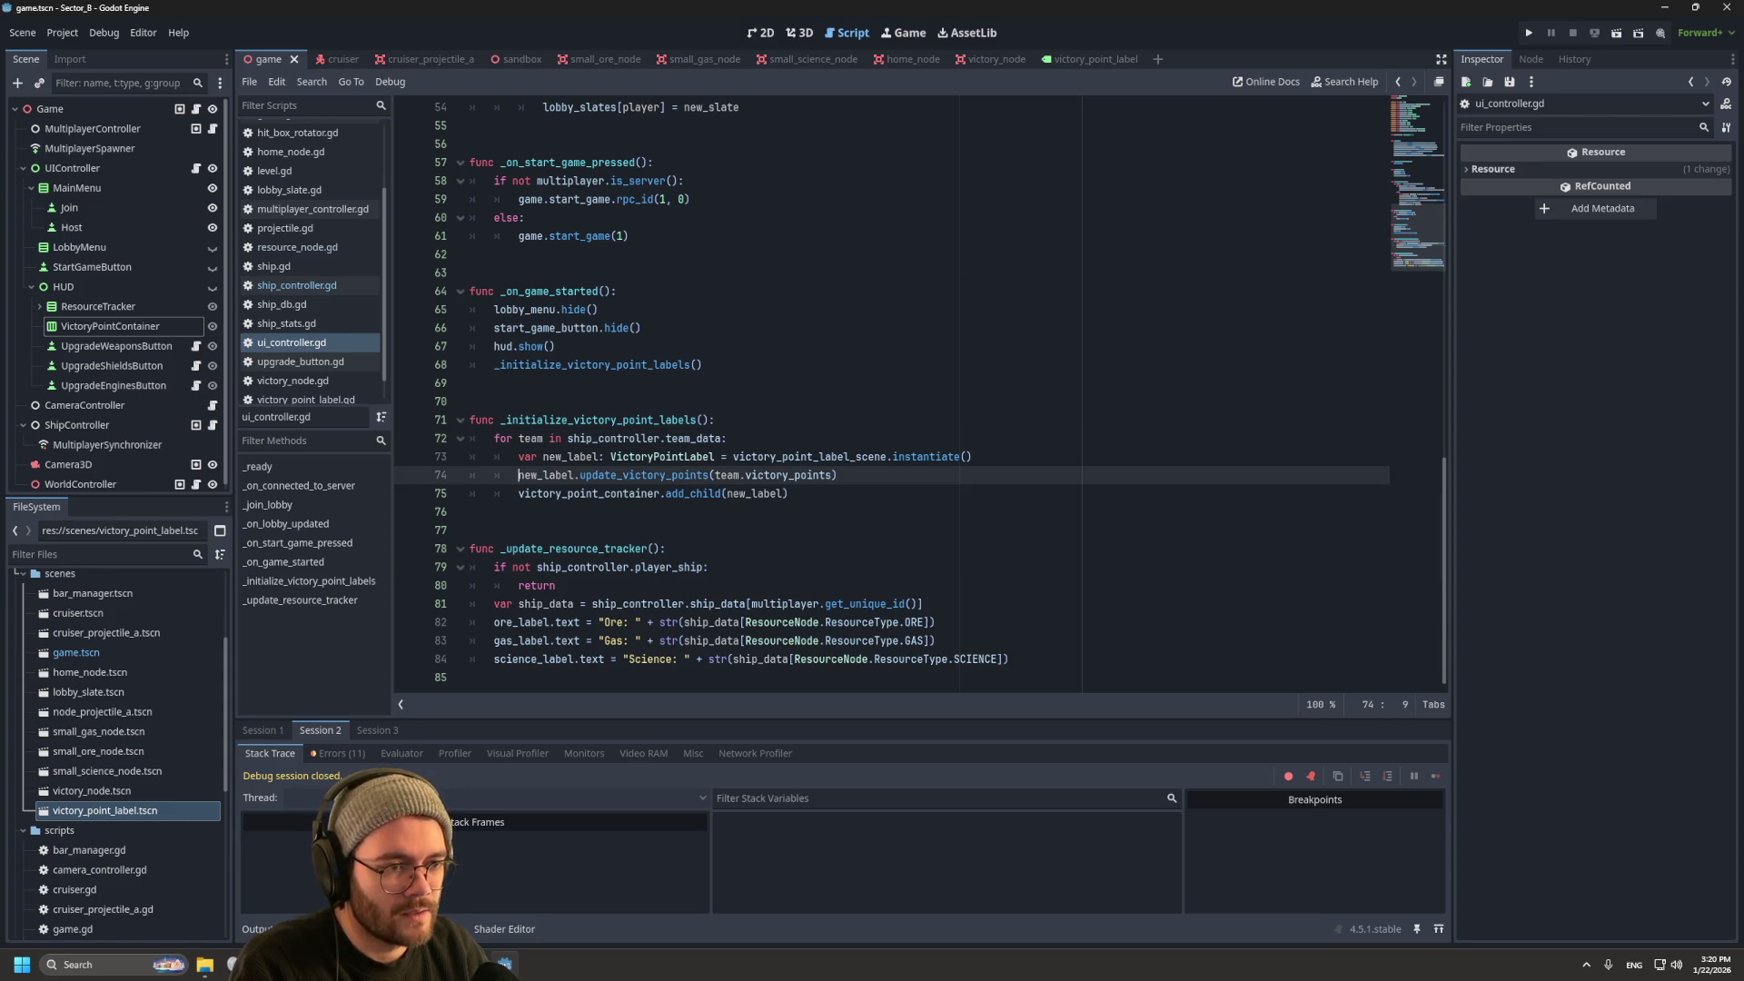
# Step: Replace 'team' on line 74 with ship_controller.team_data[team] and save the script
pyautogui.doubleClick(727, 475)
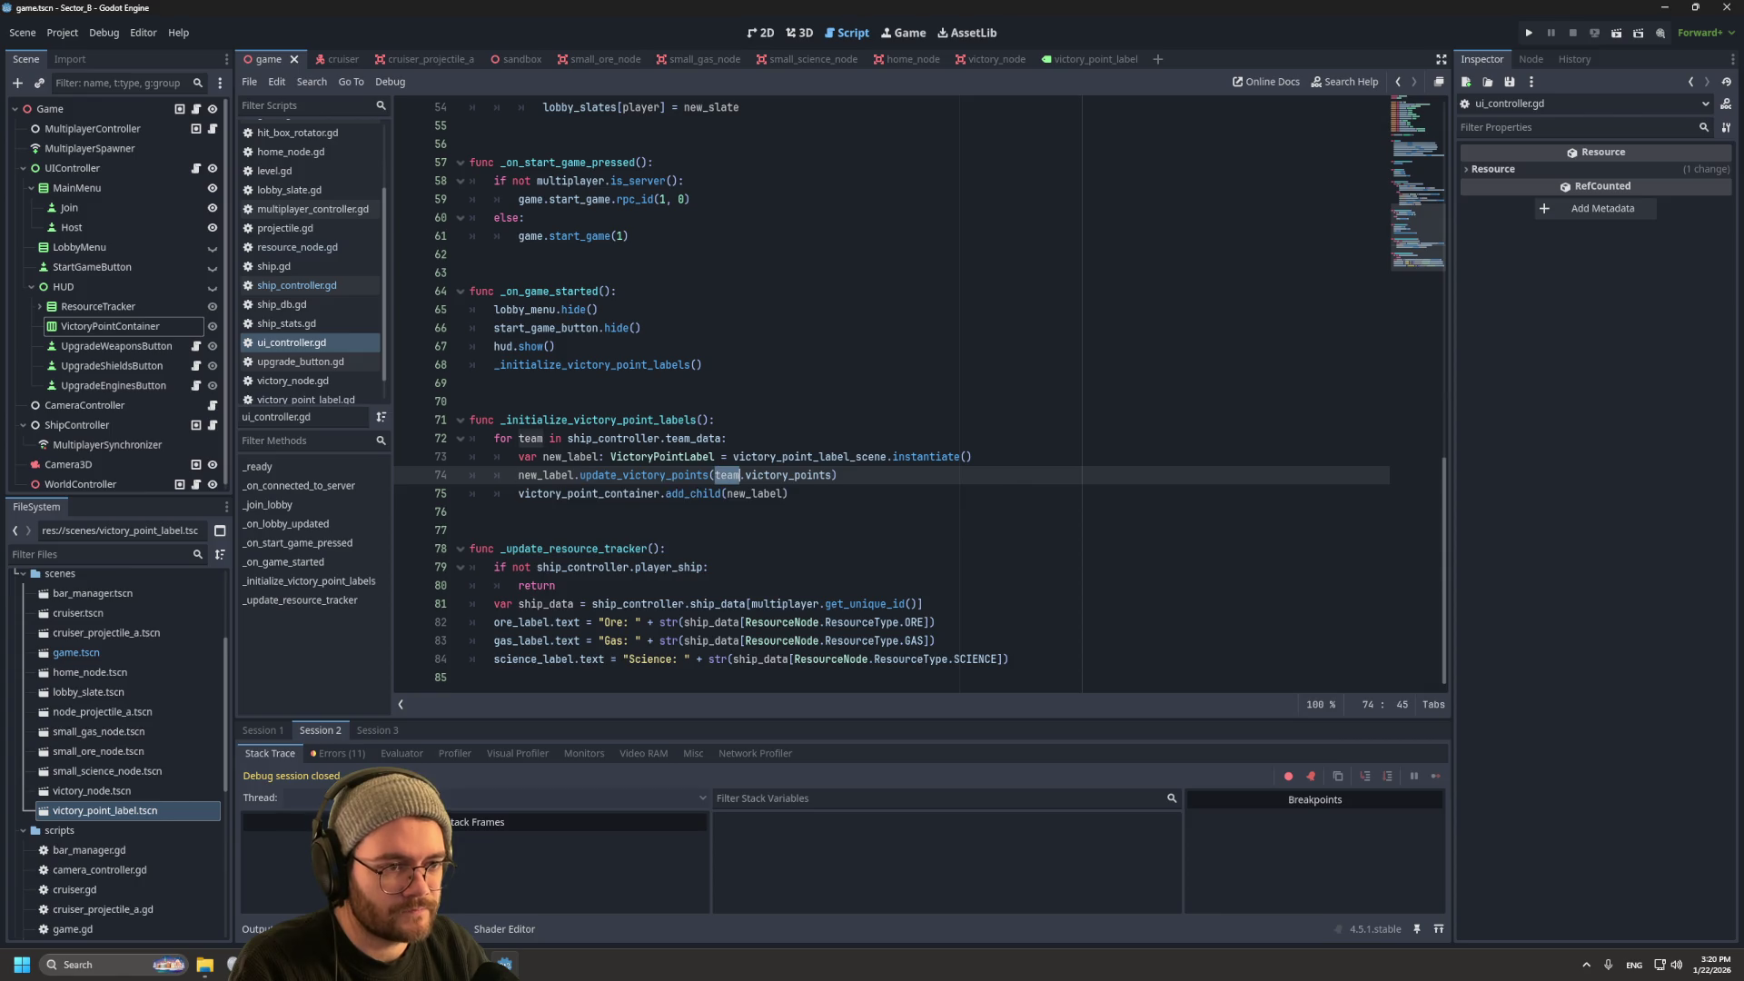
pyautogui.write('ship_controller')
pyautogui.press('Return')
pyautogui.write('.team')
pyautogui.press('Return')
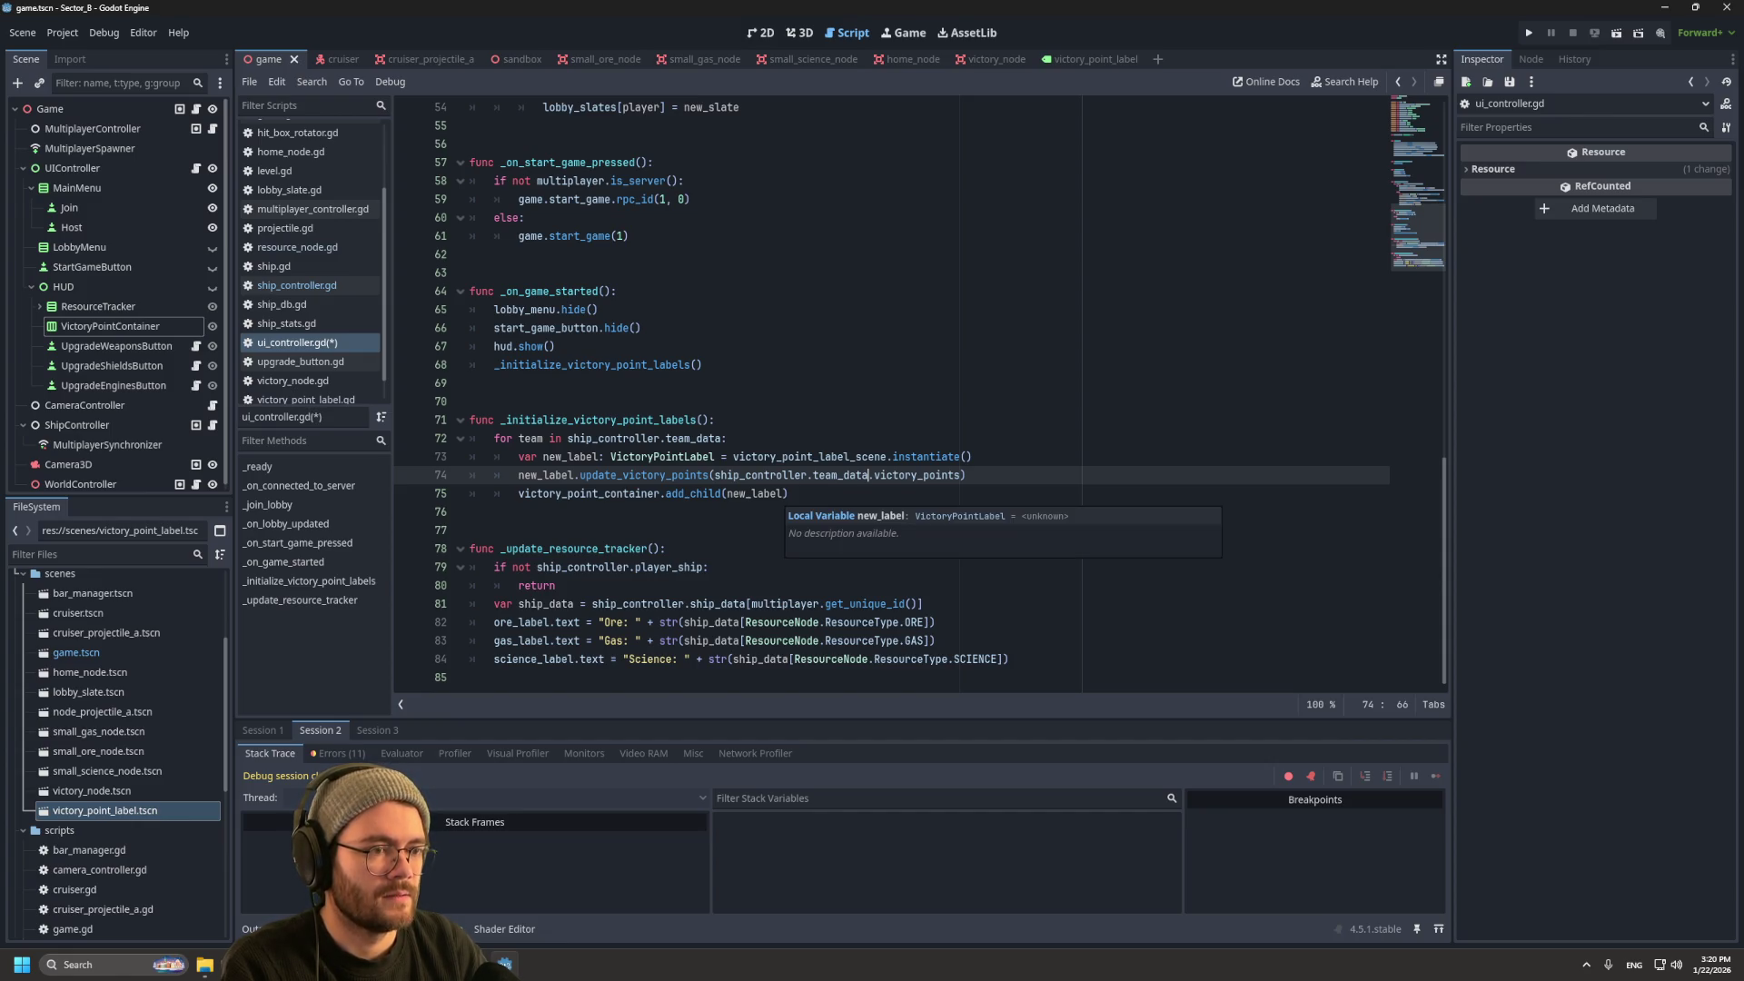
pyautogui.write('[team')
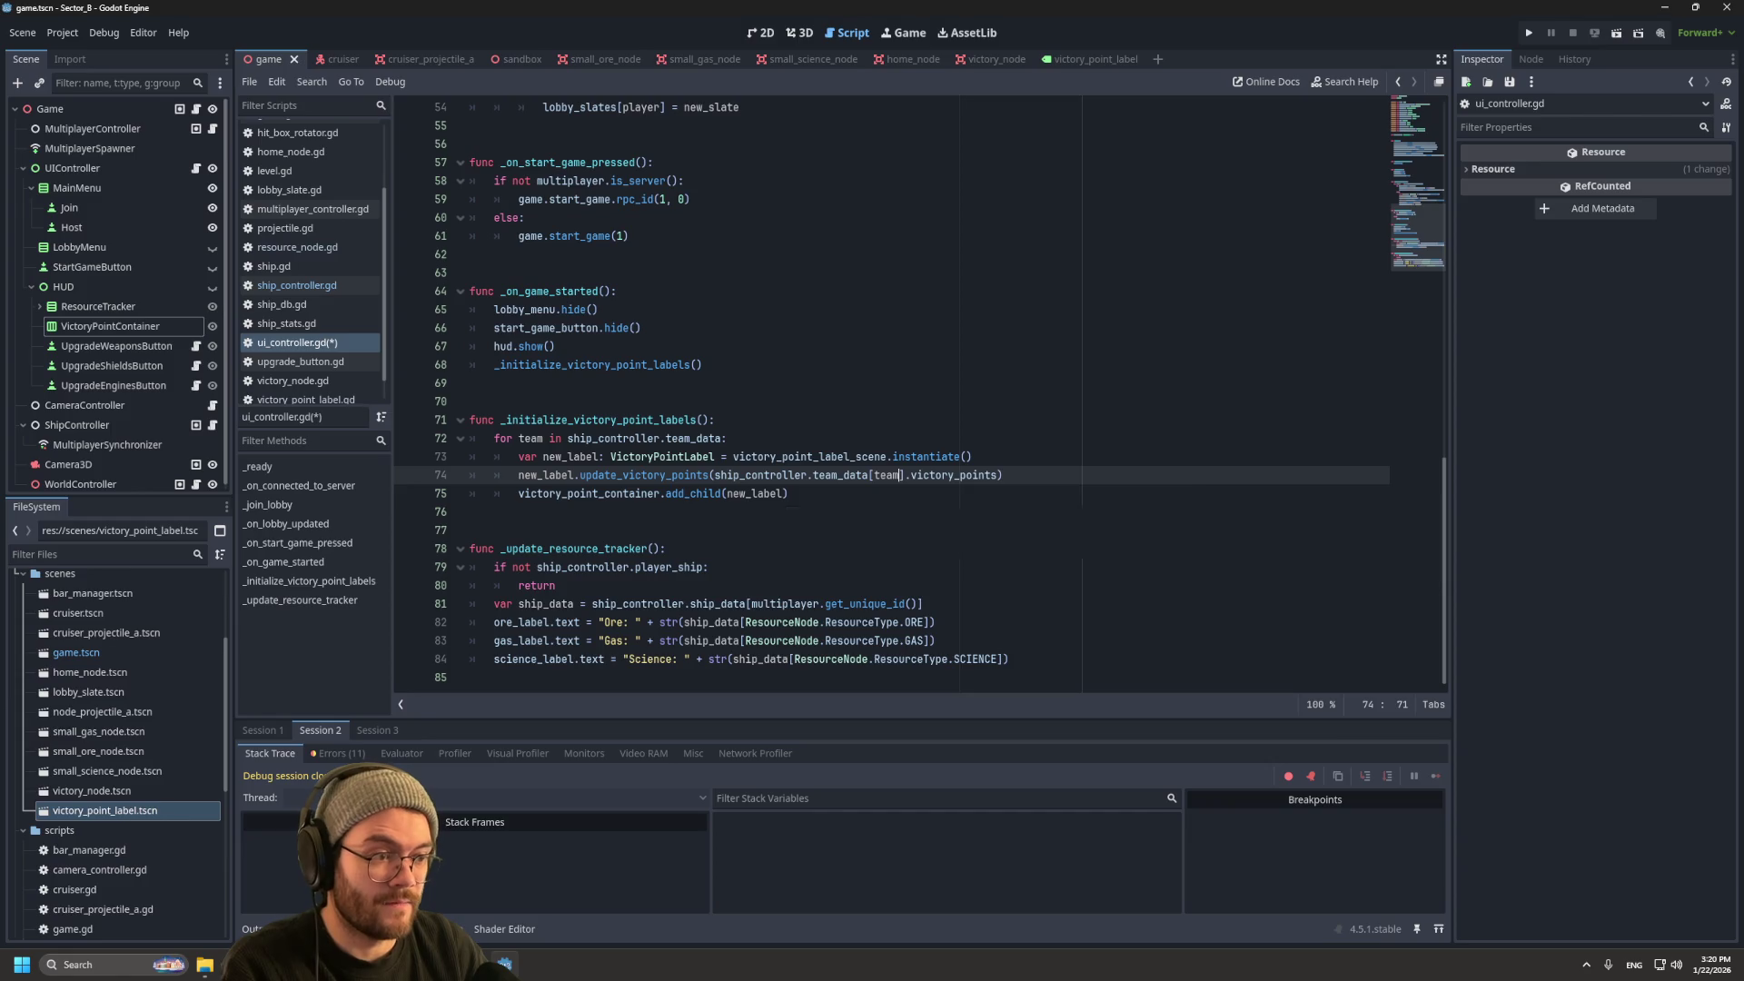
pyautogui.press('End')
pyautogui.hotkey('ctrl', 's')
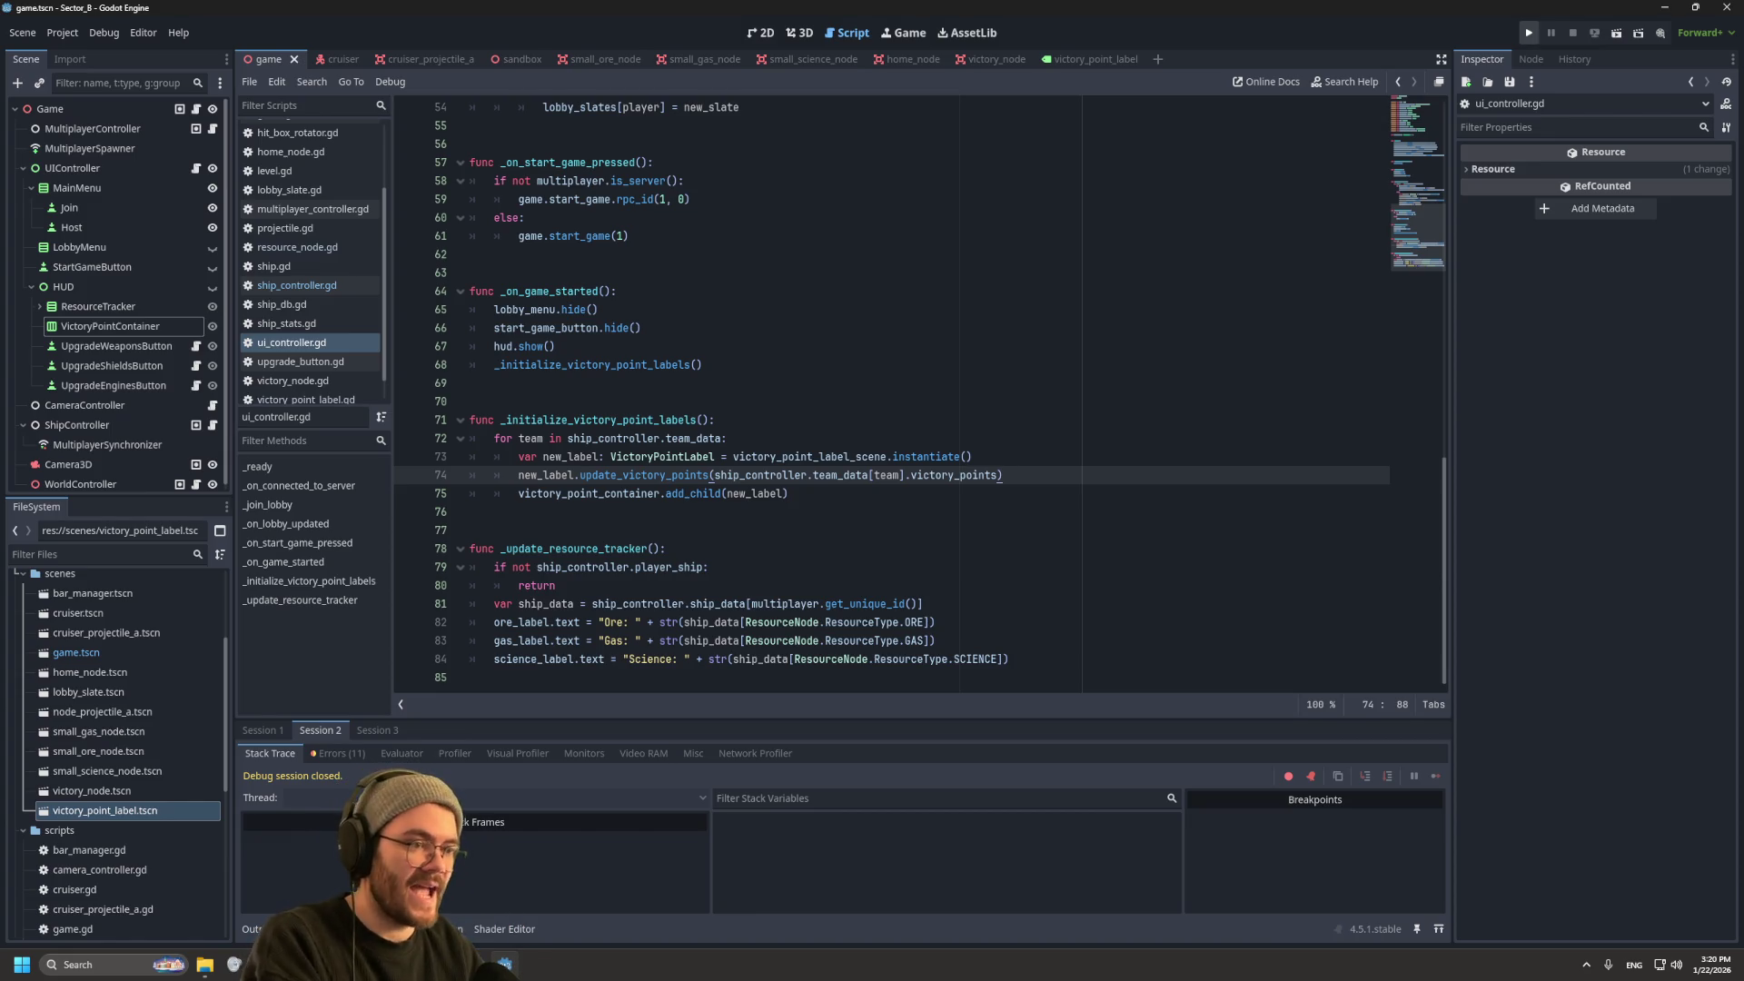
pyautogui.click(1529, 33)
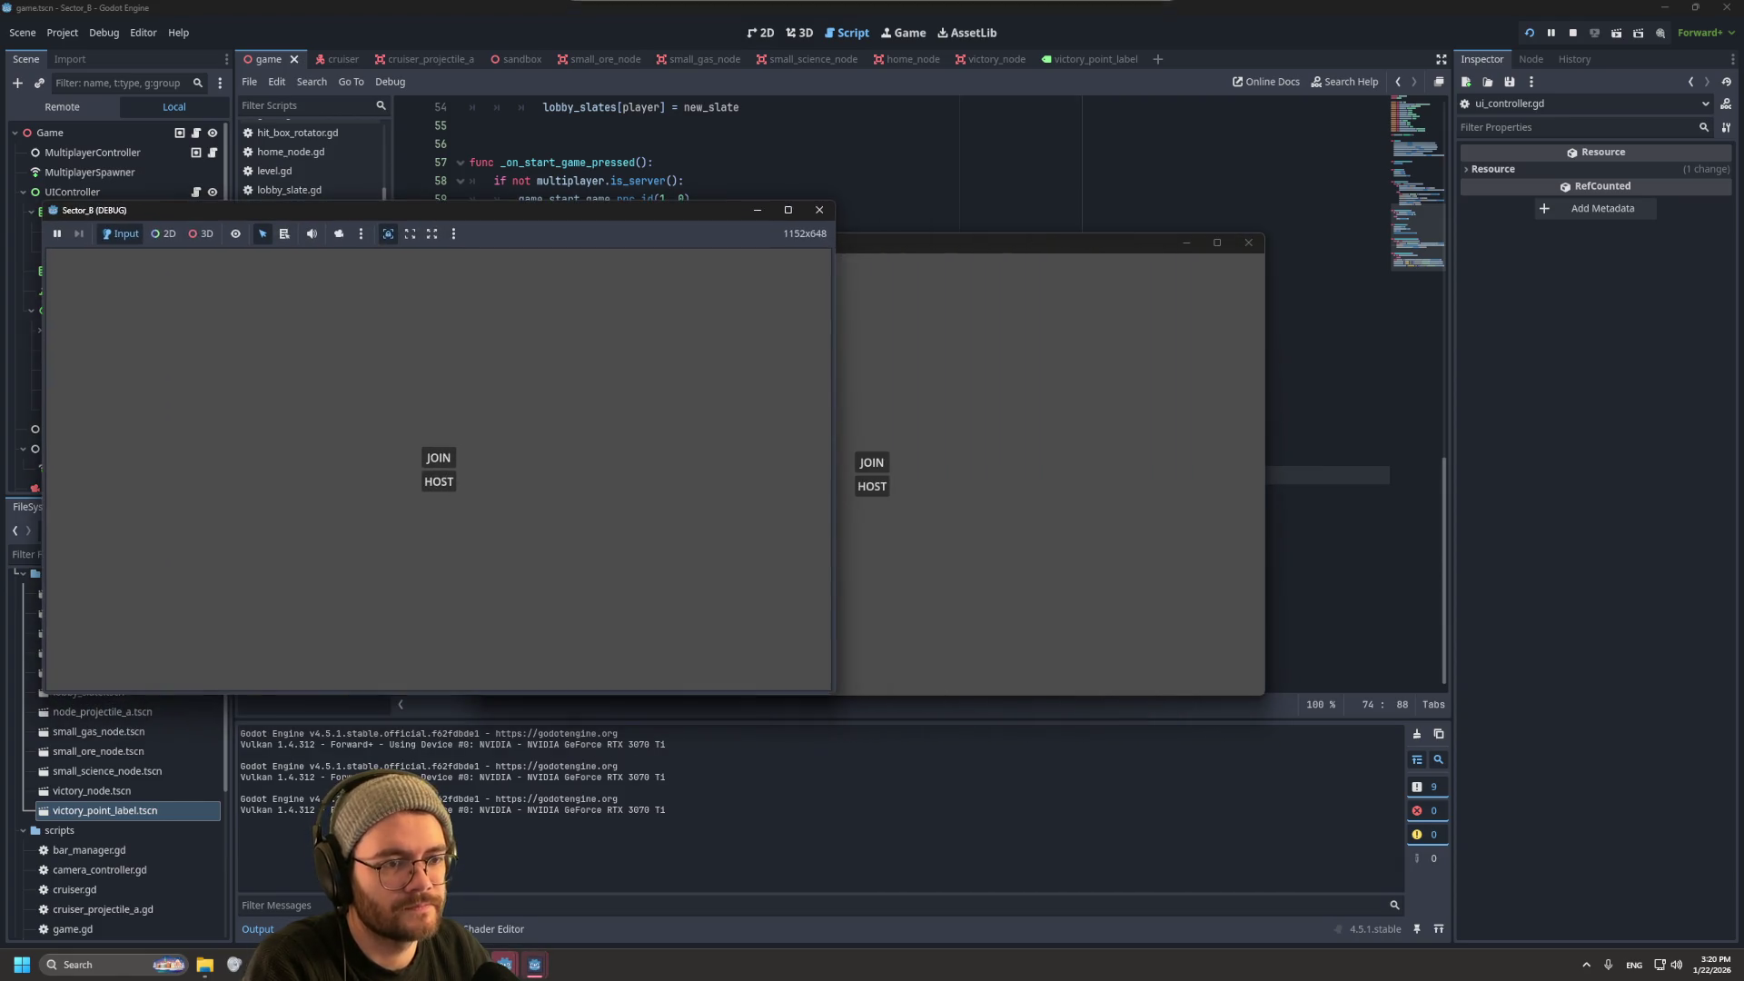
pyautogui.moveTo(1029, 223)
pyautogui.mouseDown()
pyautogui.moveTo(1063, 233)
pyautogui.moveTo(1399, 33)
pyautogui.mouseUp()
pyautogui.click(1240, 244)
pyautogui.click(535, 964)
pyautogui.moveTo(981, 236)
pyautogui.mouseDown()
pyautogui.moveTo(1391, 498)
pyautogui.moveTo(1346, 487)
pyautogui.mouseUp()
pyautogui.click(1239, 701)
pyautogui.click(1272, 724)
pyautogui.click(1272, 766)
pyautogui.click(1239, 503)
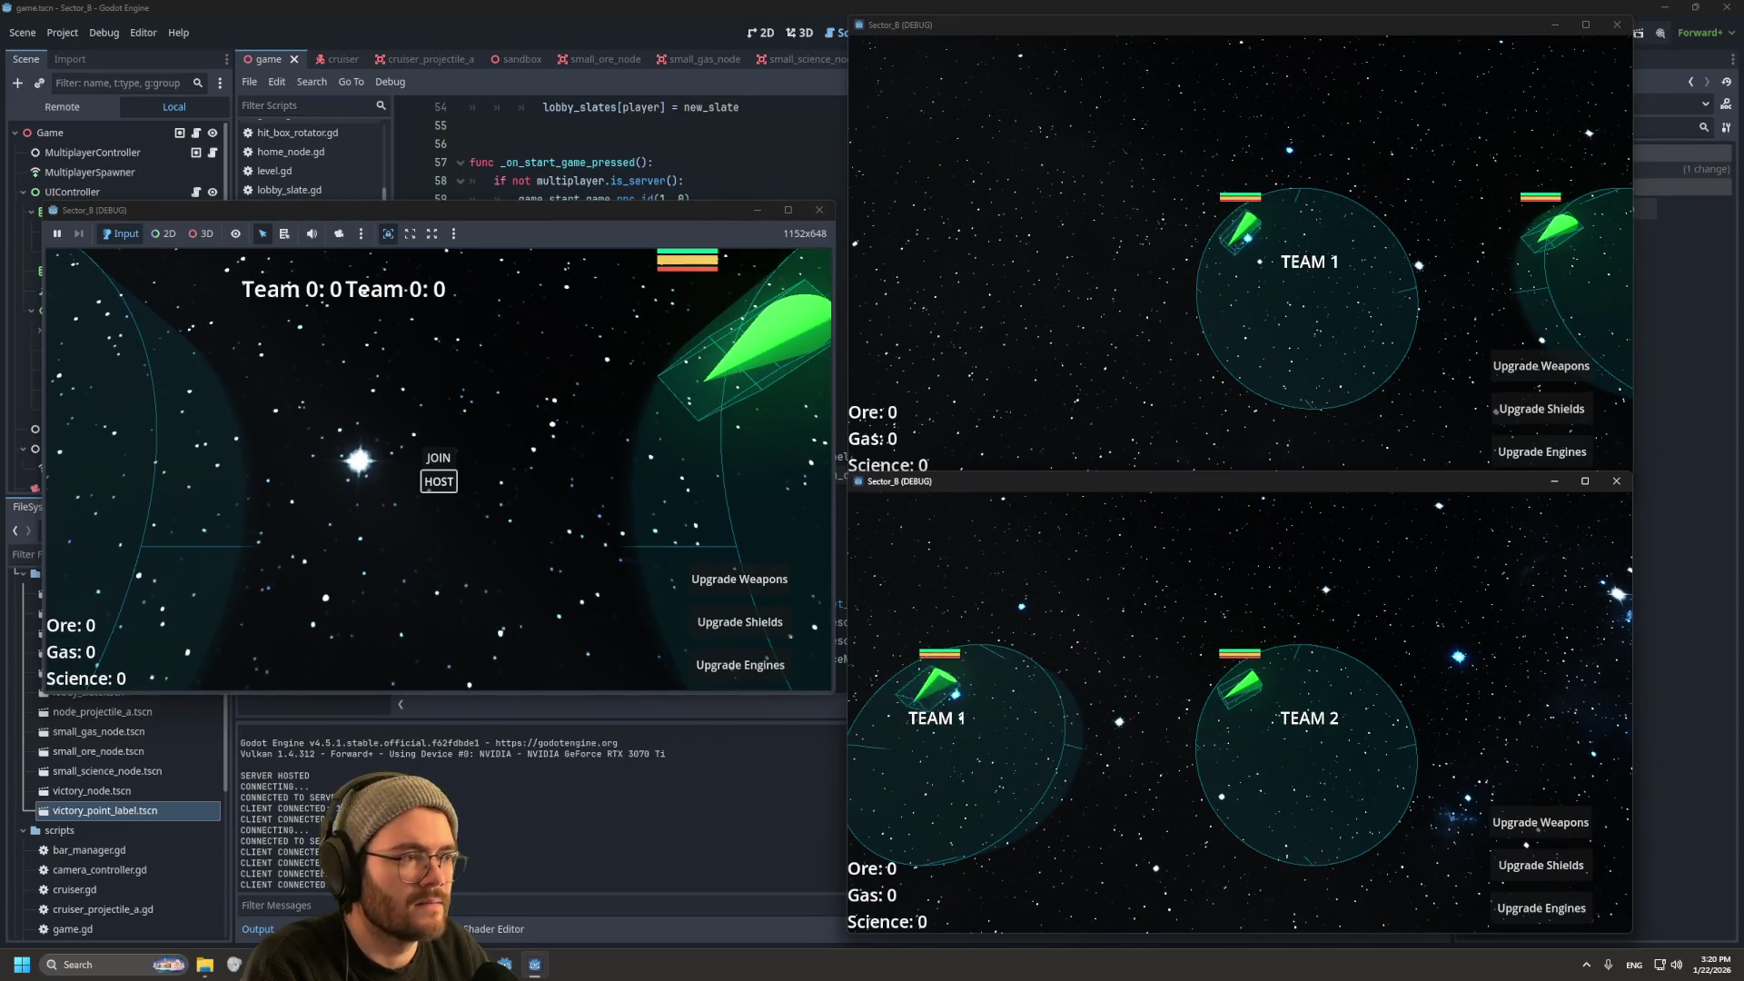
pyautogui.moveTo(555, 210)
pyautogui.mouseDown()
pyautogui.moveTo(552, 303)
pyautogui.moveTo(546, 246)
pyautogui.mouseUp()
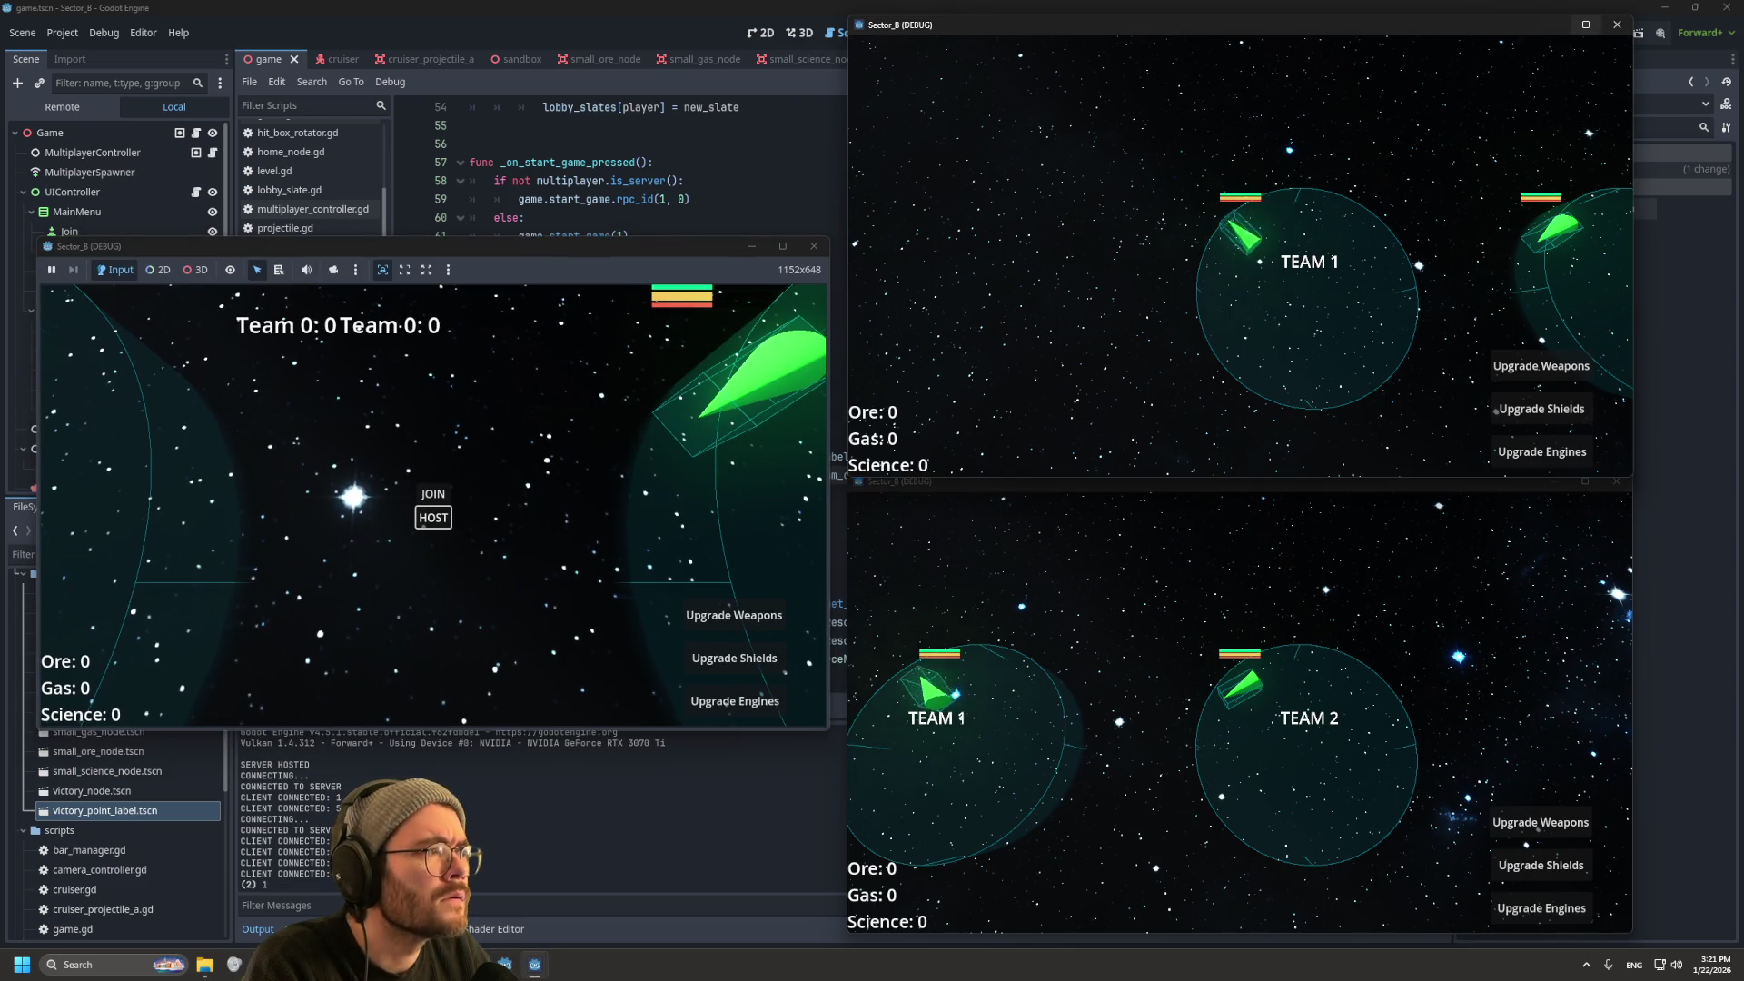
pyautogui.press('super+Up')
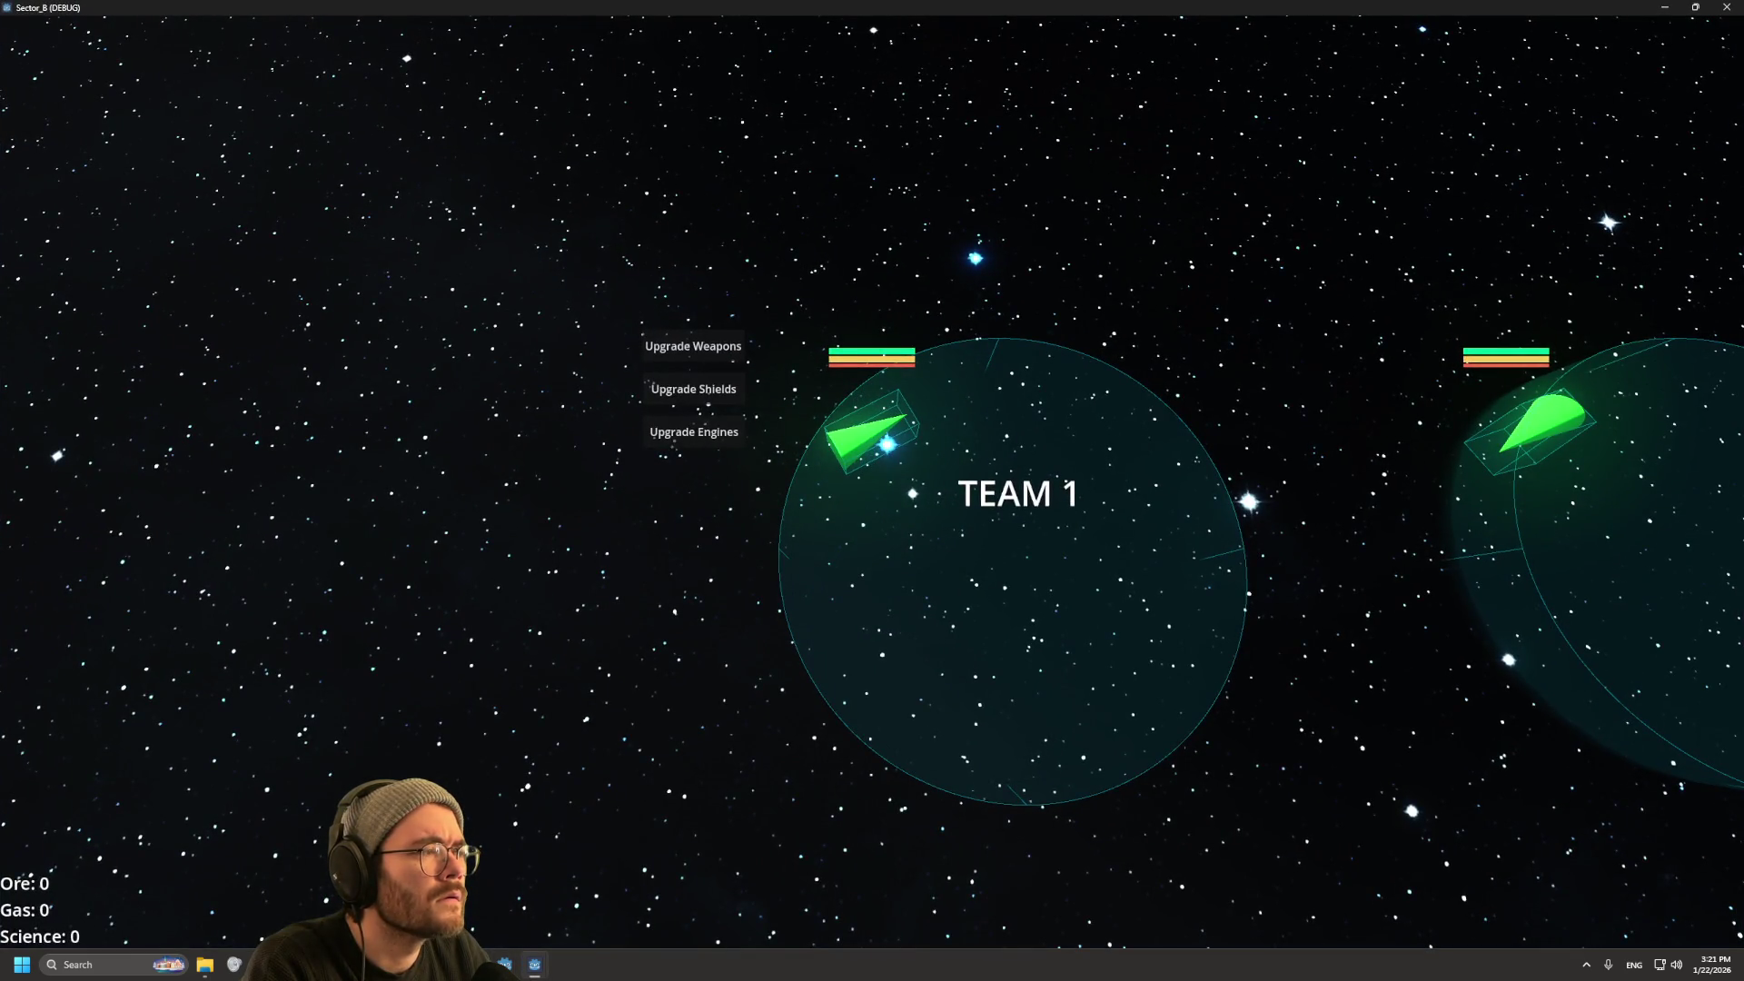
pyautogui.press('super+Down')
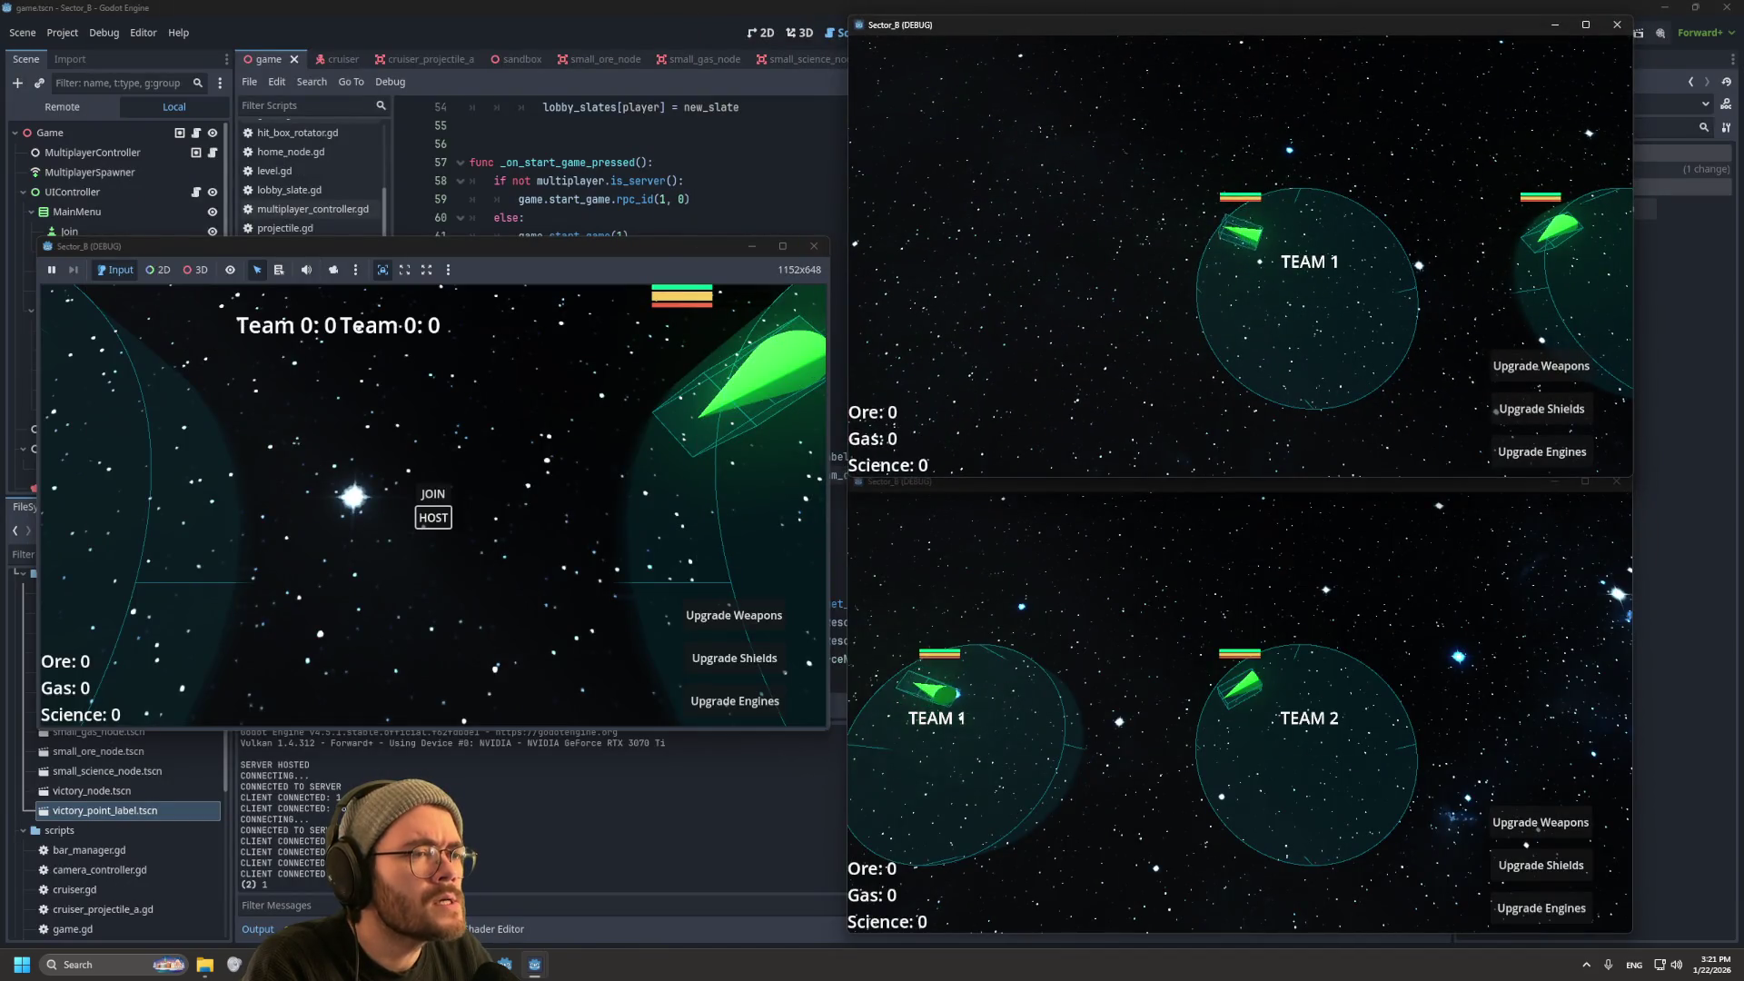
pyautogui.press('F8')
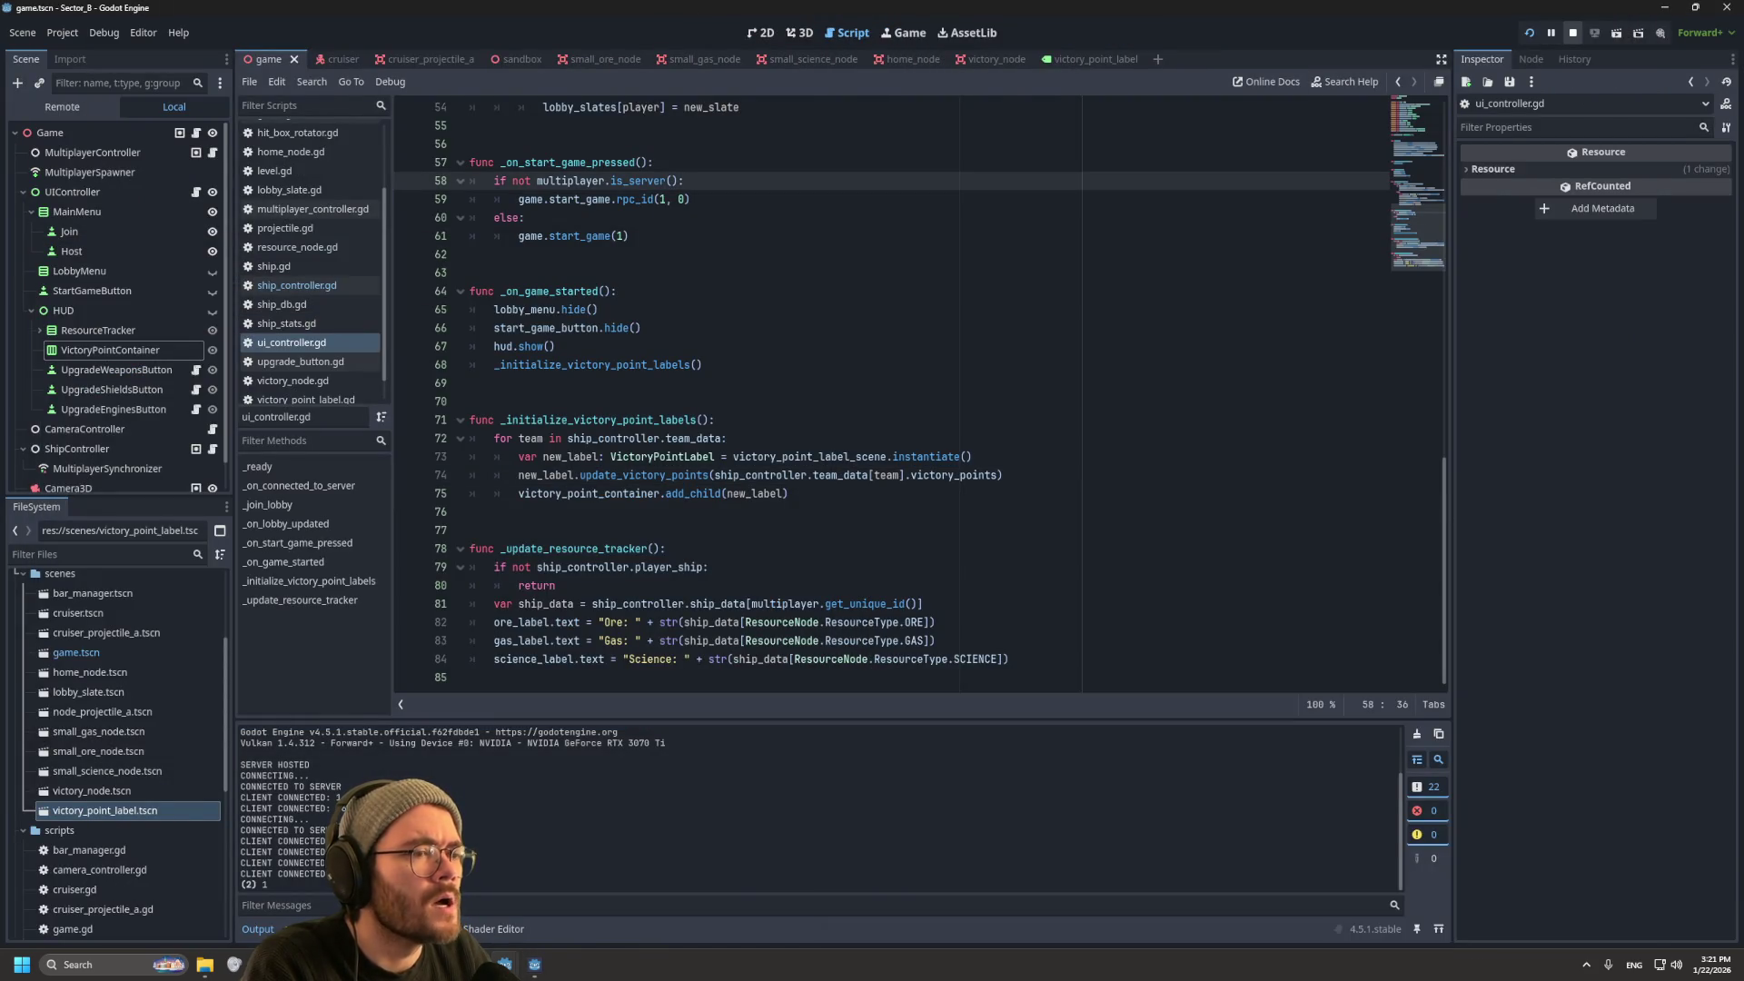
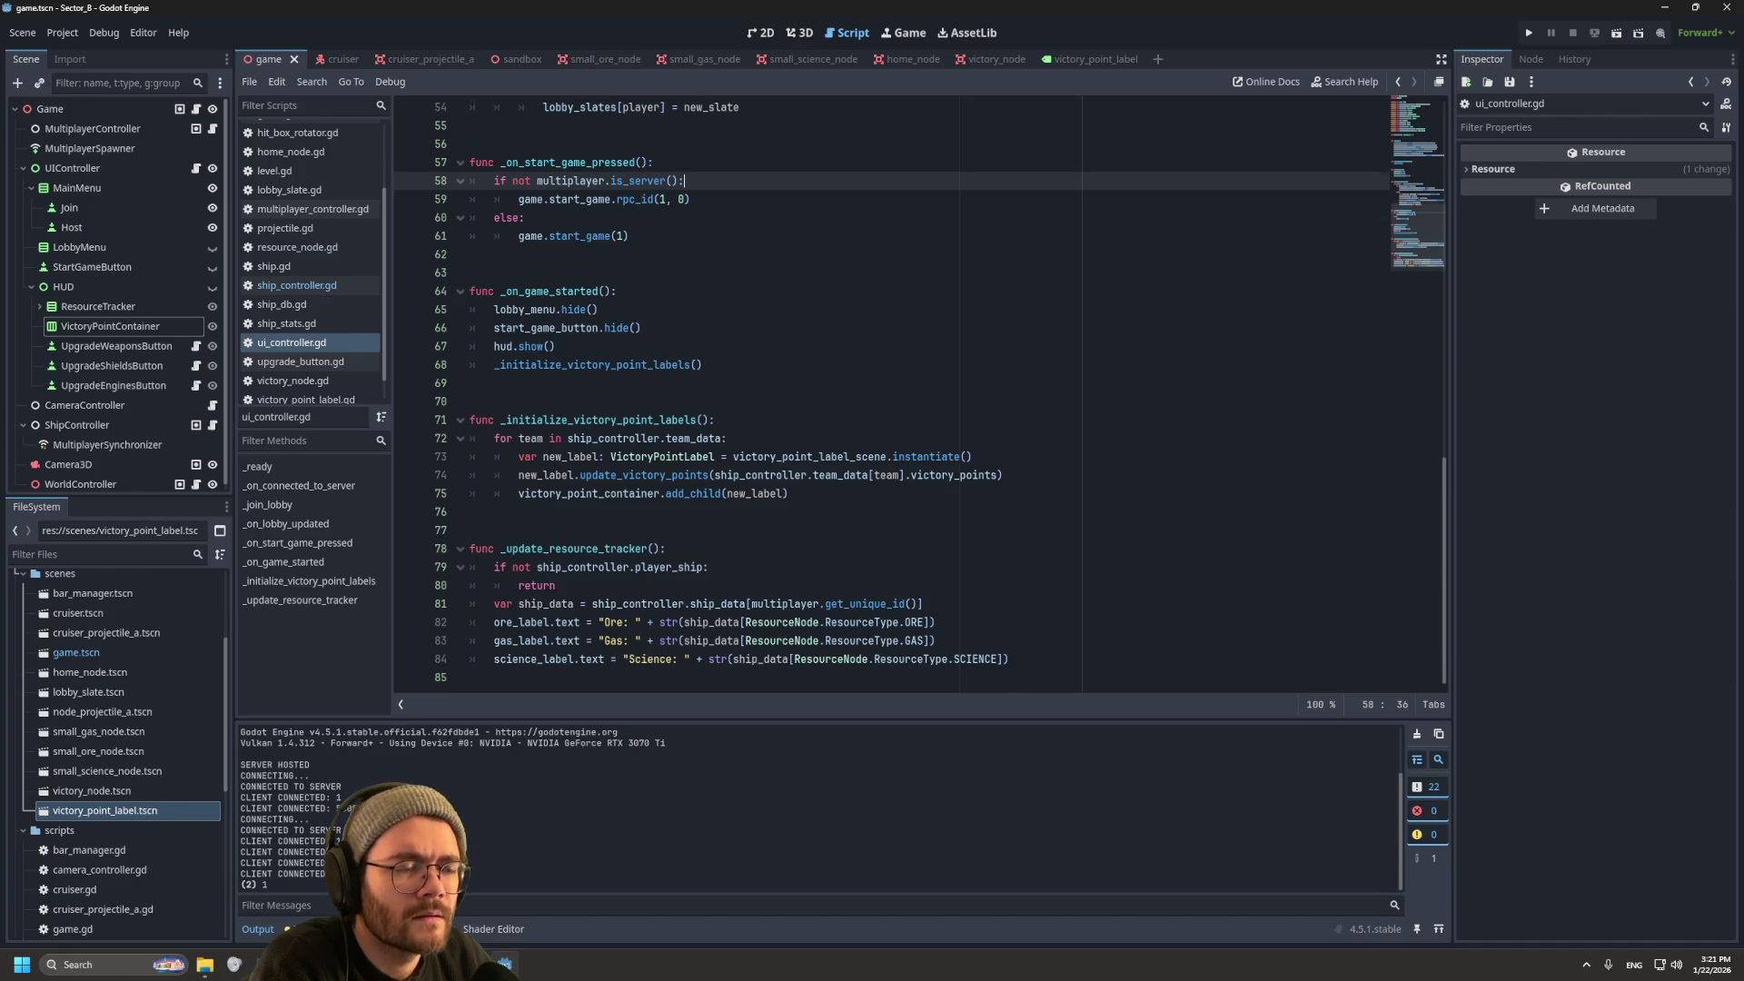
# Step: Scroll through ui_controller.gd, then open victory_point_label.tscn and view it on the 2D canvas
pyautogui.scroll(4, 917, 400)
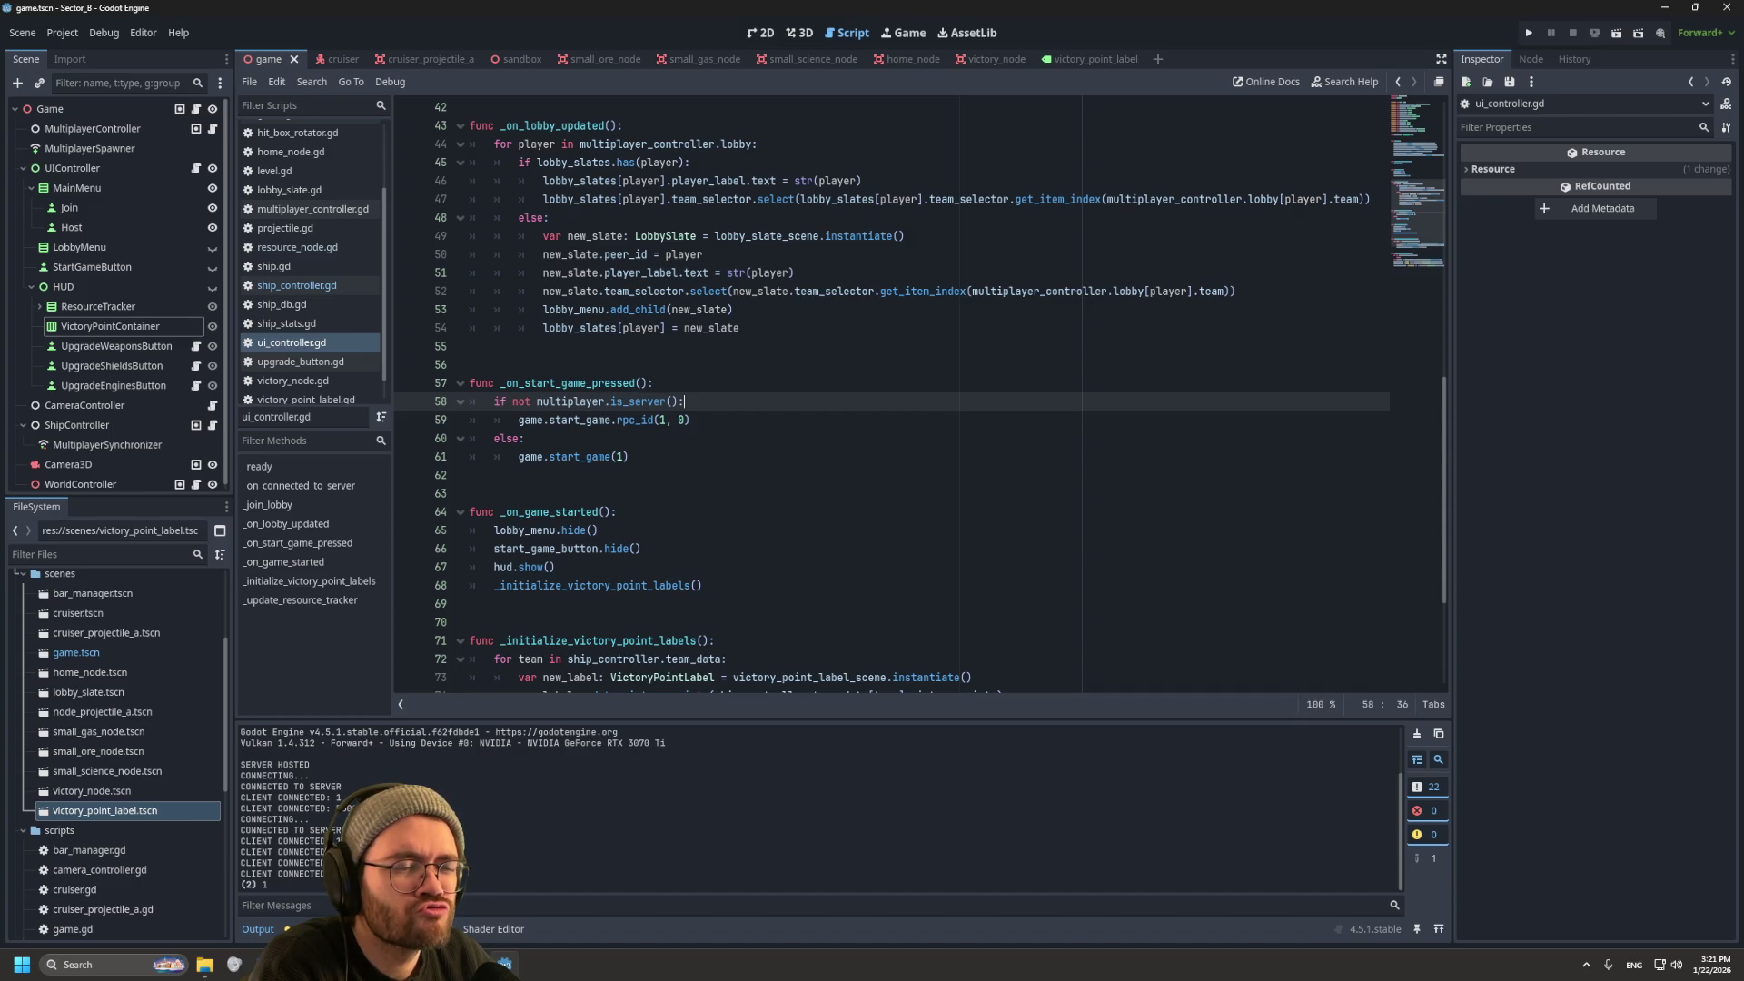
pyautogui.scroll(4, 917, 400)
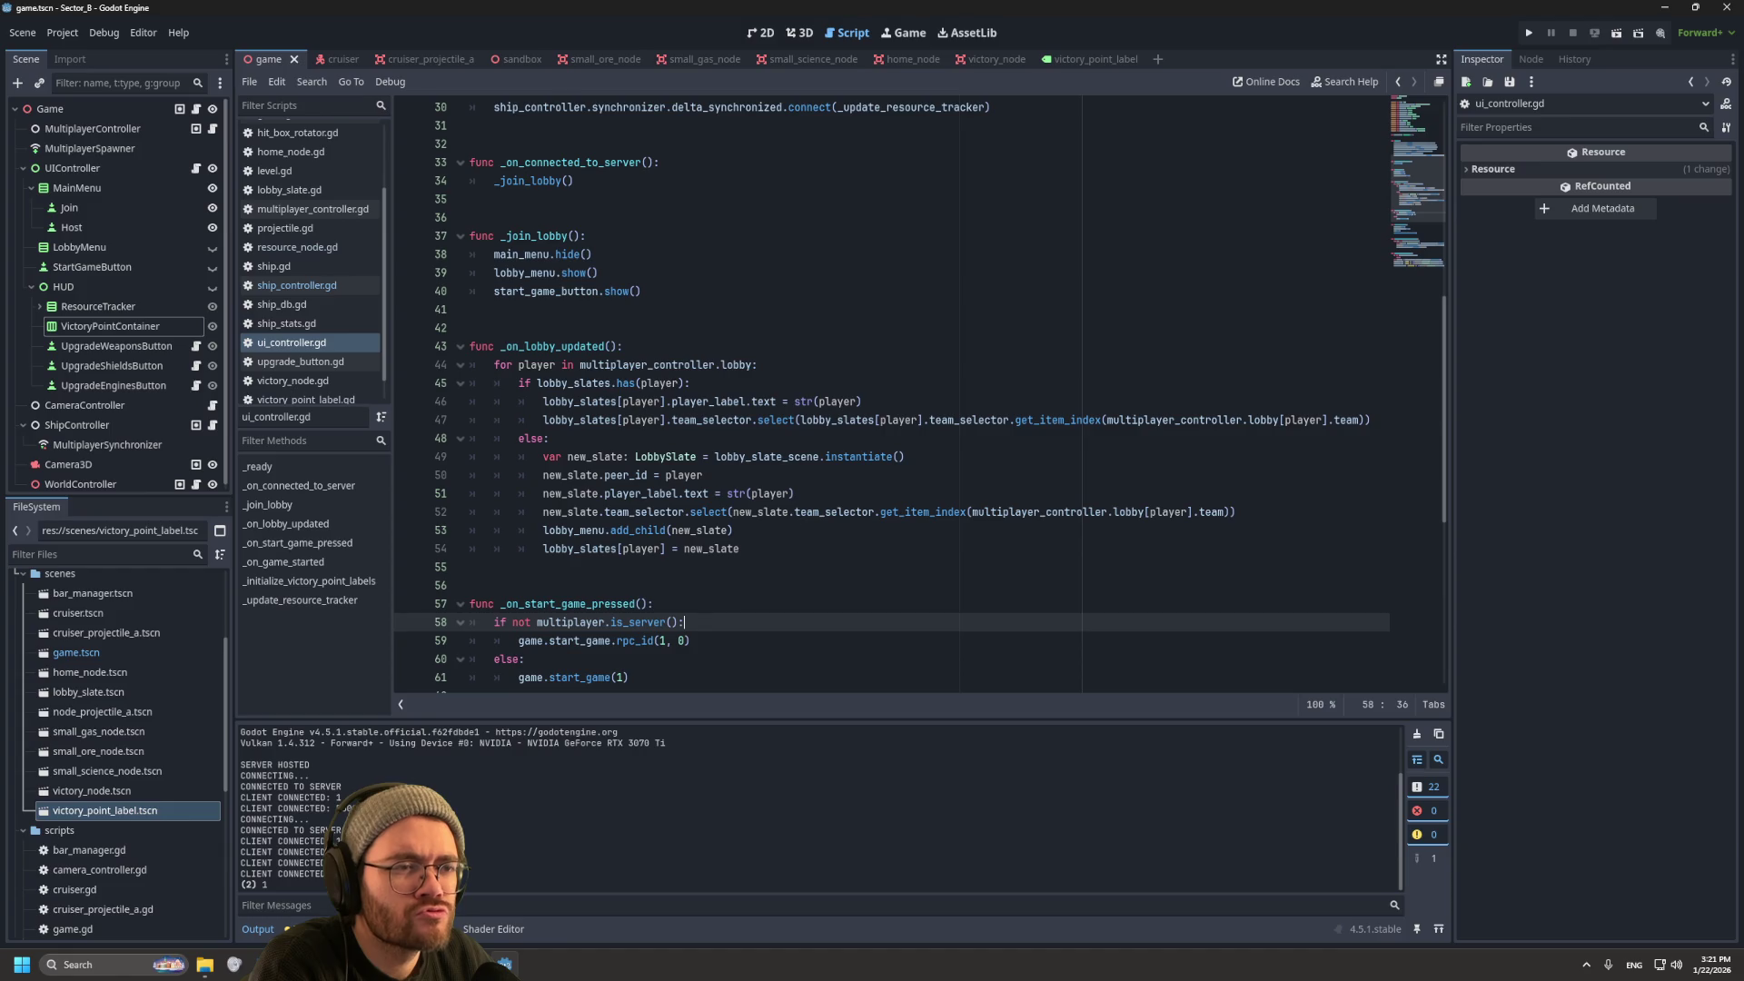
pyautogui.scroll(5, 917, 399)
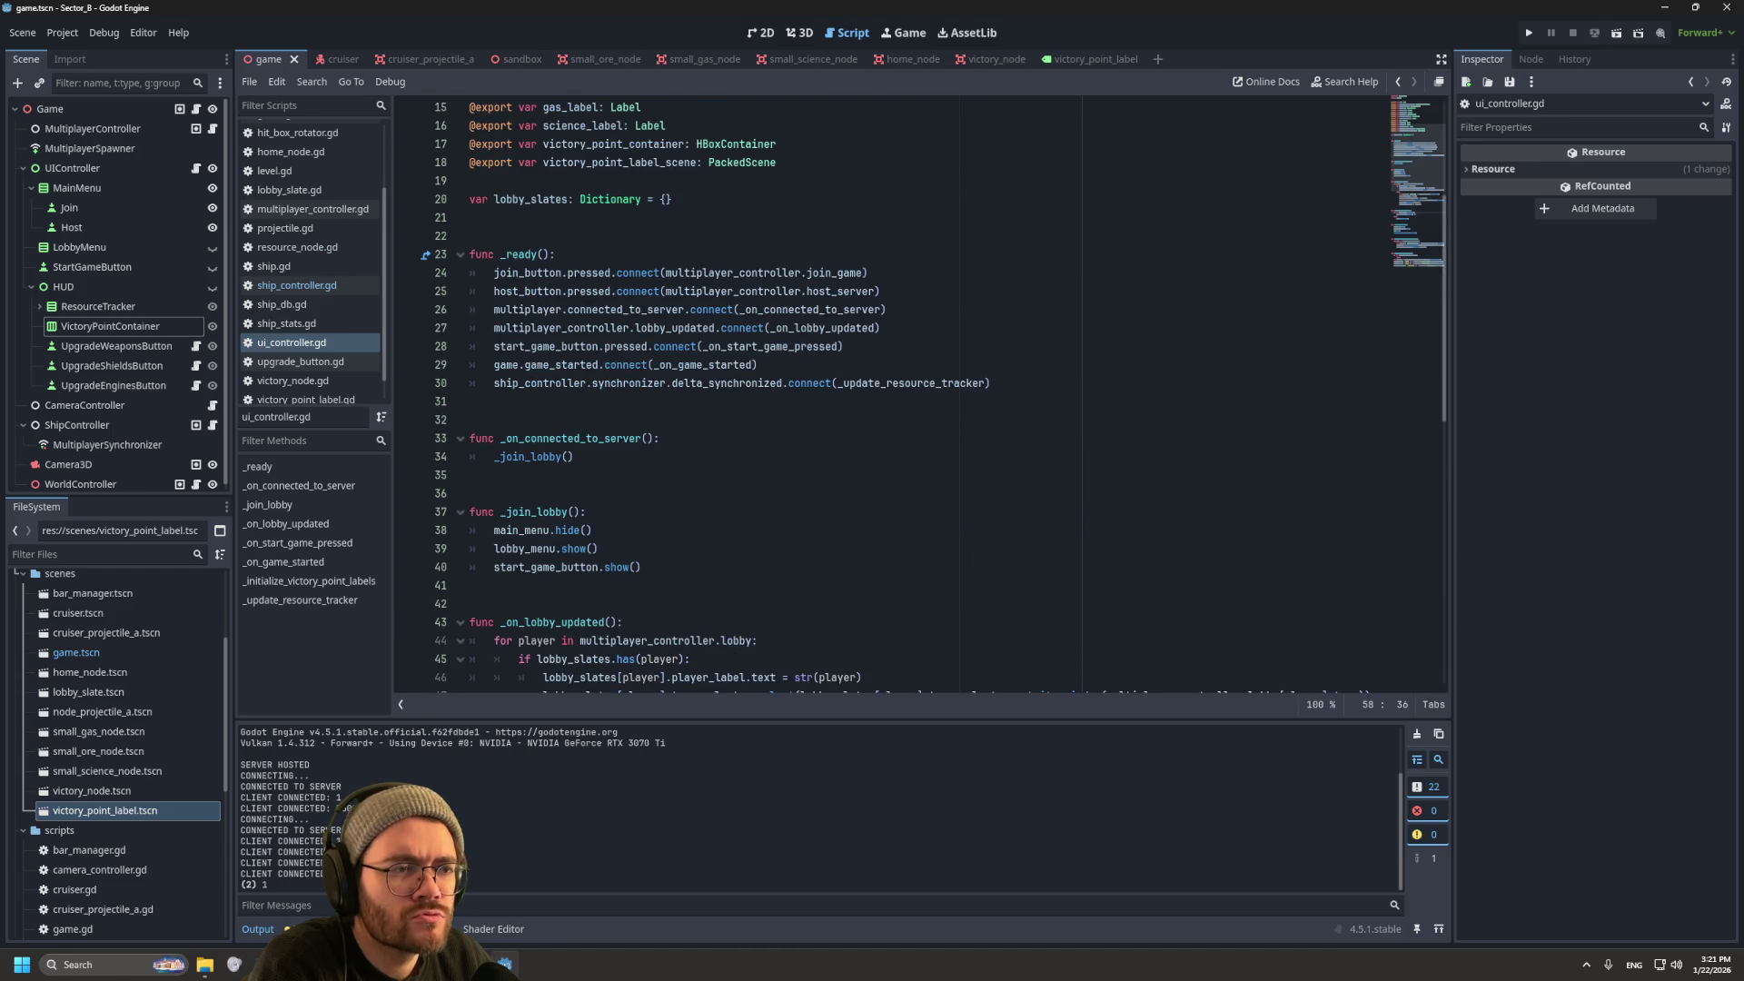
pyautogui.scroll(-5, 918, 400)
pyautogui.doubleClick(104, 811)
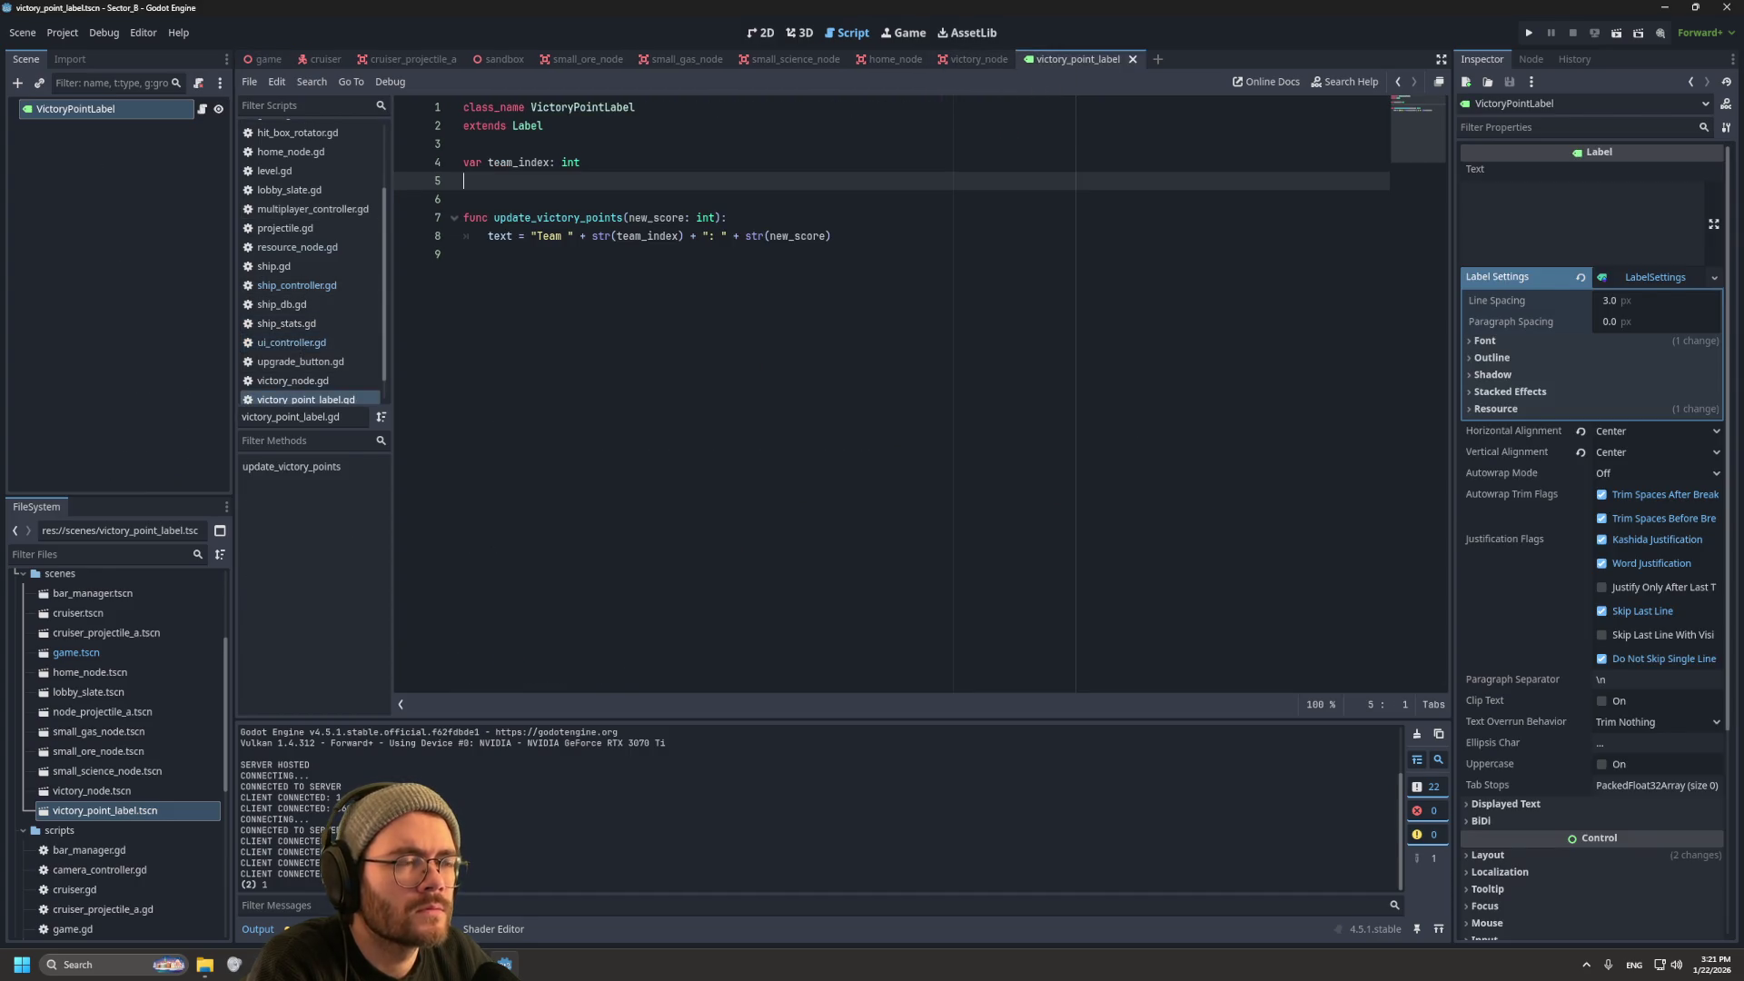
pyautogui.click(761, 33)
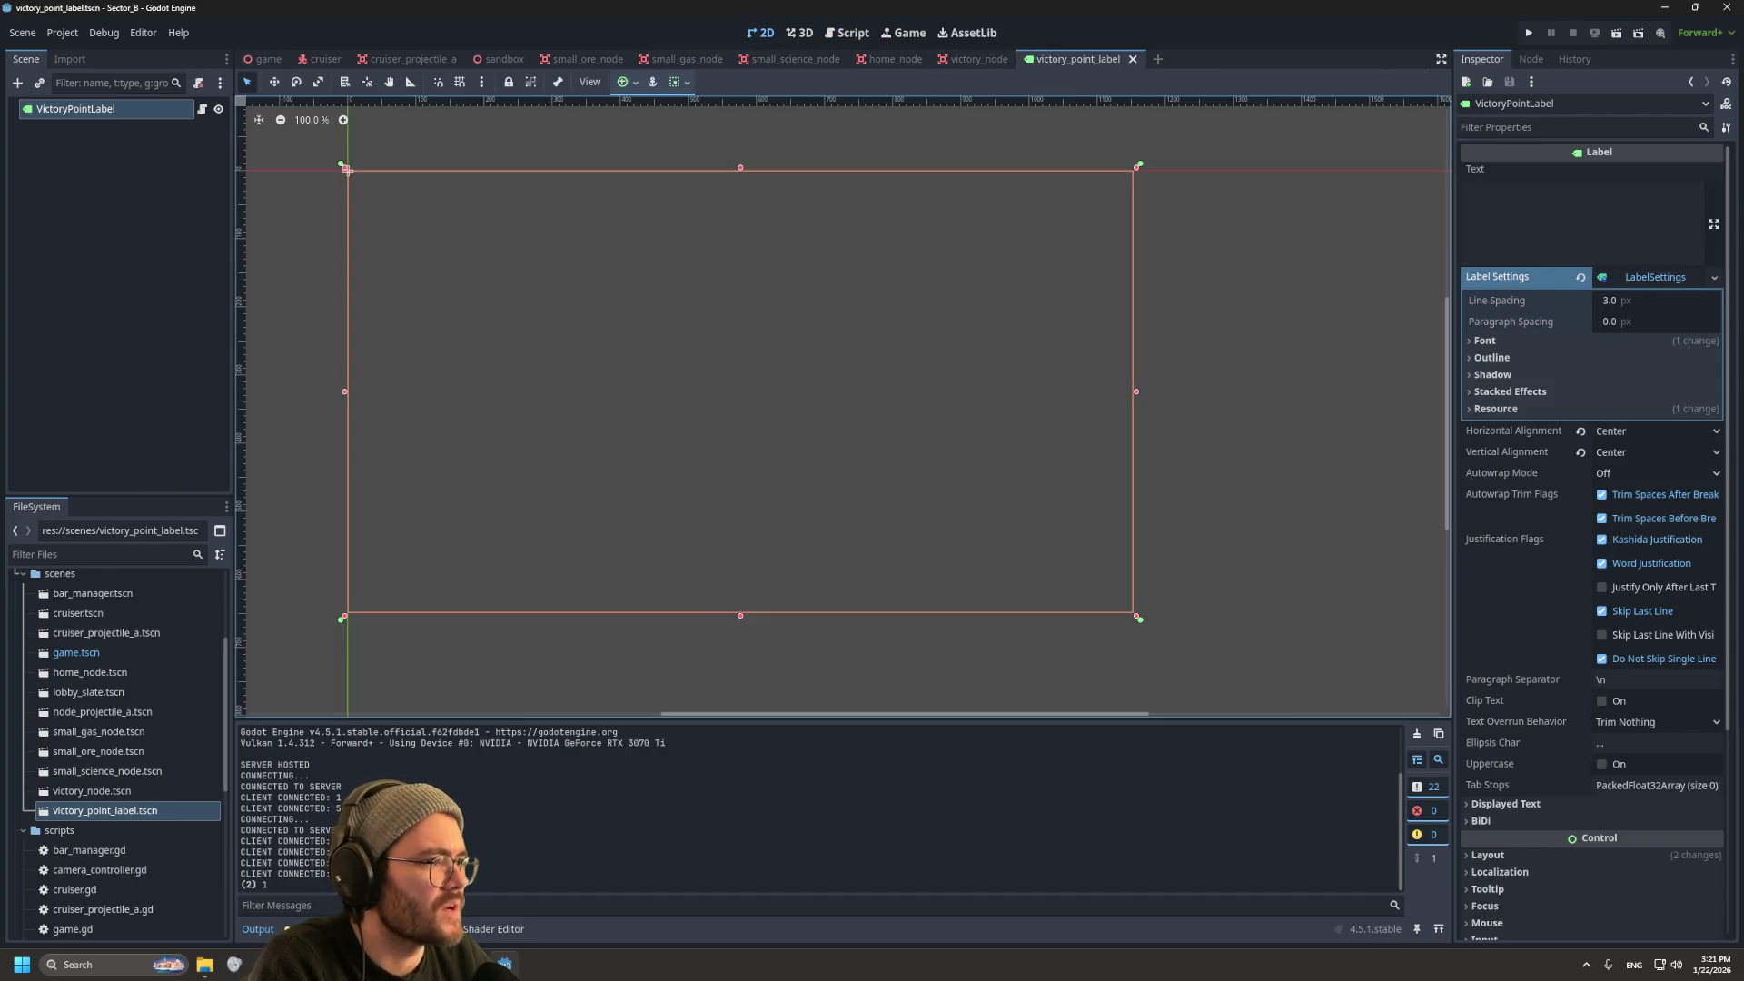
# Step: Apply the Center anchor preset to VictoryPointLabel, save the scene, and return to its script
pyautogui.click(680, 82)
pyautogui.click(623, 82)
pyautogui.click(624, 81)
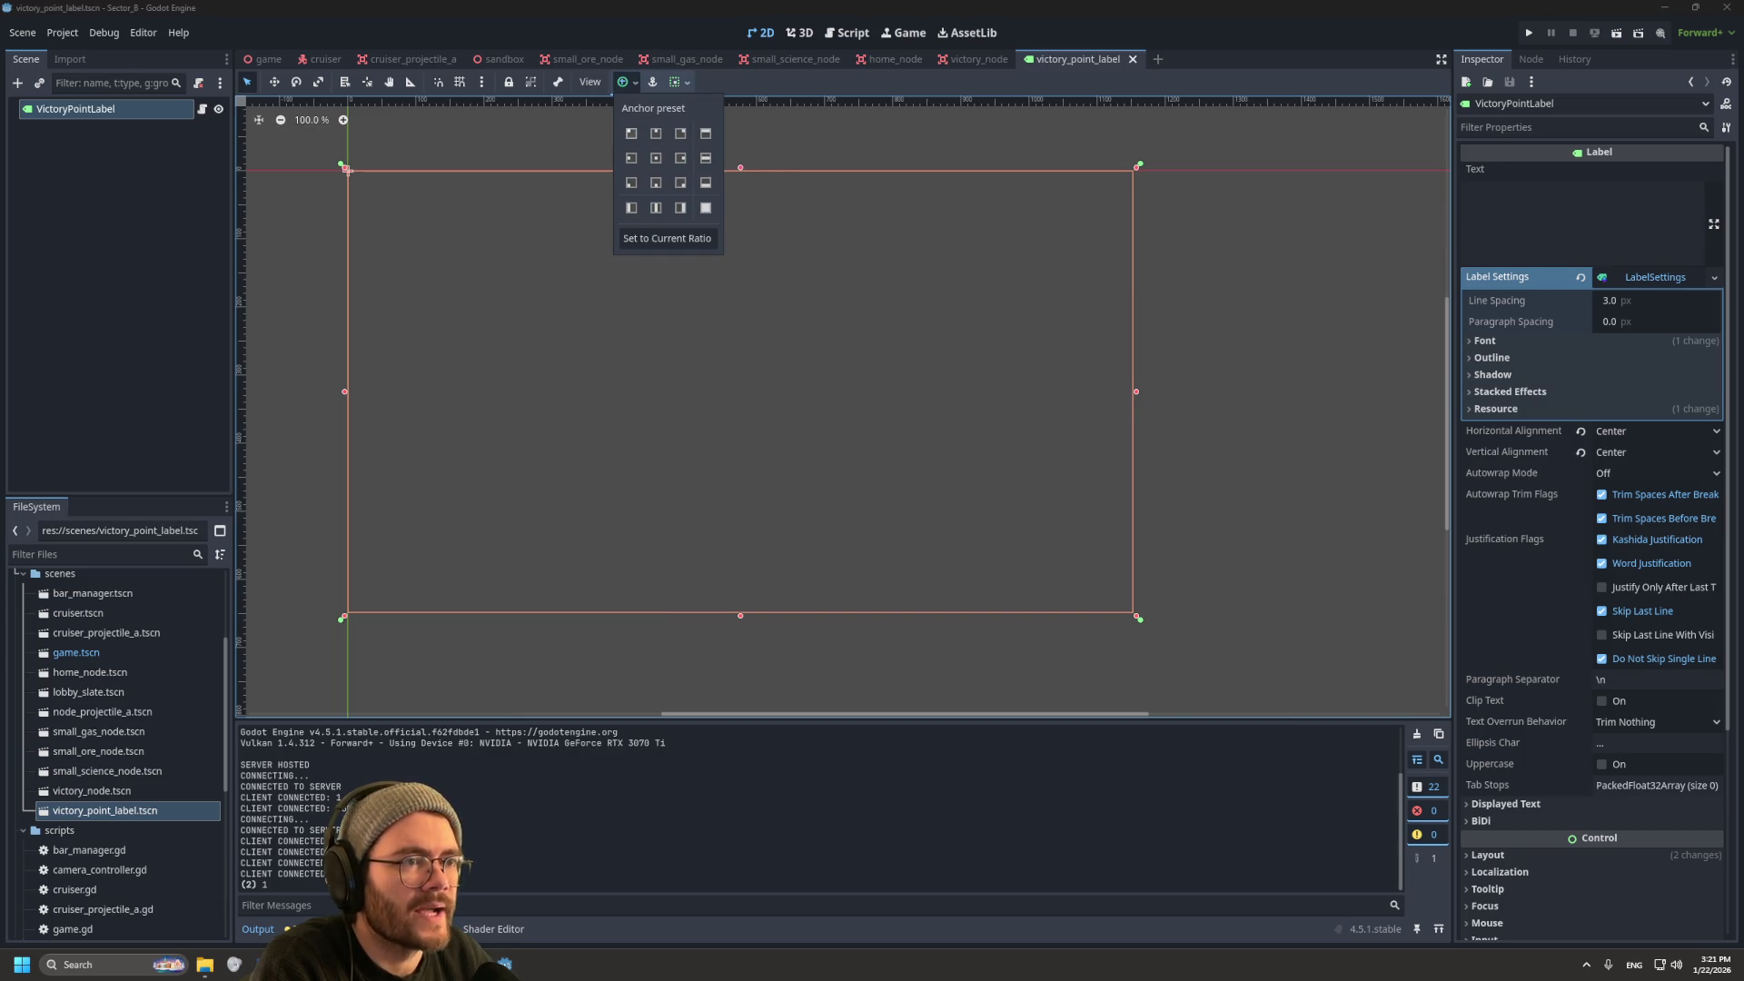
pyautogui.click(656, 158)
pyautogui.click(656, 158)
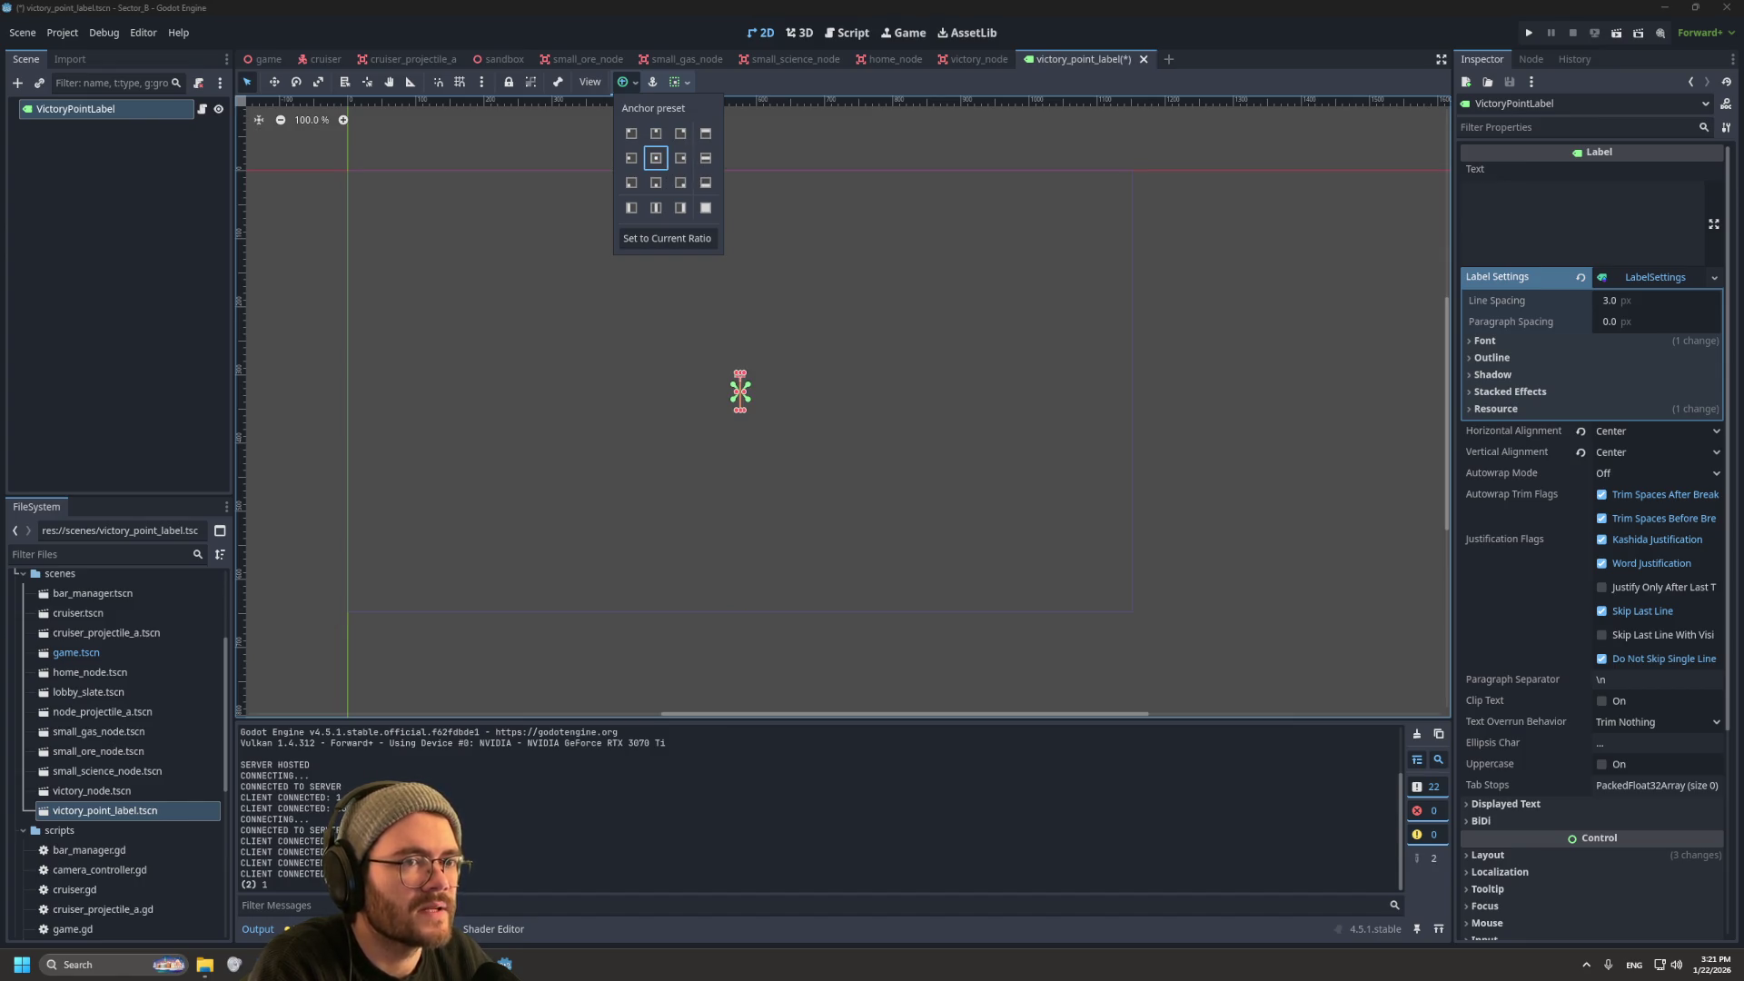
pyautogui.press('Escape')
pyautogui.hotkey('ctrl', 's')
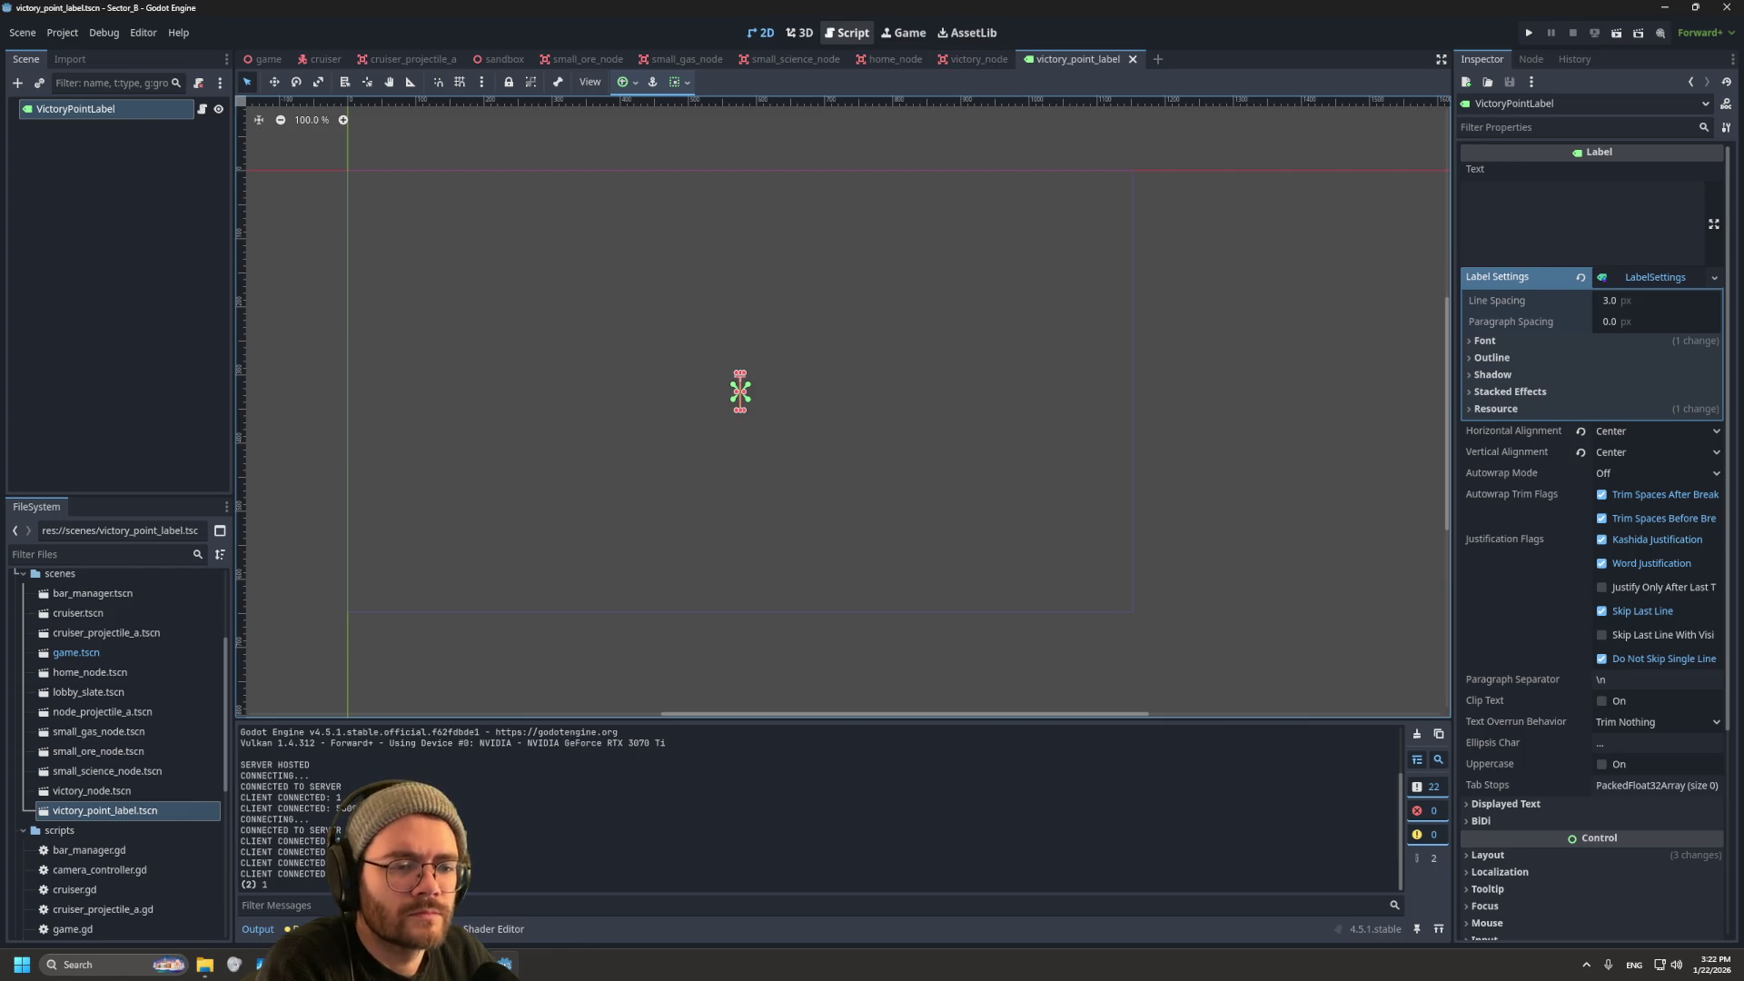
pyautogui.click(848, 32)
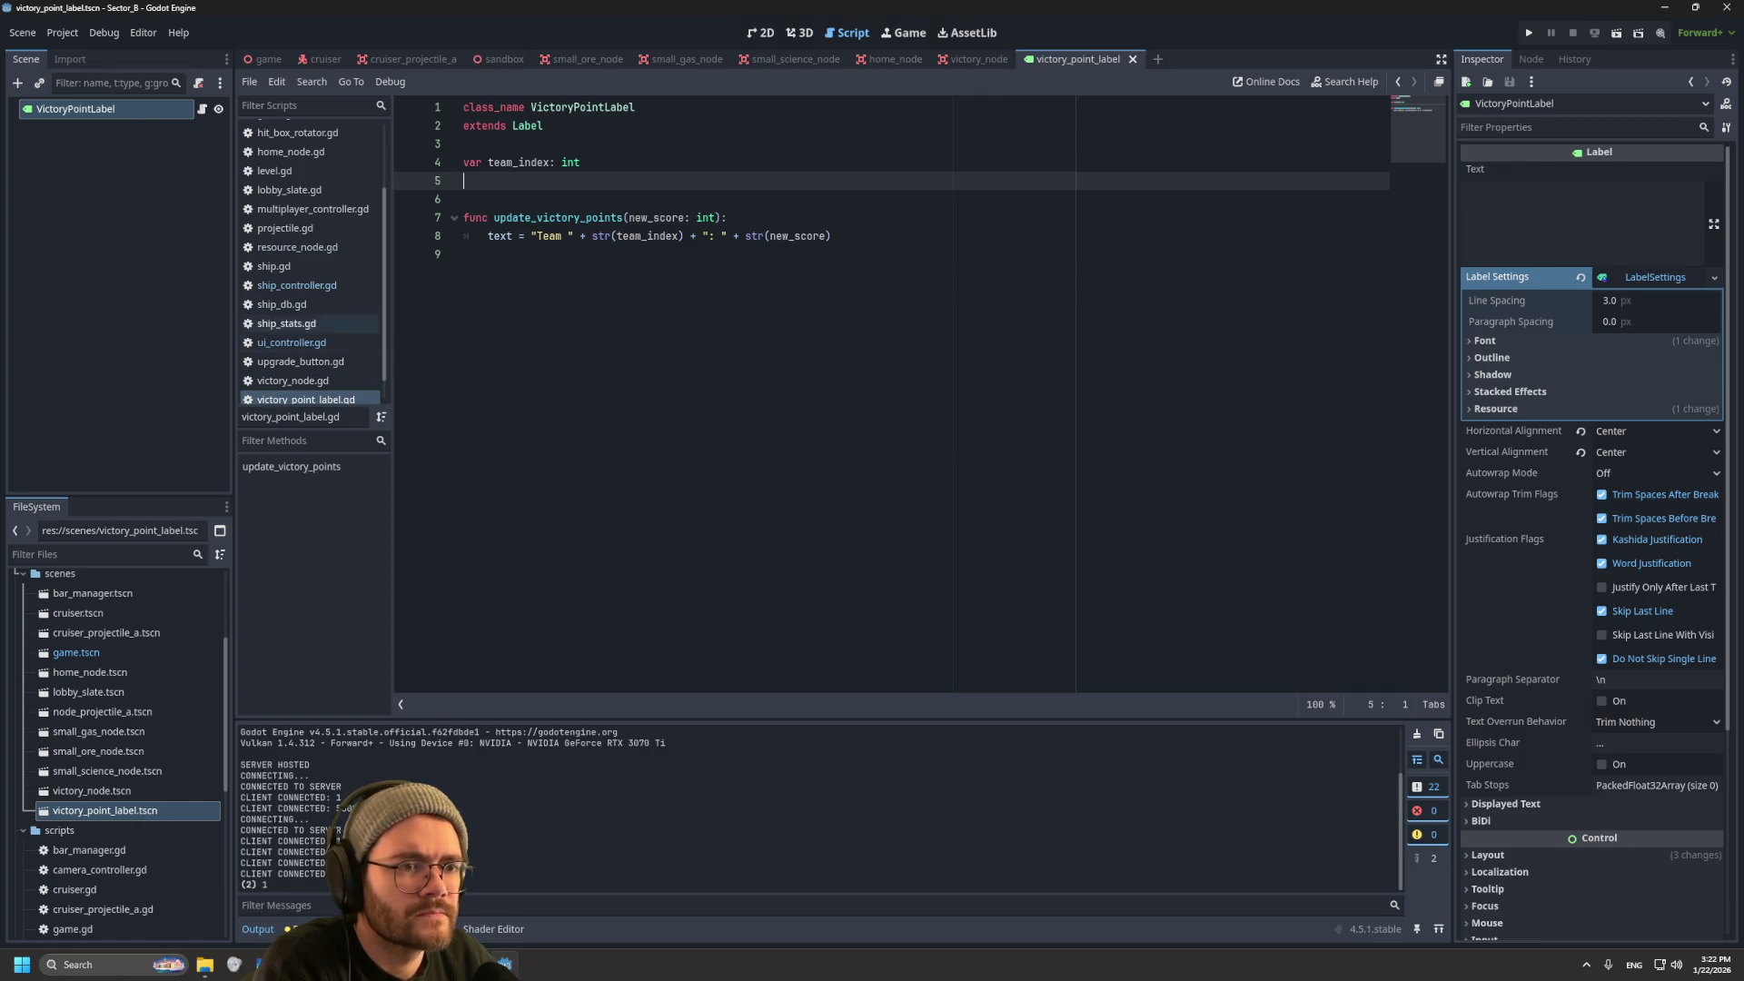
# Step: Open ui_controller.gd from the Scripts list and scroll through its code
pyautogui.scroll(-1, 318, 364)
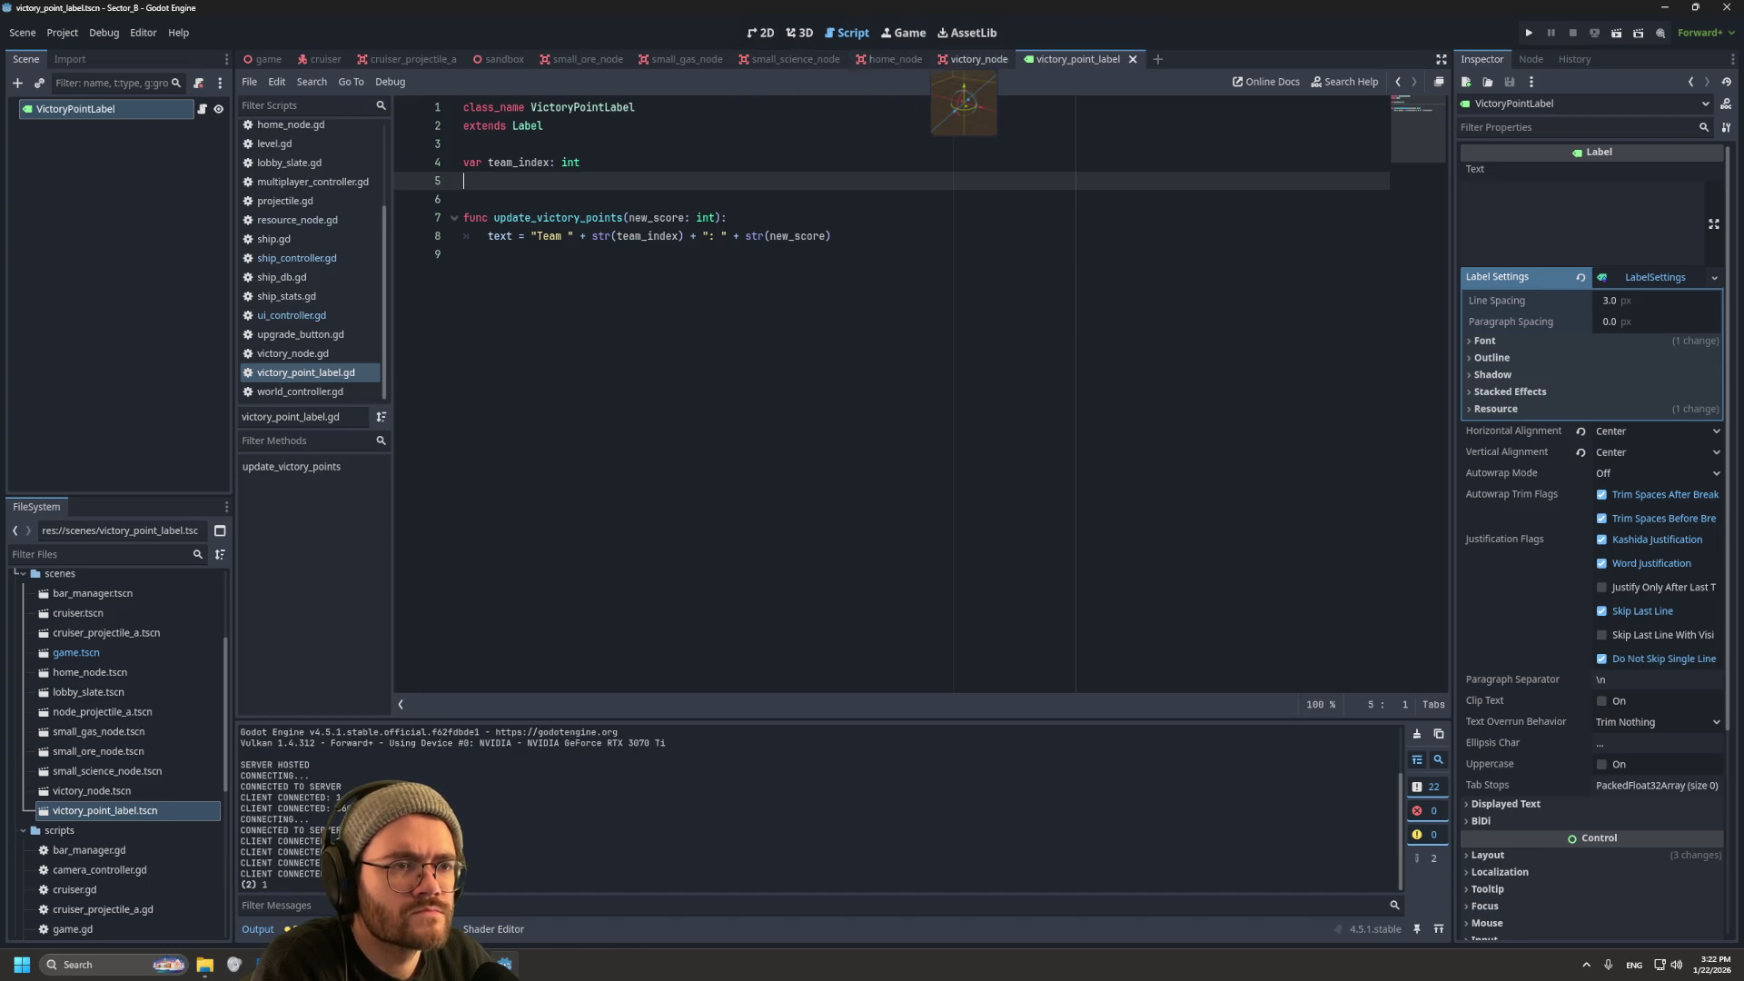
pyautogui.click(291, 315)
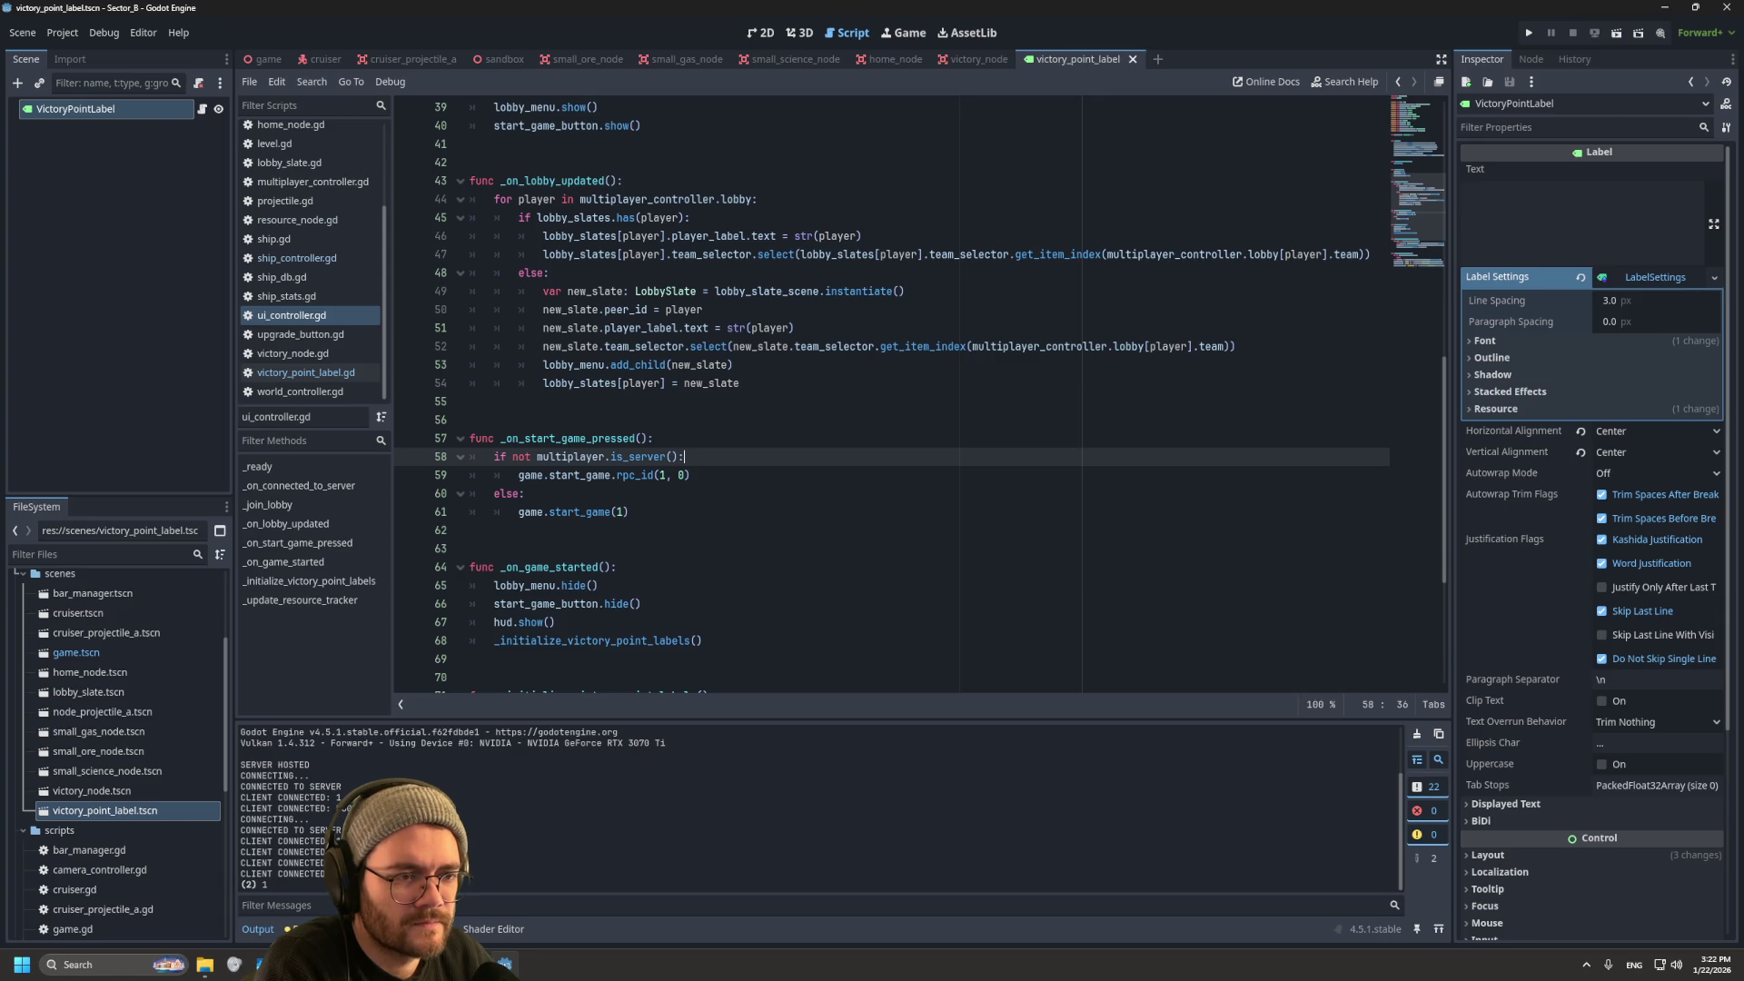
pyautogui.scroll(-2, 890, 390)
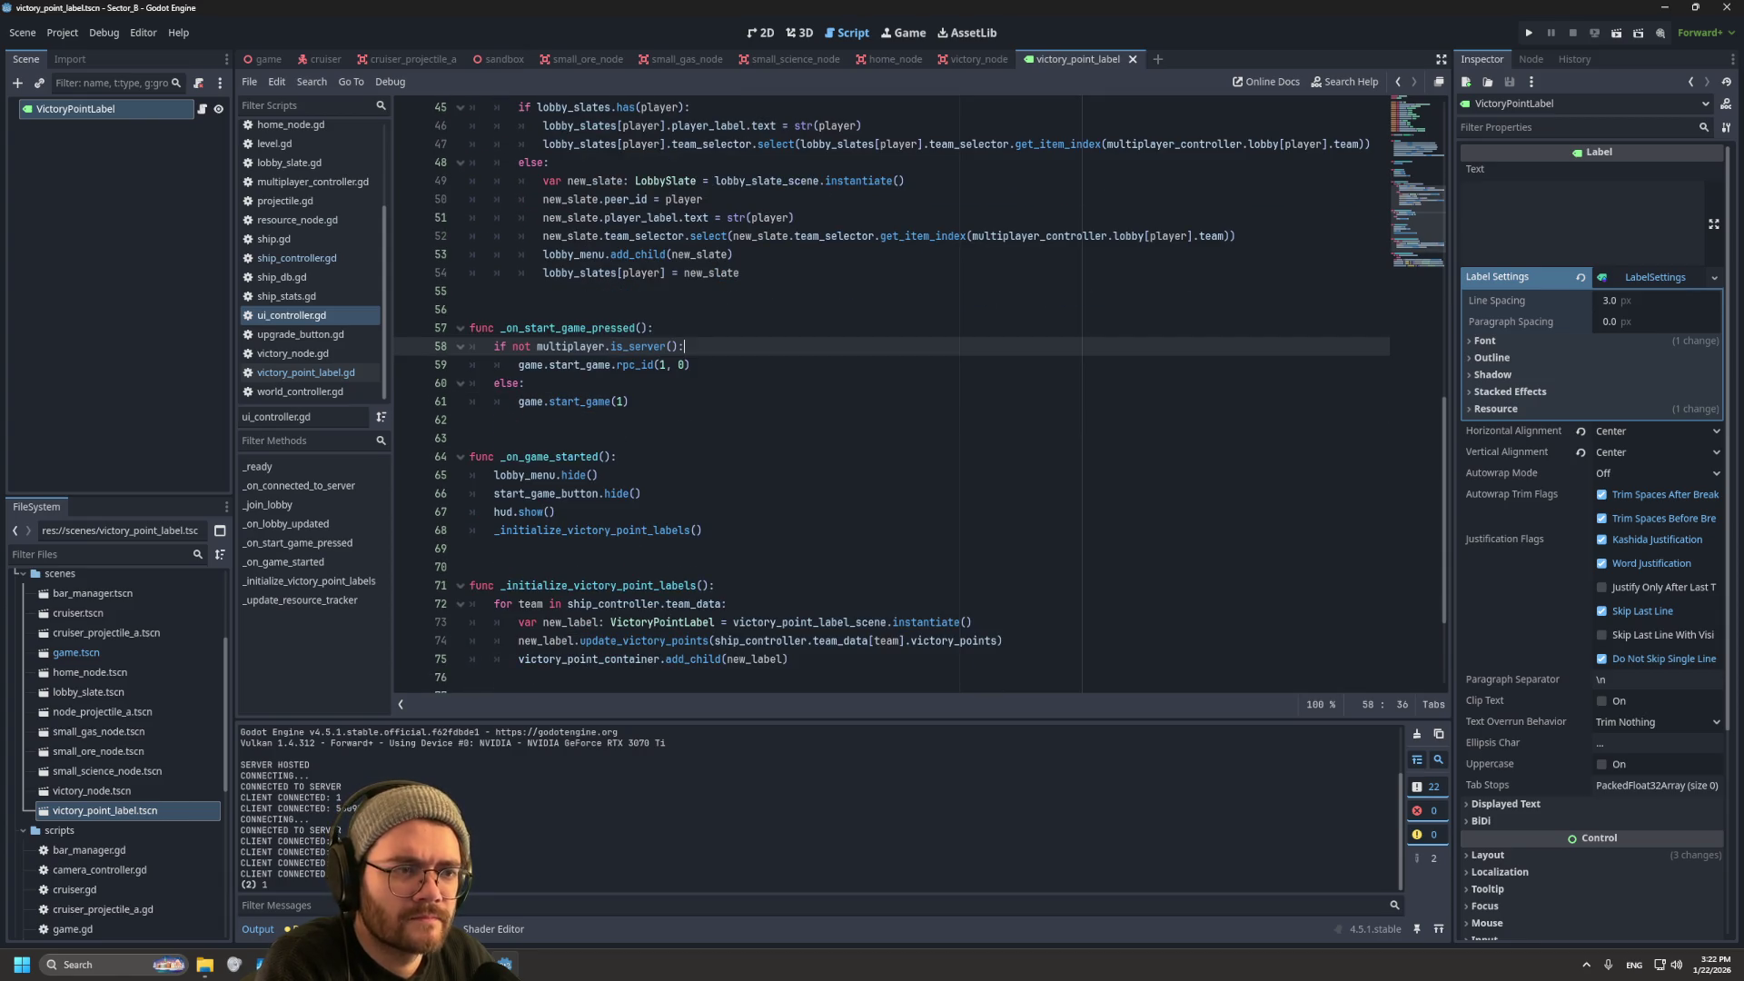
pyautogui.scroll(15, 891, 391)
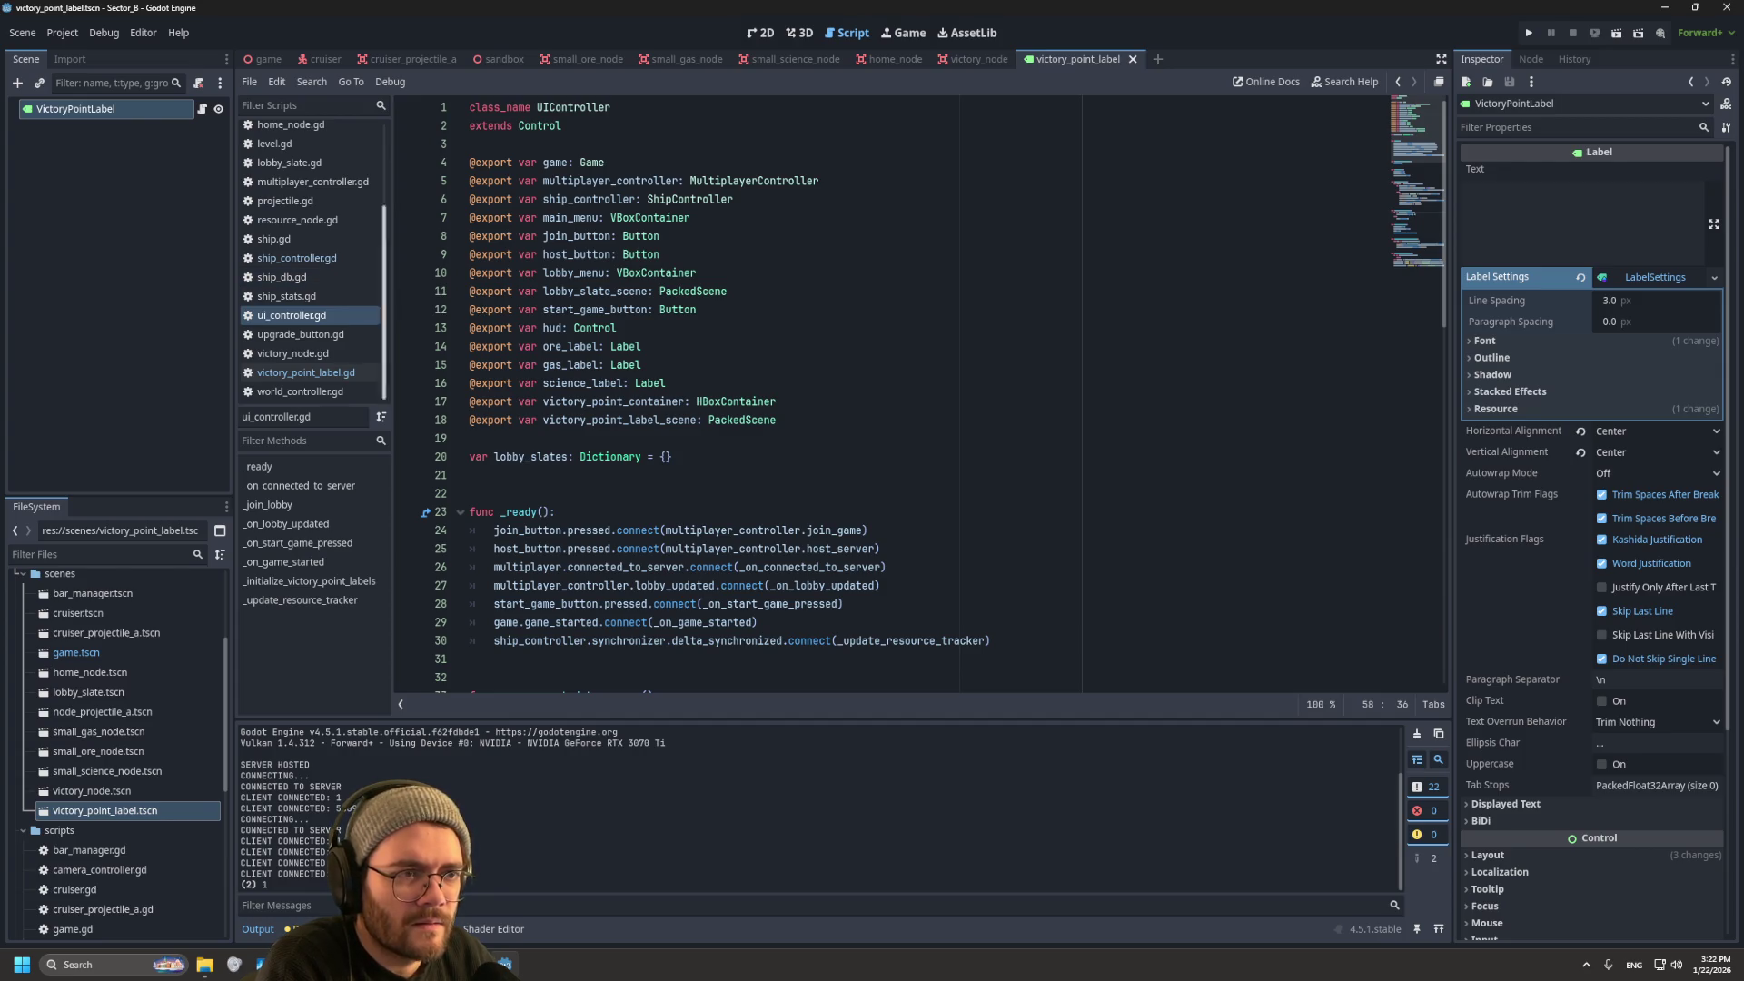
pyautogui.scroll(3, 309, 277)
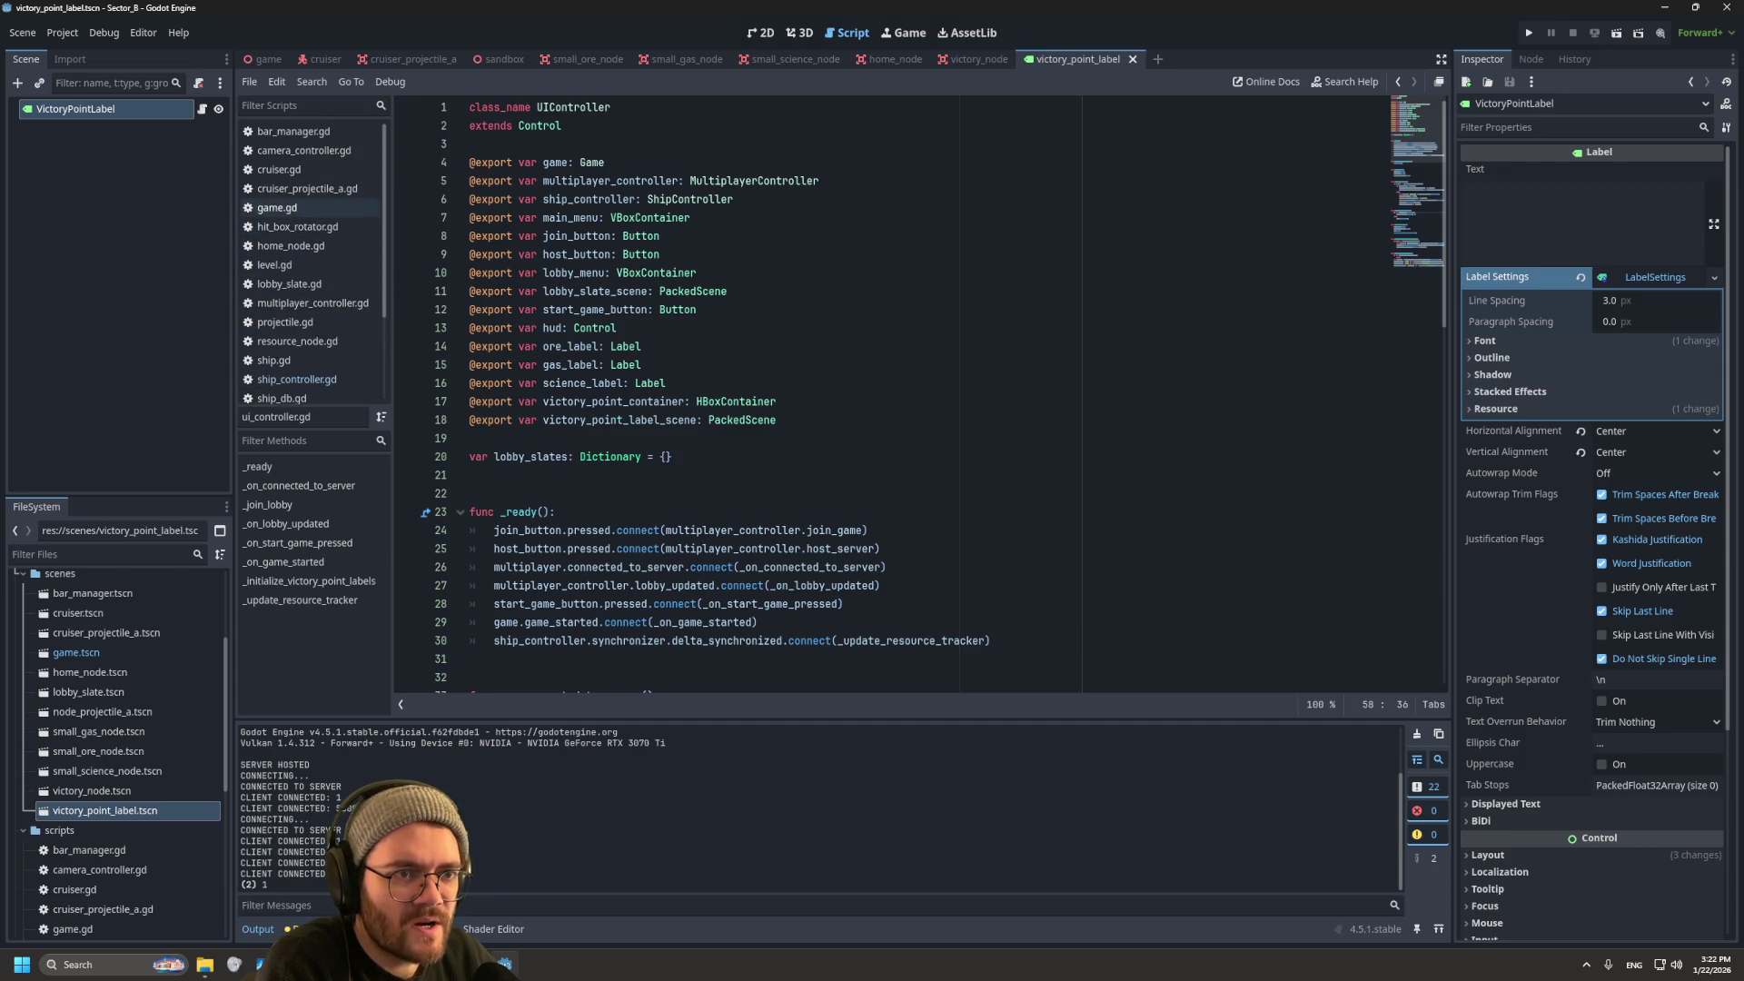
# Step: Review game.gd's phase and start-game logic, then switch back to ui_controller.gd
pyautogui.click(300, 207)
pyautogui.scroll(15, 908, 390)
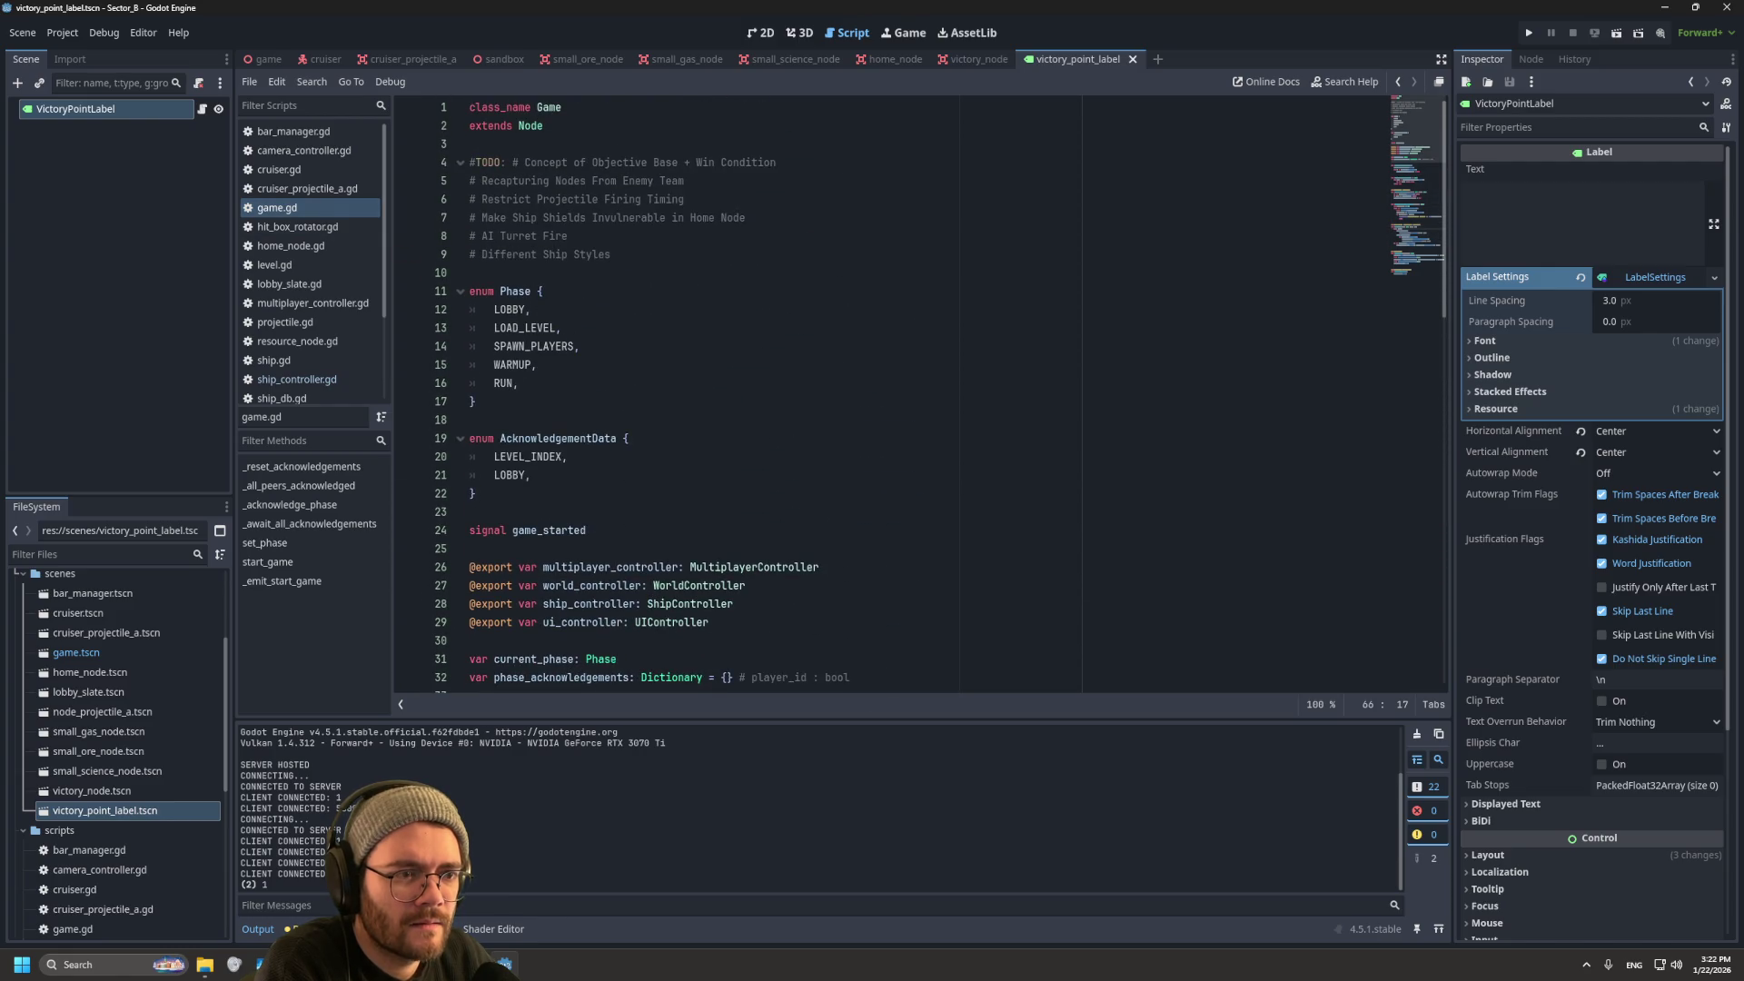
pyautogui.scroll(-14, 908, 390)
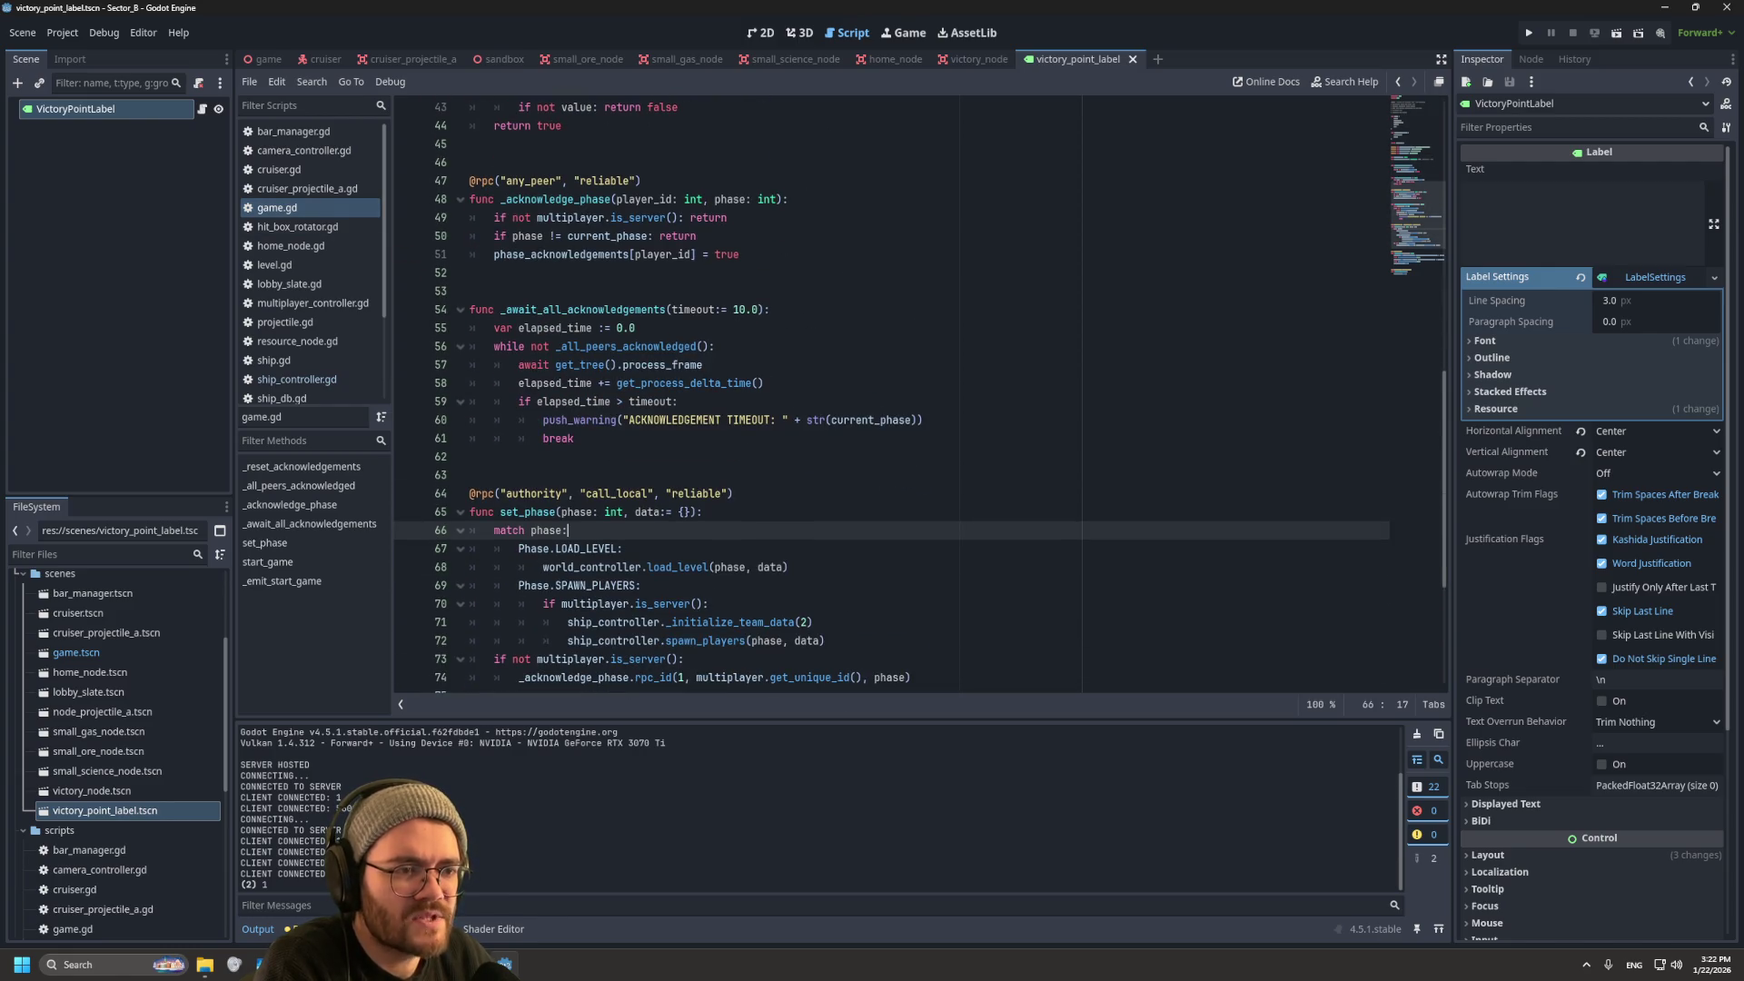
pyautogui.scroll(-5, 908, 391)
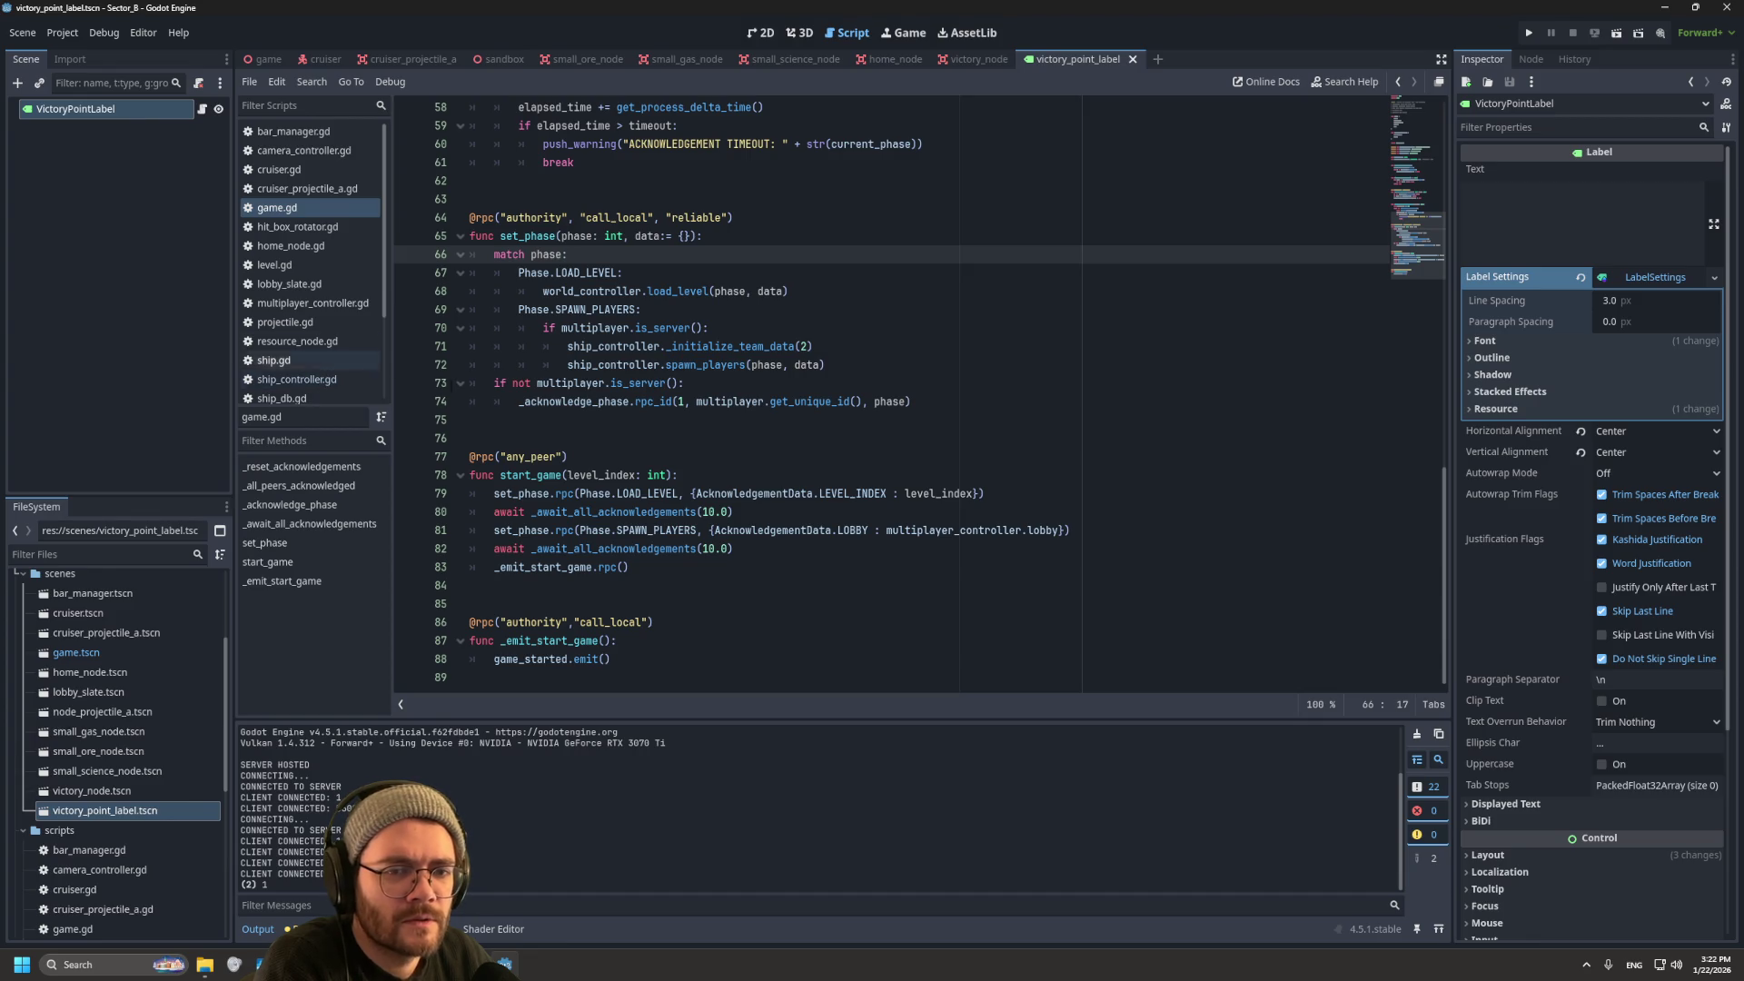
pyautogui.scroll(-2, 300, 362)
pyautogui.click(291, 367)
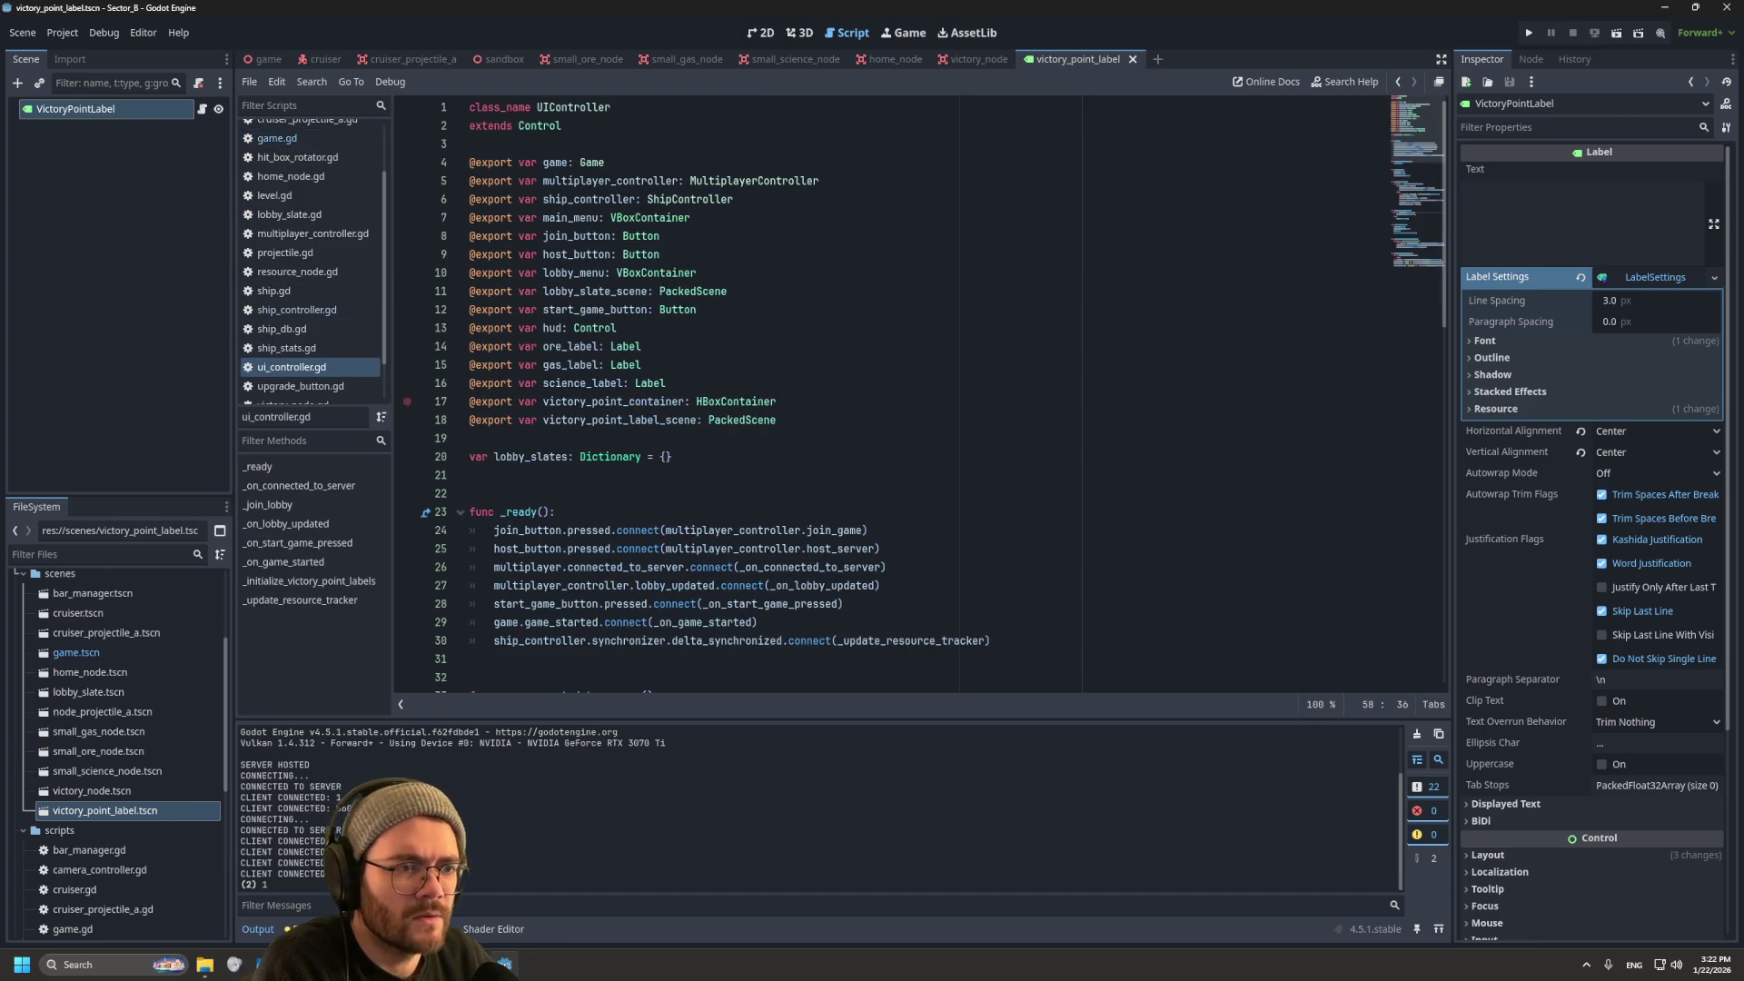
pyautogui.scroll(-5, 745, 391)
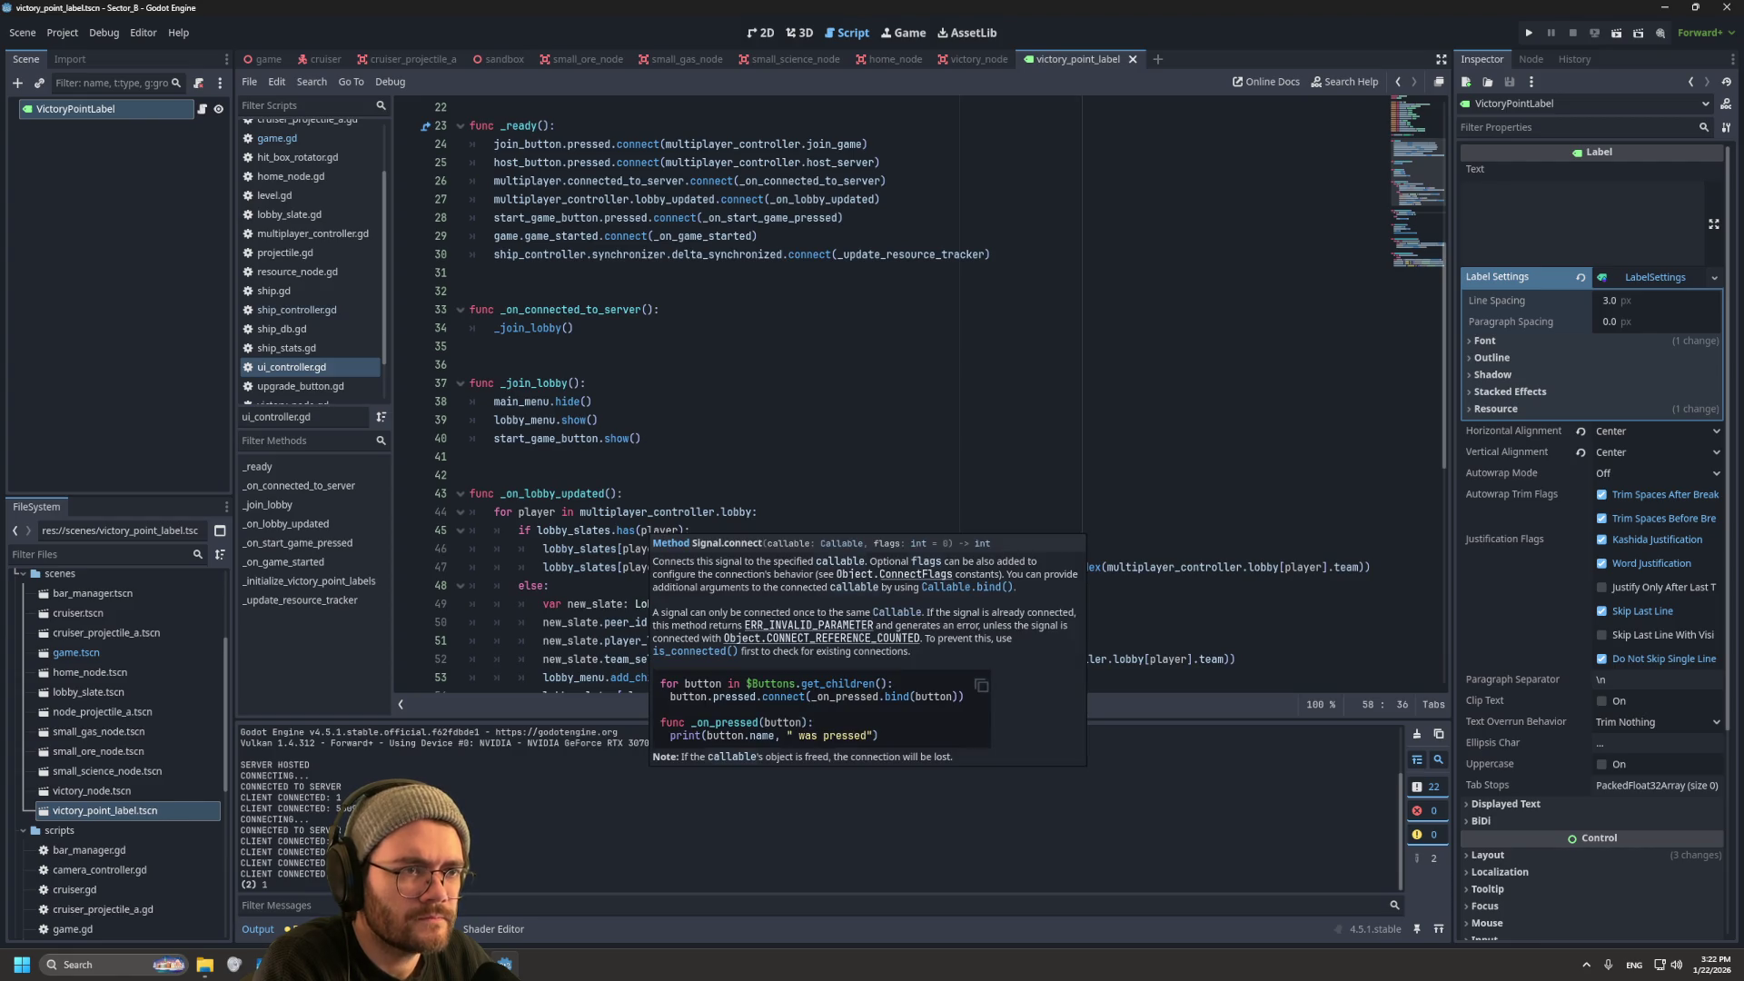
pyautogui.scroll(-10, 582, 559)
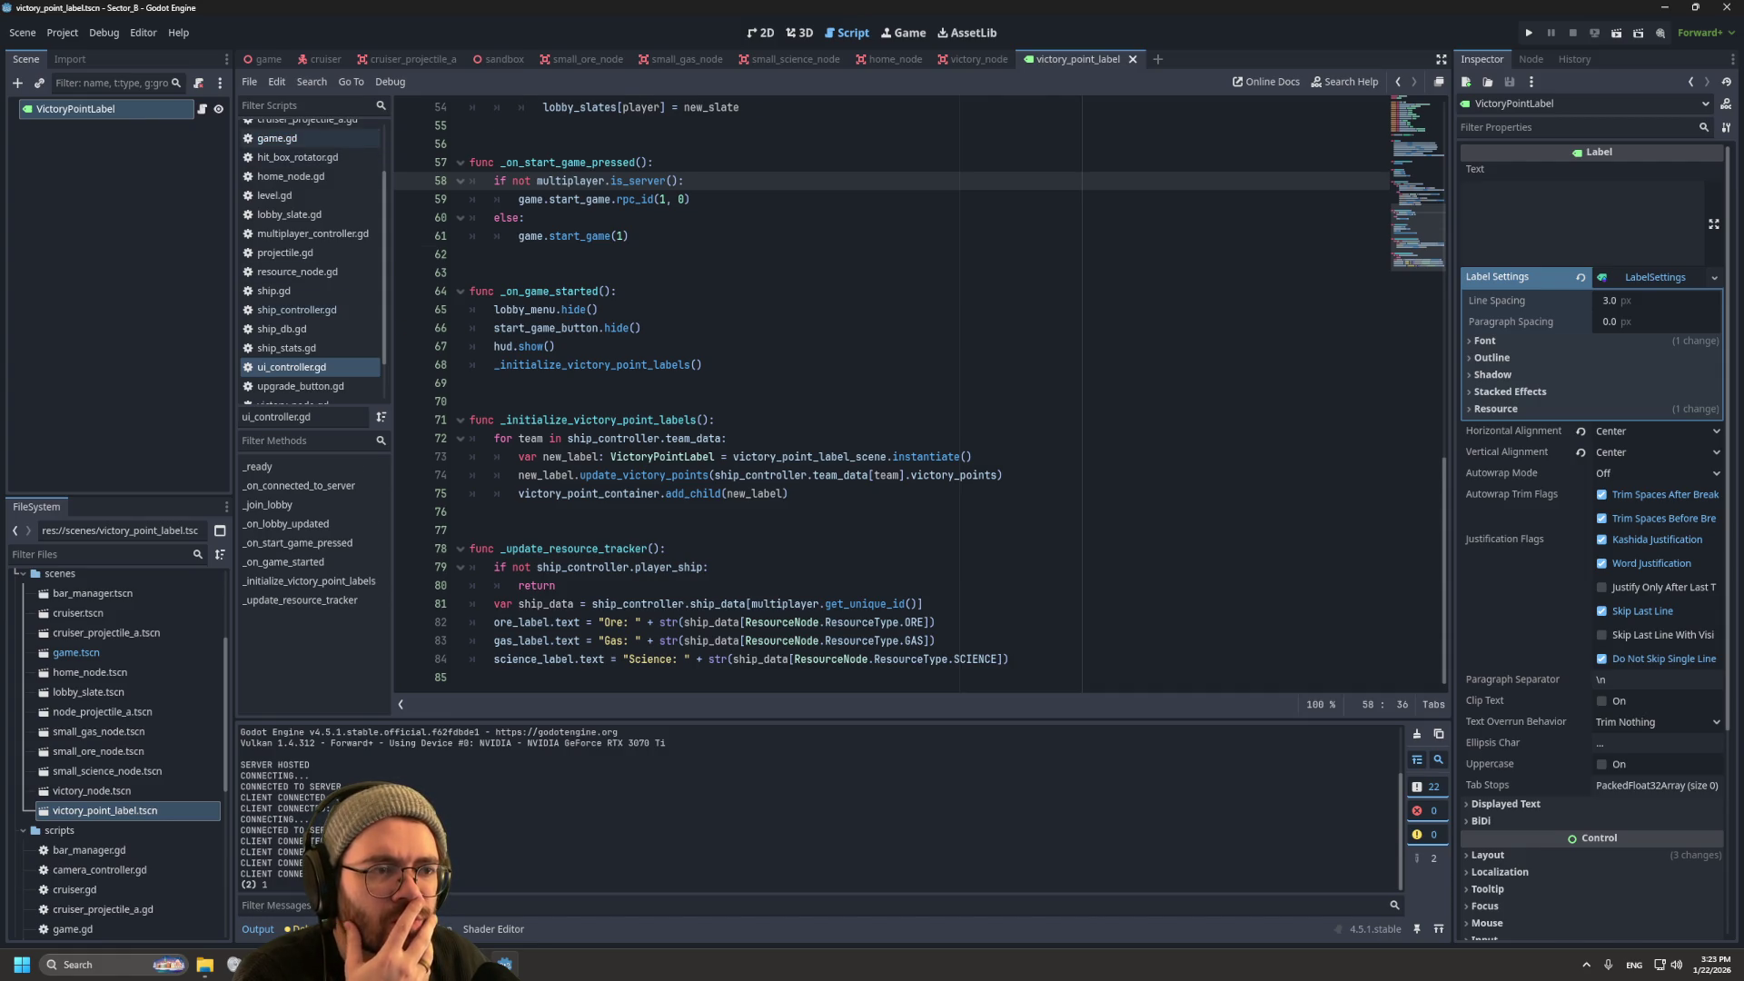
pyautogui.click(277, 138)
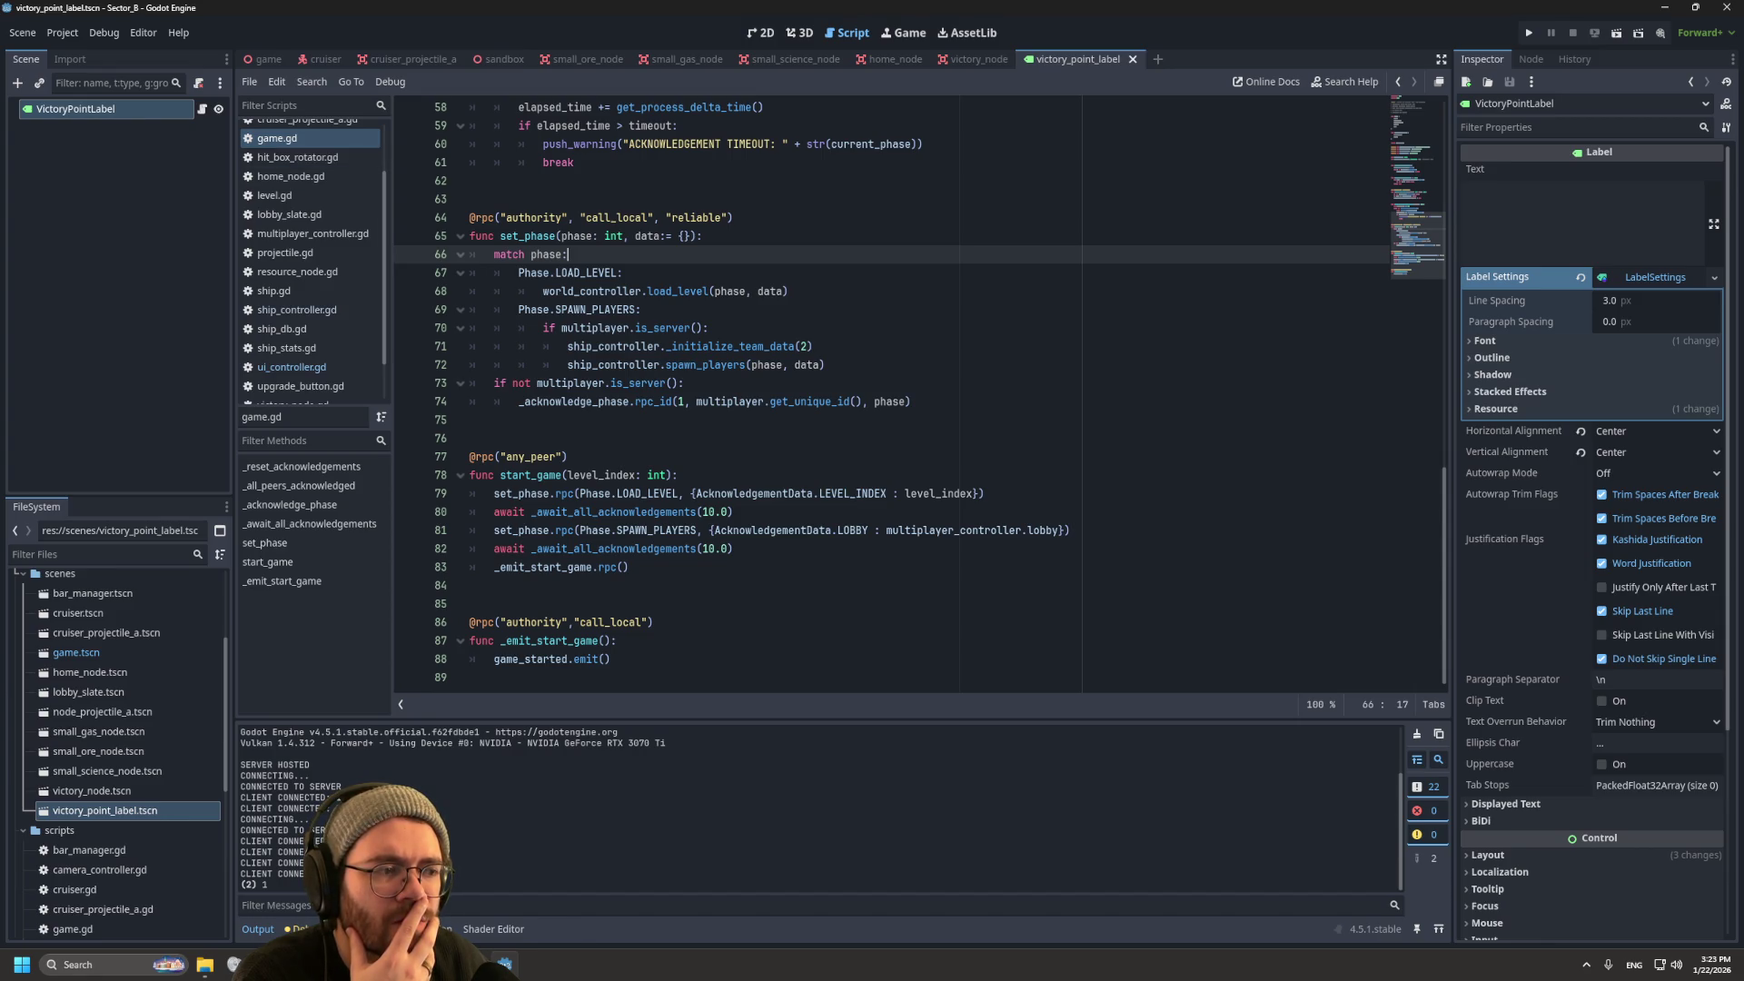
pyautogui.click(291, 367)
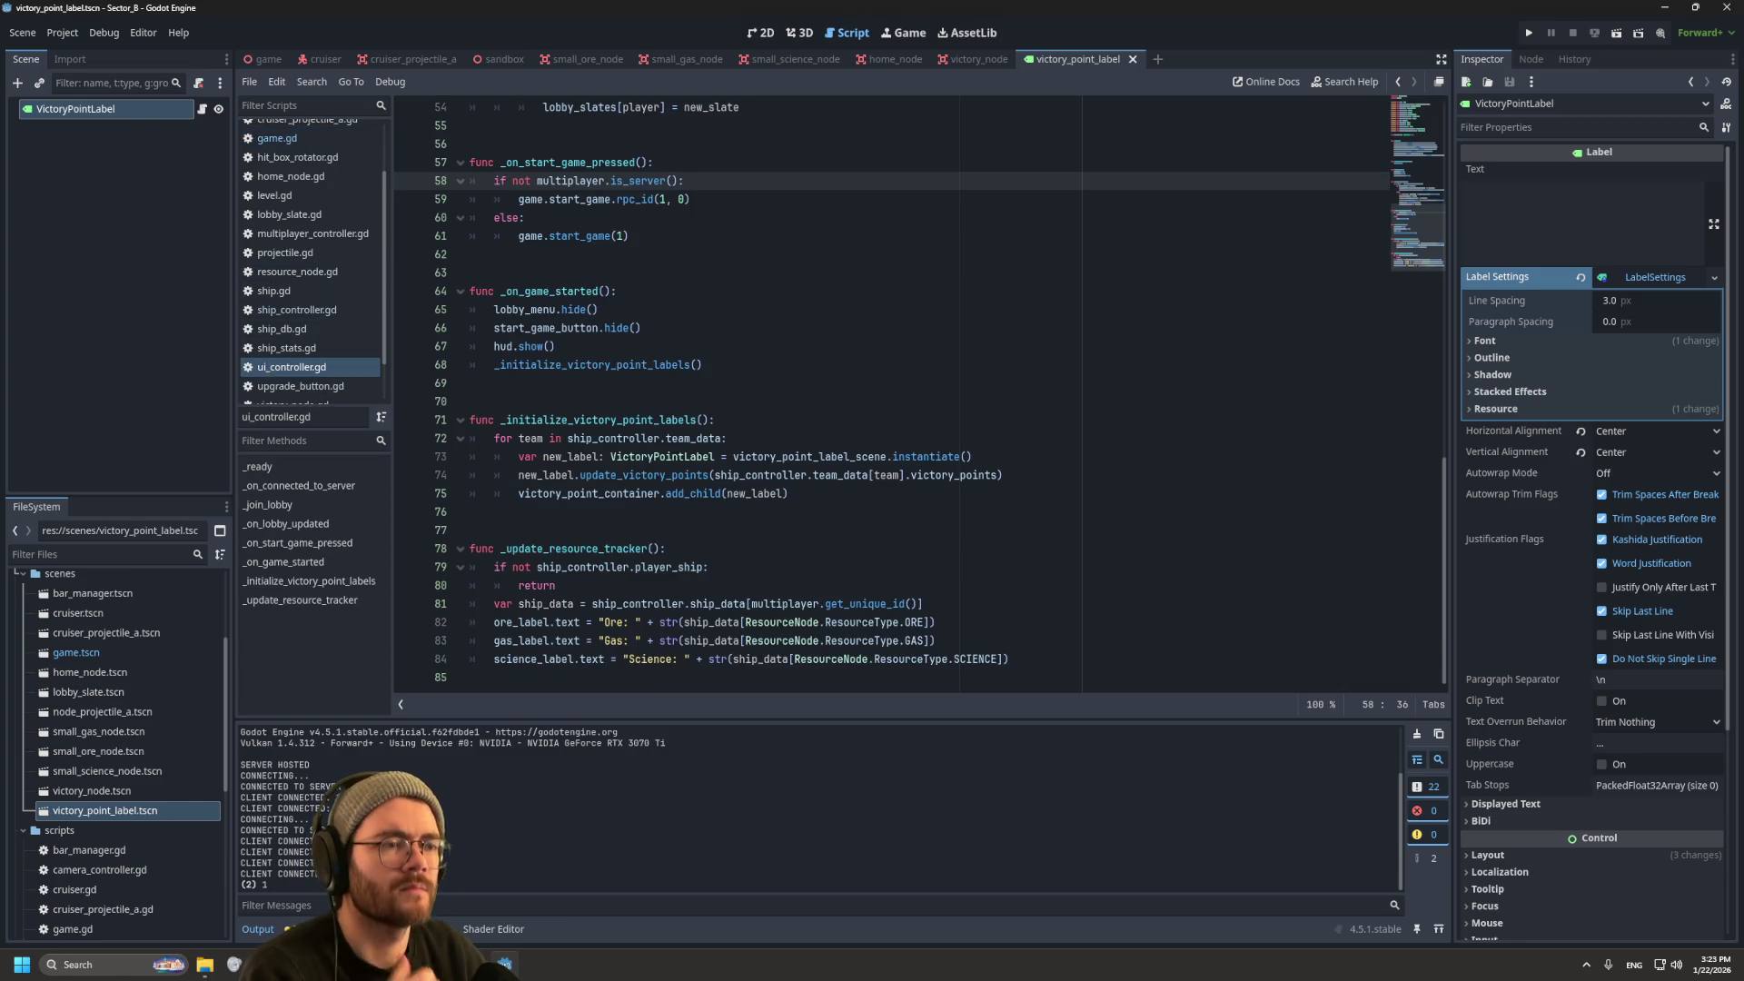
# Step: Add a print(ship_controller.team_data) line inside _initialize_victory_point_labels
pyautogui.click(715, 419)
pyautogui.press('Return')
pyautogui.write('print(s')
pyautogui.write('hip_controller.tea')
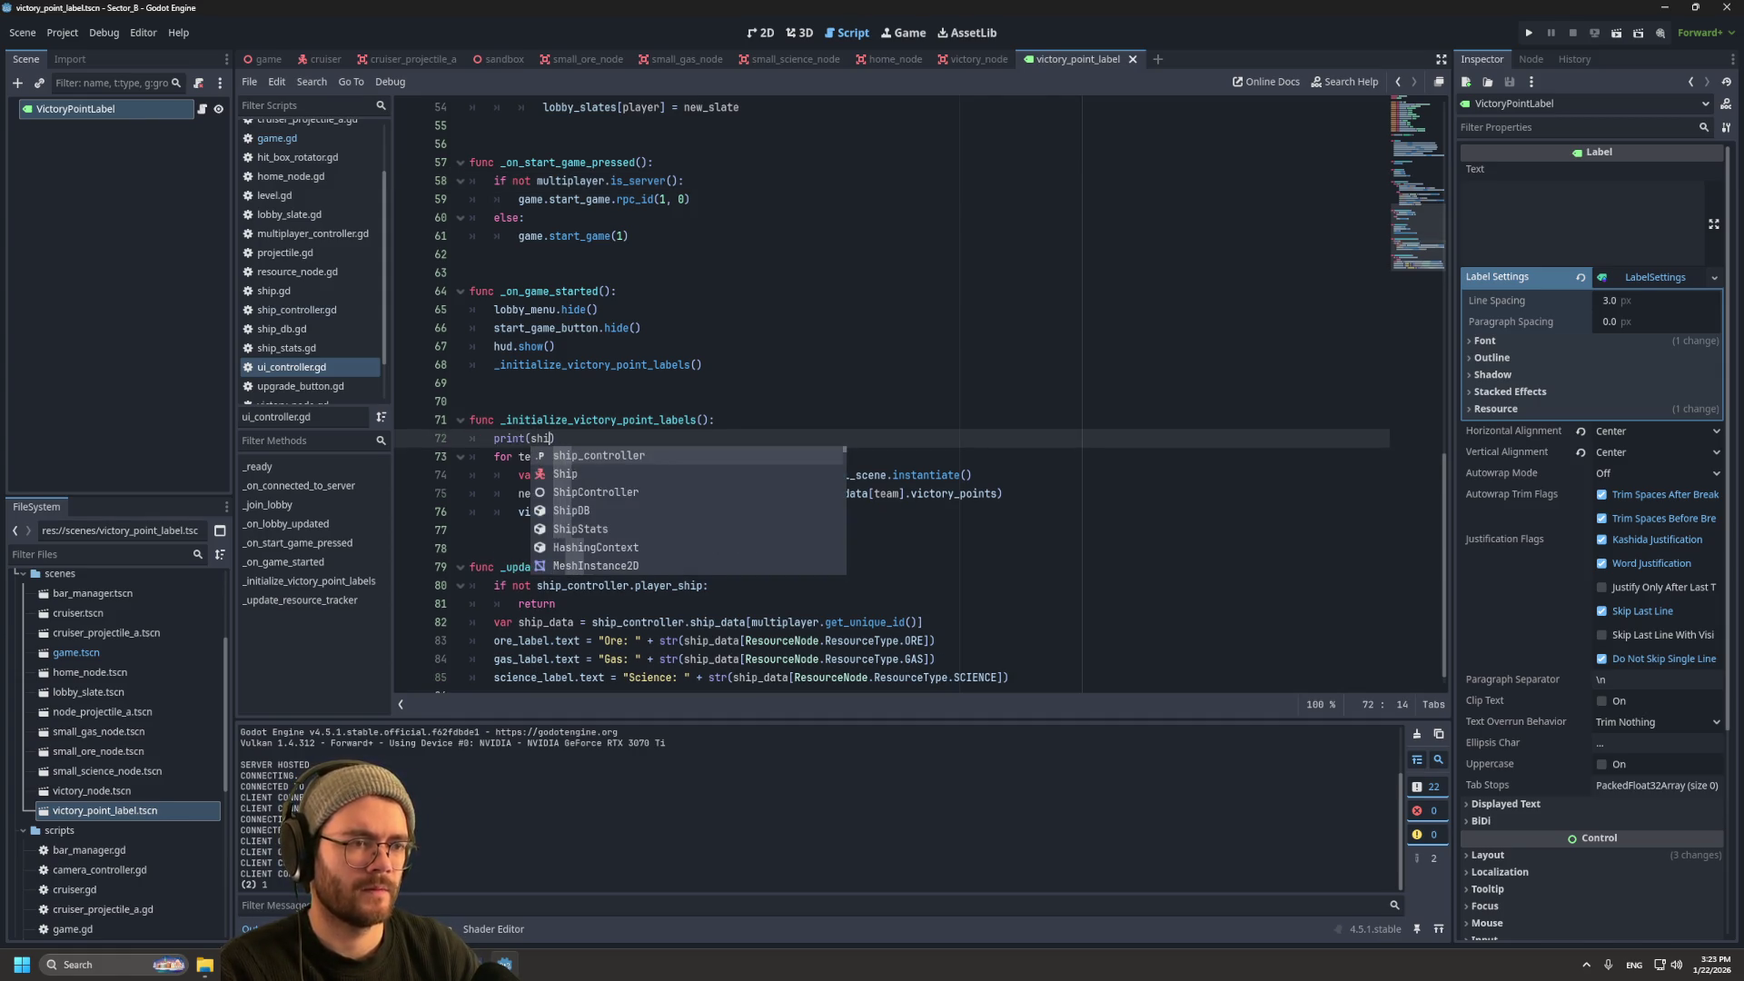
pyautogui.press('Return')
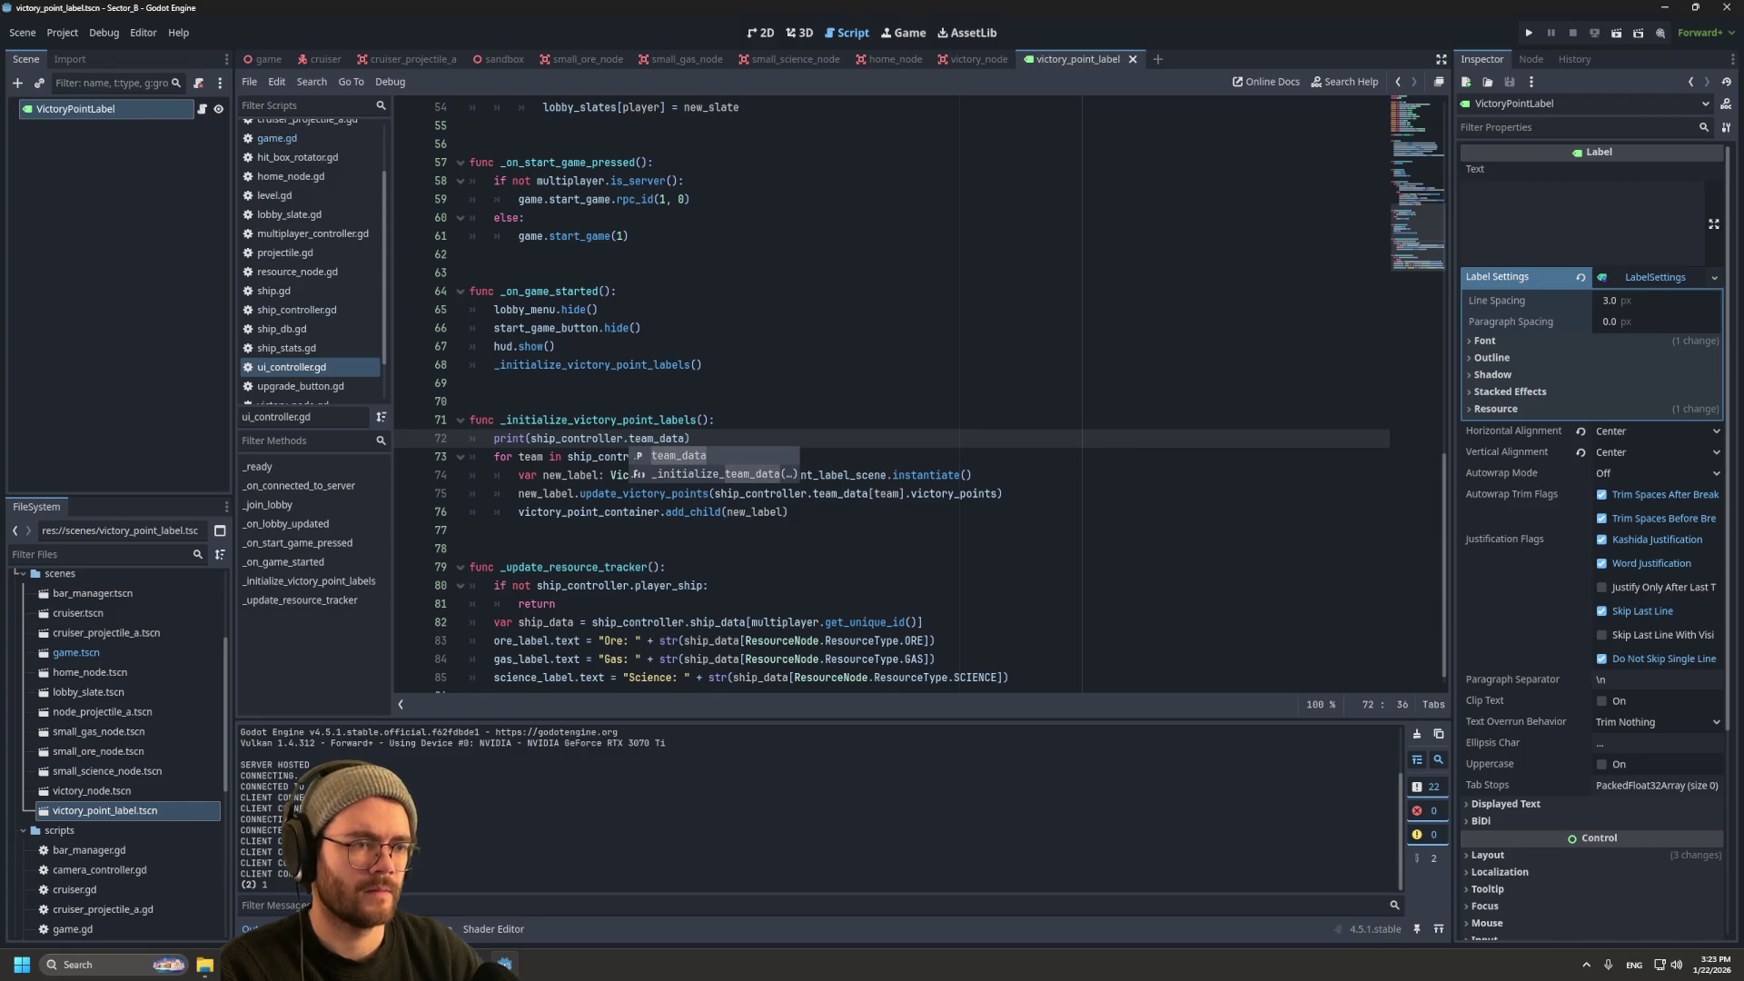
# Step: Run the project with F5 and arrange the three game windows left, top right and bottom right
pyautogui.press('F5')
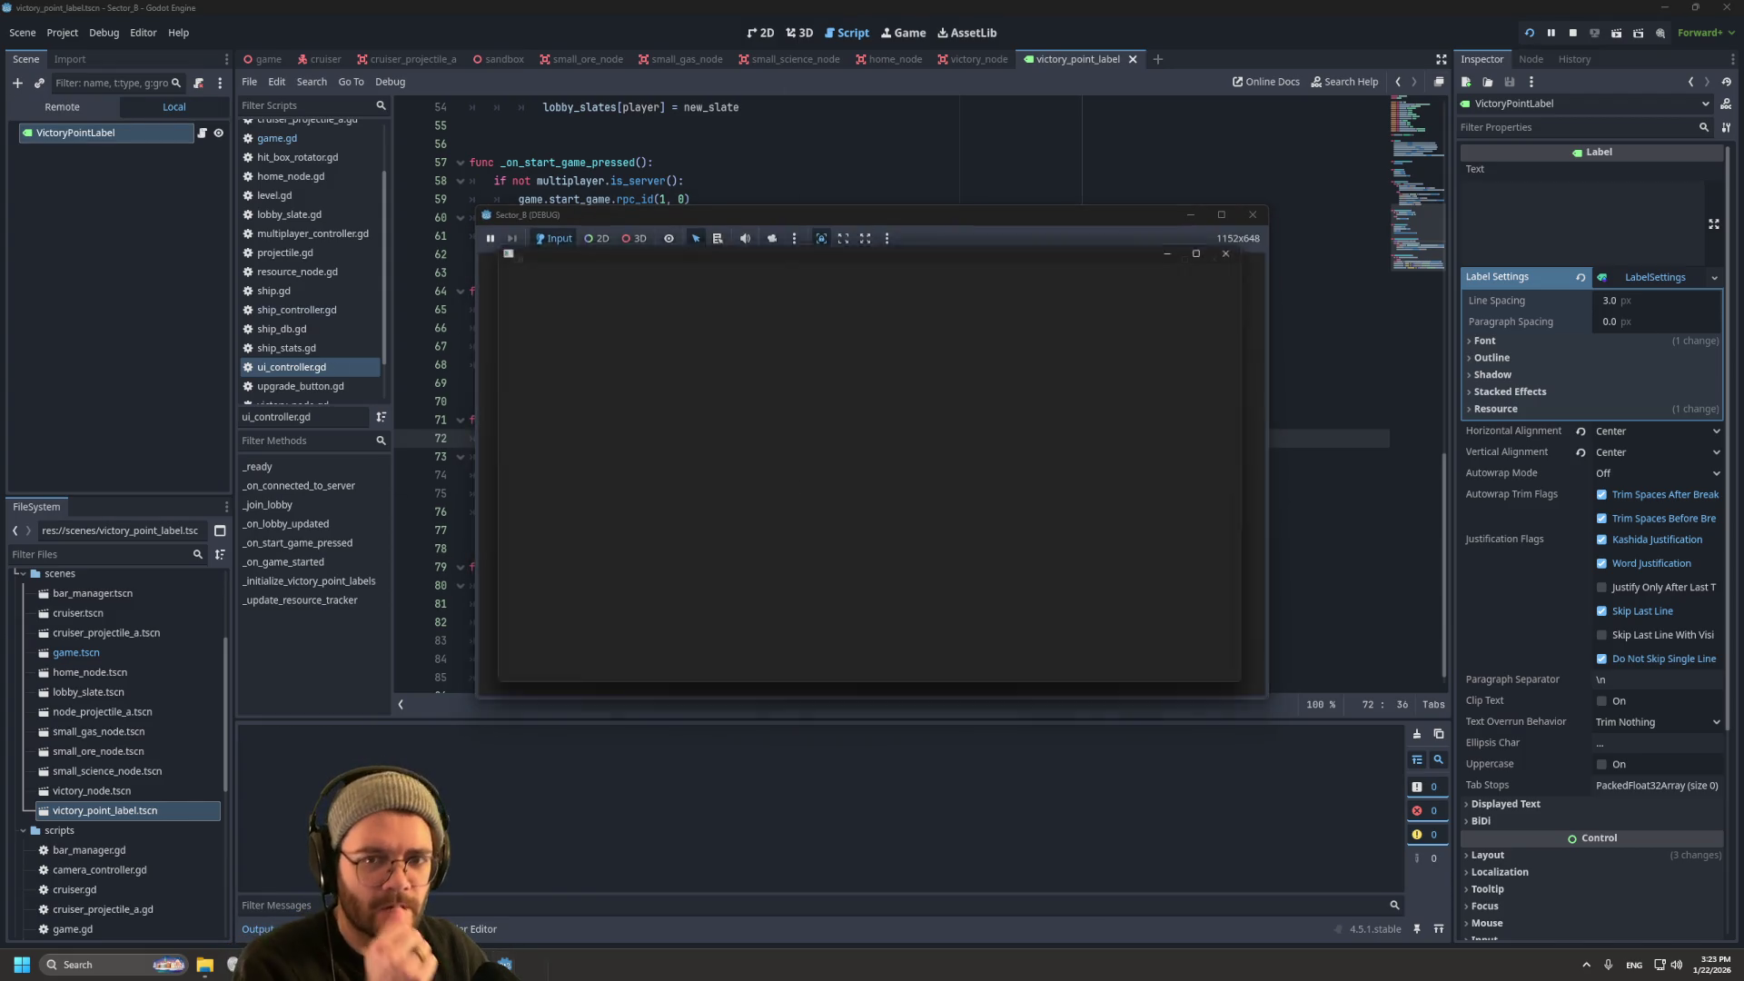
pyautogui.moveTo(899, 227); pyautogui.dragTo(446, 240)
pyautogui.moveTo(923, 244)
pyautogui.mouseDown()
pyautogui.moveTo(1398, 60)
pyautogui.moveTo(1385, 27)
pyautogui.mouseUp()
pyautogui.moveTo(833, 245)
pyautogui.mouseDown()
pyautogui.moveTo(1329, 513)
pyautogui.moveTo(1304, 504)
pyautogui.mouseUp()
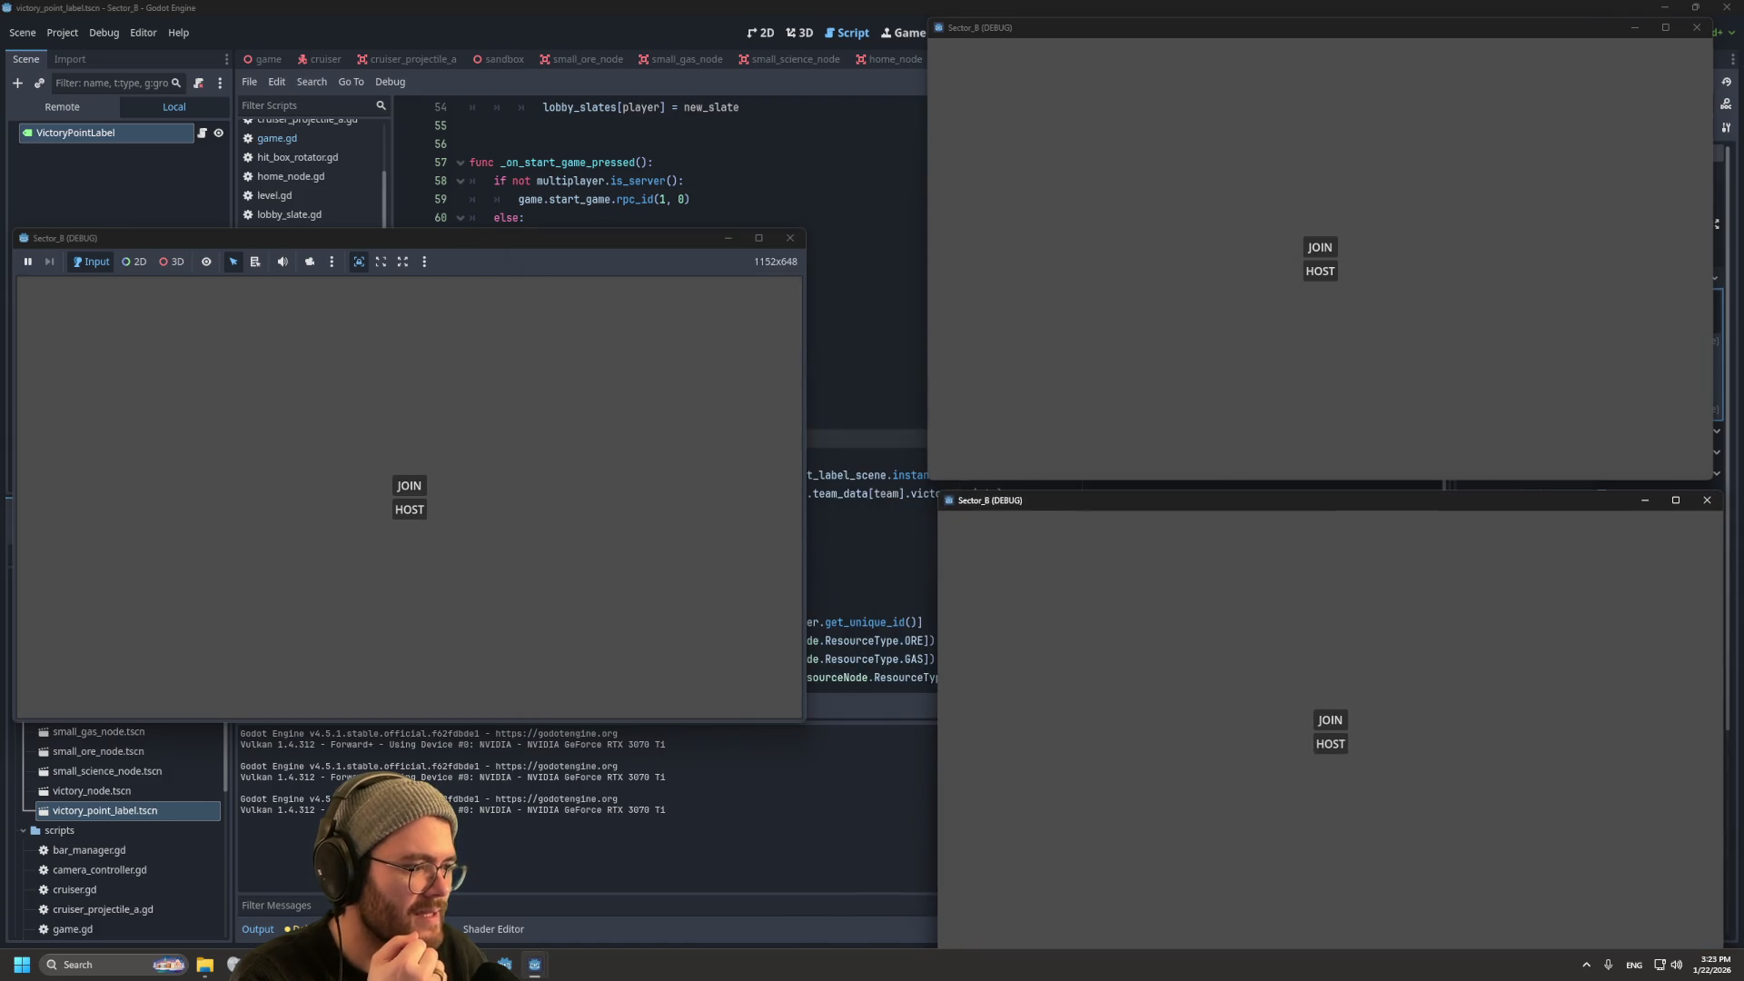
# Step: Host in one window, join from two others with one on Team 2, start the match, then stop
pyautogui.click(409, 509)
pyautogui.click(1320, 247)
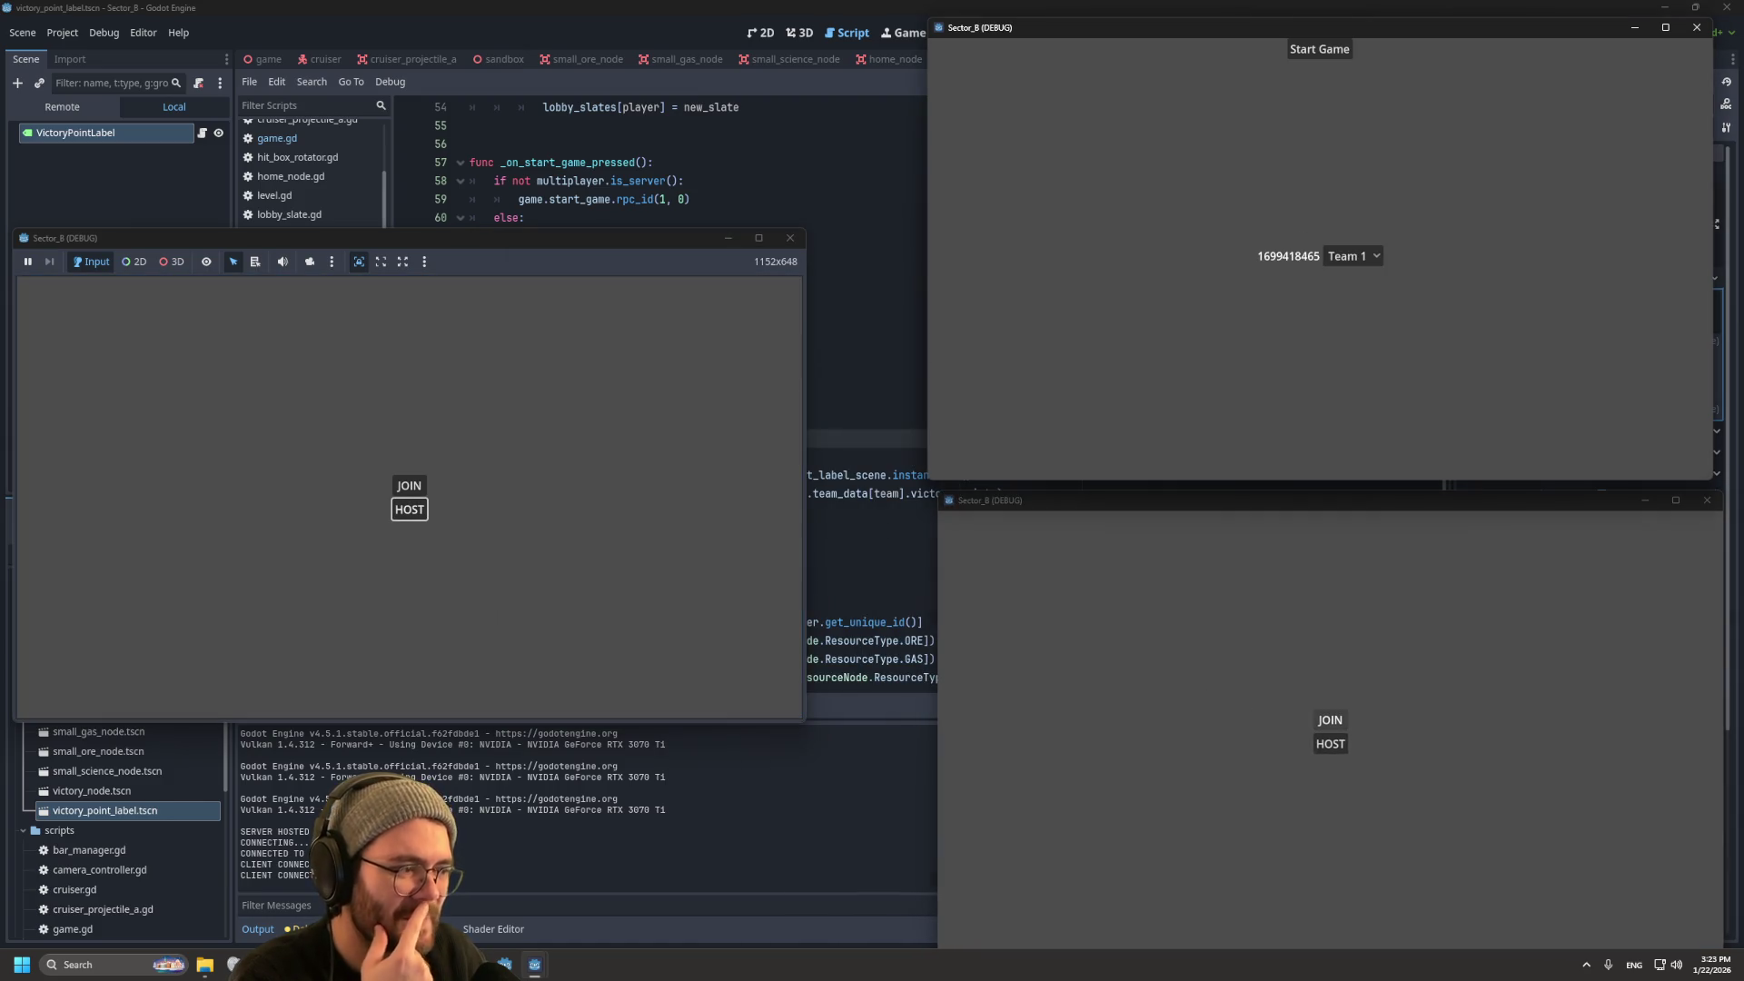
pyautogui.click(1330, 719)
pyautogui.click(1362, 743)
pyautogui.click(1362, 786)
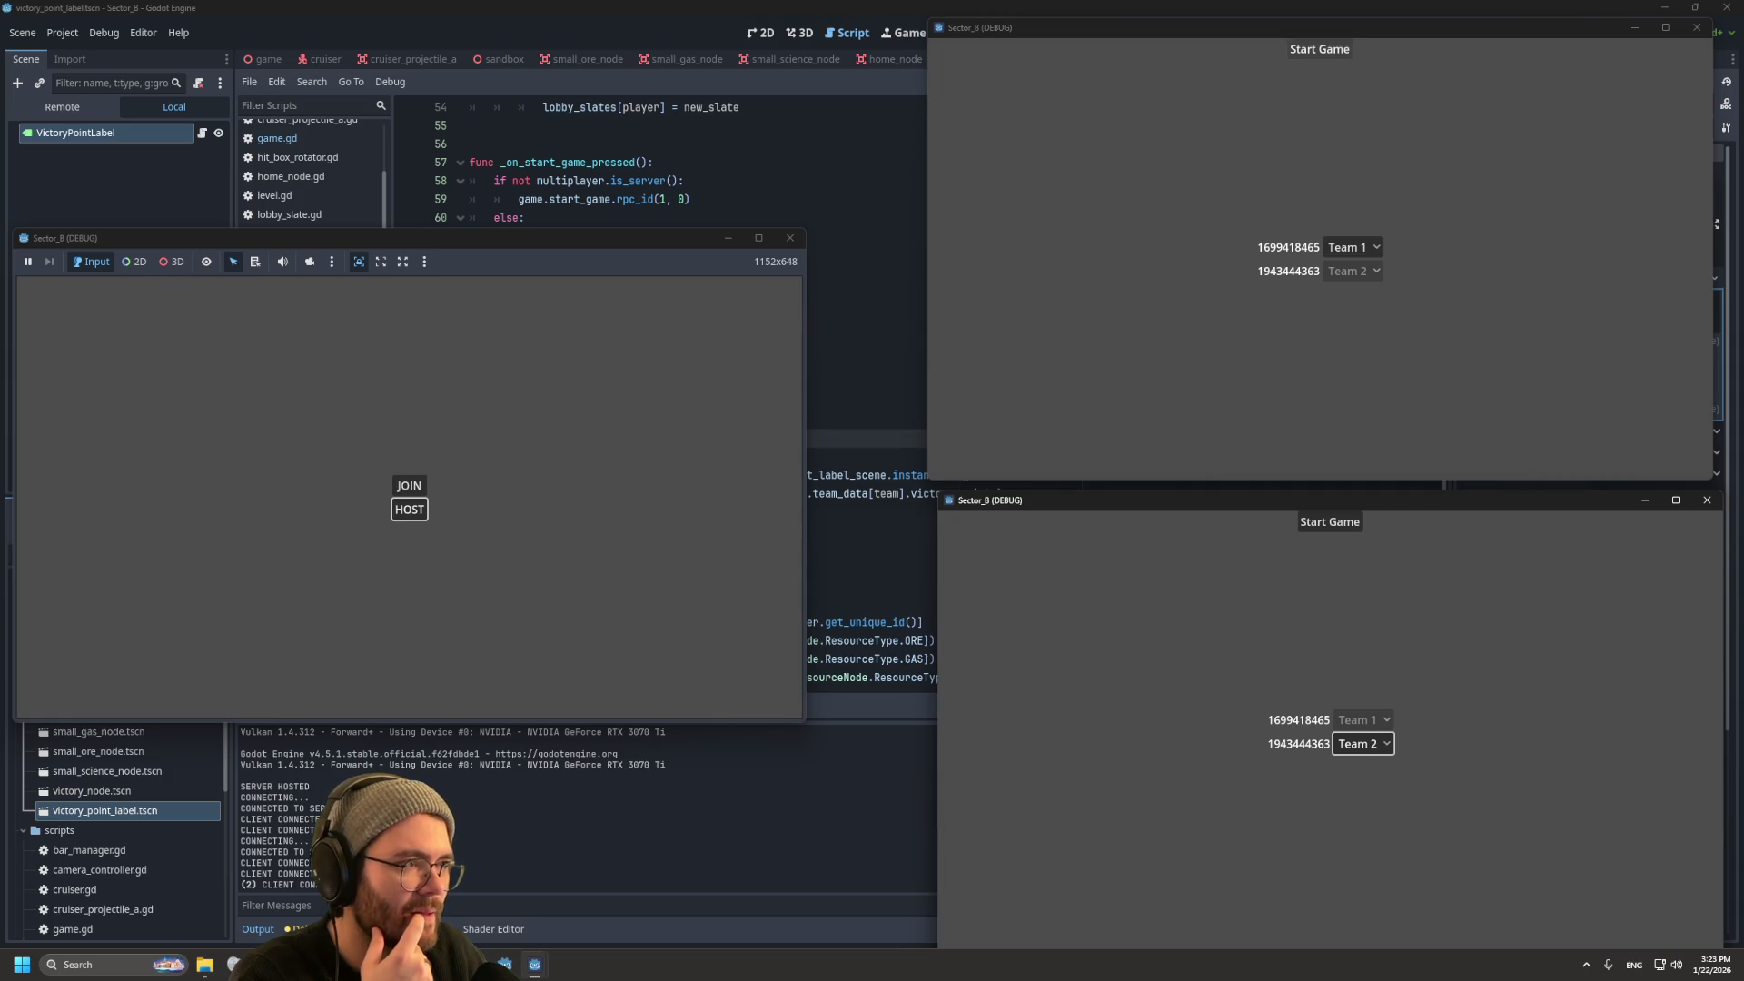
pyautogui.click(1319, 49)
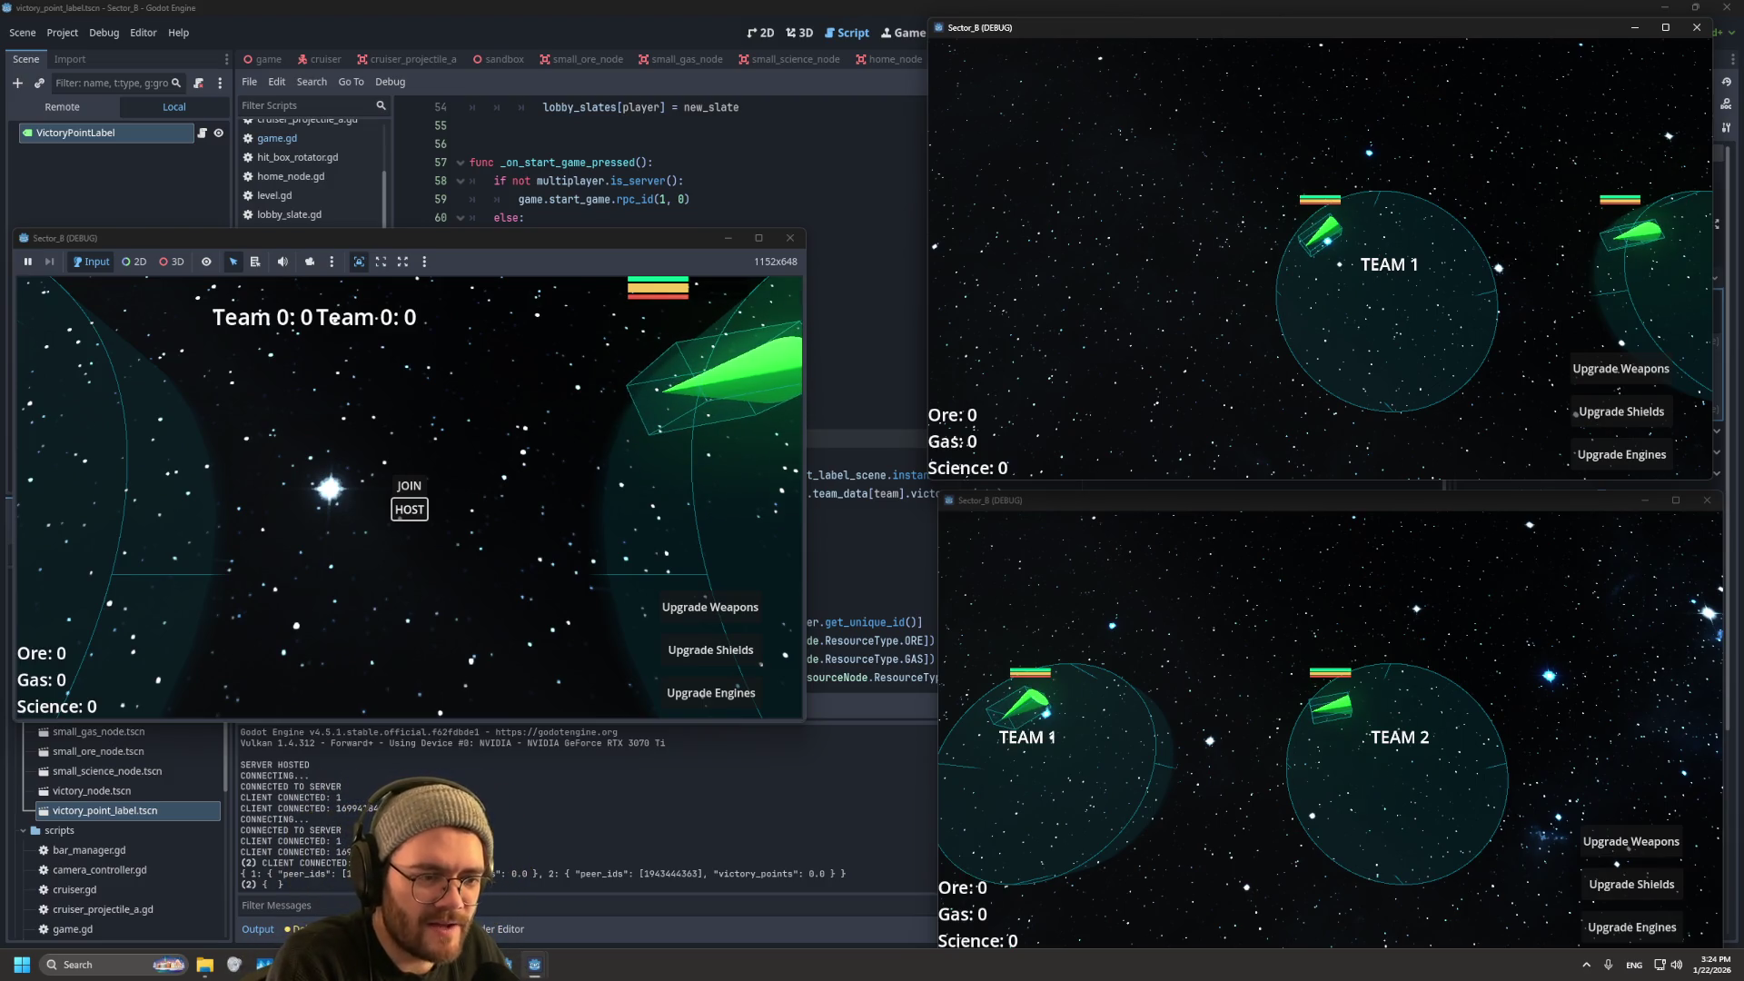
pyautogui.press('F8')
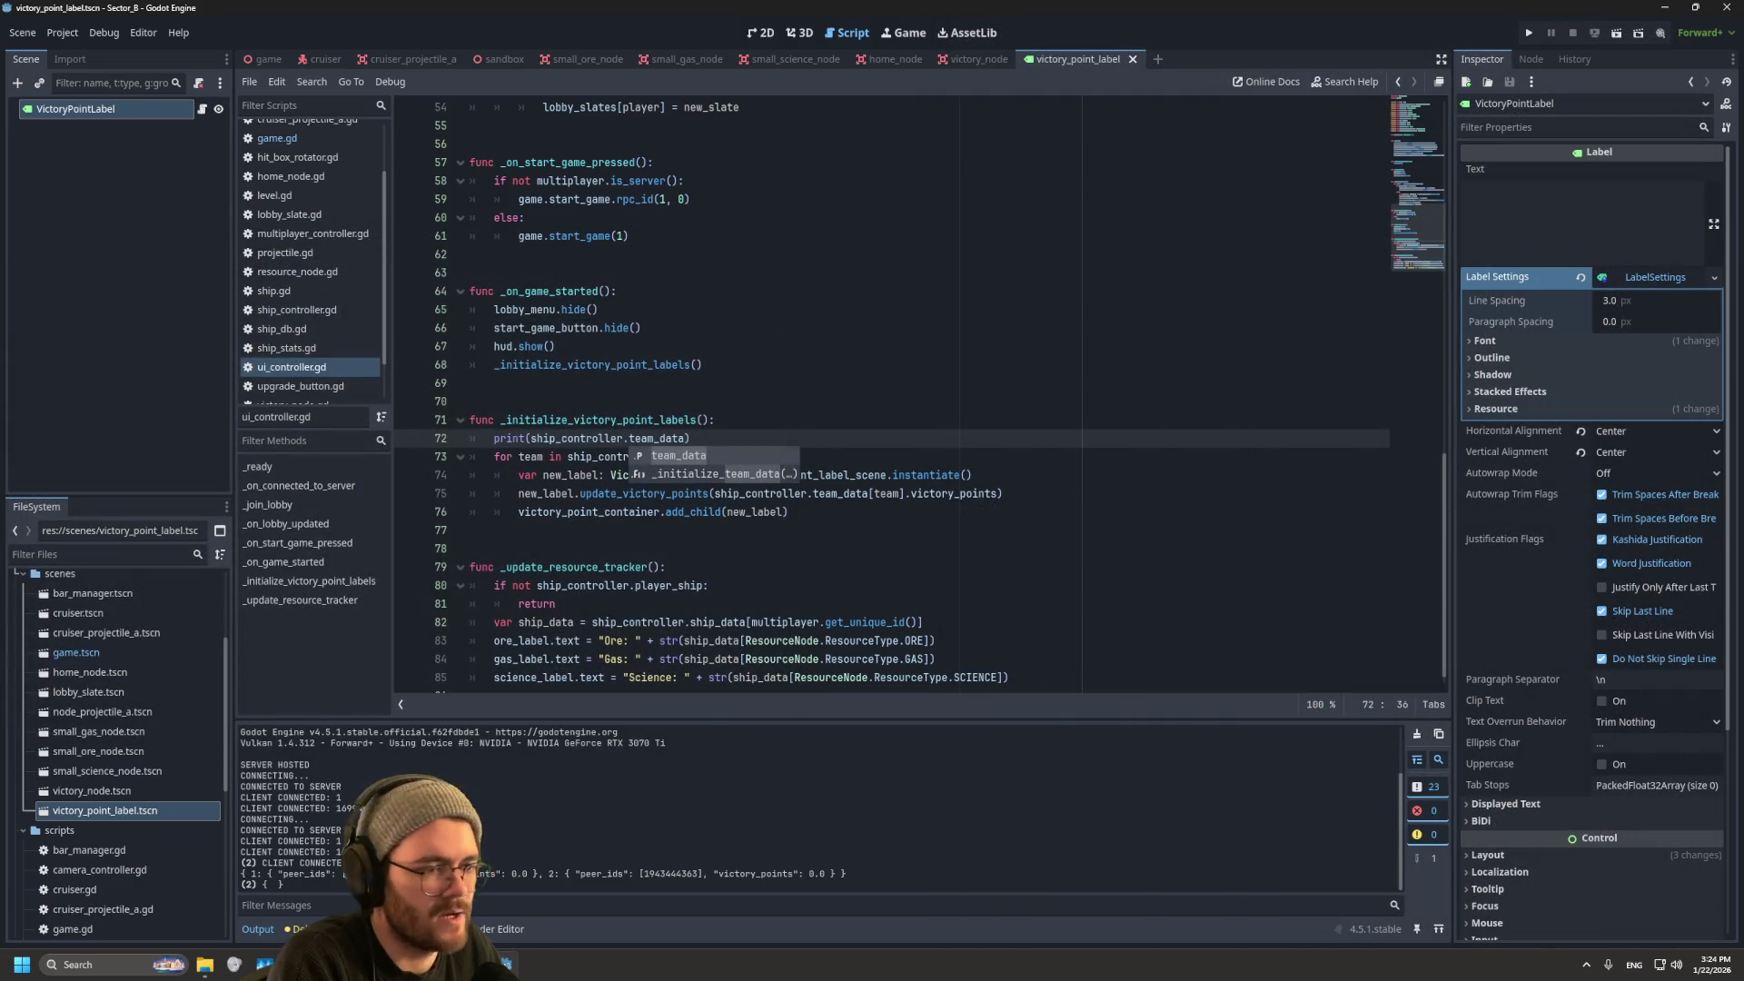
# Step: Close the print call's parenthesis, then open ship_controller.gd and scroll through it
pyautogui.write(')')
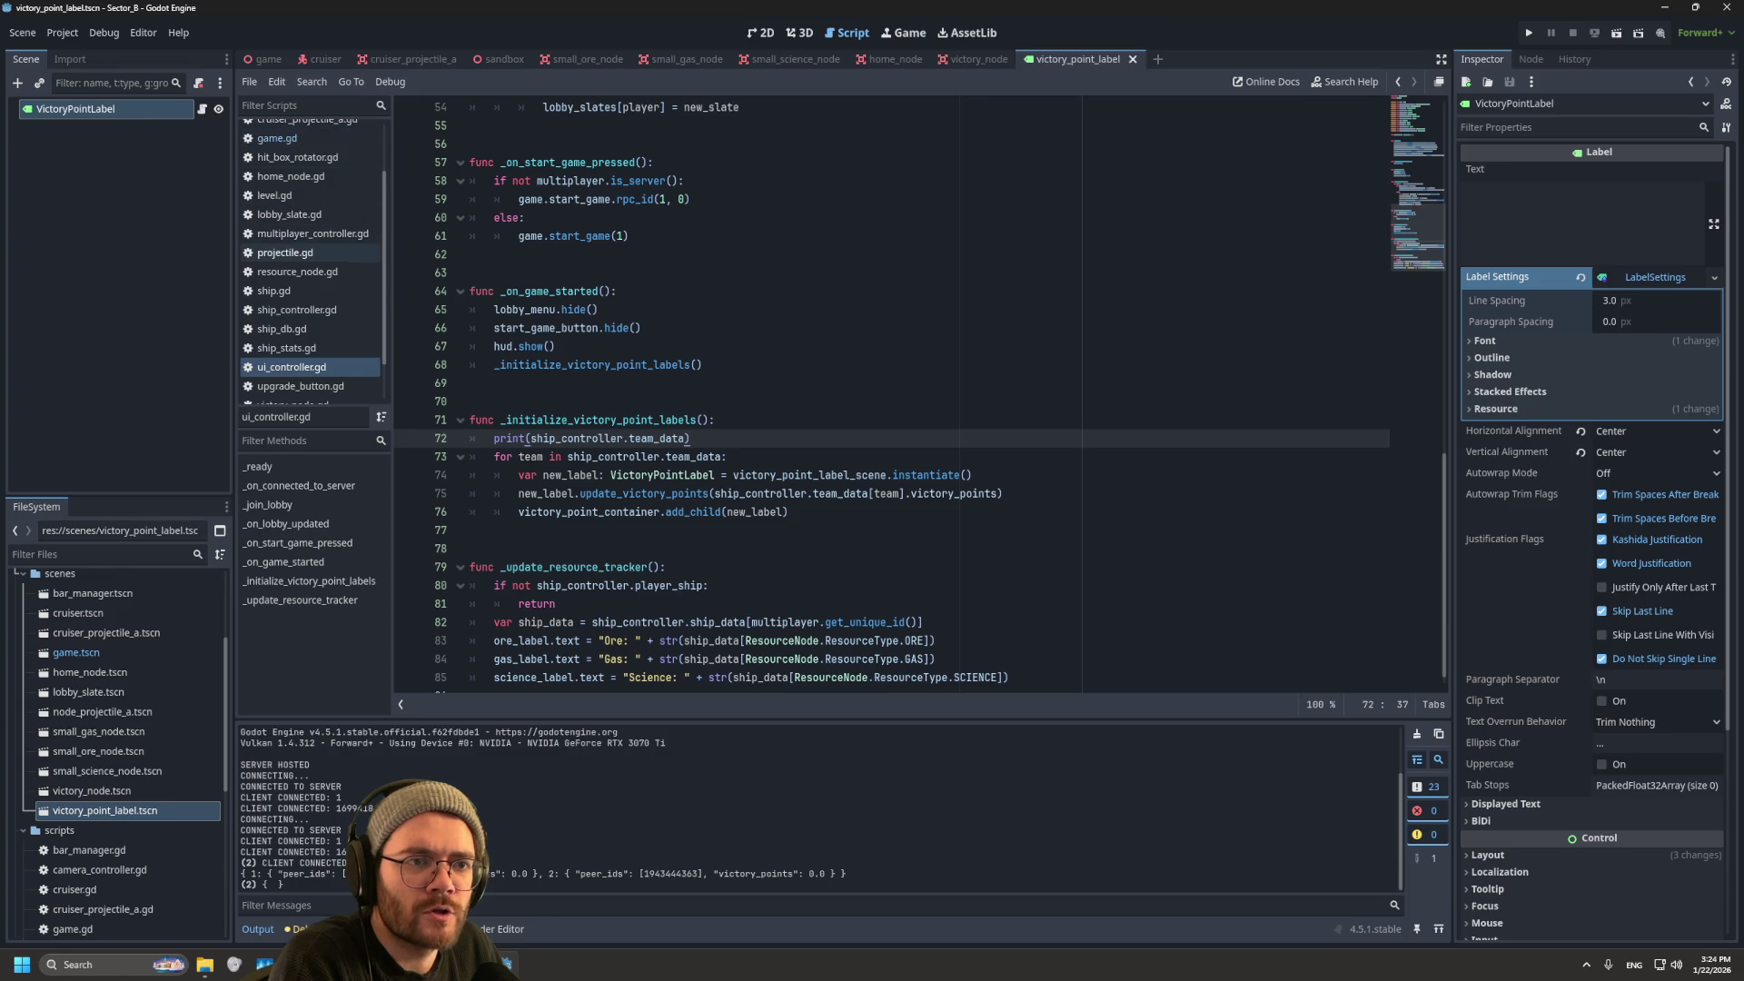
pyautogui.click(300, 310)
pyautogui.scroll(-3, 890, 390)
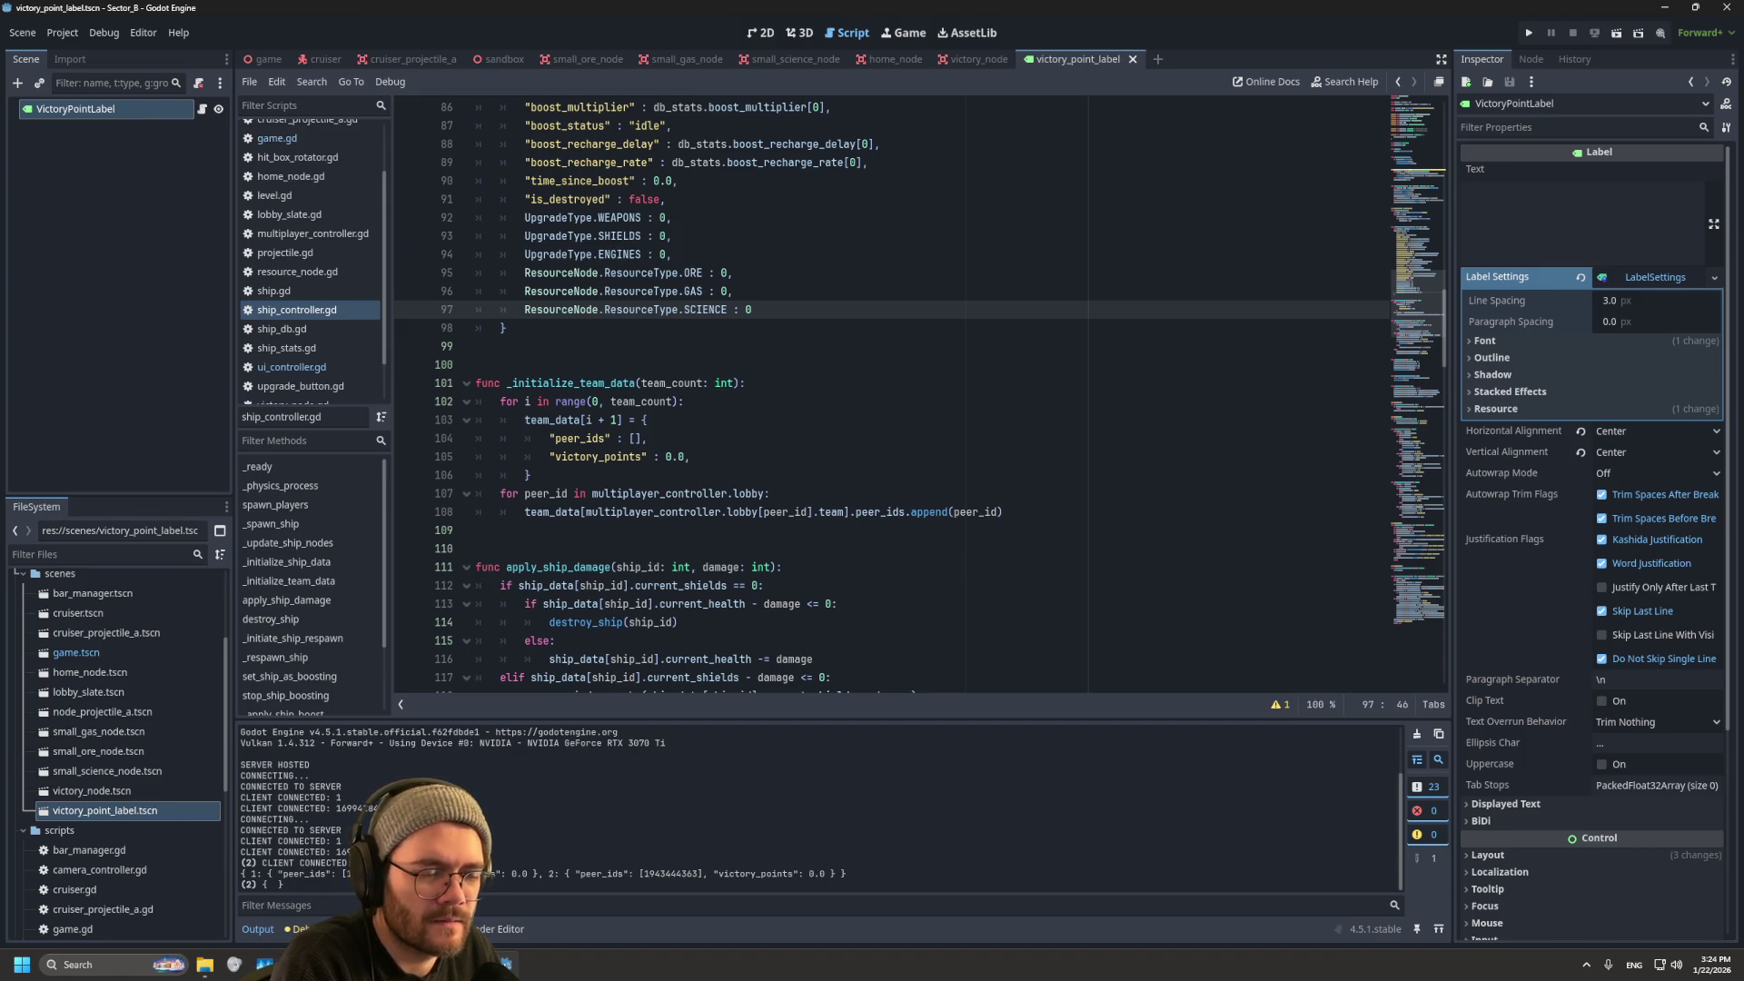
pyautogui.scroll(9, 890, 391)
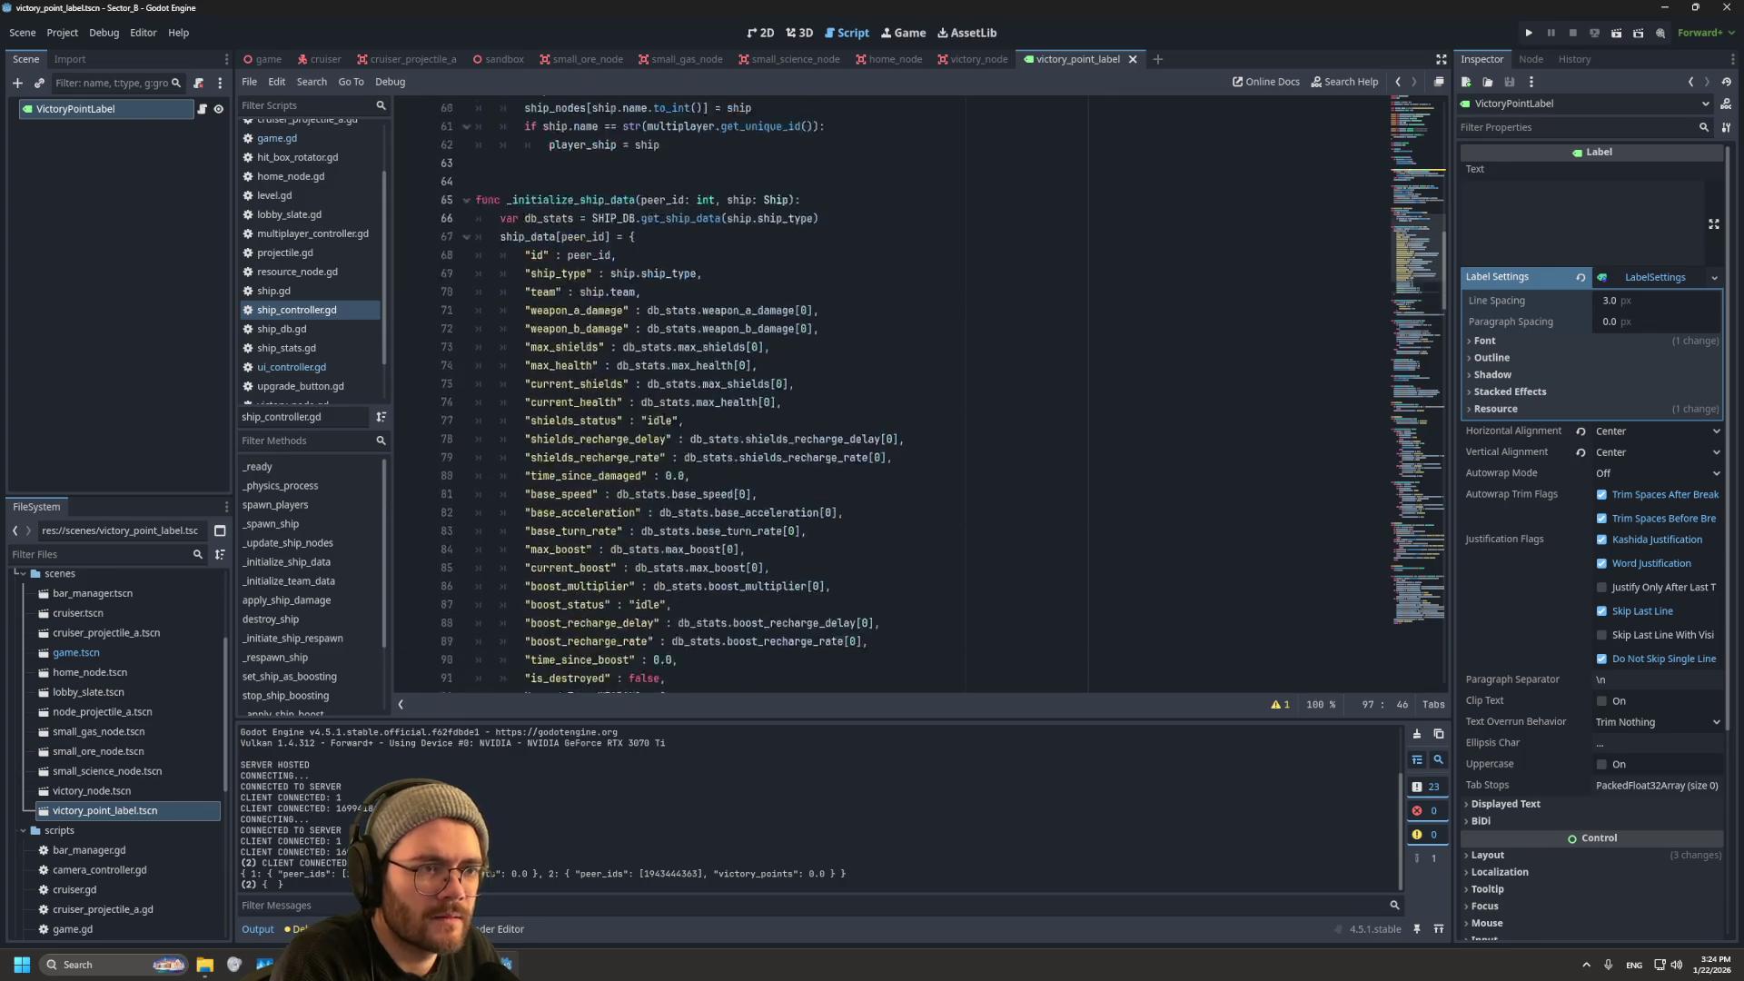
pyautogui.scroll(8, 890, 390)
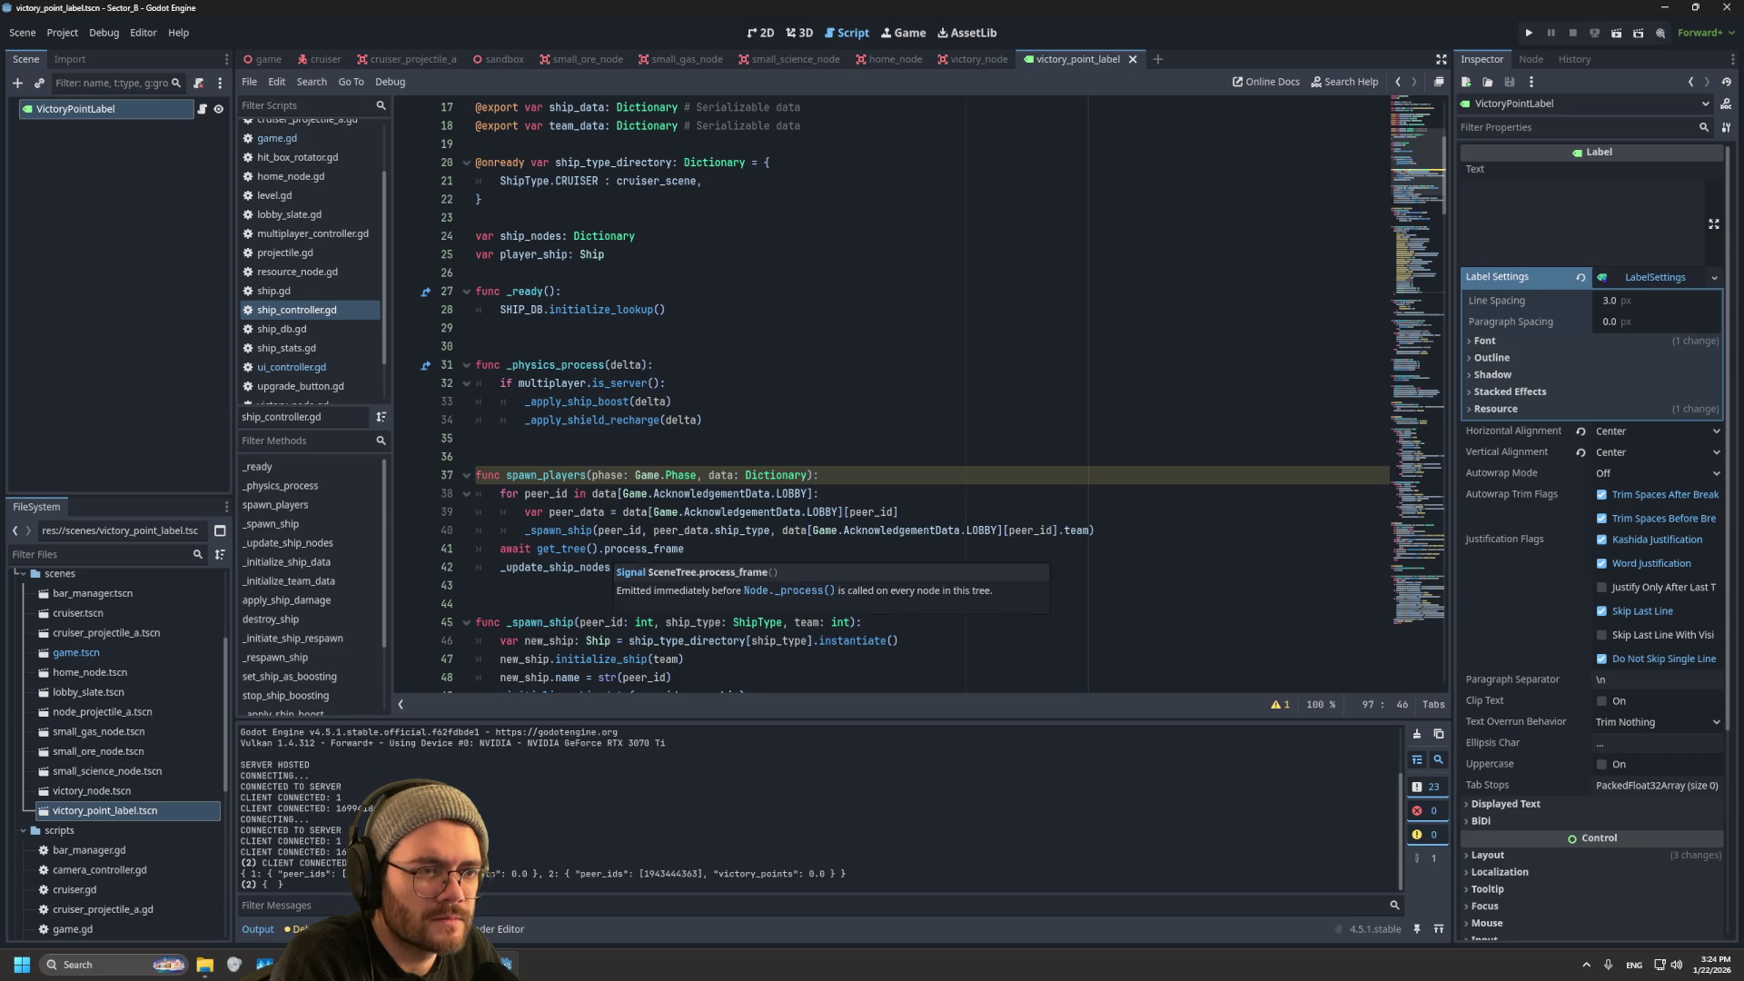
pyautogui.scroll(-3, 626, 568)
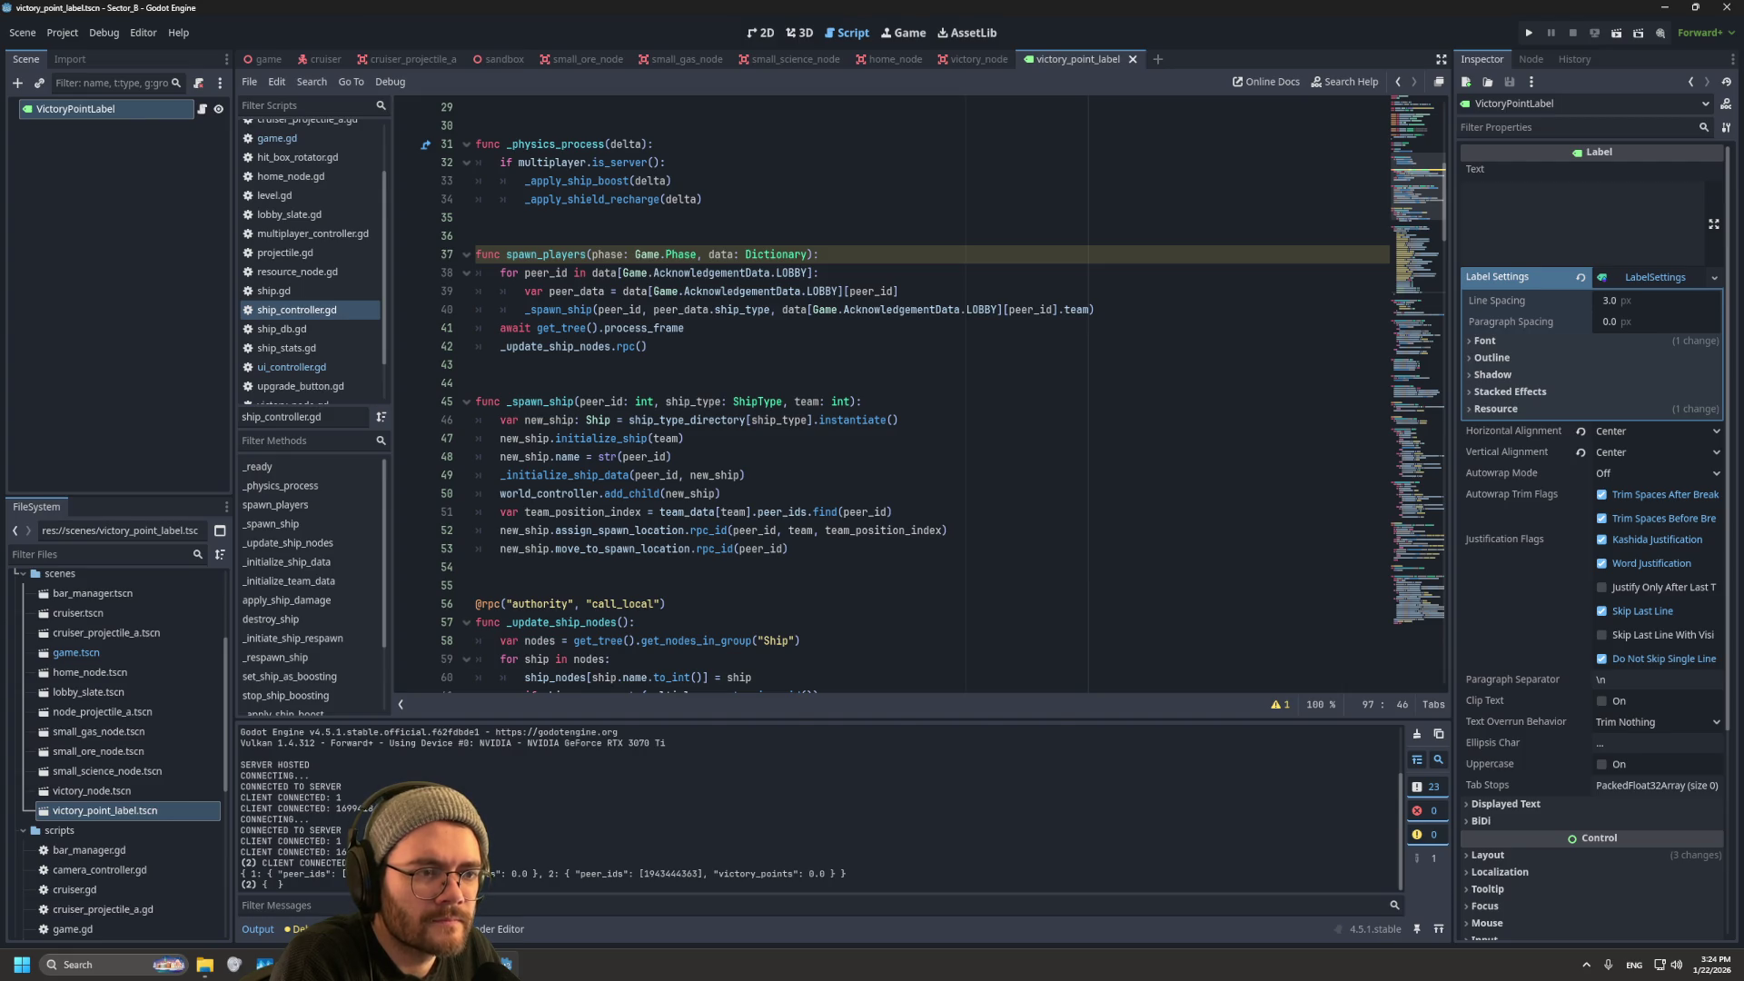
pyautogui.moveTo(640, 493)
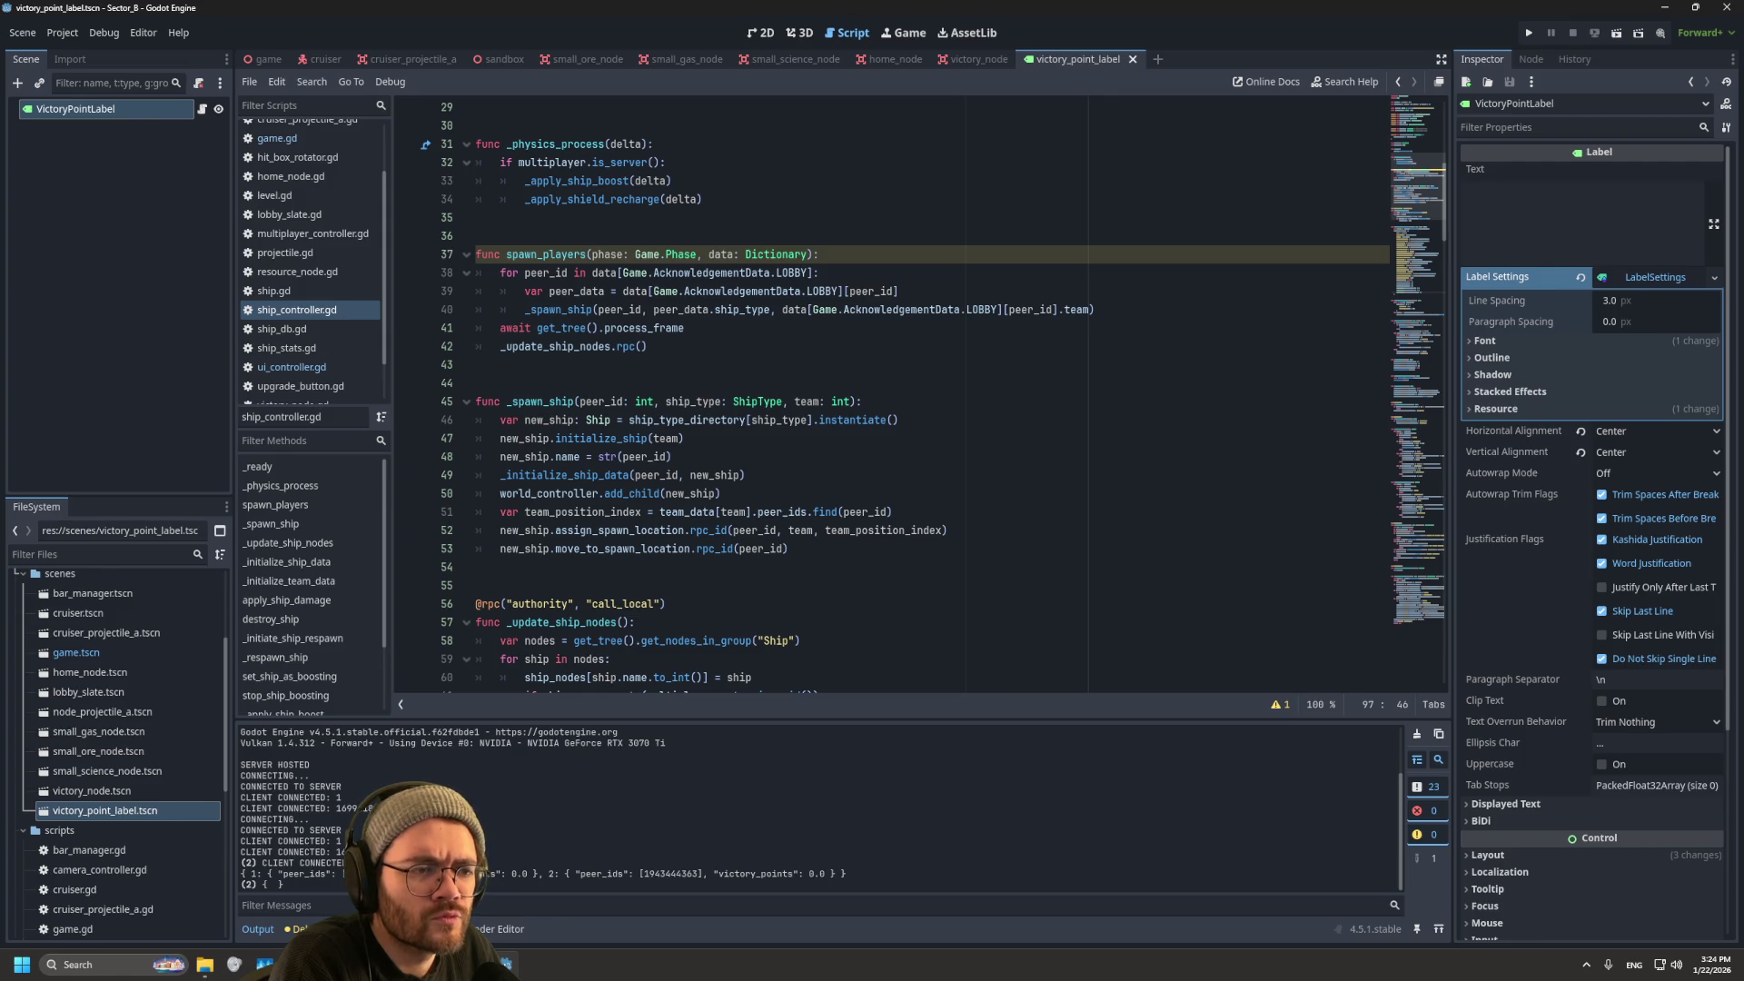
pyautogui.scroll(-3, 891, 400)
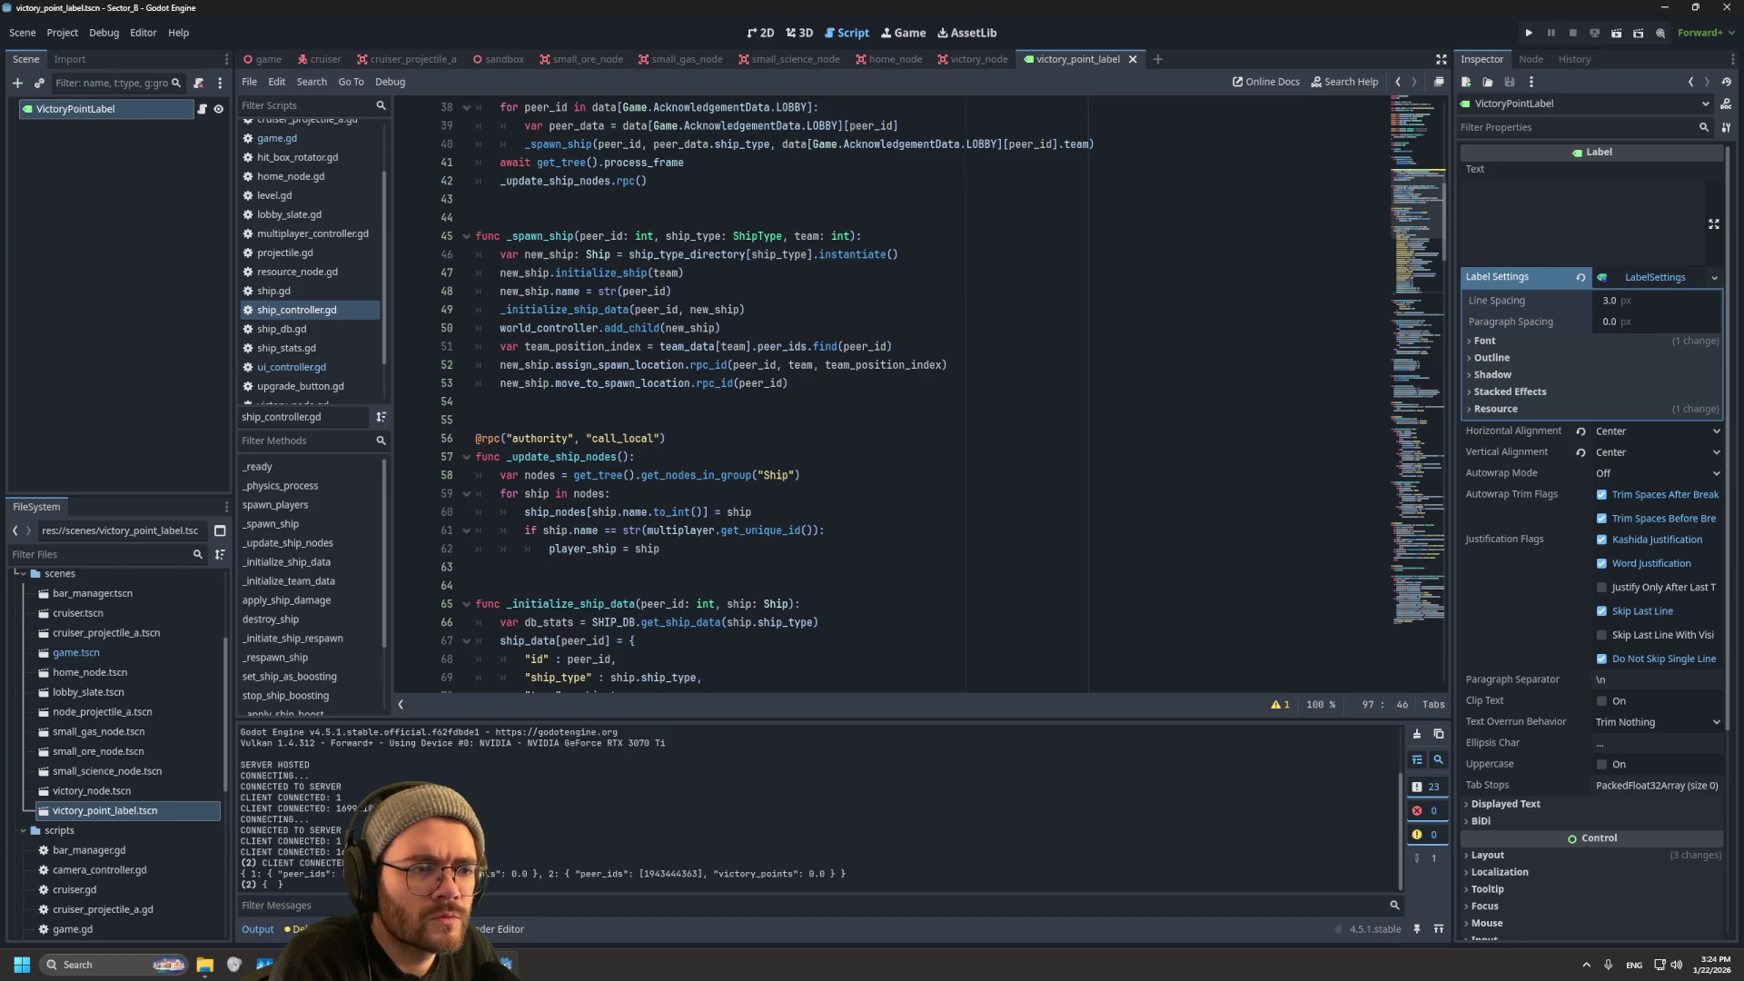
pyautogui.scroll(-17, 890, 400)
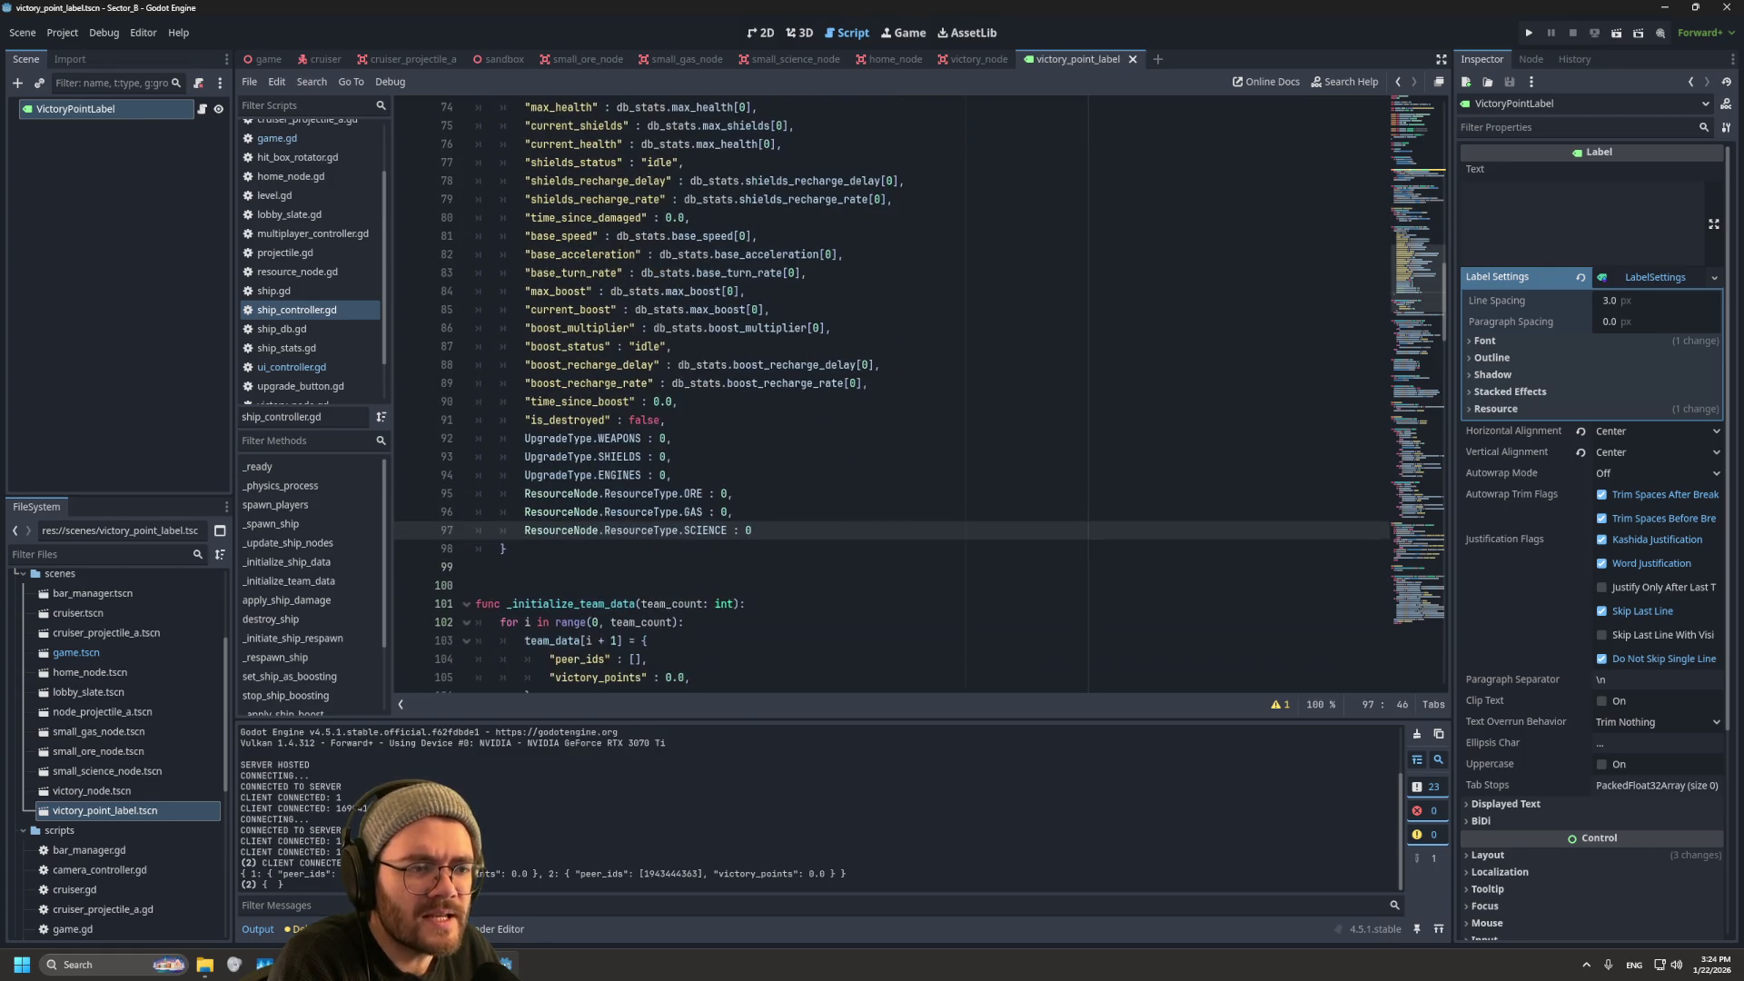
# Step: Search ship_controller.gd for 'initialize_t'
pyautogui.click(636, 512)
pyautogui.hotkey('ctrl', 'f')
pyautogui.write('ini')
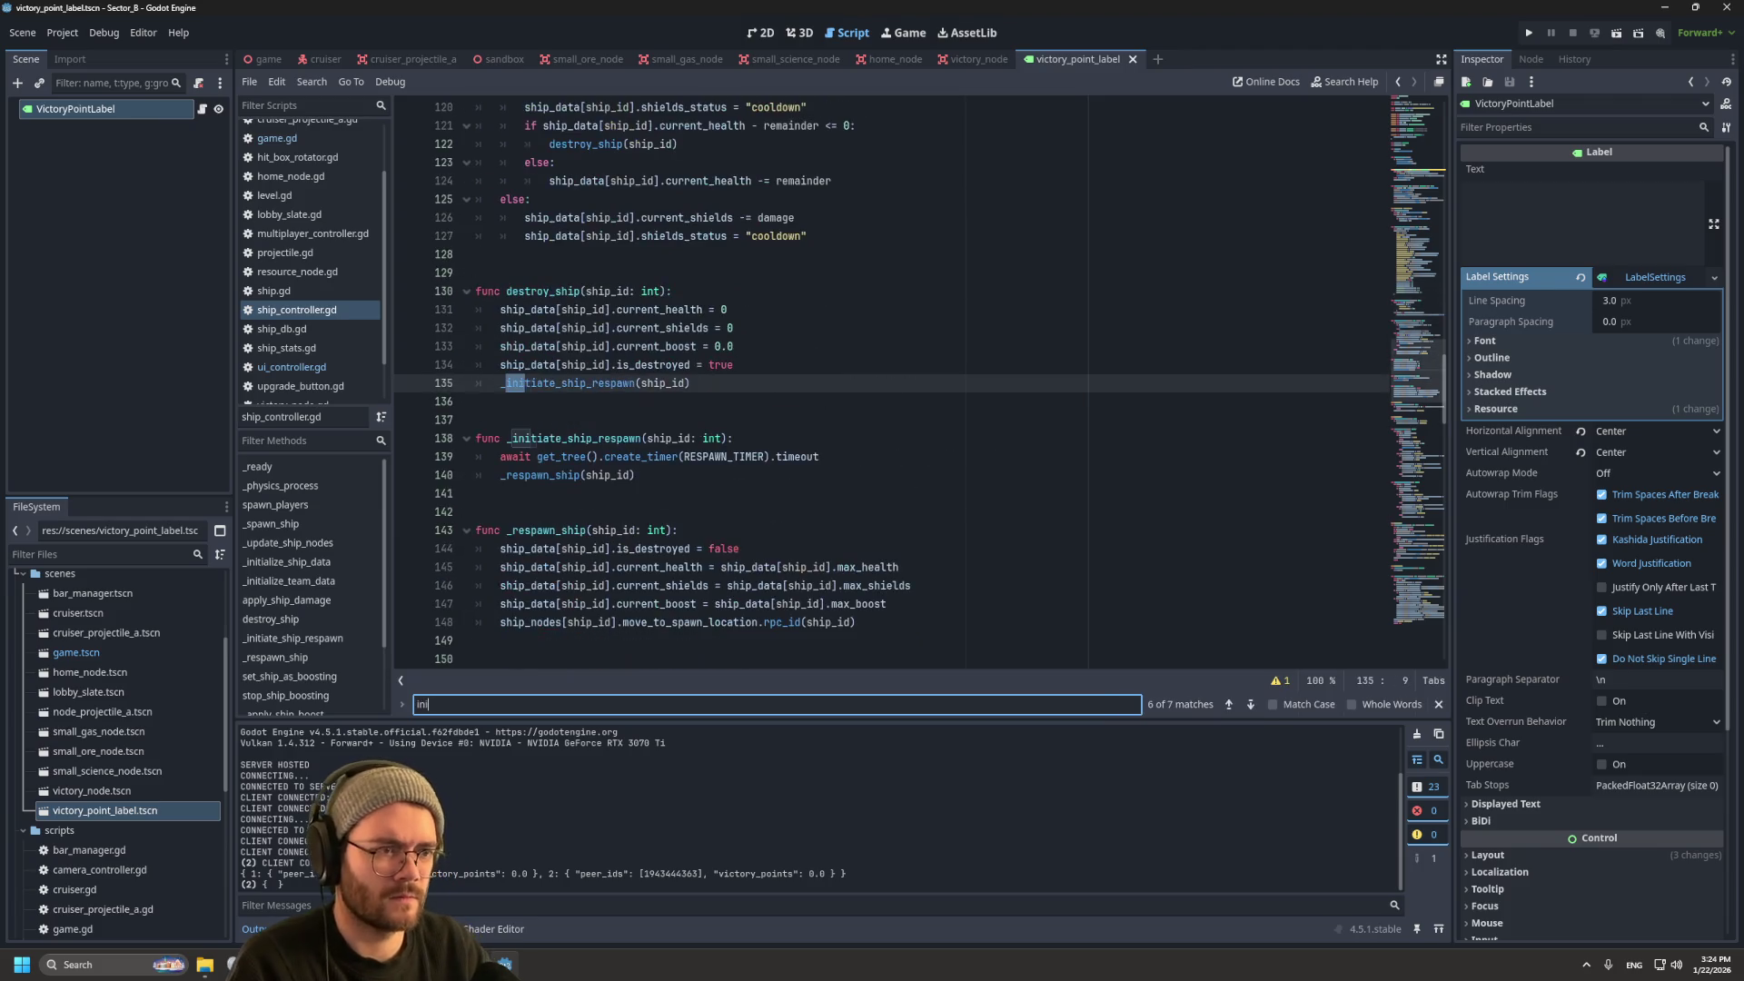
pyautogui.write('tialize_t')
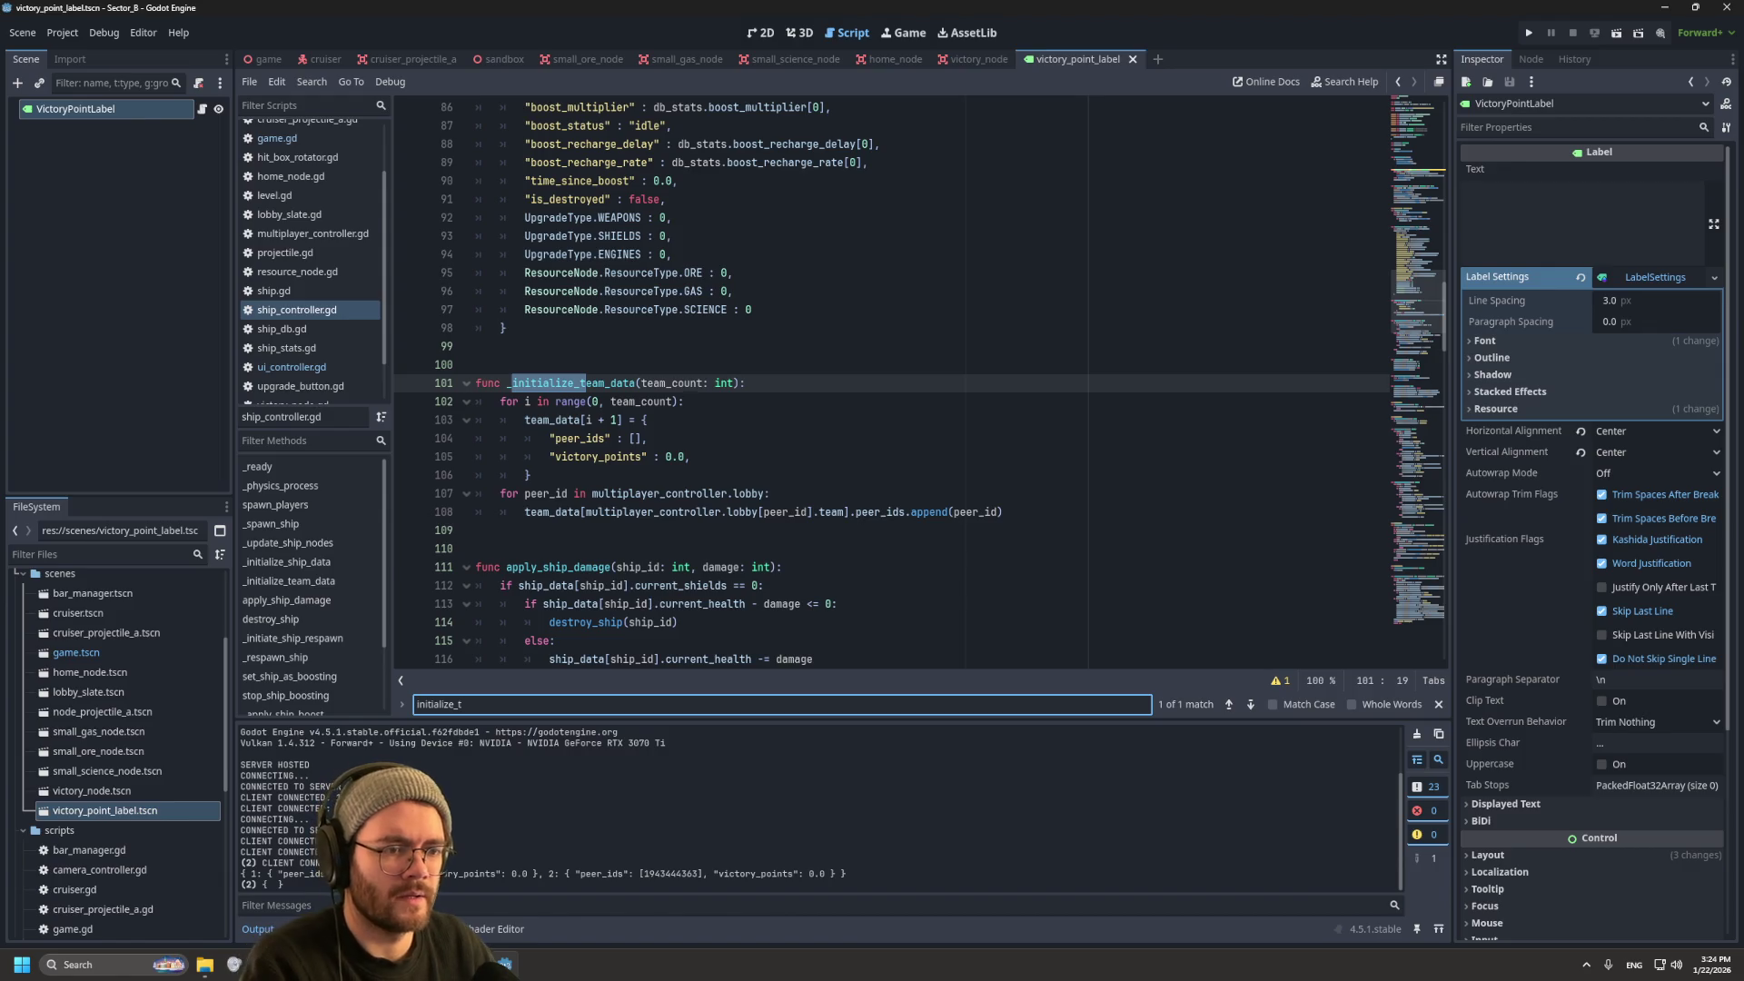
# Step: Clear the search, open game.gd, and find 'team_da' in it
pyautogui.hotkey('ctrl', 'a')
pyautogui.press('BackSpace')
pyautogui.press('Escape')
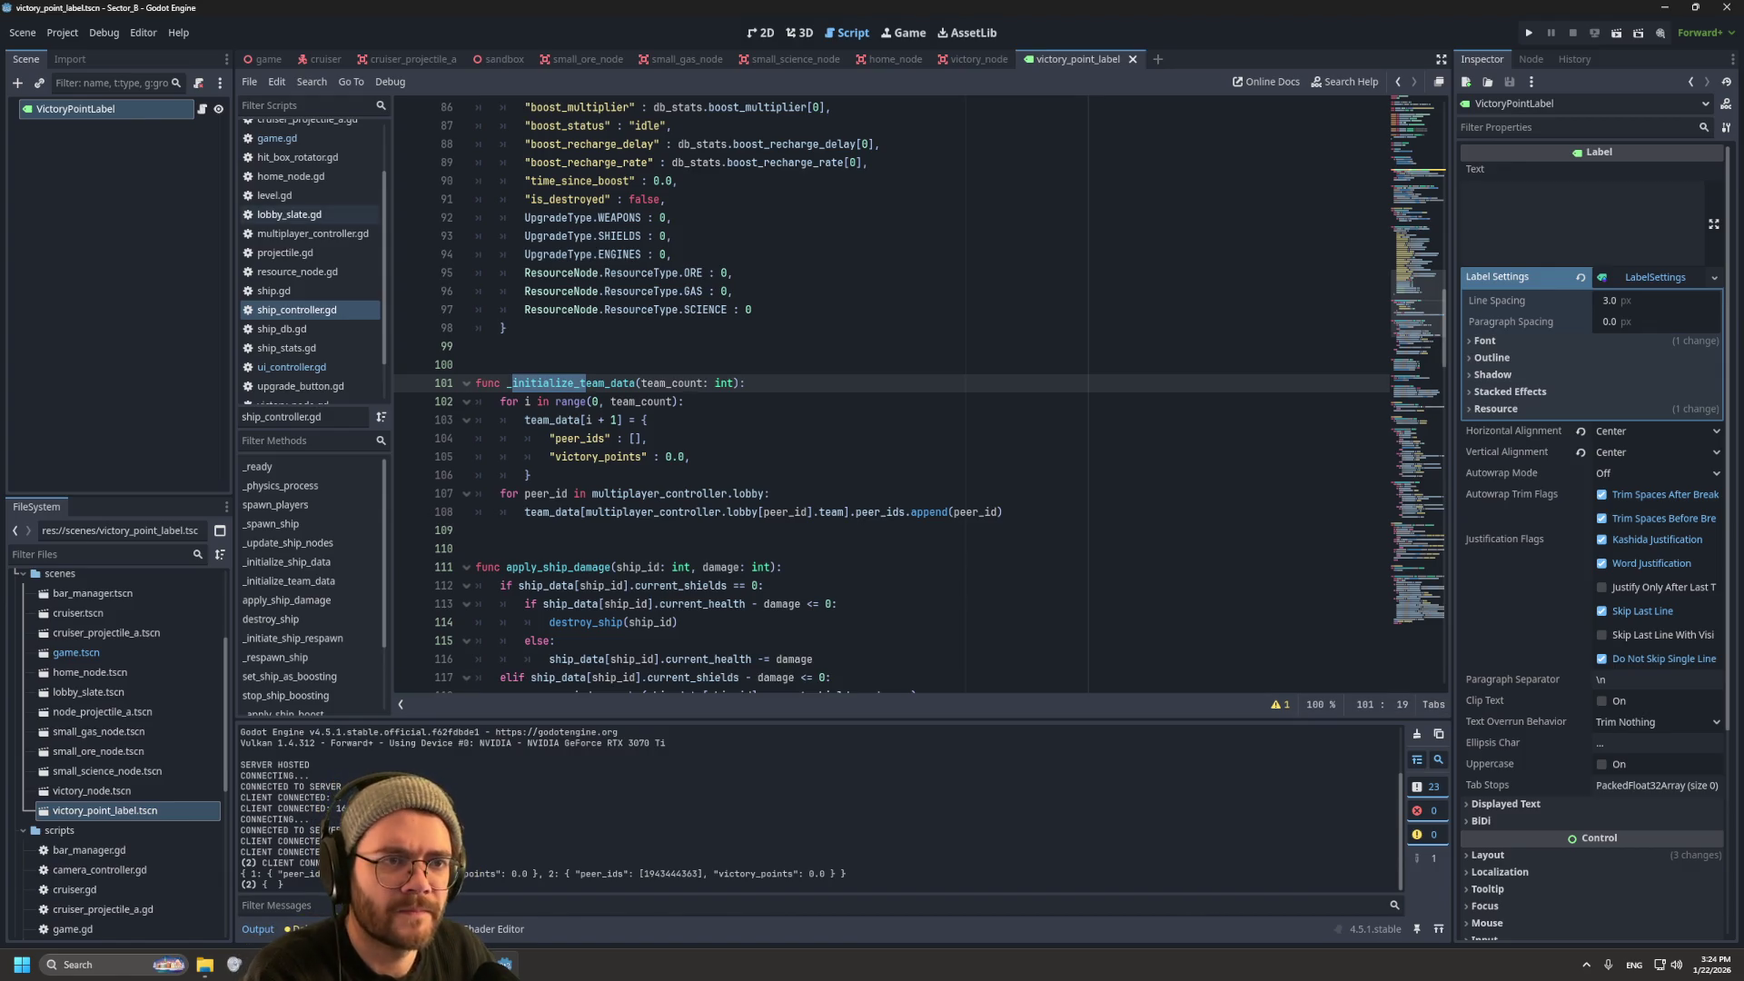
pyautogui.click(277, 138)
pyautogui.click(568, 456)
pyautogui.scroll(7, 917, 381)
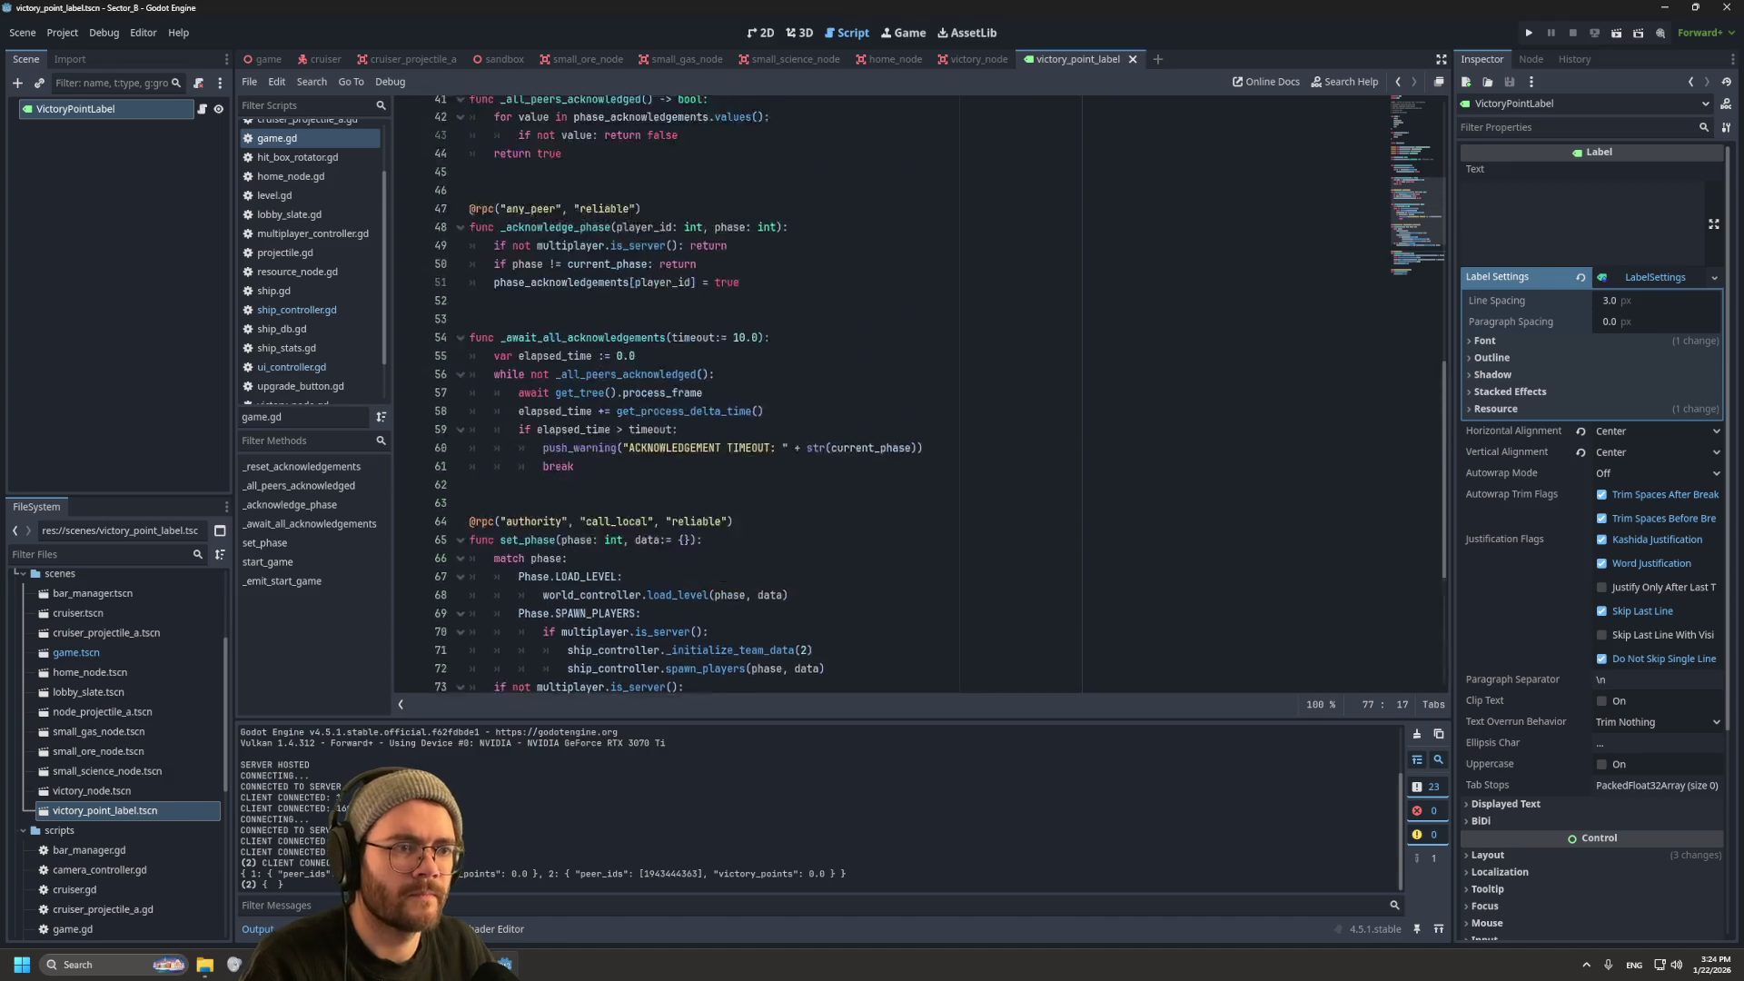
pyautogui.hotkey('ctrl', 'f')
pyautogui.write('team_da')
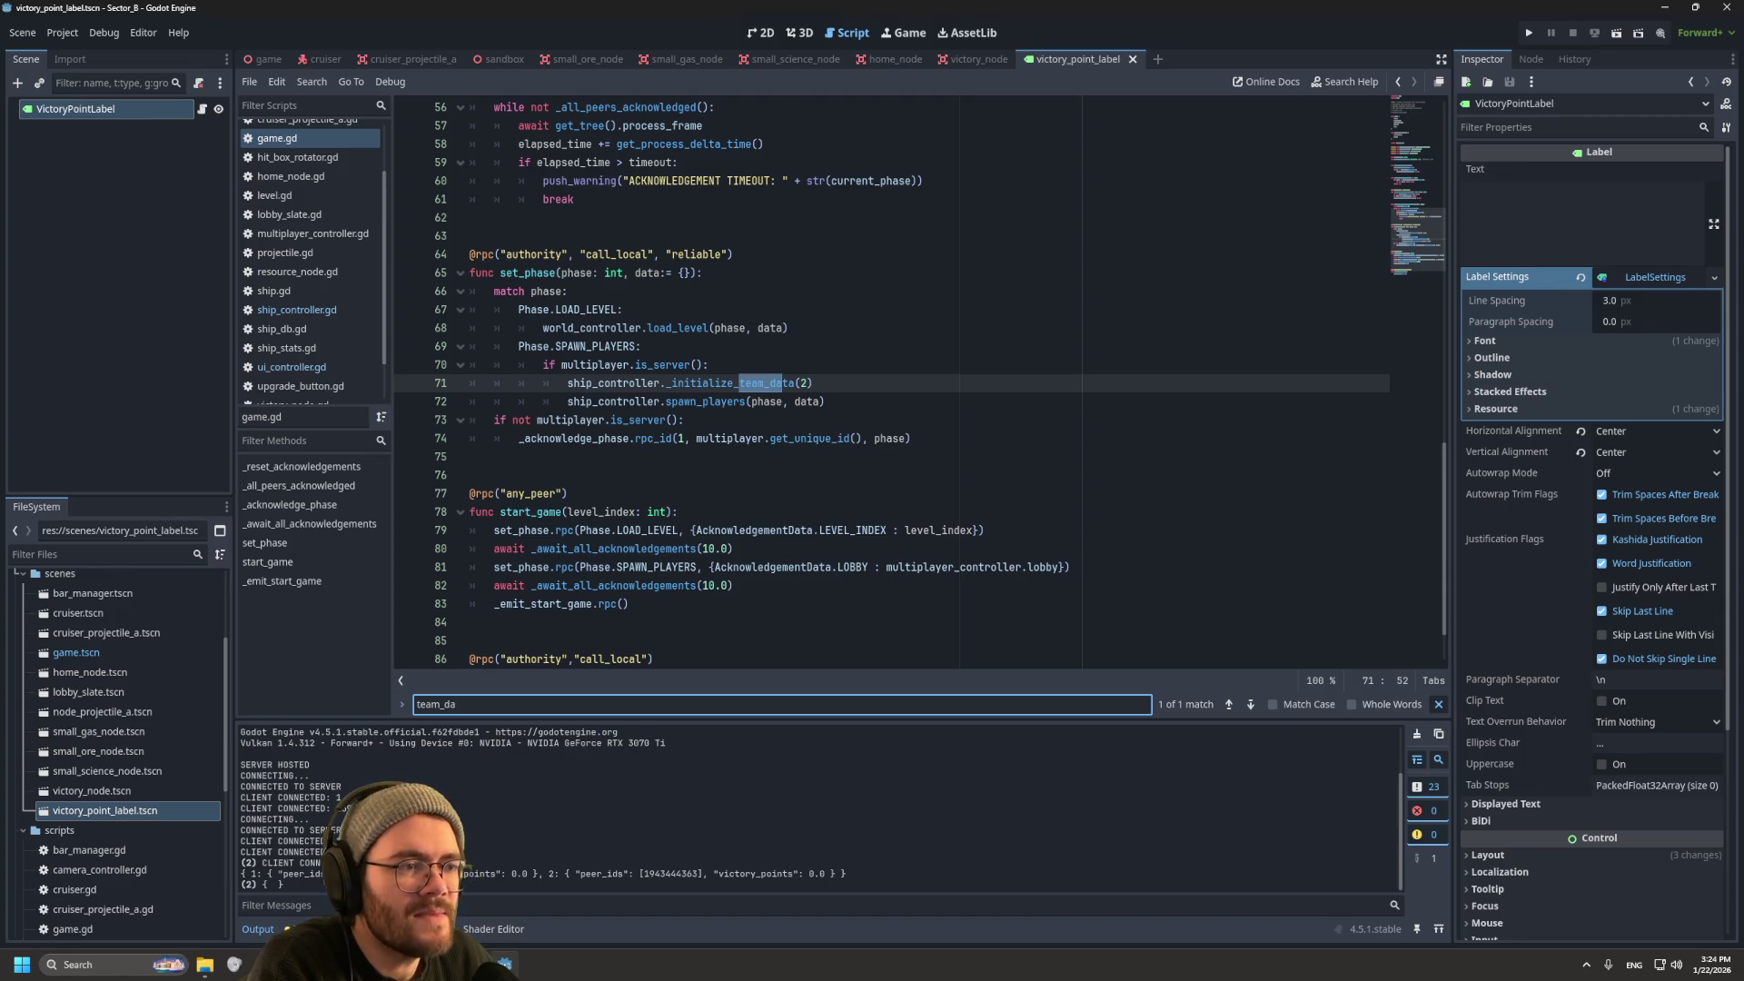
pyautogui.press('Escape')
# Step: Jump to _initialize_team_data, then select the game scene's MultiplayerSynchronizer to show its replication
pyautogui.click(813, 383)
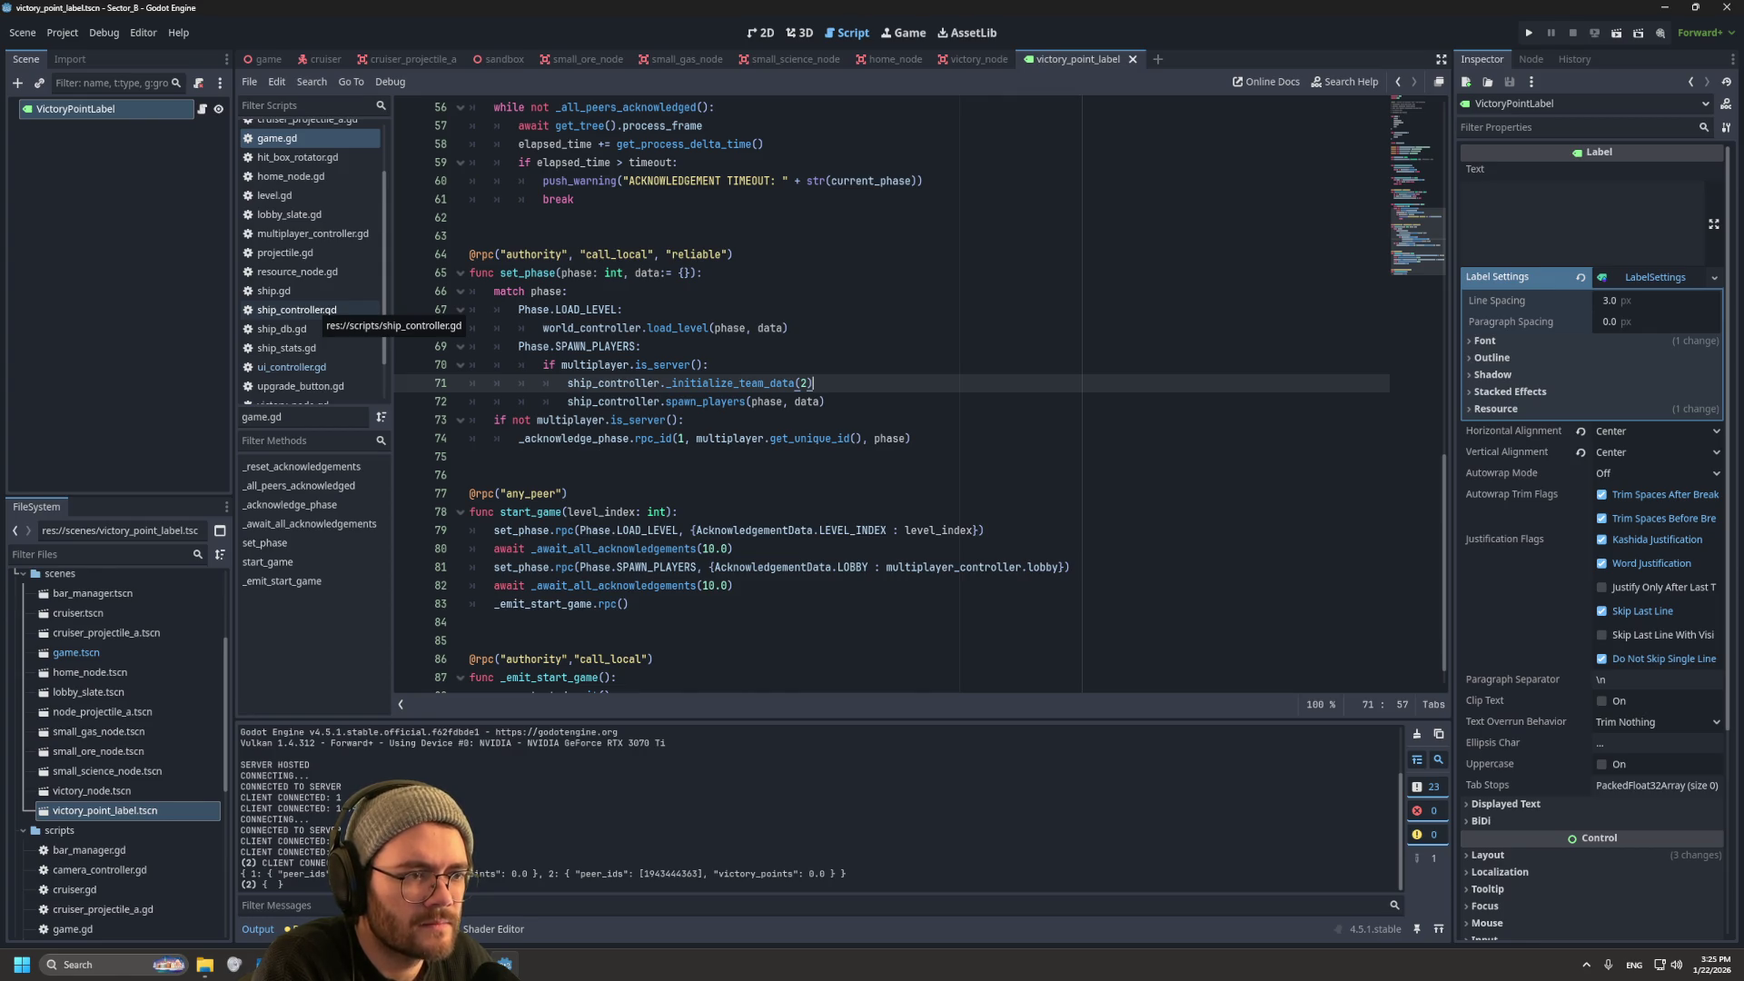
pyautogui.click(315, 311)
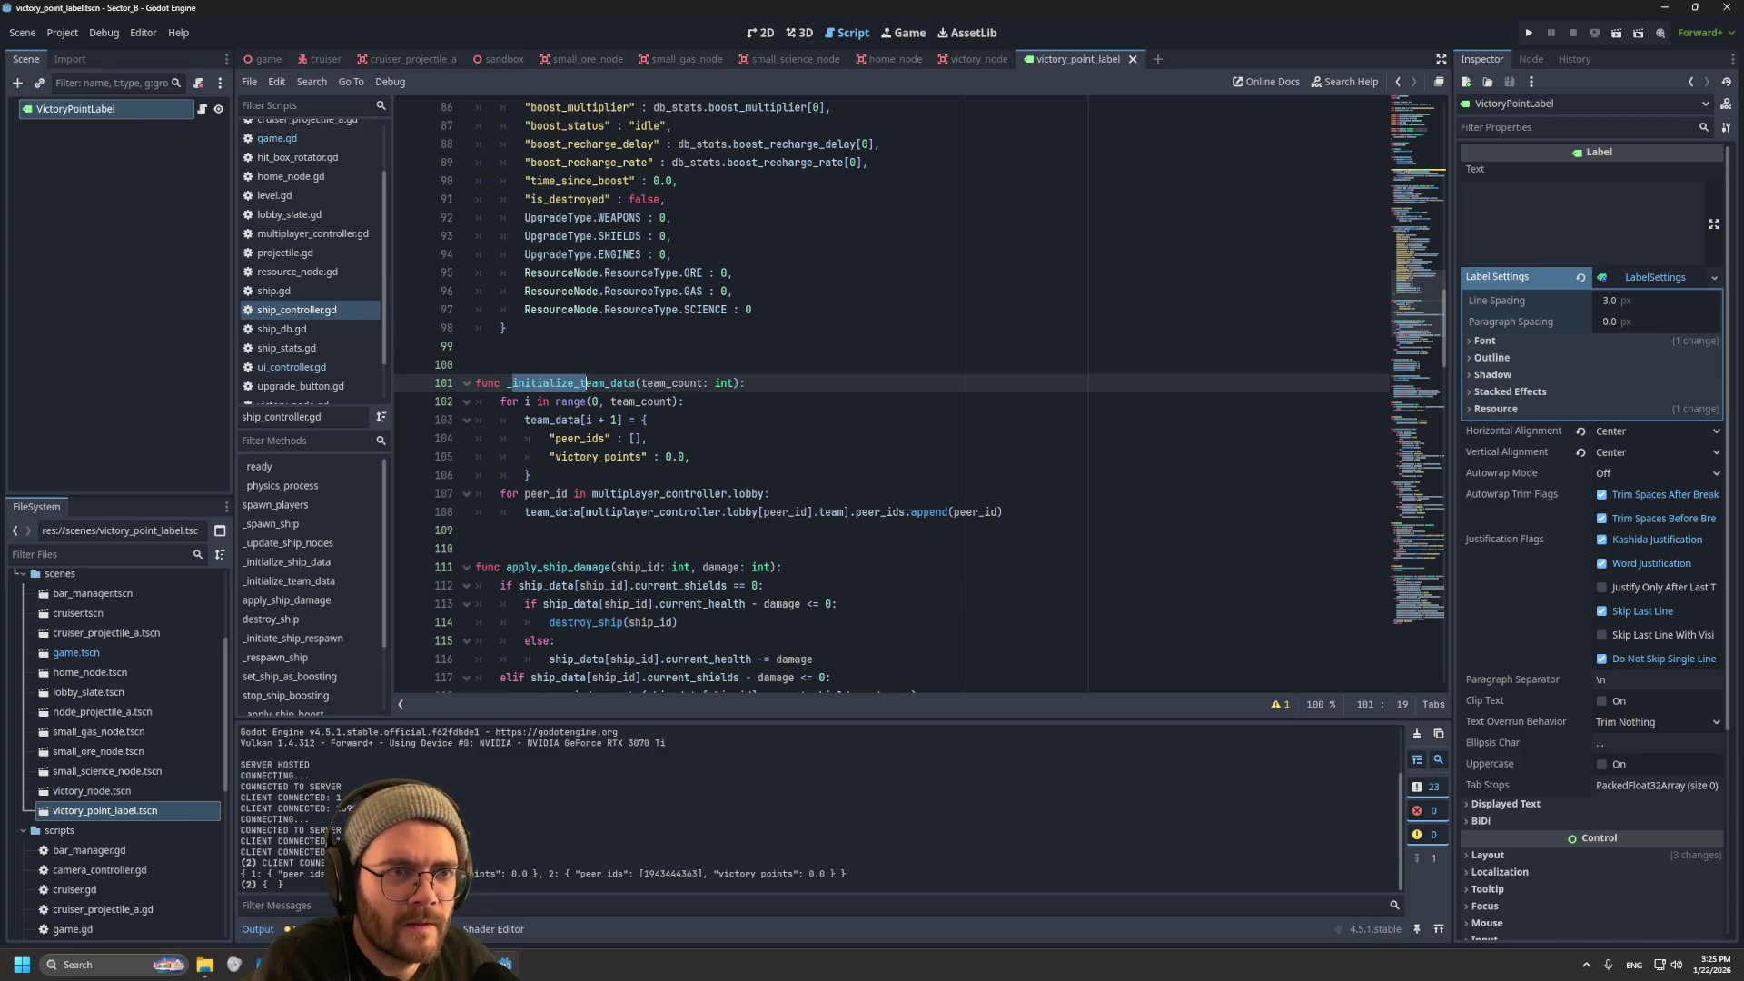
pyautogui.click(268, 59)
pyautogui.click(107, 444)
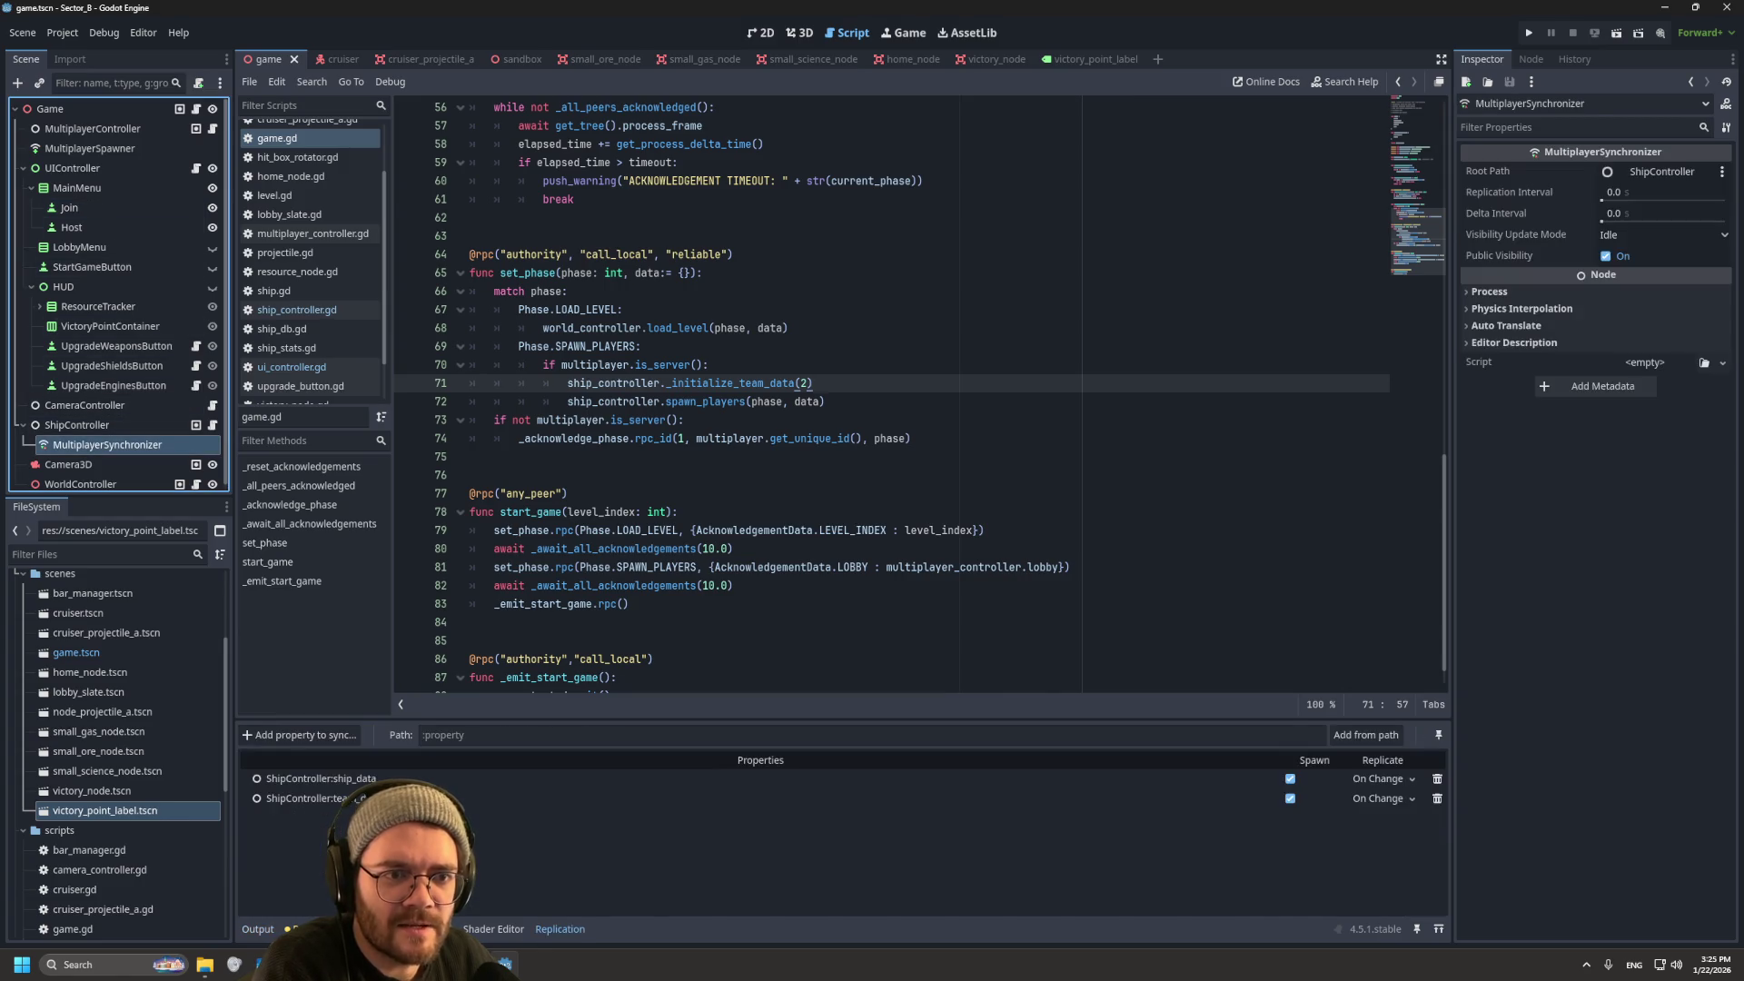
pyautogui.click(362, 798)
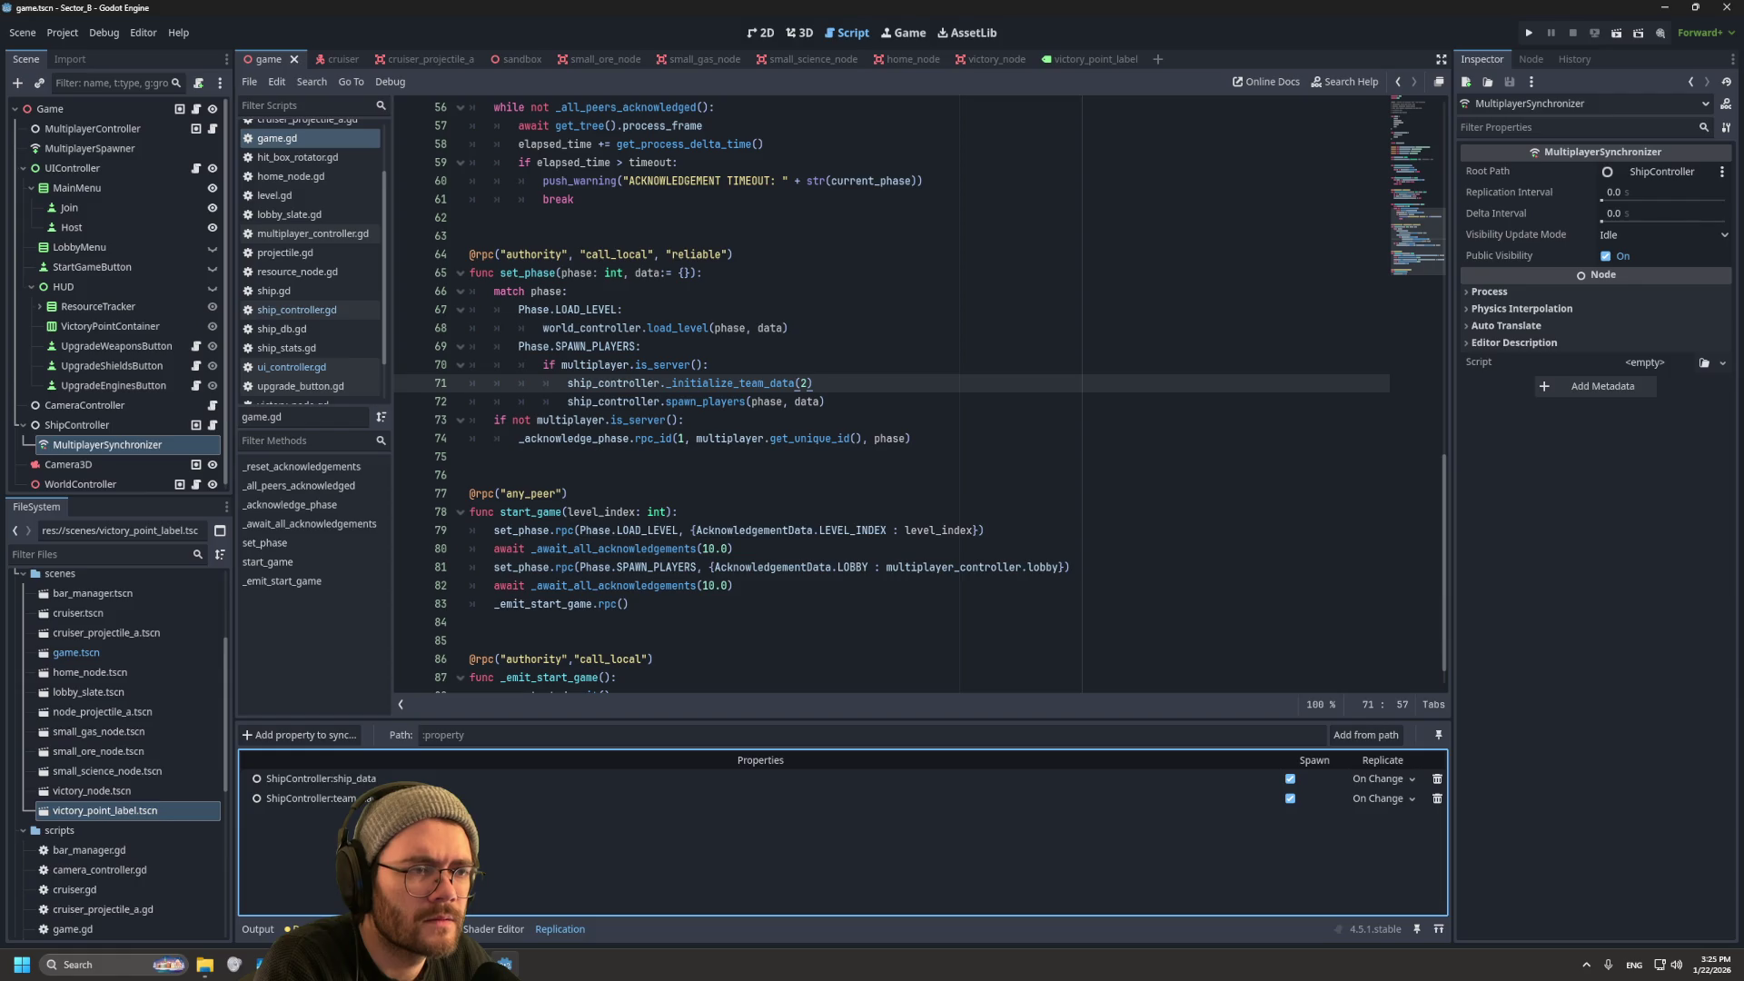
pyautogui.moveTo(732, 383)
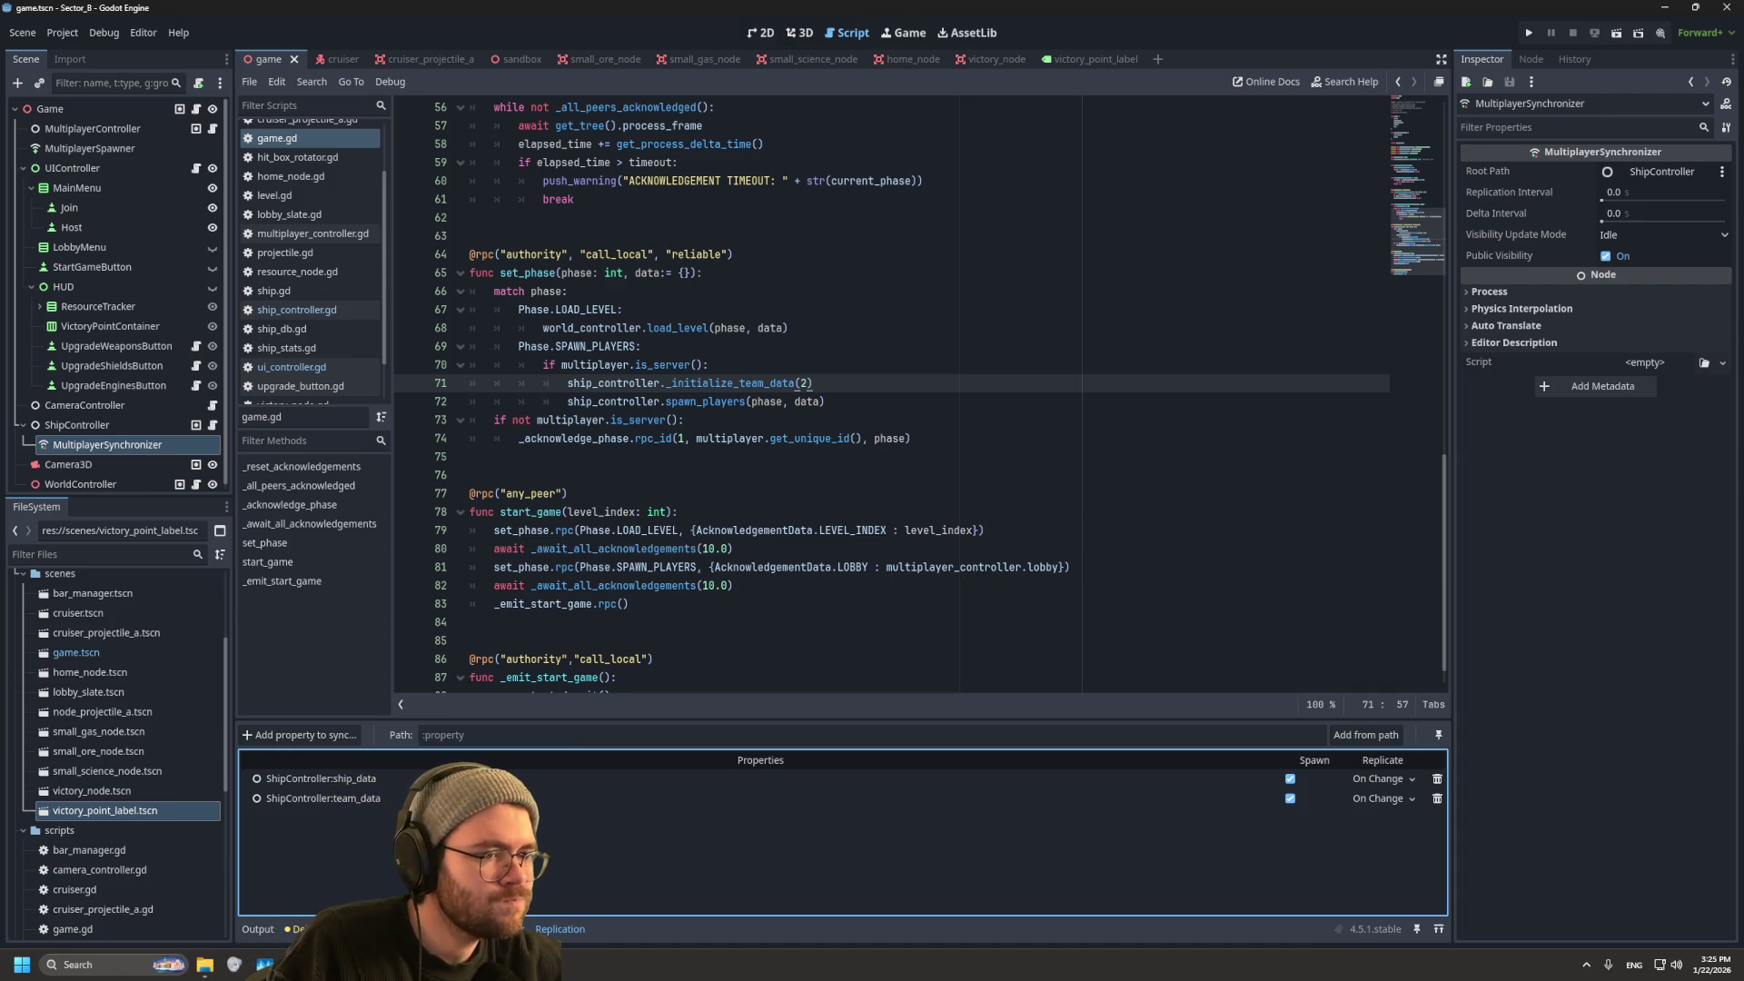
pyautogui.scroll(-1, 890, 391)
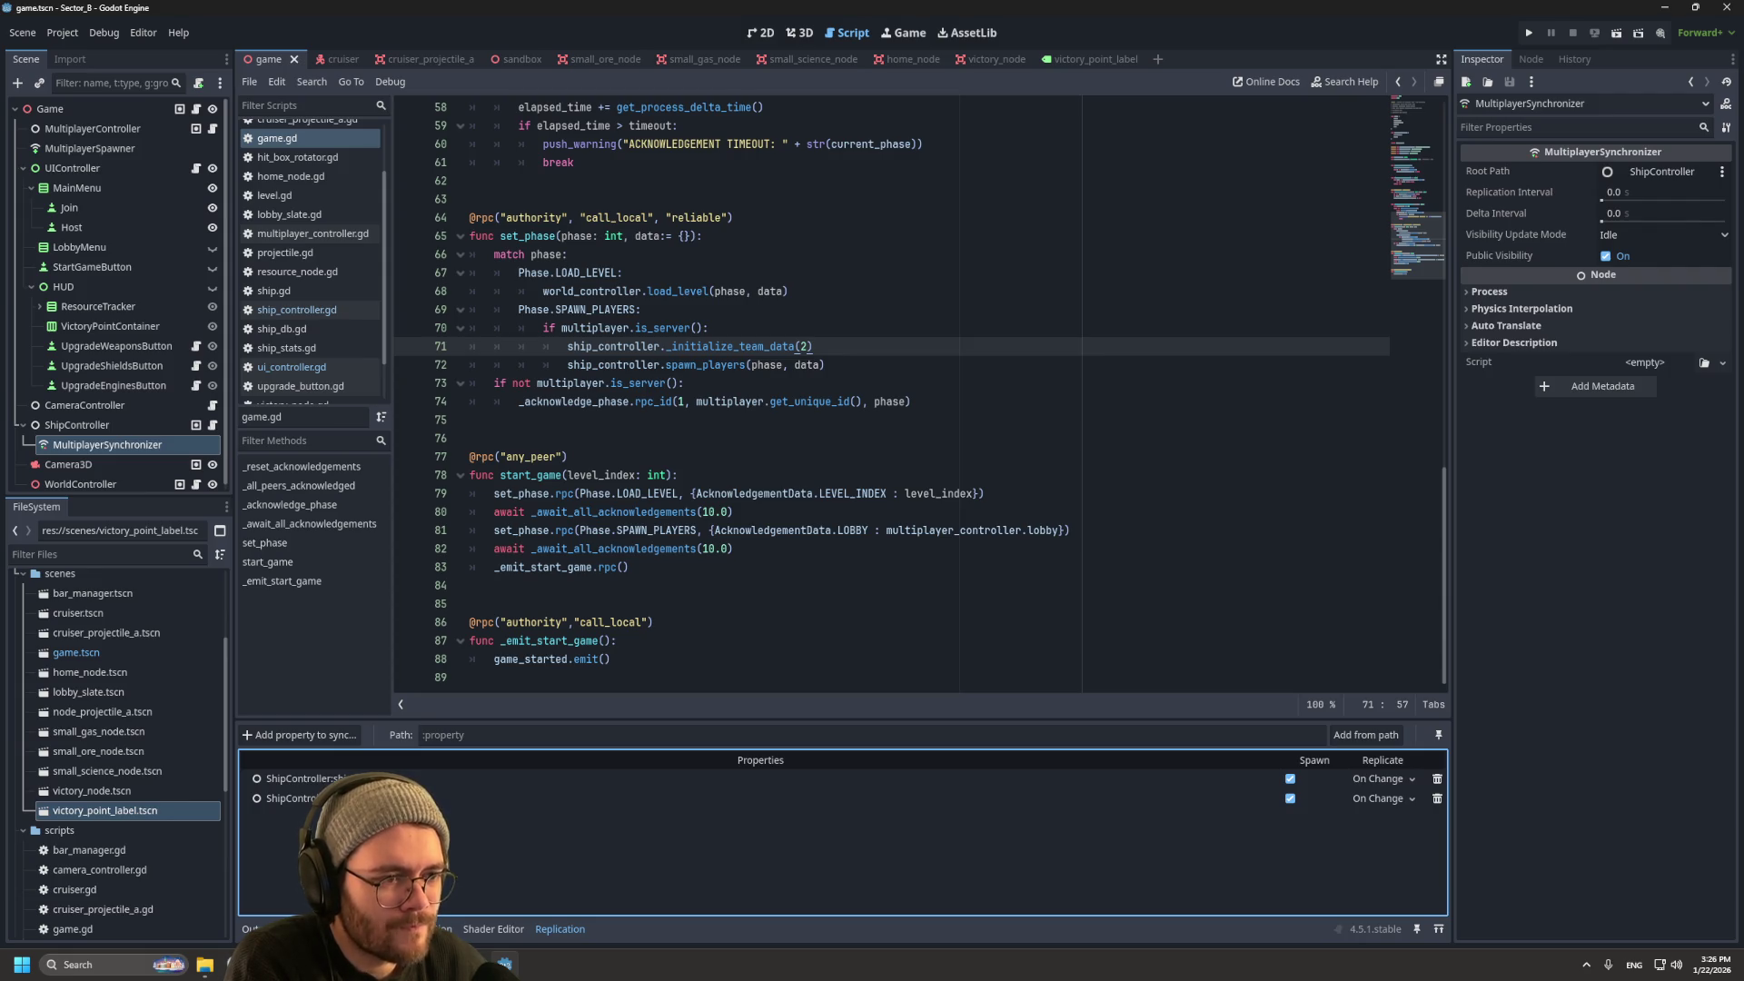
pyautogui.moveTo(682, 549)
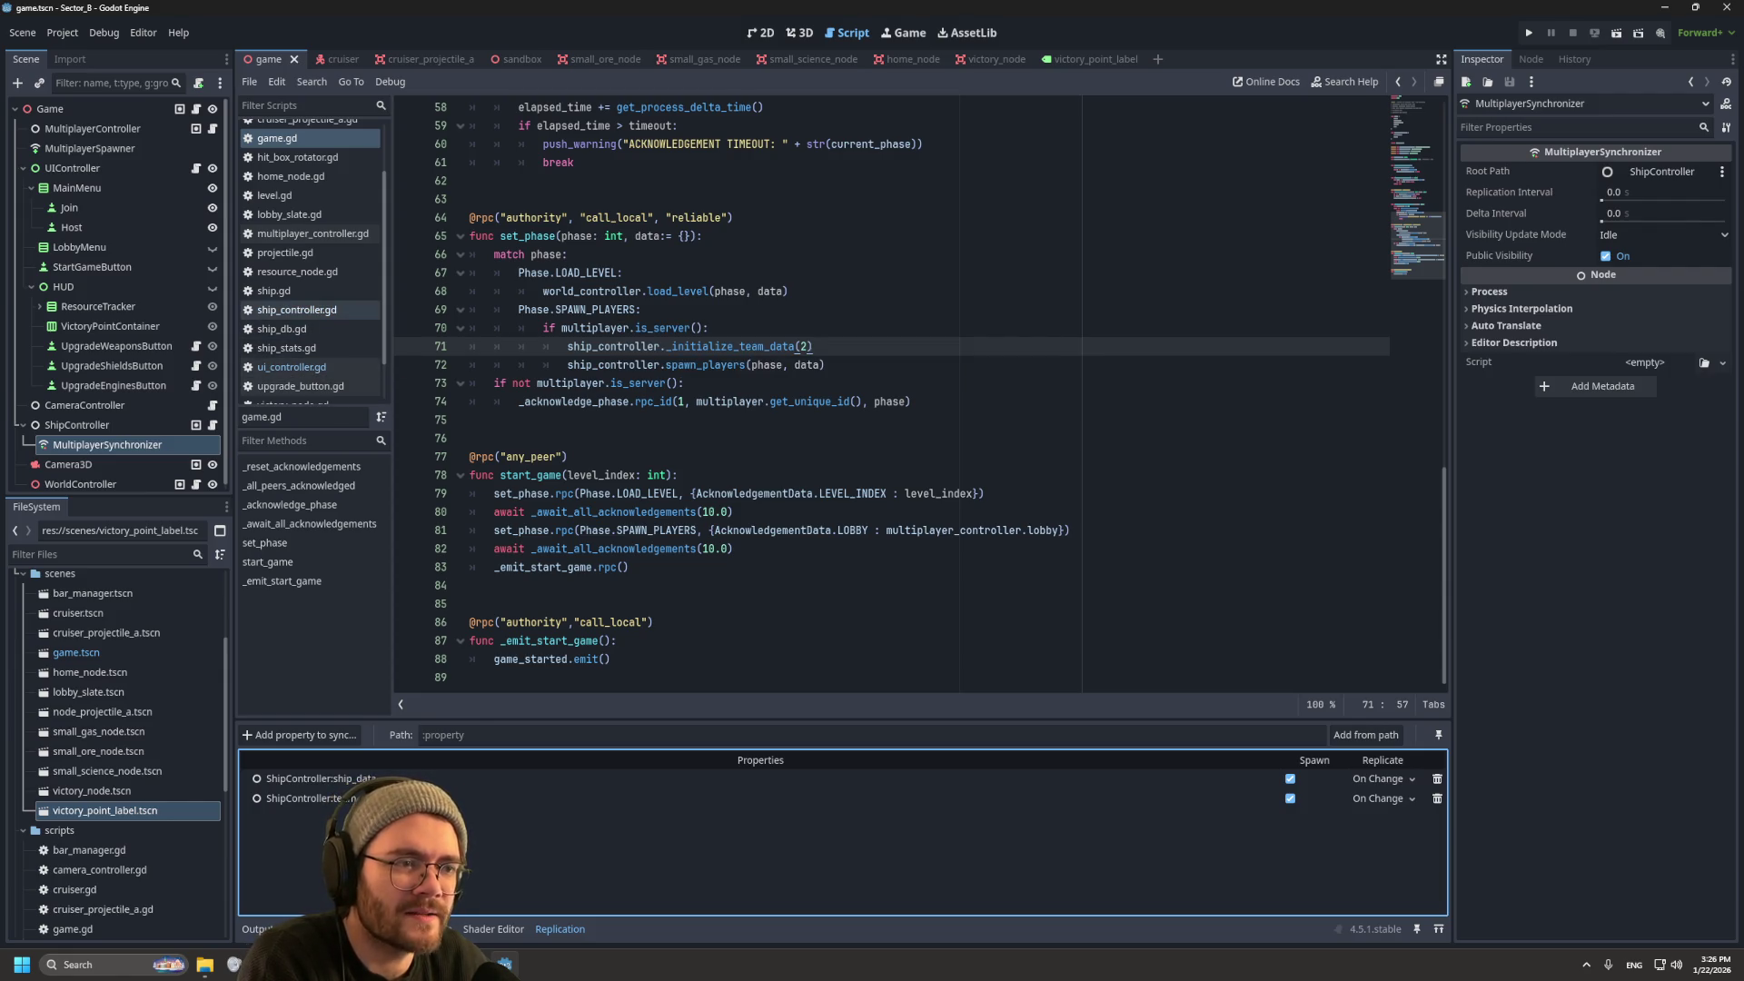
pyautogui.scroll(15, 908, 391)
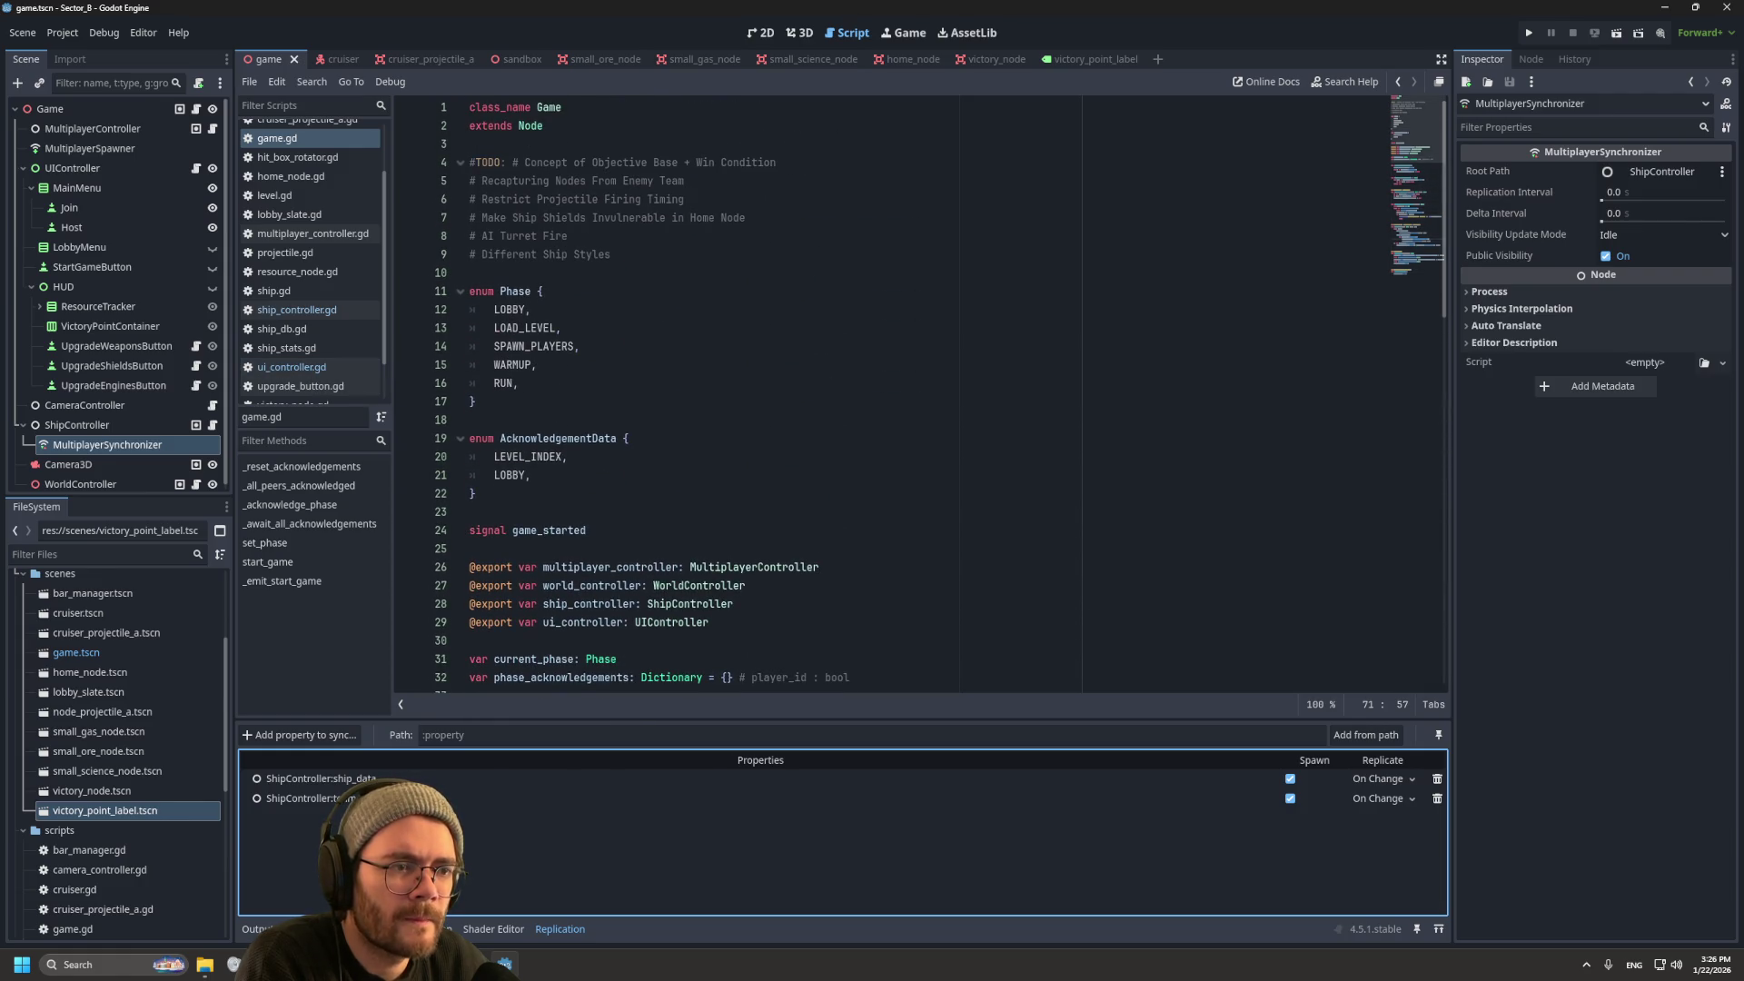
# Step: Open ui_controller.gd to _initialize_victory_point_labels, then select the VictoryPointContainer node
pyautogui.scroll(-2, 908, 390)
pyautogui.click(291, 367)
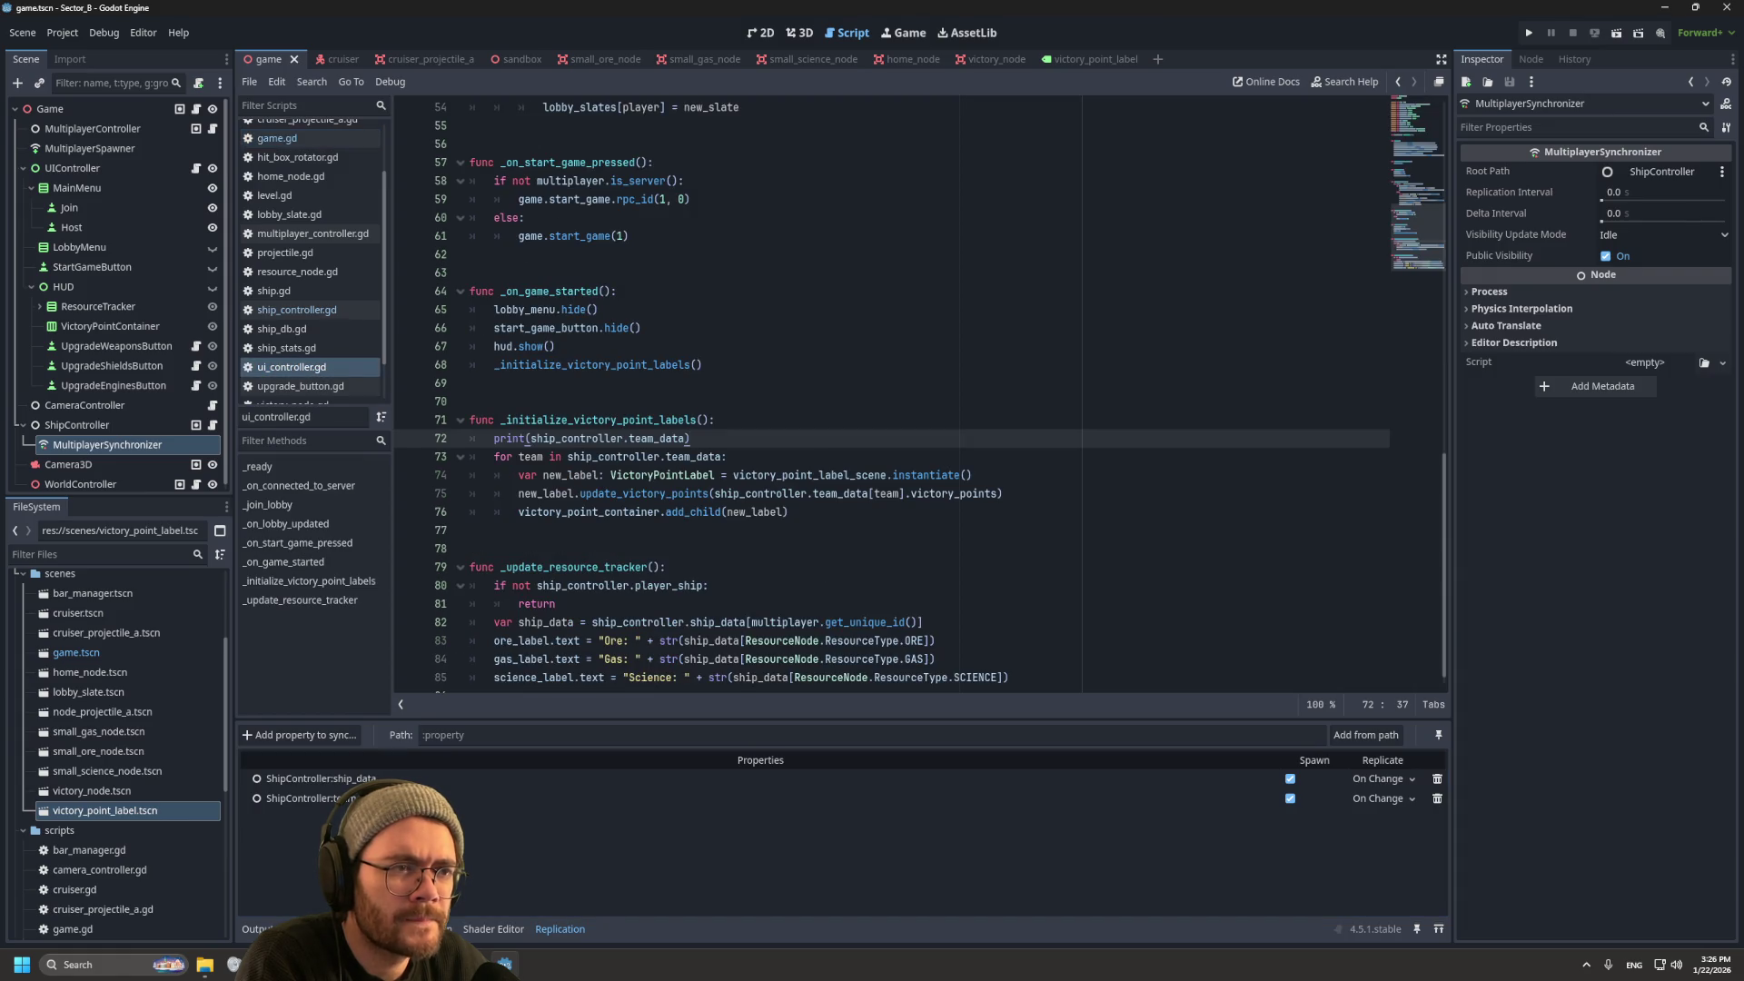
pyautogui.scroll(6, 908, 400)
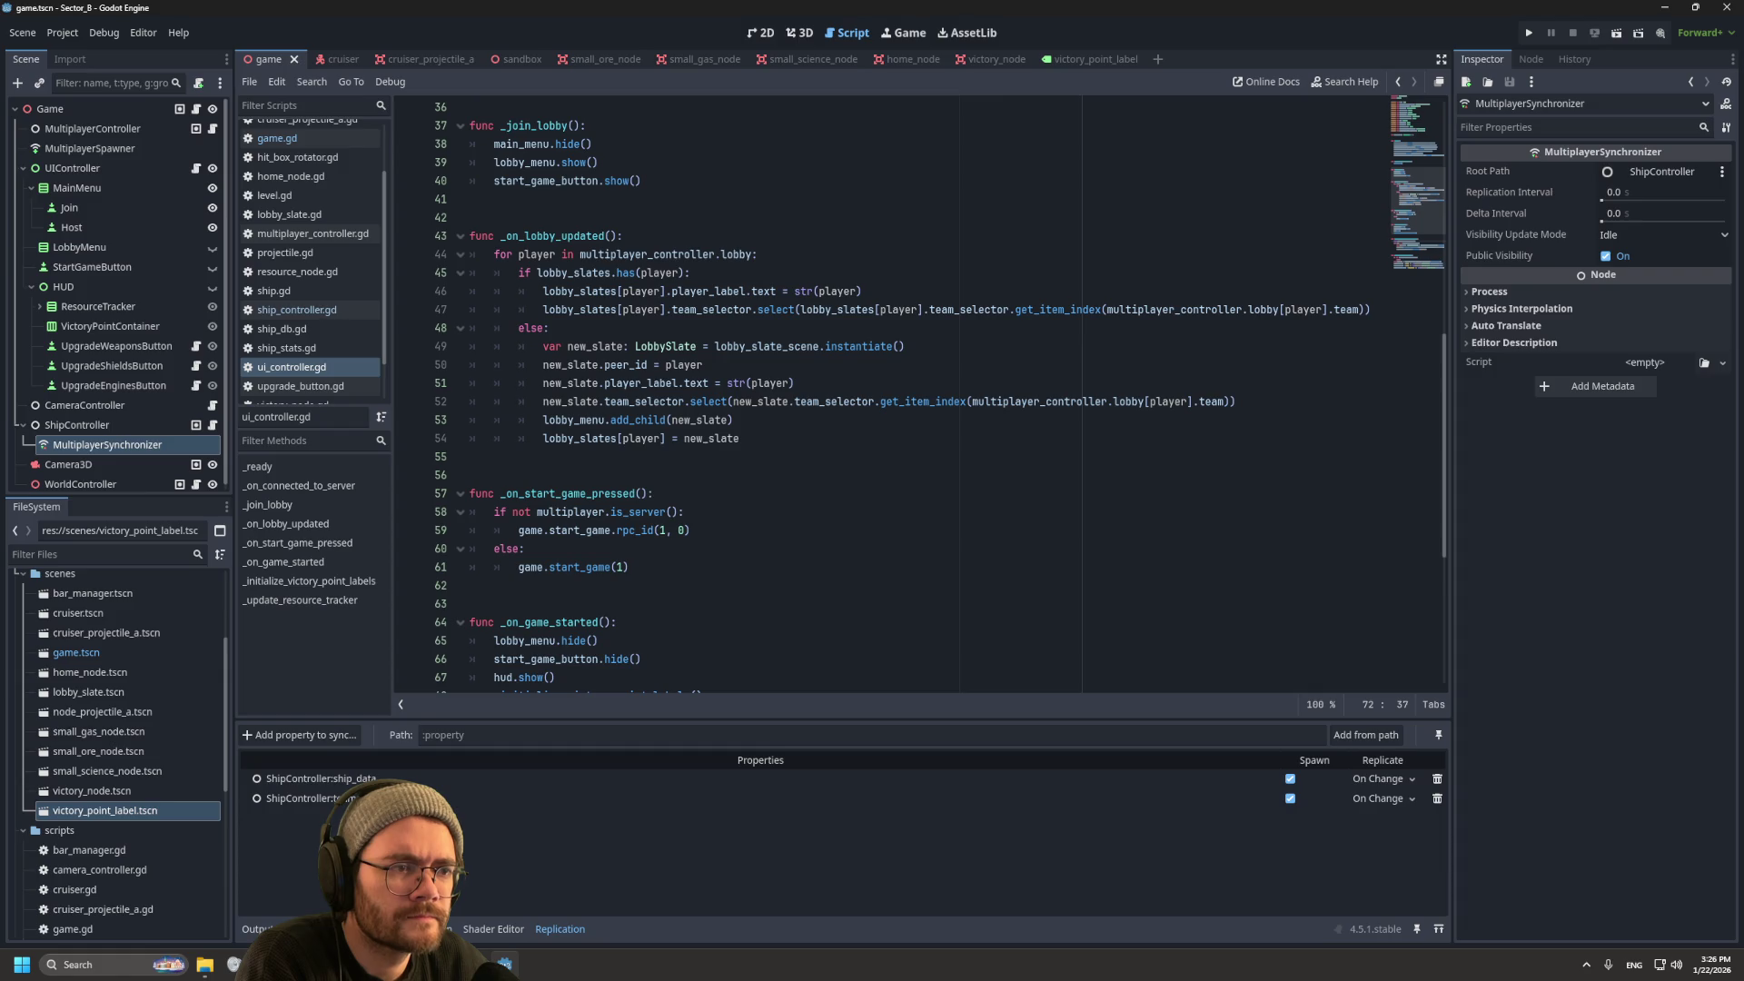
pyautogui.scroll(4, 908, 400)
pyautogui.scroll(-9, 908, 400)
pyautogui.scroll(-2, 908, 399)
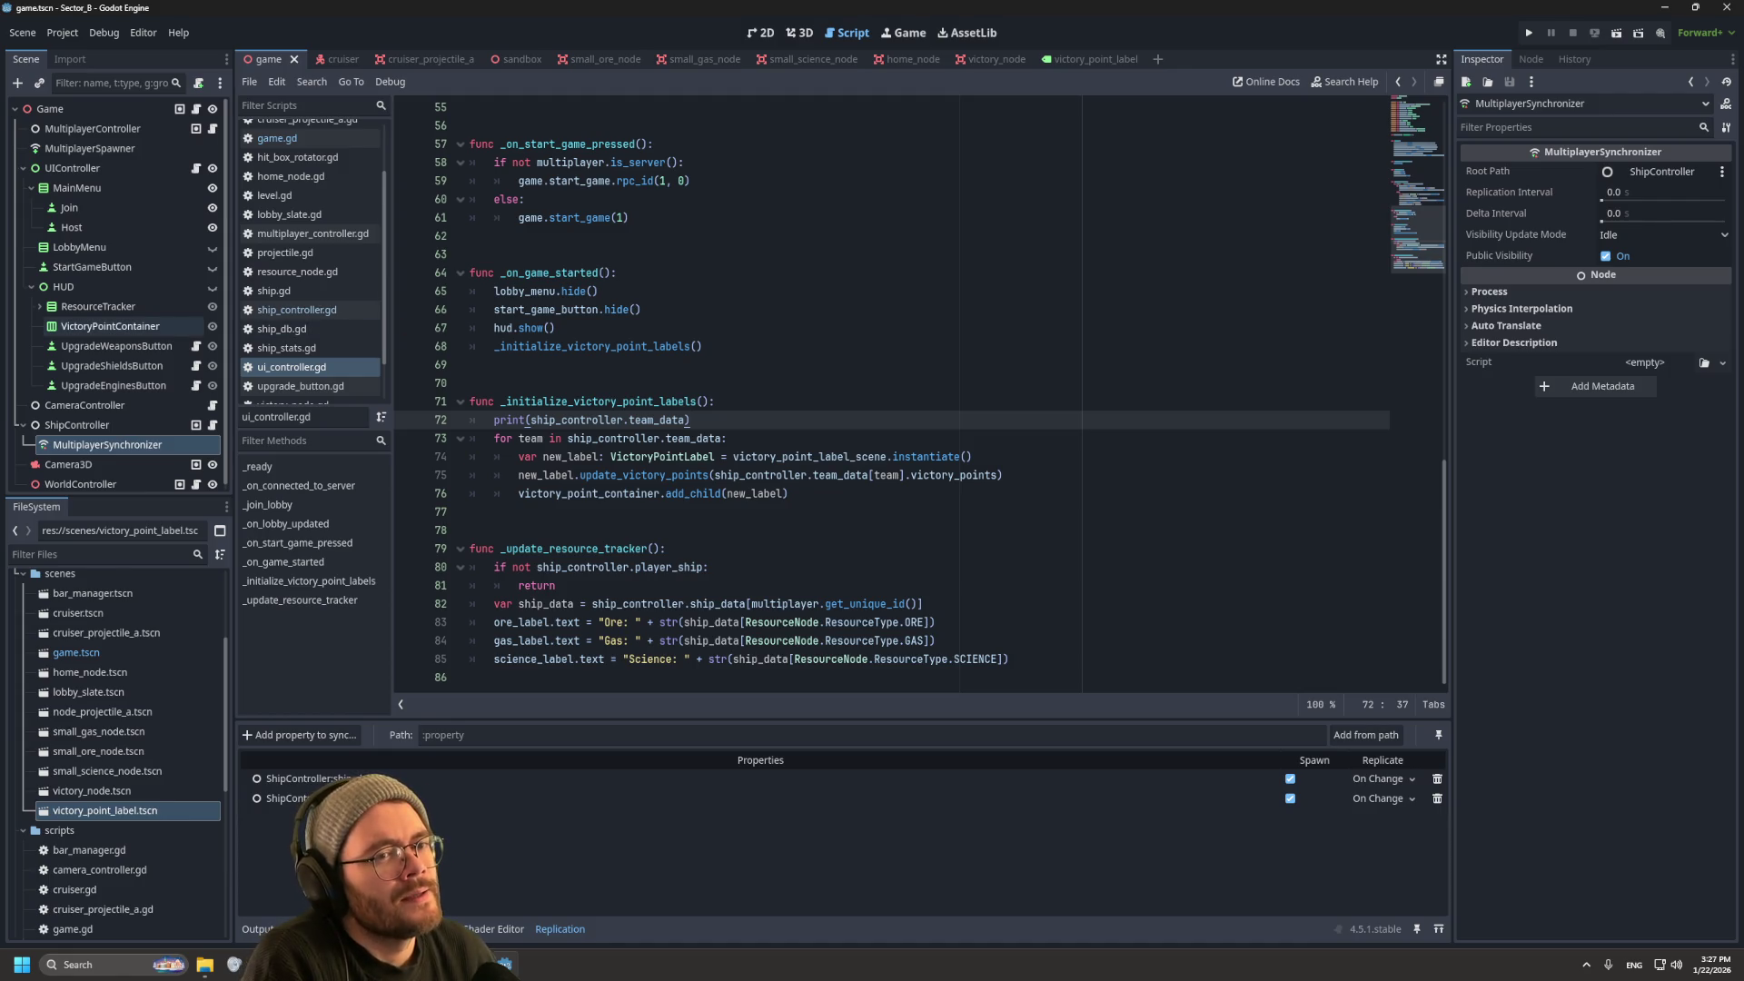
pyautogui.click(109, 326)
# Step: Show the HUD in 2D and instance two victory point labels under VictoryPointContainer reading 'TEST'
pyautogui.click(760, 32)
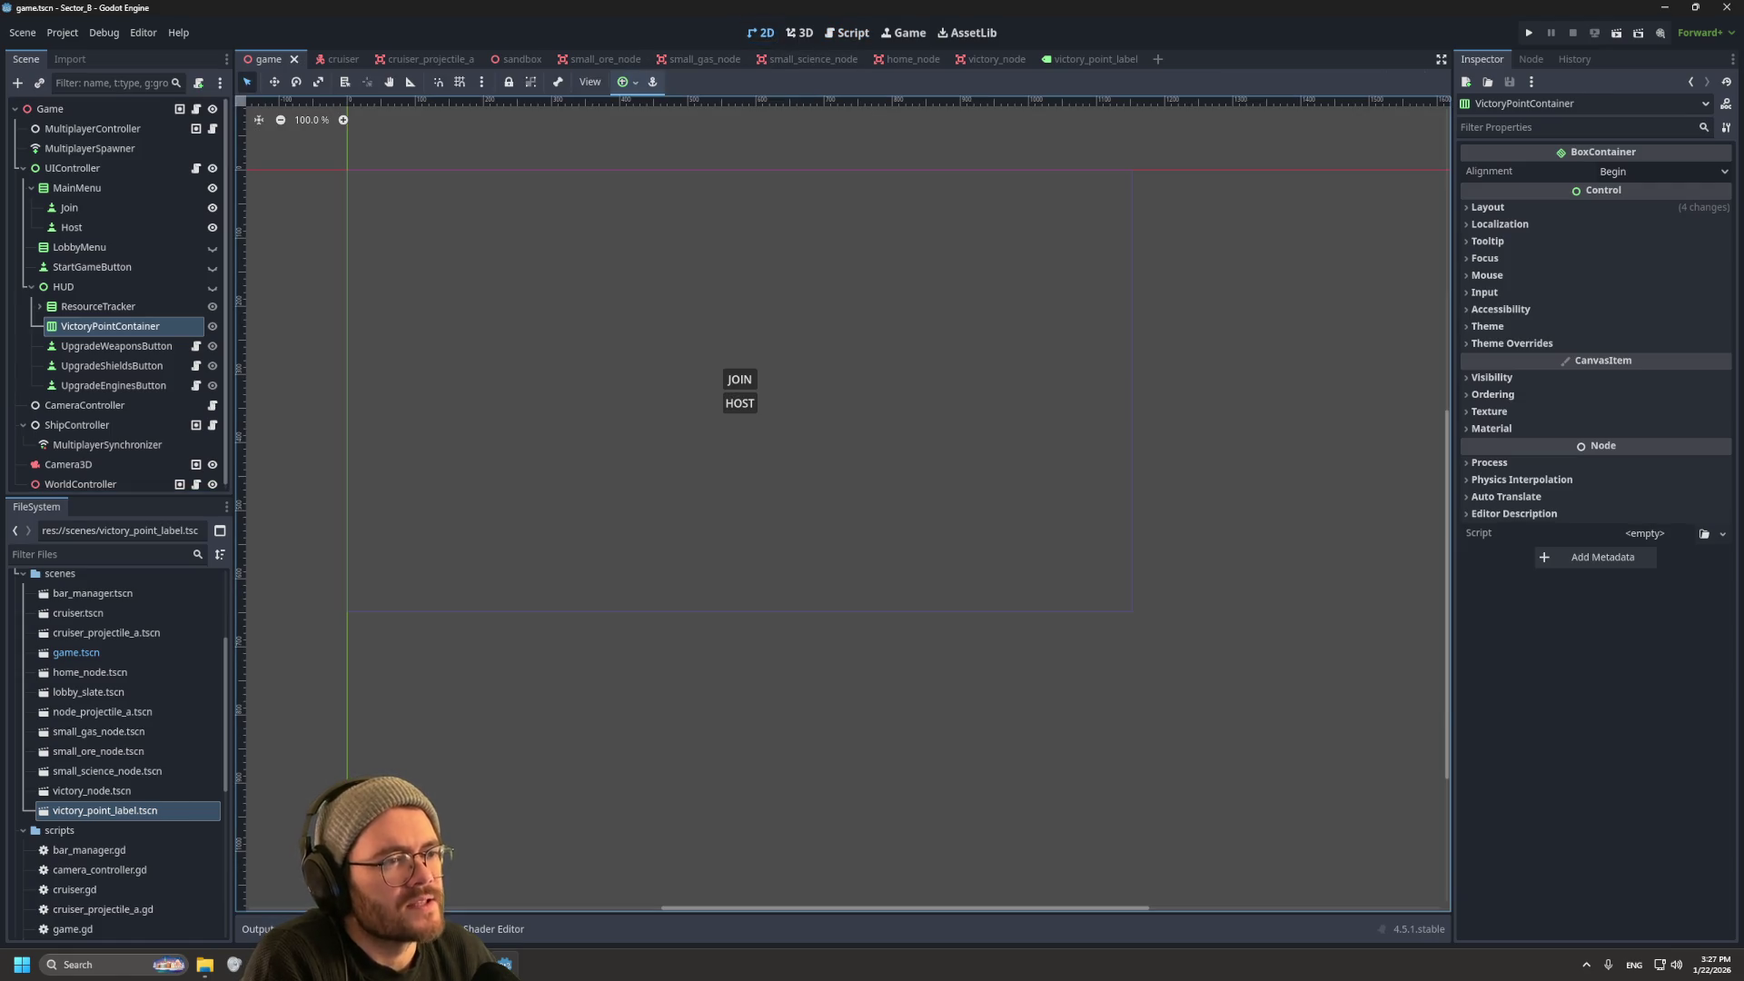
pyautogui.click(212, 286)
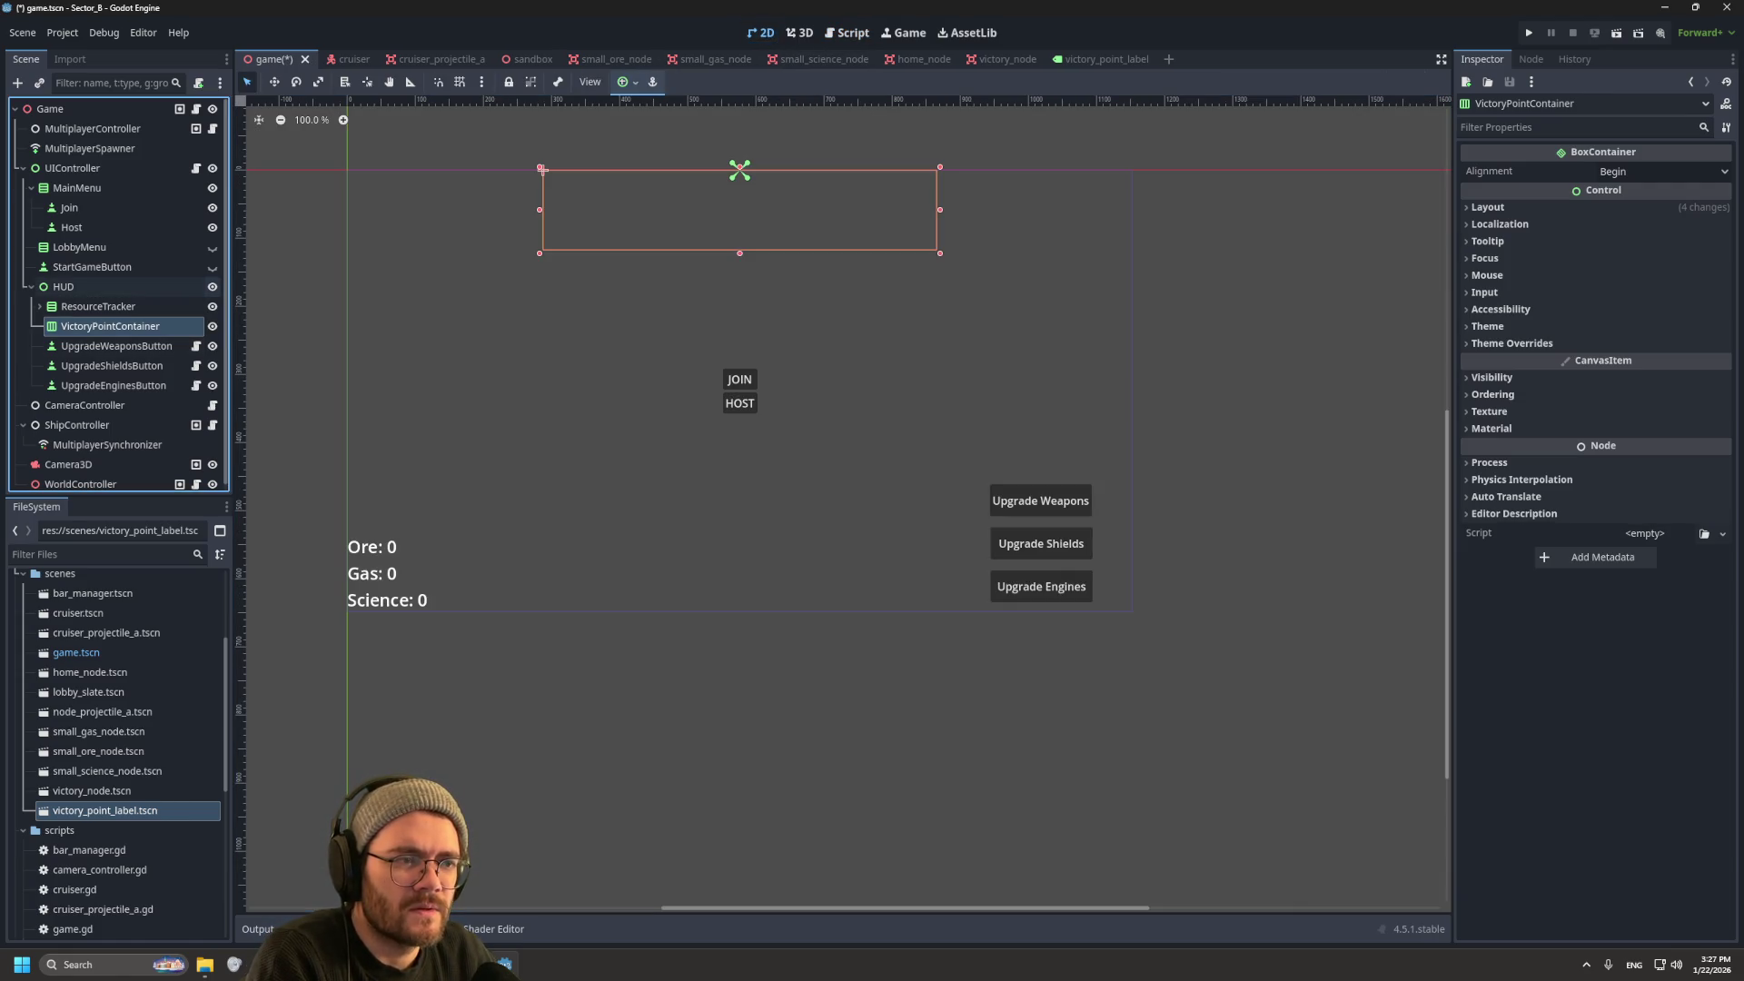
pyautogui.moveTo(105, 810)
pyautogui.mouseDown()
pyautogui.moveTo(151, 672)
pyautogui.moveTo(136, 326)
pyautogui.mouseUp()
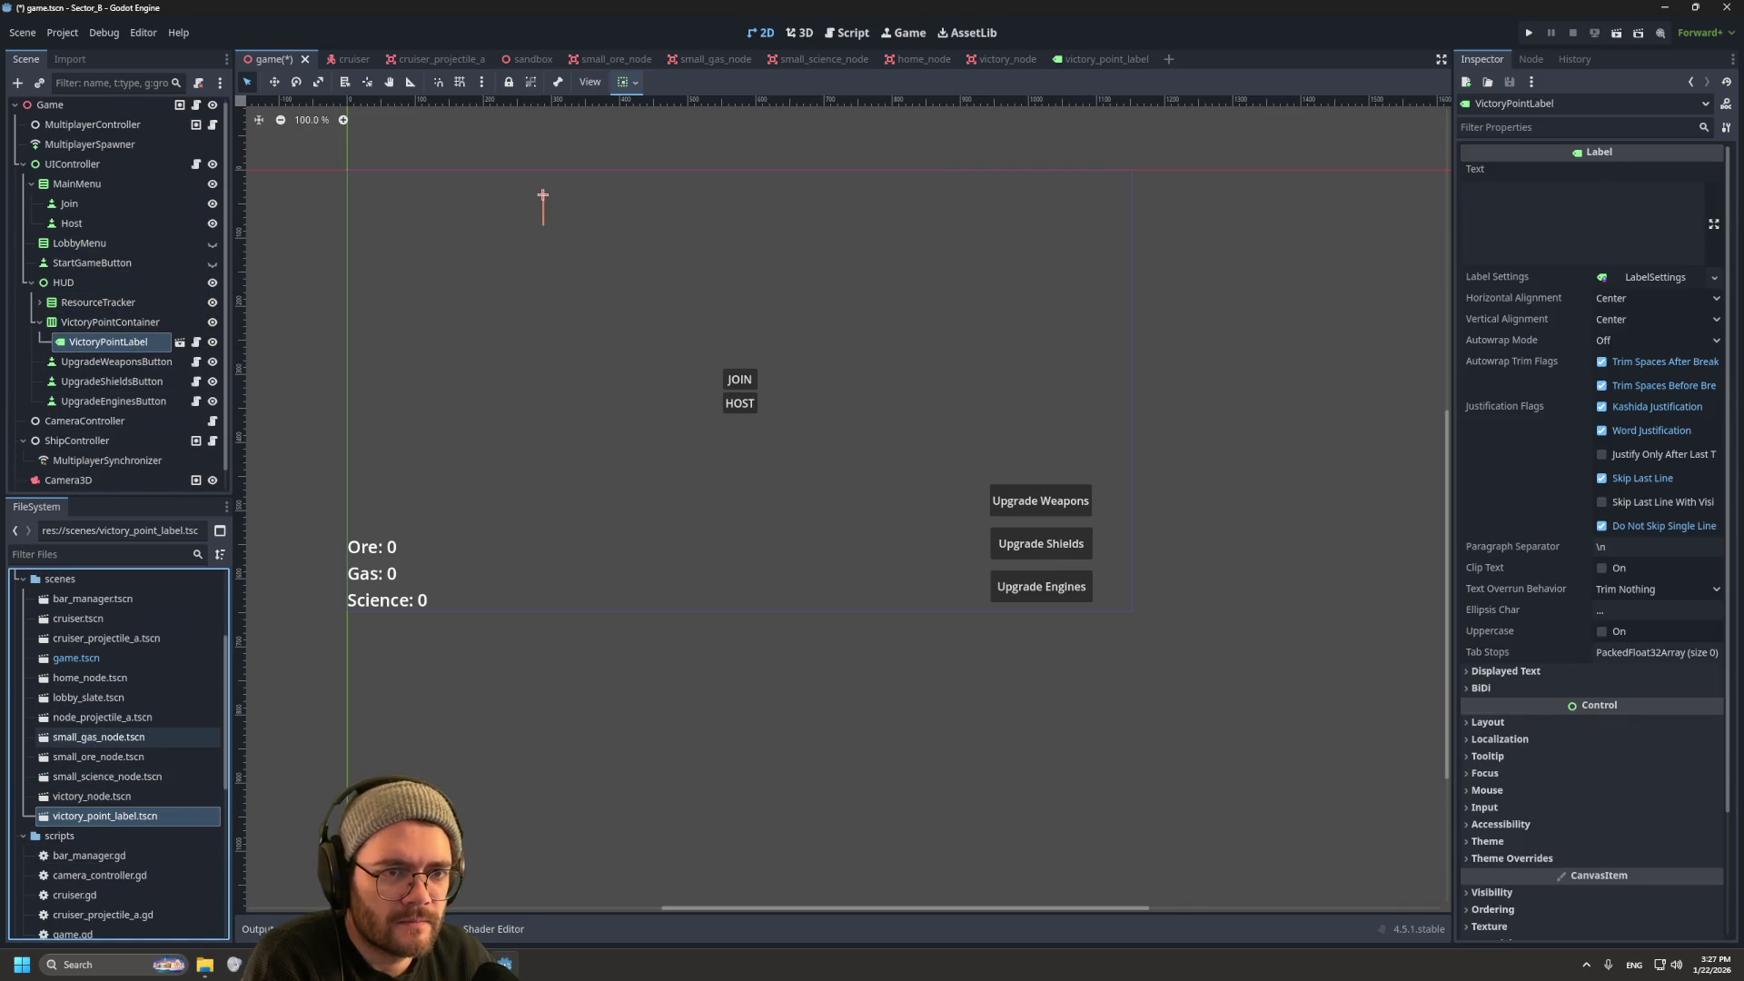
pyautogui.click(1545, 209)
pyautogui.write('TEST')
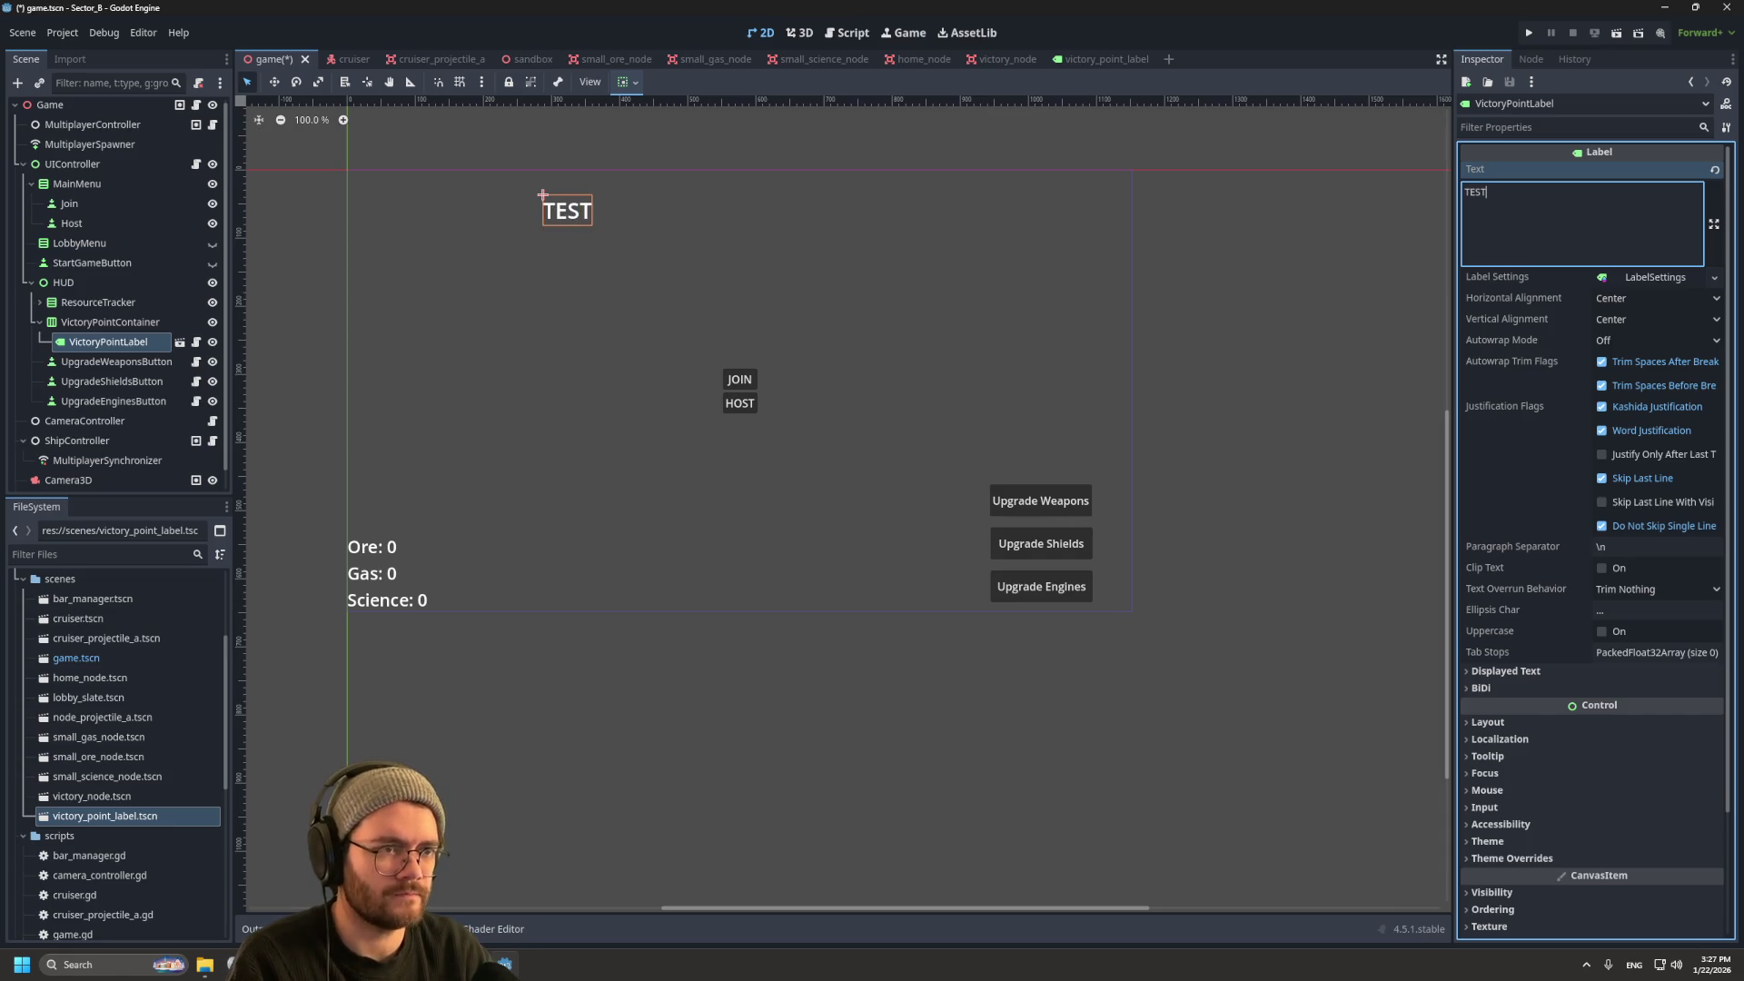
pyautogui.moveTo(104, 816); pyautogui.dragTo(95, 329)
pyautogui.click(1580, 218)
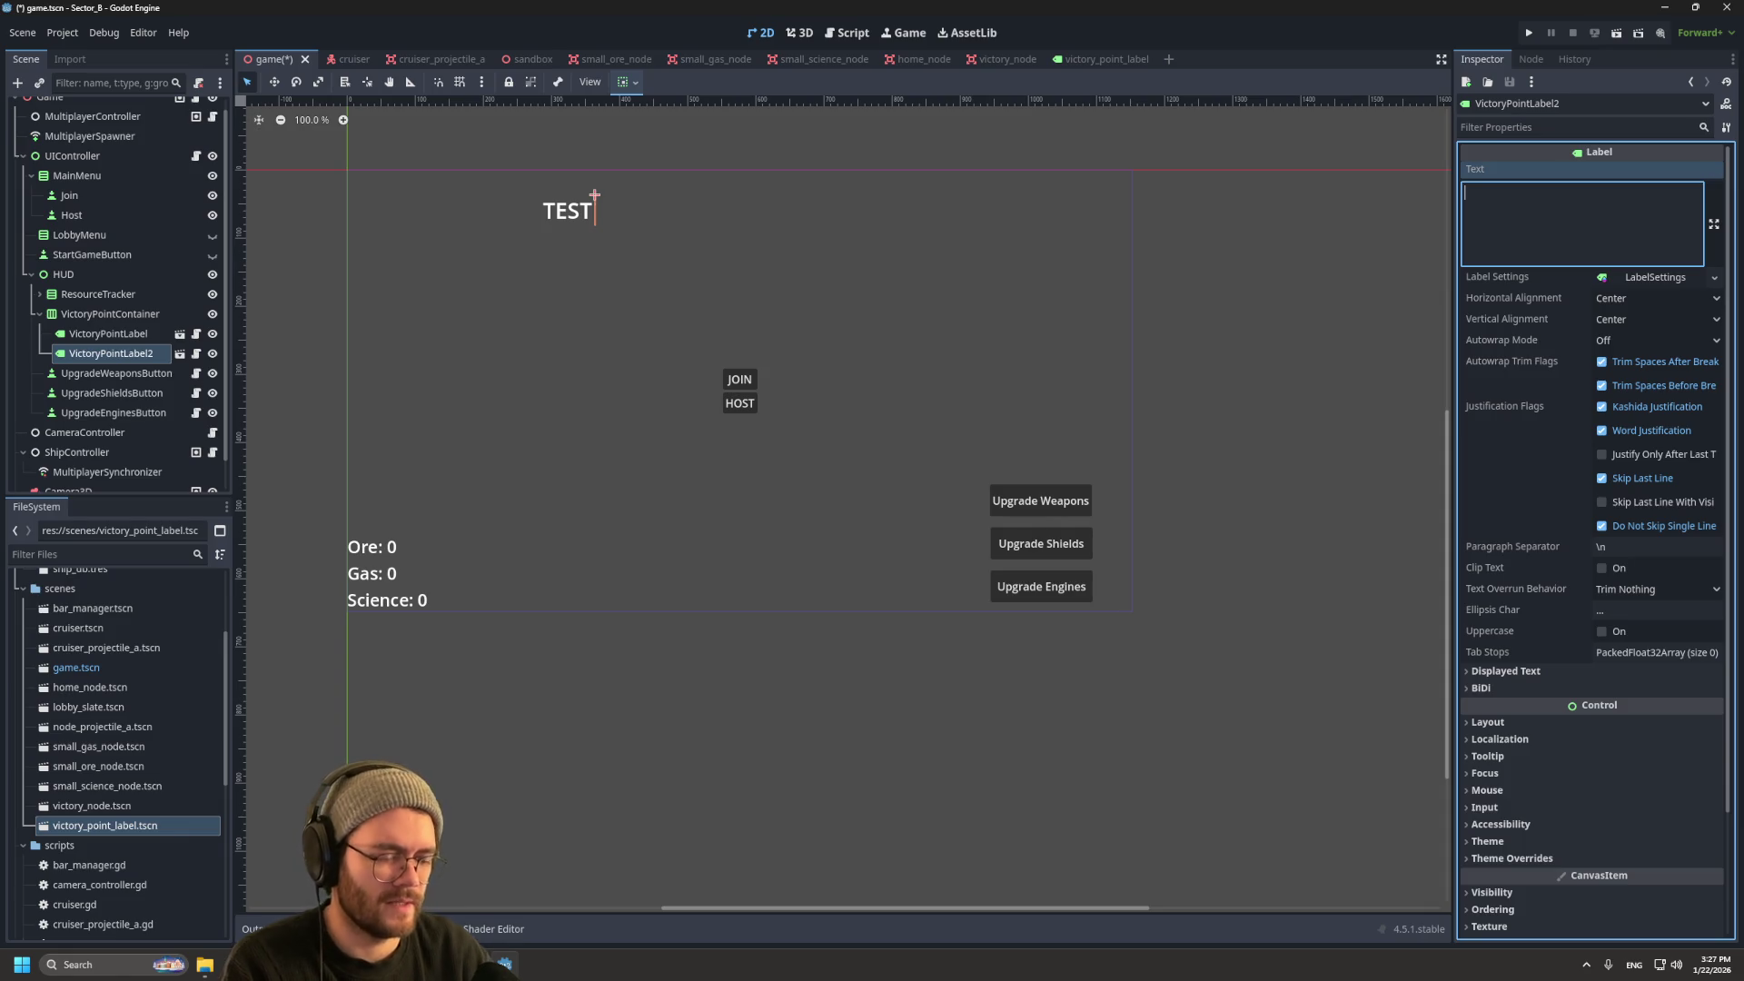
pyautogui.write('TEST')
# Step: Toggle the test labels' visibility and set VictoryPointContainer's Alignment to Center
pyautogui.click(211, 353)
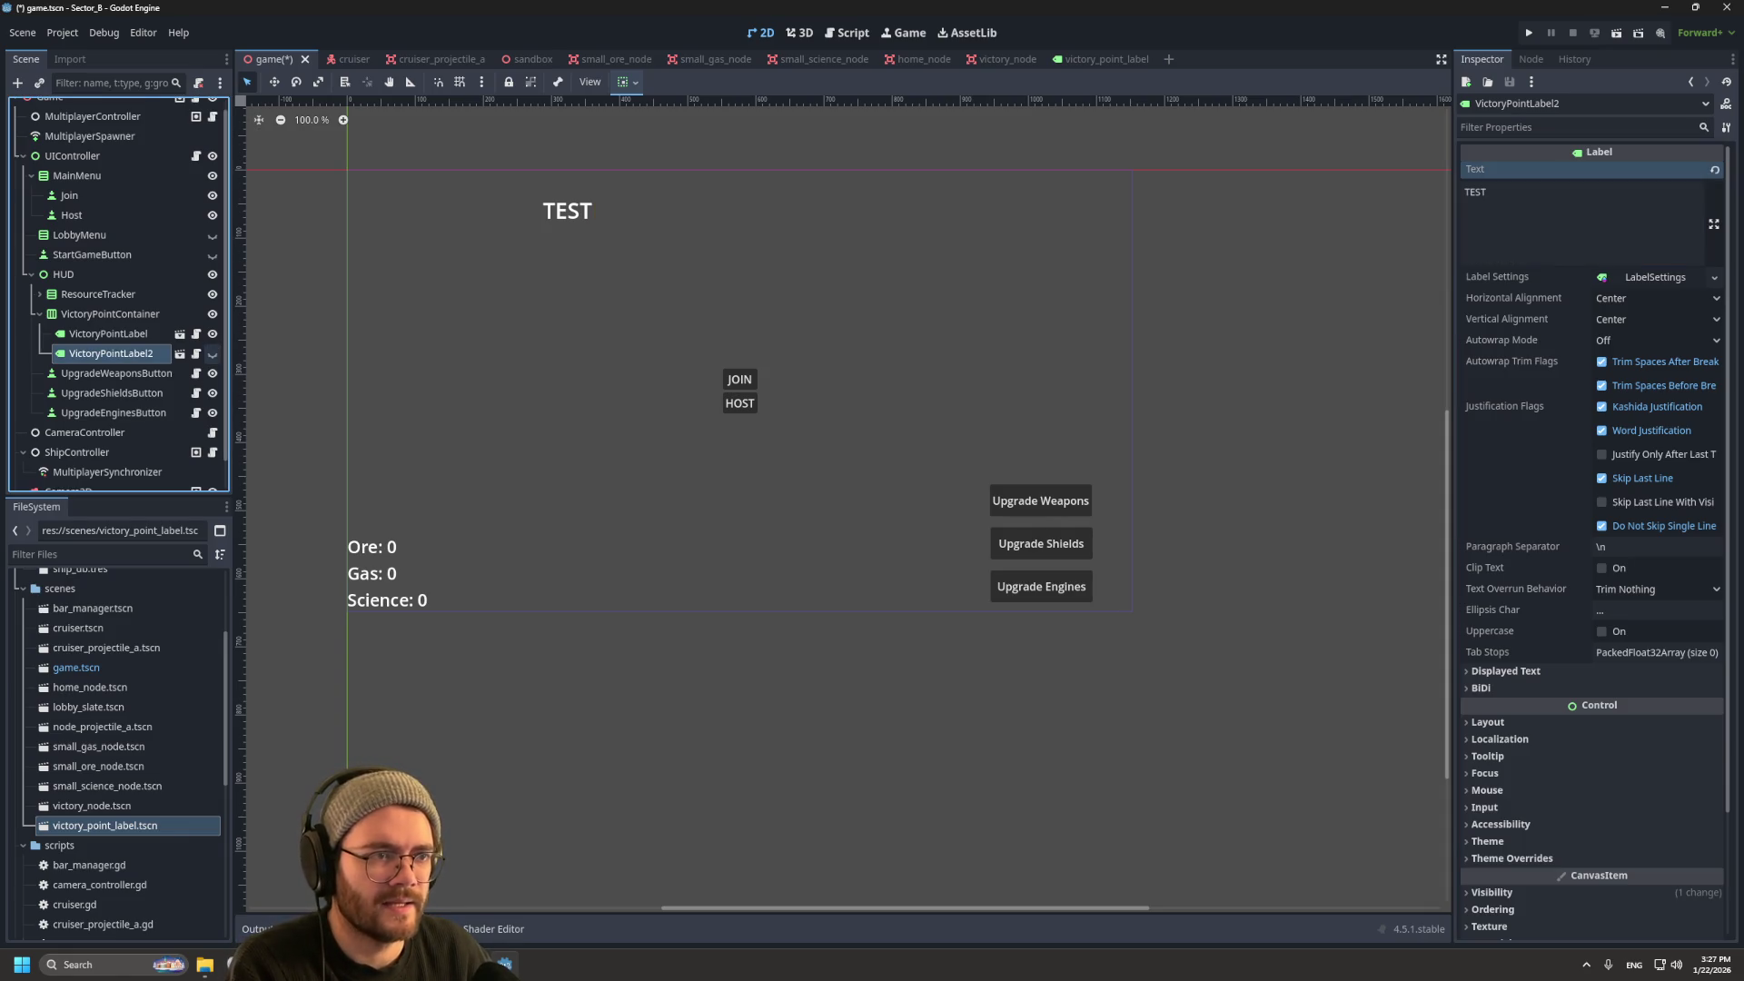
pyautogui.click(211, 333)
pyautogui.click(212, 333)
pyautogui.click(211, 354)
pyautogui.click(109, 313)
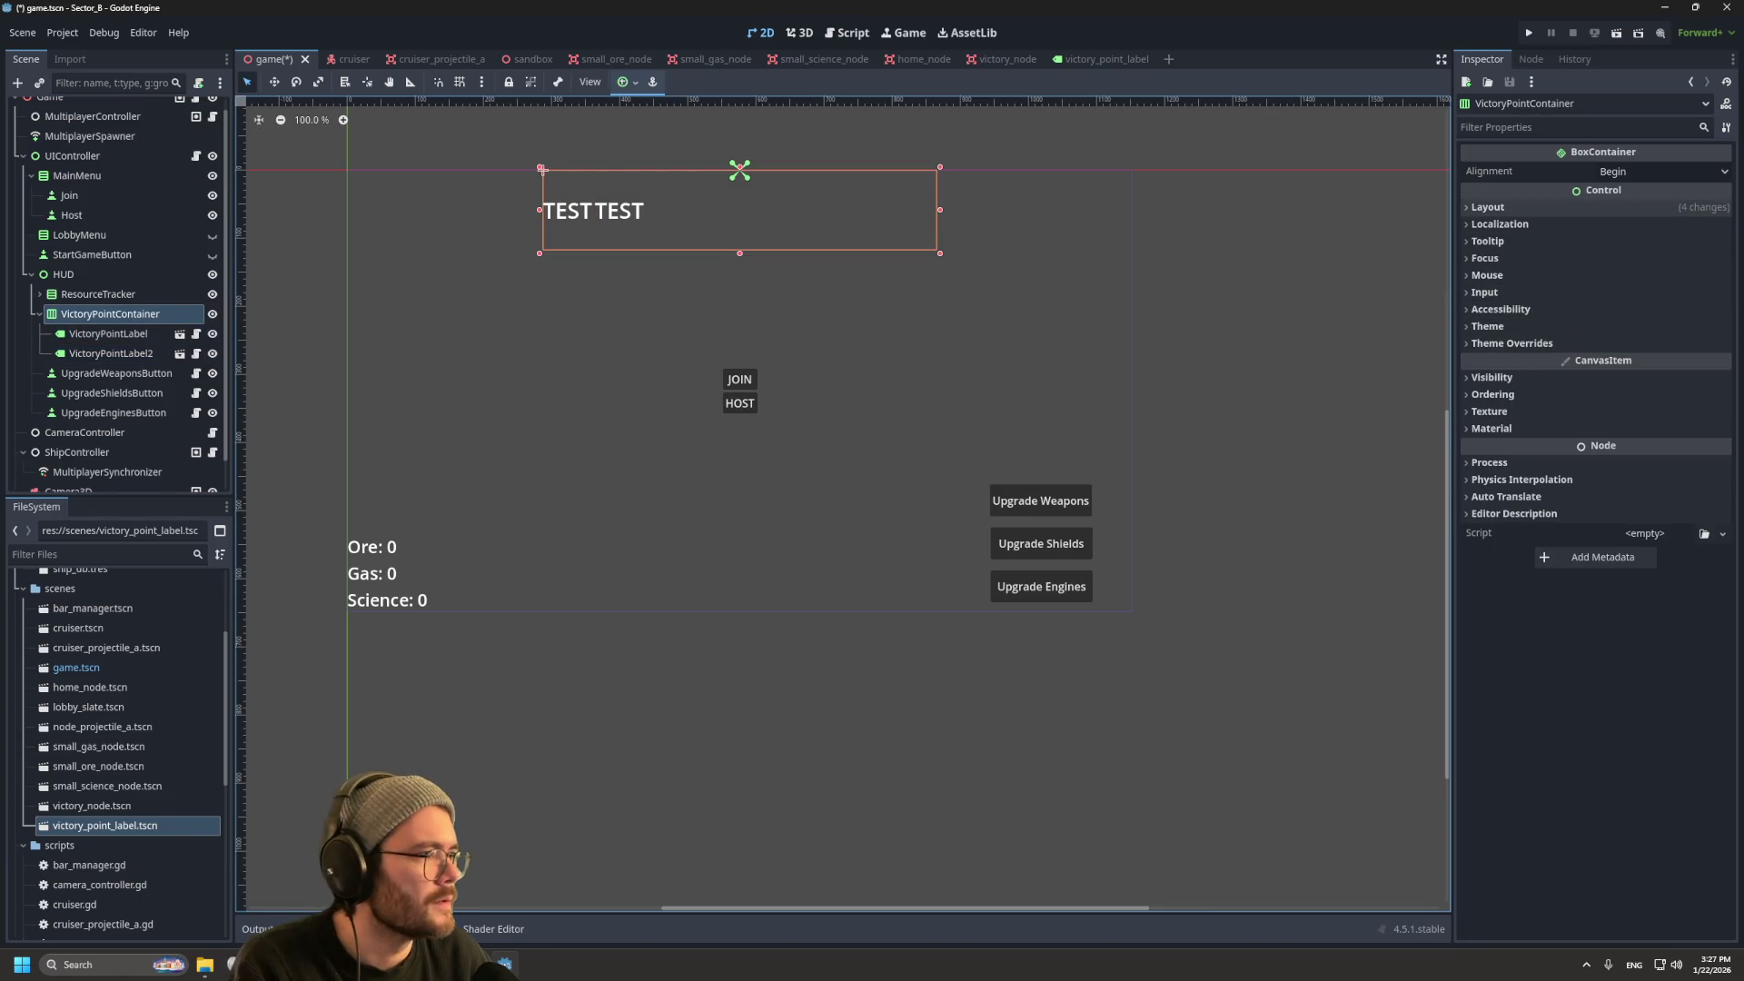
pyautogui.click(1662, 171)
pyautogui.click(1662, 211)
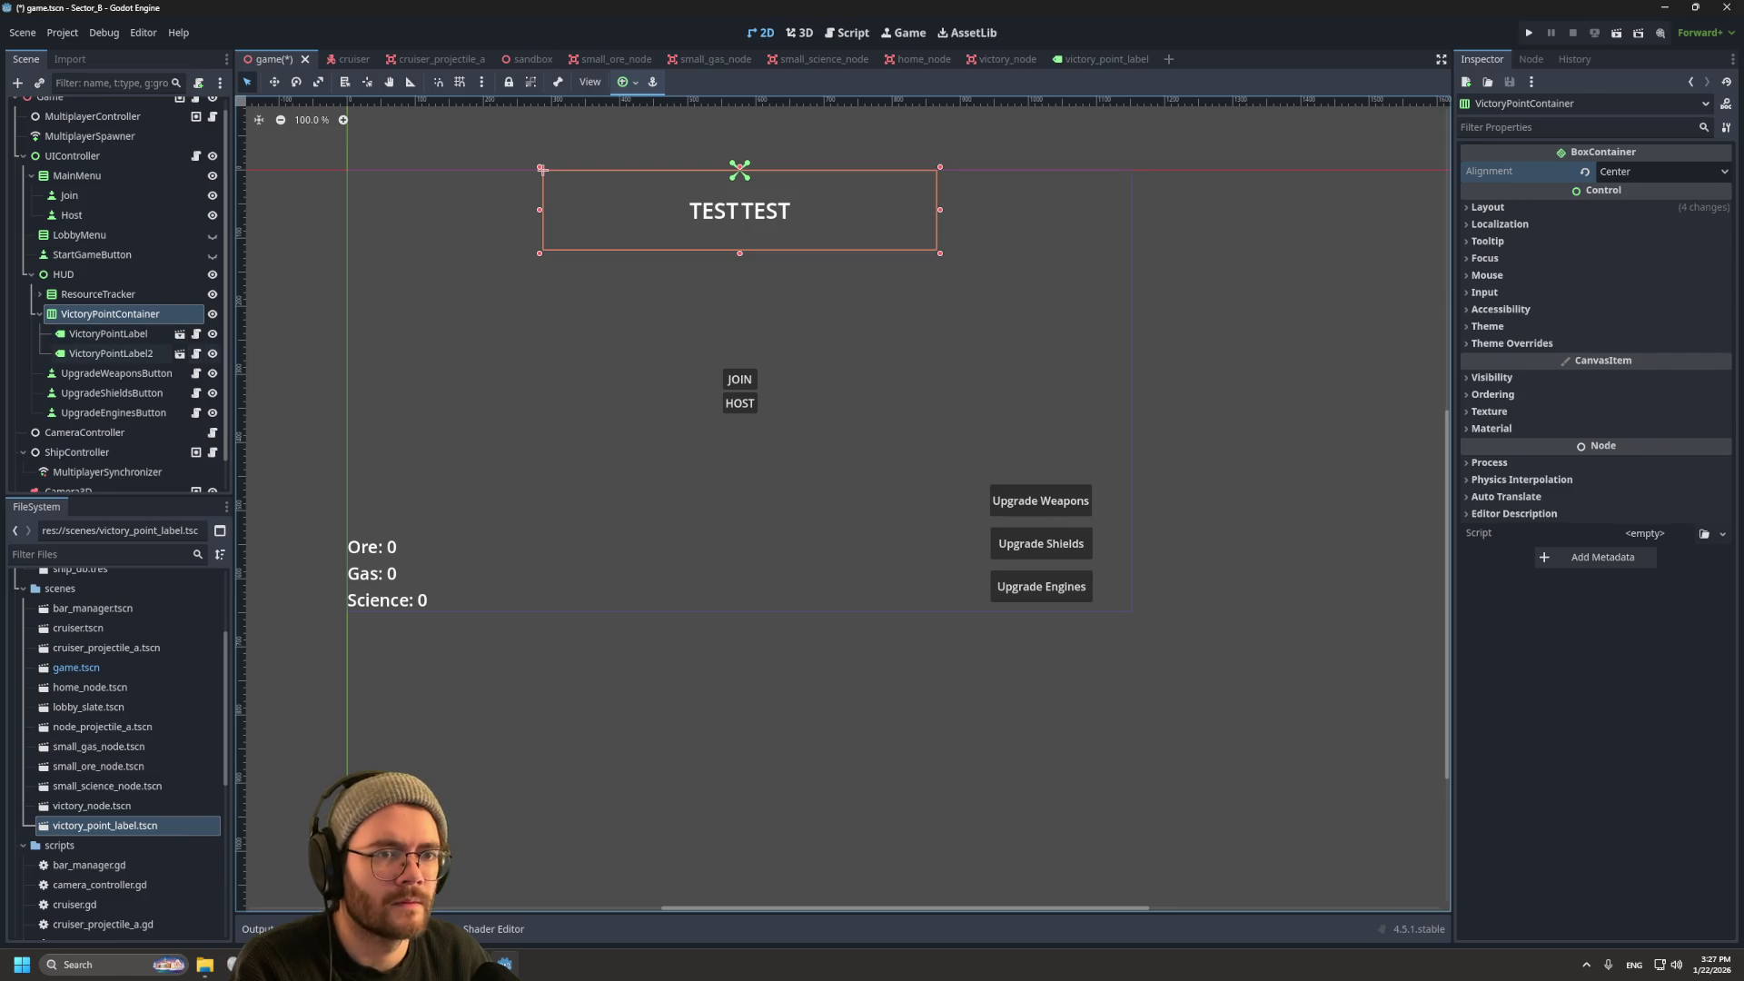
# Step: Delete both test labels from VictoryPointContainer and return to the script editor
pyautogui.click(212, 353)
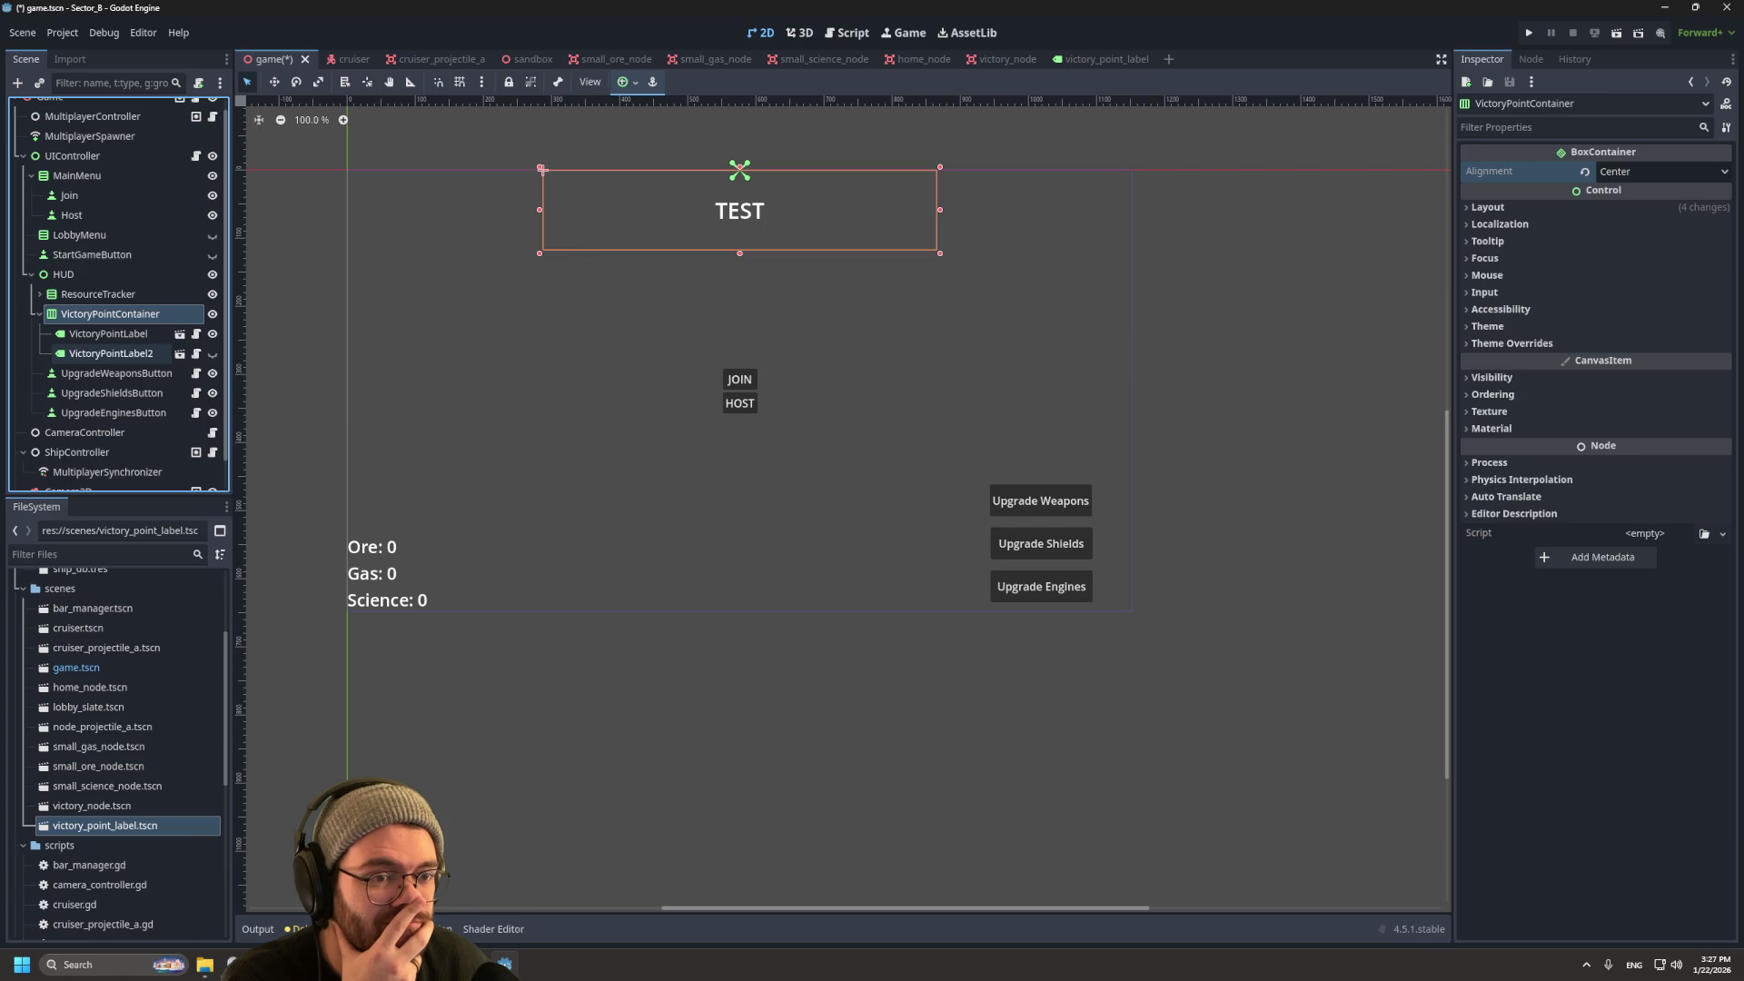
pyautogui.click(543, 169)
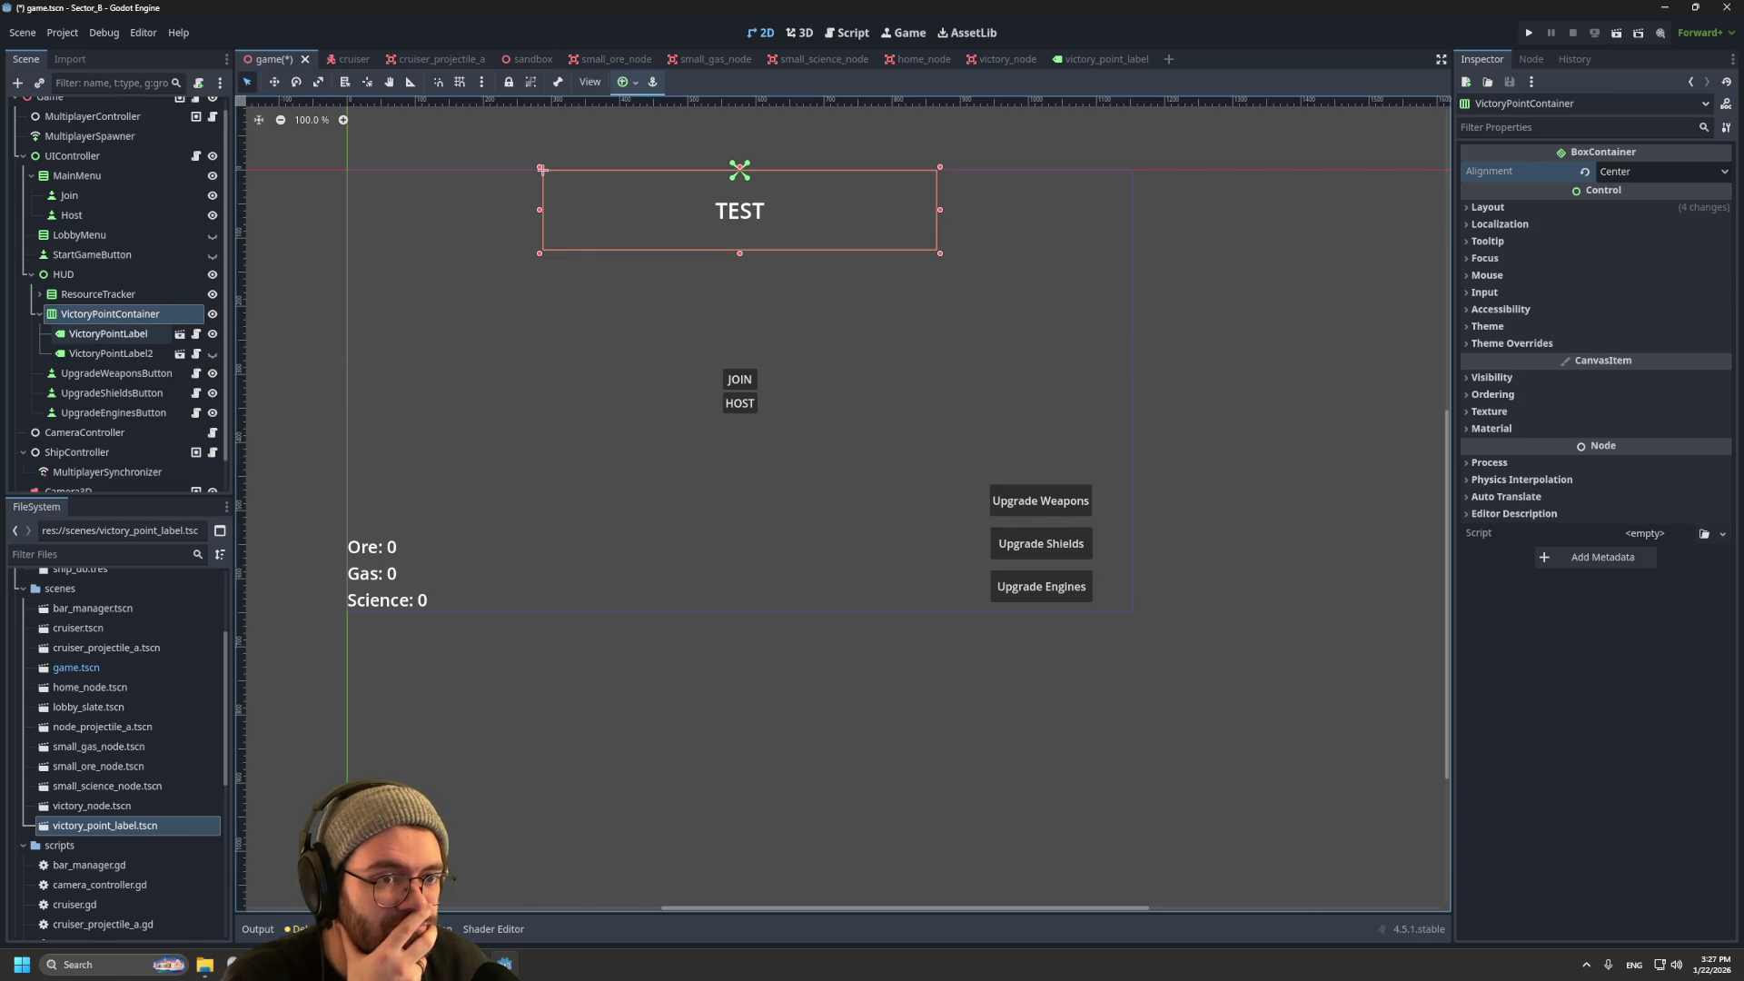
pyautogui.rightClick(141, 353)
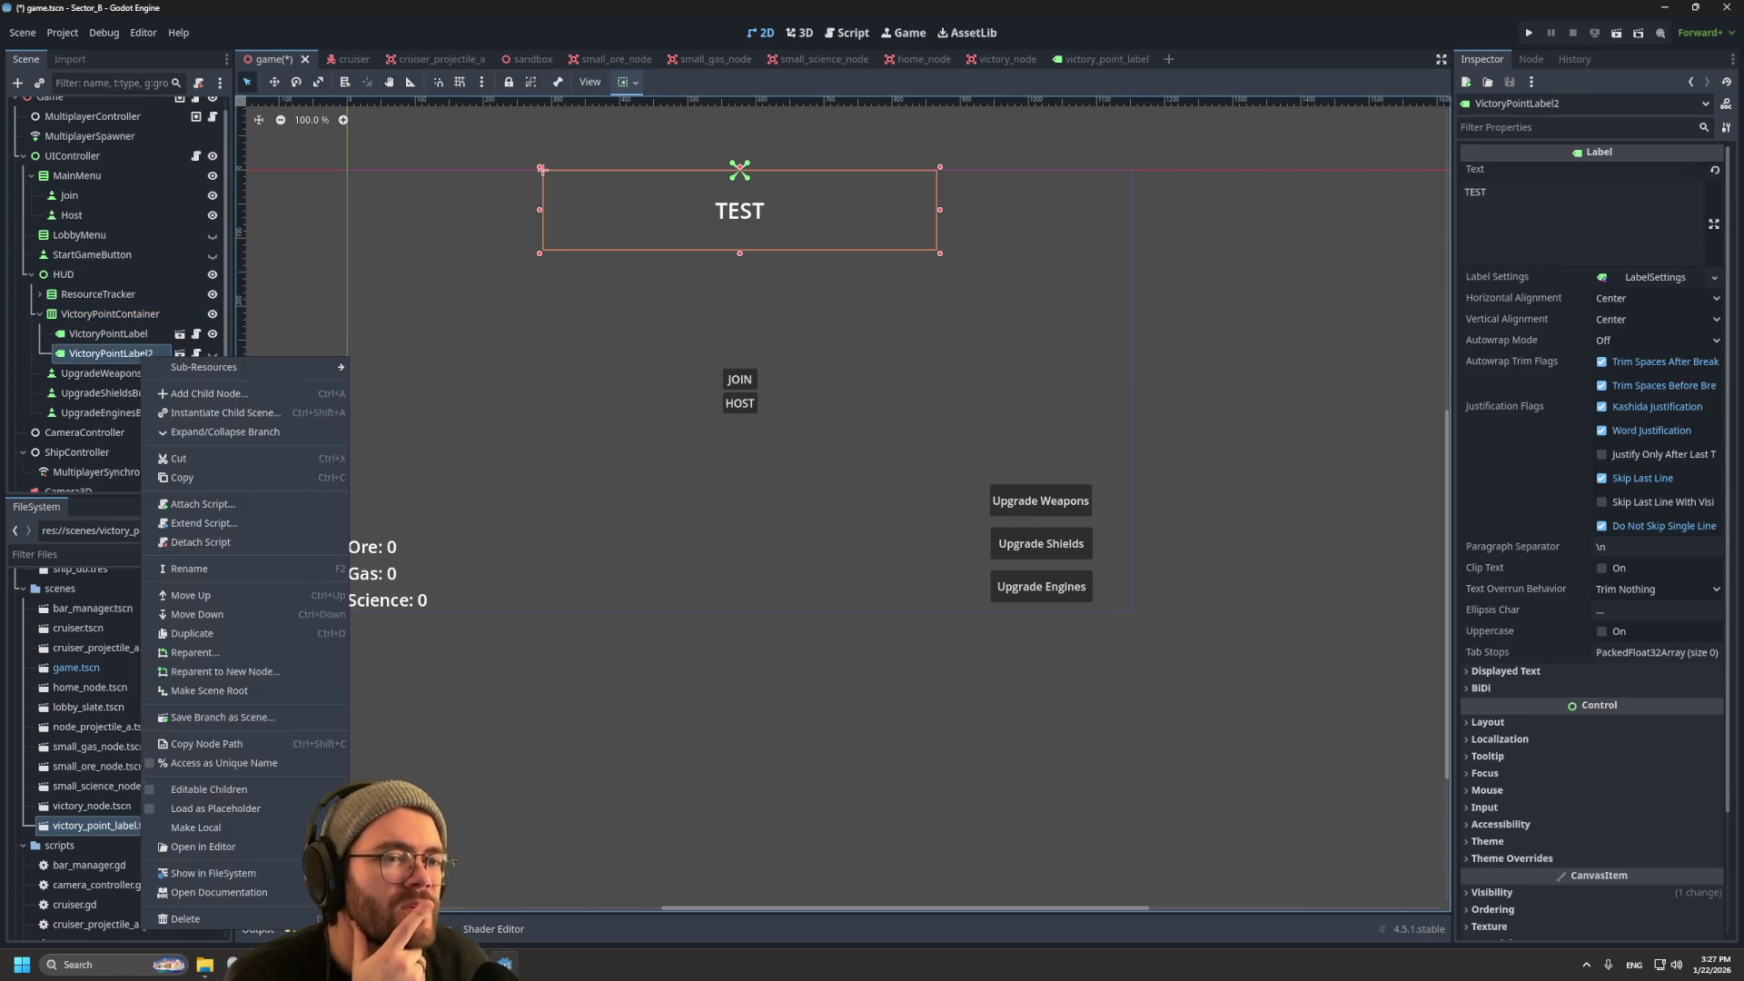
pyautogui.click(182, 920)
pyautogui.press('Return')
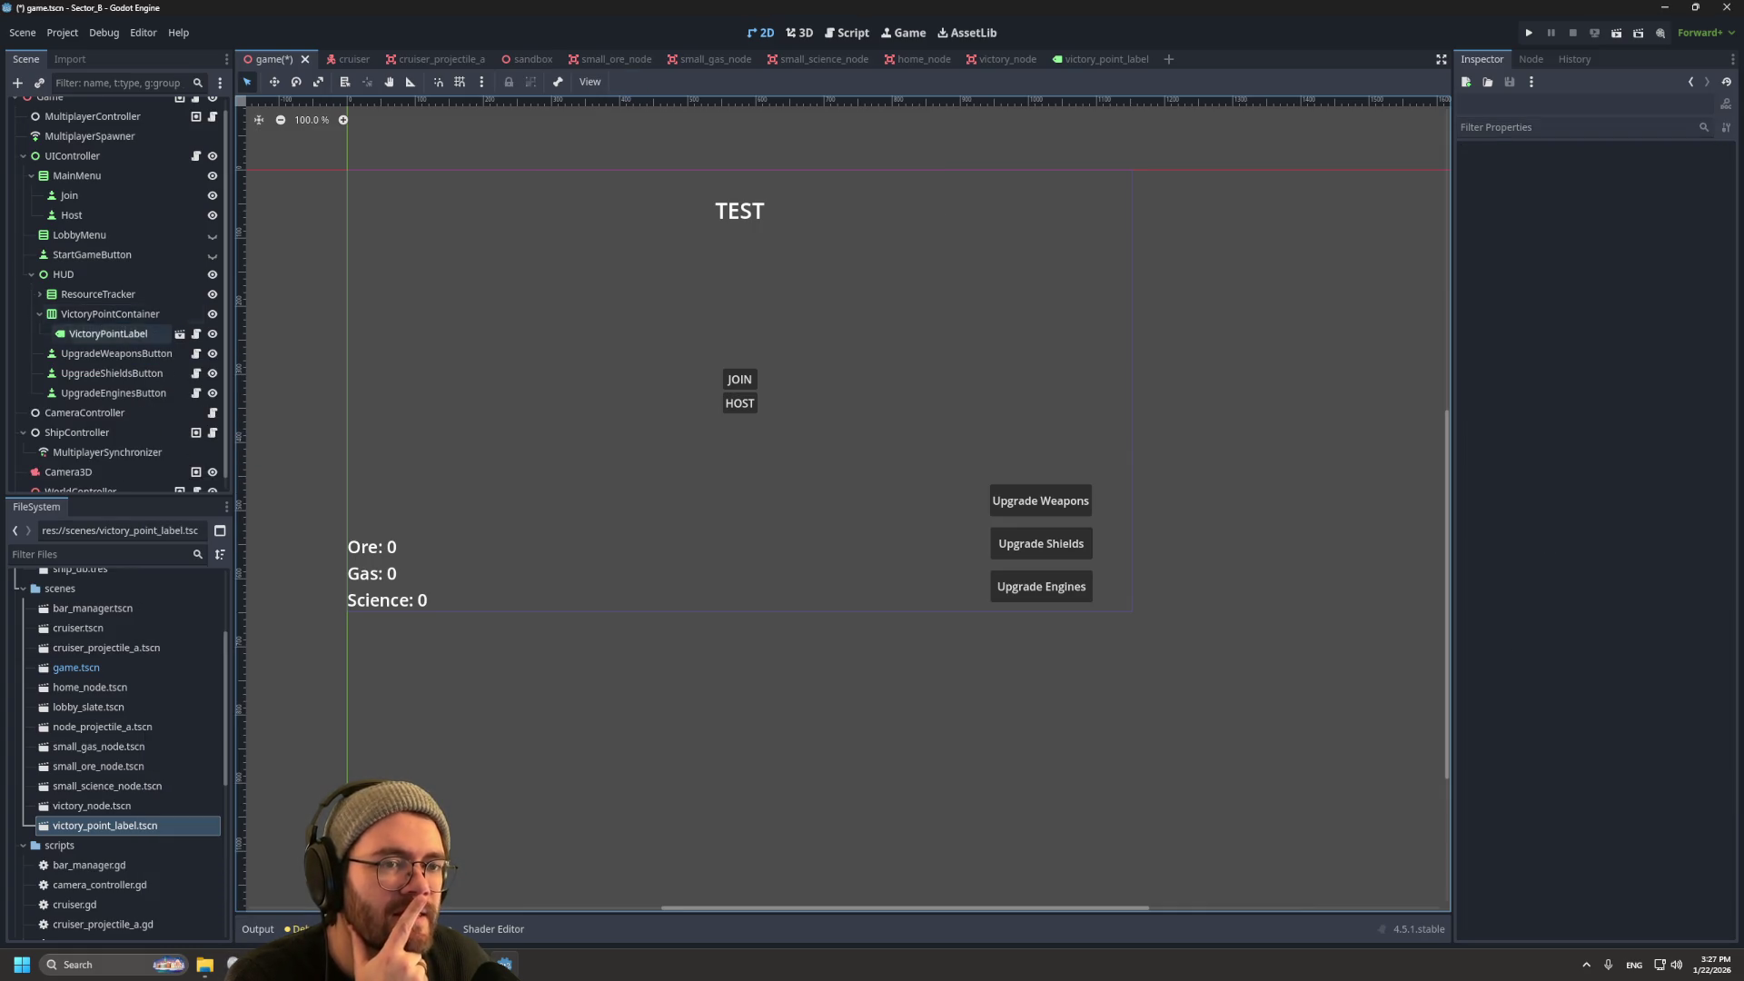
pyautogui.rightClick(108, 333)
pyautogui.click(151, 897)
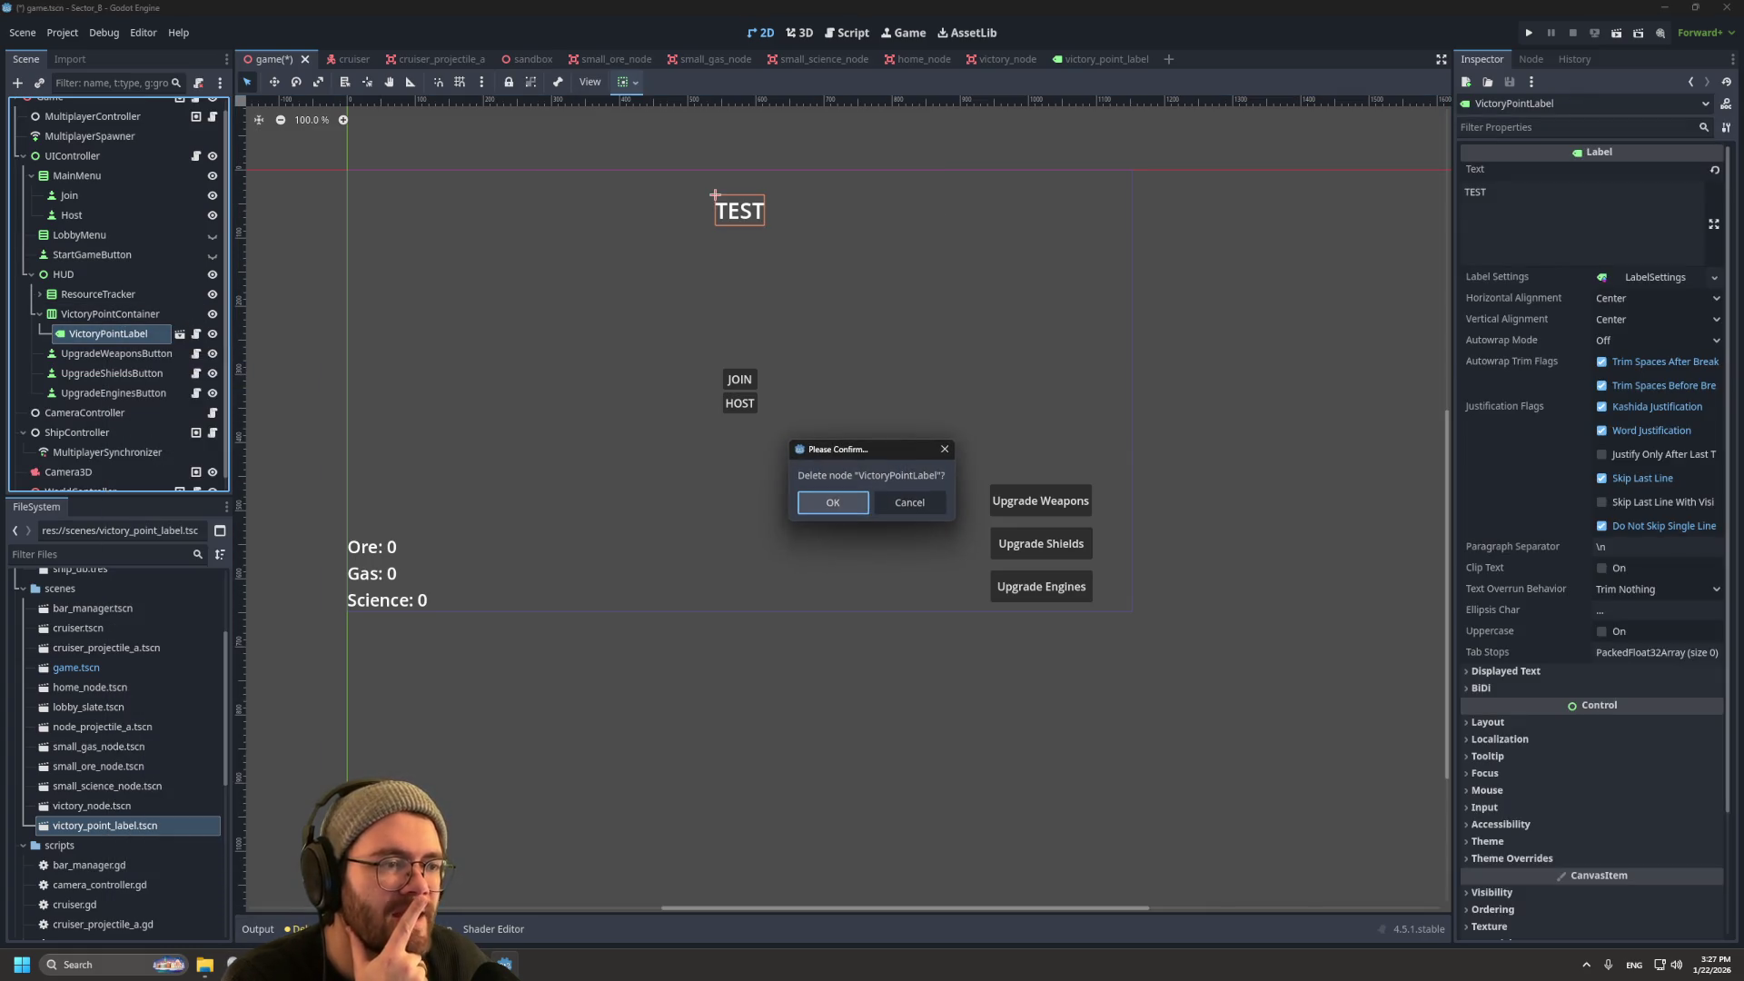
pyautogui.click(832, 503)
pyautogui.click(846, 32)
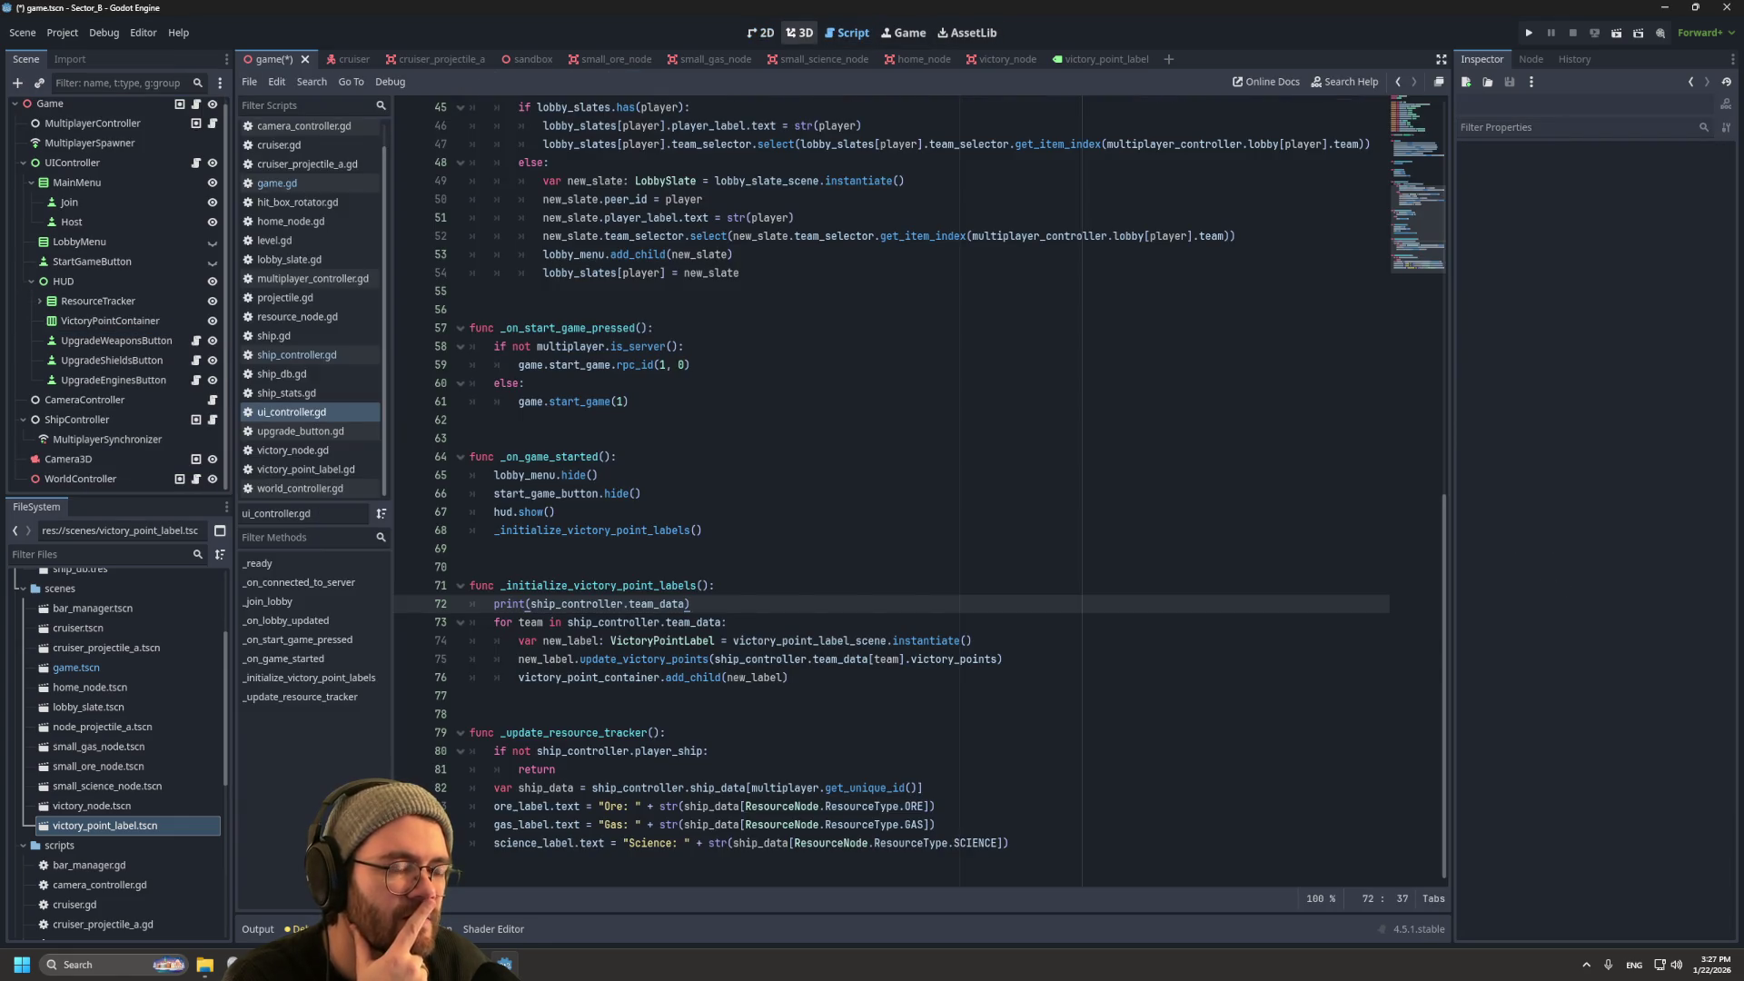
# Step: Review ship_controller.gd's _initialize_team_data peer_ids, then select MultiplayerSynchronizer for its replication settings
pyautogui.click(617, 456)
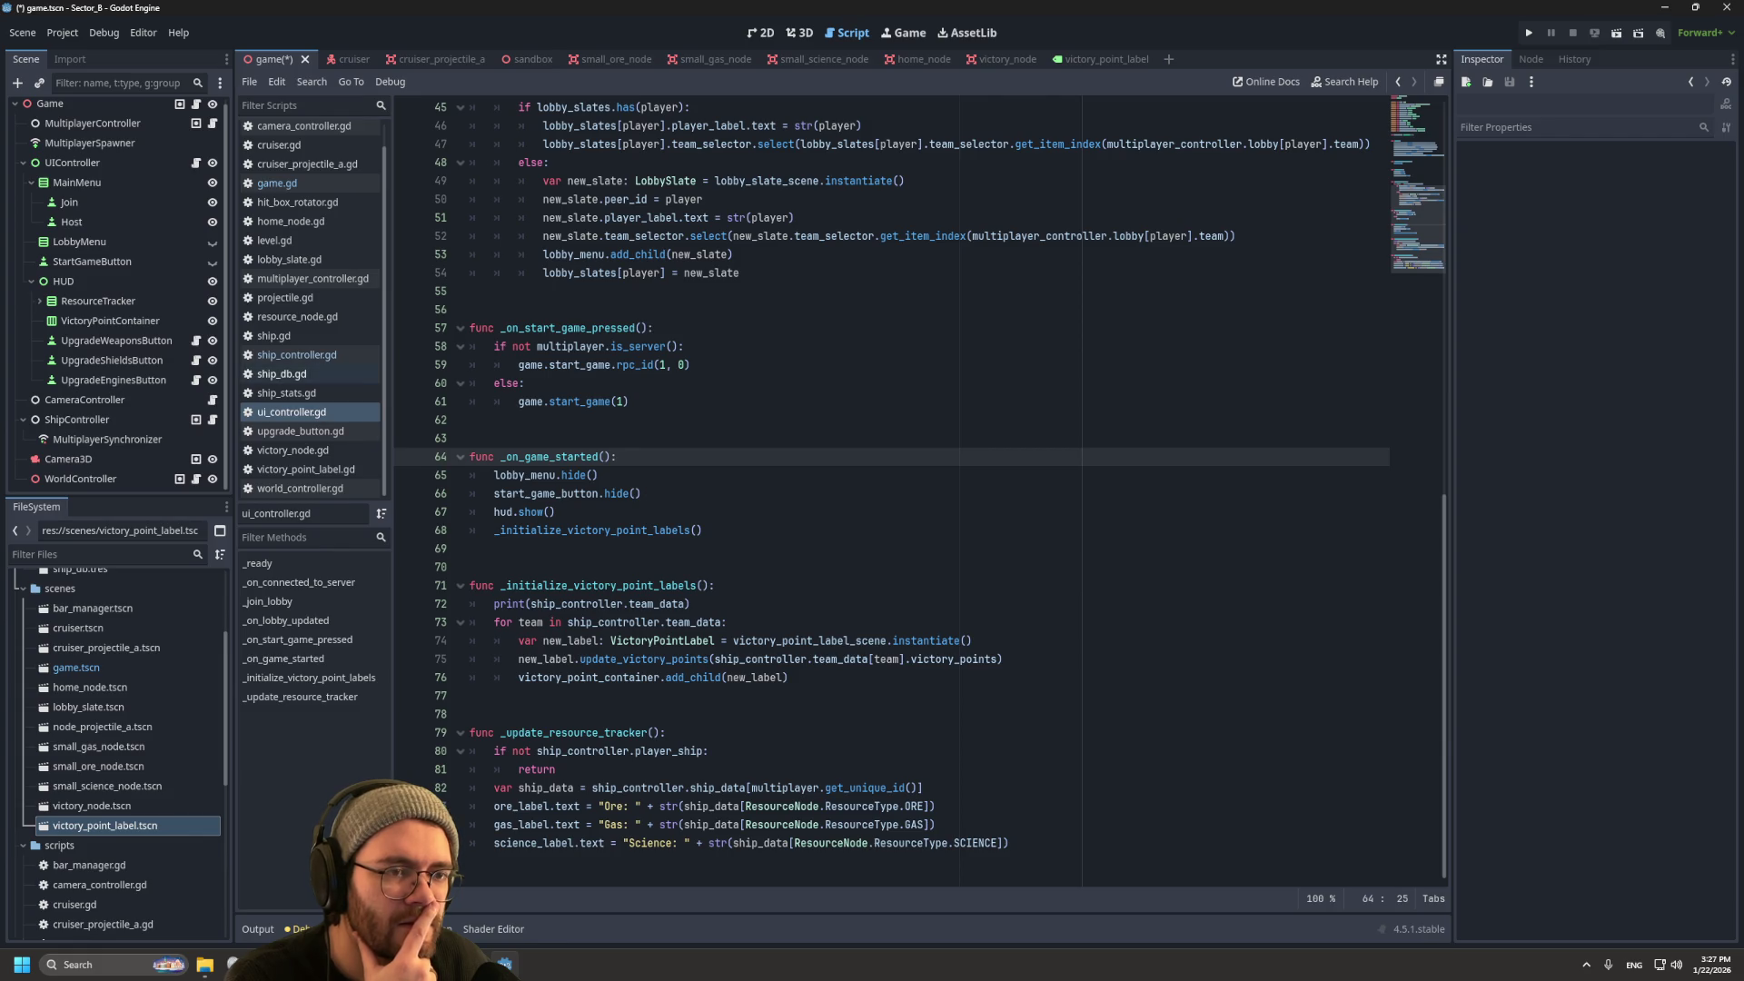
pyautogui.click(291, 354)
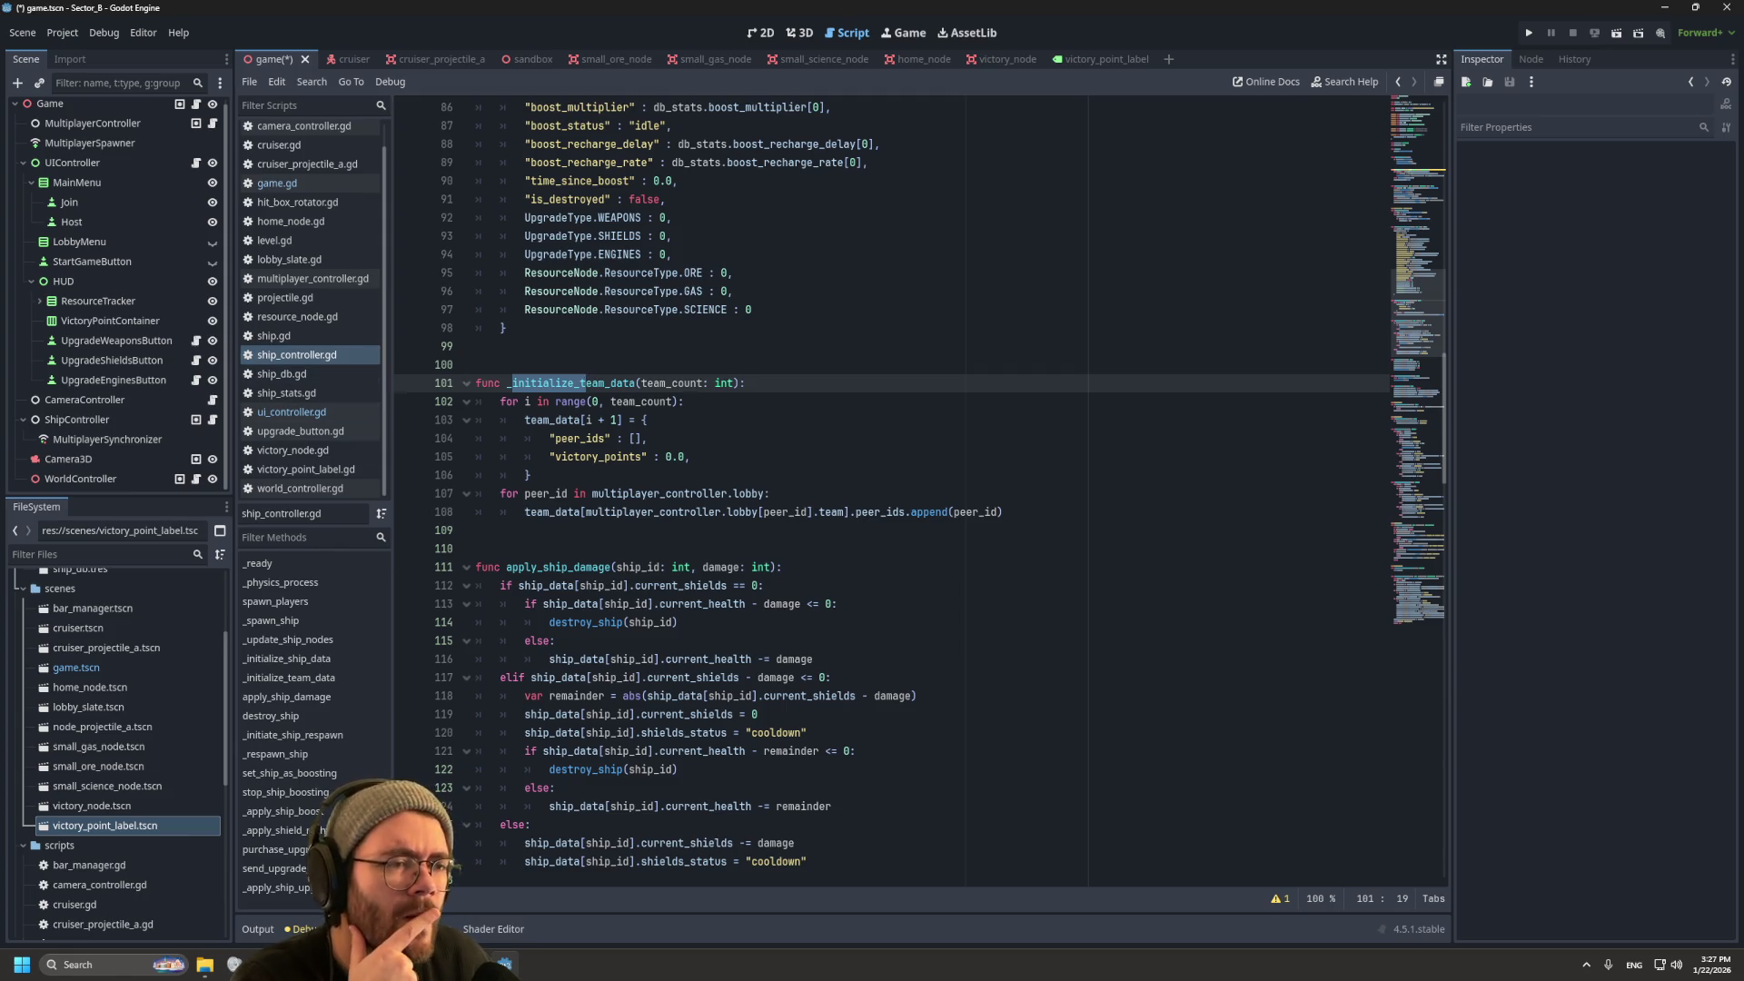
pyautogui.click(548, 438)
pyautogui.scroll(-4, 549, 438)
pyautogui.moveTo(803, 586)
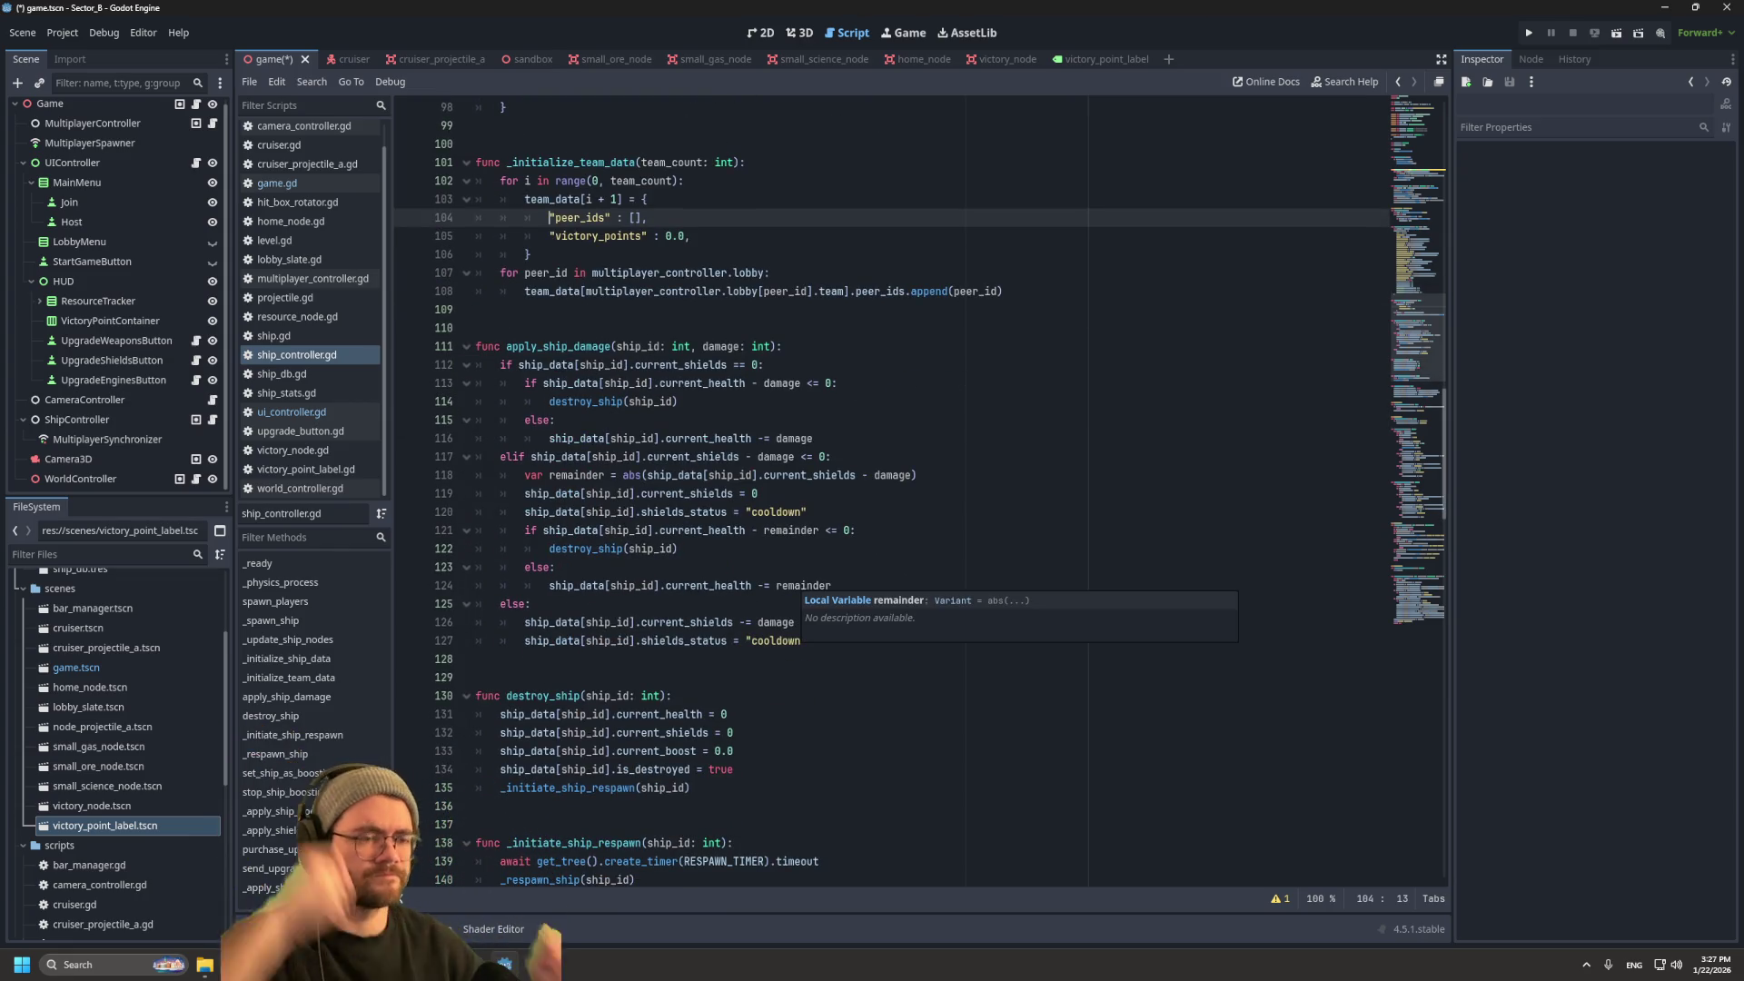
pyautogui.moveTo(581, 457)
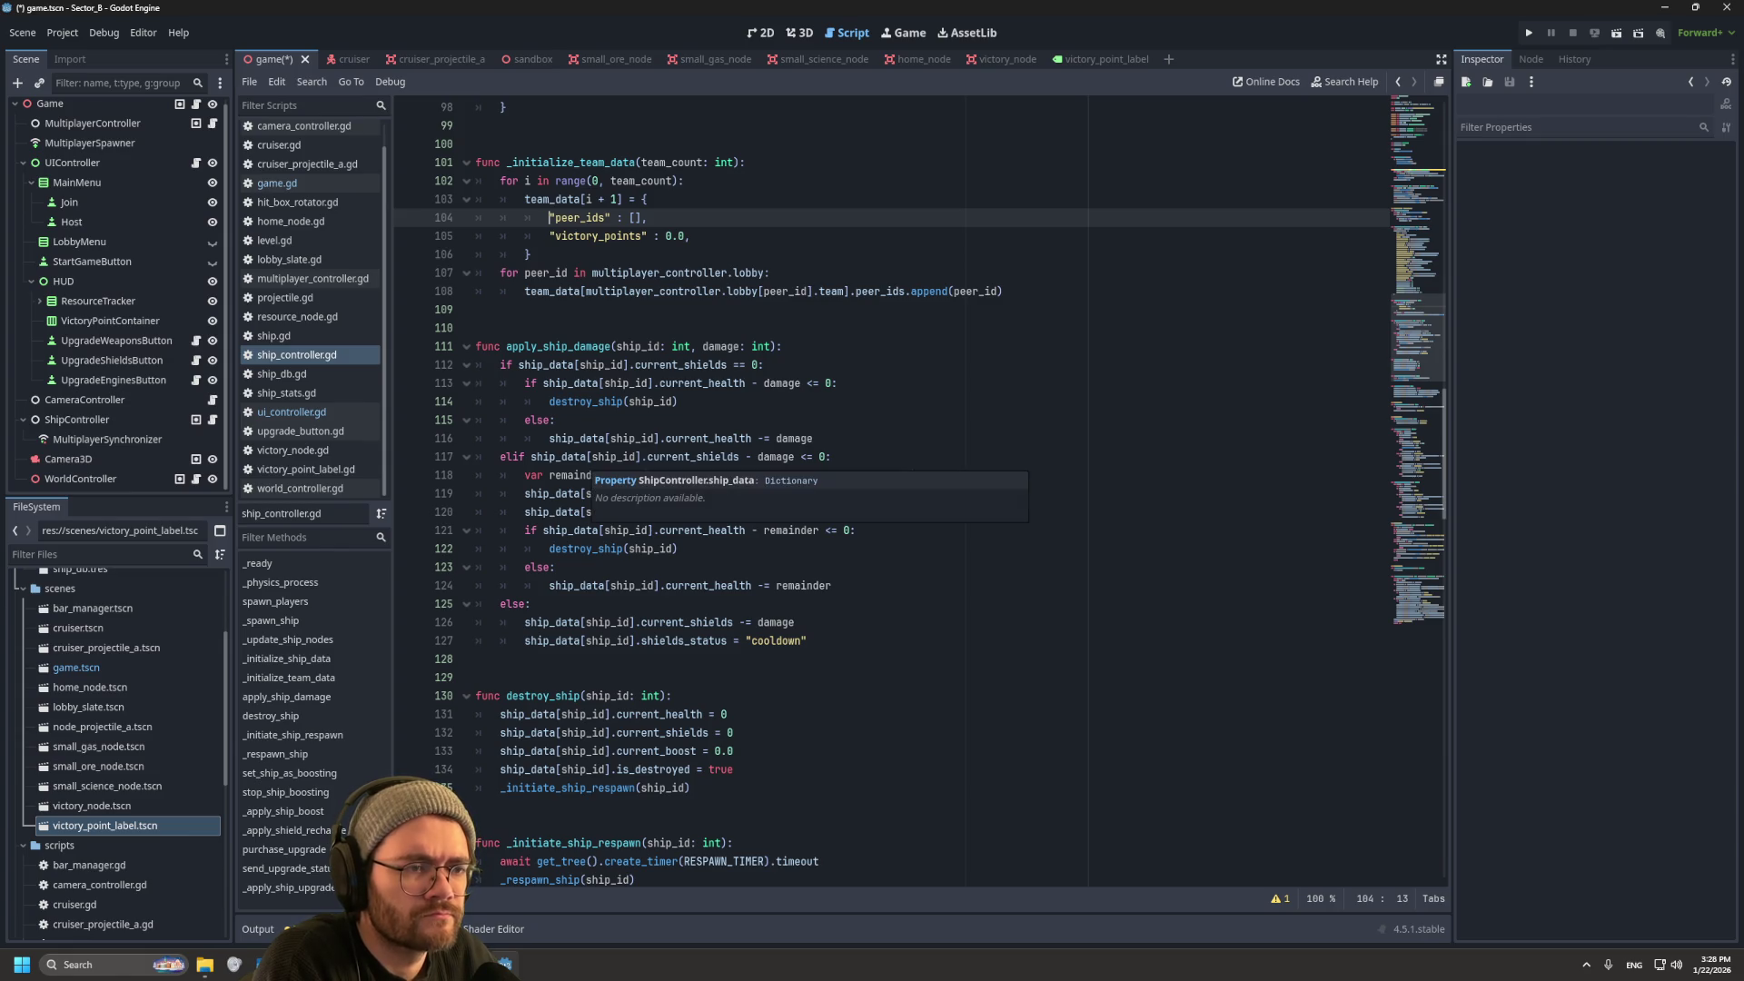
pyautogui.scroll(-4, 582, 457)
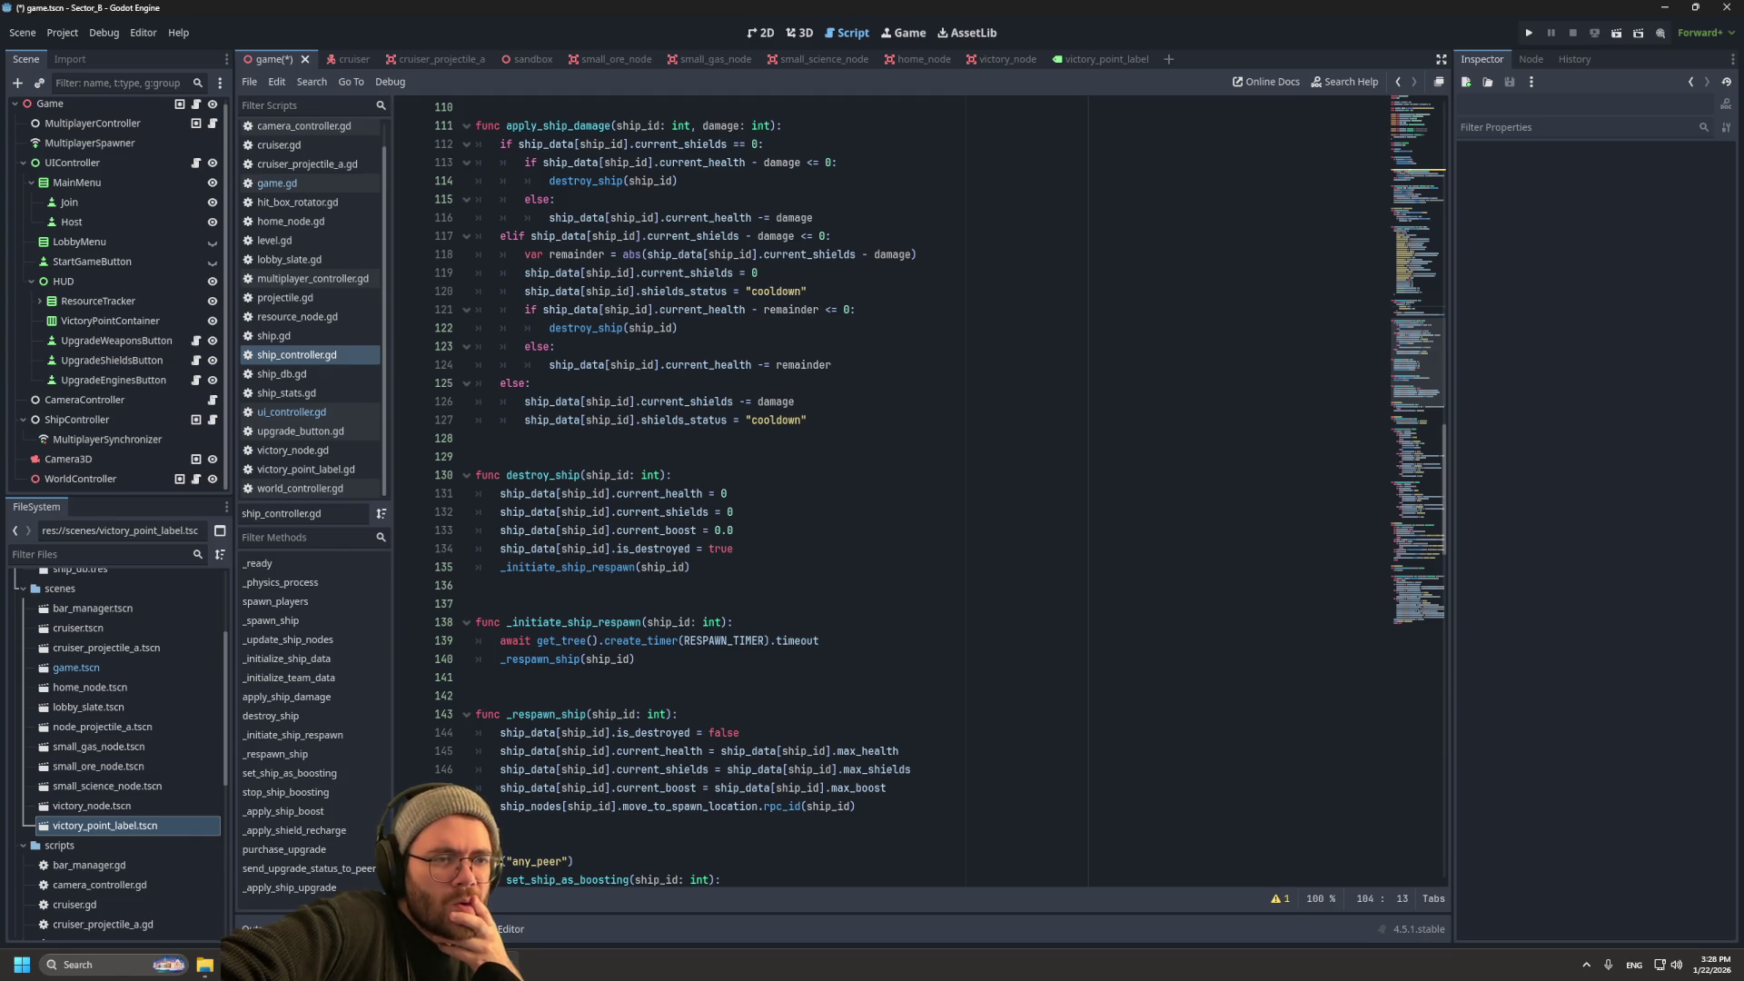
pyautogui.scroll(6, 581, 457)
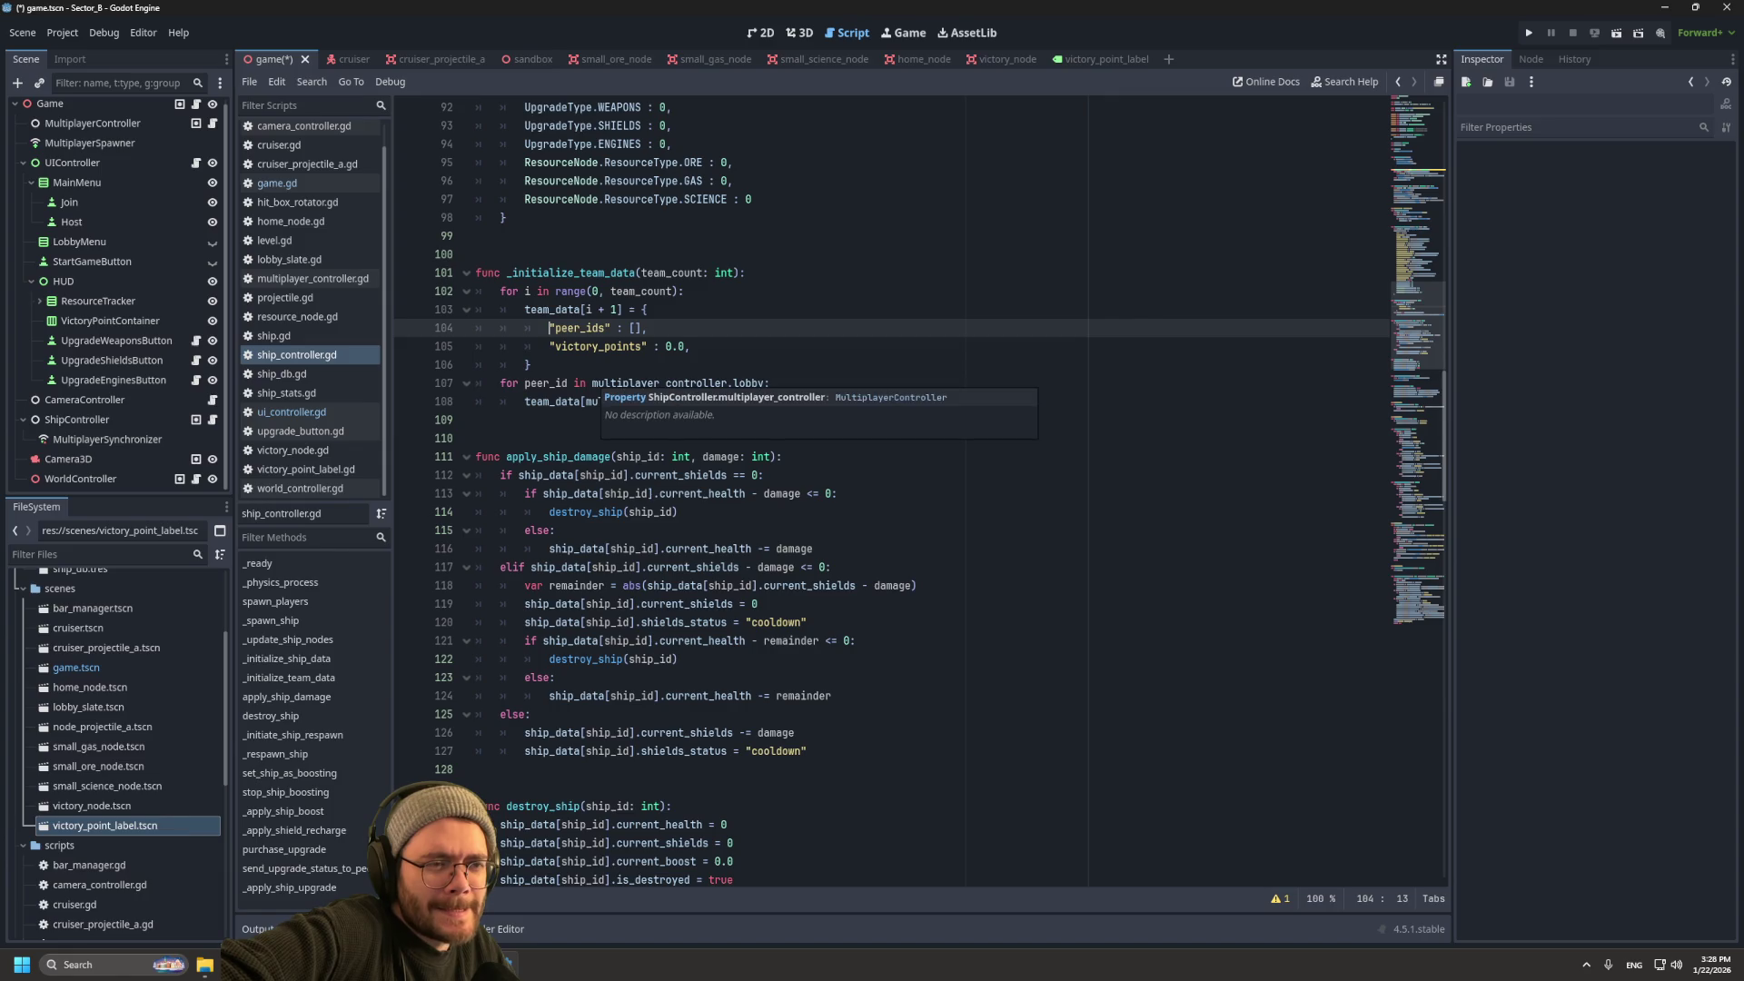
pyautogui.scroll(5, 636, 391)
pyautogui.scroll(-19, 654, 427)
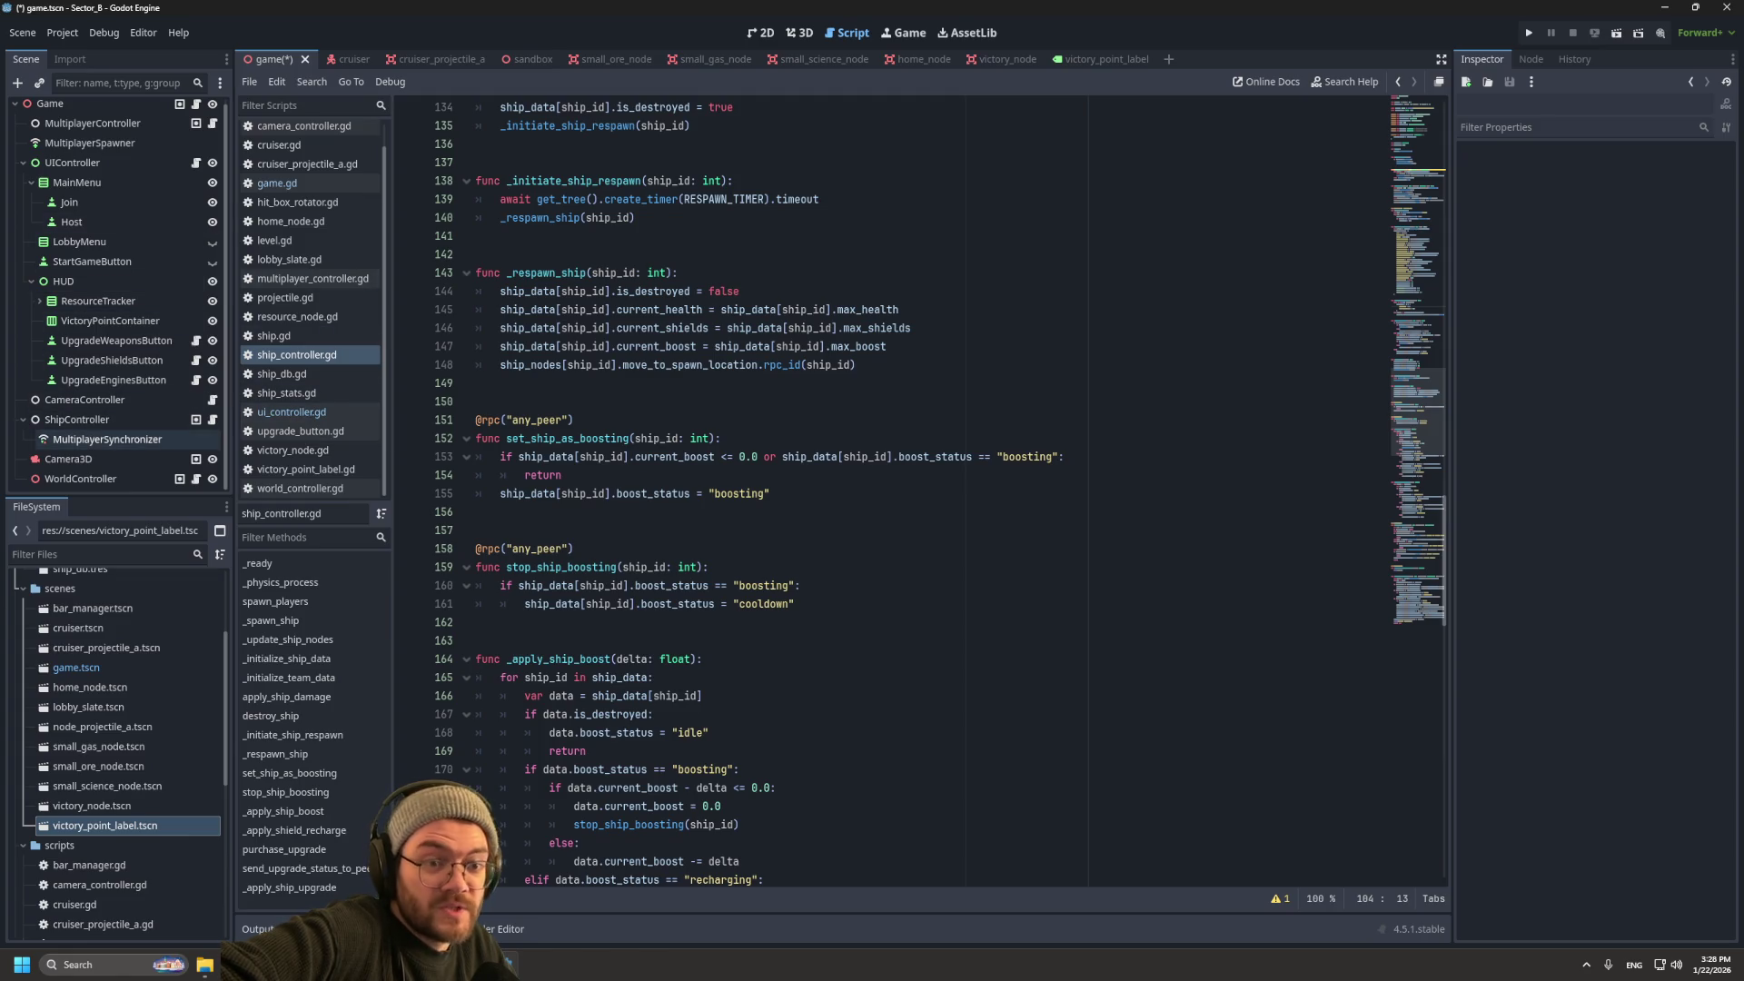
pyautogui.click(107, 439)
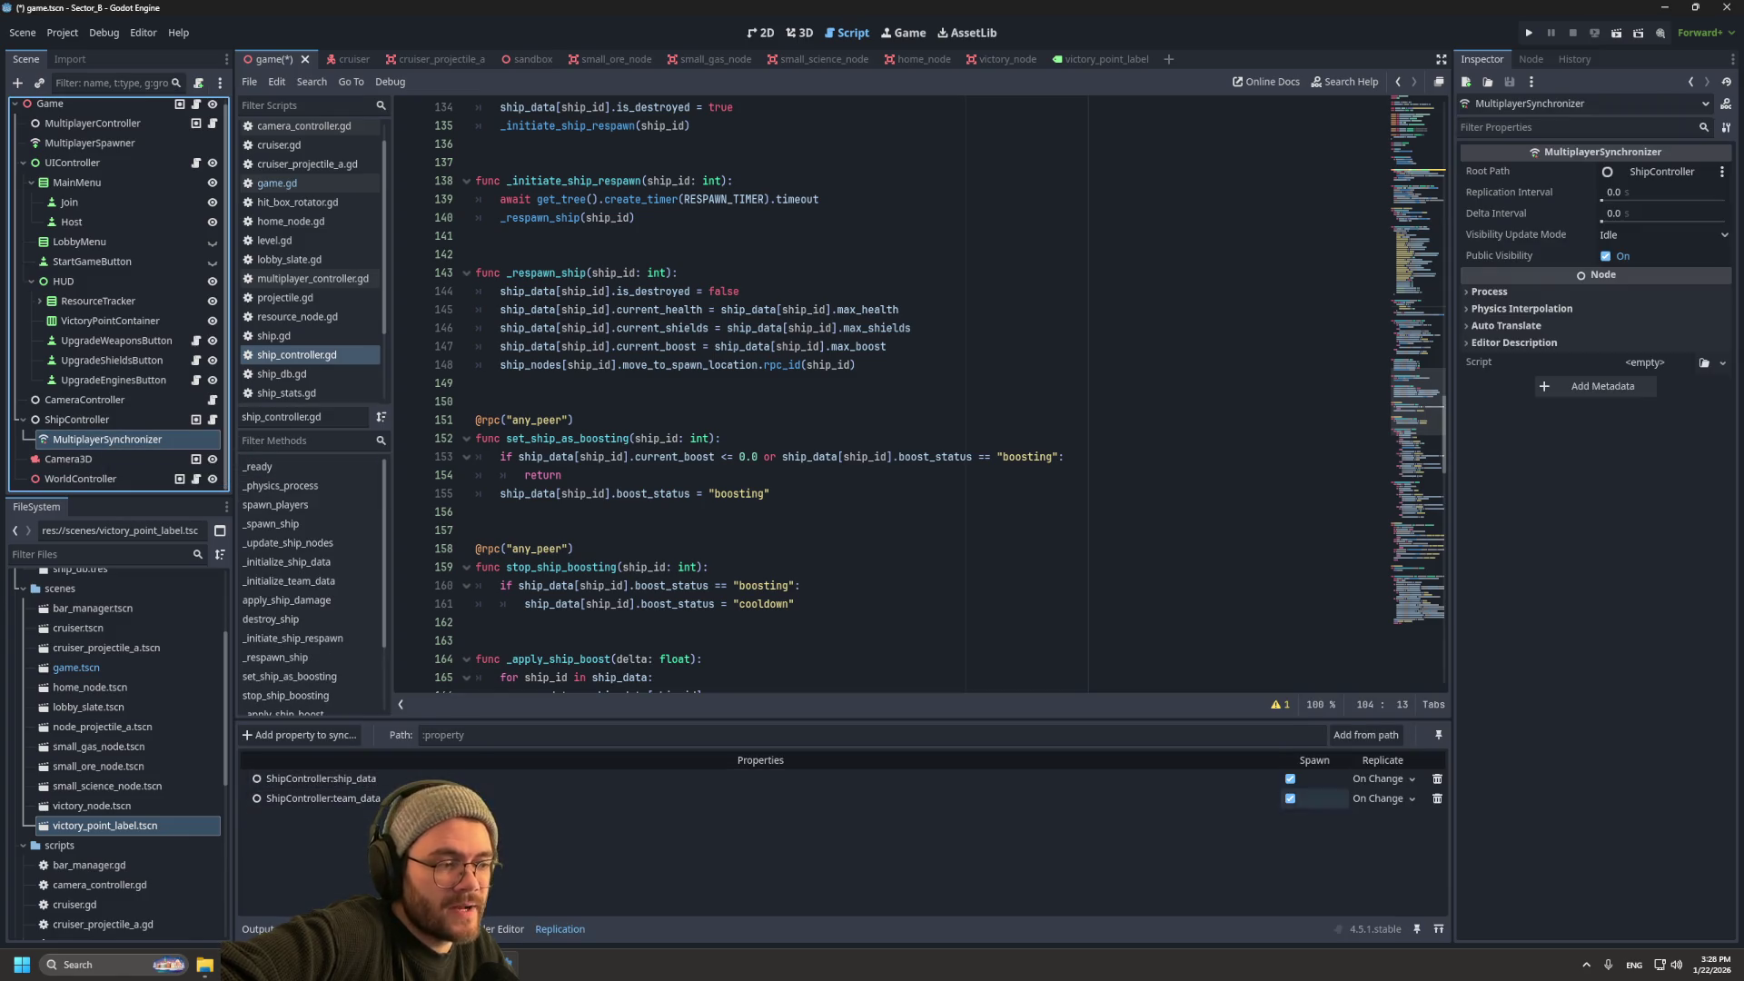
# Step: Keep team_data's replication mode On Change and return to the ship_controller.gd code
pyautogui.click(1381, 799)
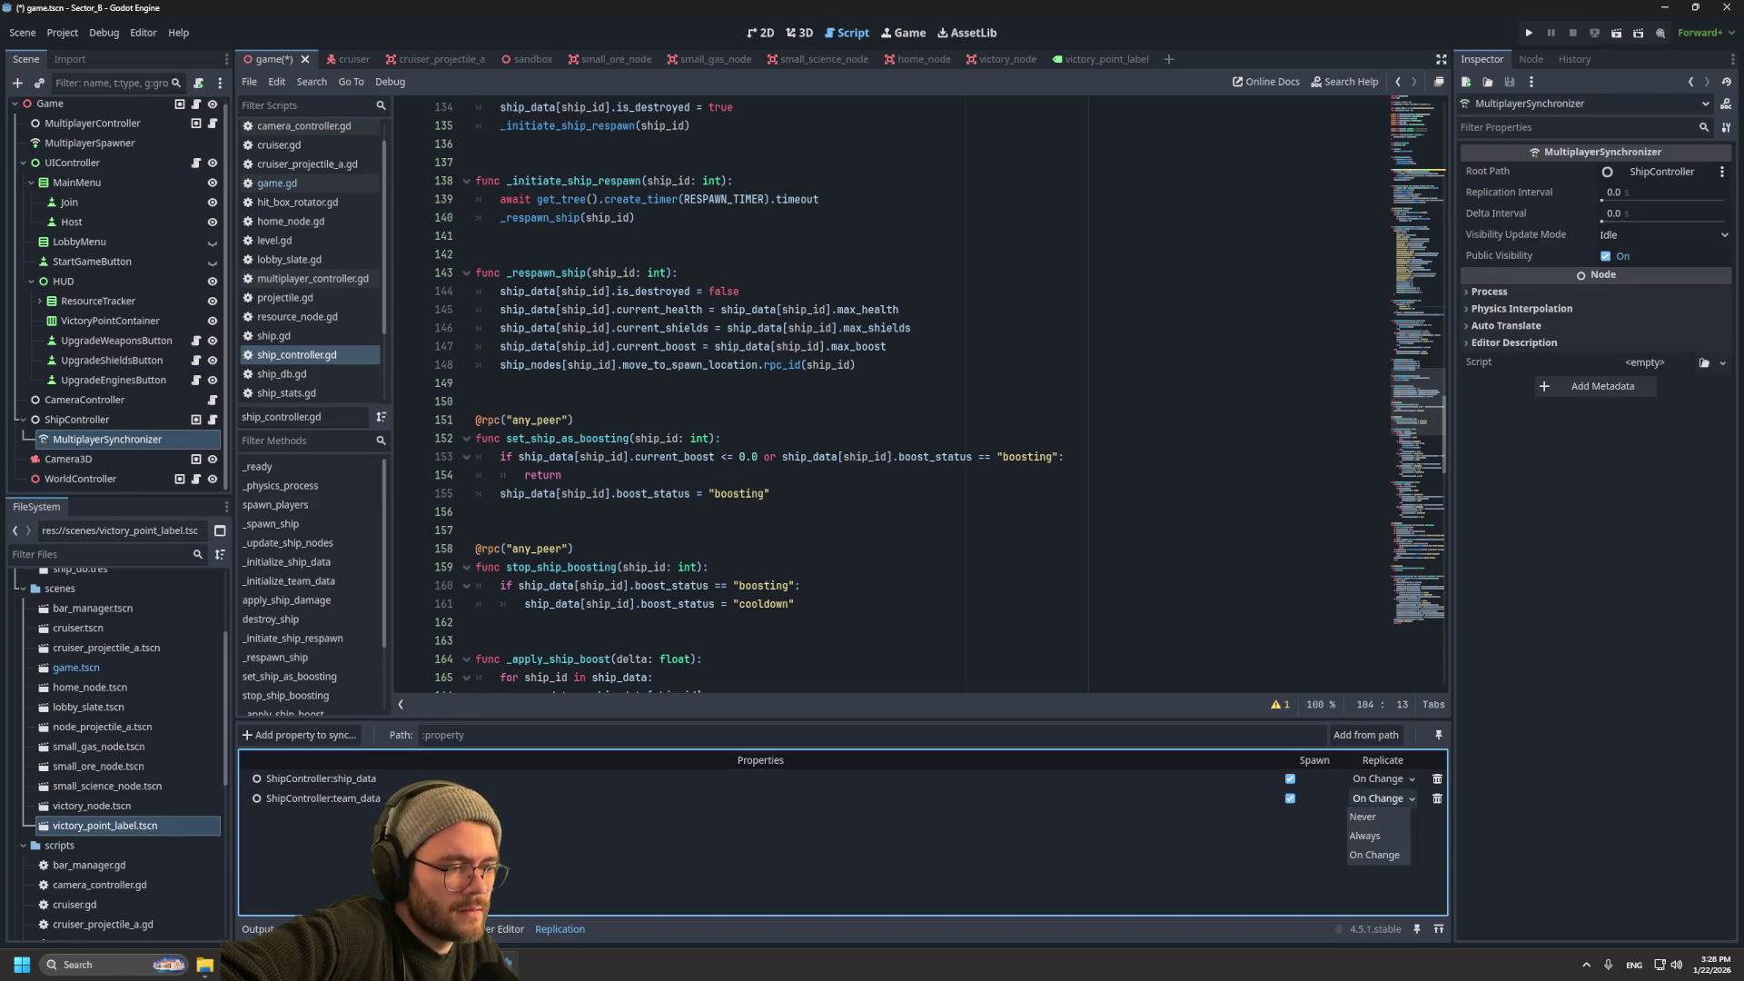
pyautogui.click(1375, 855)
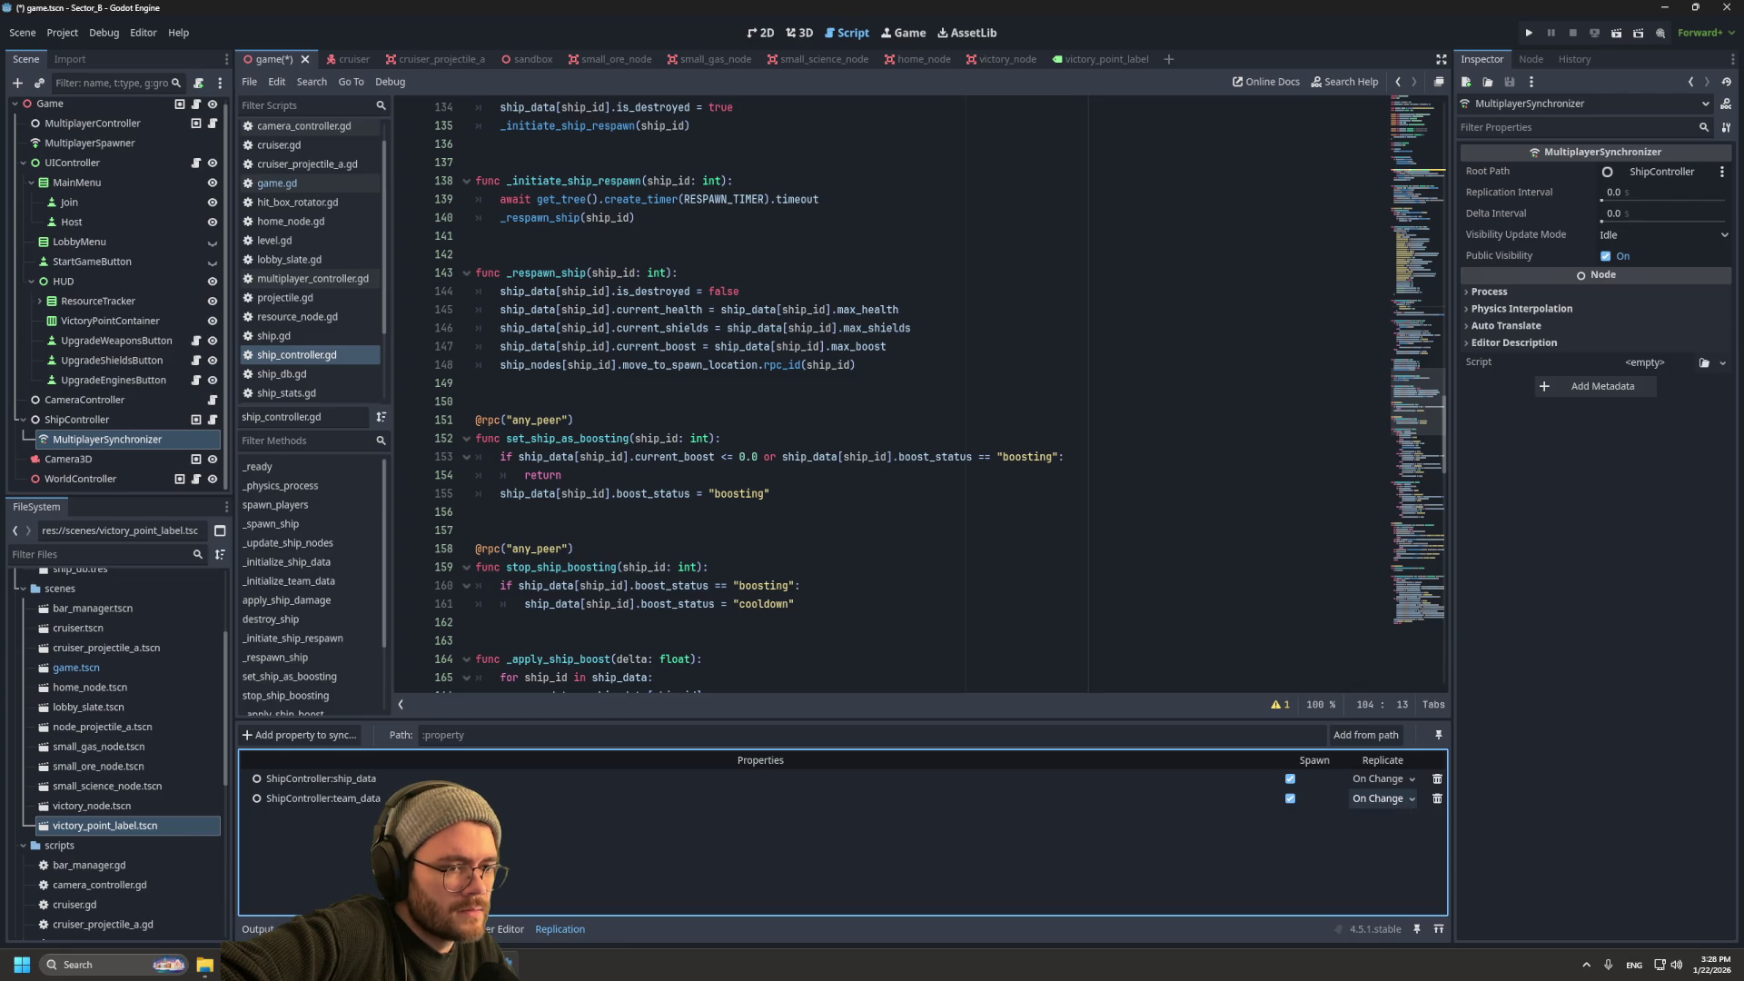
pyautogui.click(573, 549)
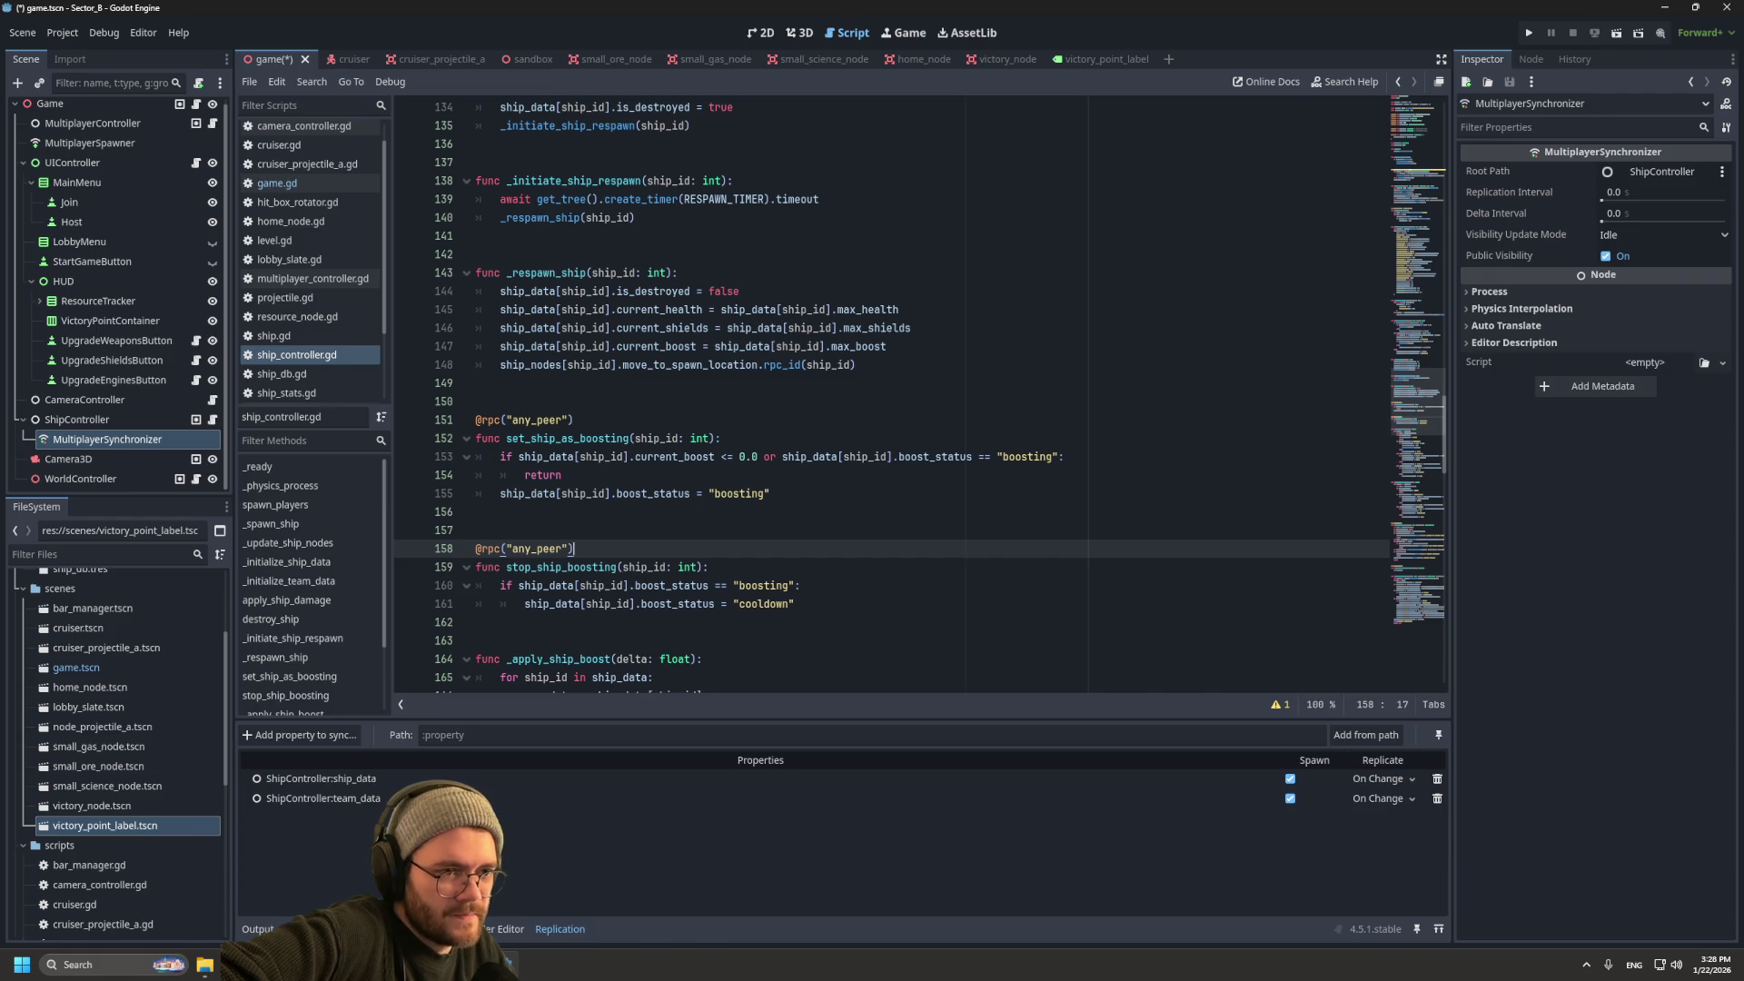
pyautogui.scroll(-5, 782, 408)
pyautogui.scroll(5, 782, 409)
pyautogui.click(782, 456)
# Step: Replace the comments after the team_data and ship_data declarations with '= {}' defaults
pyautogui.scroll(3, 783, 456)
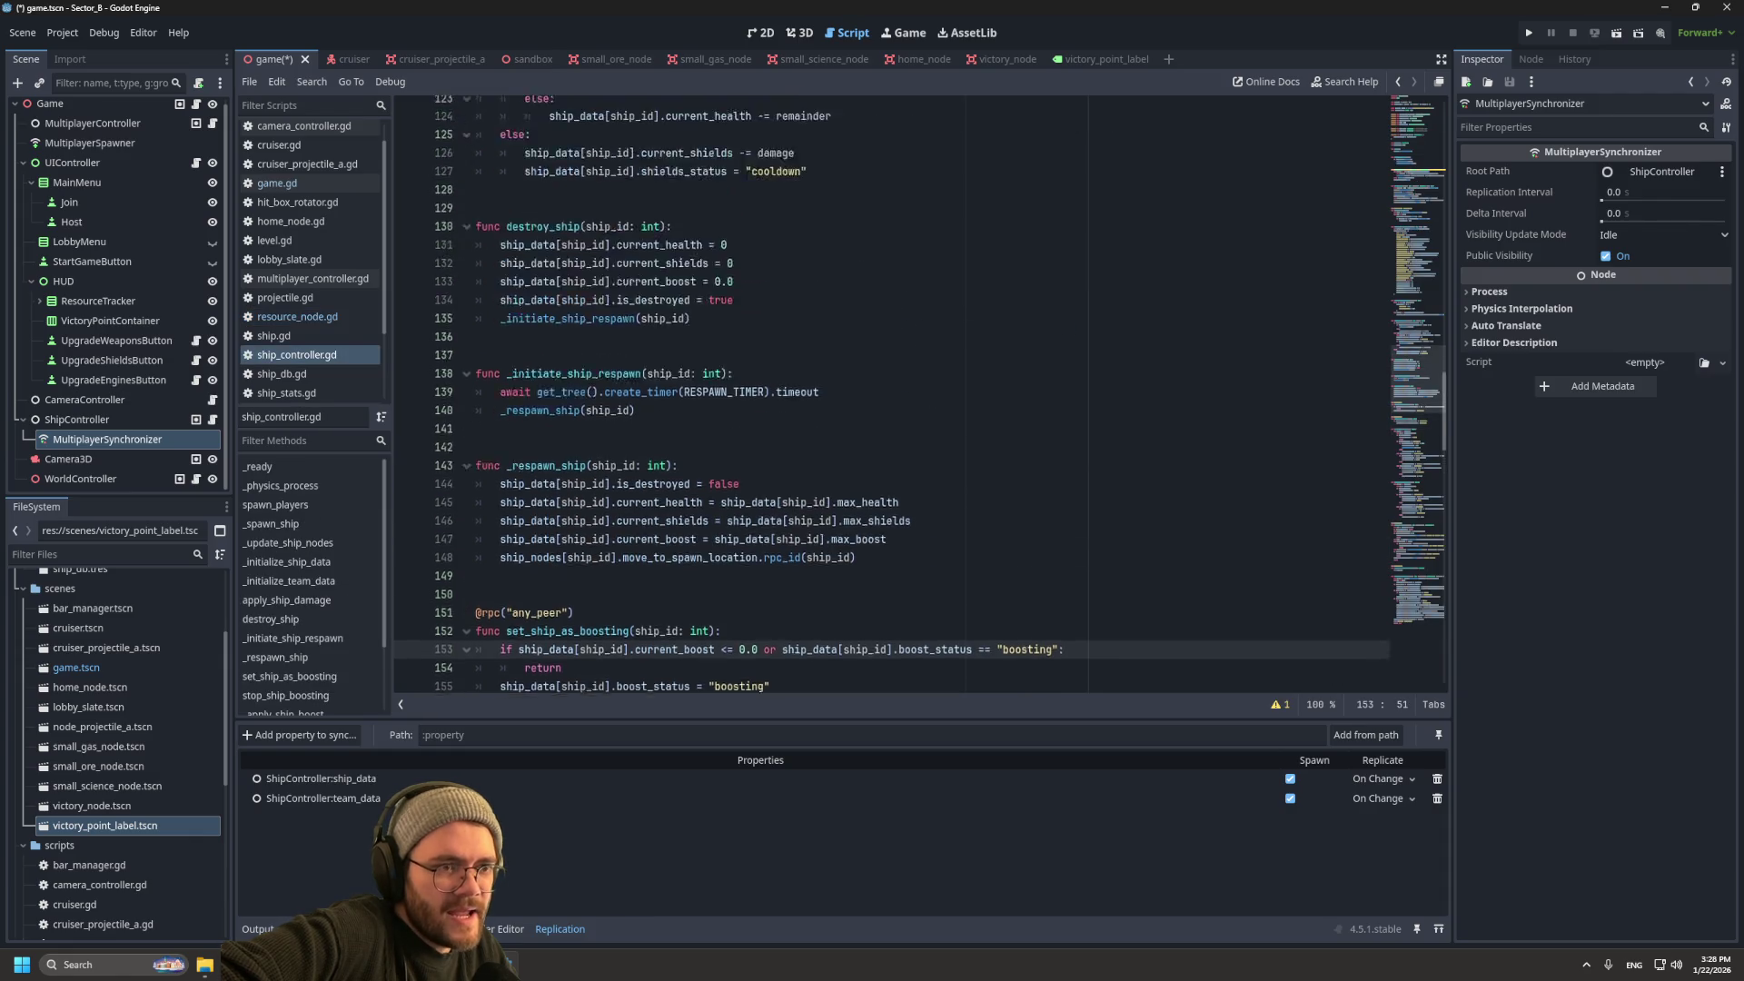
pyautogui.scroll(4, 890, 391)
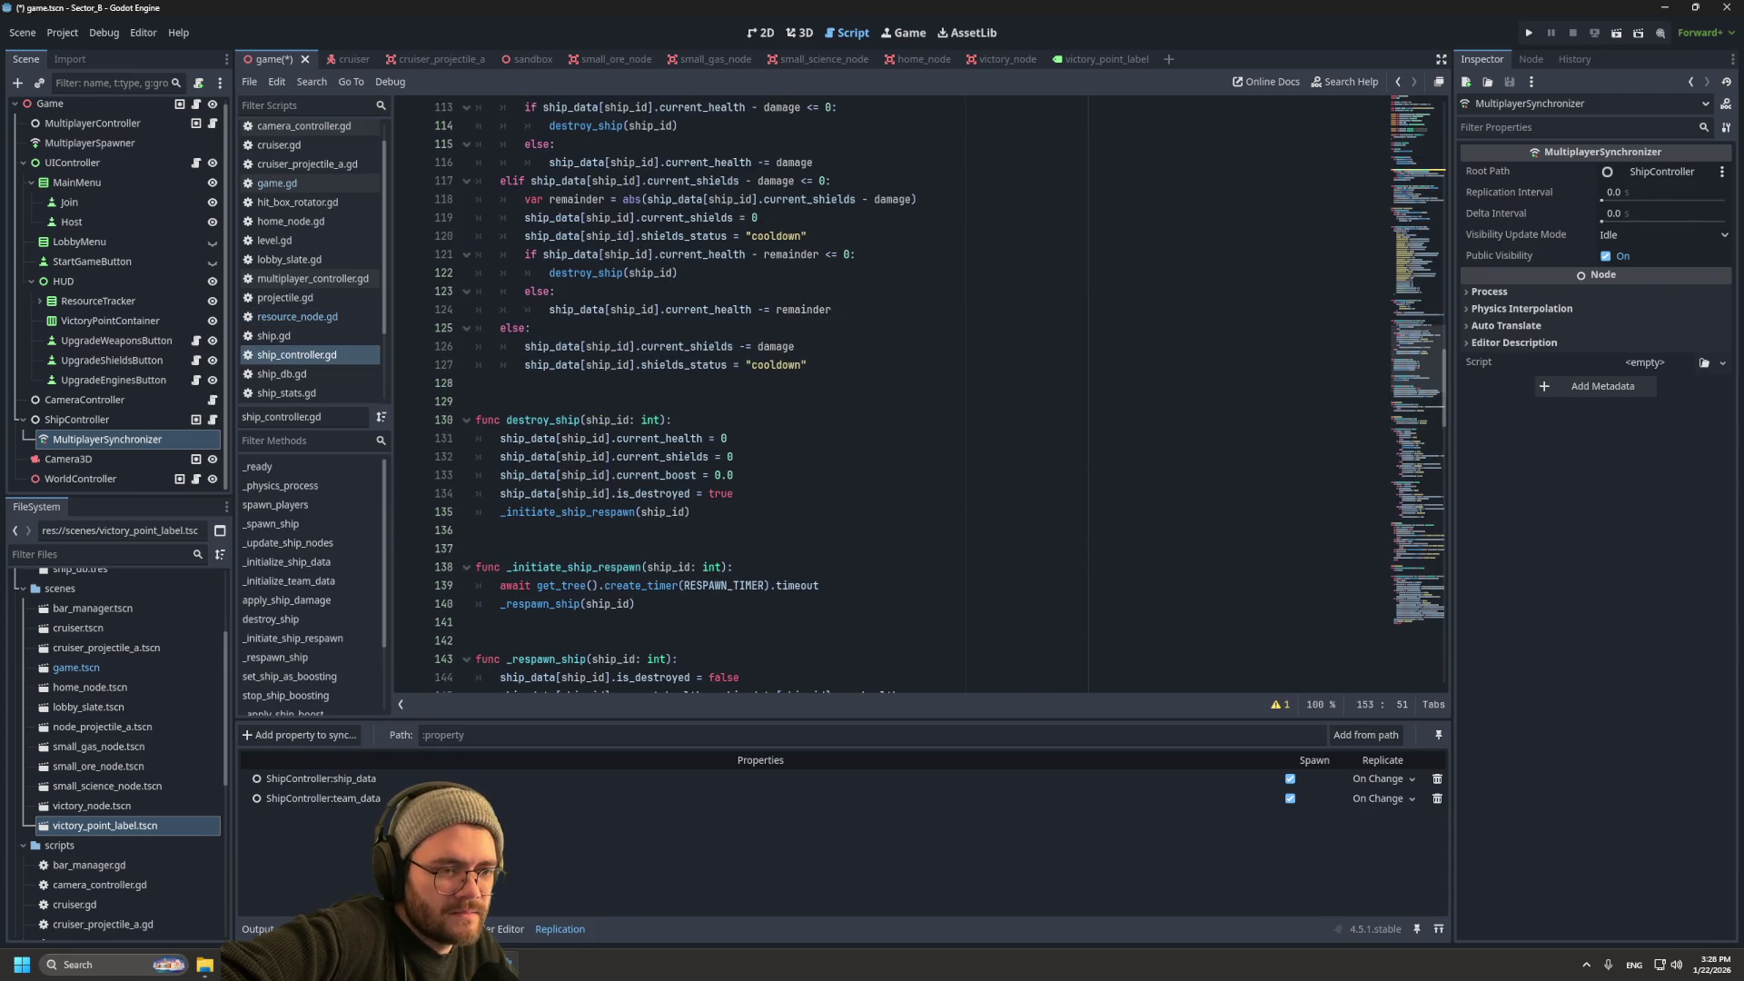
pyautogui.scroll(4, 717, 393)
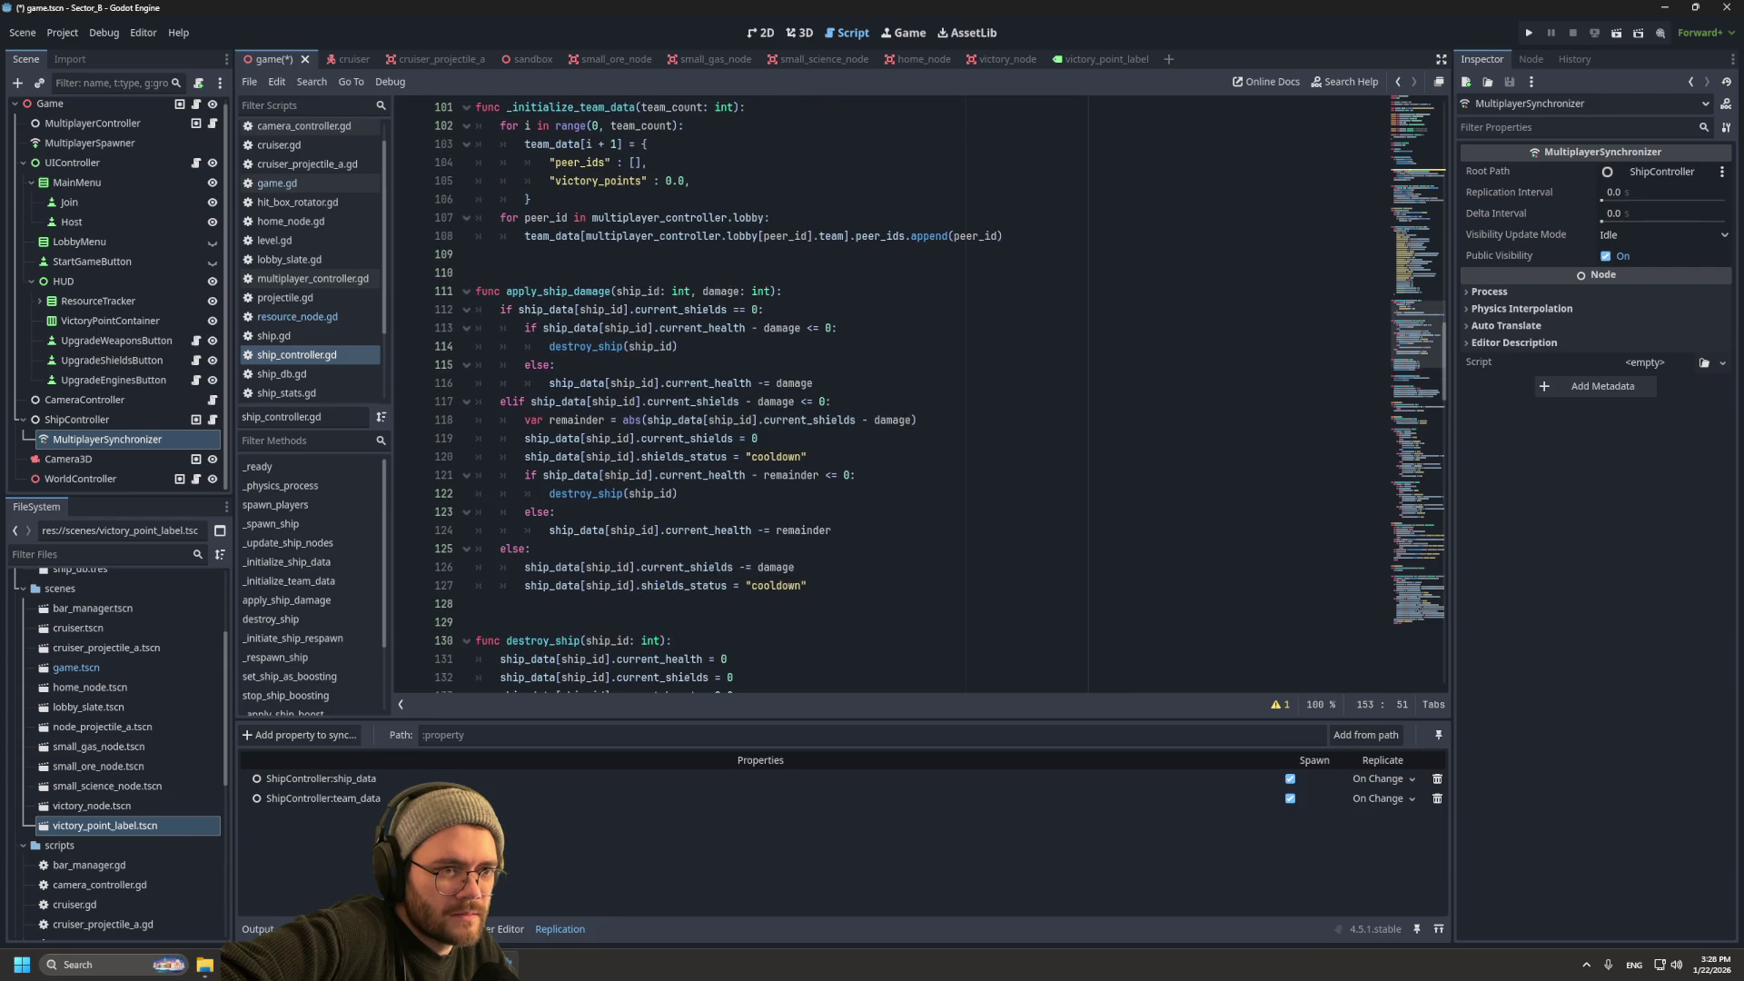
pyautogui.scroll(4, 654, 536)
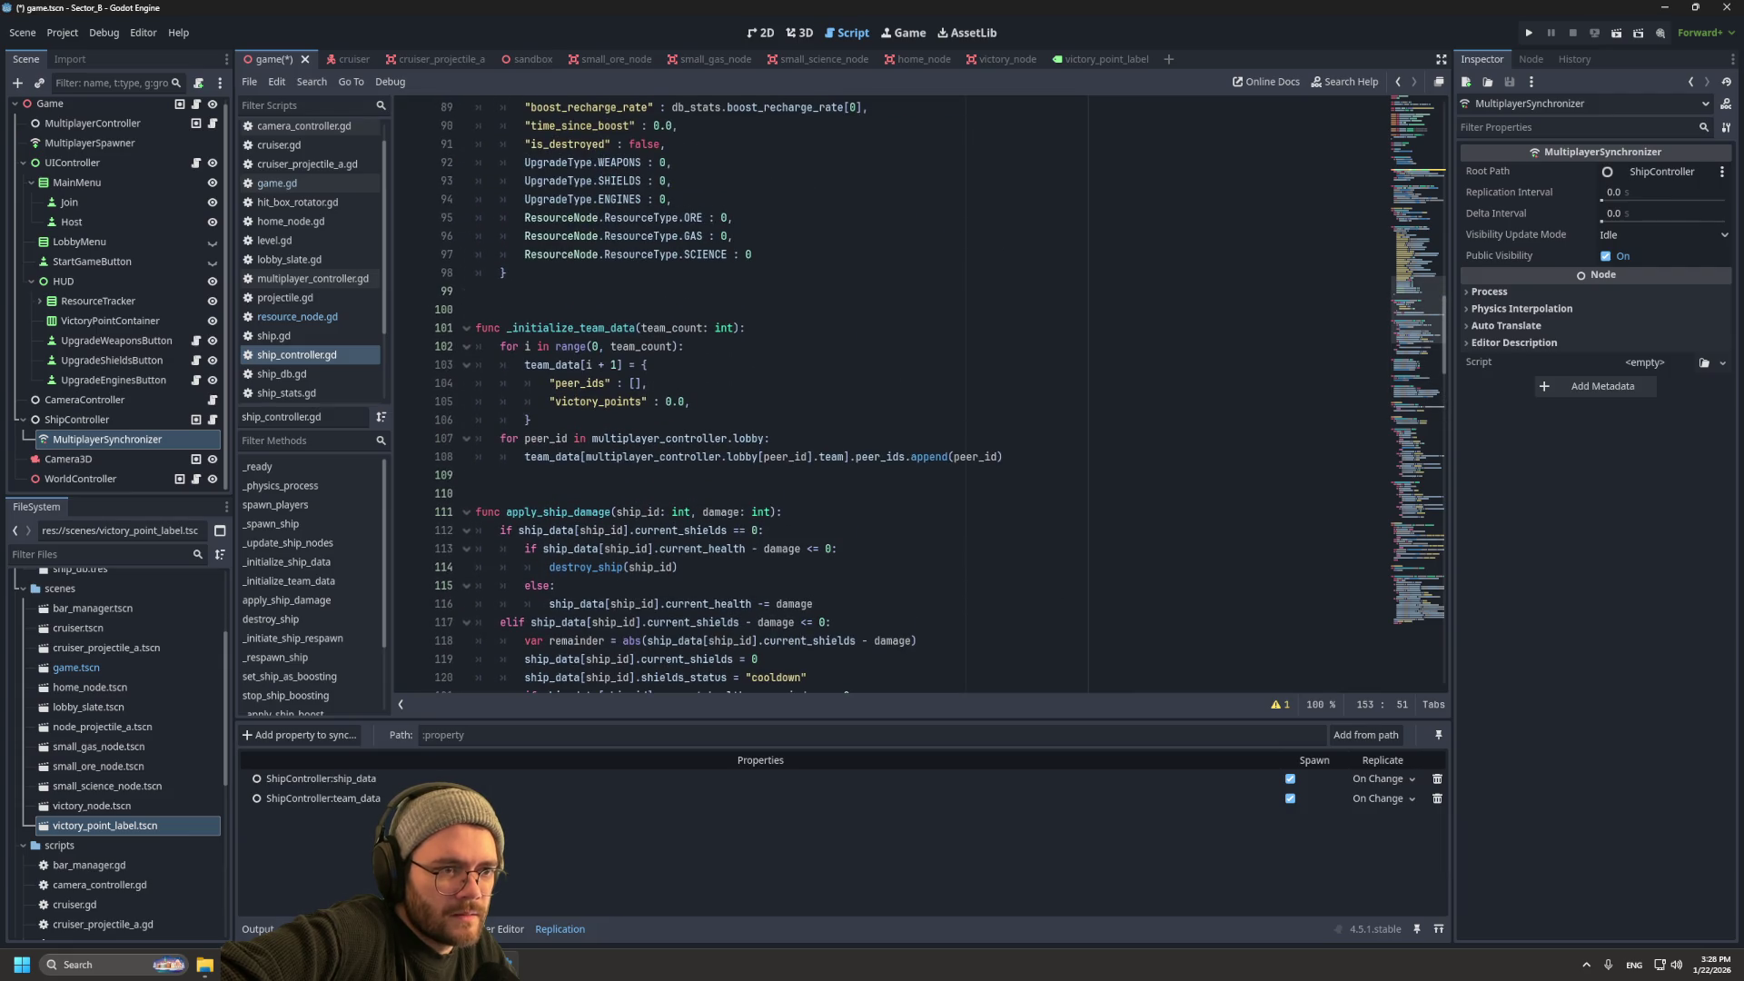
pyautogui.scroll(20, 890, 391)
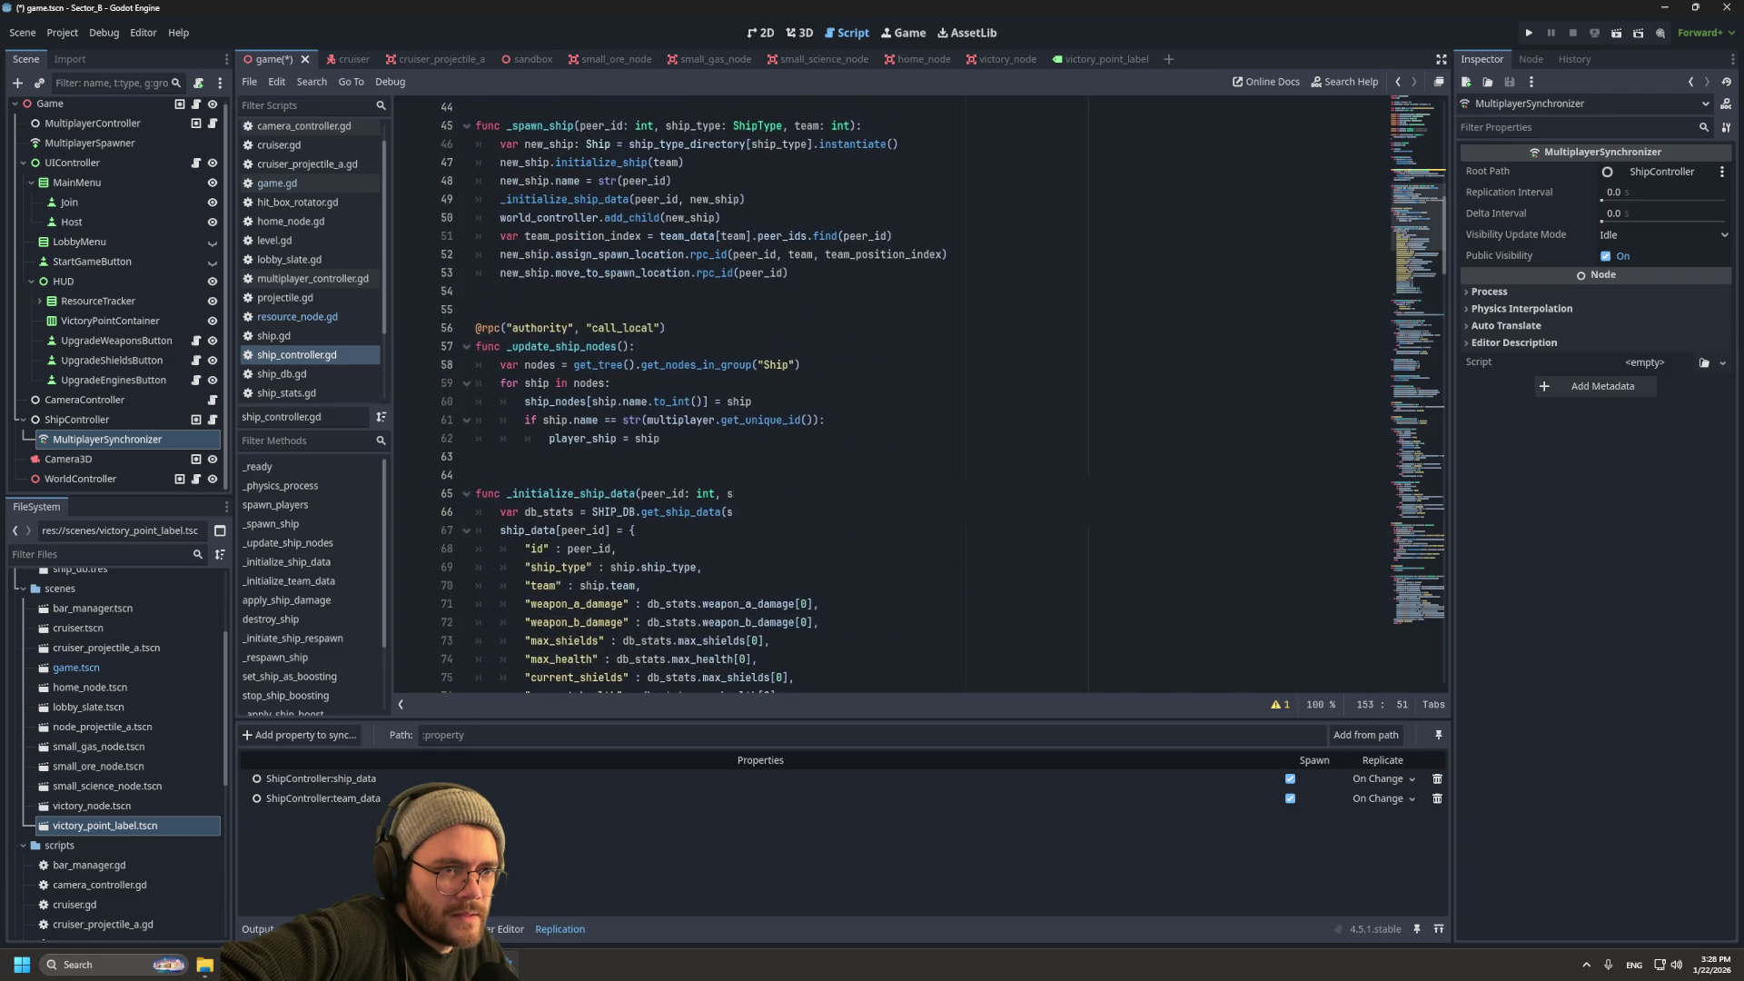
pyautogui.scroll(3, 890, 391)
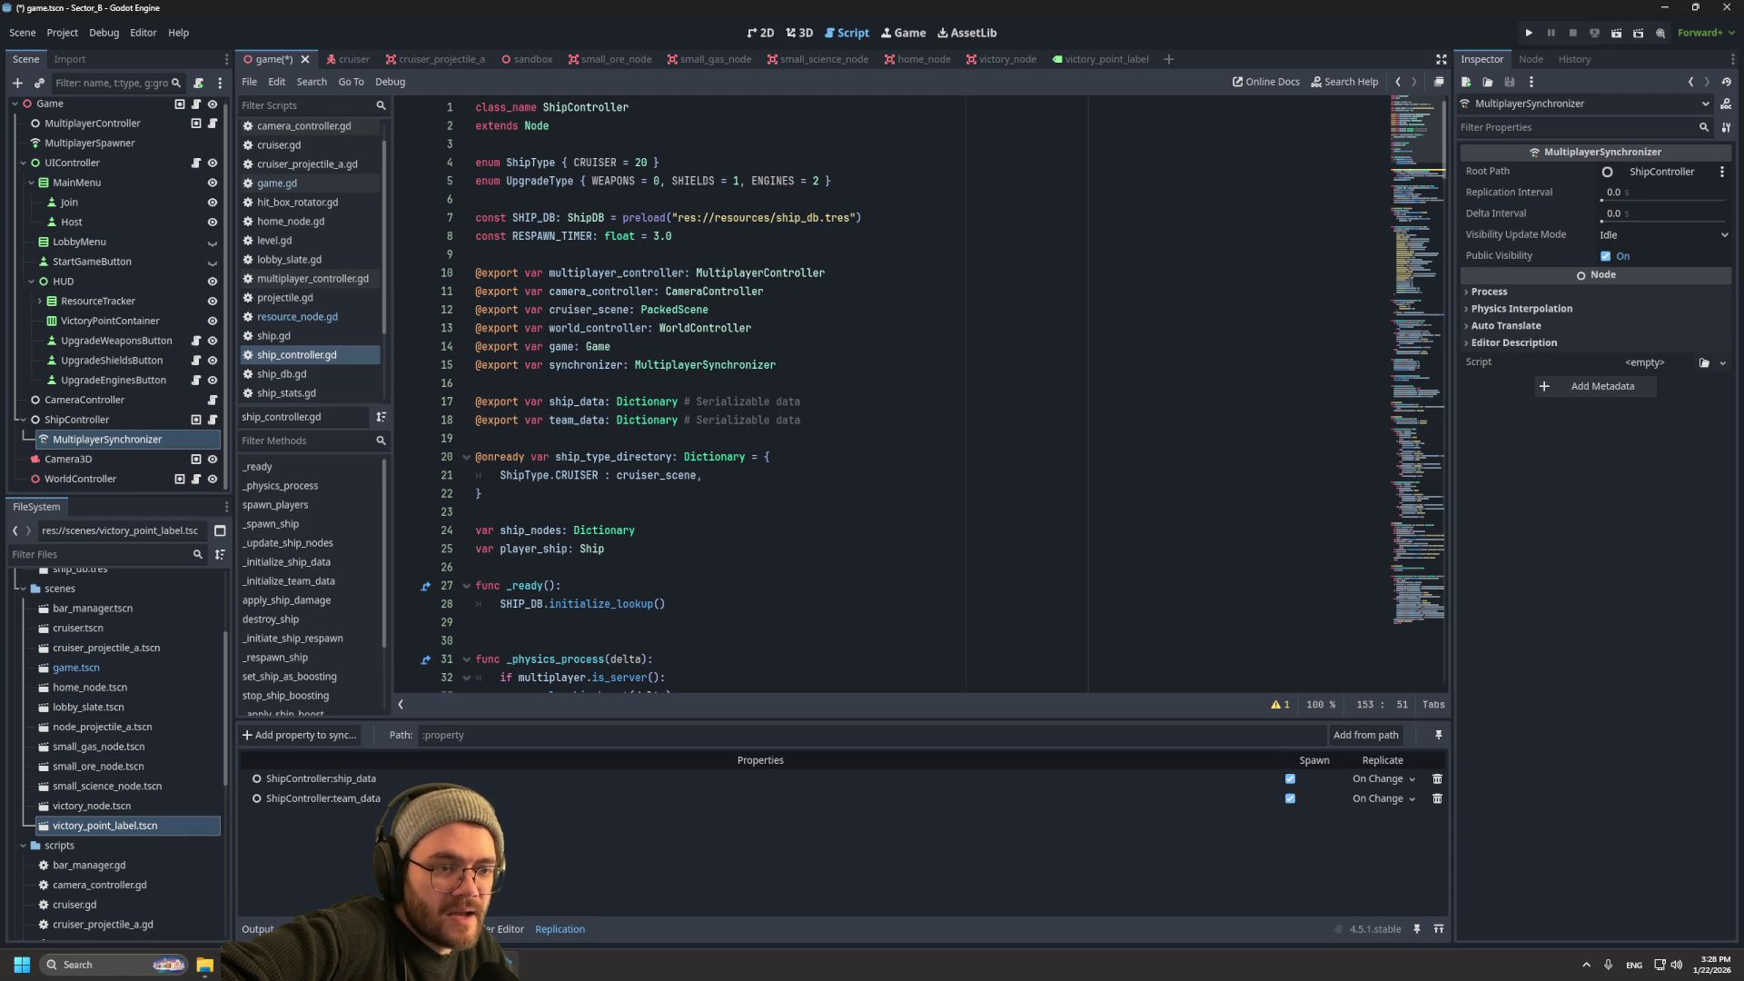
pyautogui.moveTo(802, 420); pyautogui.dragTo(684, 420)
pyautogui.write('= {')
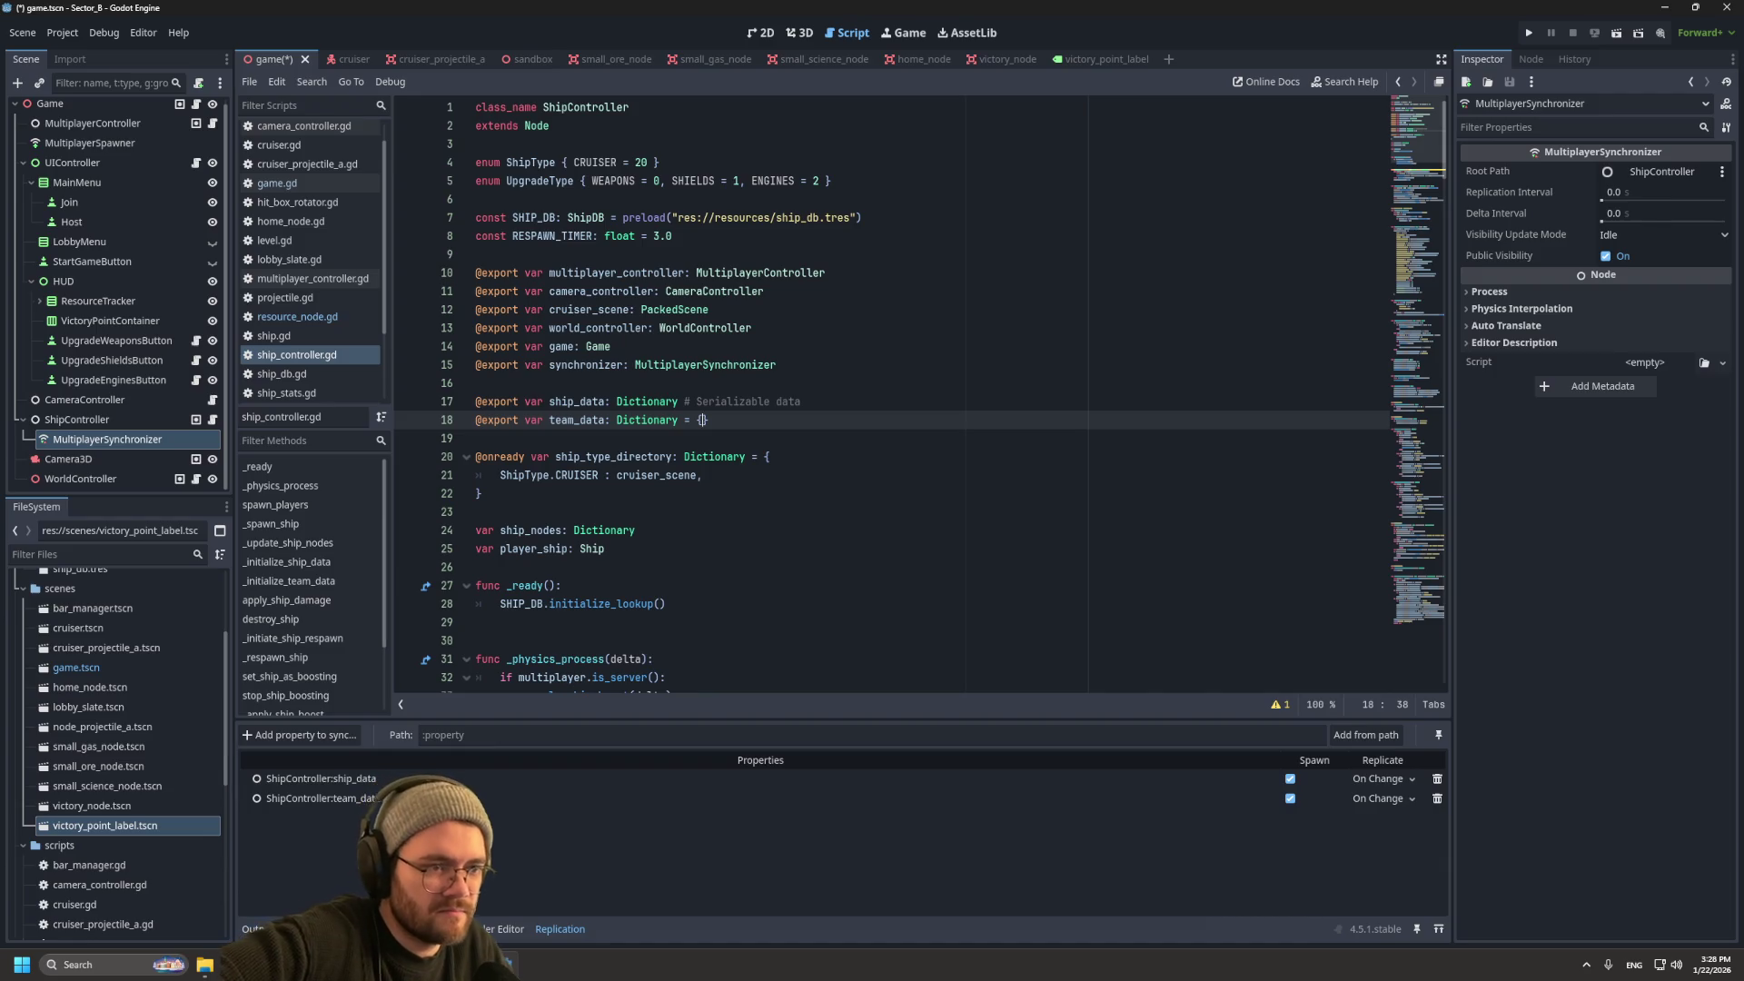
pyautogui.moveTo(801, 401); pyautogui.dragTo(684, 401)
pyautogui.write('=')
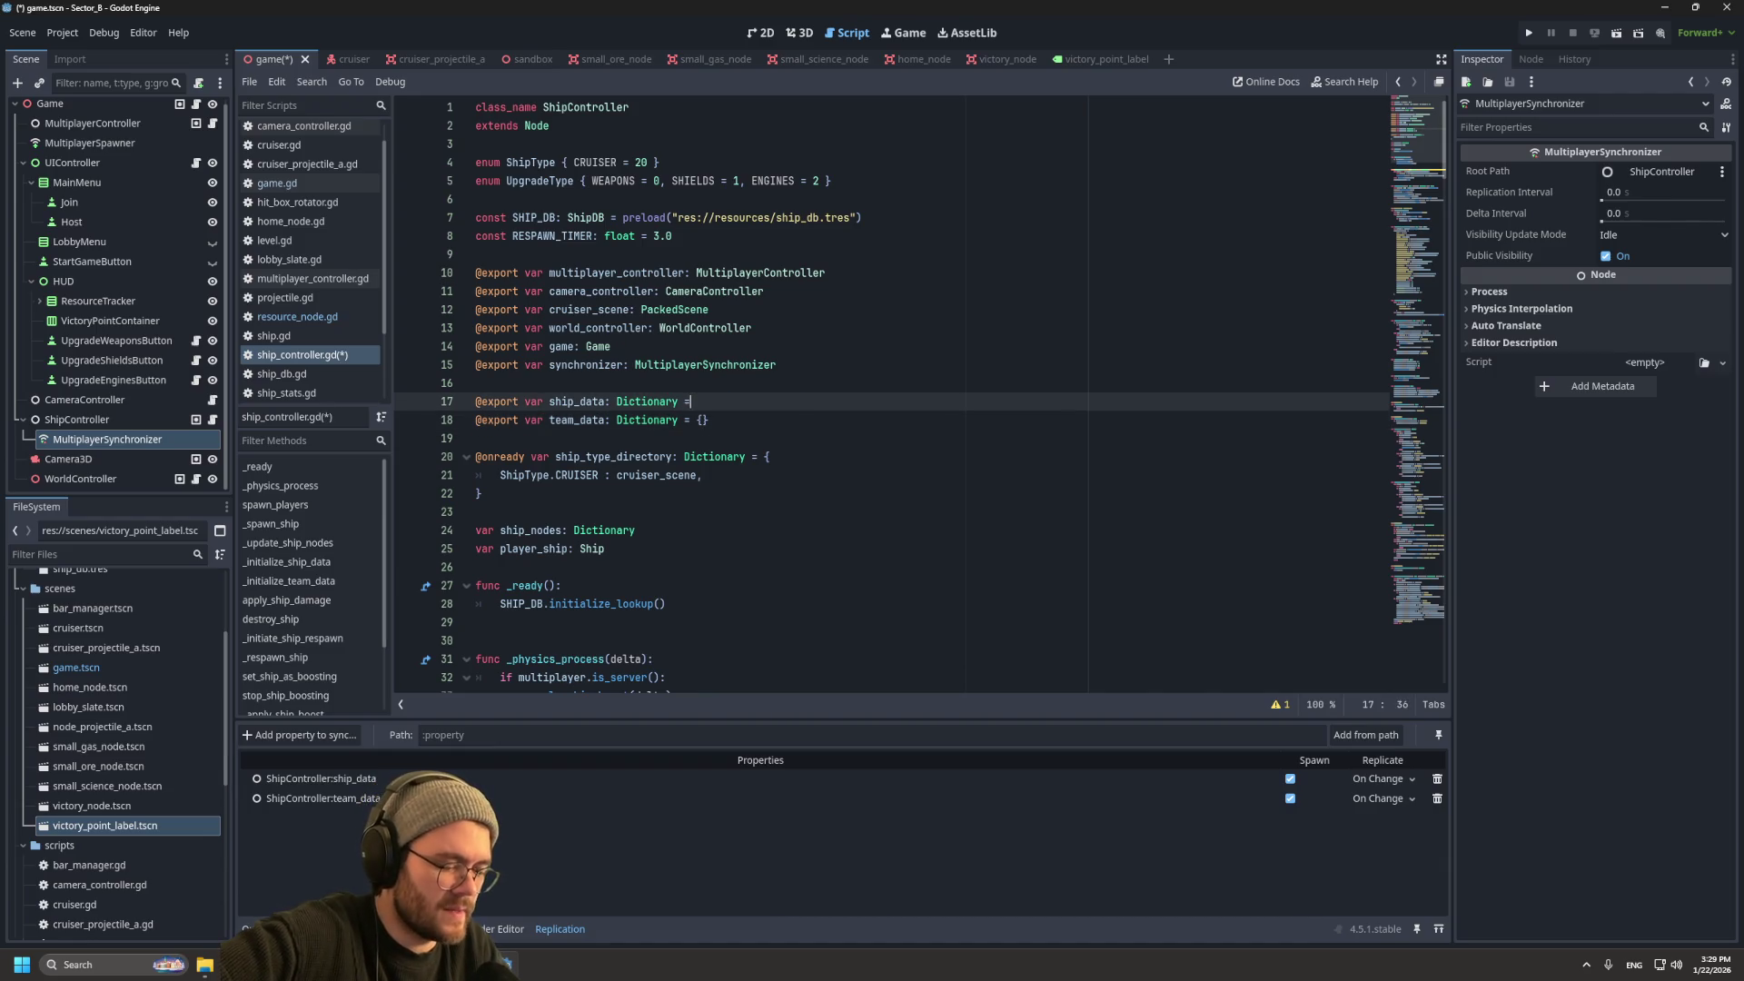
pyautogui.write(' {}')
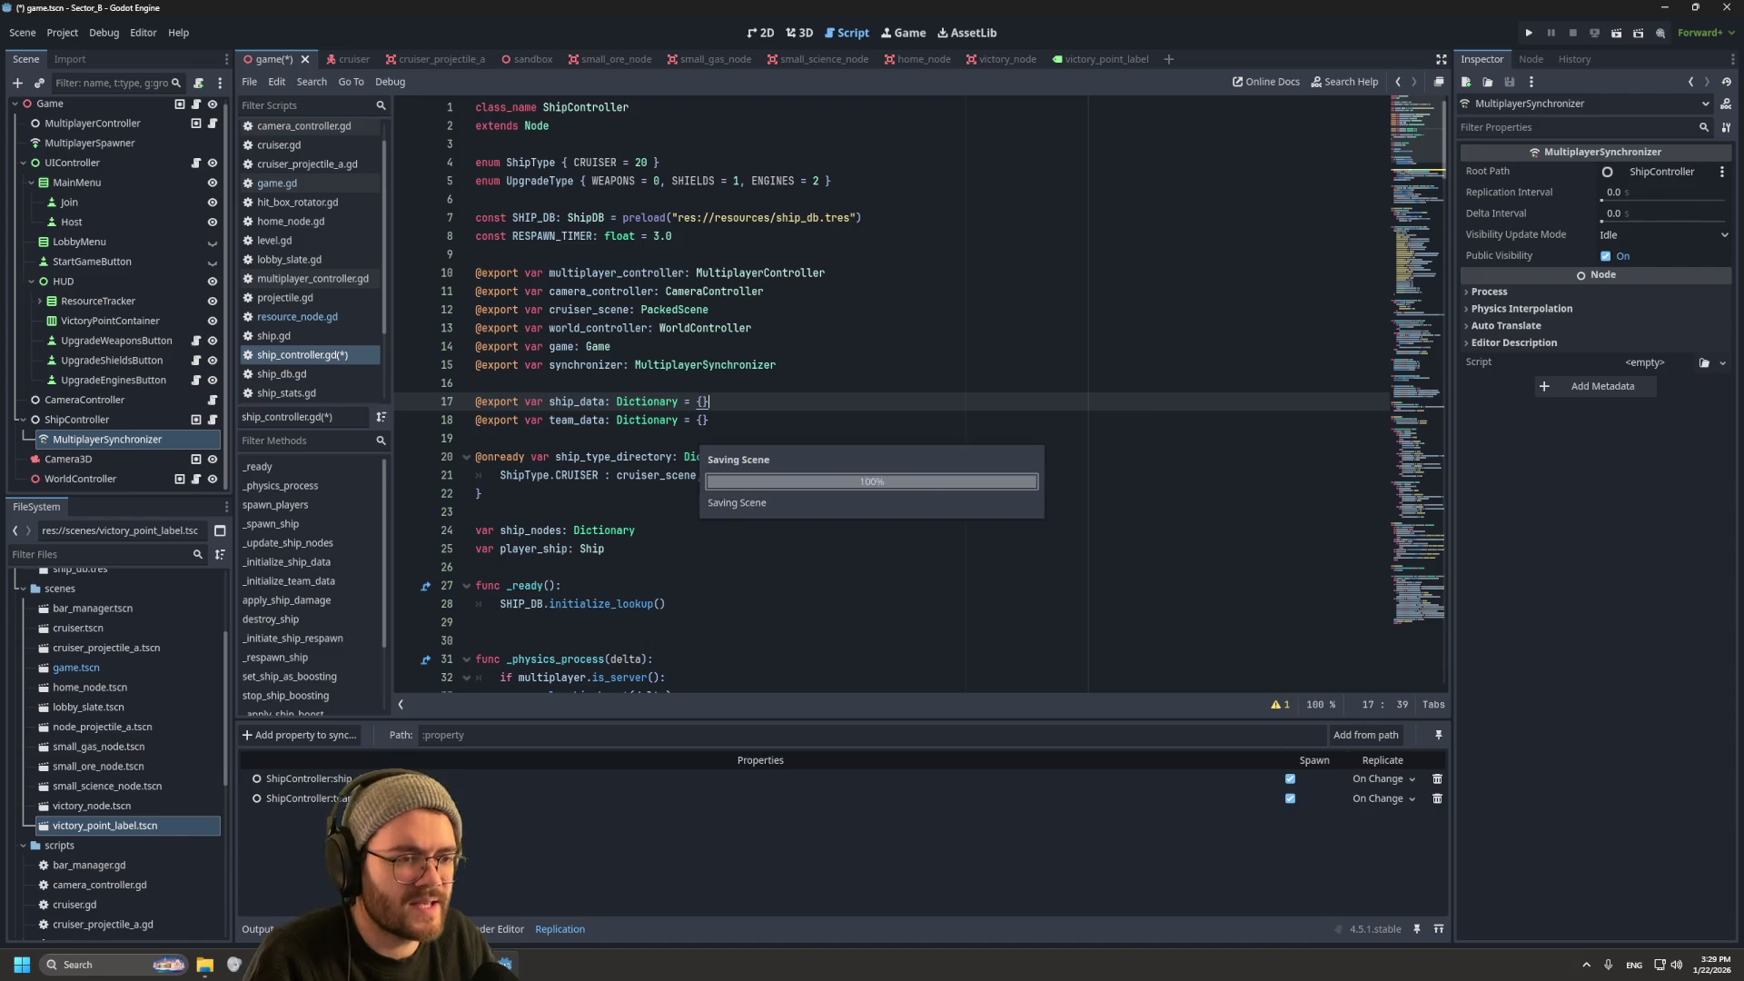
# Step: Save the script and launch three game instances, rearranging the windows and relaunching once
pyautogui.hotkey('ctrl', 's')
pyautogui.press('F5')
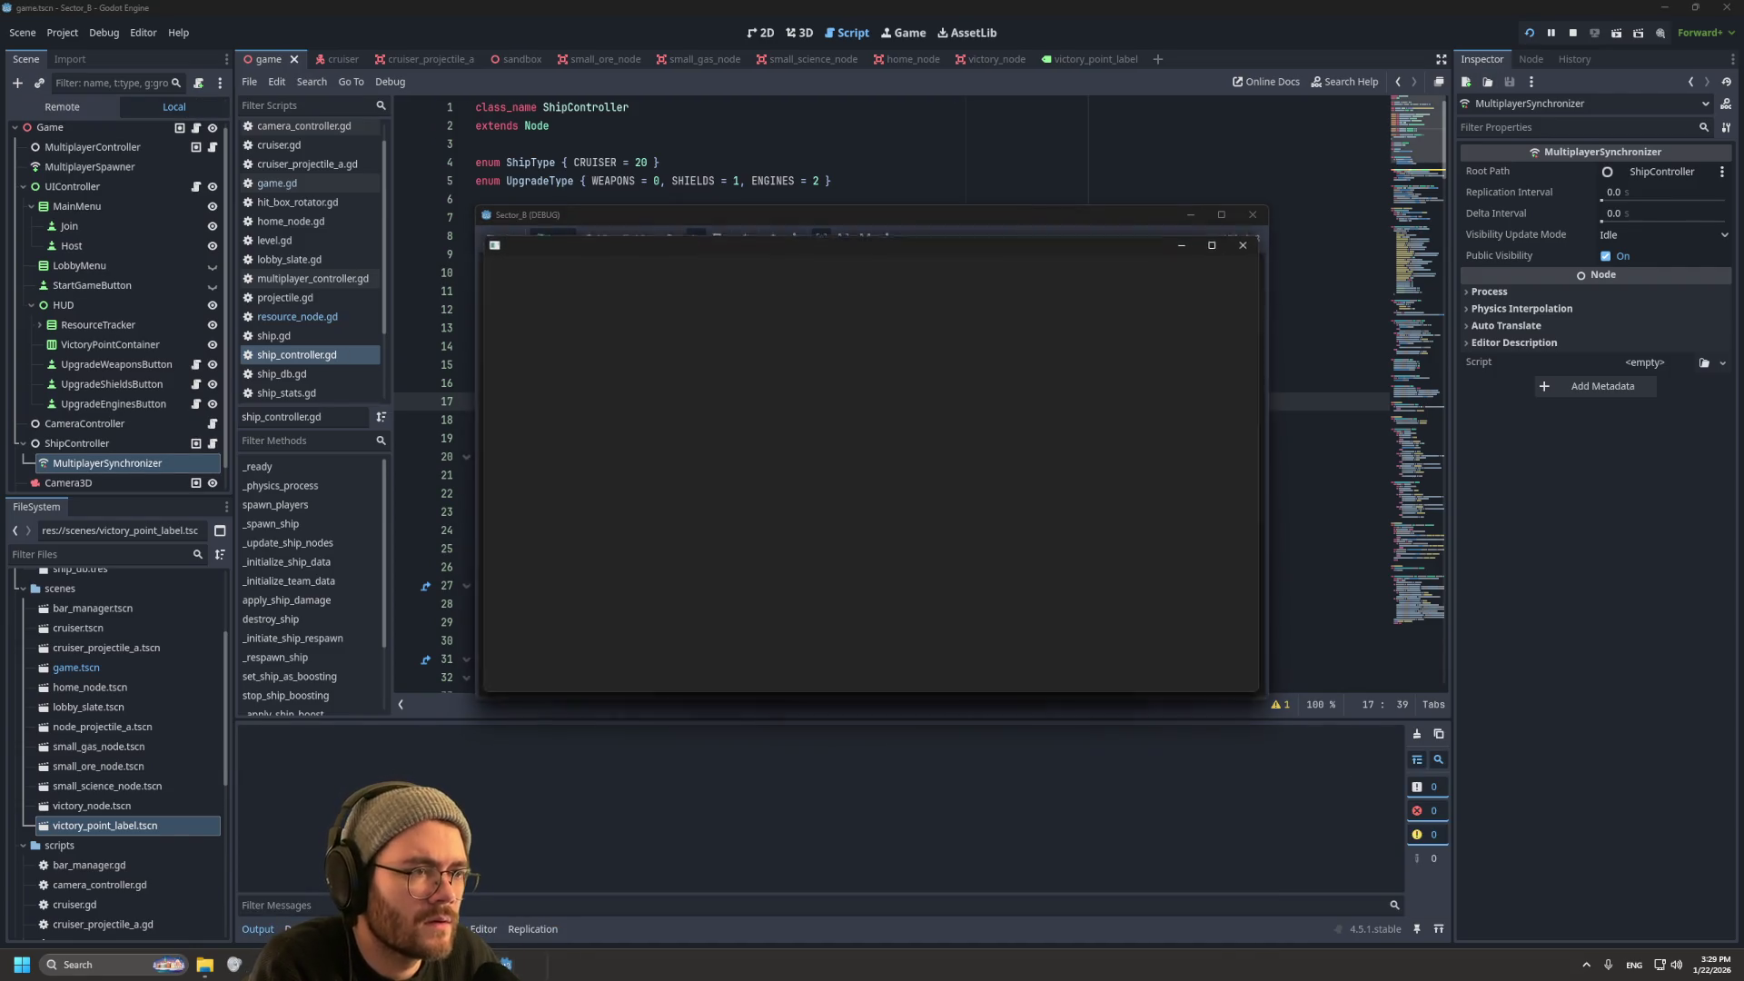
pyautogui.moveTo(874, 215); pyautogui.dragTo(413, 215)
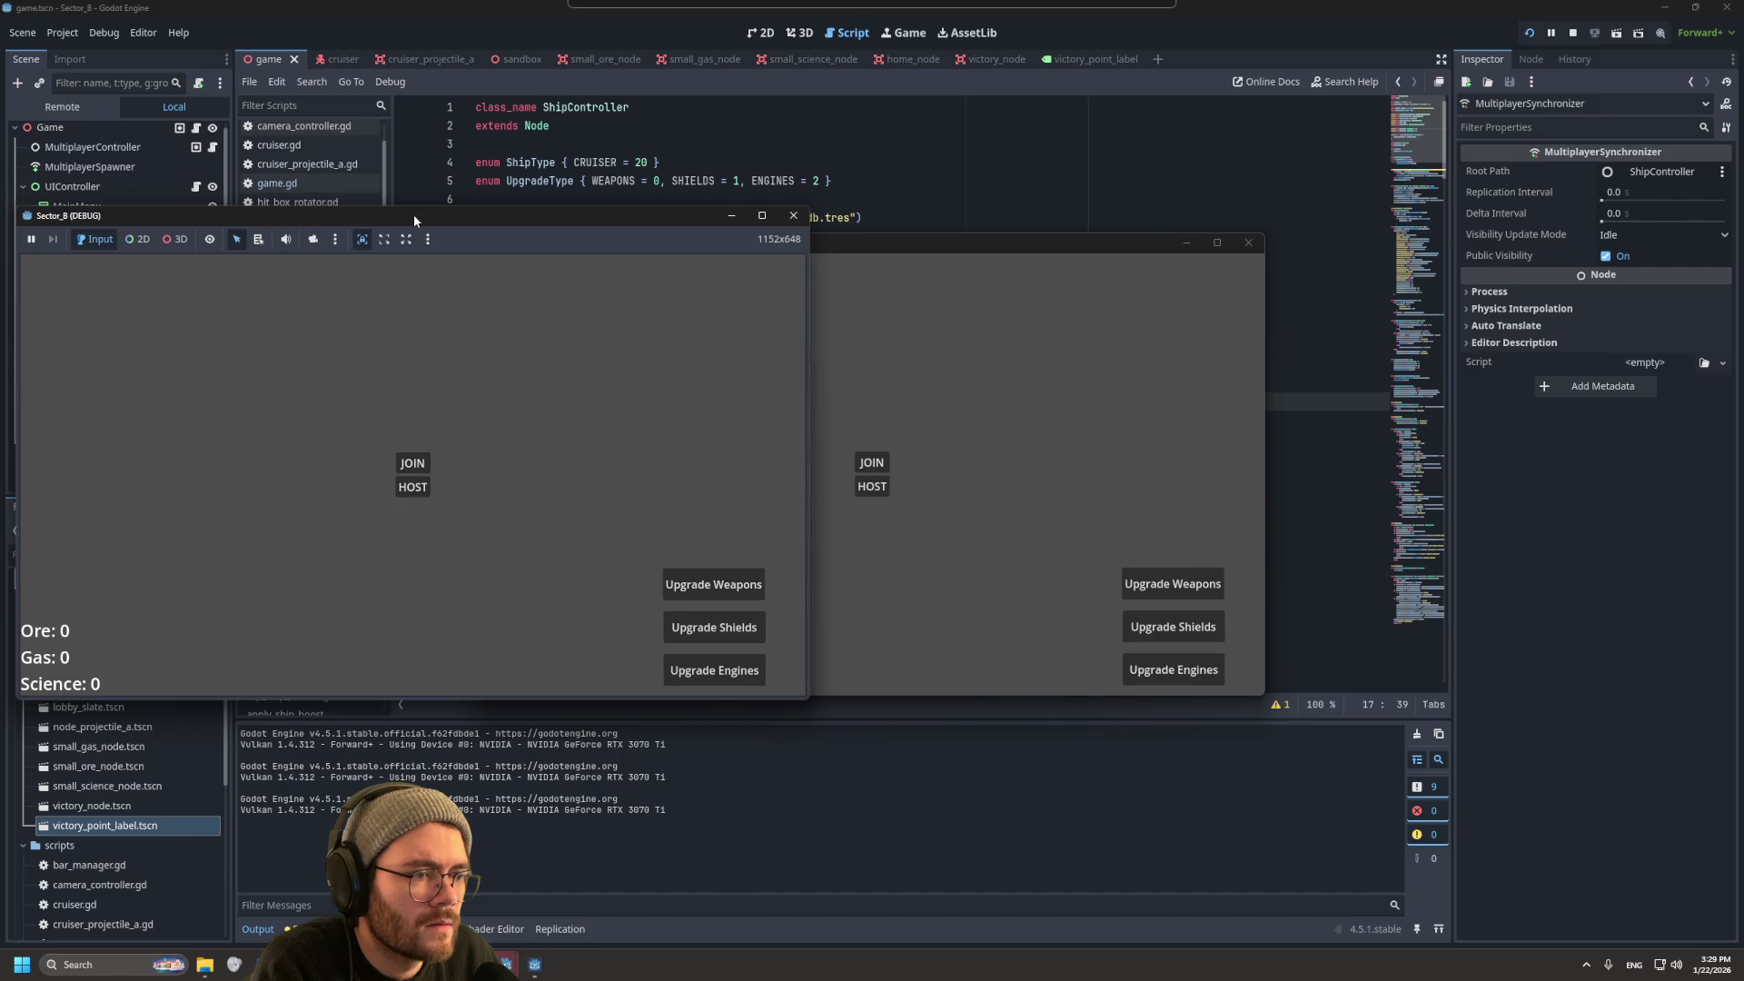
pyautogui.moveTo(1251, 236)
pyautogui.mouseDown()
pyautogui.moveTo(1251, 369)
pyautogui.moveTo(1251, 245)
pyautogui.mouseUp()
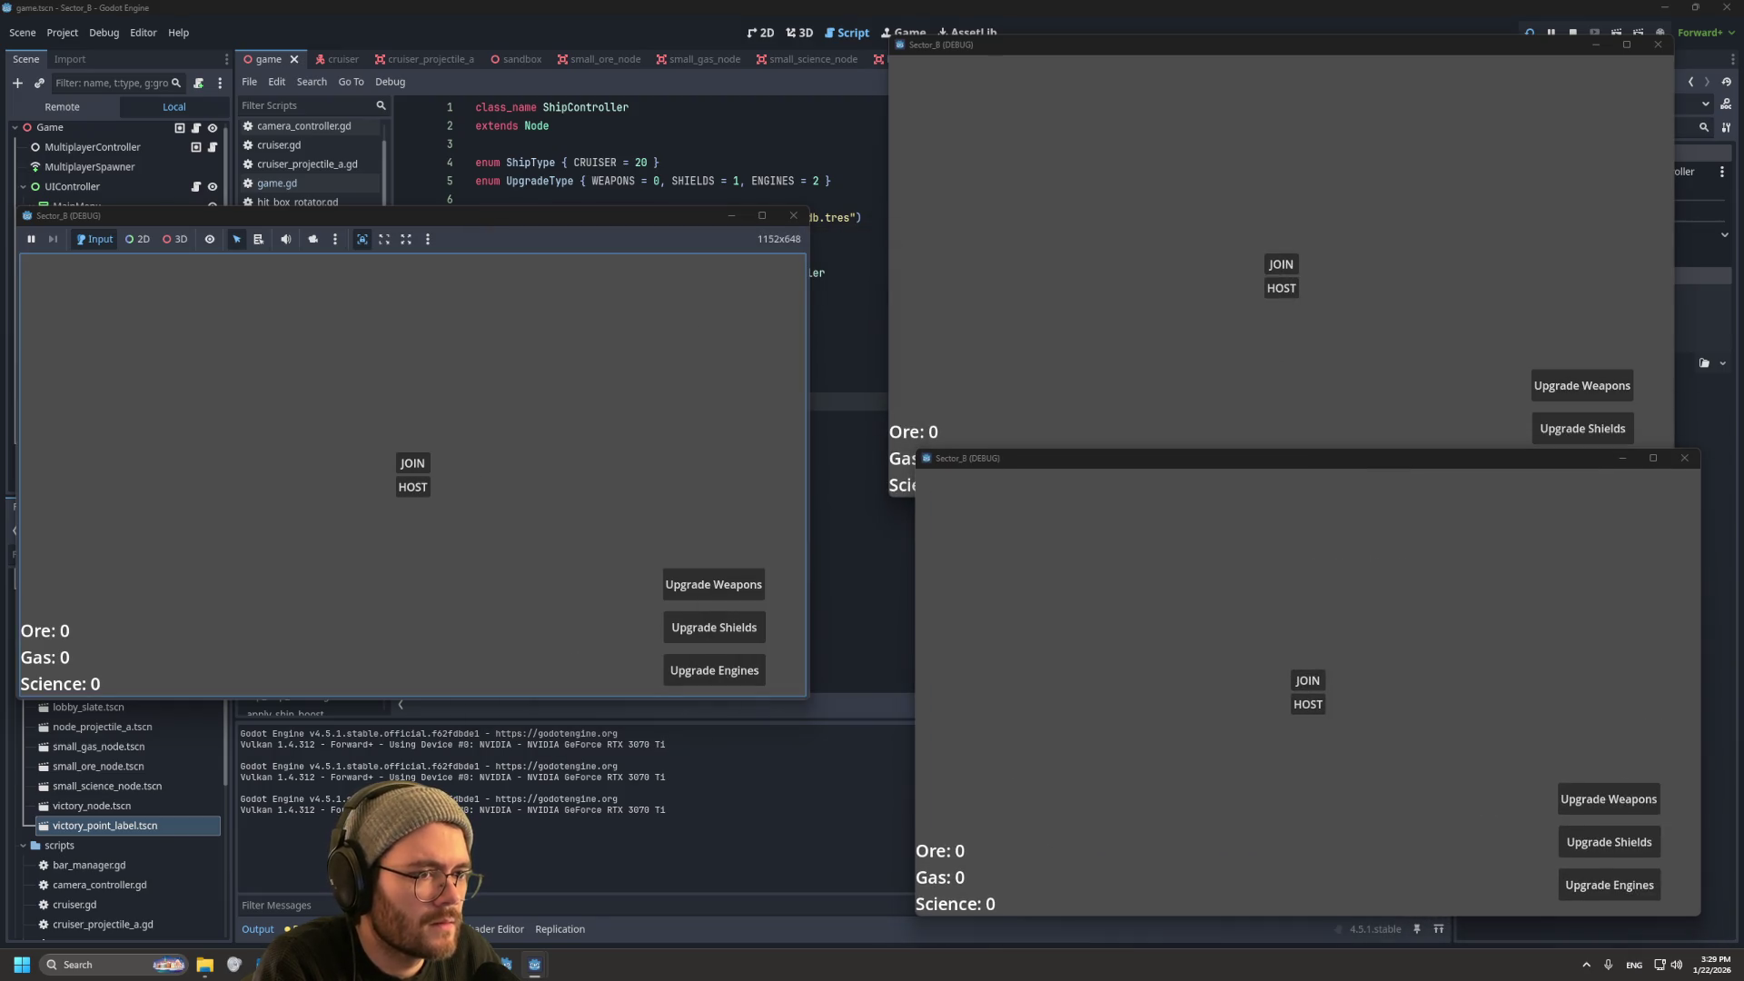
pyautogui.click(1573, 32)
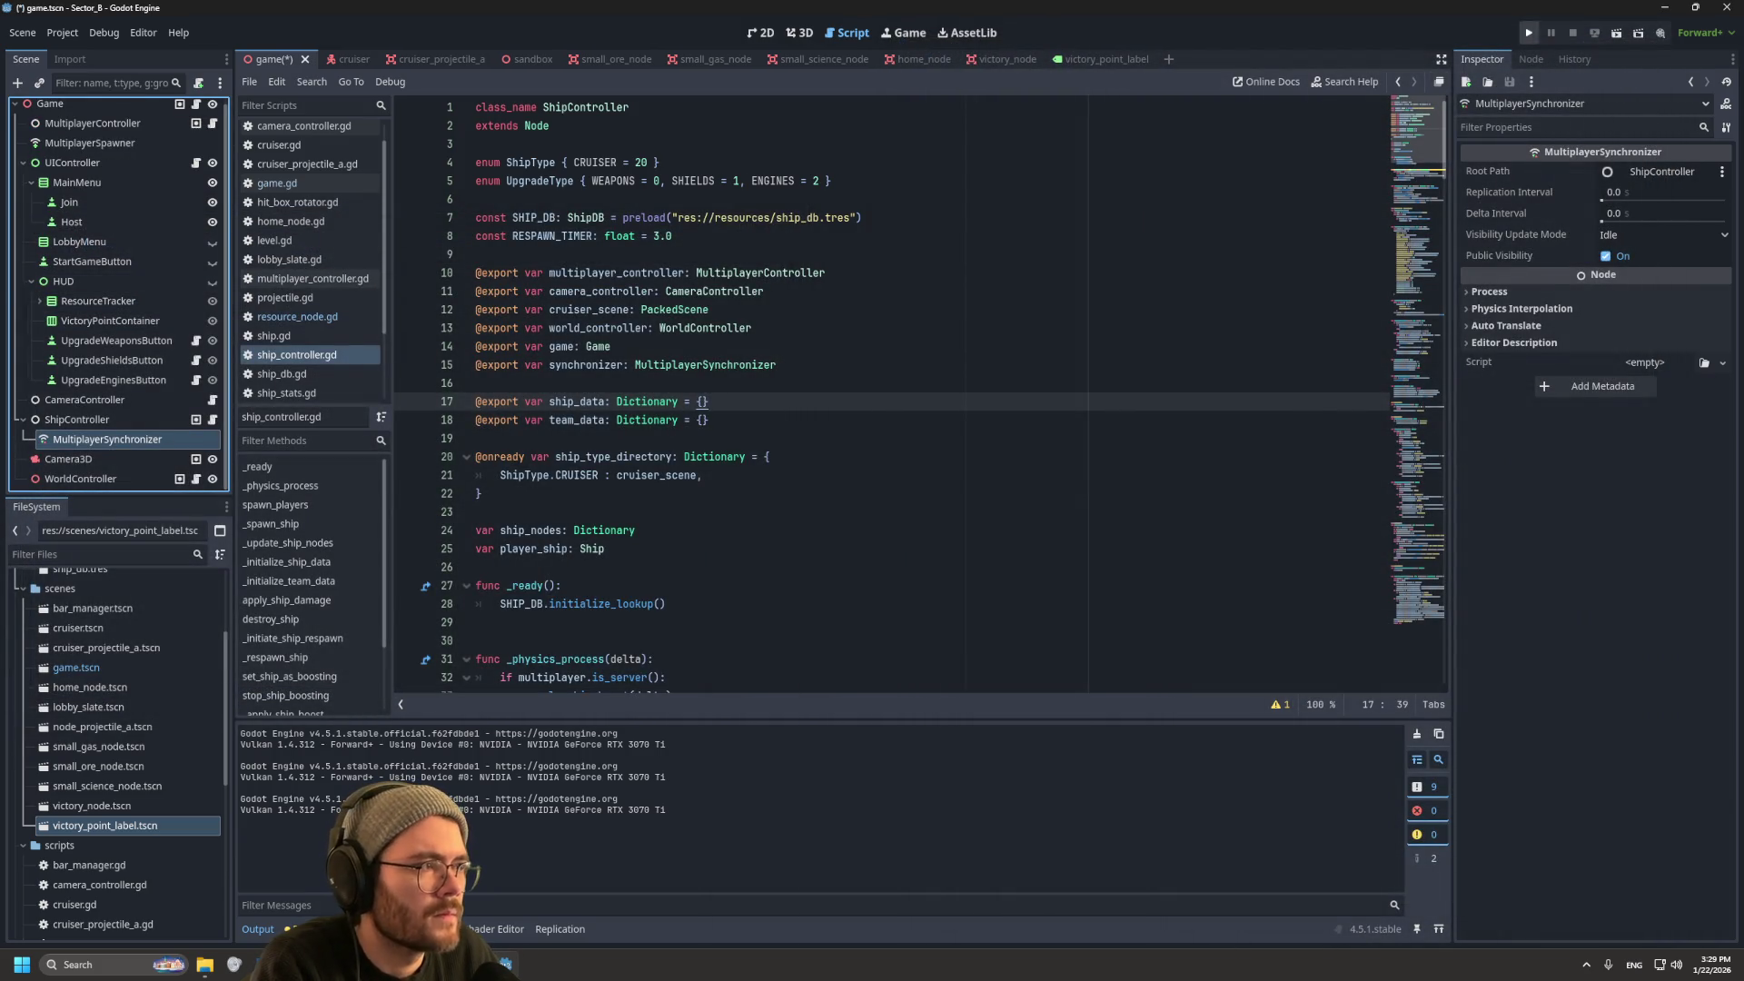
pyautogui.press('F5')
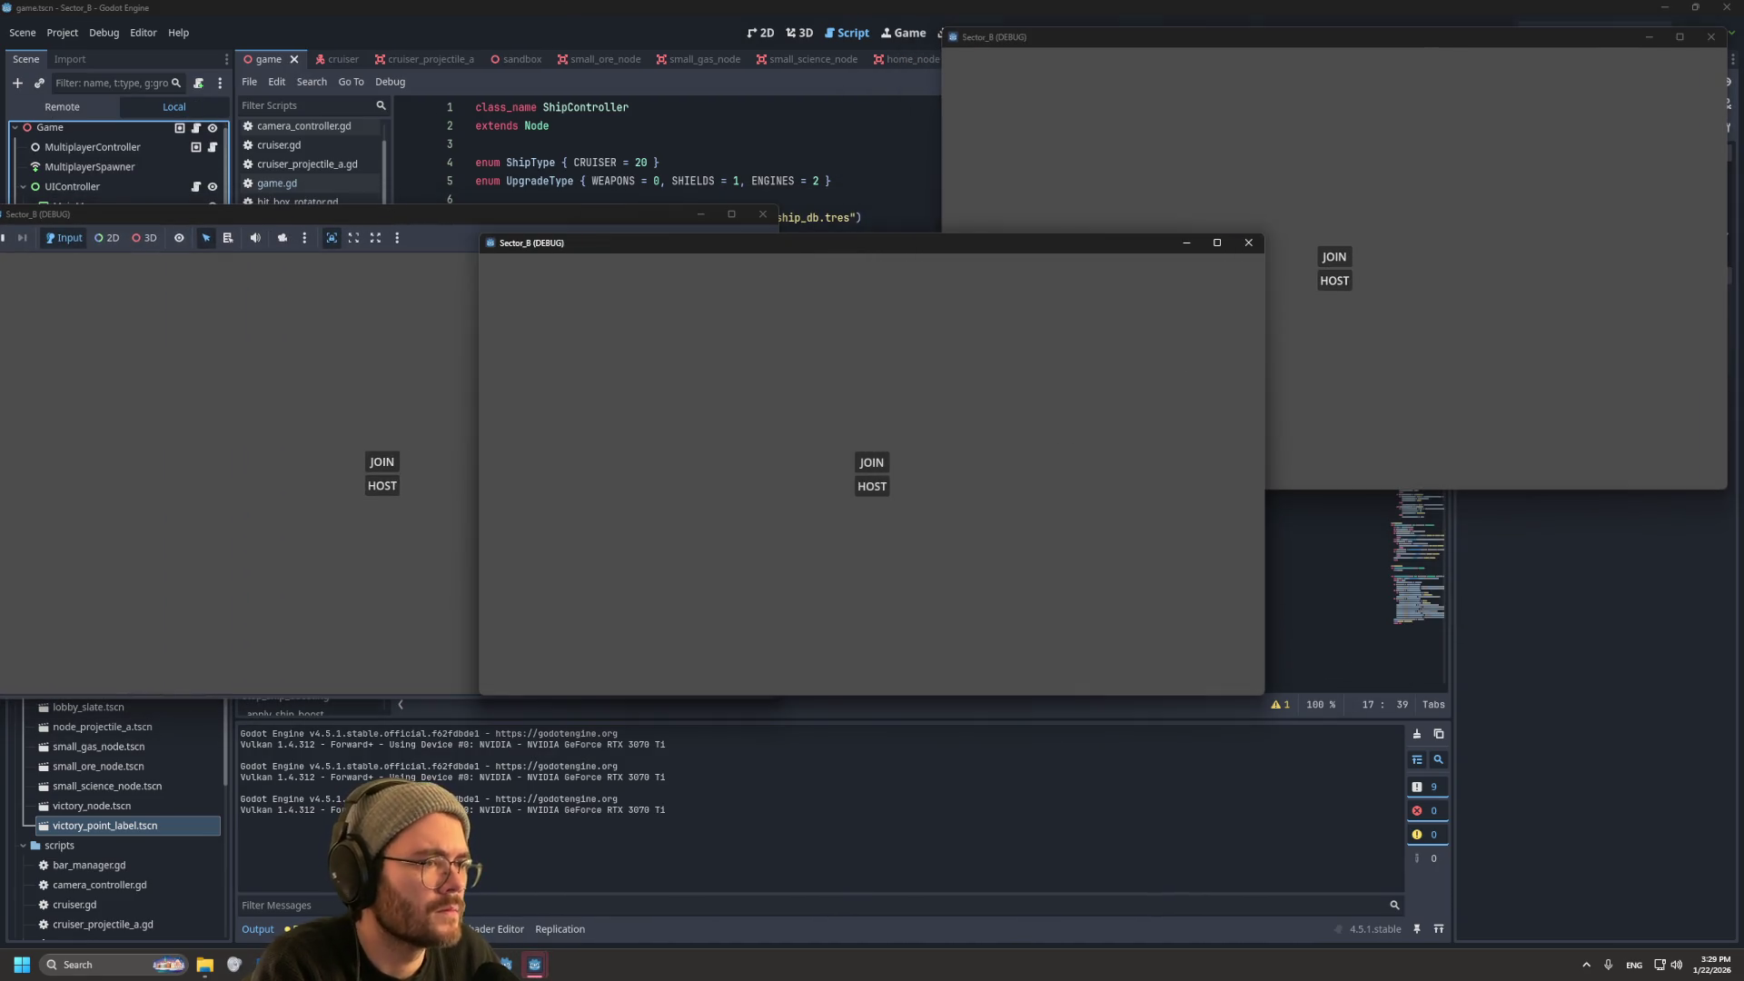
# Step: Host a match, join two clients, put the bottom player on Team 2, start, then close the game
pyautogui.click(382, 485)
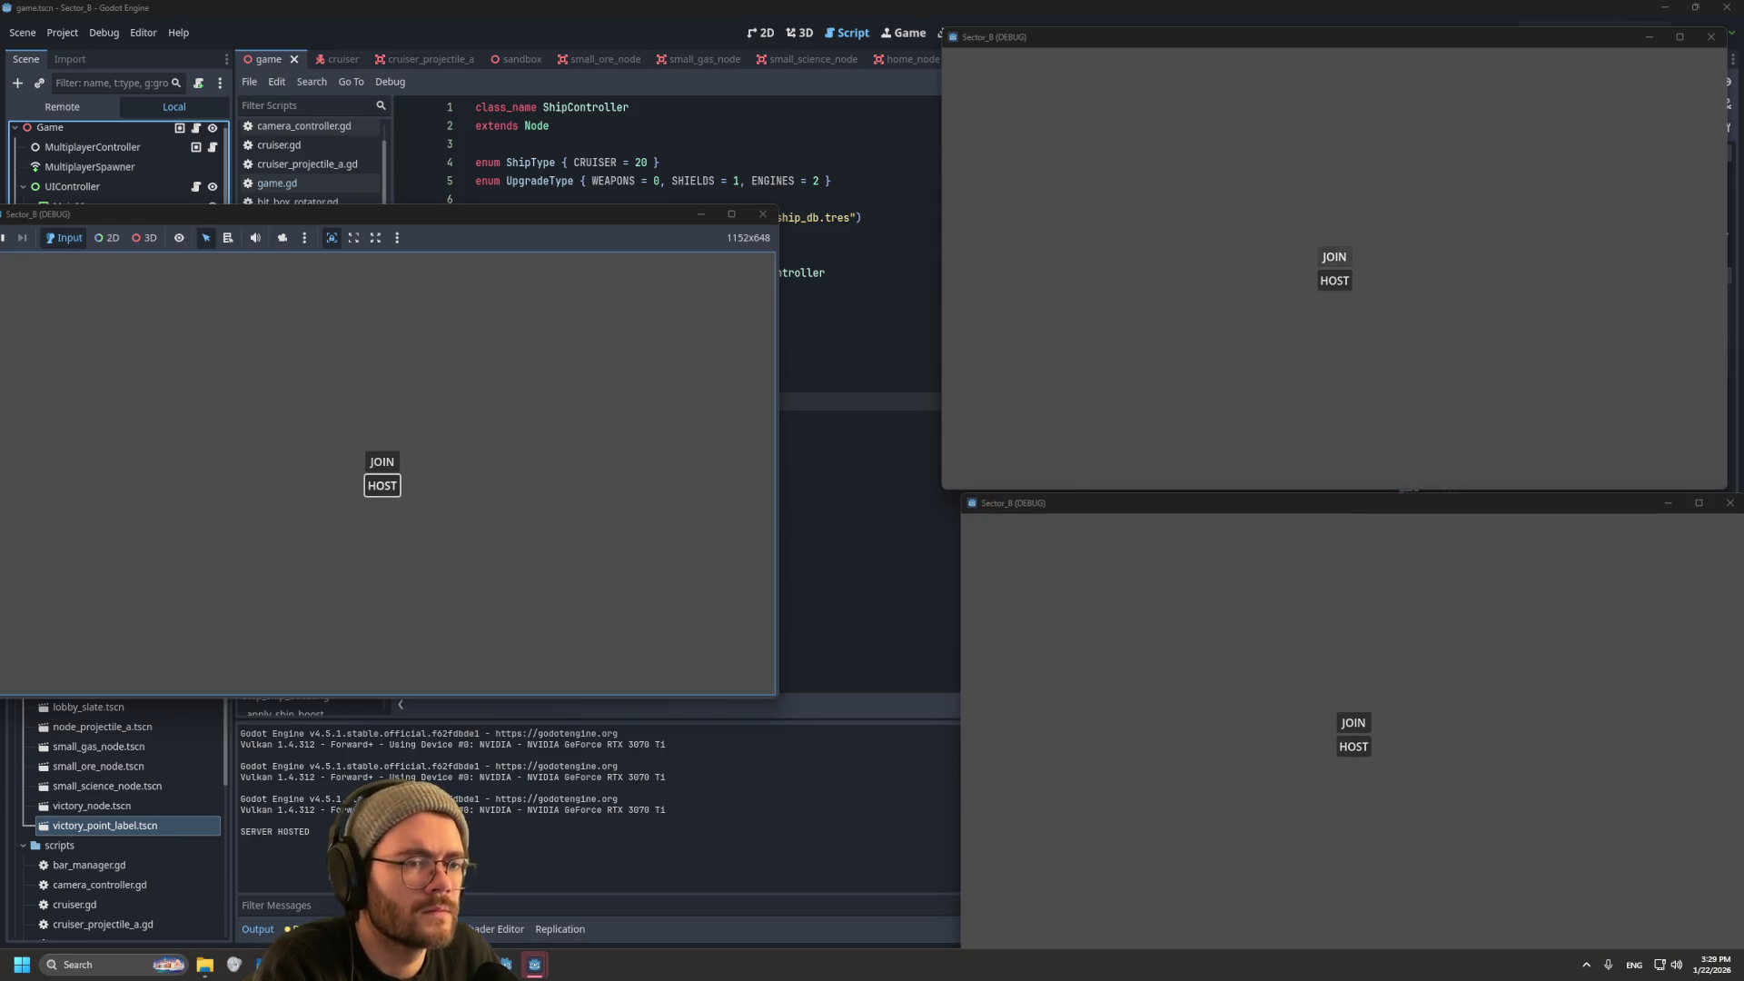
pyautogui.click(1333, 258)
pyautogui.click(1352, 723)
pyautogui.click(1385, 747)
pyautogui.click(1388, 788)
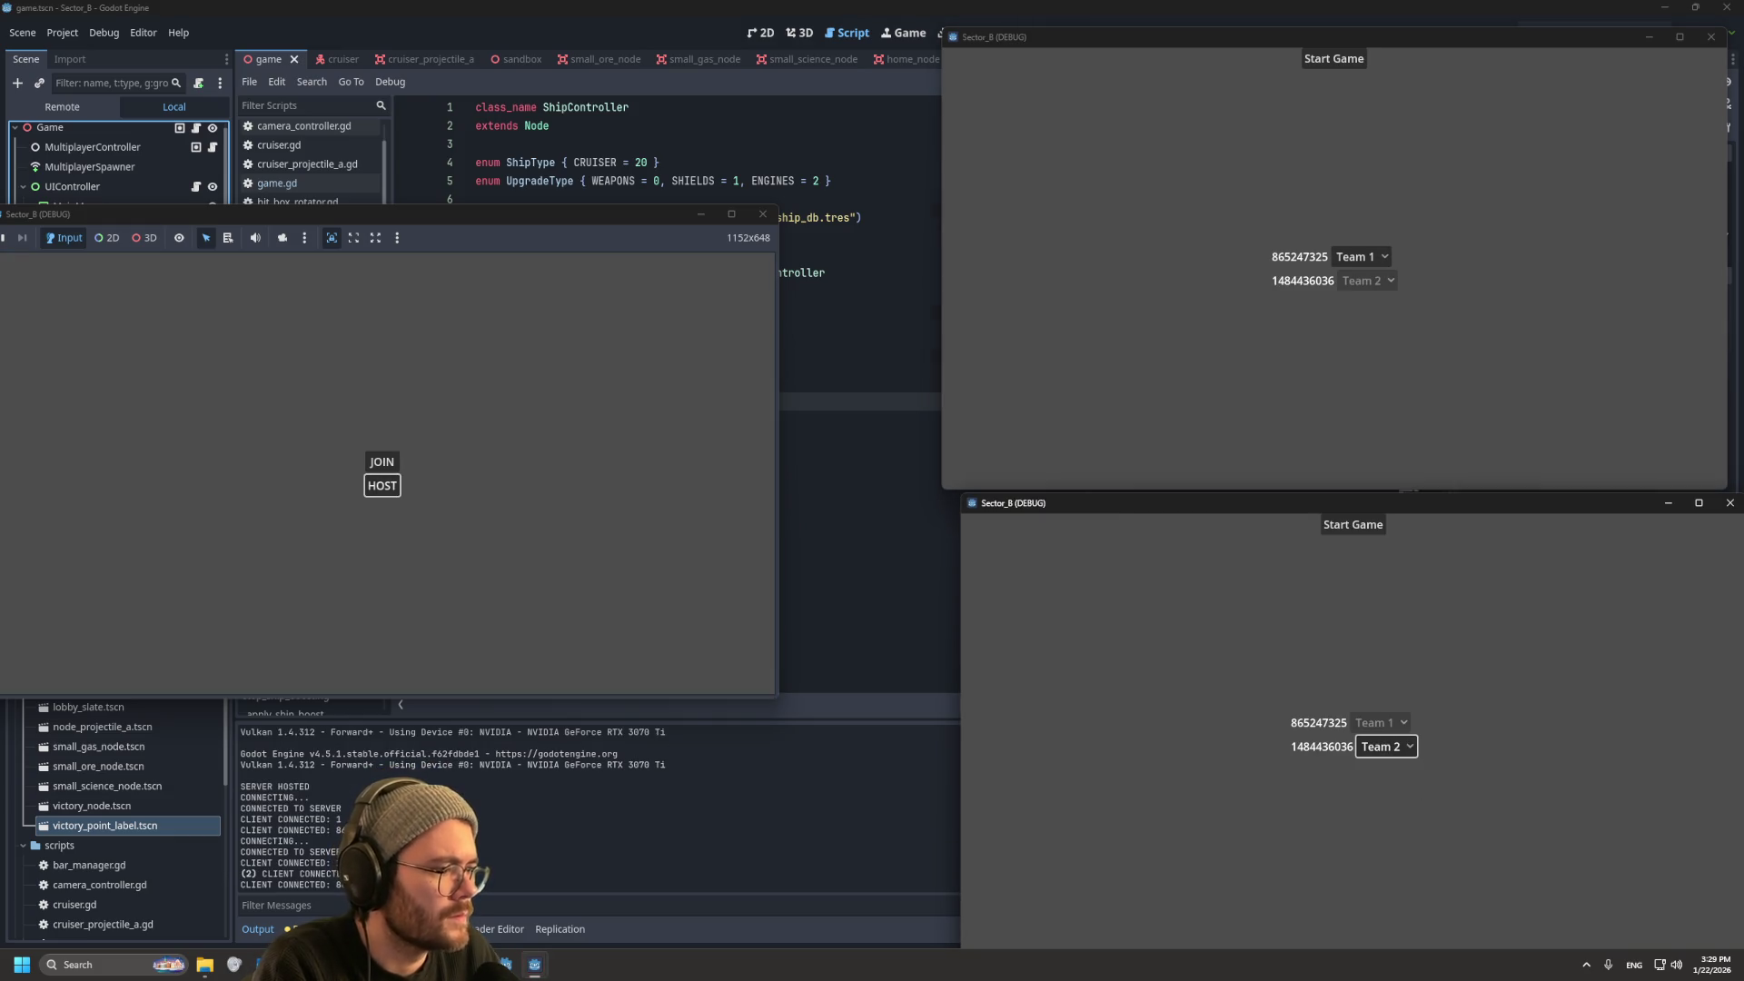
pyautogui.click(1334, 58)
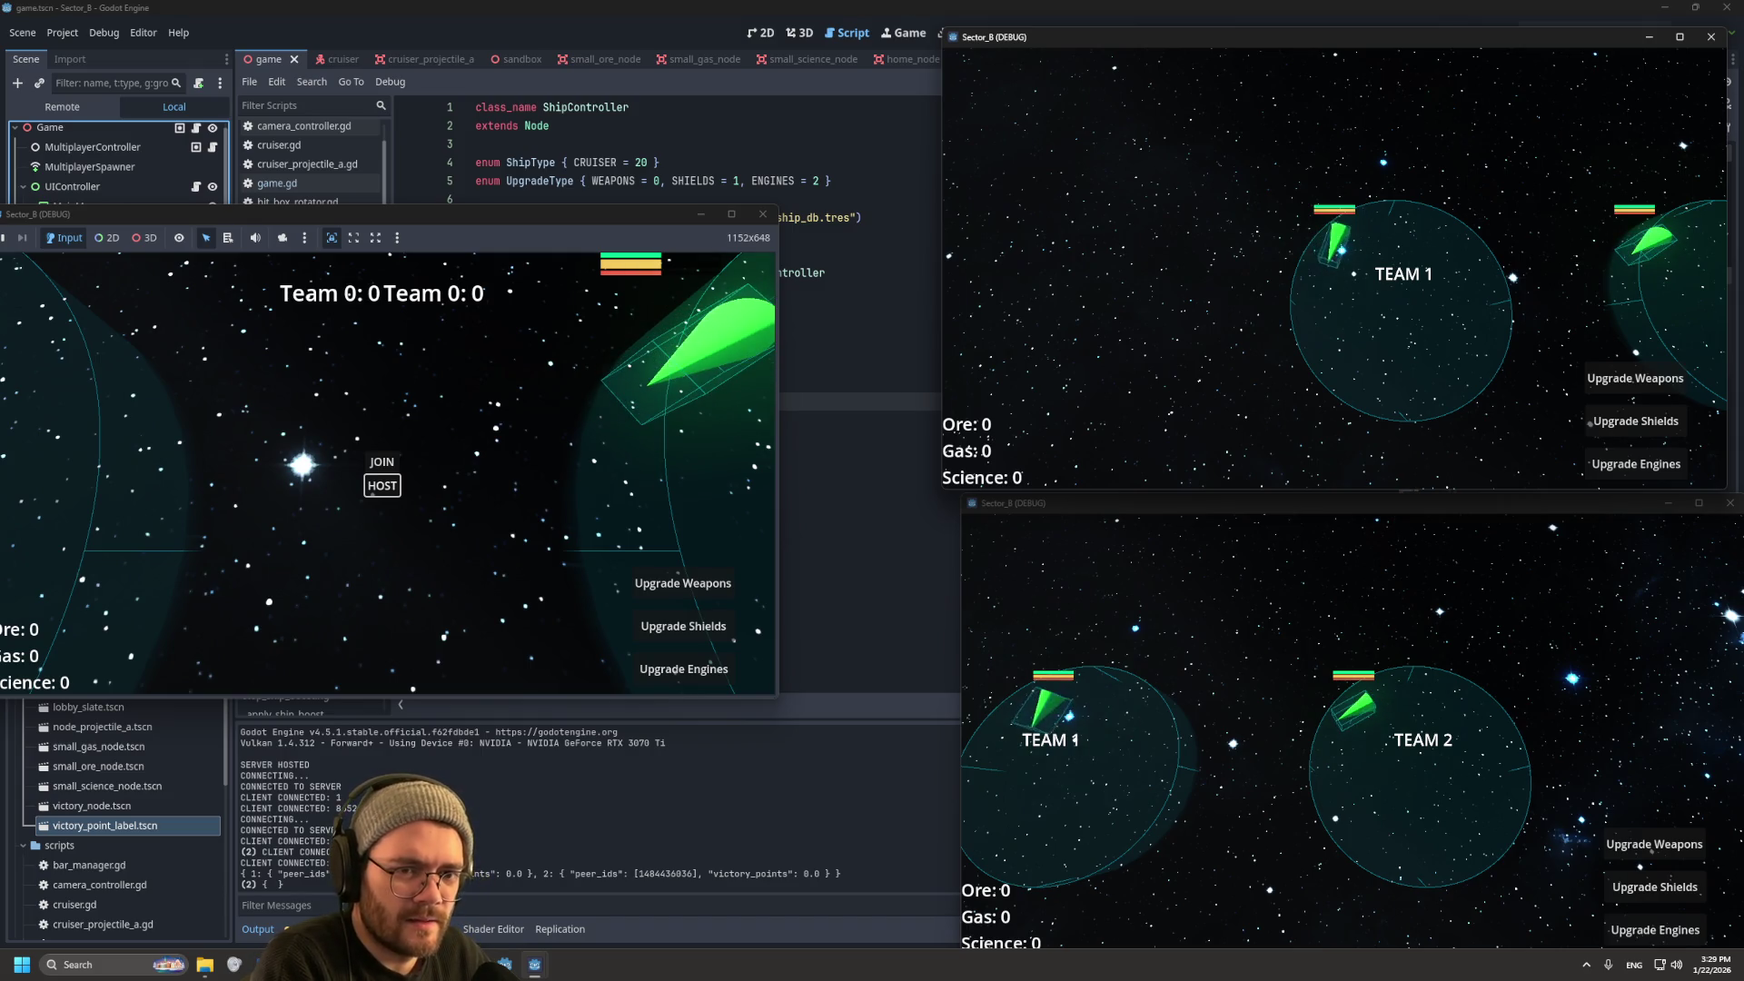
pyautogui.moveTo(364, 215); pyautogui.dragTo(485, 206)
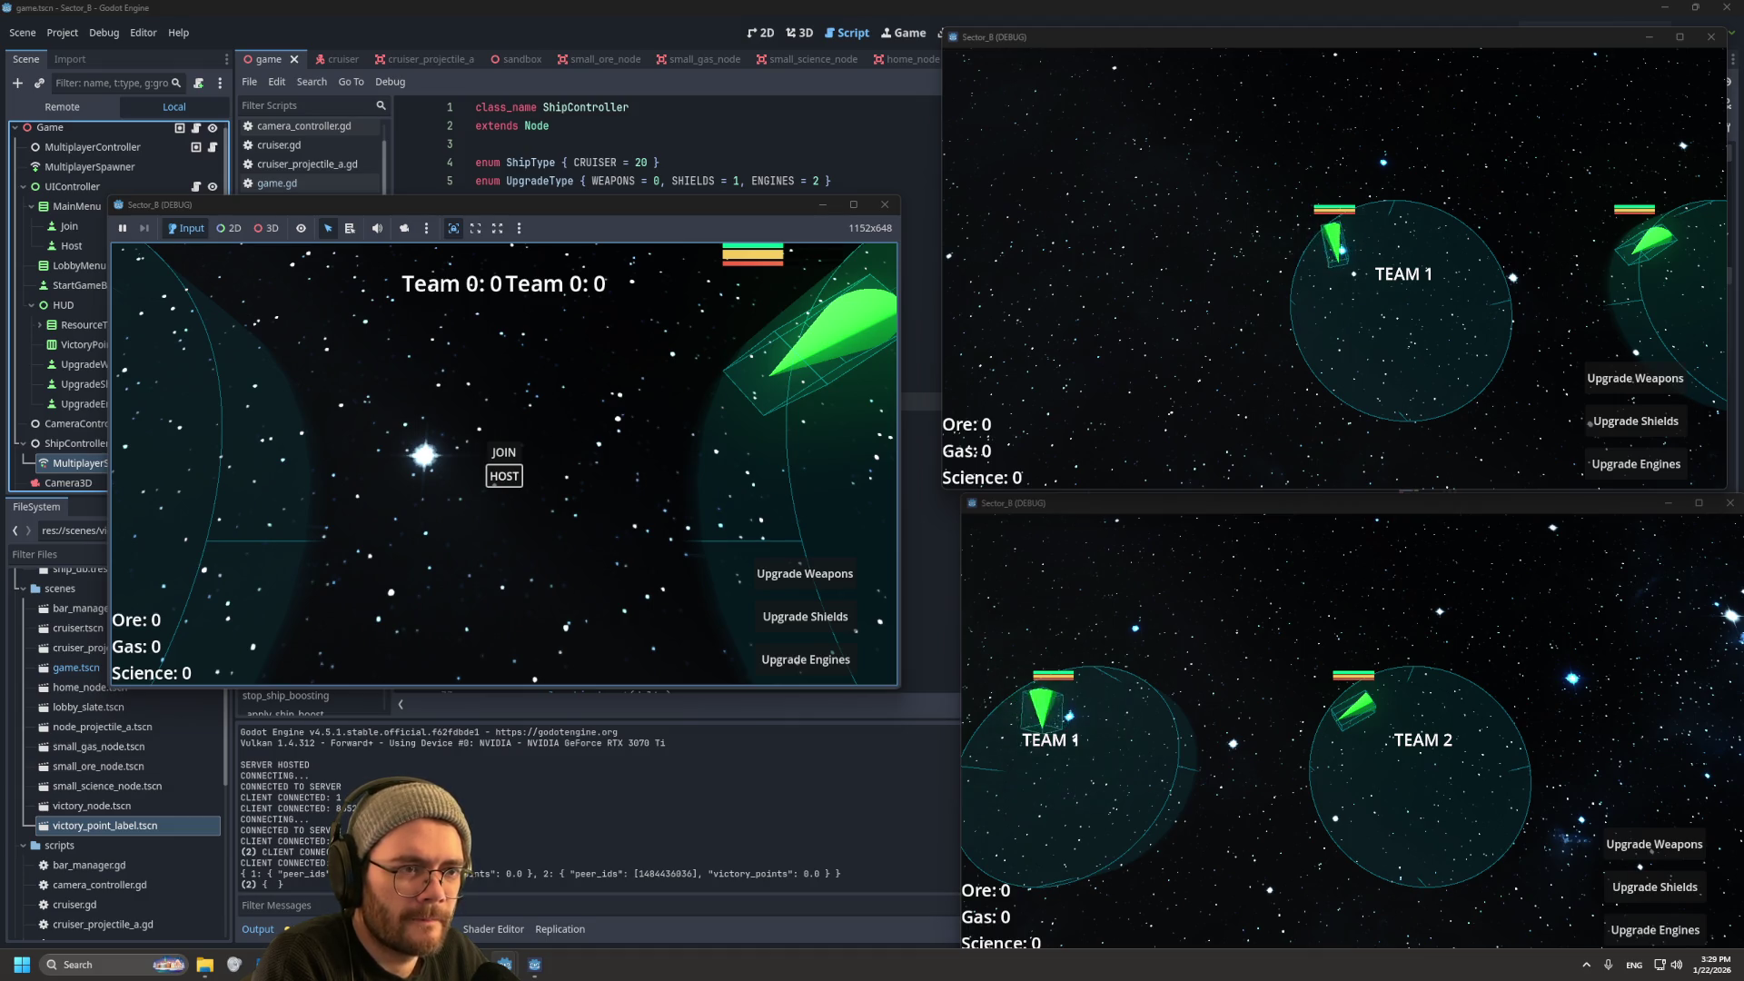
pyautogui.press('F8')
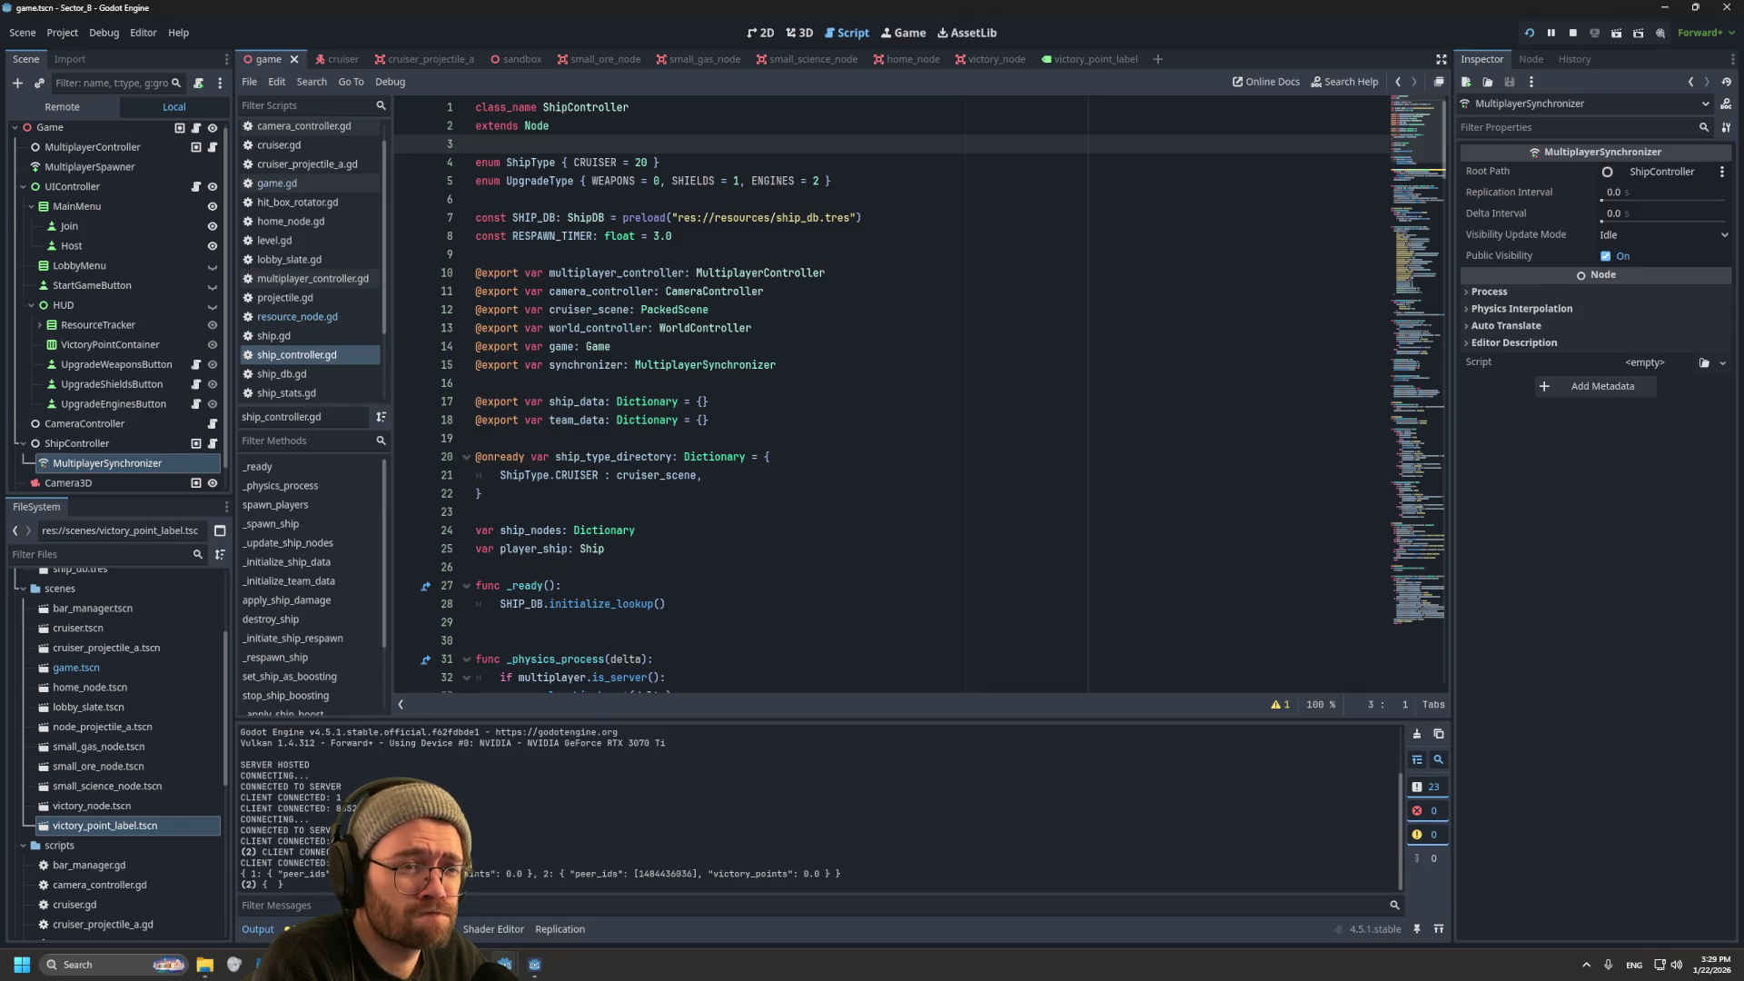
# Step: Stop the running project and scroll through ship_controller.gd
pyautogui.scroll(-3, 309, 381)
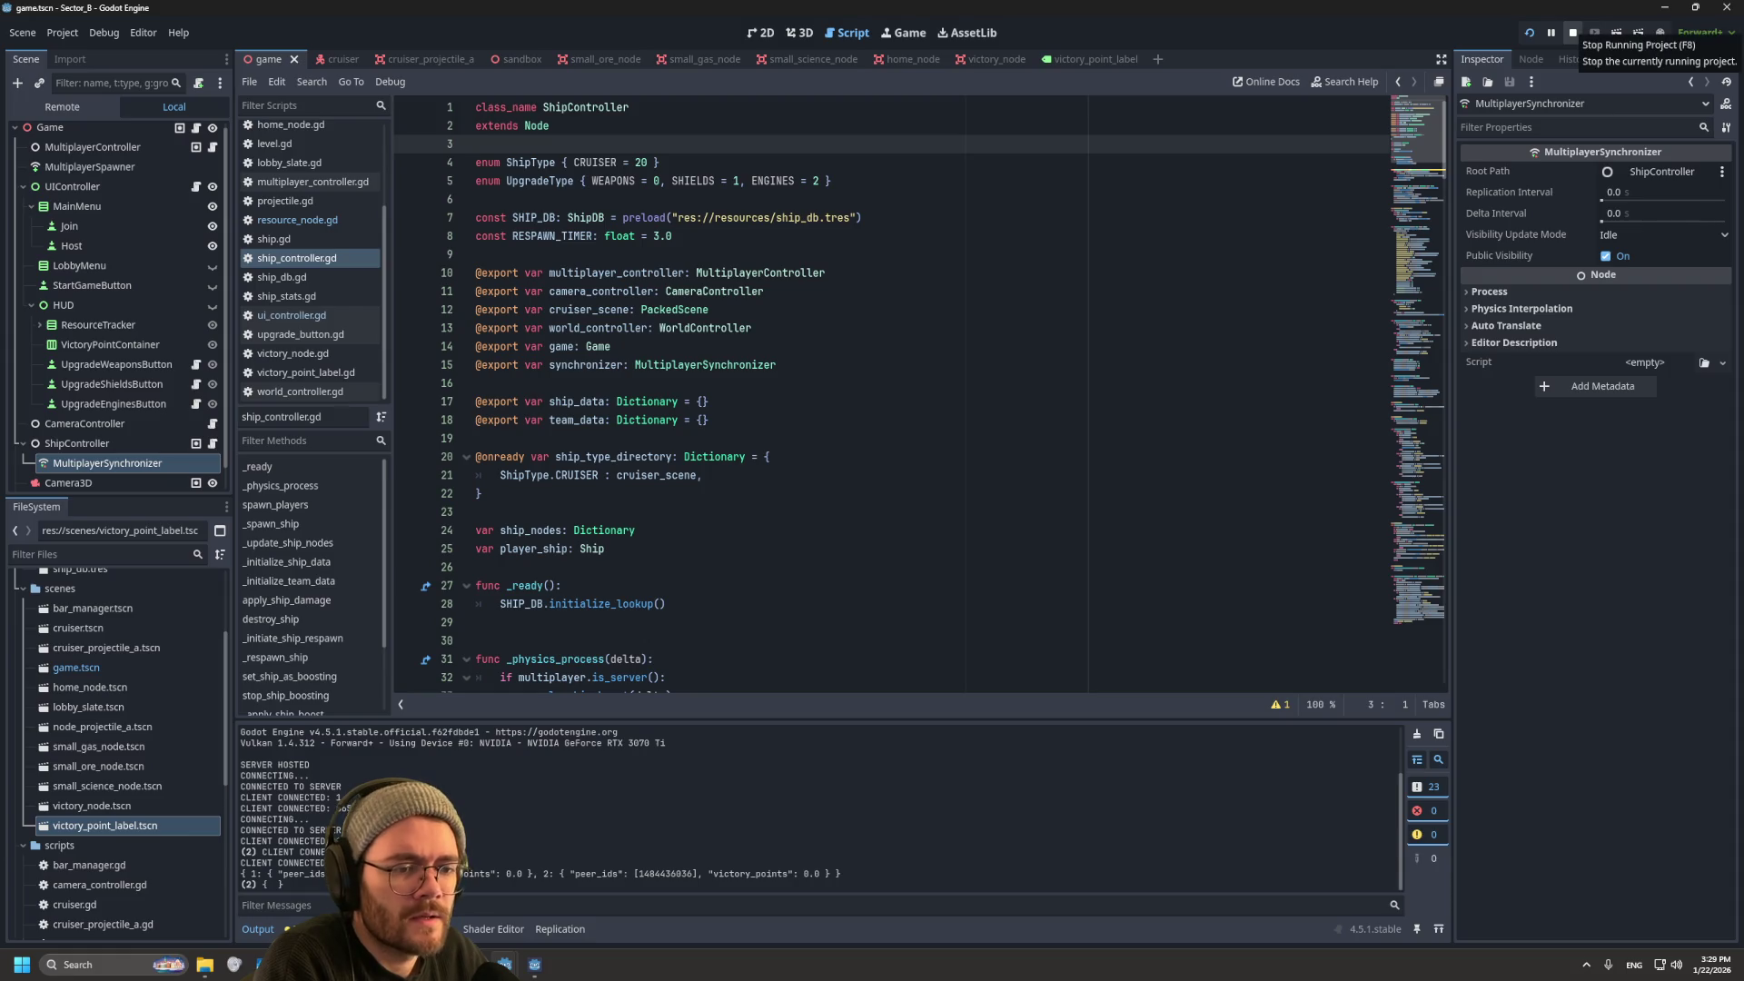
pyautogui.click(1573, 34)
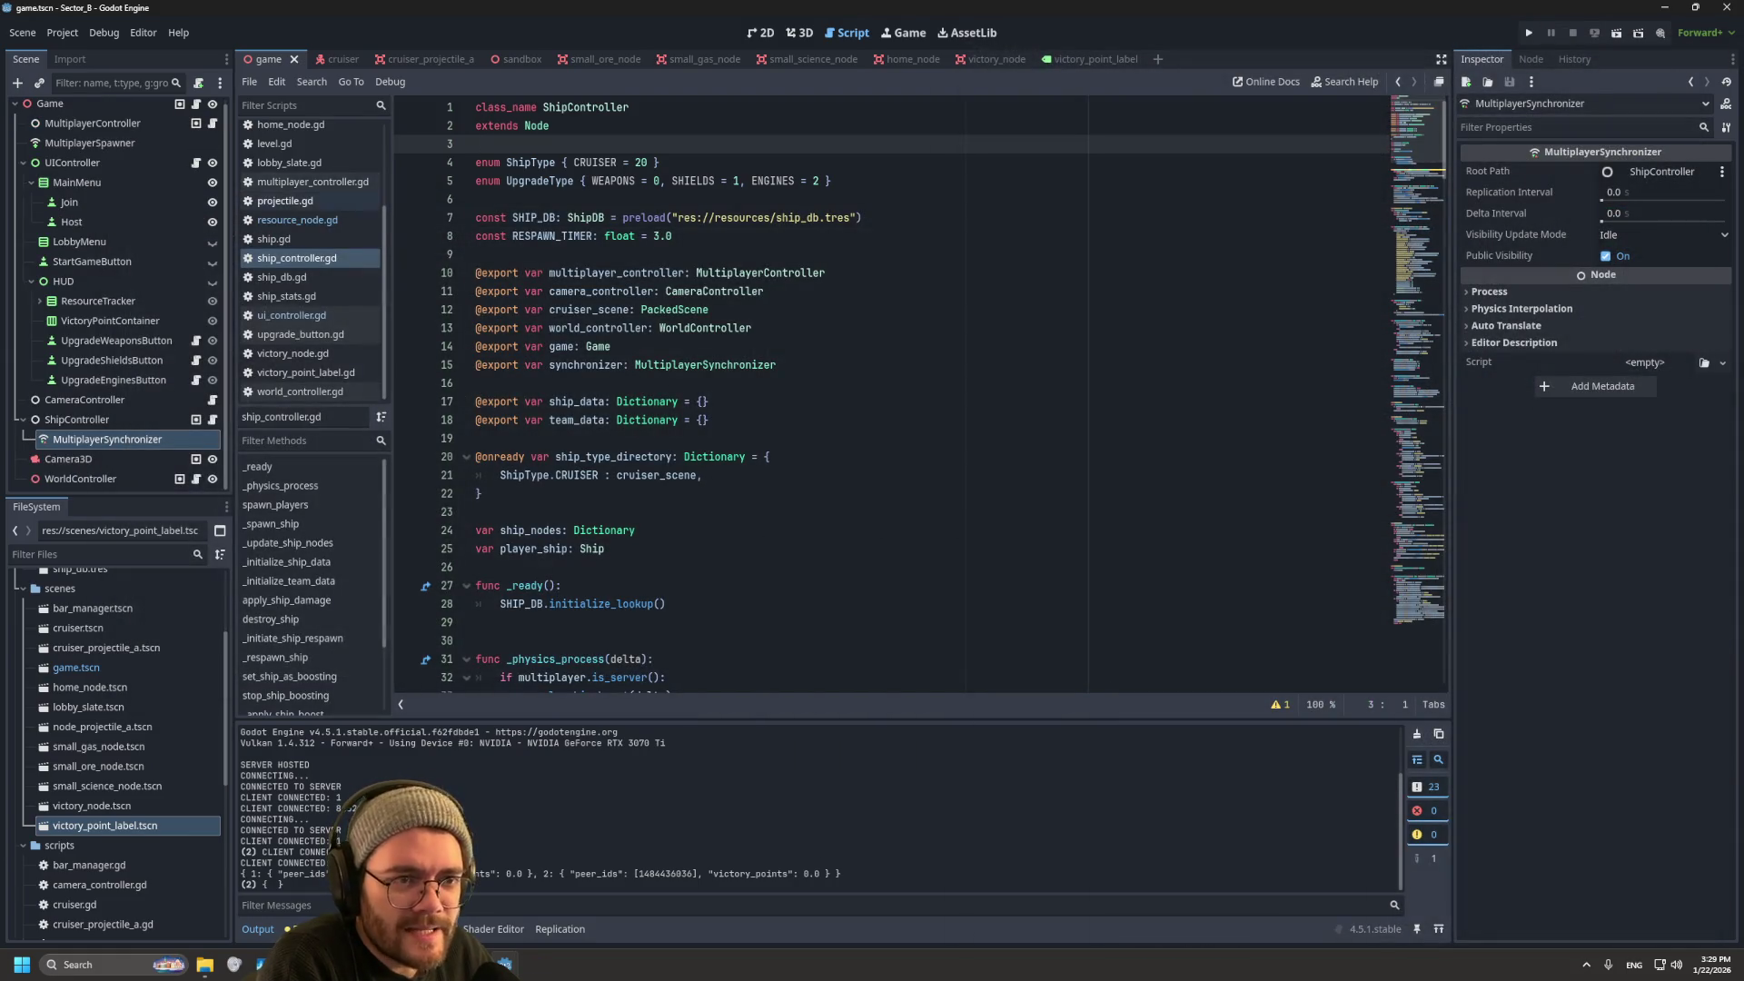
pyautogui.scroll(-15, 890, 391)
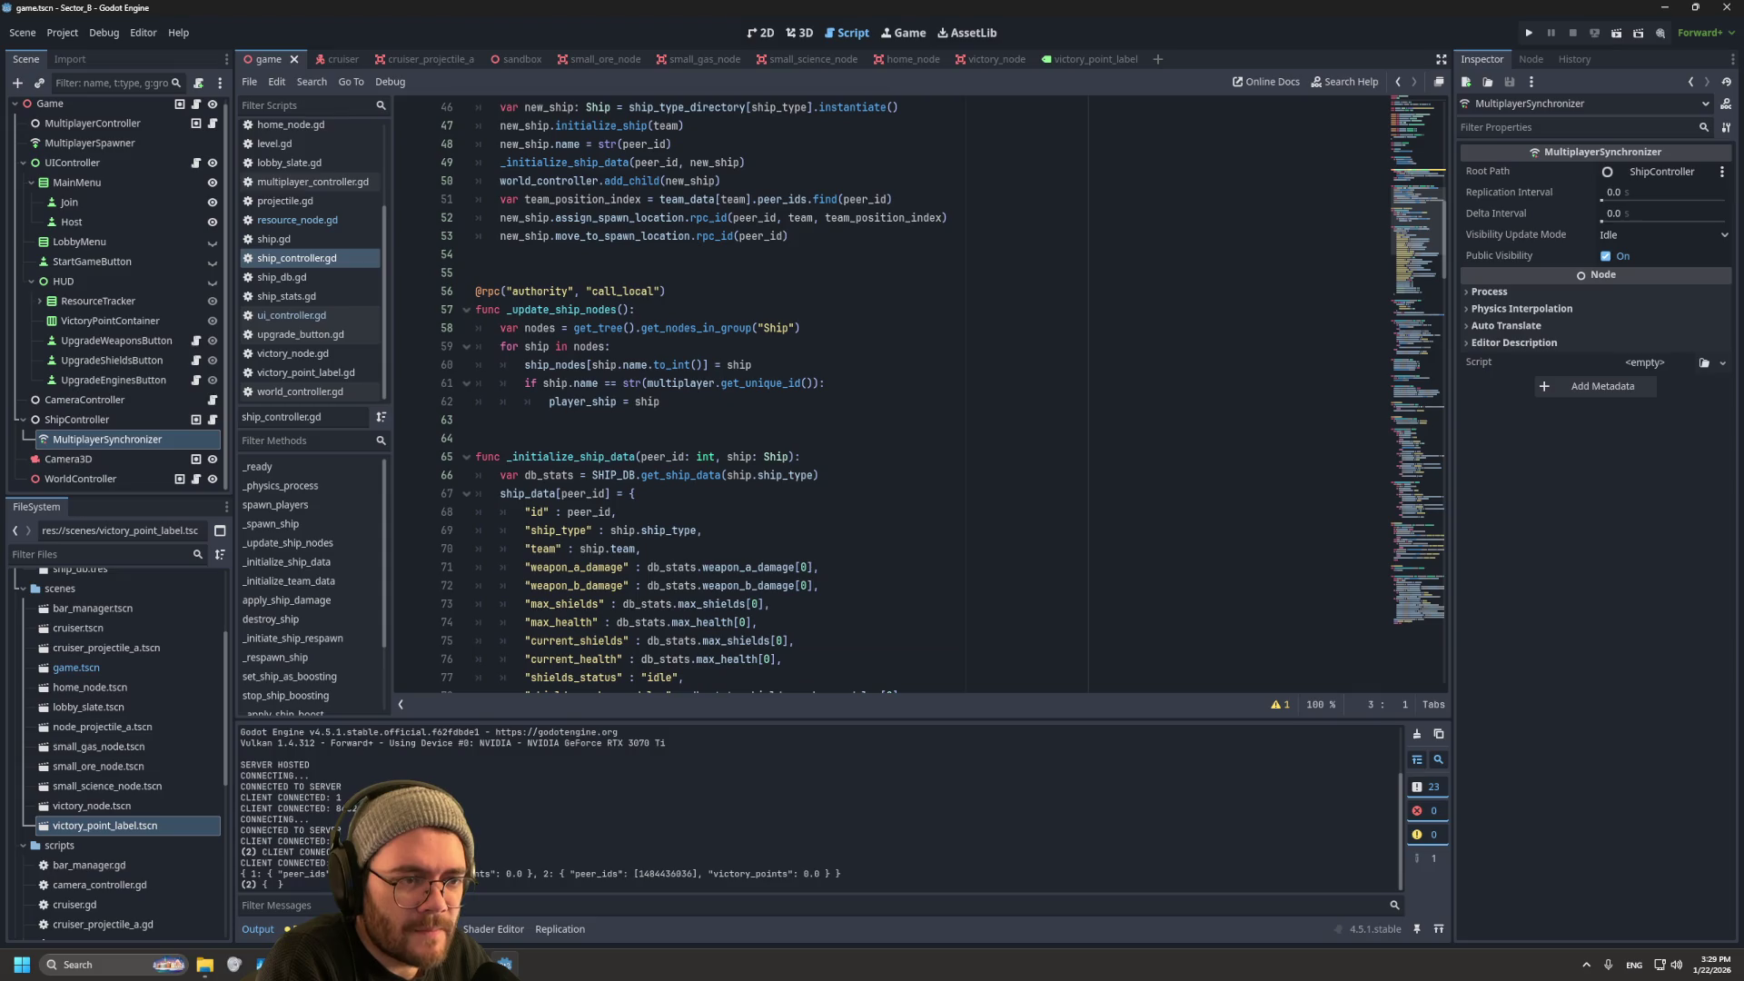
pyautogui.scroll(-16, 891, 391)
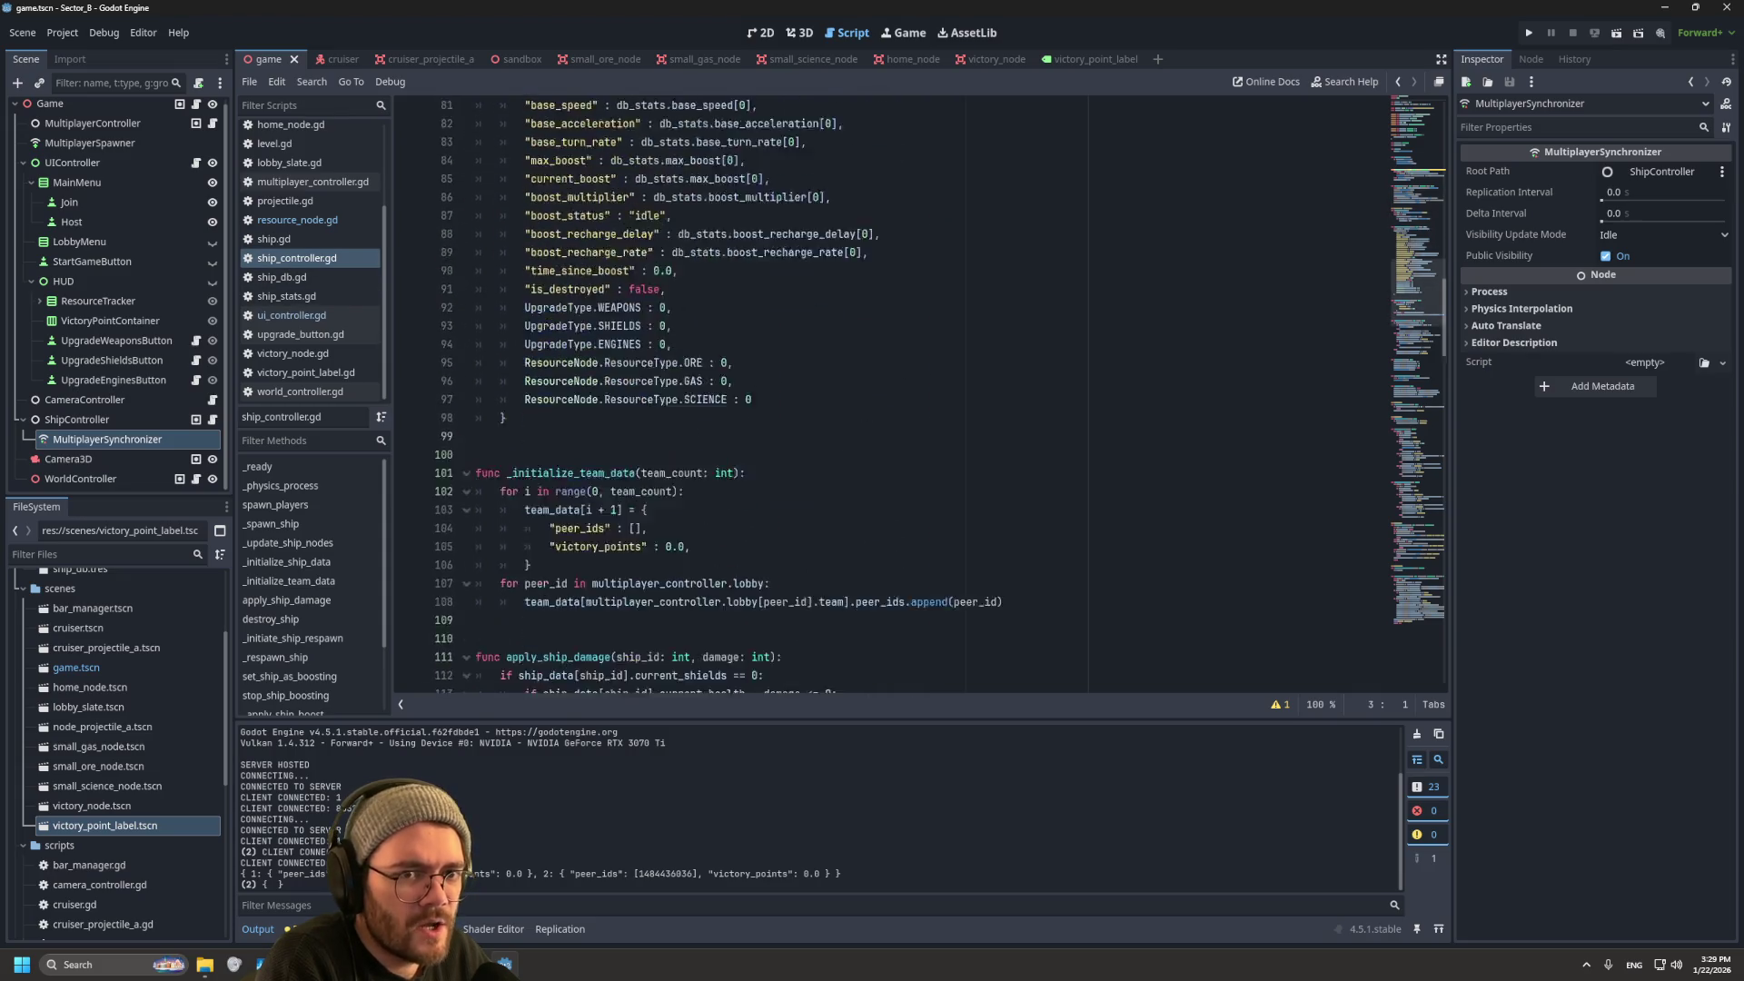
pyautogui.scroll(-13, 890, 390)
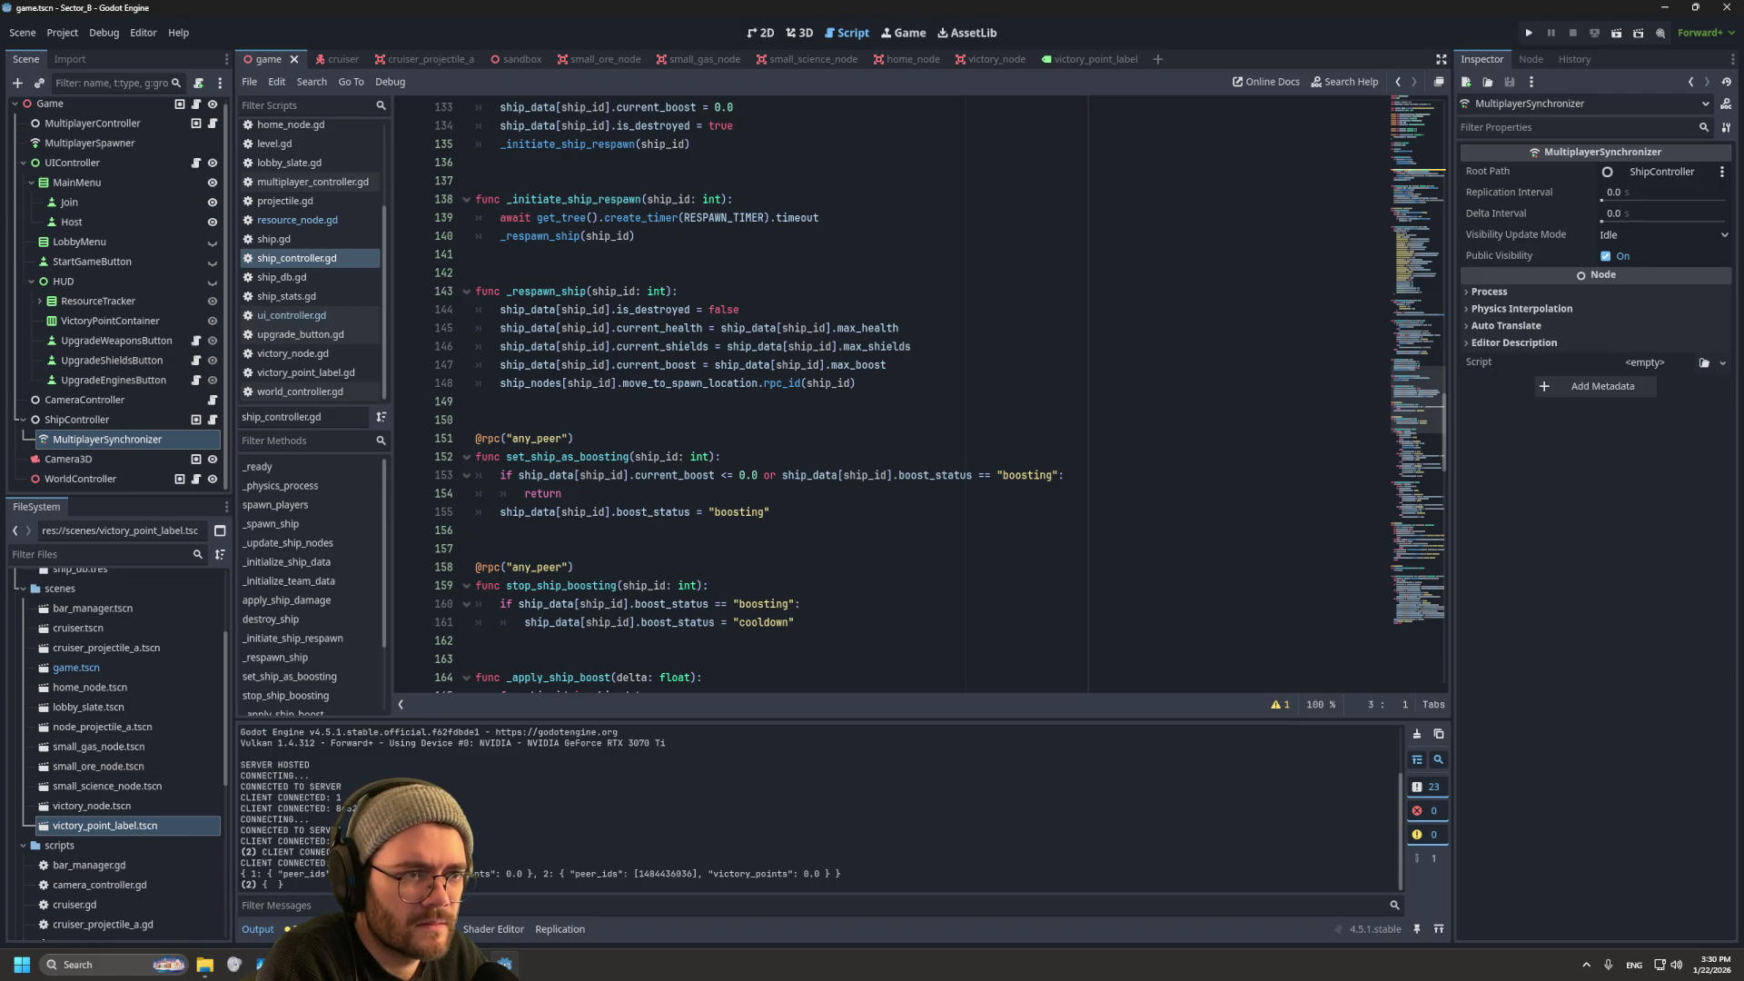
pyautogui.scroll(-4, 890, 390)
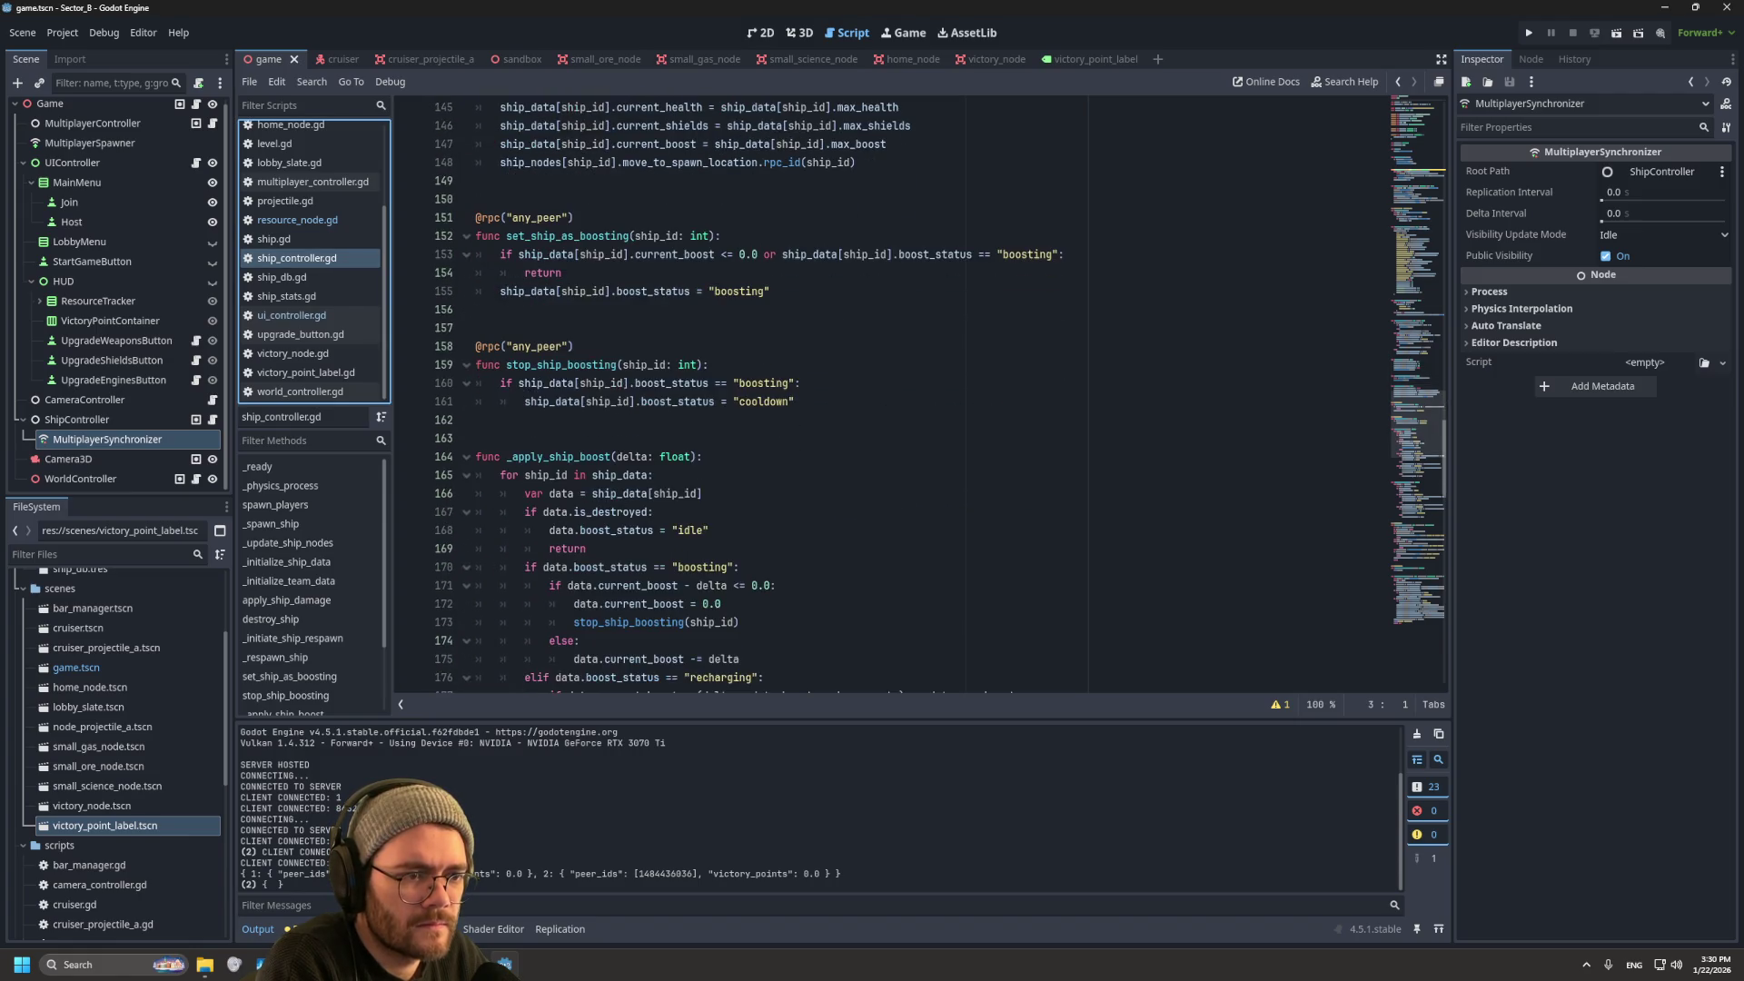
pyautogui.scroll(20, 890, 390)
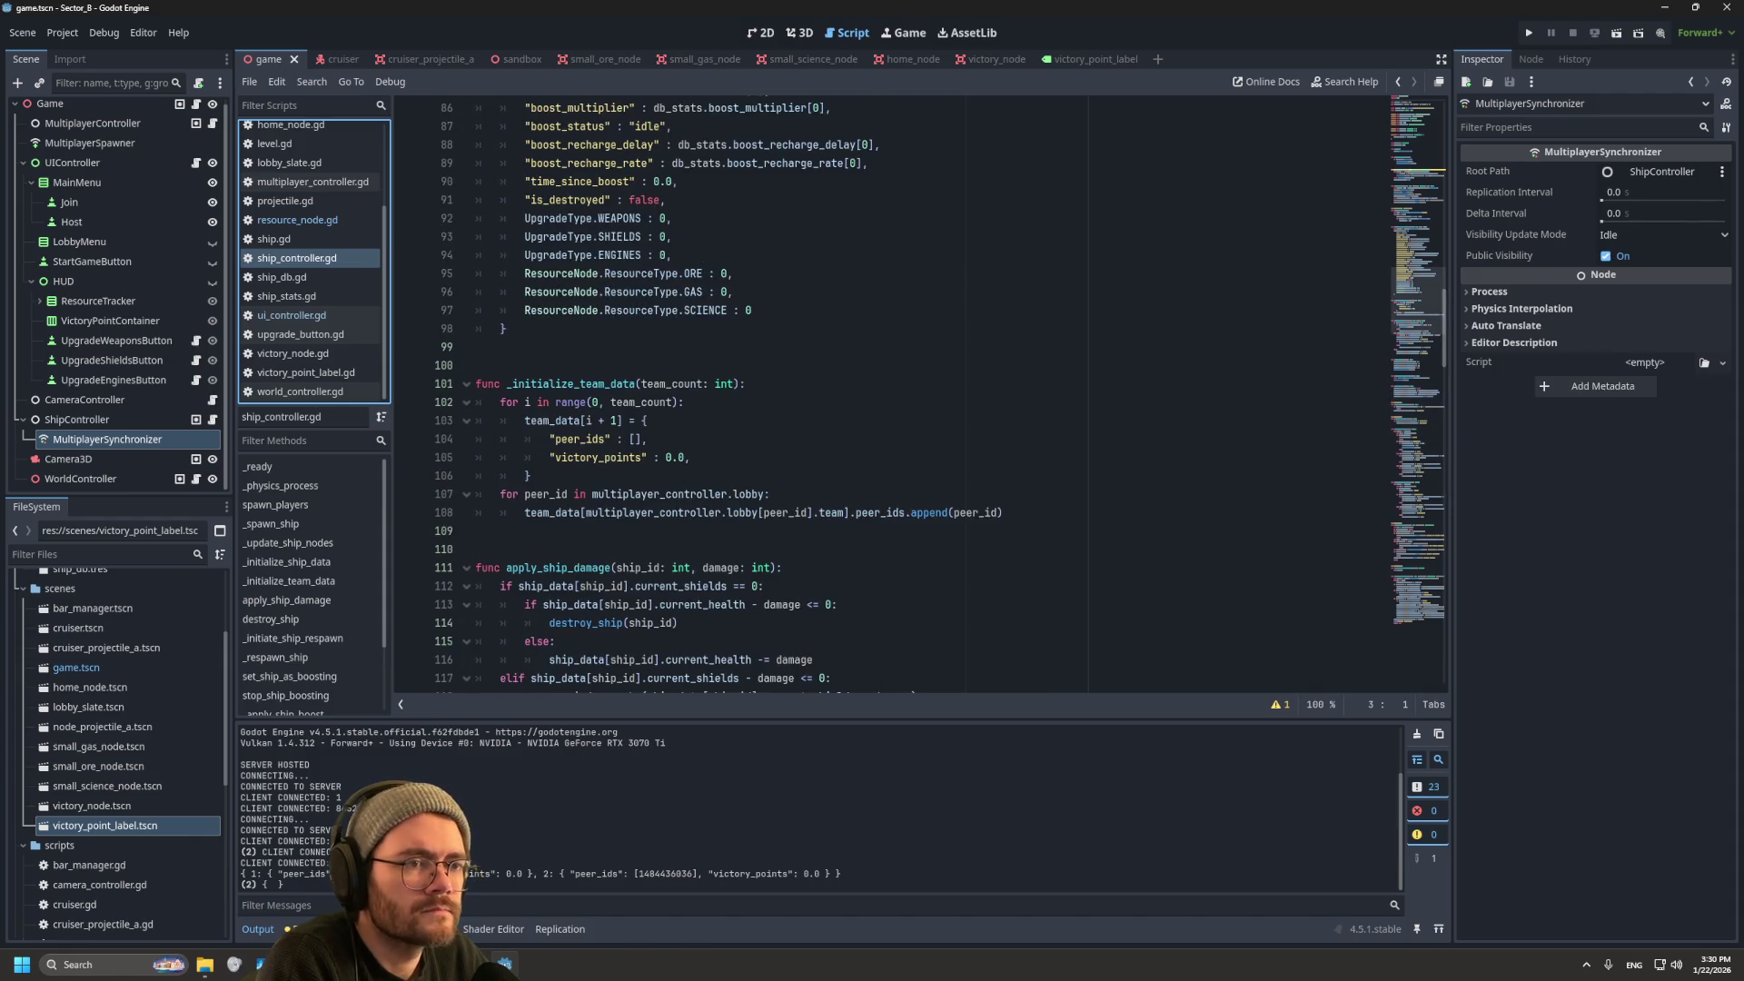
pyautogui.scroll(3, 309, 273)
# Step: Review set_phase and start_game in game.gd, then return to ship_controller.gd's _initialize_team_data
pyautogui.click(277, 191)
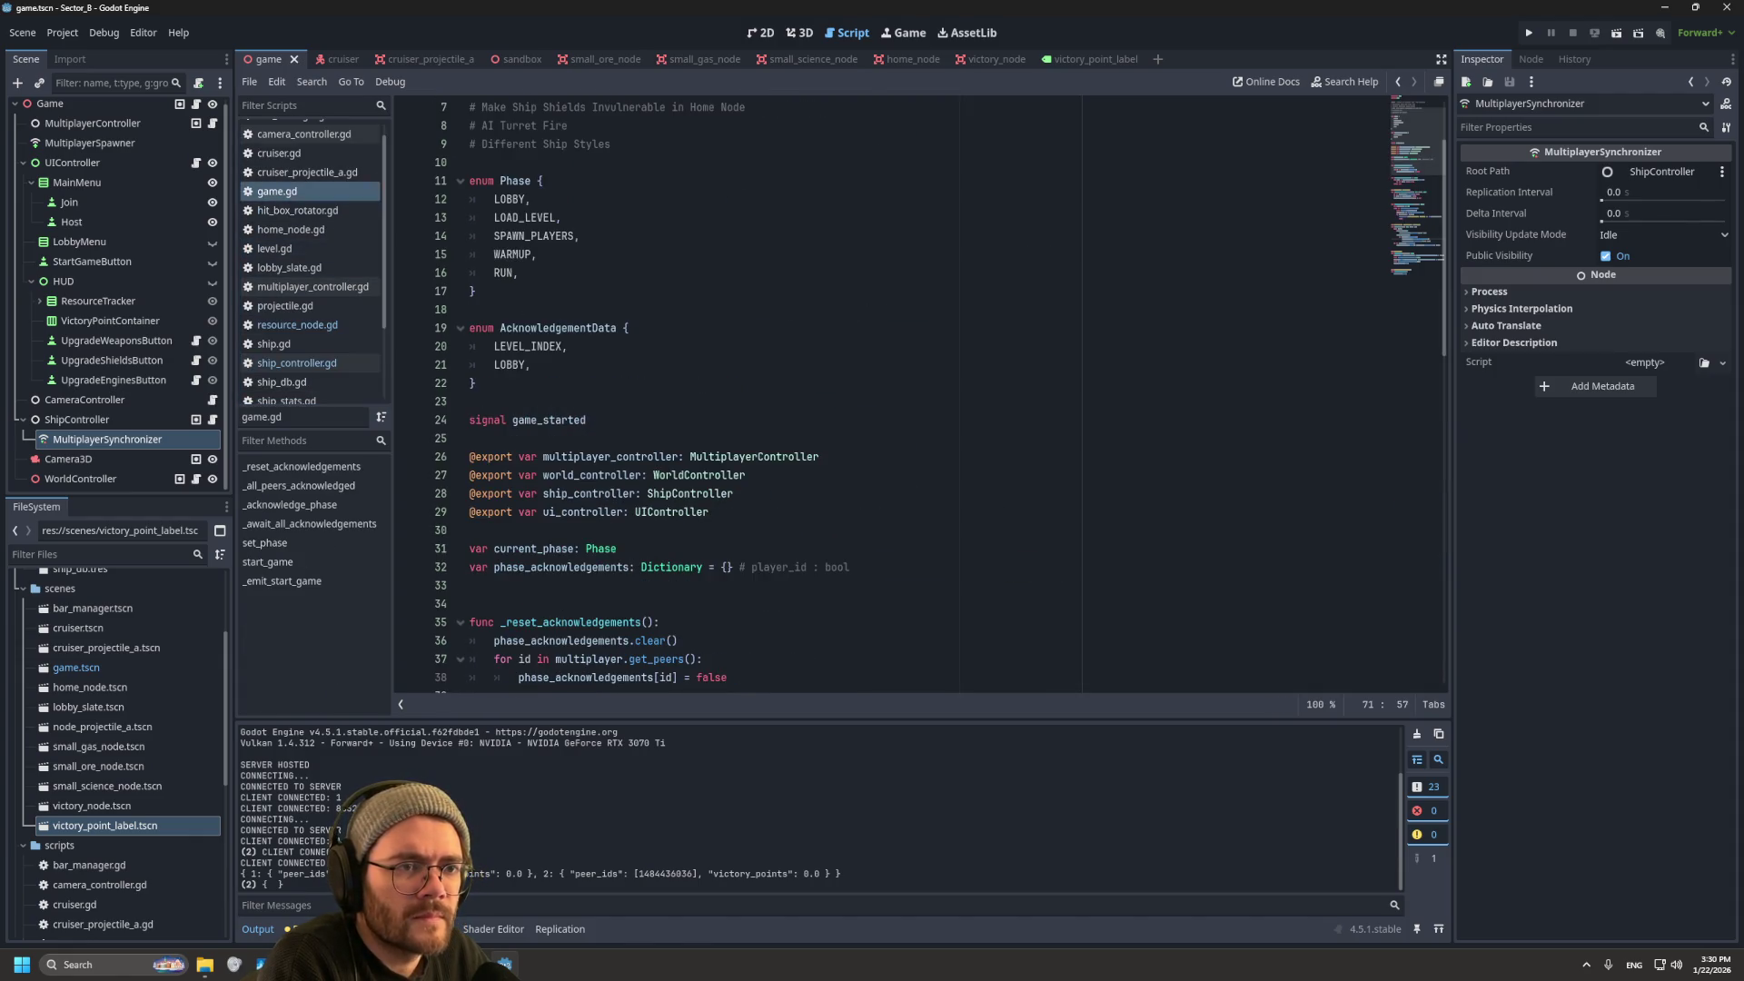
pyautogui.scroll(-6, 918, 391)
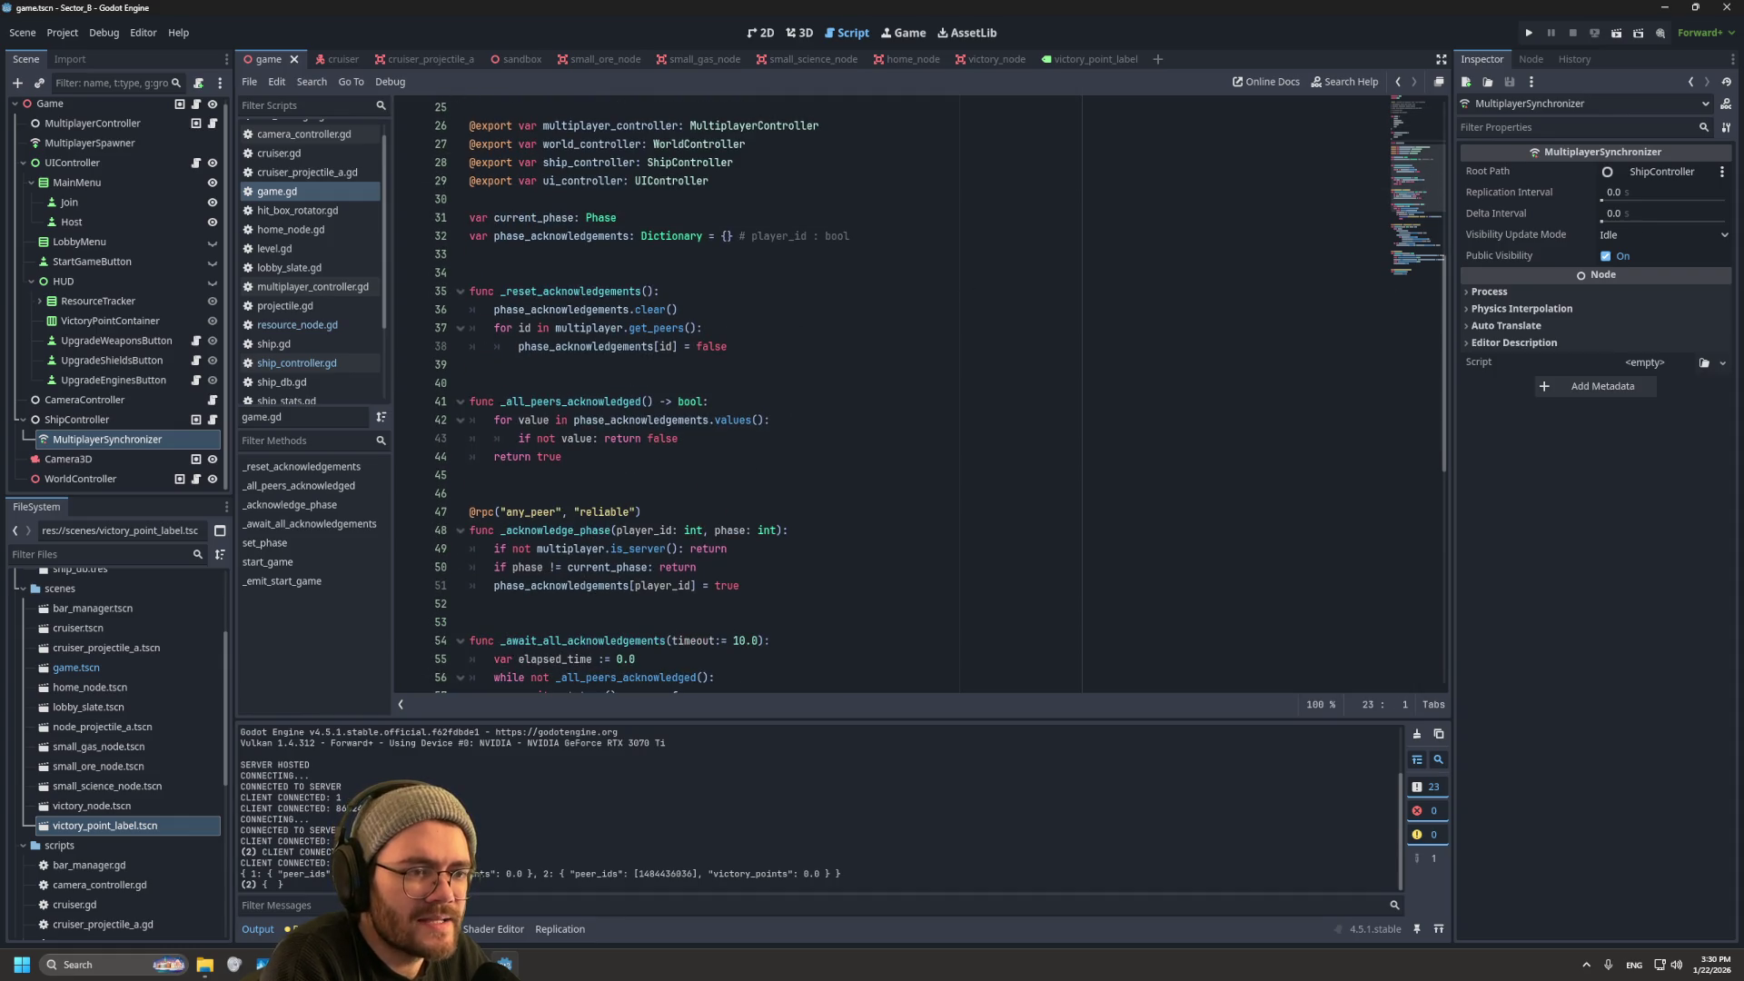
pyautogui.scroll(-6, 917, 391)
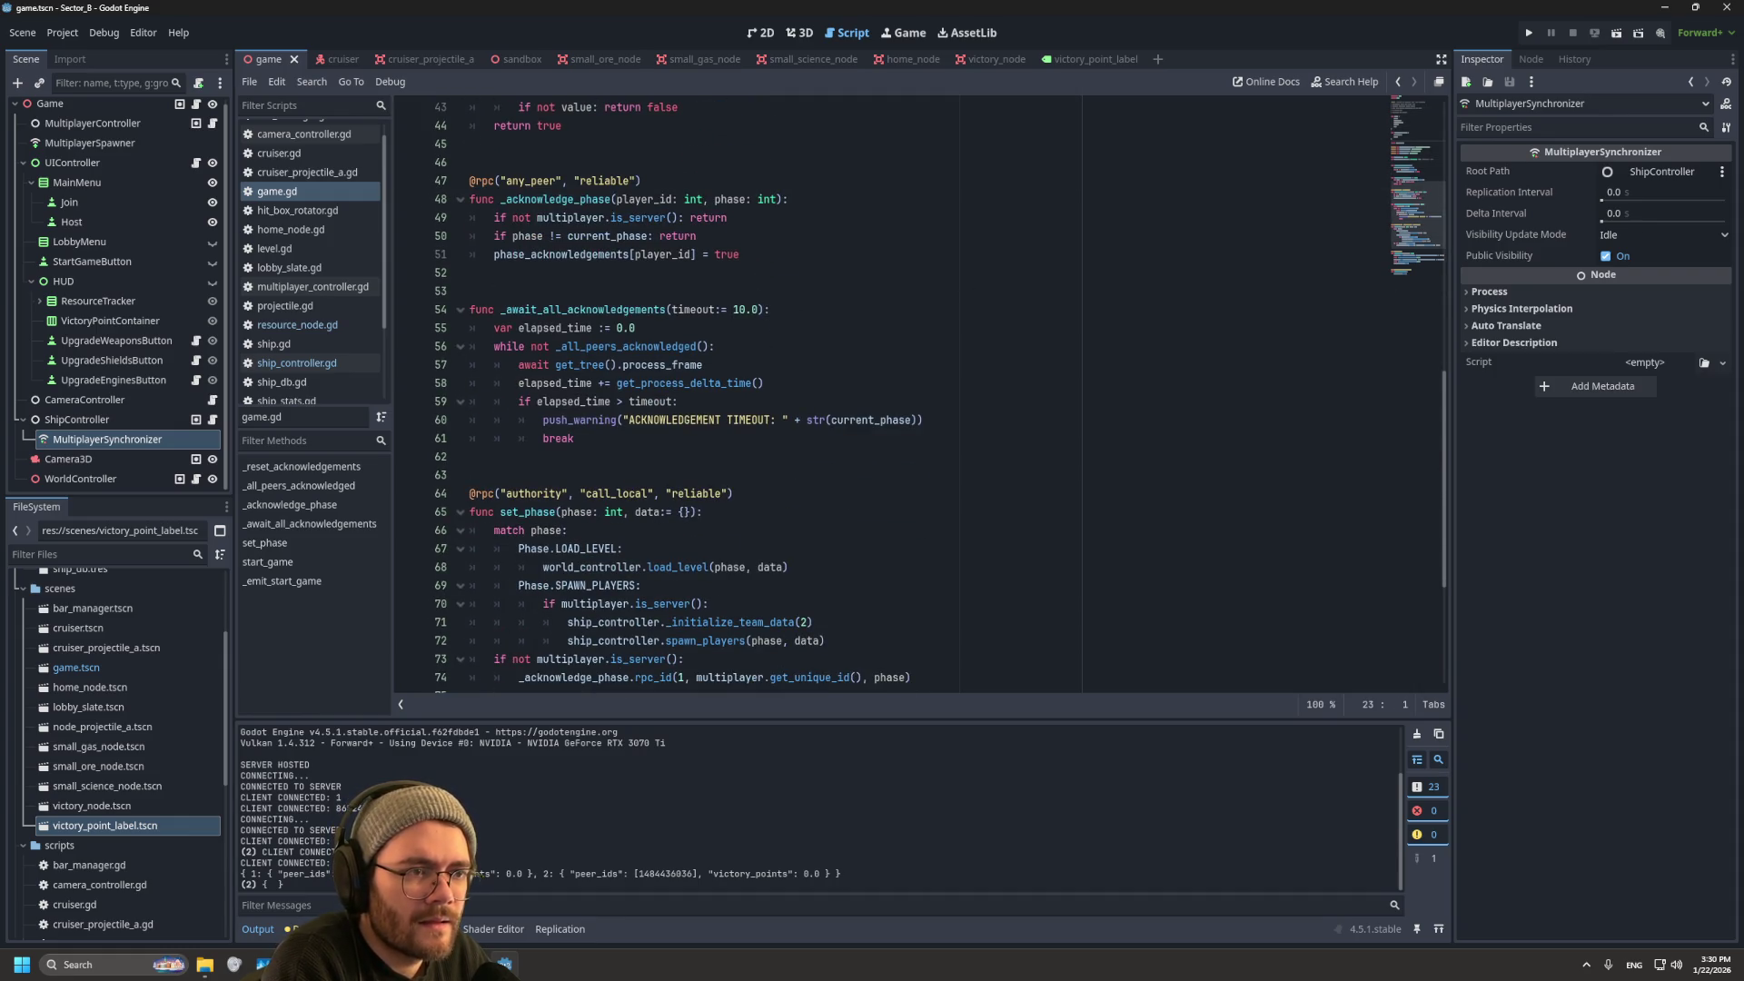
pyautogui.scroll(-2, 917, 391)
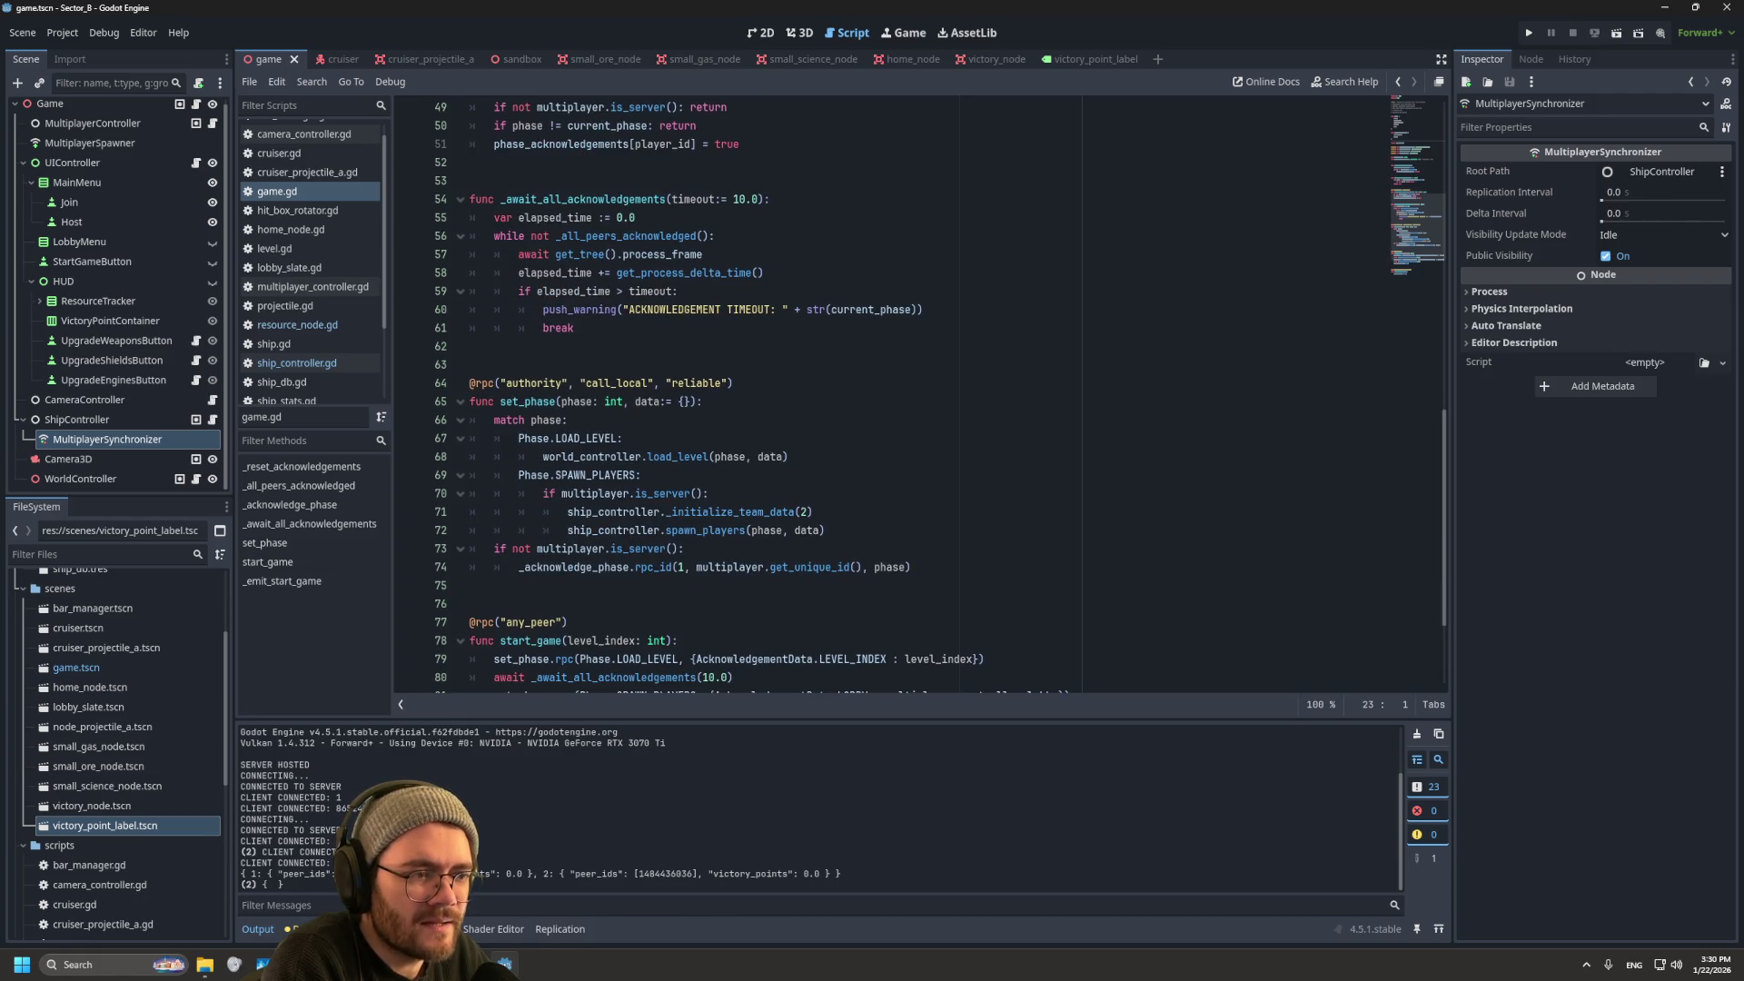
pyautogui.moveTo(765, 512)
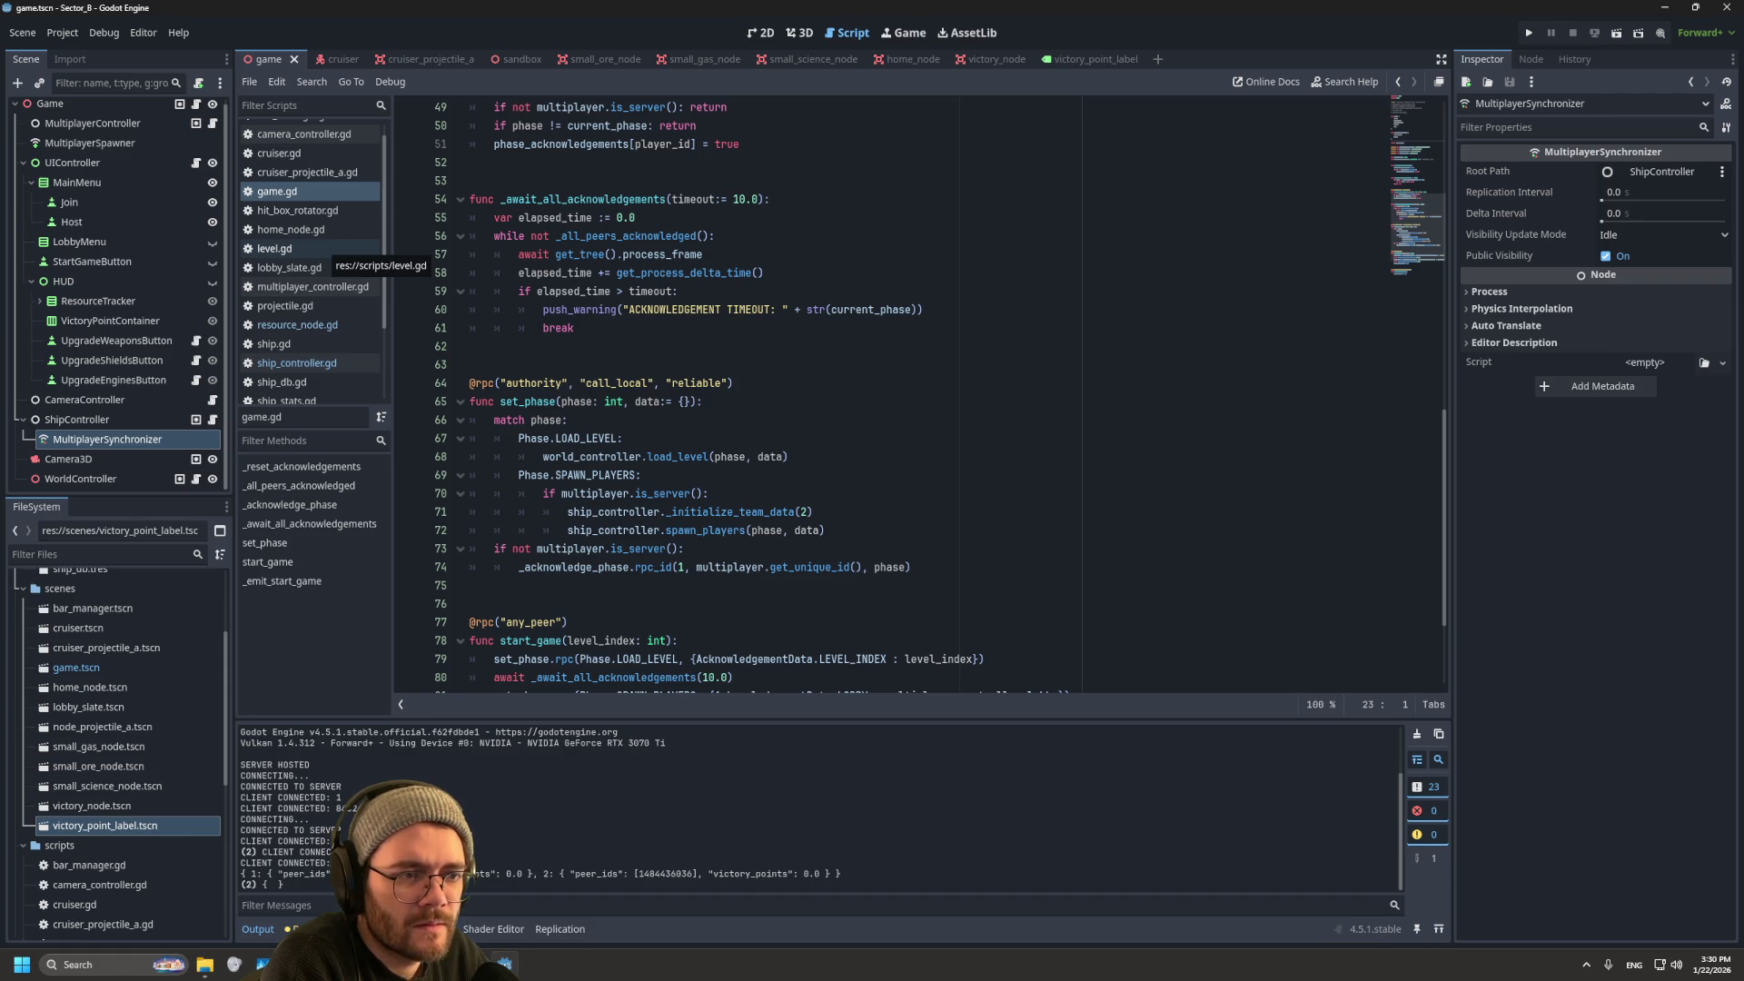
pyautogui.scroll(-3, 908, 400)
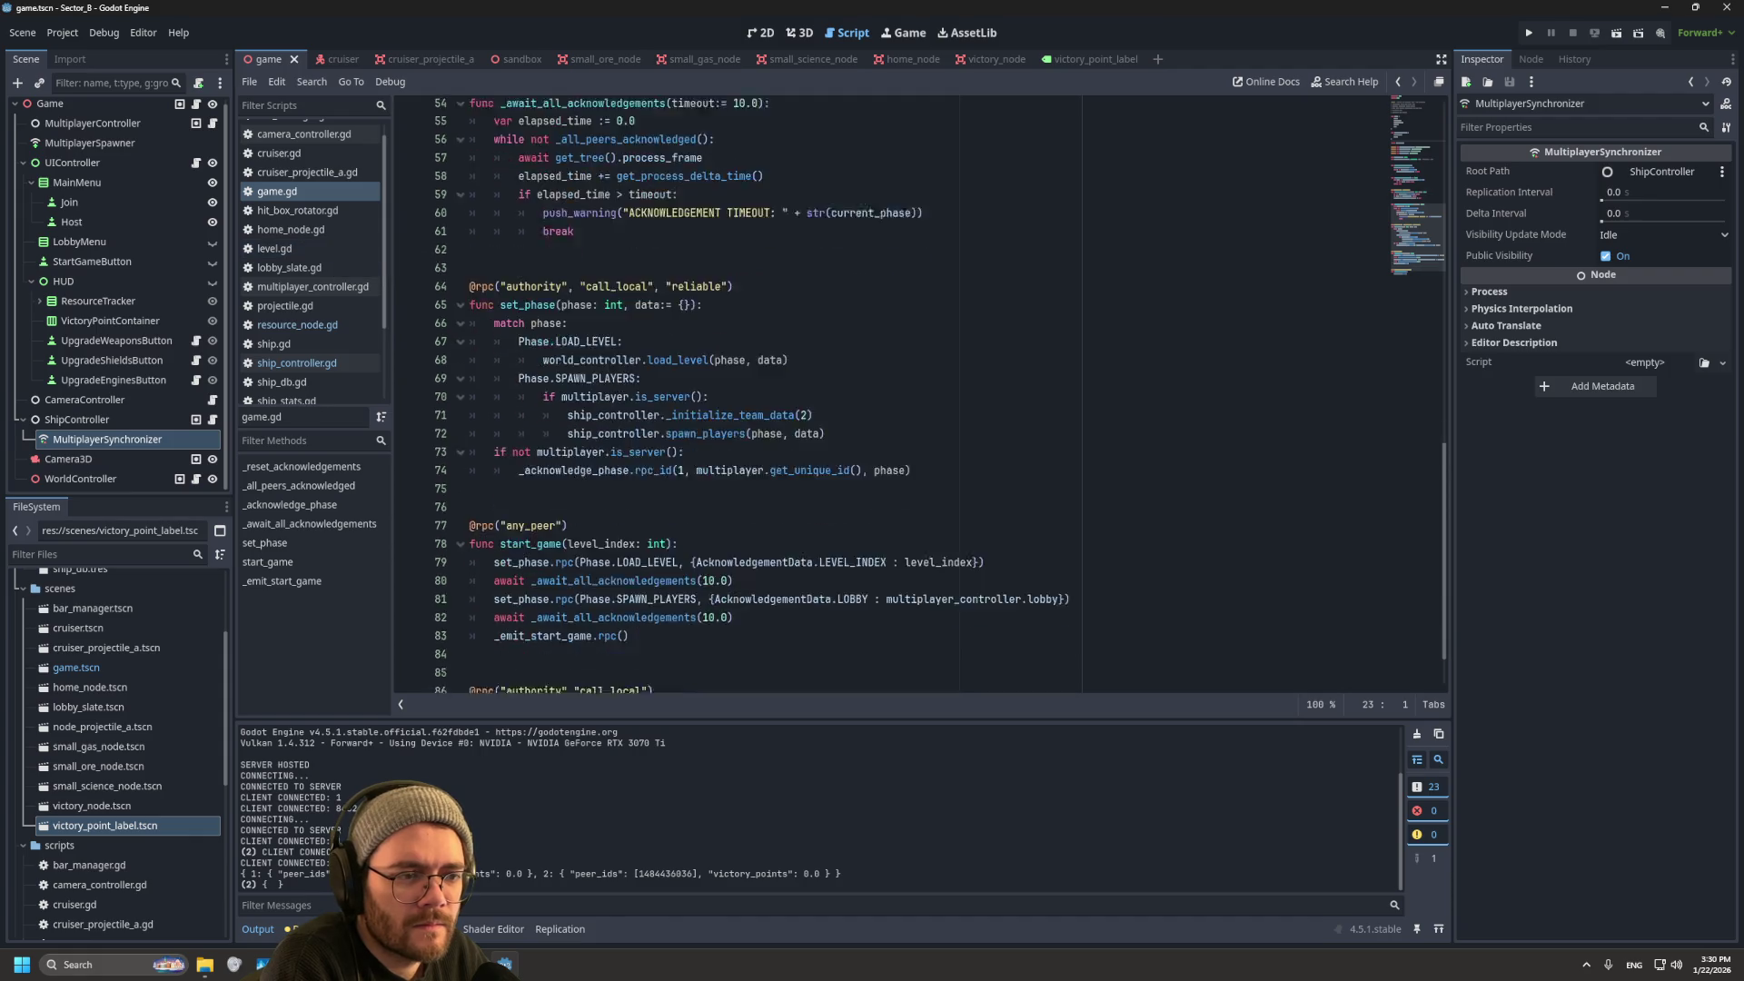
pyautogui.moveTo(629, 513)
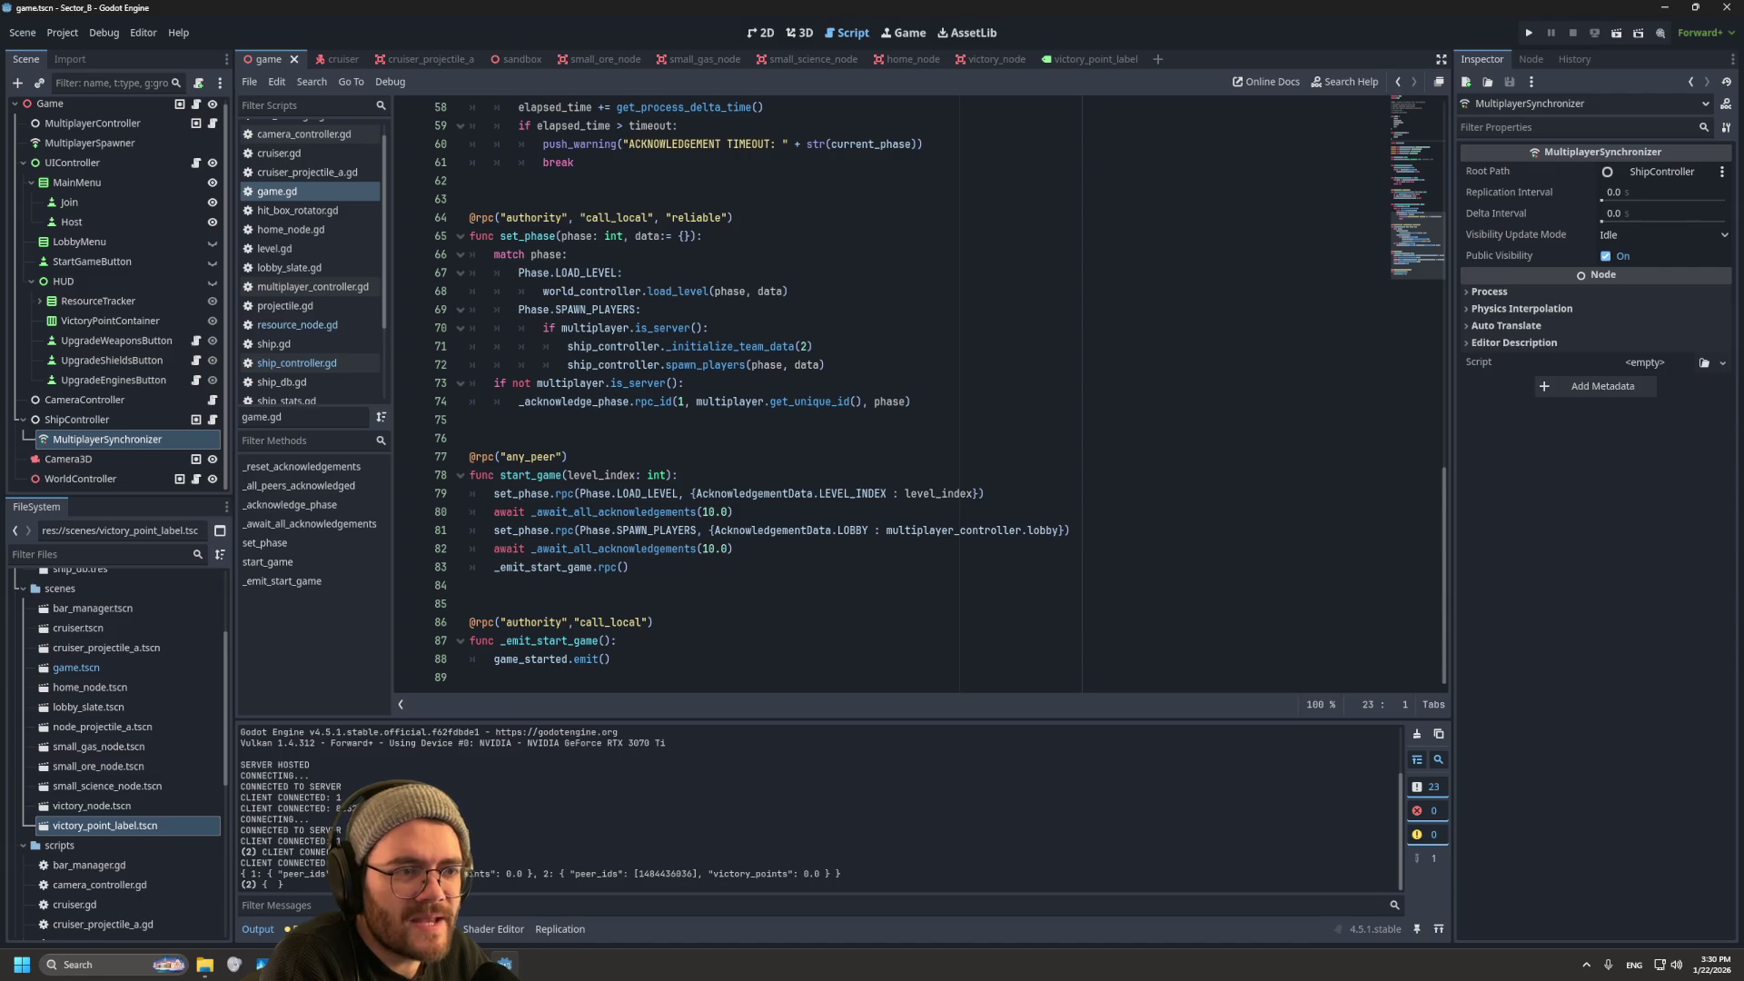
pyautogui.click(300, 363)
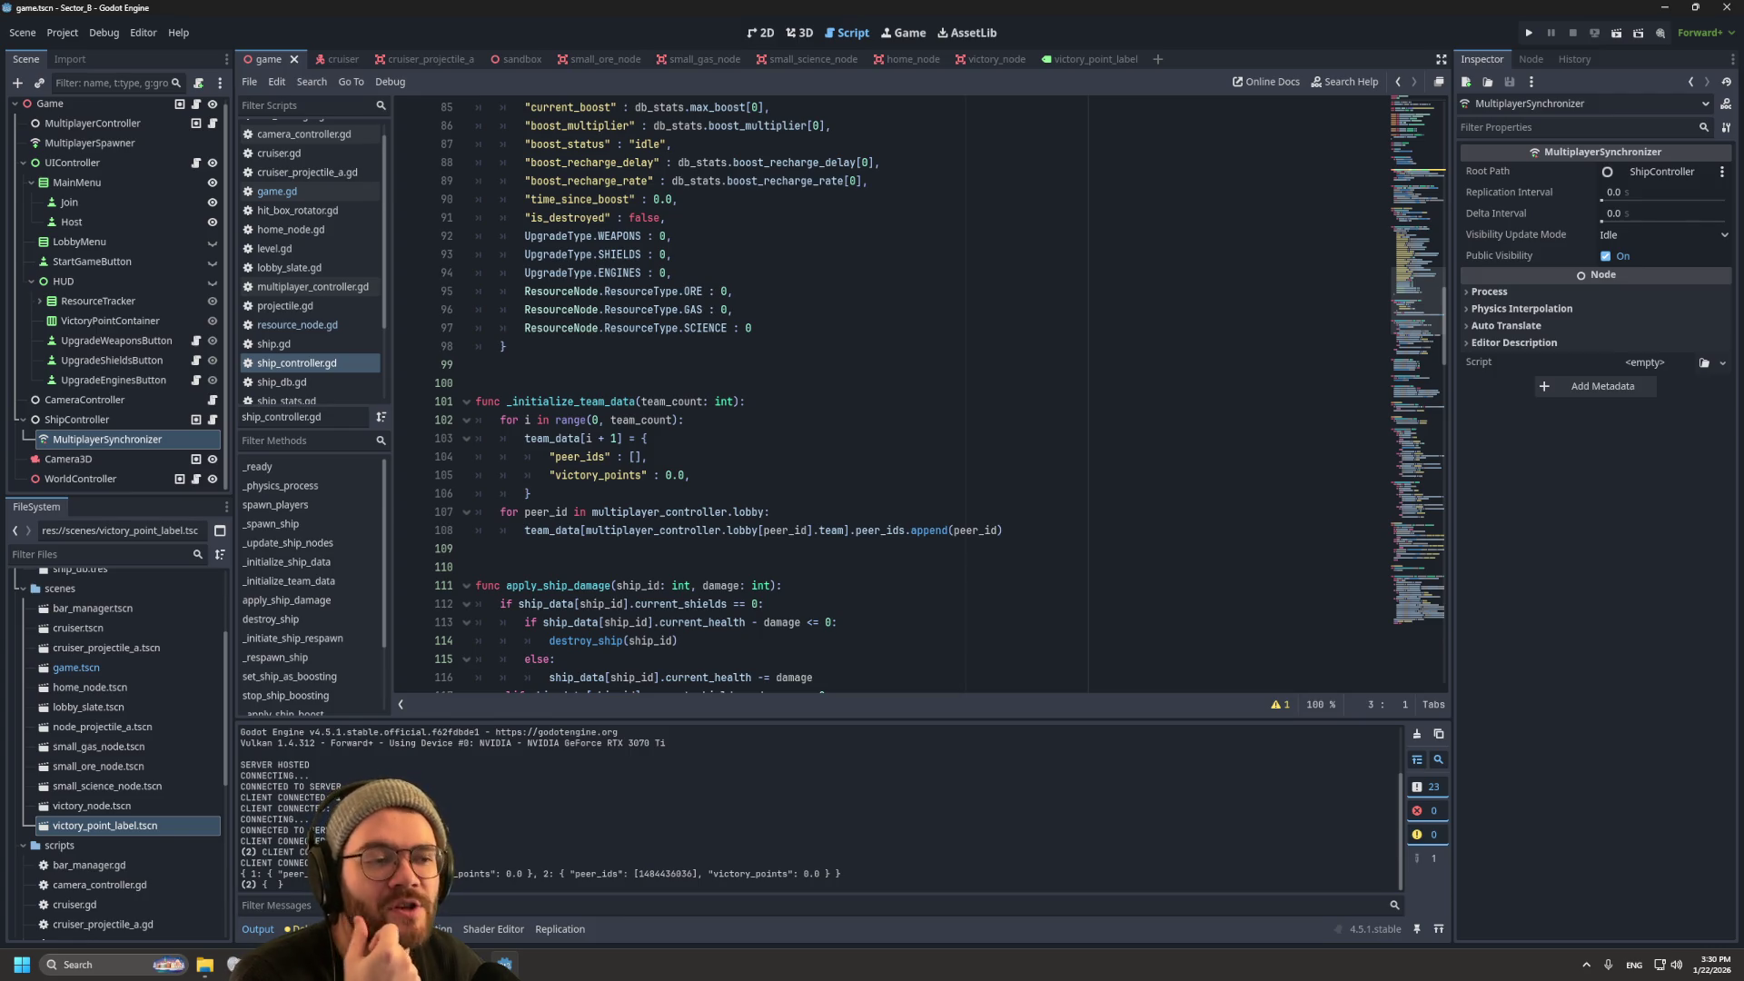
# Step: Set ShipController's team_data to Replicate Always instead of On Change, save the scene, and run the project
pyautogui.moveTo(532, 494); pyautogui.dragTo(500, 420)
pyautogui.click(770, 511)
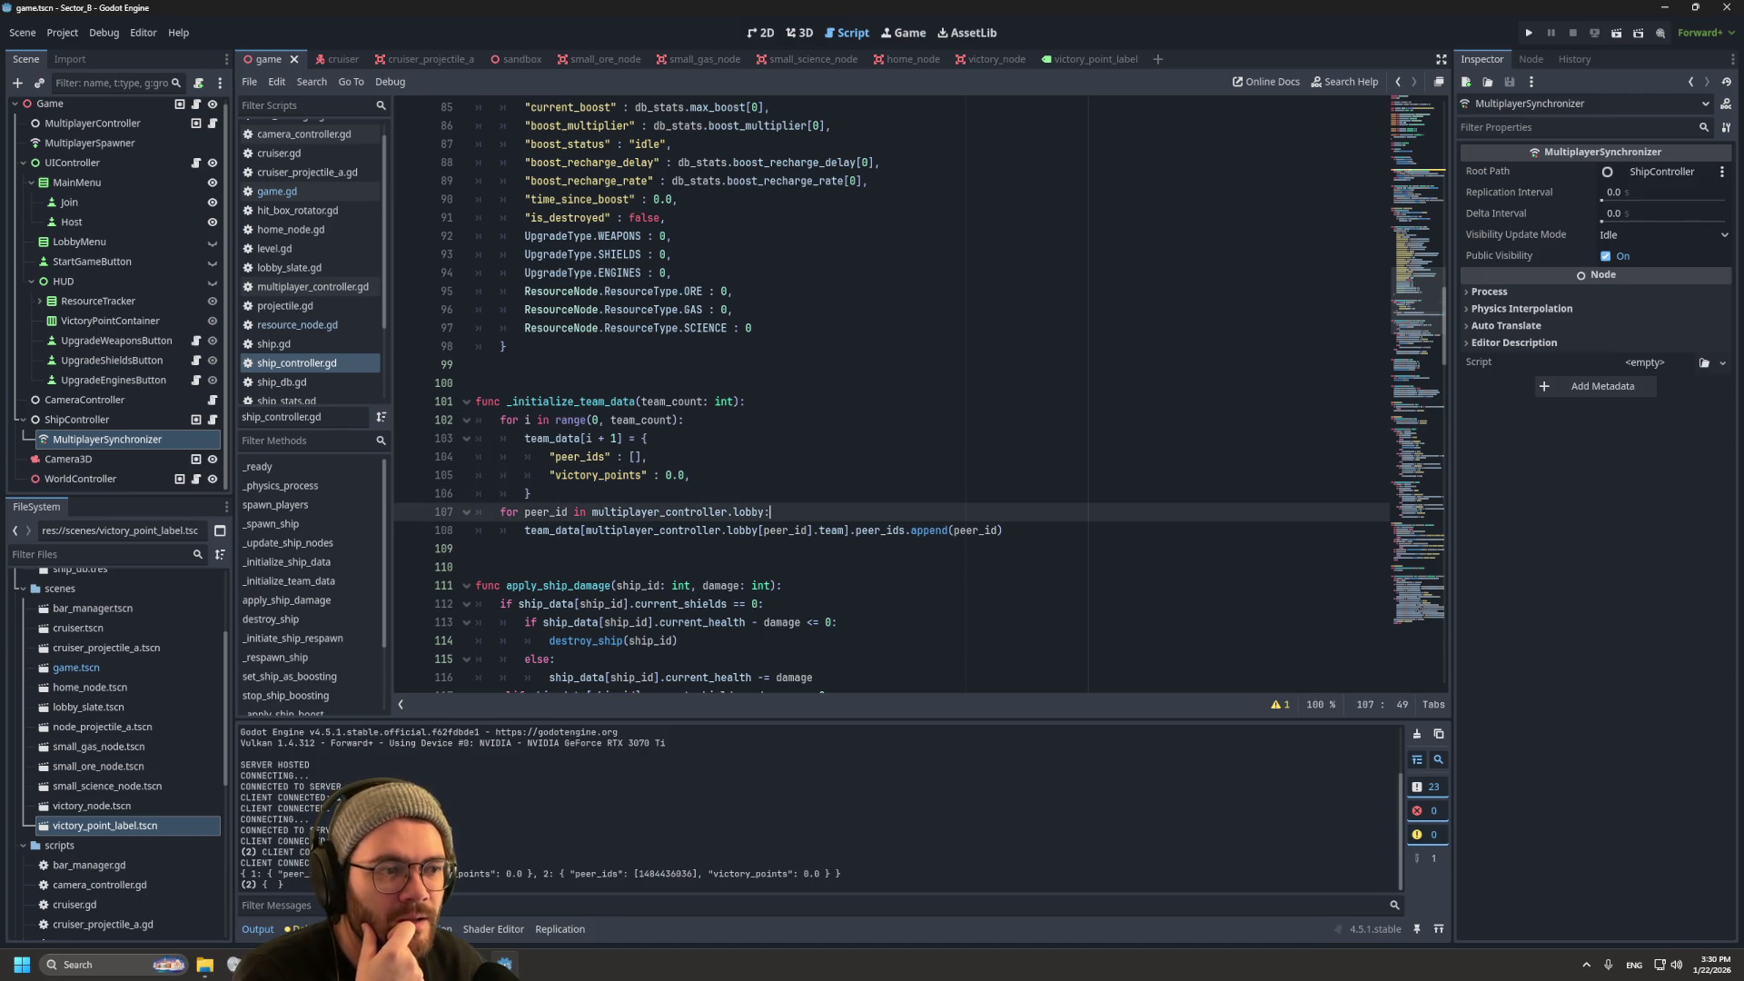
pyautogui.click(647, 456)
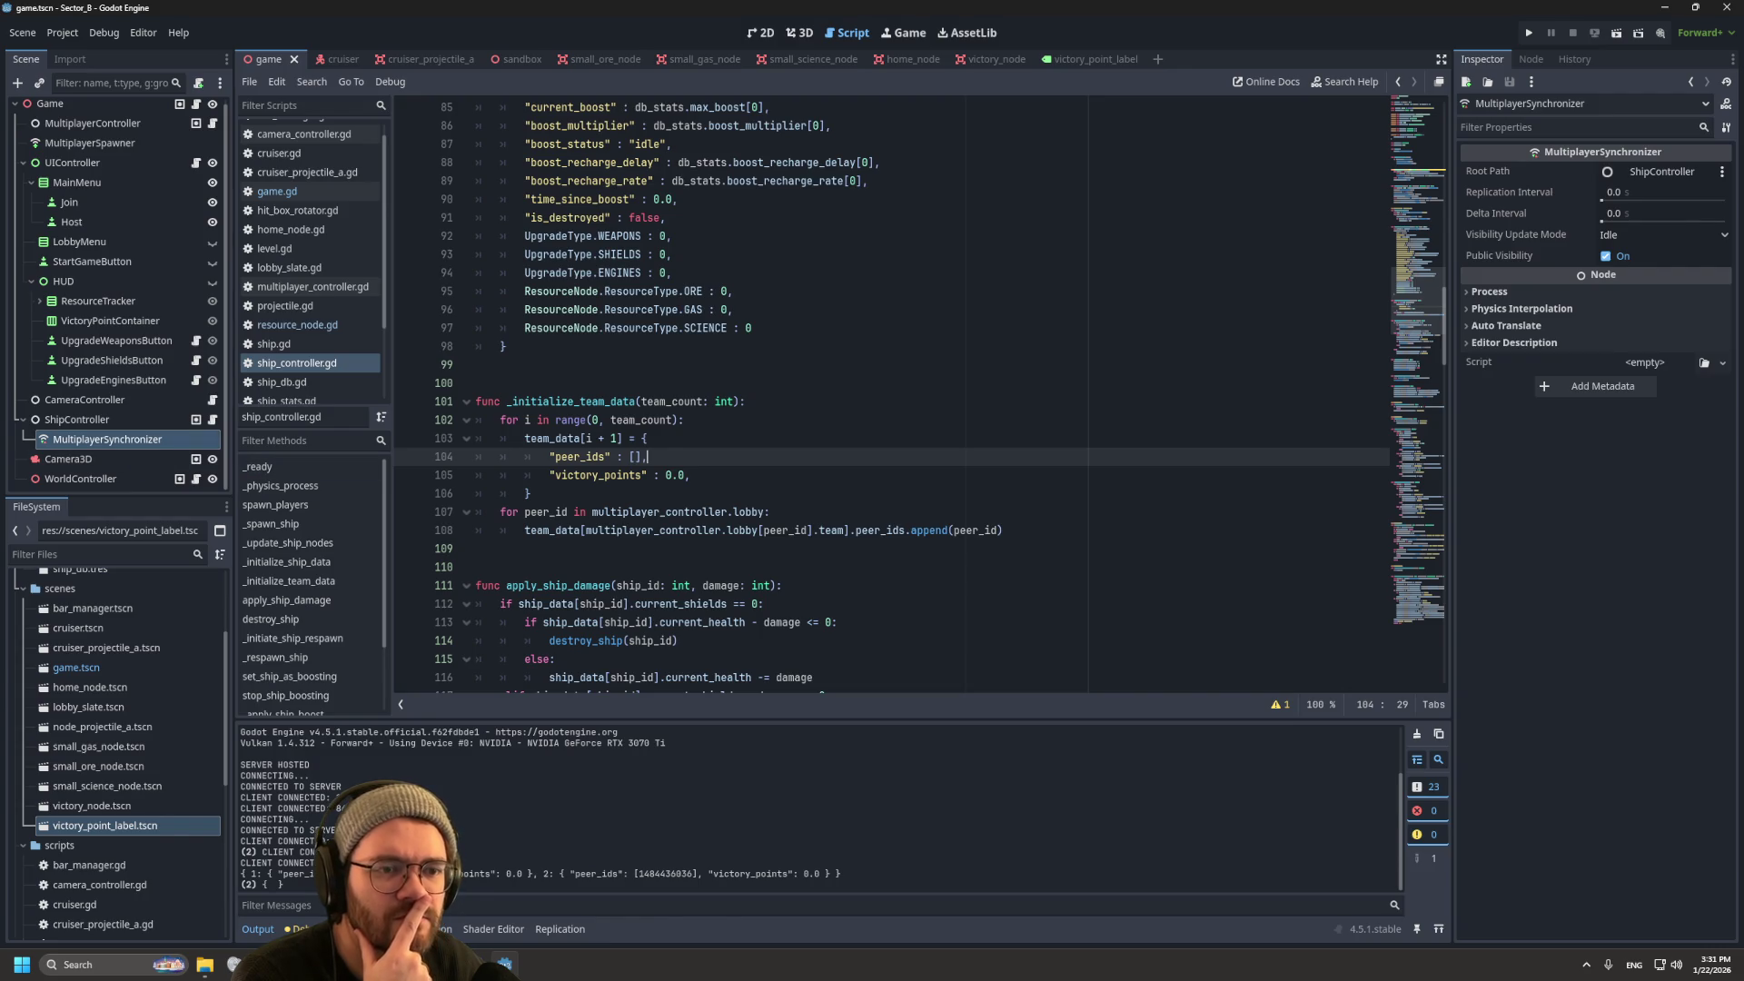
pyautogui.click(107, 439)
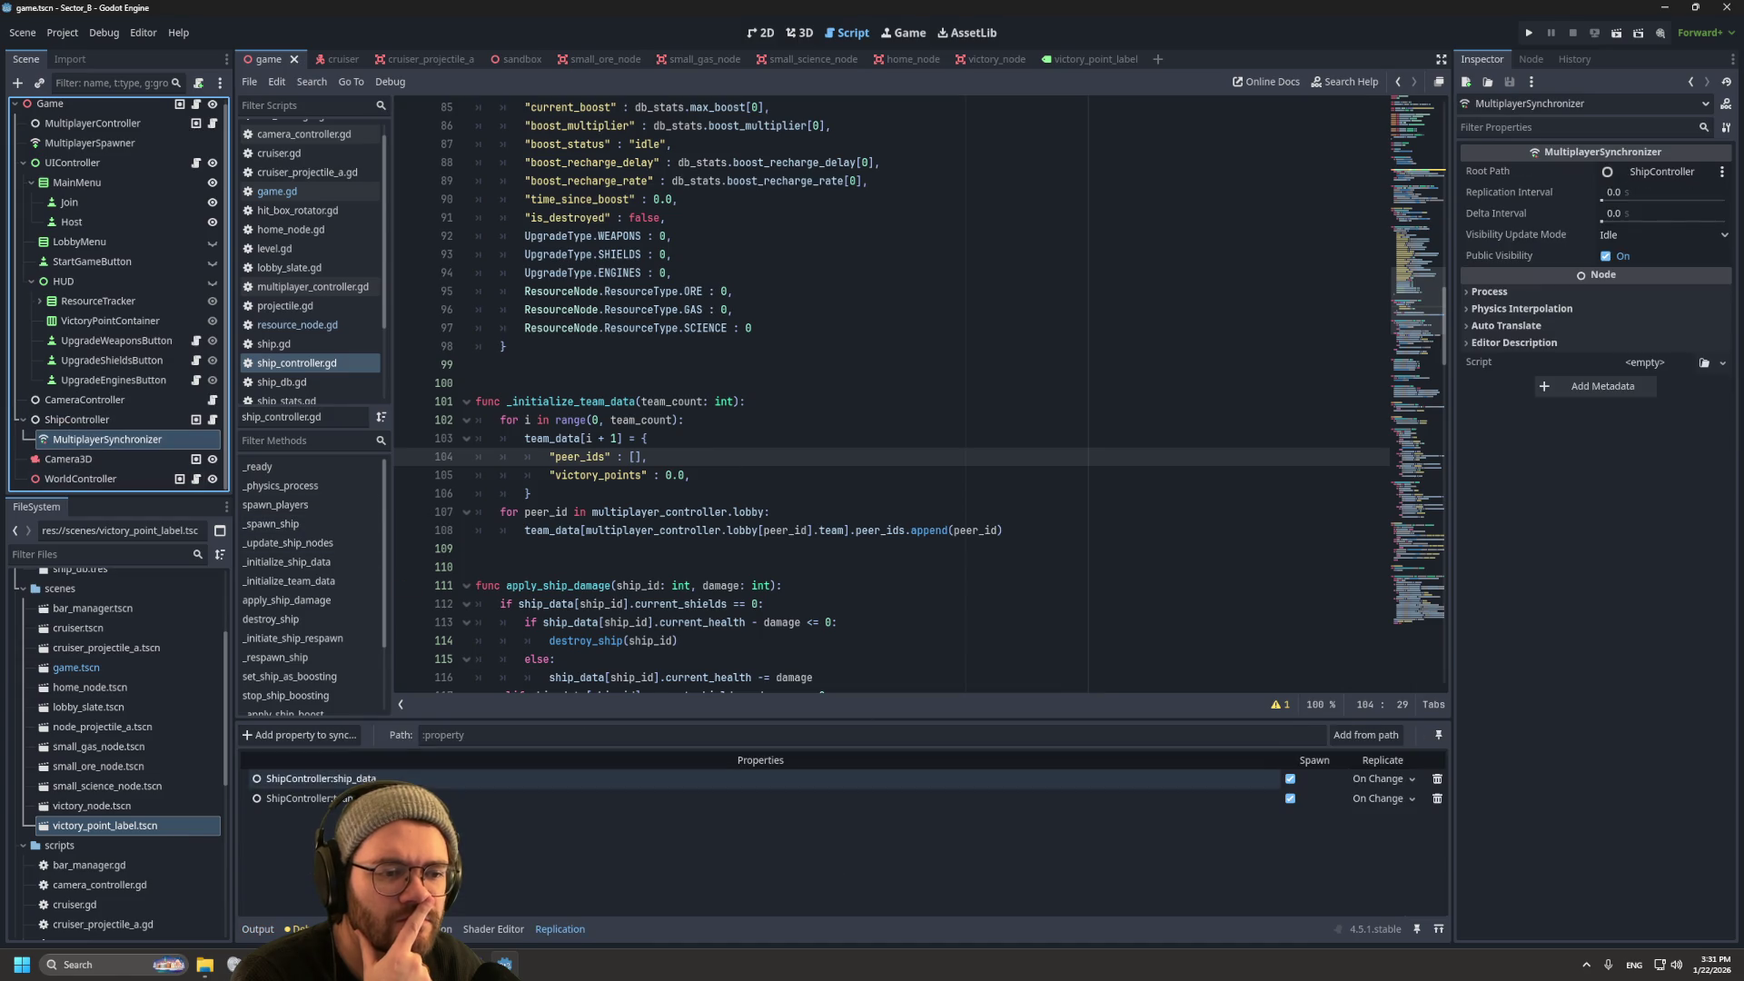
pyautogui.click(1381, 799)
pyautogui.click(1372, 818)
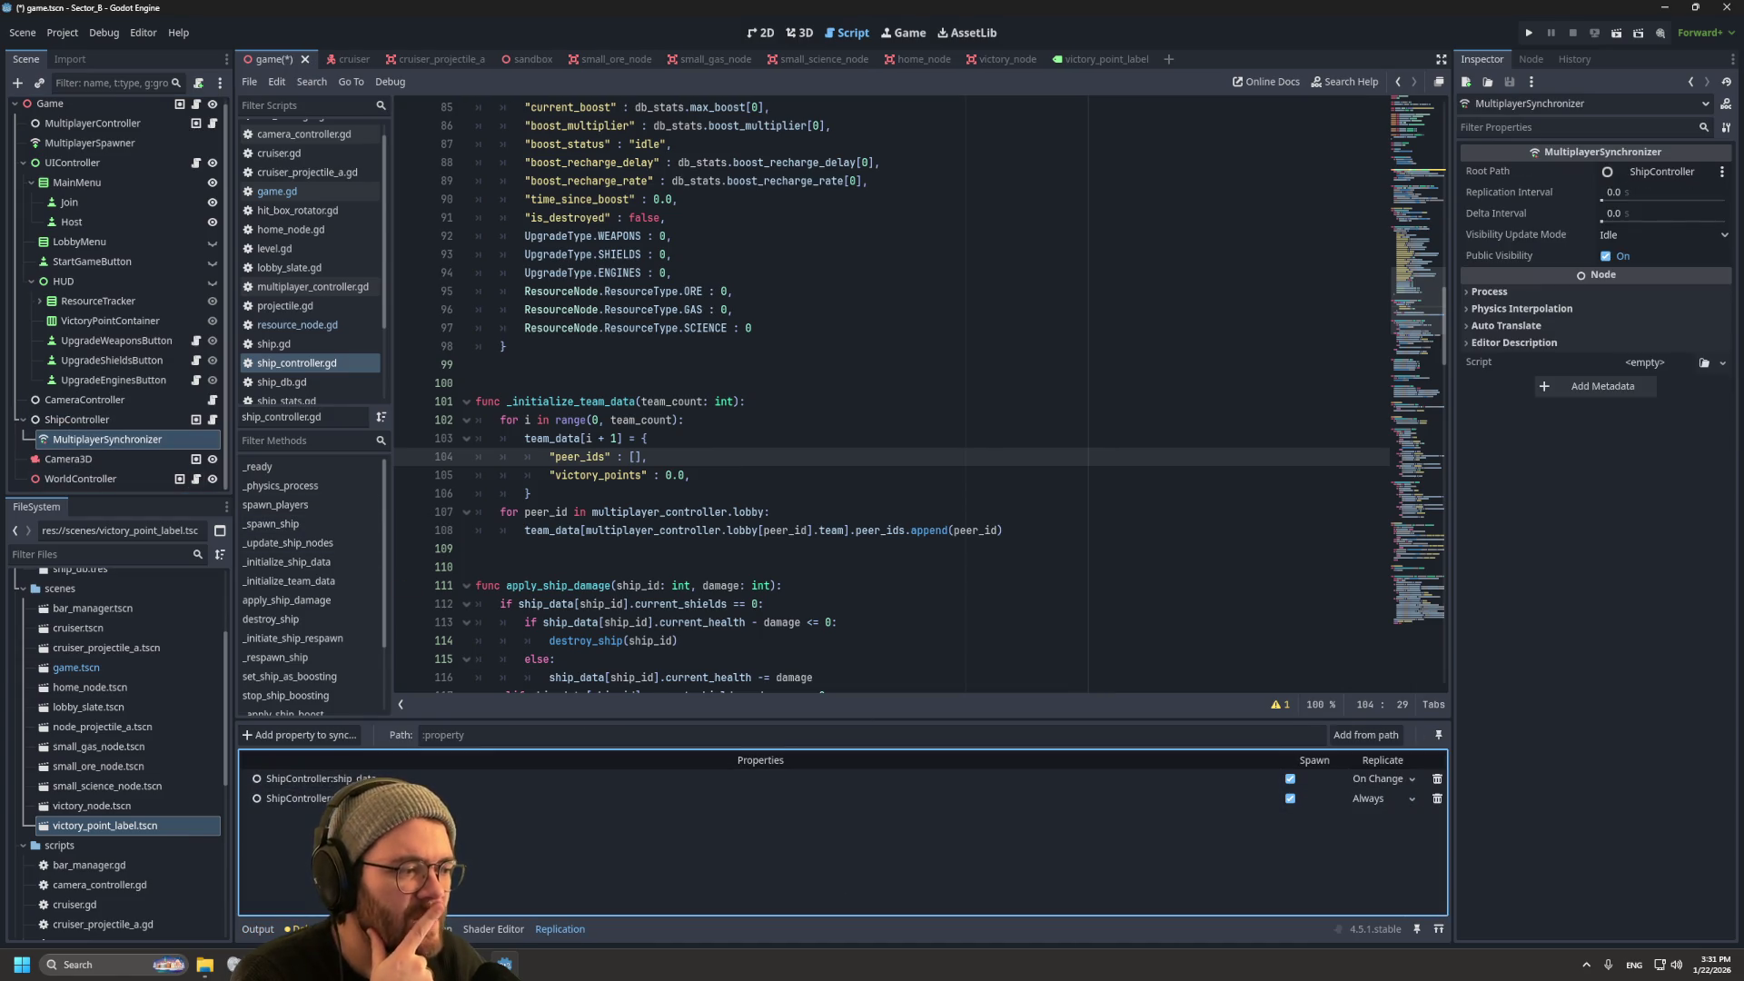
pyautogui.click(529, 493)
pyautogui.hotkey('ctrl', 's')
pyautogui.press('F5')
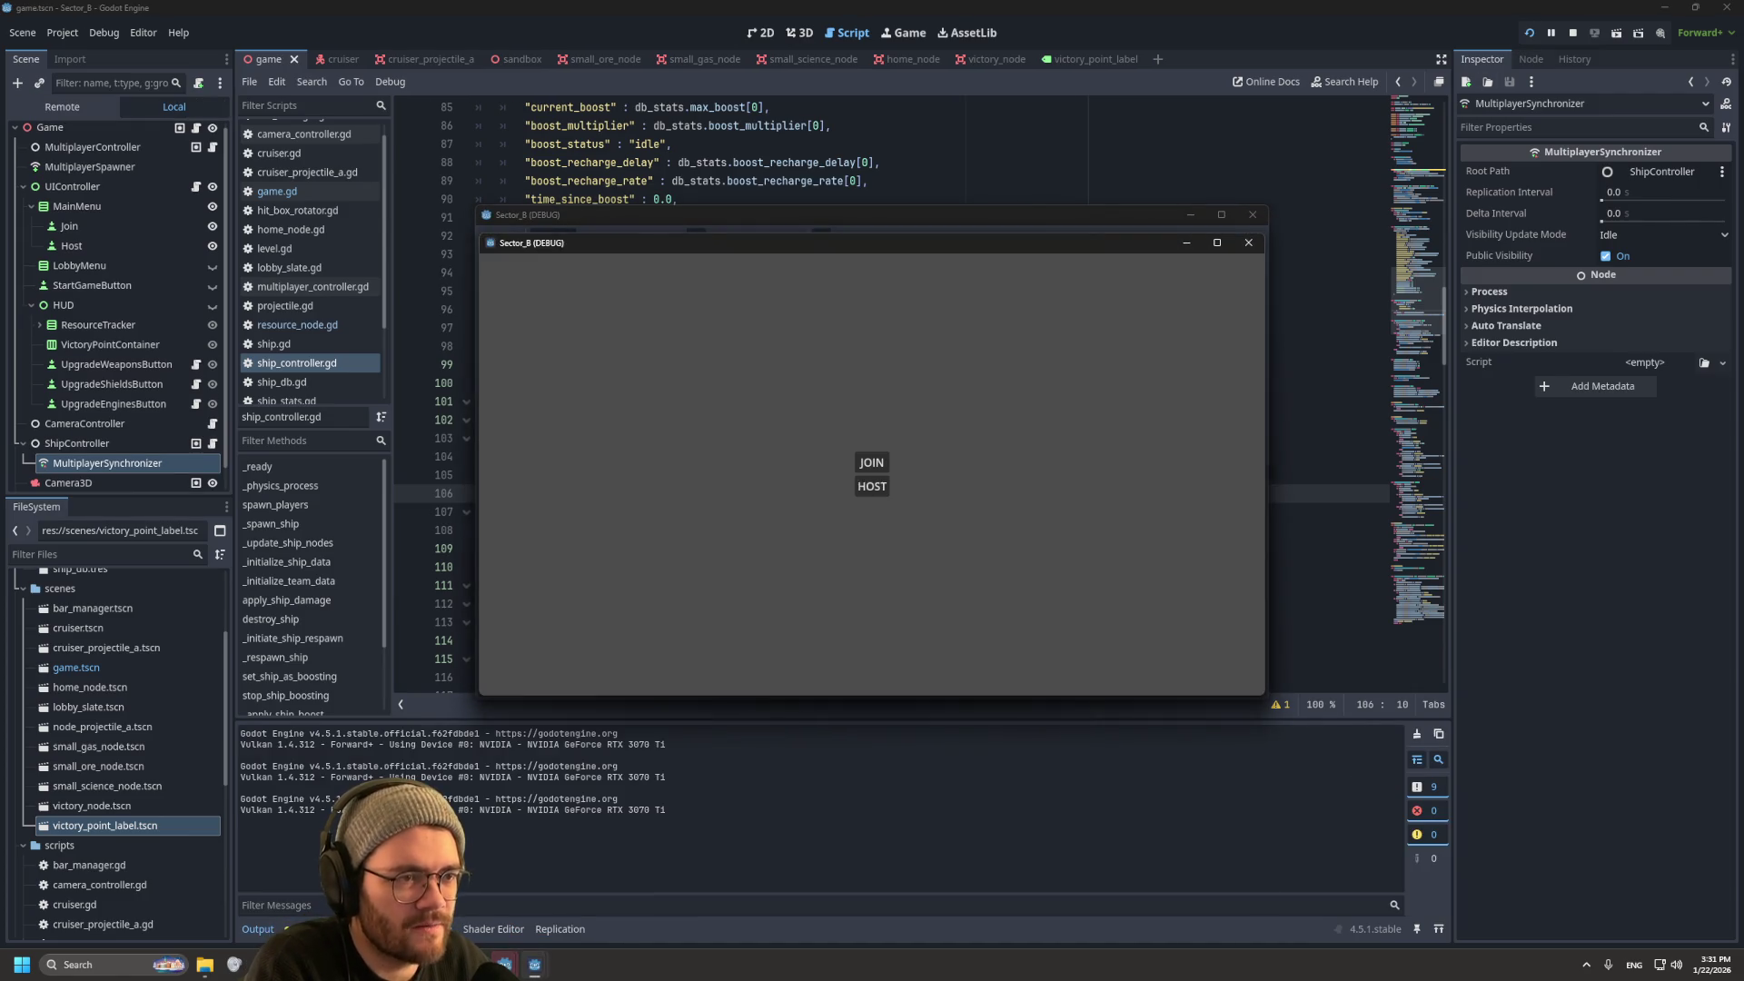
# Step: Host the server in one game window and join from the two other windows
pyautogui.moveTo(882, 210); pyautogui.dragTo(429, 202)
pyautogui.click(418, 477)
pyautogui.moveTo(1005, 247); pyautogui.dragTo(1369, 59)
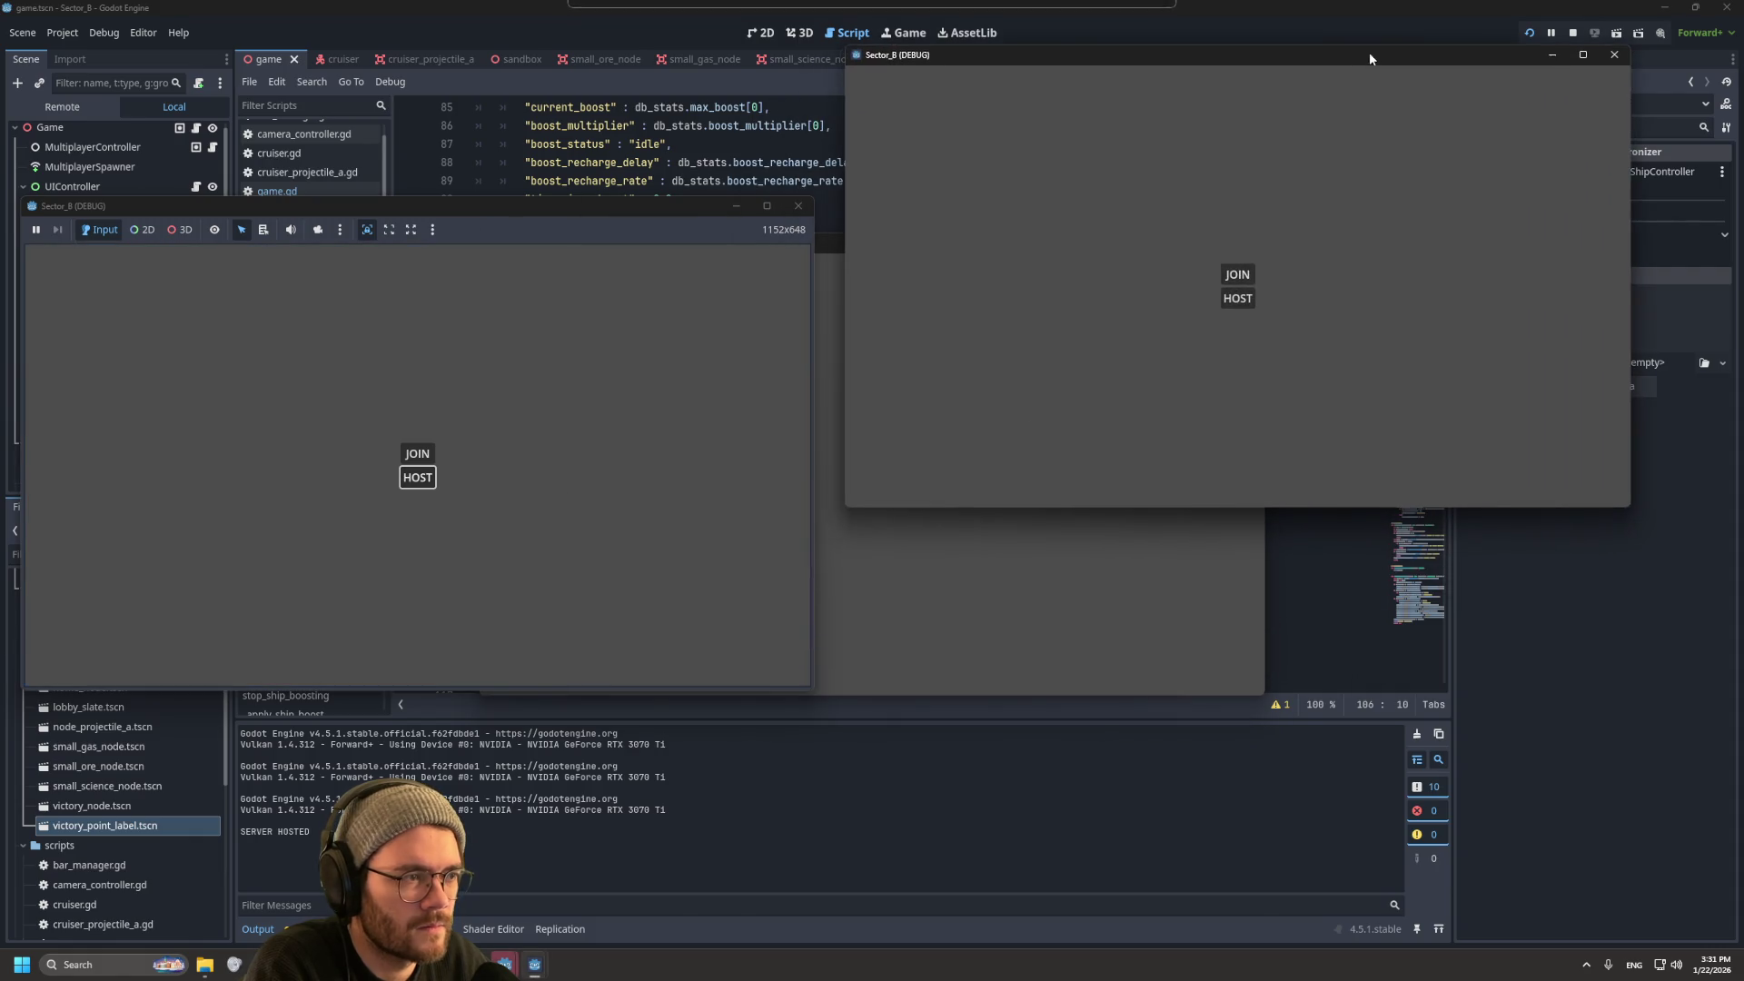
pyautogui.click(1235, 275)
pyautogui.click(1044, 599)
pyautogui.moveTo(872, 241); pyautogui.dragTo(1225, 488)
pyautogui.click(1220, 708)
pyautogui.click(1250, 733)
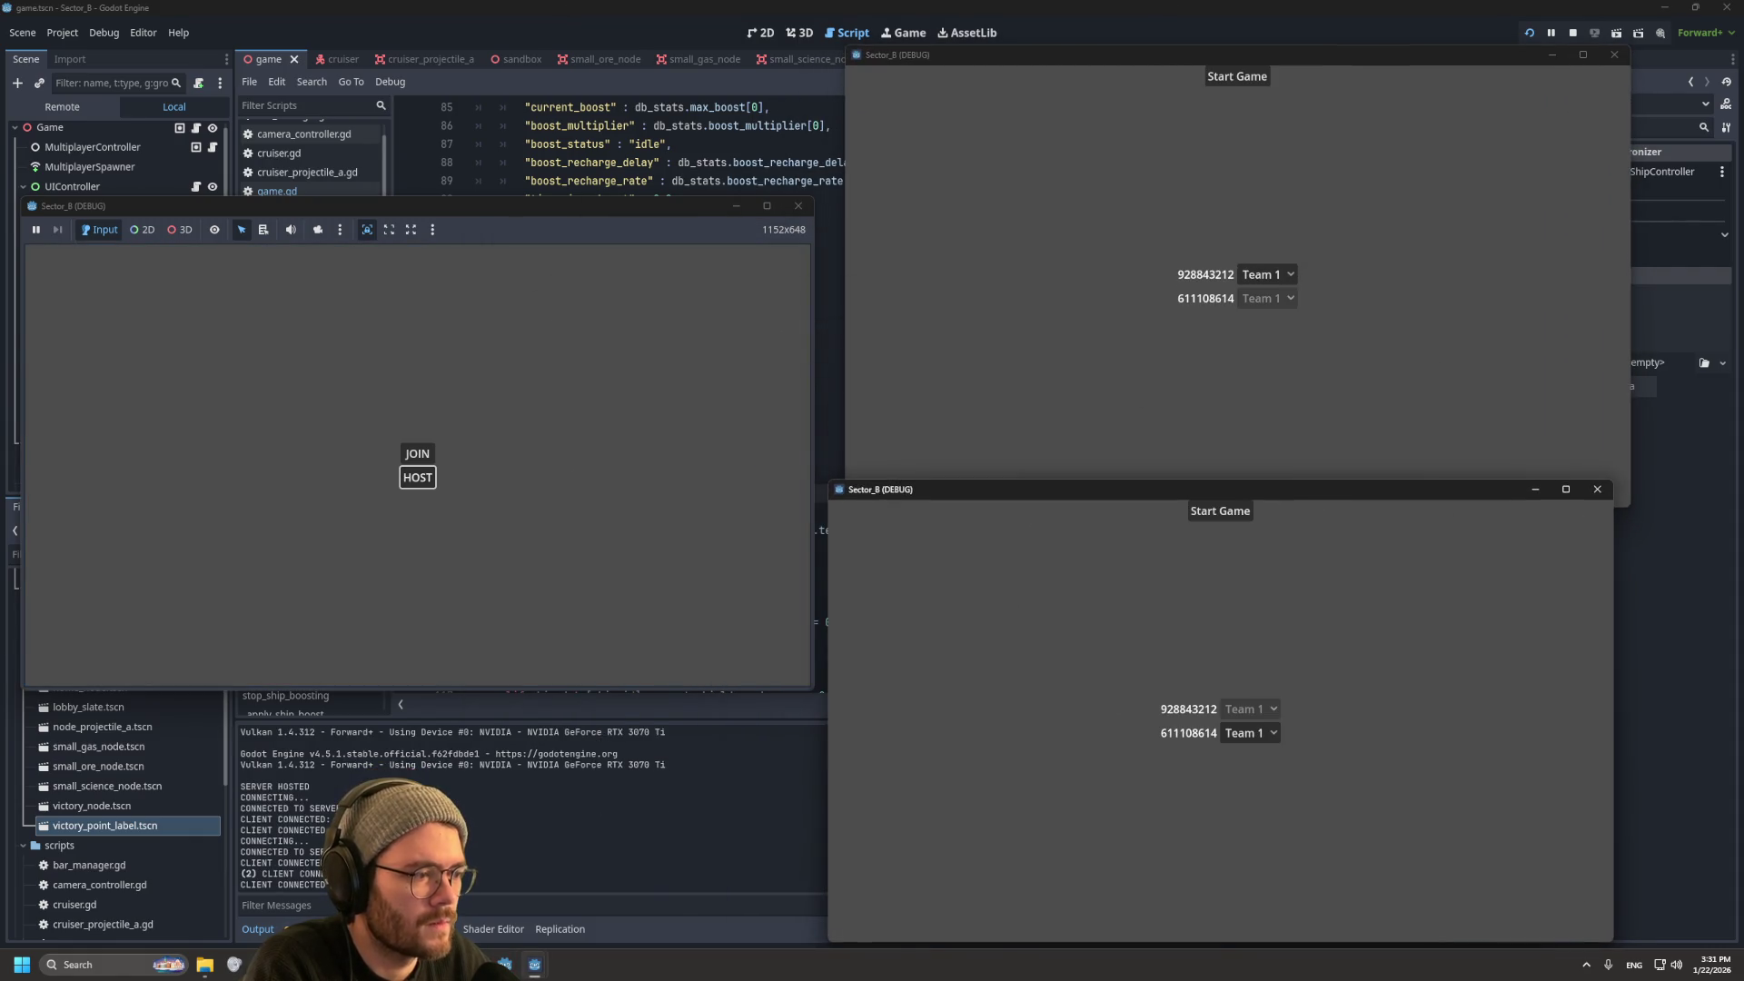
# Step: Put the second player on Team 2, start the match, and stop the game
pyautogui.click(1252, 755)
pyautogui.click(1250, 733)
pyautogui.click(1251, 775)
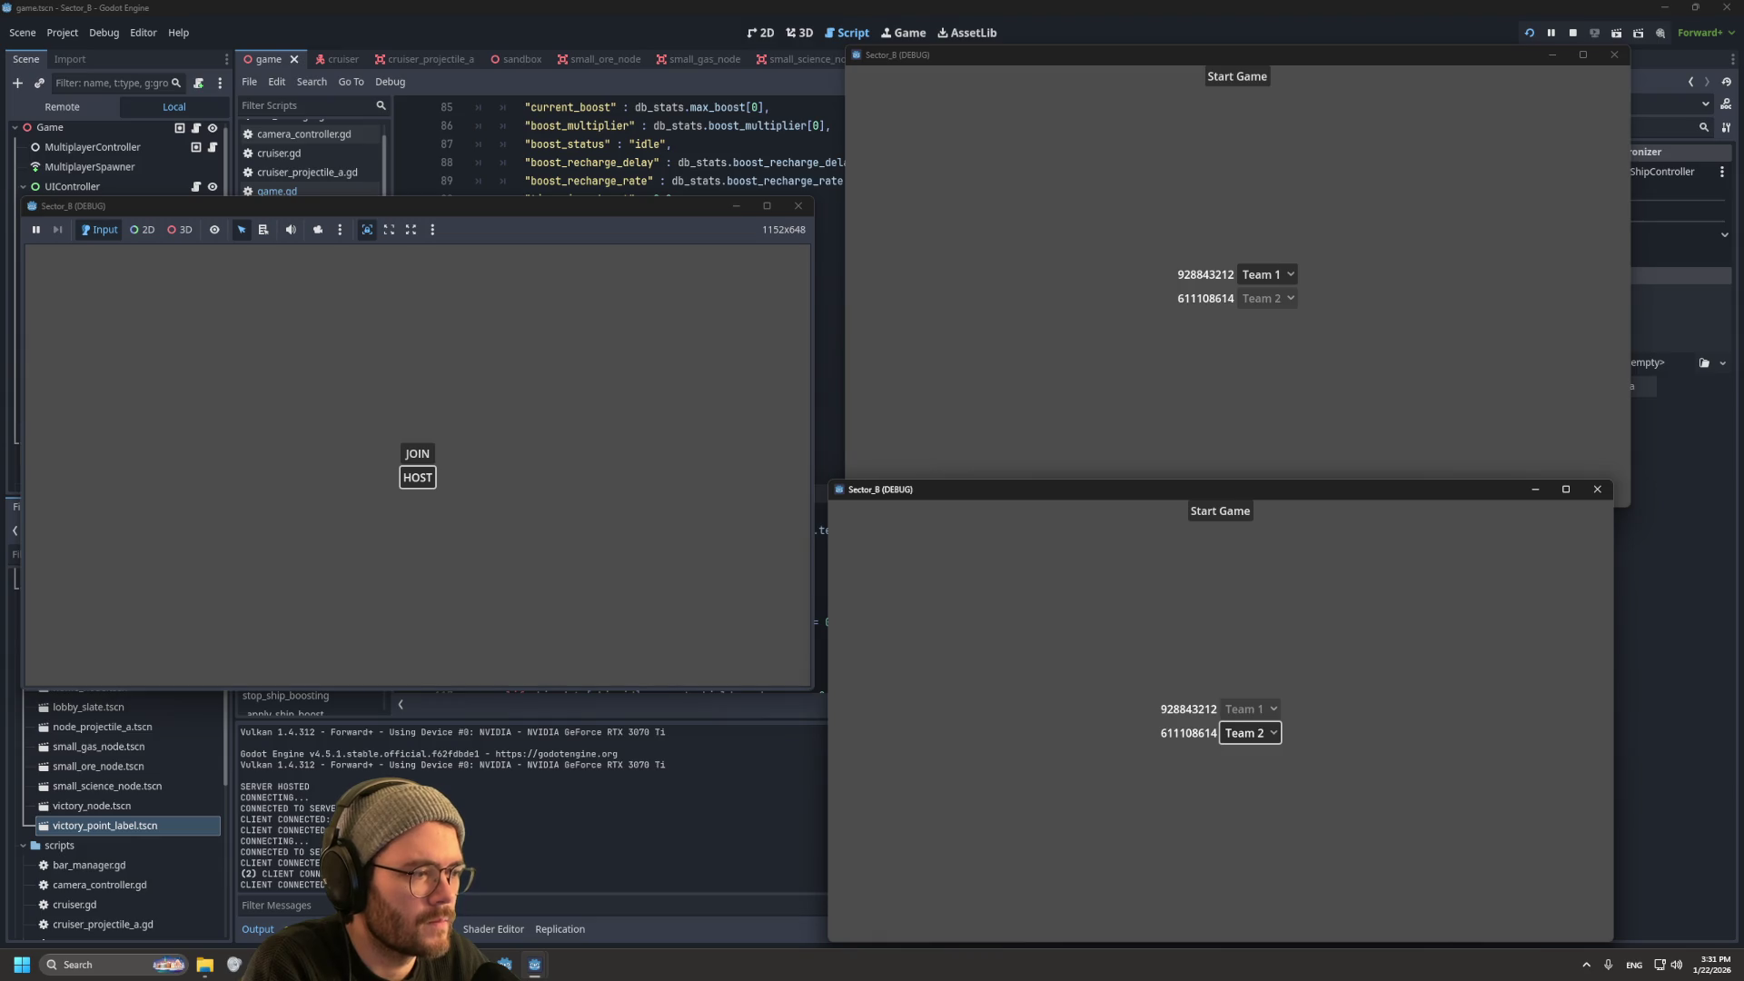
pyautogui.click(1220, 511)
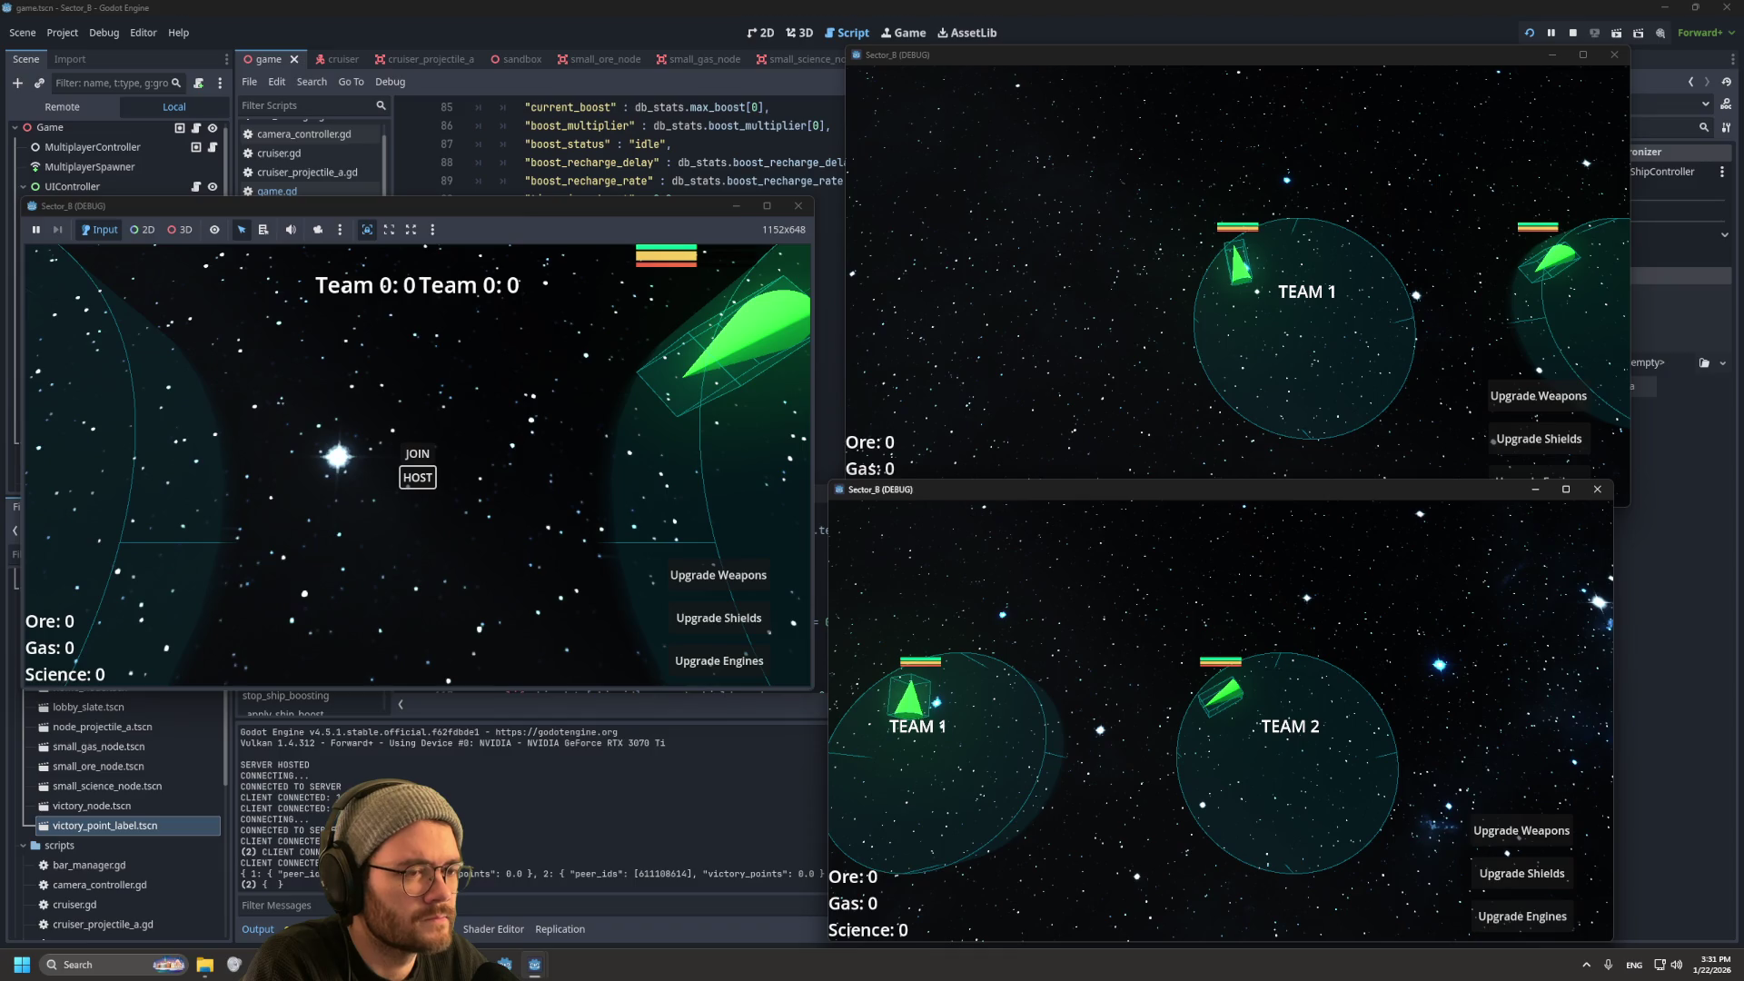
pyautogui.press('F8')
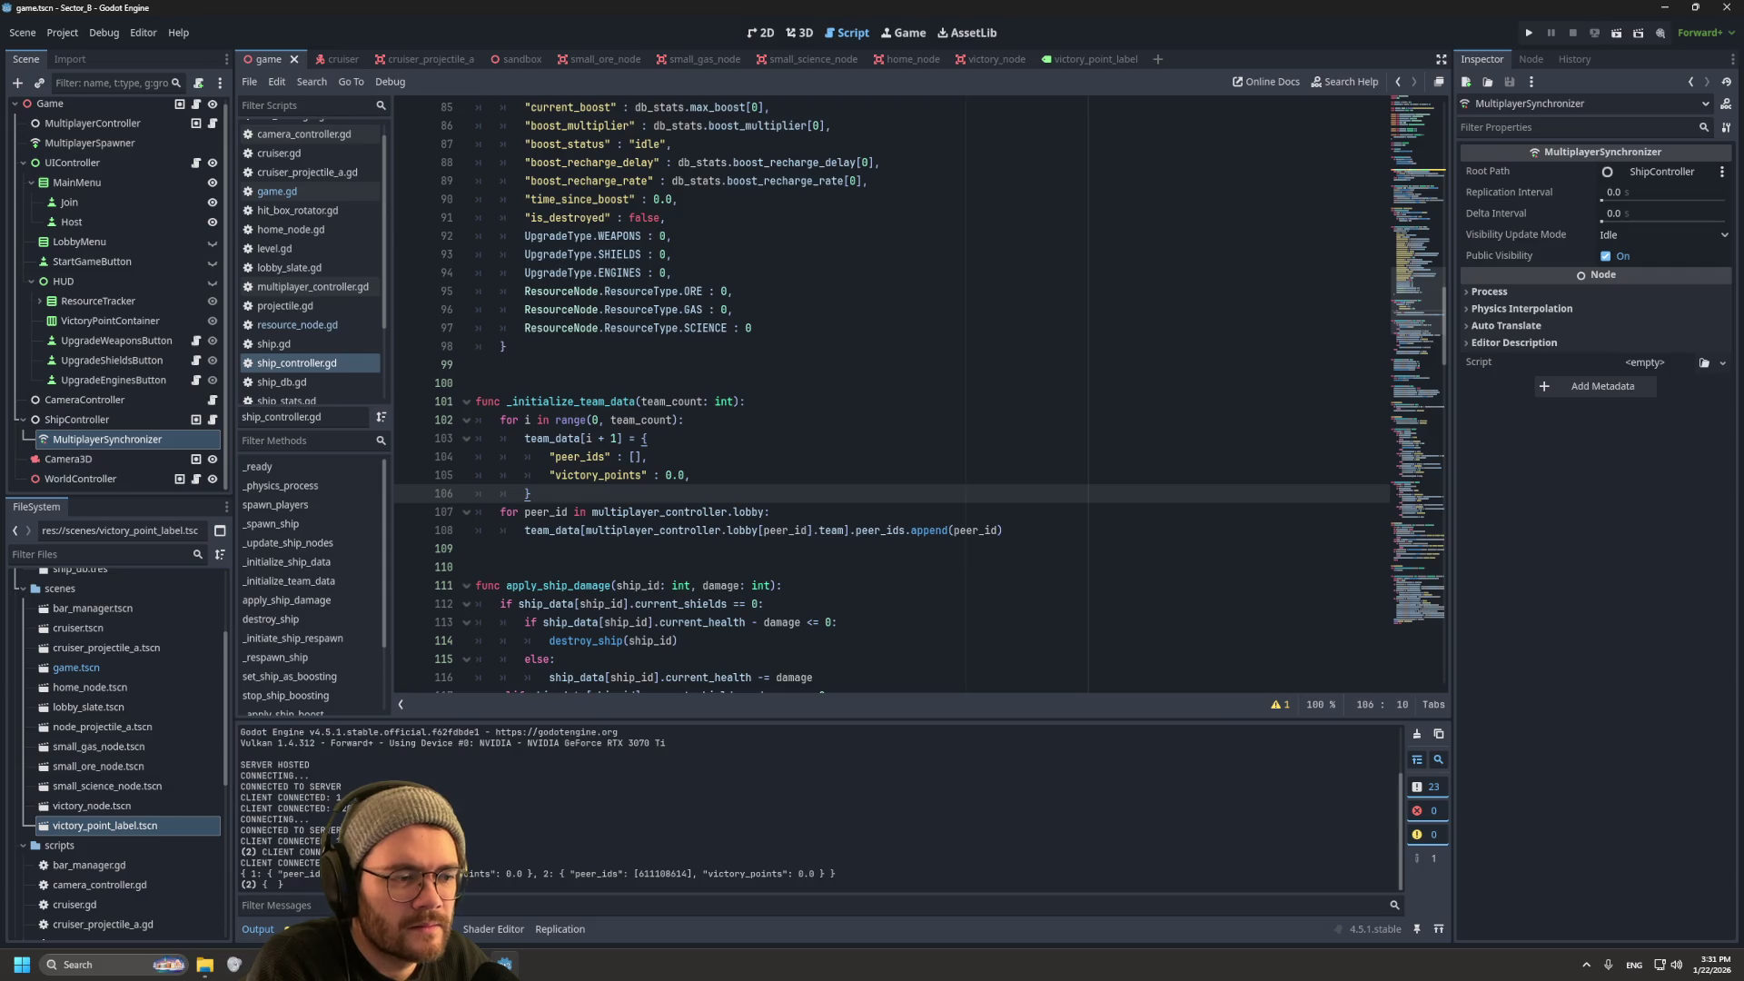
# Step: Set the synchronizer's second property back to Replicate On Change
pyautogui.click(107, 439)
pyautogui.click(1381, 799)
pyautogui.click(1375, 855)
pyautogui.click(646, 438)
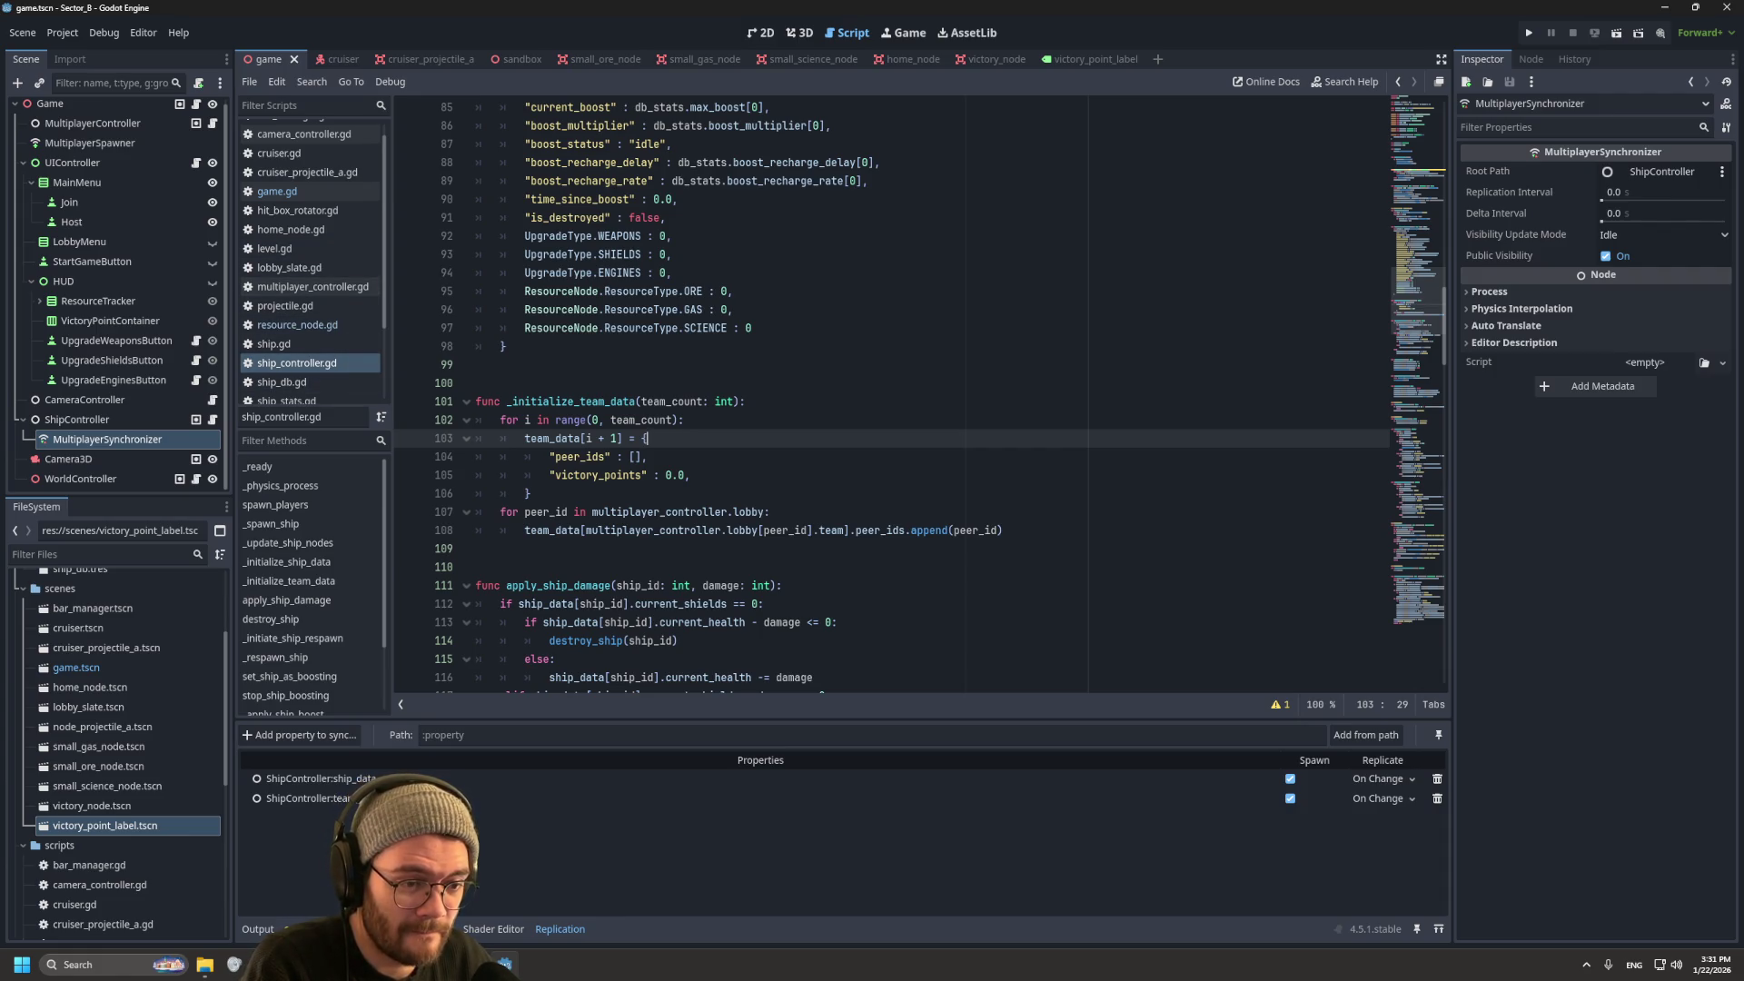
# Step: Add print(team_data) inside _physics_process and run the project
pyautogui.scroll(-7, 891, 390)
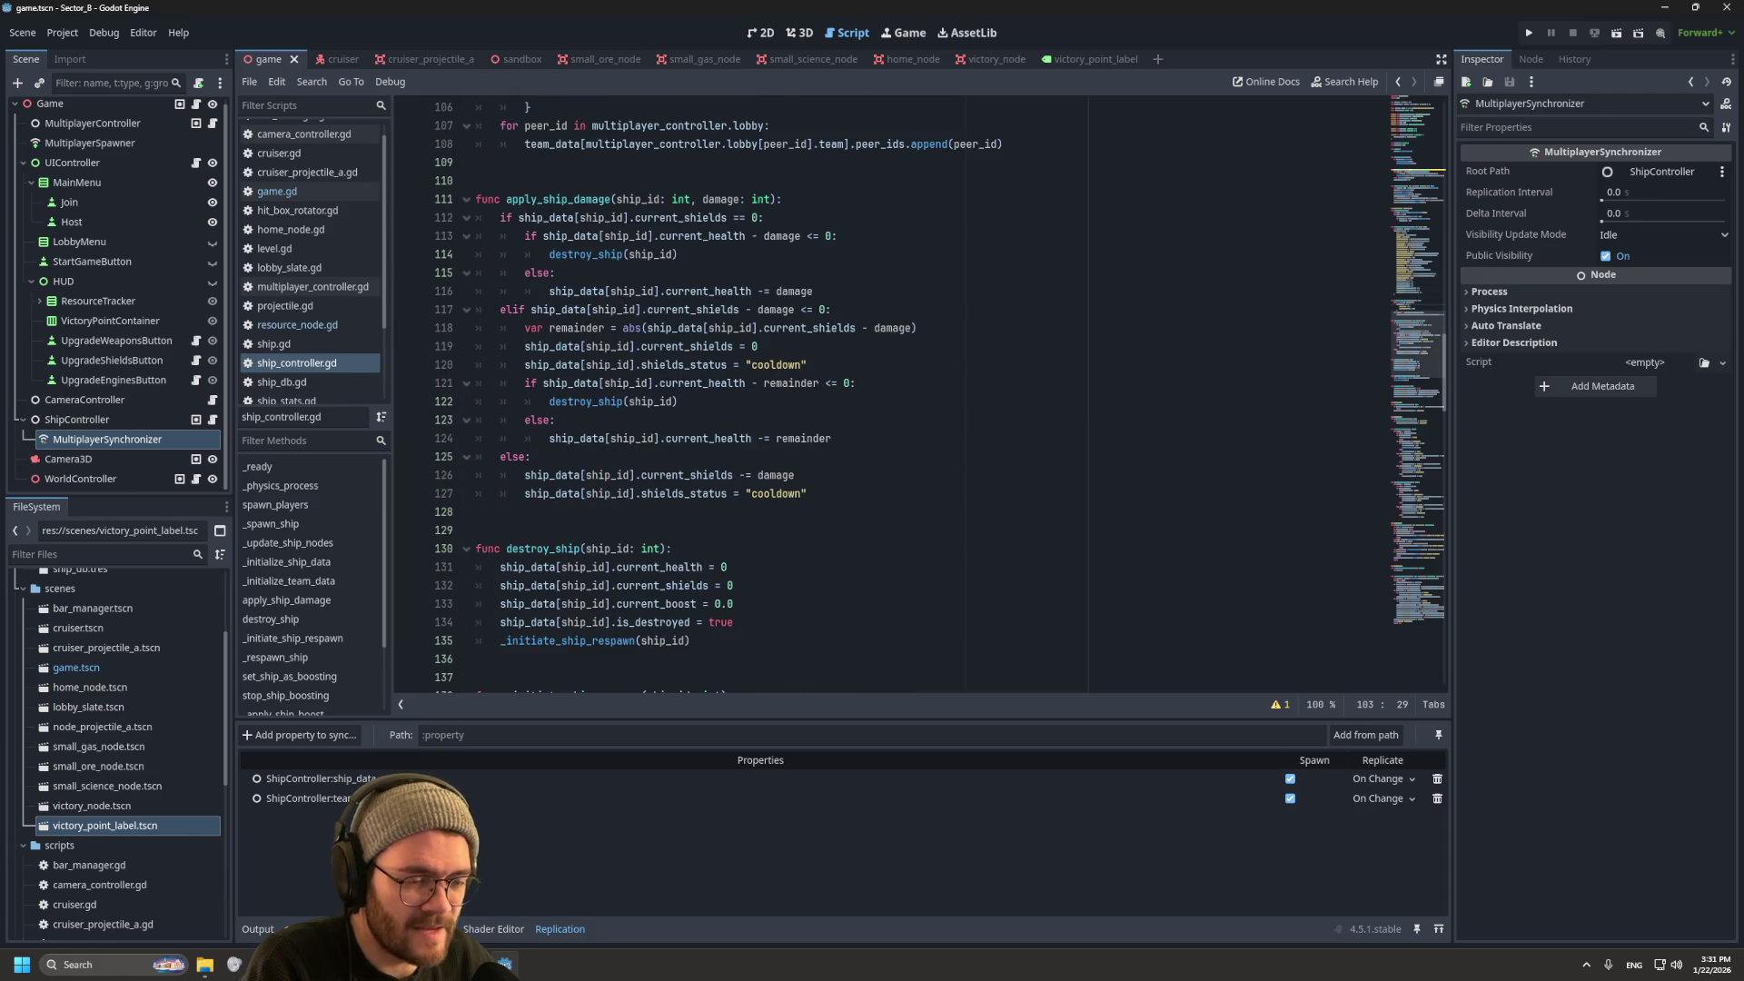
pyautogui.scroll(20, 891, 391)
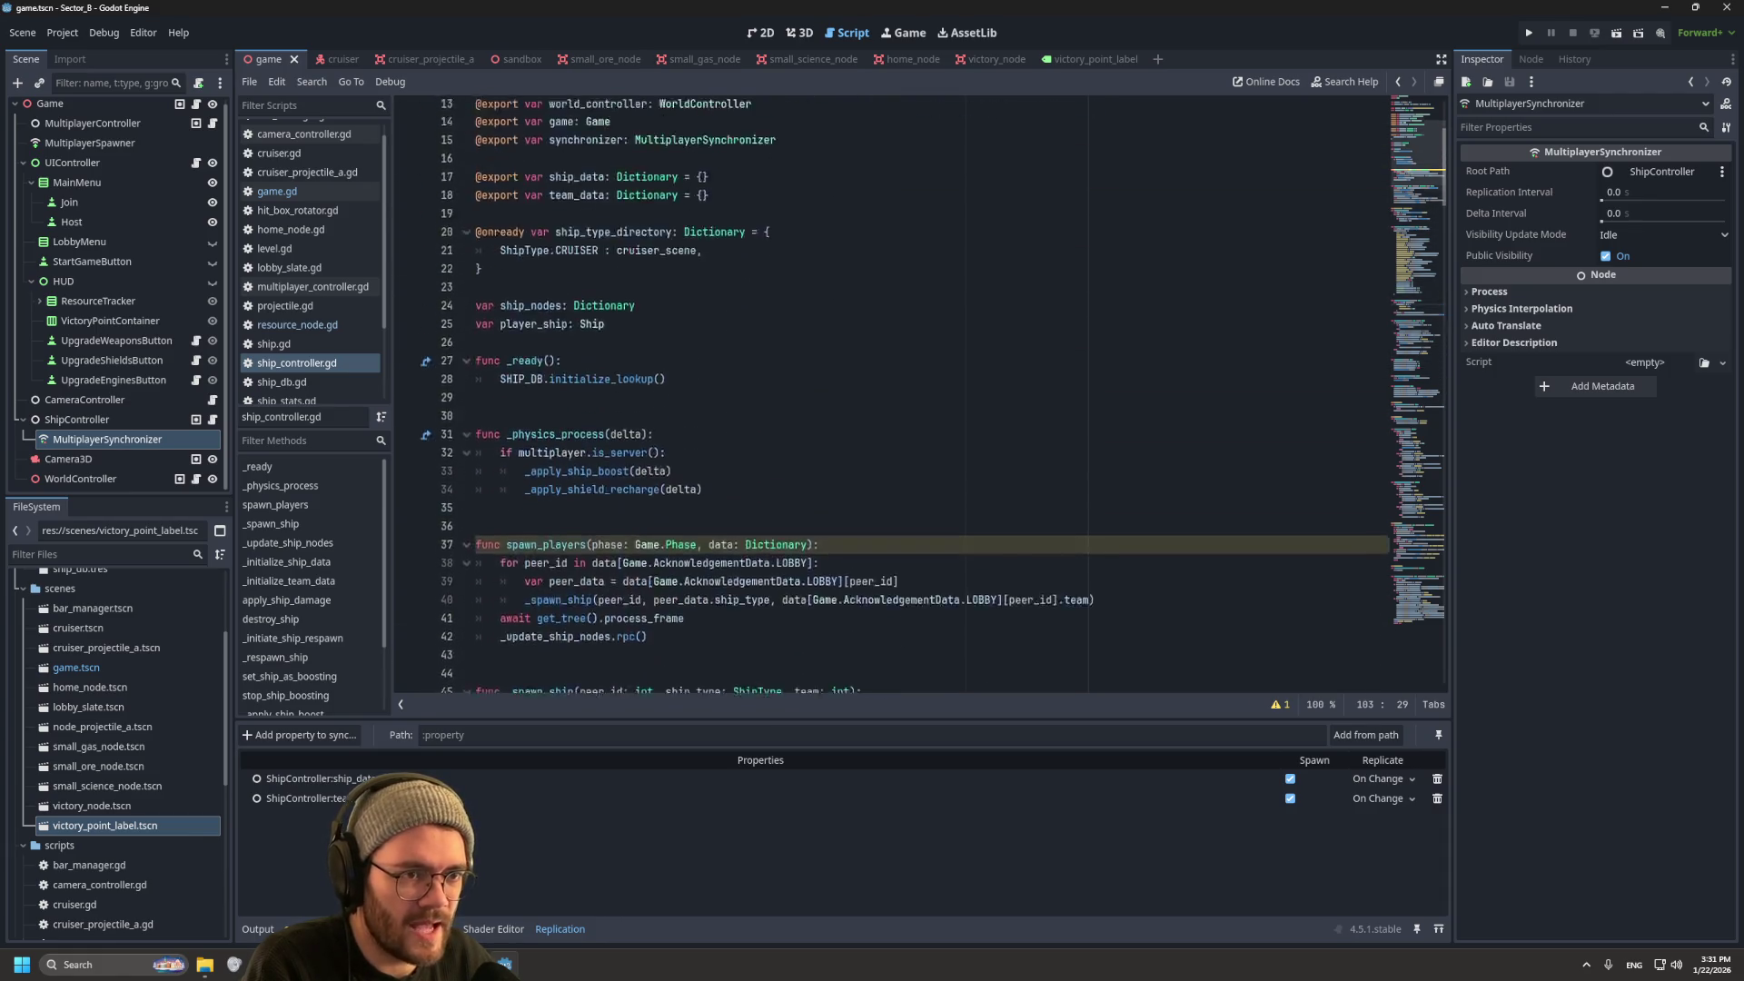
pyautogui.scroll(-5, 627, 568)
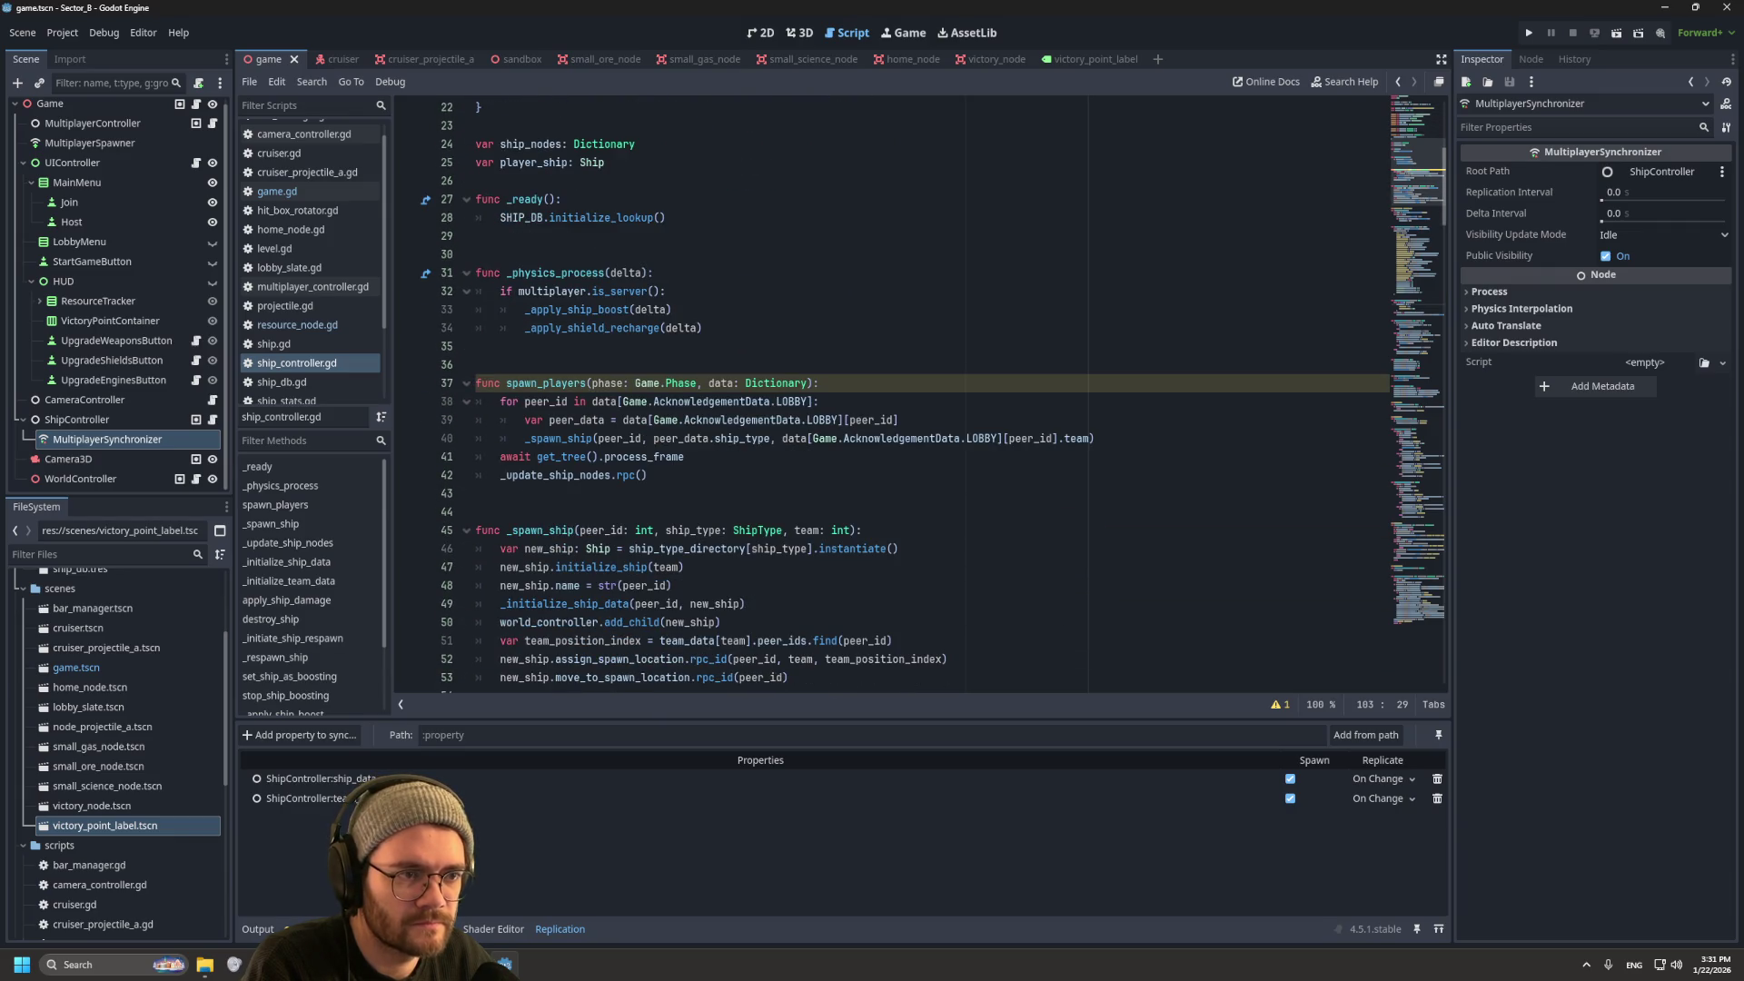
pyautogui.click(652, 273)
pyautogui.press('Return')
pyautogui.write('print(')
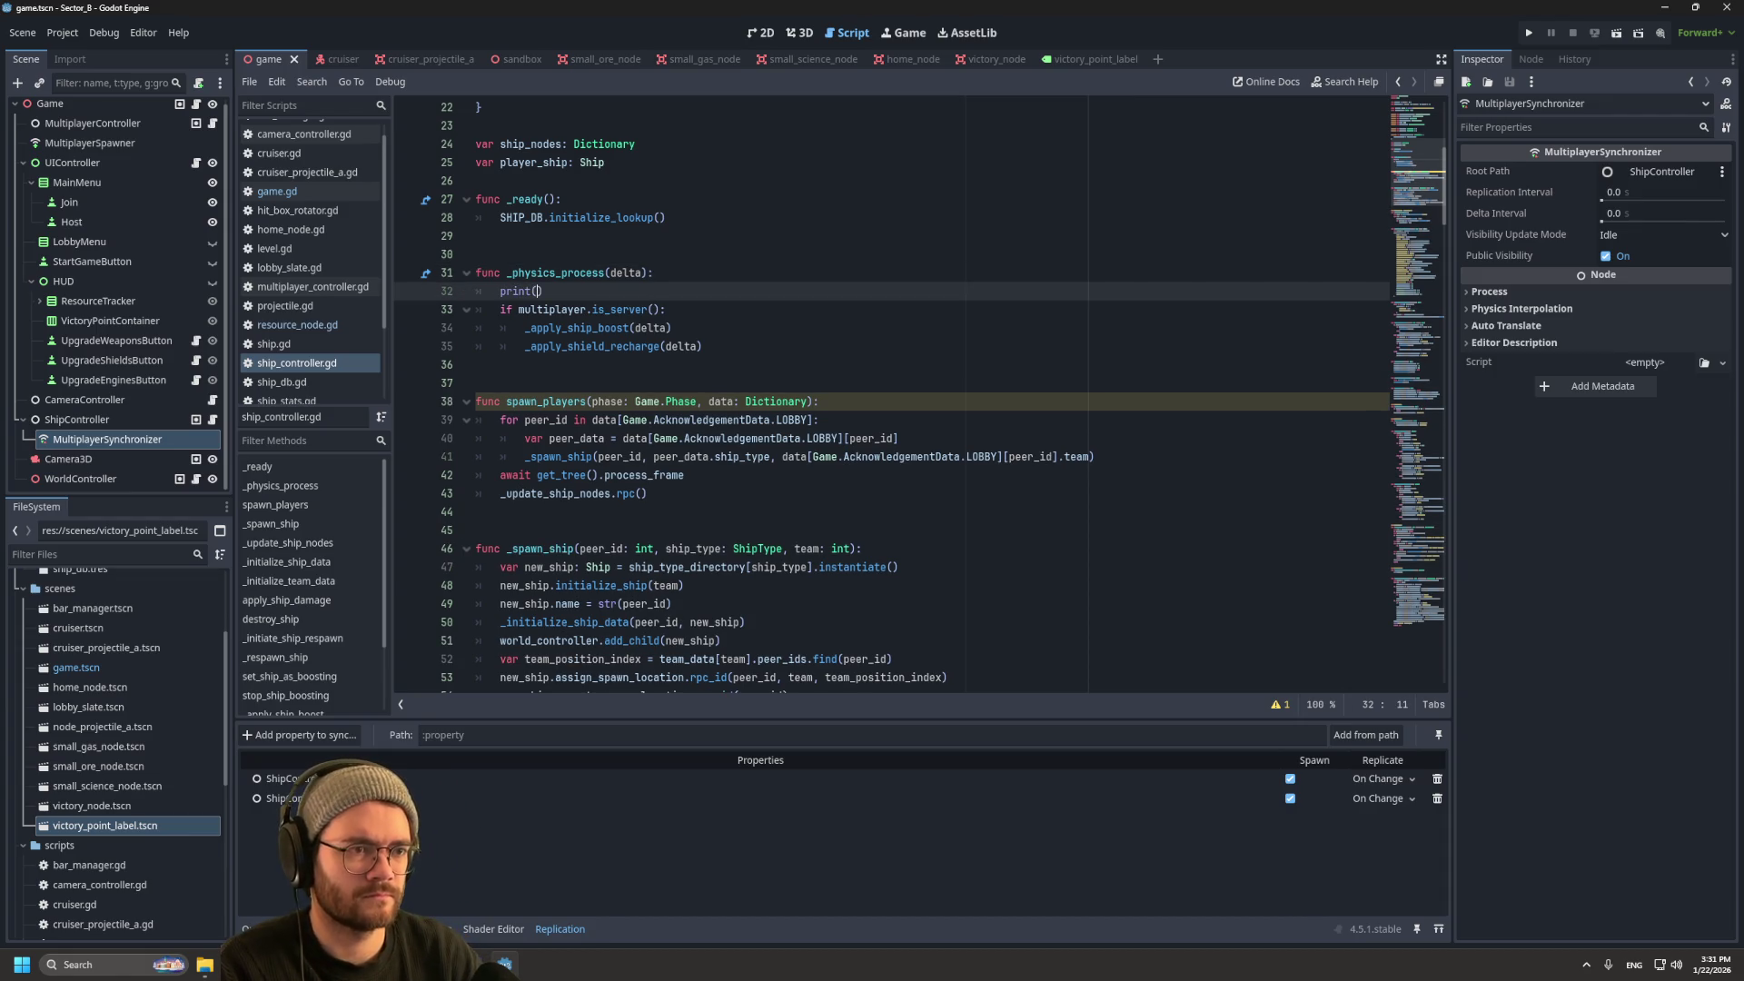
pyautogui.write('team_data')
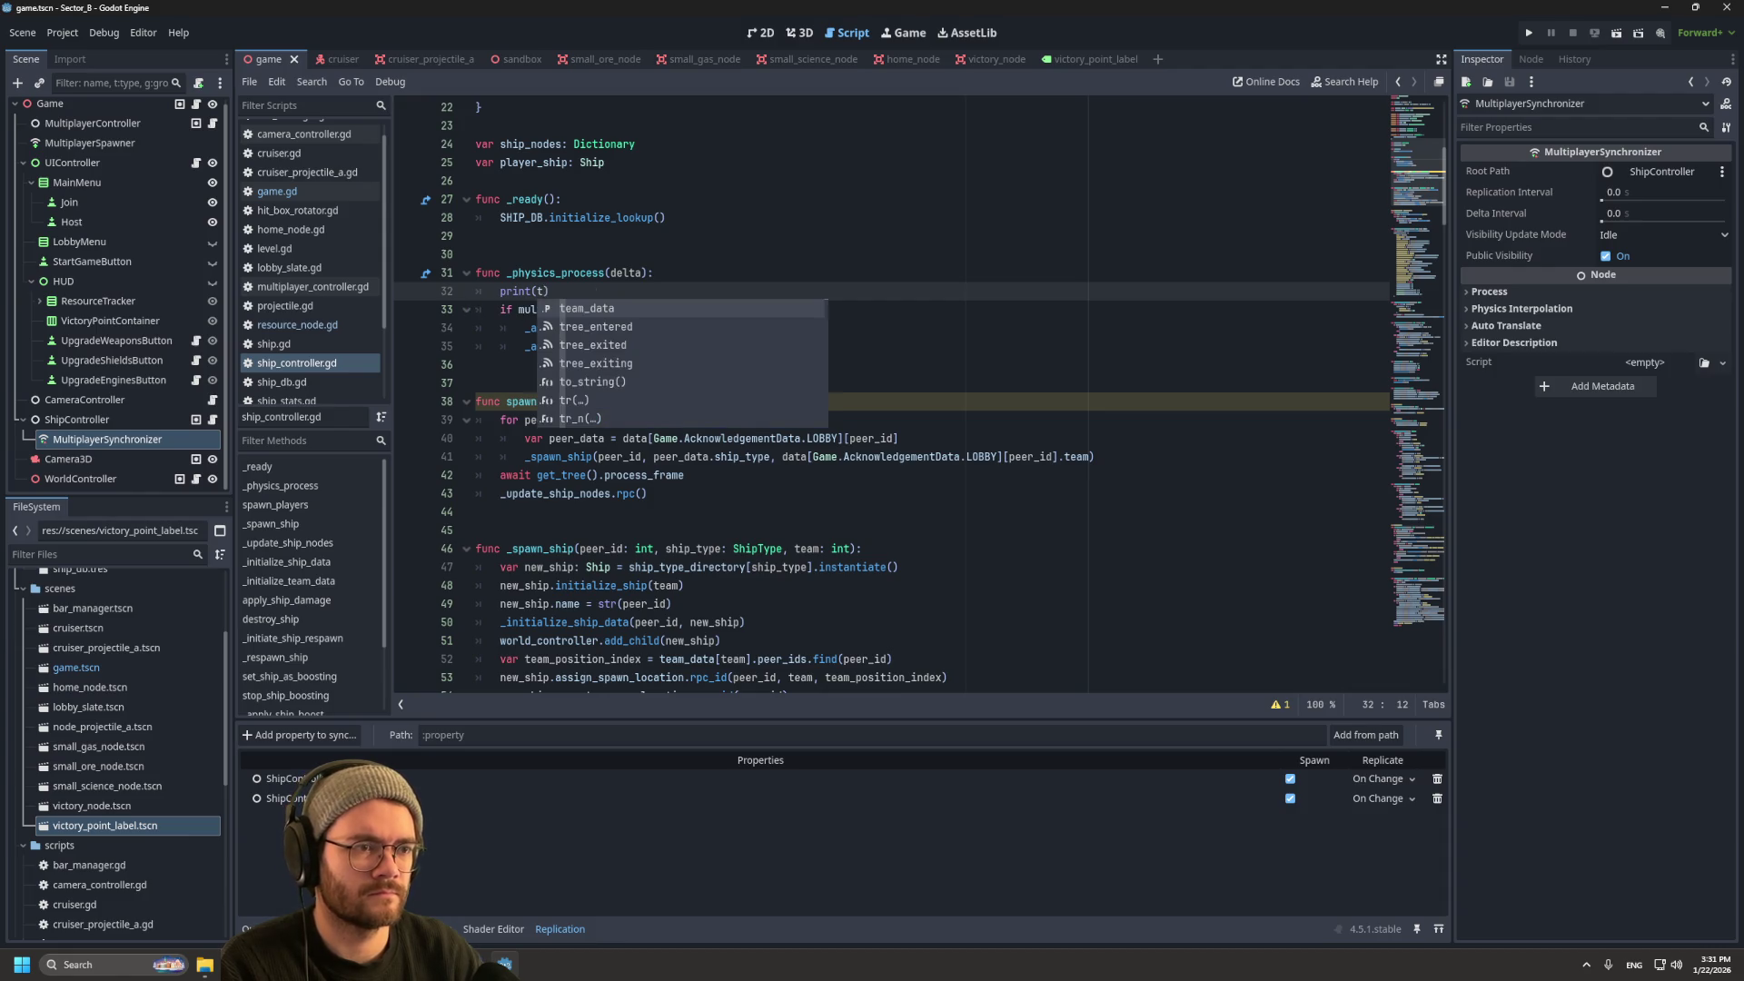
pyautogui.press('F5')
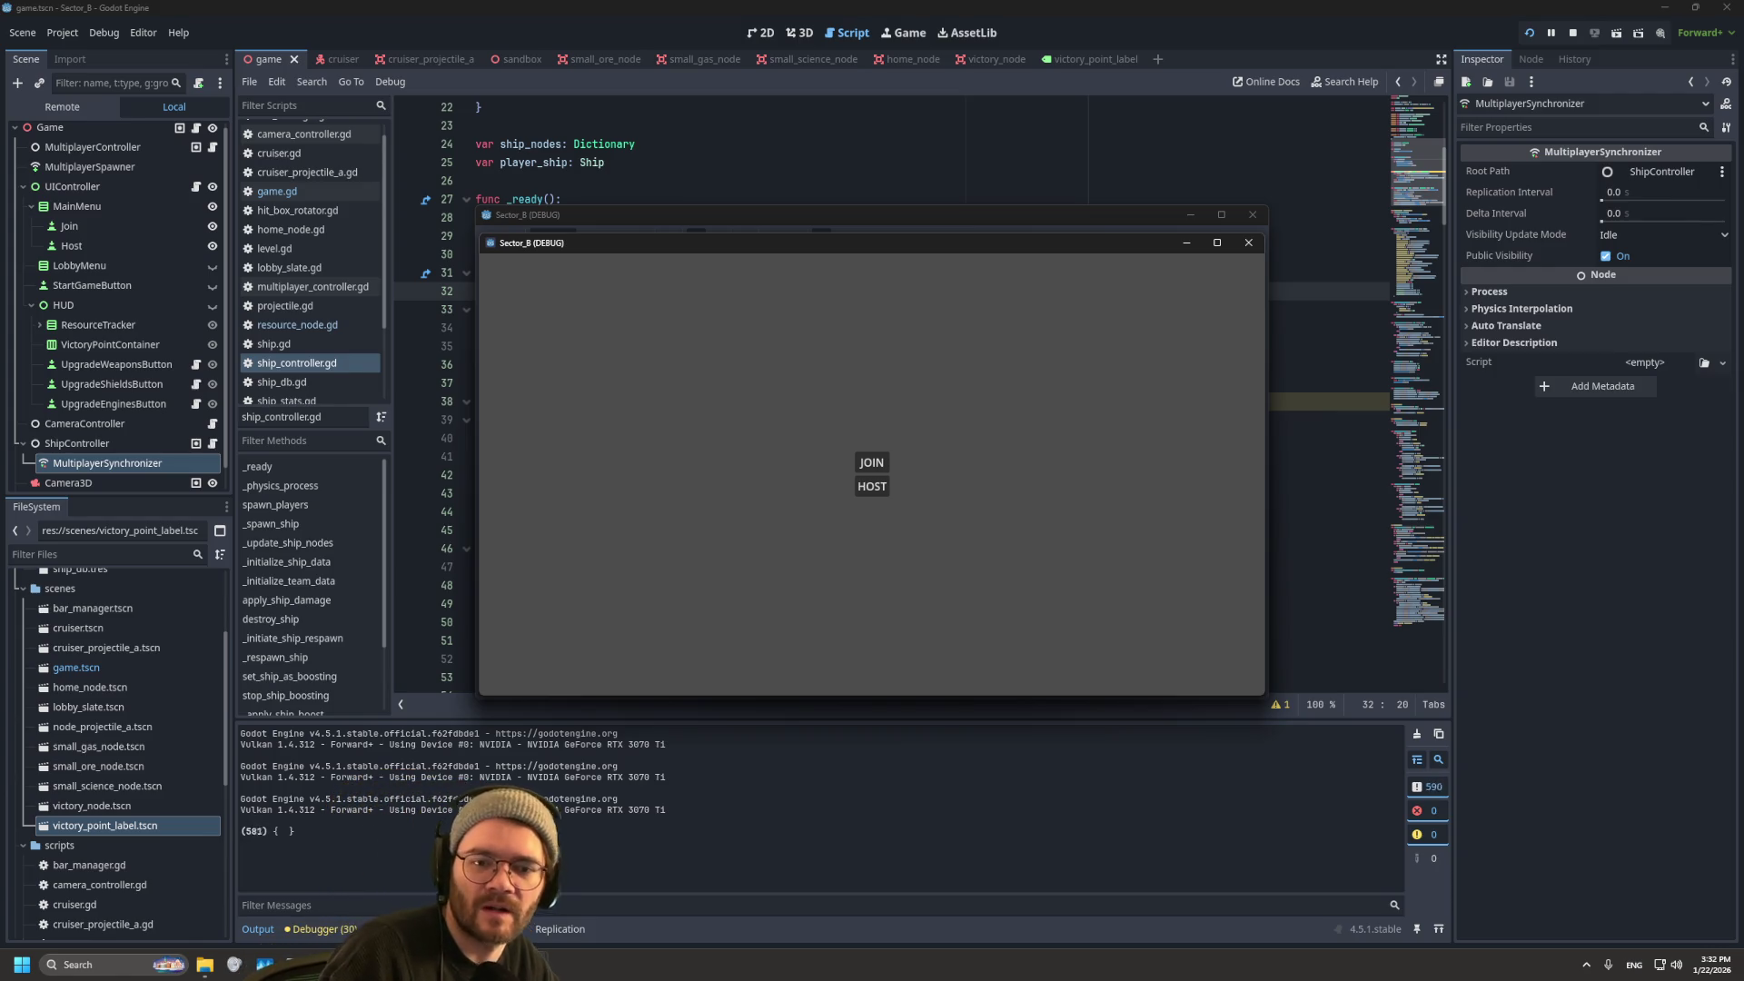
# Step: Host a match, join two clients, put the second player on Team 2, start, and return to the editor
pyautogui.click(420, 466)
pyautogui.moveTo(921, 244)
pyautogui.mouseDown()
pyautogui.moveTo(1170, 170)
pyautogui.moveTo(1353, 31)
pyautogui.moveTo(899, 245)
pyautogui.moveTo(1363, 510)
pyautogui.mouseUp()
pyautogui.click(1298, 723)
pyautogui.click(1304, 249)
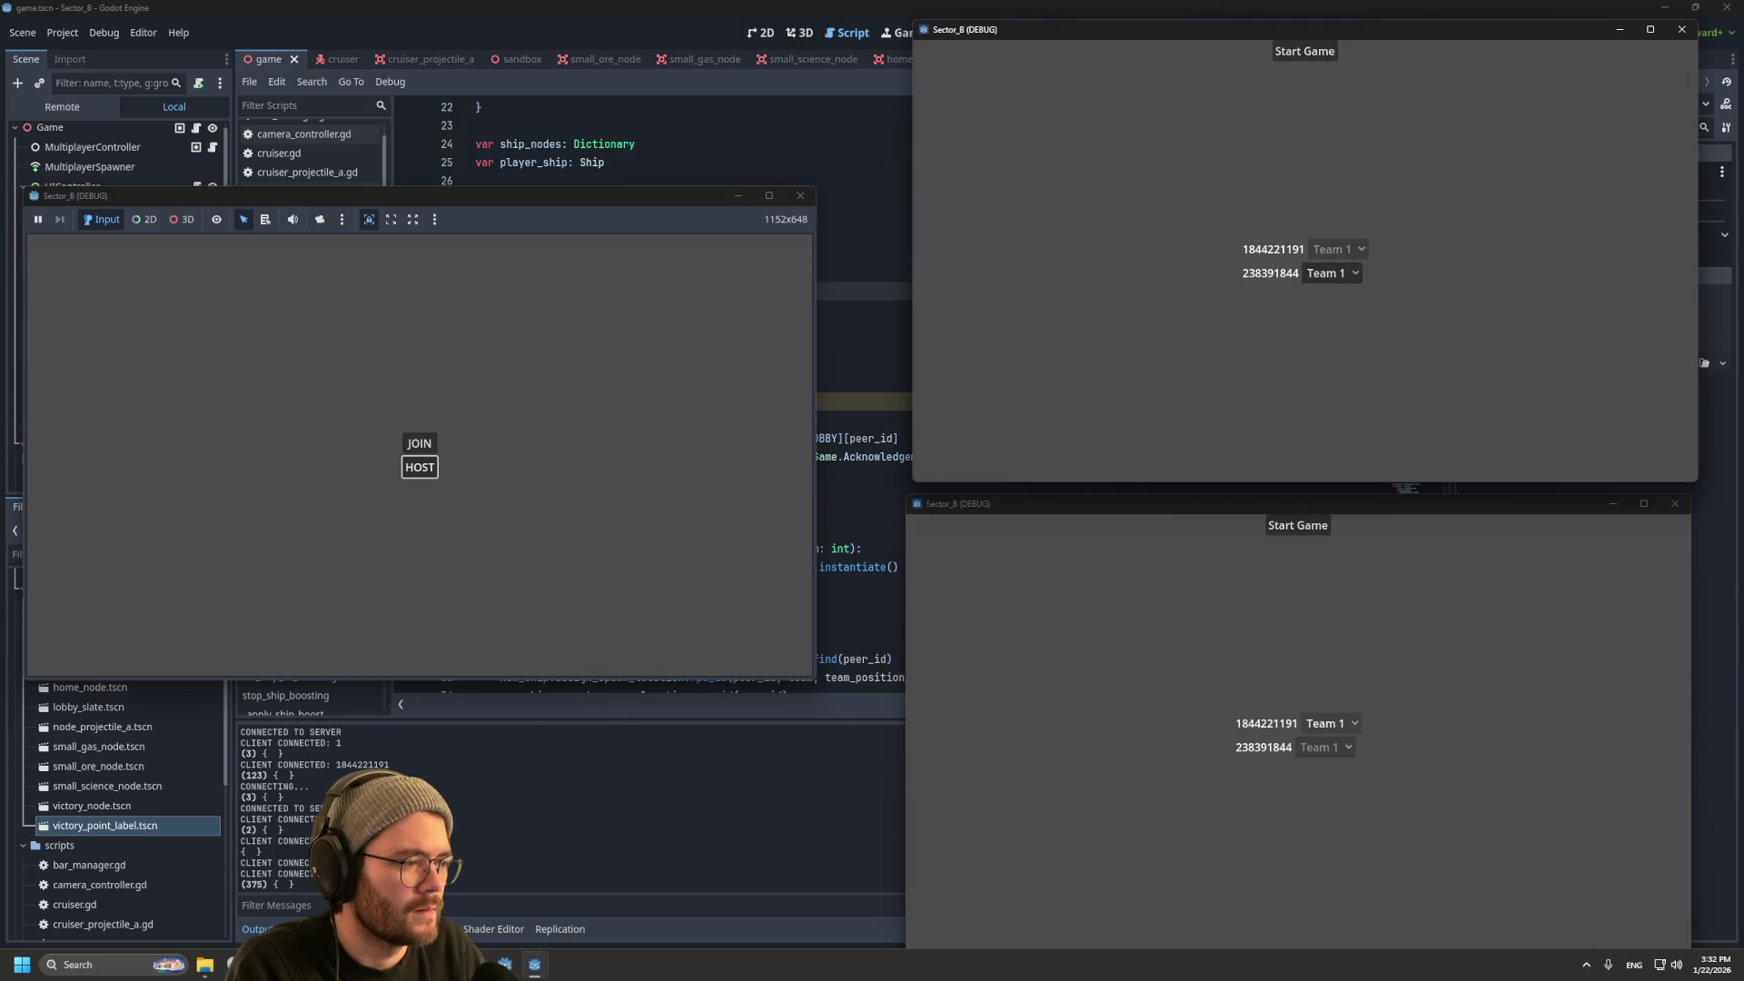
pyautogui.click(1332, 272)
pyautogui.click(1333, 311)
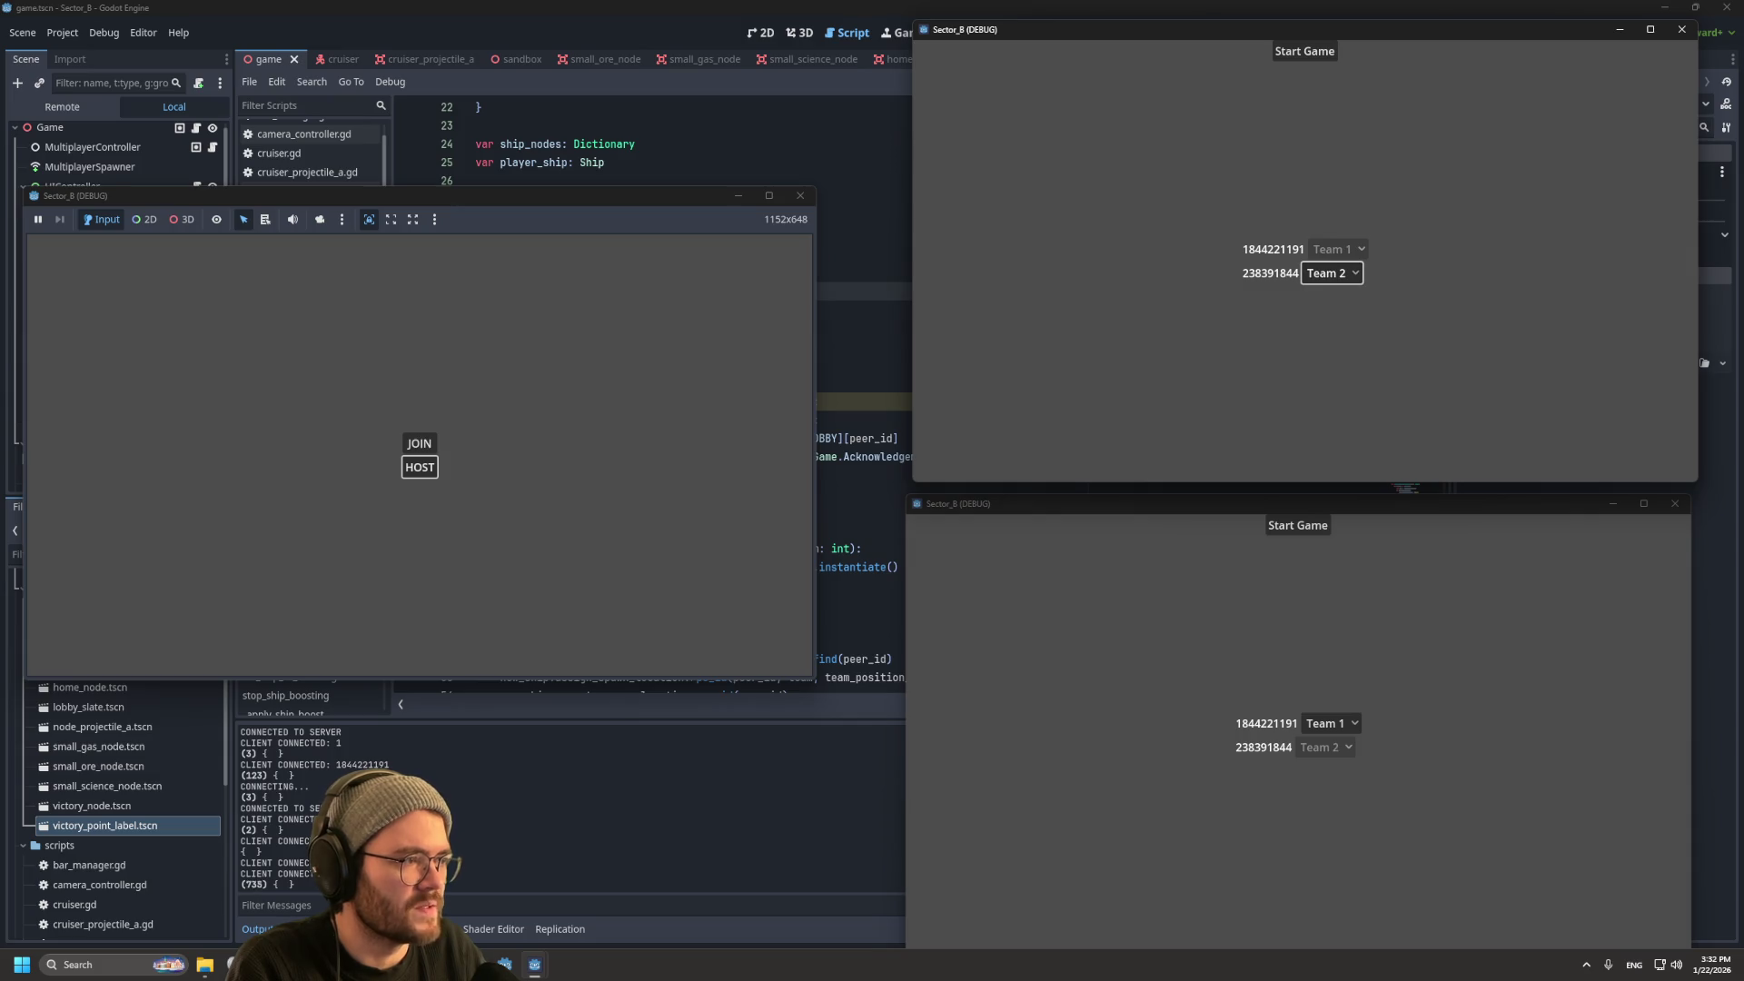
pyautogui.click(1305, 51)
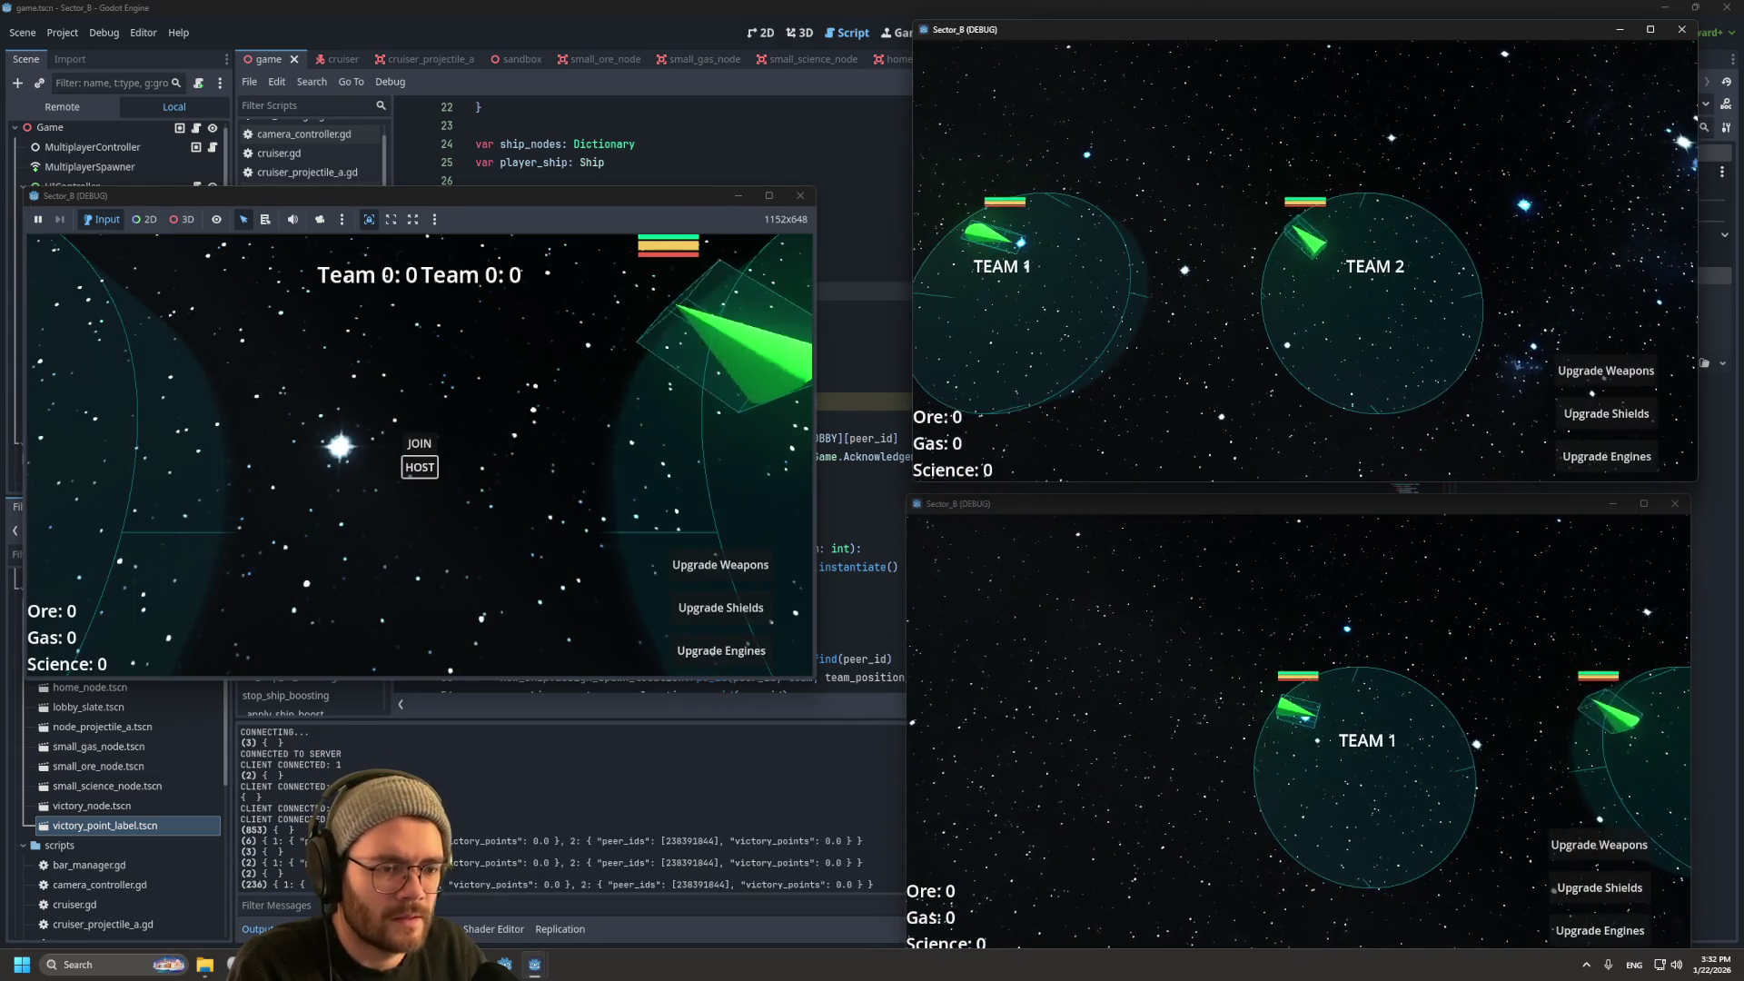
pyautogui.hotkey('alt', 'Tab')
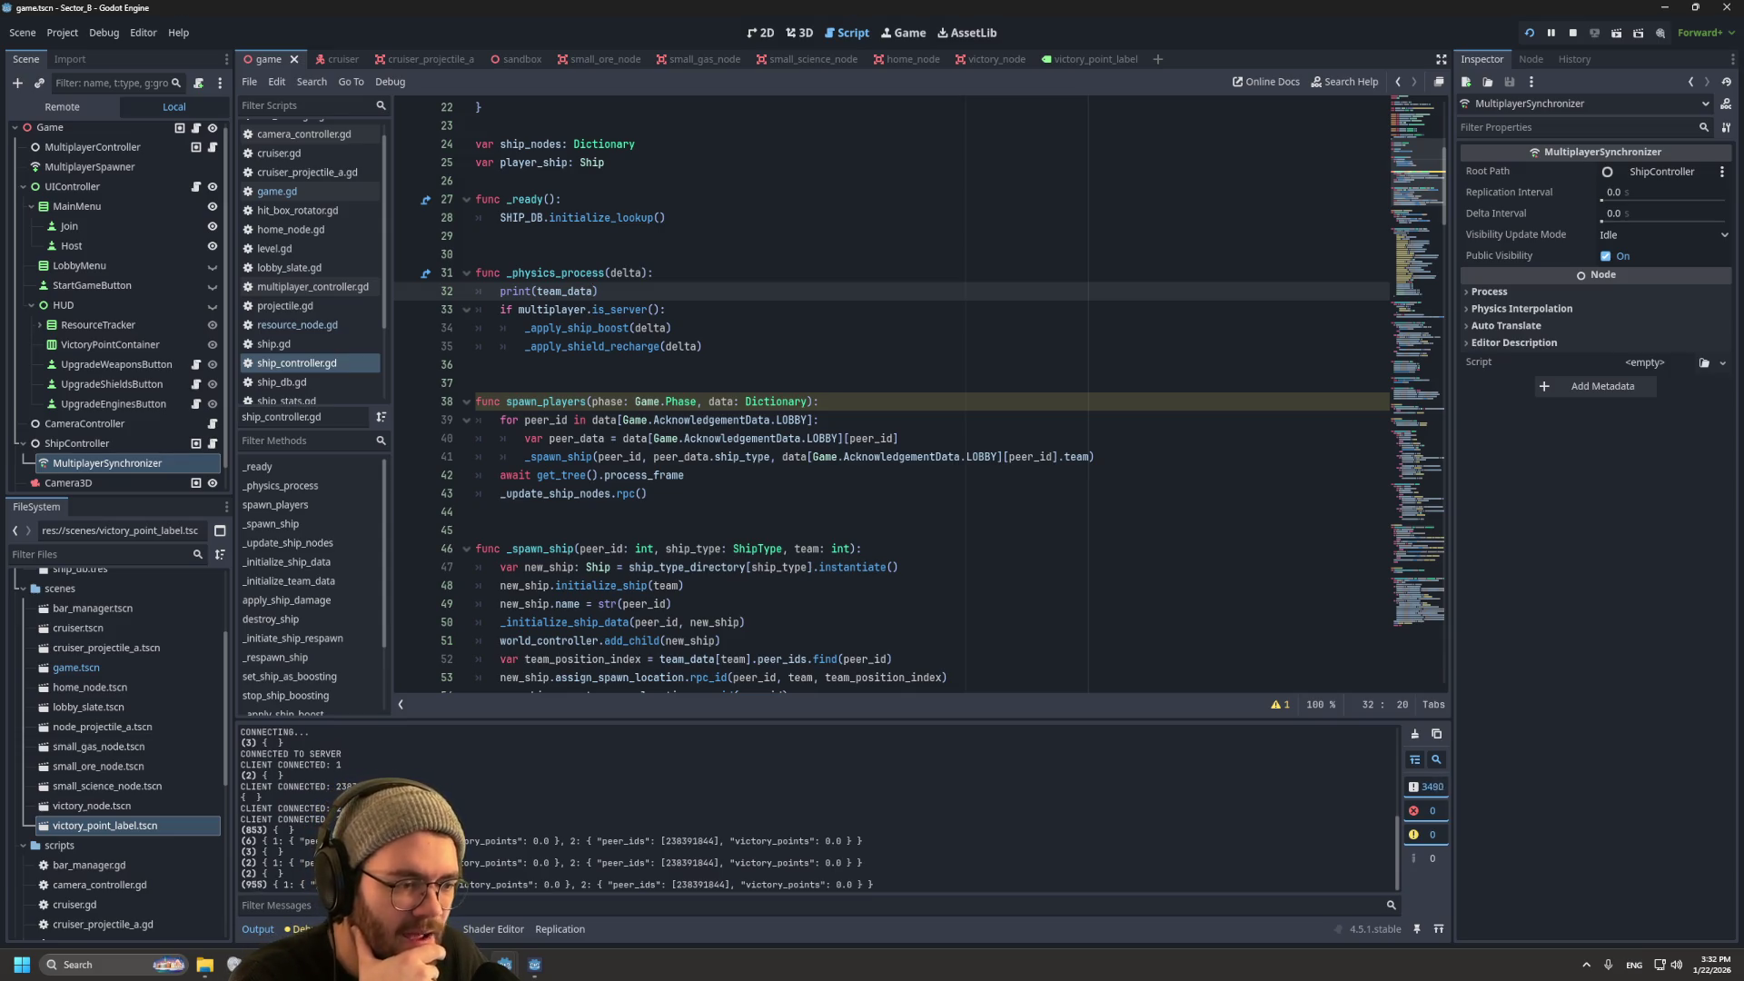
# Step: Stop the game and delete the print(team_data) debug line
pyautogui.press('F8')
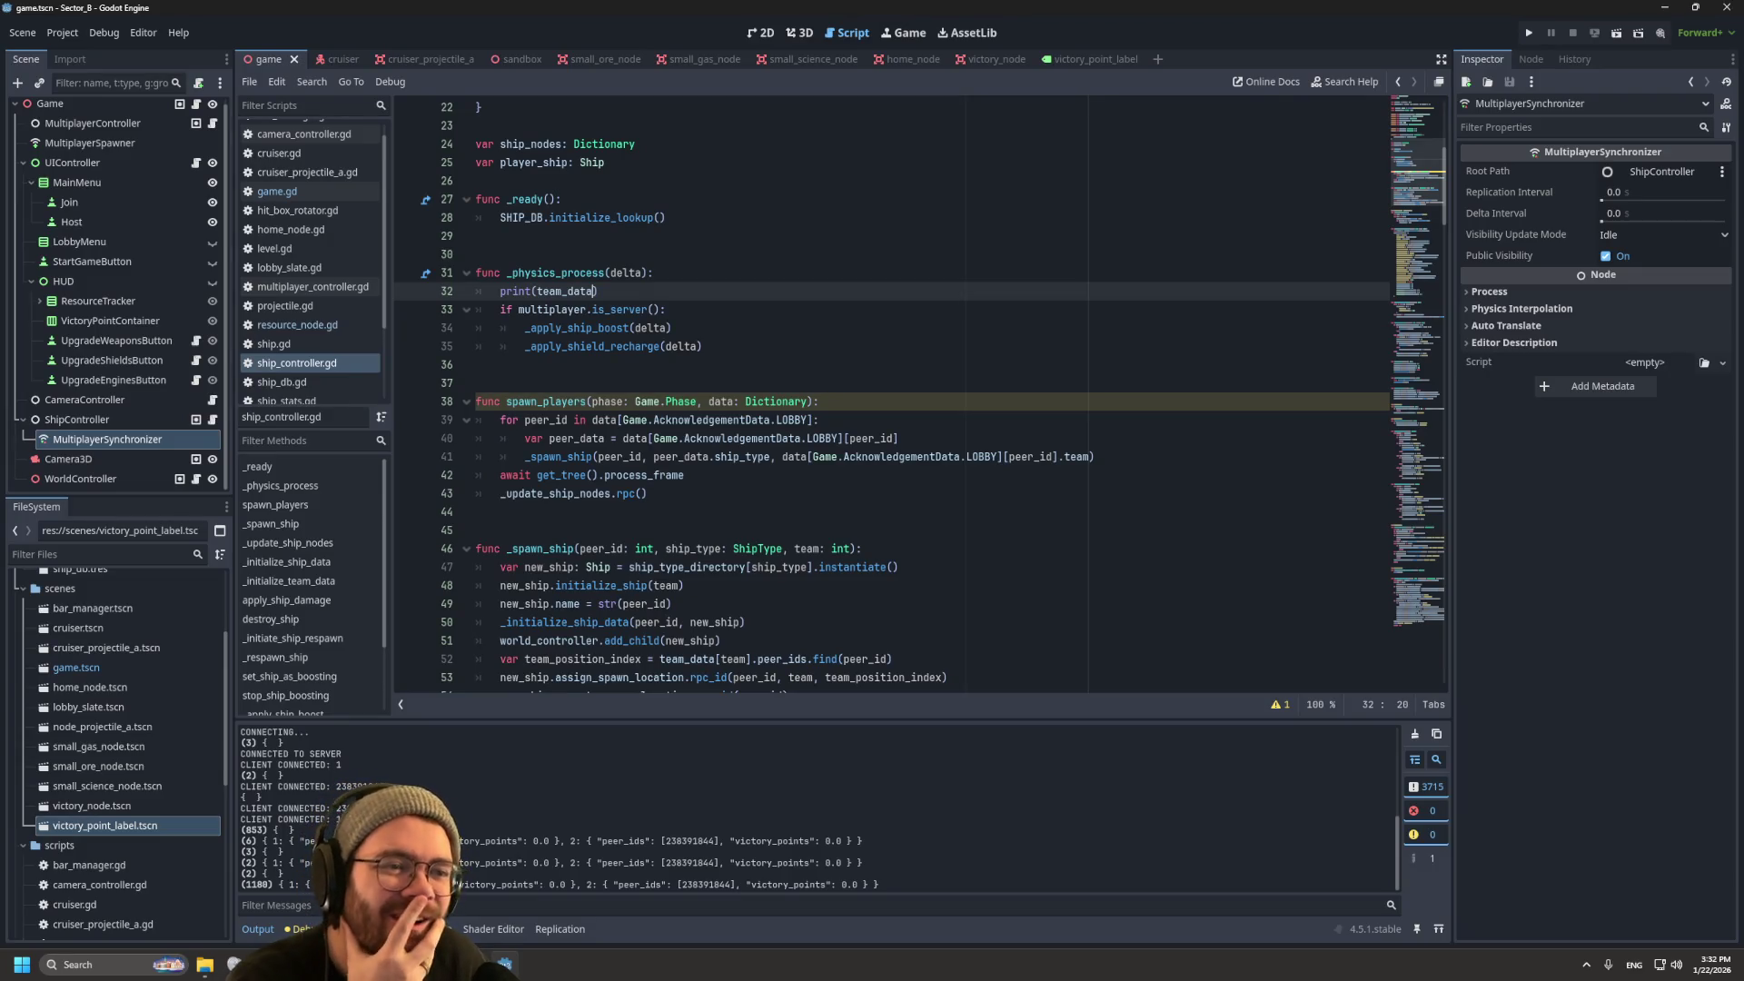
pyautogui.hotkey('shift', 'Home')
pyautogui.hotkey('shift', 'Home')
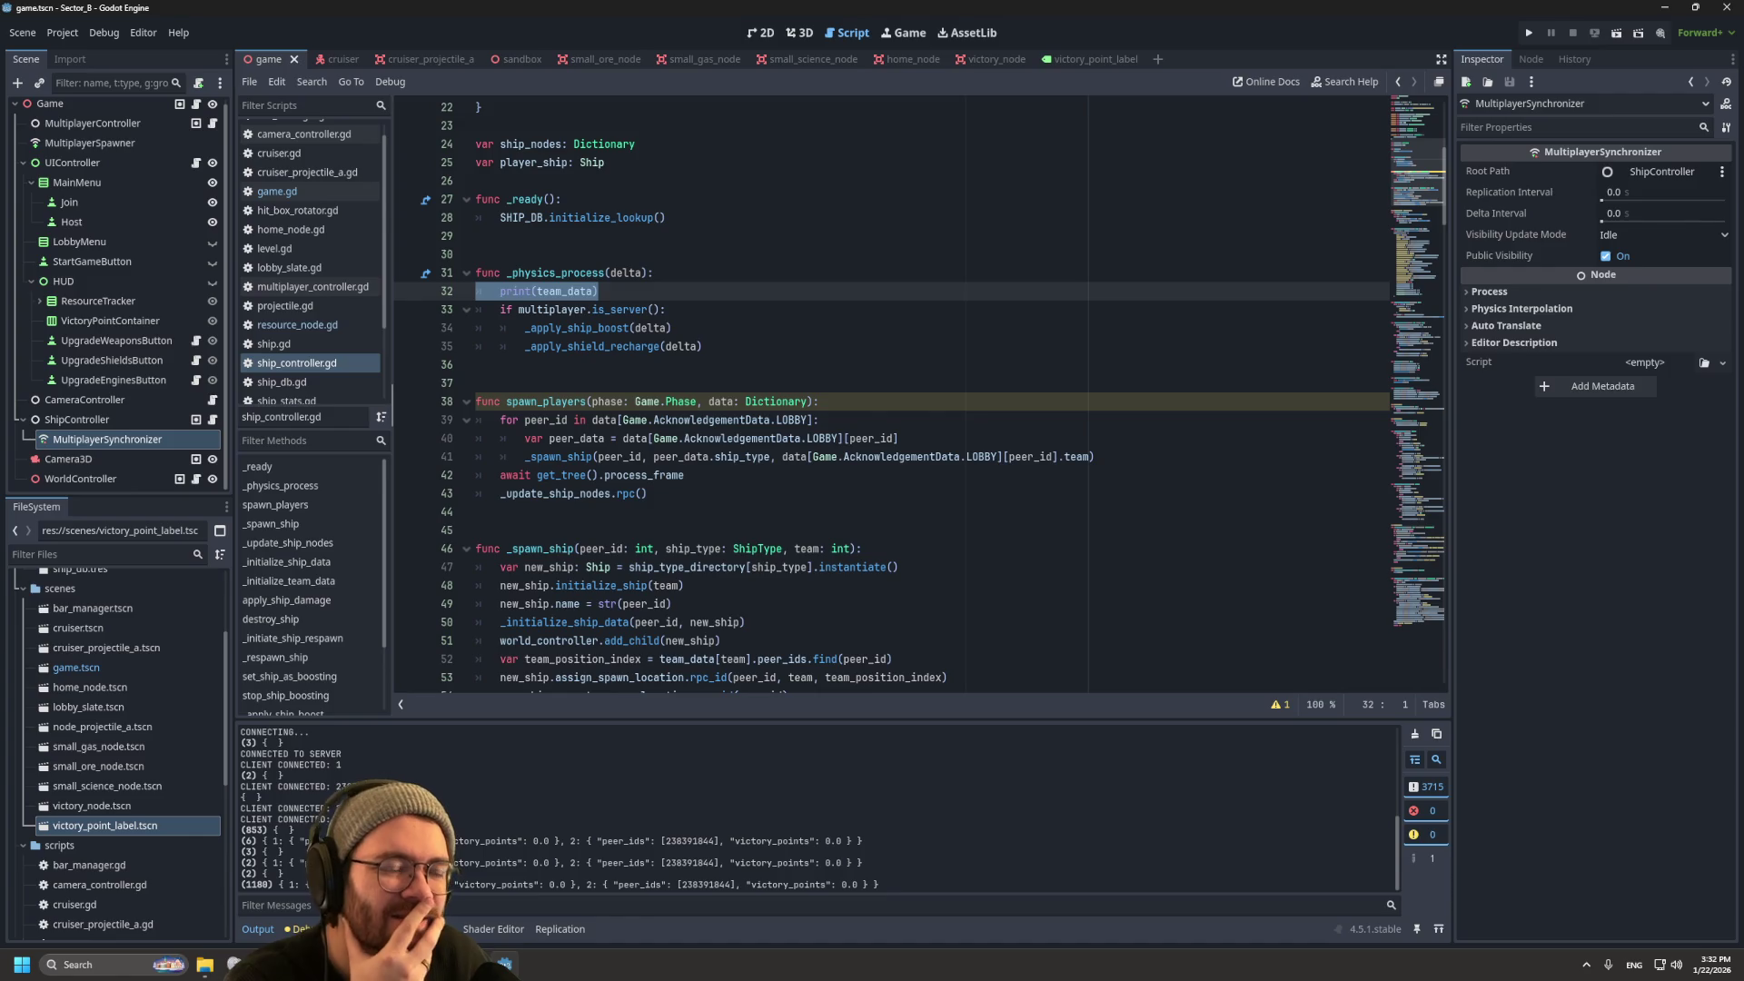
pyautogui.press('BackSpace')
pyautogui.press('BackSpace')
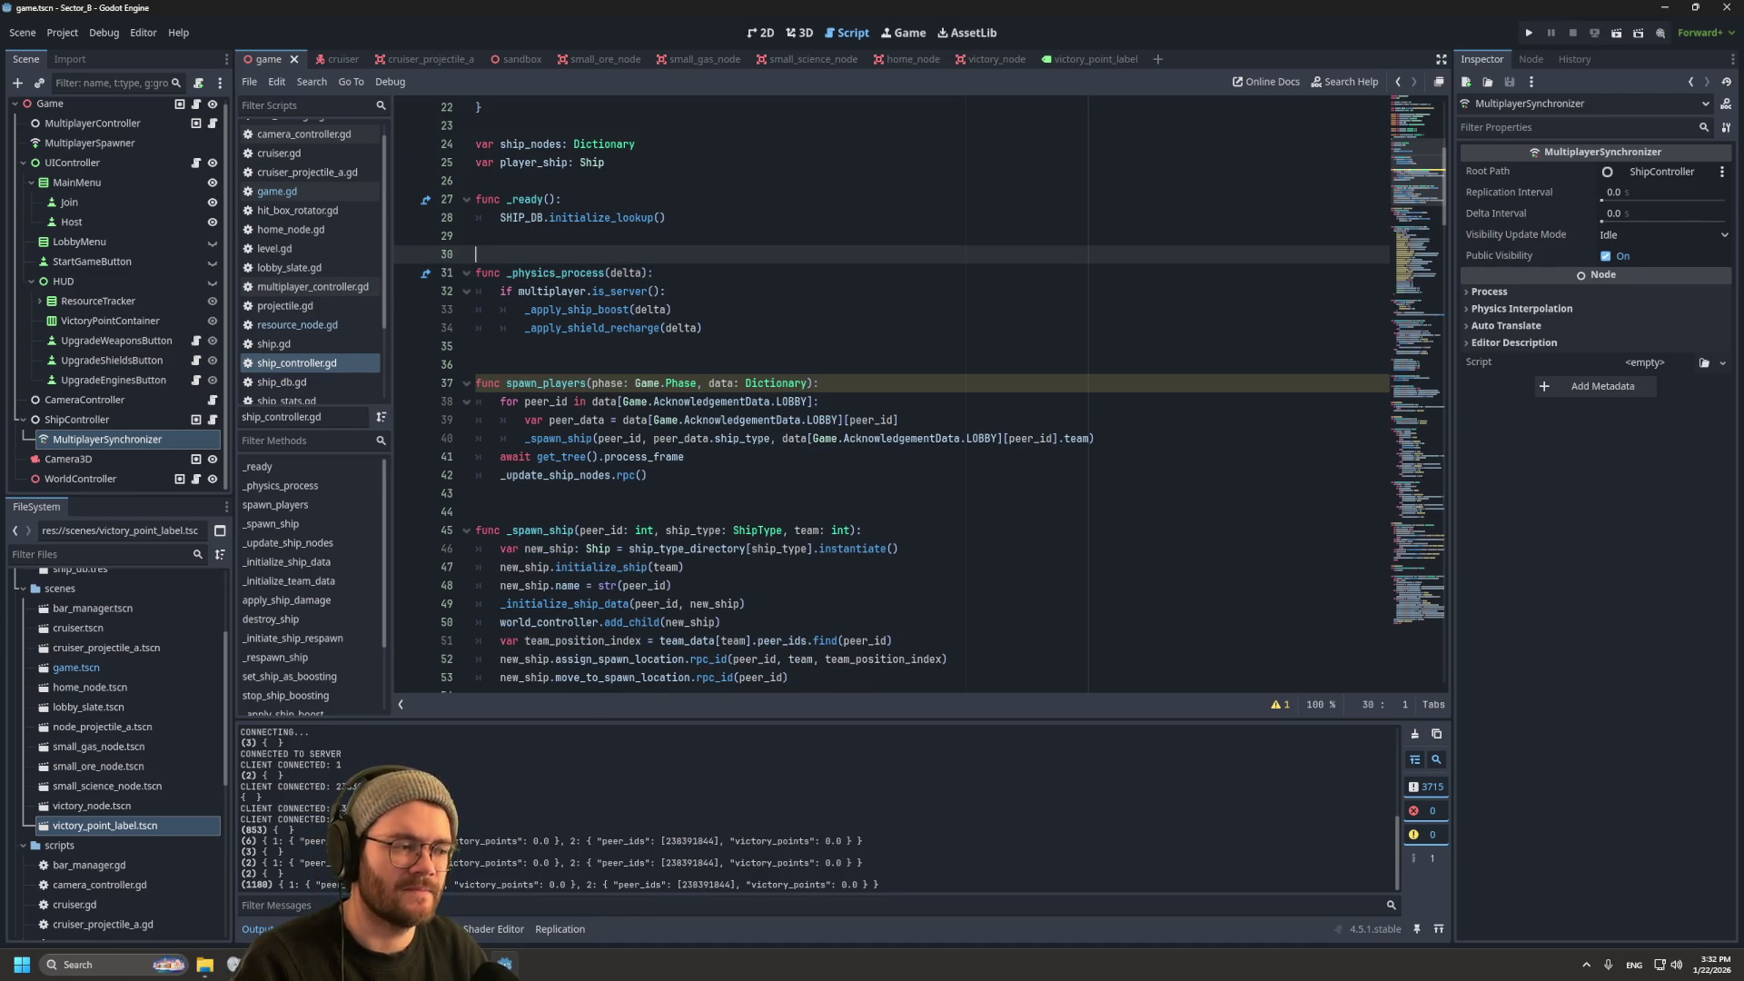
# Step: Glance at multiplayer_controller.gd, then scroll game.gd to the set_phase and start_game functions
pyautogui.click(312, 287)
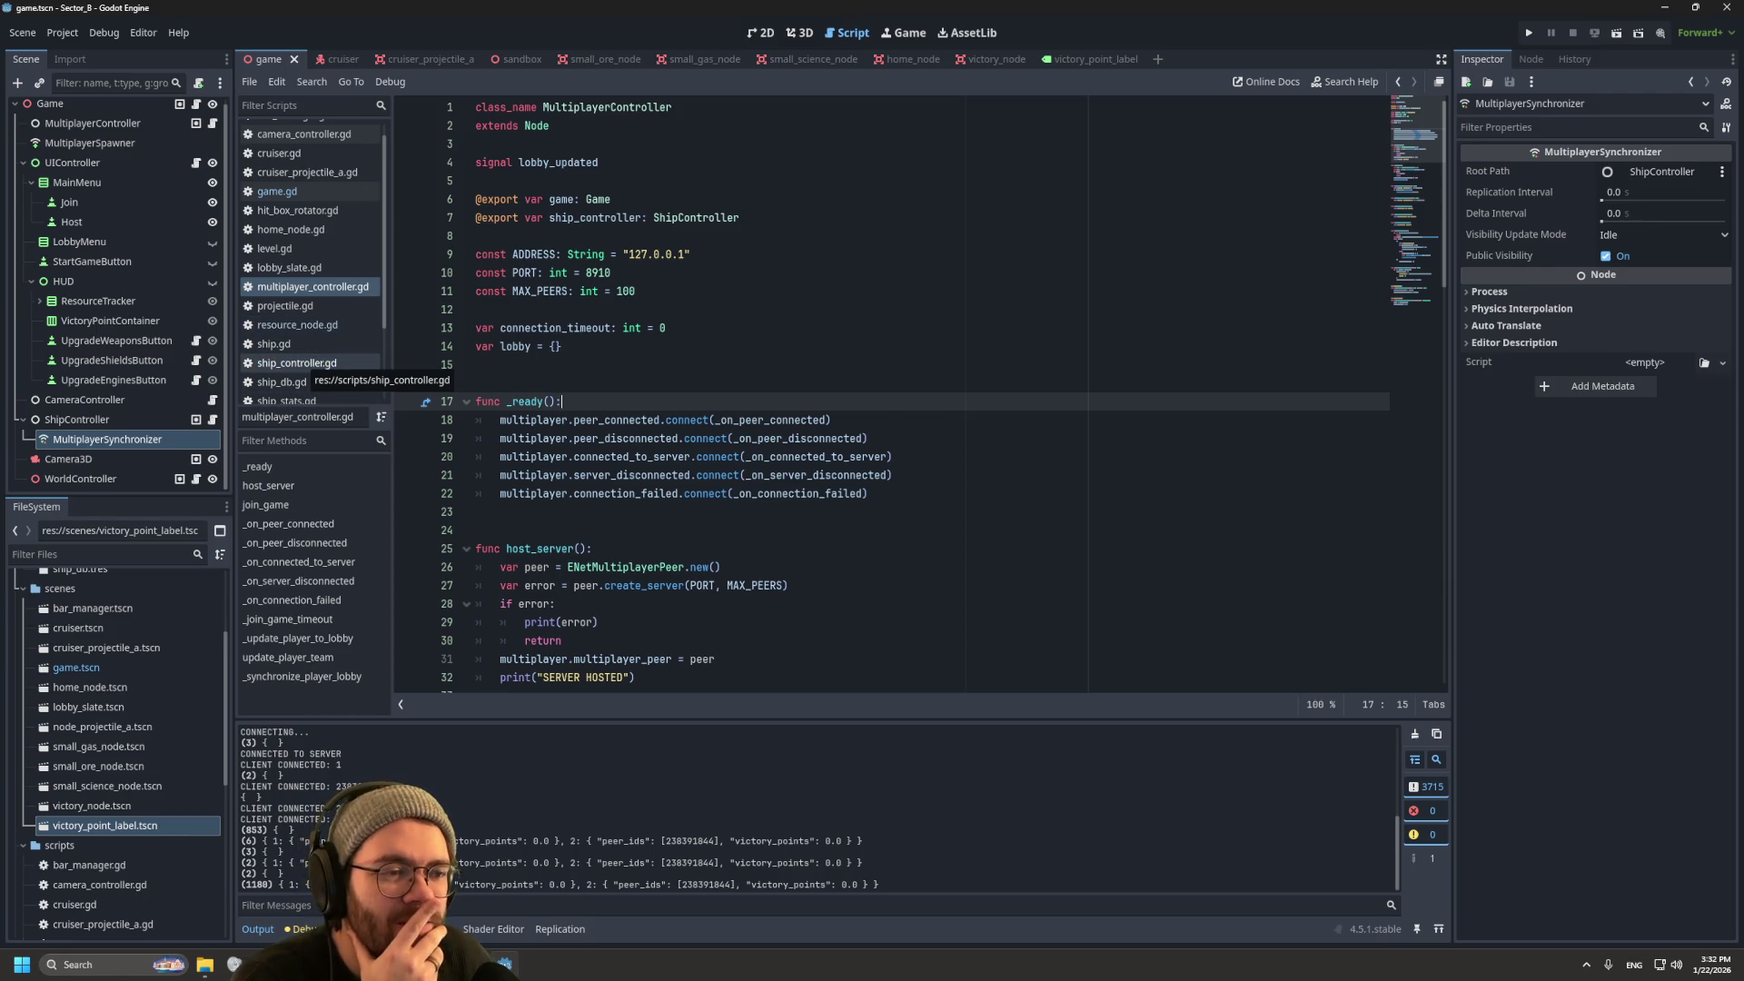
pyautogui.scroll(-4, 545, 436)
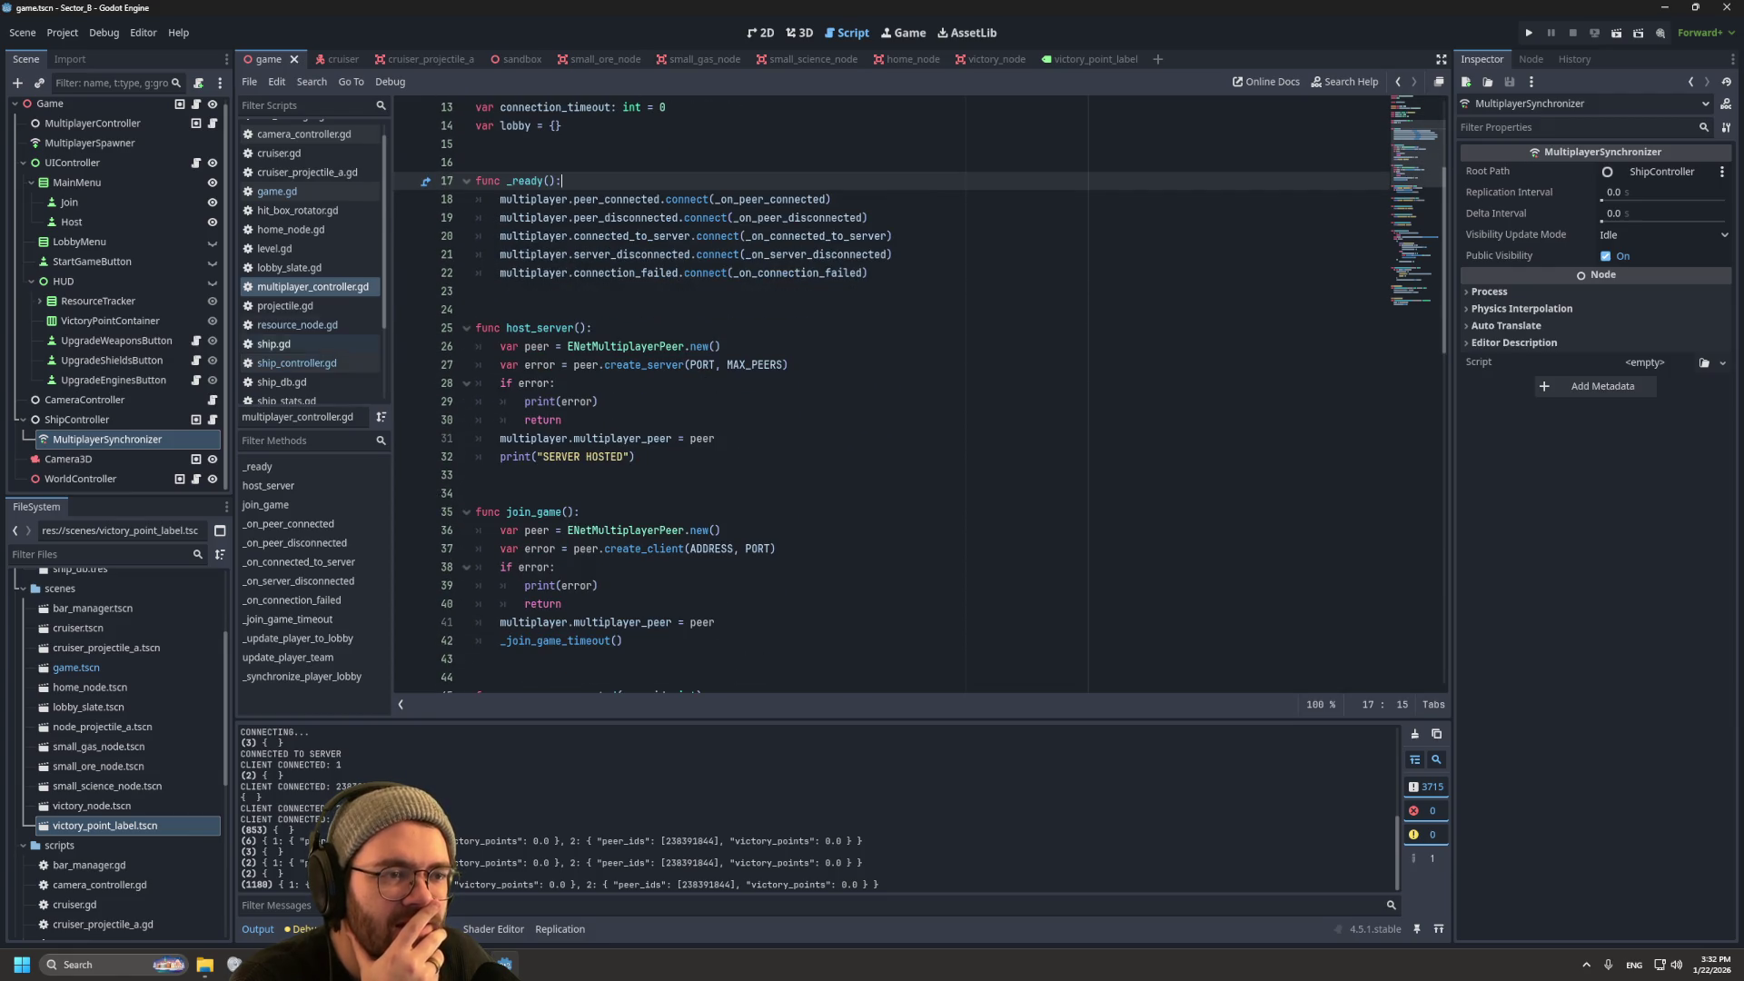
pyautogui.click(277, 191)
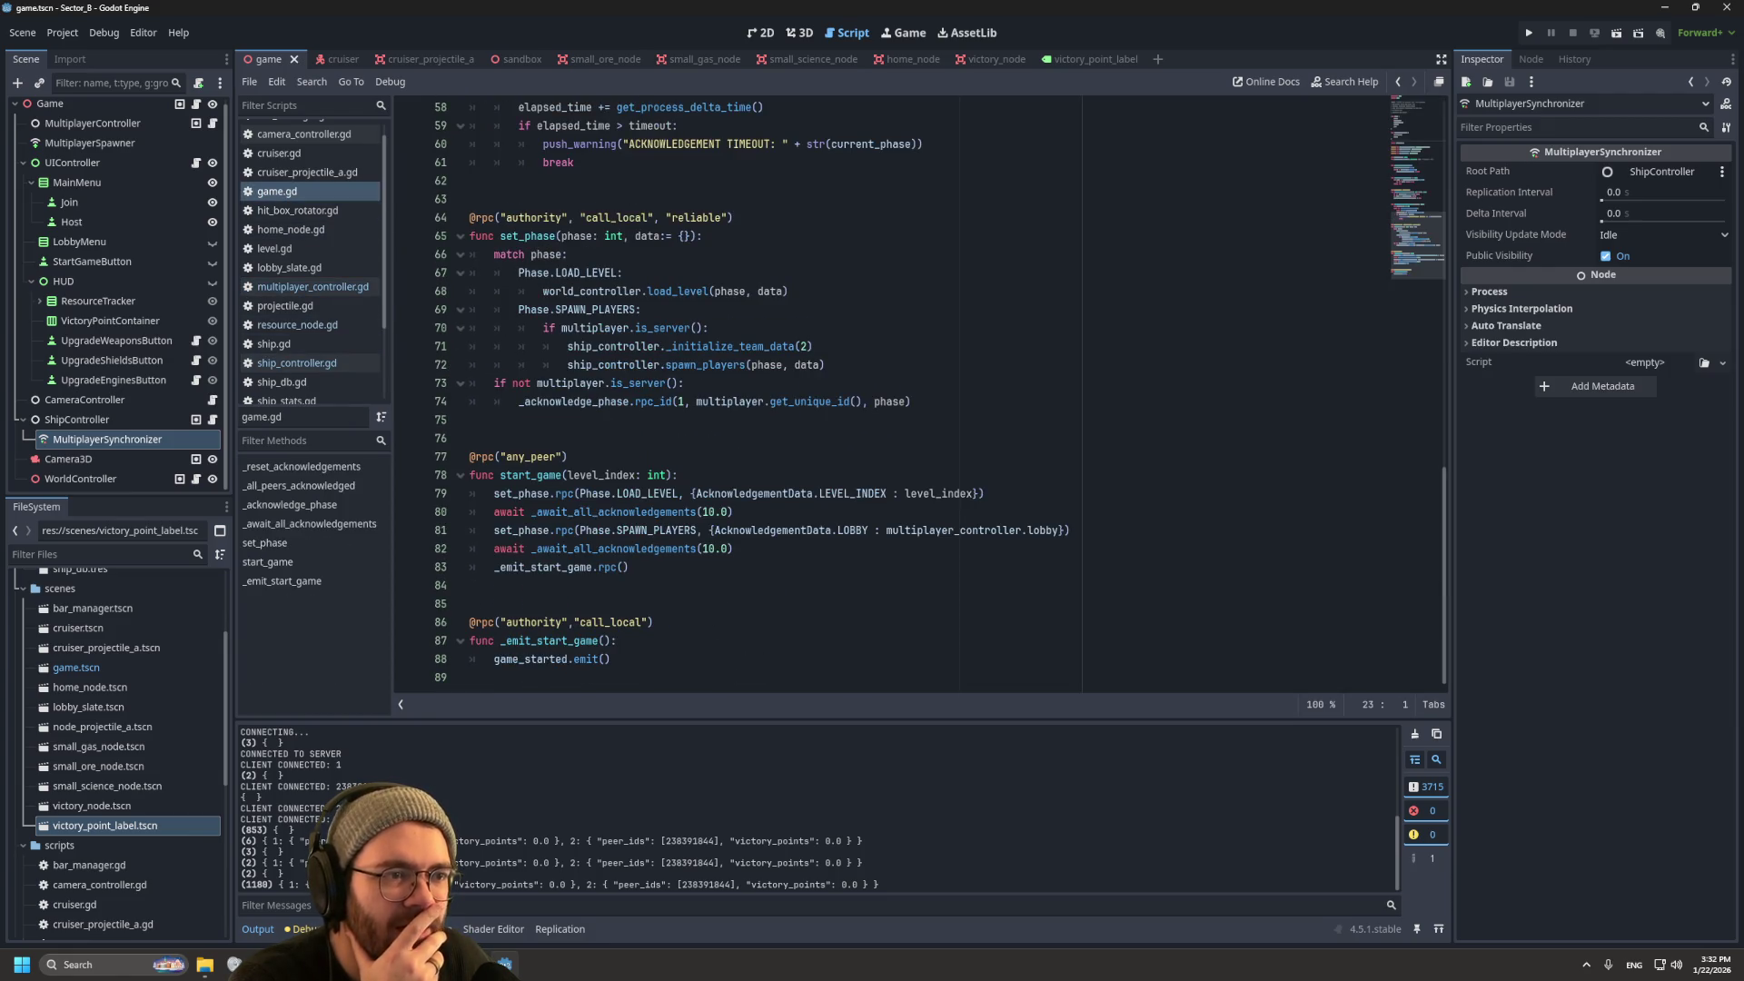
pyautogui.scroll(6, 917, 390)
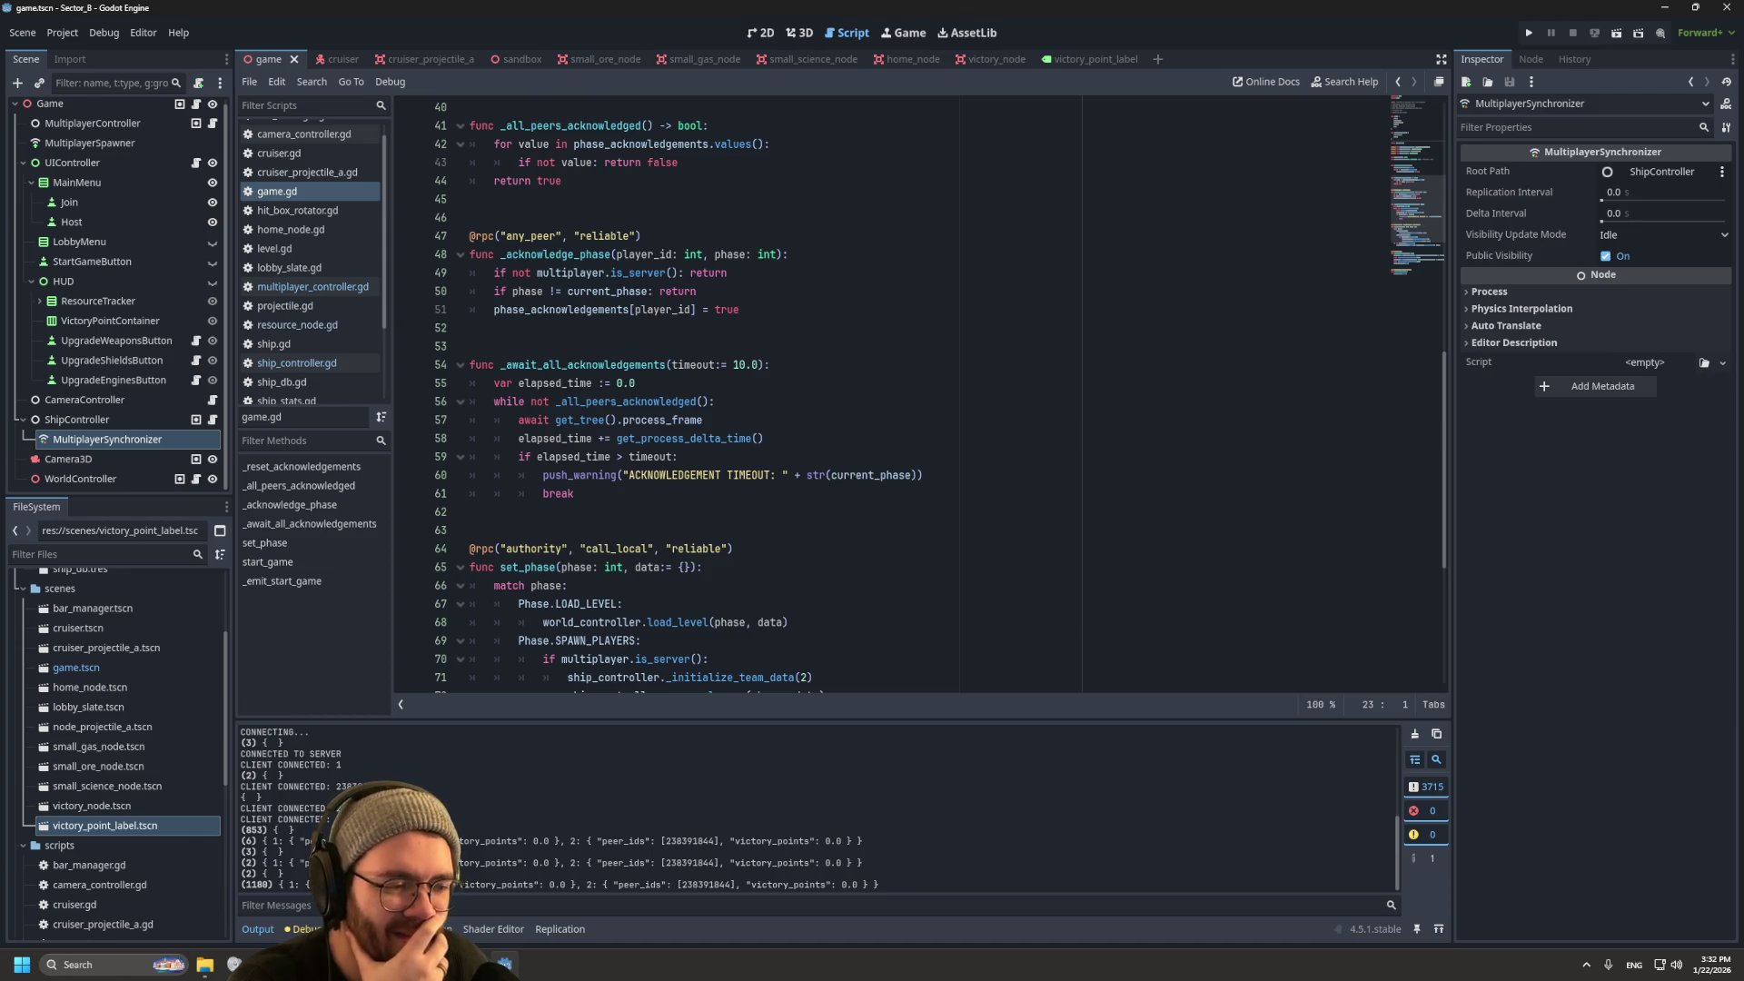
pyautogui.scroll(-3, 564, 454)
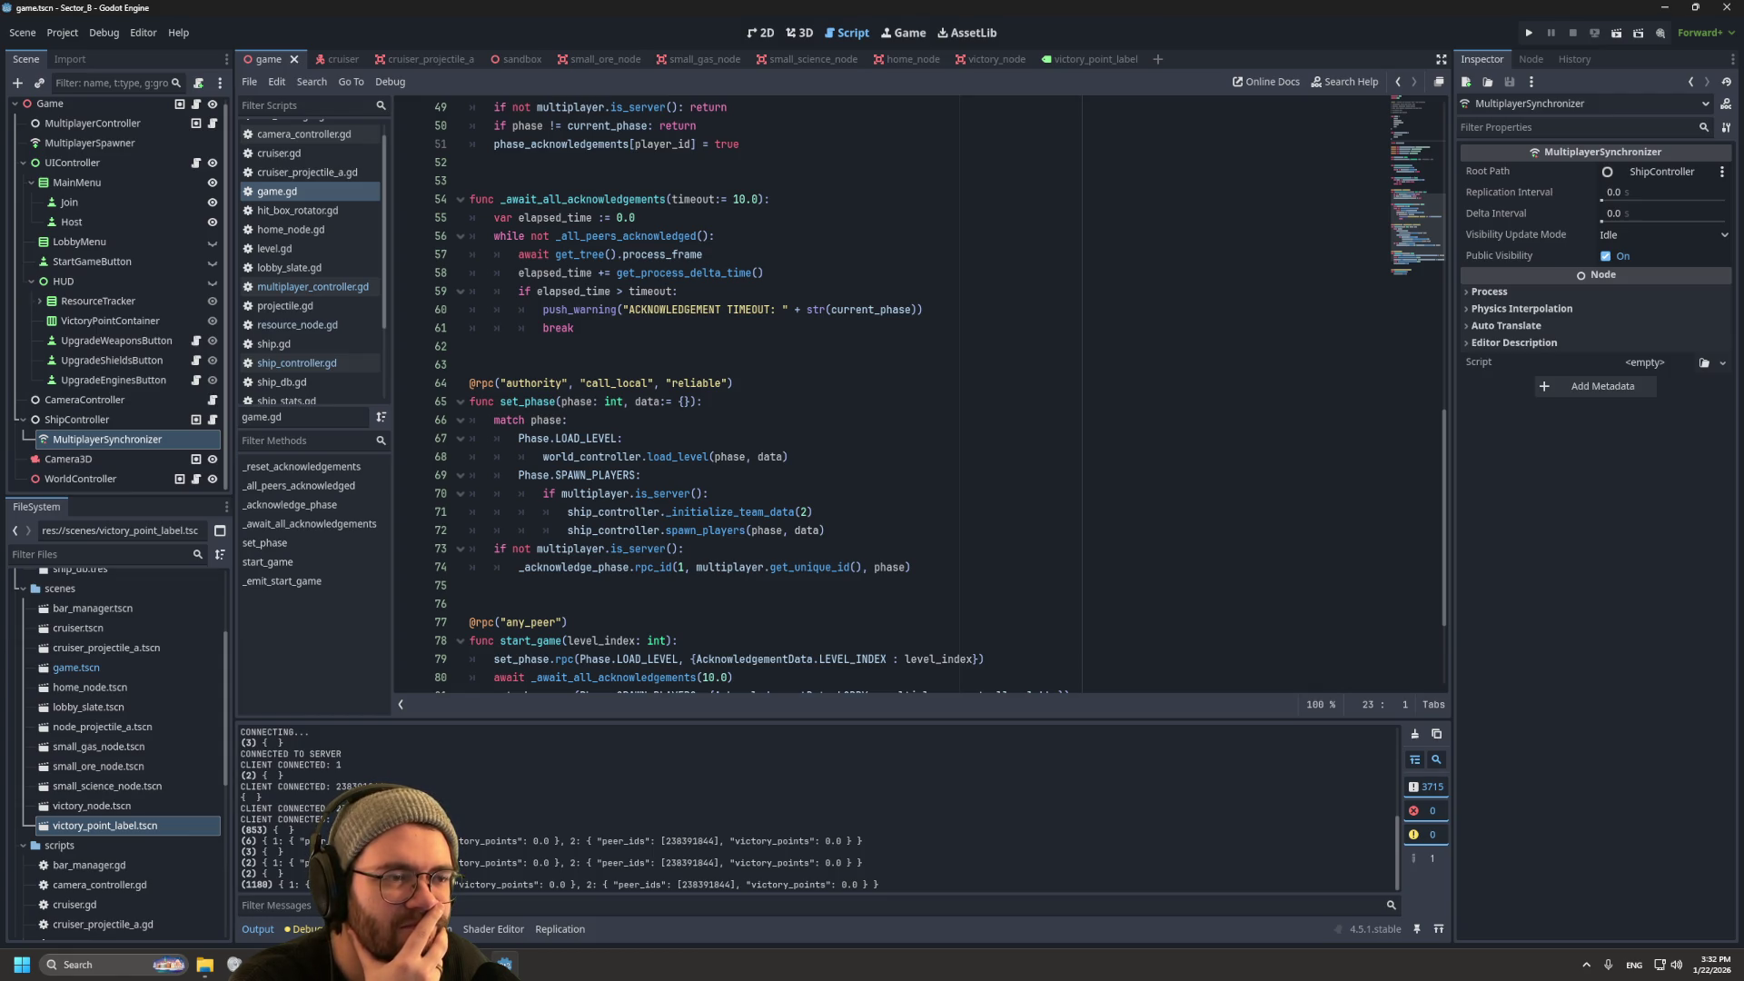
pyautogui.scroll(2, 918, 390)
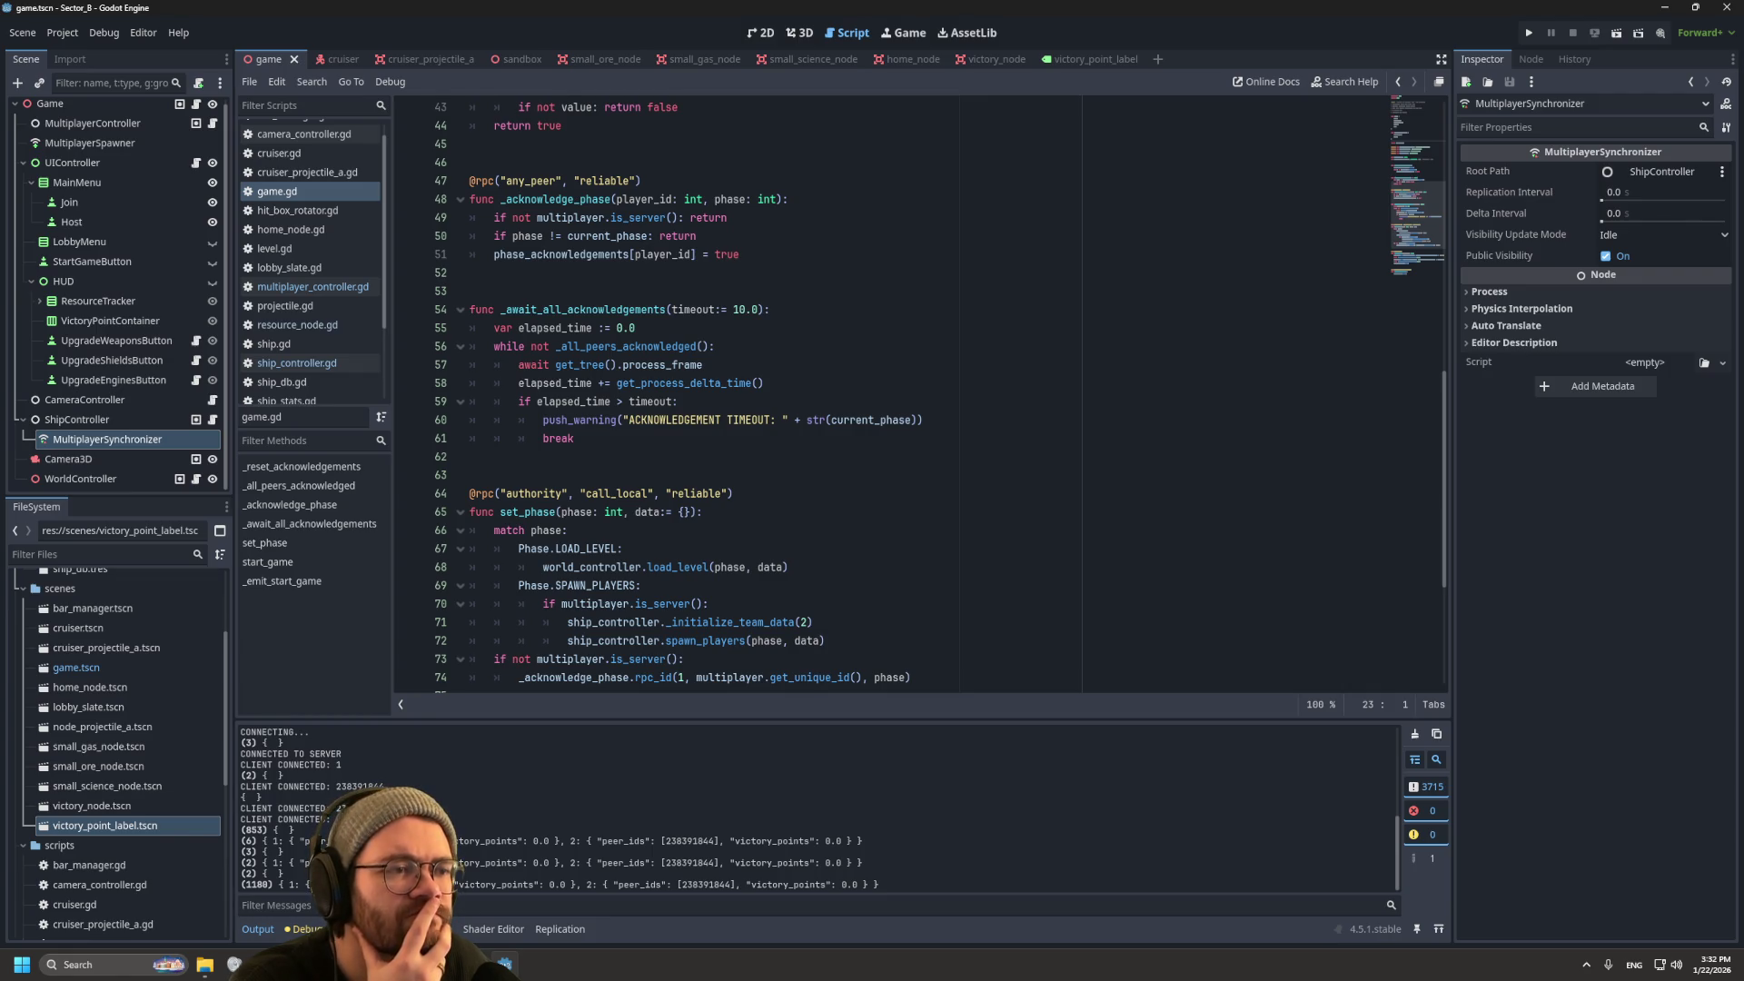
pyautogui.scroll(1, 918, 391)
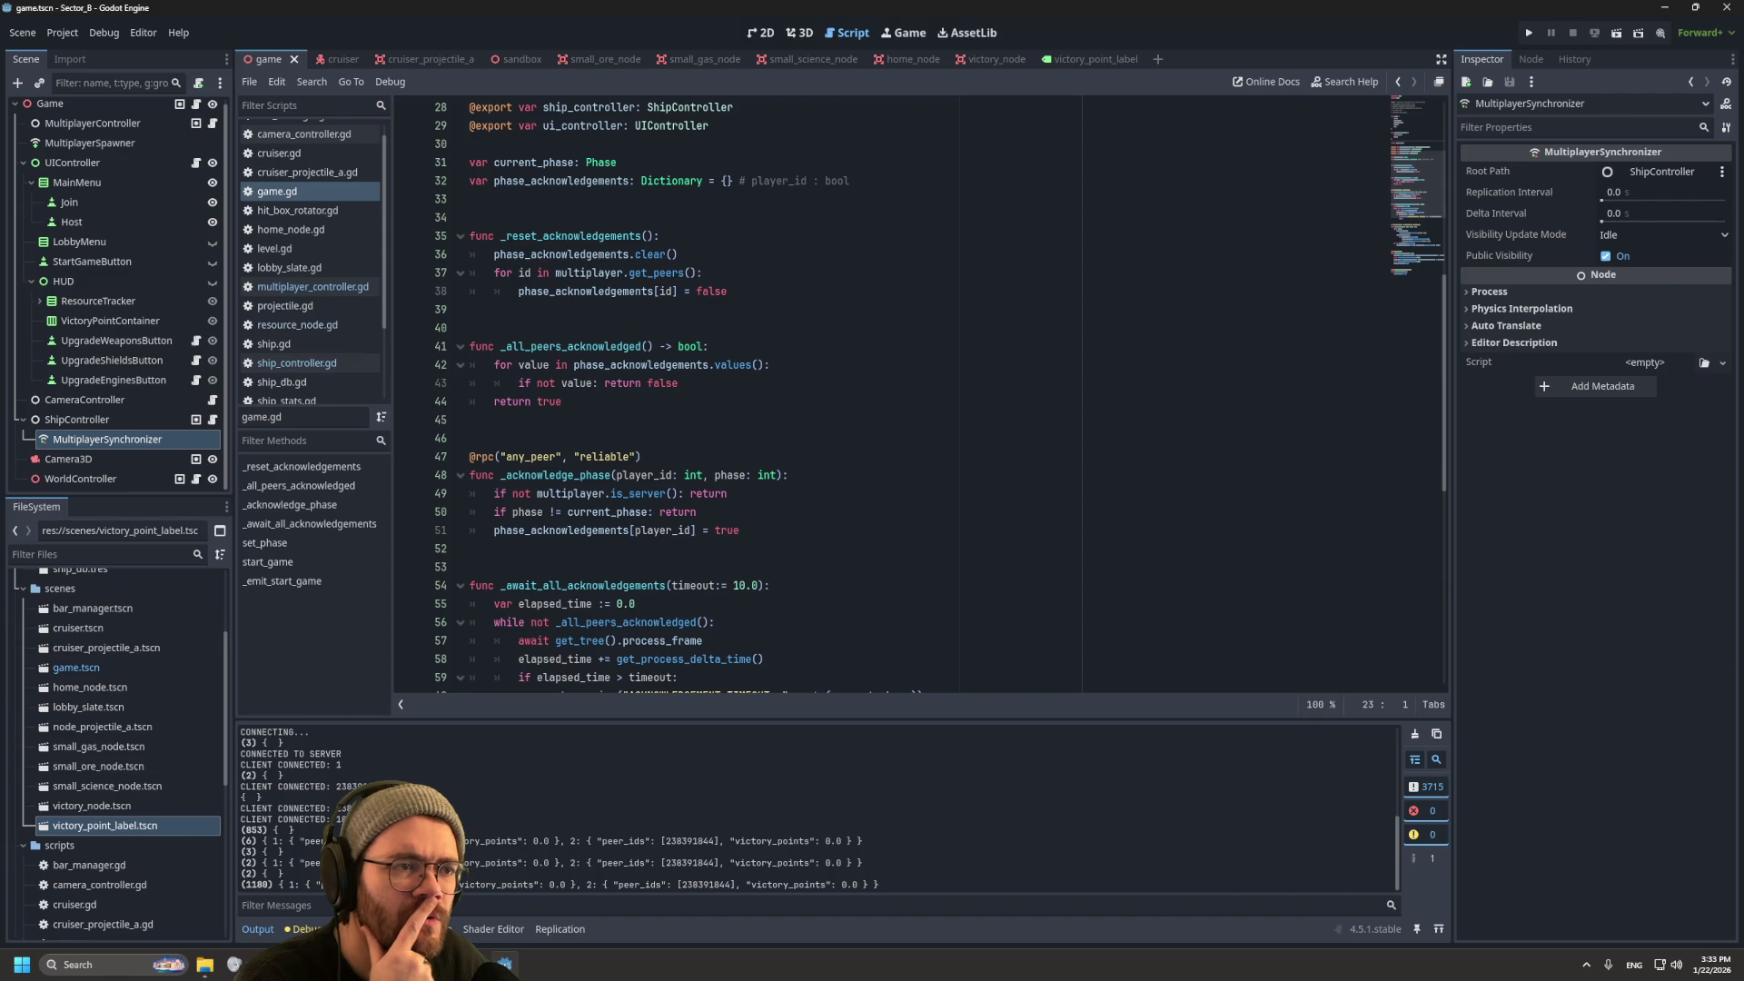
pyautogui.scroll(-10, 563, 508)
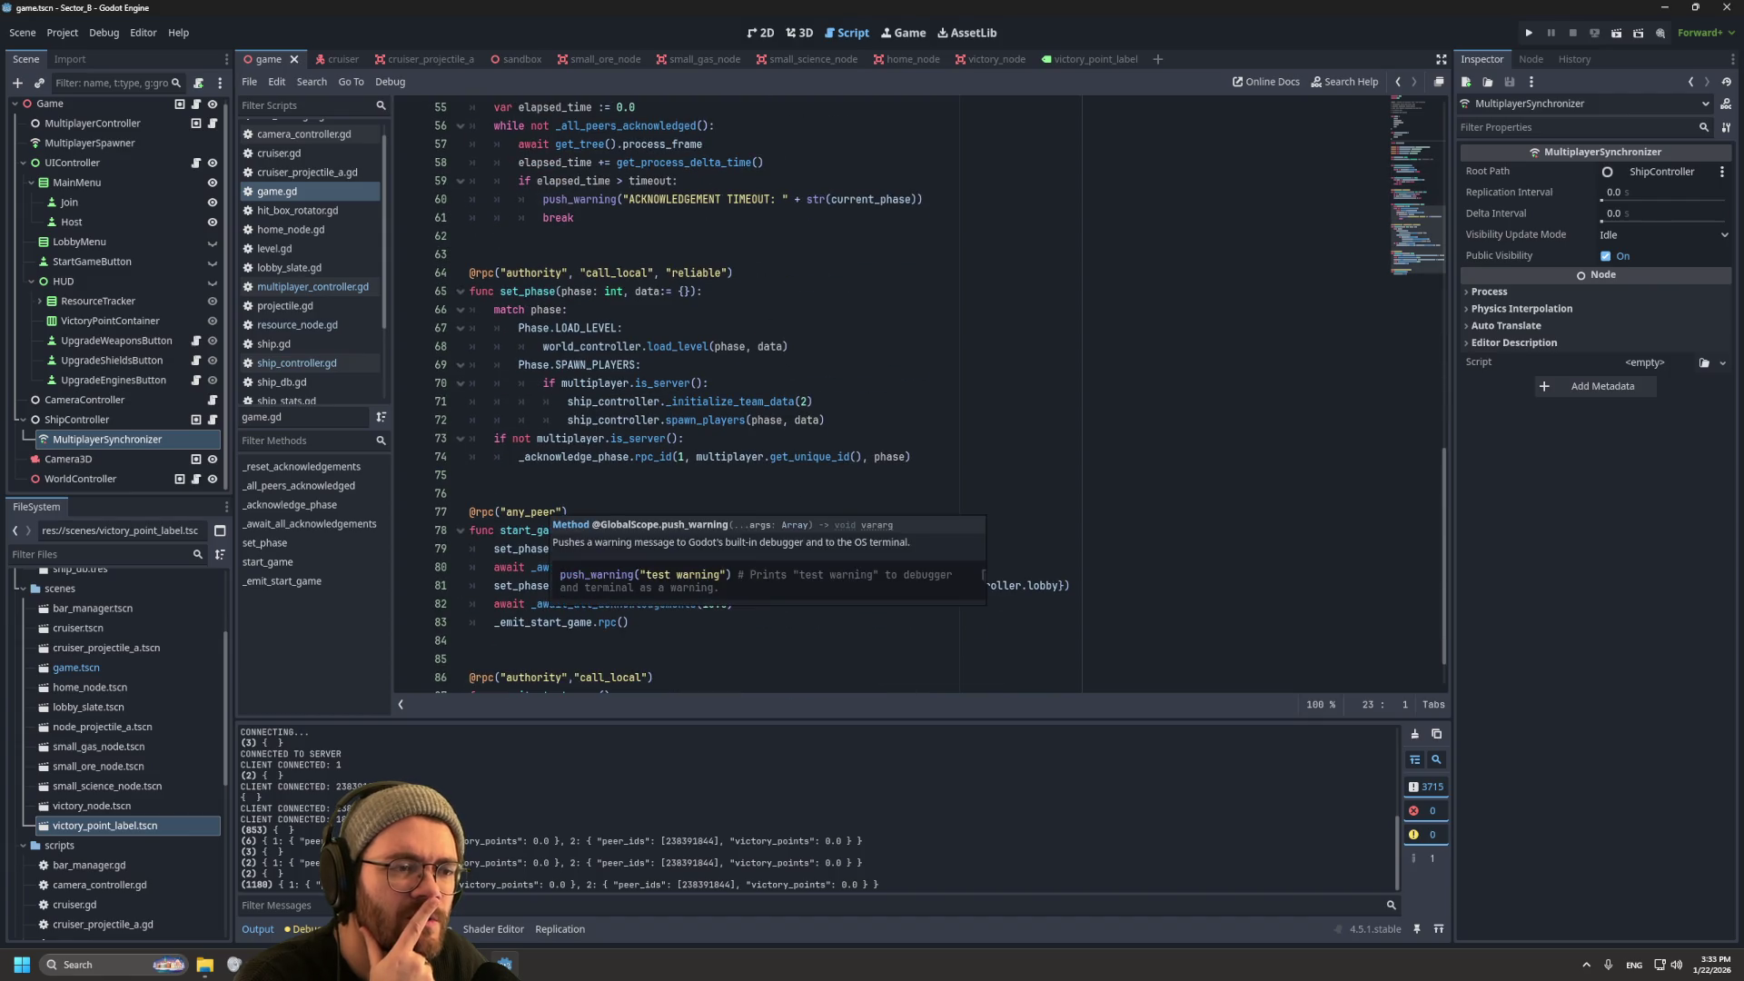
pyautogui.click(297, 362)
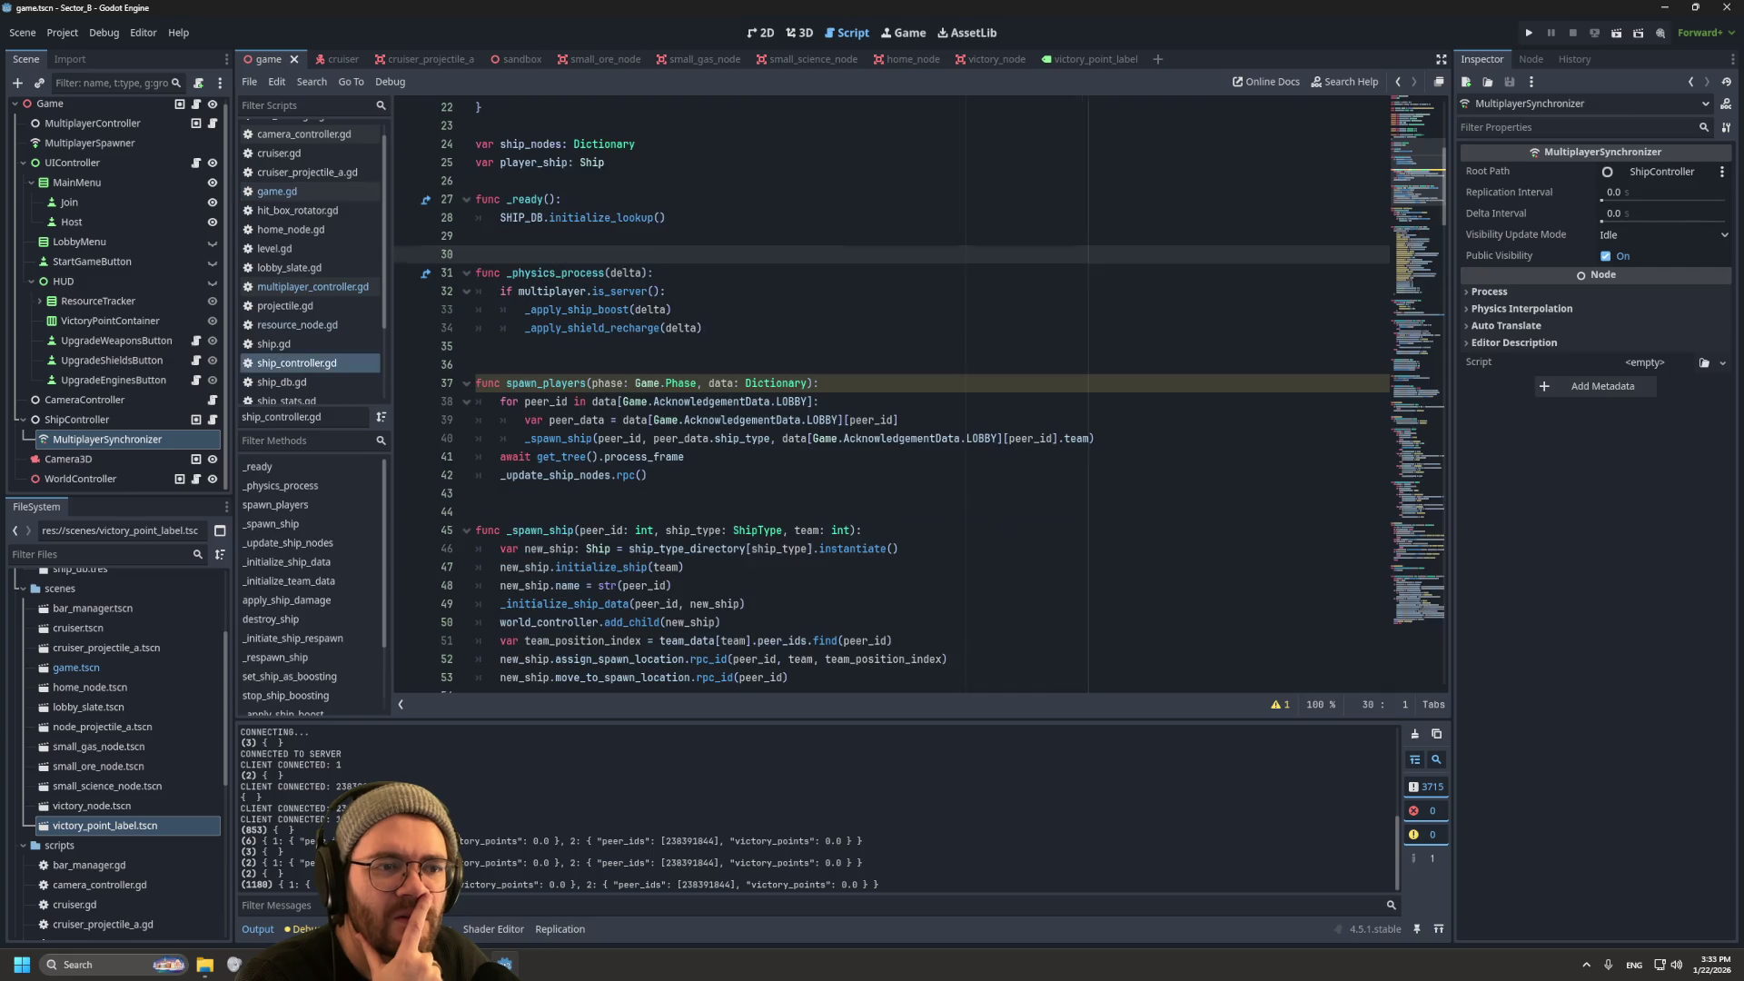
pyautogui.click(904, 438)
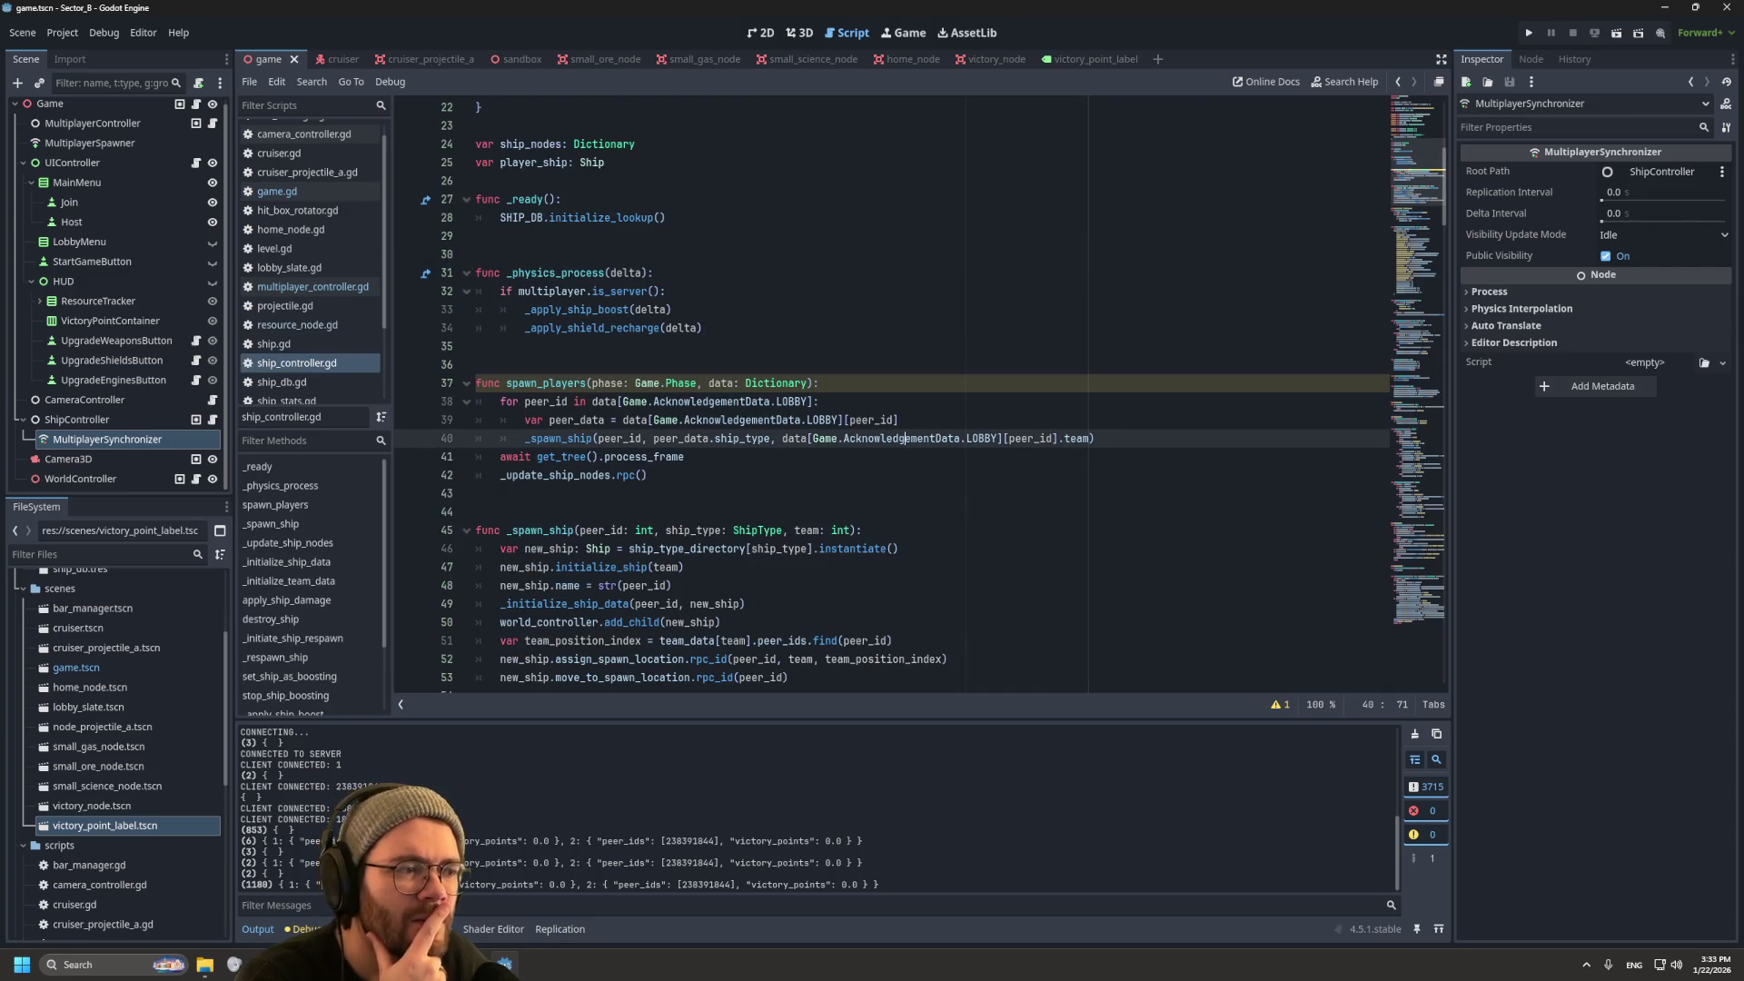
pyautogui.moveTo(904, 439)
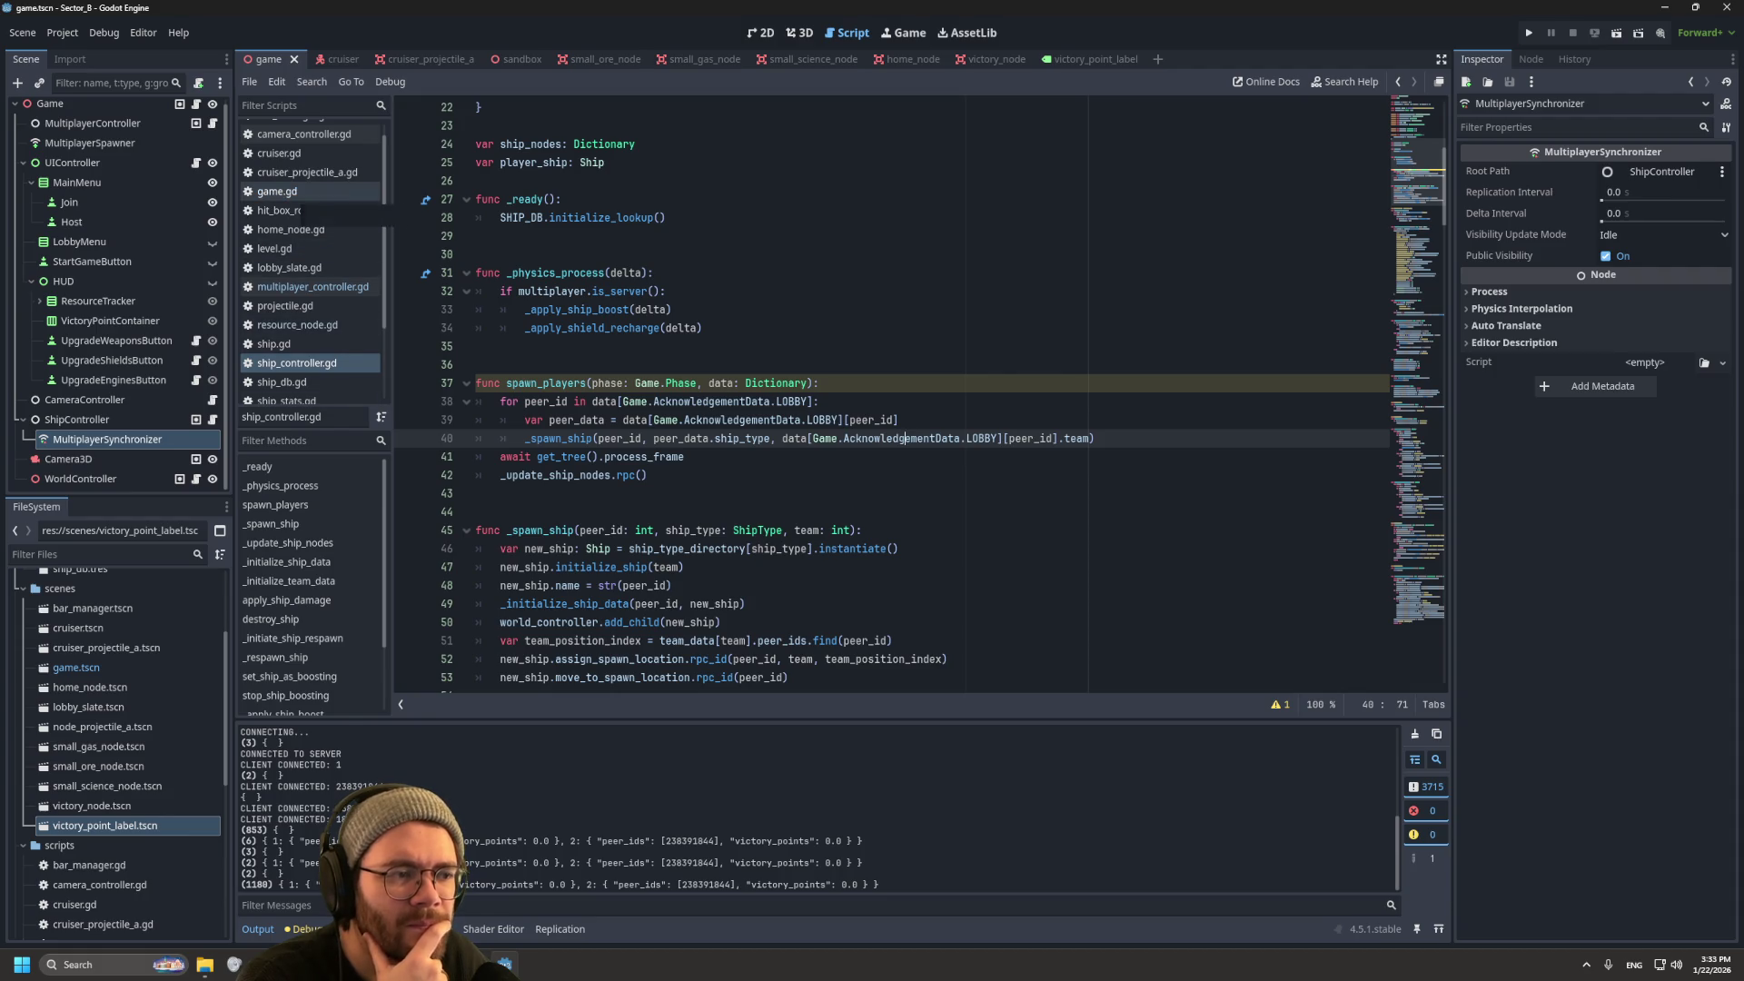
pyautogui.click(278, 191)
pyautogui.click(772, 493)
pyautogui.scroll(15, 917, 391)
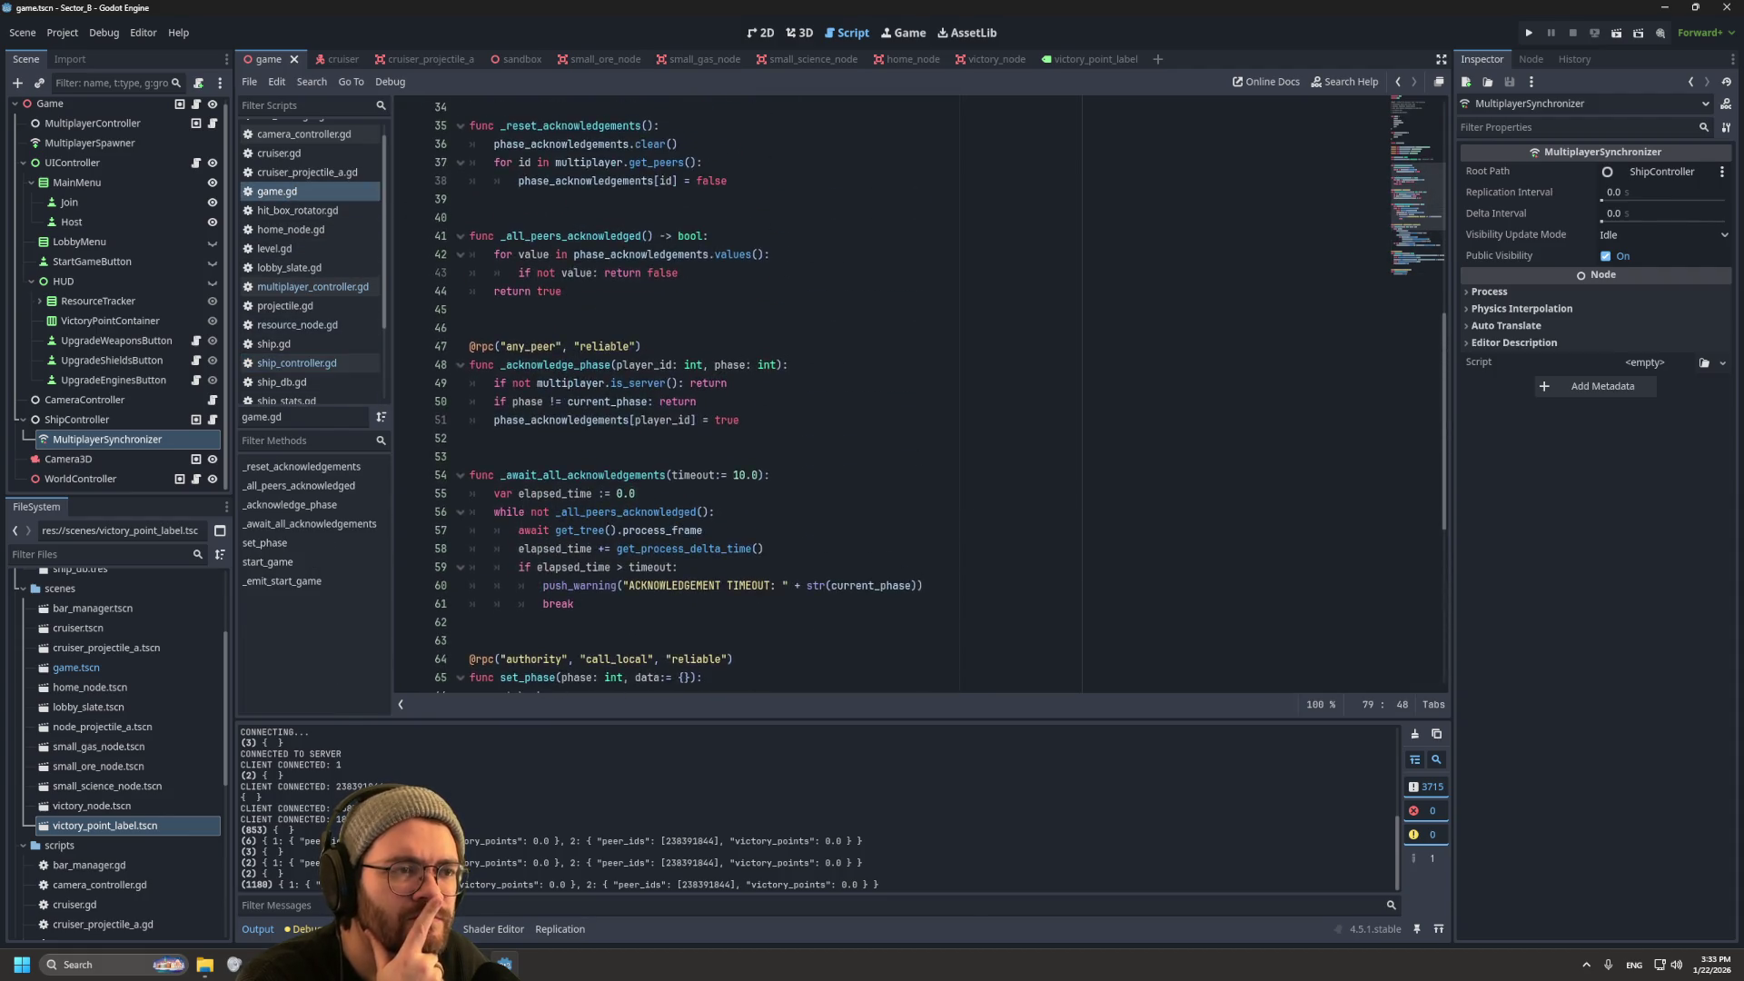
pyautogui.scroll(-7, 918, 391)
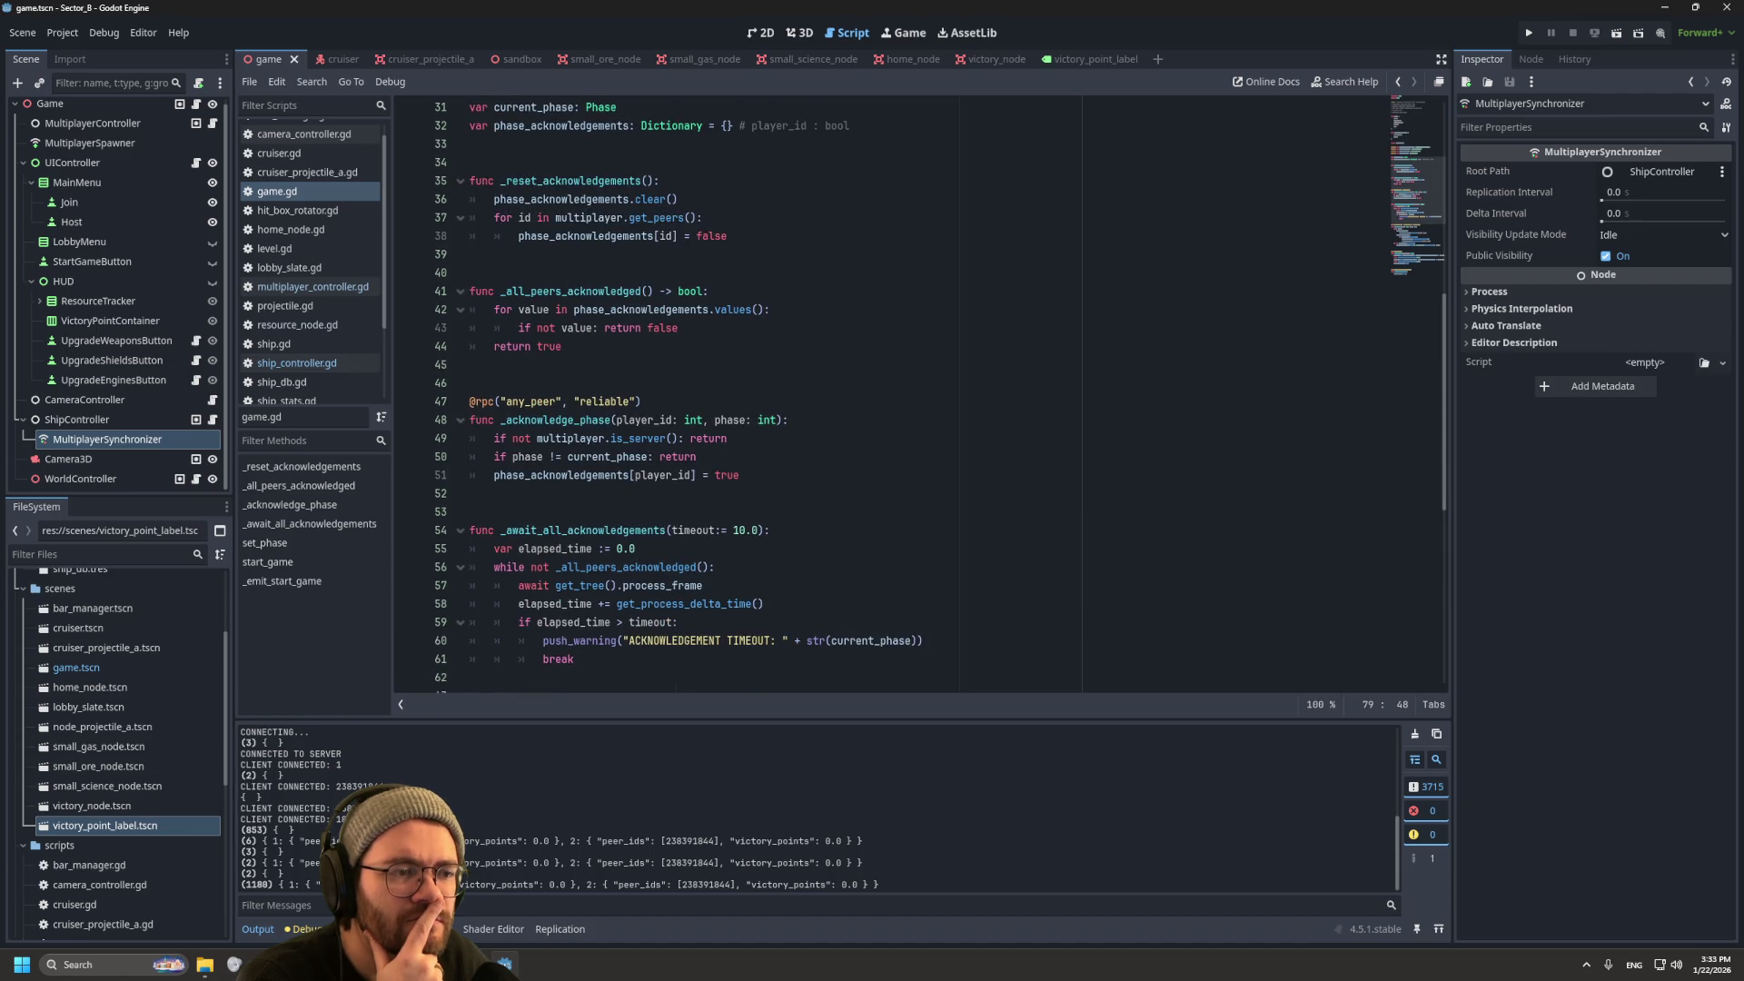
pyautogui.scroll(-6, 917, 390)
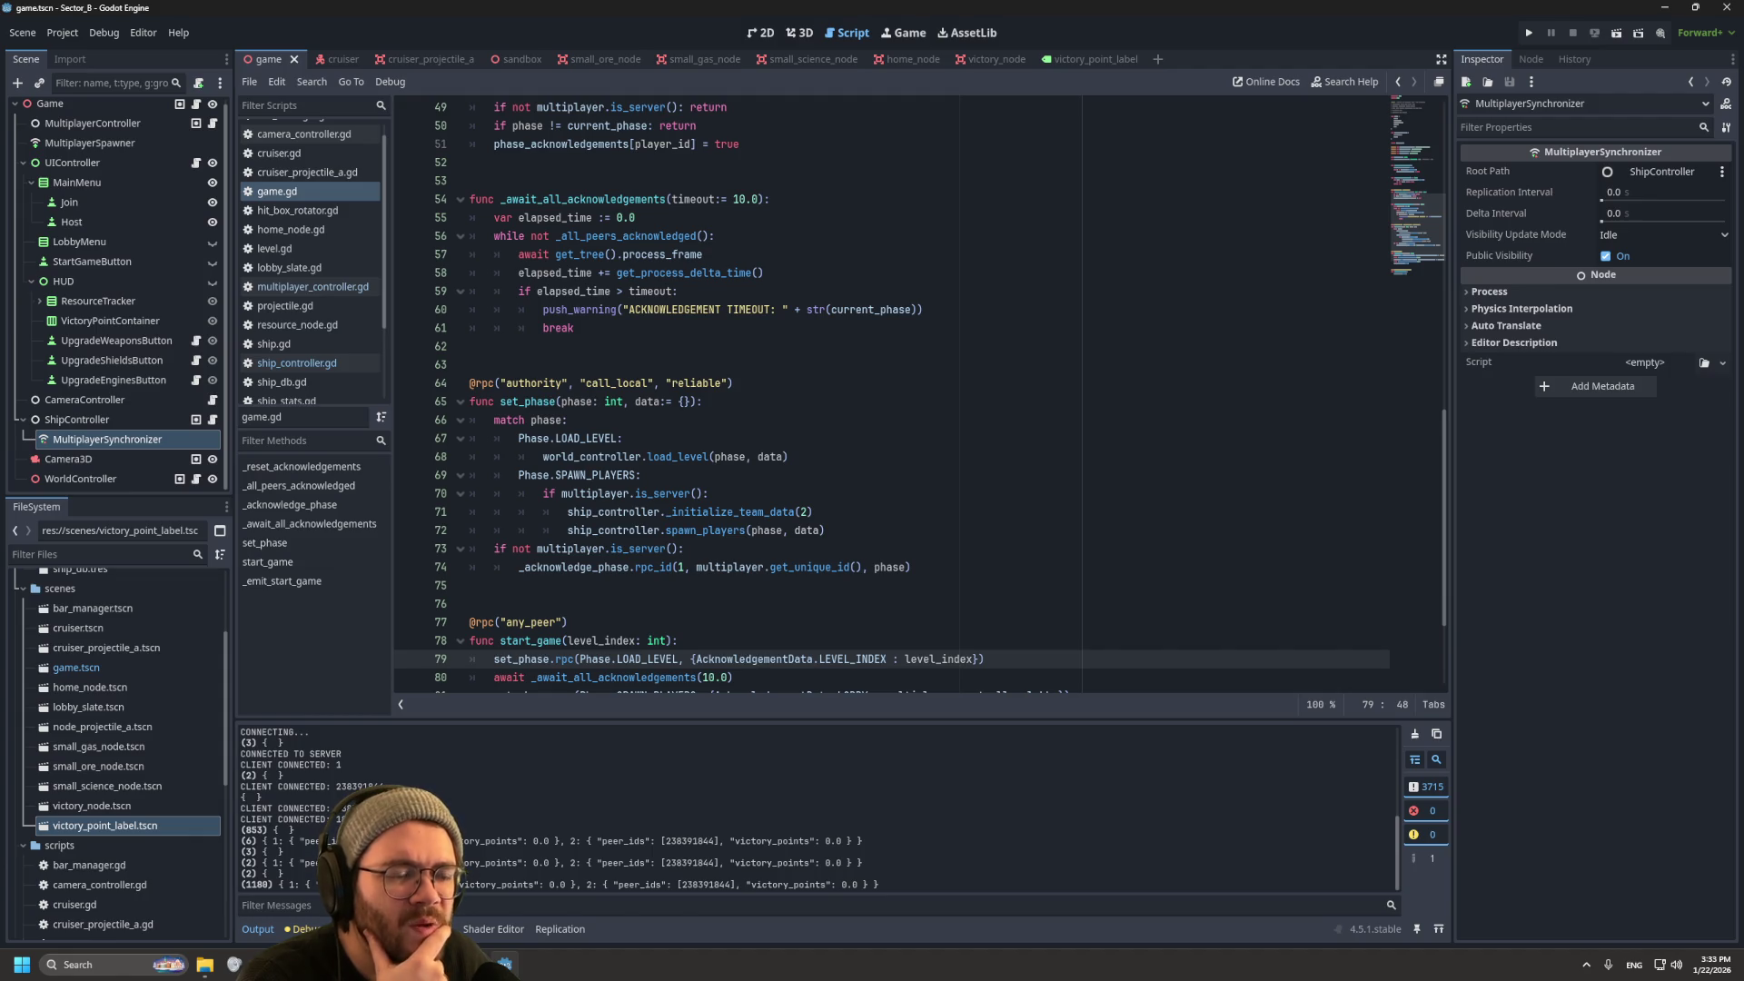
pyautogui.moveTo(627, 511)
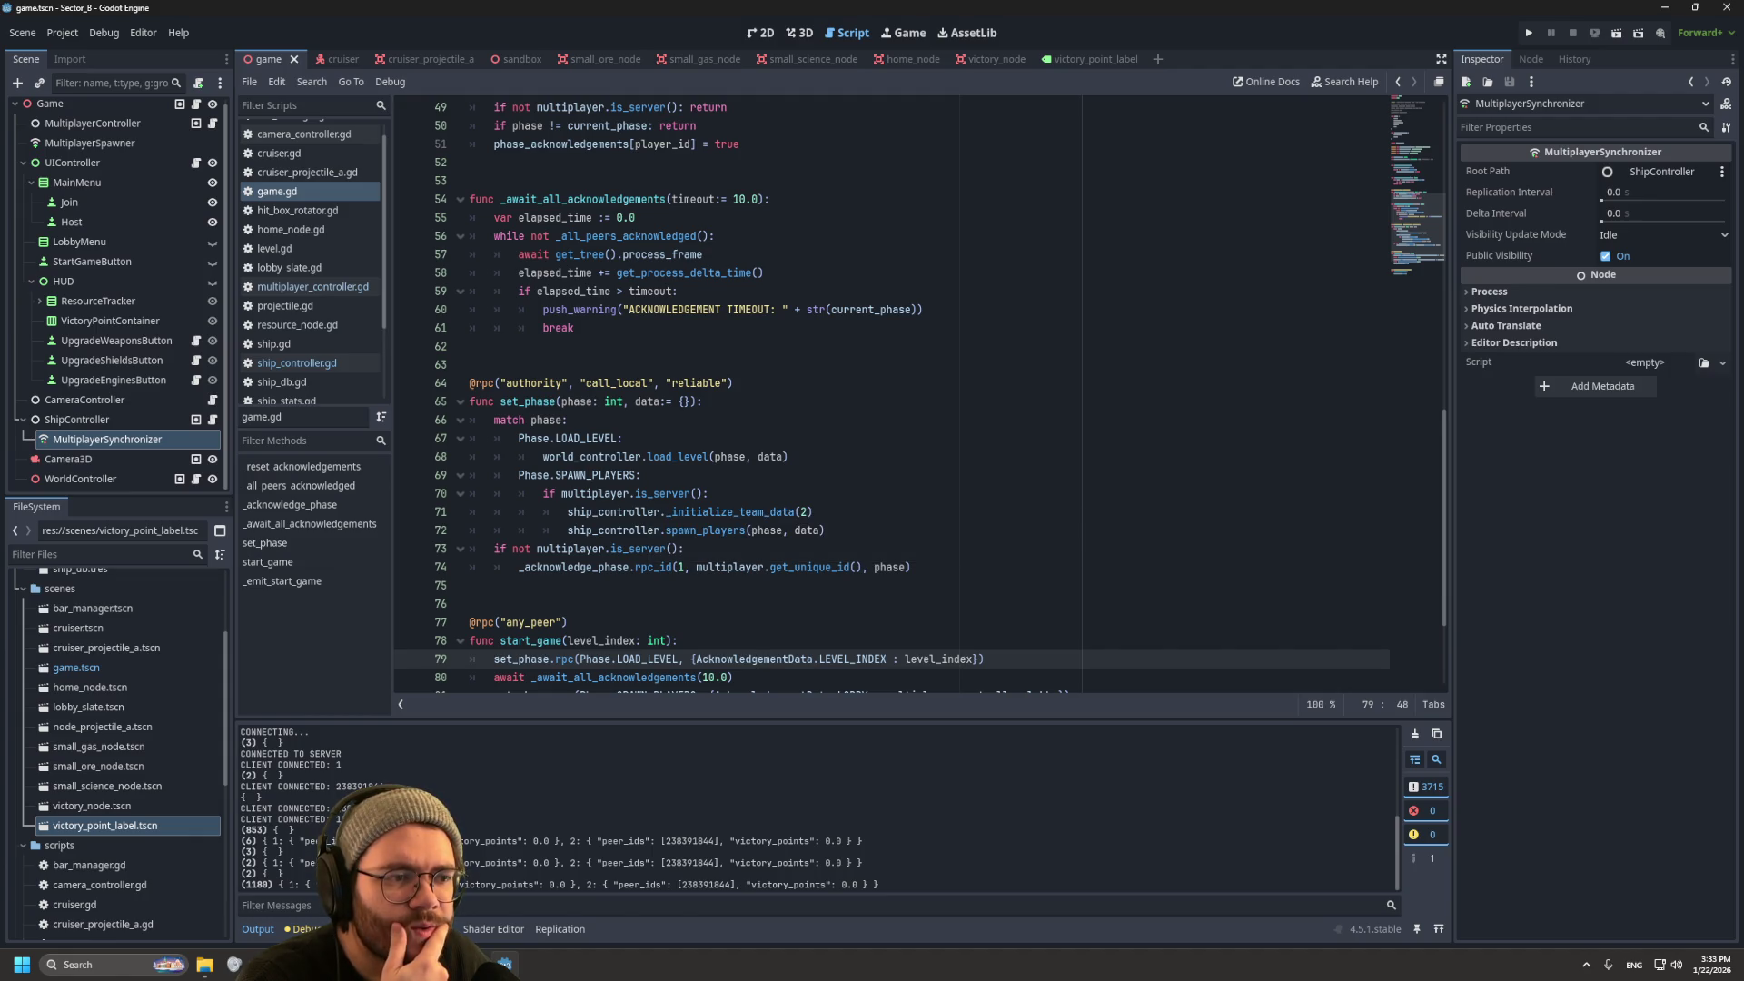
pyautogui.scroll(-2, 892, 396)
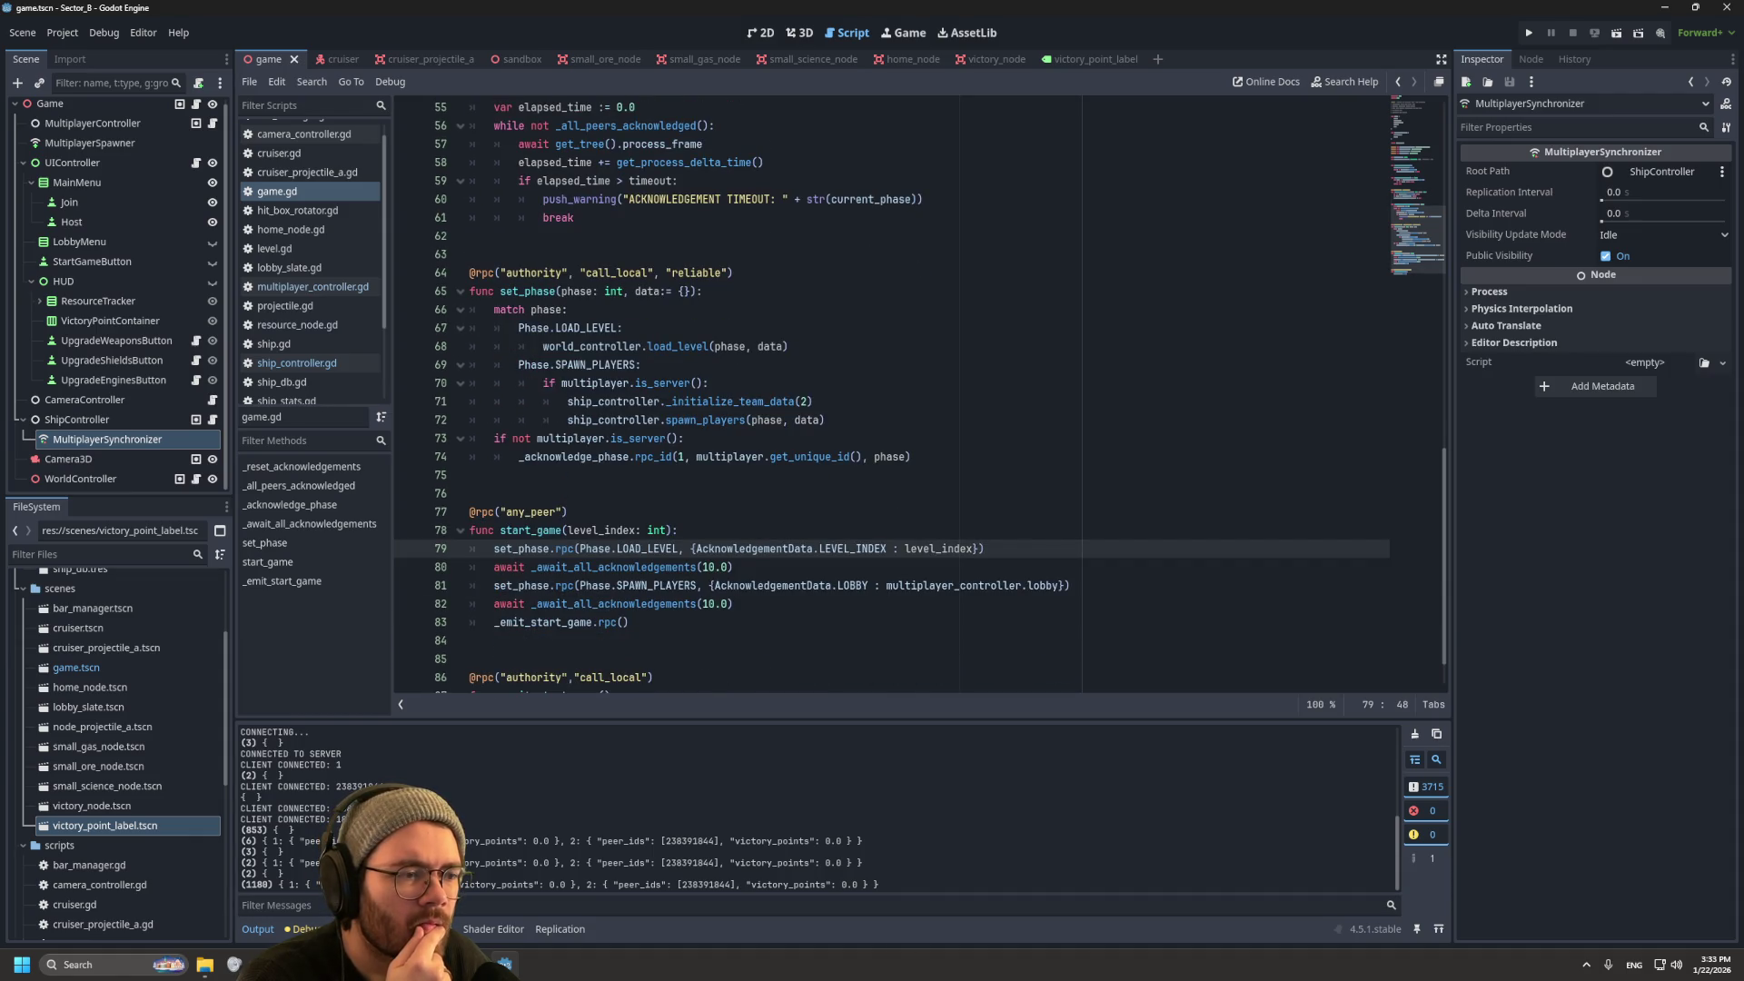
pyautogui.moveTo(817, 587)
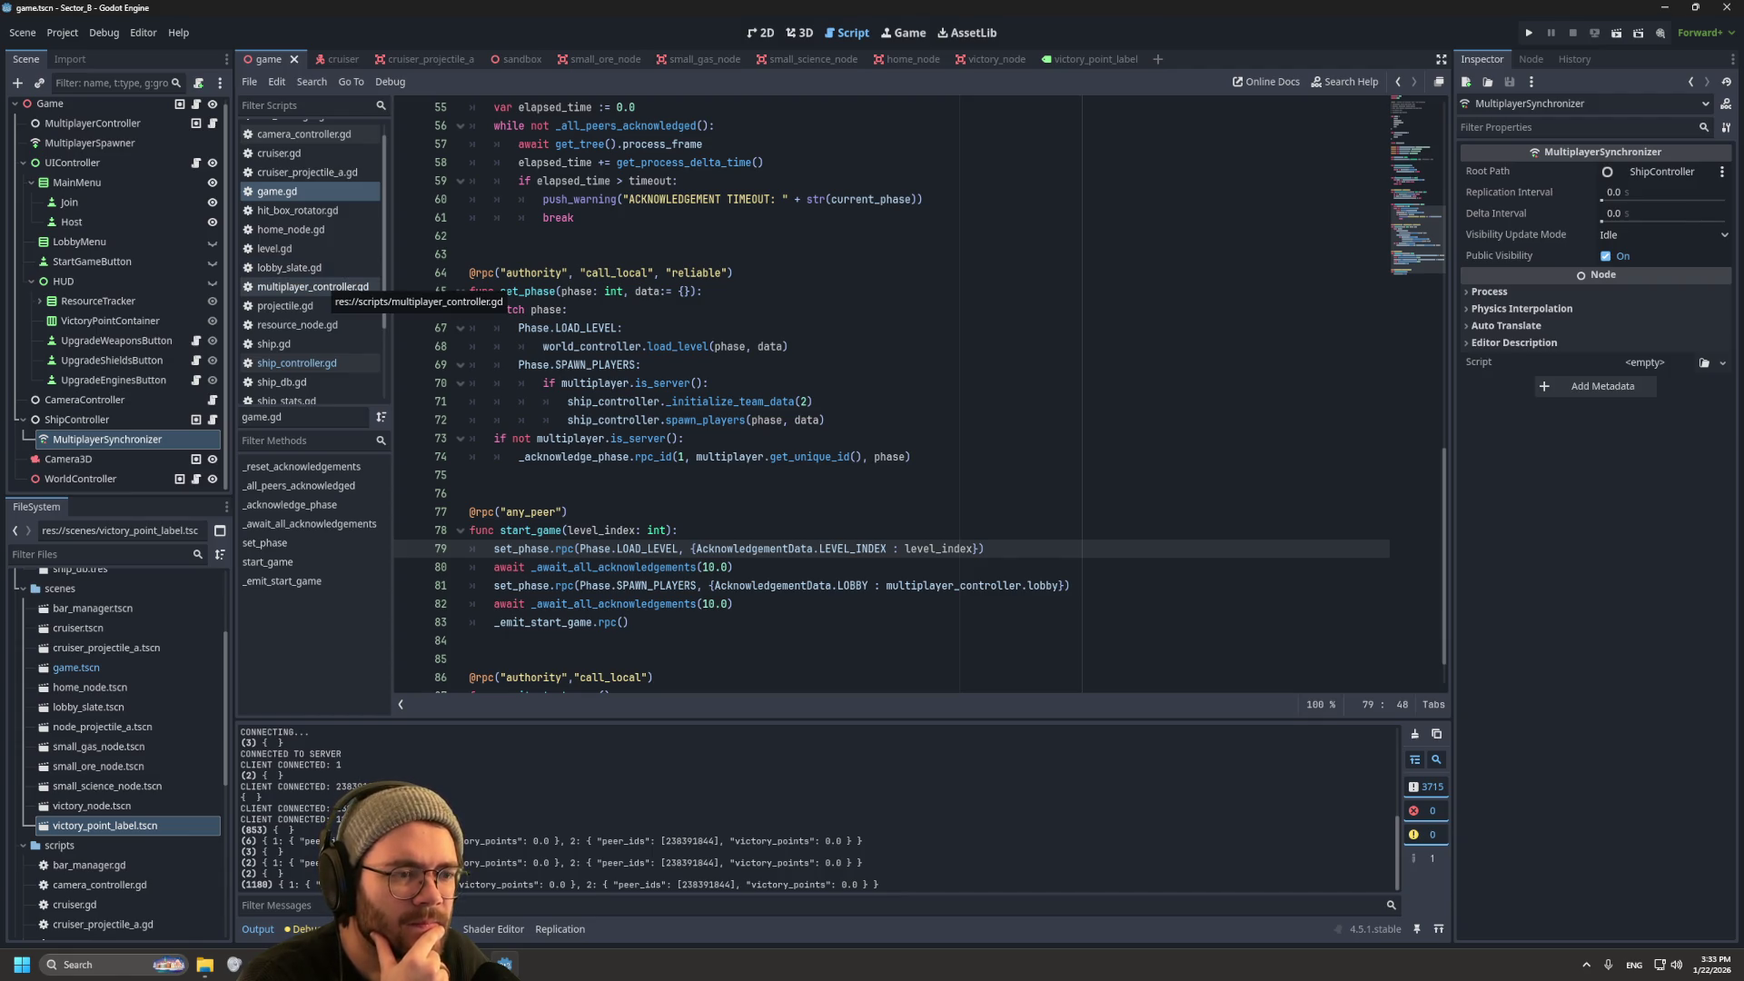
pyautogui.click(314, 287)
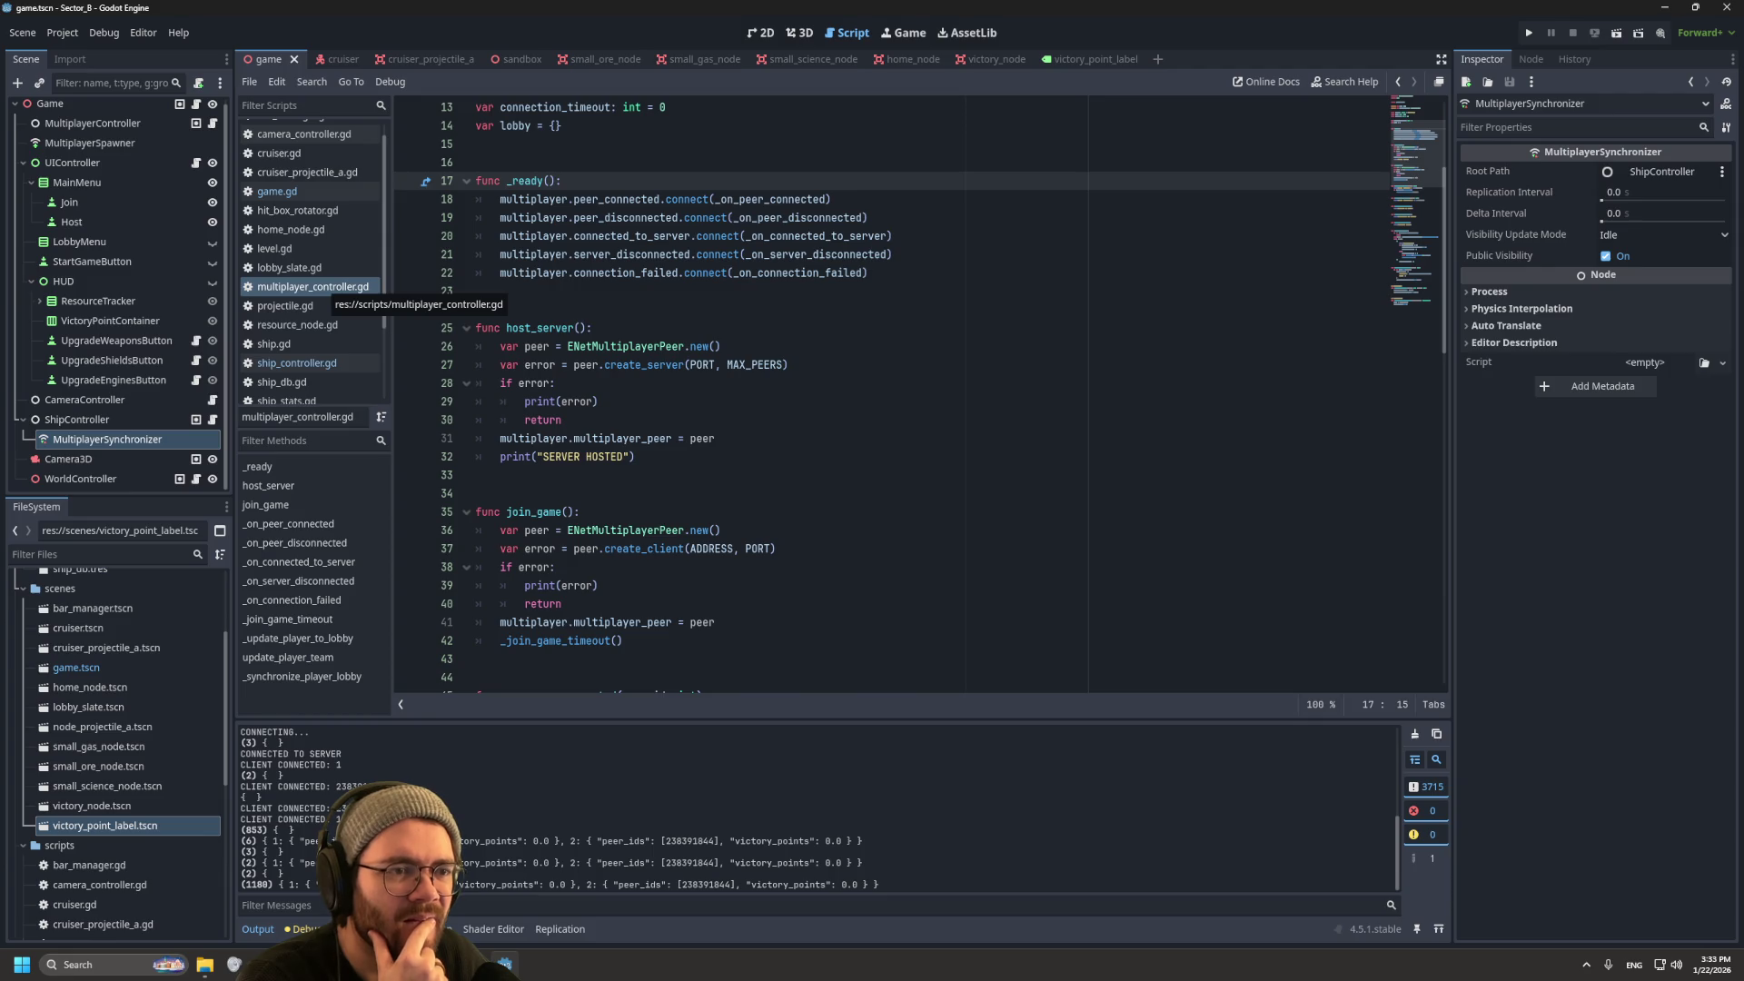
pyautogui.click(314, 363)
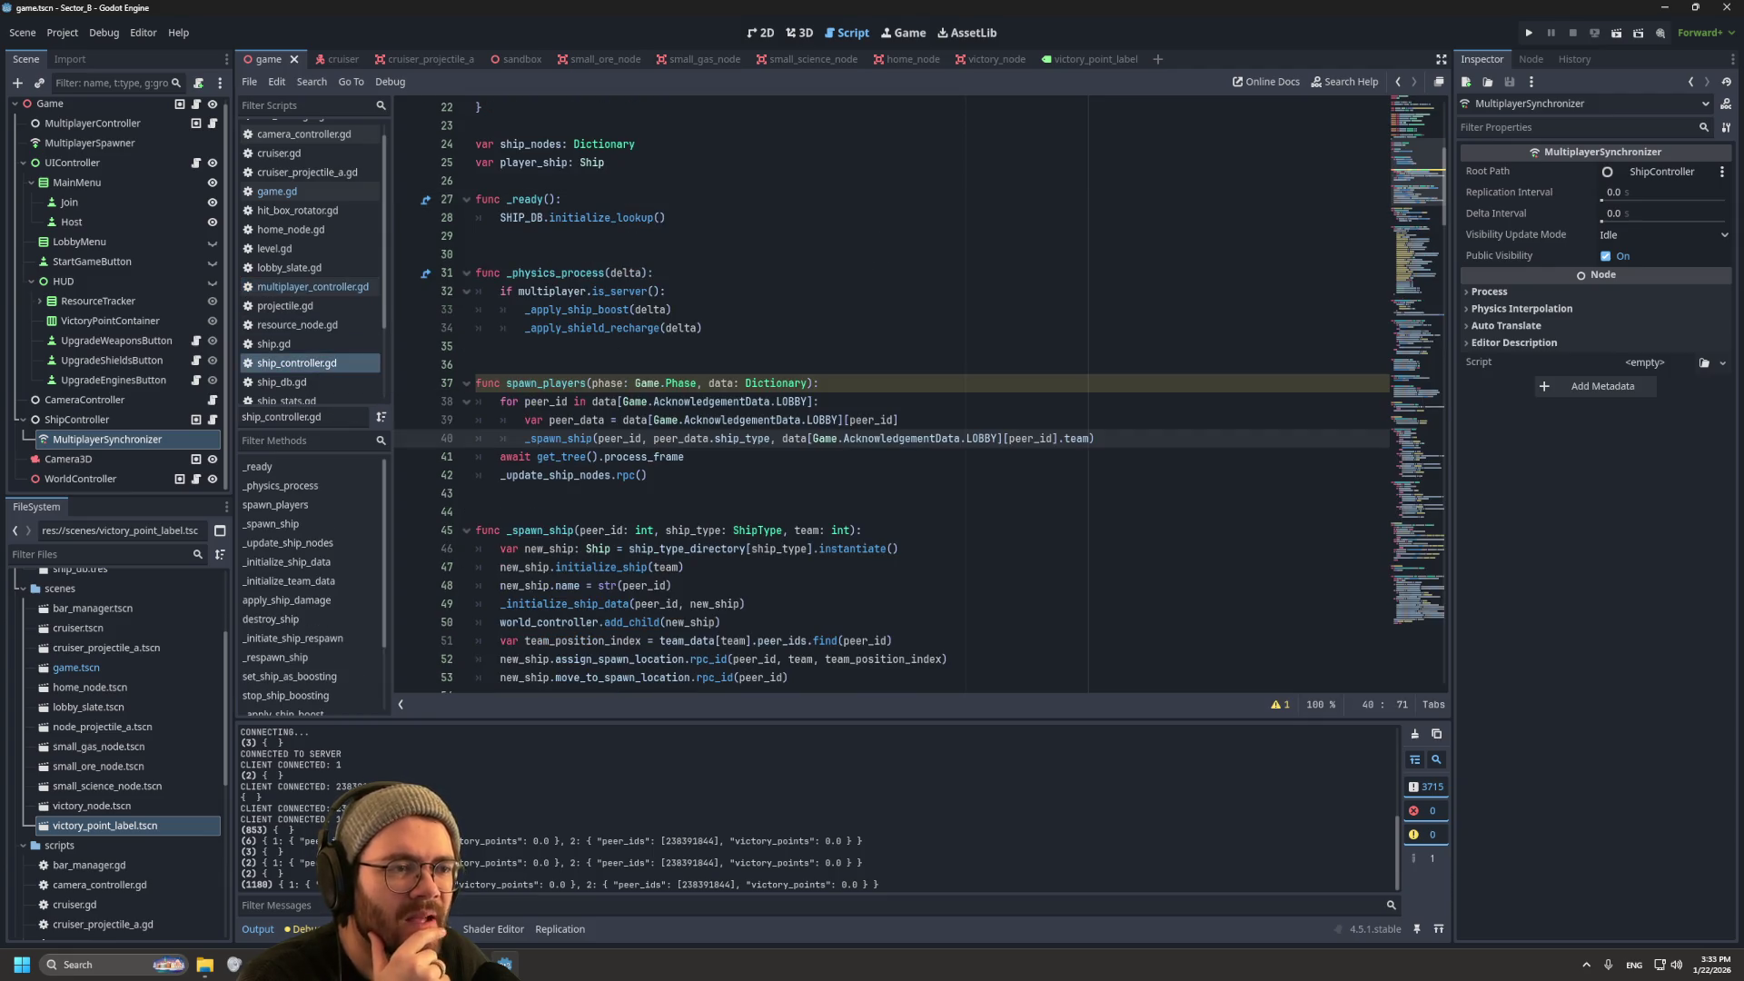
pyautogui.click(271, 524)
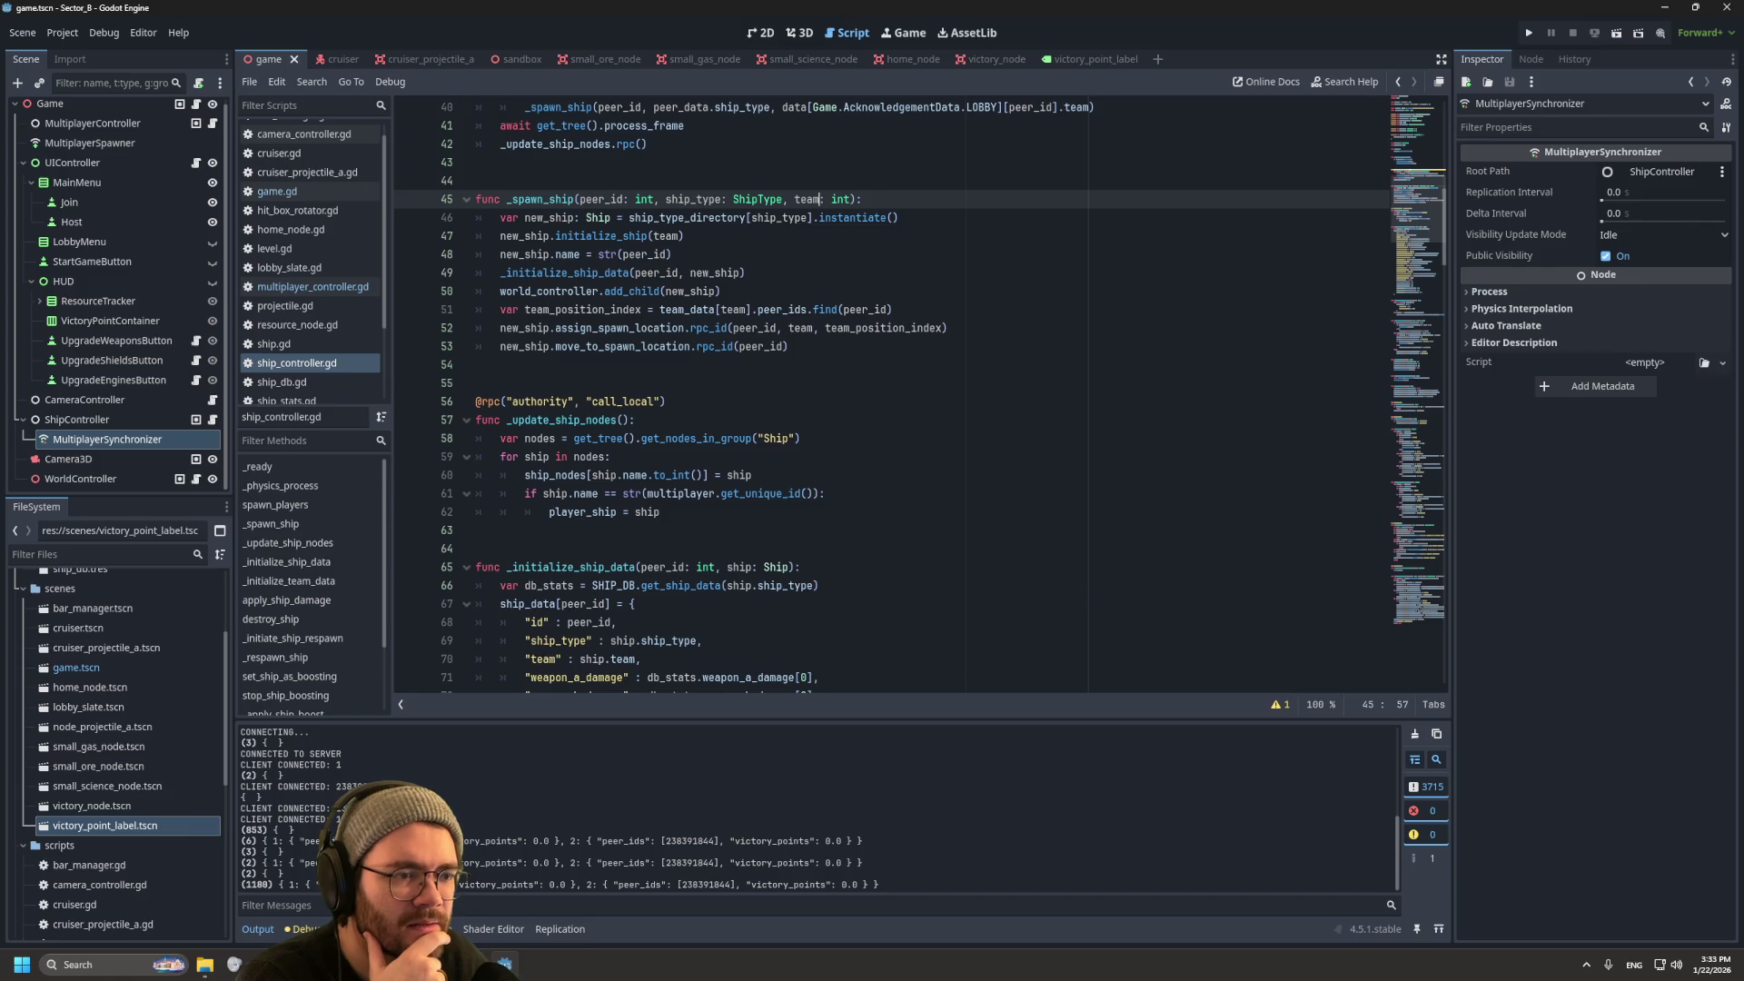
pyautogui.scroll(-10, 890, 391)
pyautogui.scroll(12, 891, 391)
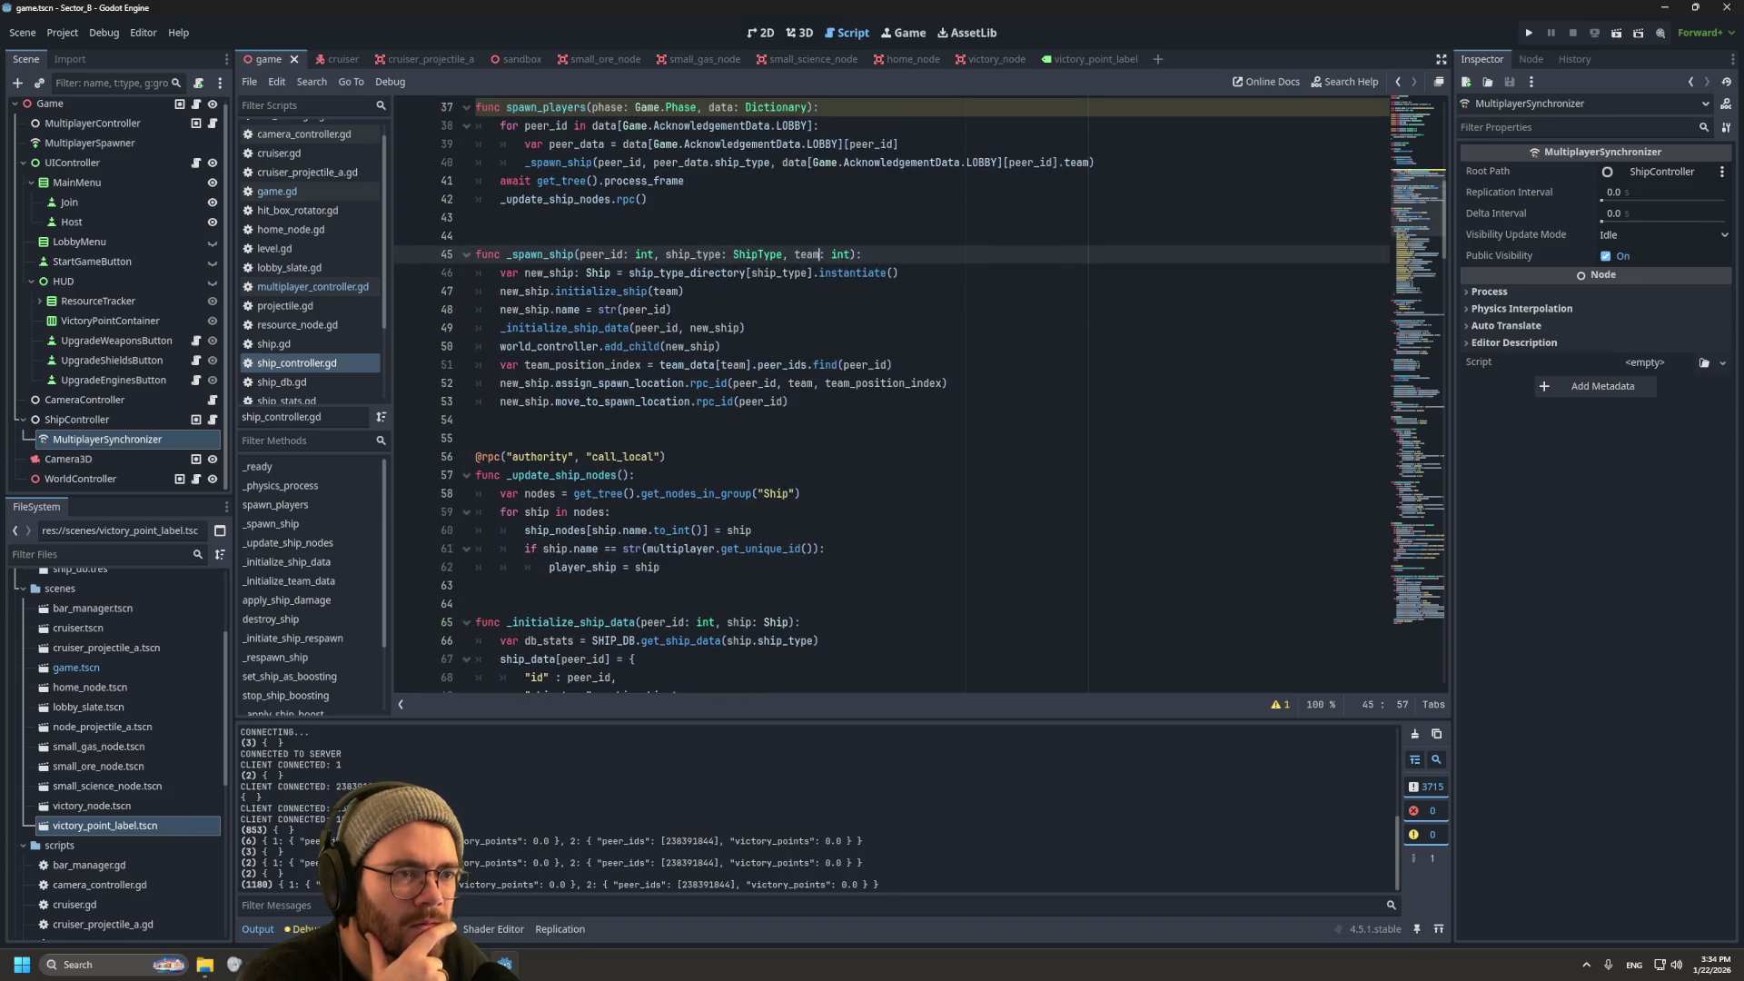
pyautogui.click(672, 309)
pyautogui.scroll(4, 890, 390)
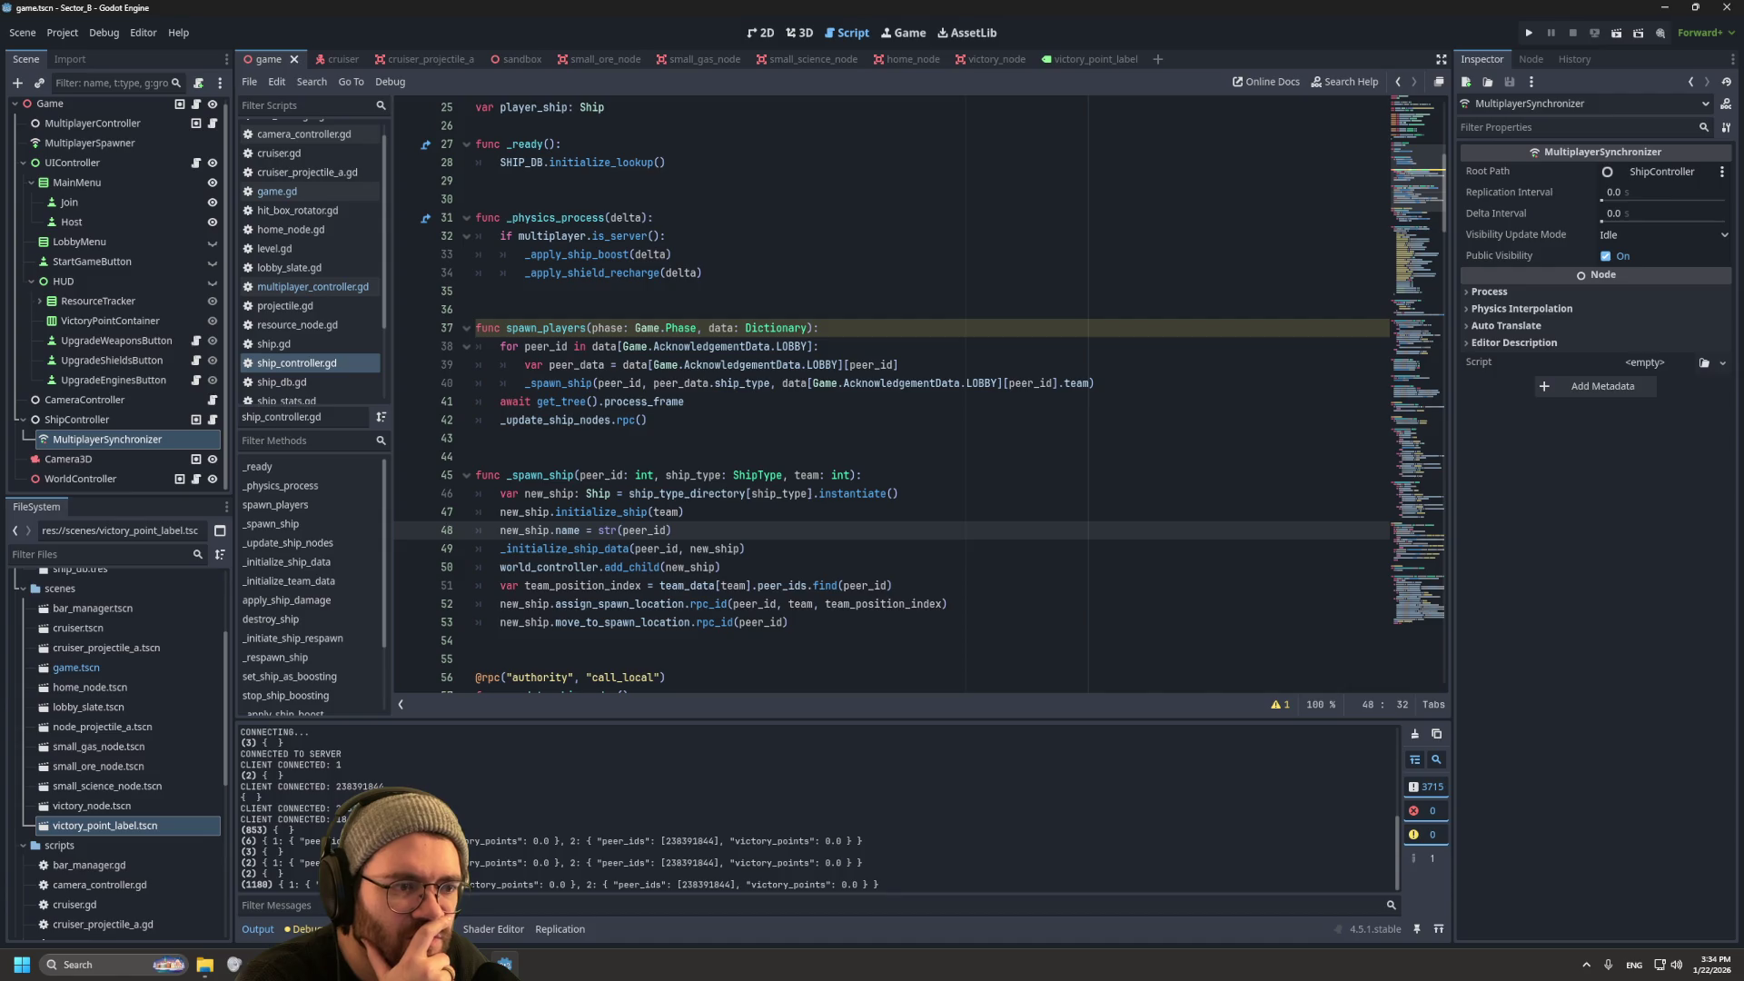
pyautogui.scroll(-5, 891, 391)
pyautogui.scroll(-6, 890, 390)
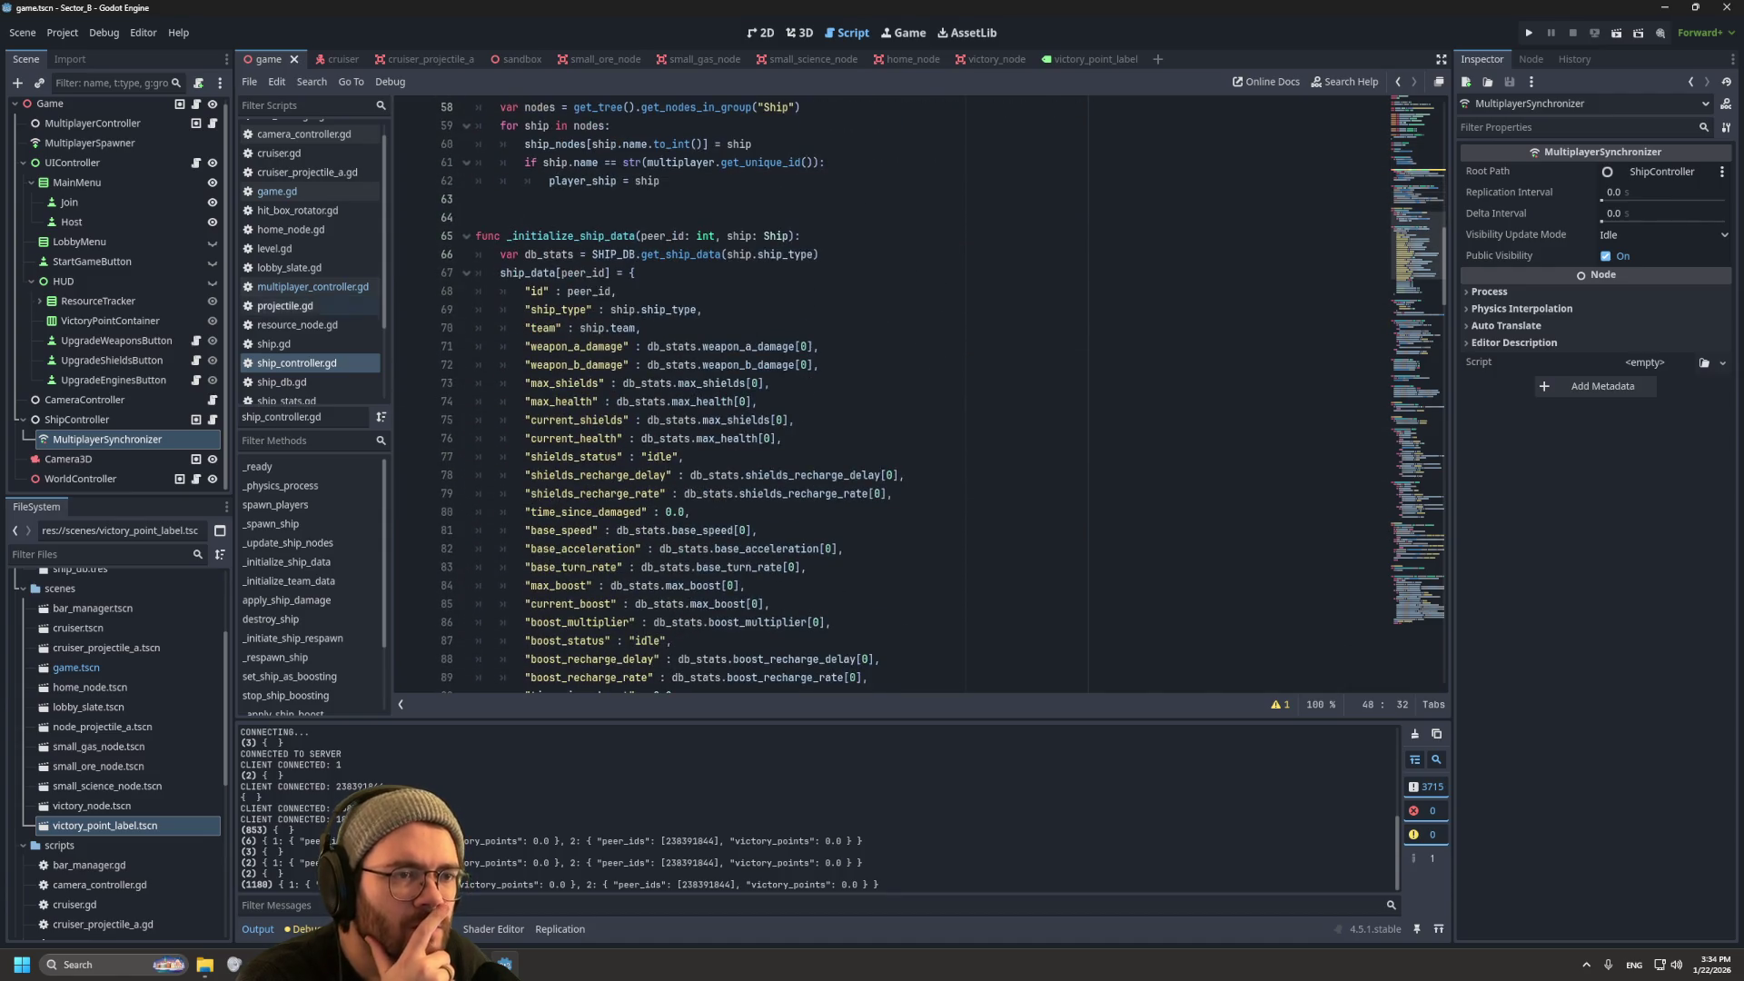
pyautogui.click(277, 190)
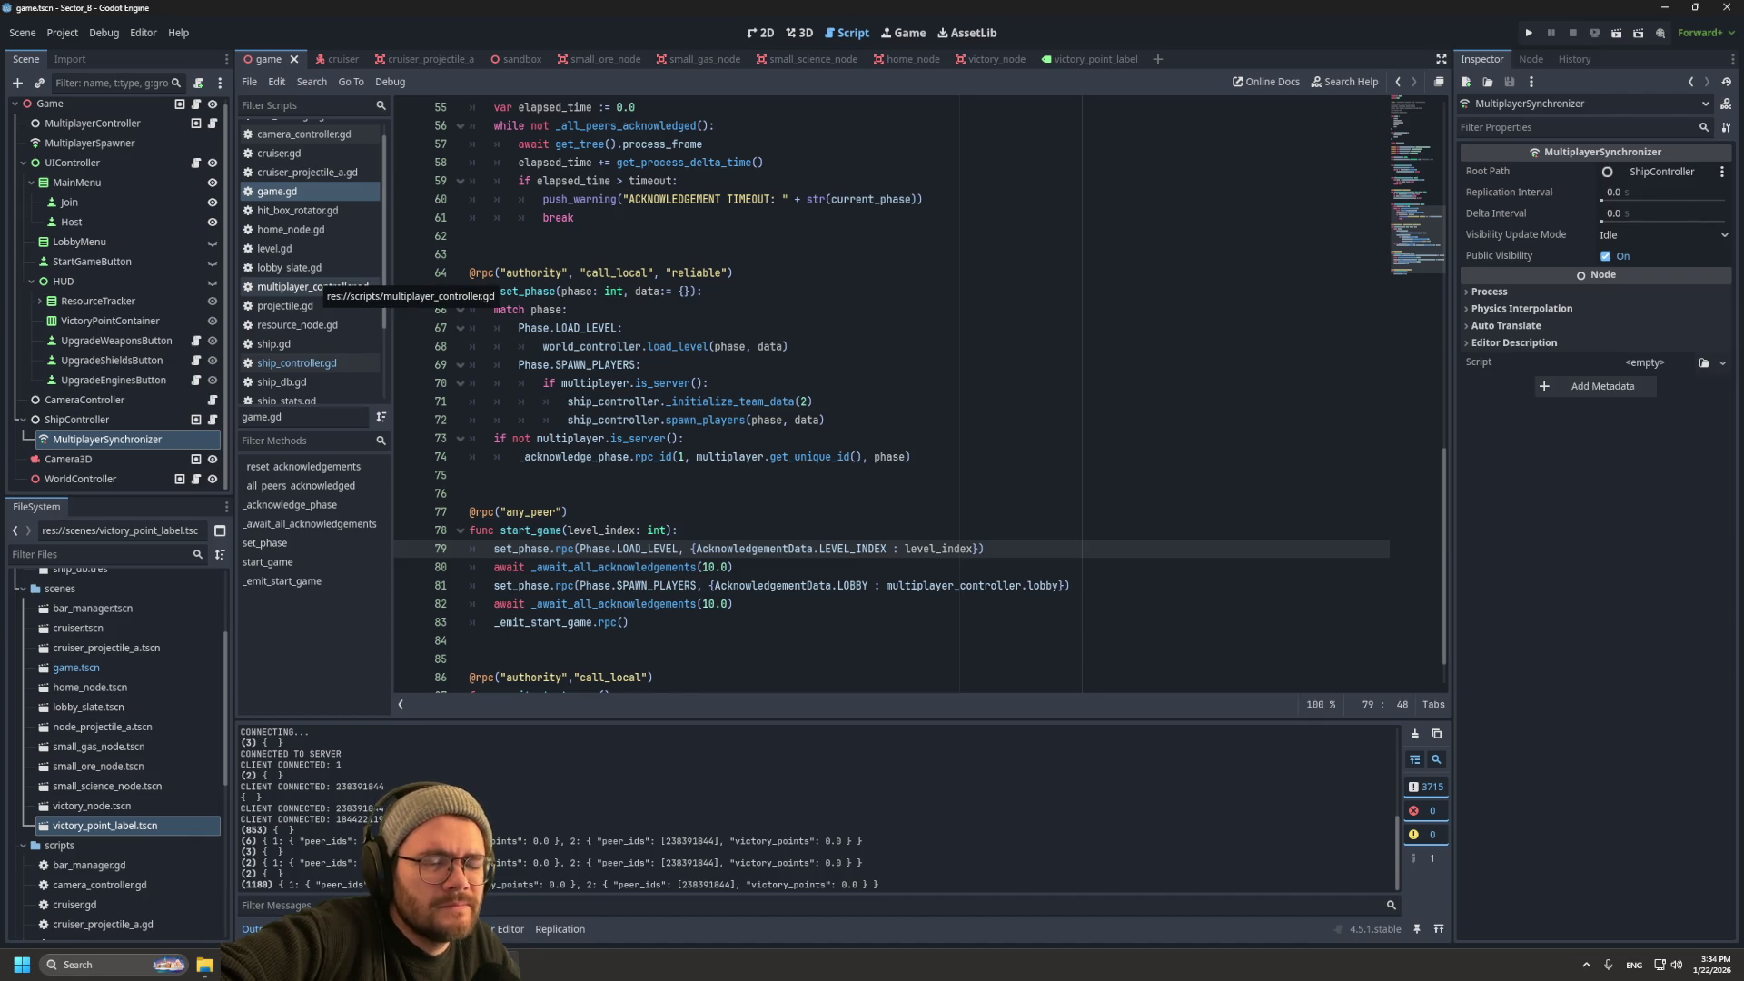
pyautogui.click(314, 287)
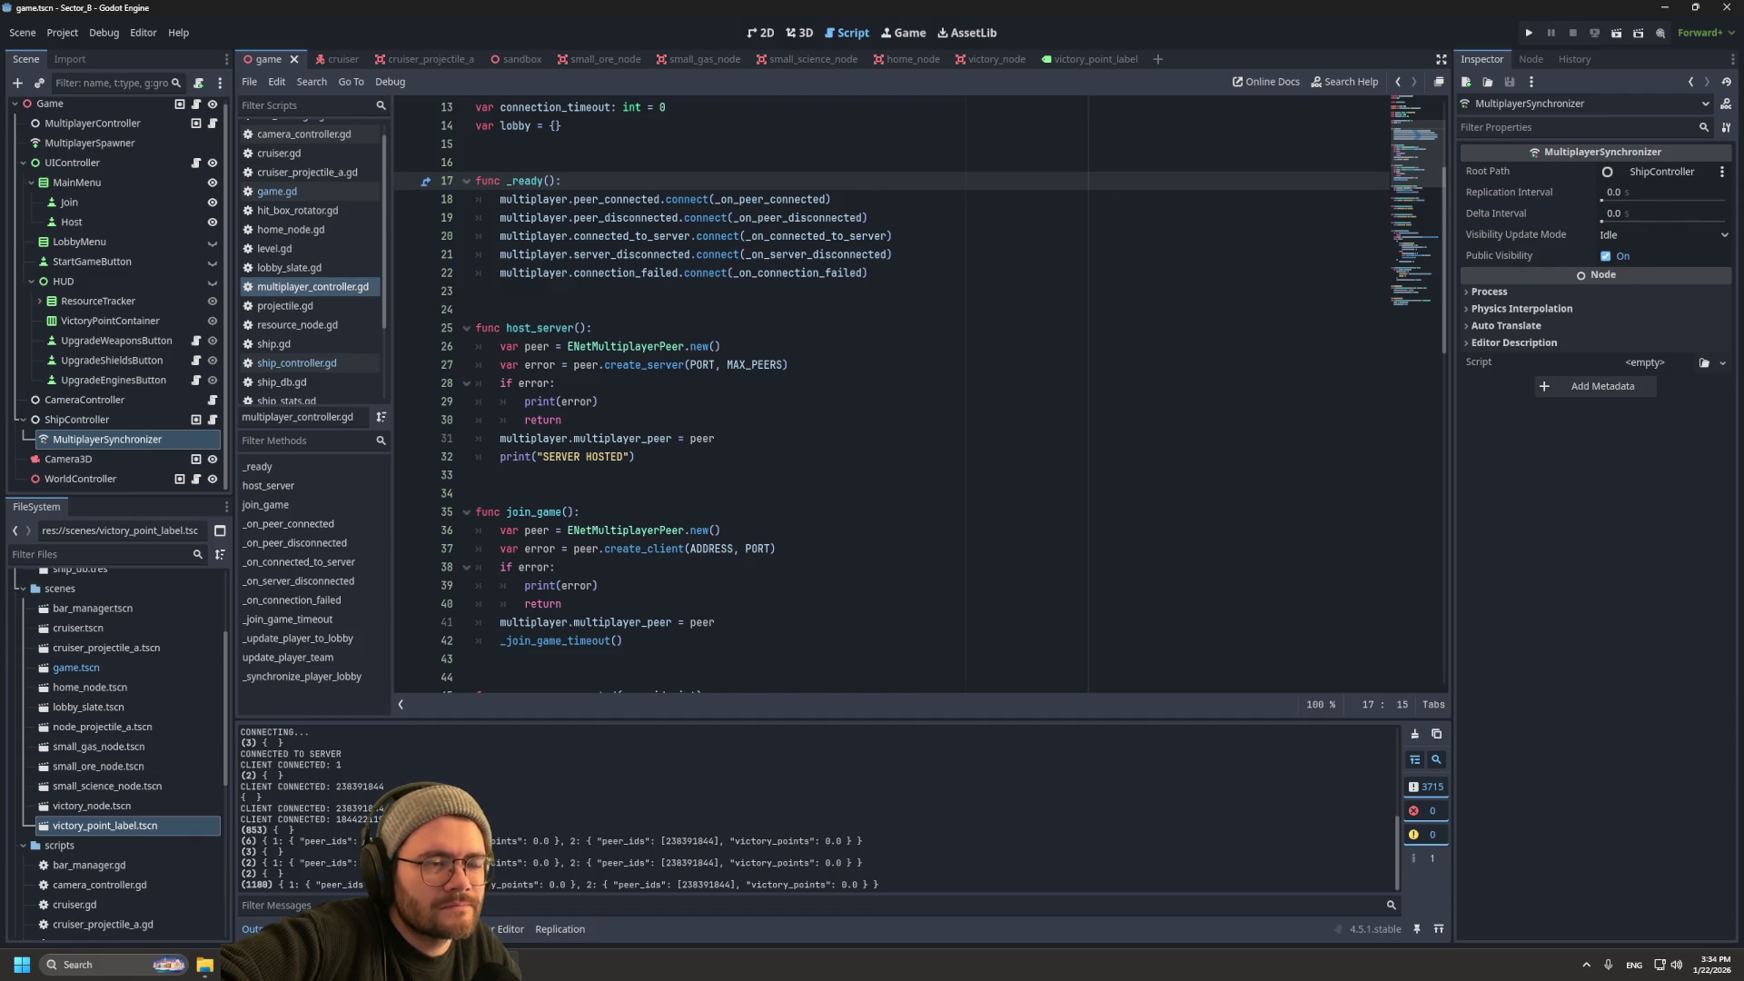
pyautogui.scroll(-15, 917, 395)
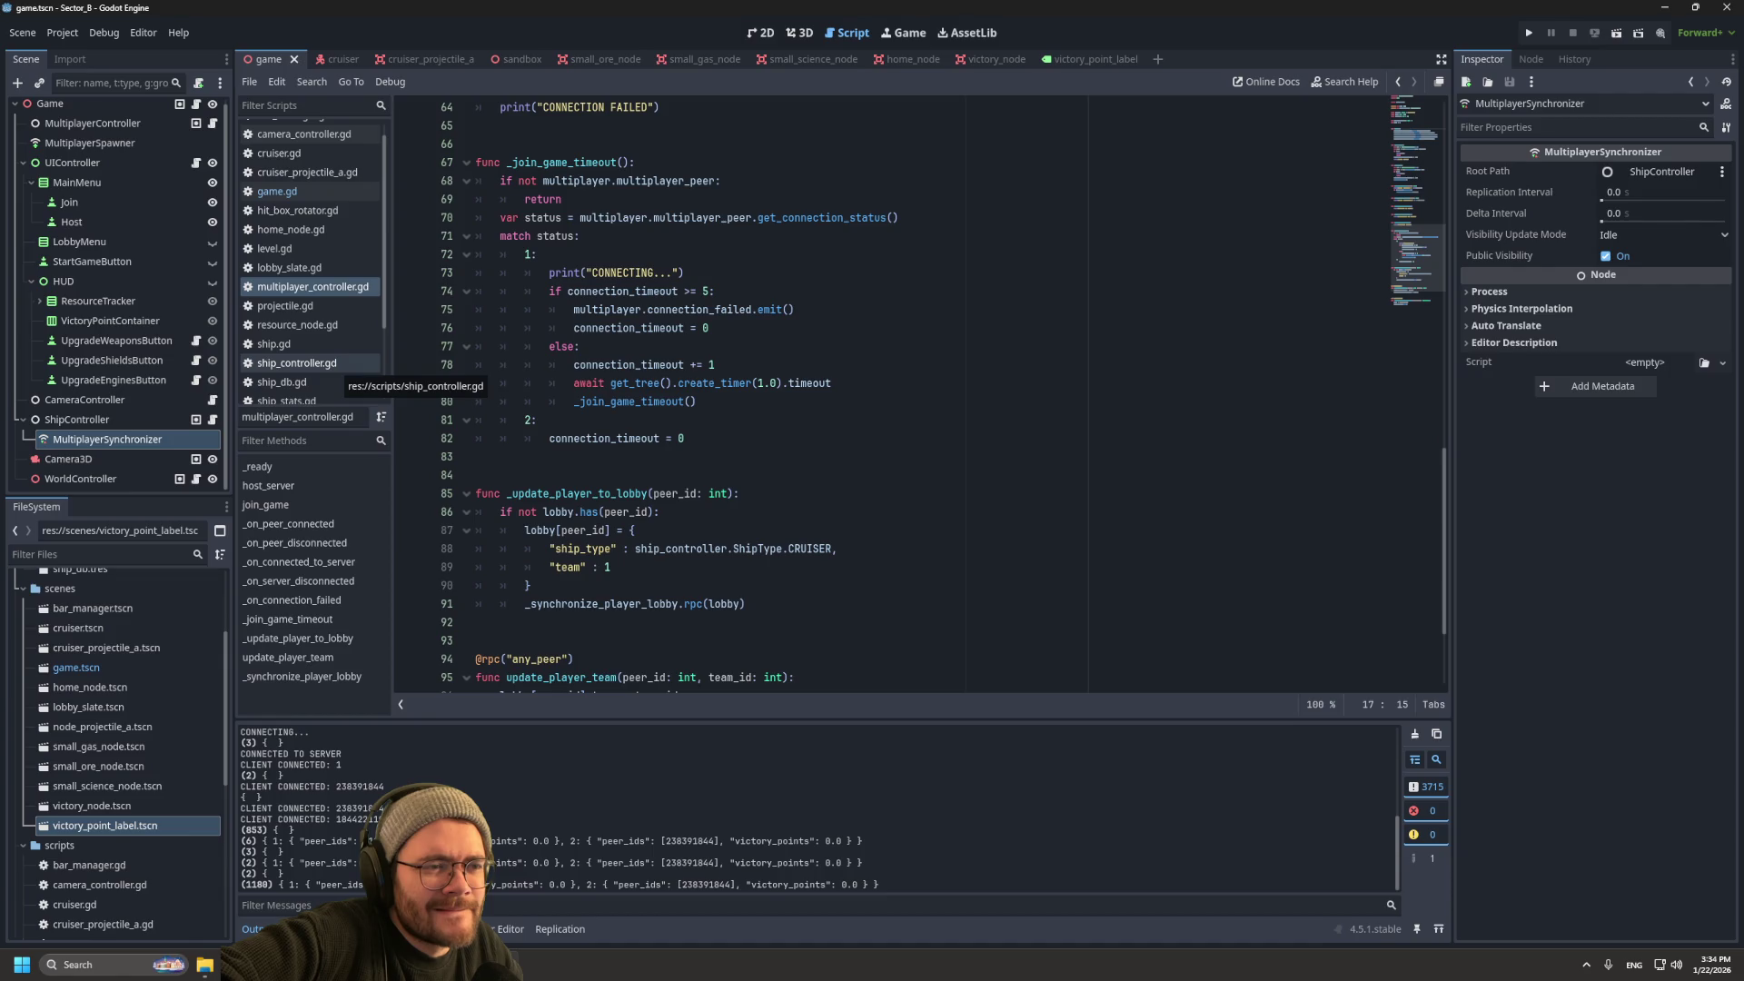
pyautogui.scroll(-3, 908, 391)
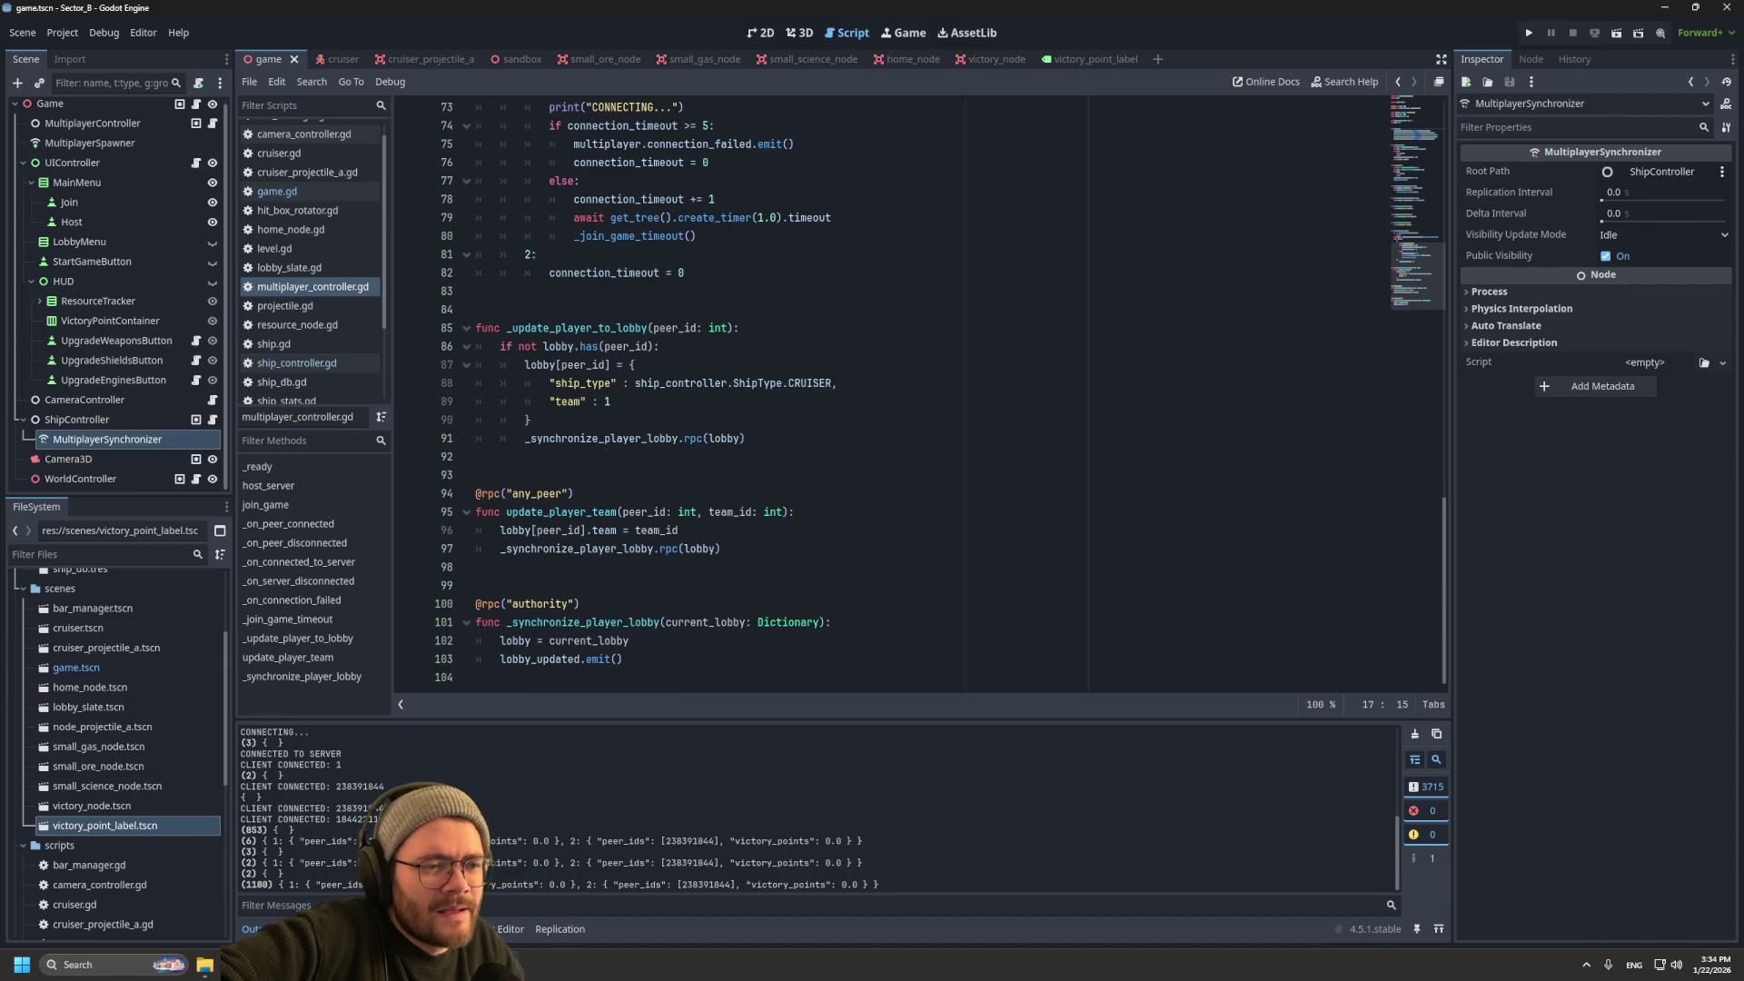
pyautogui.click(278, 192)
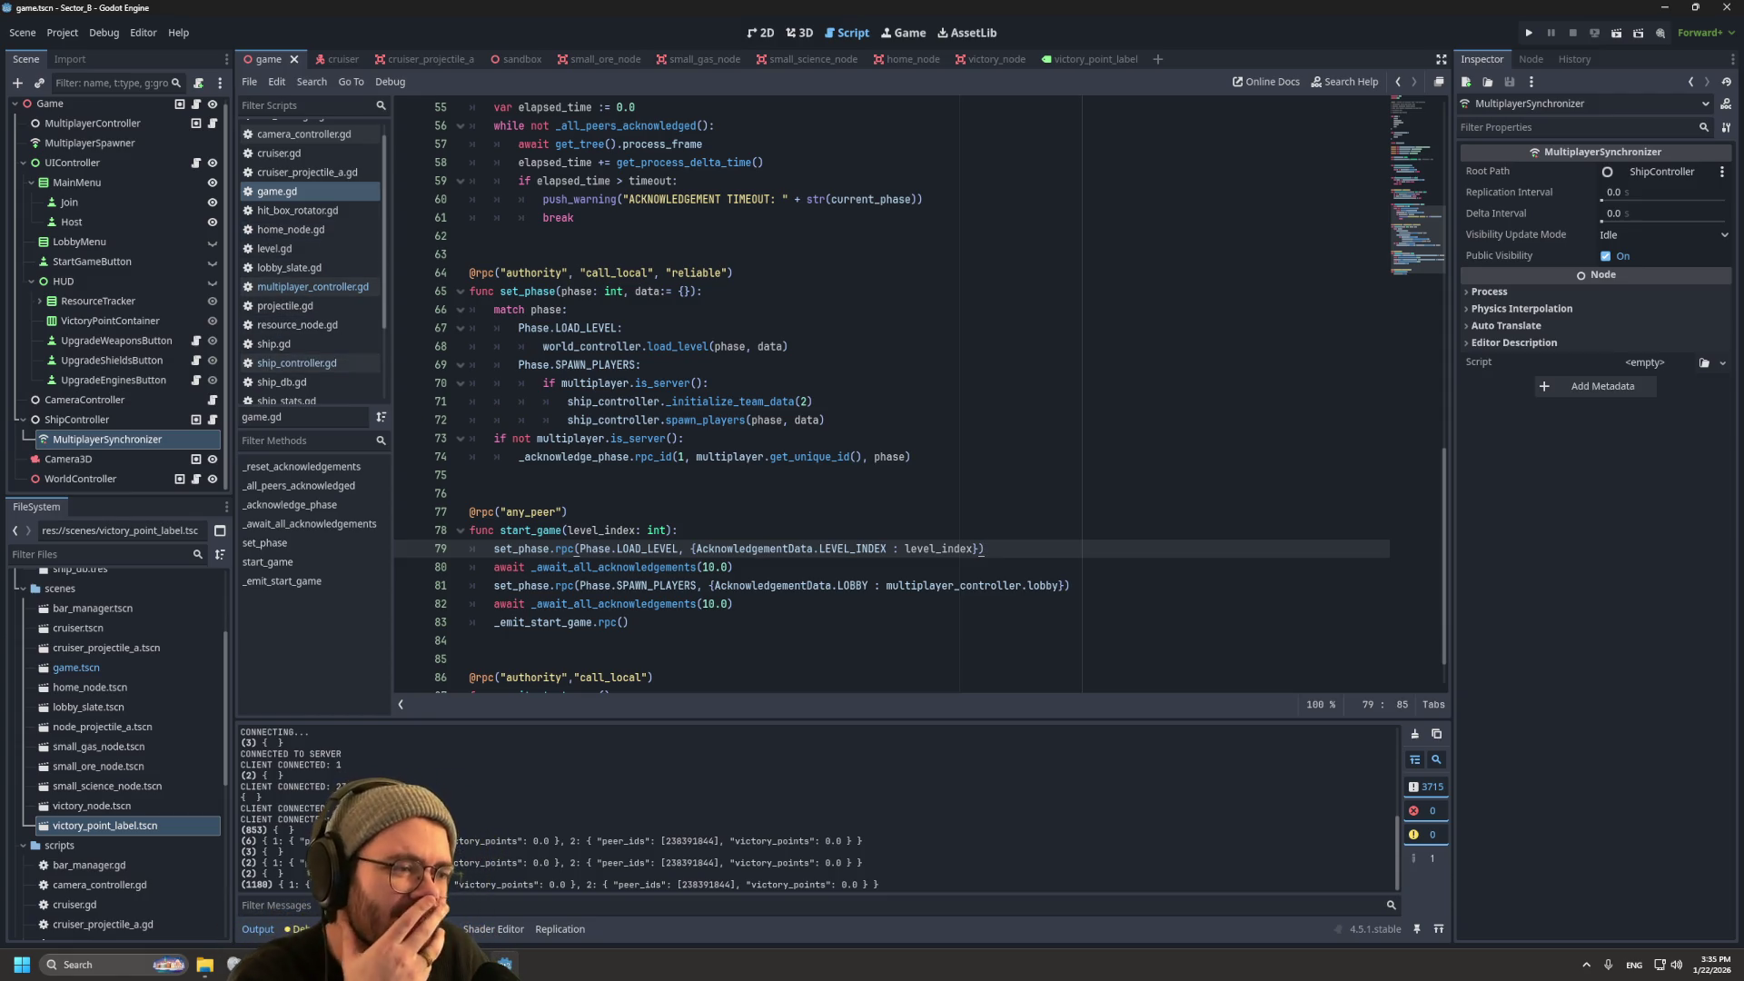
pyautogui.moveTo(731, 586)
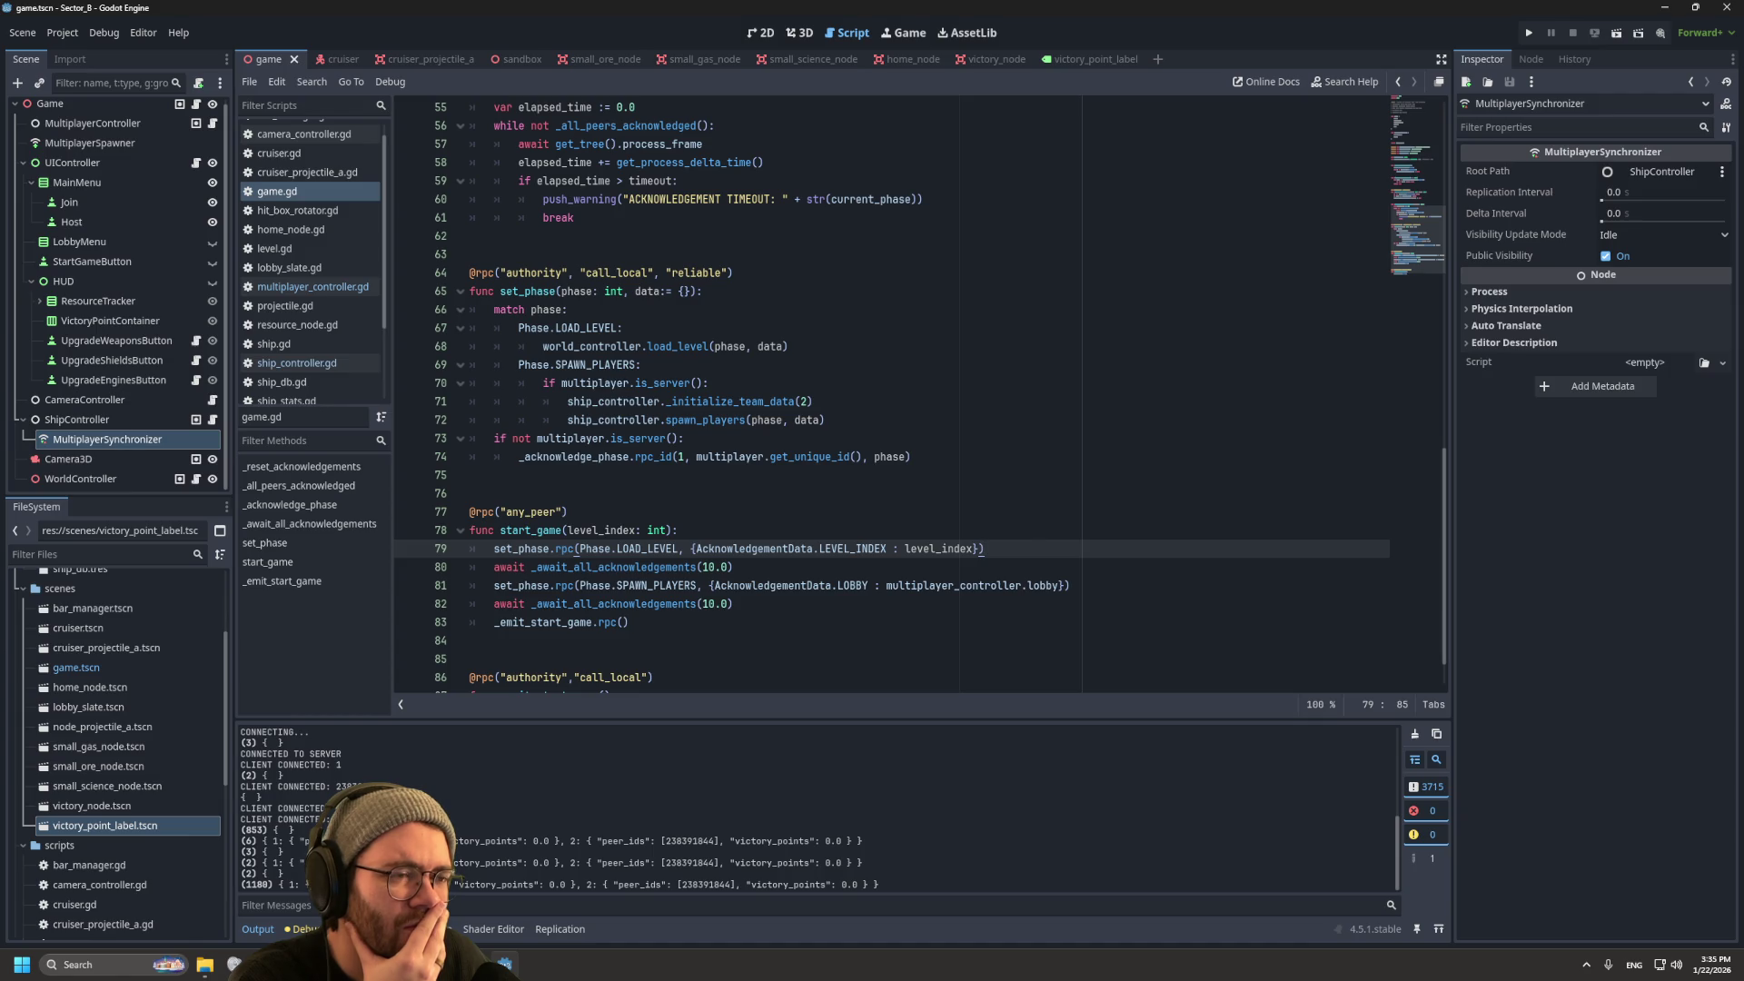
pyautogui.moveTo(677, 383)
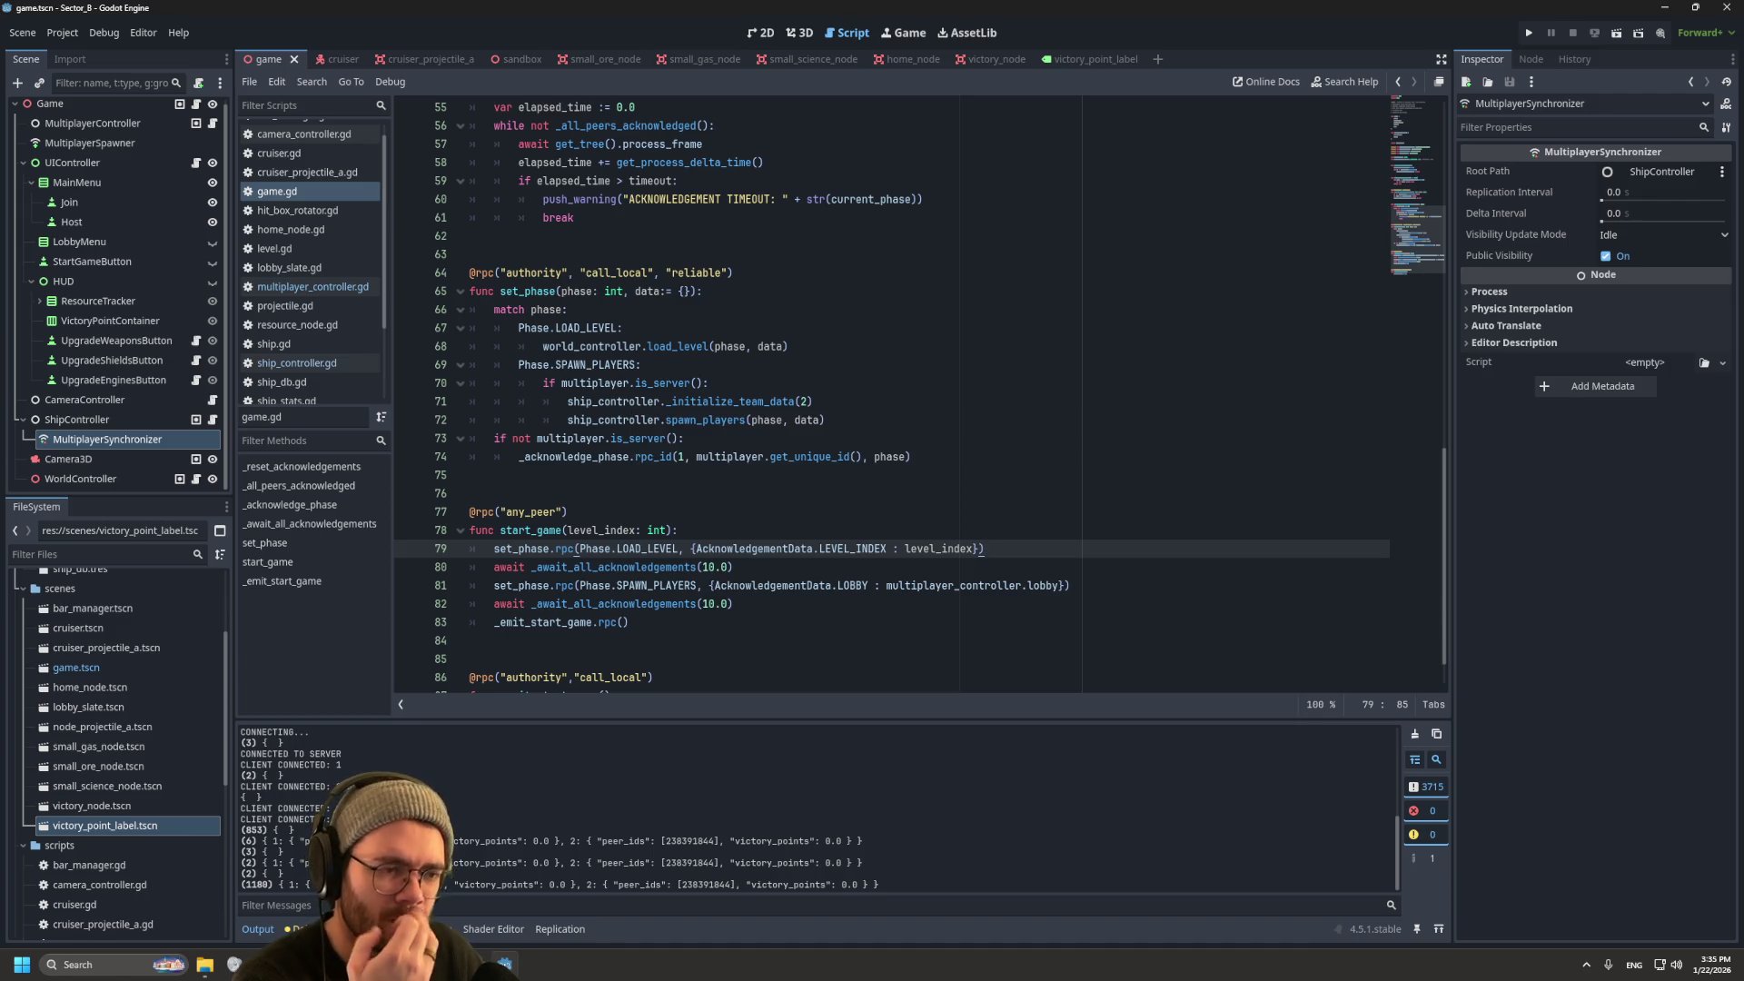
pyautogui.scroll(1, 917, 390)
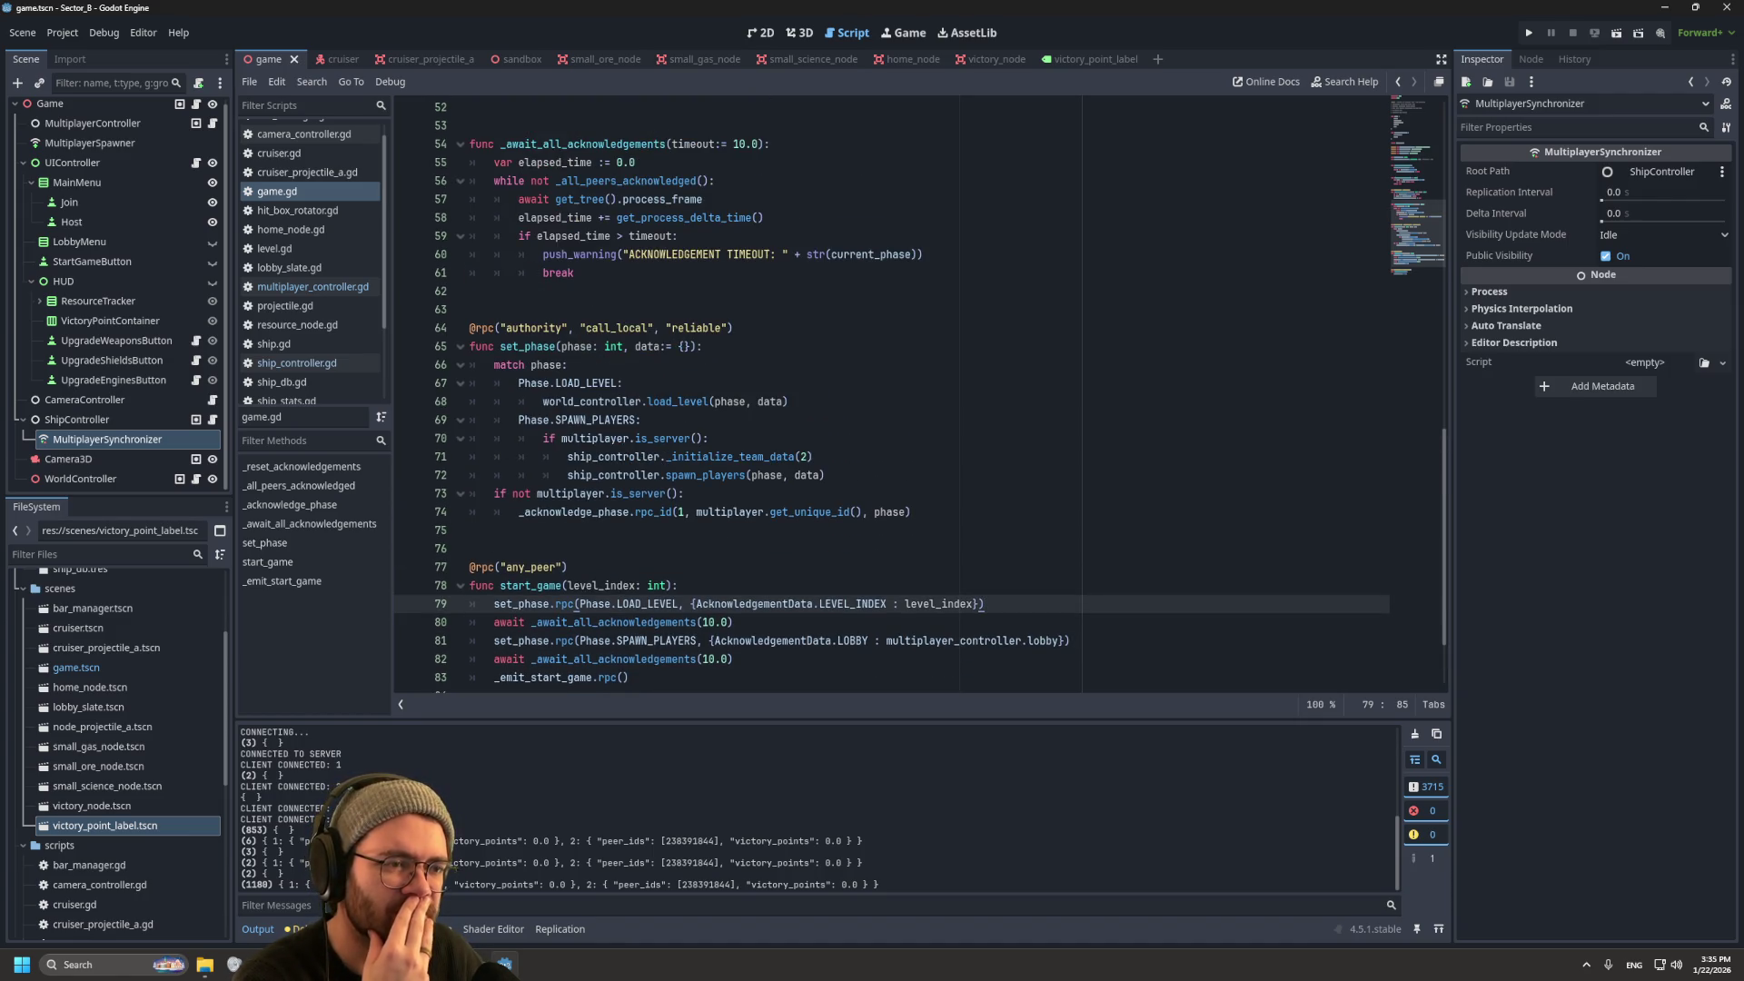
pyautogui.moveTo(604, 421)
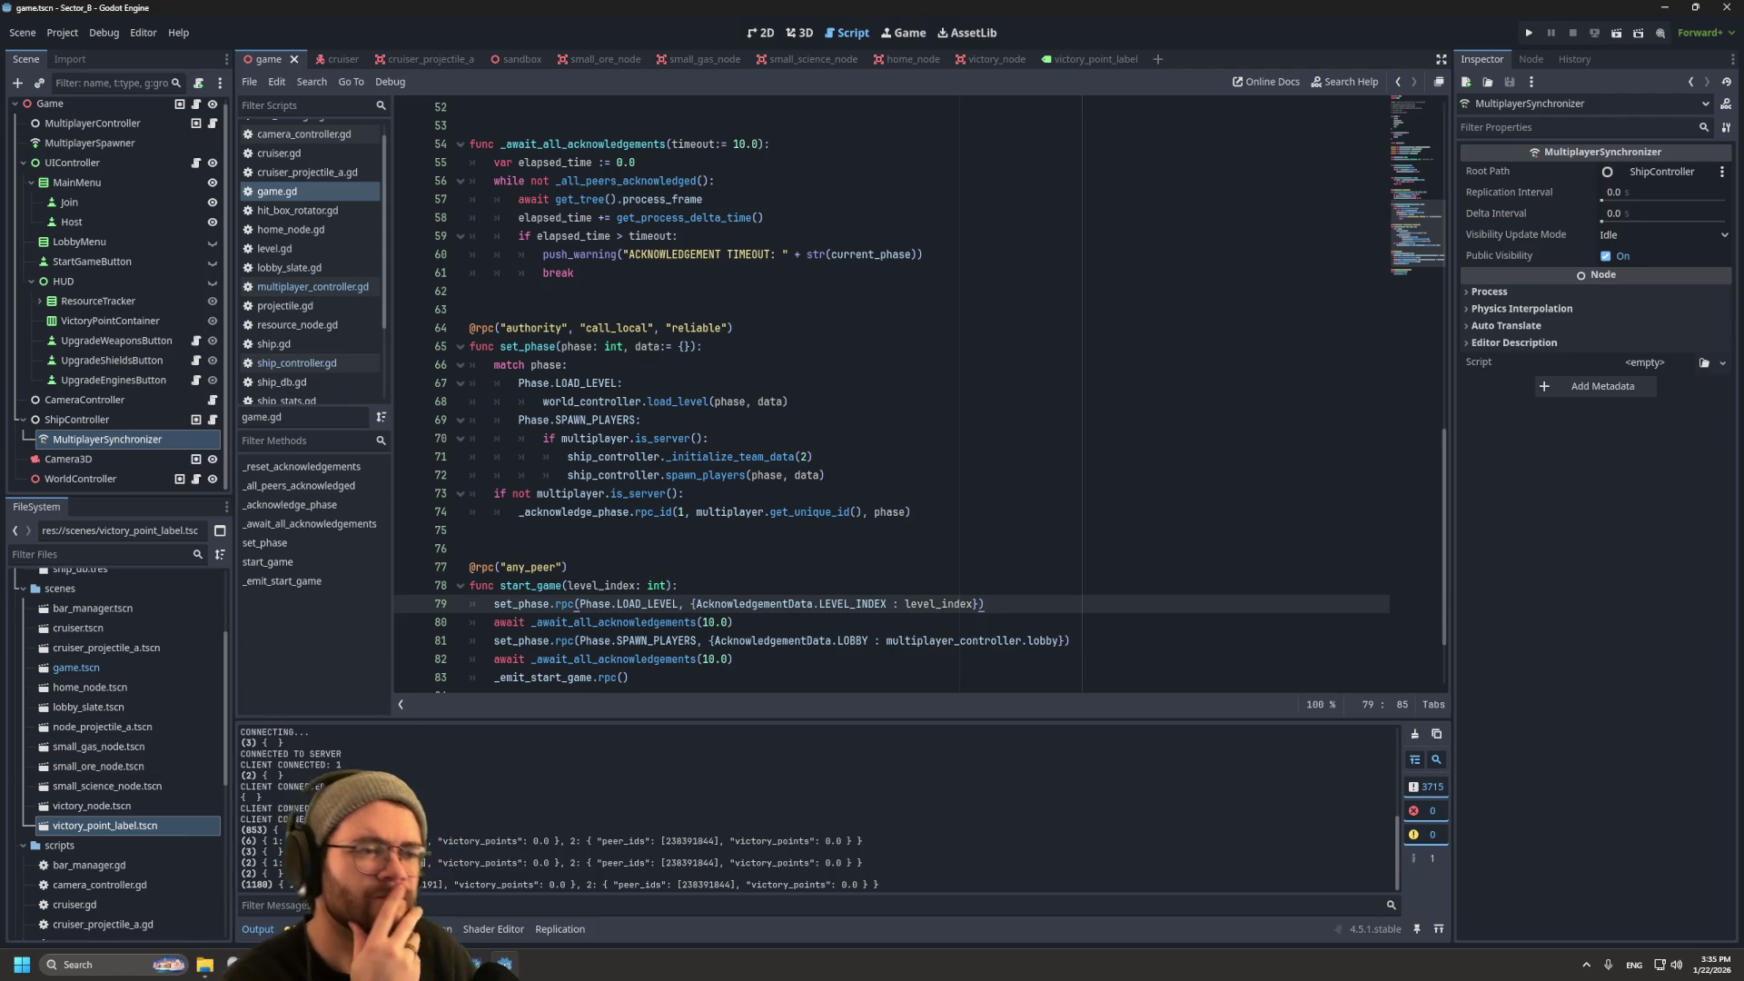
pyautogui.moveTo(699, 458)
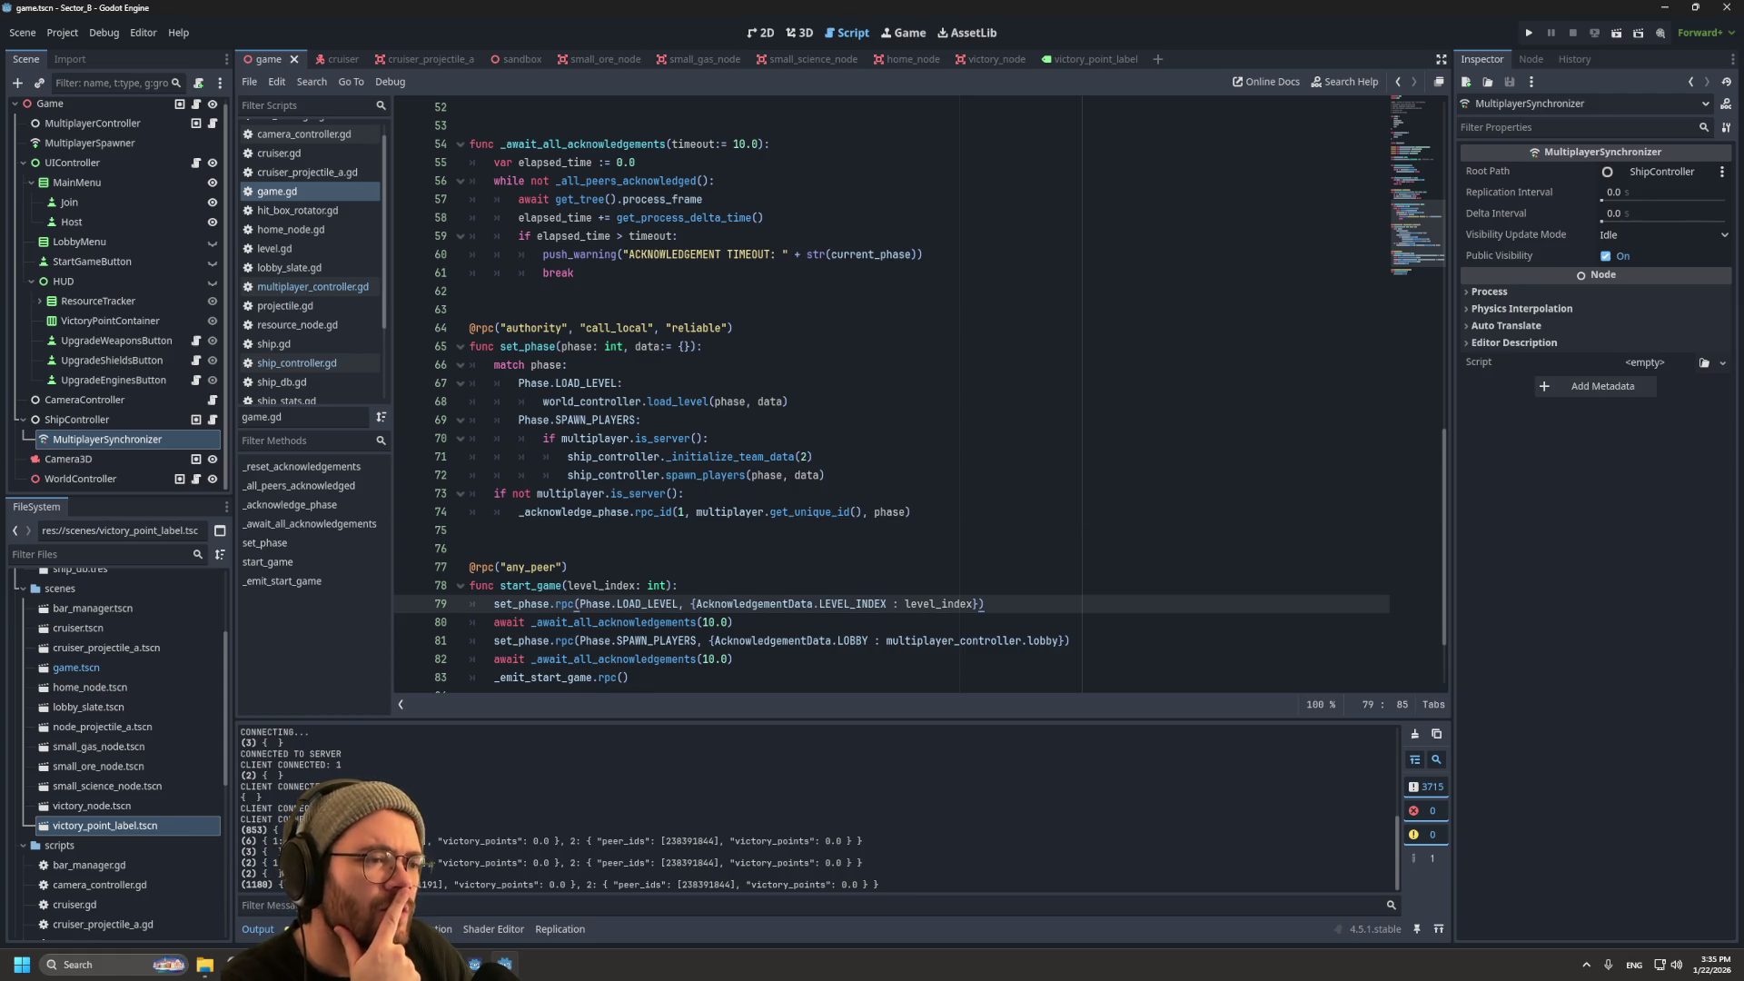
# Step: Inspect the code around the spawn_players call in game.gd
pyautogui.click(825, 475)
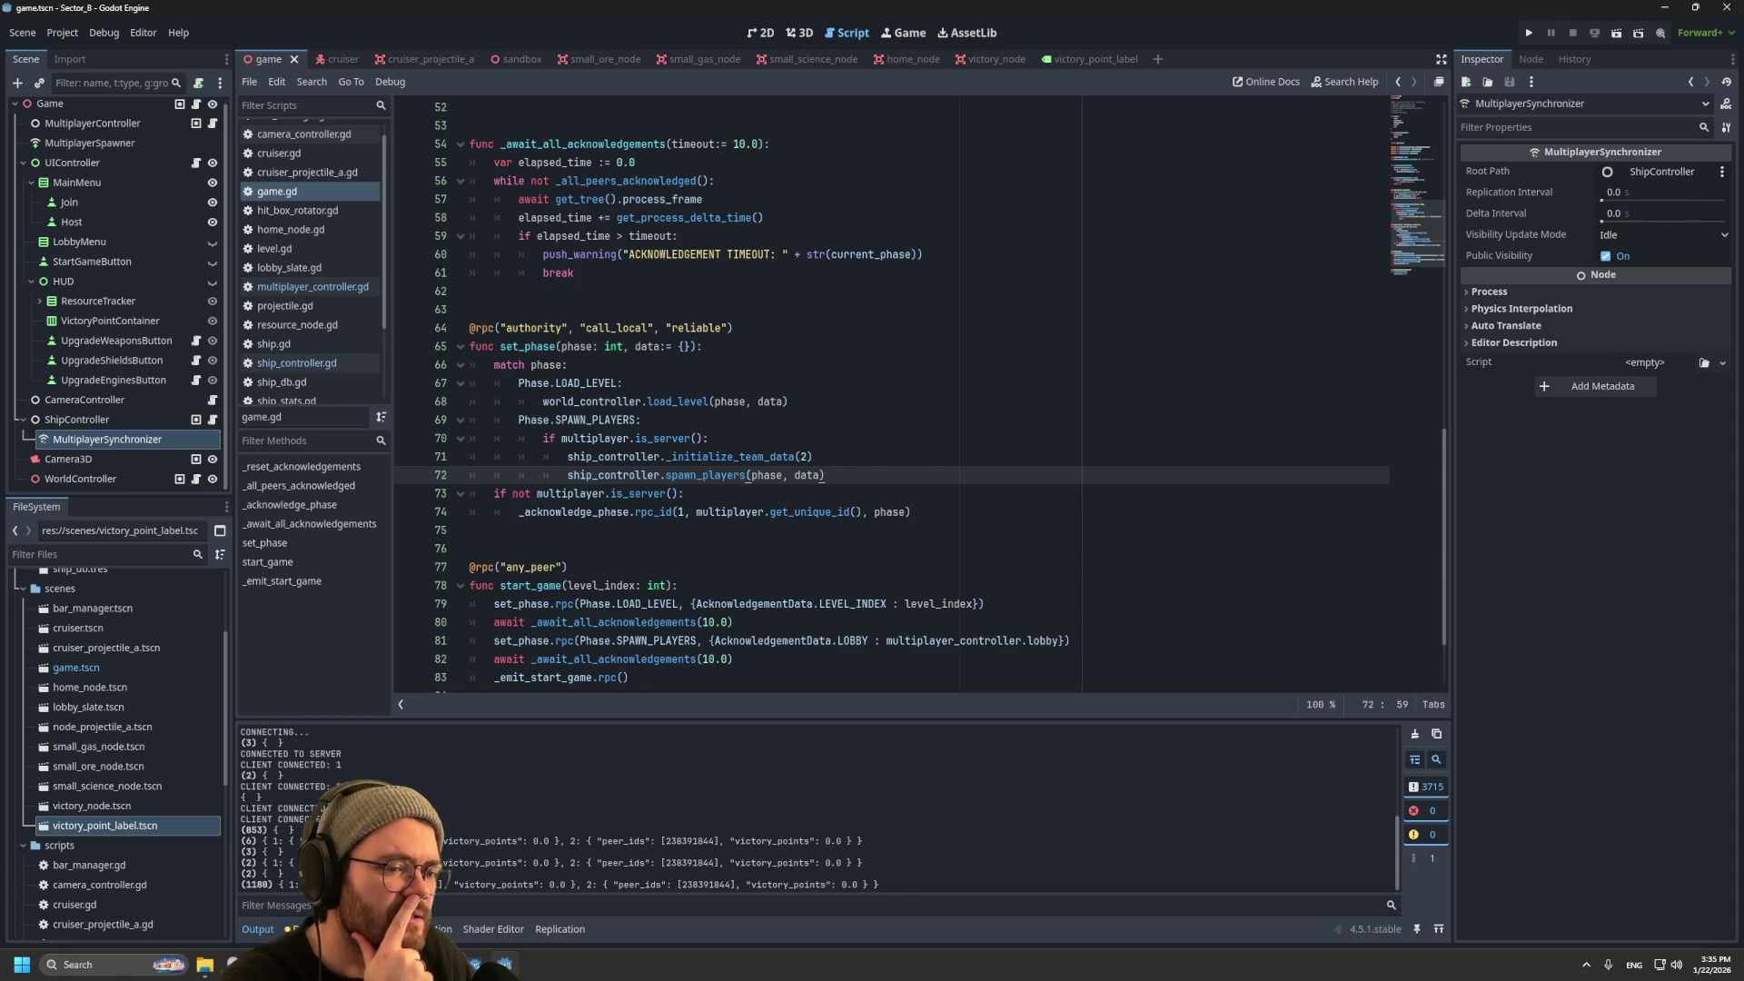
pyautogui.moveTo(650, 494)
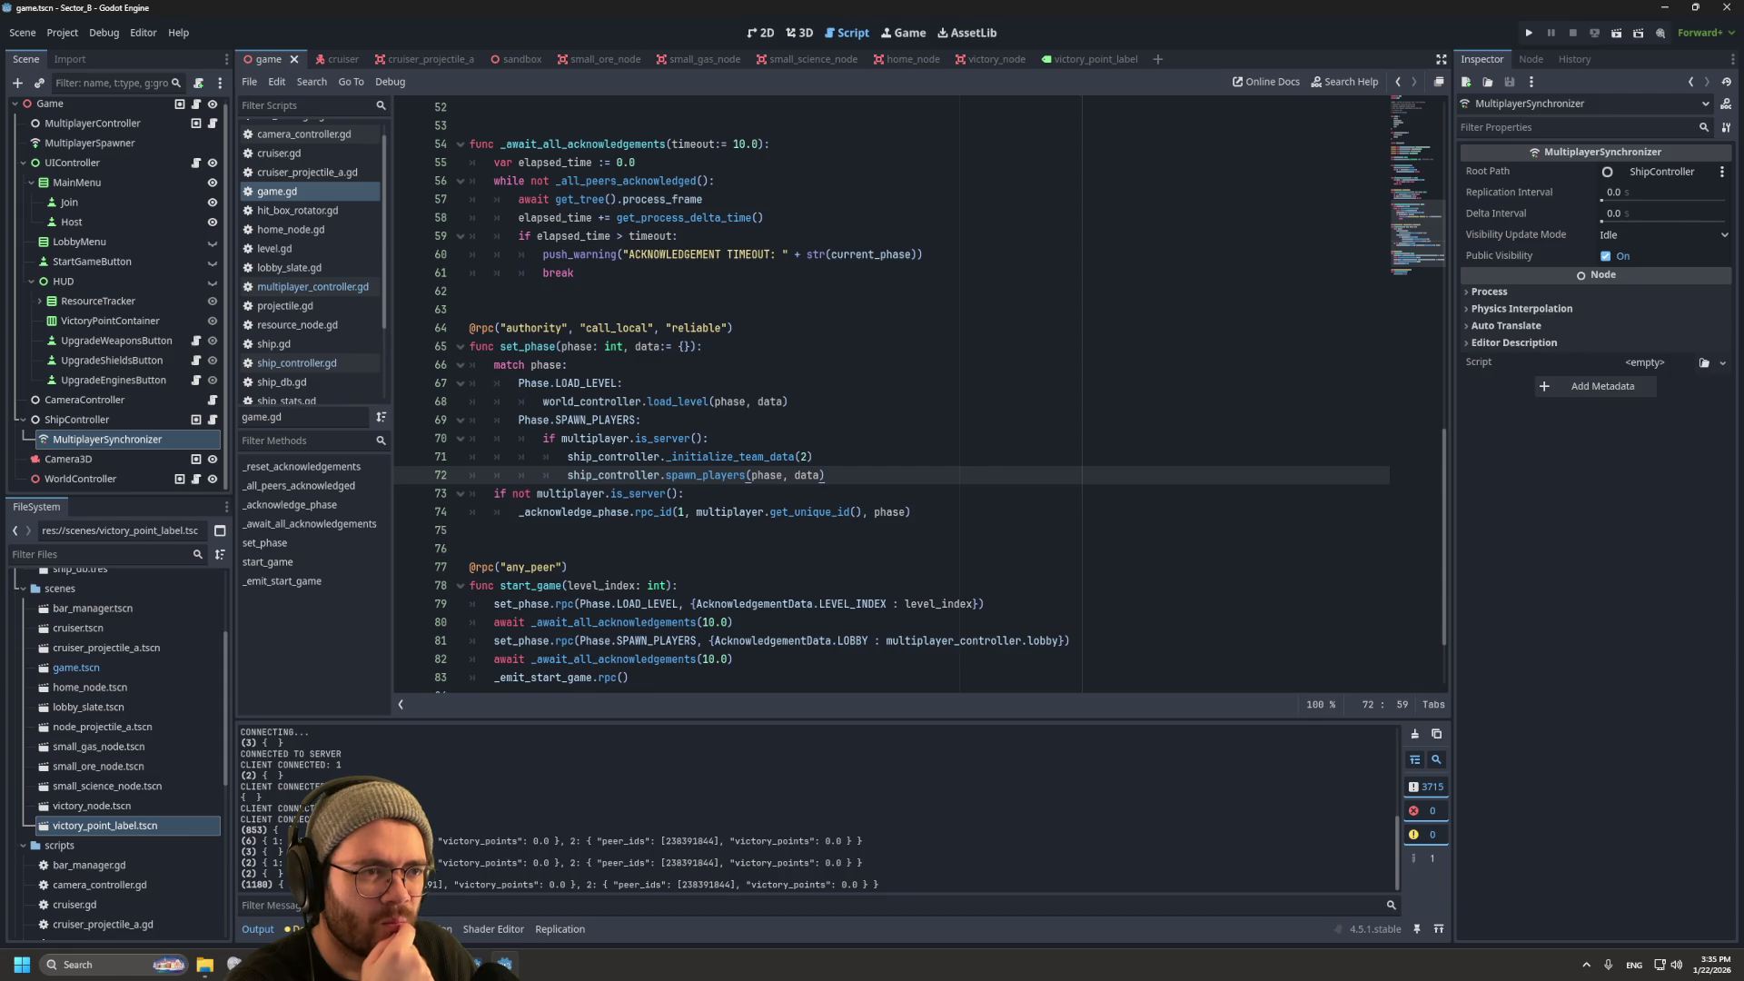
pyautogui.moveTo(707, 475)
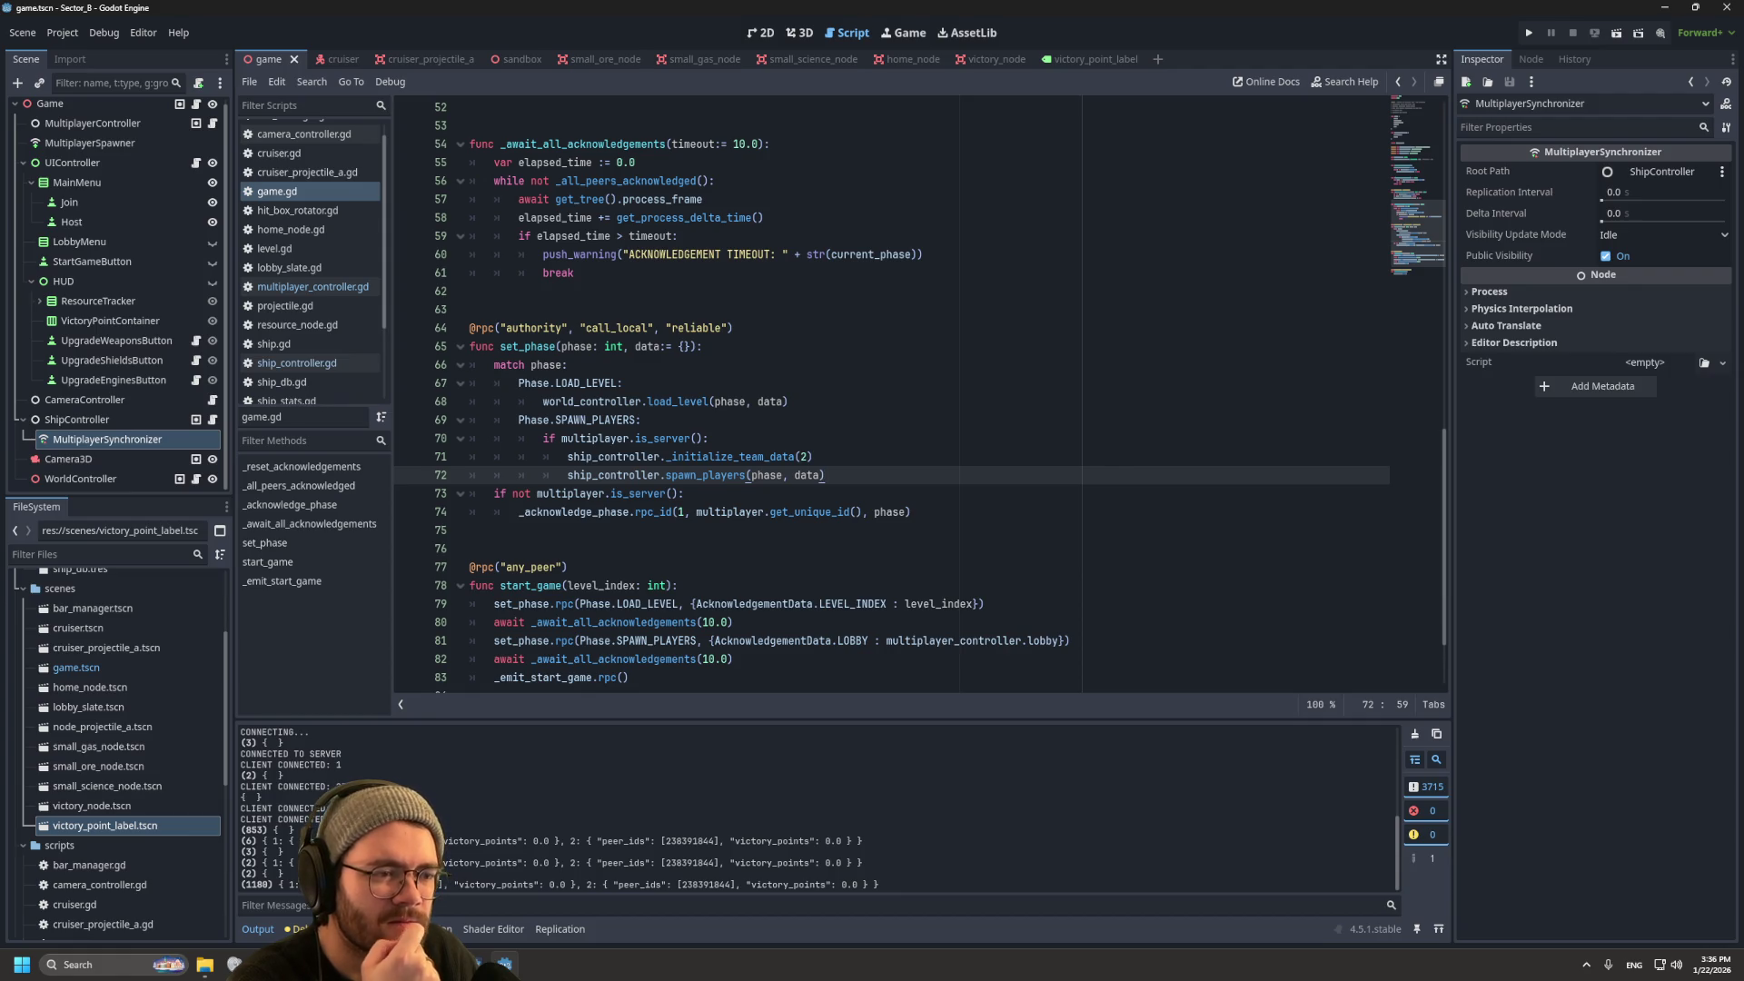
pyautogui.moveTo(813, 513)
pyautogui.scroll(-2, 813, 512)
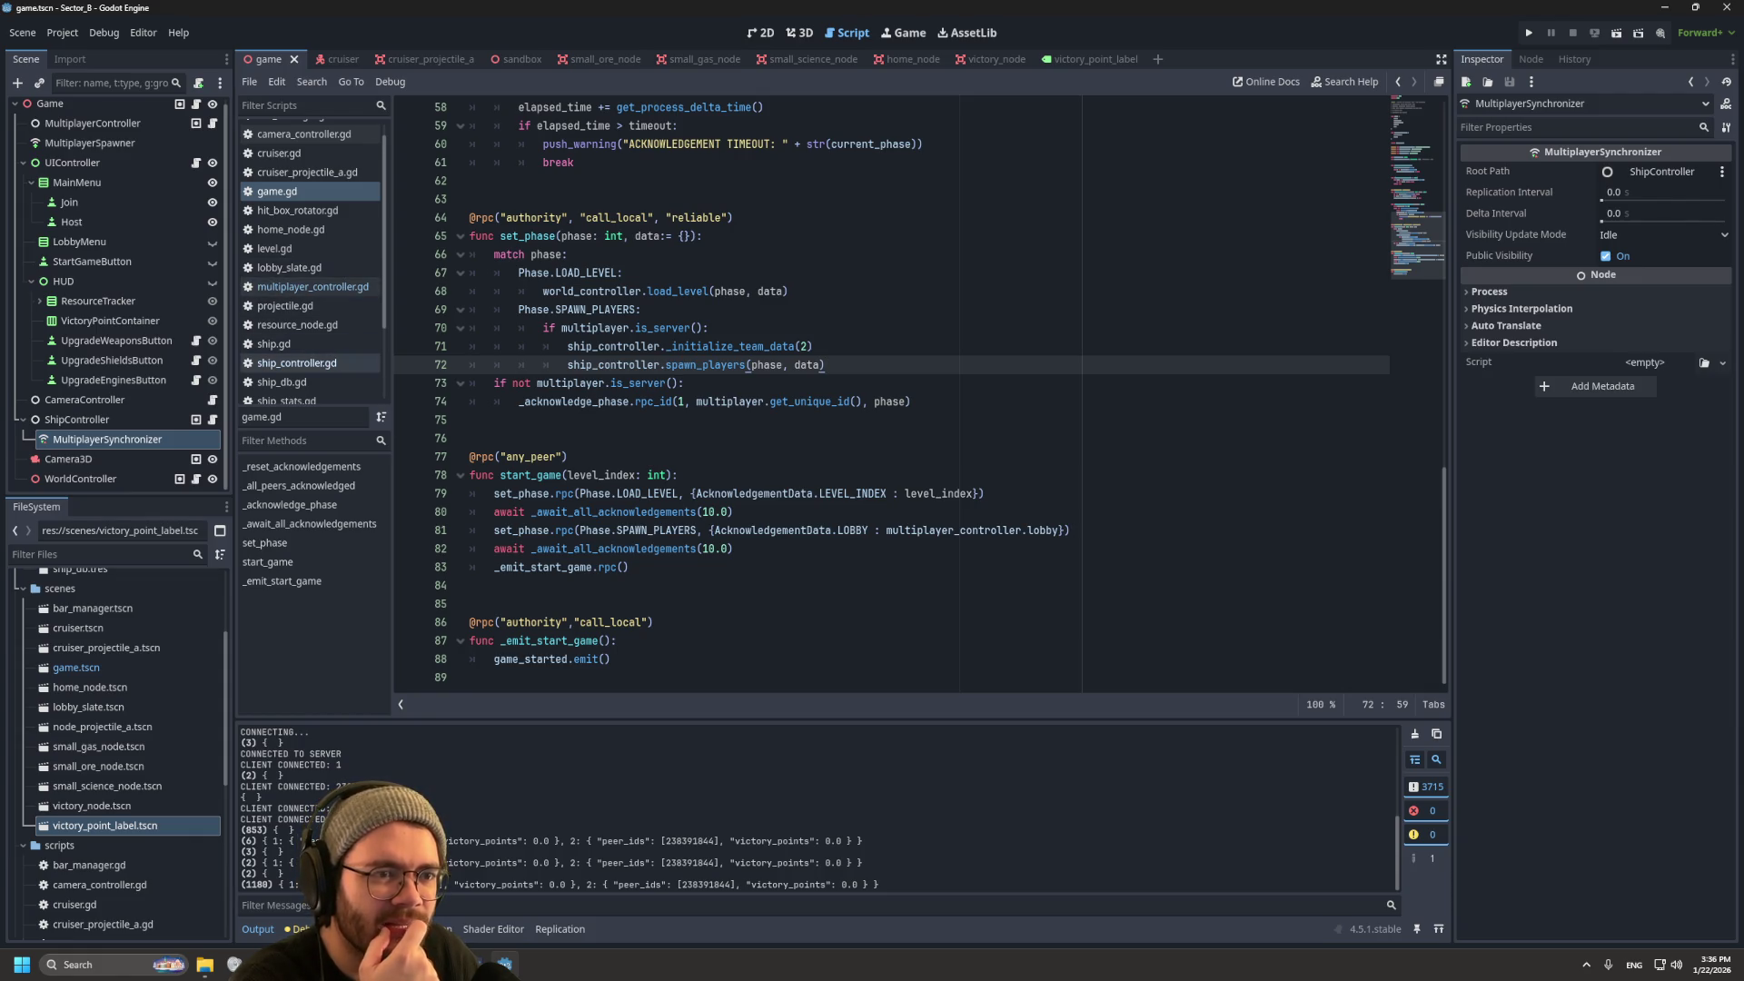
# Step: Open ship_controller.gd and scroll up to spawn_players and _spawn_ship
pyautogui.click(296, 363)
pyautogui.scroll(5, 891, 390)
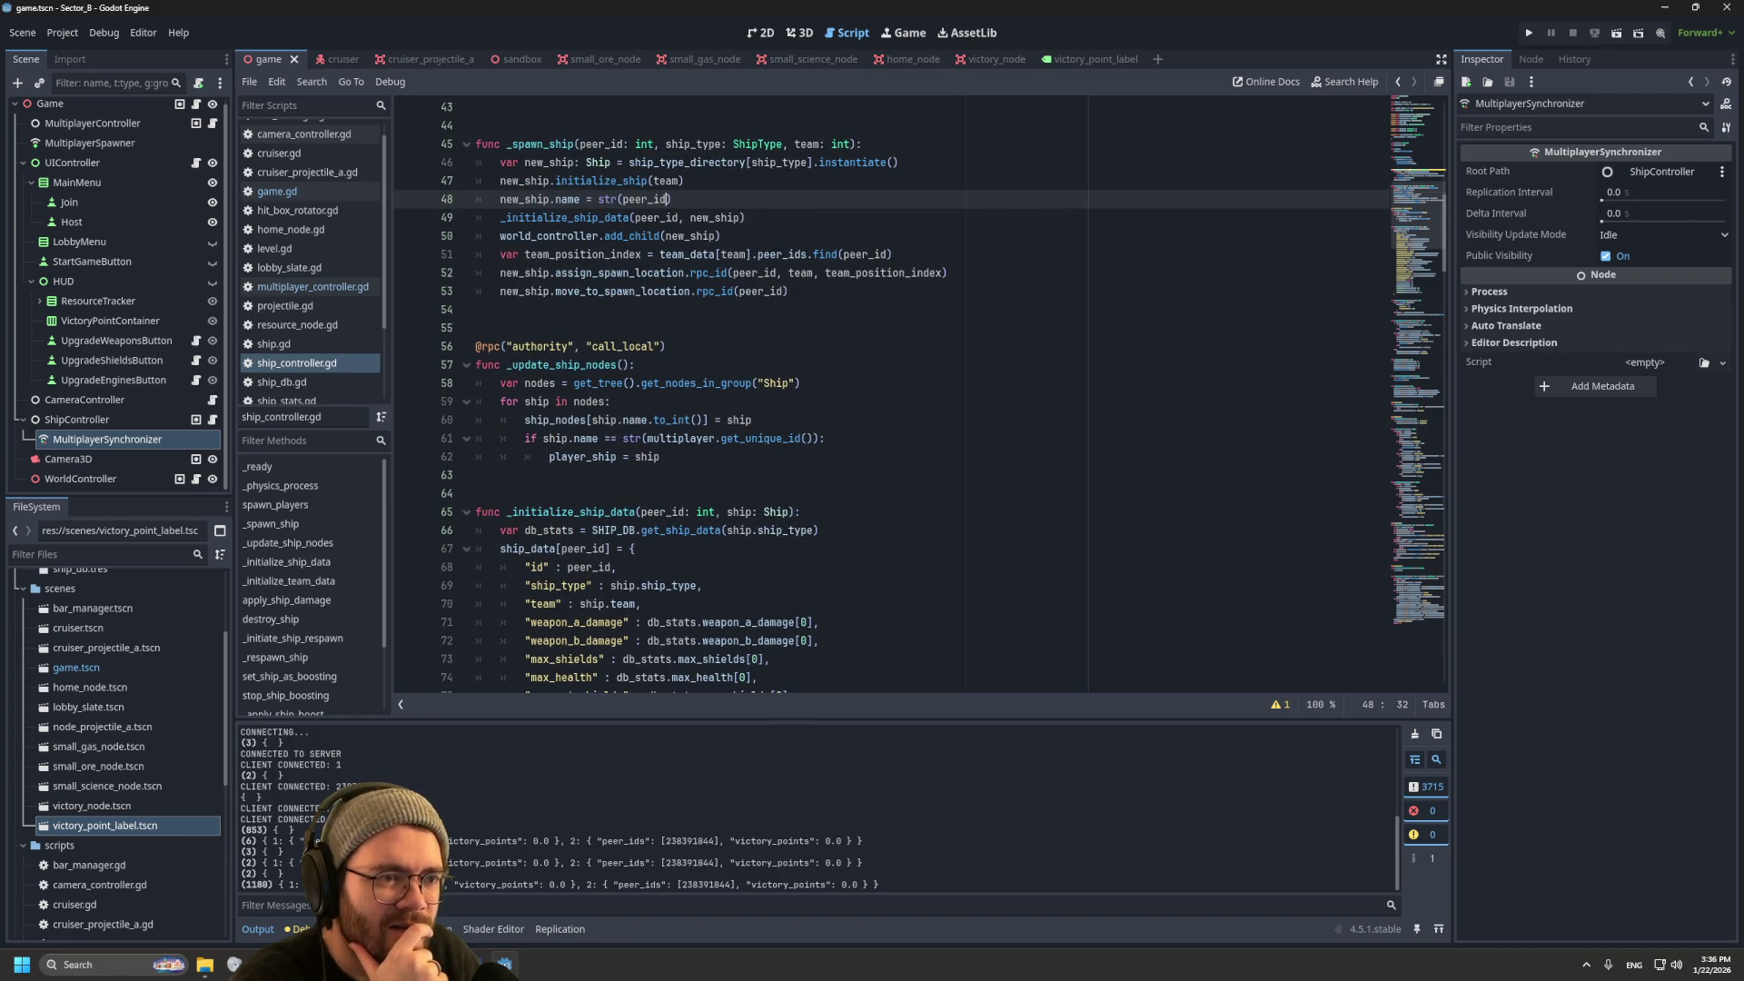
pyautogui.scroll(2, 891, 391)
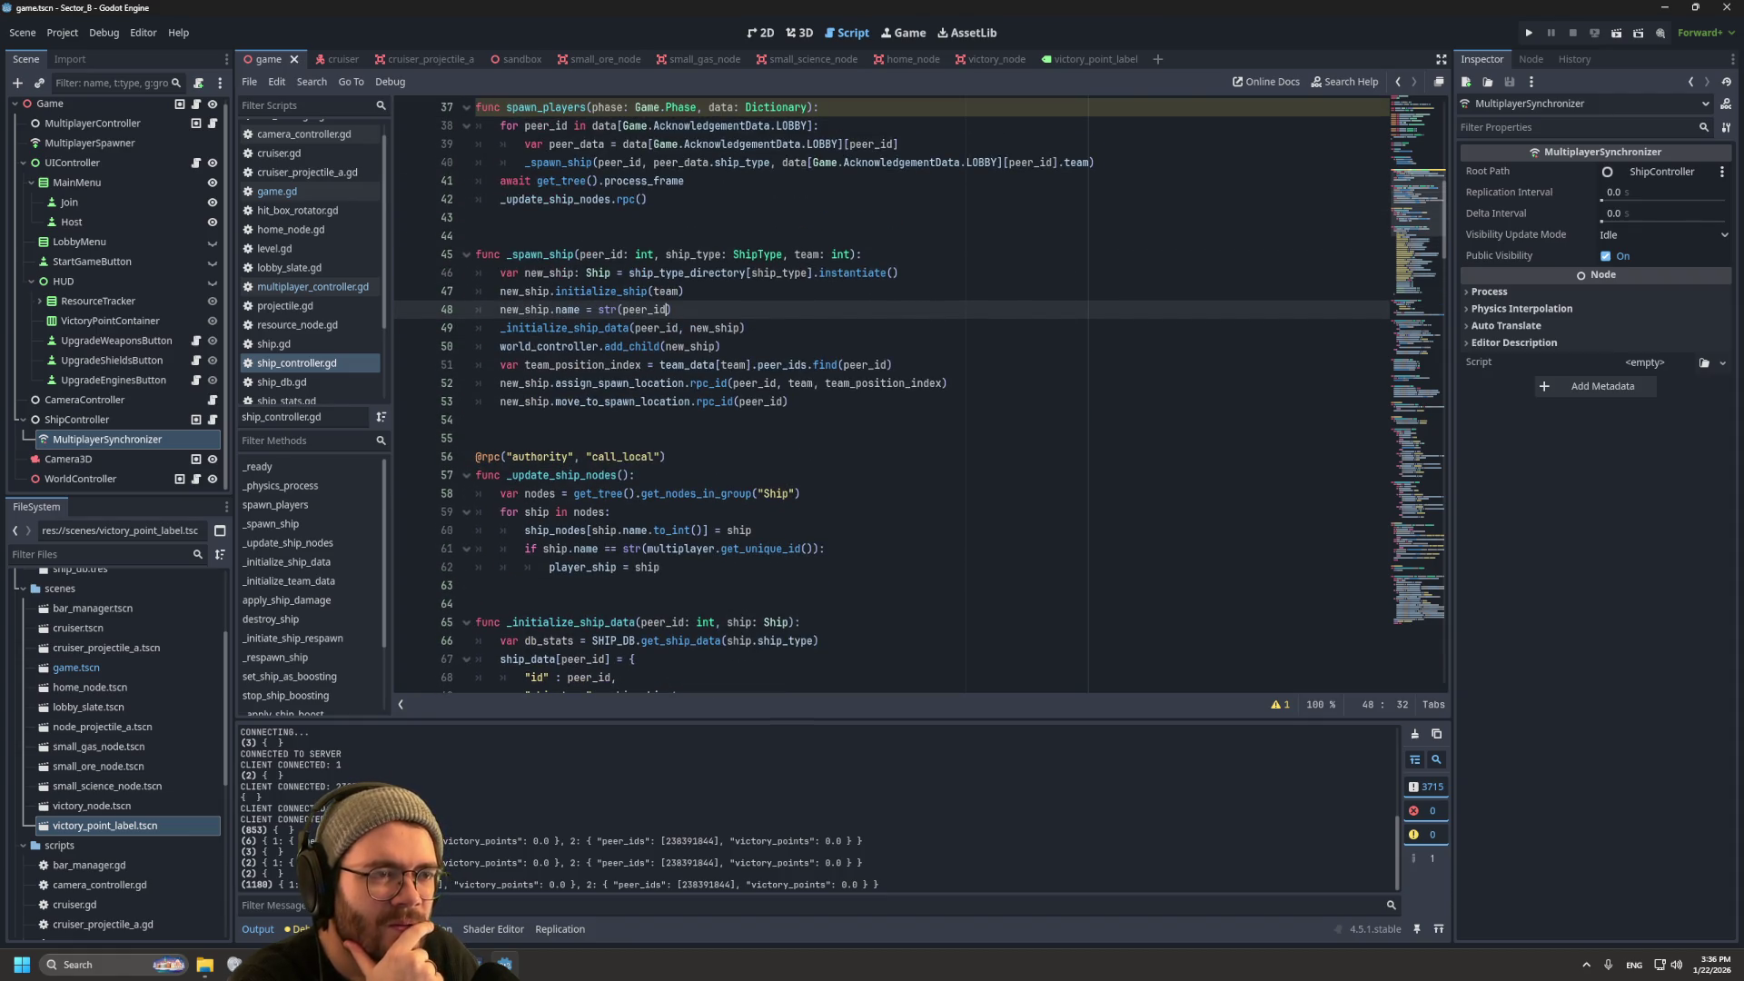
# Step: Add print(data[Game.AcknowledgementData.LOBBY]) after the spawn loop in spawn_players
pyautogui.scroll(2, 890, 390)
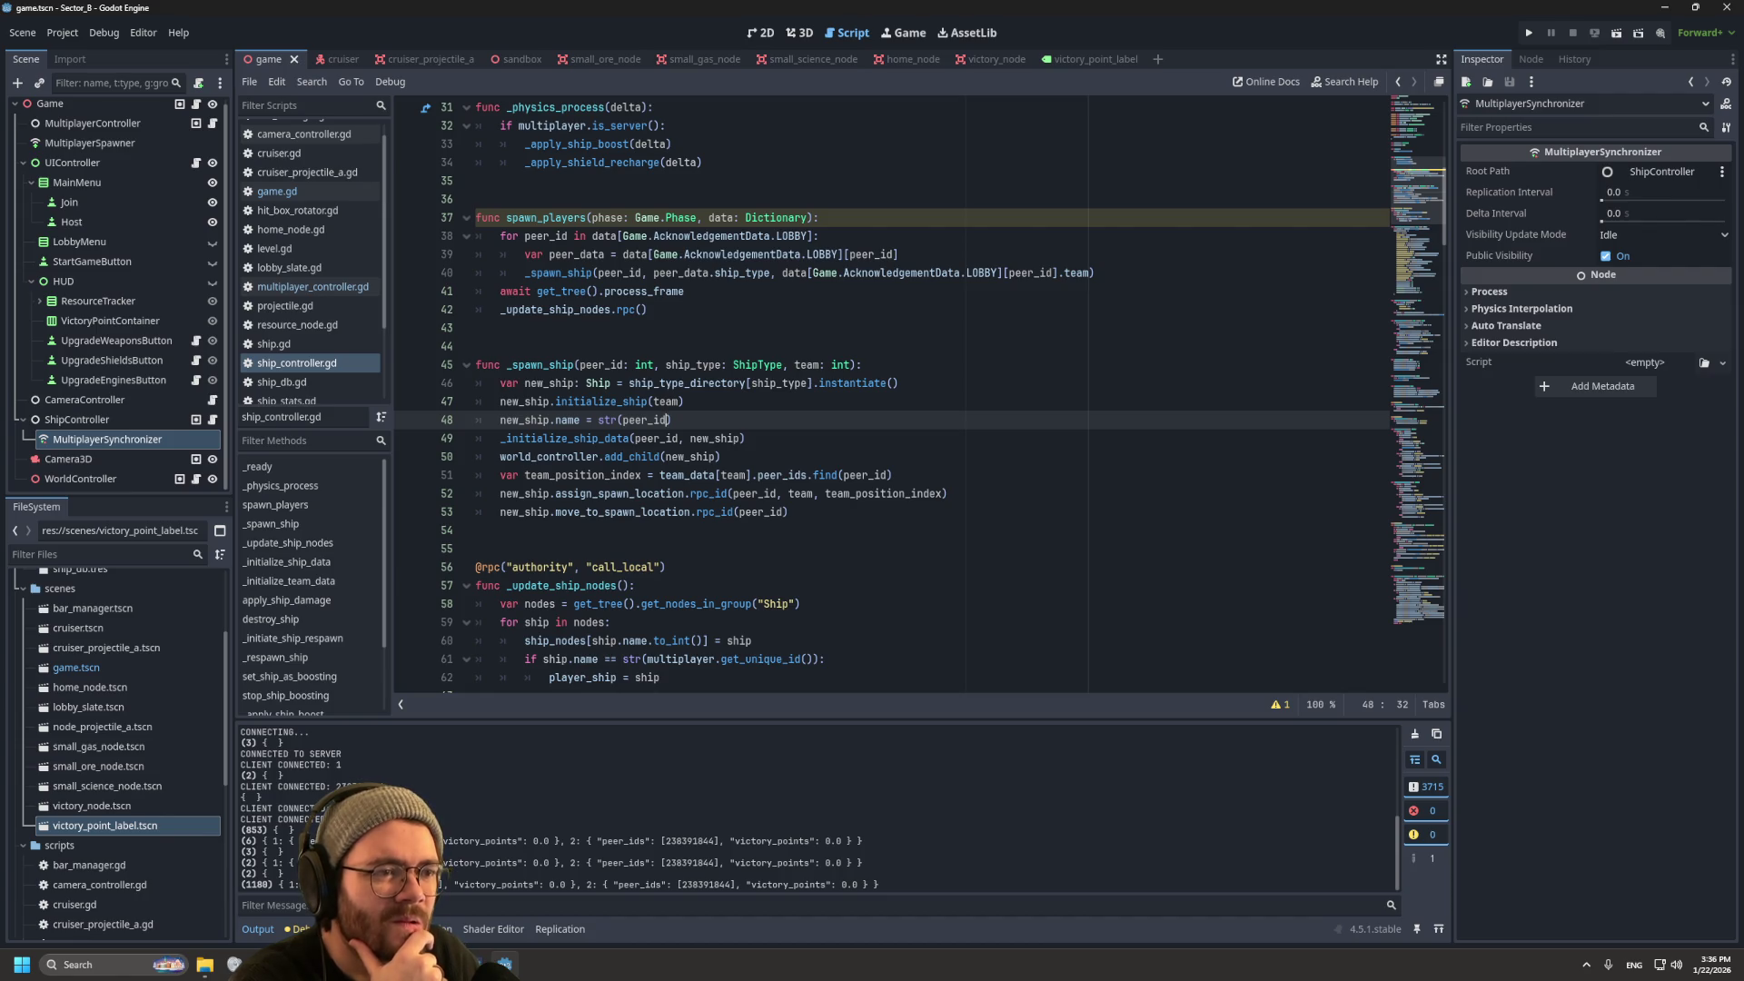
pyautogui.click(1095, 273)
pyautogui.press('Return')
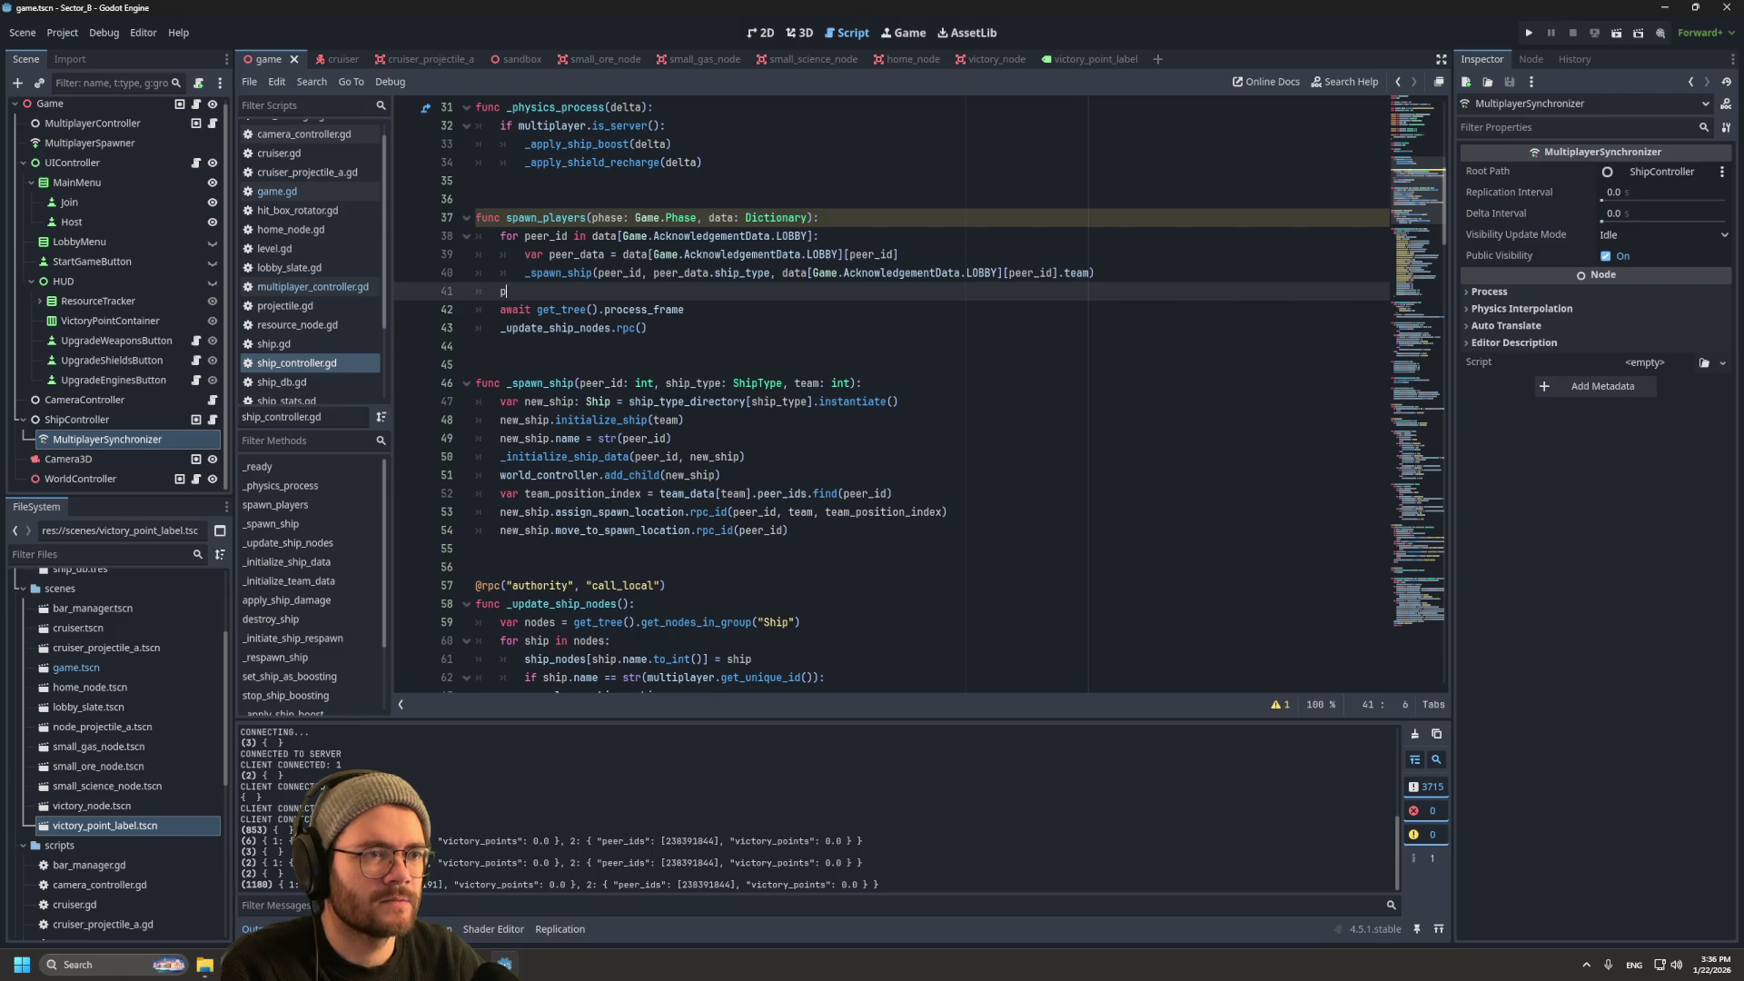
pyautogui.write('rint(data[')
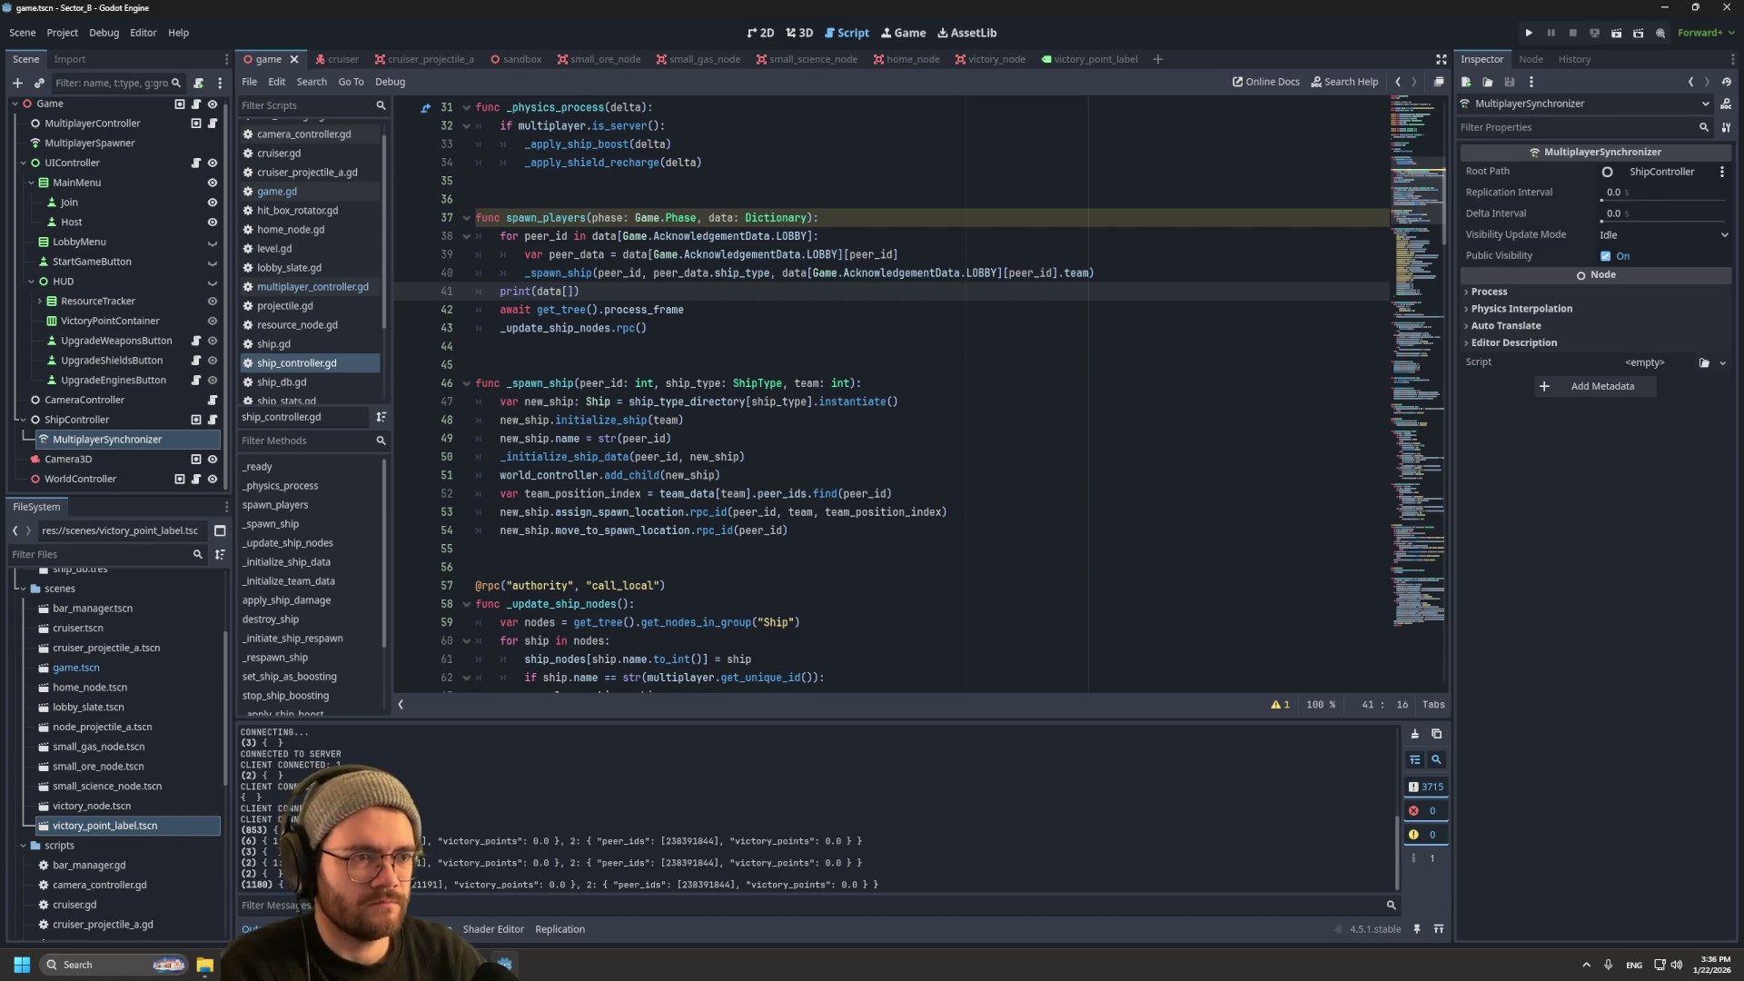
pyautogui.write('G')
pyautogui.write('ame.Ack')
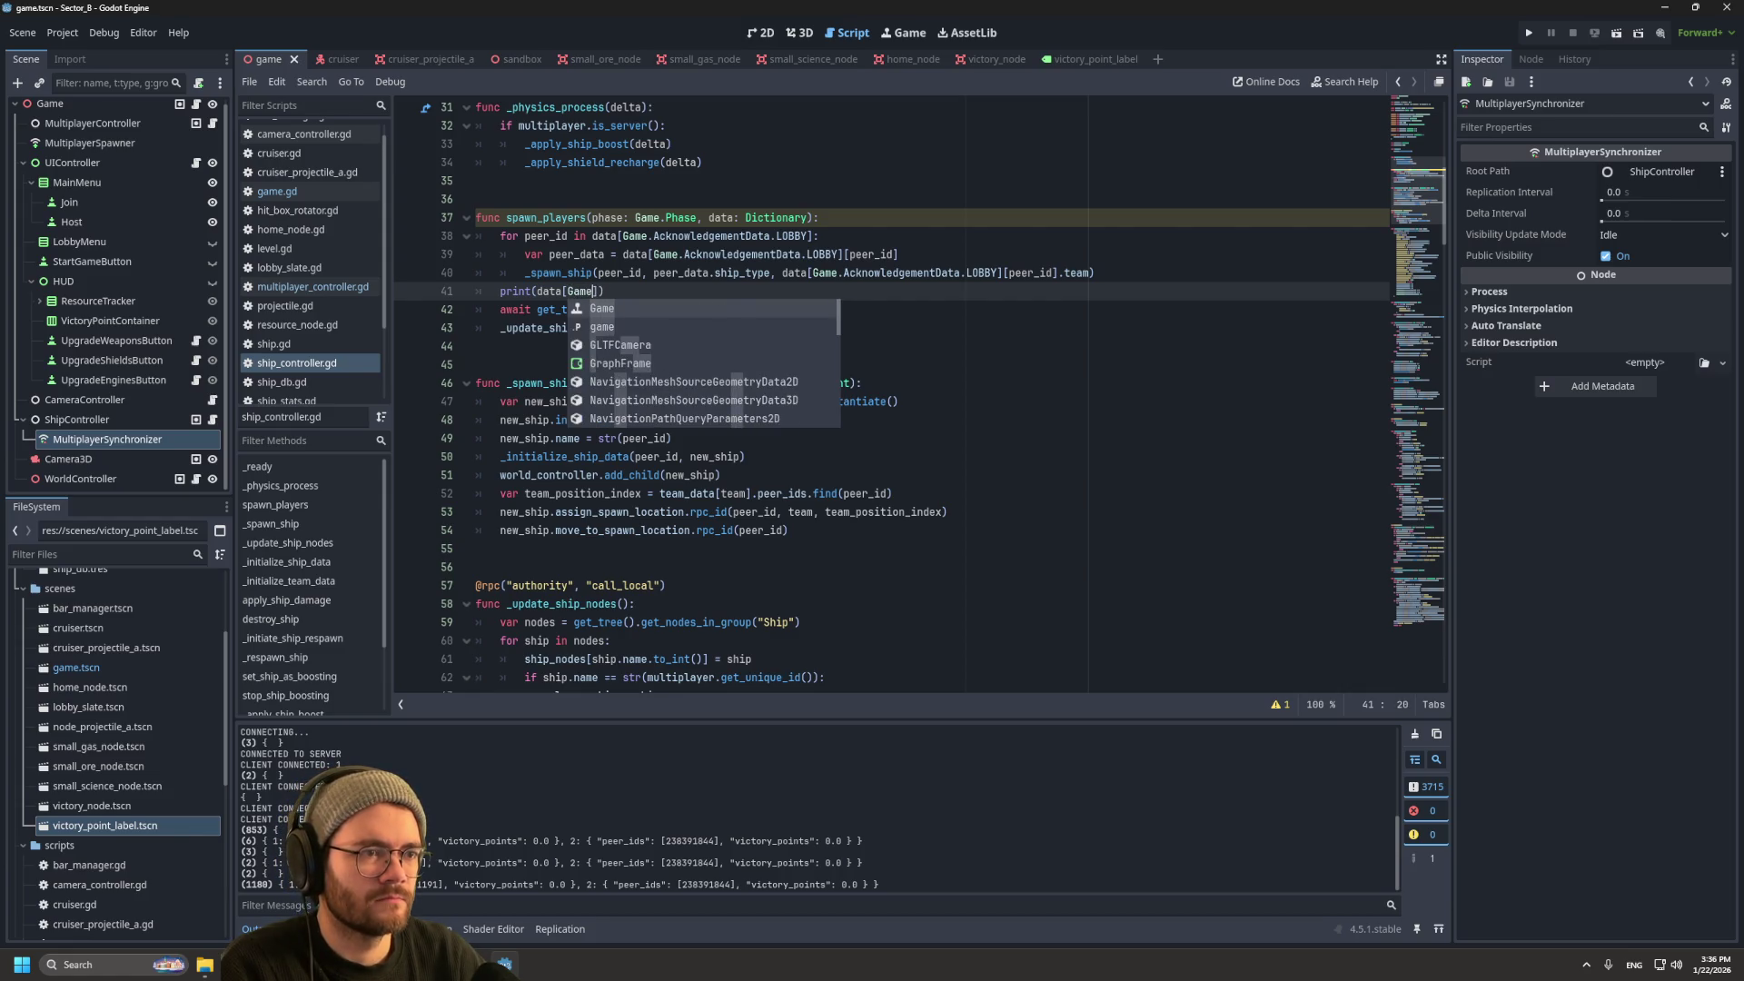
pyautogui.press('Return')
pyautogui.write('.LOBBY')
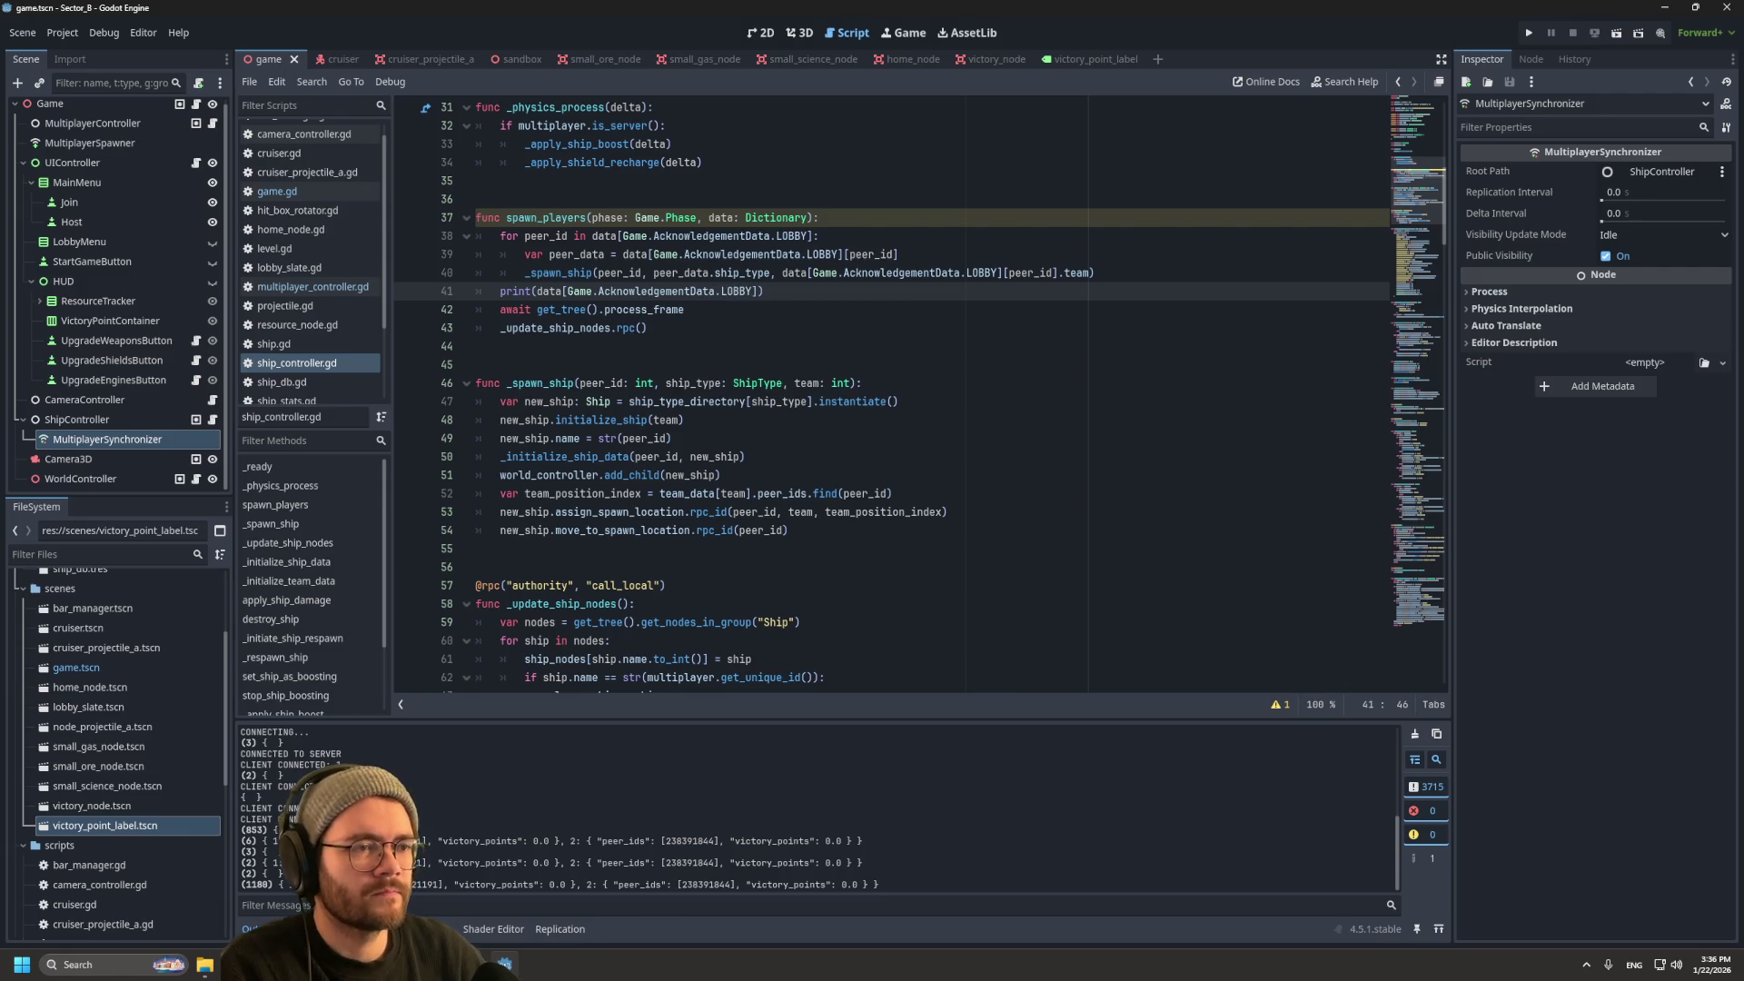
pyautogui.press('End')
pyautogui.scroll(-20, 918, 395)
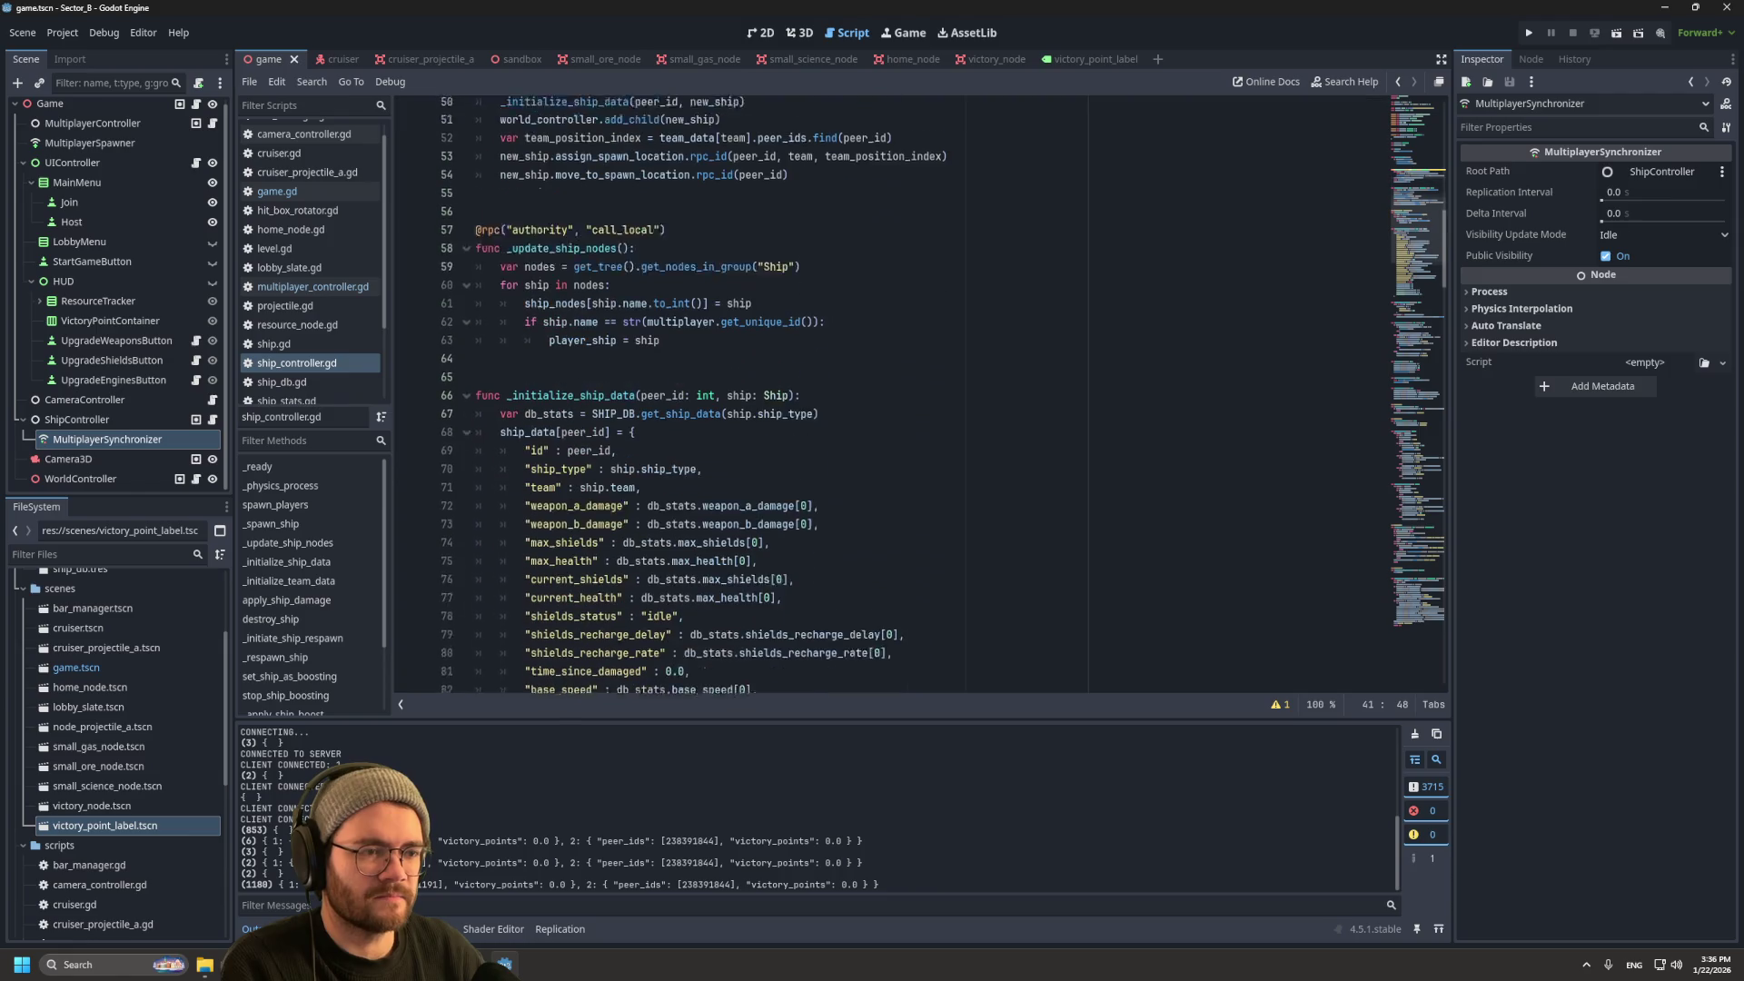
# Step: Run the project, join the hosted lobby, put the second player on Team 2, start, then stop
pyautogui.click(1529, 32)
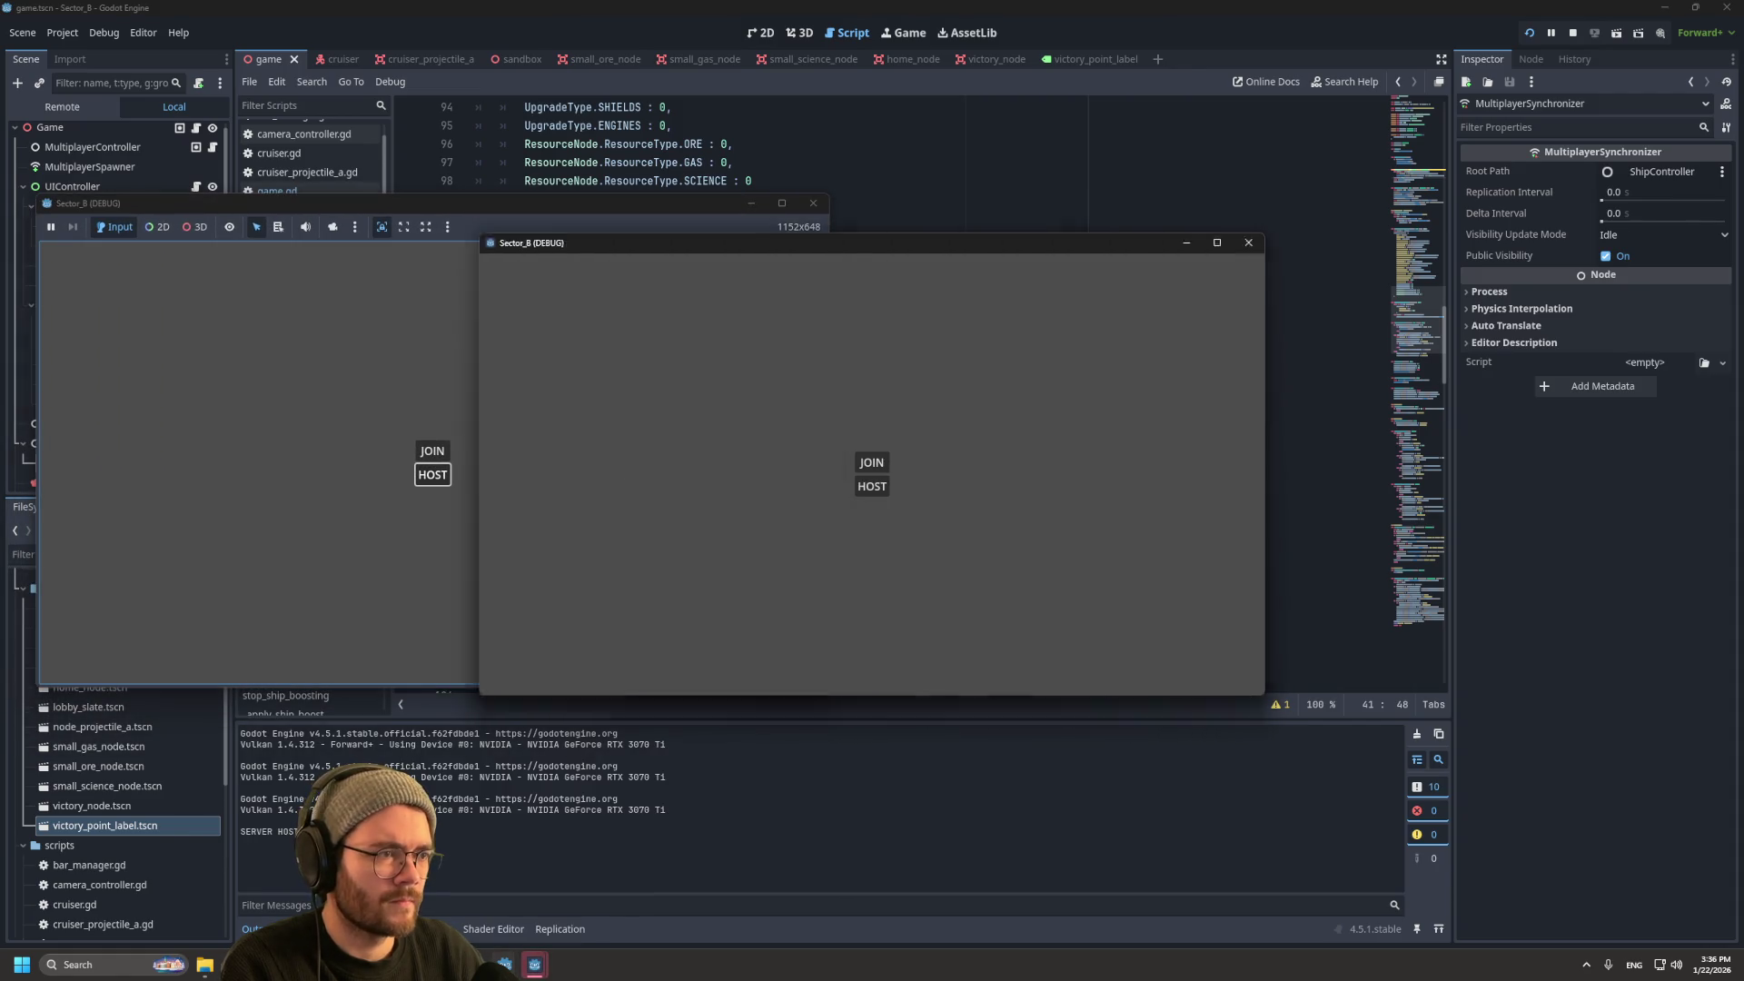
pyautogui.moveTo(1121, 236)
pyautogui.mouseDown()
pyautogui.moveTo(1121, 290)
pyautogui.moveTo(1121, 215)
pyautogui.mouseUp()
pyautogui.moveTo(983, 224); pyautogui.dragTo(1466, 466)
pyautogui.click(1355, 696)
pyautogui.click(1381, 720)
pyautogui.click(1381, 760)
pyautogui.click(1398, 35)
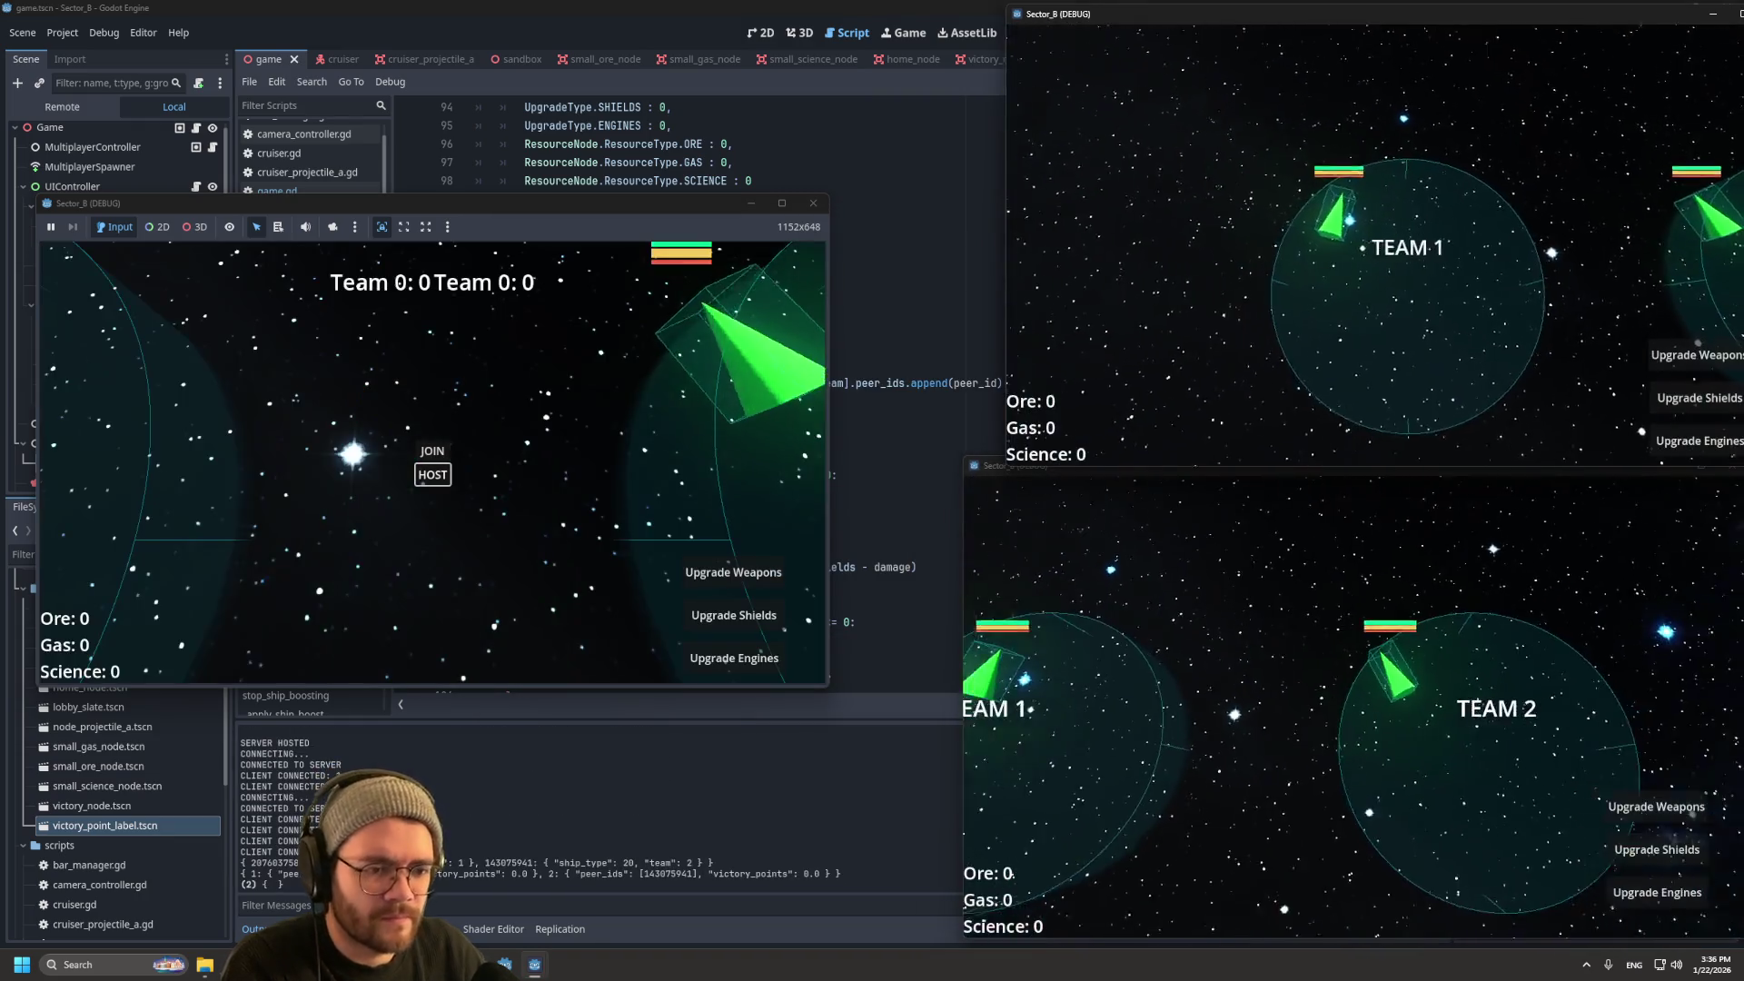
pyautogui.press('F8')
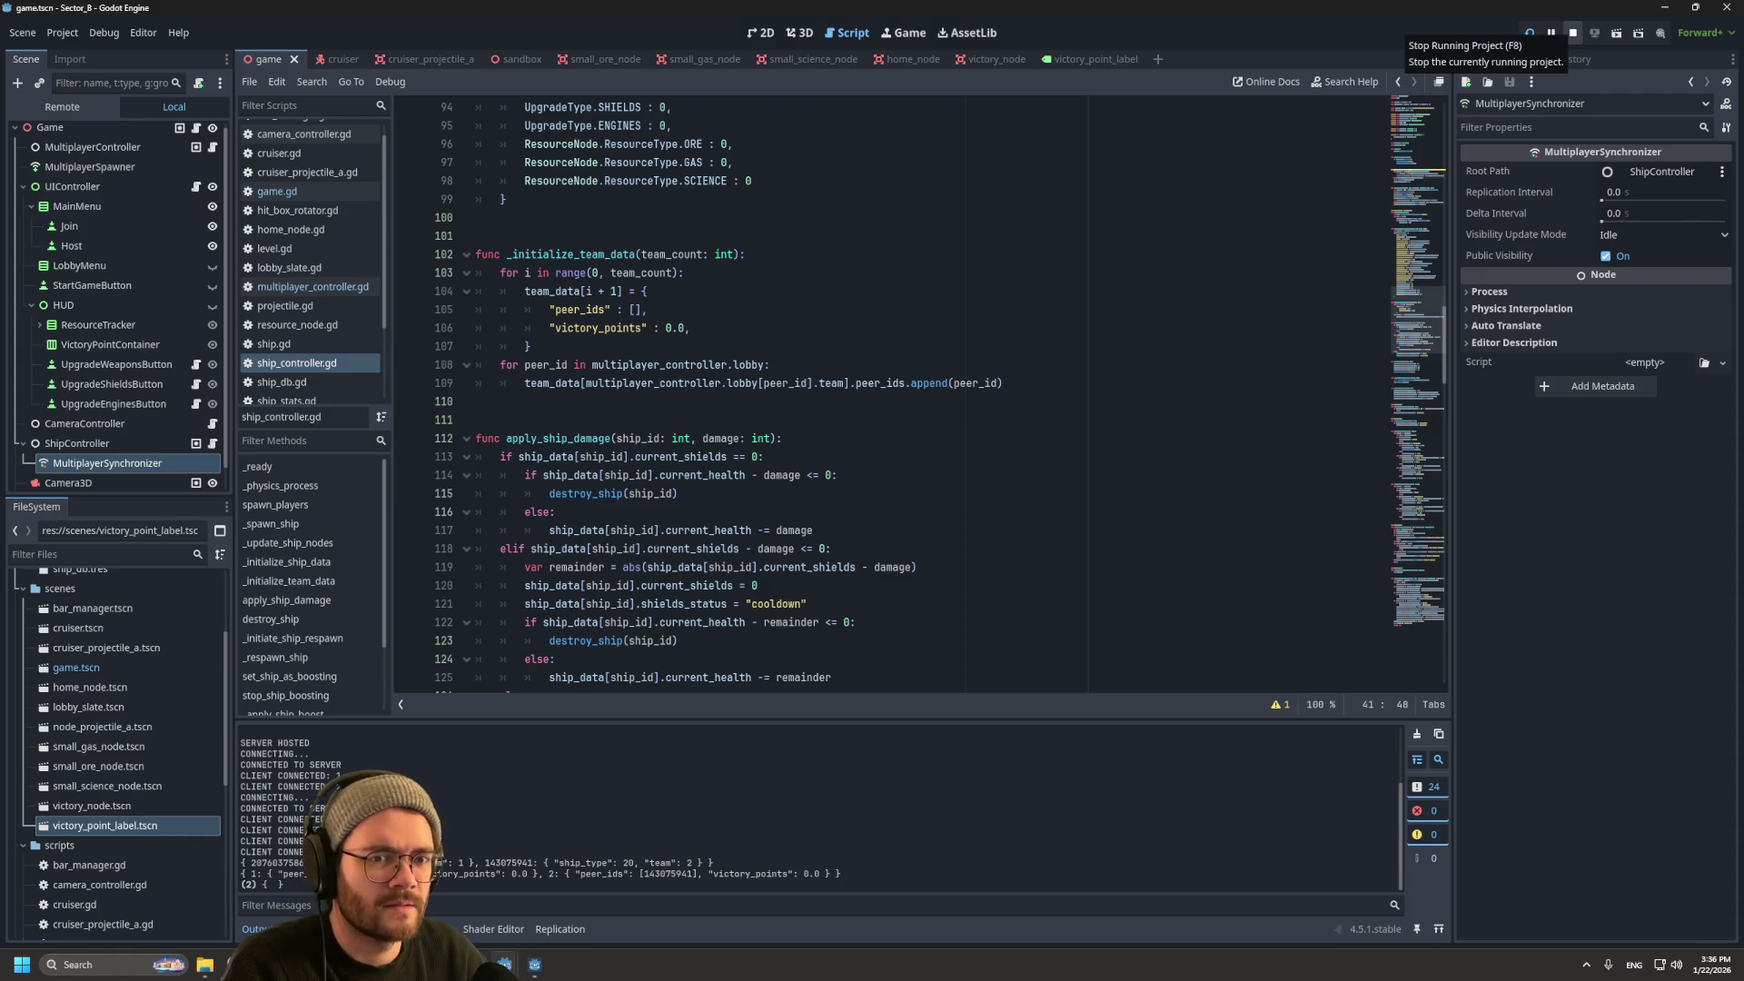
# Step: Stop the running project and go back to the spawn_players code in the ship controller script
pyautogui.click(1573, 33)
pyautogui.click(727, 365)
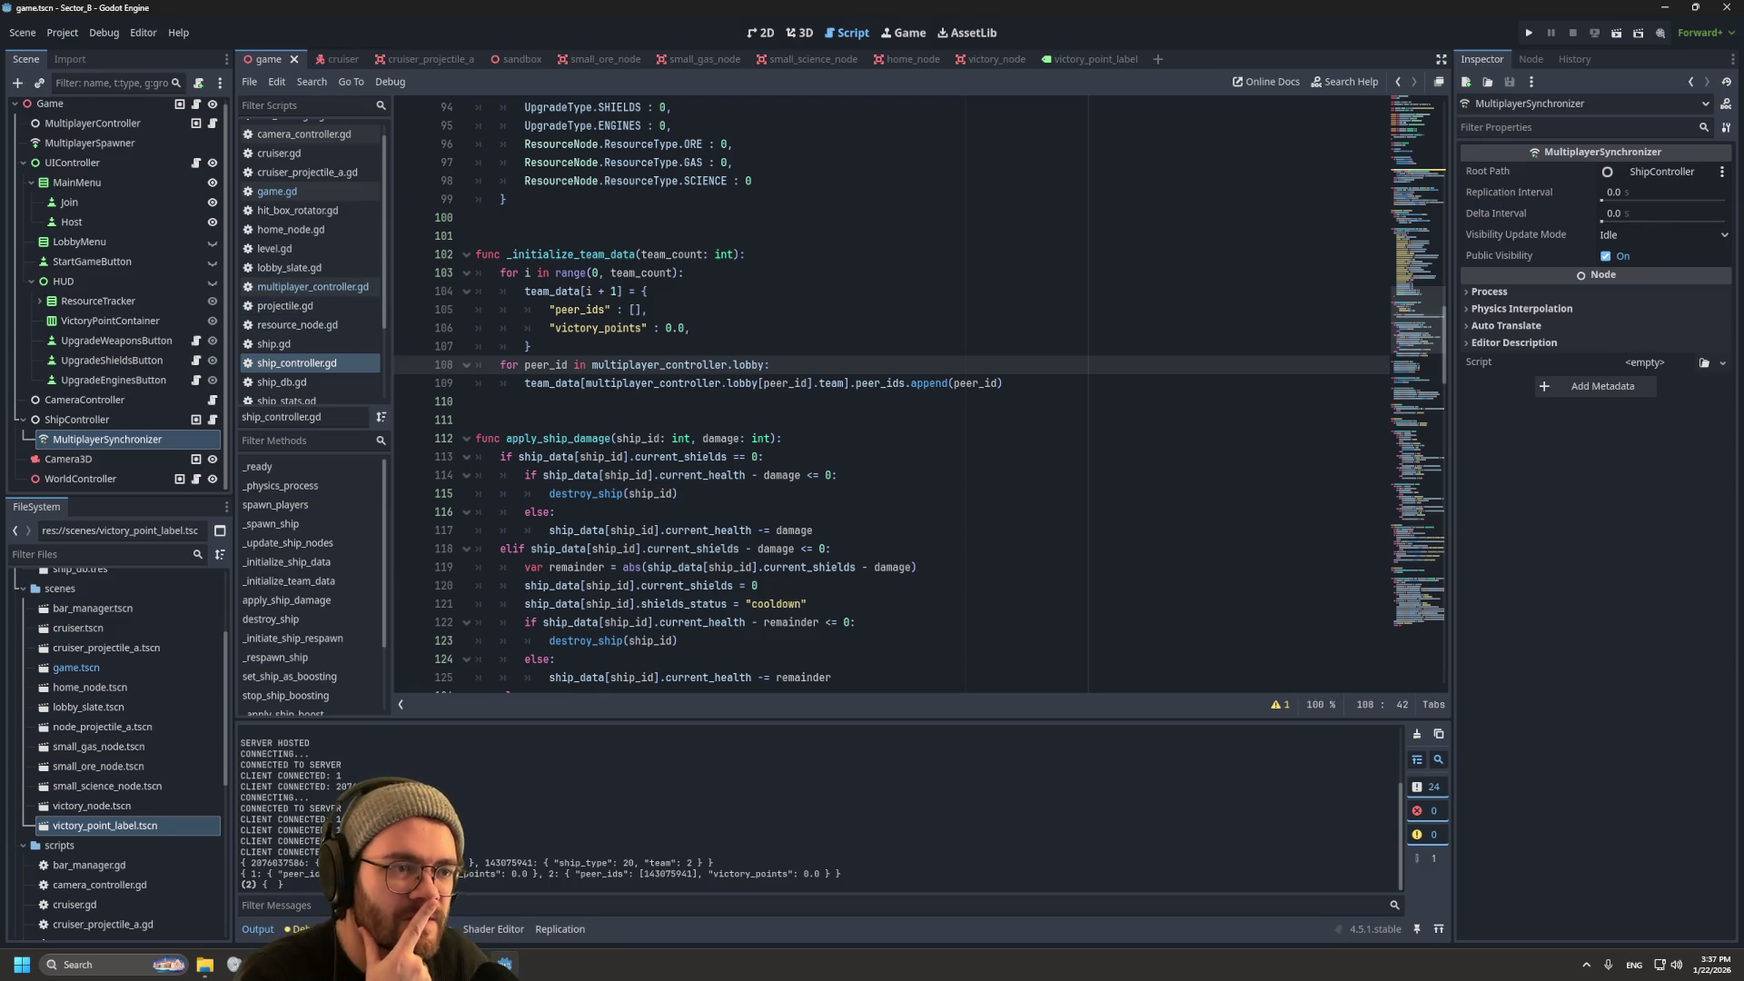
pyautogui.click(308, 286)
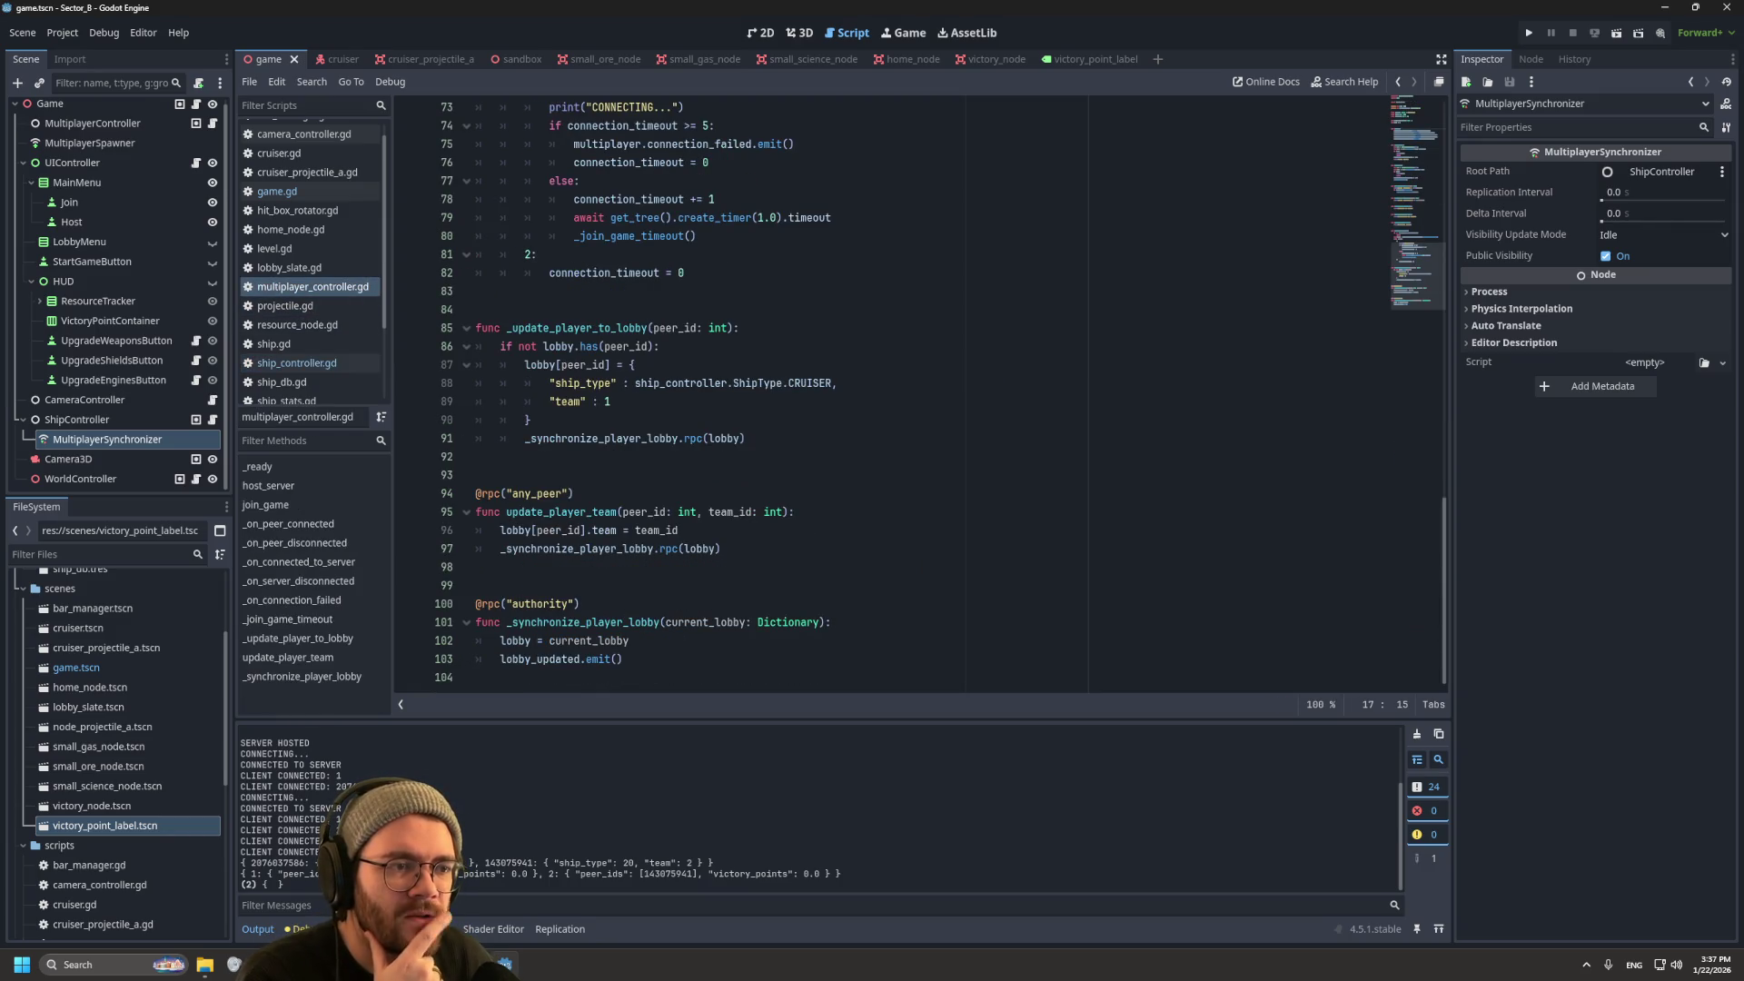
pyautogui.scroll(15, 908, 390)
pyautogui.scroll(5, 691, 493)
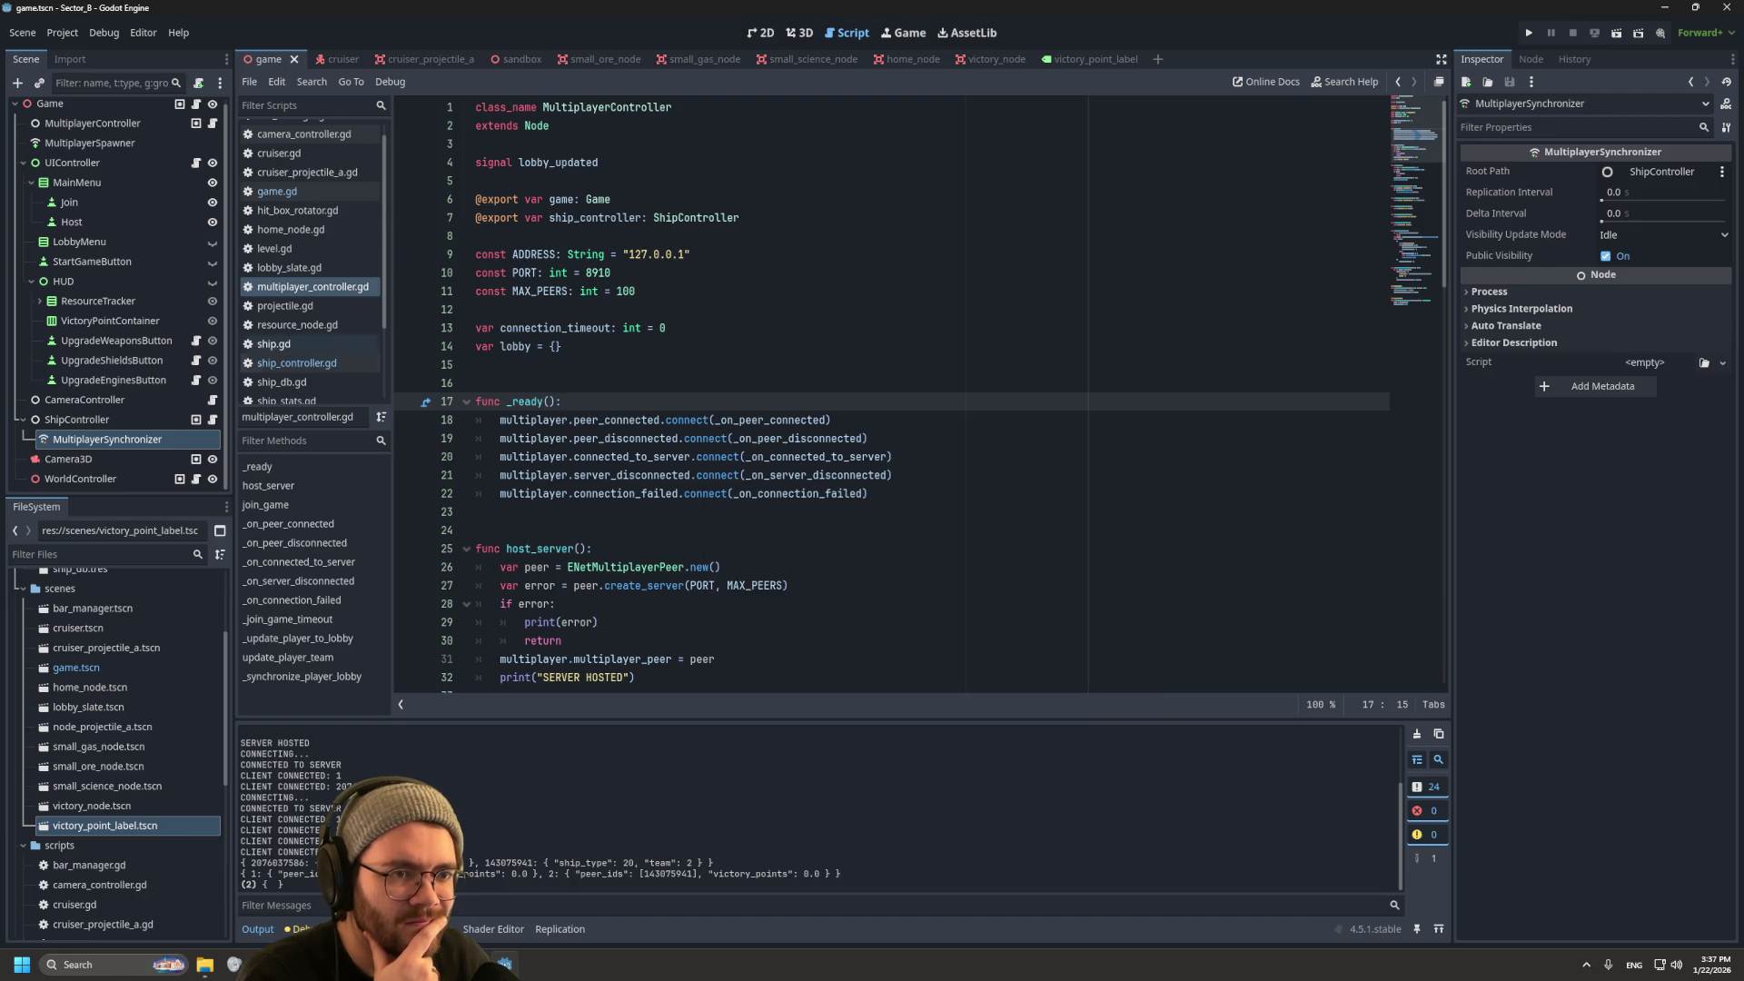
pyautogui.click(297, 362)
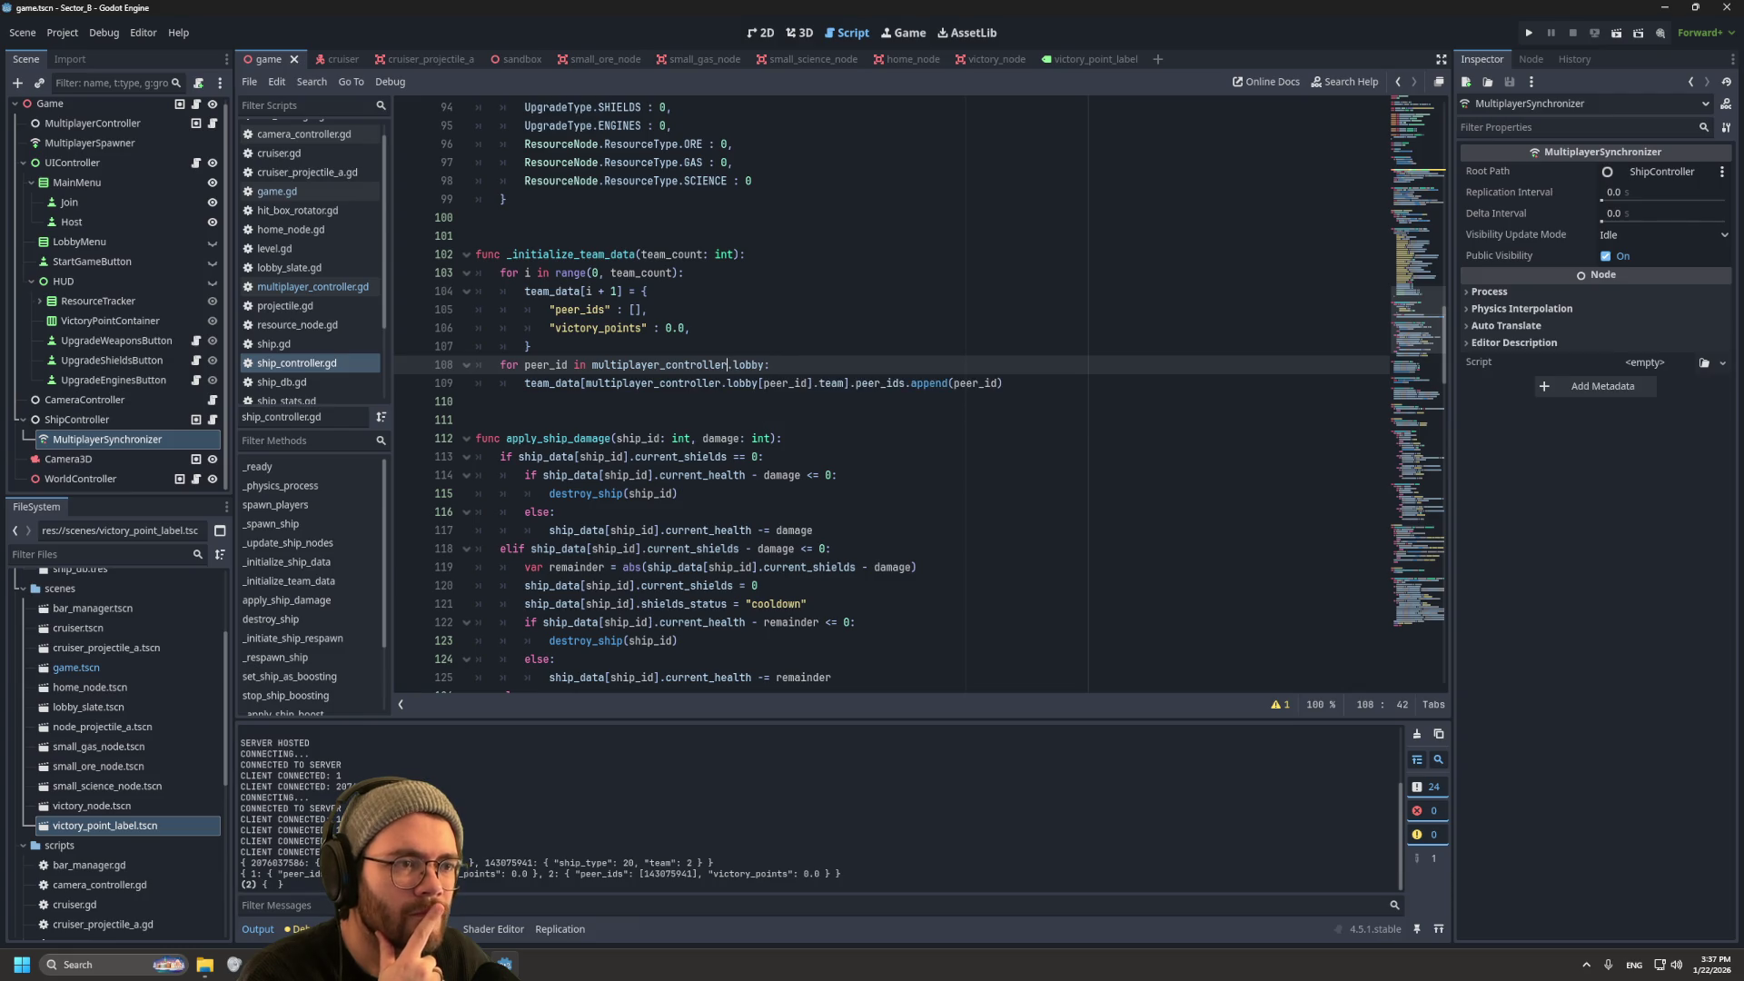
pyautogui.scroll(5, 759, 363)
pyautogui.scroll(15, 890, 391)
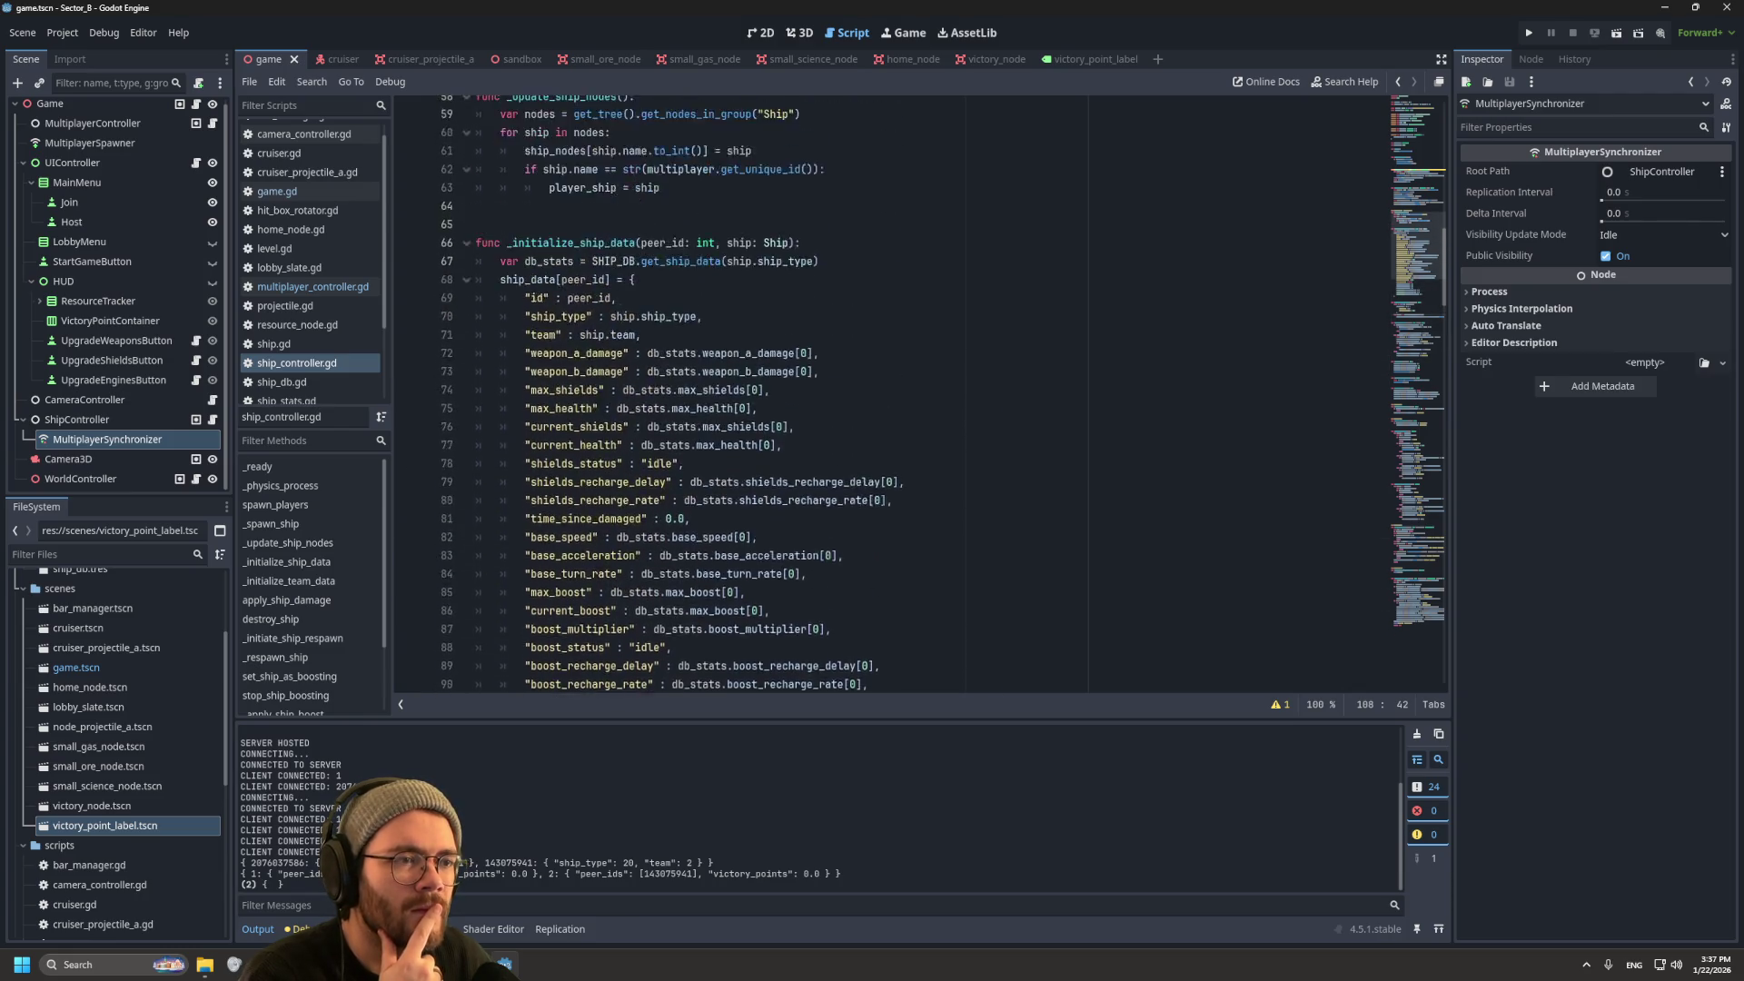
# Step: Replace the debug print line in spawn_players with _initialize_team_data(2)
pyautogui.moveTo(764, 347); pyautogui.dragTo(500, 346)
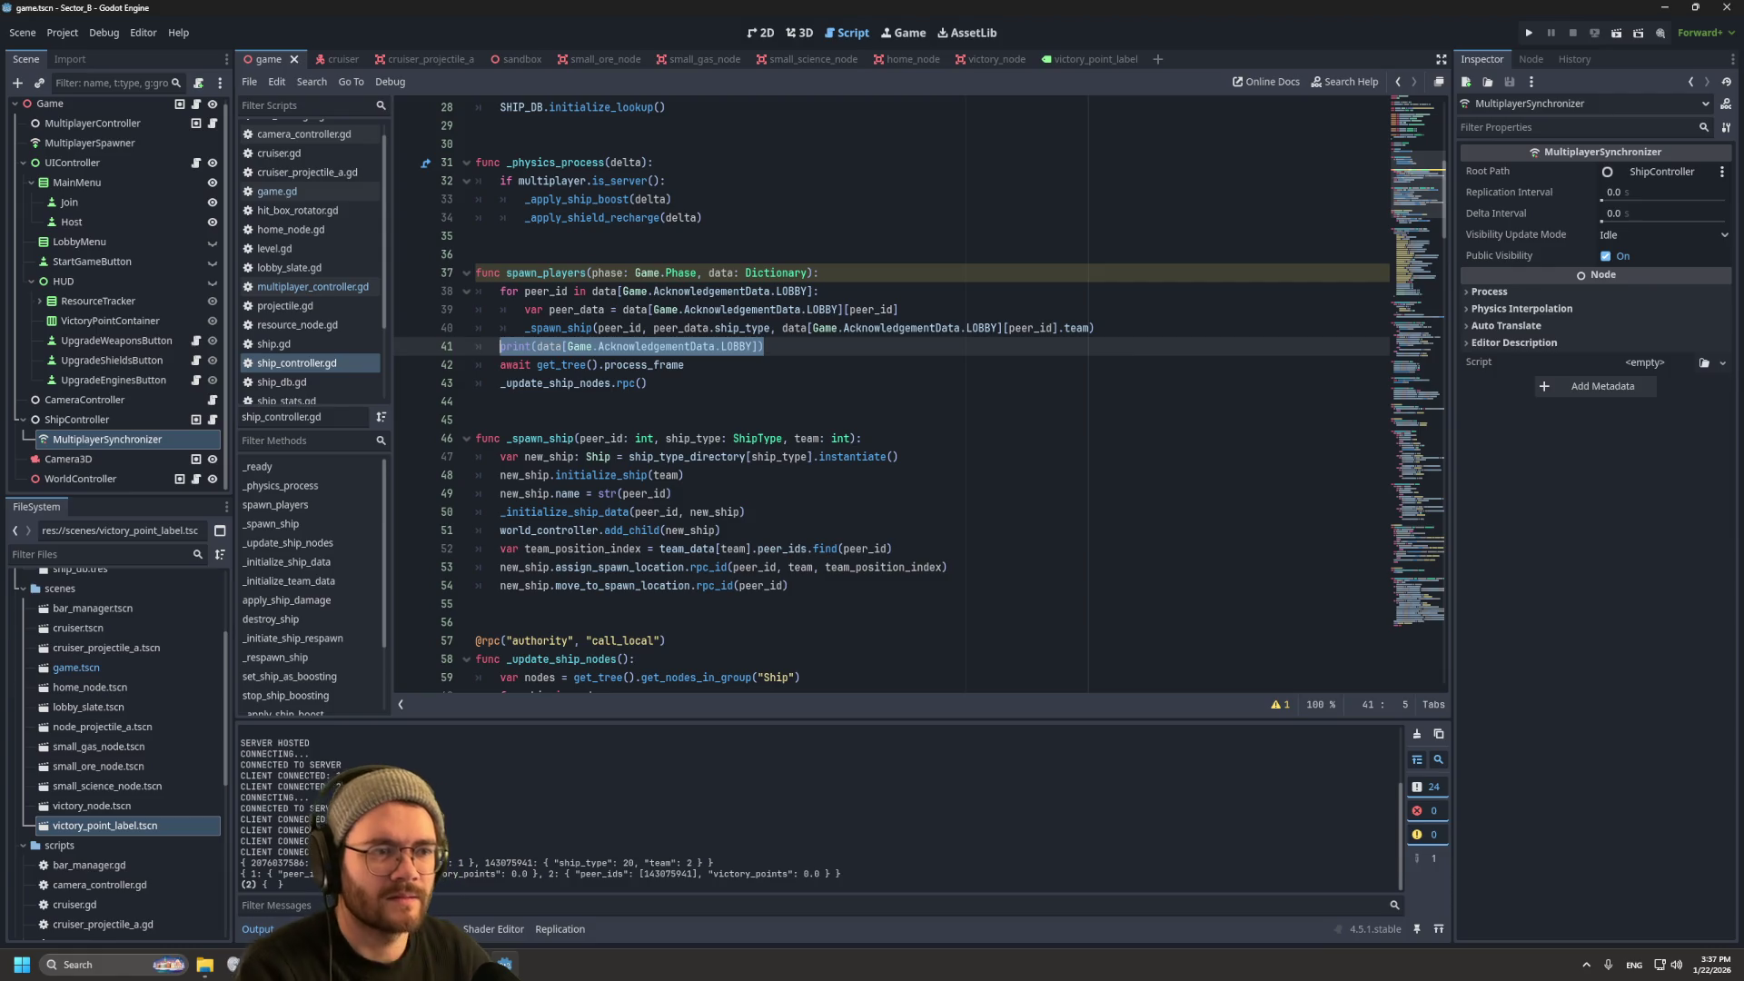
pyautogui.write('init')
pyautogui.press('Down')
pyautogui.press('Return')
pyautogui.write('2')
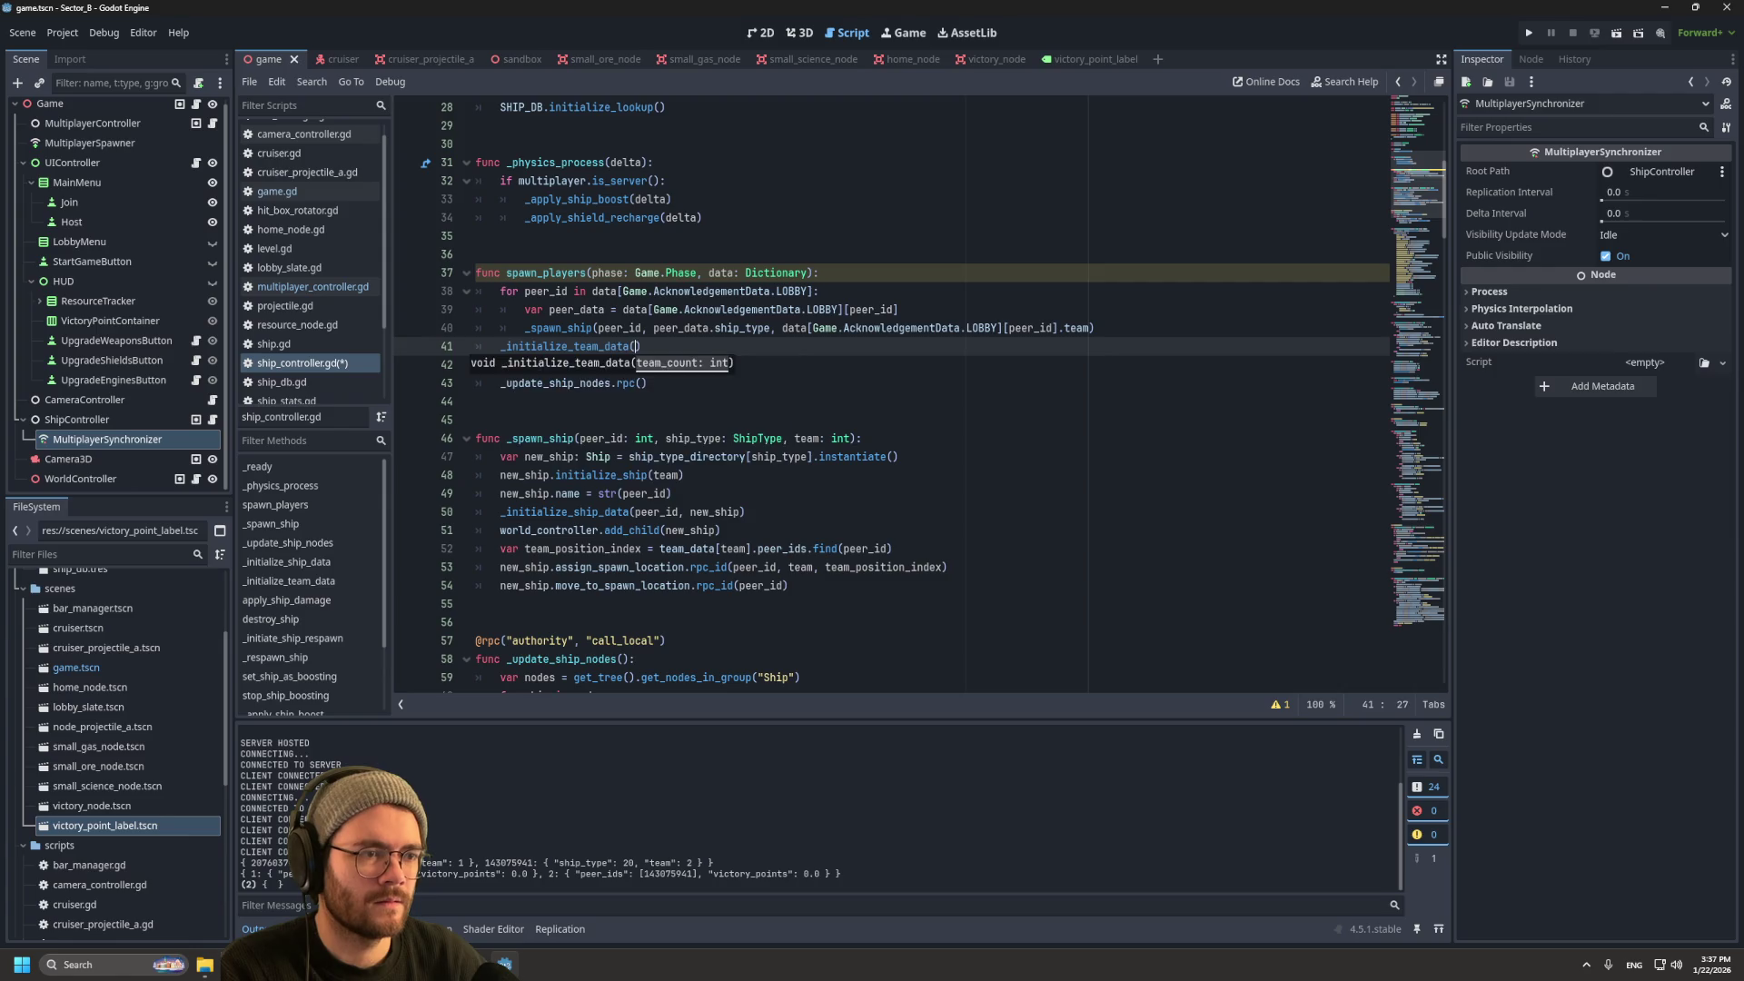
pyautogui.click(476, 401)
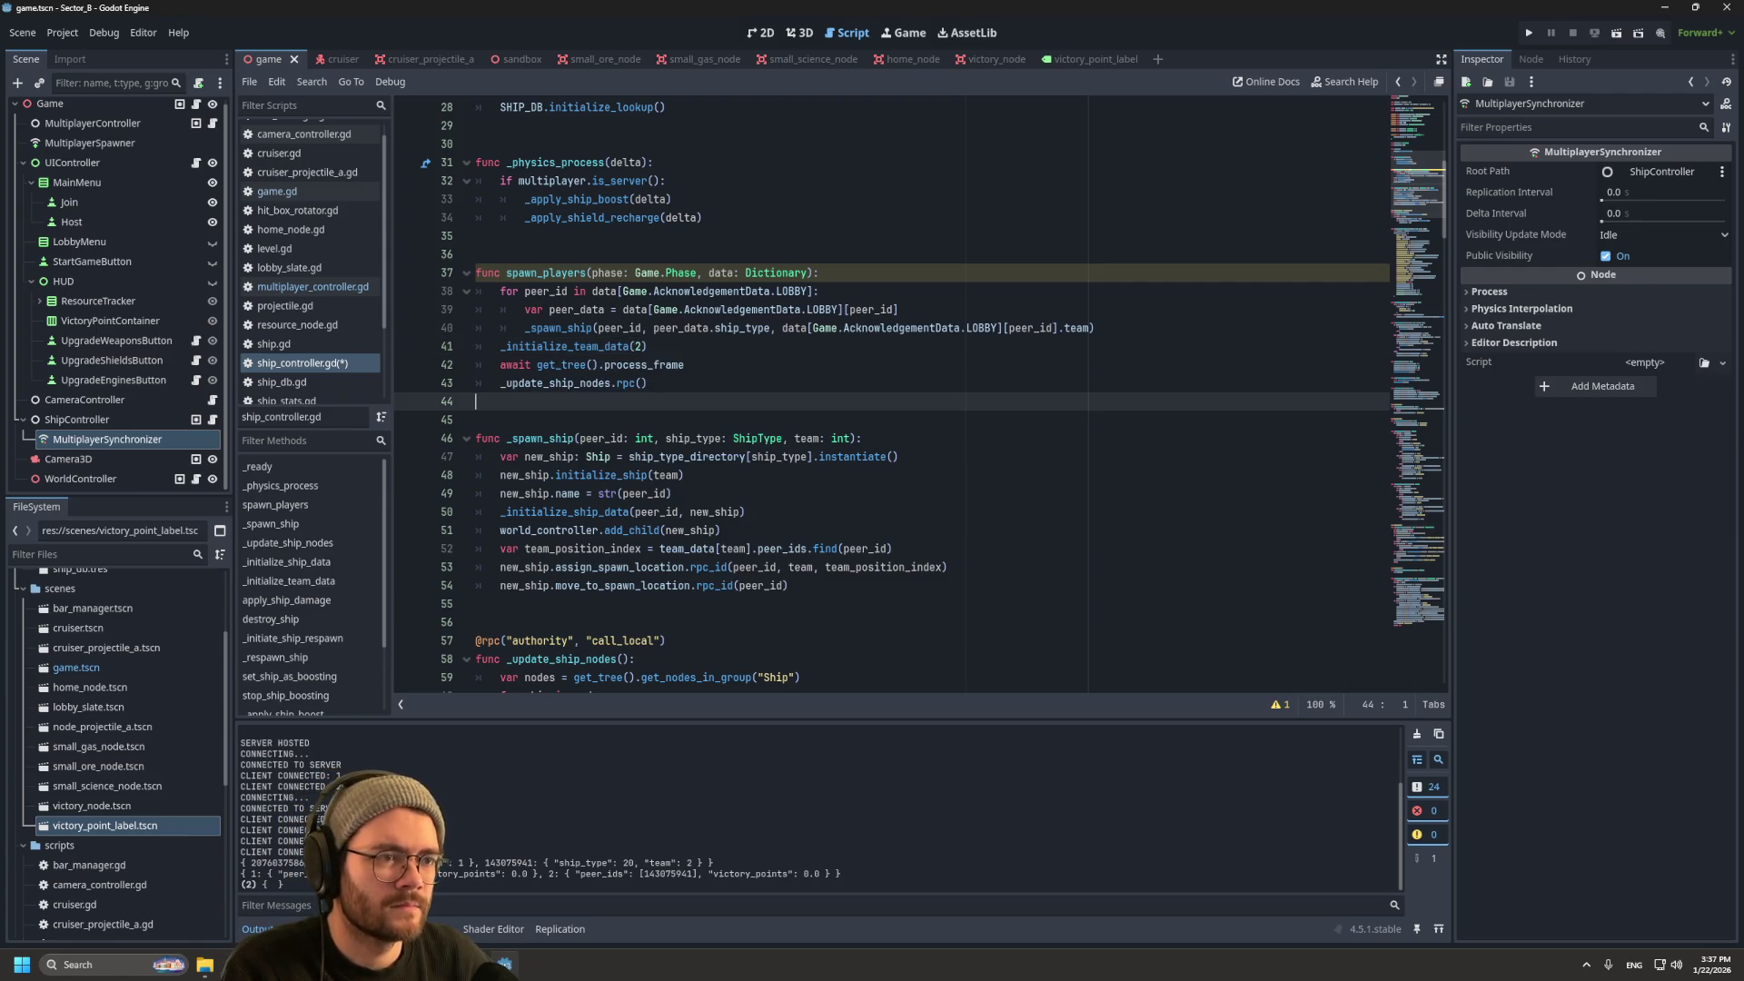
# Step: Open game.gd and place the cursor at the start of set_phase's team-data call on line 71
pyautogui.scroll(-5, 745, 409)
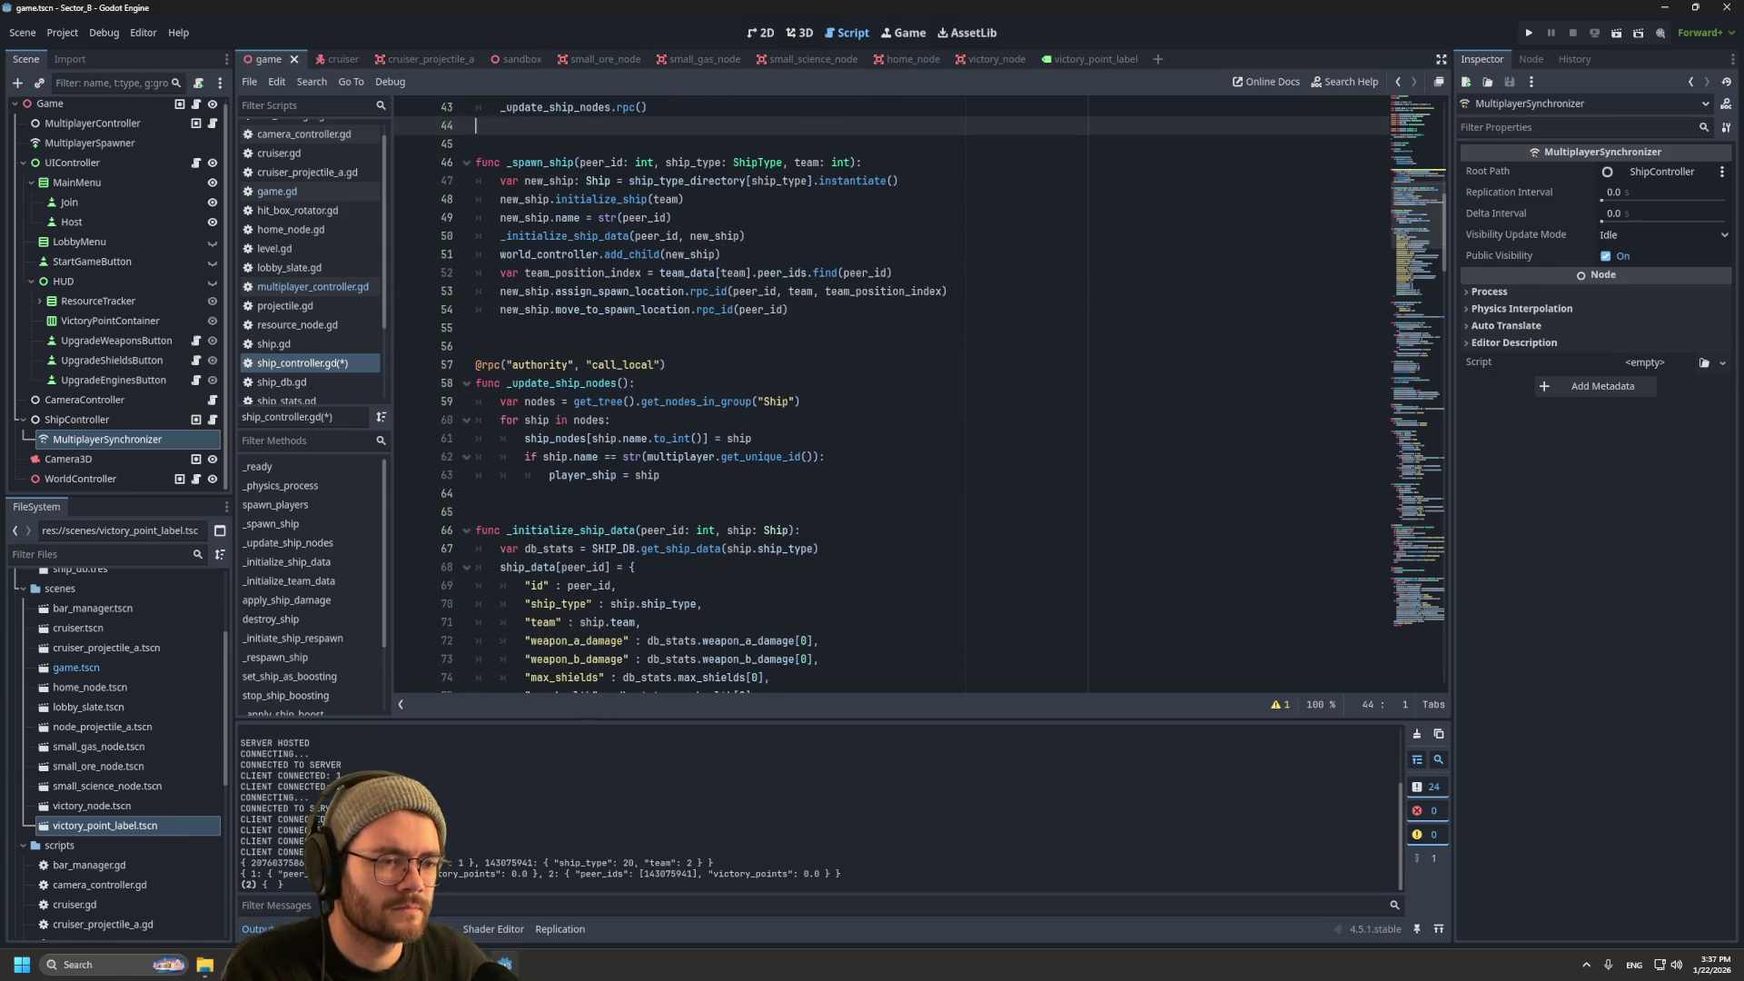
pyautogui.click(745, 456)
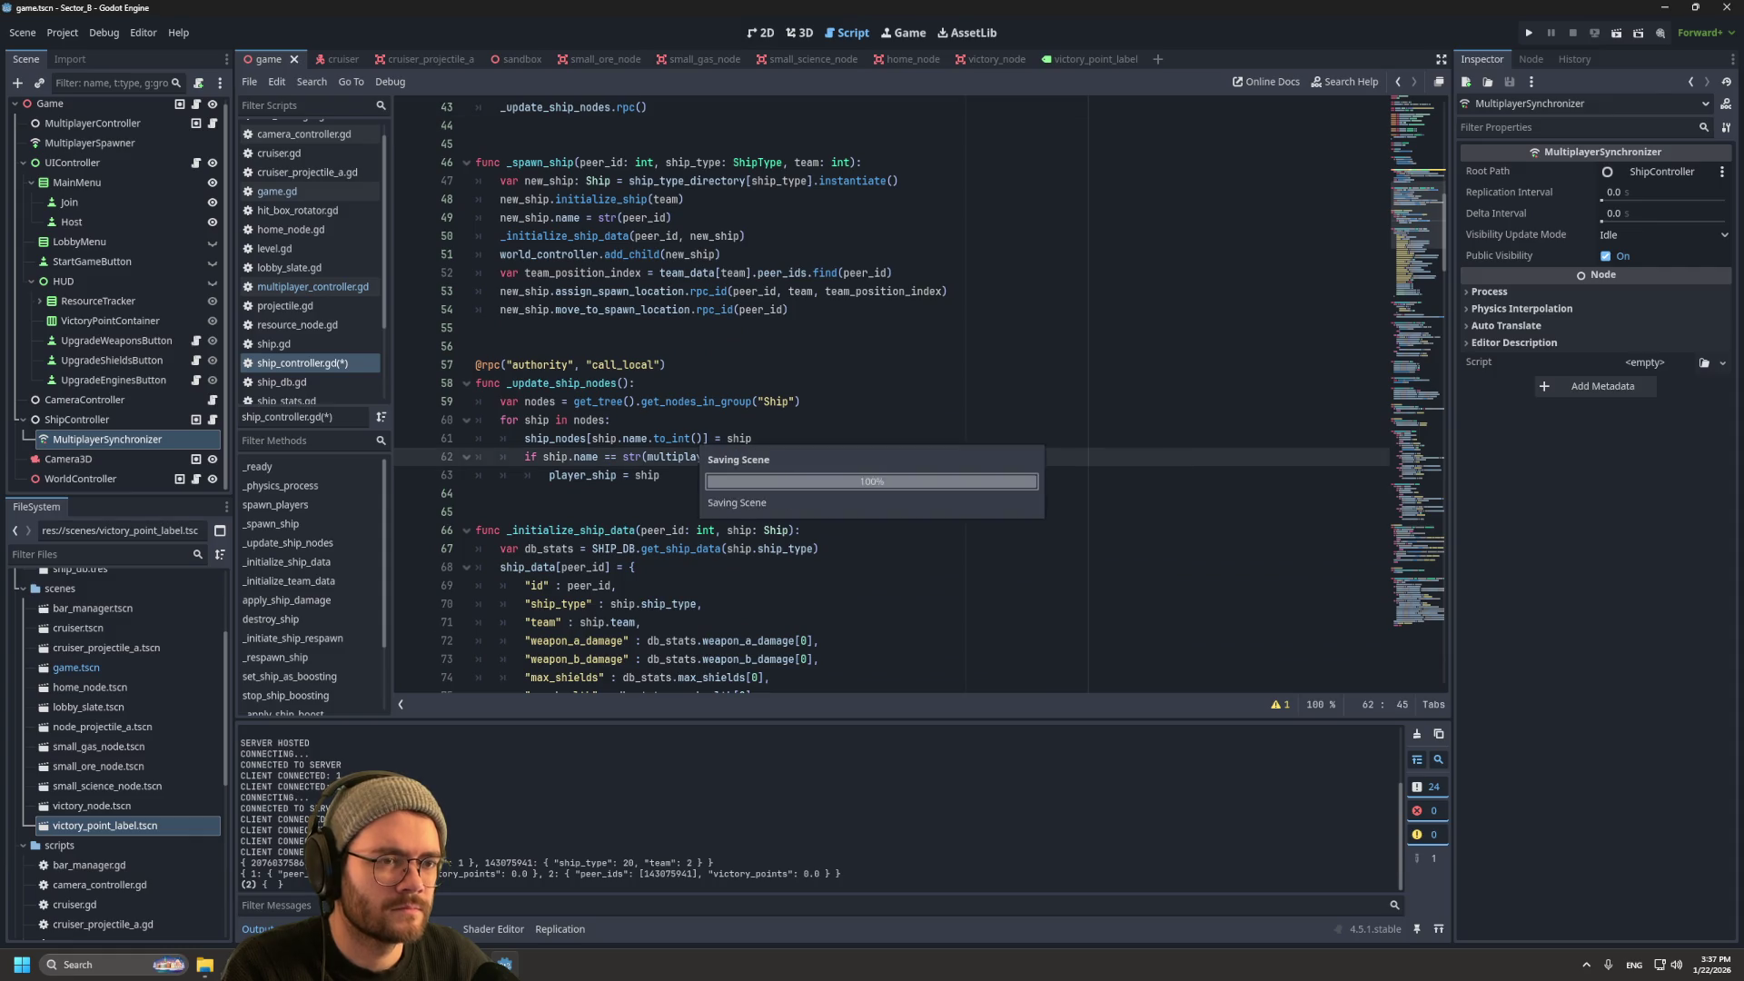
pyautogui.click(313, 286)
pyautogui.scroll(-2, 917, 391)
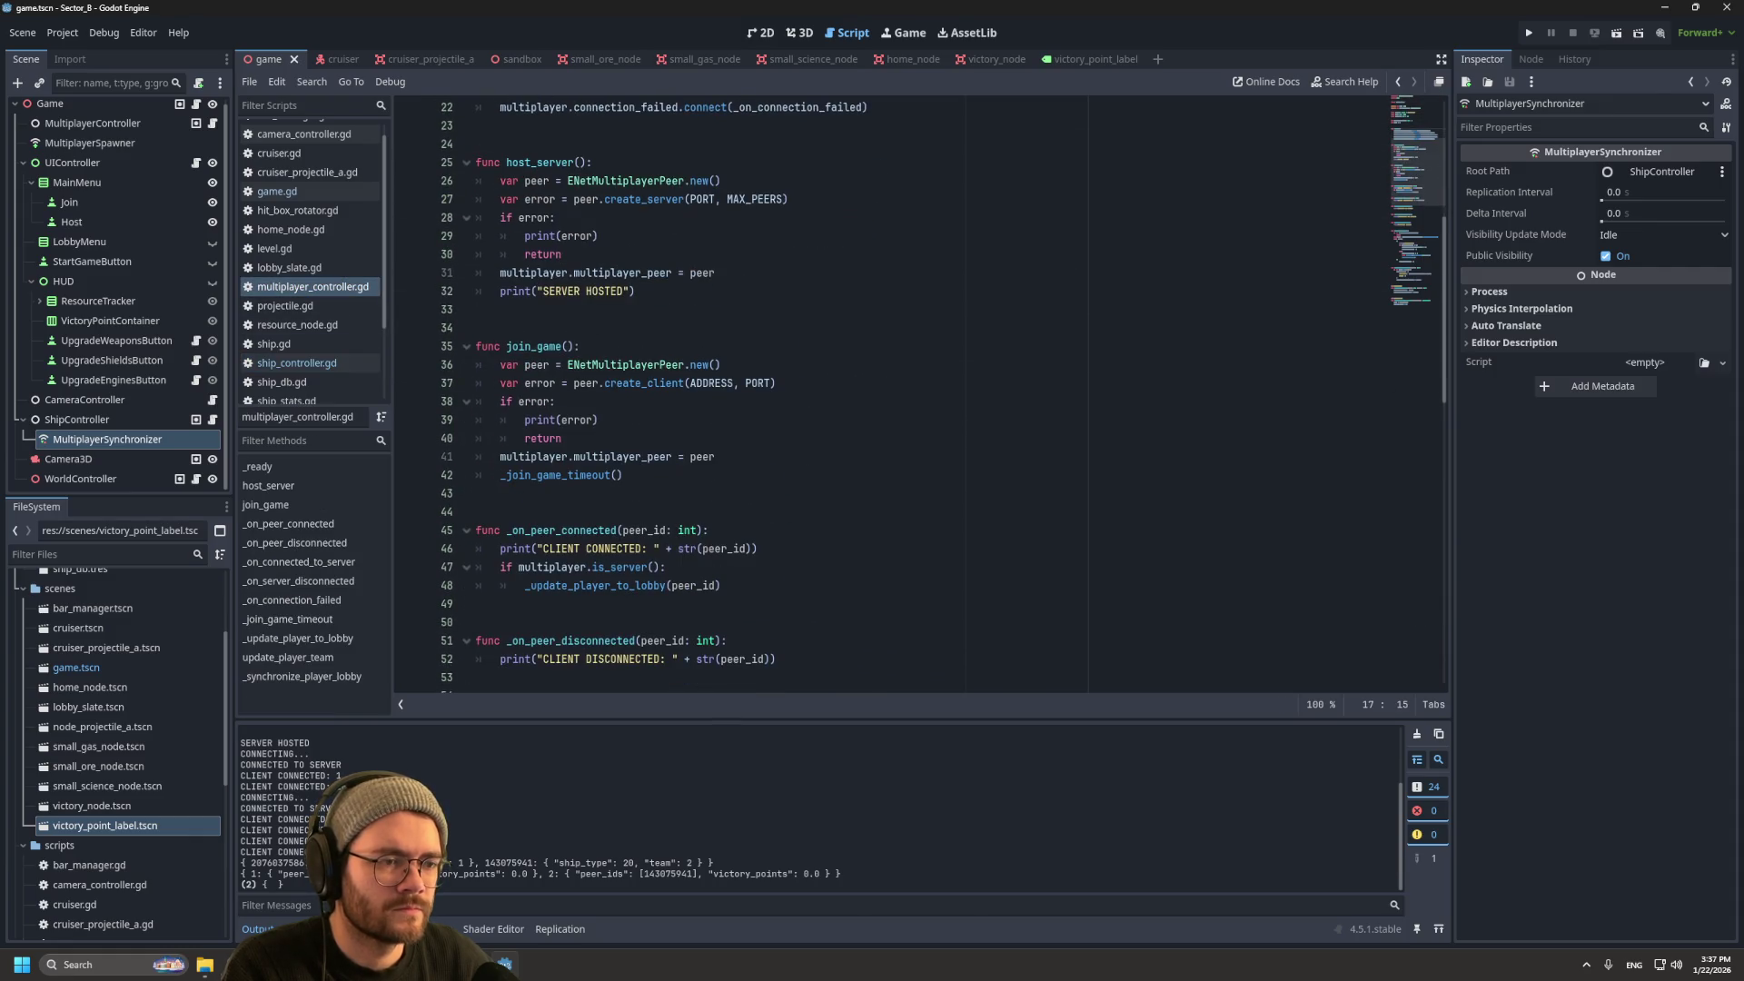
pyautogui.scroll(-10, 918, 395)
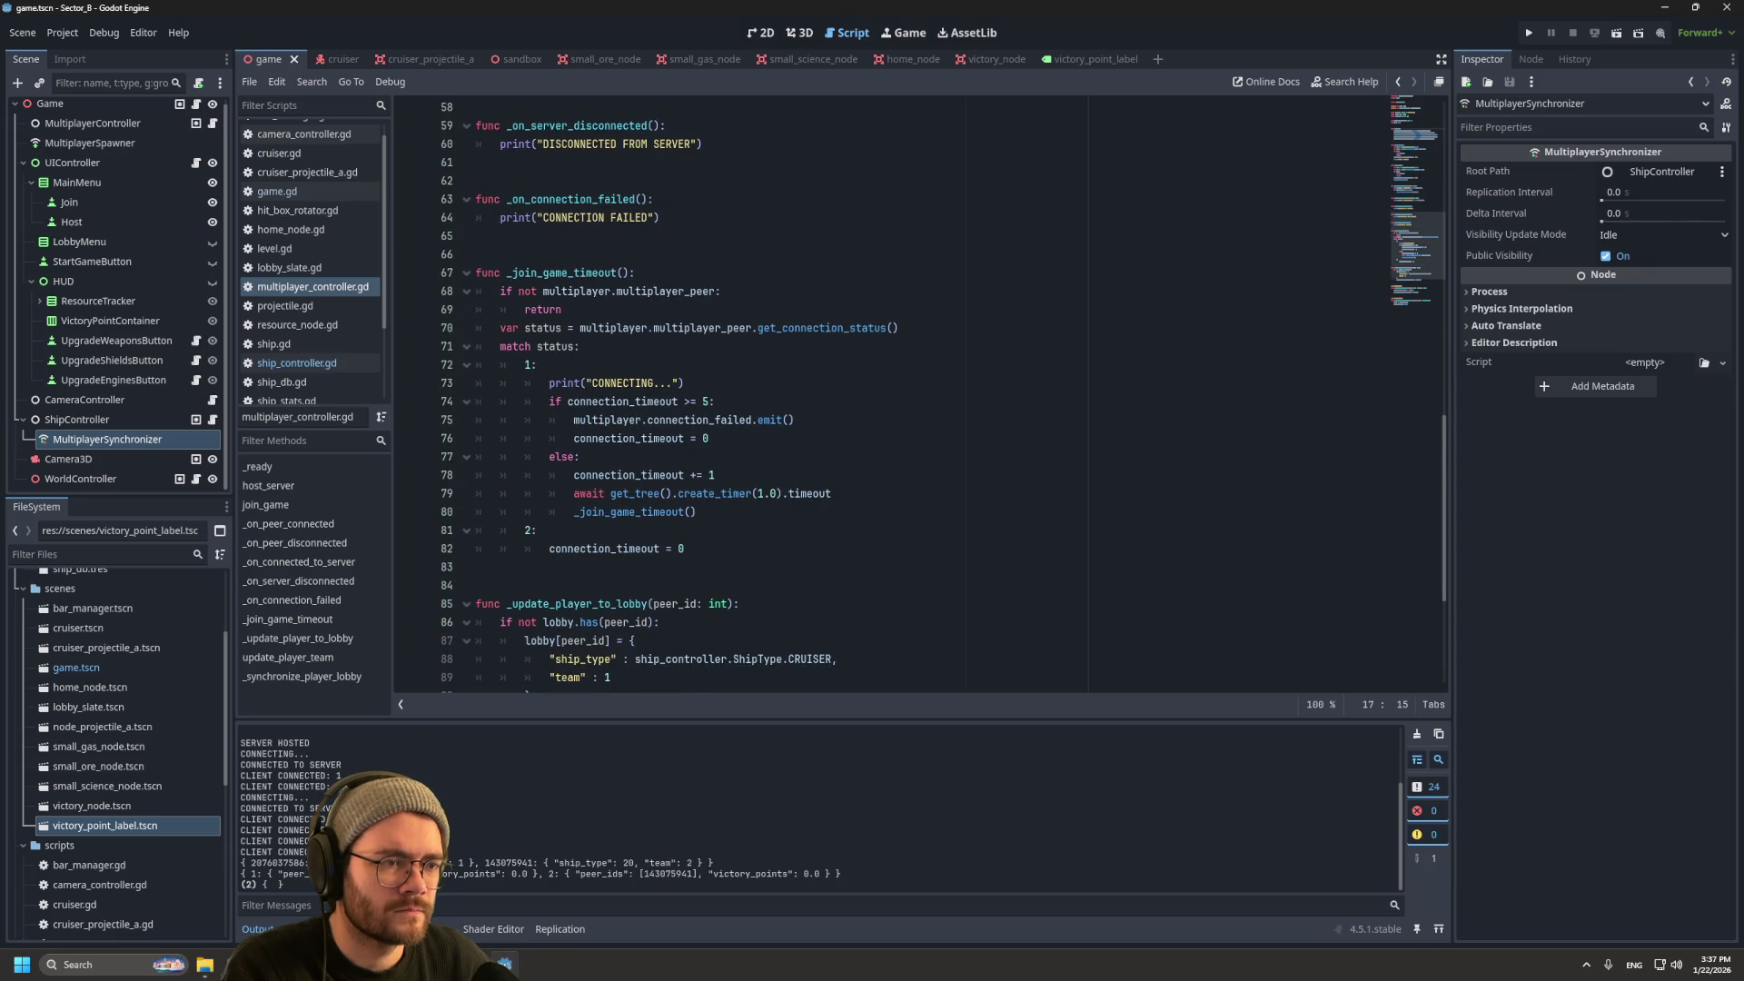
pyautogui.scroll(-5, 917, 395)
pyautogui.scroll(5, 917, 395)
pyautogui.scroll(-3, 917, 395)
pyautogui.scroll(5, 918, 395)
pyautogui.click(277, 191)
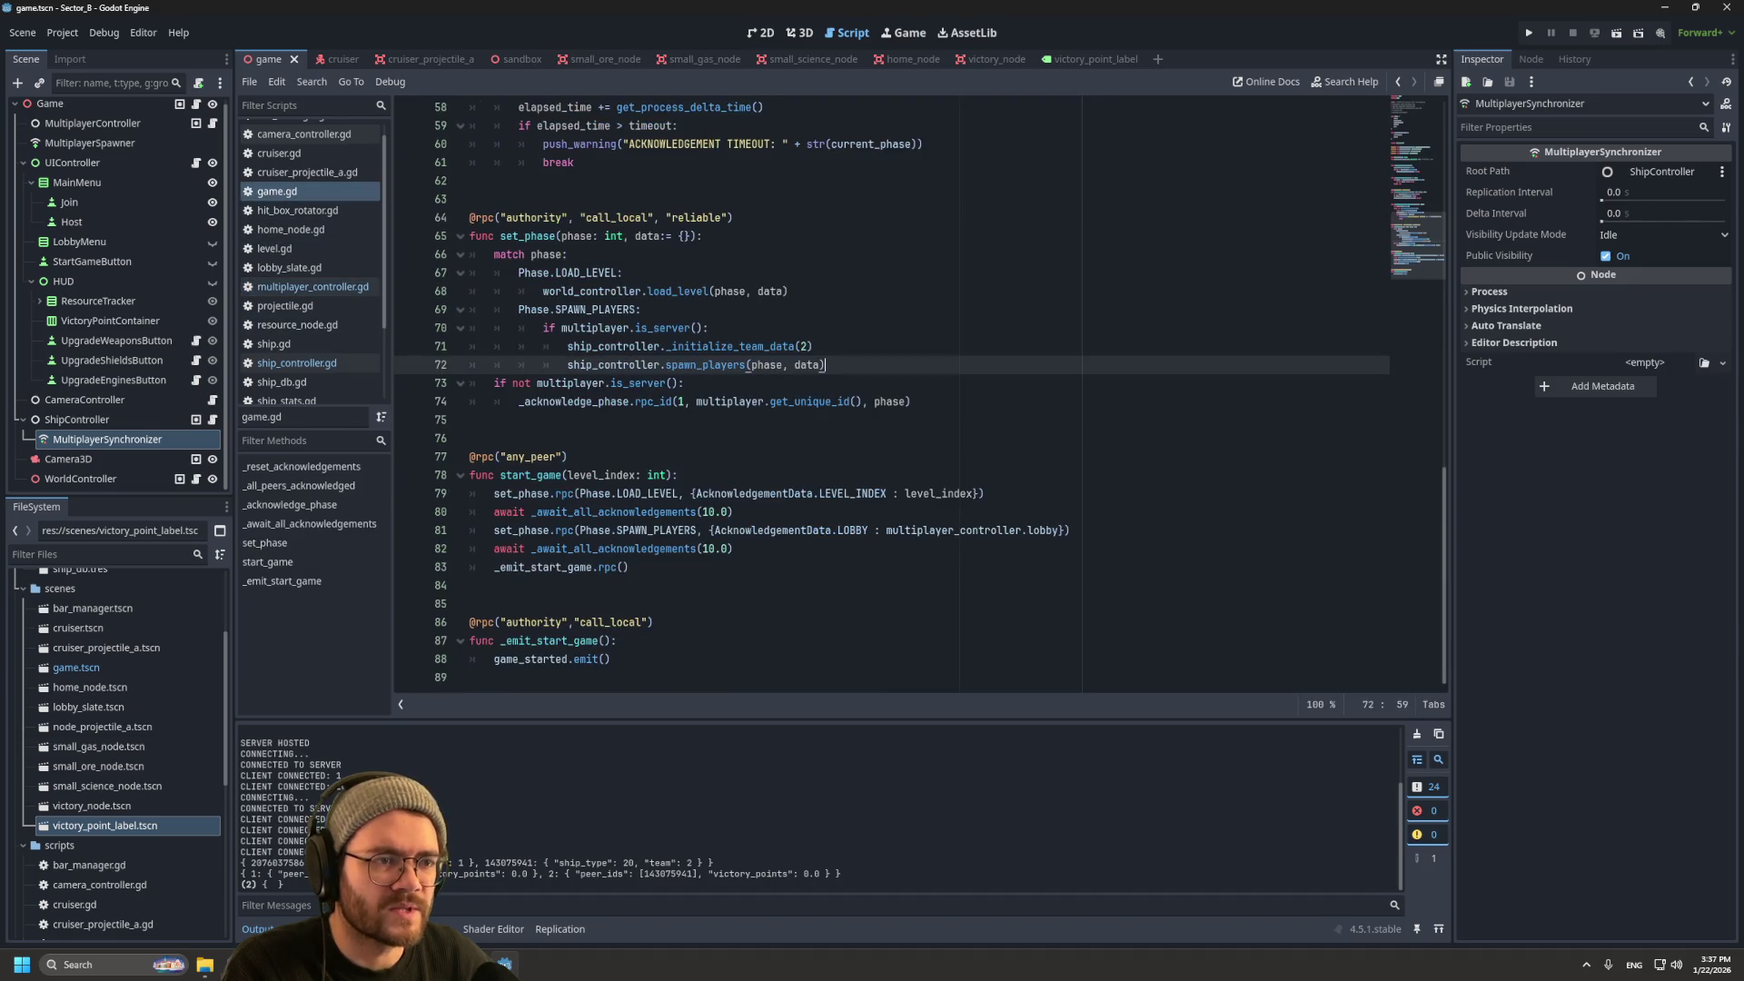
pyautogui.moveTo(815, 346); pyautogui.dragTo(470, 346)
pyautogui.click(568, 346)
# Step: Comment out line 71's team-data call, then relaunch the game with two windows arranged on the right
pyautogui.write('#')
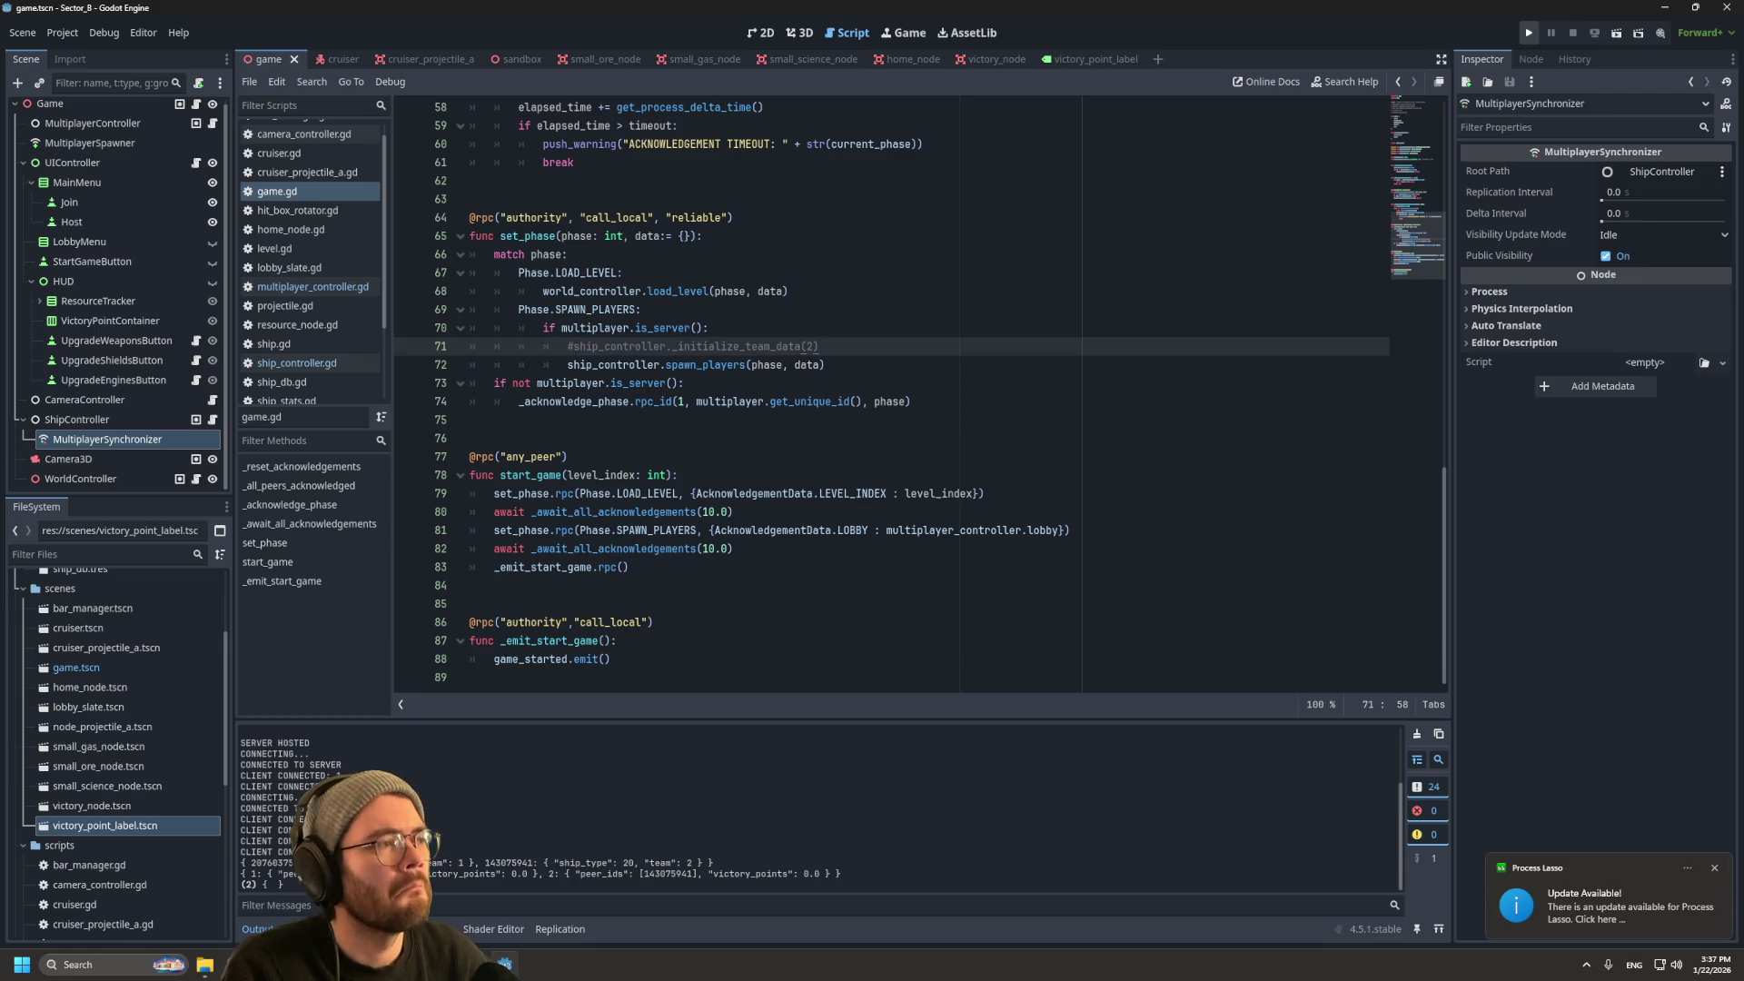
pyautogui.click(1530, 33)
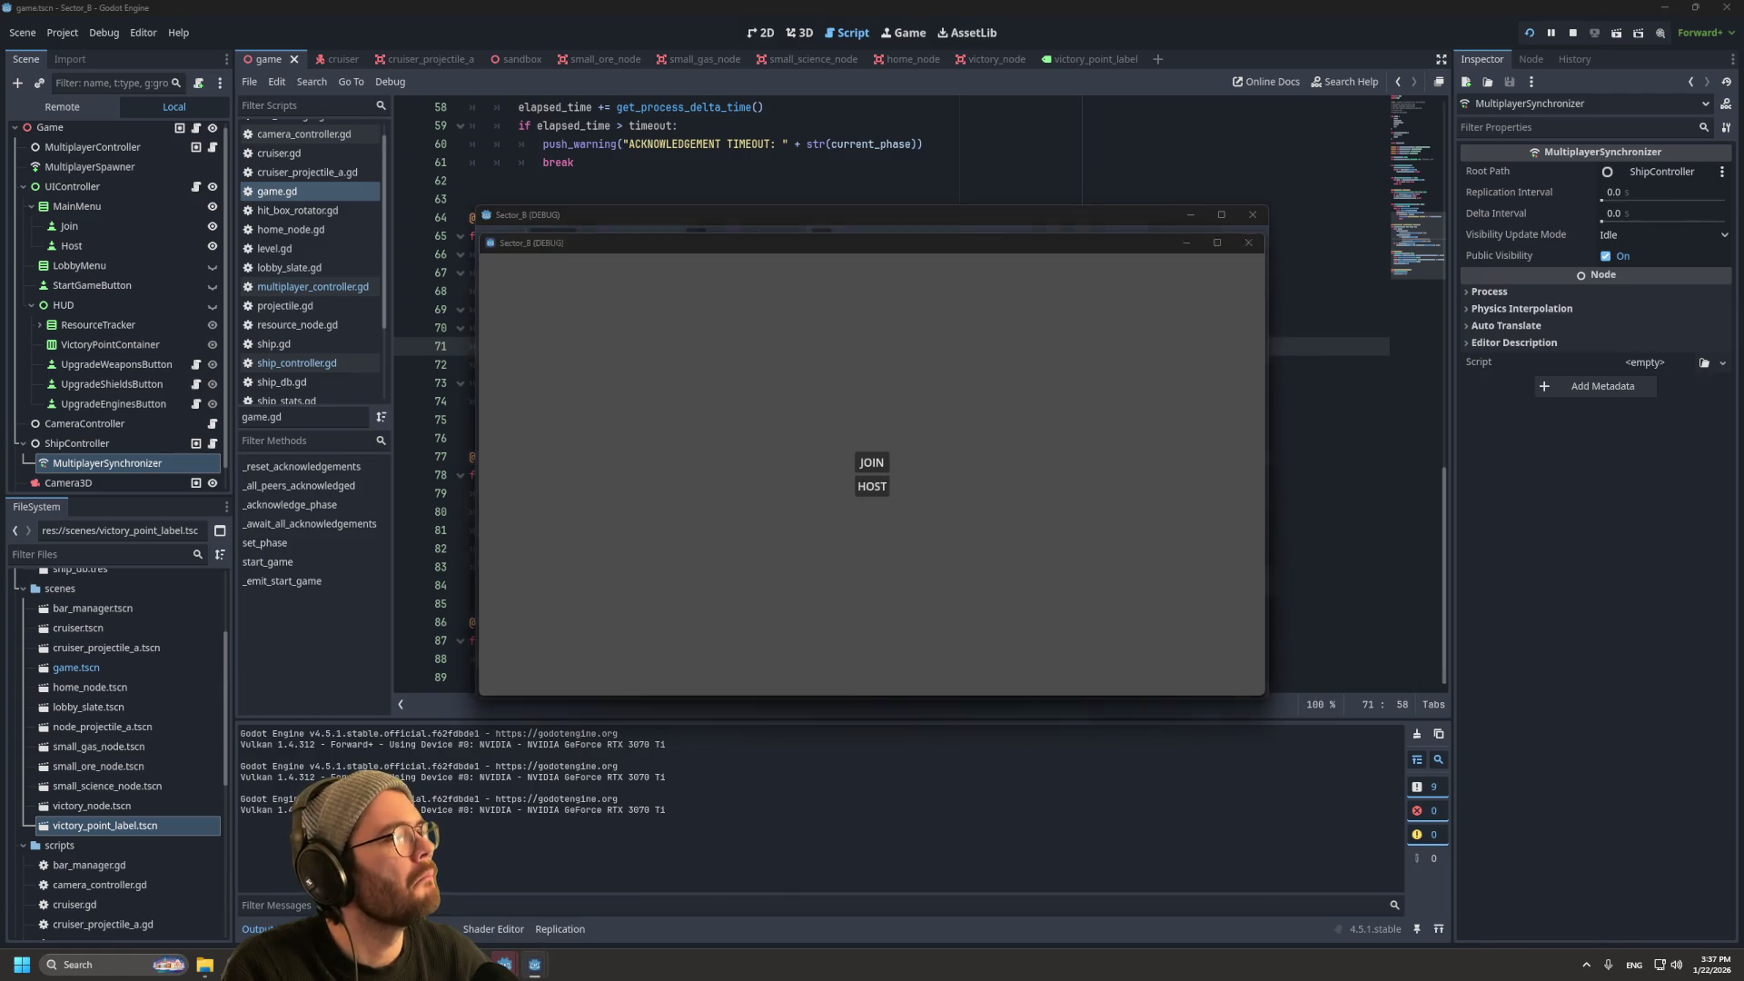
pyautogui.moveTo(973, 247); pyautogui.dragTo(1454, 40)
pyautogui.moveTo(920, 253)
pyautogui.mouseDown()
pyautogui.moveTo(1390, 523)
pyautogui.moveTo(1386, 505)
pyautogui.mouseUp()
# Step: Host a server, join a second player on Team 2, and start the match
pyautogui.click(464, 492)
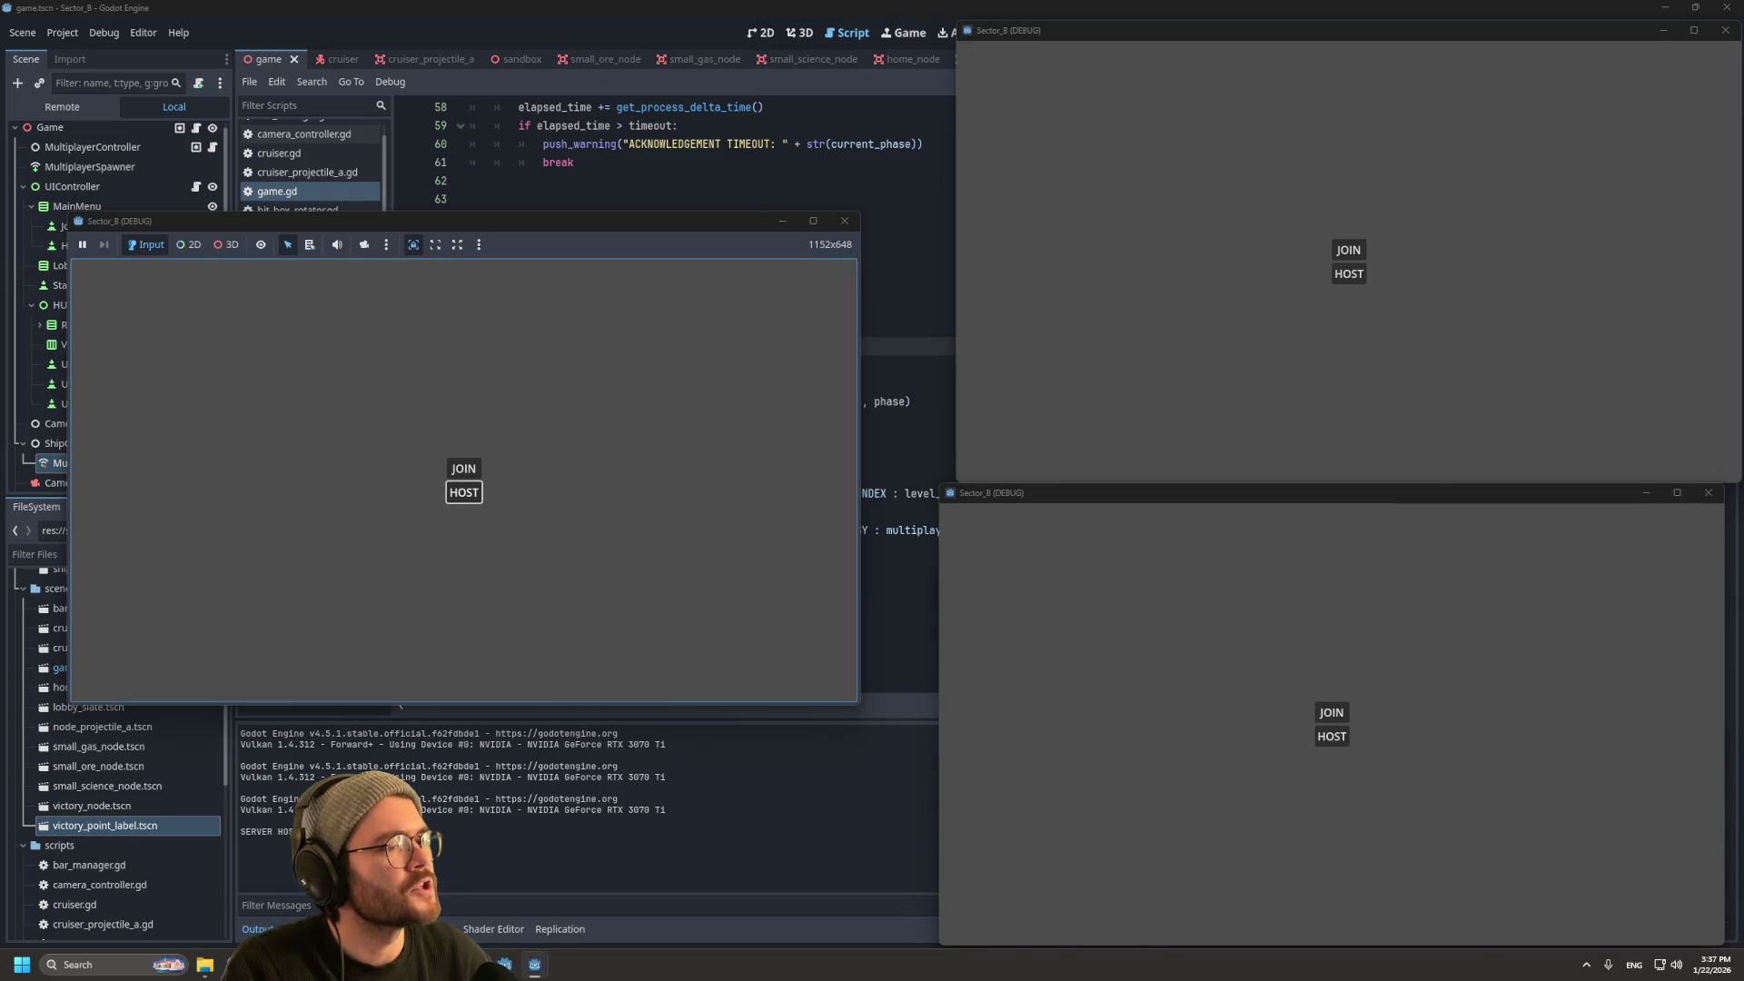
pyautogui.click(1349, 249)
pyautogui.click(1332, 712)
pyautogui.click(1367, 735)
pyautogui.click(1359, 772)
pyautogui.click(1332, 515)
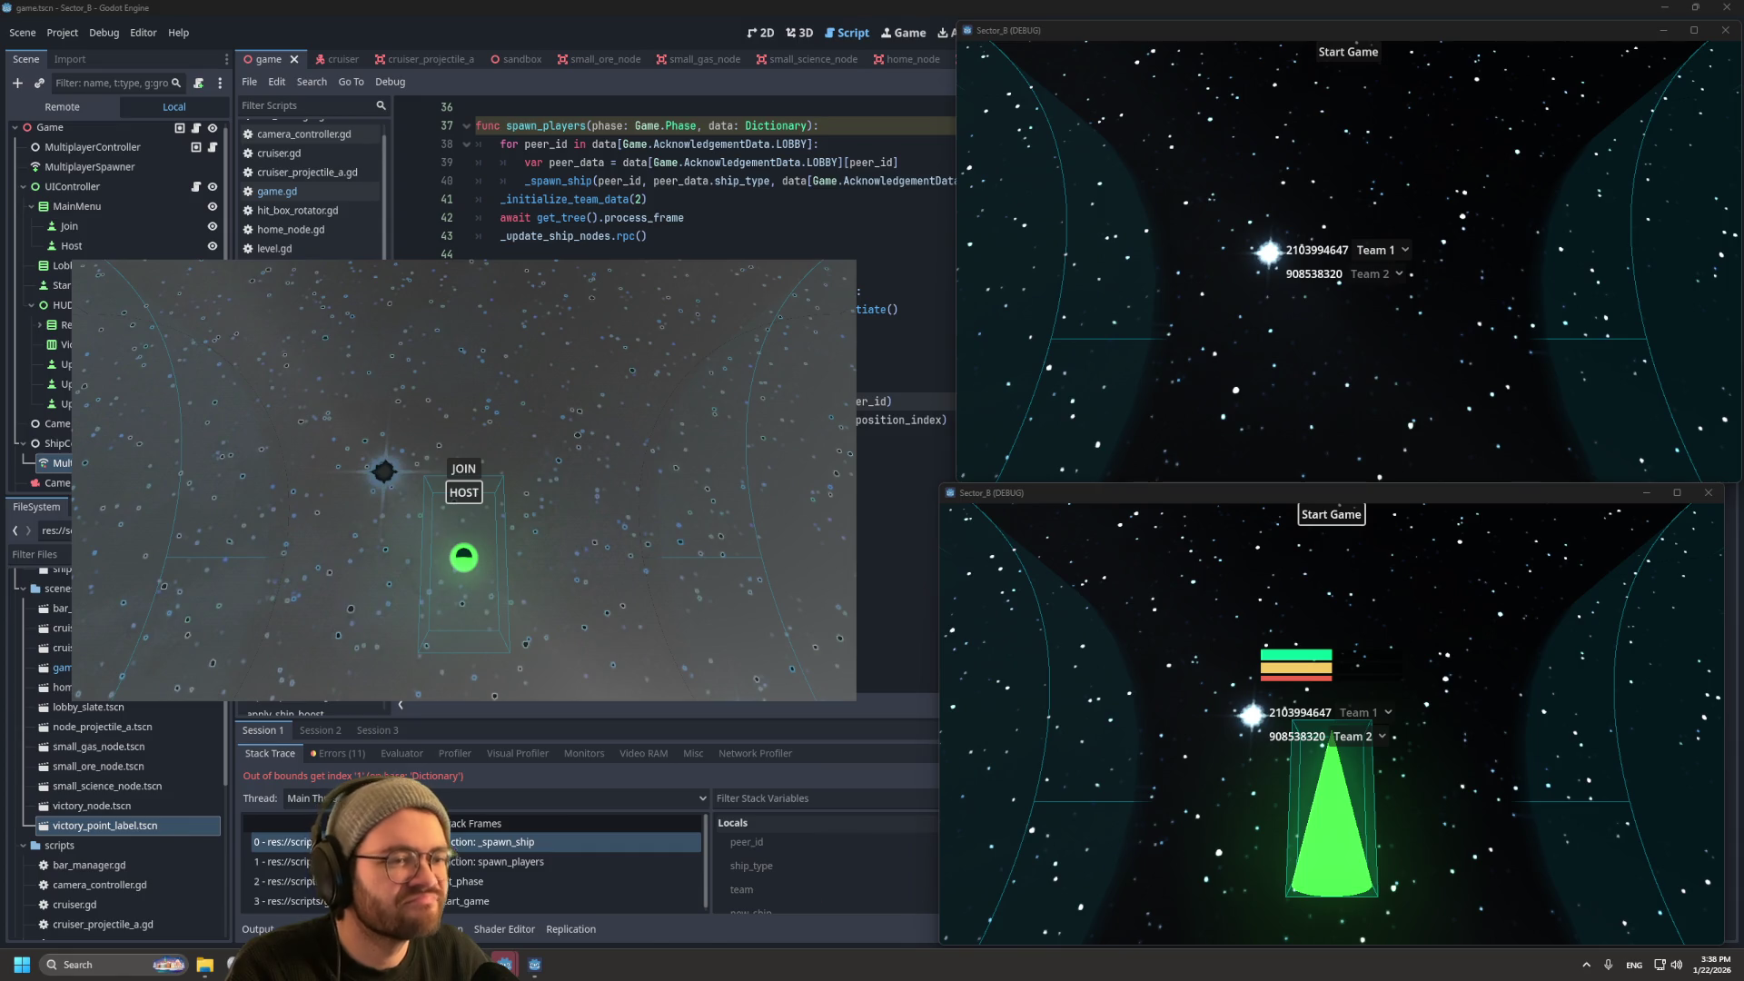
# Step: Stop the crashed debug run with F8 and scroll back to spawn_players
pyautogui.click(875, 162)
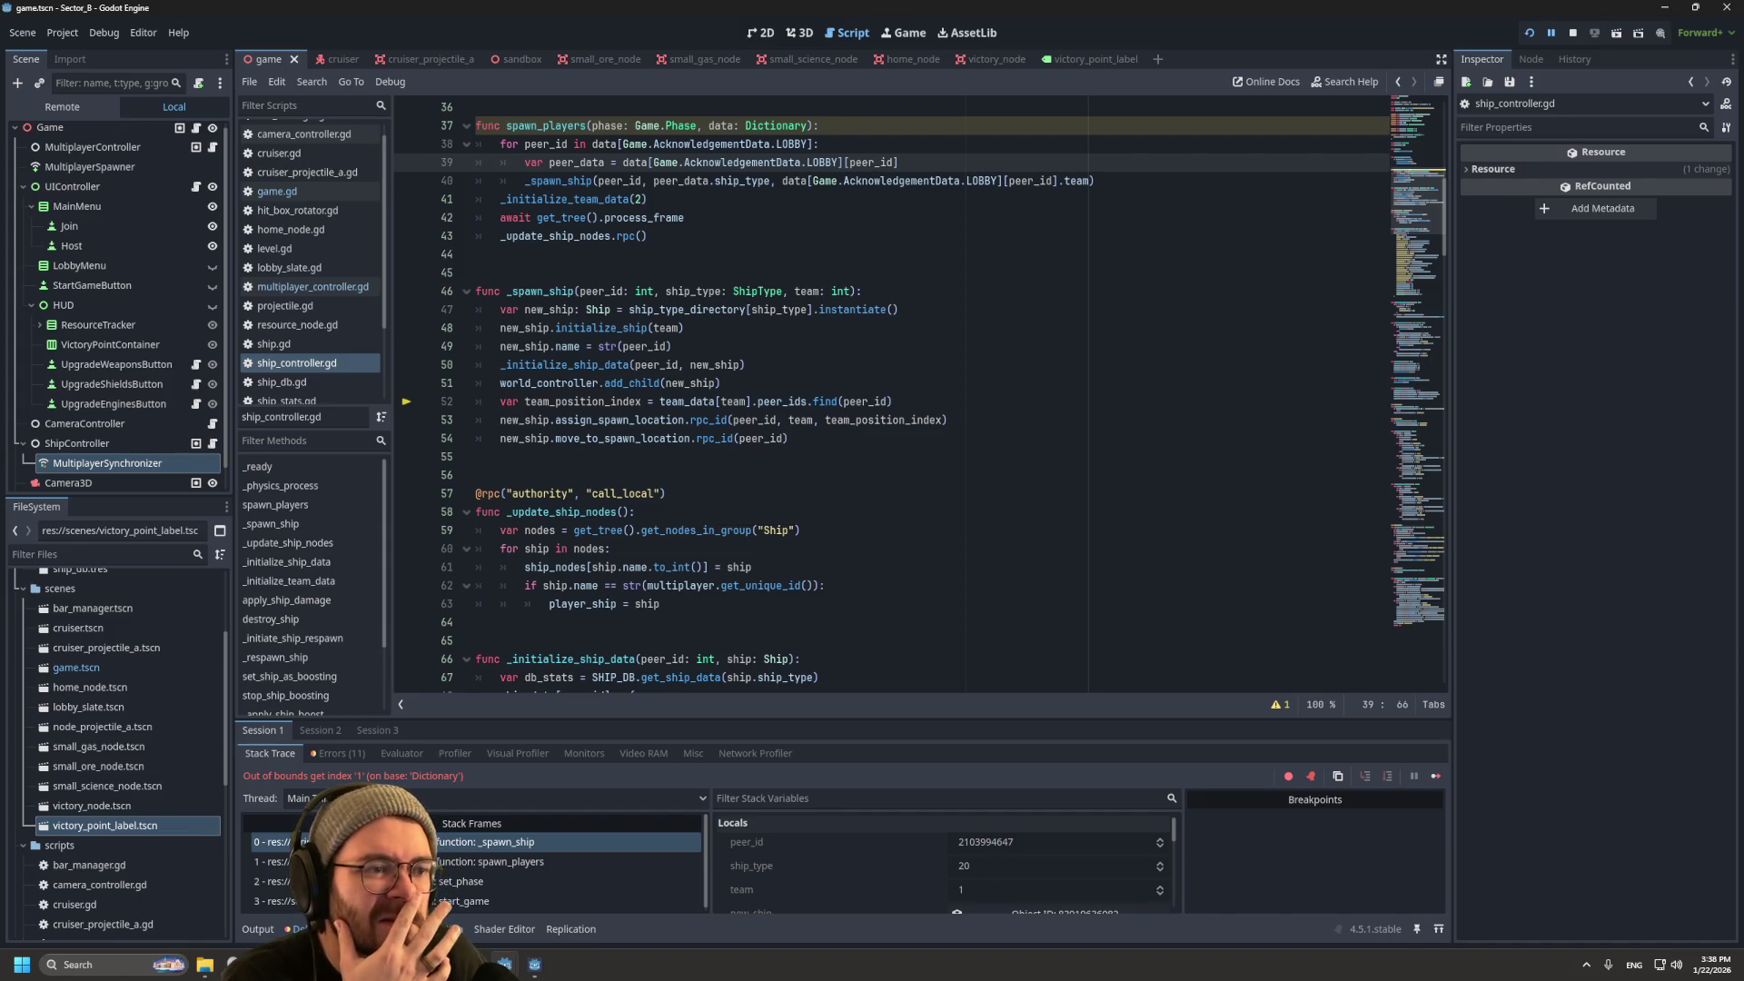
pyautogui.press('F8')
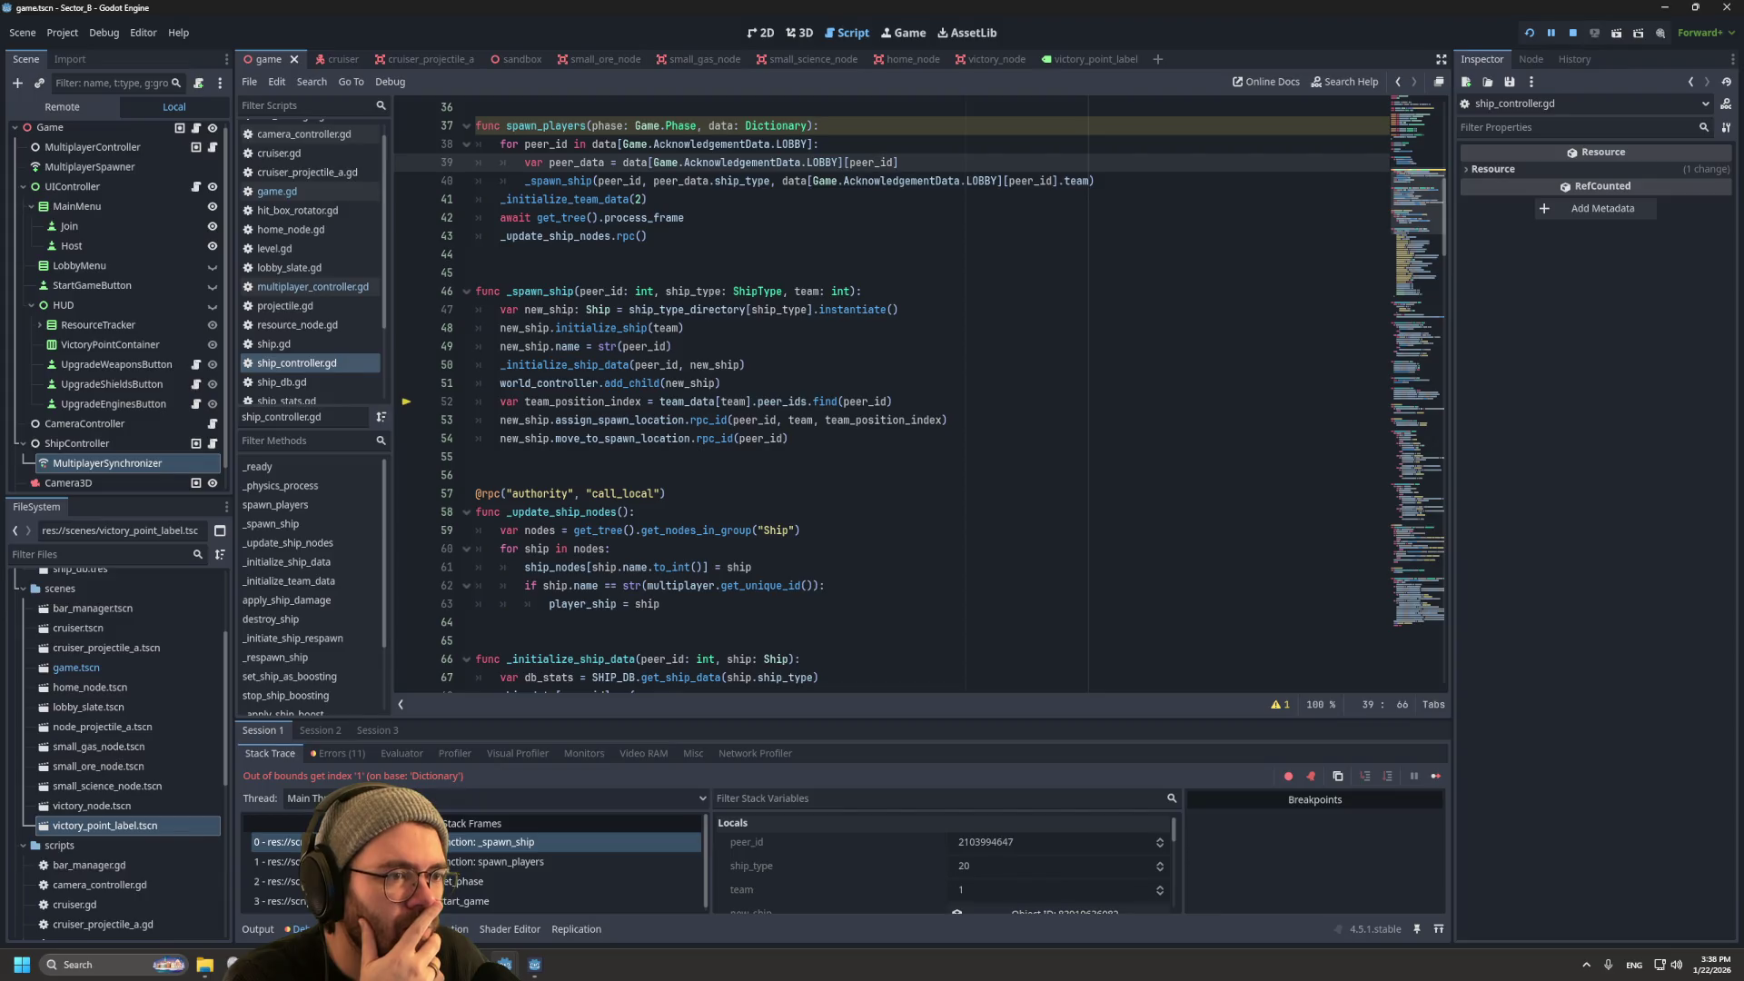
pyautogui.scroll(-2, 891, 391)
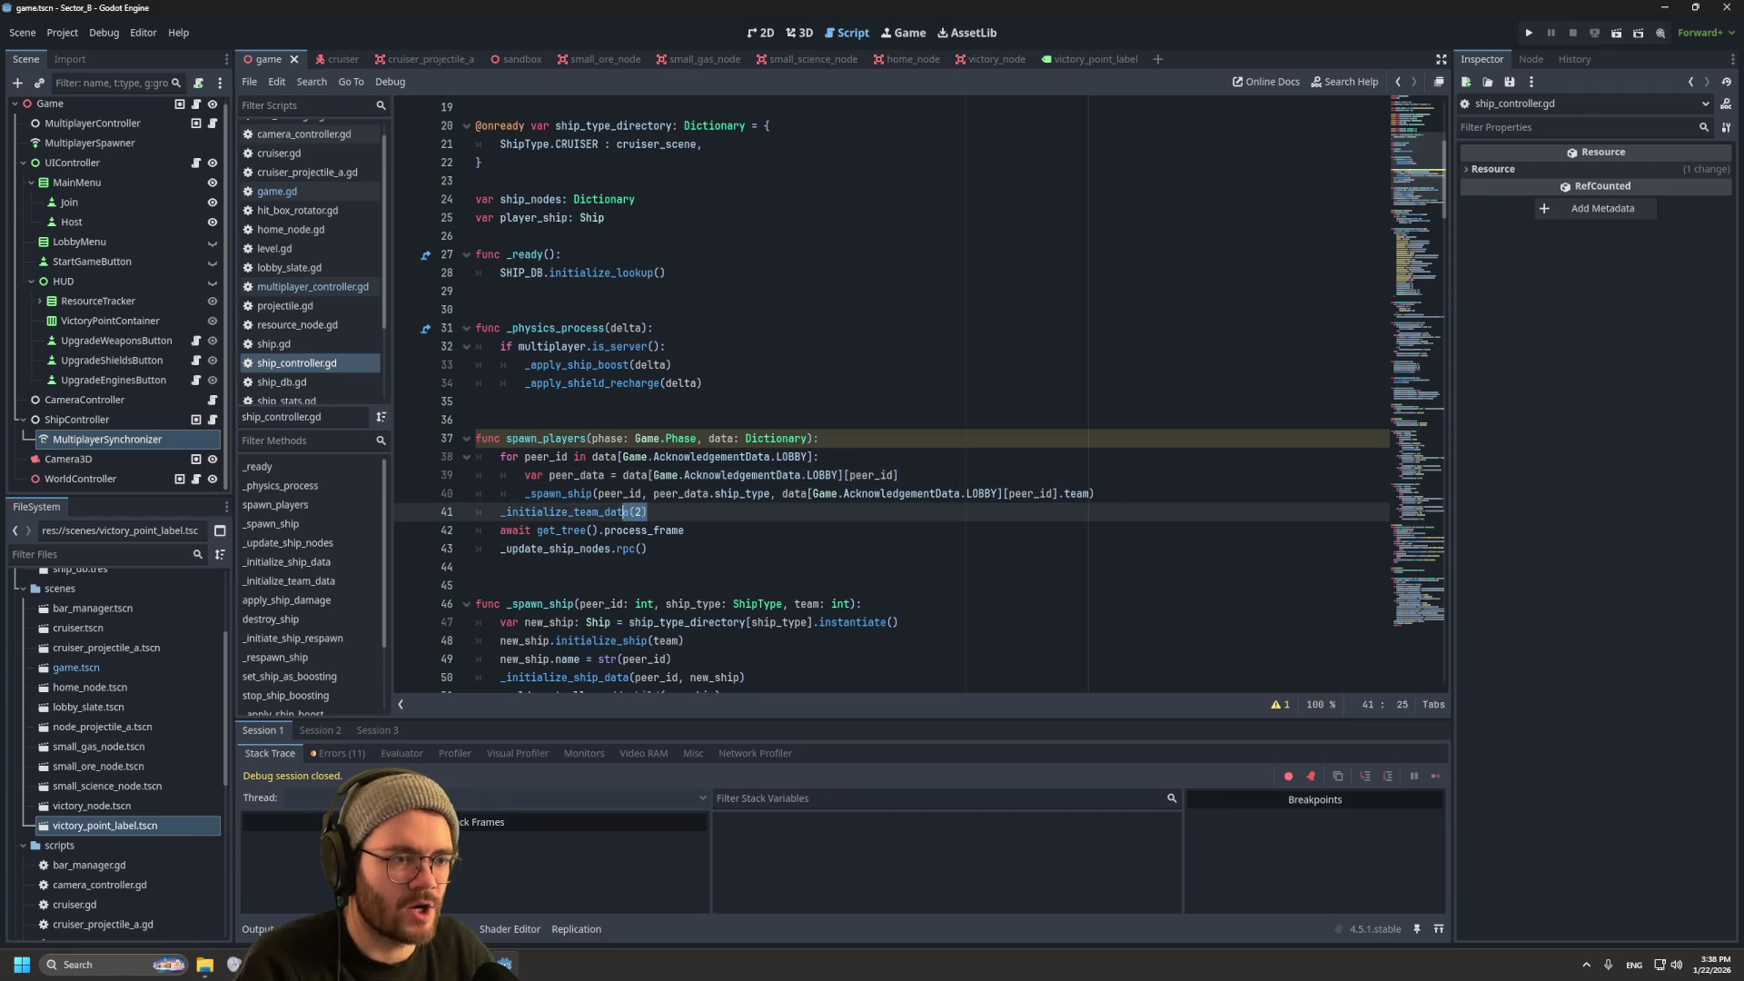
# Step: Move the _initialize_team_data(2) call to the first line of spawn_players and remove the leftover empty line
pyautogui.moveTo(648, 512); pyautogui.dragTo(499, 511)
pyautogui.hotkey('ctrl', 'c')
pyautogui.press('BackSpace')
pyautogui.click(820, 438)
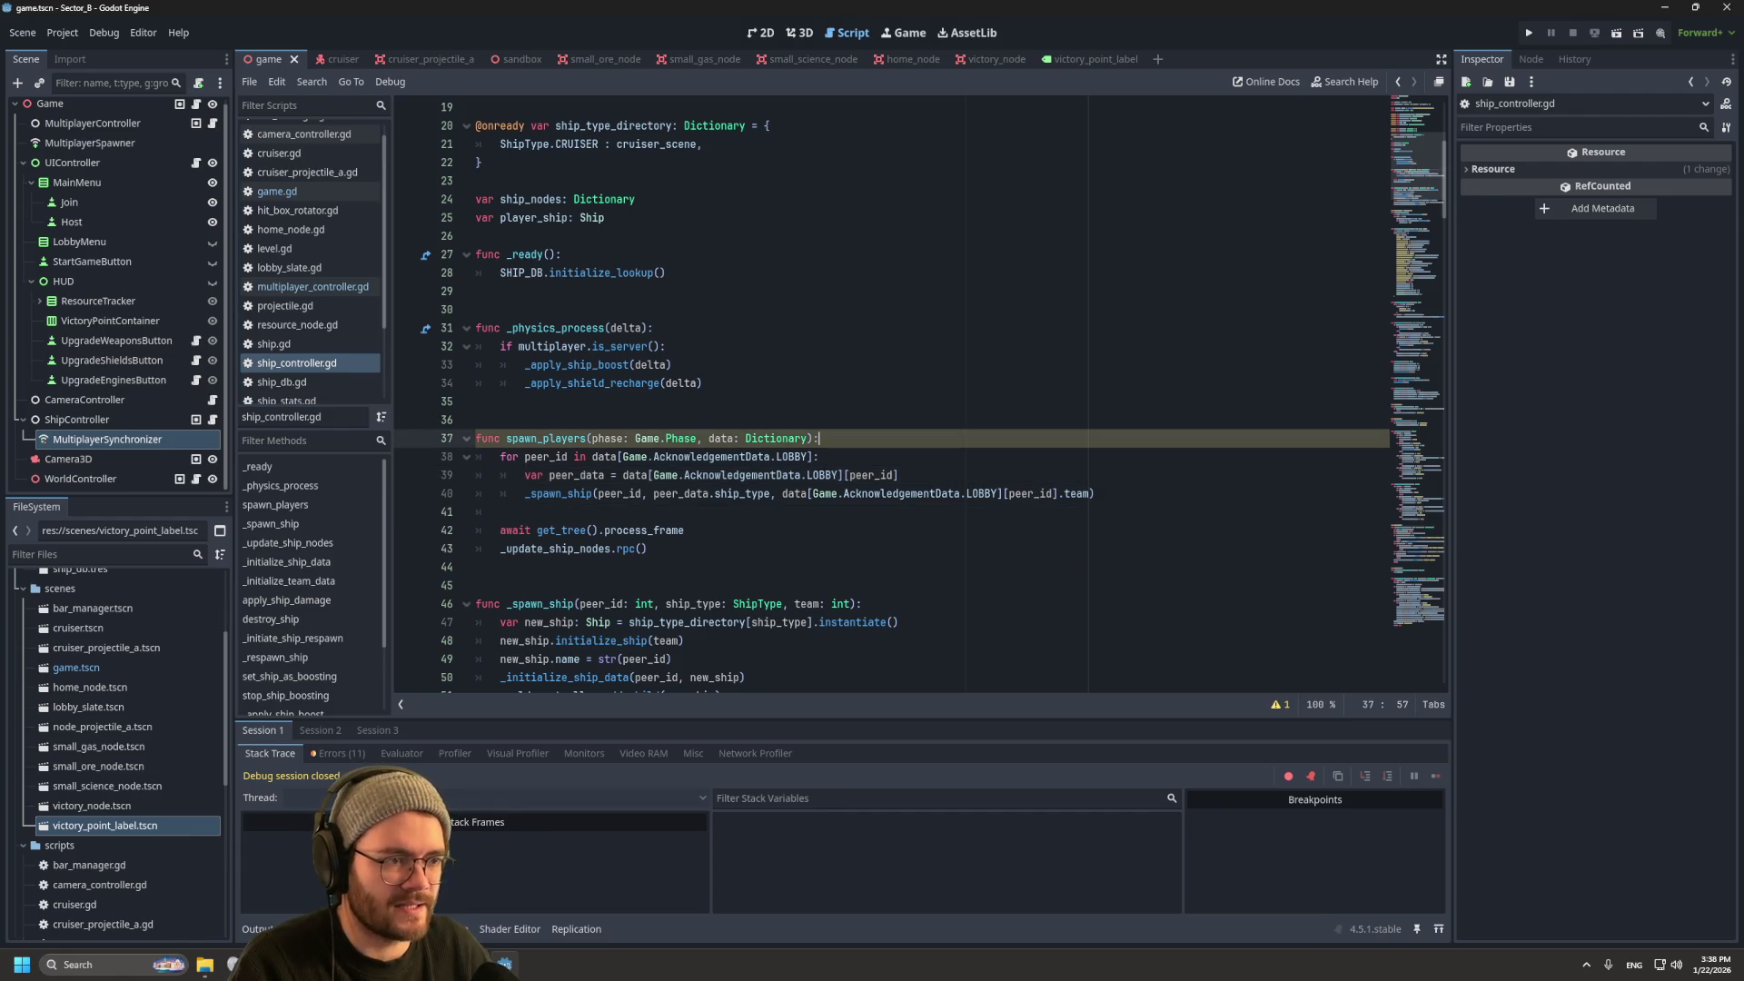
pyautogui.press('Return')
pyautogui.hotkey('ctrl', 'v')
pyautogui.click(501, 530)
pyautogui.press('BackSpace')
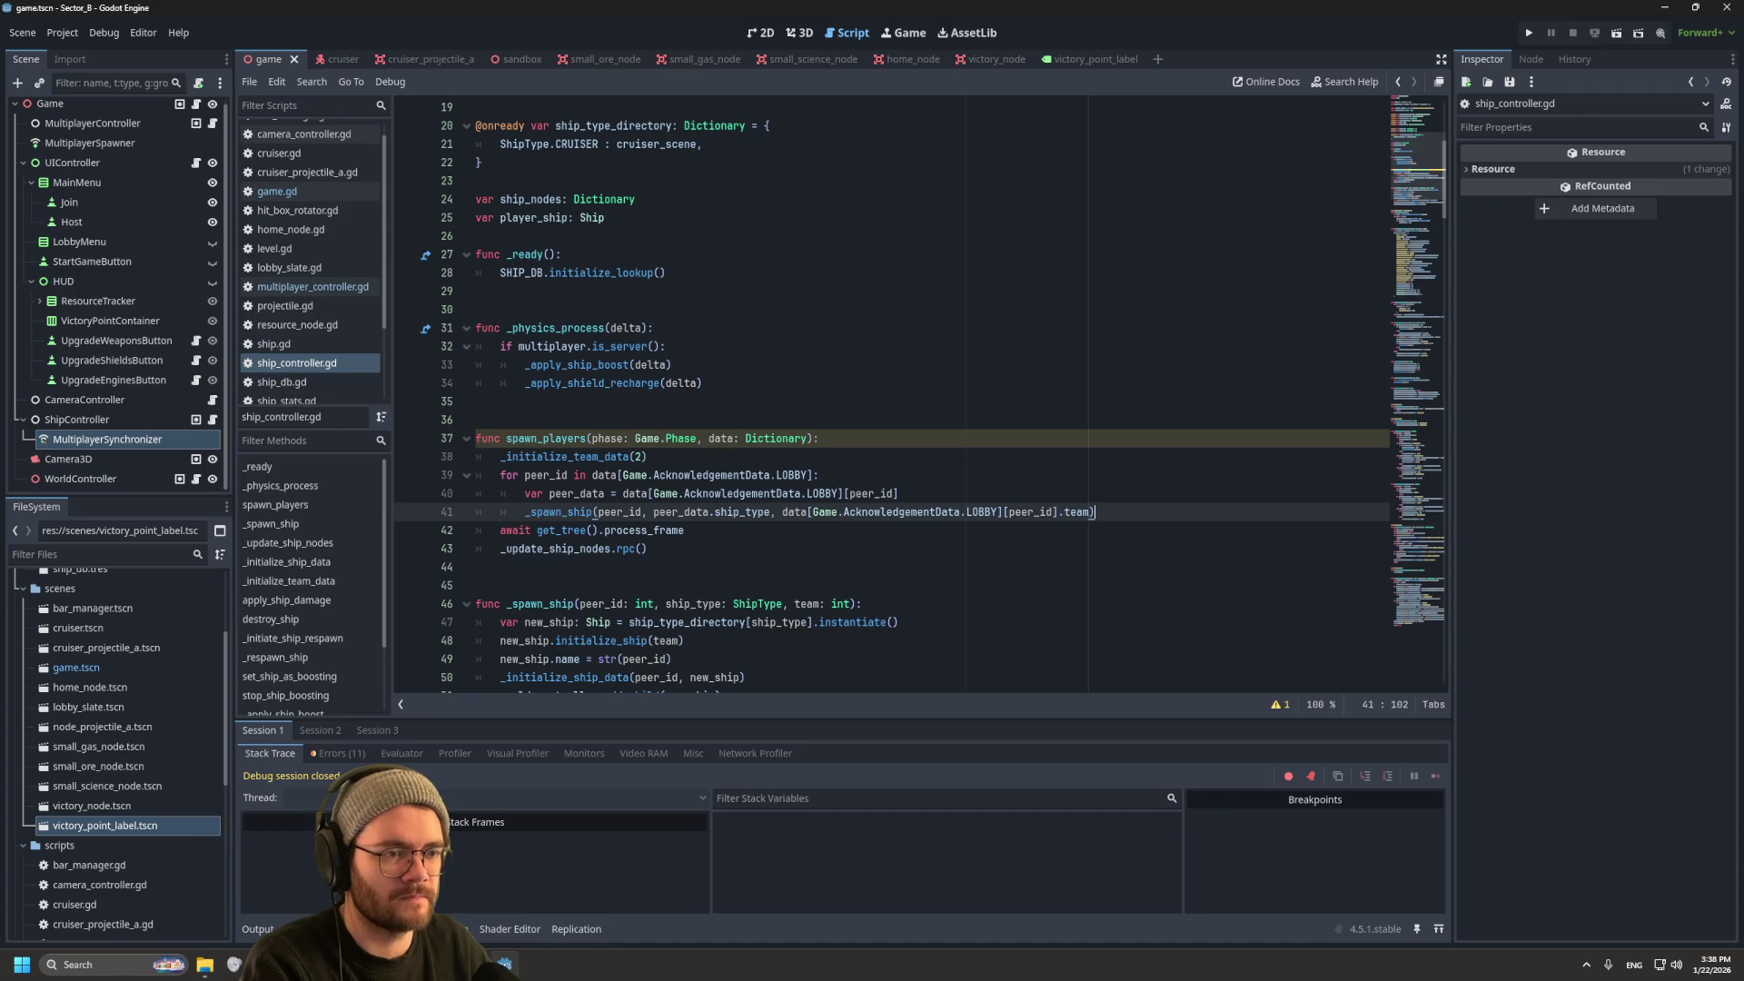
pyautogui.click(650, 456)
# Step: Run a test match with a host, two joined windows, and the new player on Team 2, then stop it with F8
pyautogui.click(1529, 32)
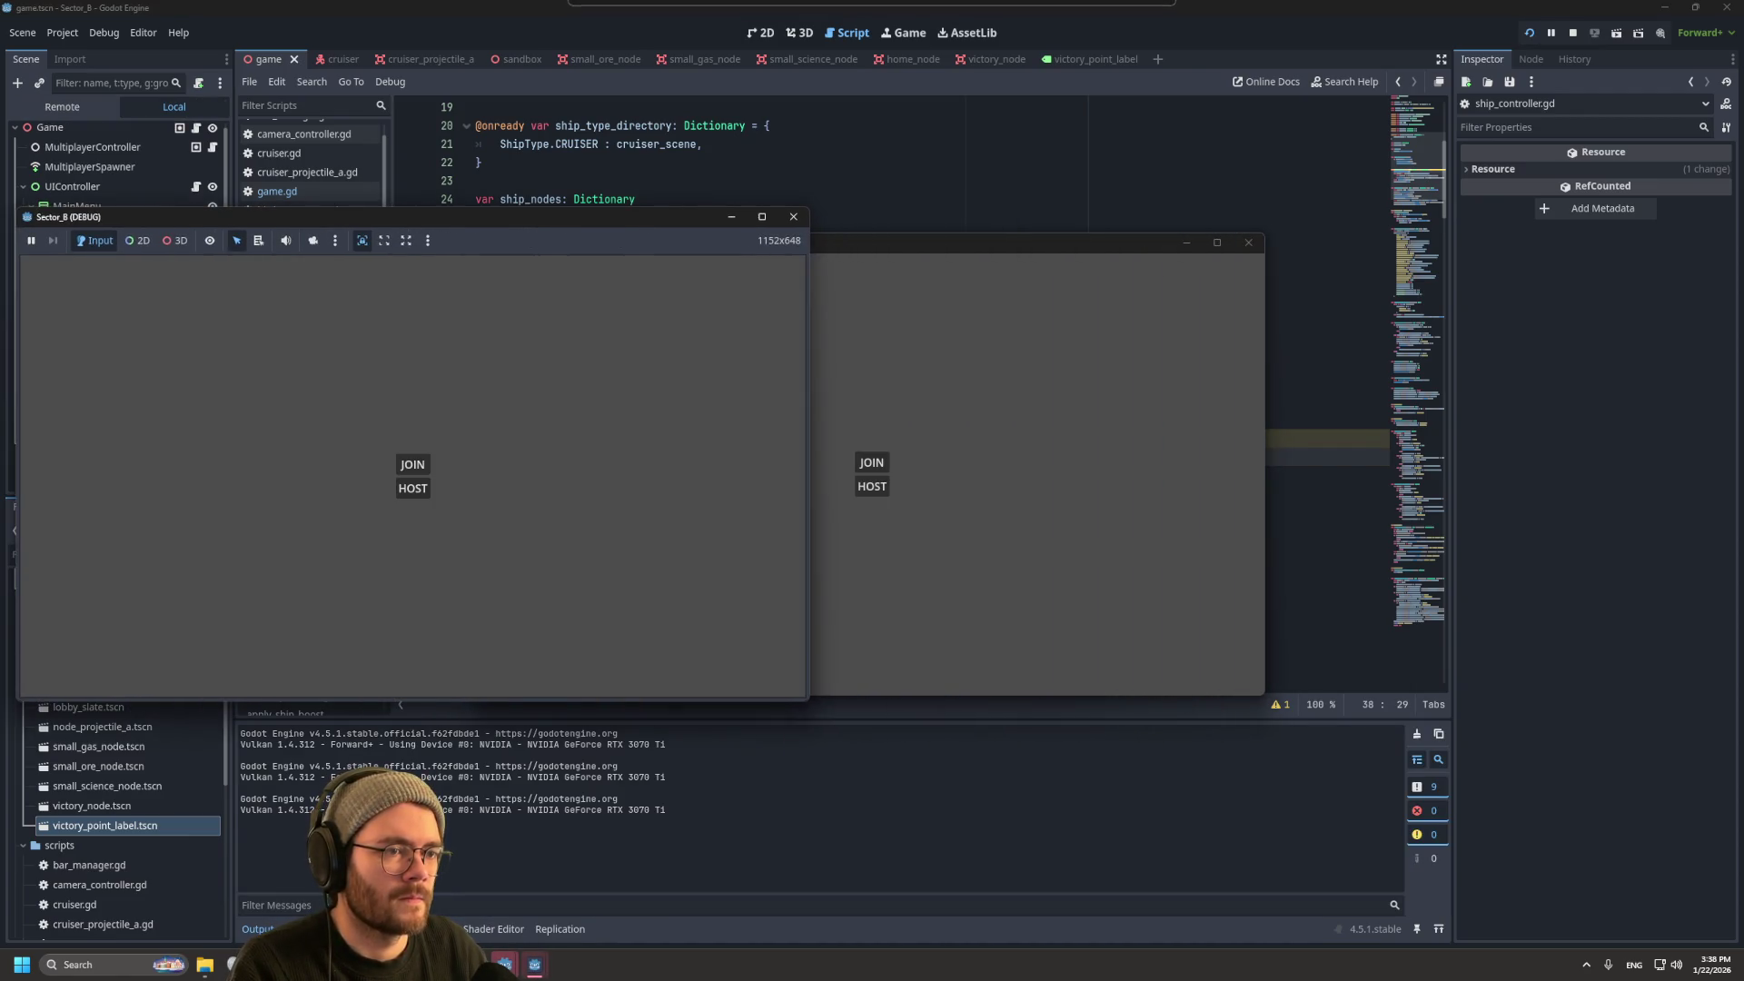
pyautogui.click(412, 488)
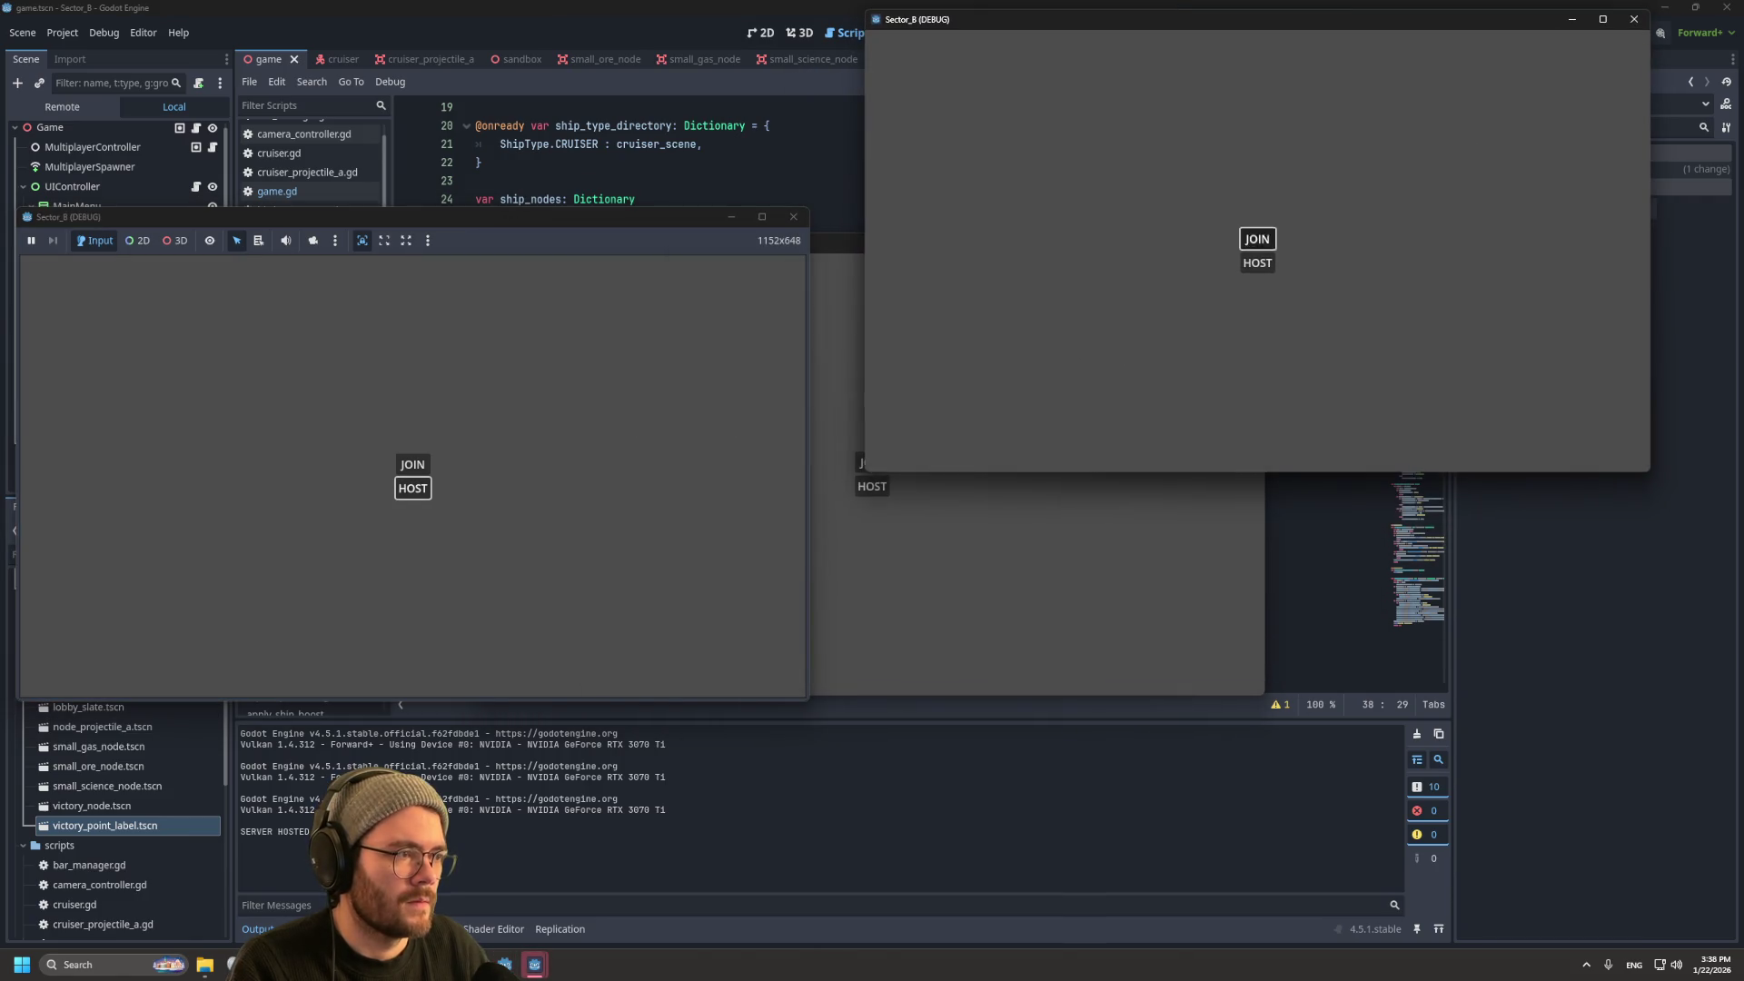
pyautogui.click(1257, 239)
pyautogui.click(1269, 718)
pyautogui.click(1295, 741)
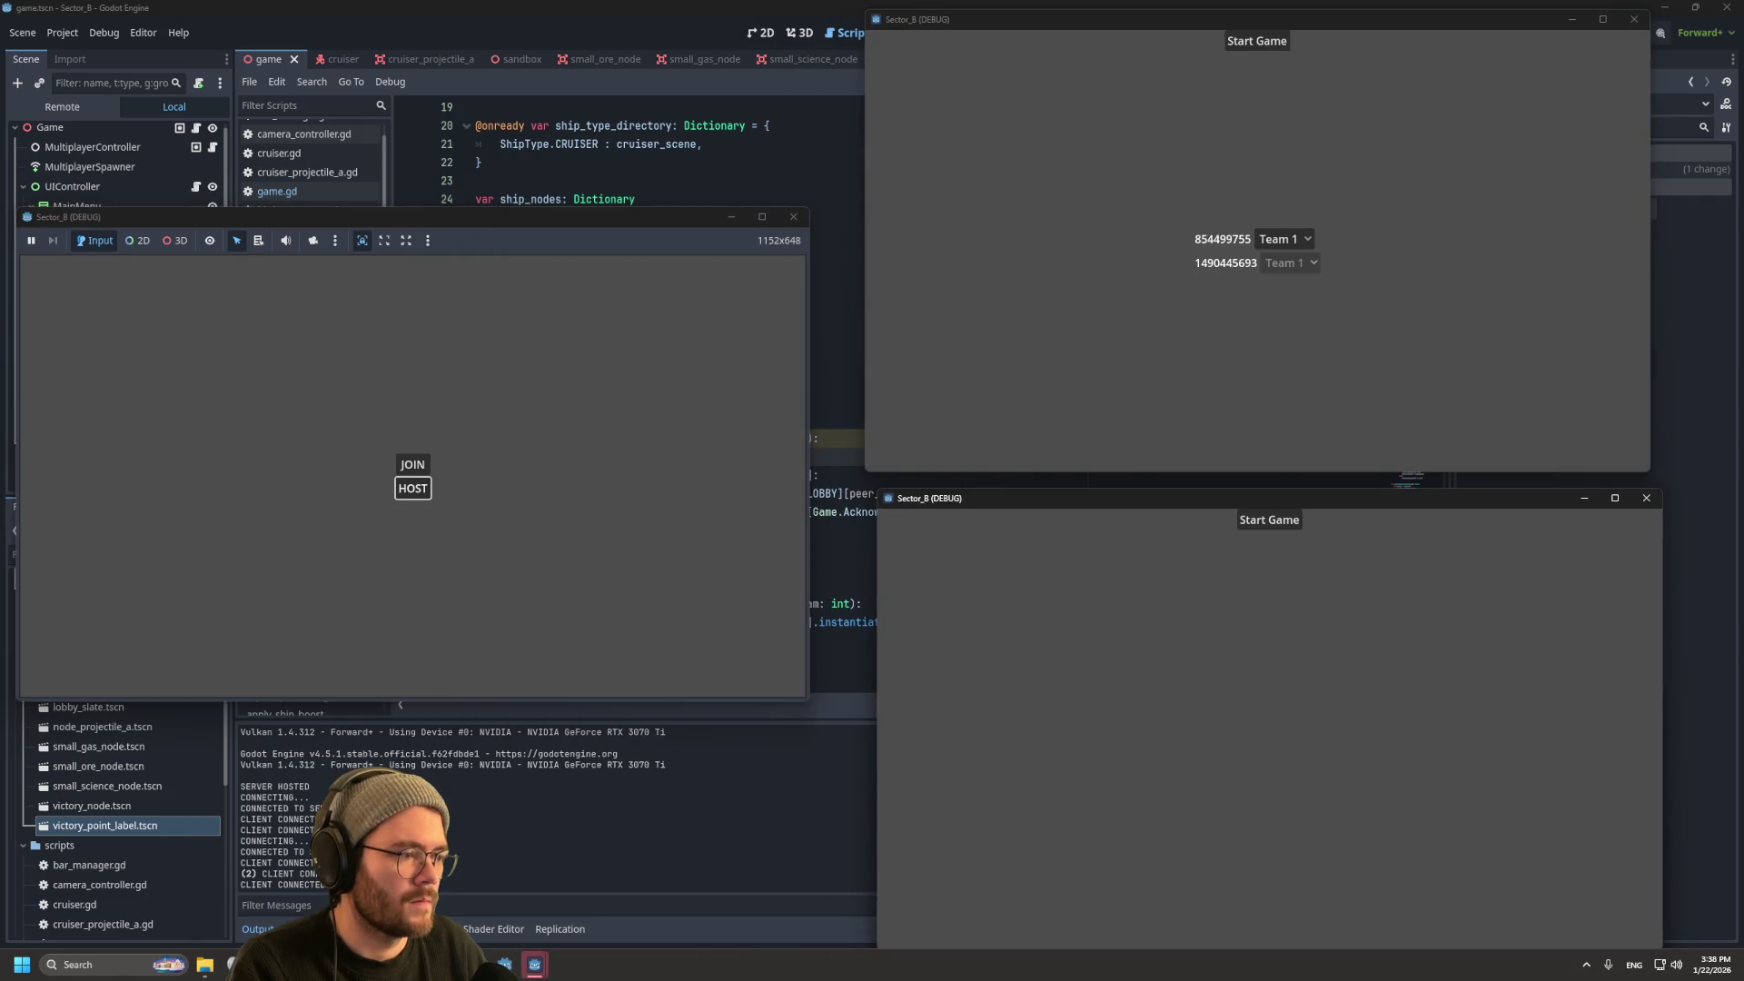
pyautogui.click(1299, 782)
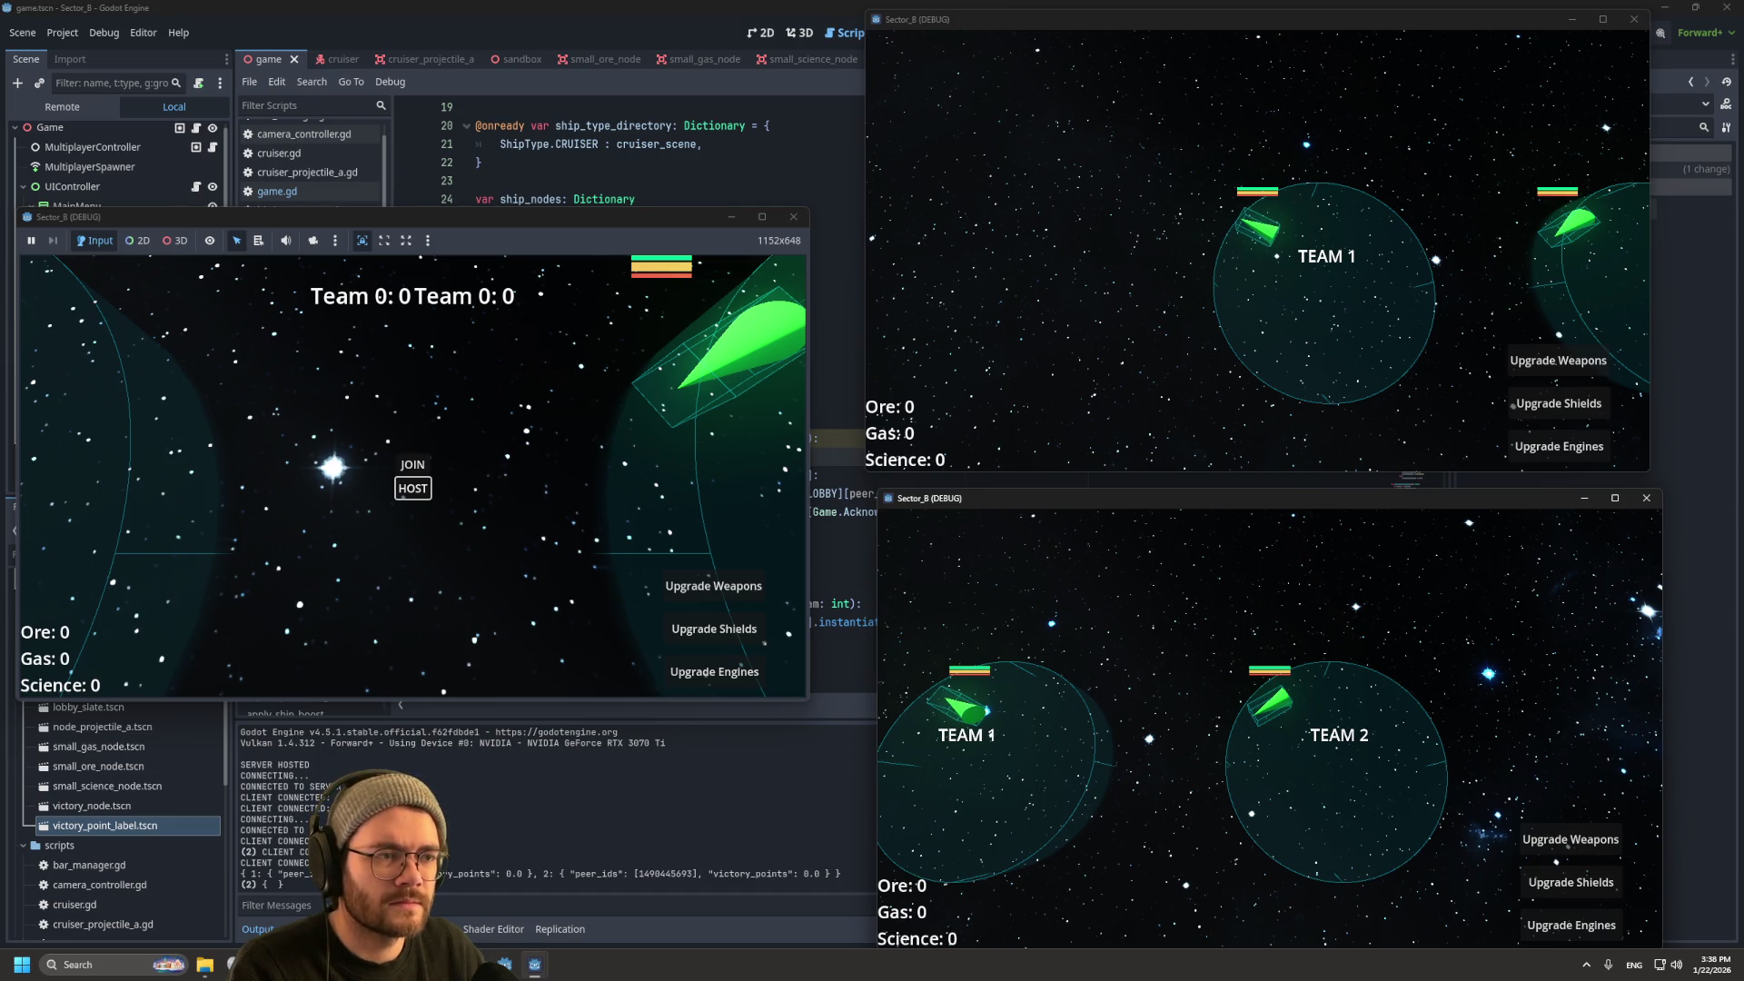
pyautogui.press('F8')
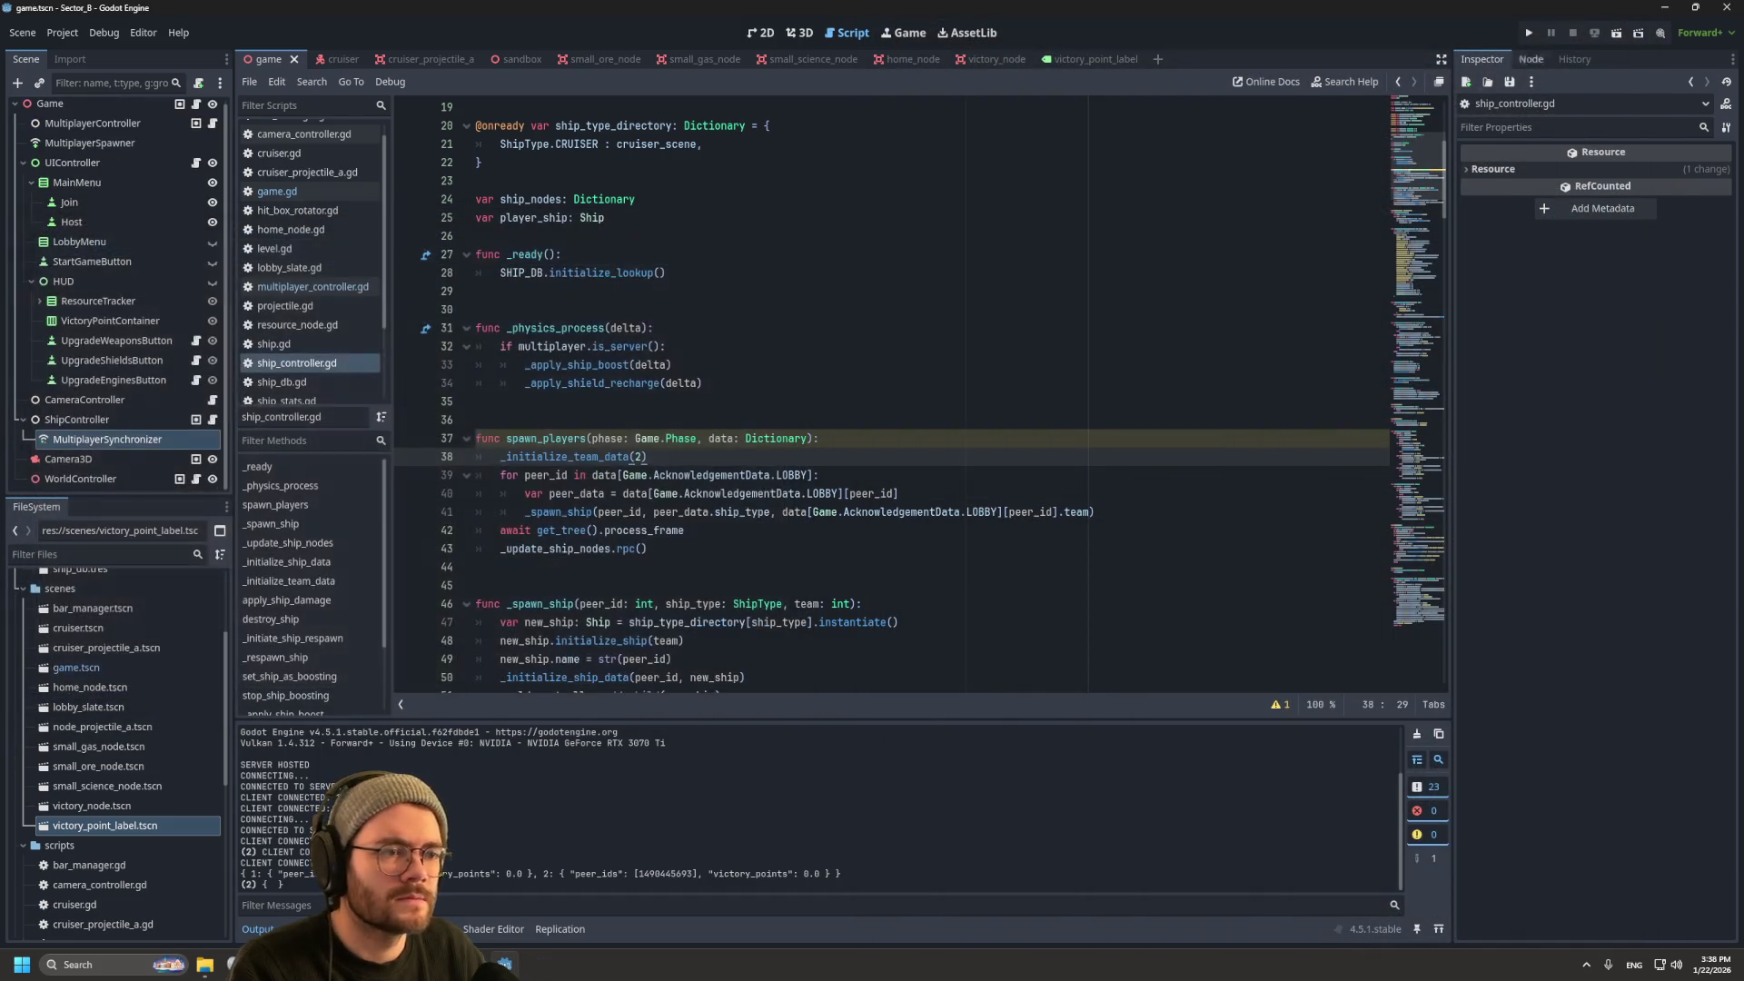
# Step: Delete the _initialize_team_data(2) line from spawn_players and uncomment line 71 in game.gd
pyautogui.hotkey('shift', 'Home')
pyautogui.hotkey('shift', 'Home')
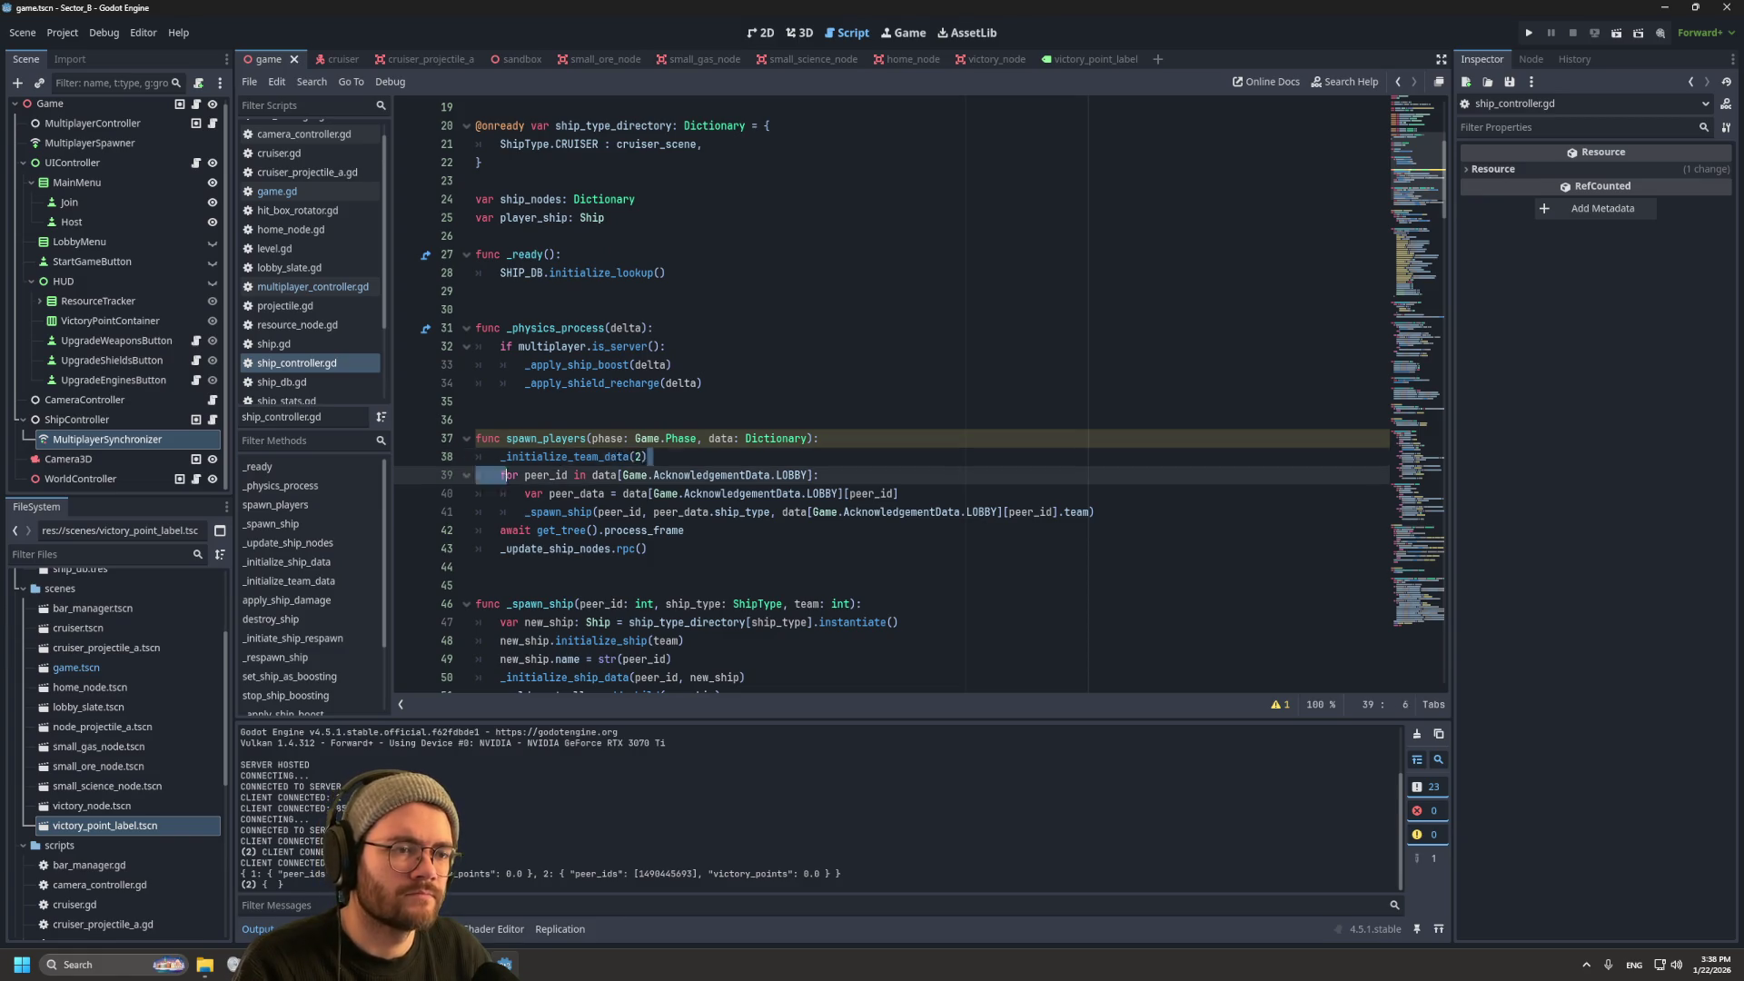
pyautogui.press('BackSpace')
pyautogui.press('BackSpace')
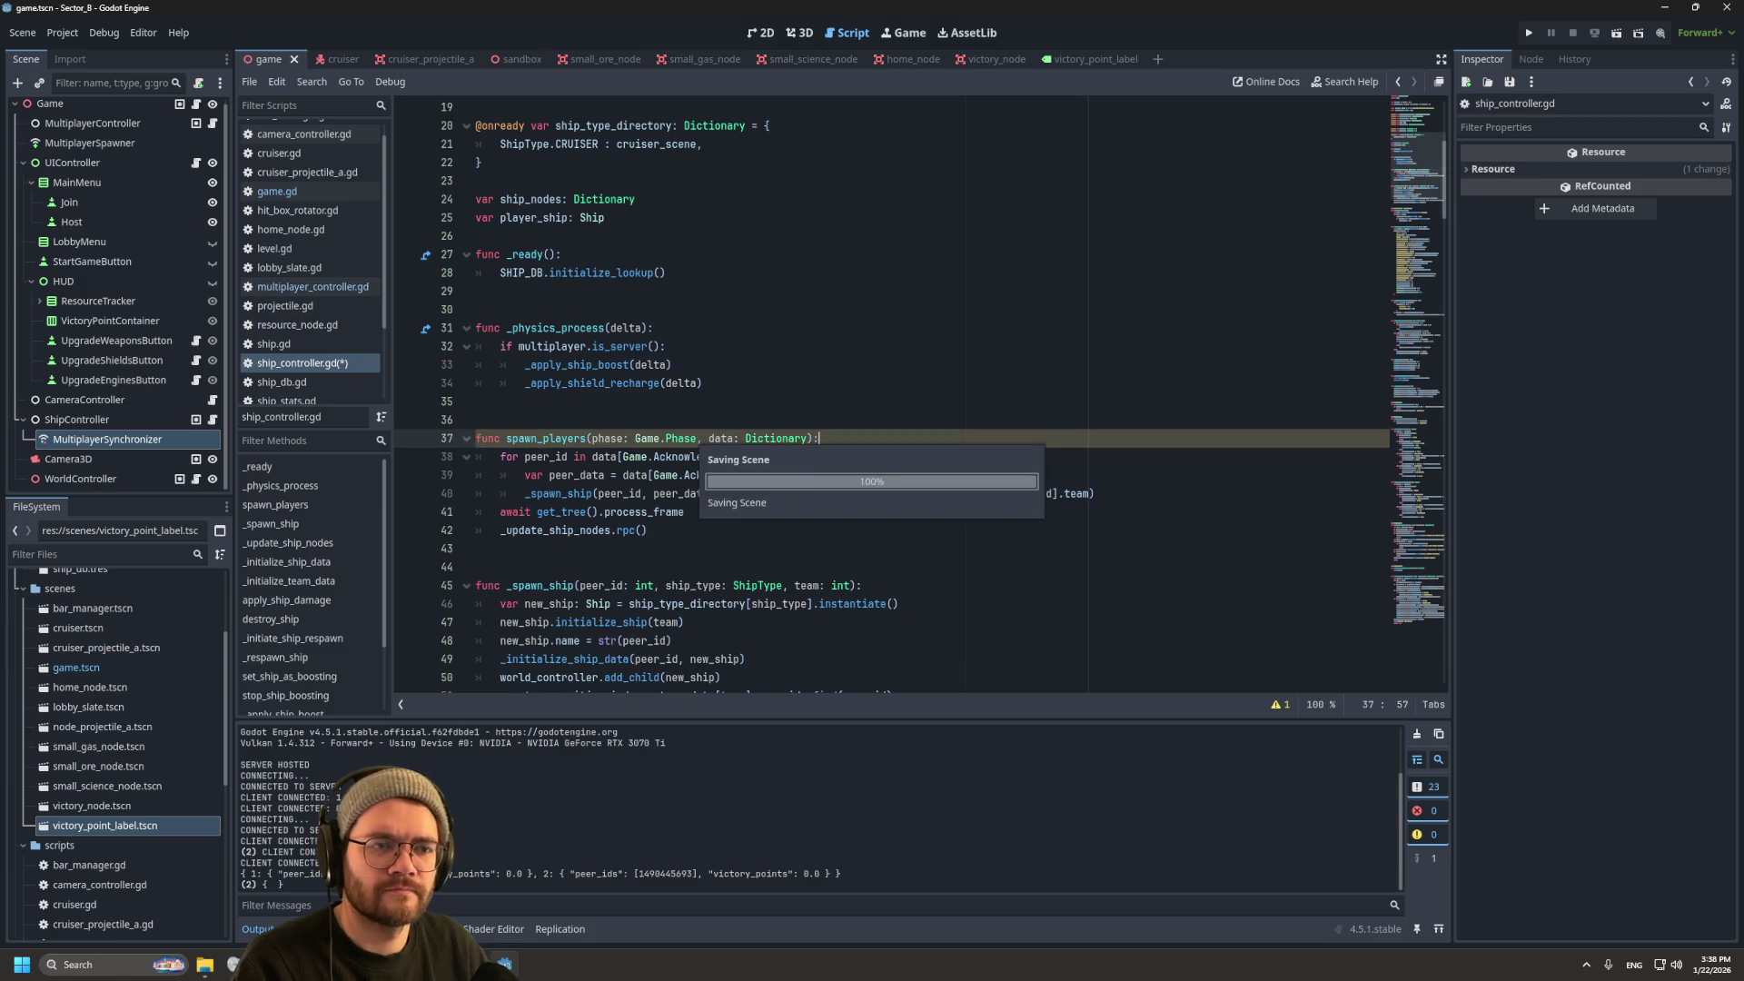
pyautogui.click(277, 190)
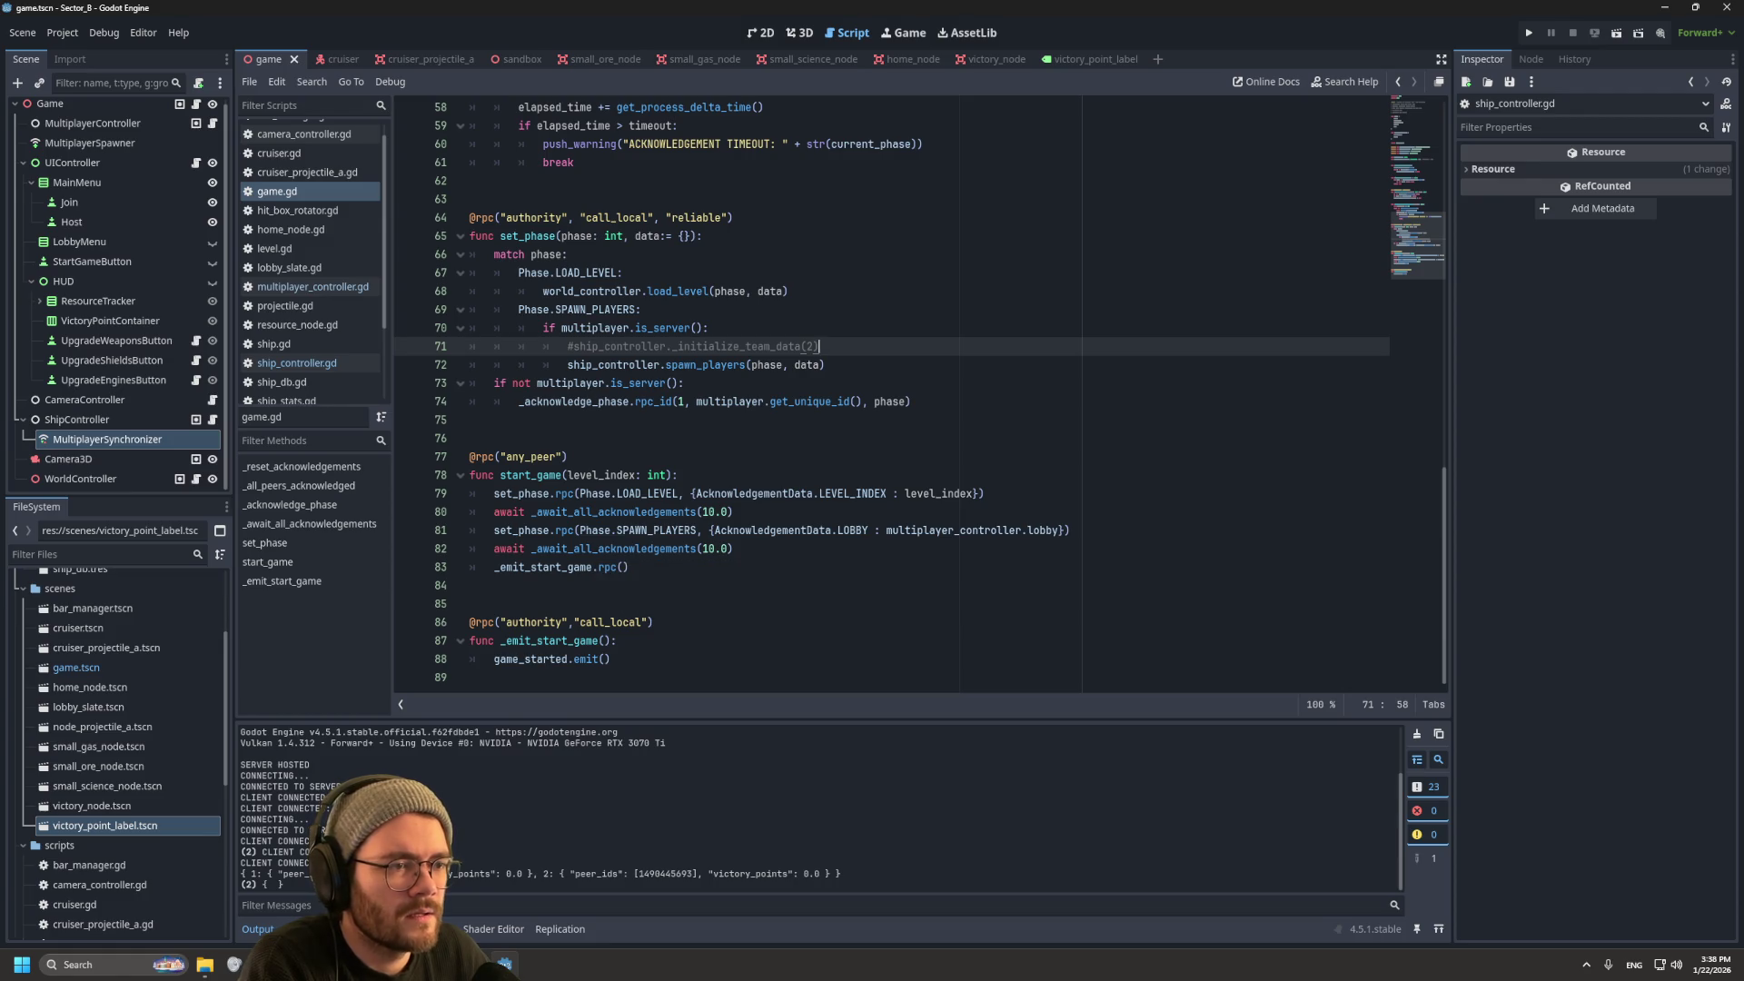
pyautogui.press('BackSpace')
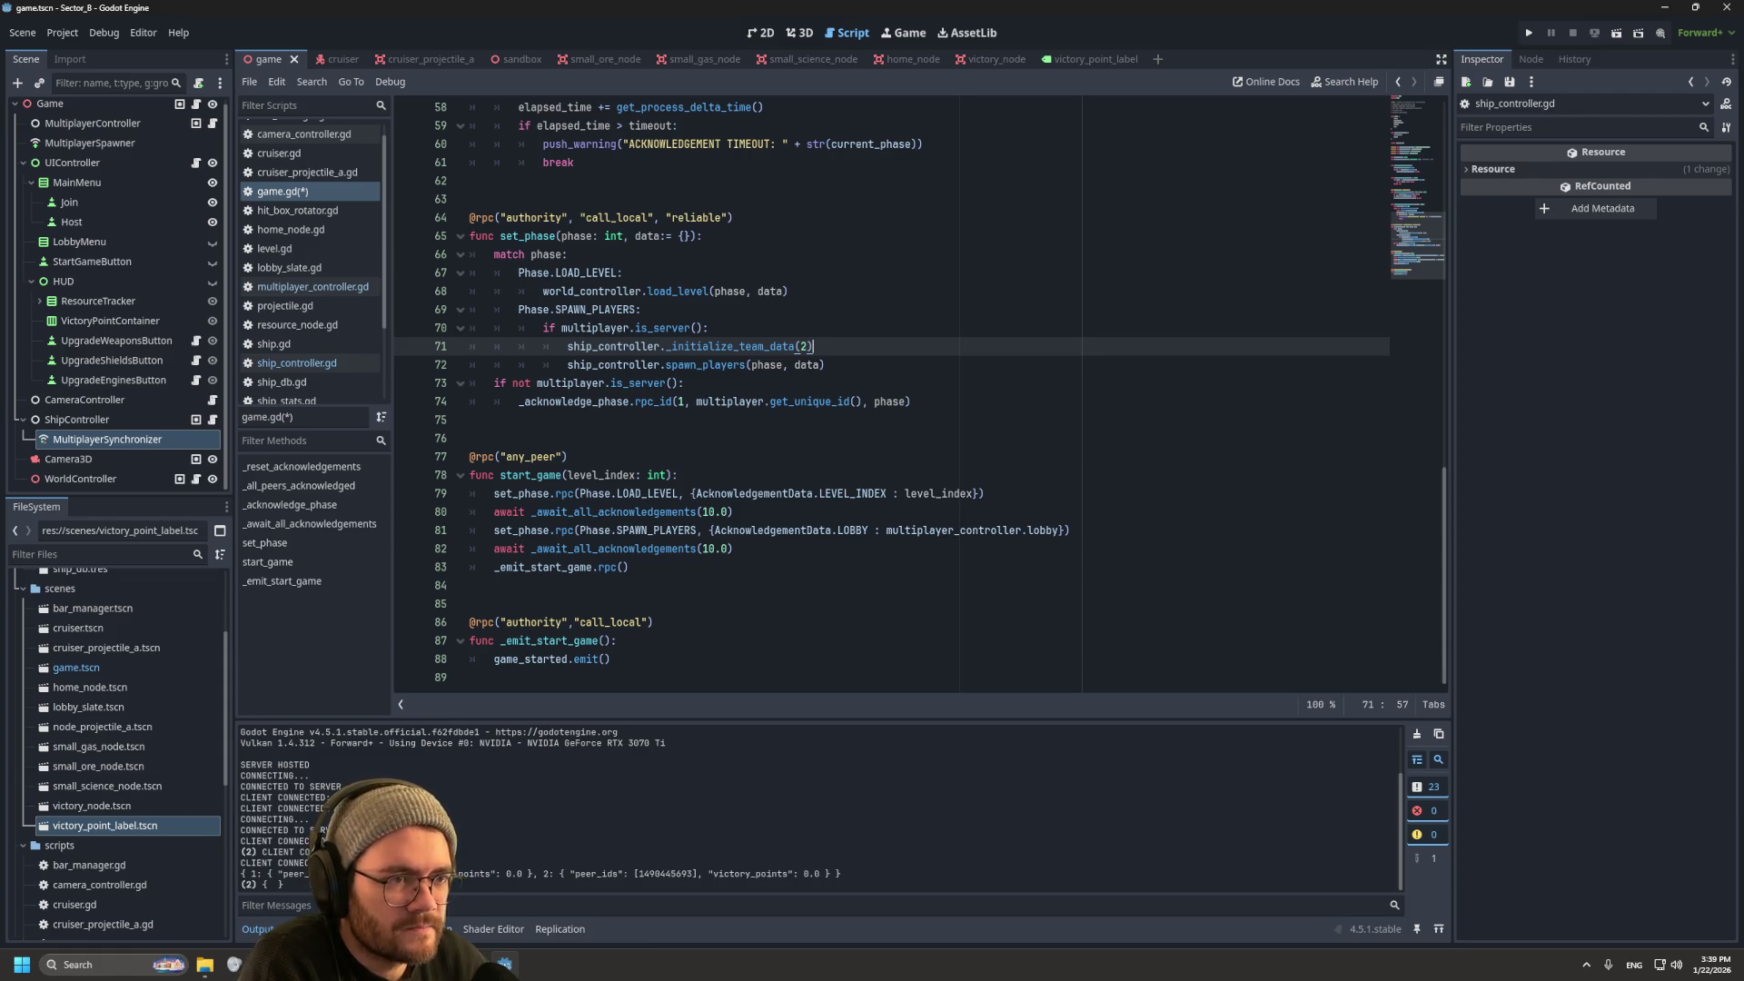
# Step: Try adding an else line after the spawn_players call, then remove it and return to the line's end
pyautogui.scroll(4, 917, 395)
pyautogui.scroll(-3, 917, 395)
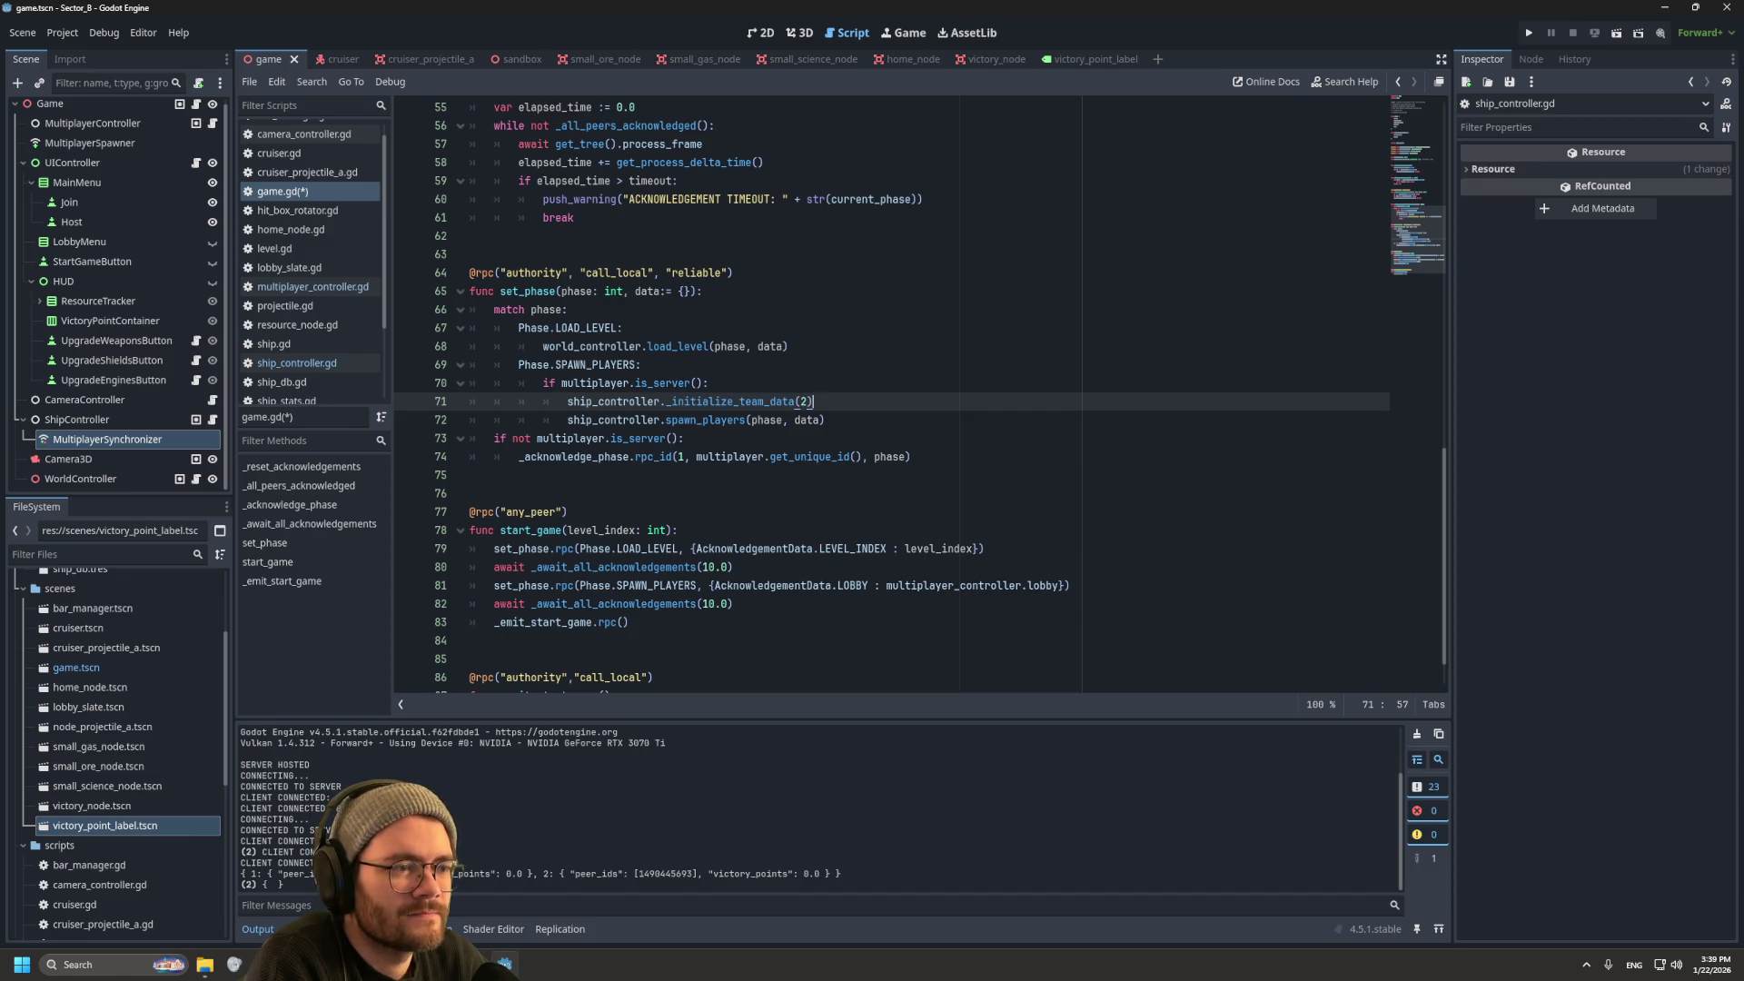
pyautogui.press('Down')
pyautogui.press('End')
pyautogui.press('Return')
pyautogui.press('BackSpace')
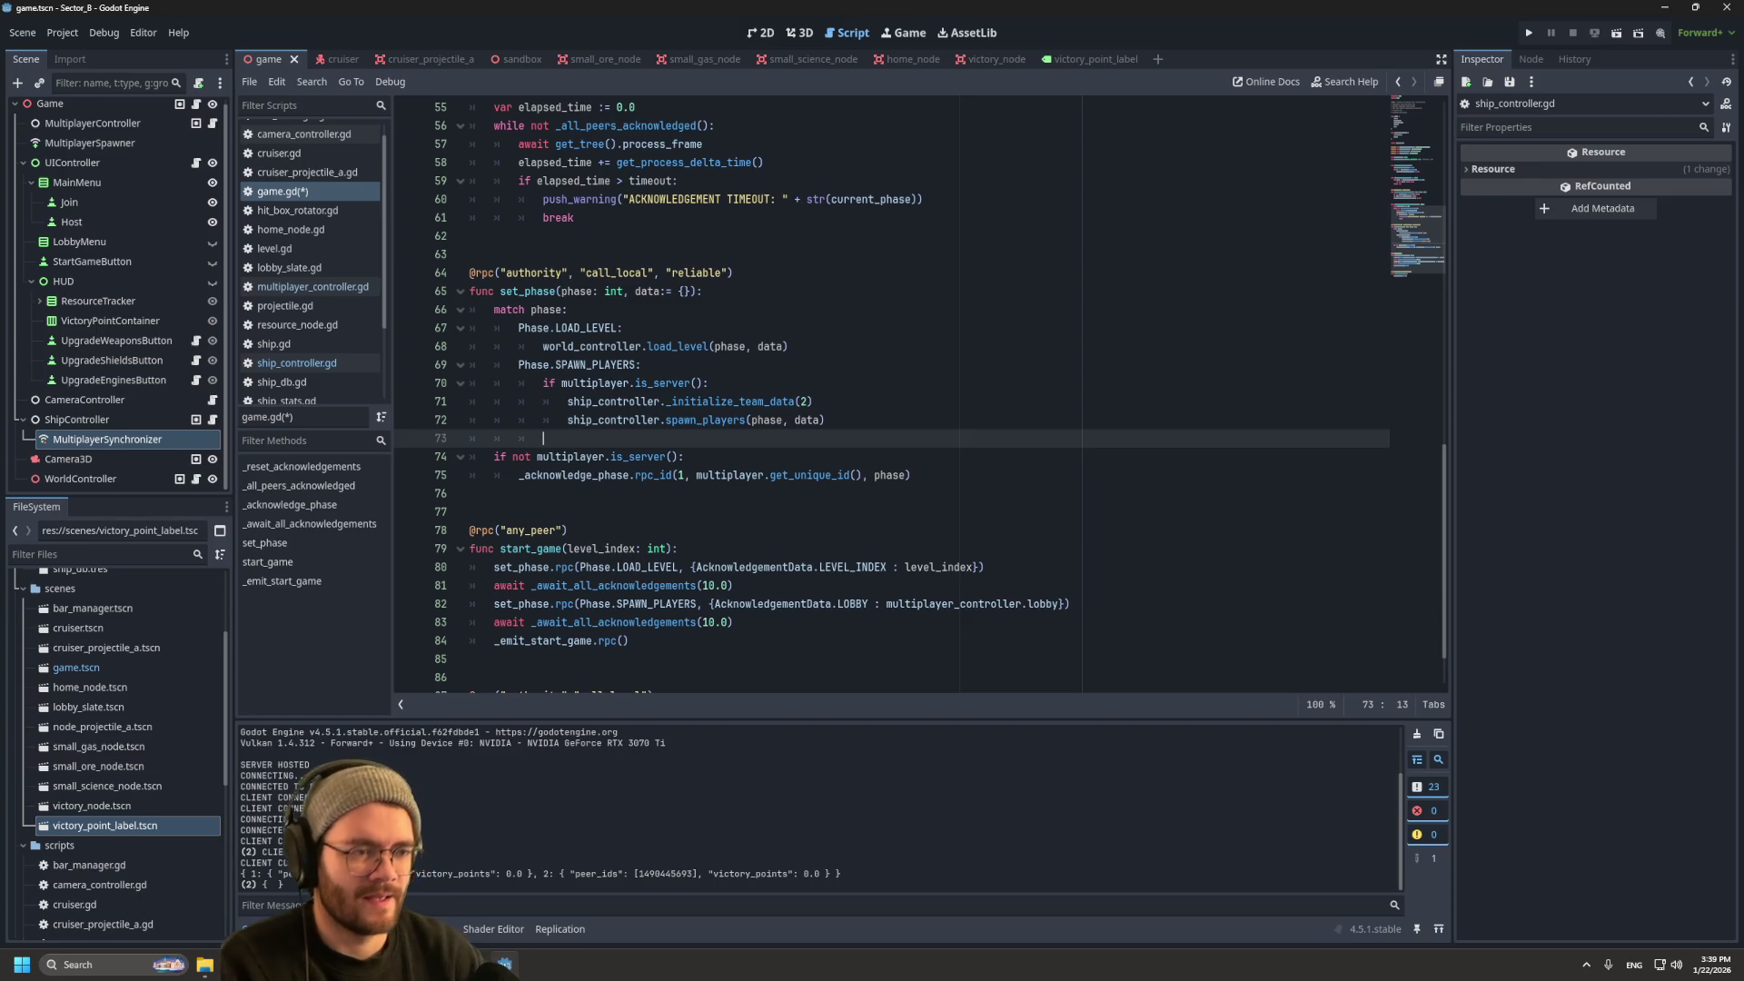
pyautogui.write('else')
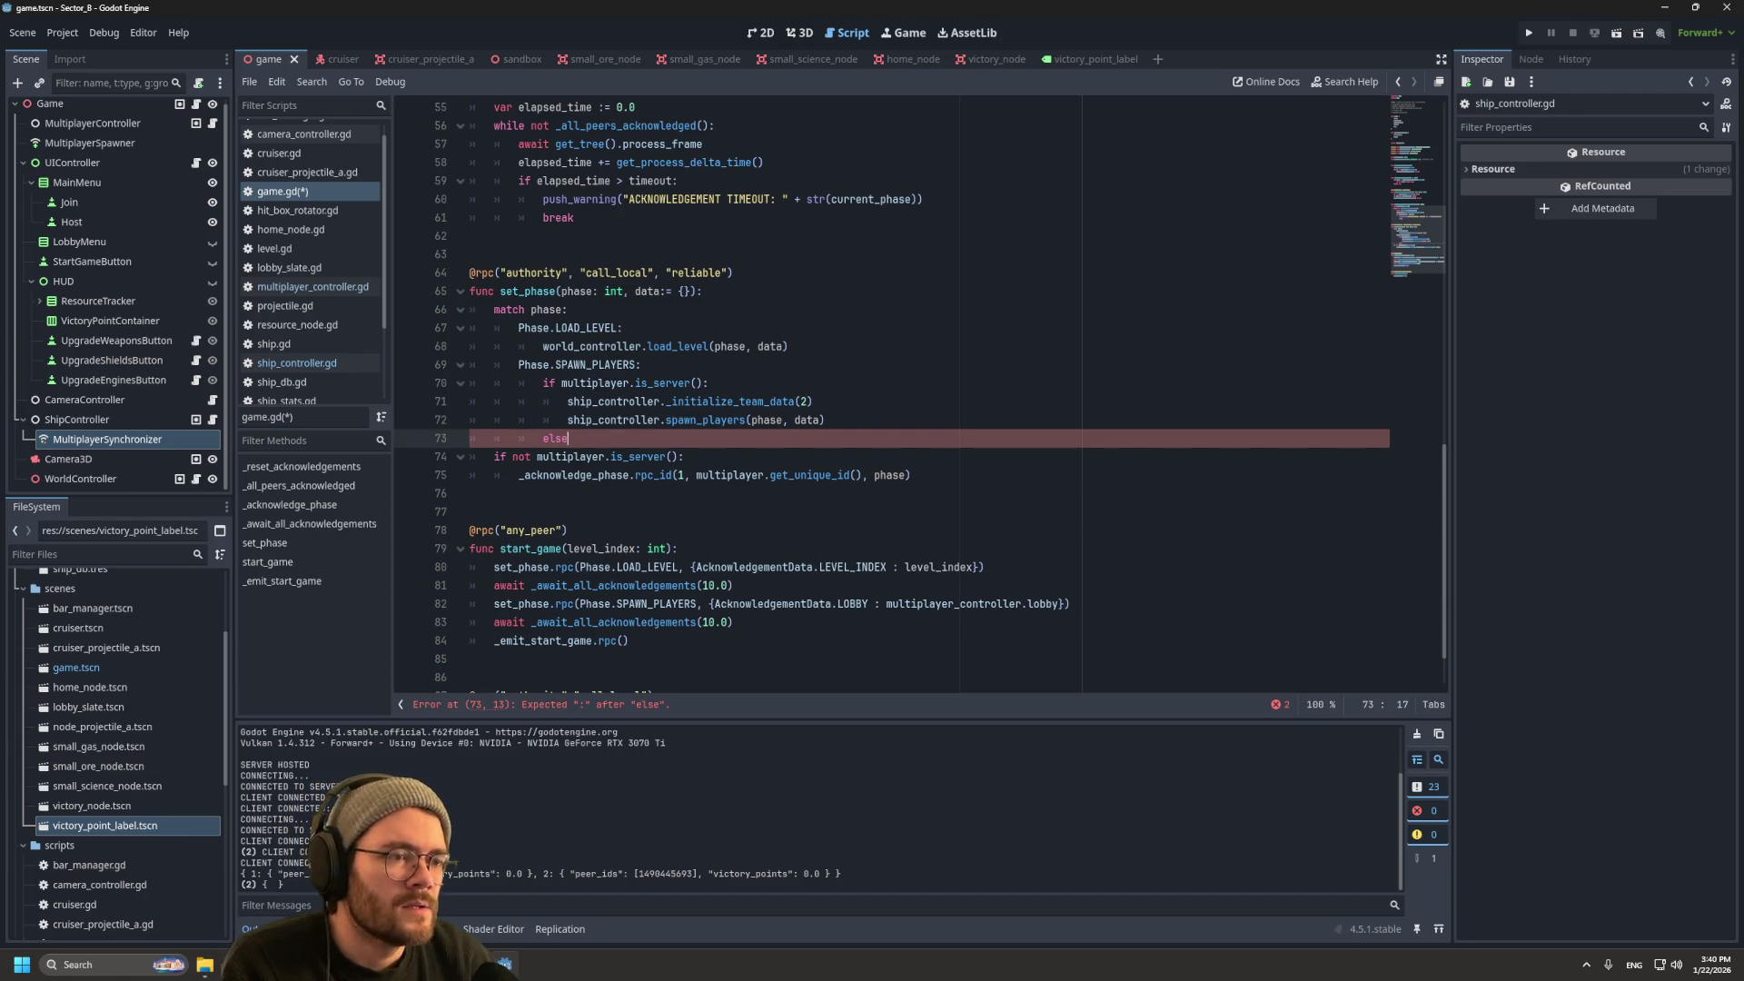
pyautogui.press('BackSpace')
pyautogui.press('BackSpace')
pyautogui.press('BackSpace')
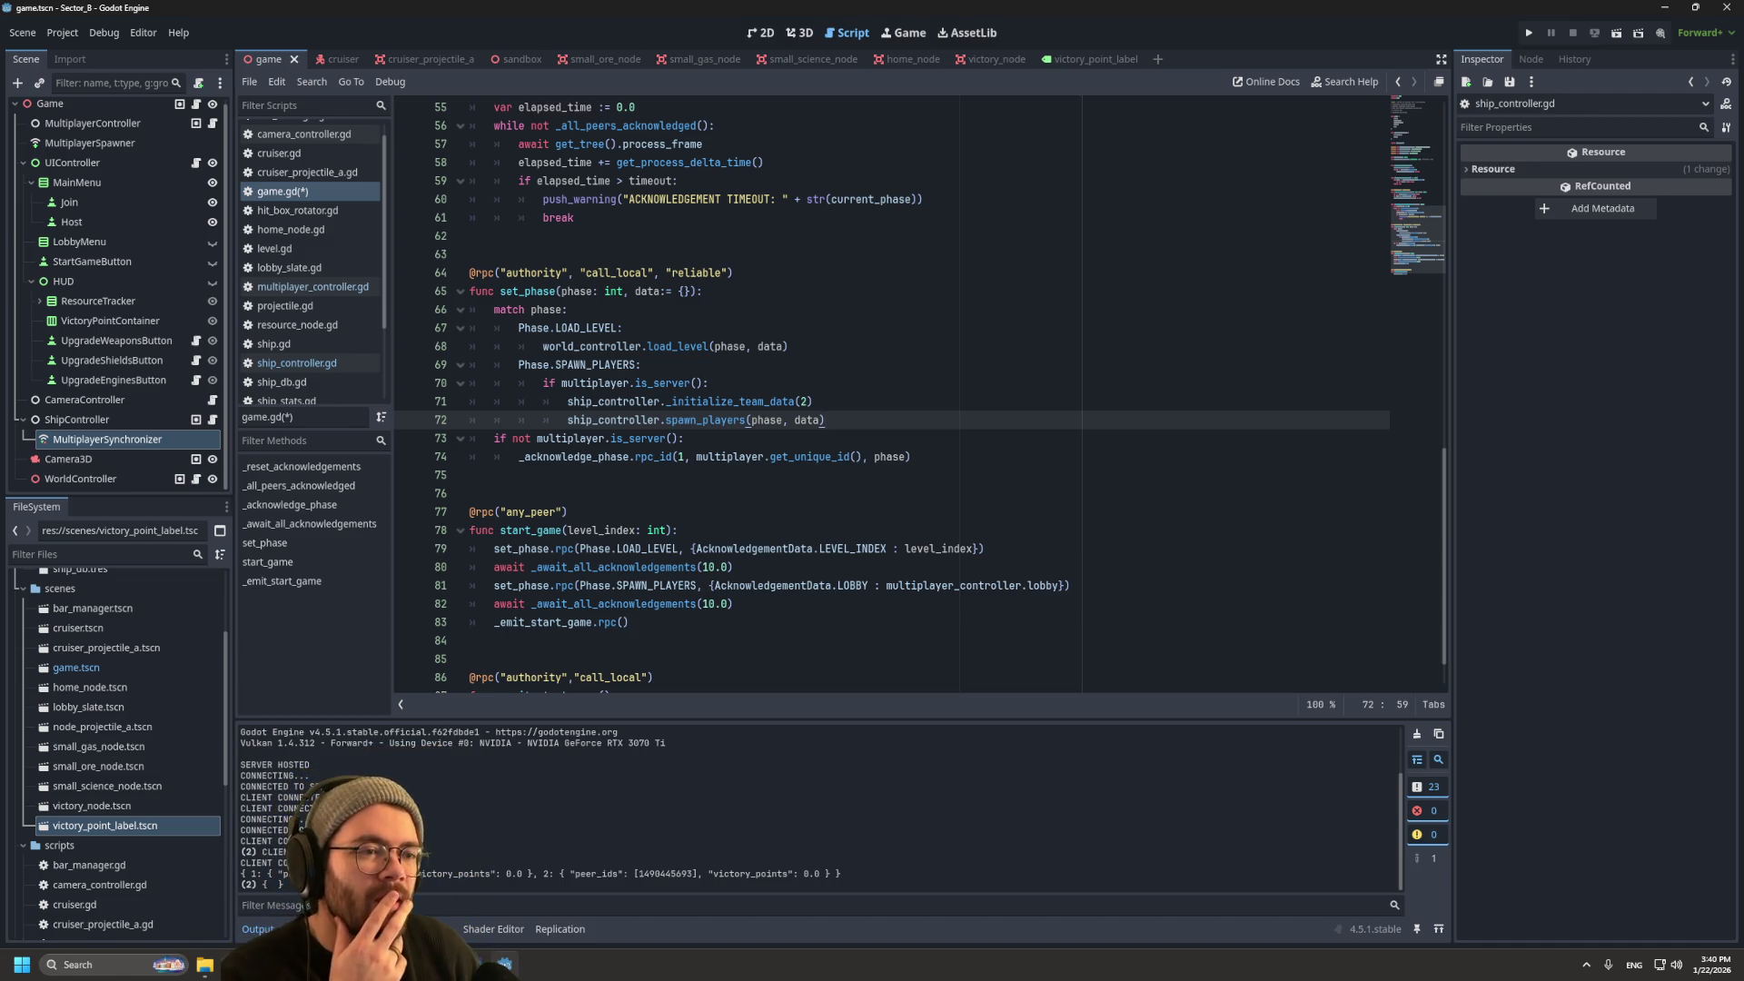
pyautogui.moveTo(604, 348)
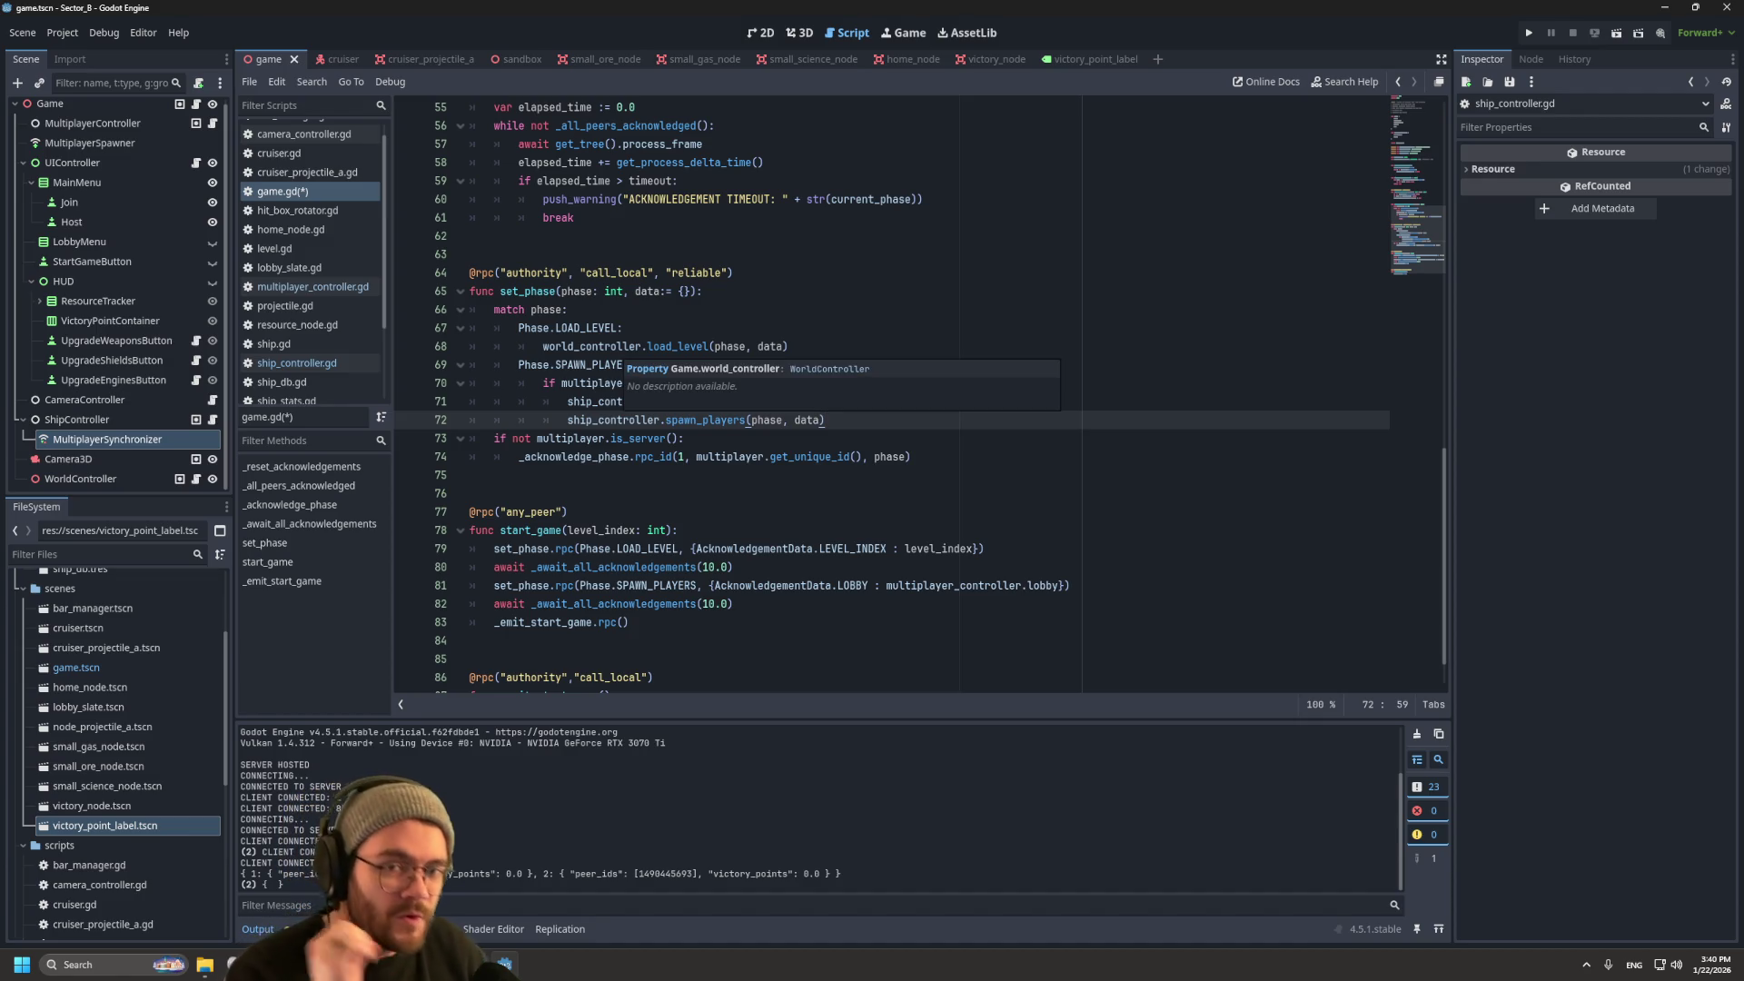
pyautogui.click(641, 365)
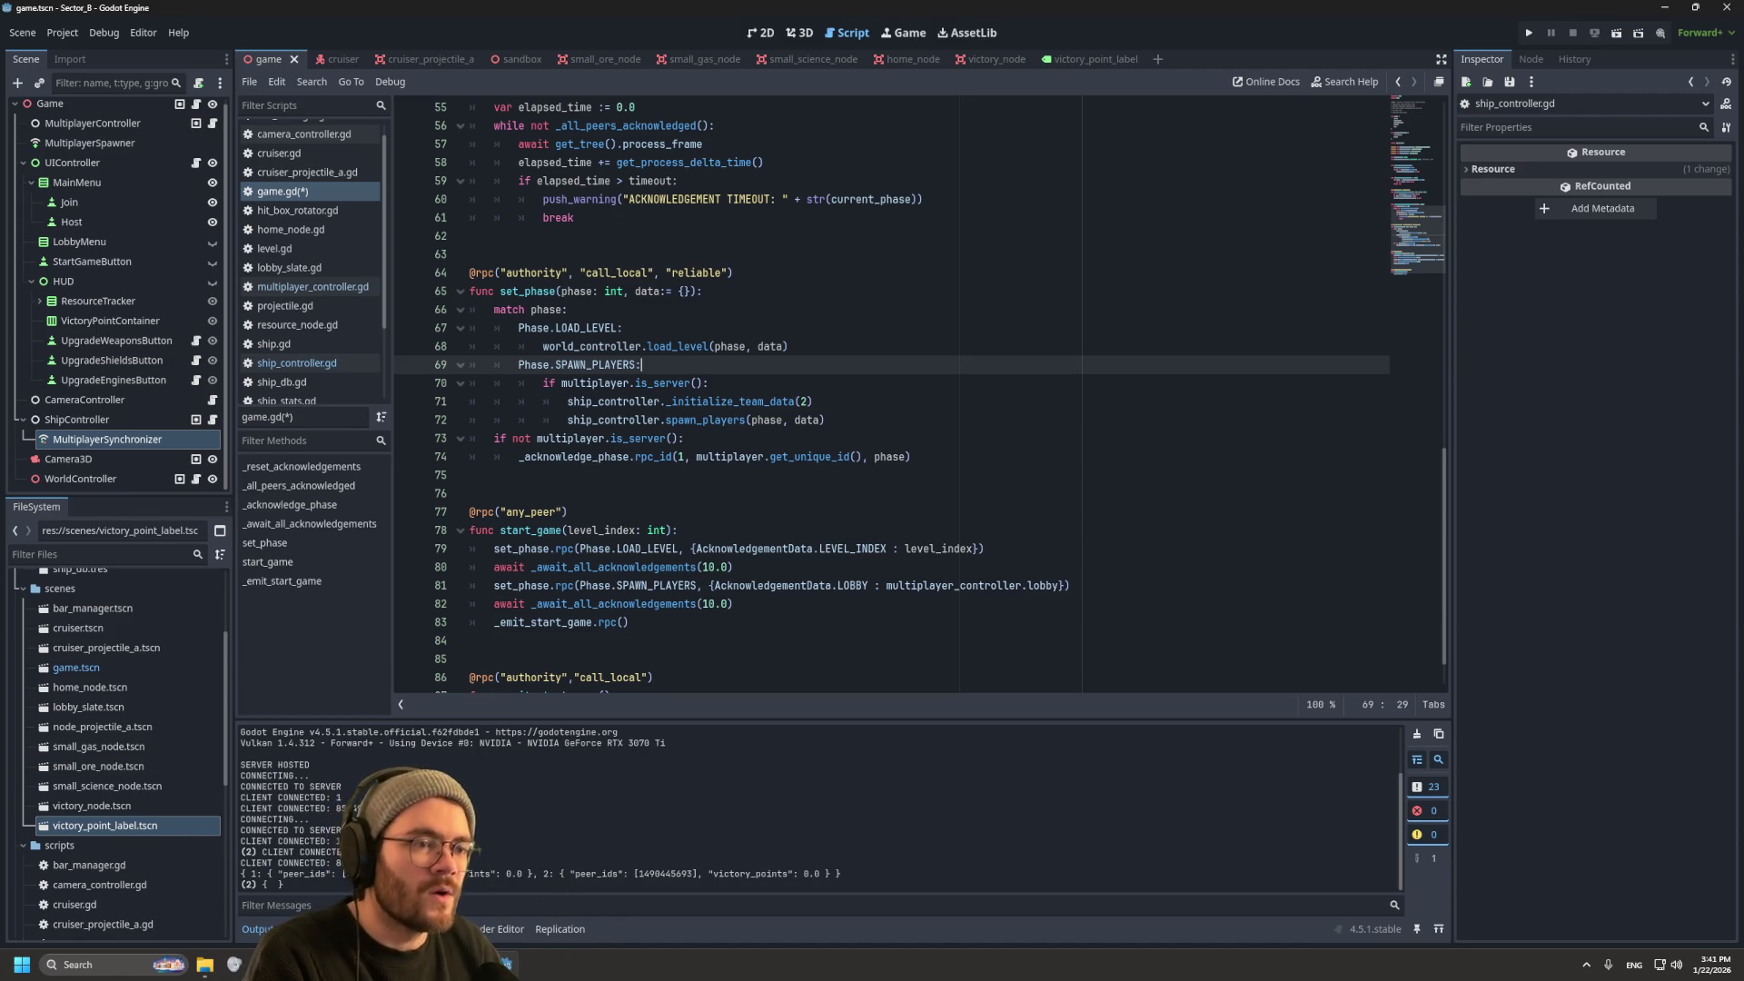
pyautogui.click(825, 420)
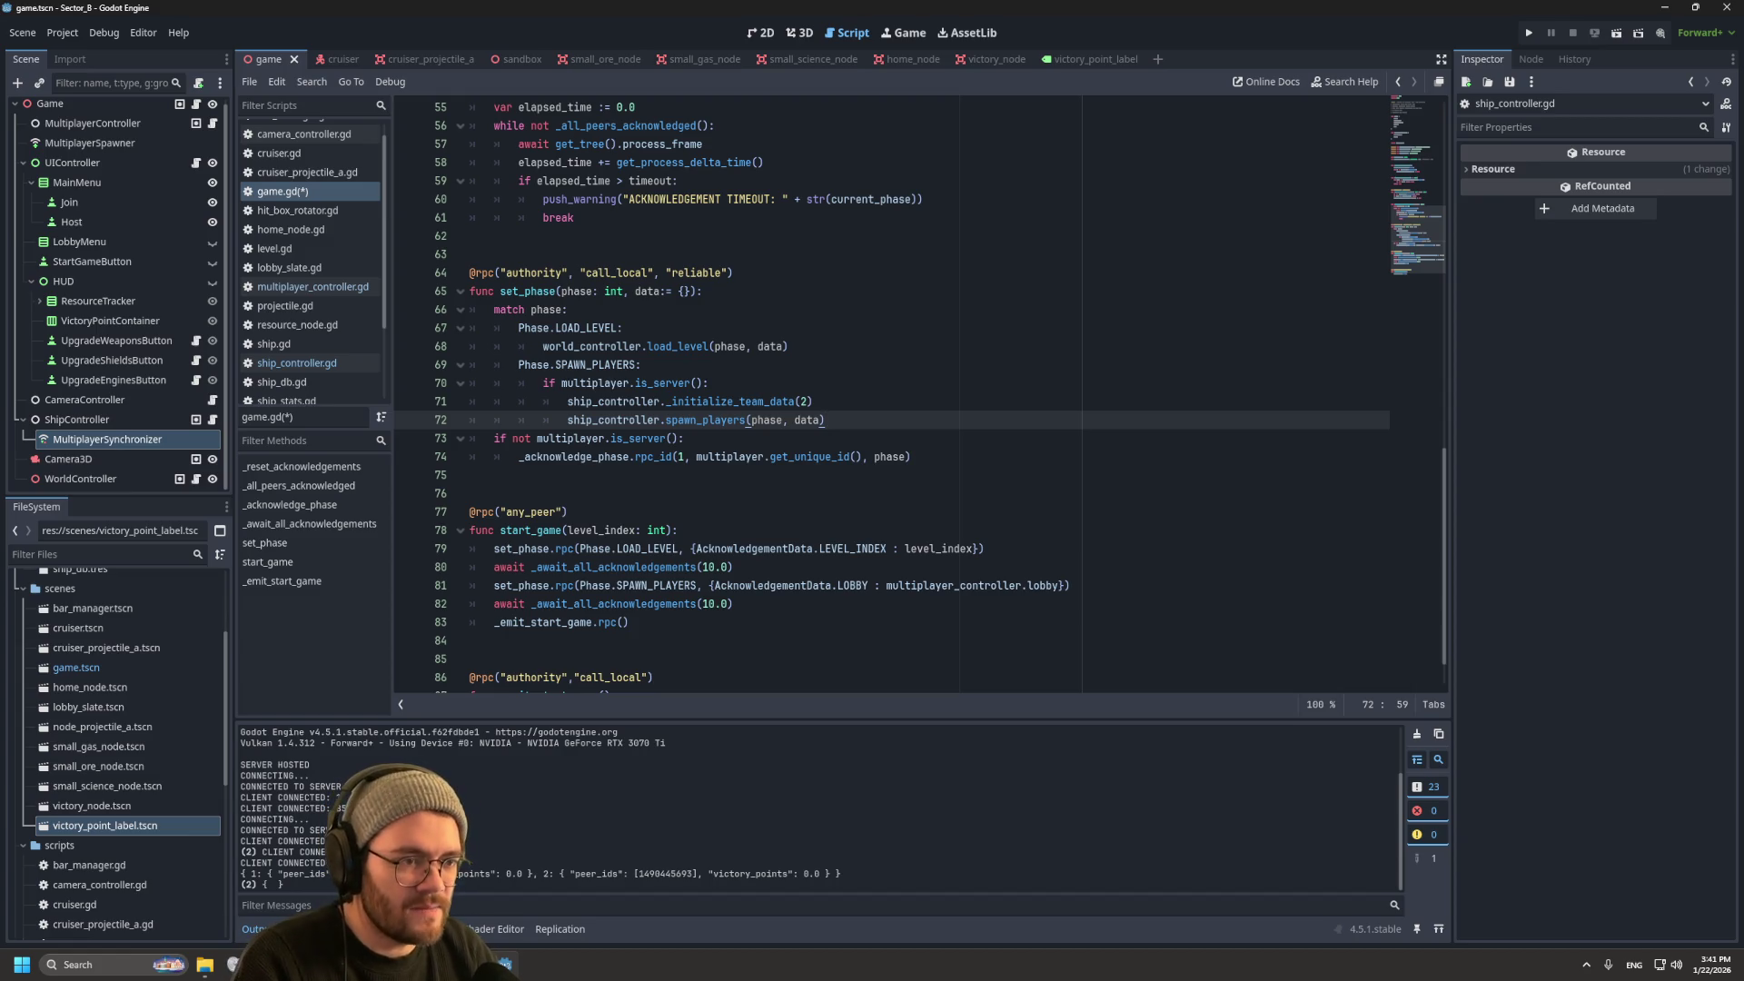
# Step: Add an else branch containing 'await get_tree().physics_frame' and save game.gd
pyautogui.press('Return')
pyautogui.write('lif')
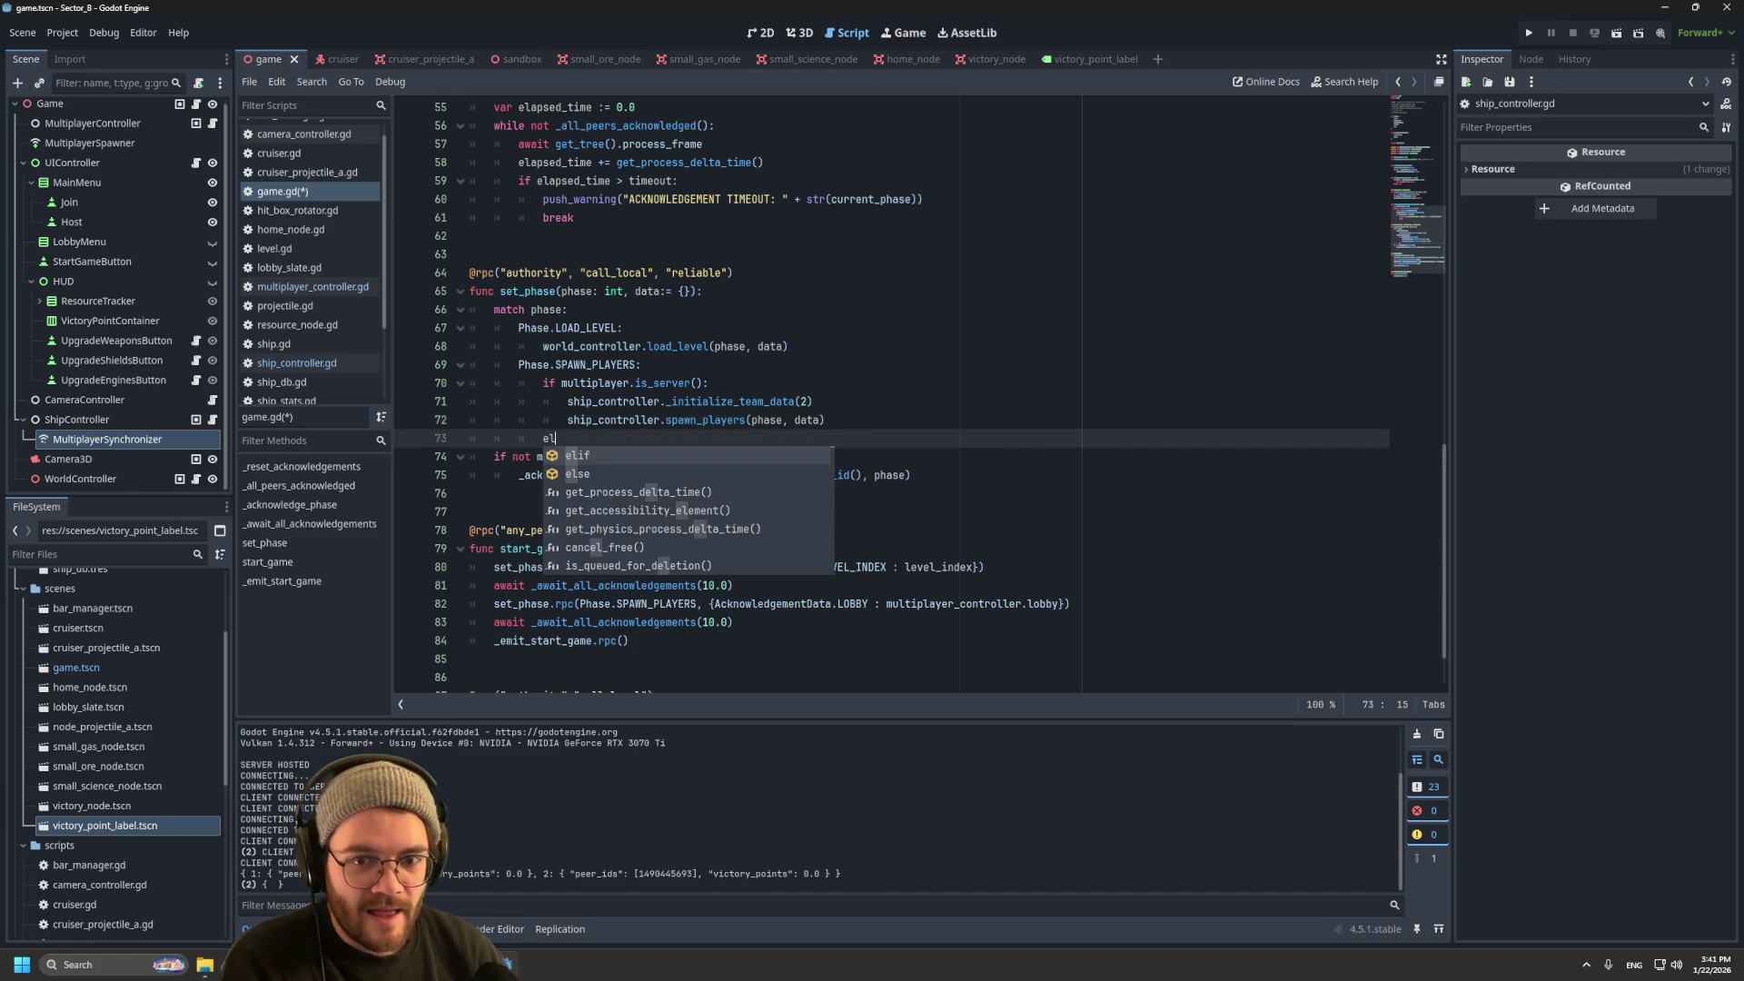
pyautogui.press('BackSpace')
pyautogui.press('BackSpace')
pyautogui.write('se:')
pyautogui.press('Return')
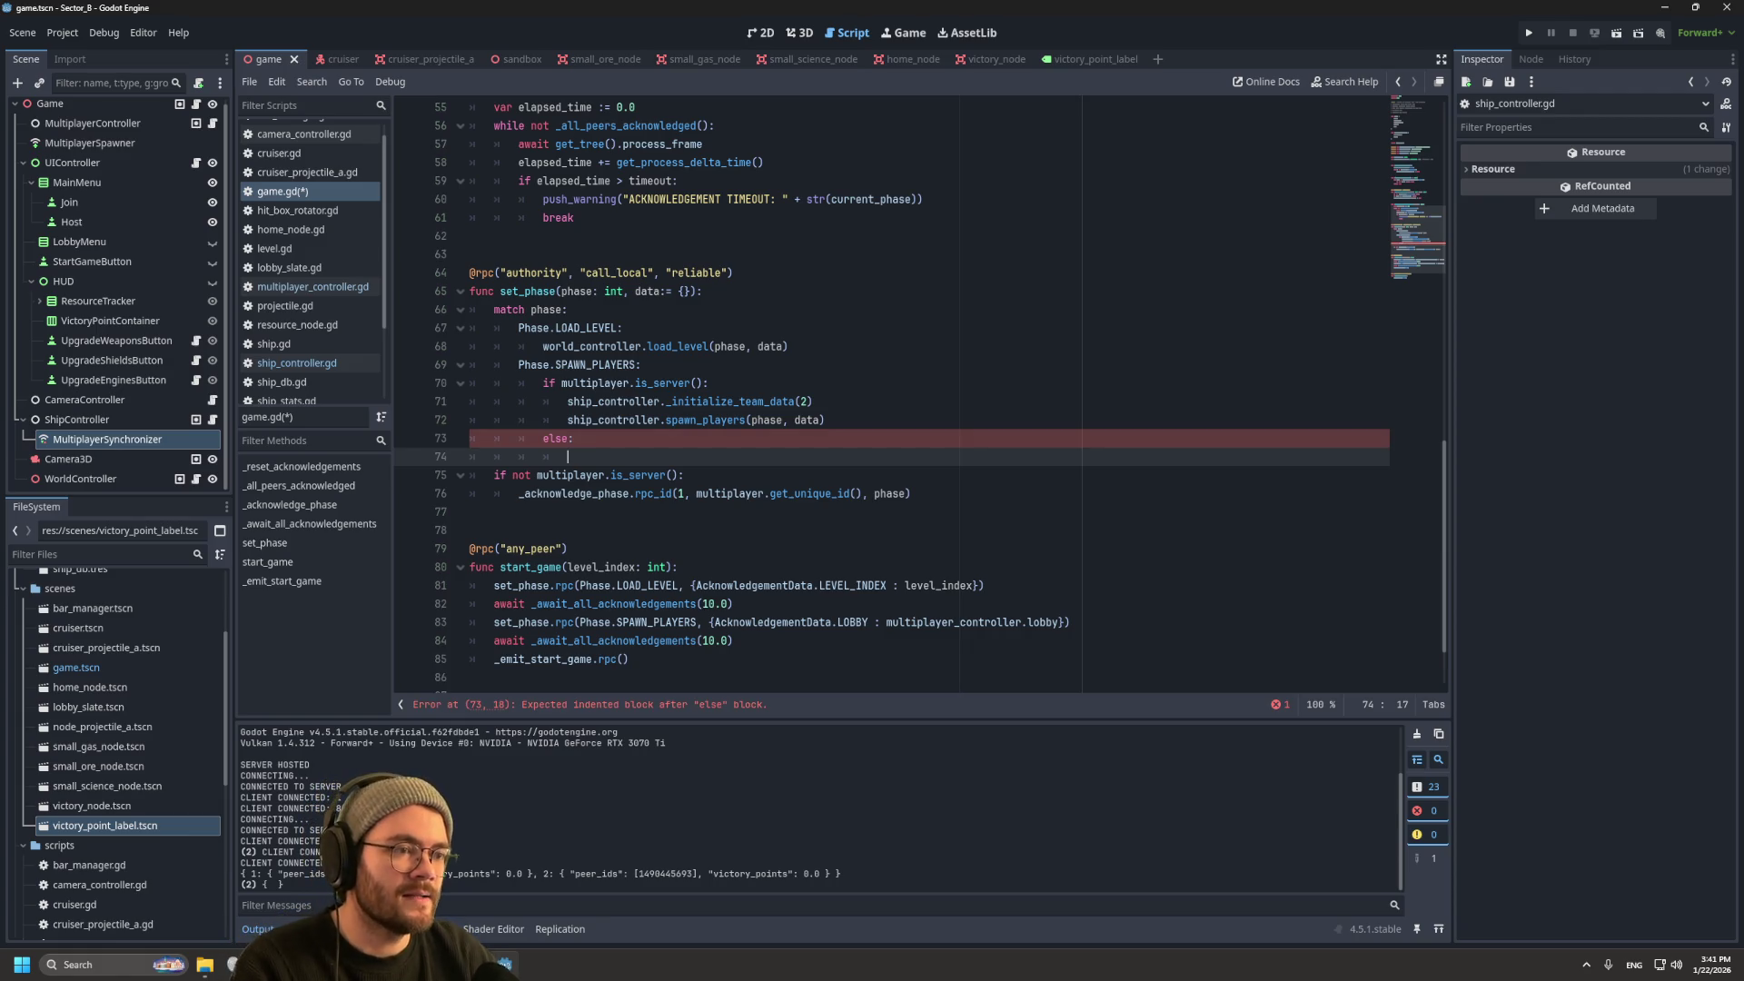
pyautogui.write('await')
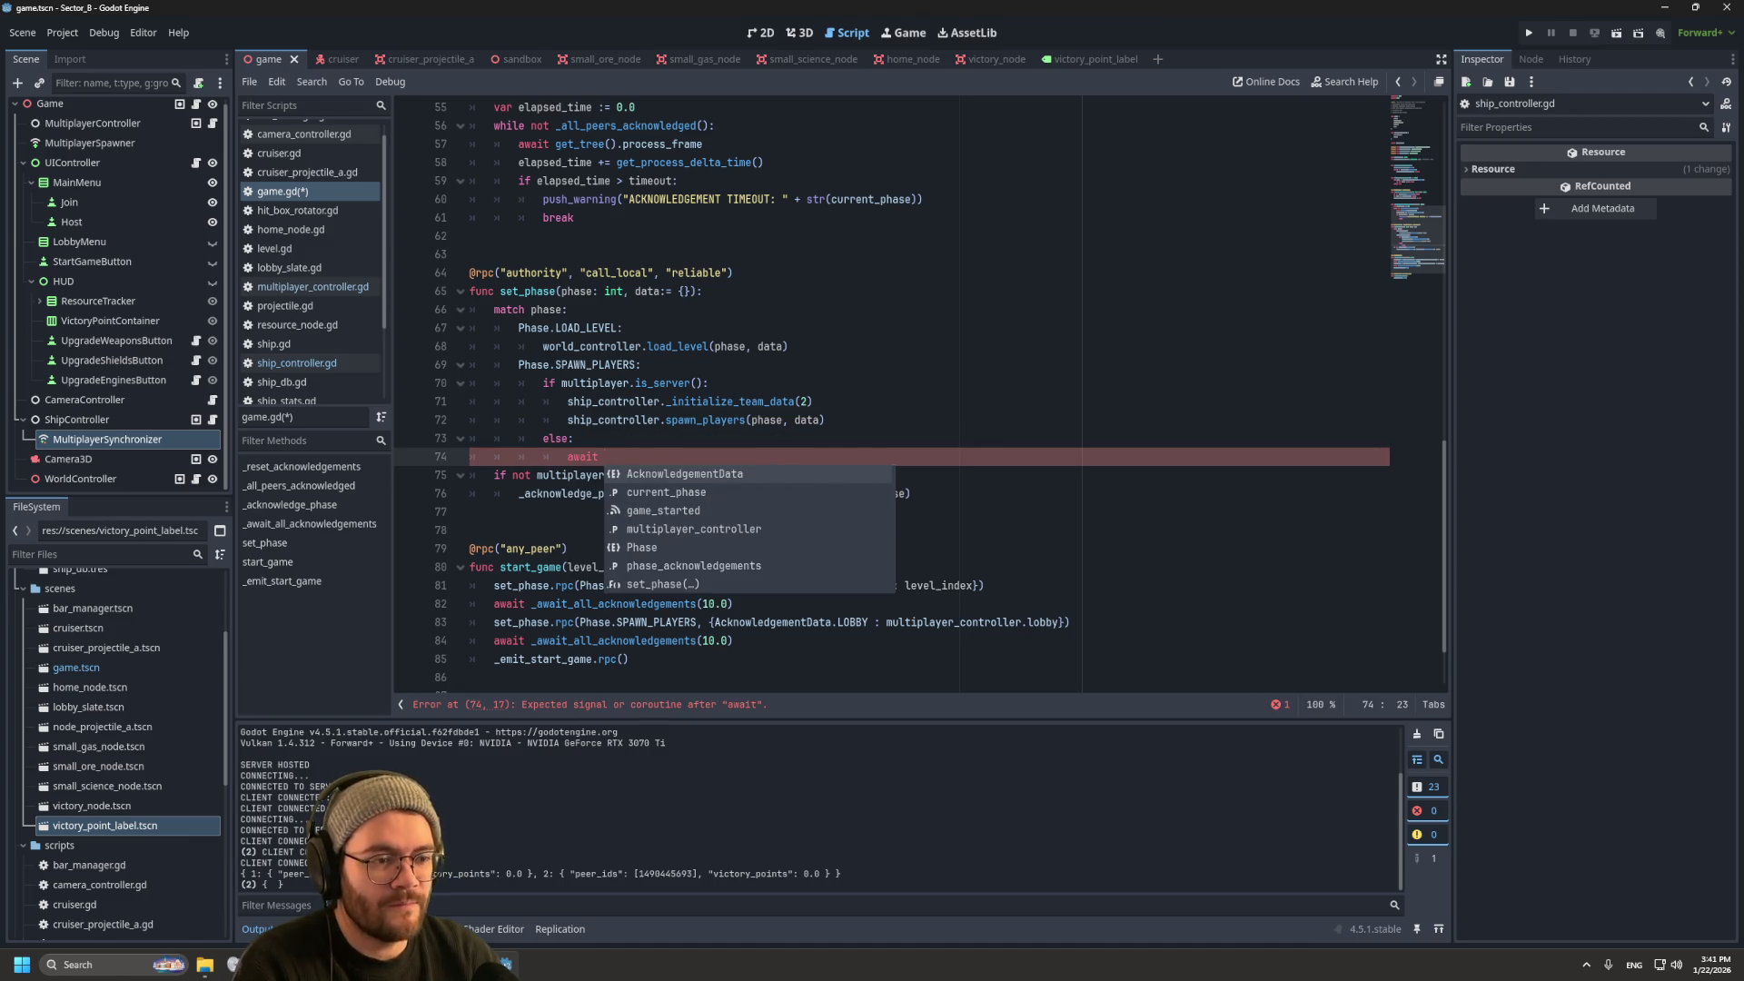
pyautogui.write(' get_tr')
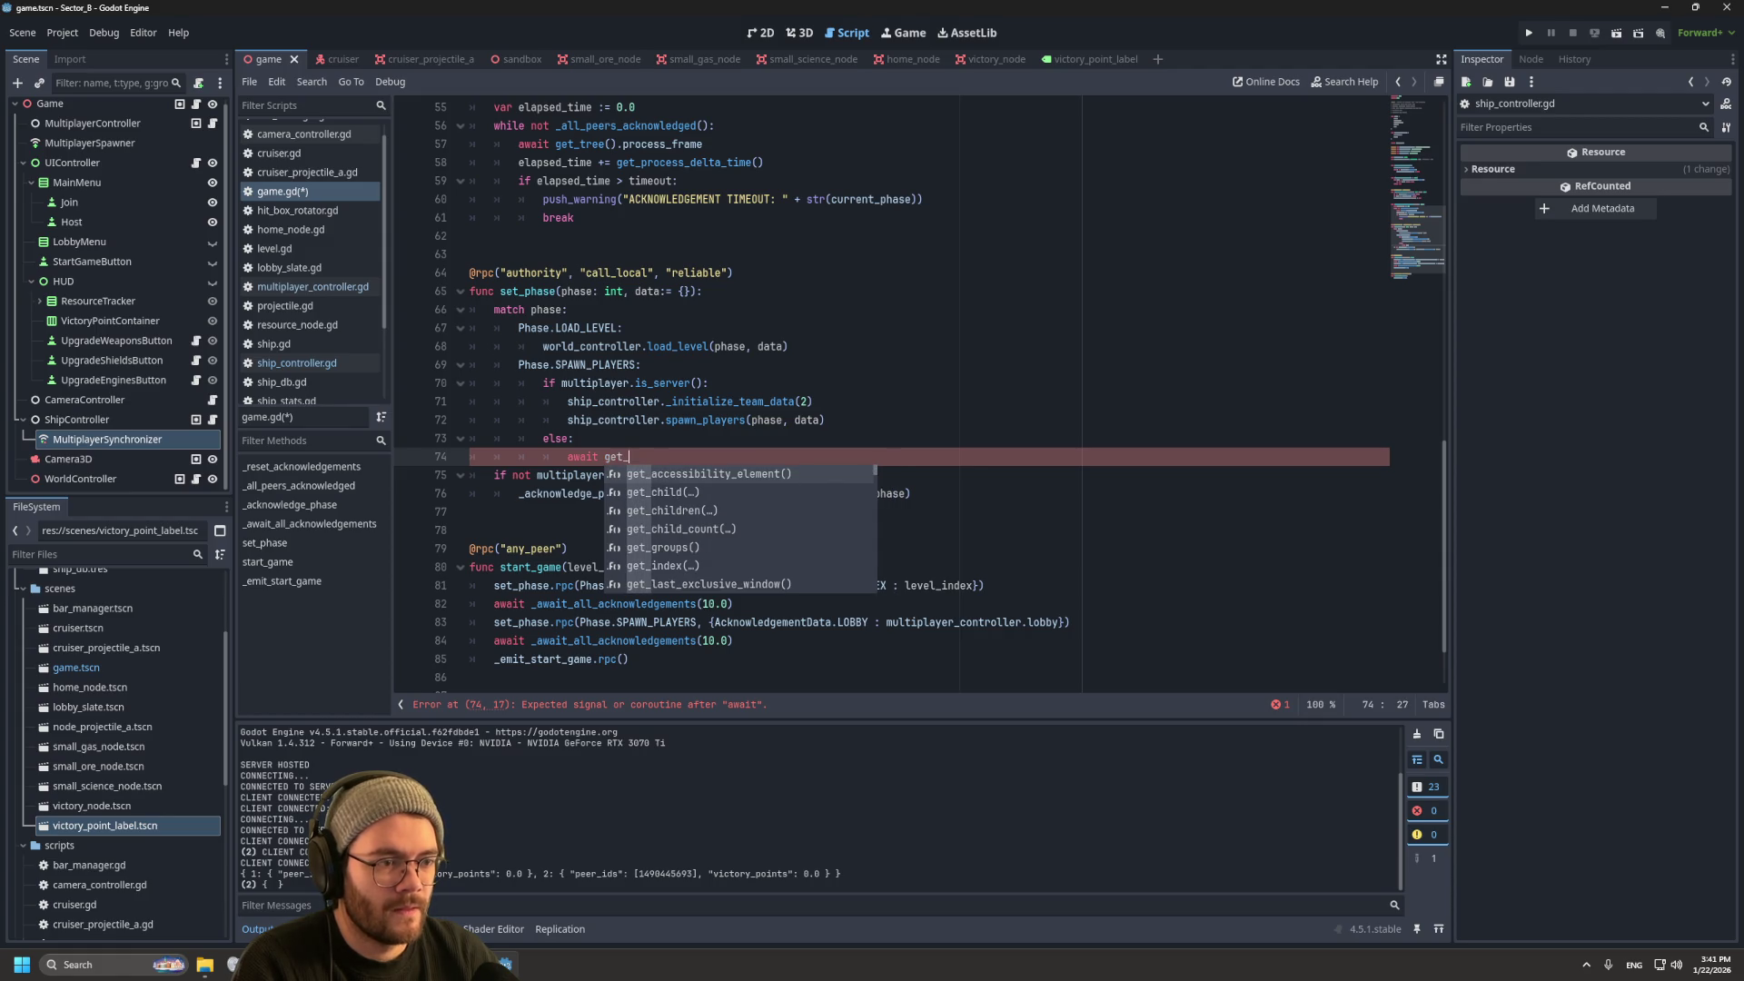
pyautogui.press('Return')
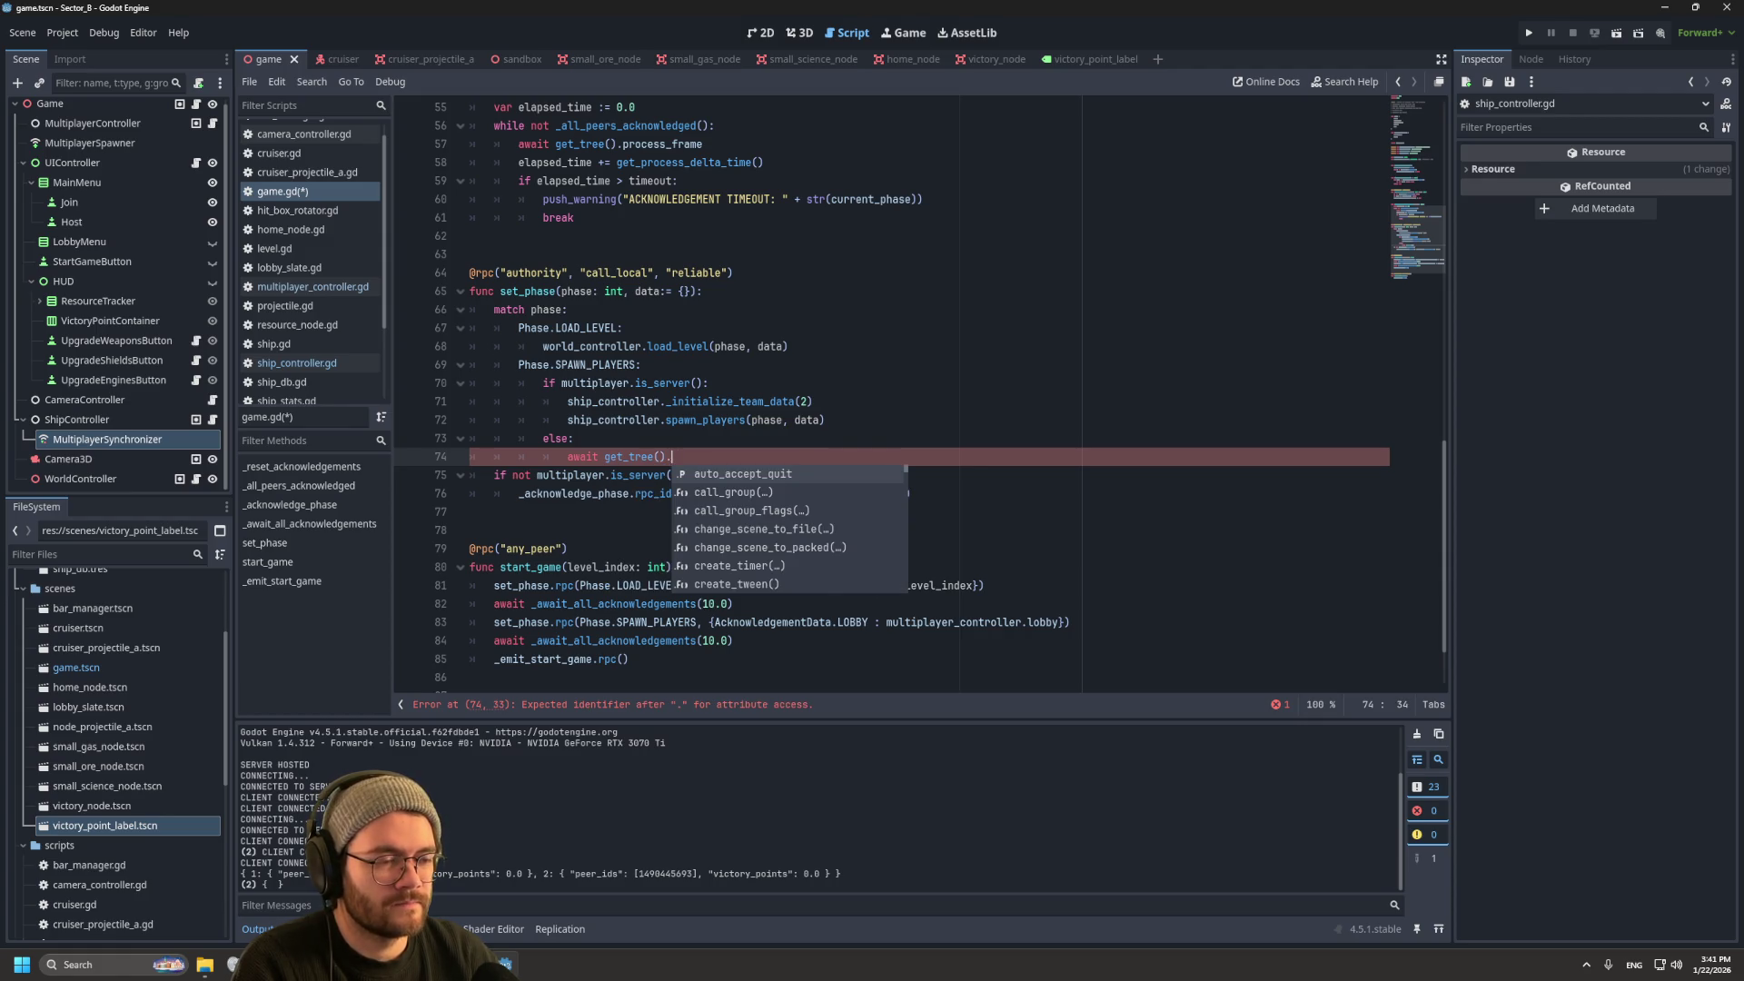
pyautogui.write('phy')
pyautogui.press('Return')
pyautogui.hotkey('ctrl', 's')
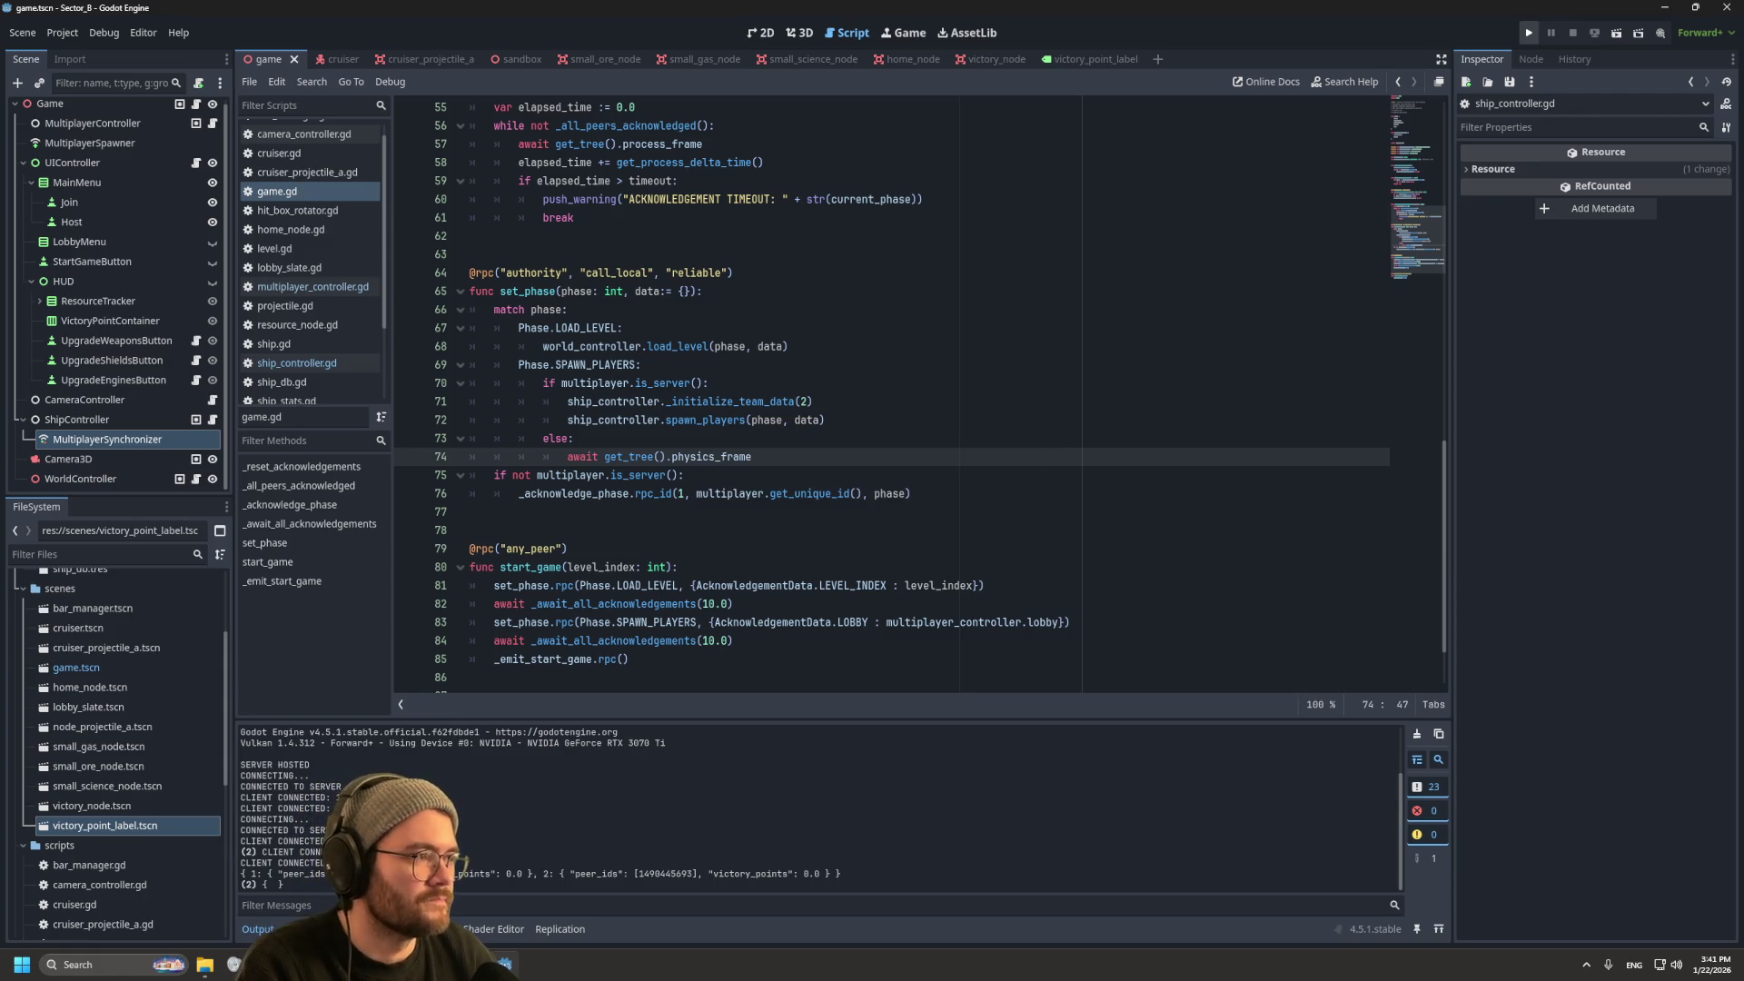
pyautogui.click(1529, 32)
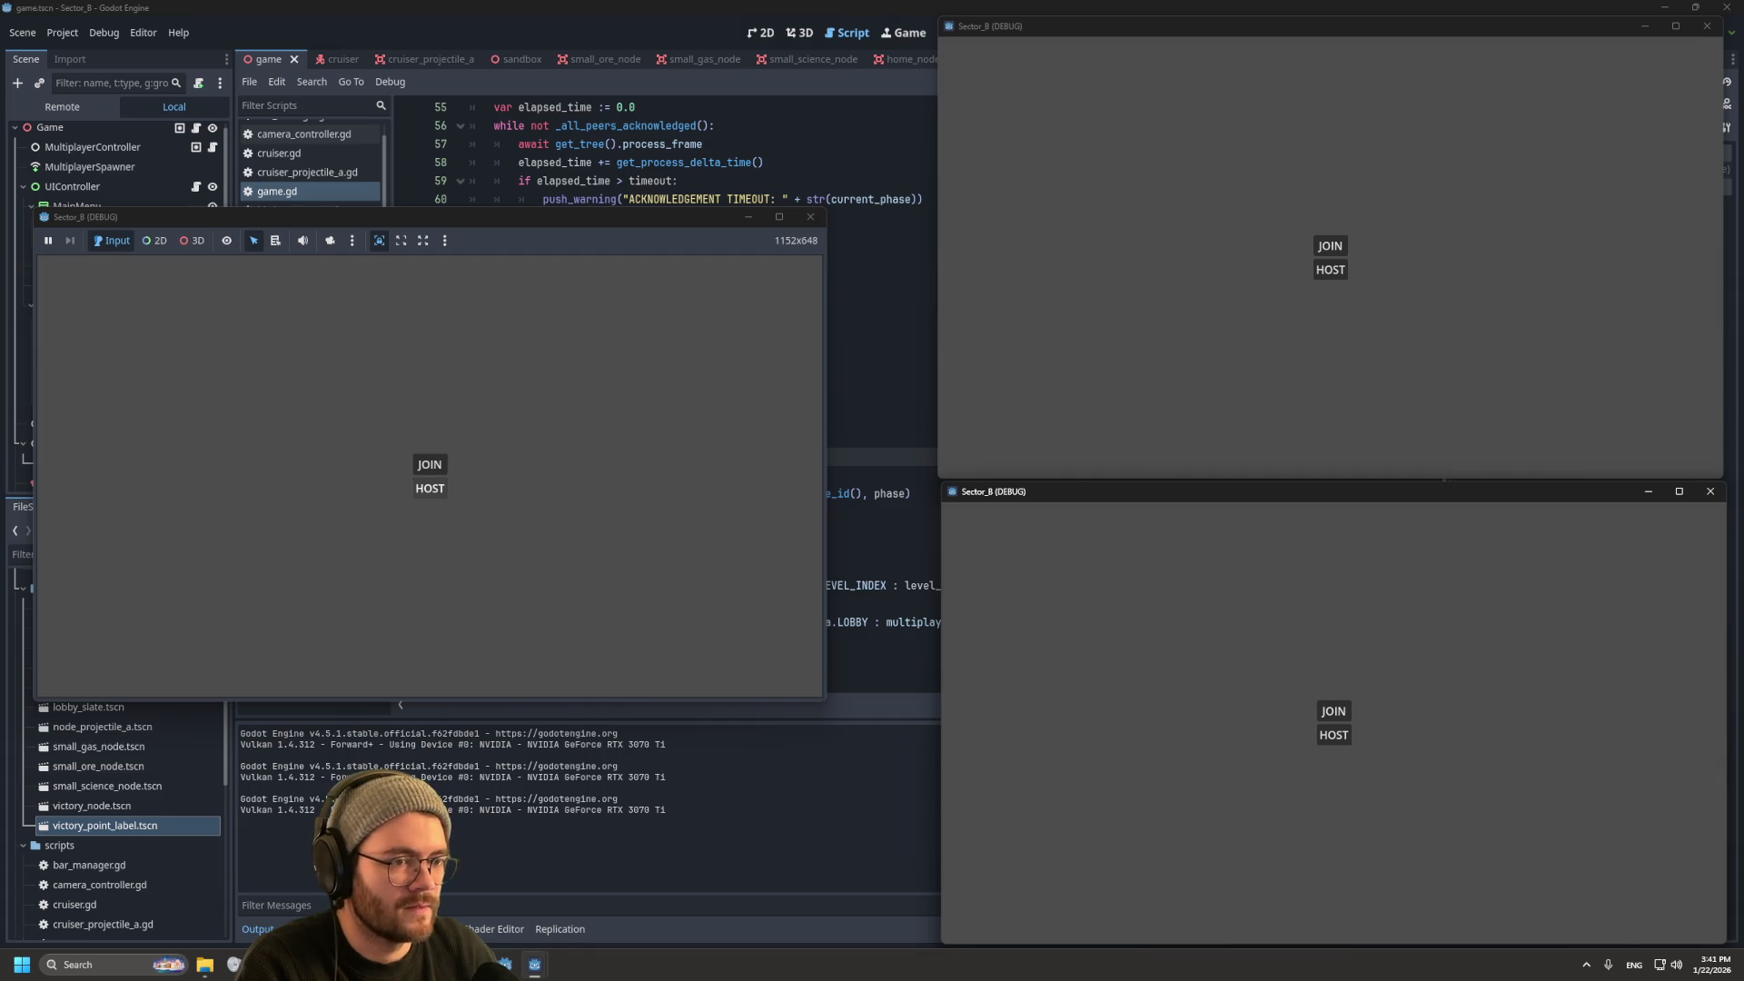
pyautogui.click(1329, 270)
pyautogui.click(1333, 712)
pyautogui.click(1367, 735)
pyautogui.click(1371, 775)
pyautogui.click(1333, 513)
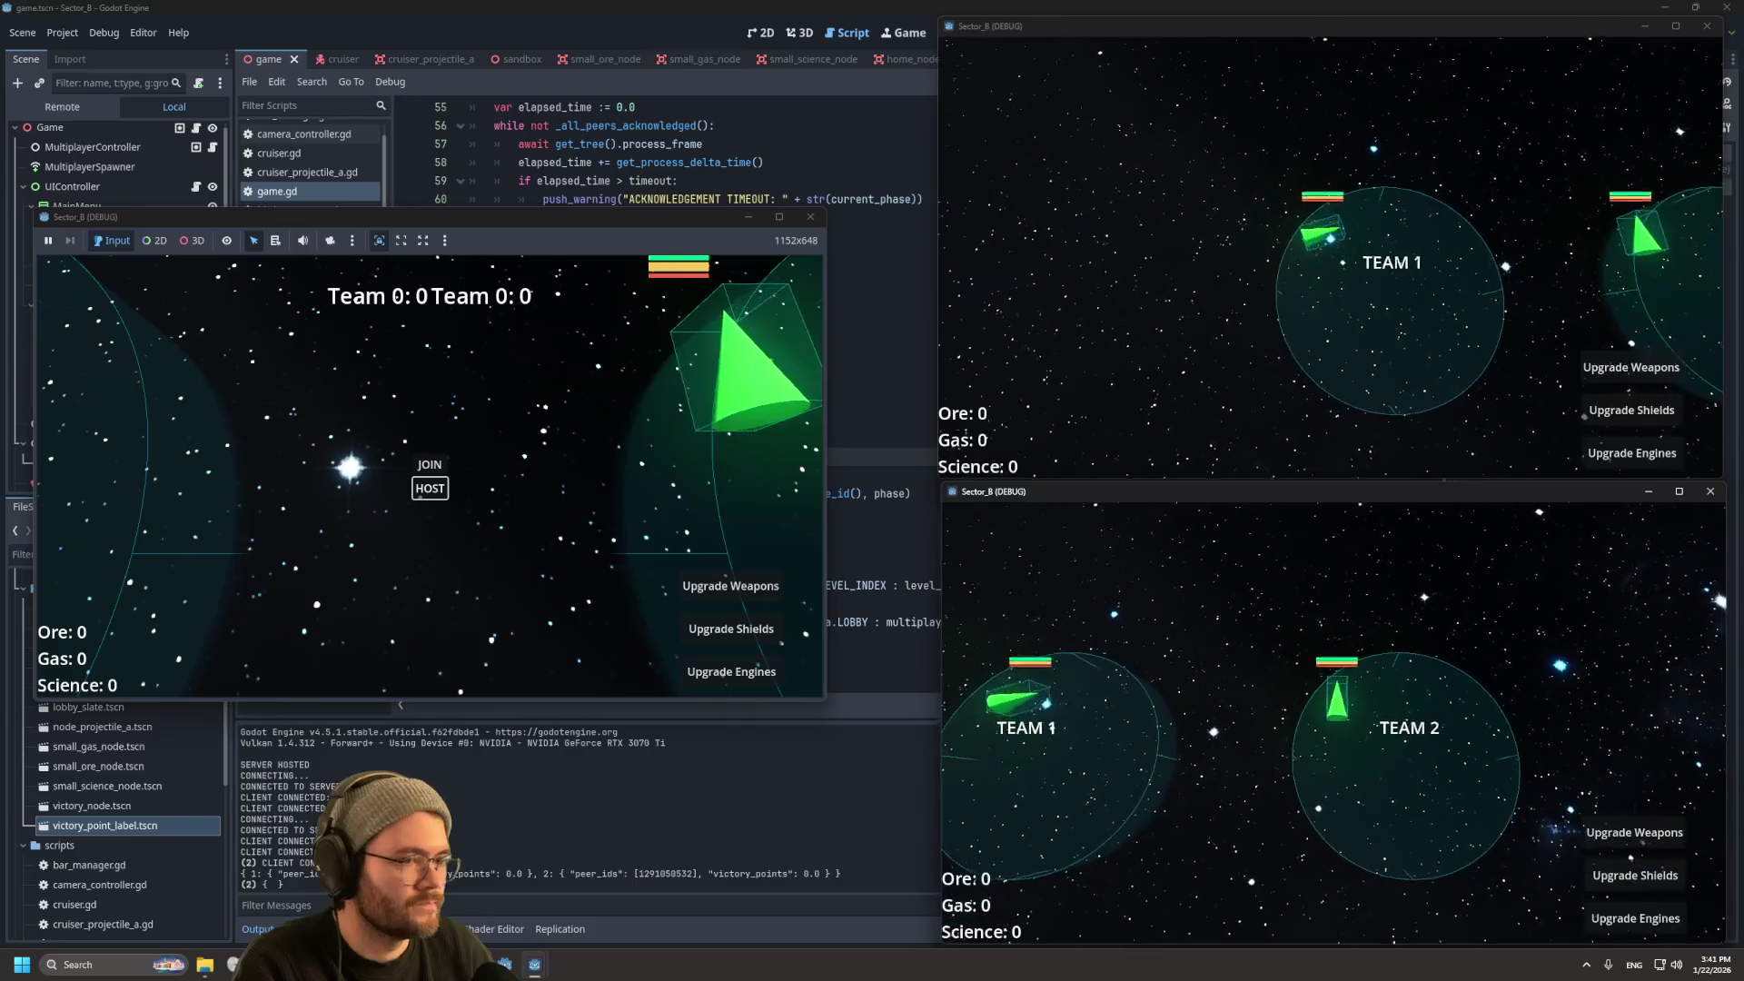
pyautogui.press('F8')
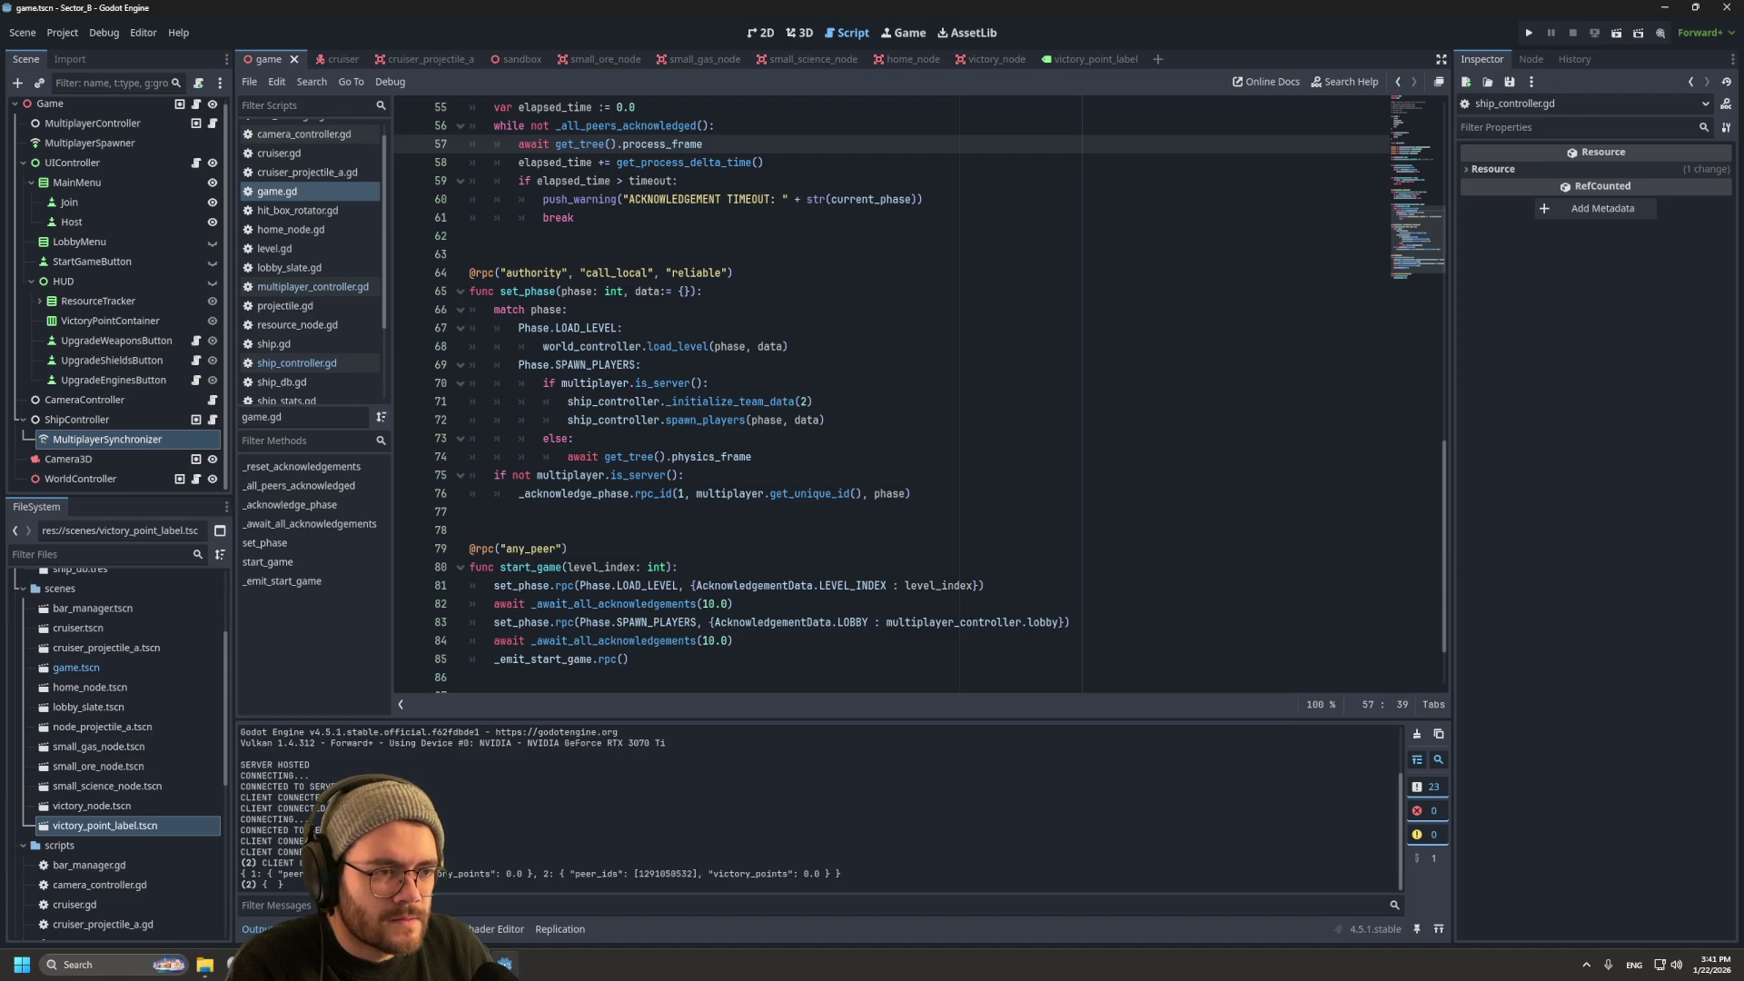
# Step: Replace line 74's await with 'ship_controller.' and try the team_data and mul property suggestions
pyautogui.moveTo(605, 456); pyautogui.dragTo(751, 456)
pyautogui.write('ship_controller.')
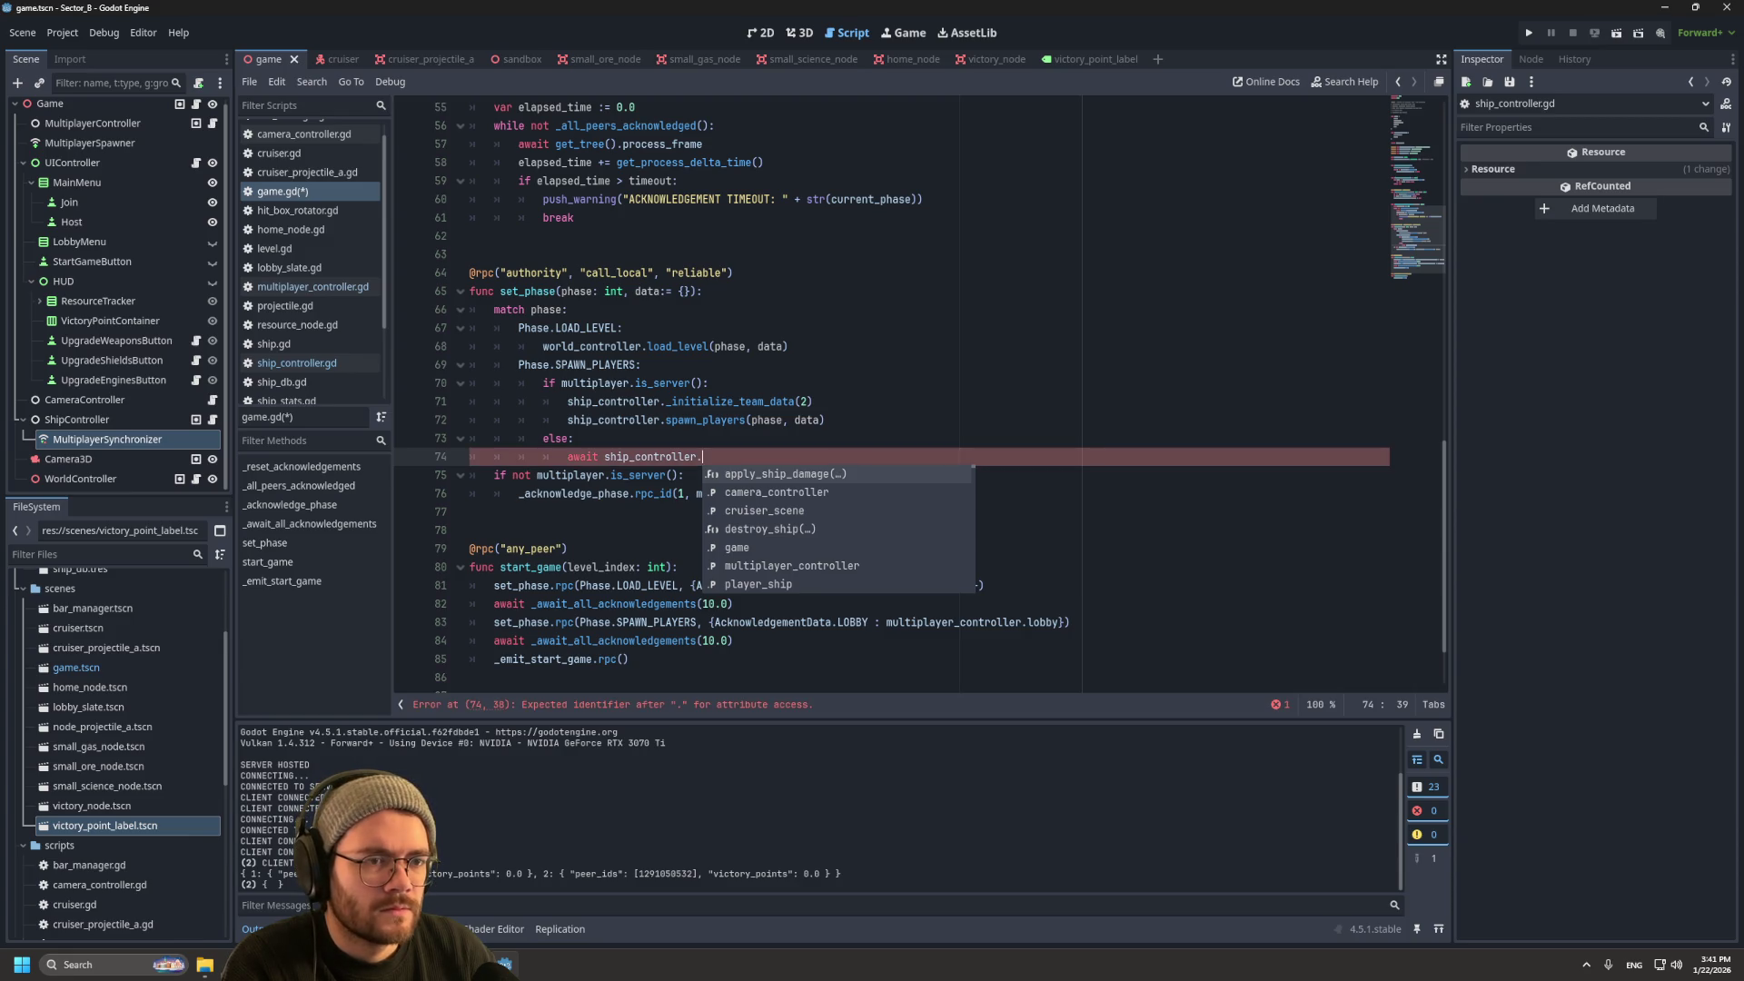
pyautogui.write('t')
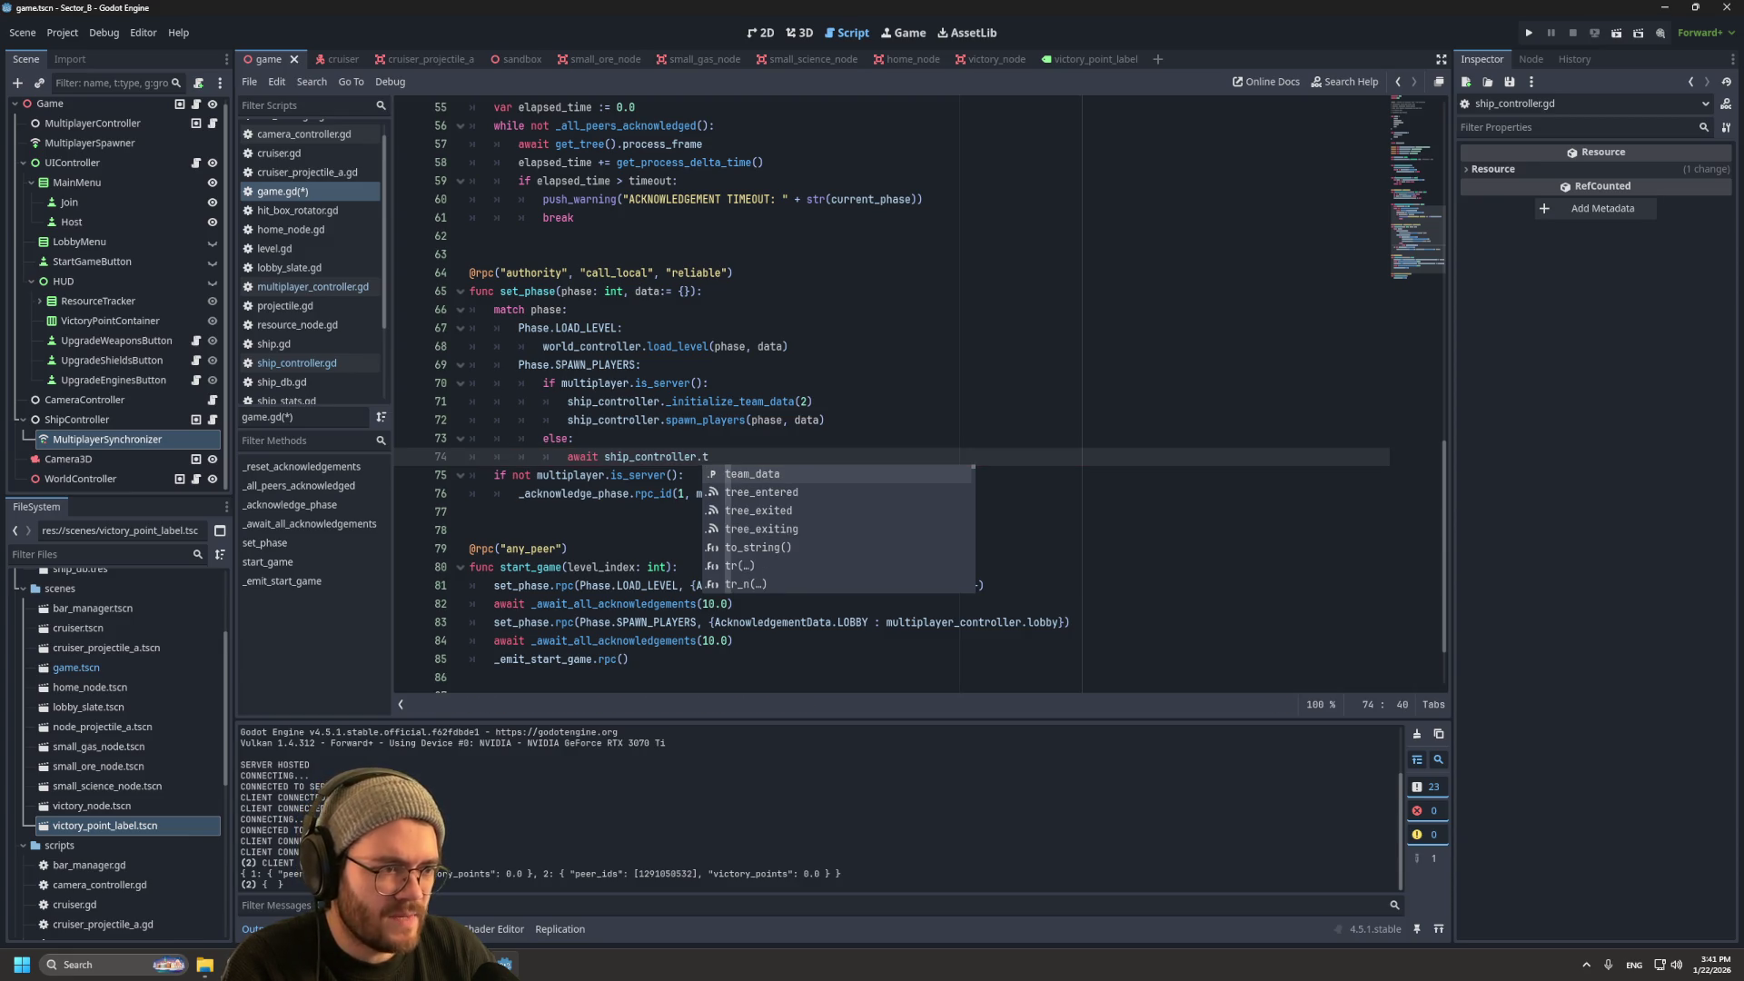
pyautogui.press('Return')
pyautogui.write('.')
pyautogui.write('up')
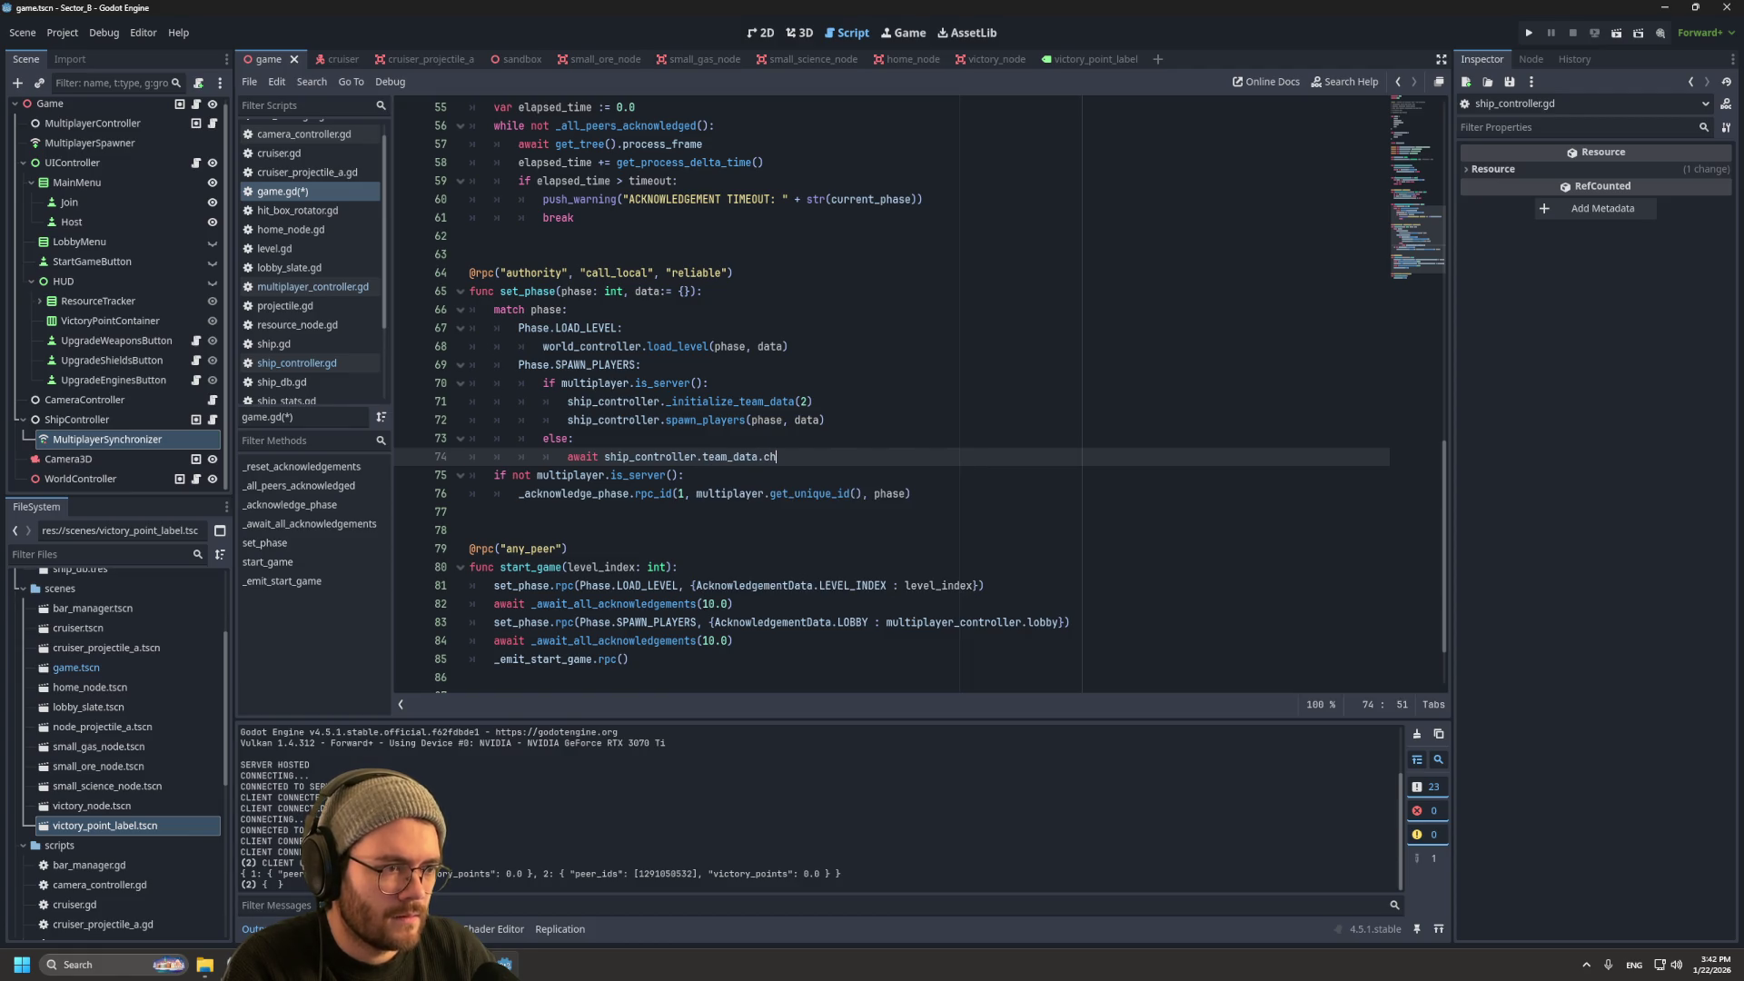
pyautogui.press('BackSpace')
pyautogui.press('BackSpace')
pyautogui.press('BackSpace')
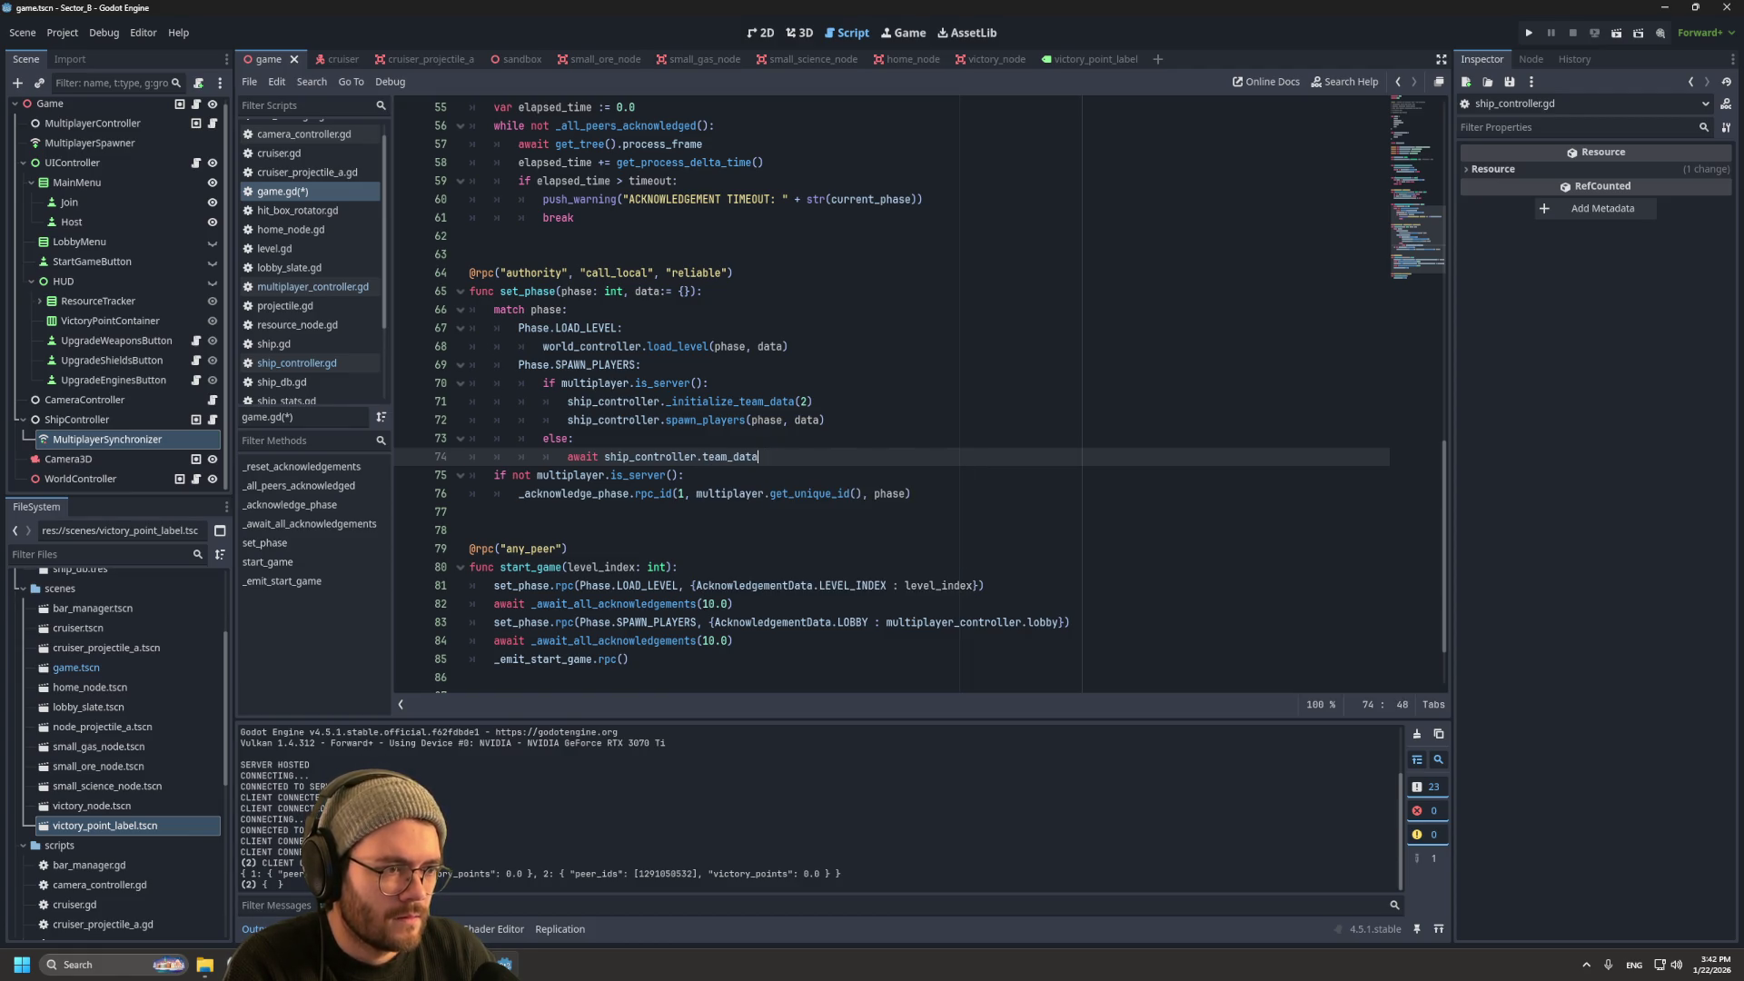
pyautogui.hotkey('ctrl', 'BackSpace')
pyautogui.write('mul')
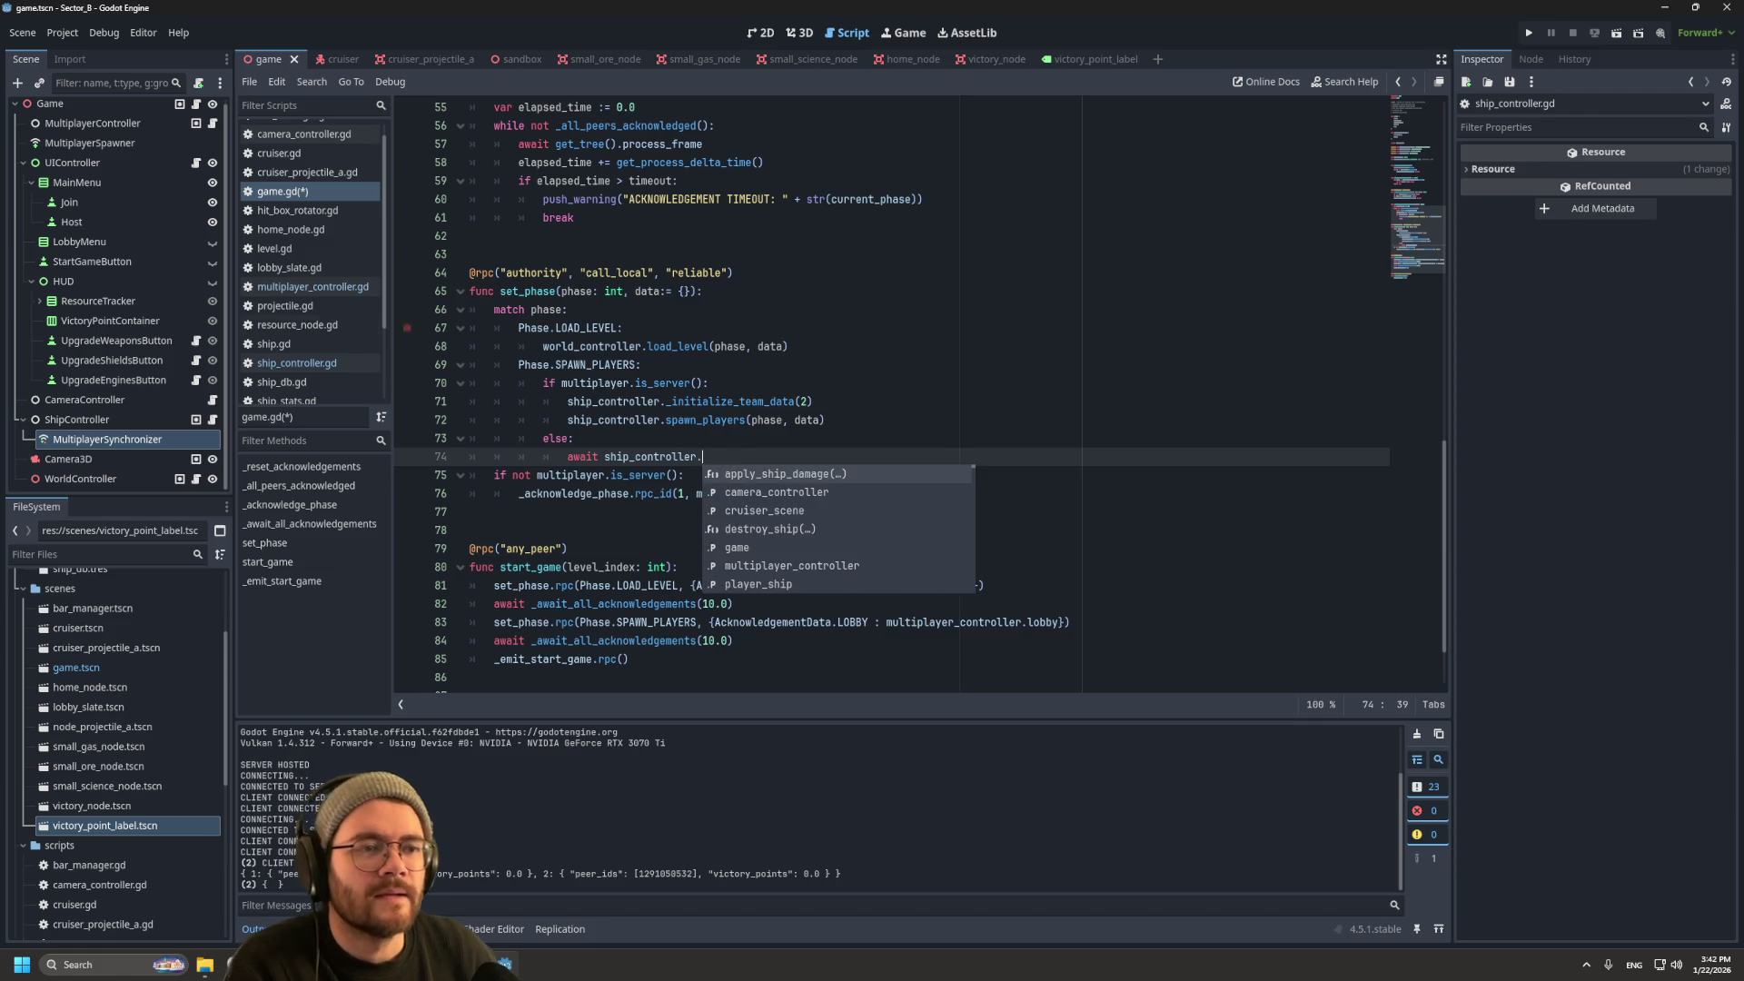
# Step: Complete line 74 as await ship_controller.synchronizer.delta_synchronized, save, and run with F5
pyautogui.click(296, 363)
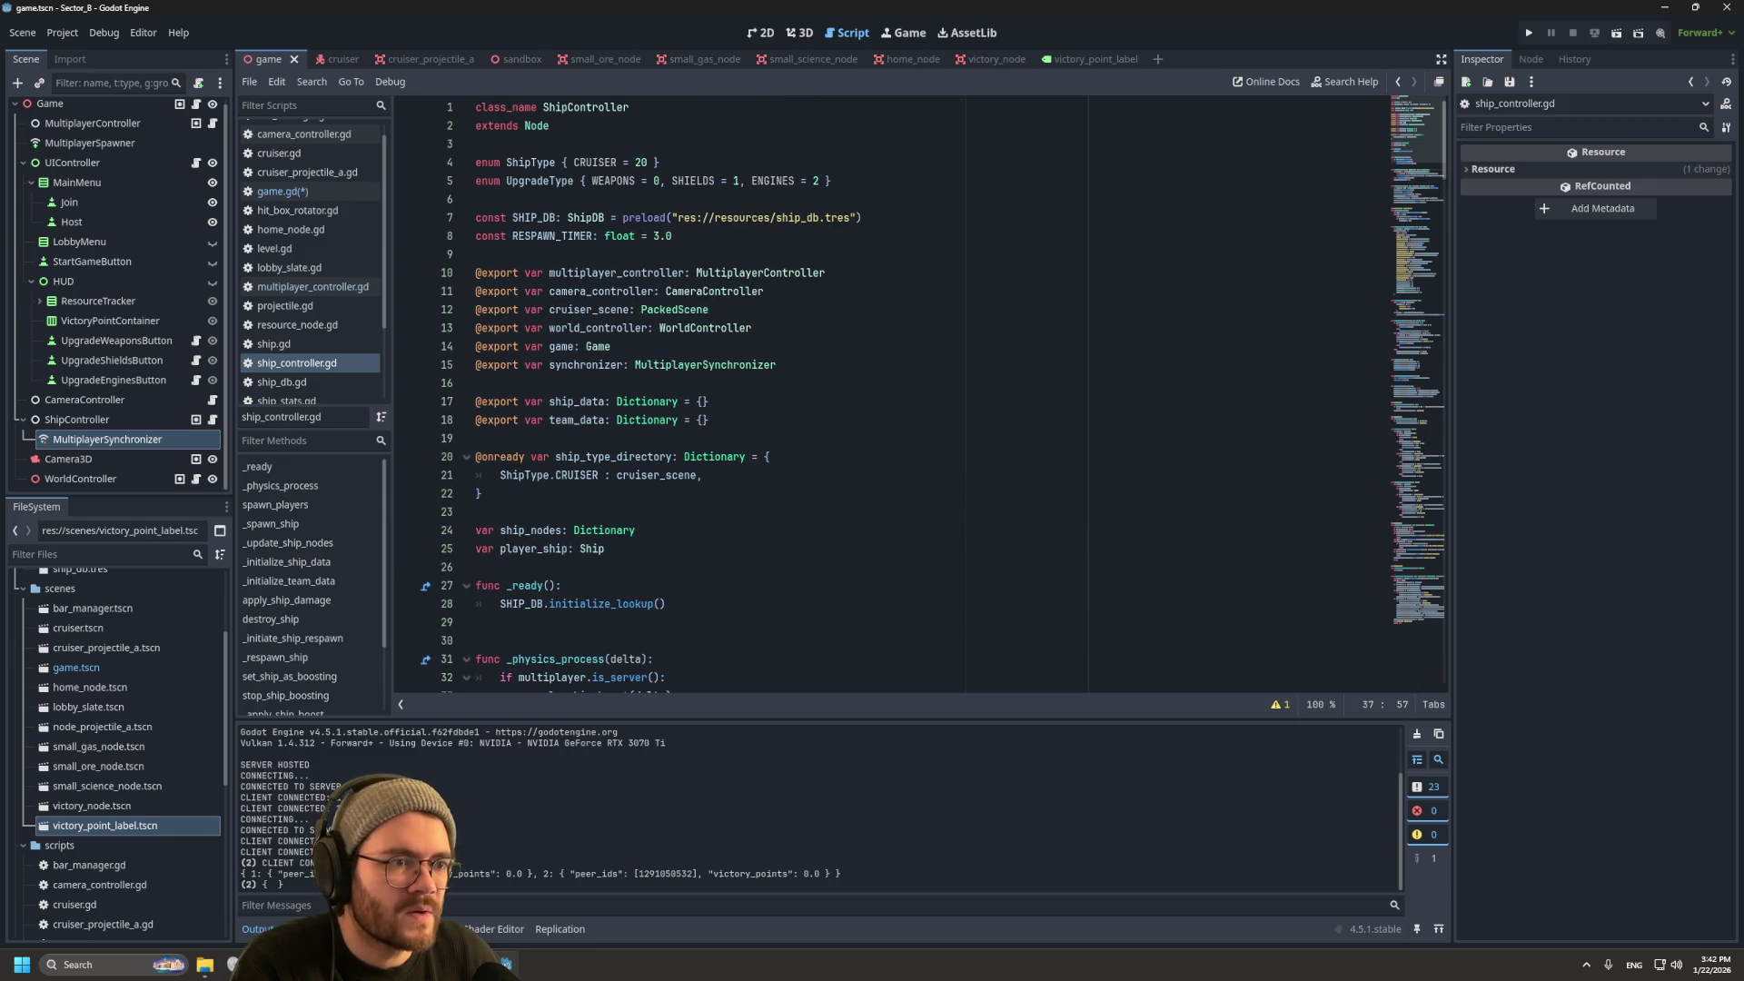
pyautogui.click(277, 192)
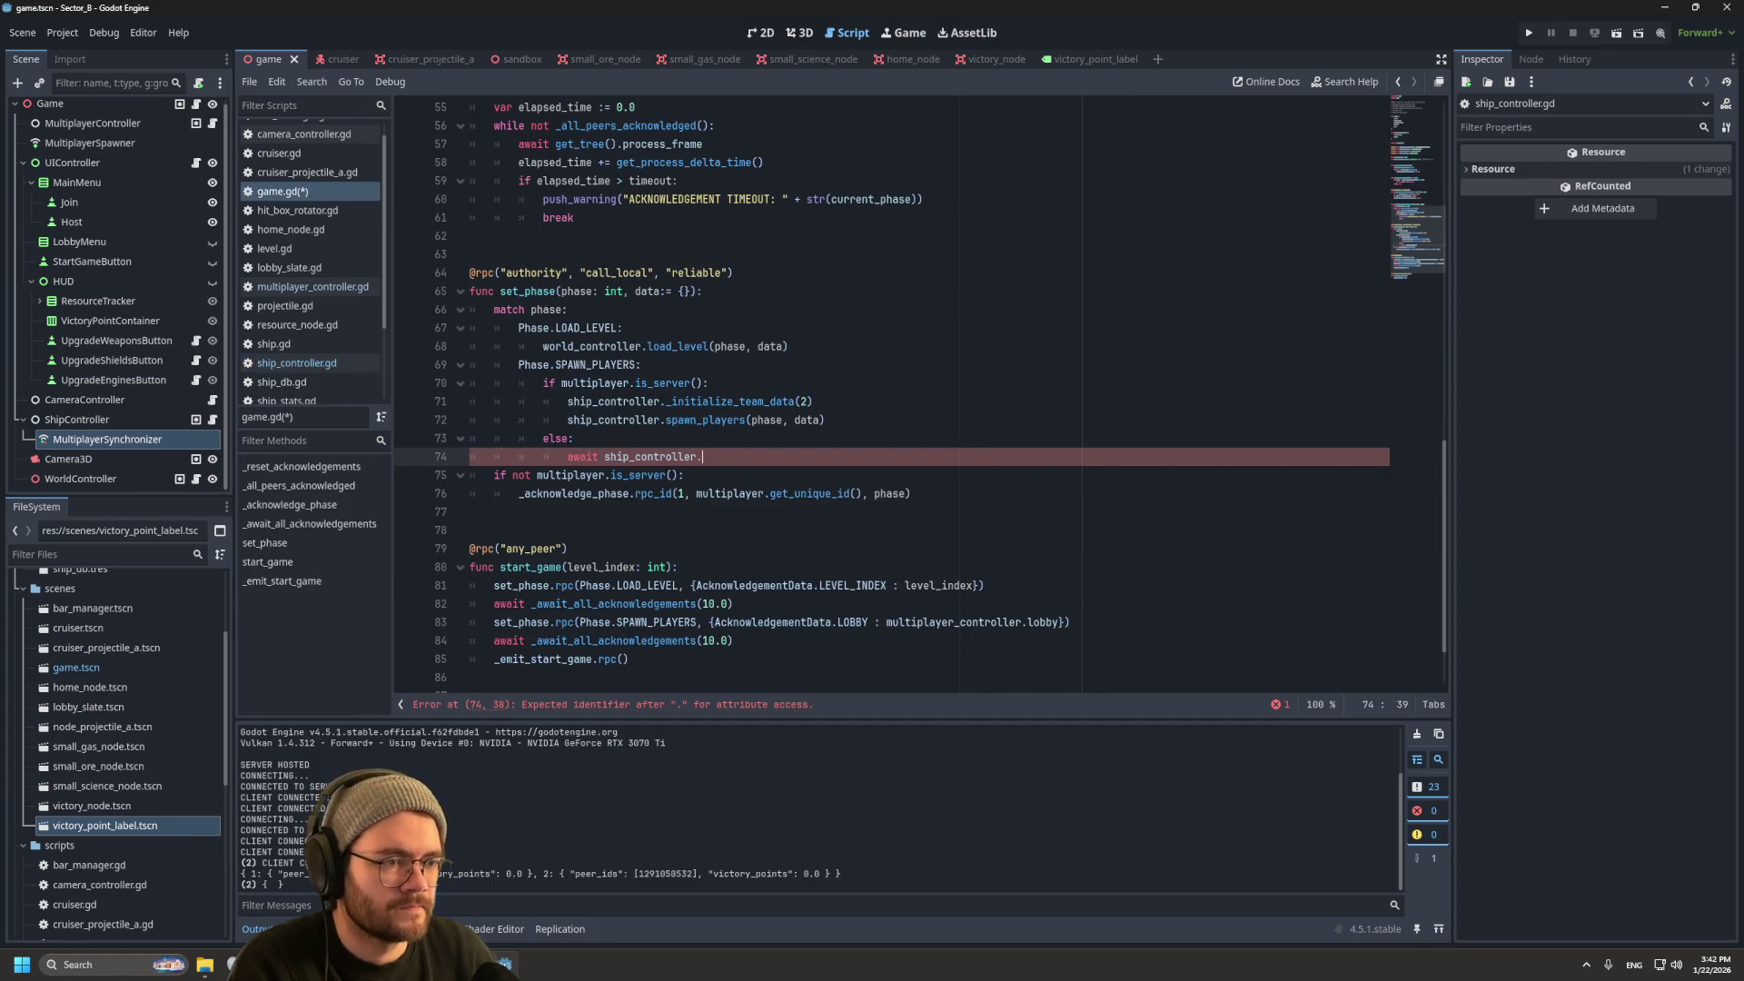
pyautogui.write('sy')
pyautogui.press('Return')
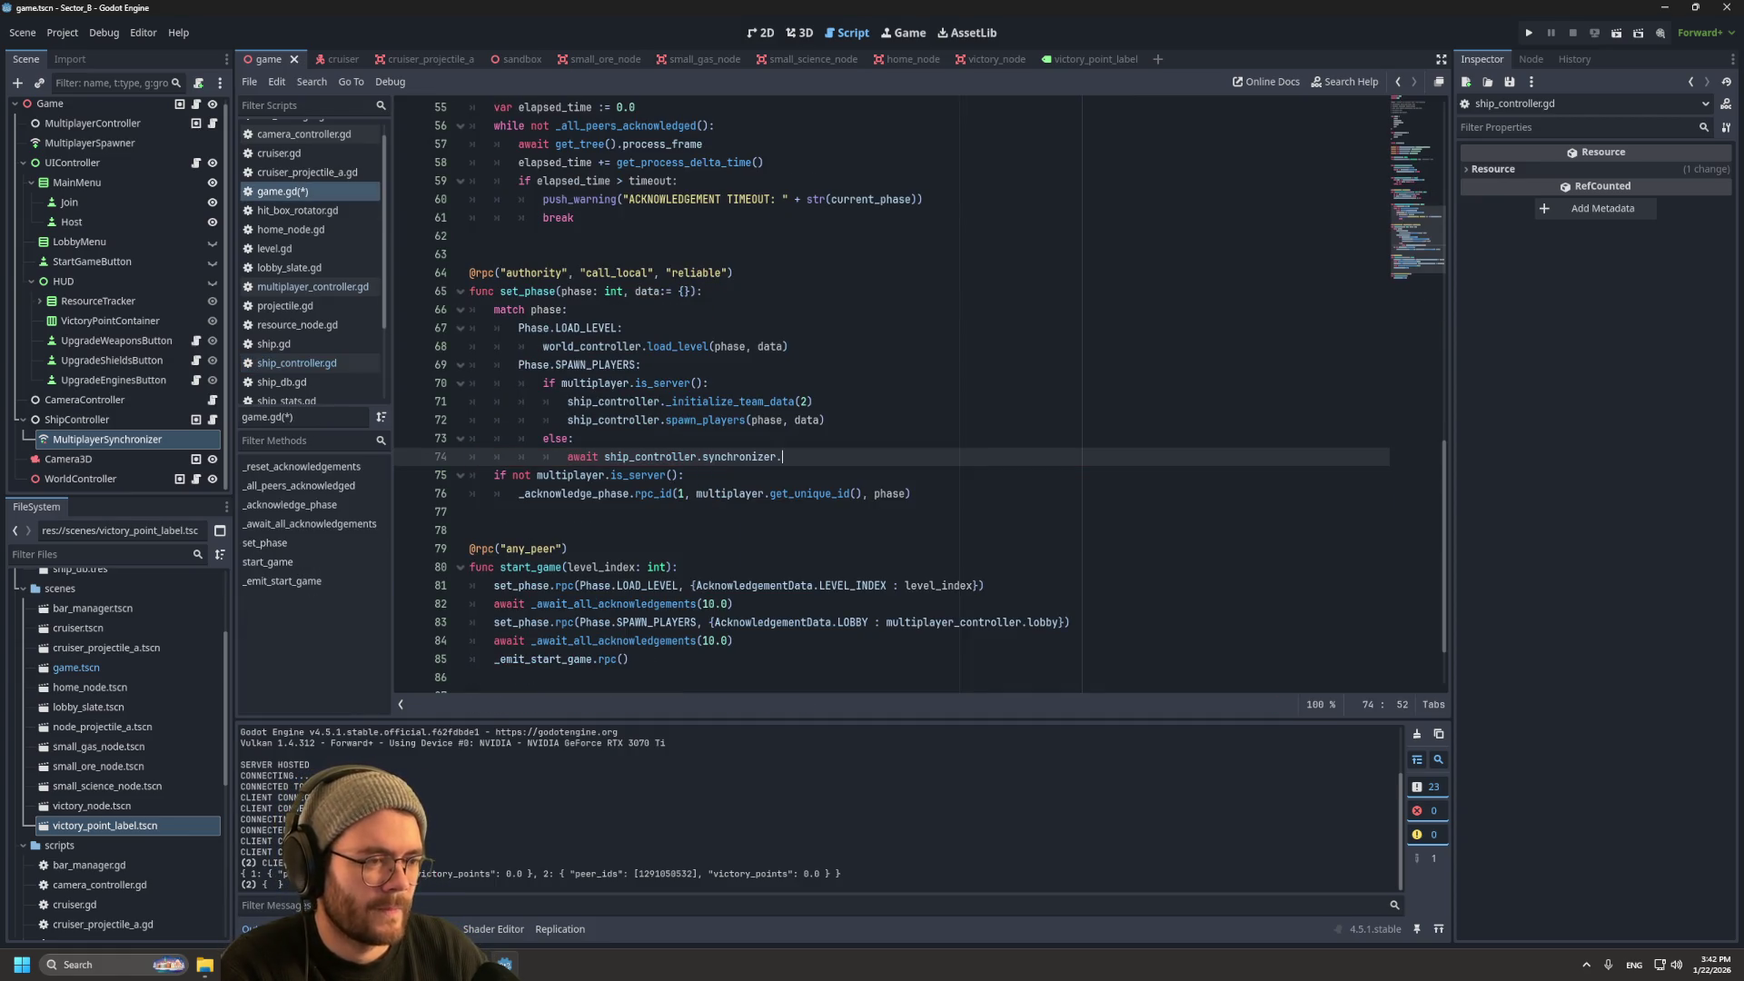
pyautogui.press('Down')
pyautogui.press('Down')
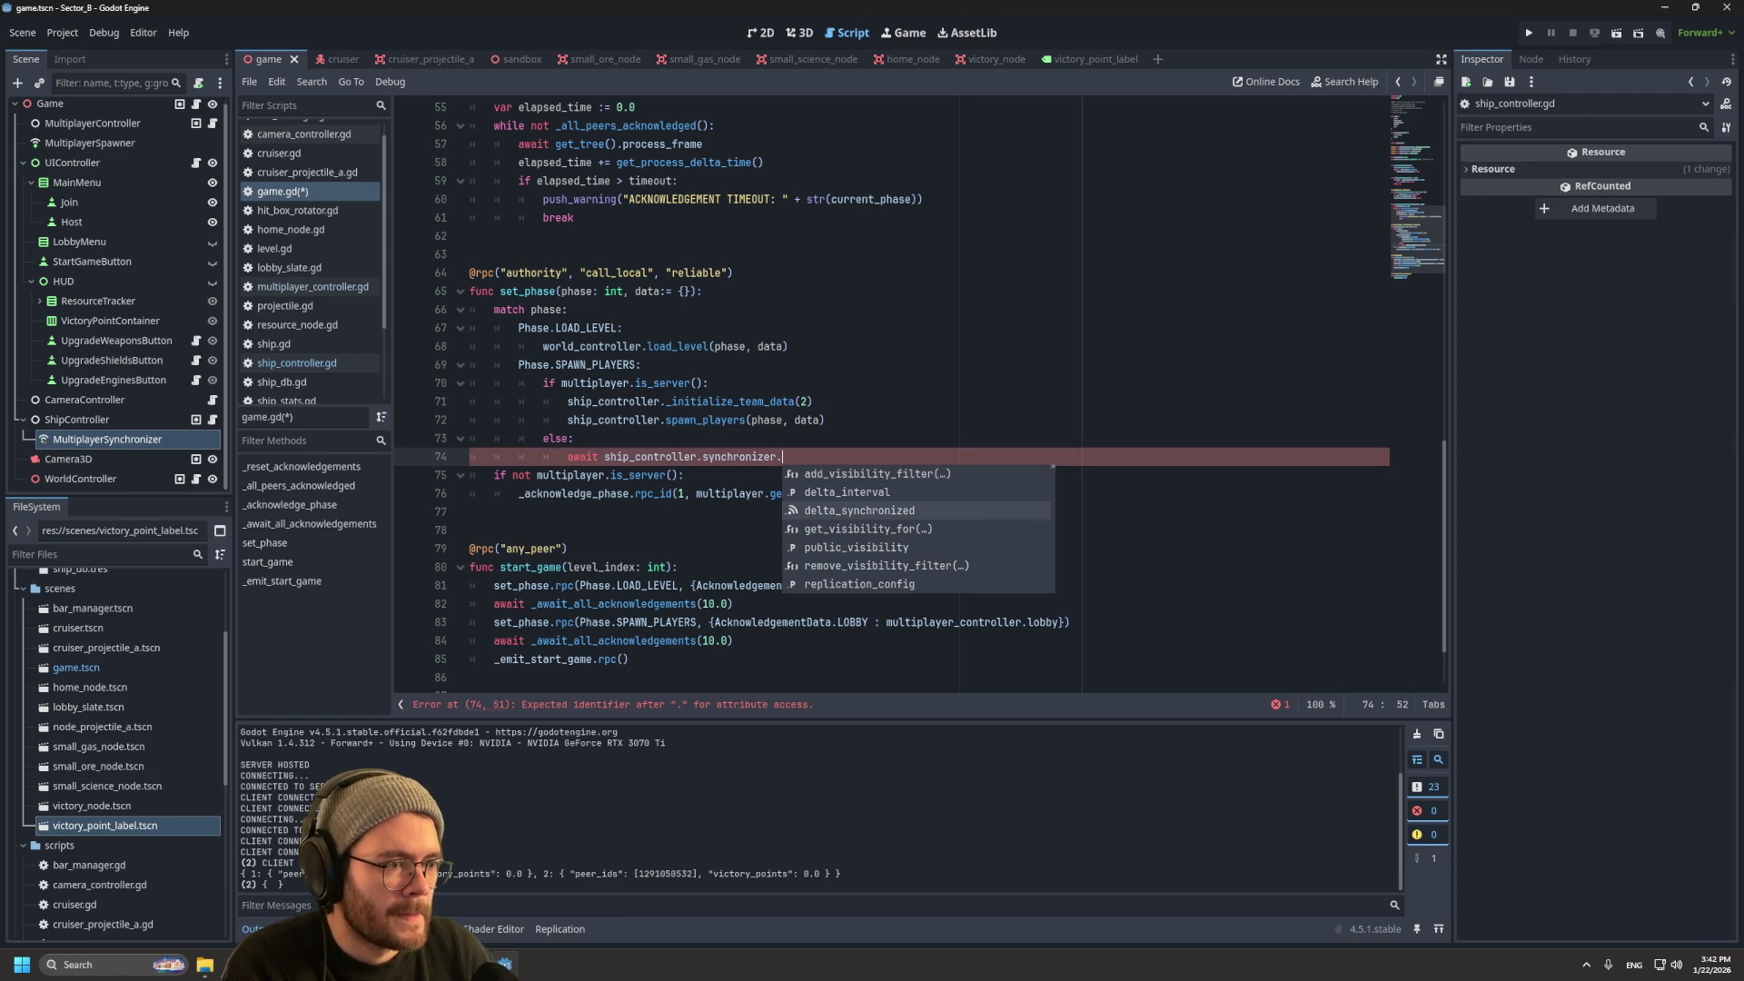
pyautogui.press('Return')
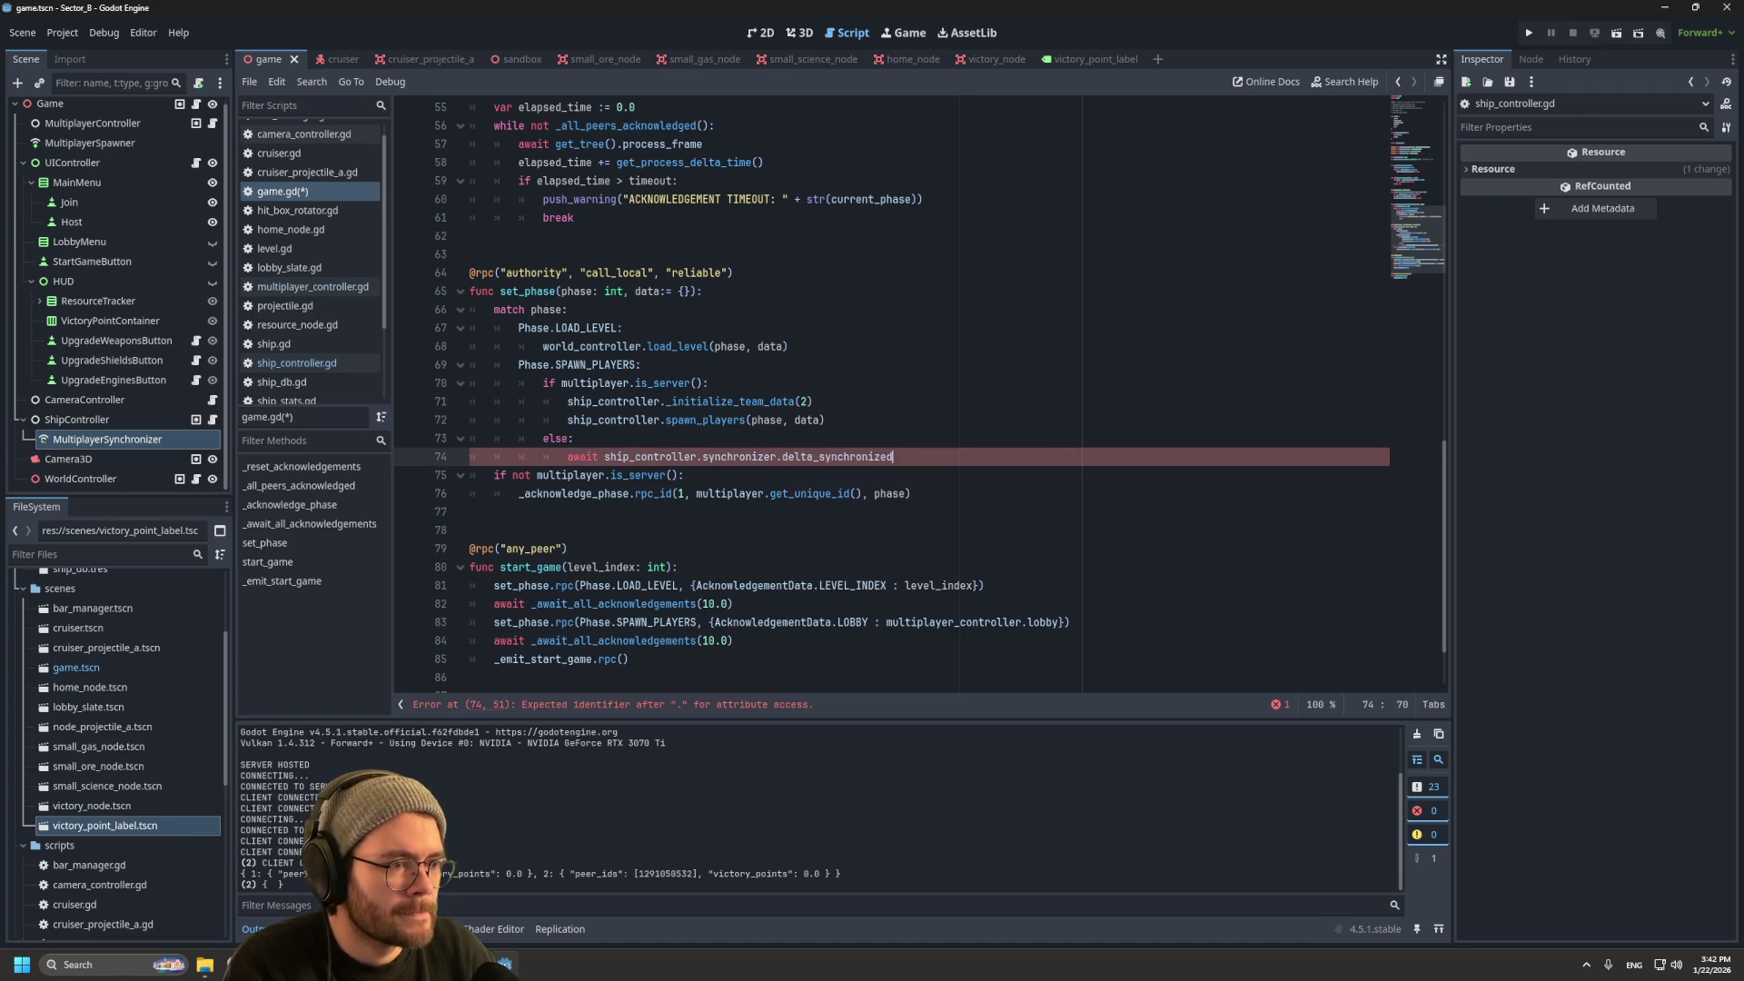
pyautogui.hotkey('ctrl', 's')
pyautogui.press('F5')
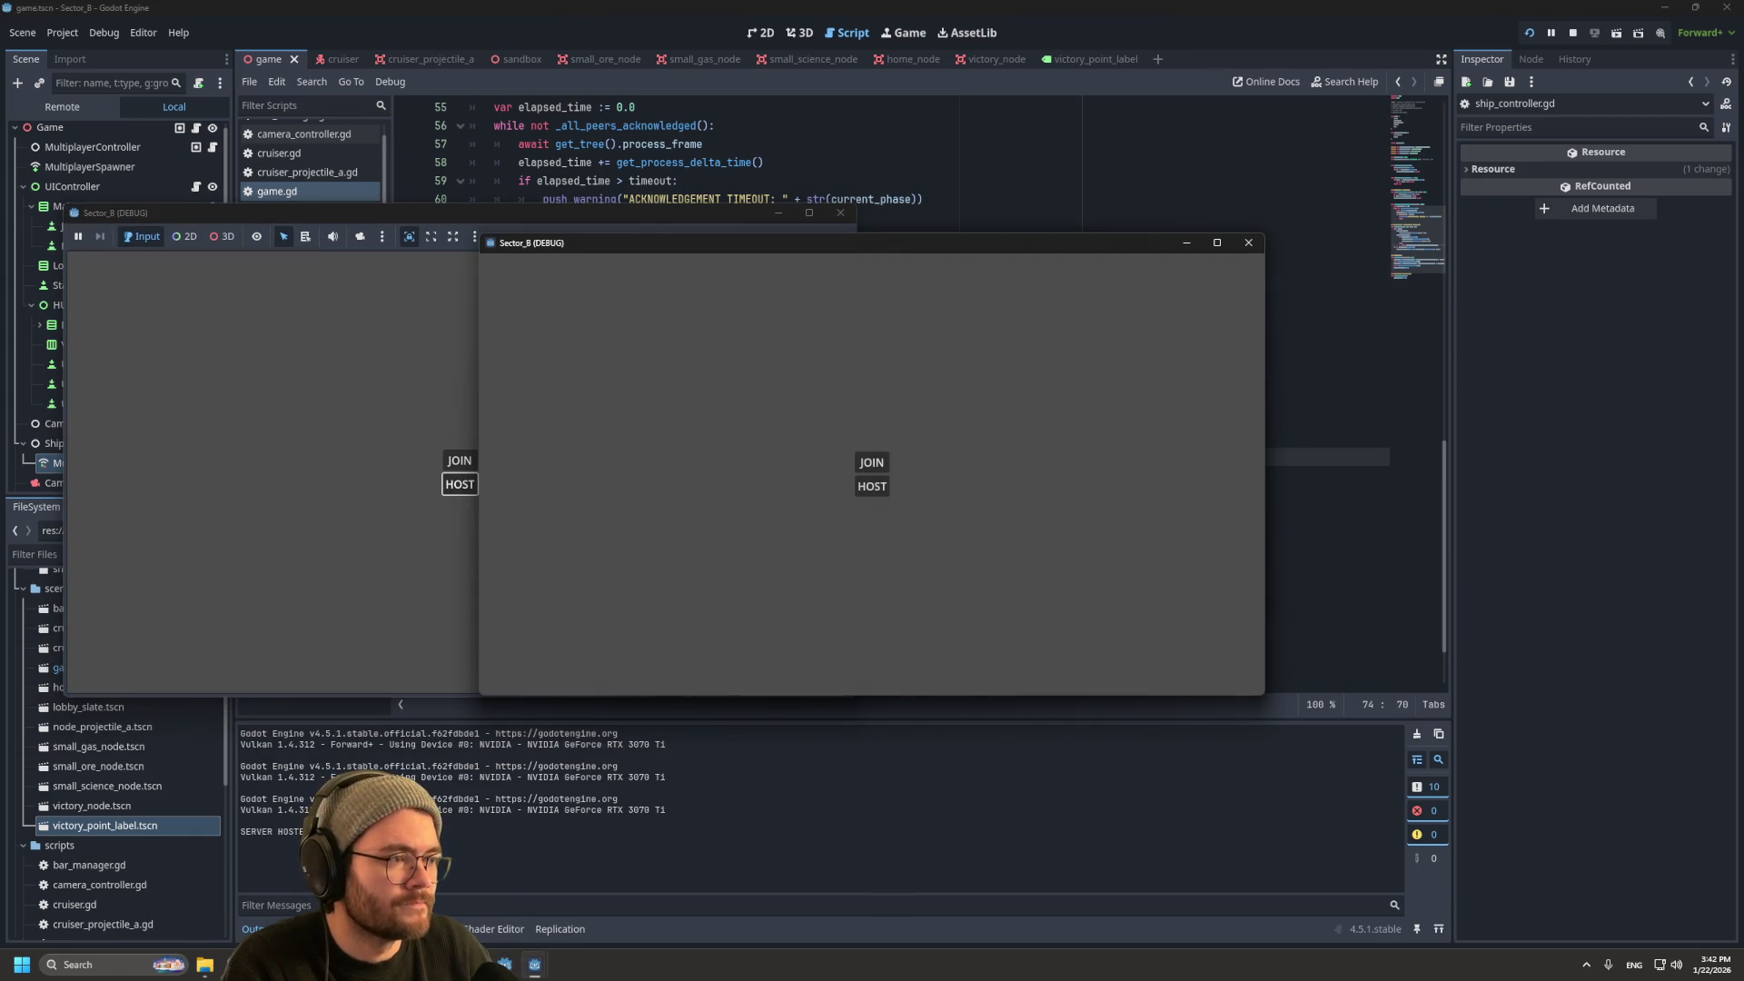
# Step: Join from two arranged game windows, put the second player on Team 2, start the match, then stop with F8
pyautogui.moveTo(984, 242); pyautogui.dragTo(1362, 50)
pyautogui.click(1249, 270)
pyautogui.moveTo(983, 243); pyautogui.dragTo(1377, 510)
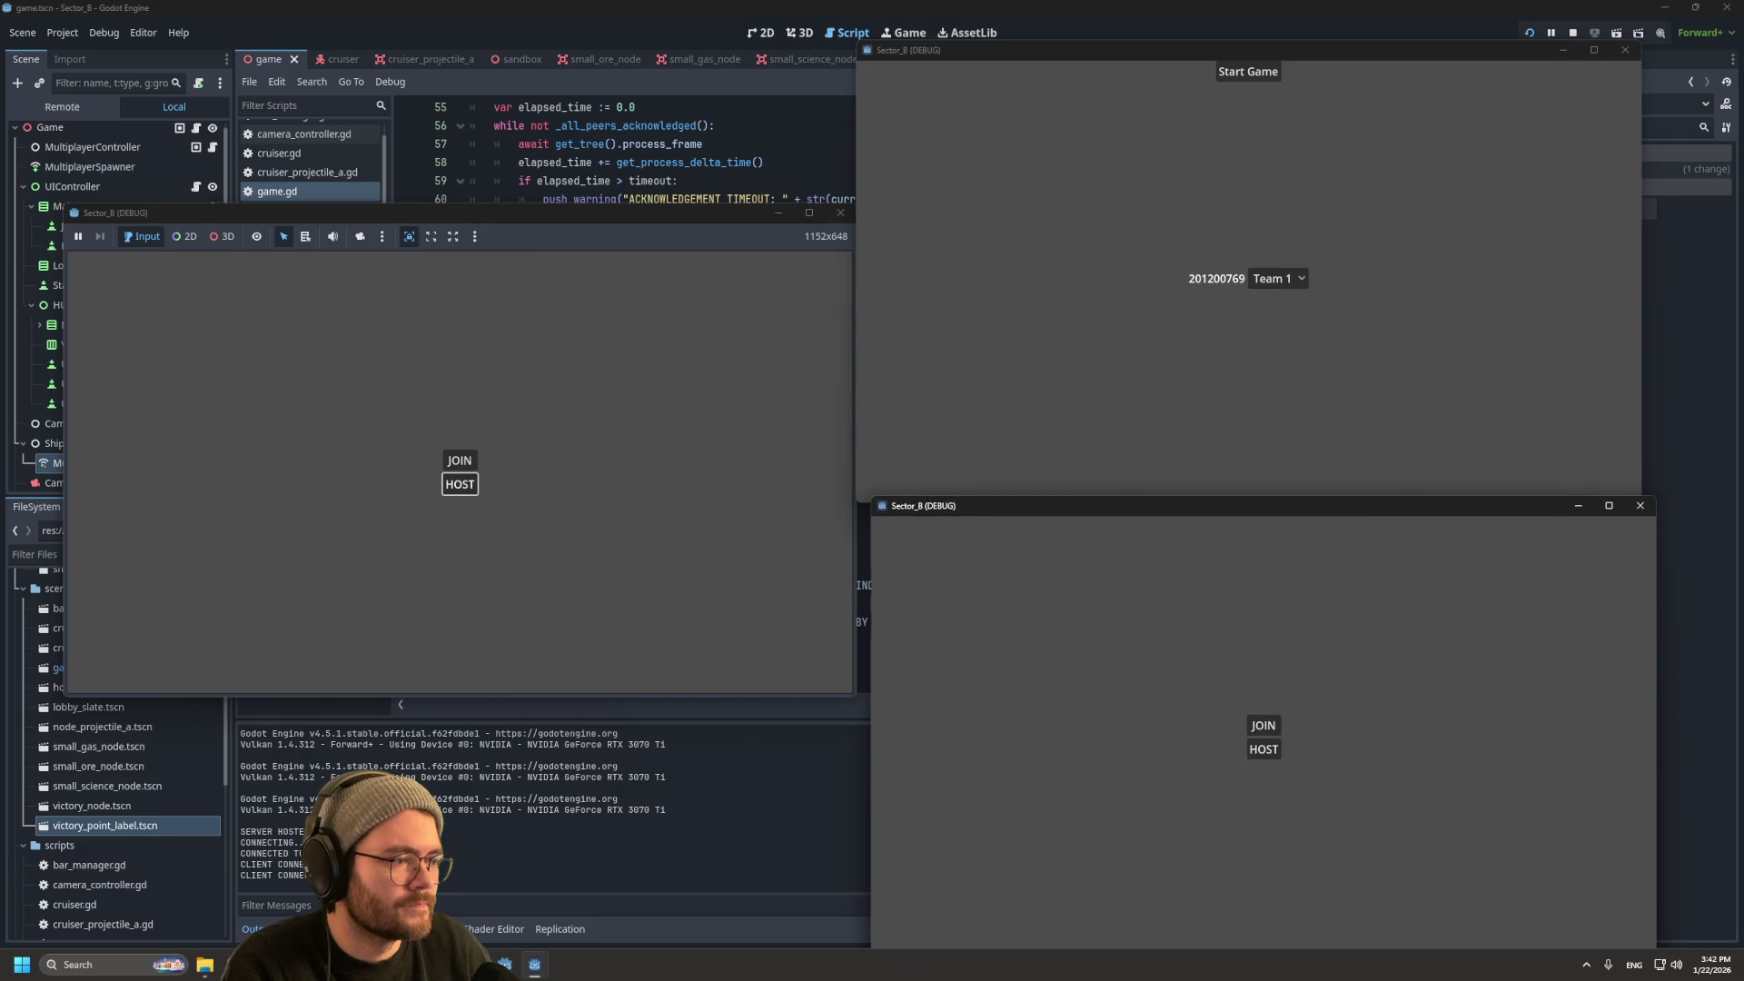
pyautogui.click(1263, 726)
pyautogui.click(1293, 750)
pyautogui.click(1290, 790)
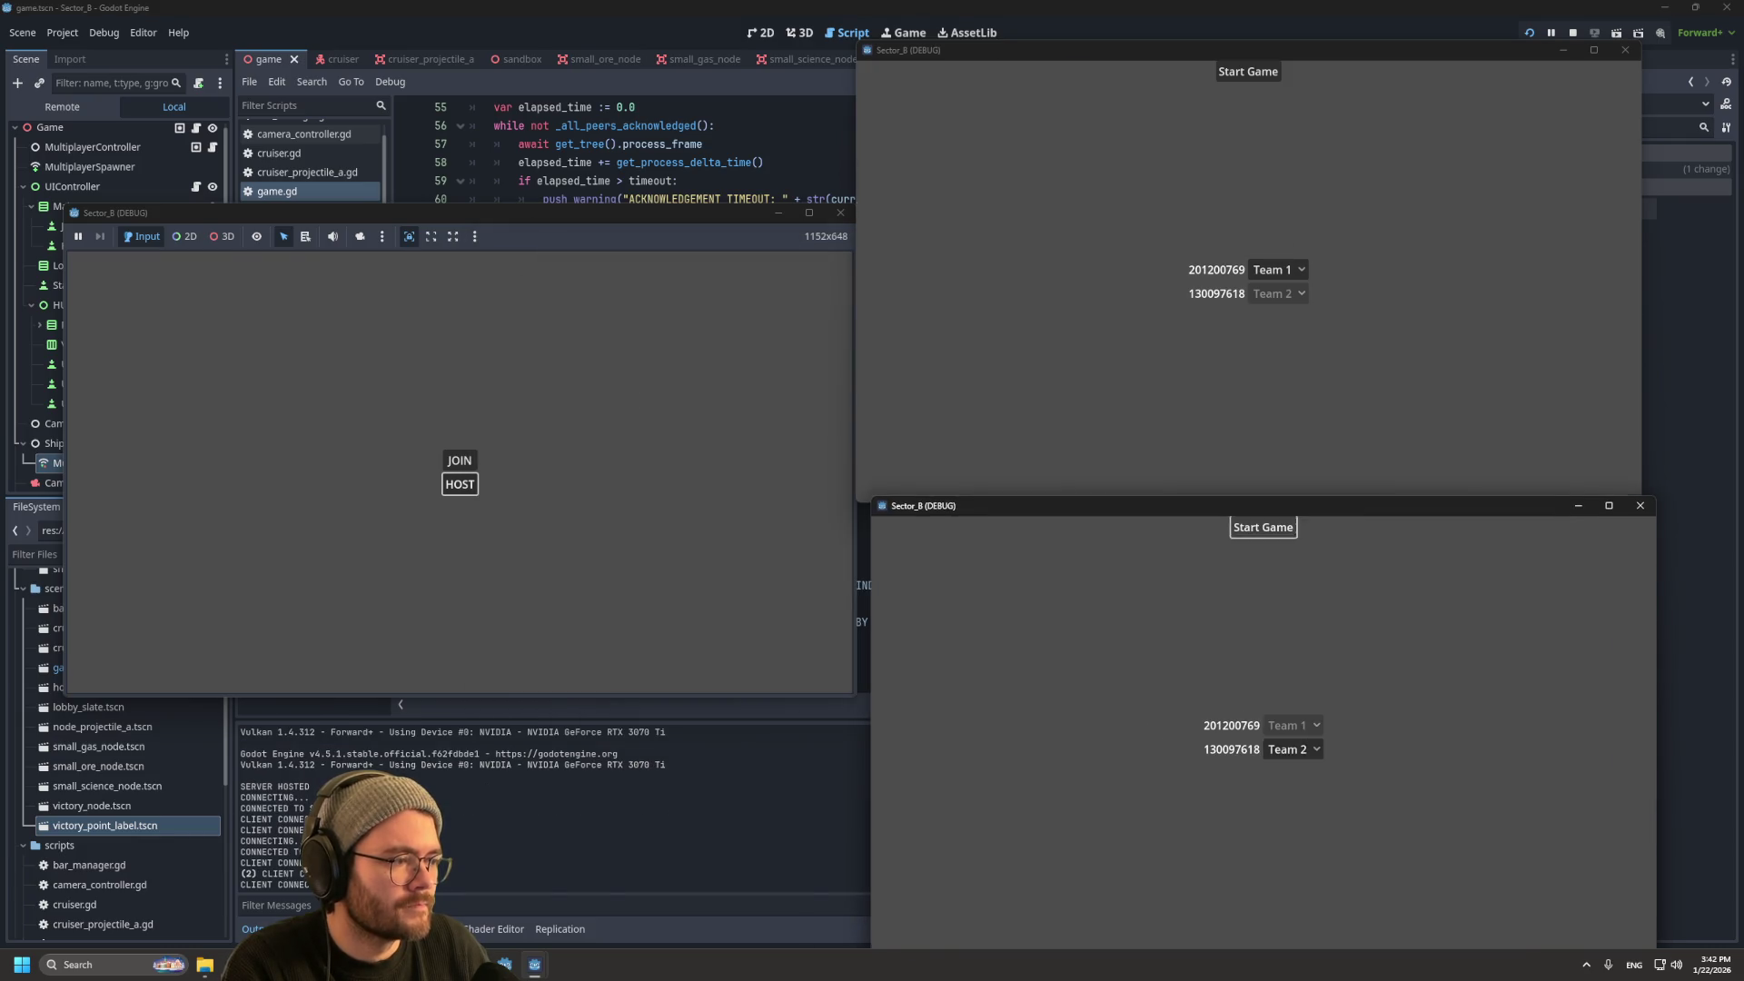
pyautogui.click(1263, 527)
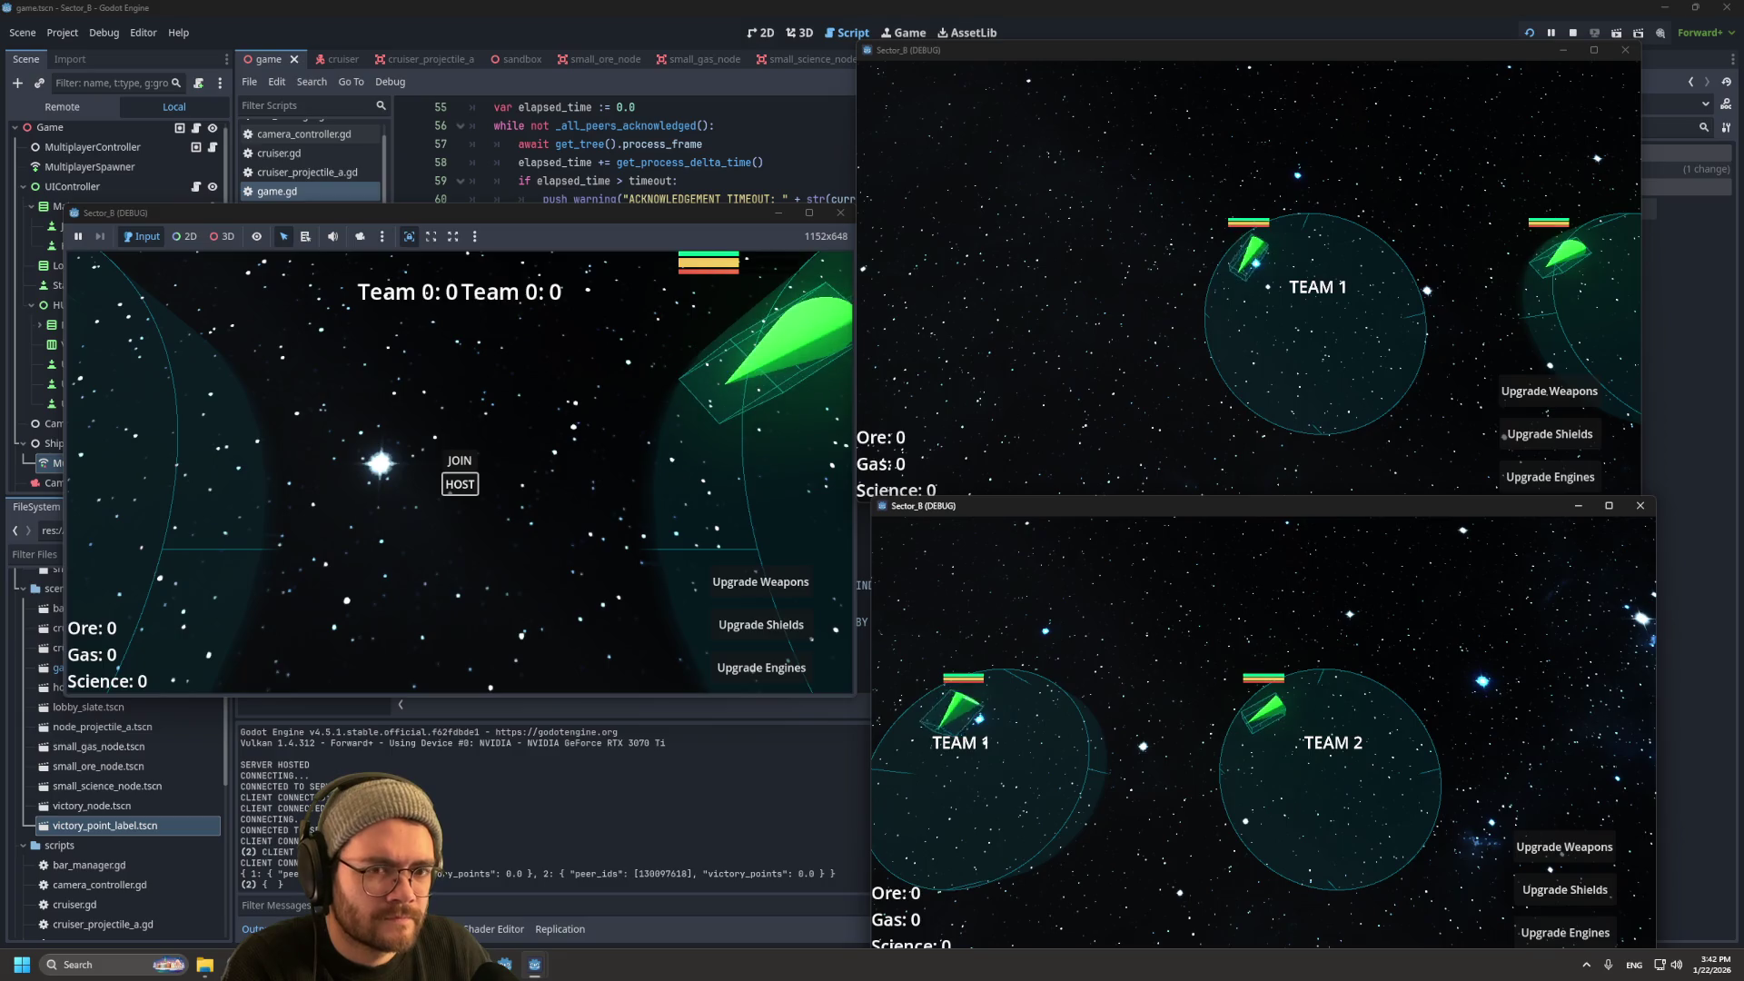
pyautogui.press('F8')
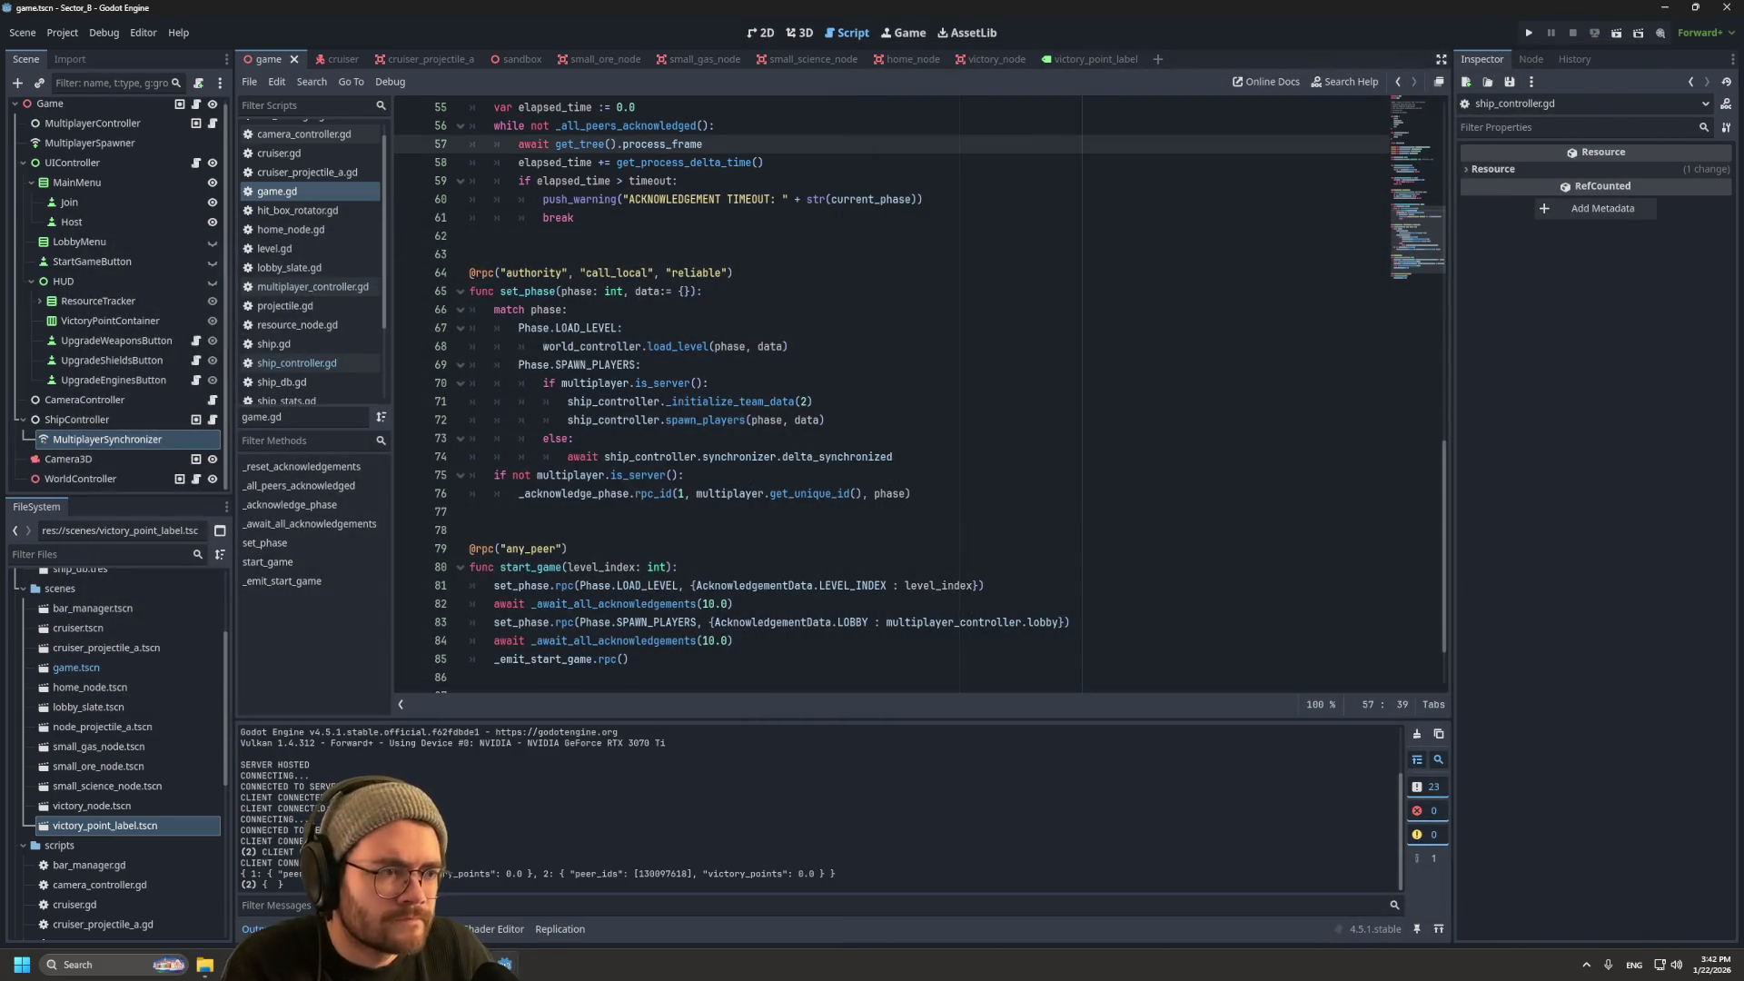
# Step: Erase delta_synchronized so line 74 ends at 'ship_controller.synchronizer.'
pyautogui.click(894, 456)
pyautogui.write('.')
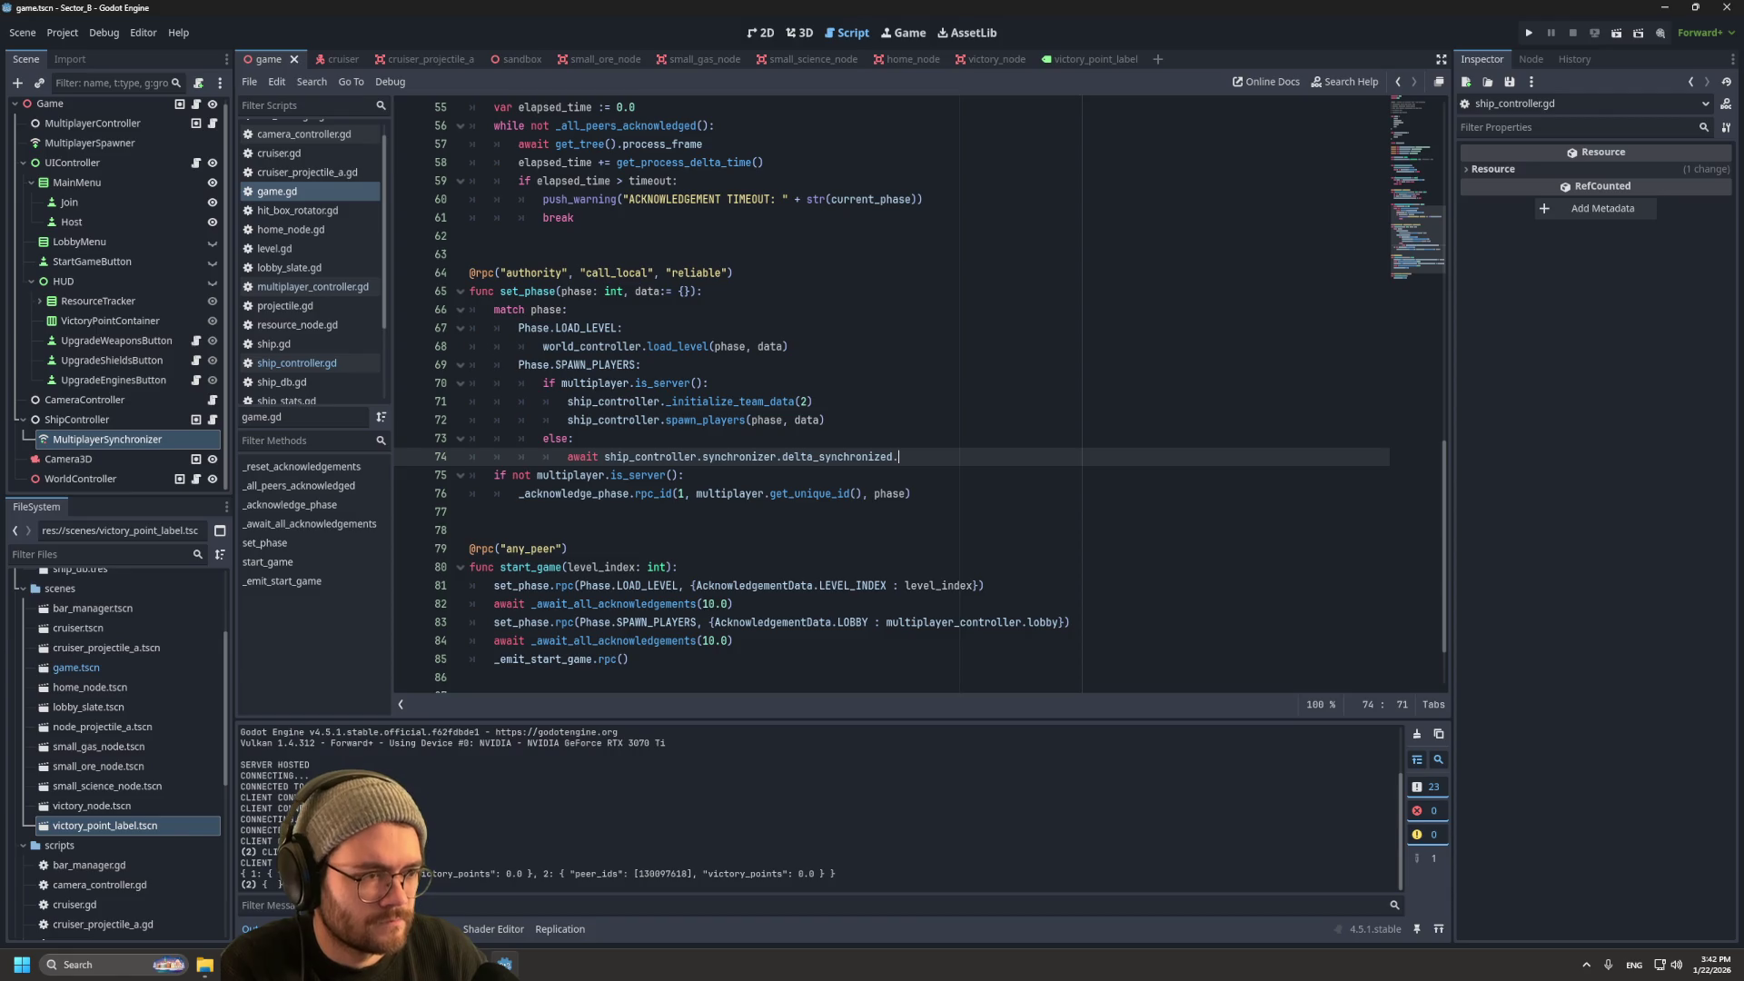
pyautogui.press('BackSpace')
pyautogui.press('BackSpace')
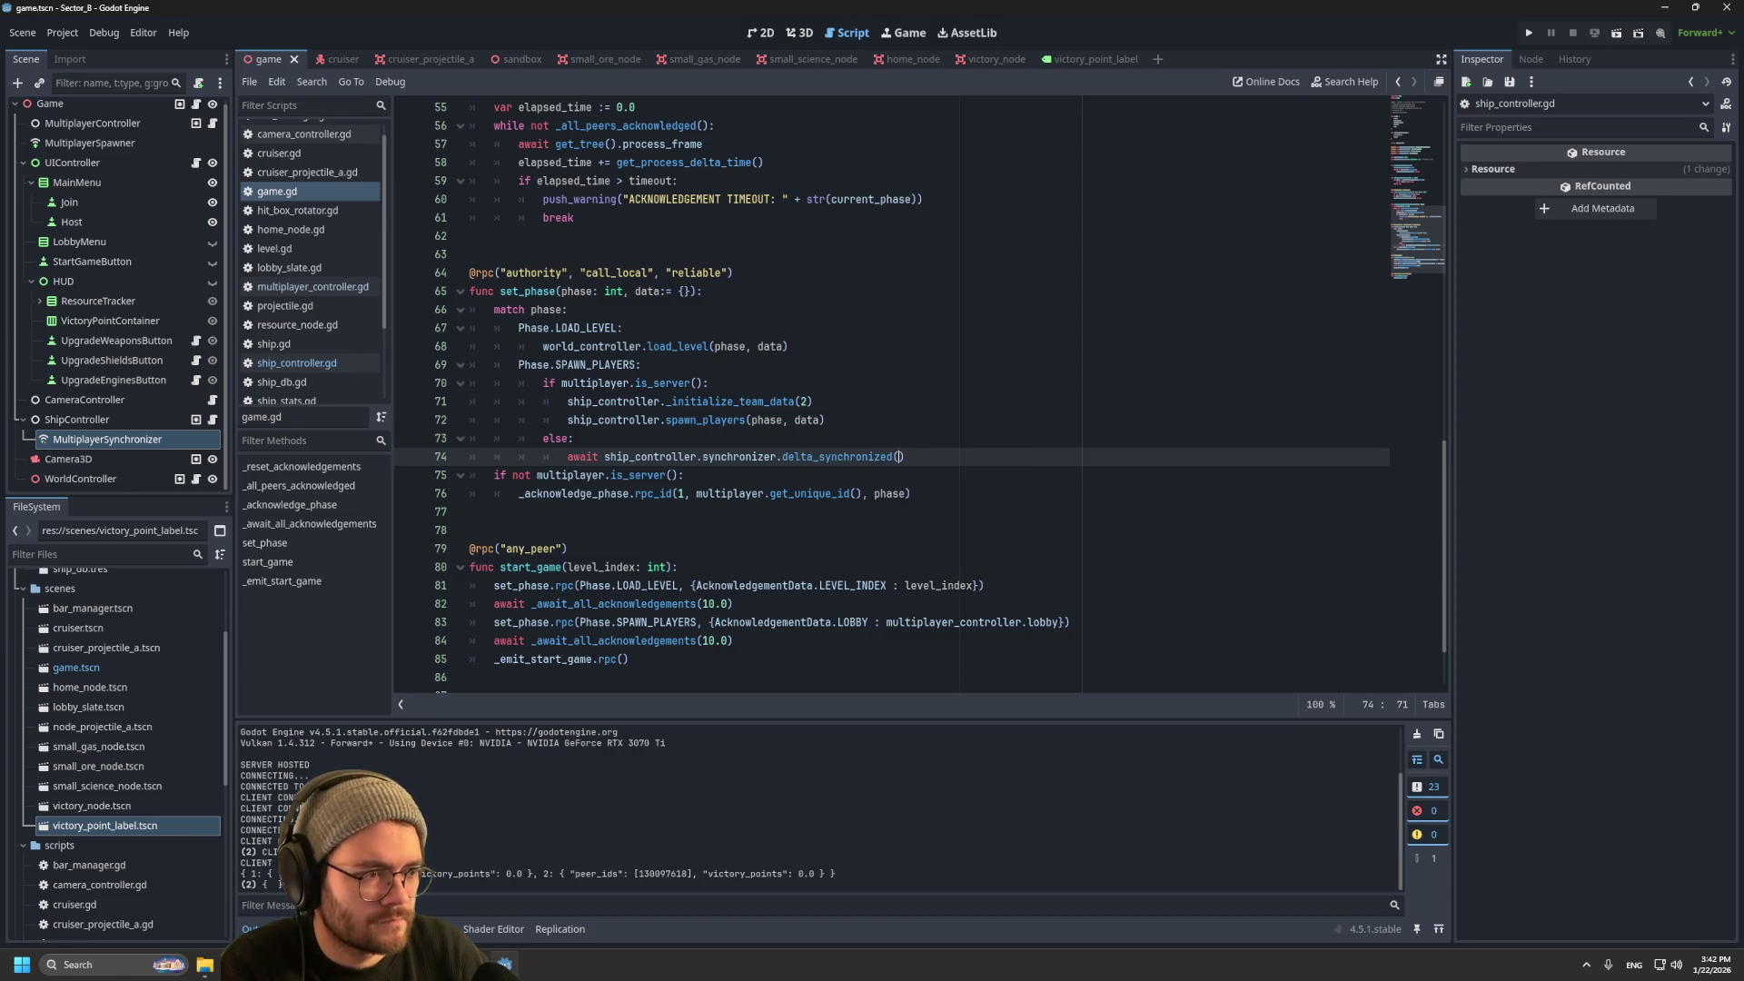
pyautogui.press('BackSpace')
pyautogui.press('BackSpace')
pyautogui.press('BackSpace')
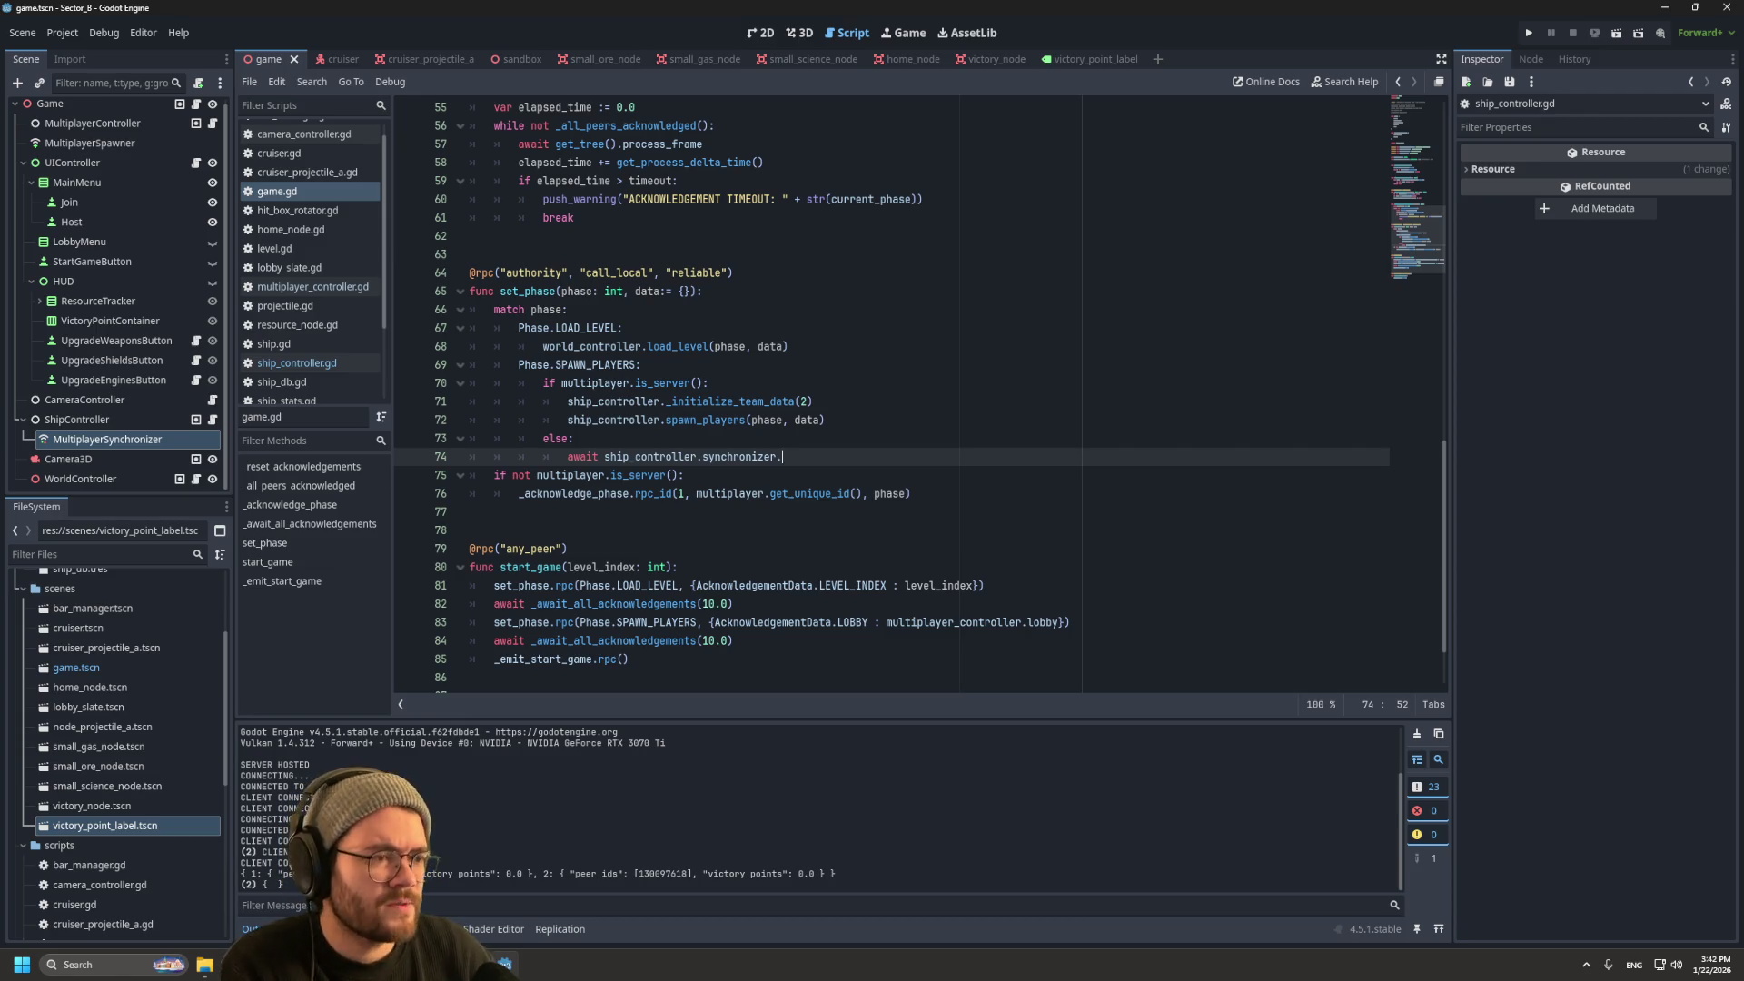
# Step: Browse the synchronizer's member suggestions, then dismiss the list without inserting anything
pyautogui.hotkey('ctrl', 'space')
pyautogui.press('Down')
pyautogui.press('Down')
pyautogui.press('Down')
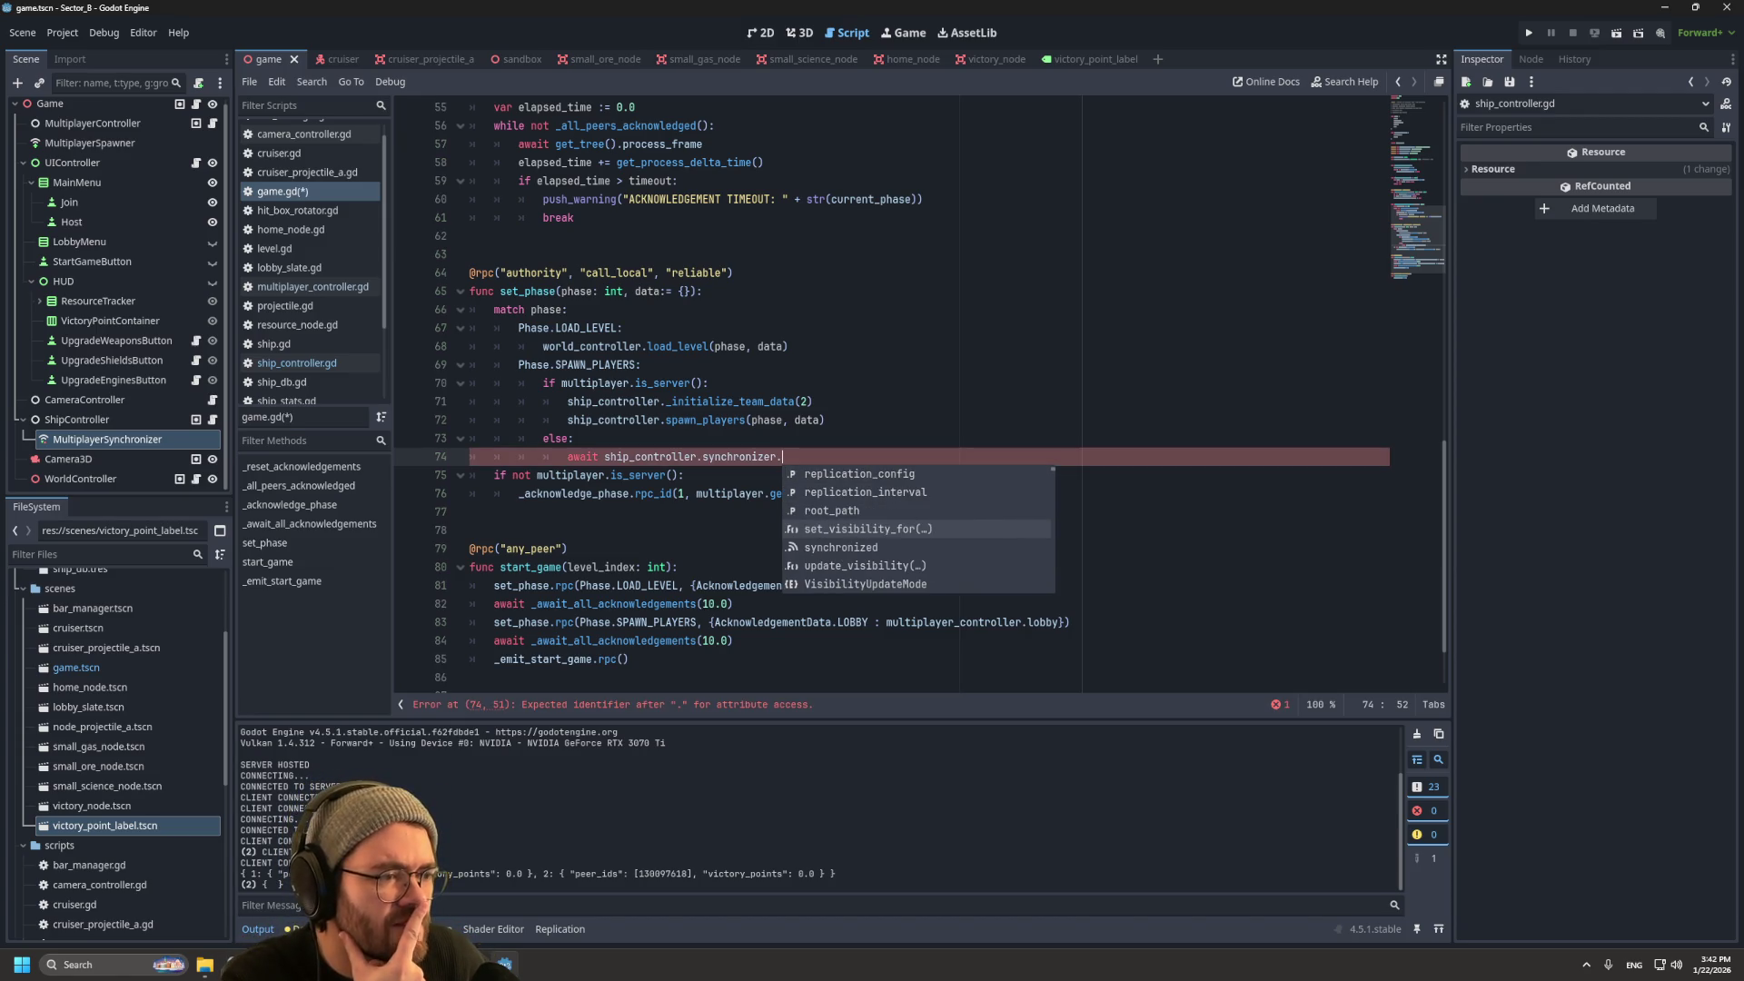
pyautogui.press('Down')
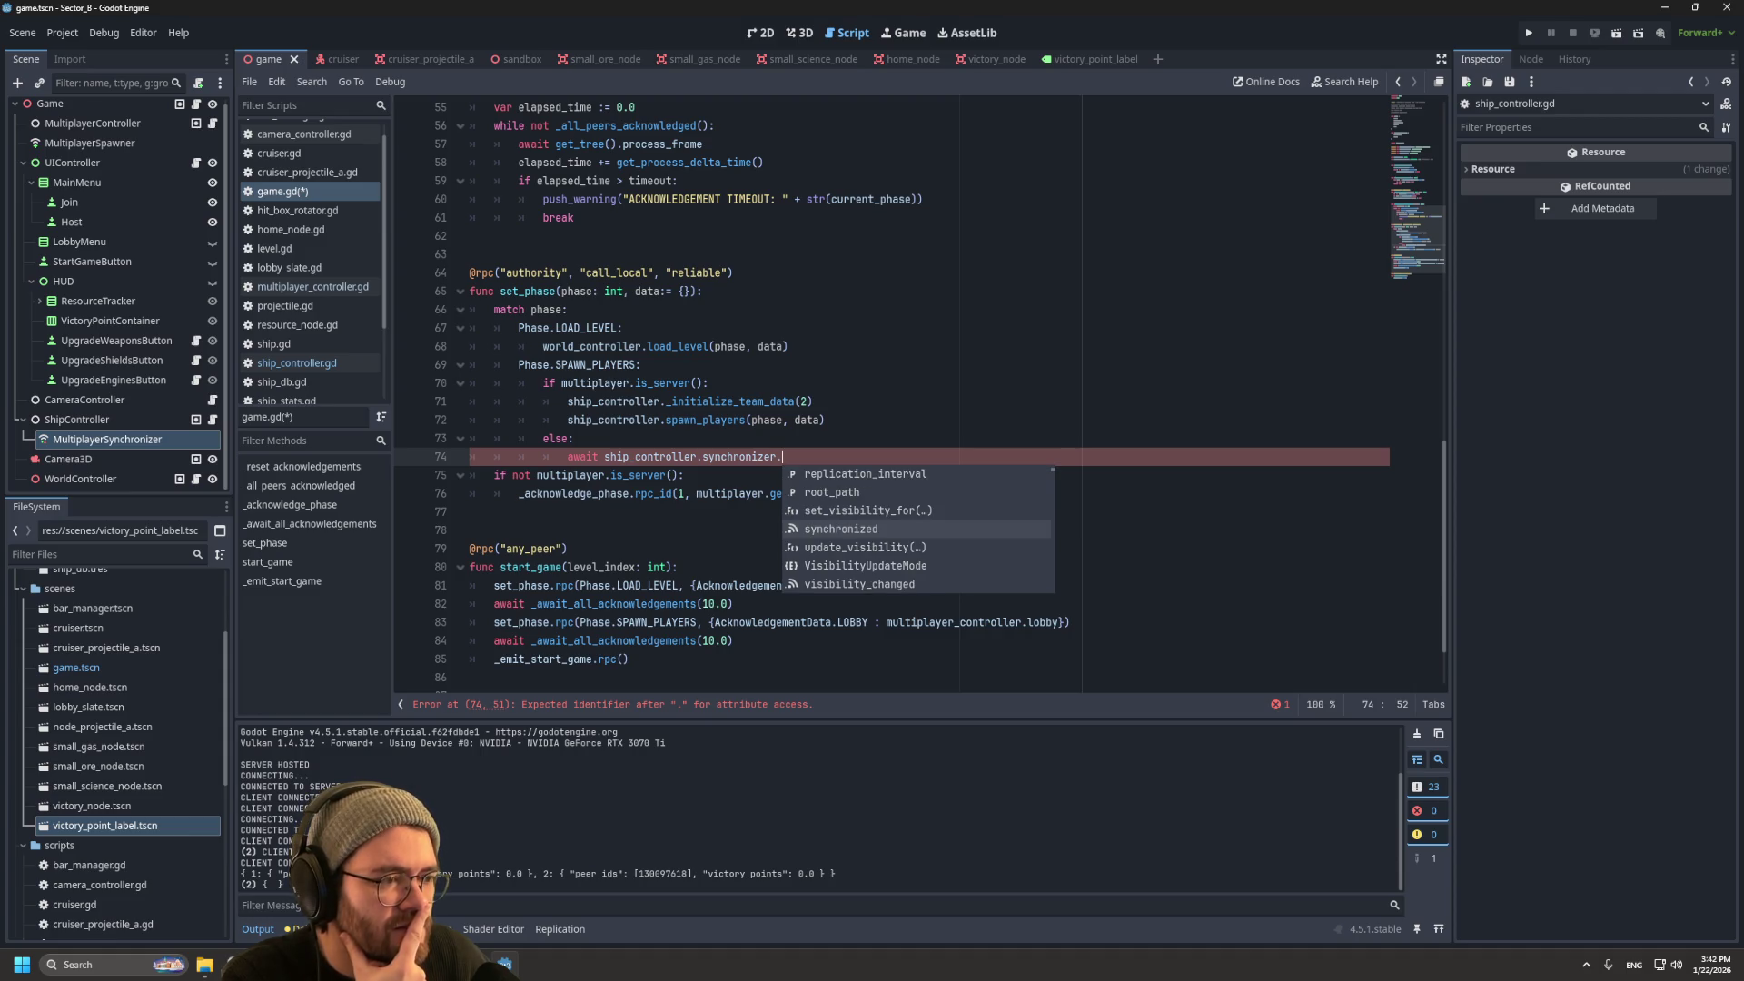
pyautogui.press('Down')
pyautogui.press('Down')
pyautogui.press('Down')
pyautogui.press('Down')
pyautogui.press('Down')
pyautogui.press('Down')
pyautogui.press('Down')
pyautogui.press('Down')
pyautogui.press('Down')
pyautogui.press('Down')
pyautogui.press('Down')
pyautogui.press('Down')
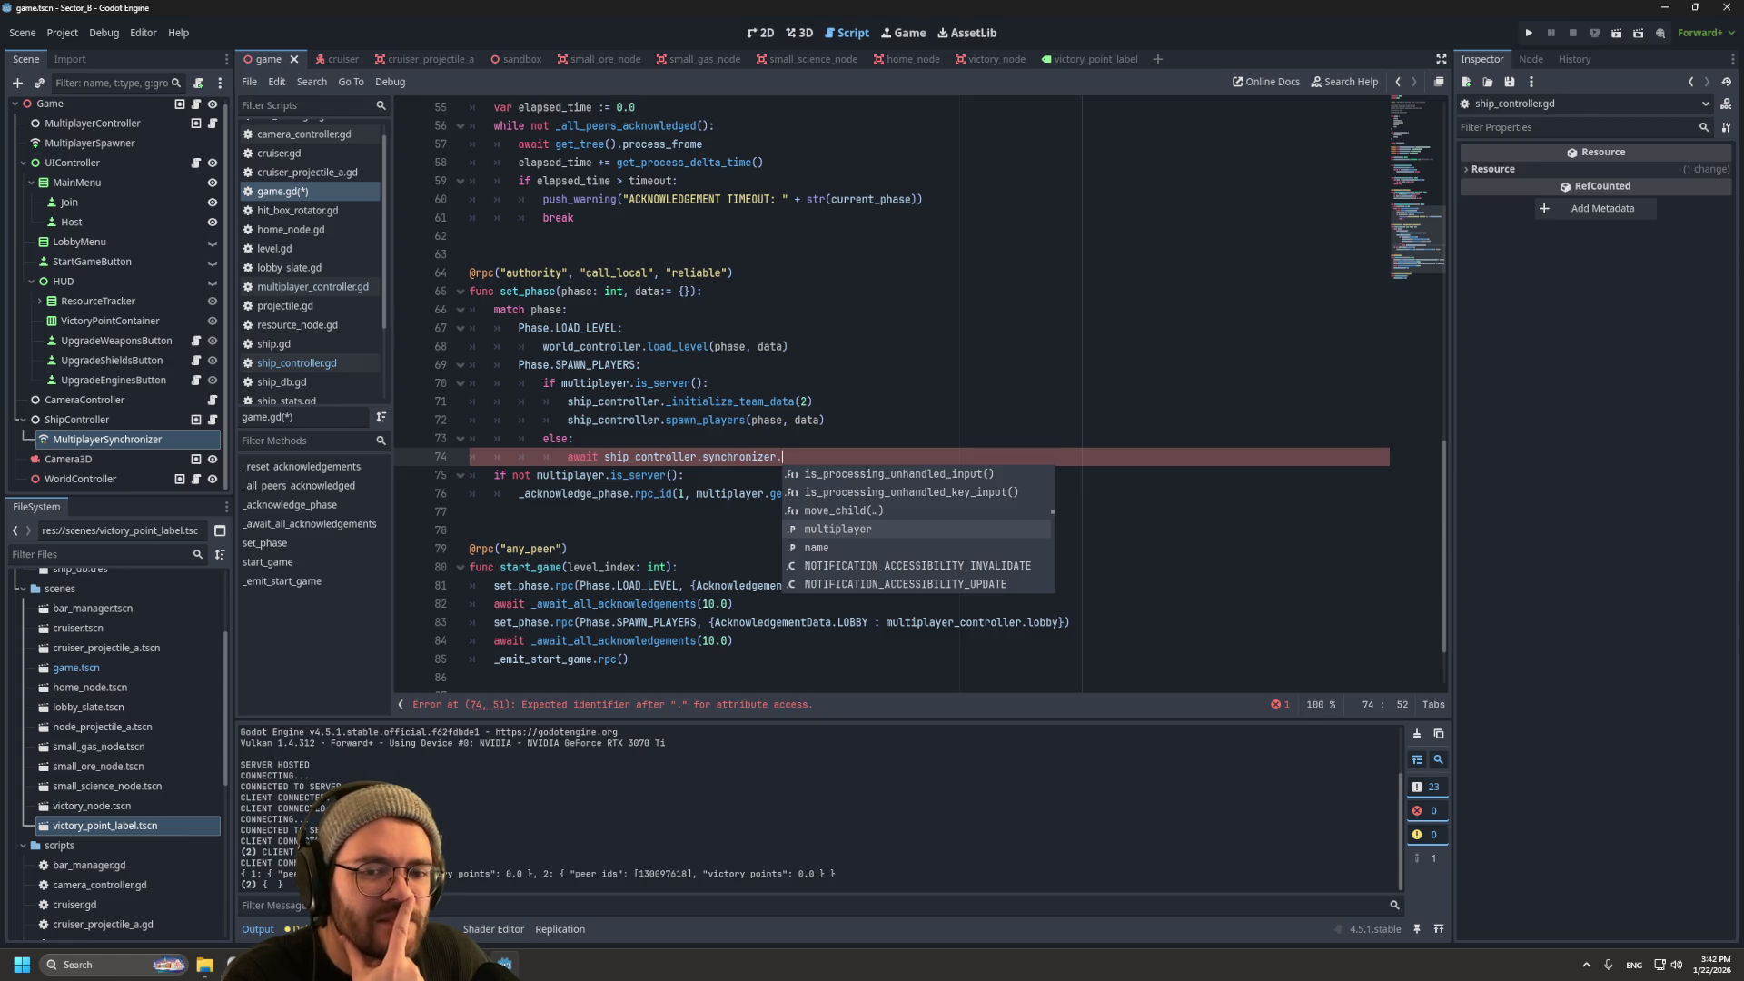
pyautogui.press('Down')
pyautogui.press('Down')
pyautogui.press('Down')
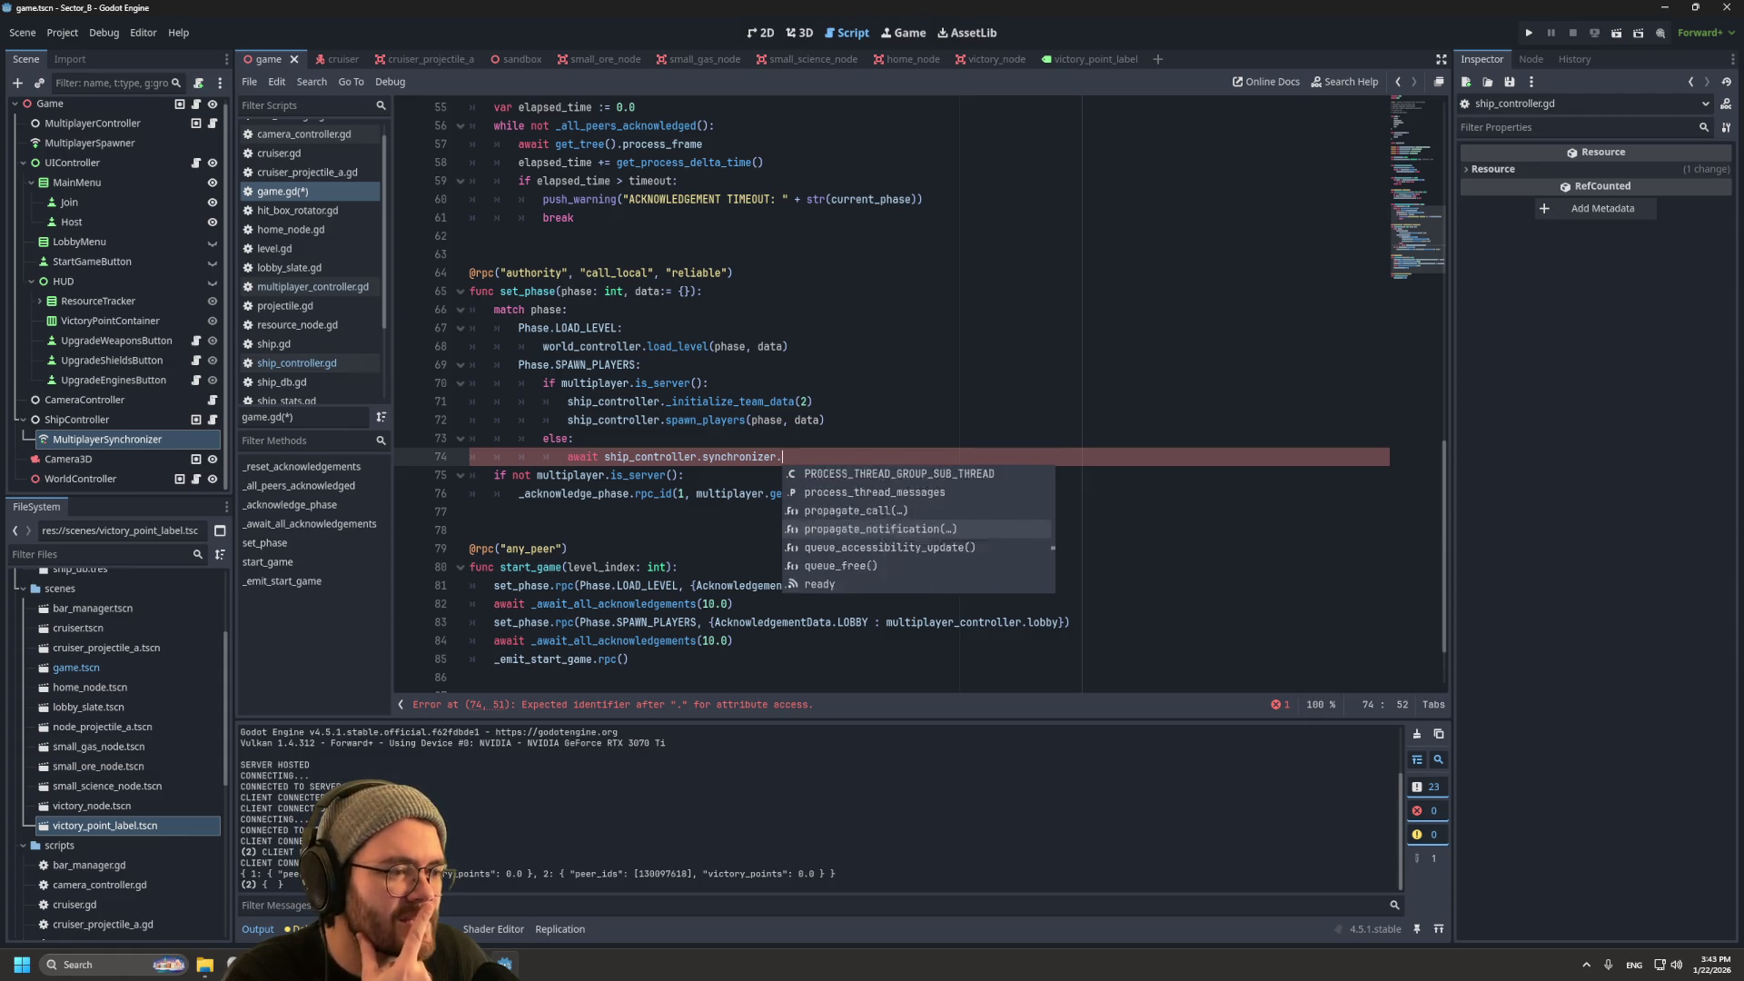
pyautogui.press('Down')
pyautogui.press('Down')
pyautogui.press('Down')
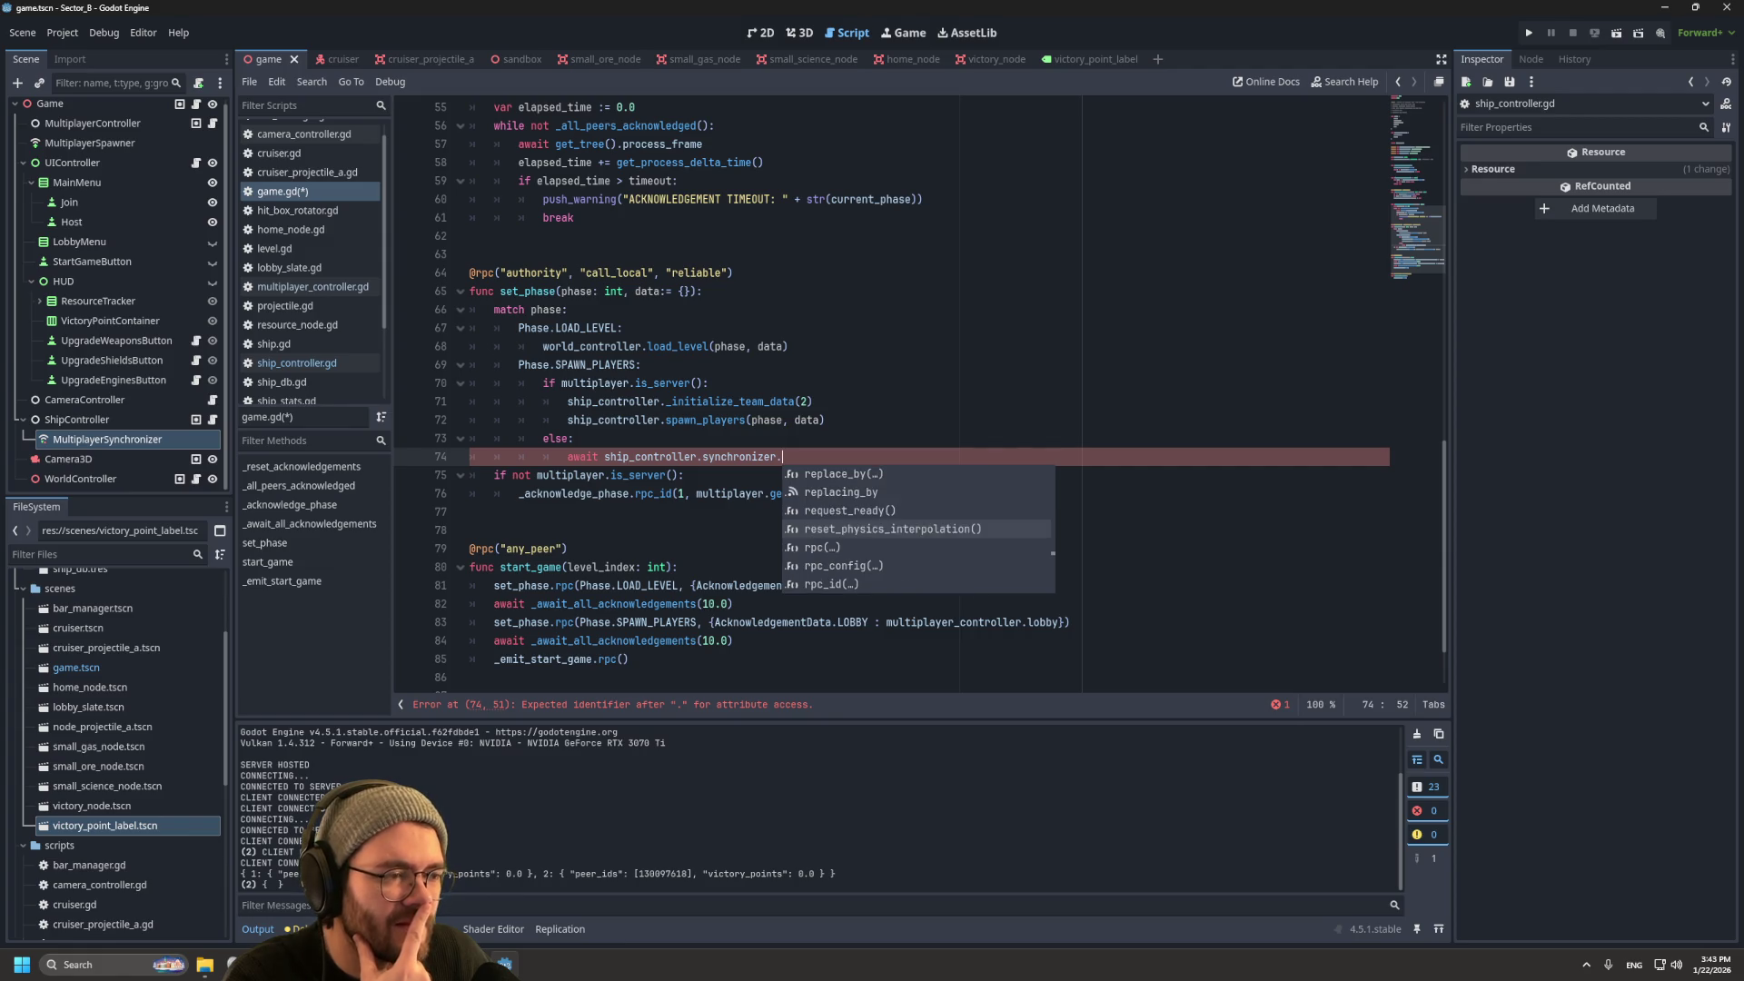
pyautogui.press('Up')
pyautogui.press('Up')
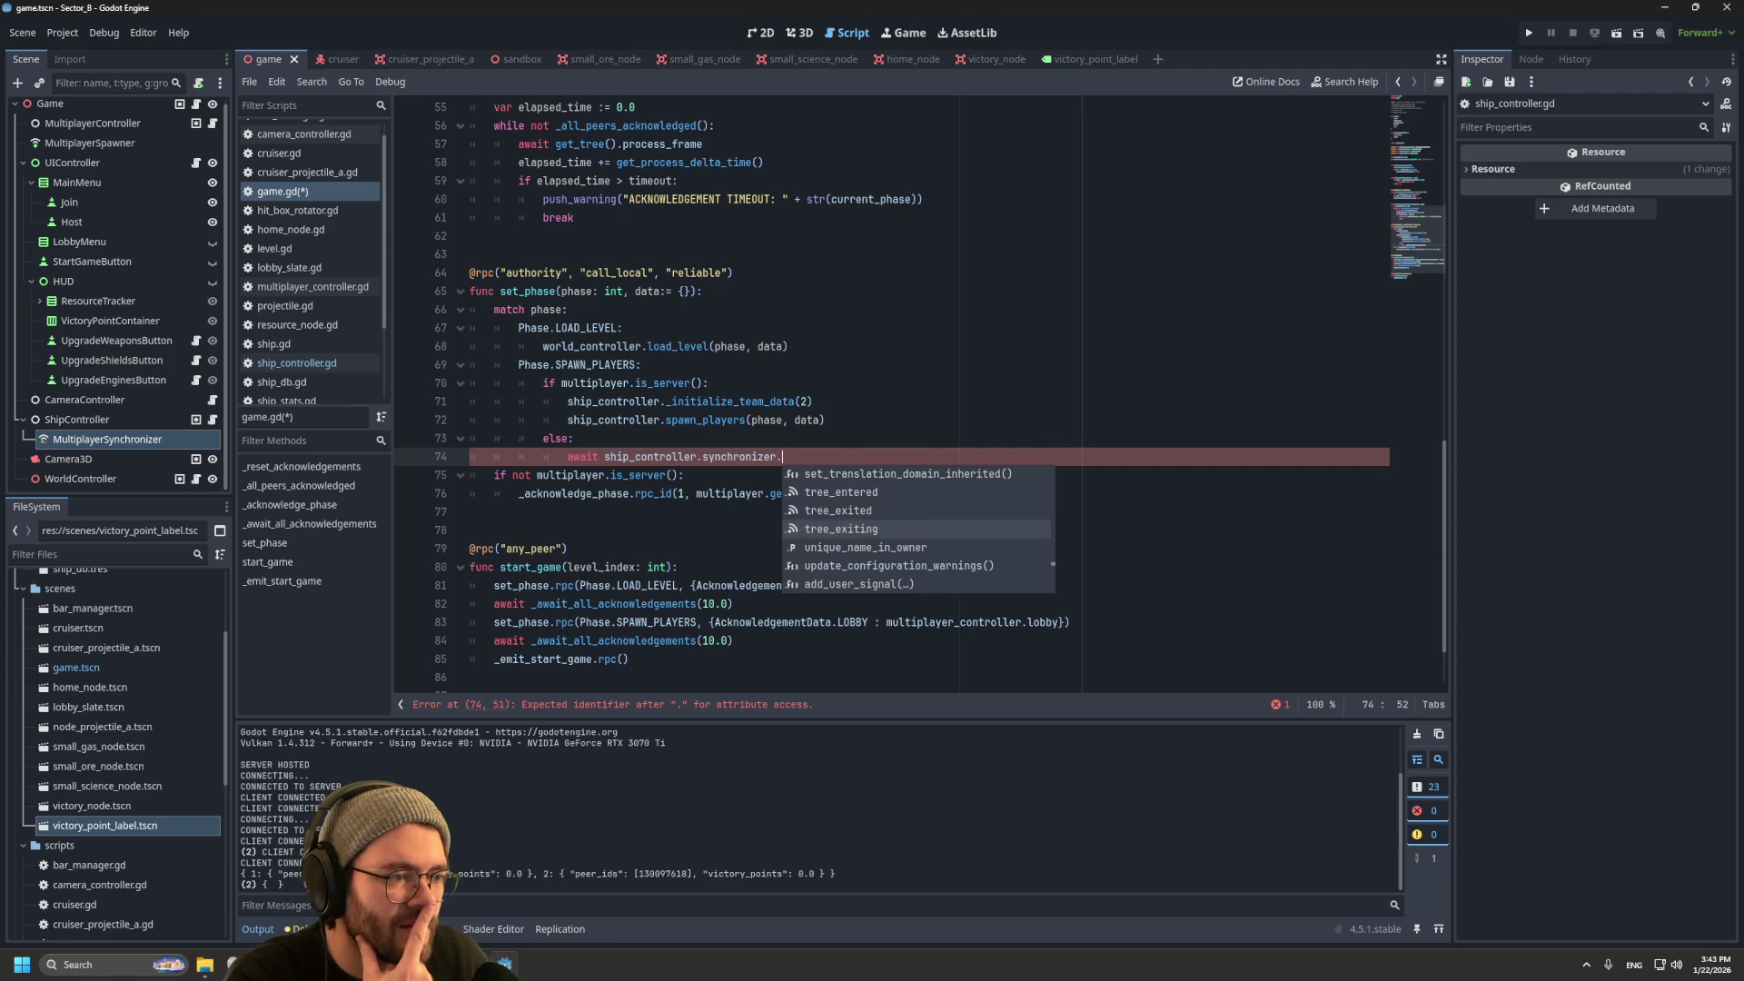
pyautogui.press('Down')
pyautogui.press('Down')
pyautogui.press('Down')
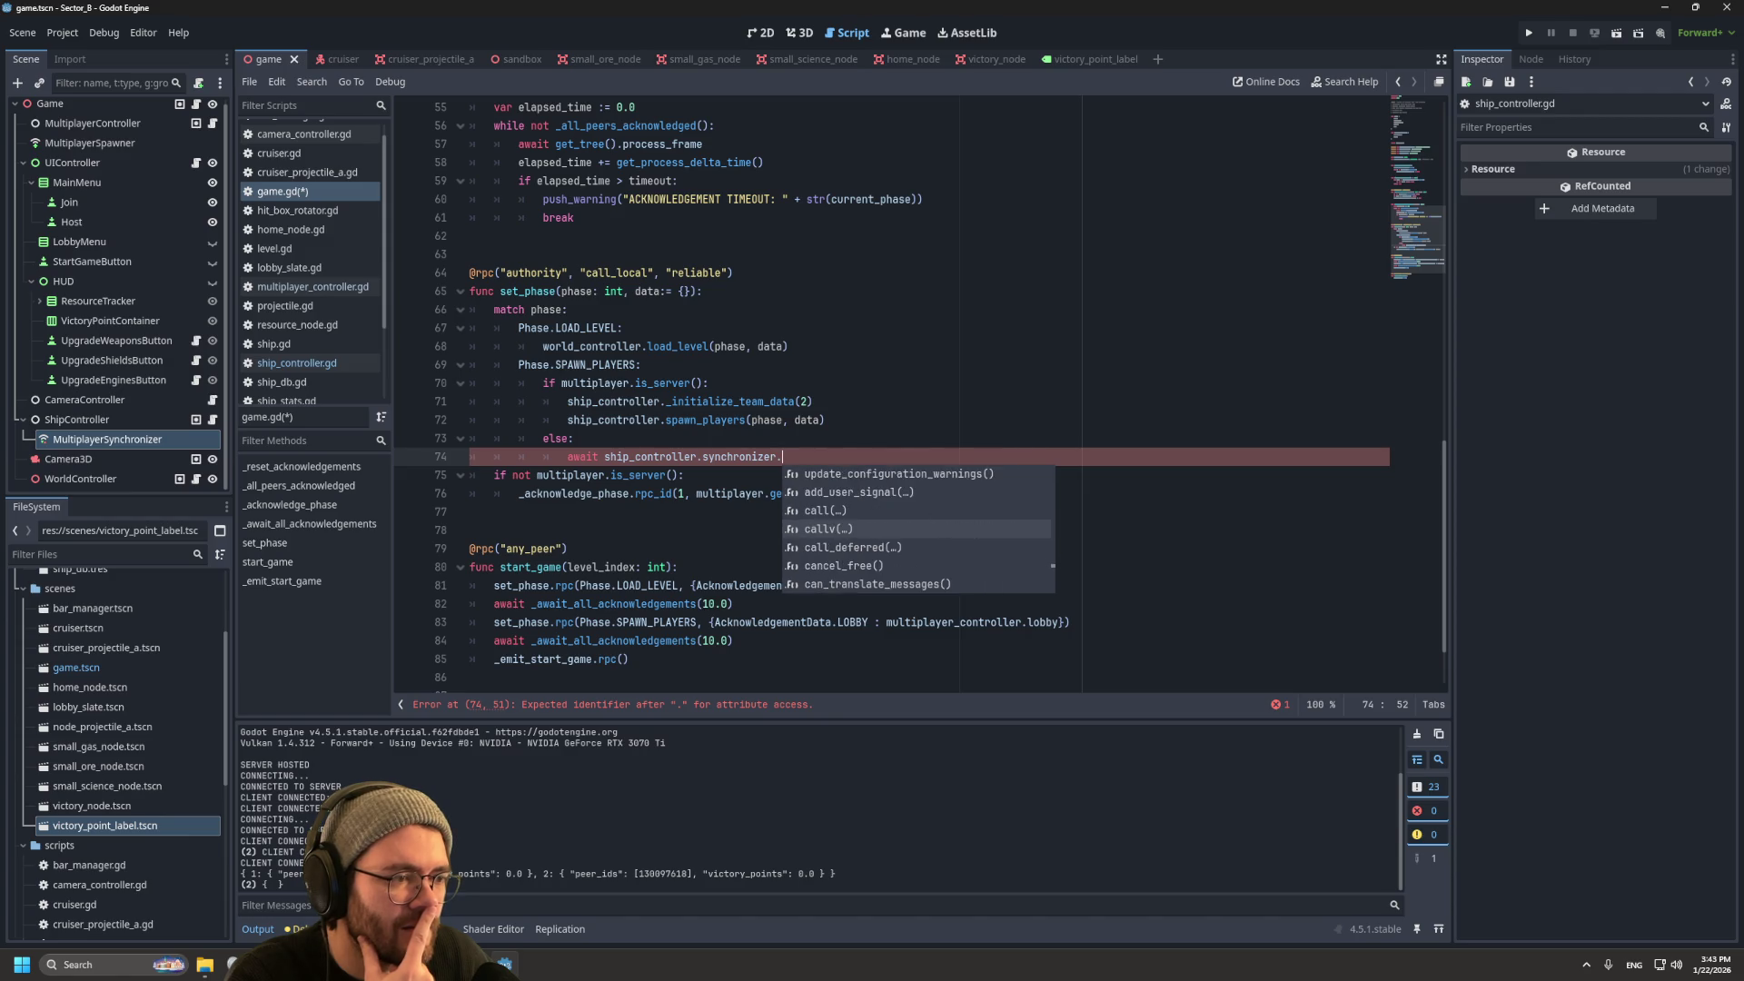
pyautogui.press('Up')
pyautogui.press('Up')
pyautogui.press('Up')
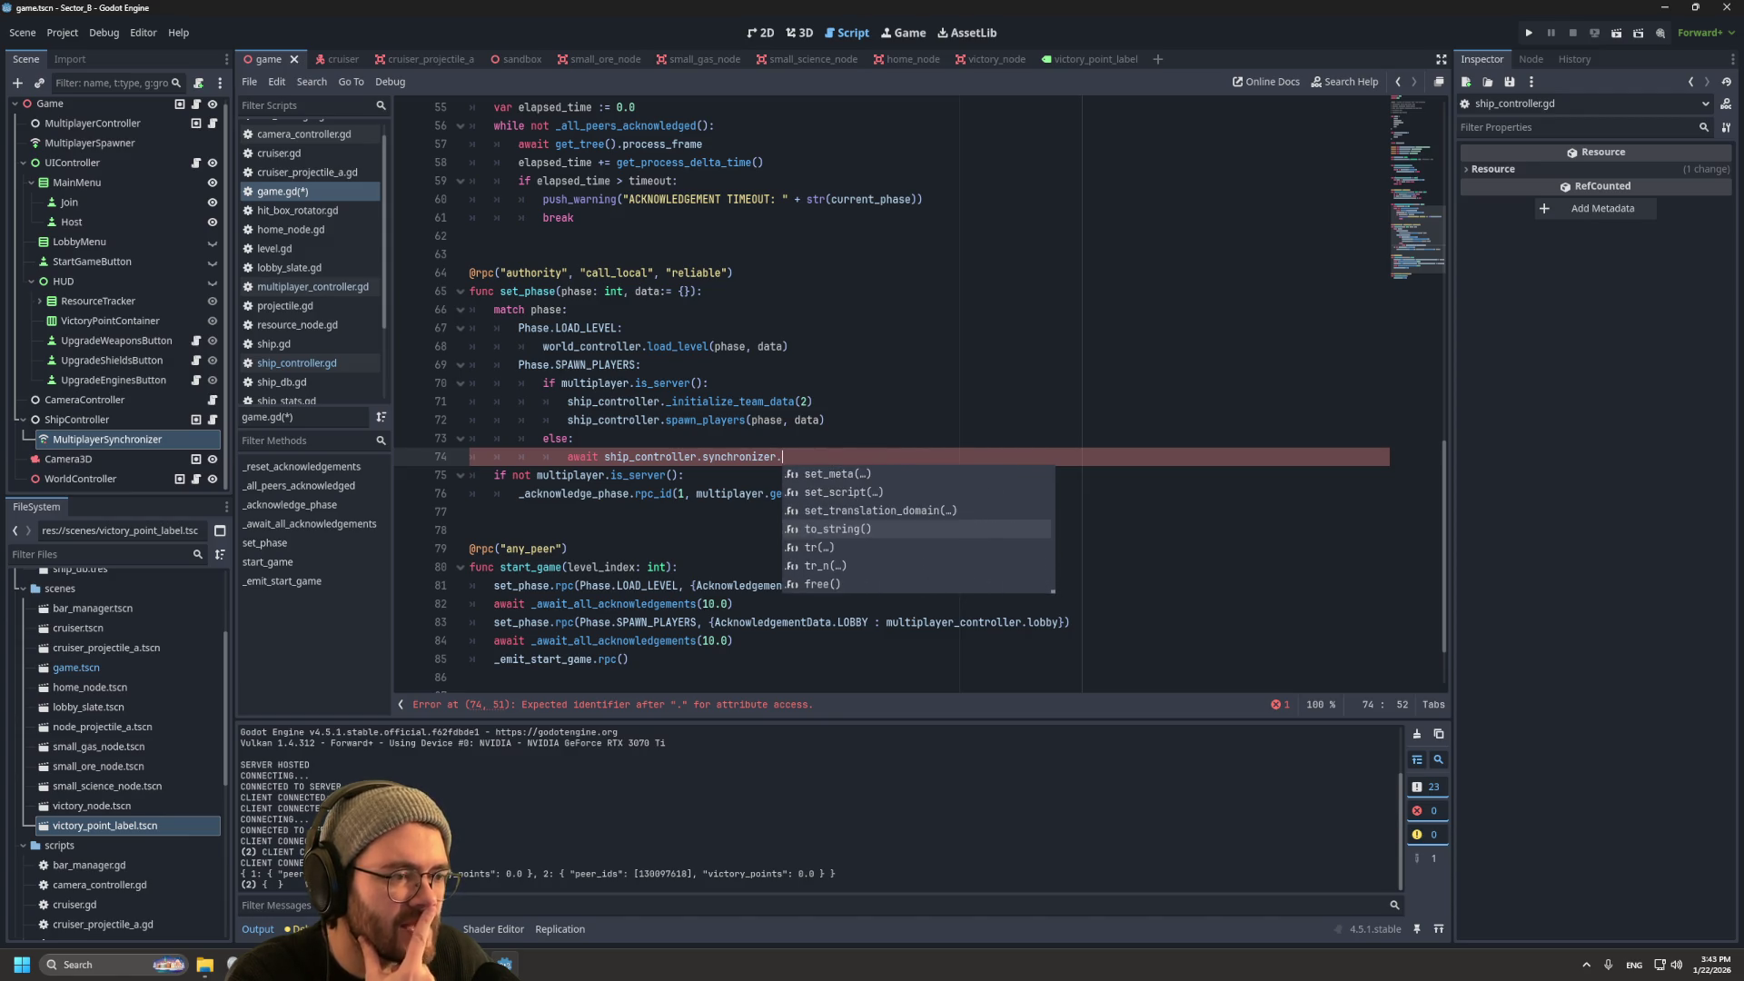
pyautogui.press('Up')
pyautogui.press('Up')
pyautogui.press('Up')
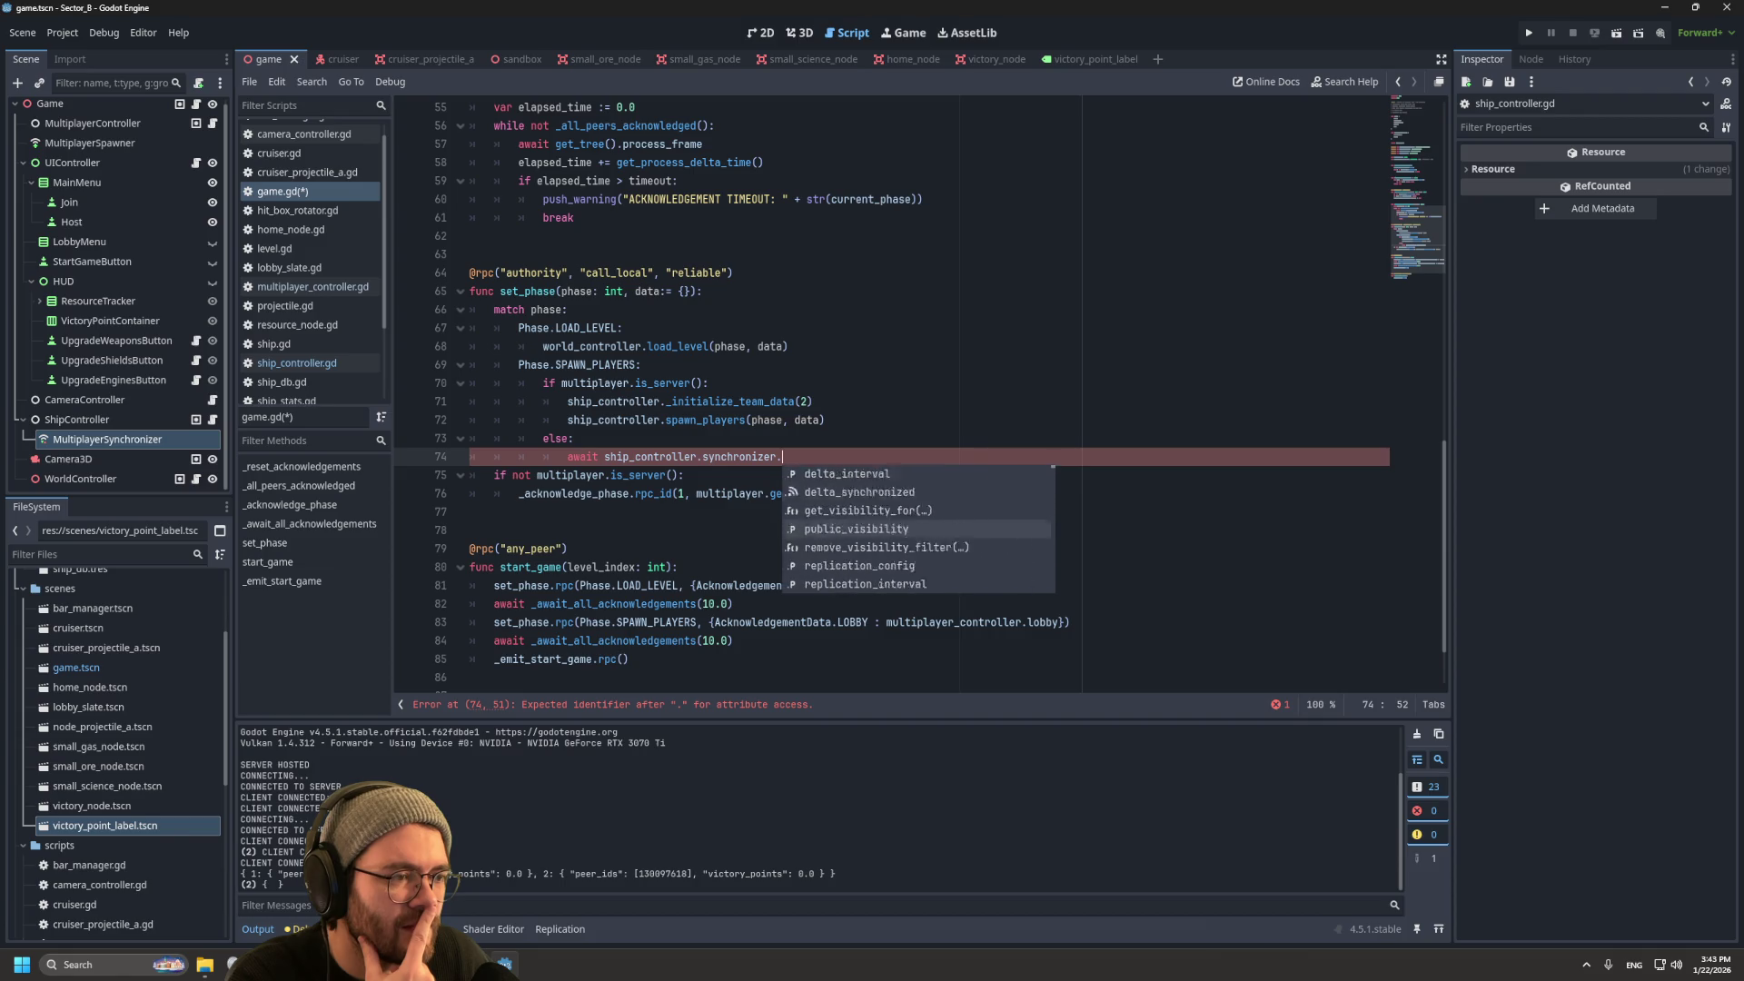
pyautogui.press('Escape')
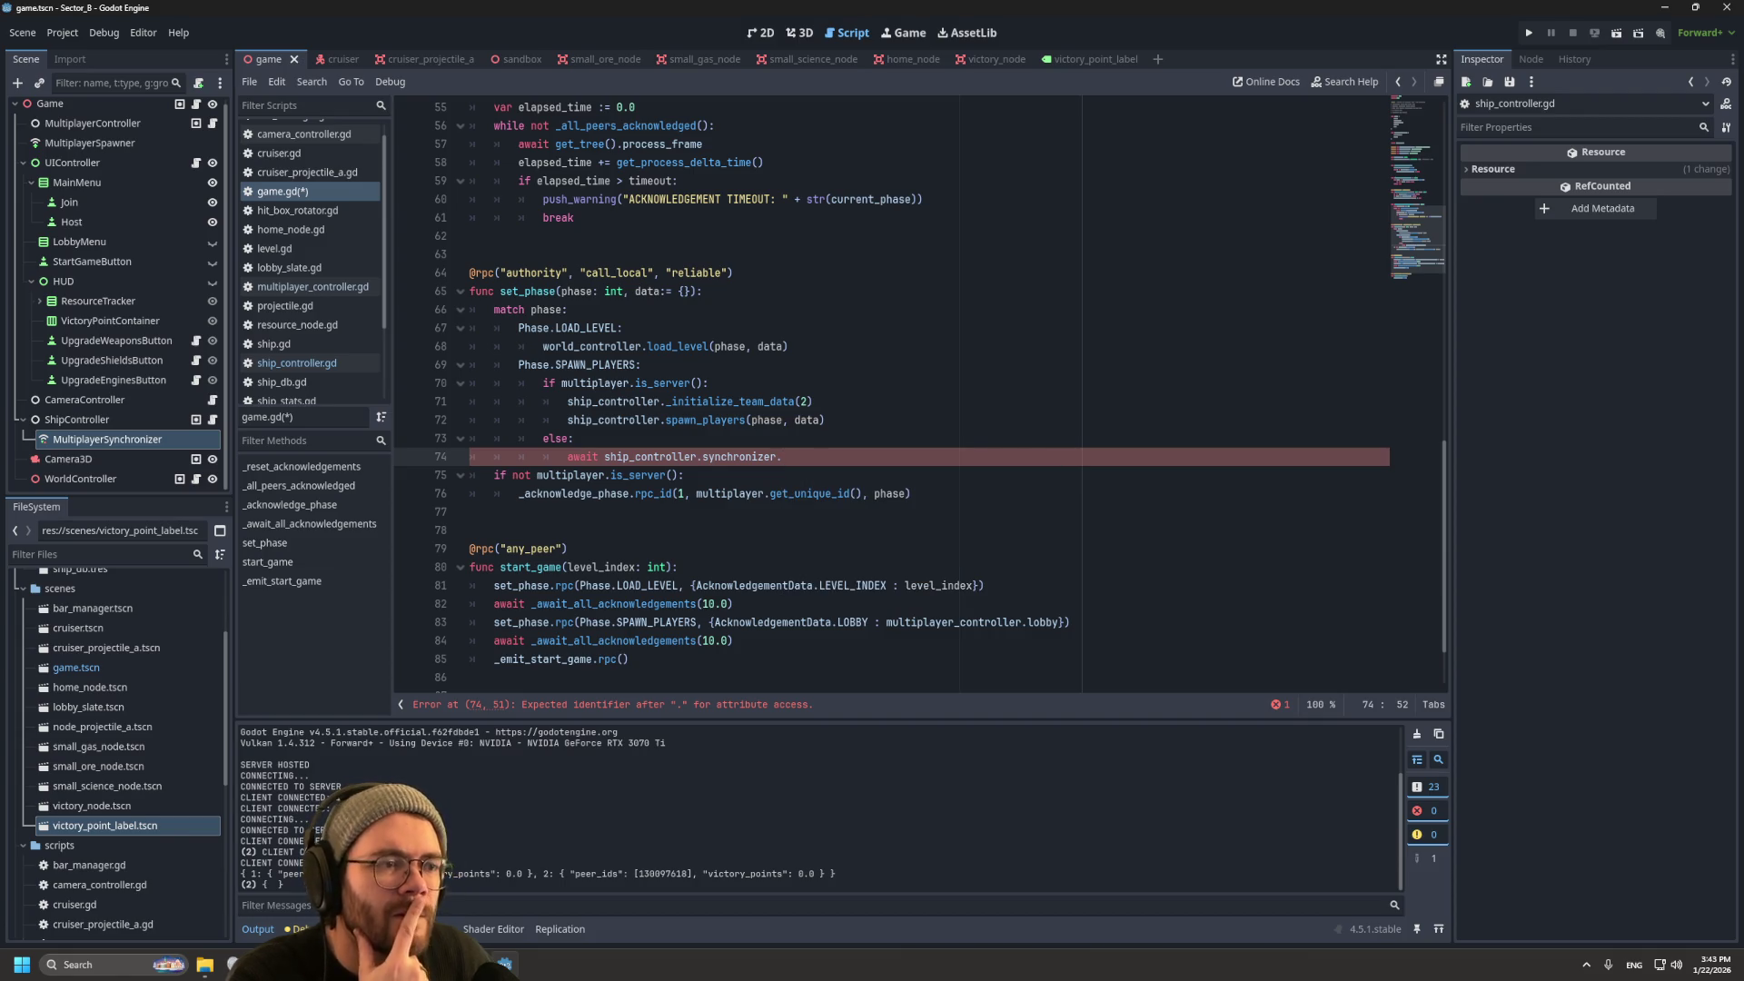
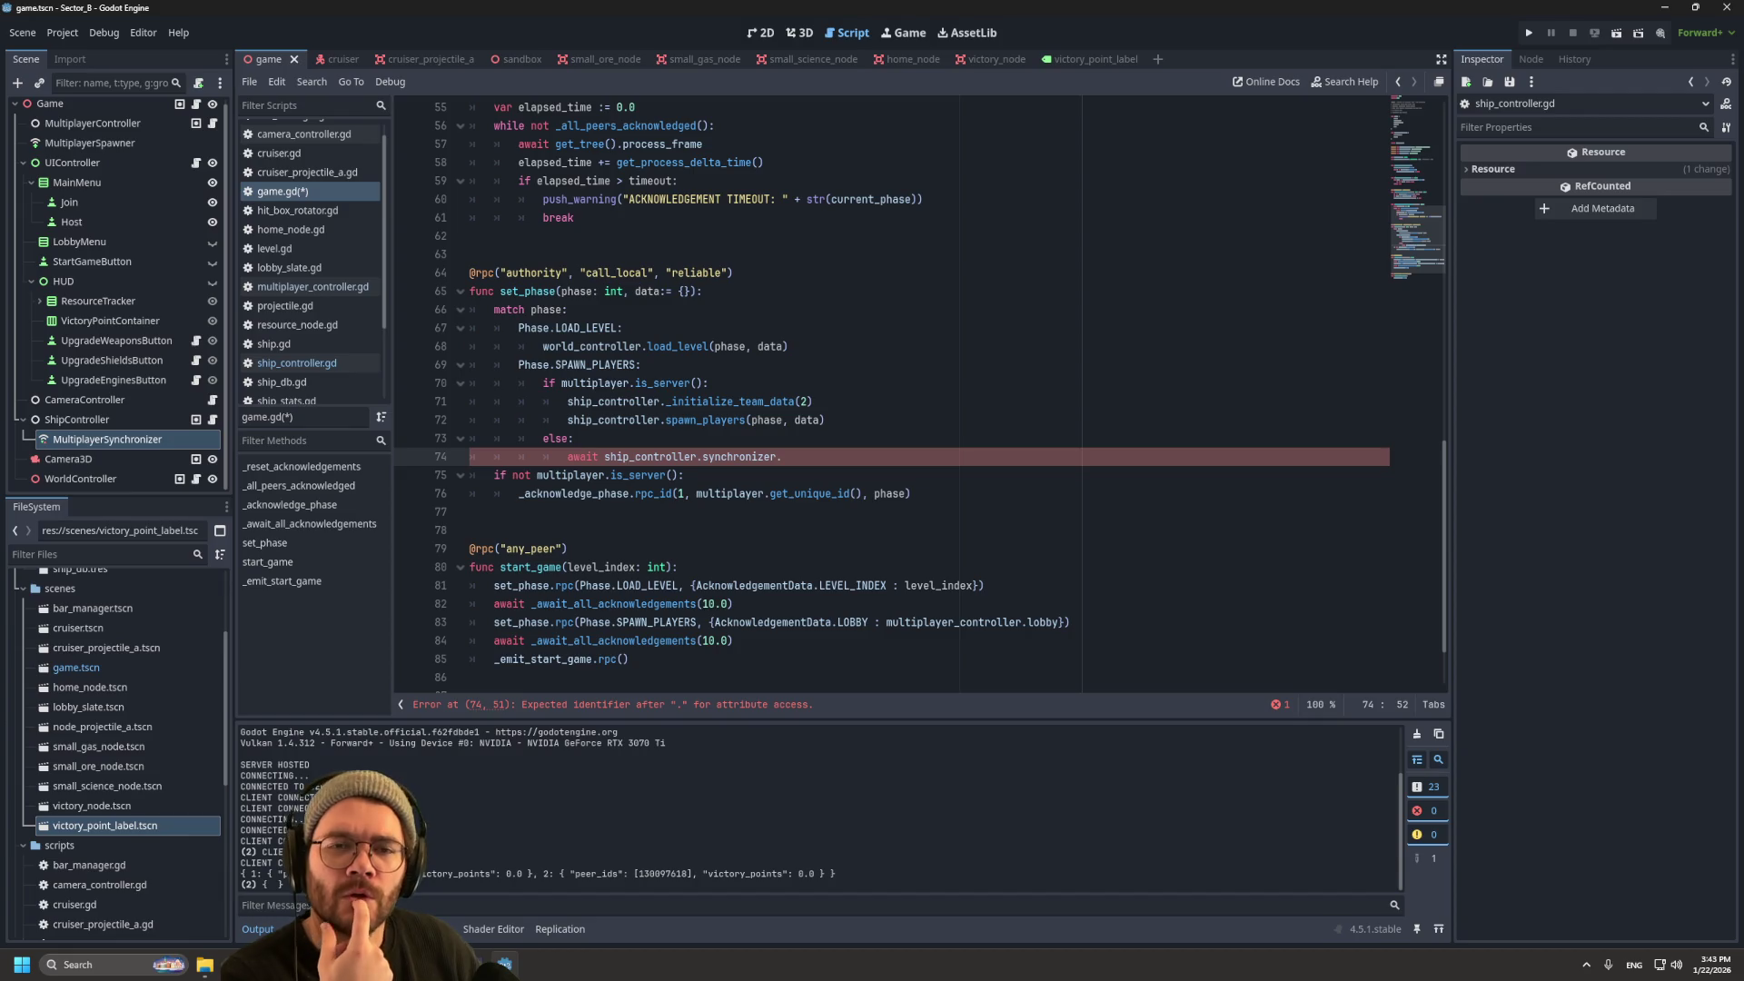
# Step: Open a new Firefox window from the taskbar icon
pyautogui.moveTo(236, 965)
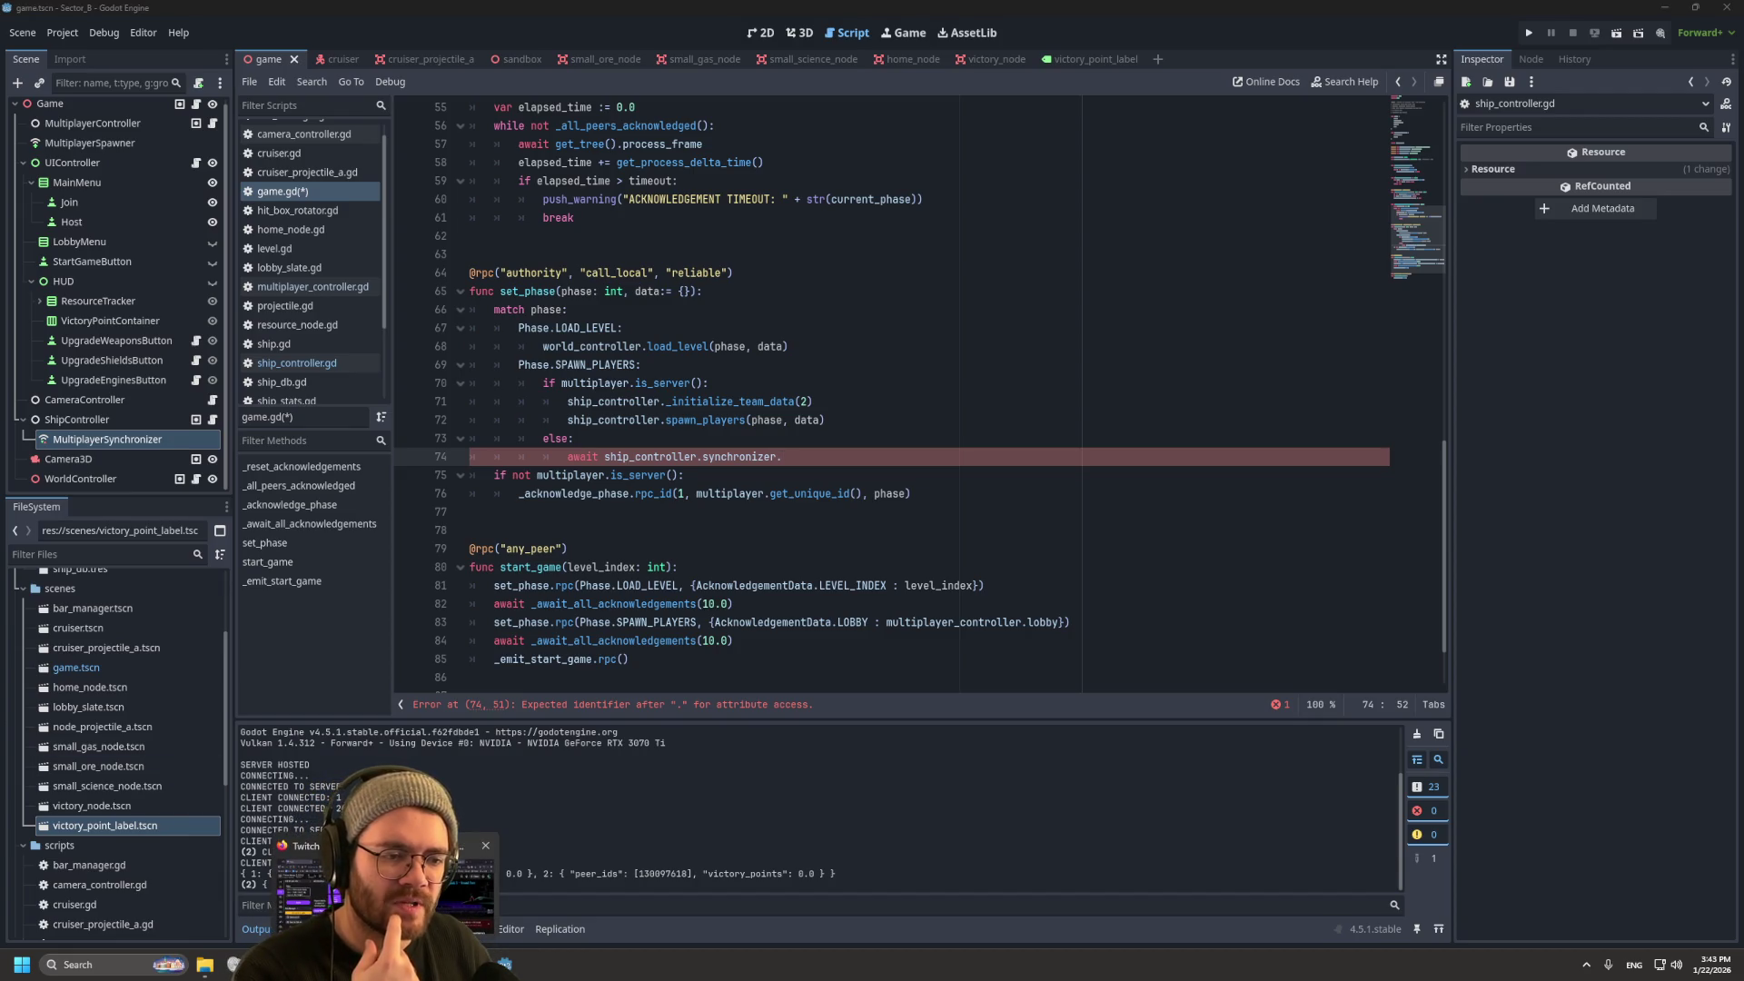
pyautogui.moveTo(382, 885)
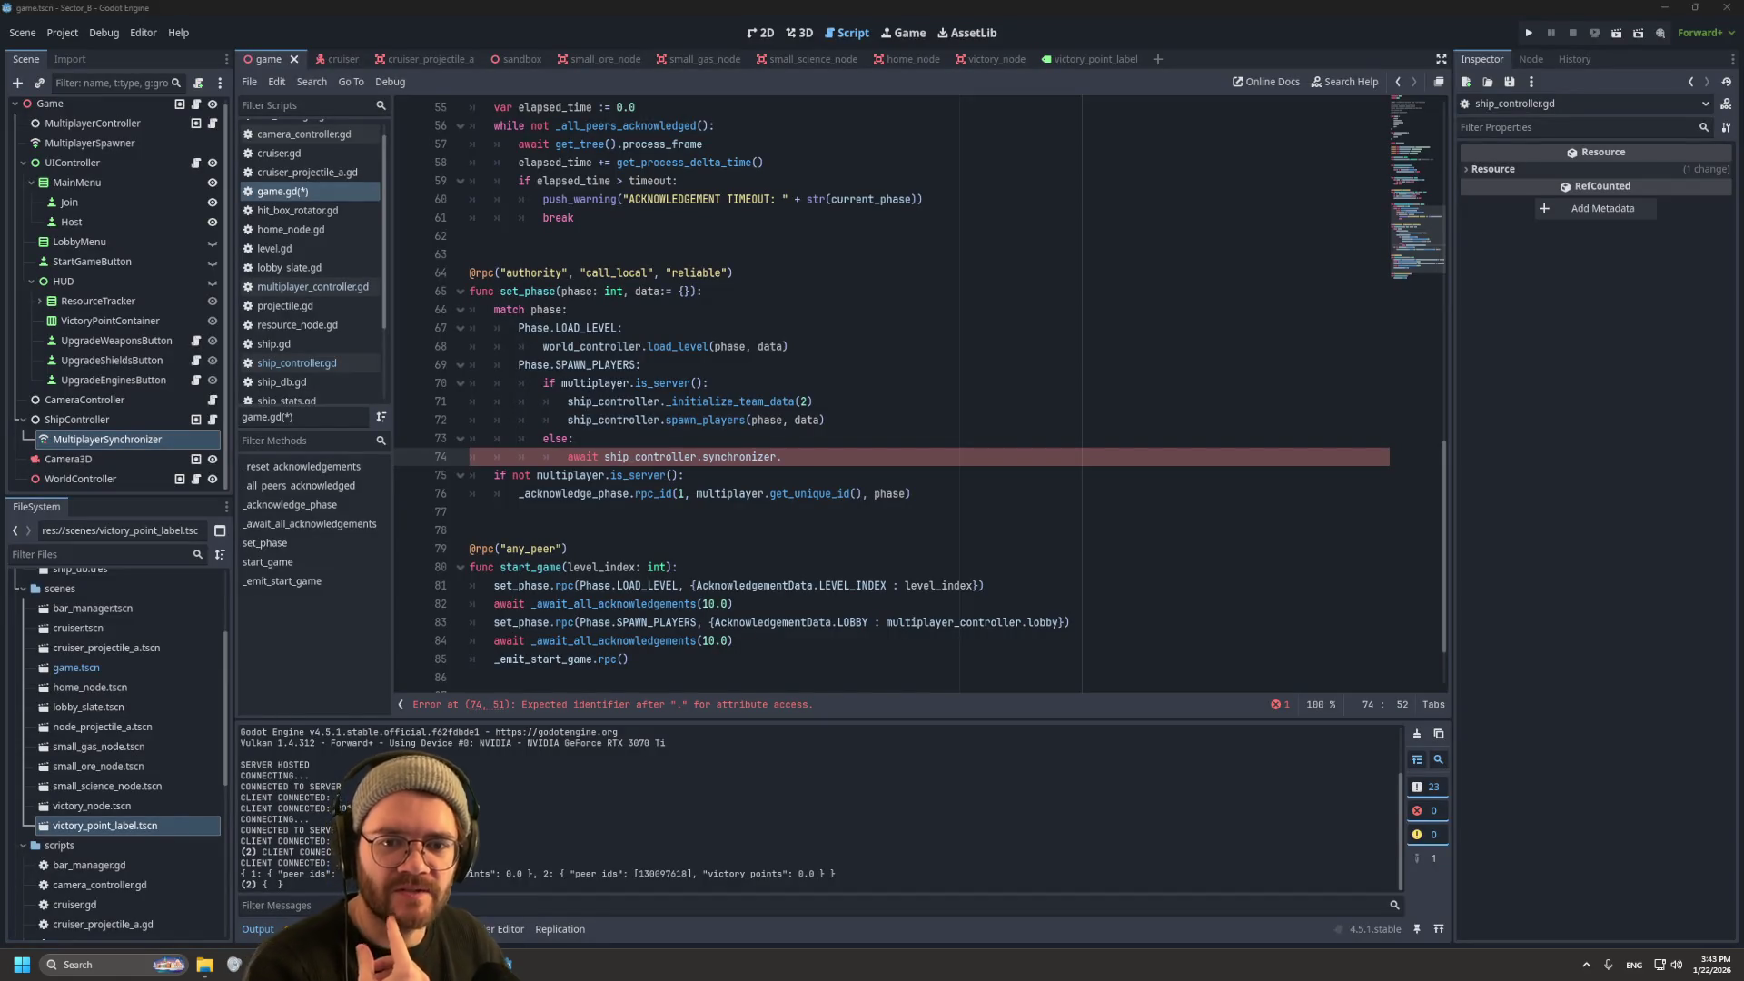
pyautogui.middleClick(234, 964)
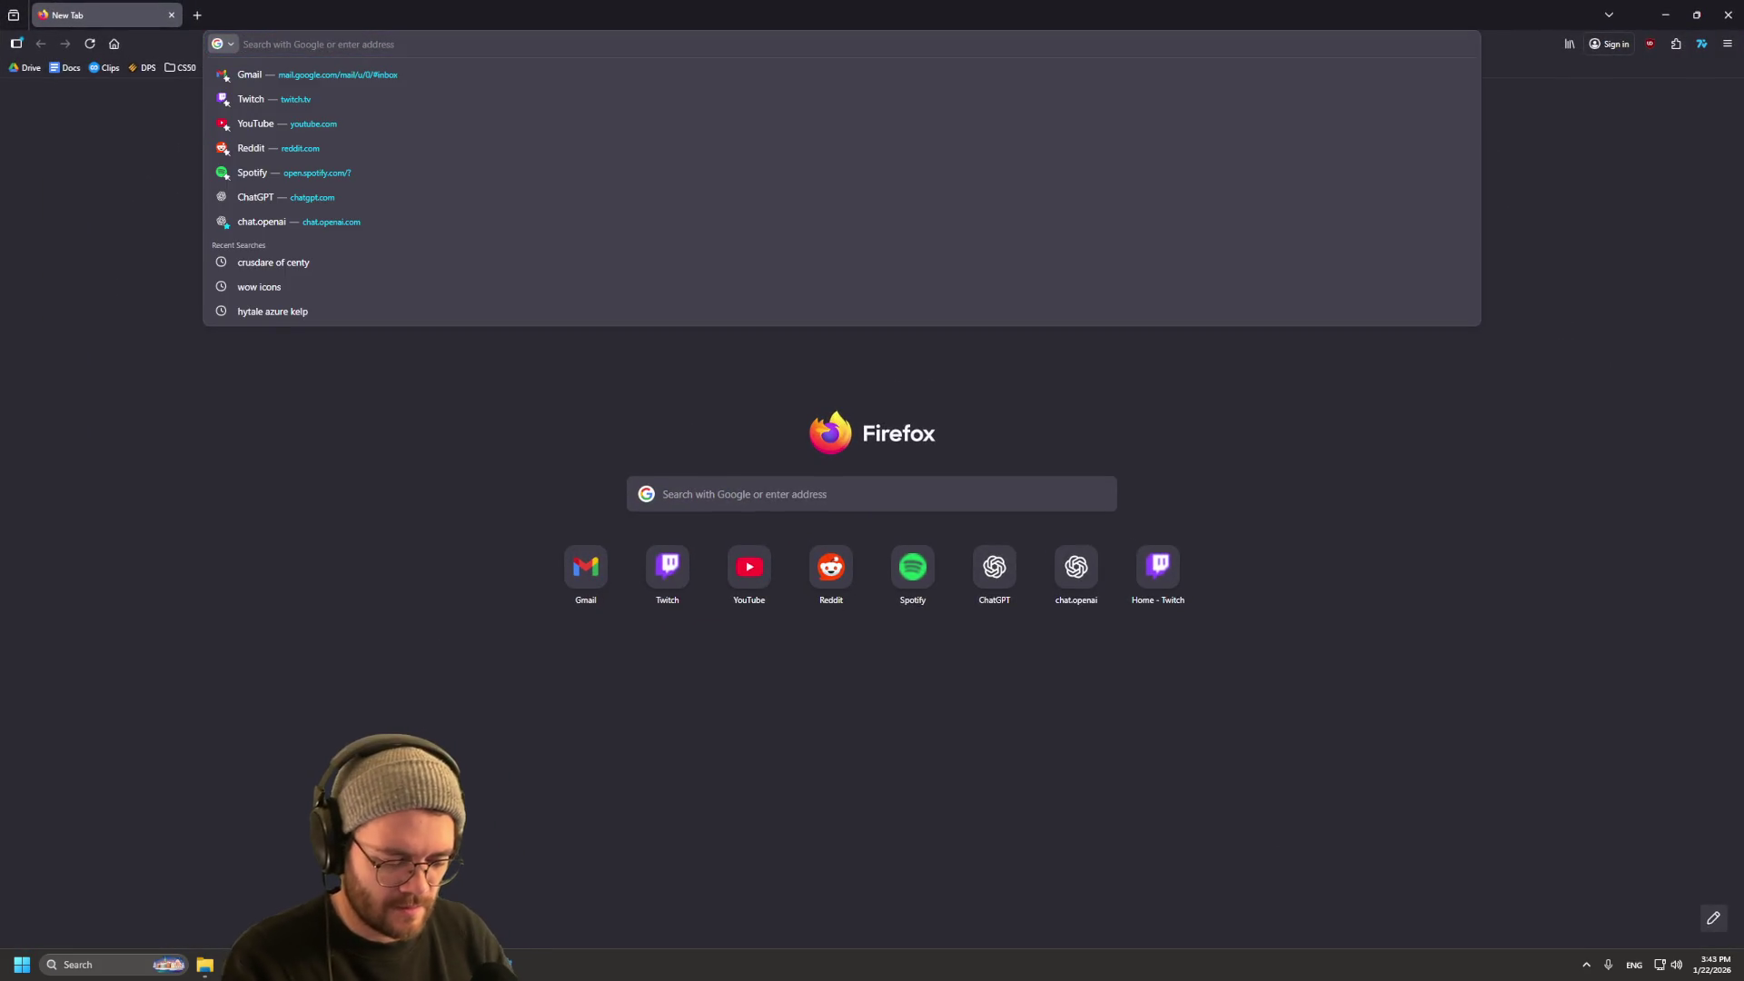
# Step: Search the web for 'godot multiplayer synchronizer' and open the Godot Docs MultiplayerSynchronizer page
pyautogui.write('godot multiplayer synchronizer')
pyautogui.press('Return')
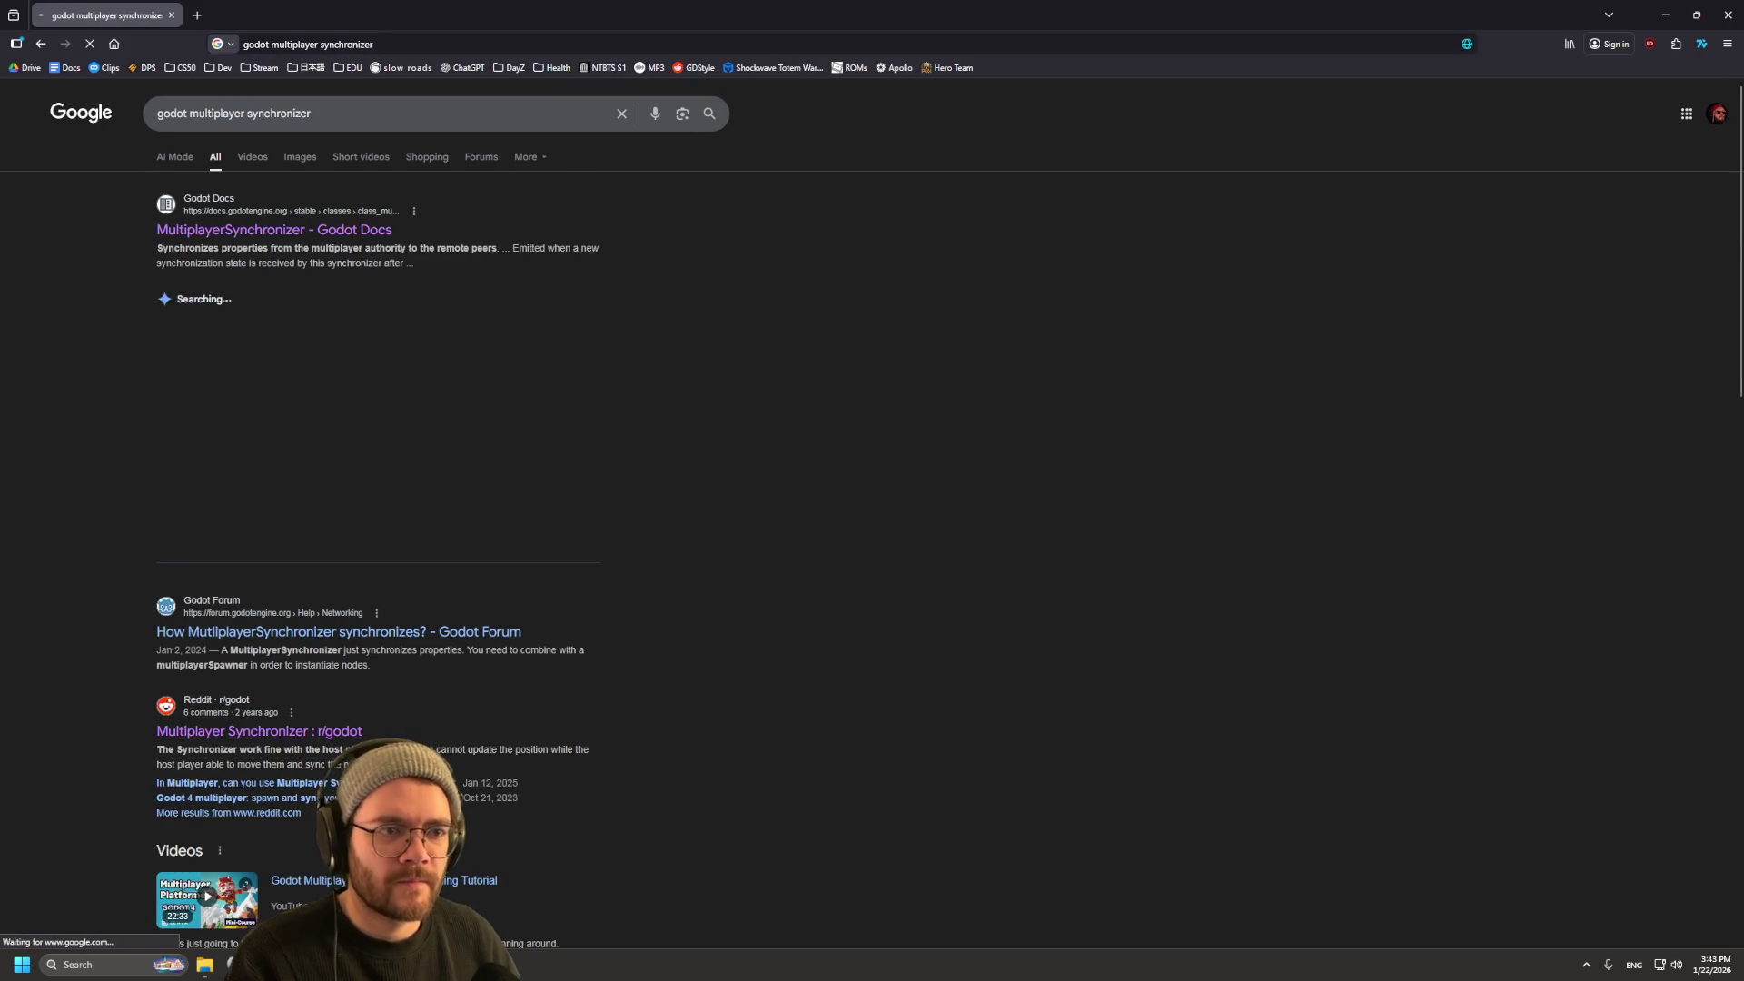
pyautogui.click(309, 230)
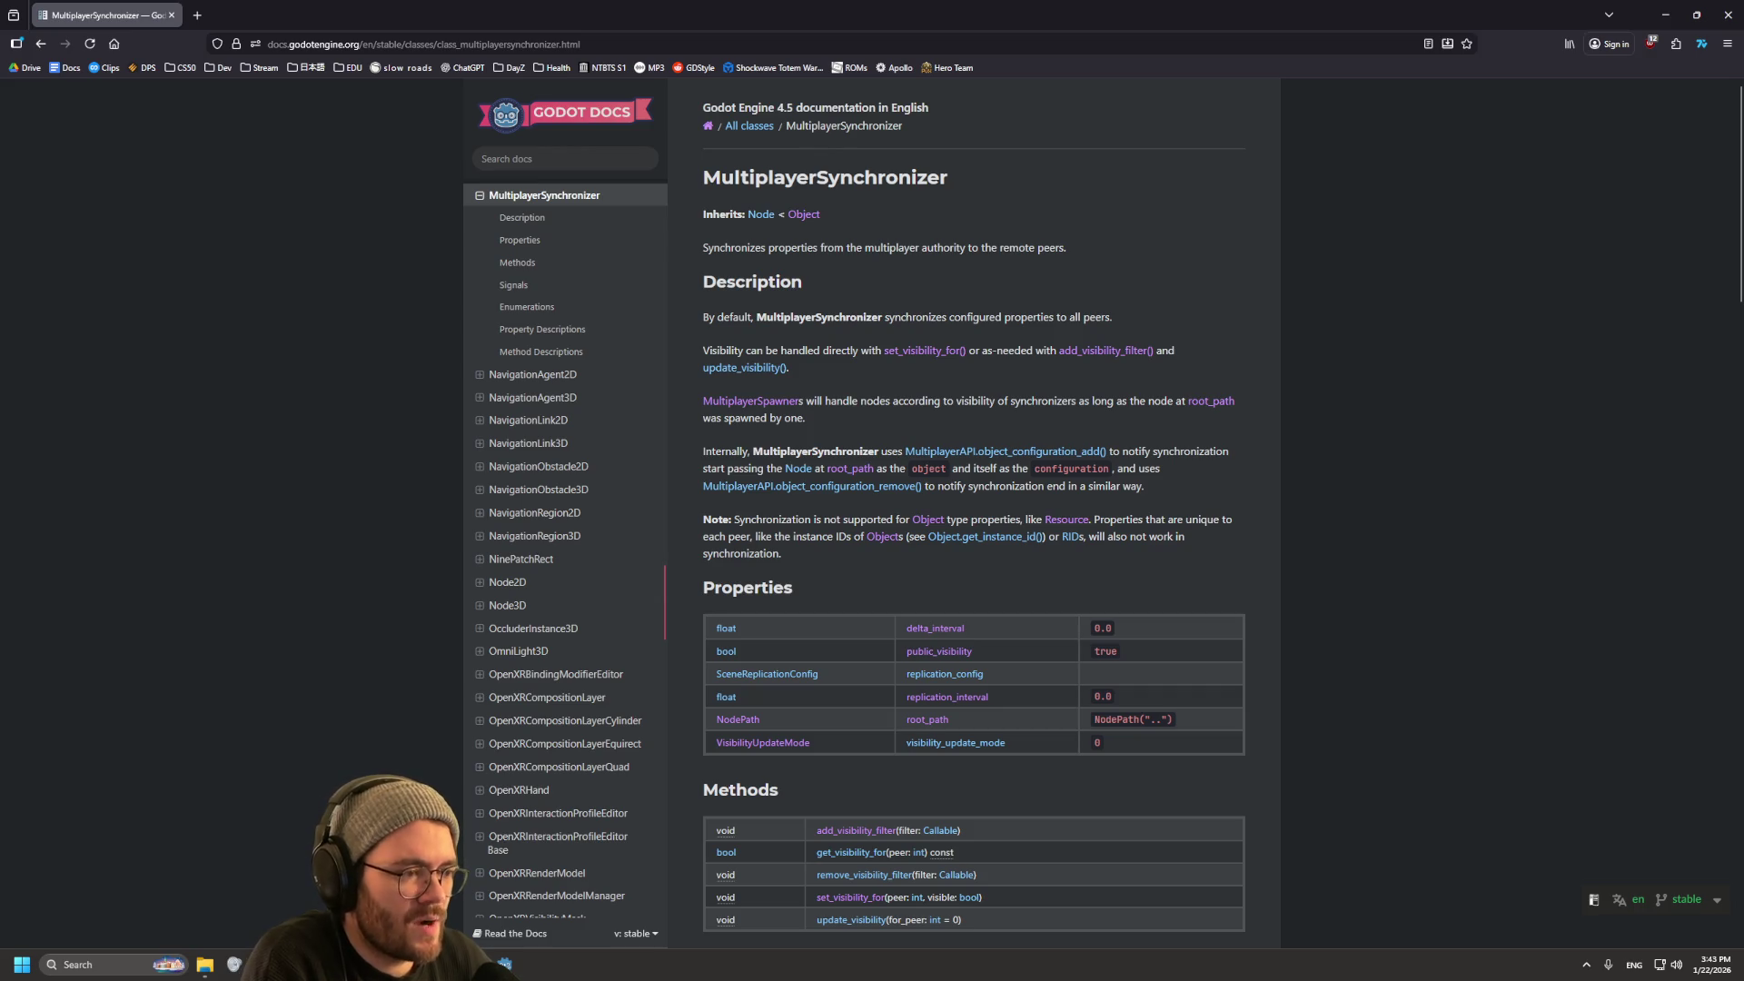
# Step: Scroll to the Signals section (synchronized, delta_synchronized), then return to the Godot editor
pyautogui.scroll(-3, 974, 509)
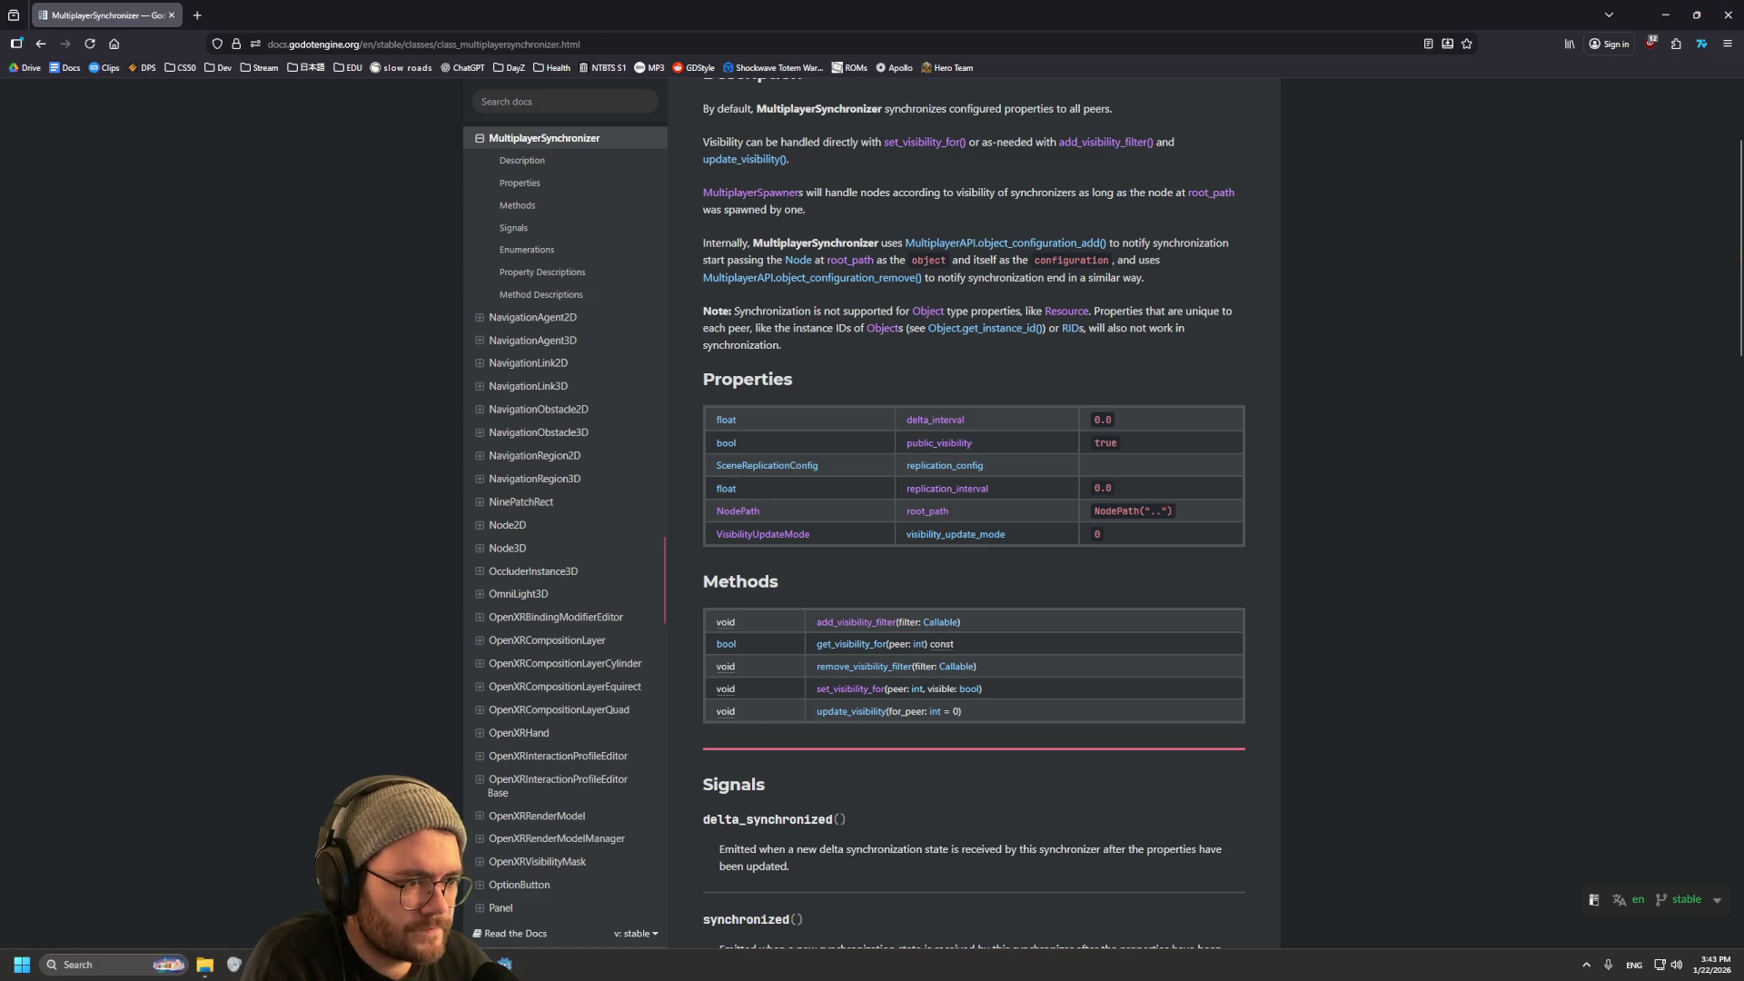
pyautogui.scroll(-3, 974, 509)
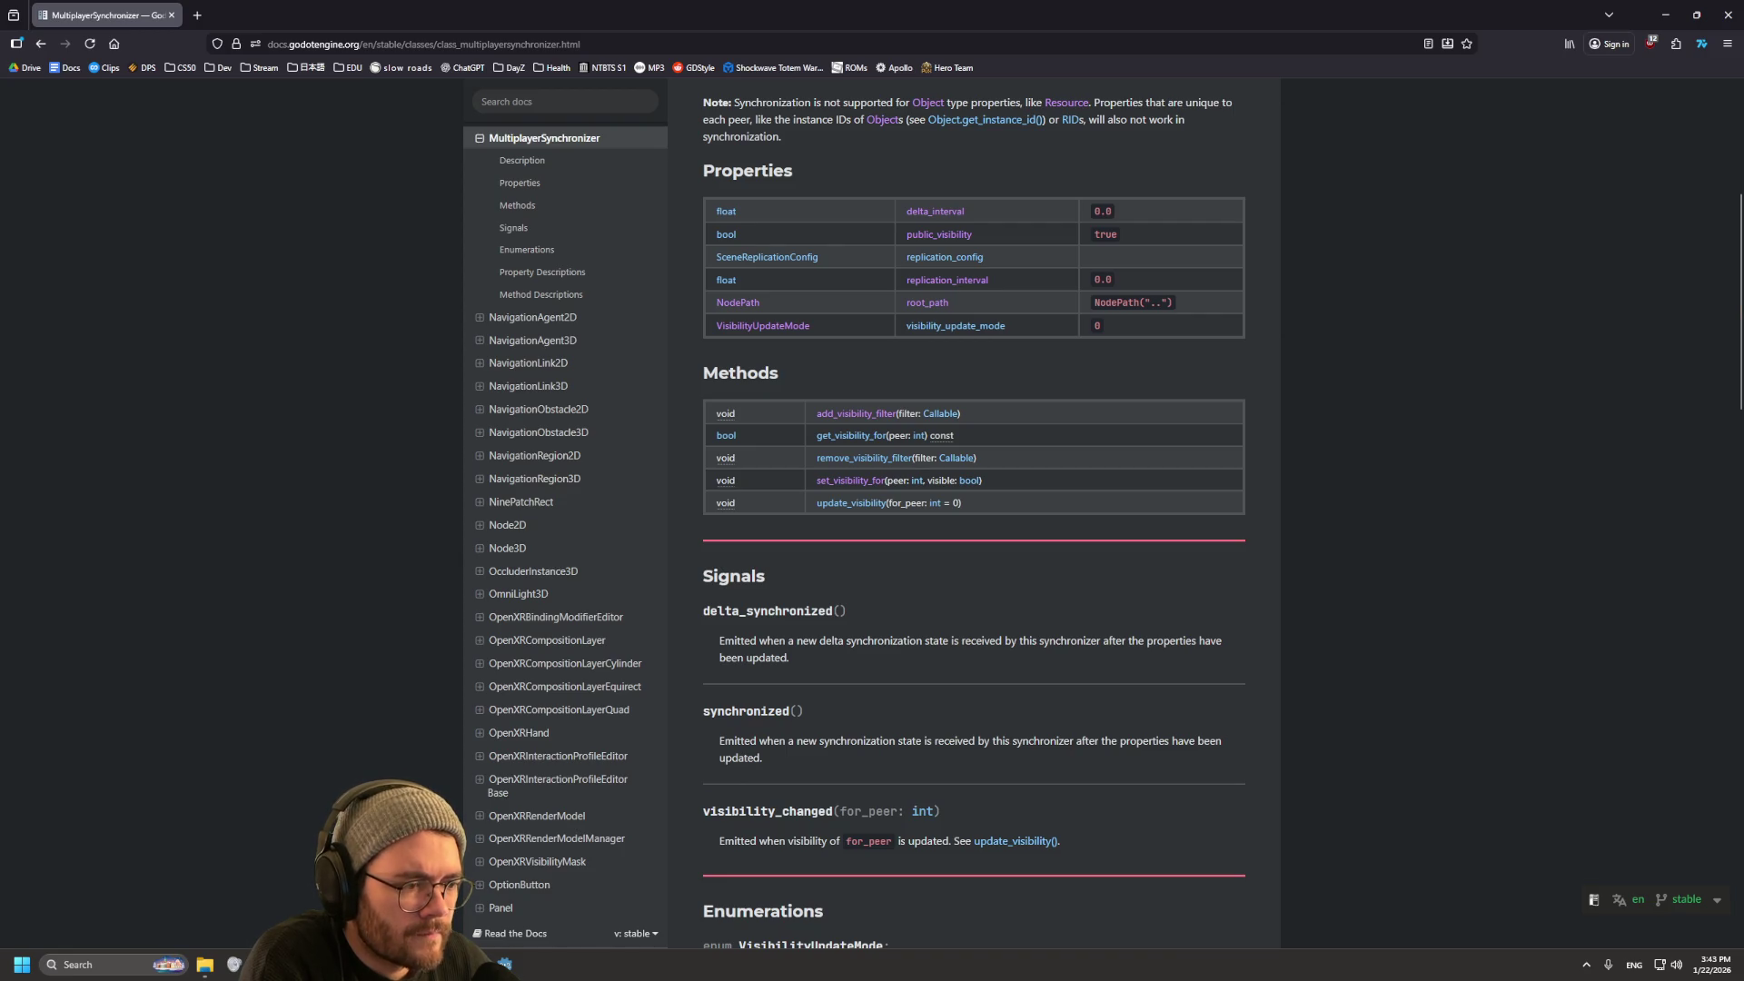
pyautogui.scroll(-2, 973, 508)
pyautogui.scroll(-5, 973, 508)
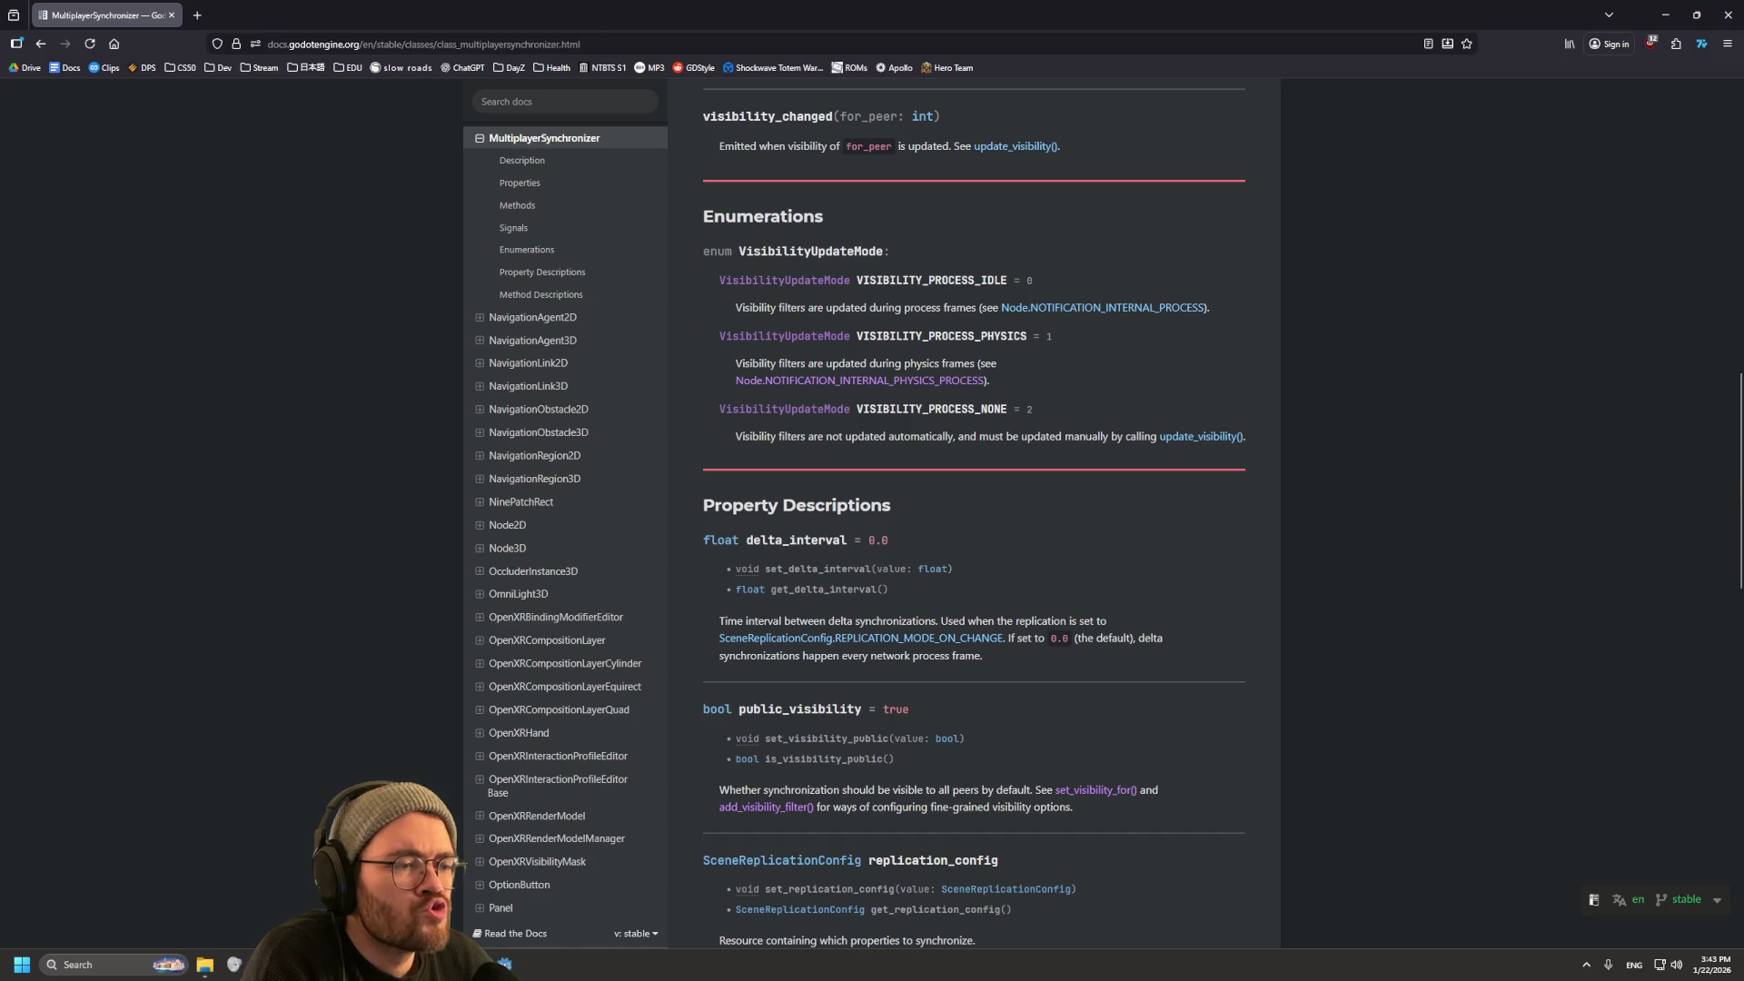
pyautogui.scroll(-5, 973, 508)
pyautogui.scroll(8, 973, 509)
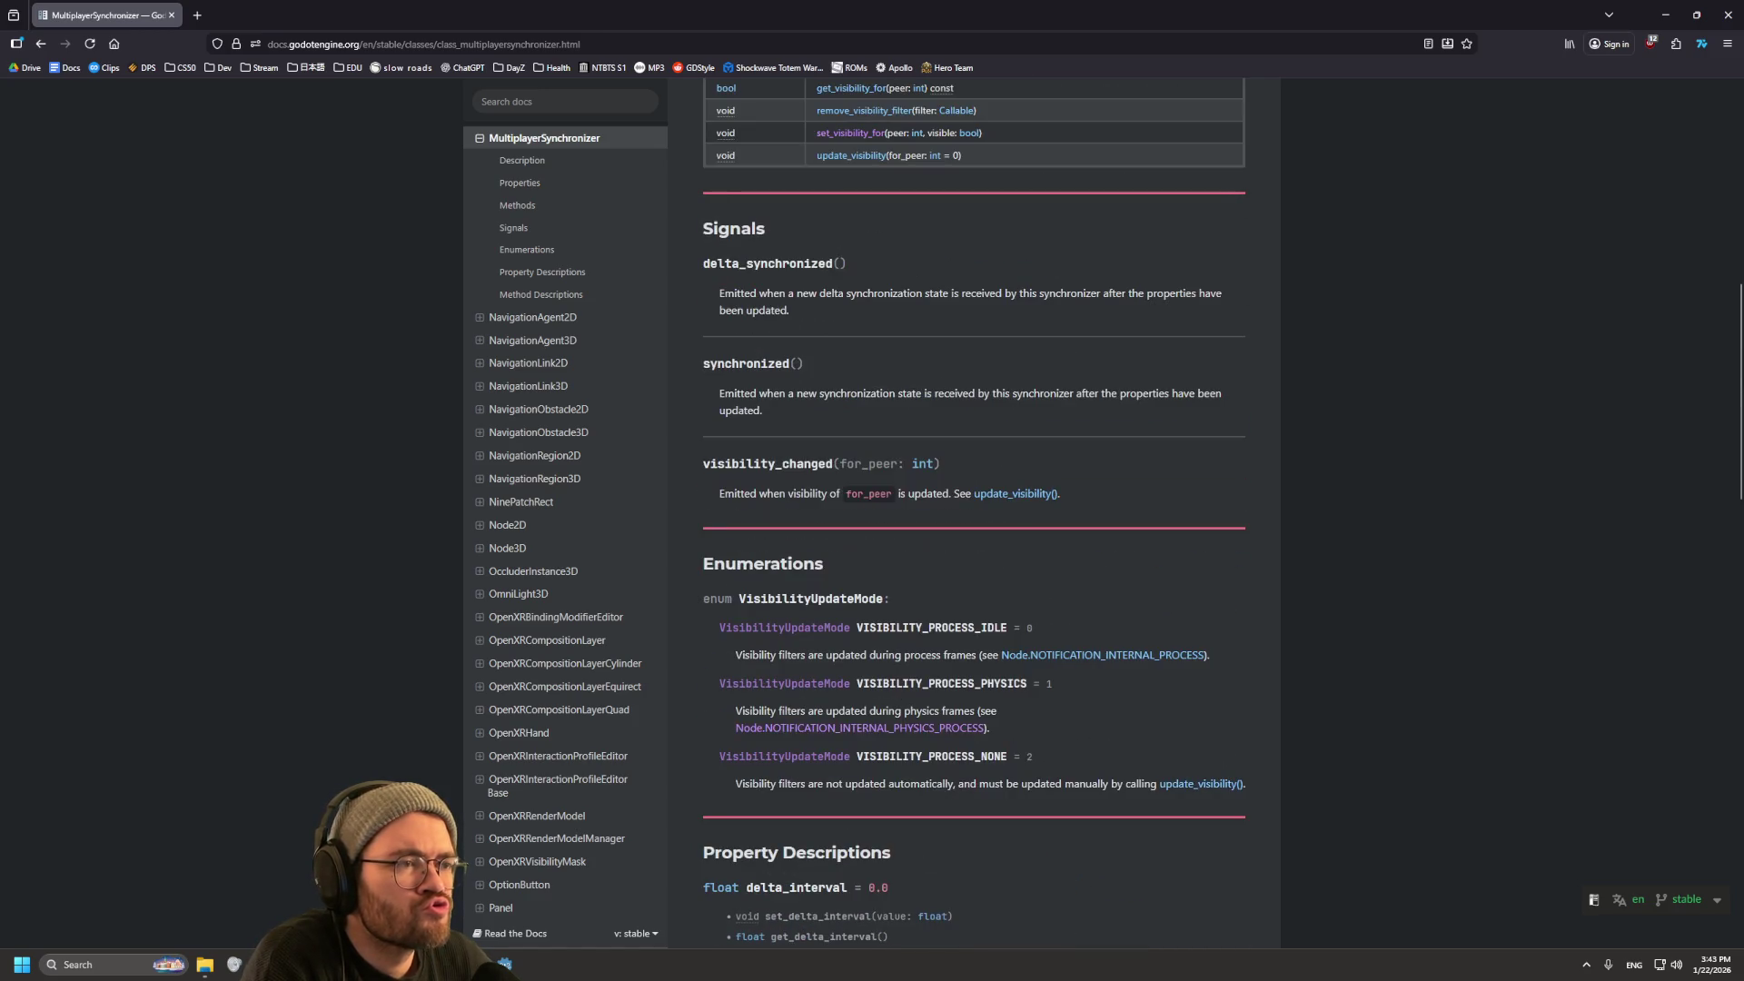
pyautogui.click(1665, 14)
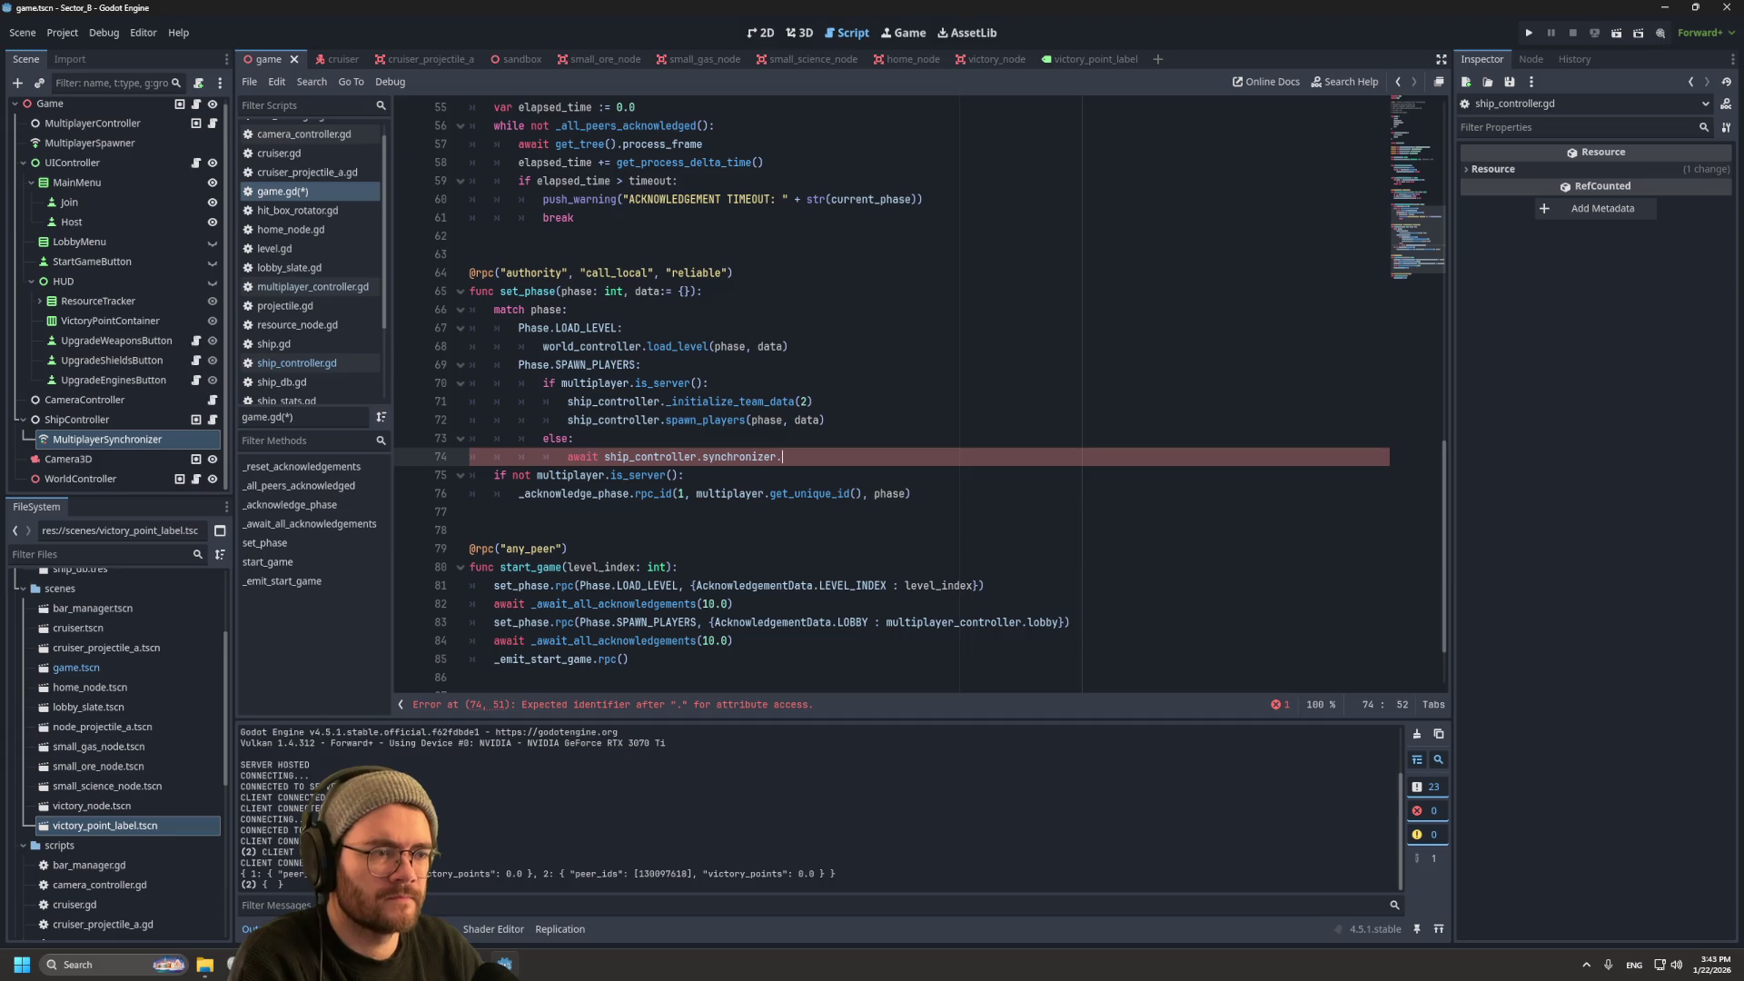
# Step: Complete line 74 as 'await ship_controller.synchronizer.synchronized' using autocomplete
pyautogui.write('s')
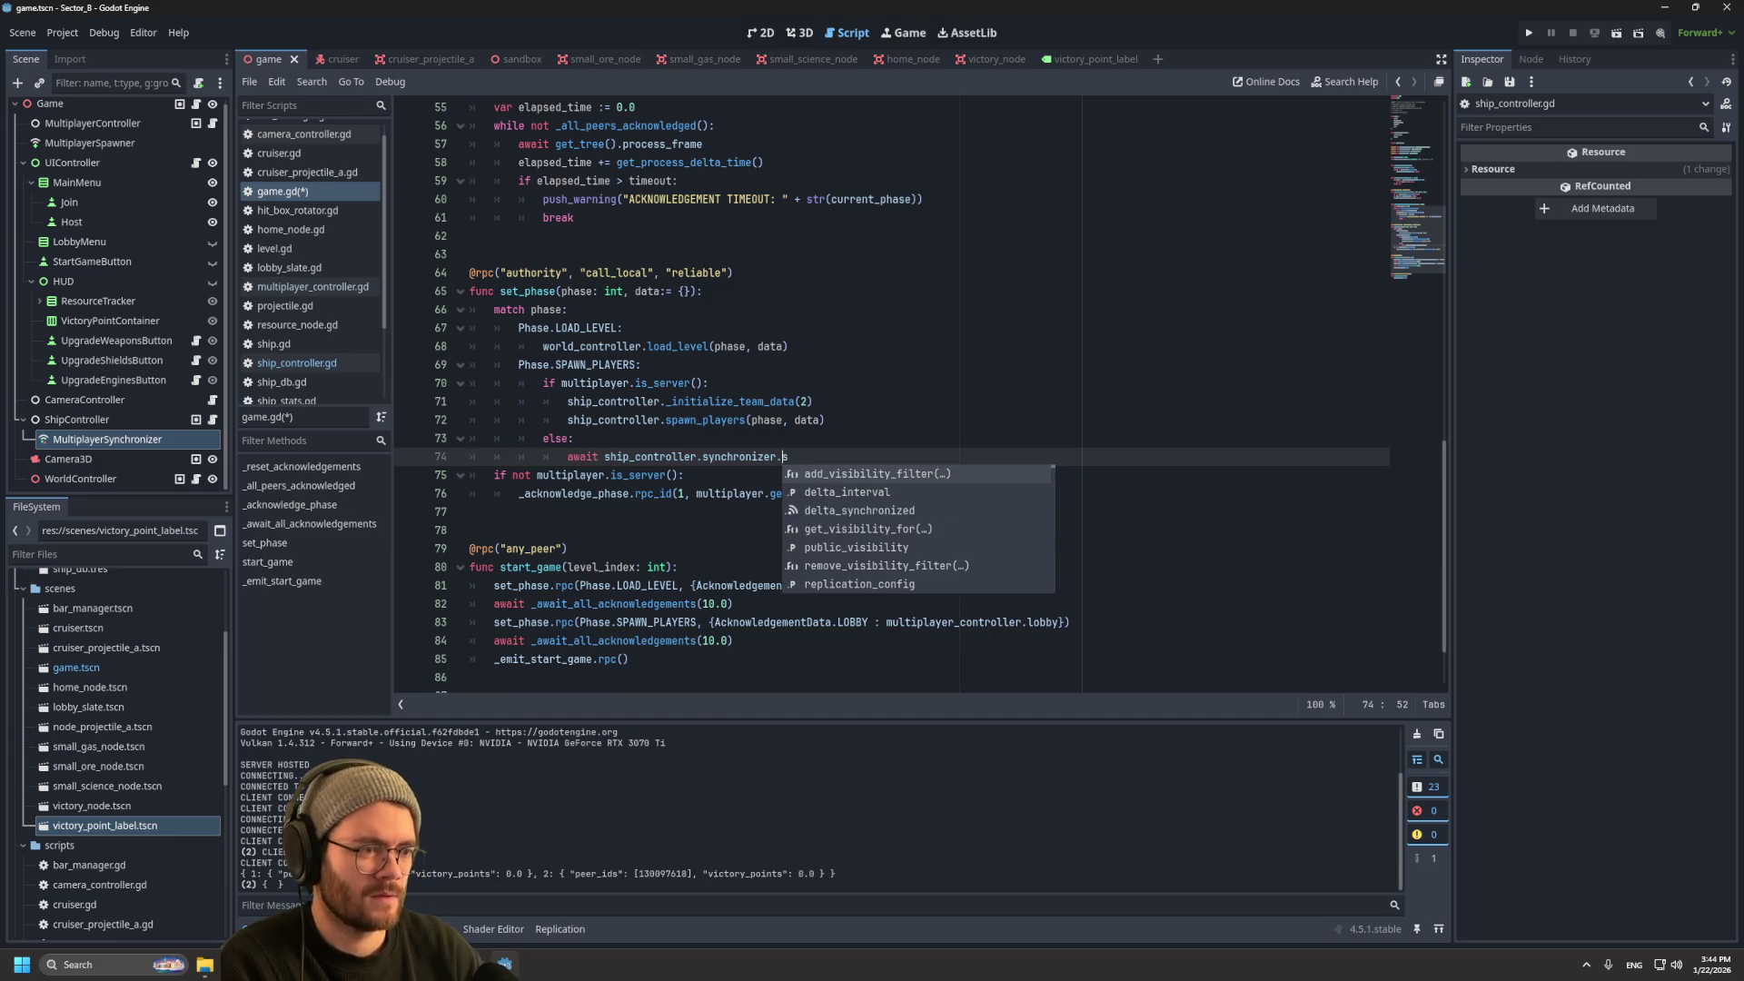
pyautogui.press('Down')
pyautogui.press('Return')
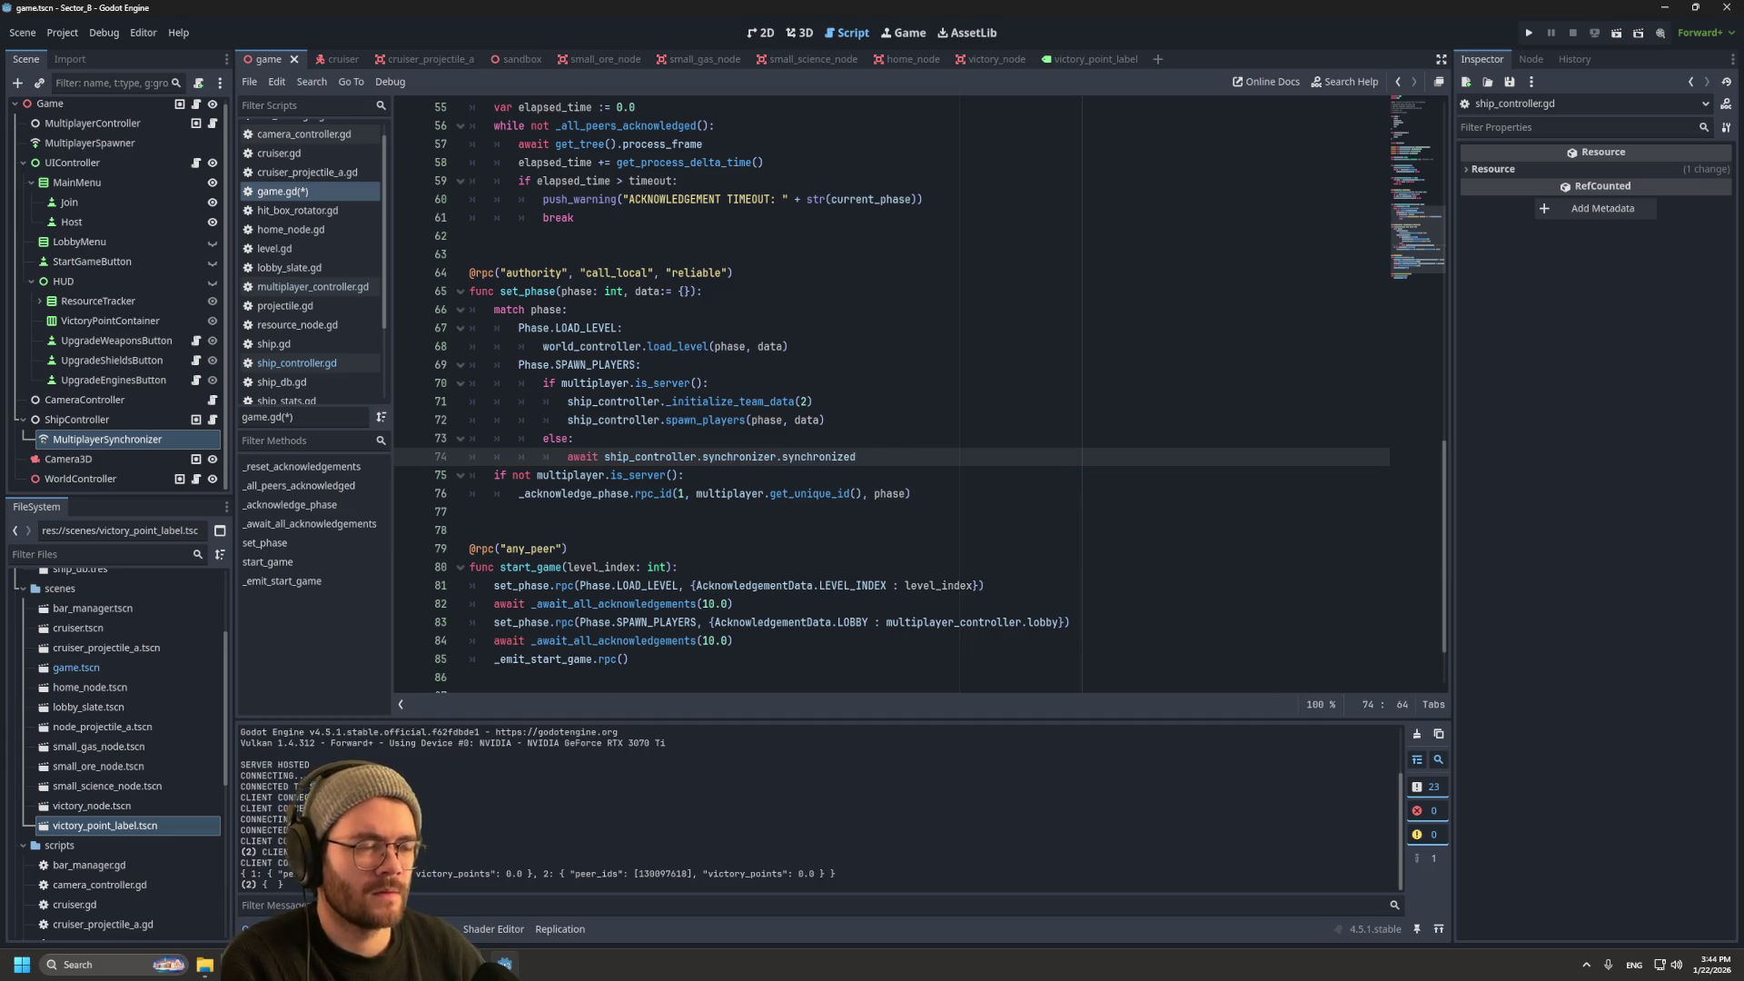
# Step: Run the game, join a second player on Team 2, start the match, then stop it
pyautogui.press('F5')
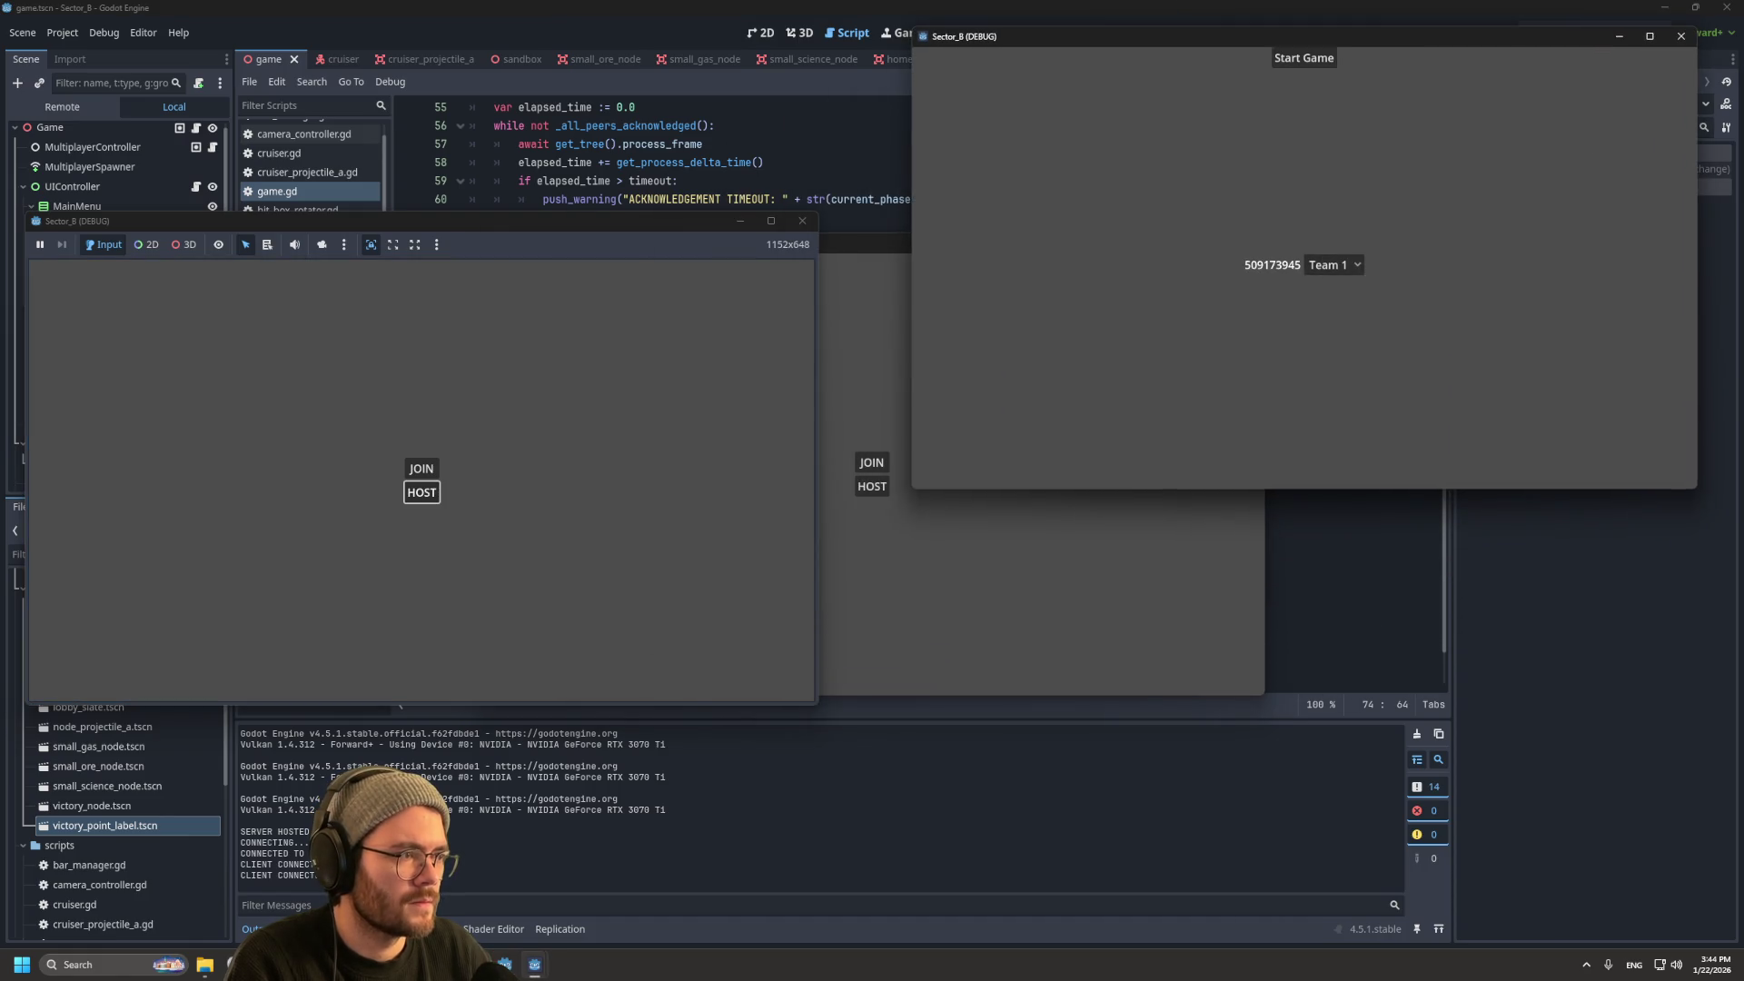
pyautogui.moveTo(931, 242)
pyautogui.mouseDown()
pyautogui.moveTo(1343, 449)
pyautogui.moveTo(1350, 490)
pyautogui.mouseUp()
pyautogui.click(1289, 711)
pyautogui.click(1322, 735)
pyautogui.click(1328, 776)
pyautogui.click(1305, 57)
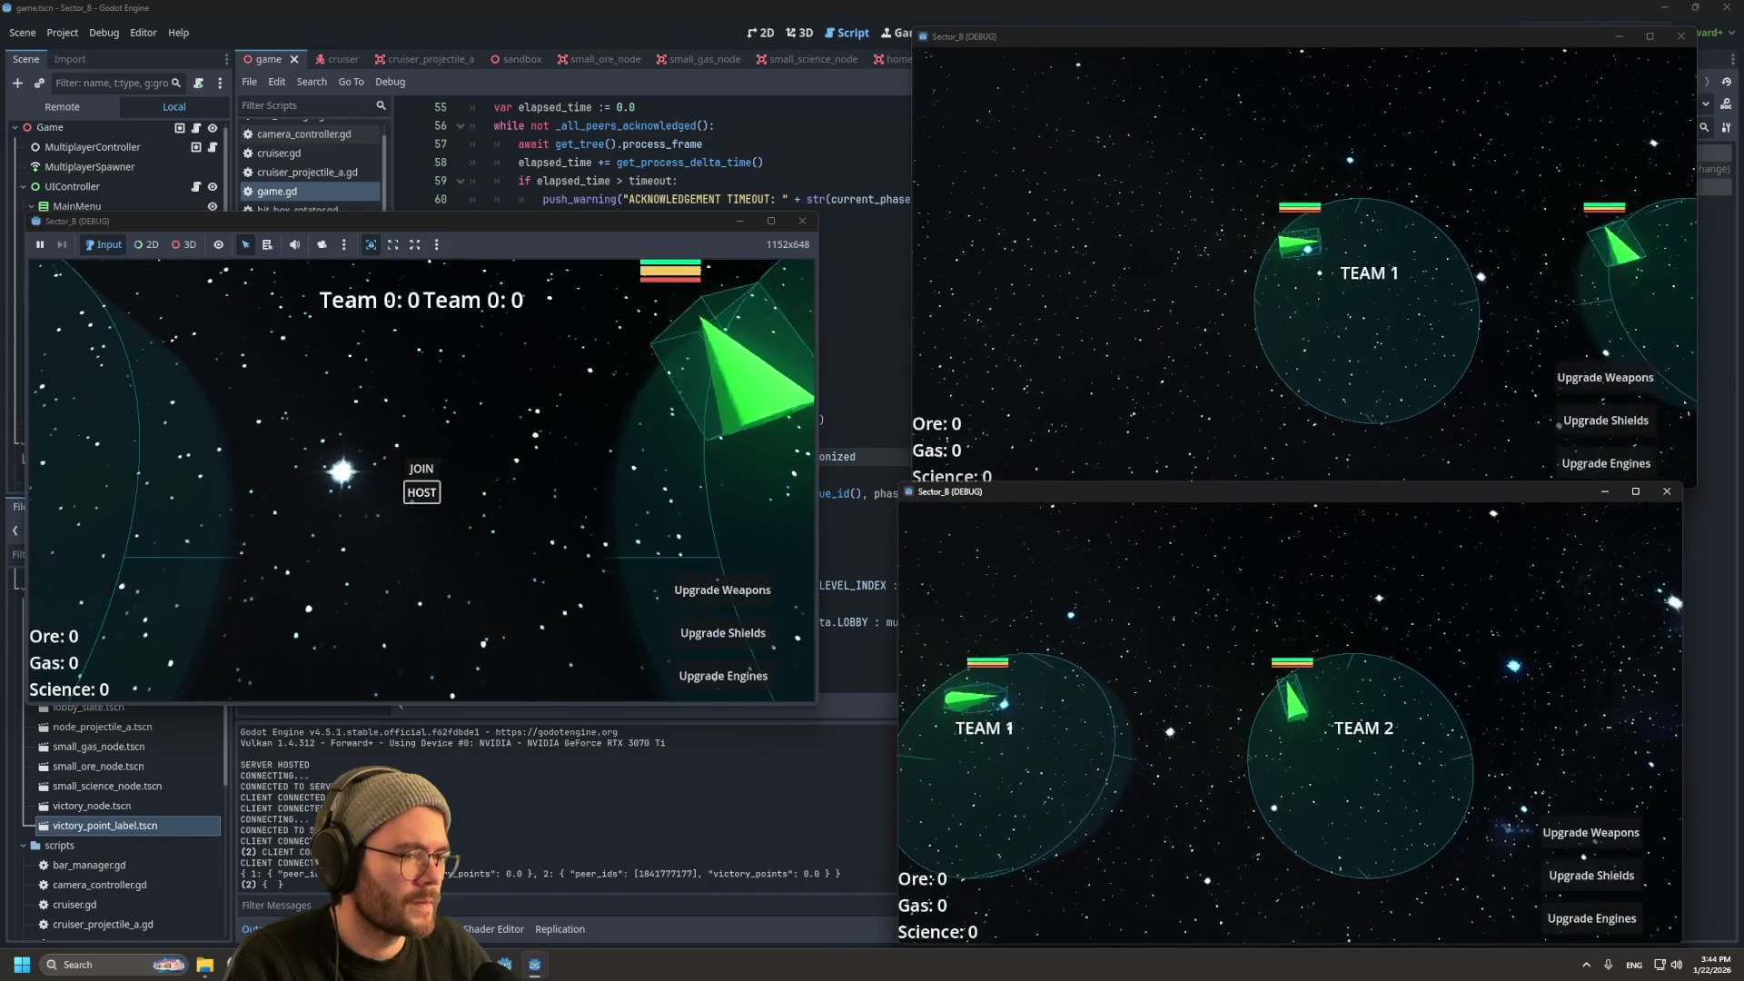
pyautogui.press('F8')
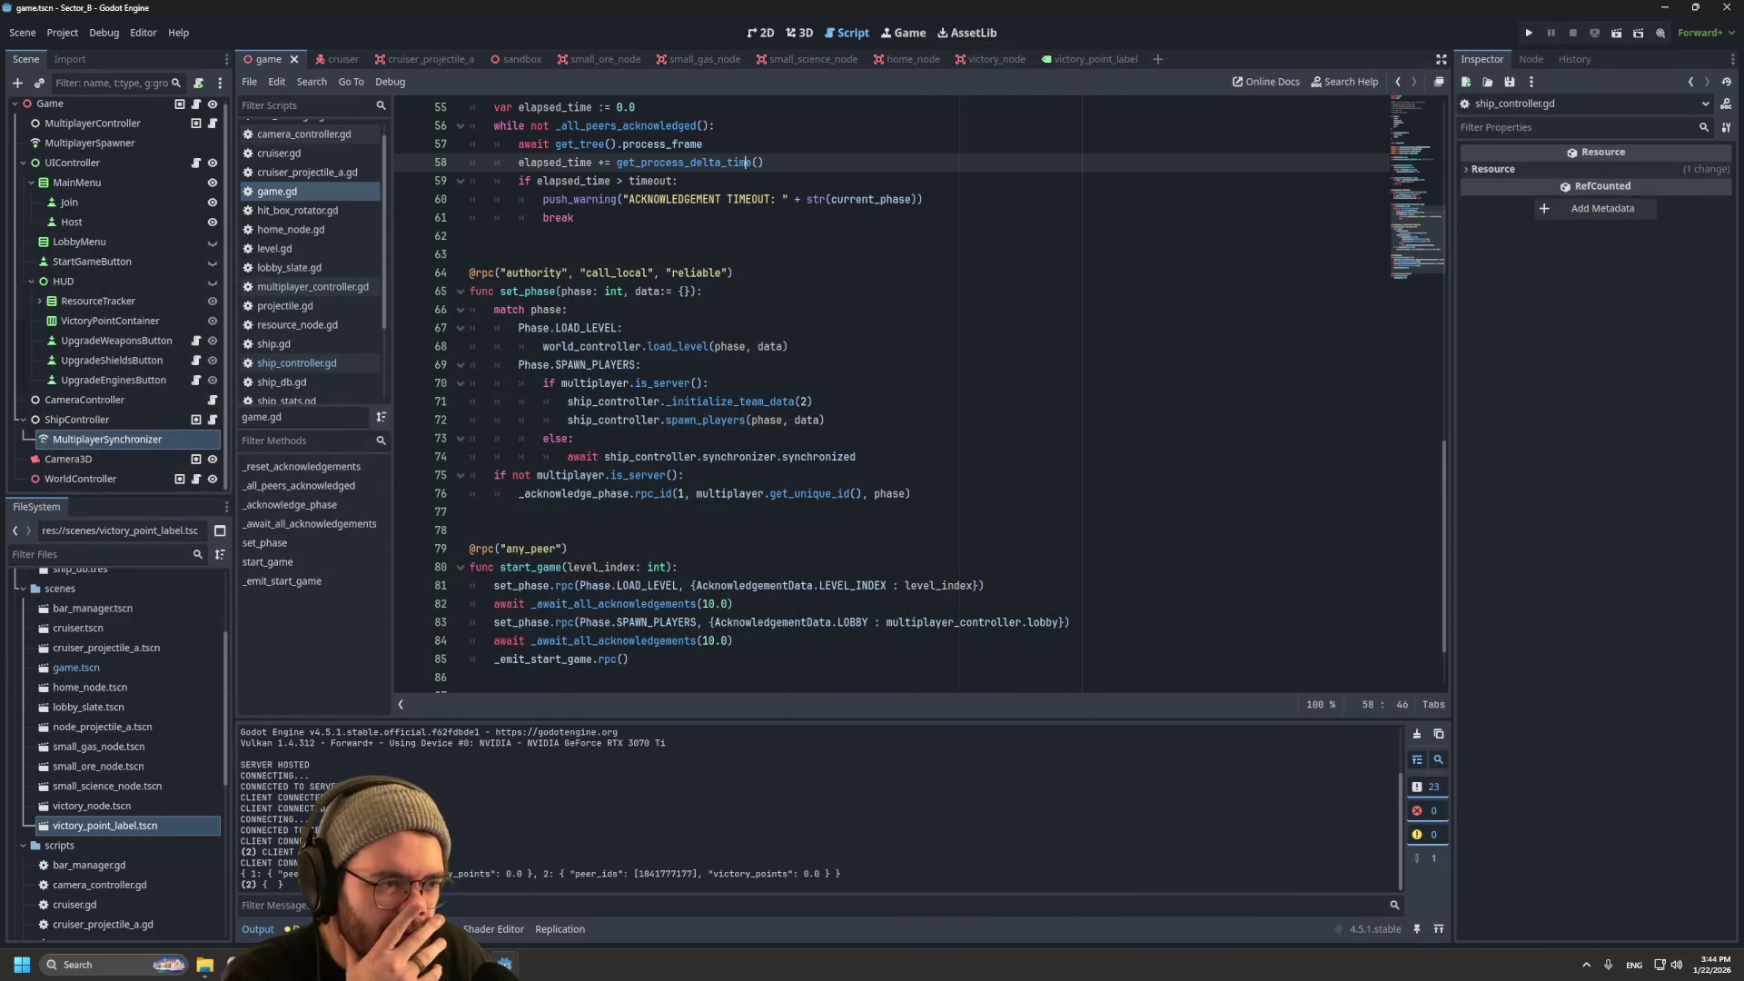
# Step: Add a print("TEST") line below line 74
pyautogui.click(859, 456)
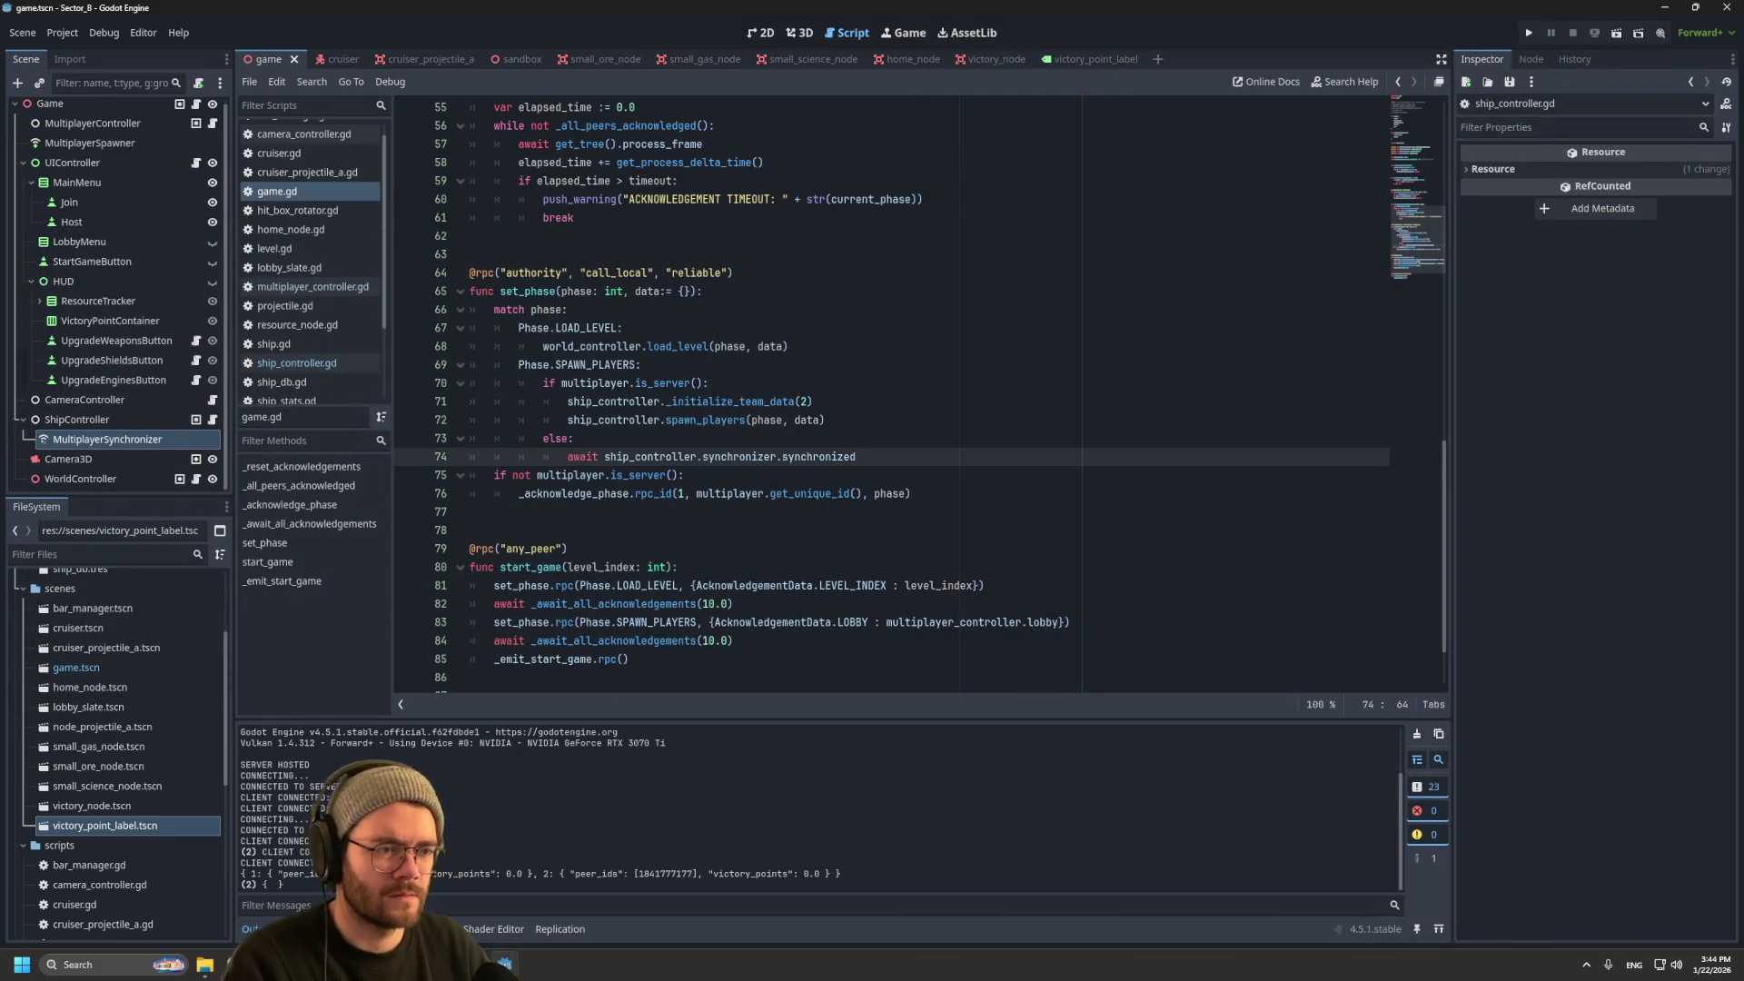
pyautogui.press('Return')
pyautogui.write('print(')
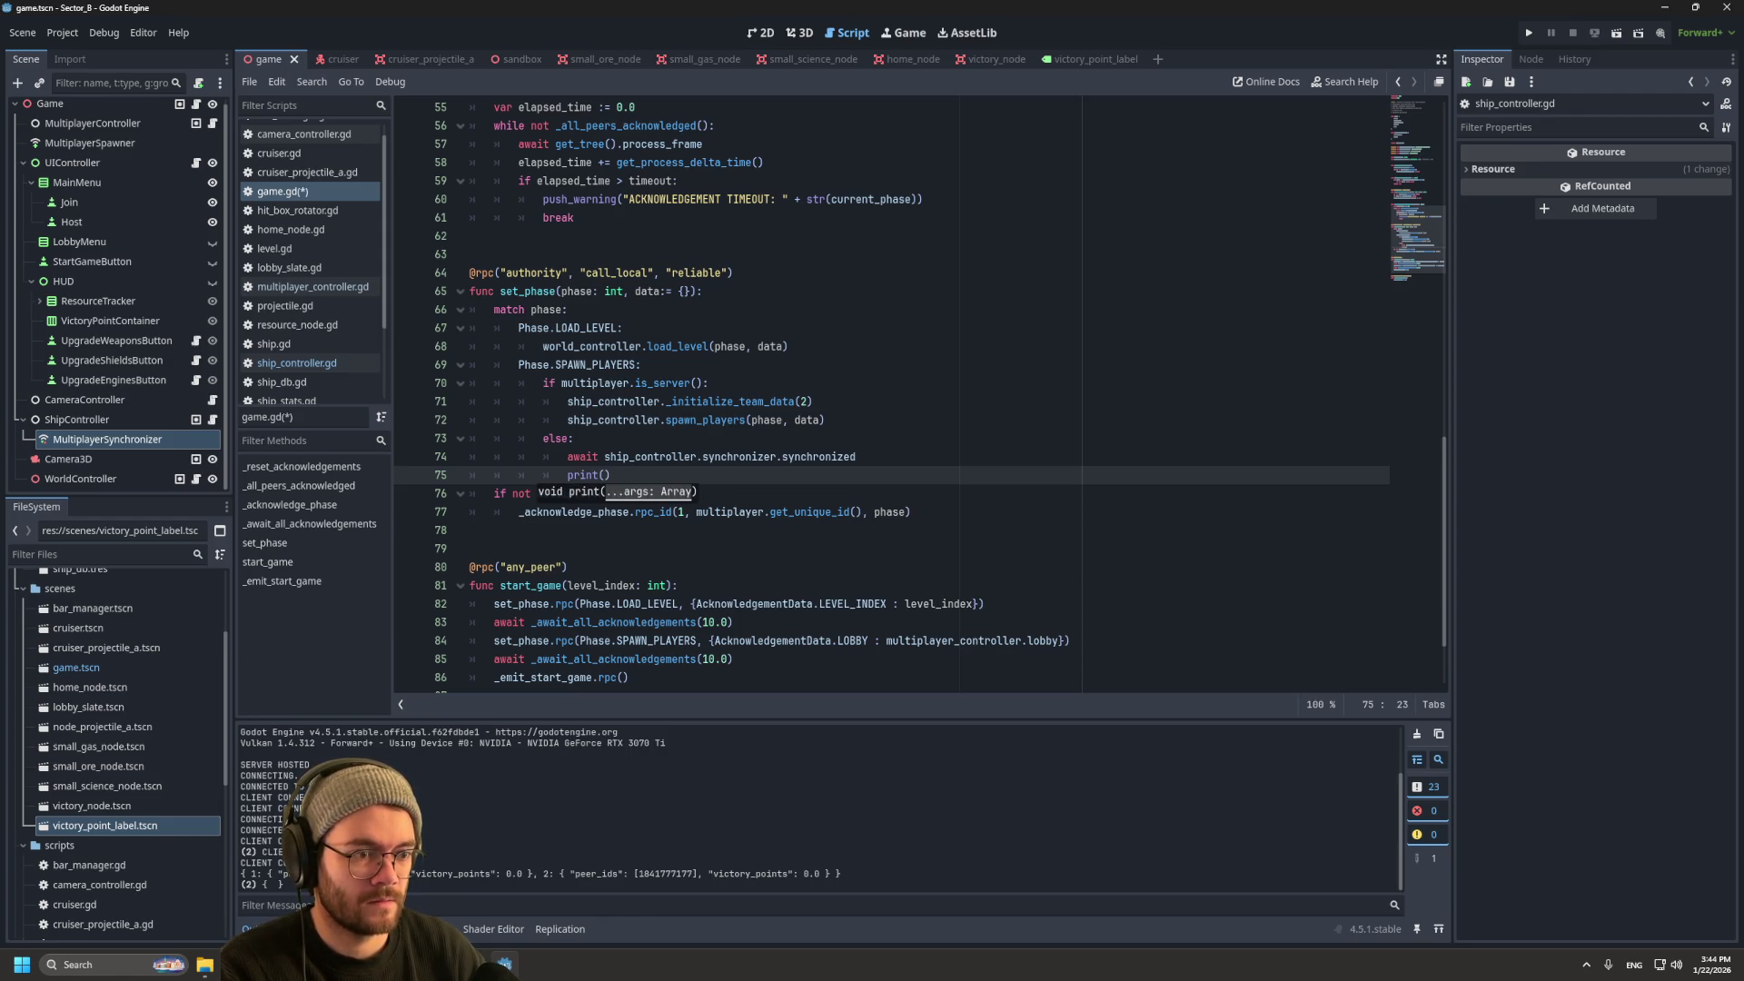
pyautogui.write('"TEST"')
pyautogui.click(574, 438)
# Step: Save and test a match with a host and a Team 2 client to check the TEST print
pyautogui.hotkey('ctrl', 's')
pyautogui.press('F5')
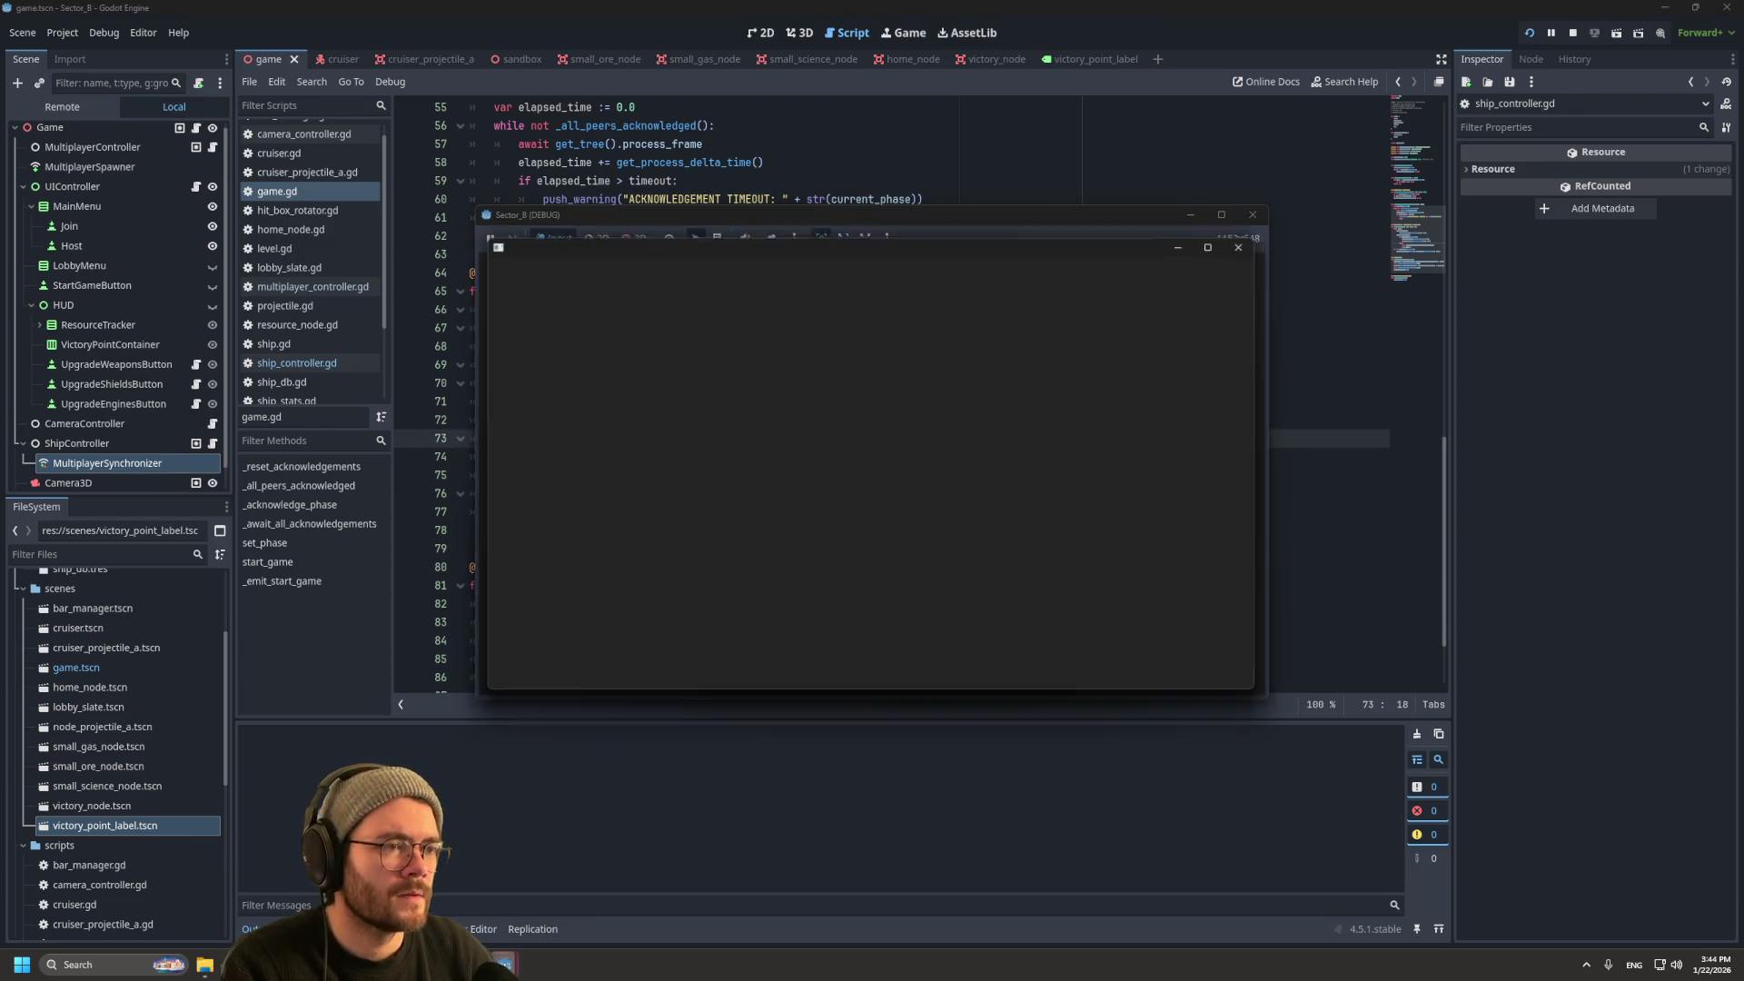
pyautogui.moveTo(975, 244); pyautogui.dragTo(1324, 62)
pyautogui.click(1220, 297)
pyautogui.click(1090, 590)
pyautogui.moveTo(954, 246); pyautogui.dragTo(1315, 480)
pyautogui.click(1231, 694)
pyautogui.click(1265, 718)
pyautogui.click(1265, 763)
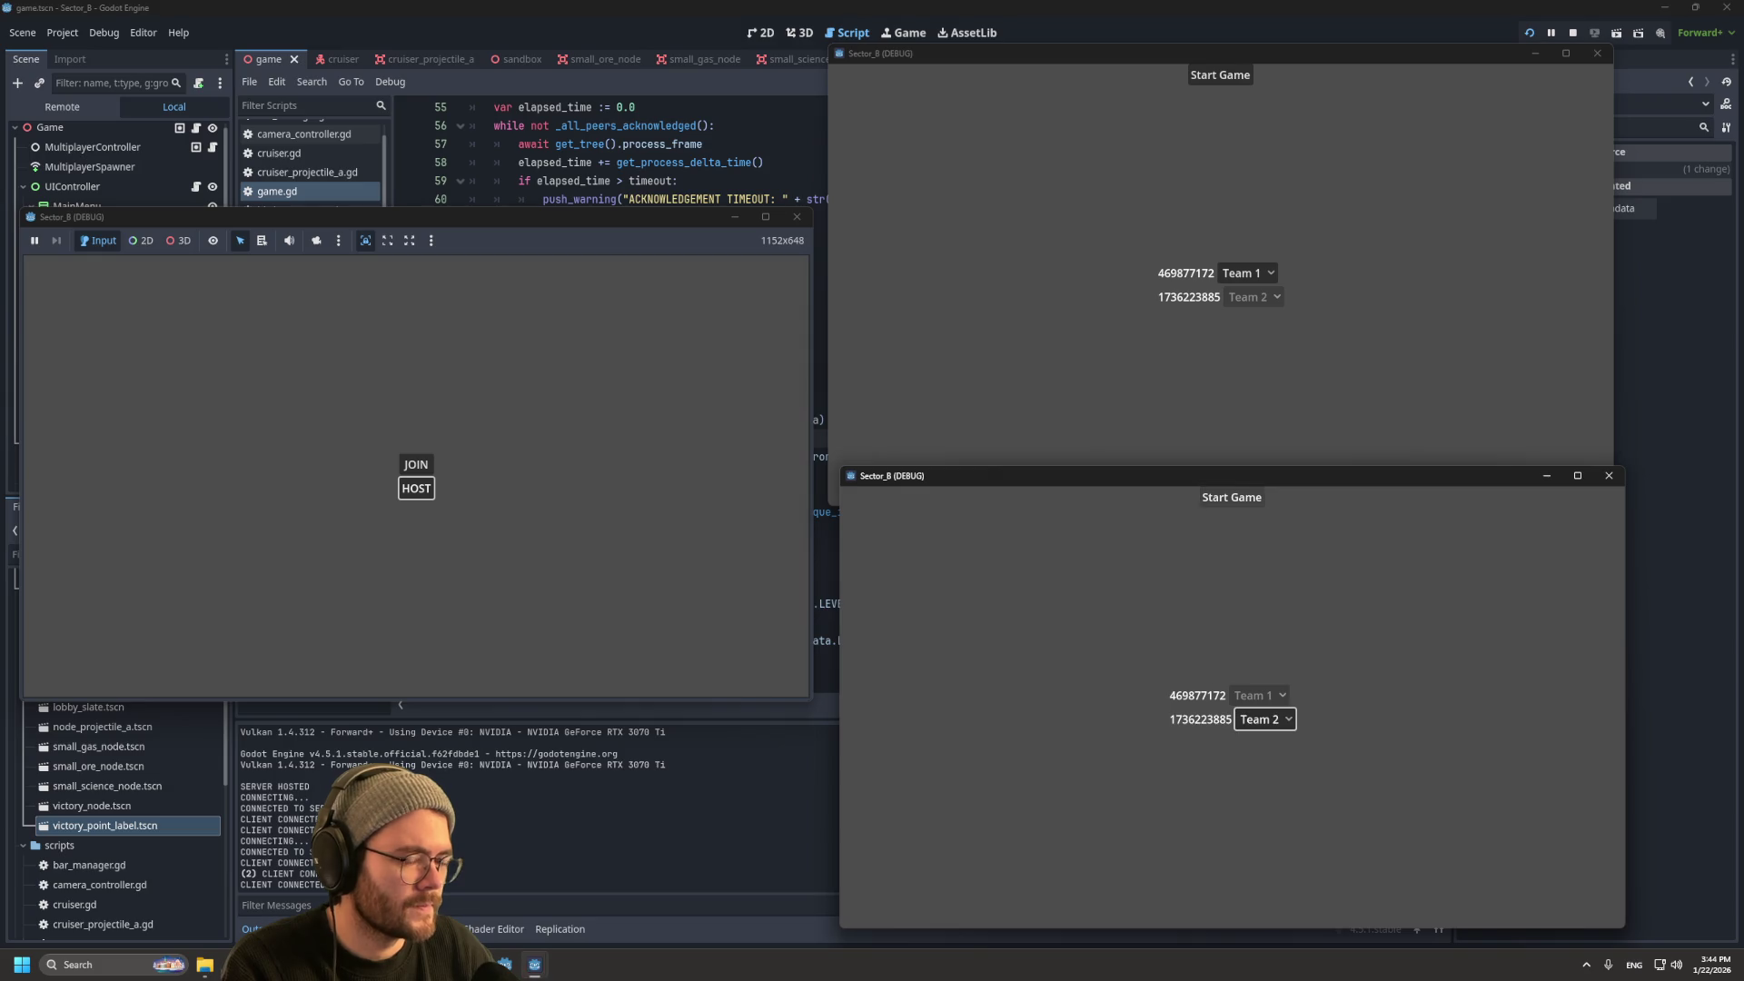
pyautogui.click(1232, 495)
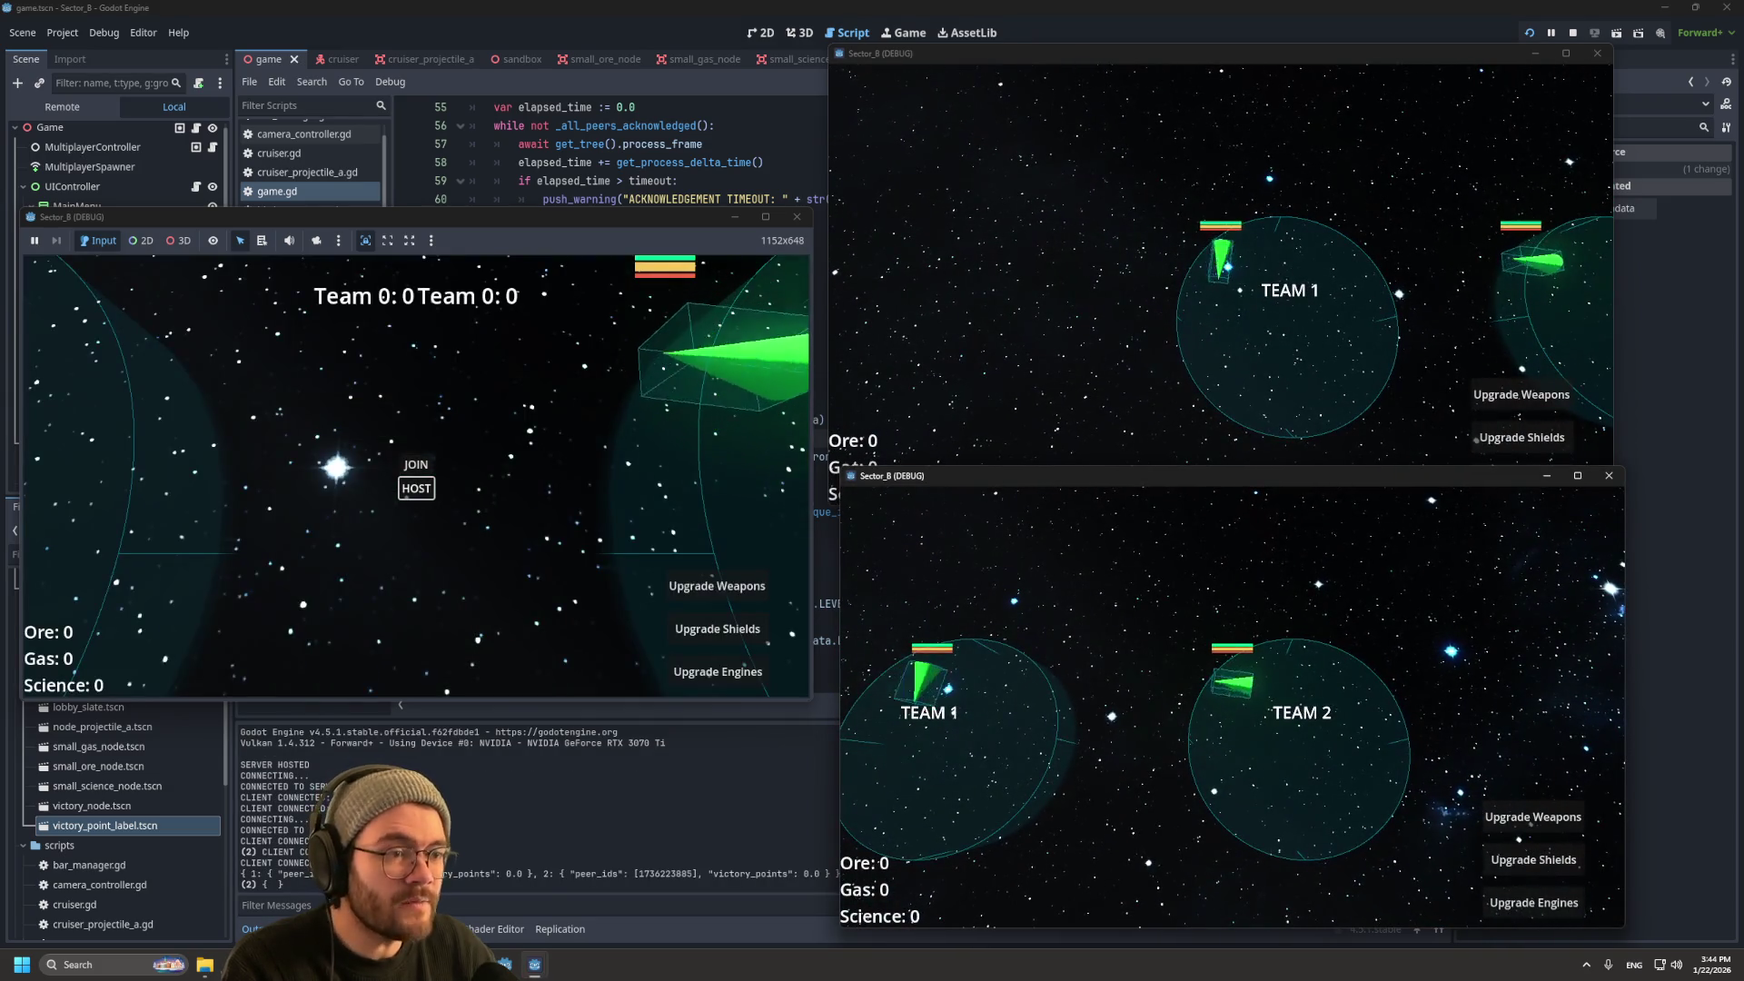
pyautogui.press('F8')
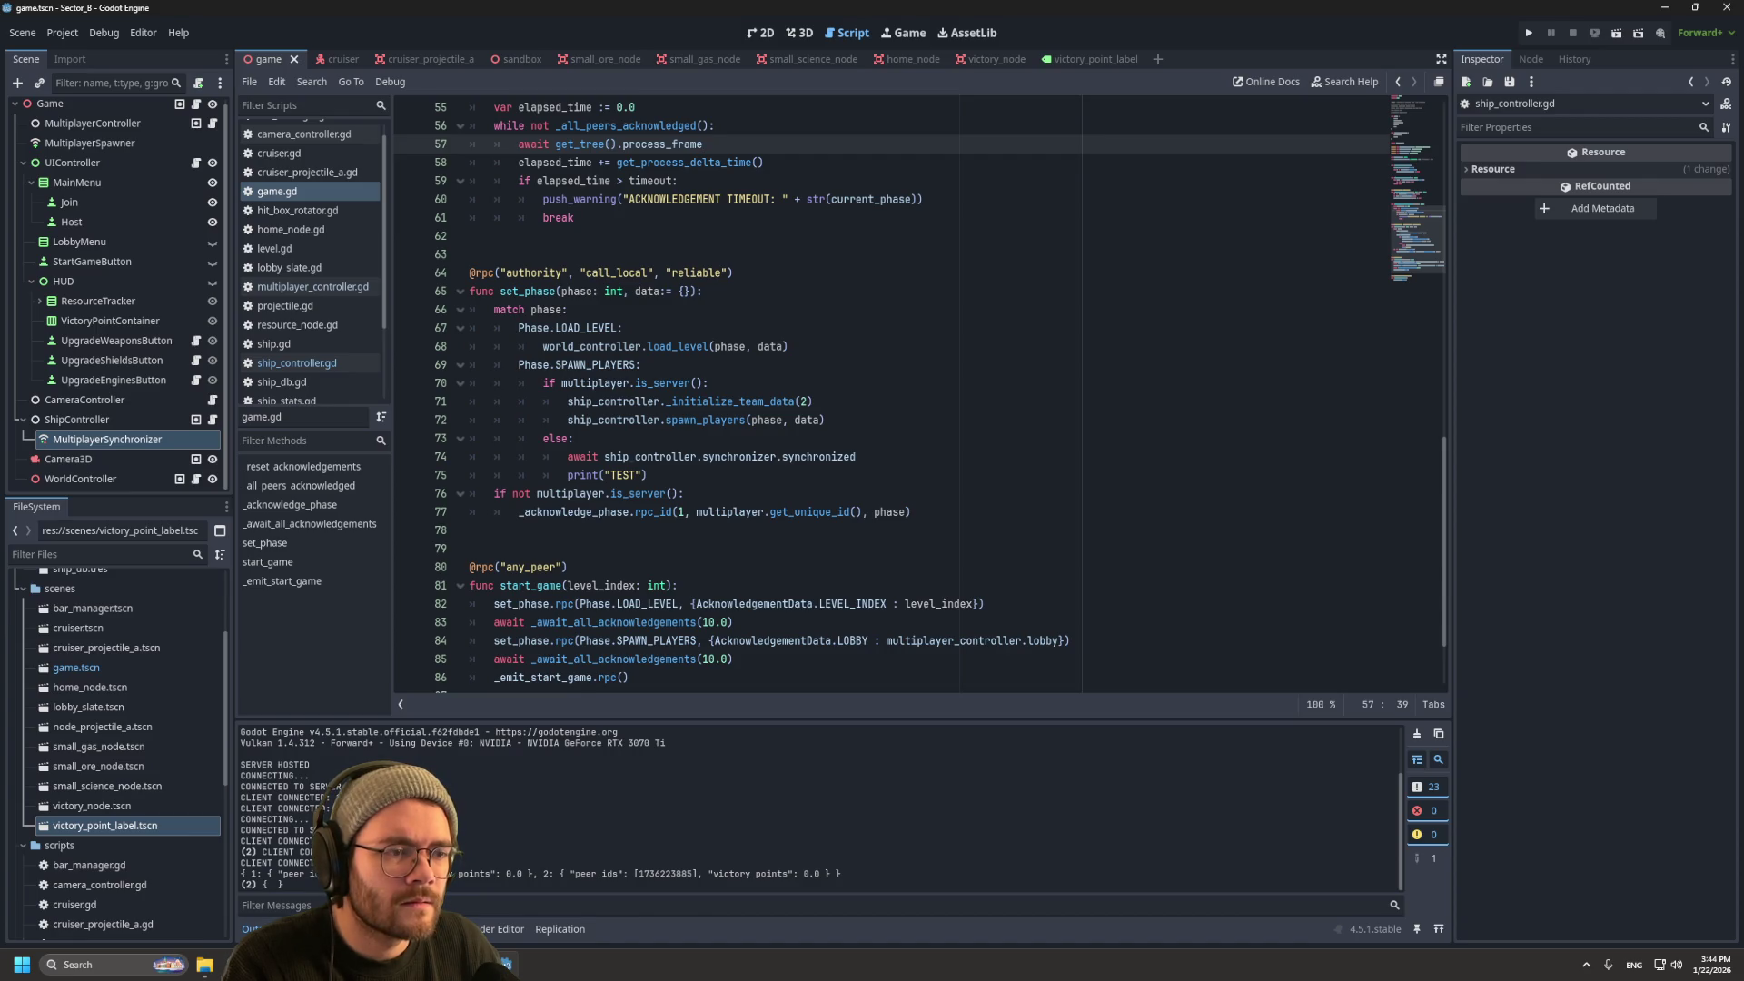
pyautogui.scroll(-2, 908, 391)
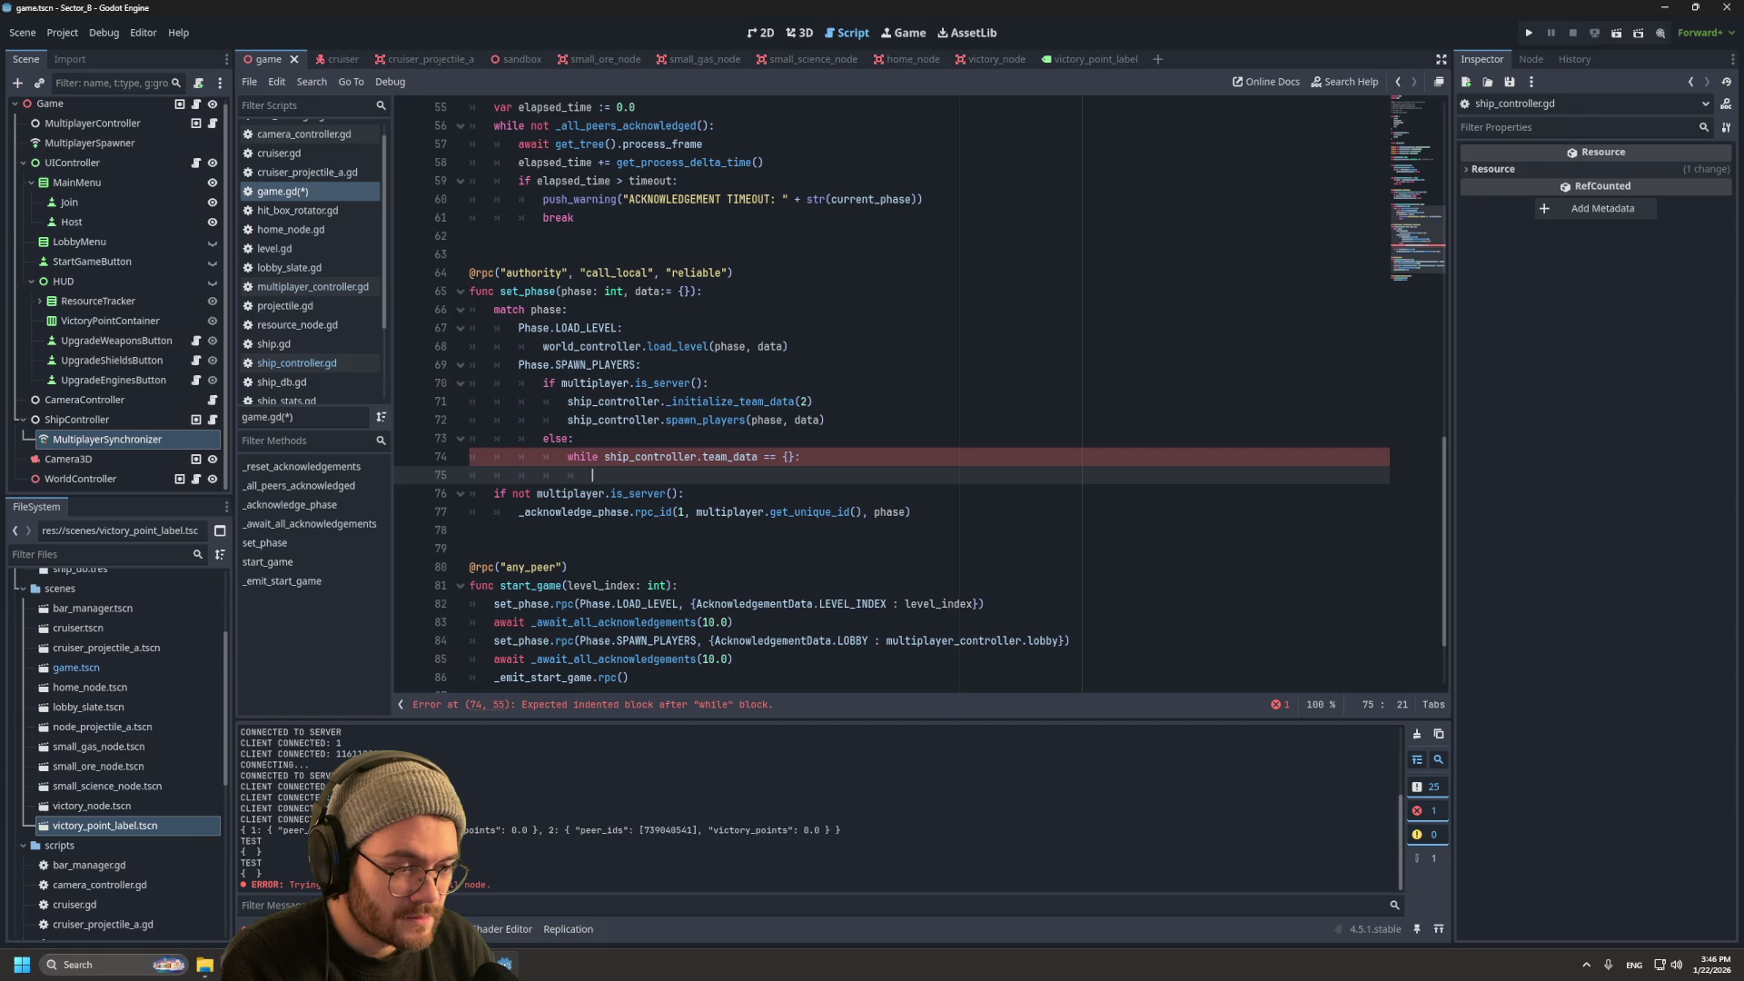
# Step: Put continue inside the while ship_controller.team_data == {} loop, save, and run the project
pyautogui.write('continue')
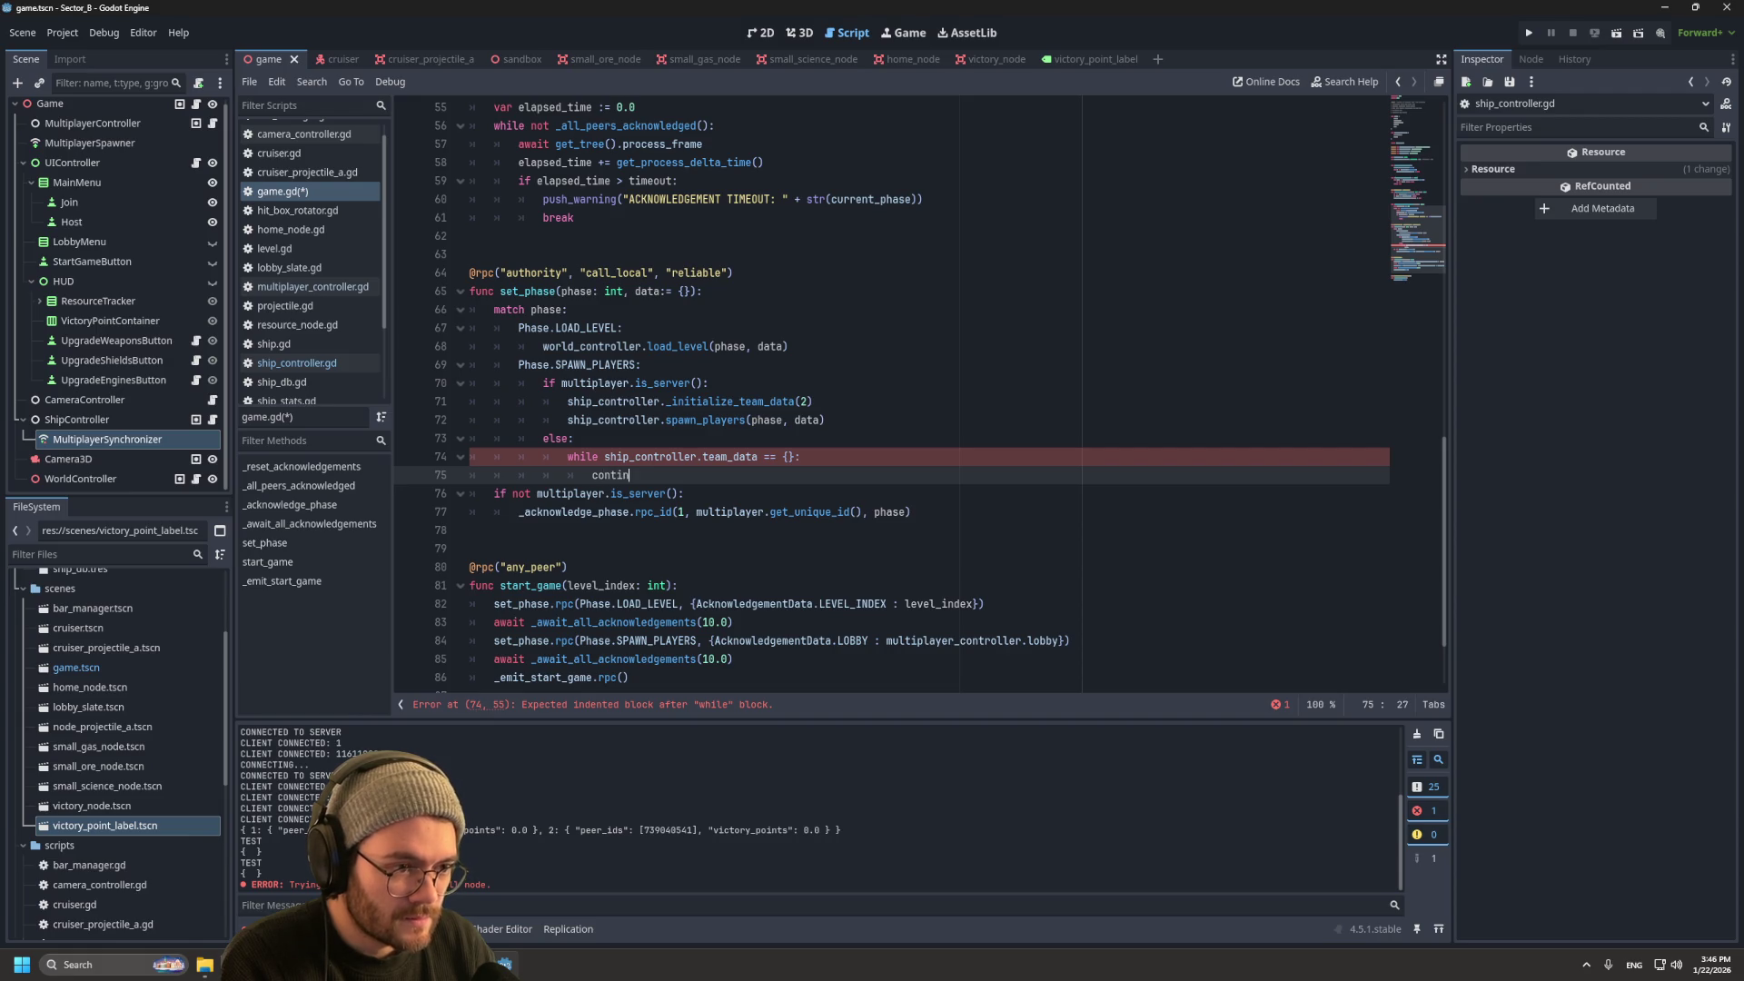
pyautogui.hotkey('ctrl', 's')
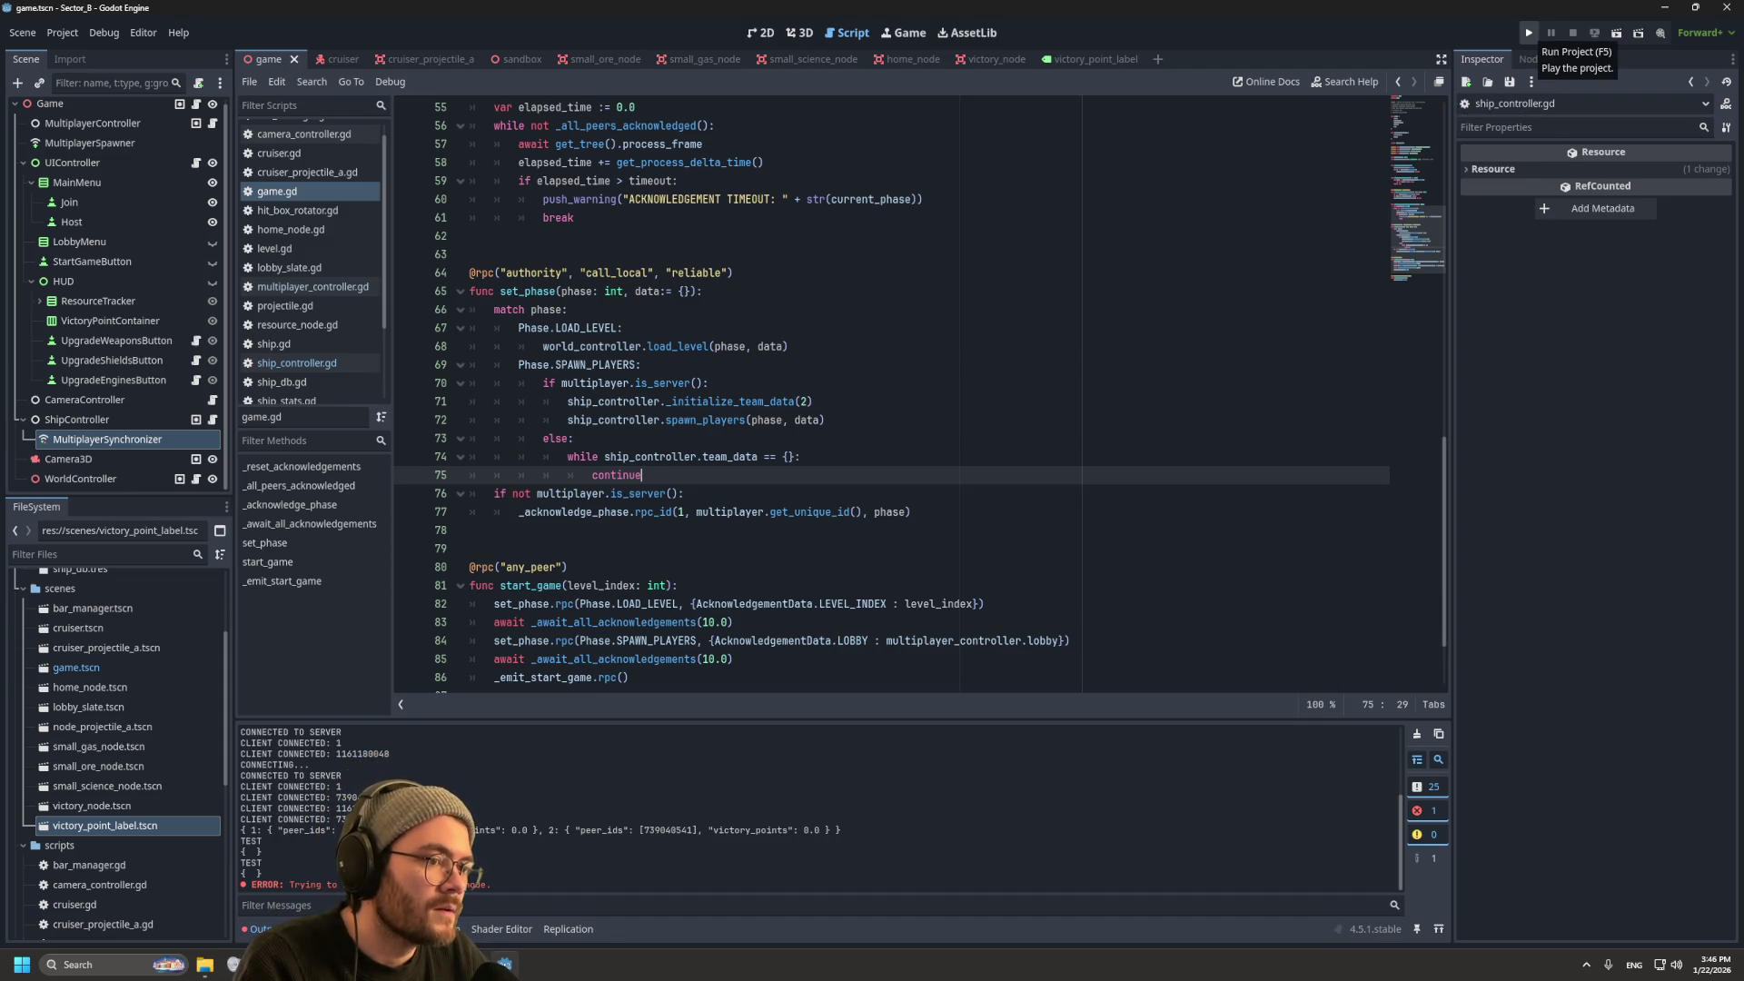
pyautogui.click(1528, 33)
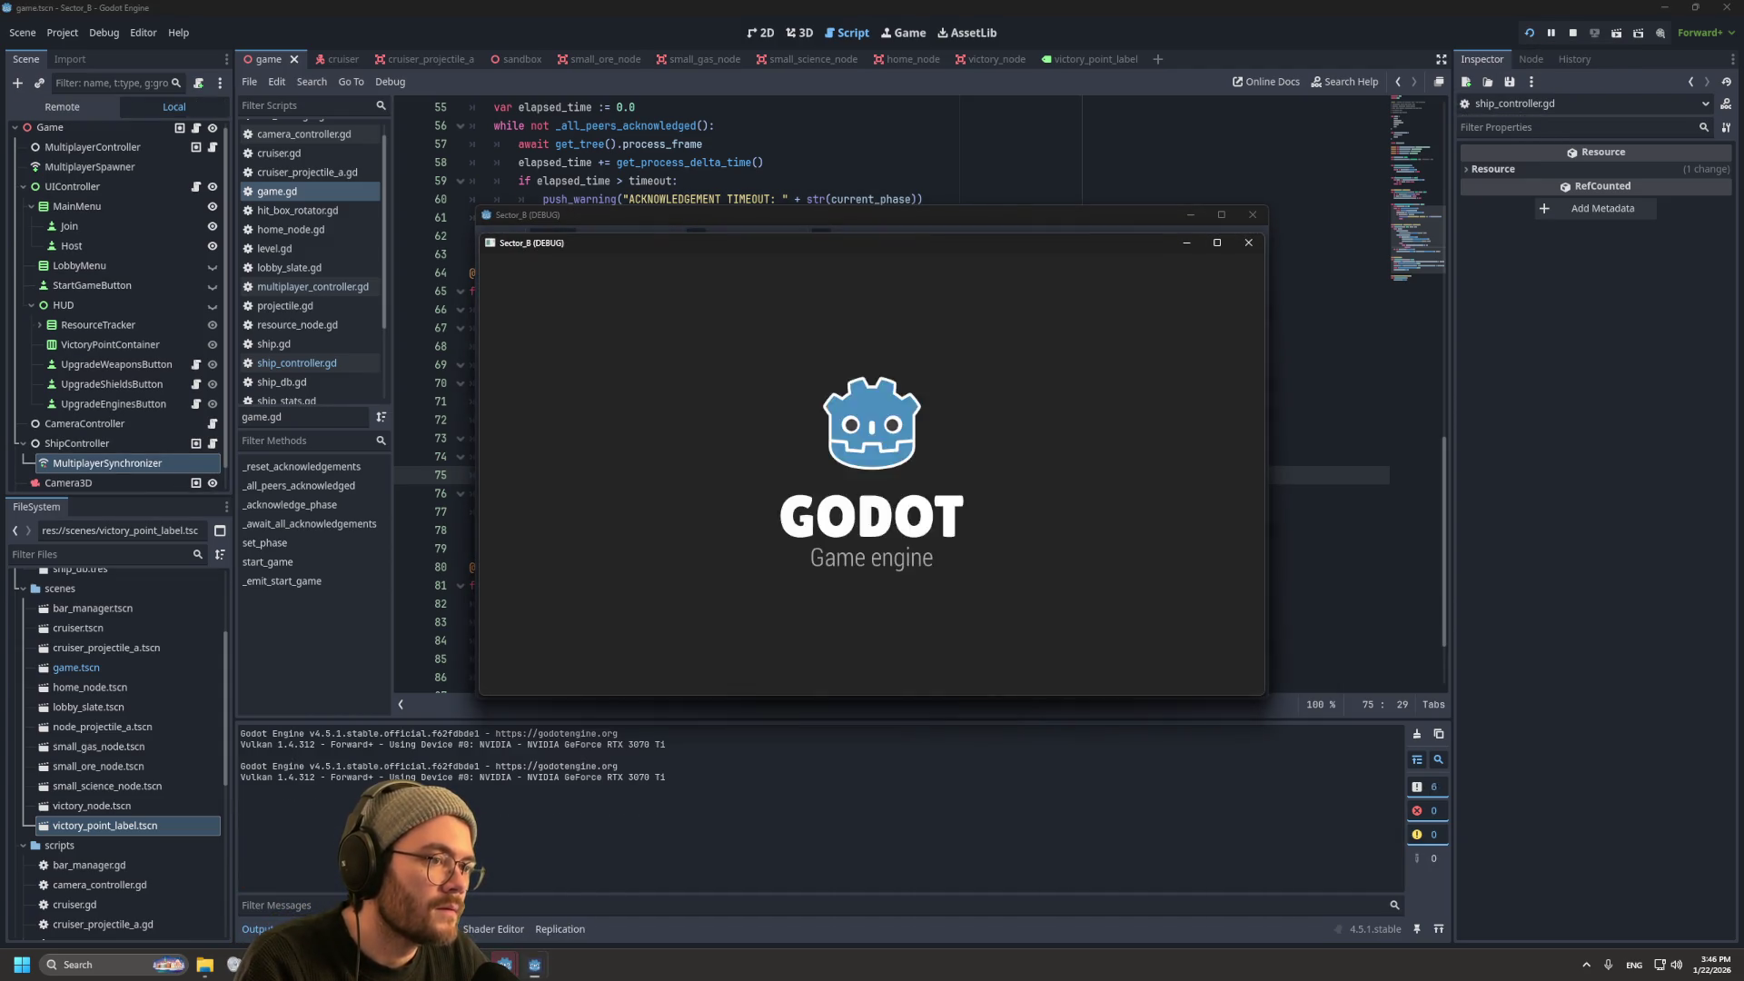
# Step: Host a game, join two clients with one on Team 2, start the match, then stop it
pyautogui.moveTo(487, 246); pyautogui.dragTo(423, 202)
pyautogui.click(438, 470)
pyautogui.moveTo(1045, 242)
pyautogui.mouseDown()
pyautogui.moveTo(1181, 182)
pyautogui.moveTo(1411, 25)
pyautogui.mouseUp()
pyautogui.click(1227, 246)
pyautogui.click(1045, 581)
pyautogui.moveTo(1011, 249); pyautogui.dragTo(1362, 493)
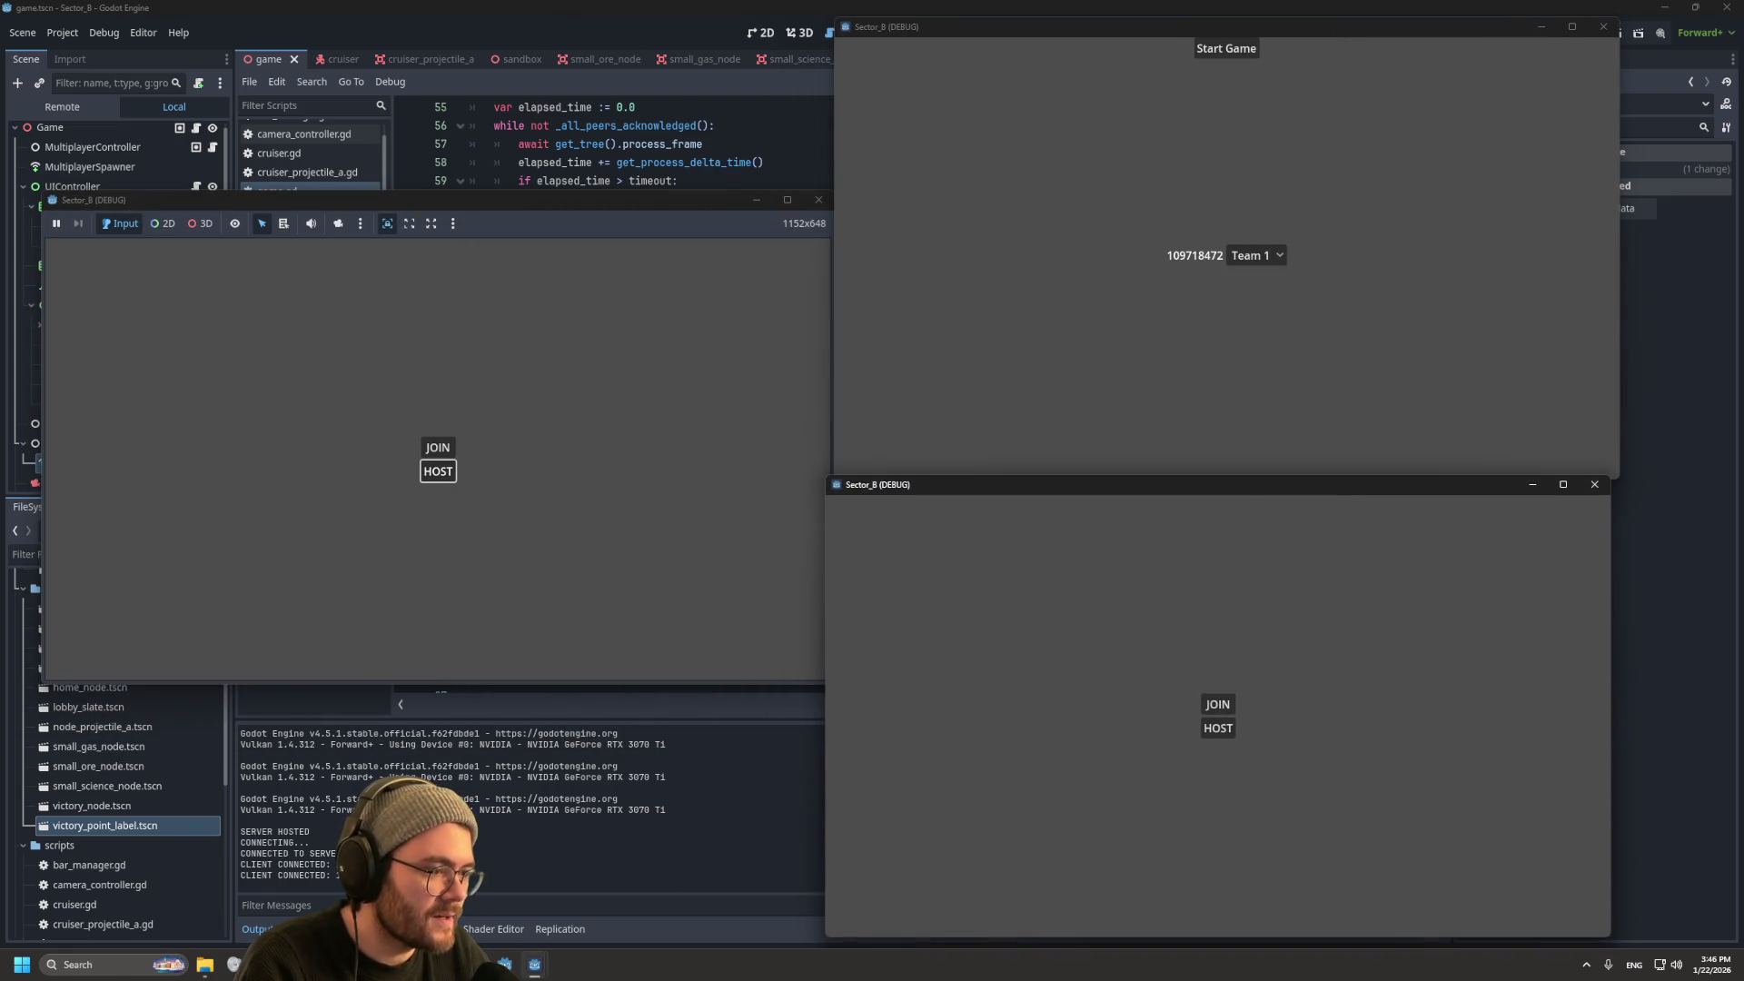
pyautogui.click(1218, 704)
pyautogui.click(1247, 728)
pyautogui.click(1254, 765)
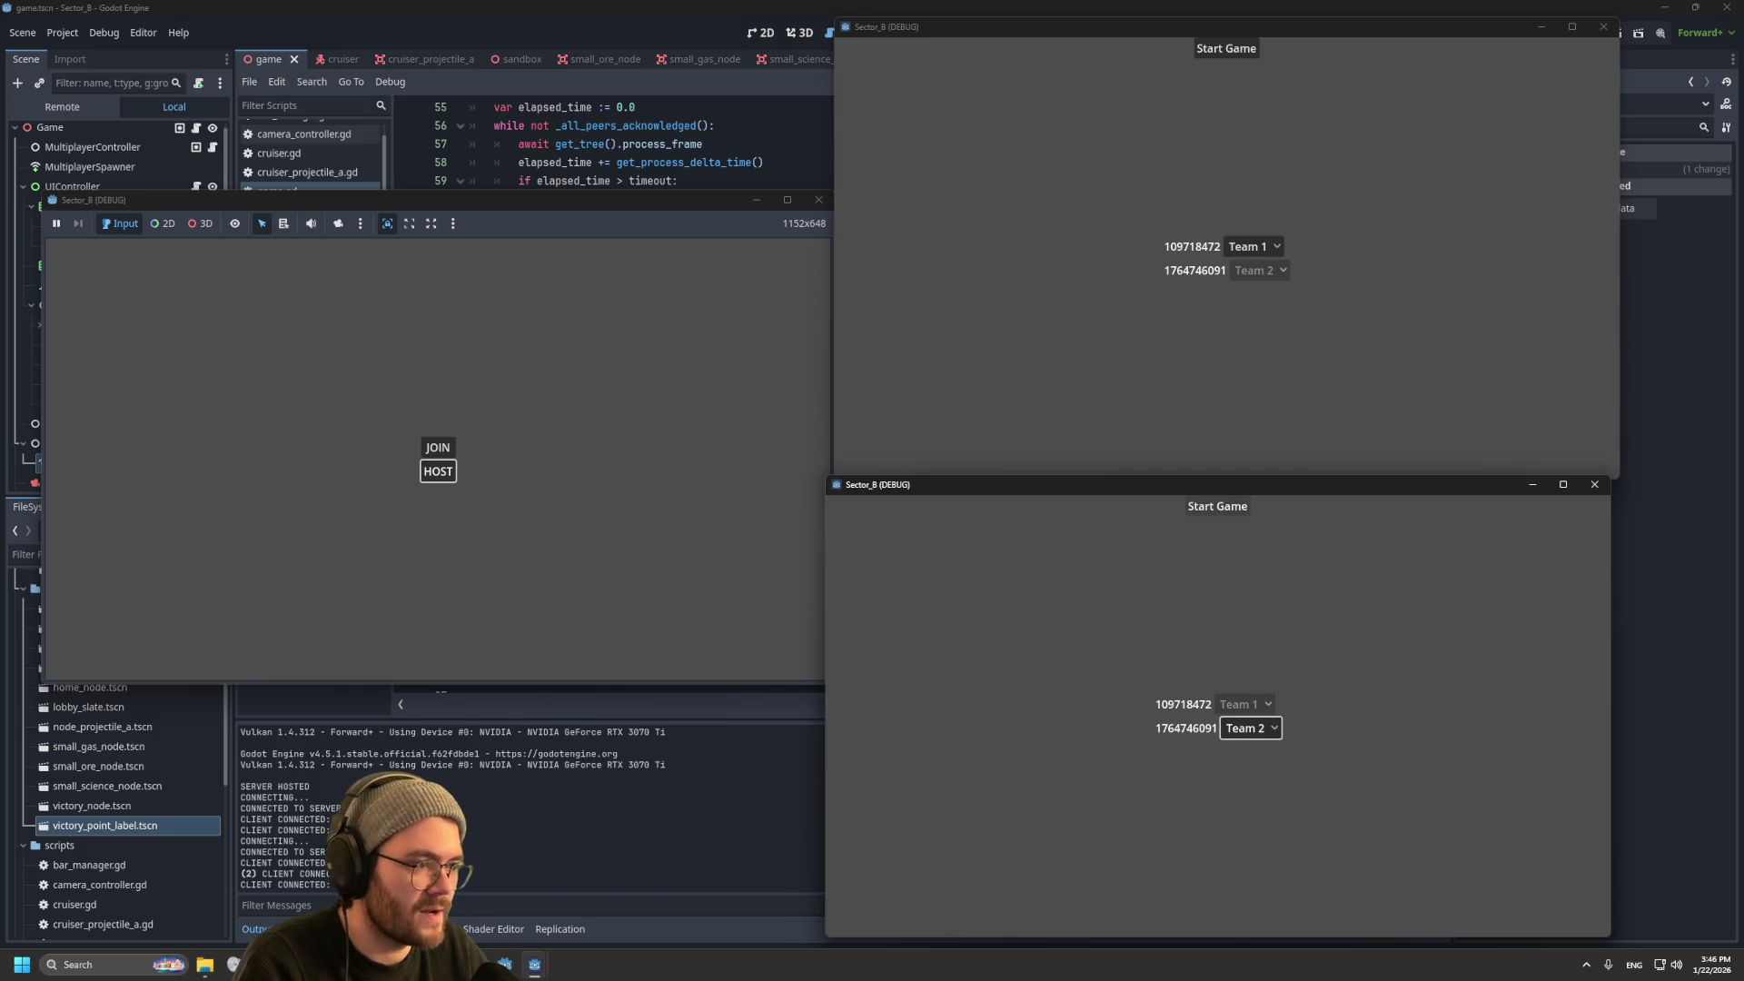
pyautogui.click(1217, 506)
pyautogui.press('F8')
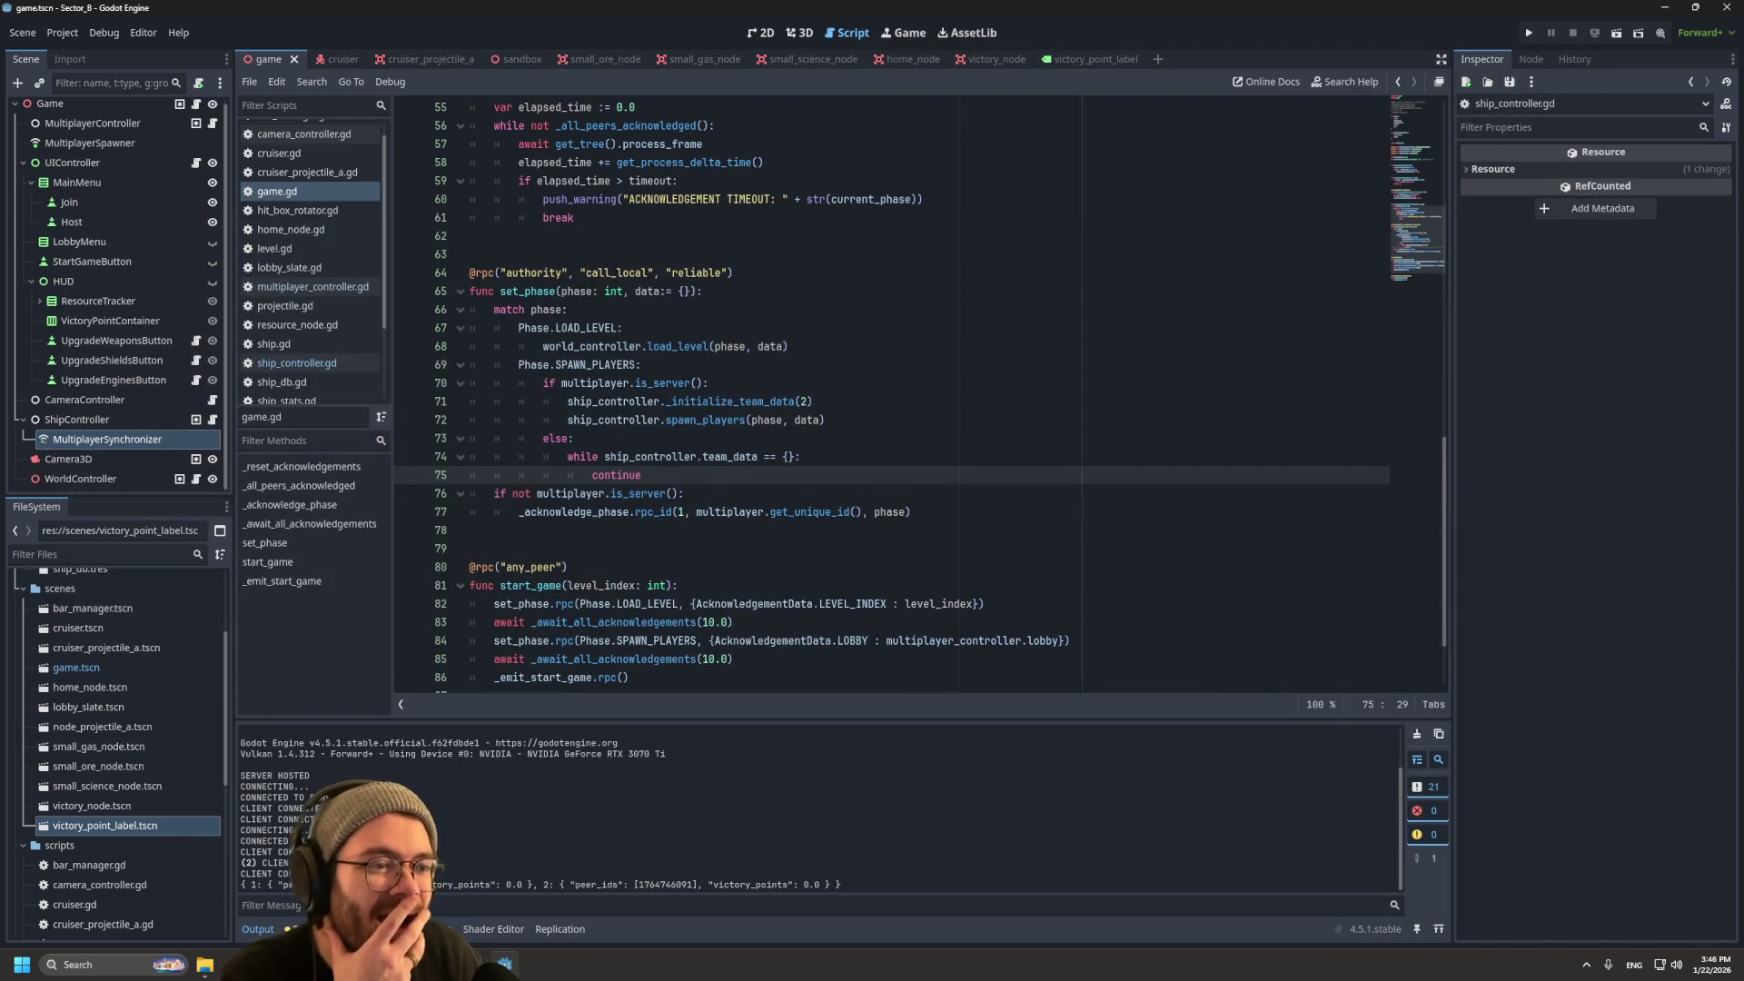
# Step: Open ship_controller.gd, check multiplayer_controller.gd, and return to ship_controller.gd
pyautogui.moveTo(672, 457)
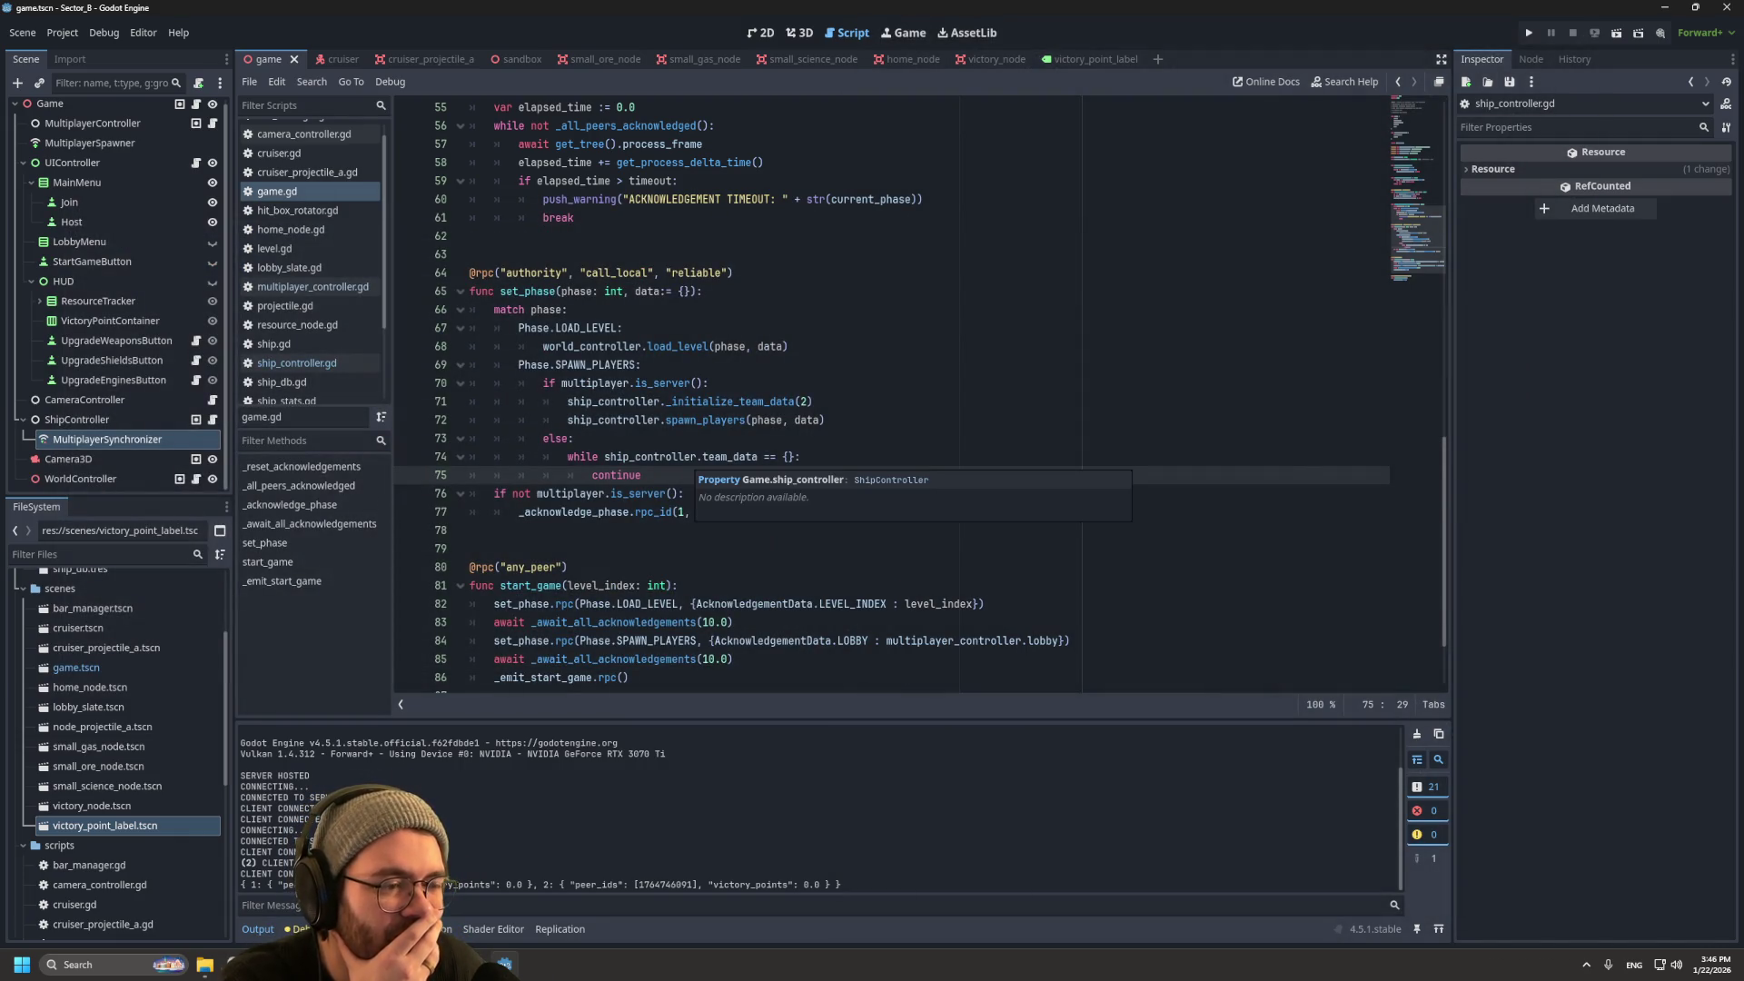
pyautogui.scroll(-1, 672, 457)
pyautogui.click(297, 362)
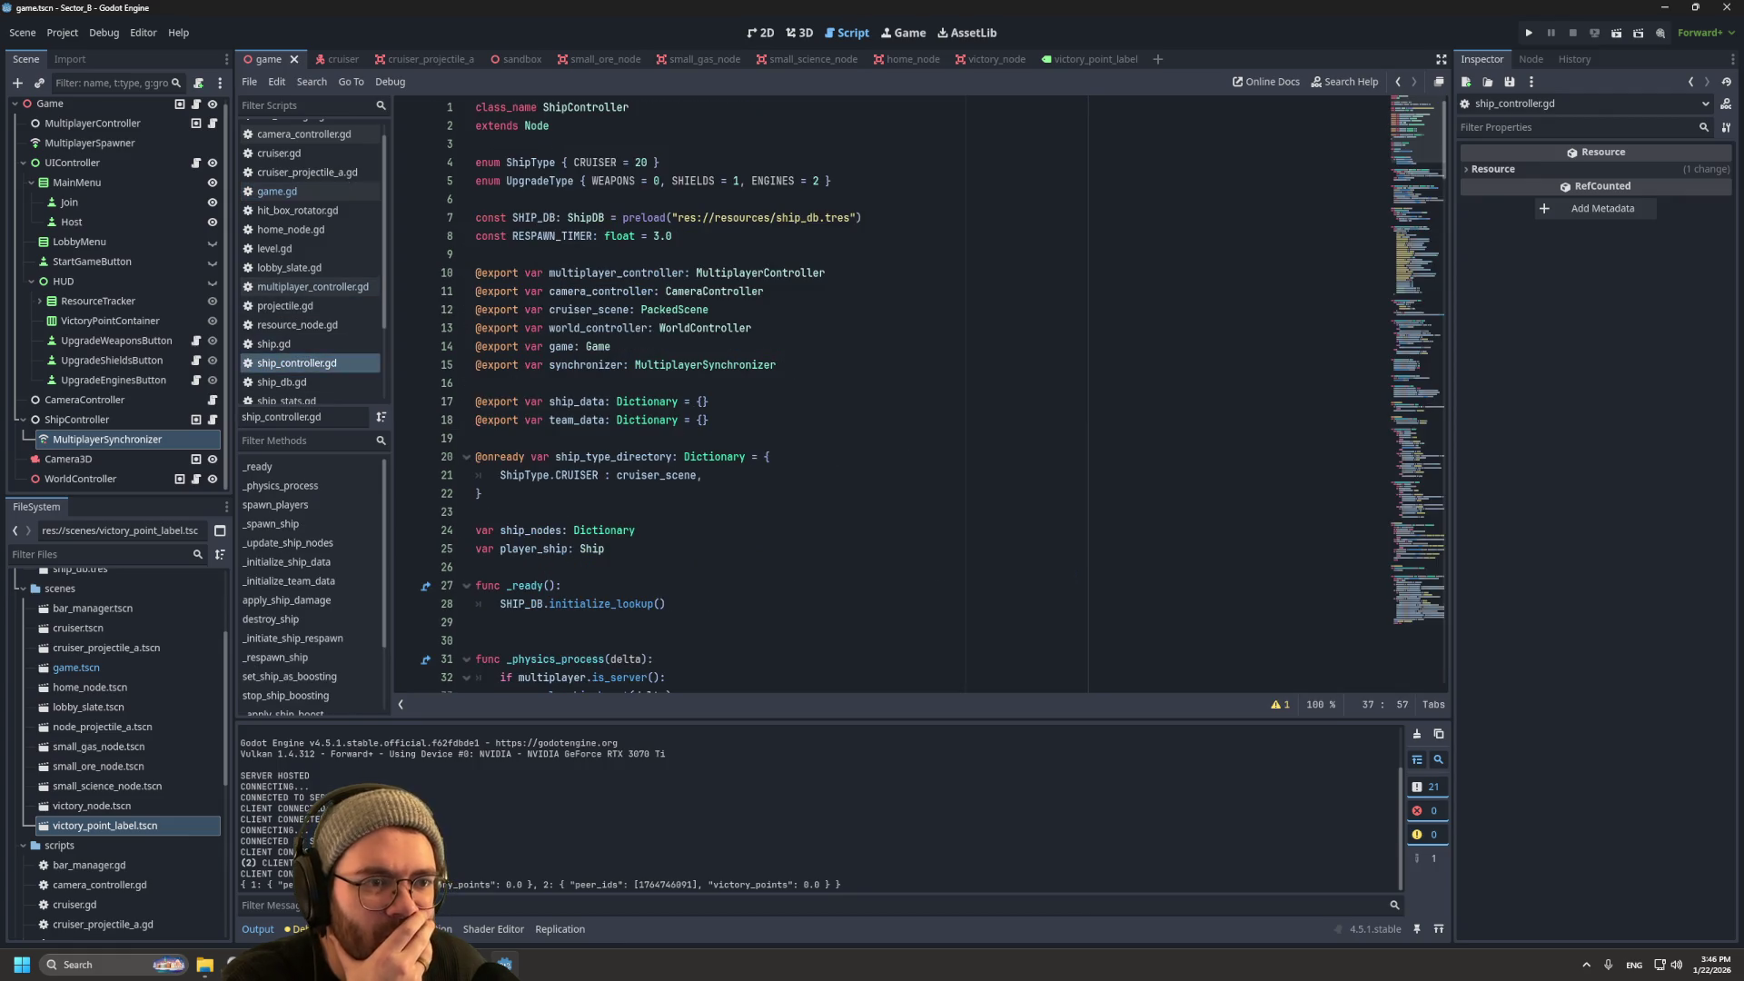
pyautogui.click(312, 287)
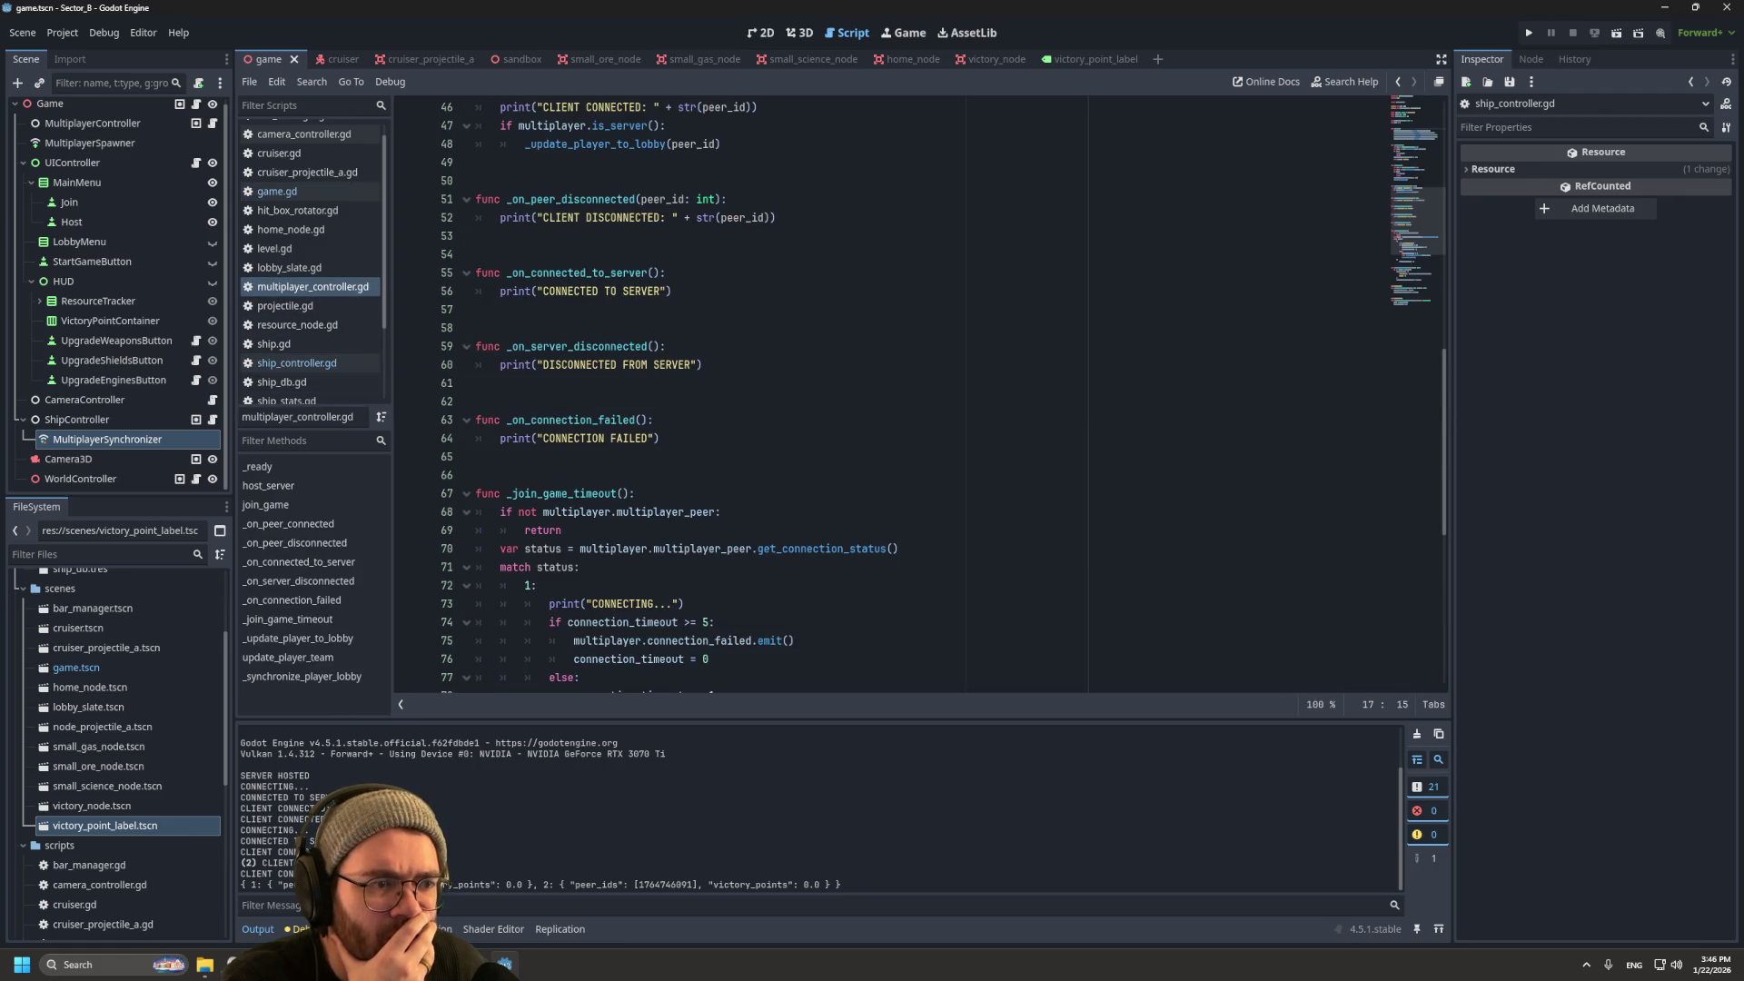
pyautogui.scroll(-7, 890, 395)
pyautogui.click(297, 362)
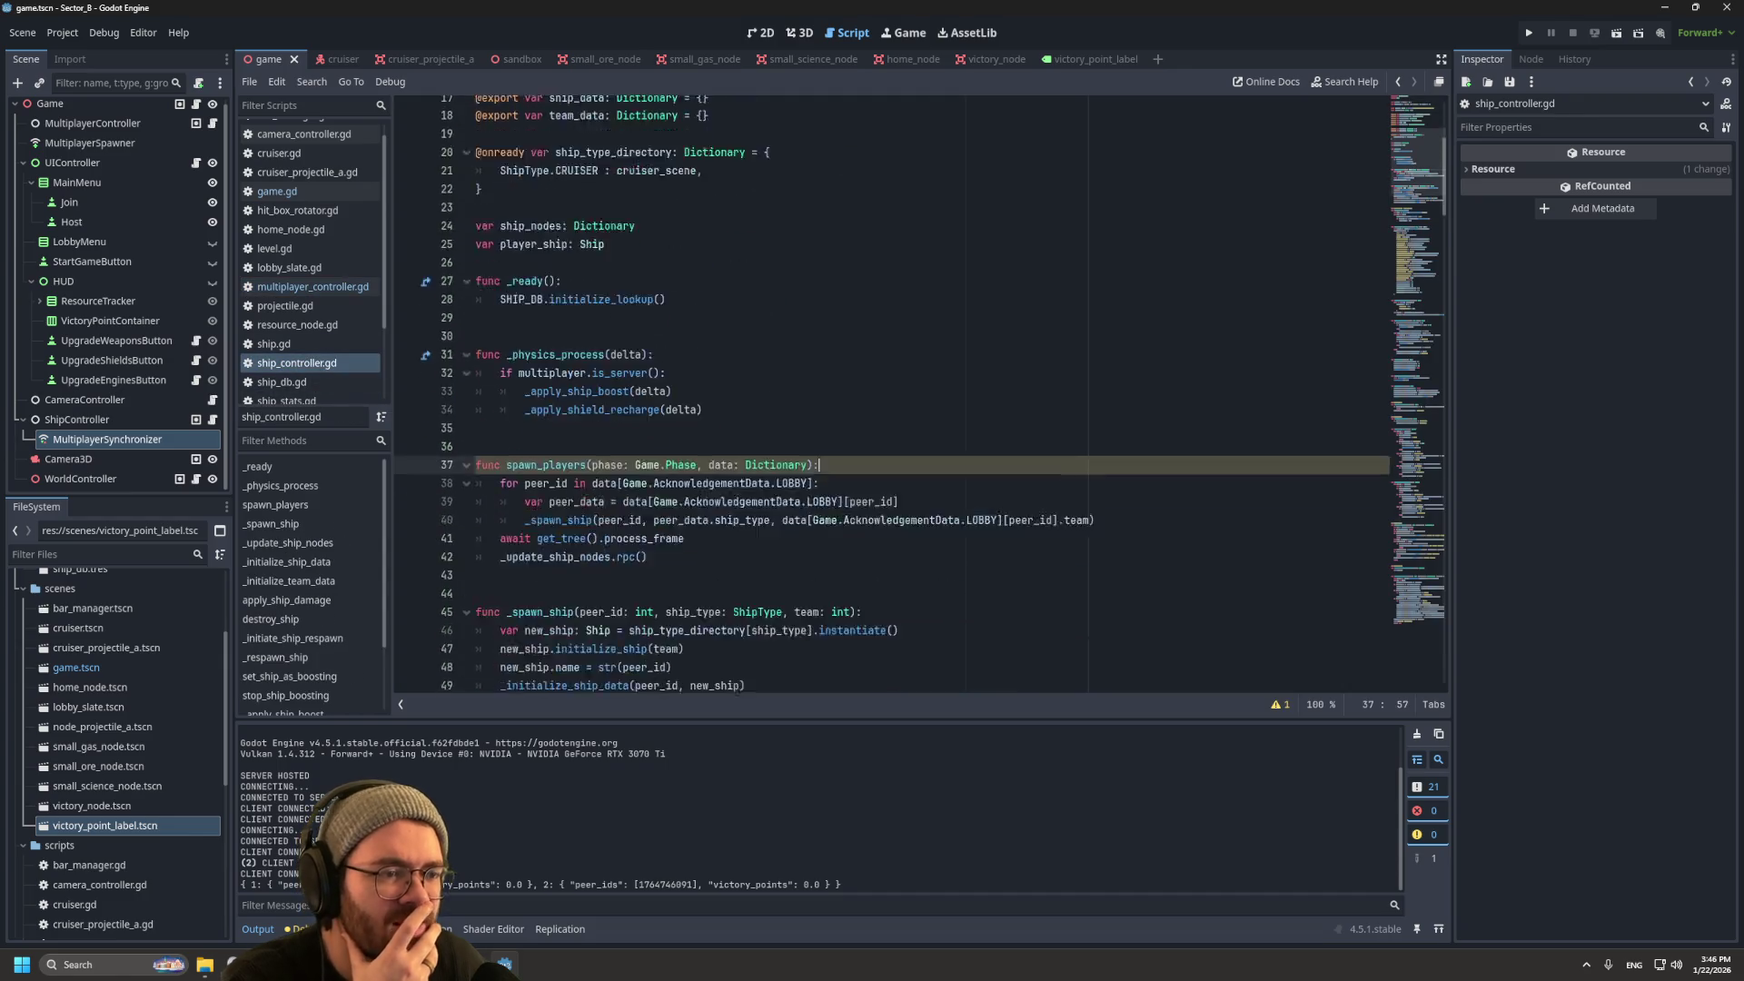
# Step: Read through ship_controller.gd's team data, spawn and _respawn_ship code, then jump back to game.gd
pyautogui.scroll(-3, 890, 395)
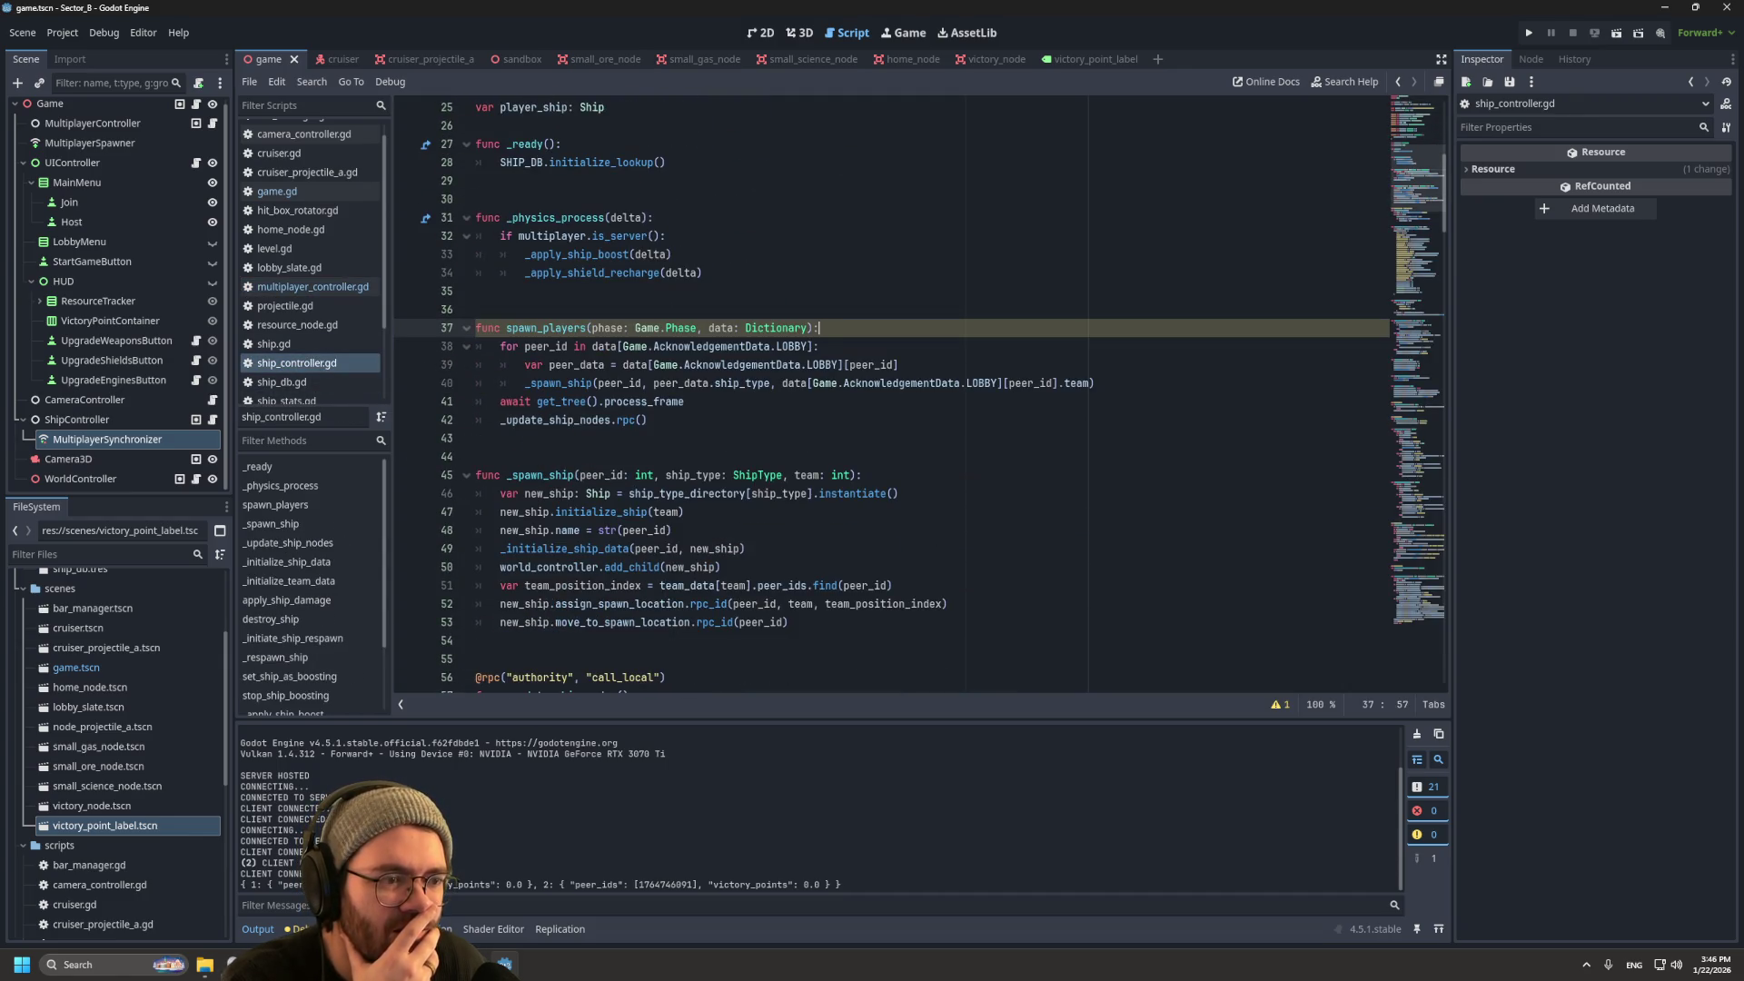
pyautogui.scroll(-16, 890, 396)
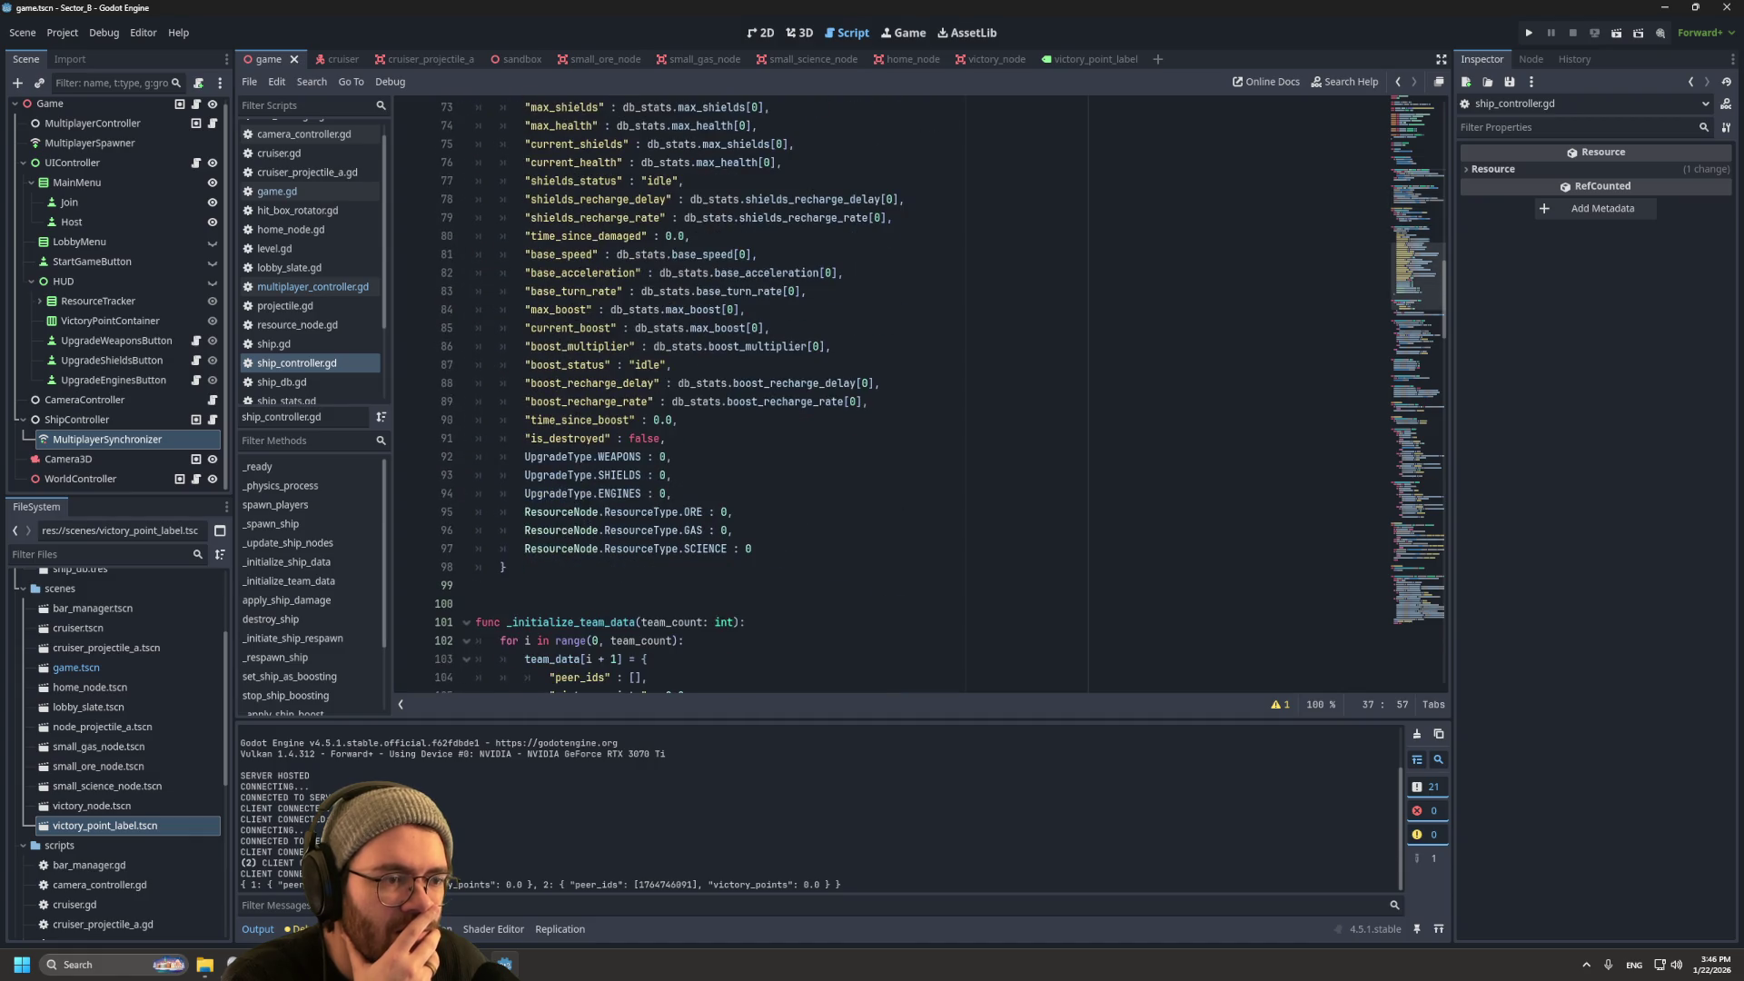
pyautogui.scroll(-8, 890, 395)
pyautogui.scroll(19, 890, 395)
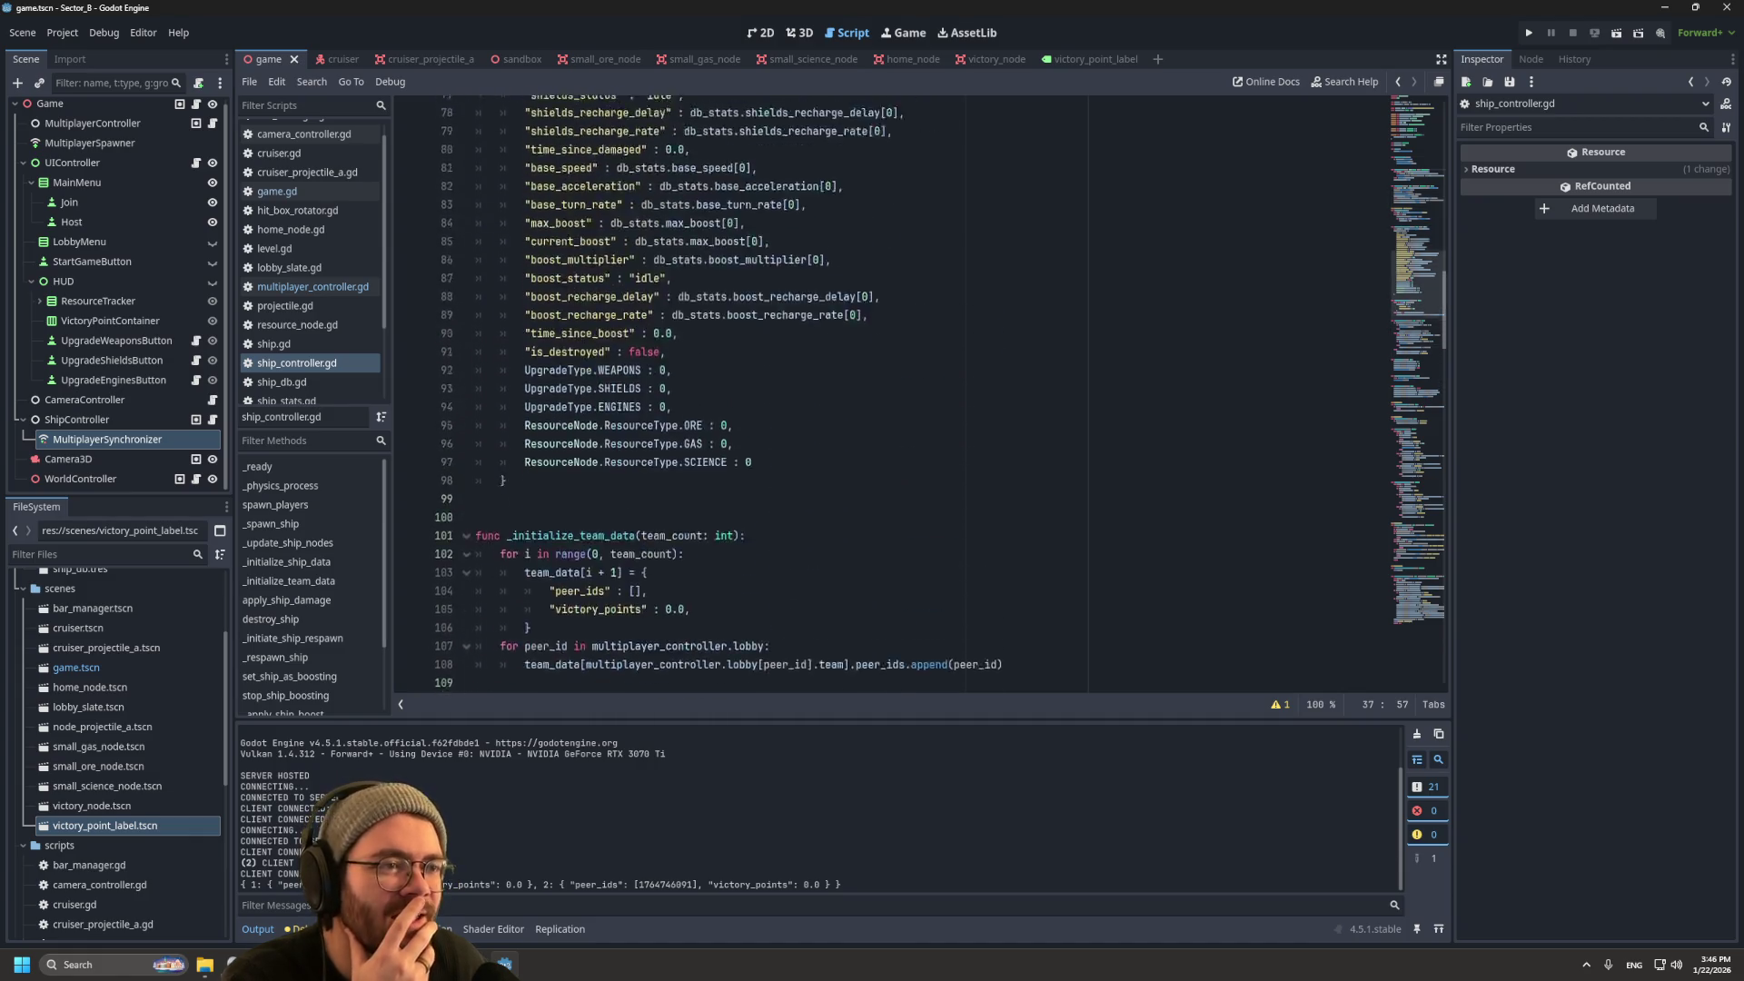
pyautogui.scroll(9, 890, 395)
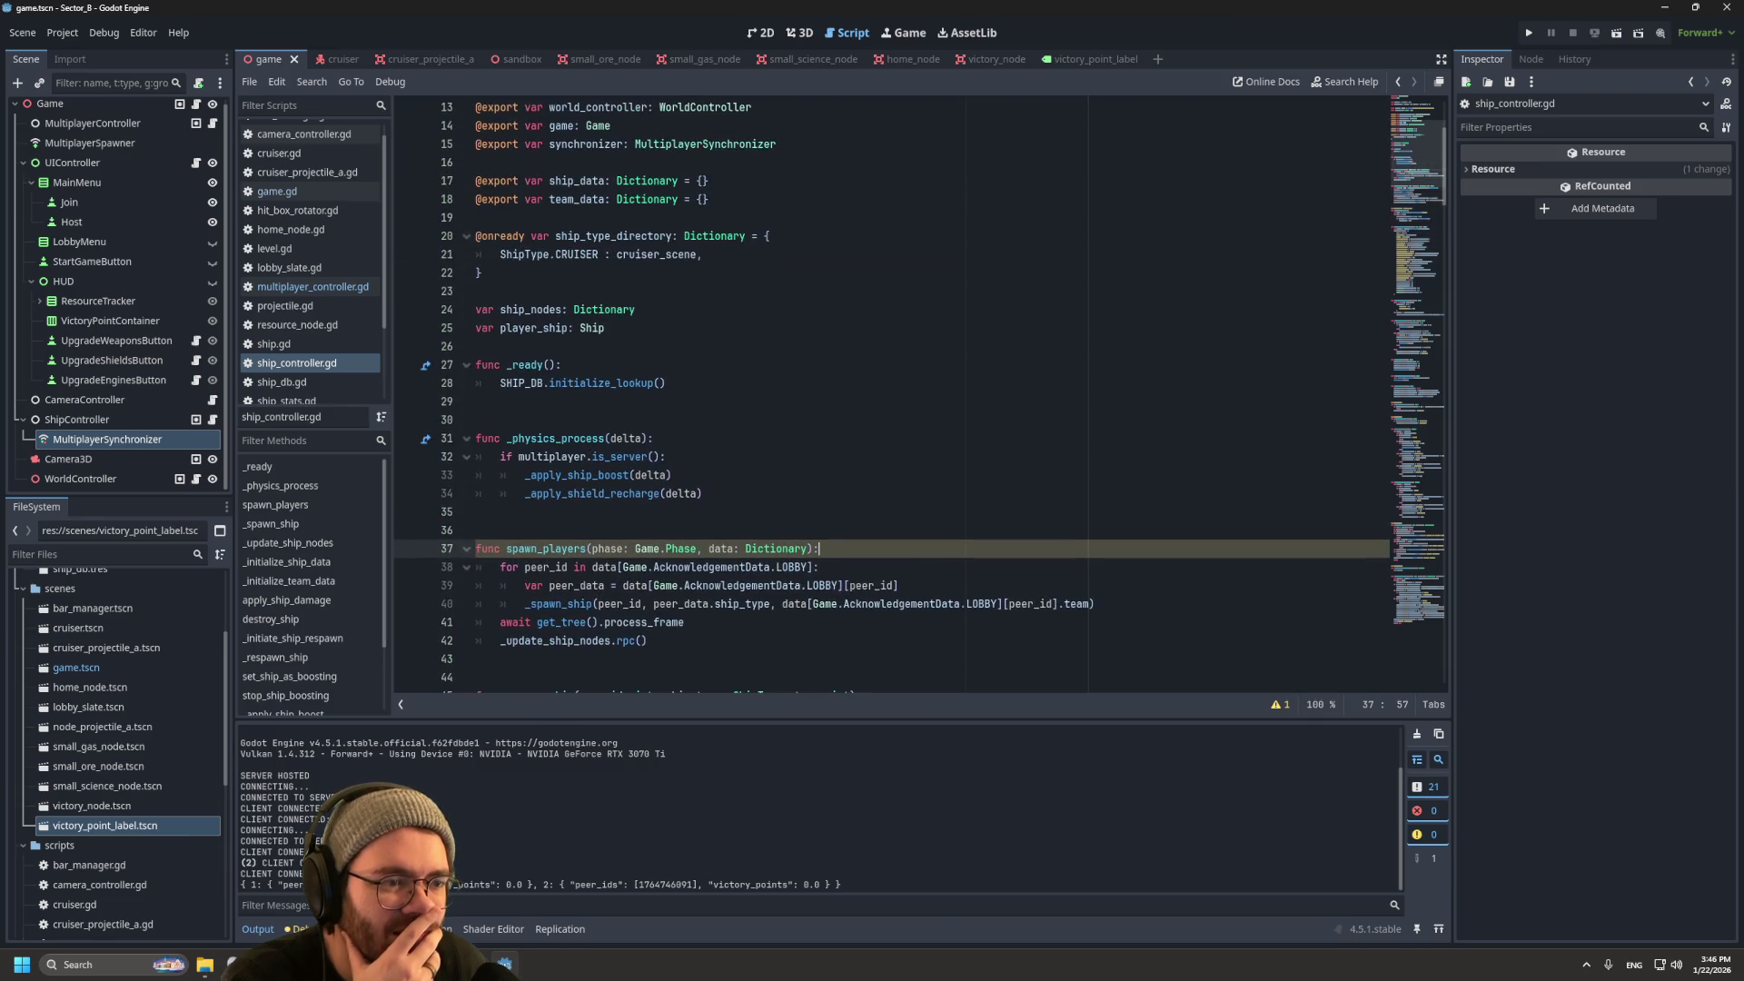
pyautogui.scroll(-20, 890, 395)
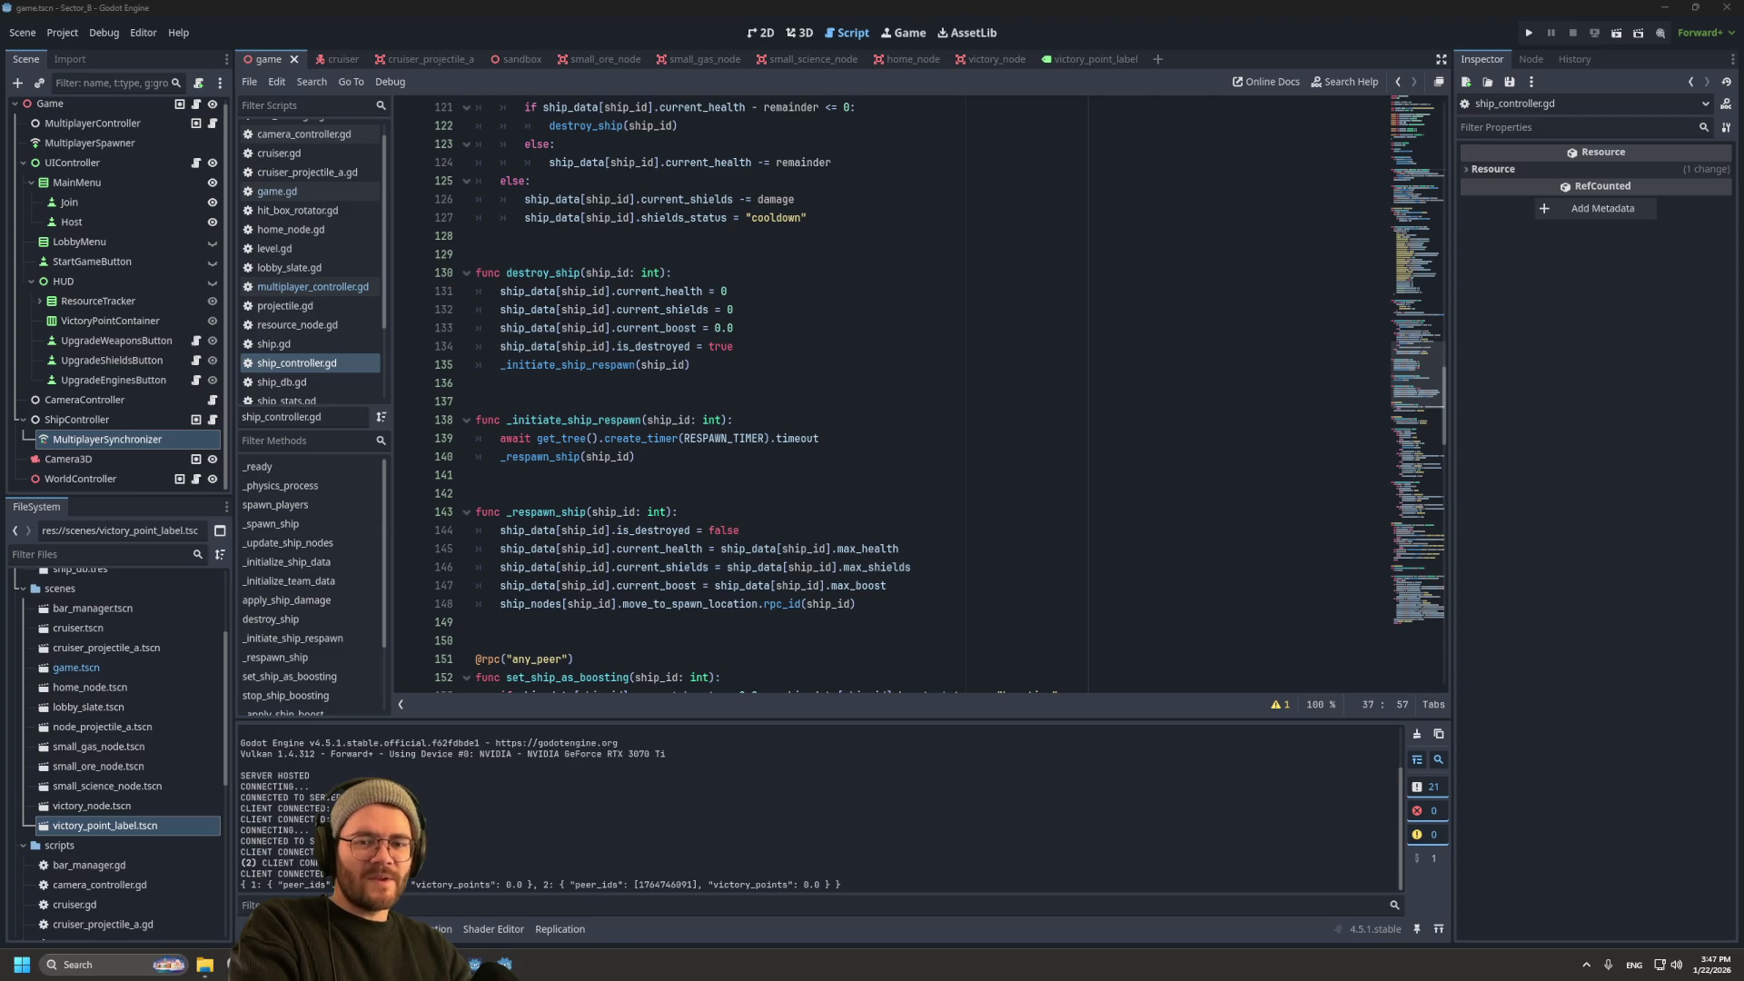
pyautogui.click(636, 456)
pyautogui.scroll(-7, 890, 391)
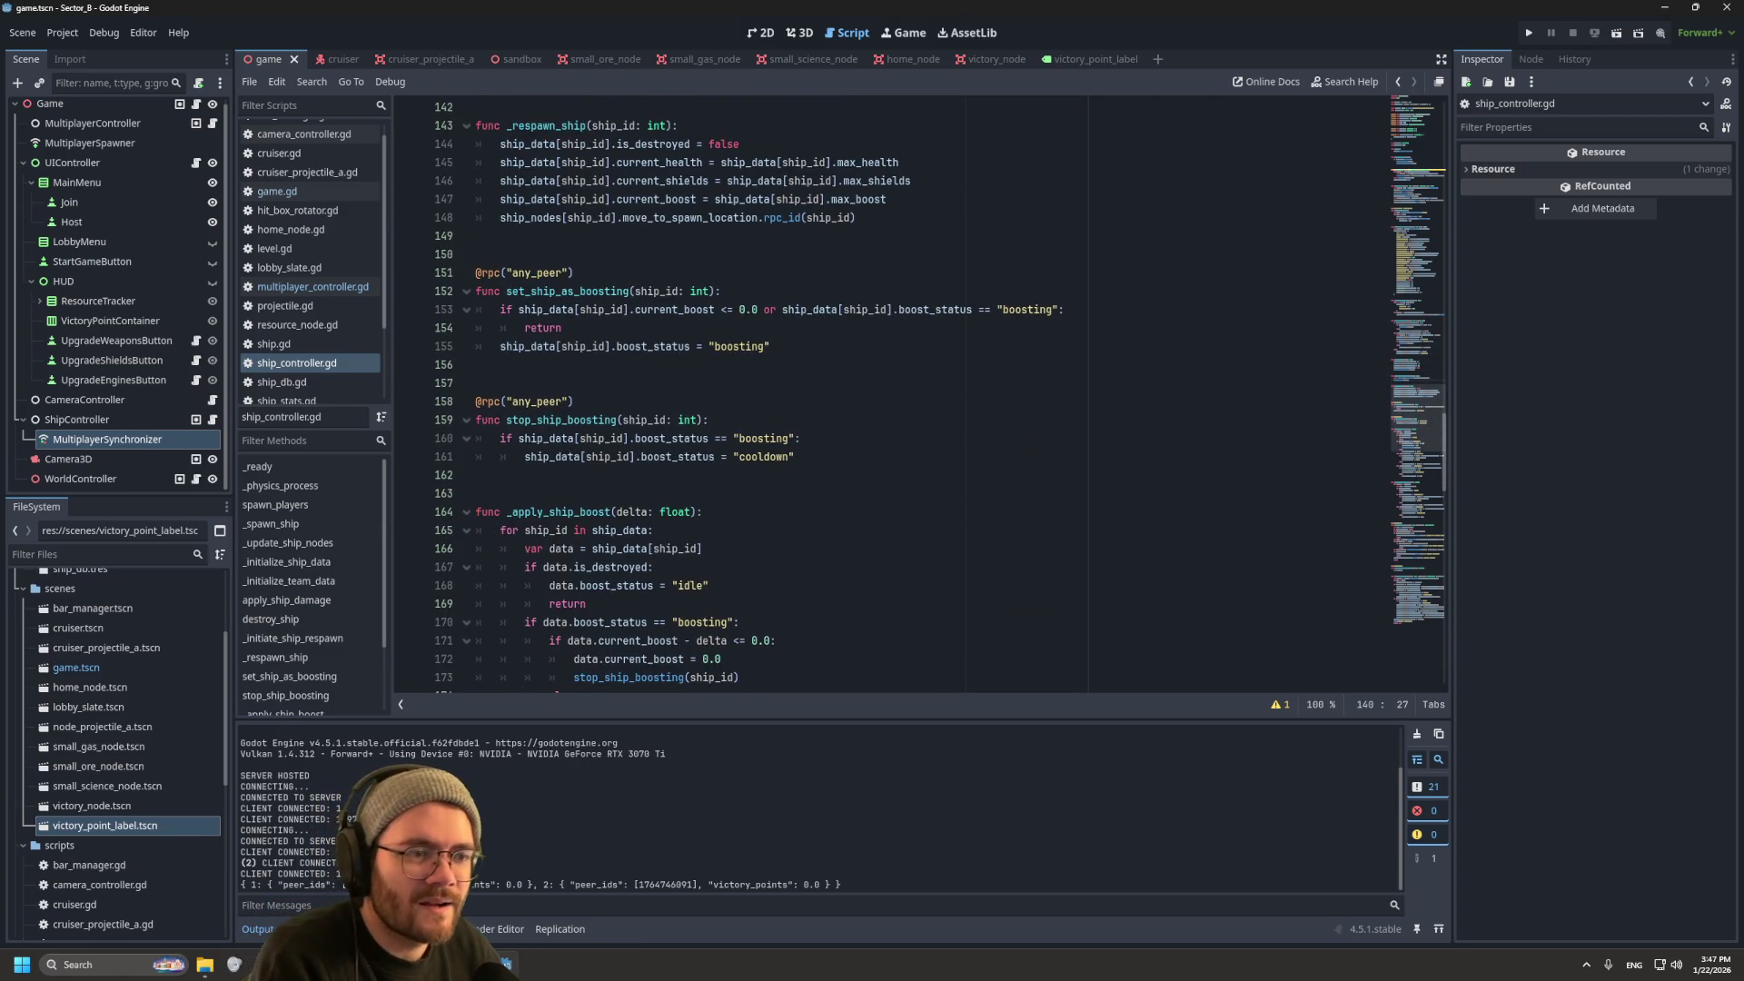
pyautogui.scroll(-7, 940, 396)
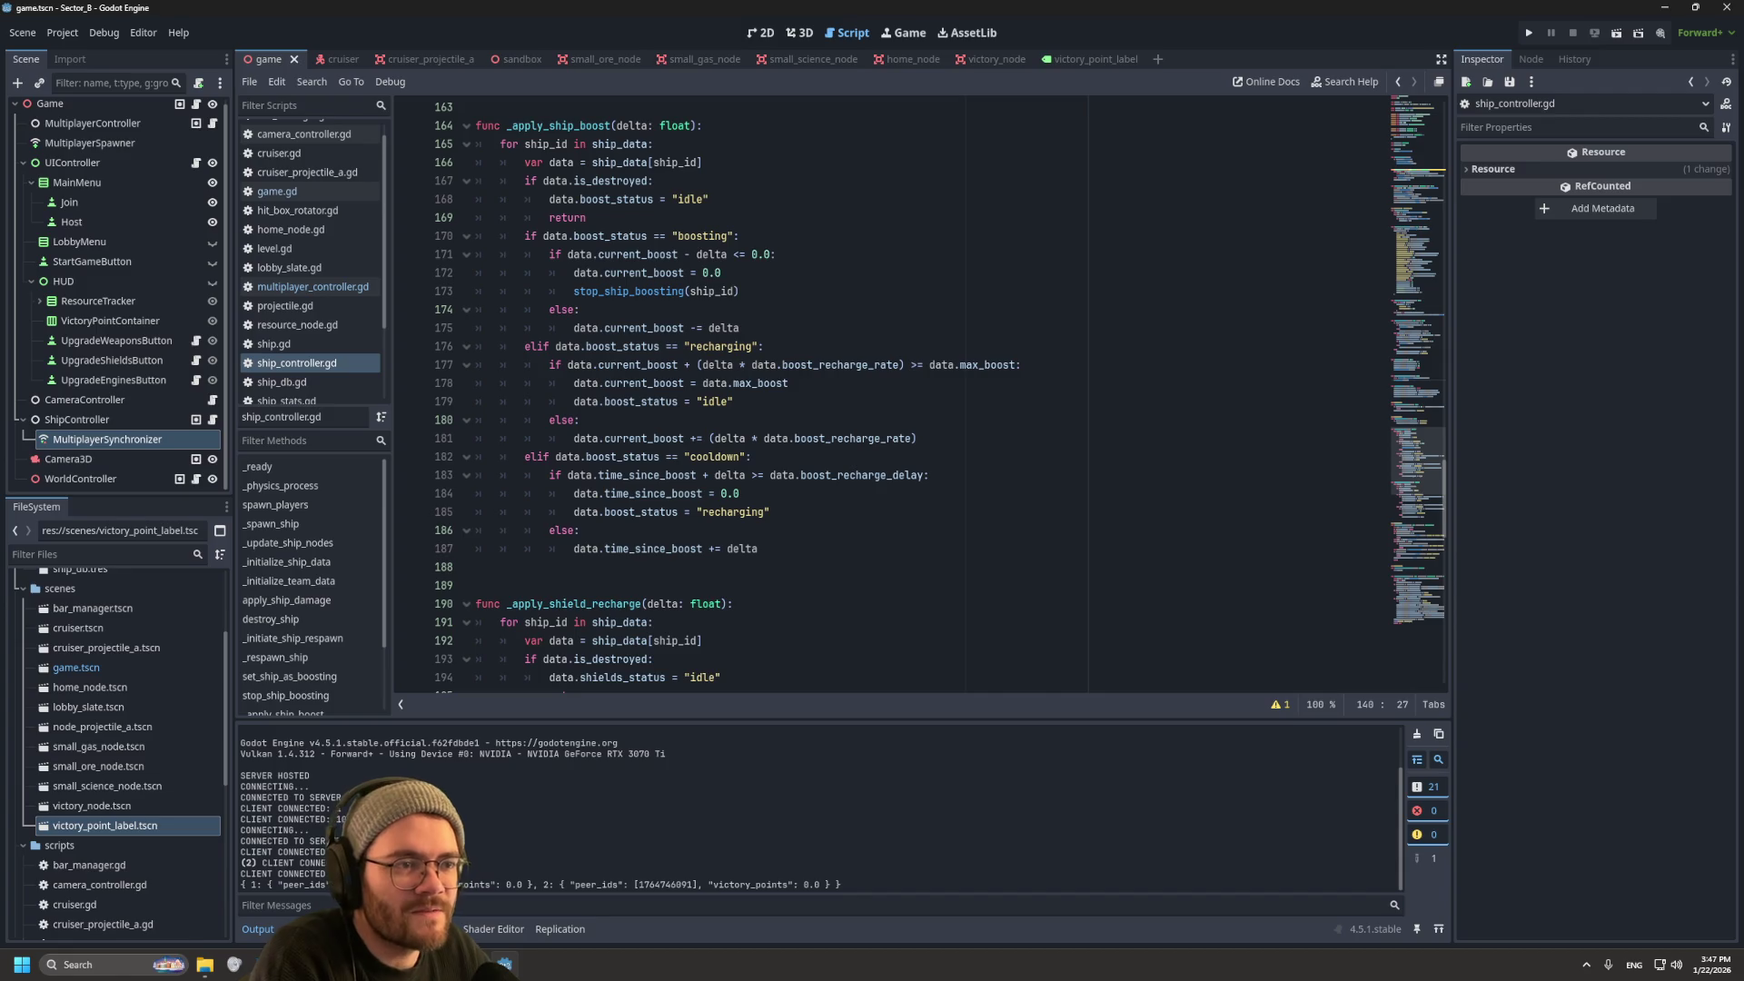
pyautogui.scroll(-9, 909, 396)
pyautogui.scroll(-4, 908, 396)
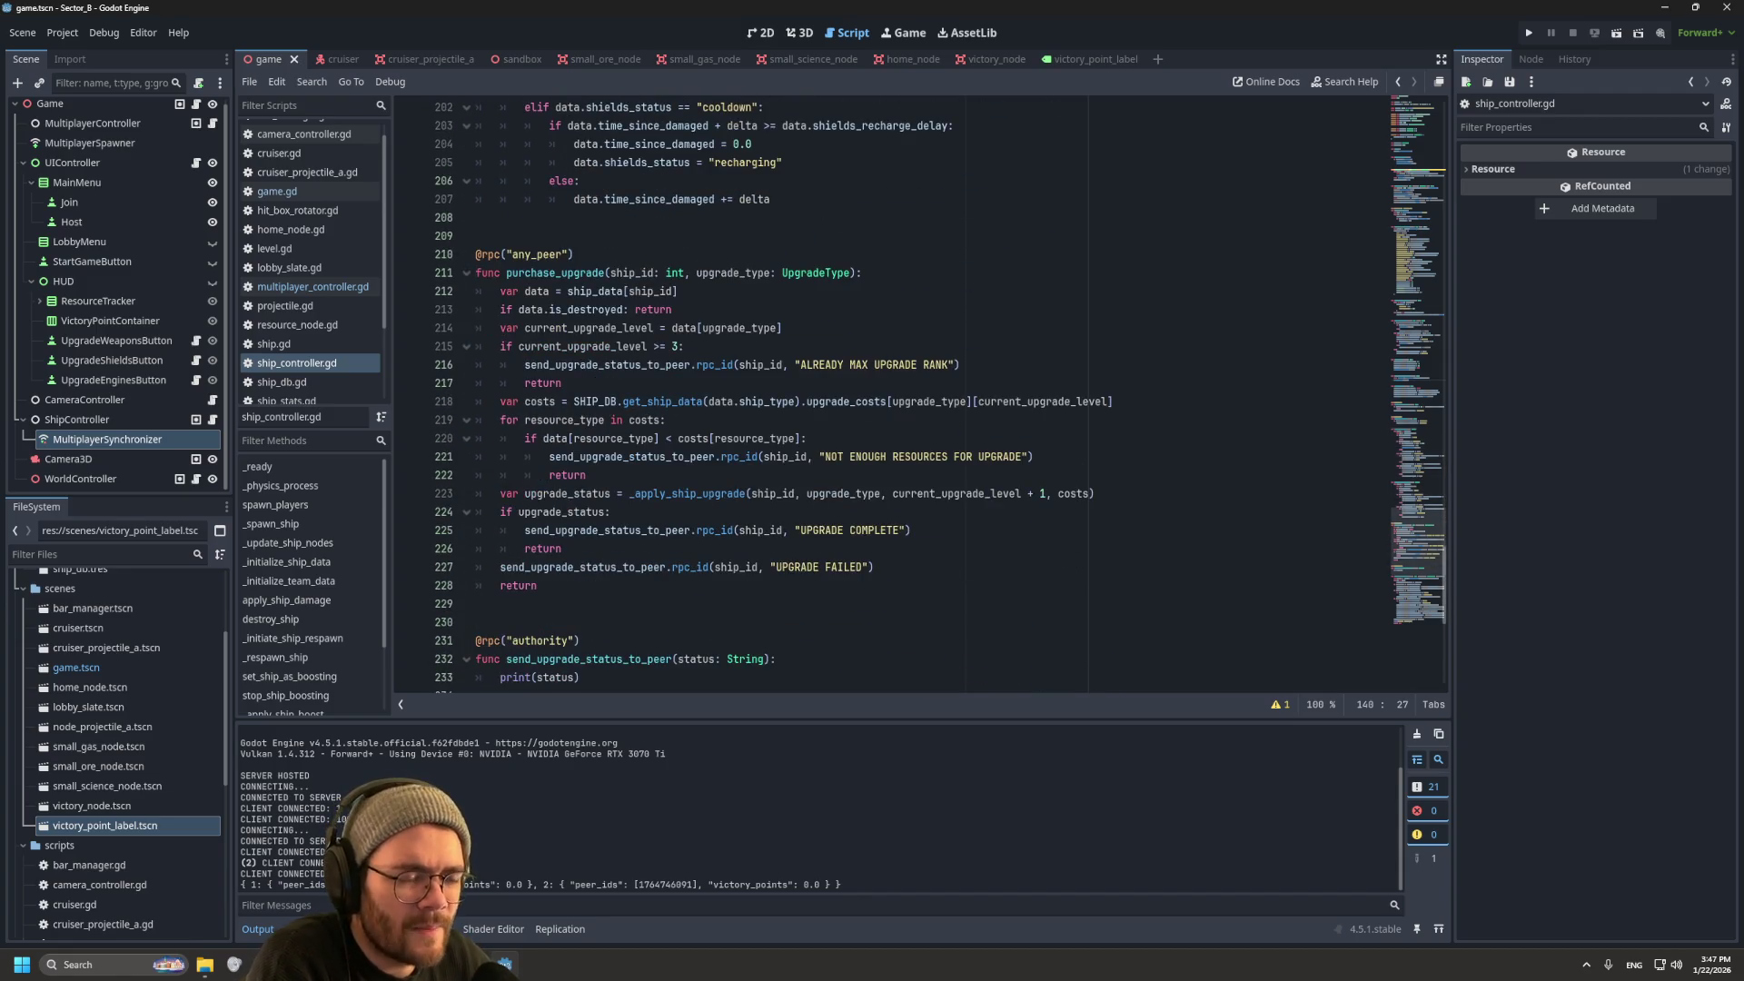
pyautogui.hotkey('alt', 'Left')
pyautogui.hotkey('alt', 'Left')
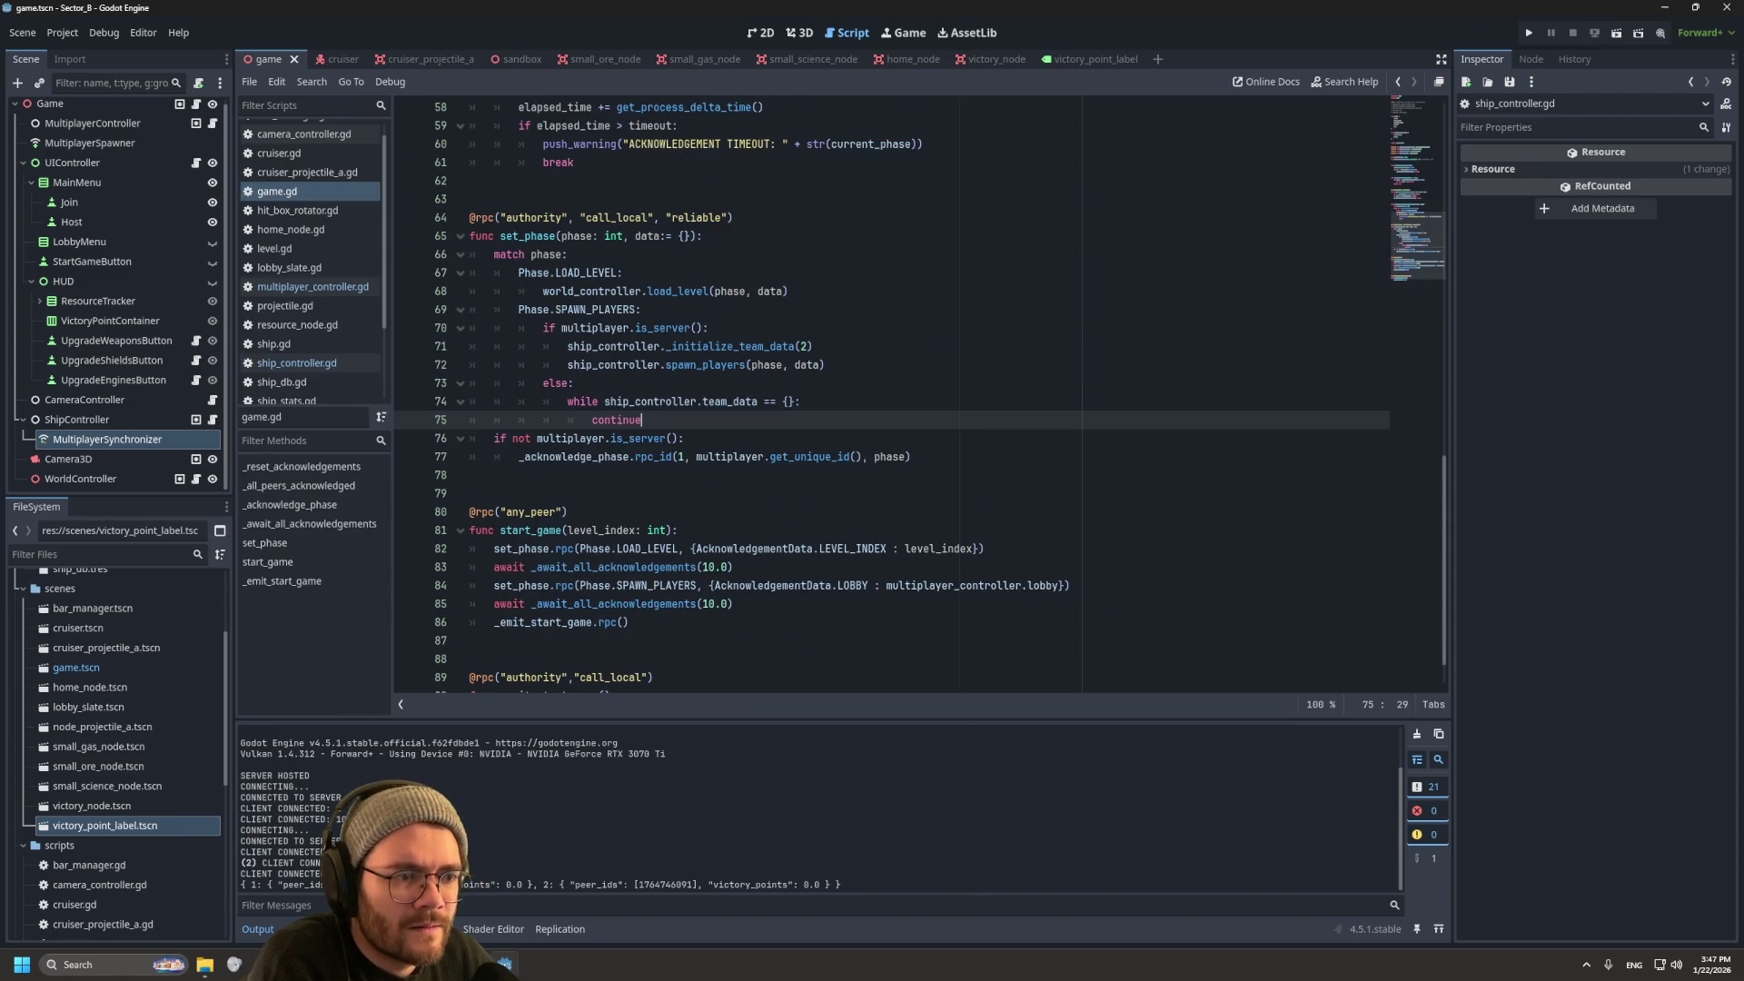
# Step: Select the client while/continue loop on lines 74–75, then place the caret after _initialize_team_data(2)
pyautogui.moveTo(604, 364)
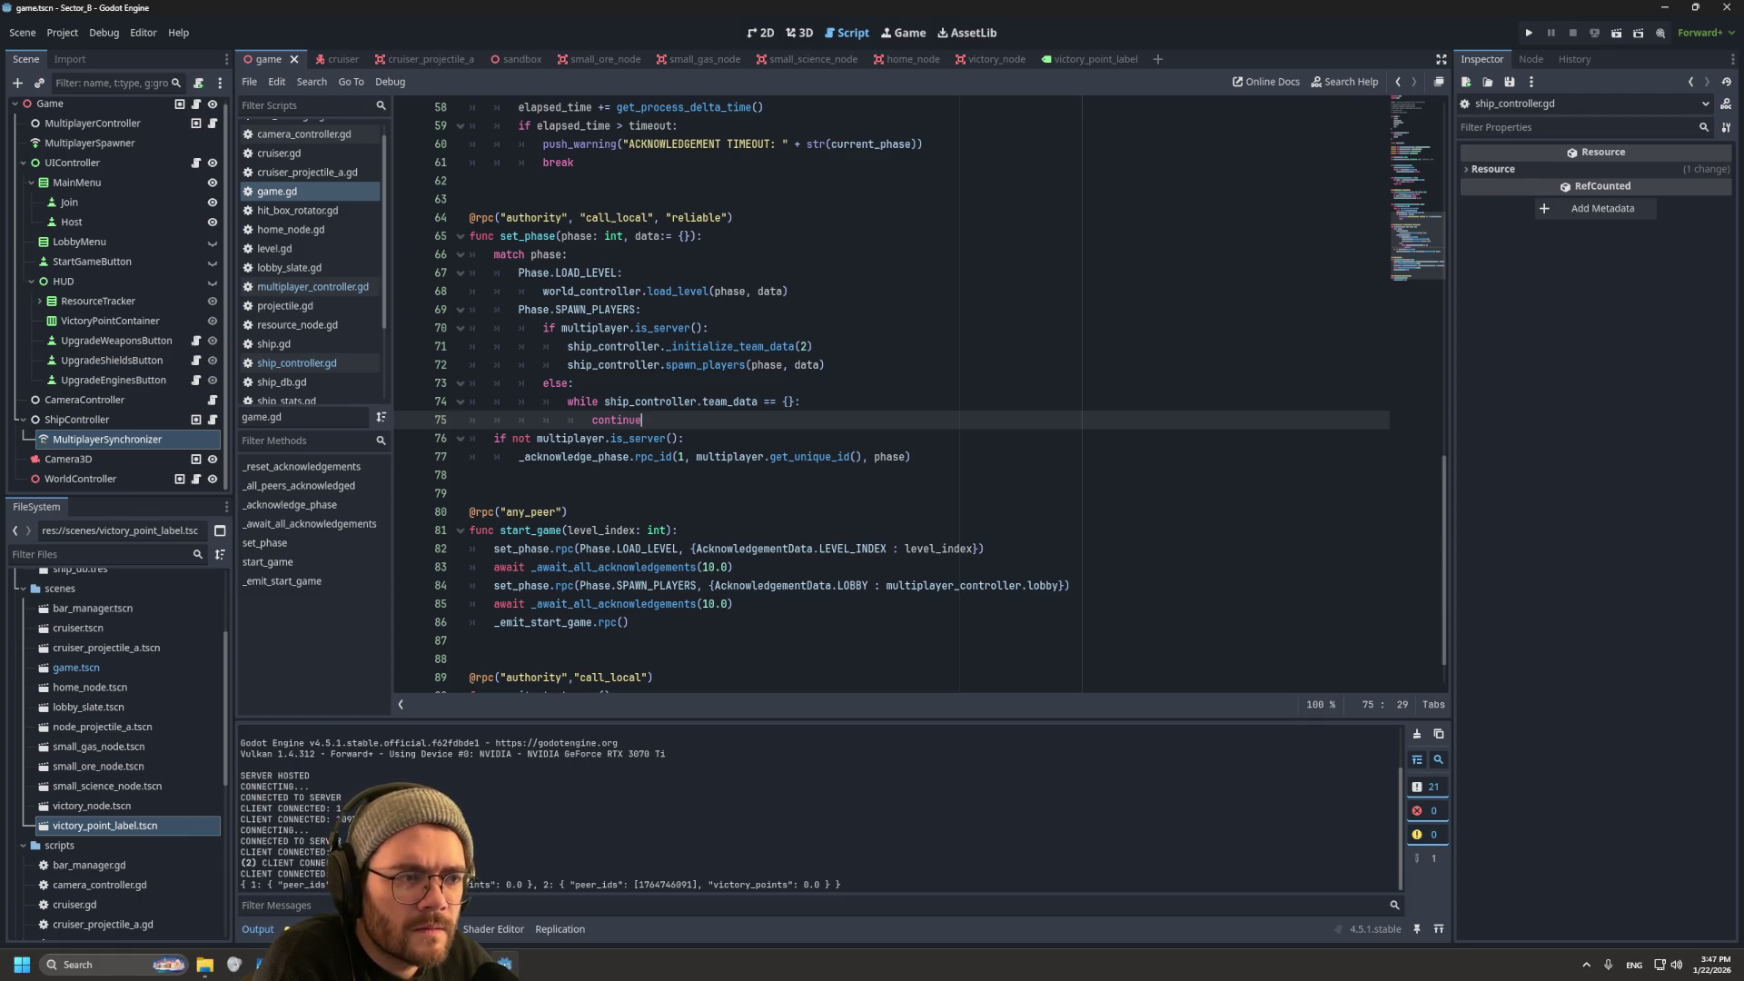
pyautogui.hotkey('shift', 'Up')
pyautogui.hotkey('shift', 'Home')
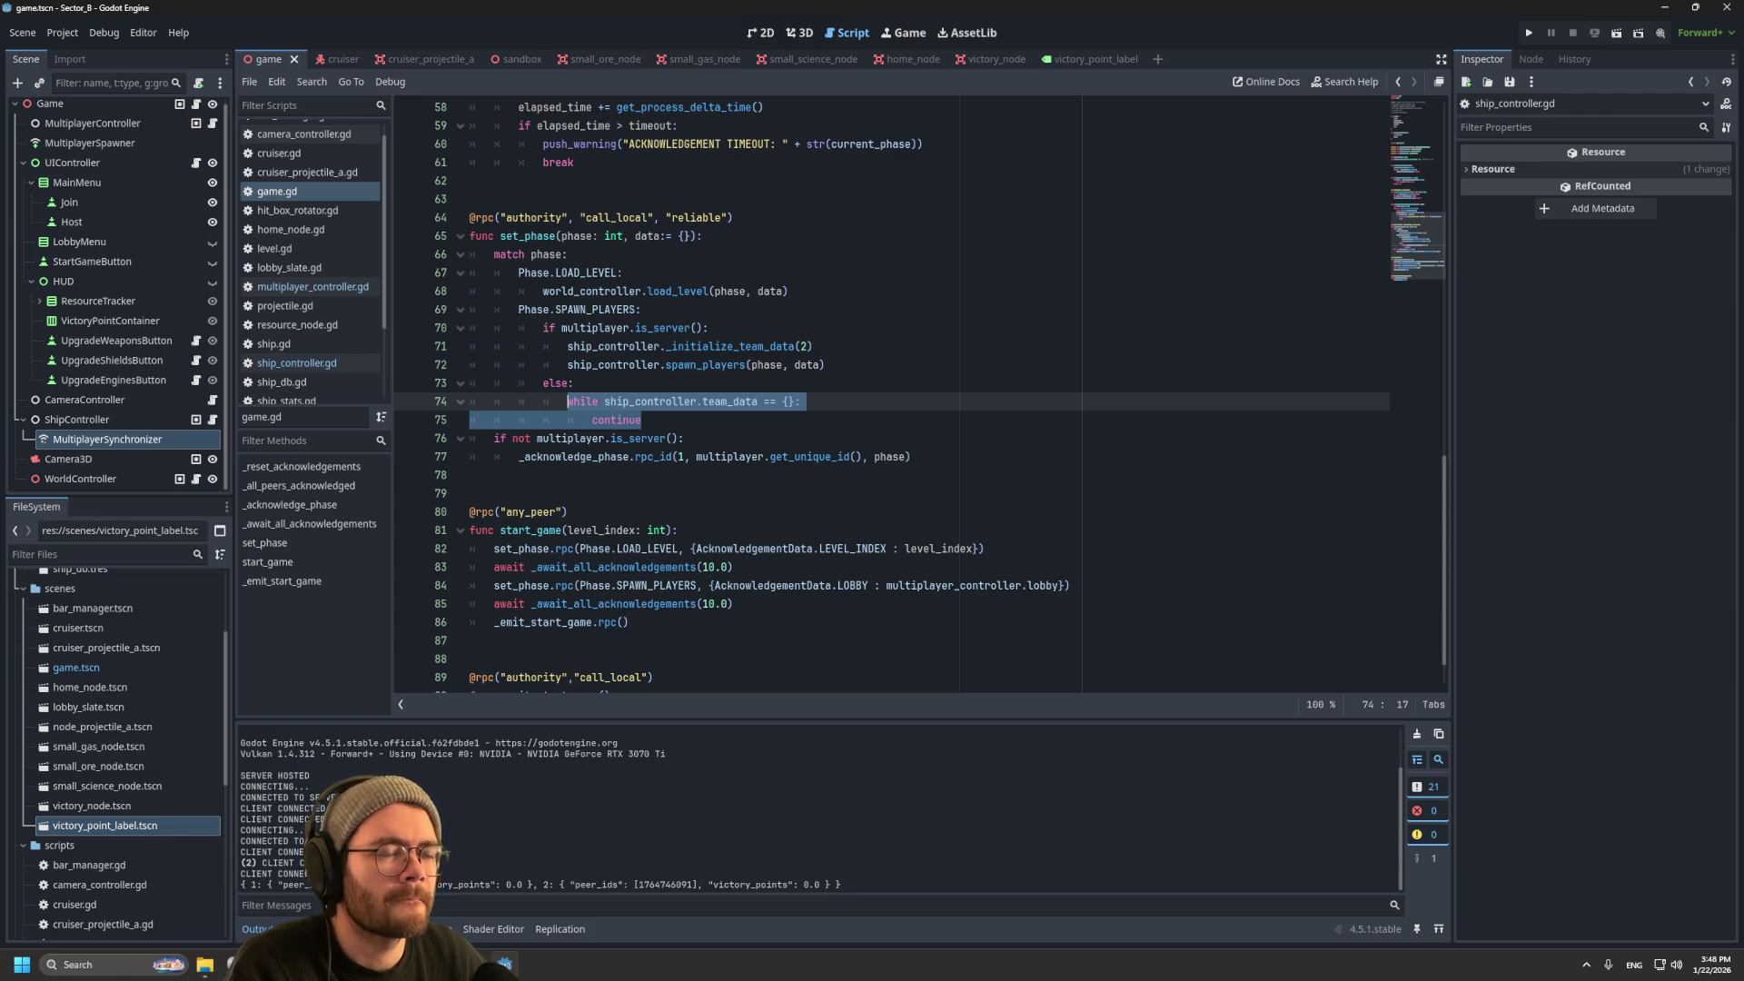
pyautogui.click(812, 346)
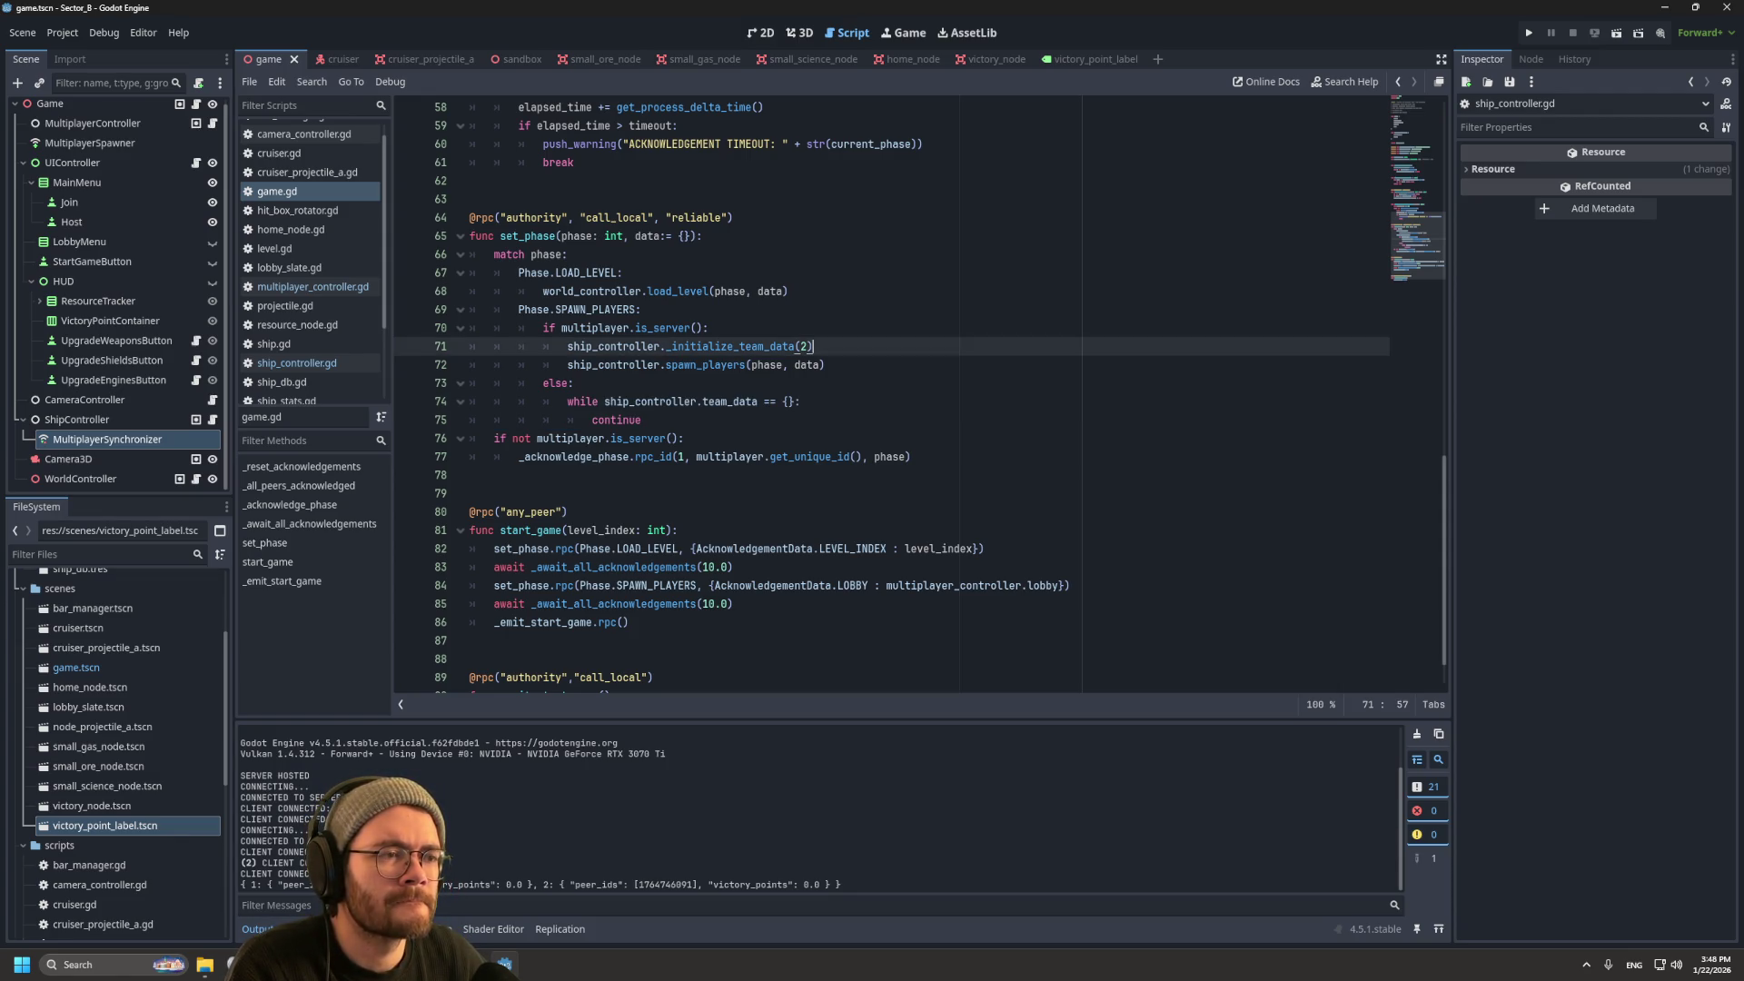
# Step: Add 'await ship_controller.synchronizer.synchronized' after the _initialize_team_data(2) call
pyautogui.press('Return')
pyautogui.write('a')
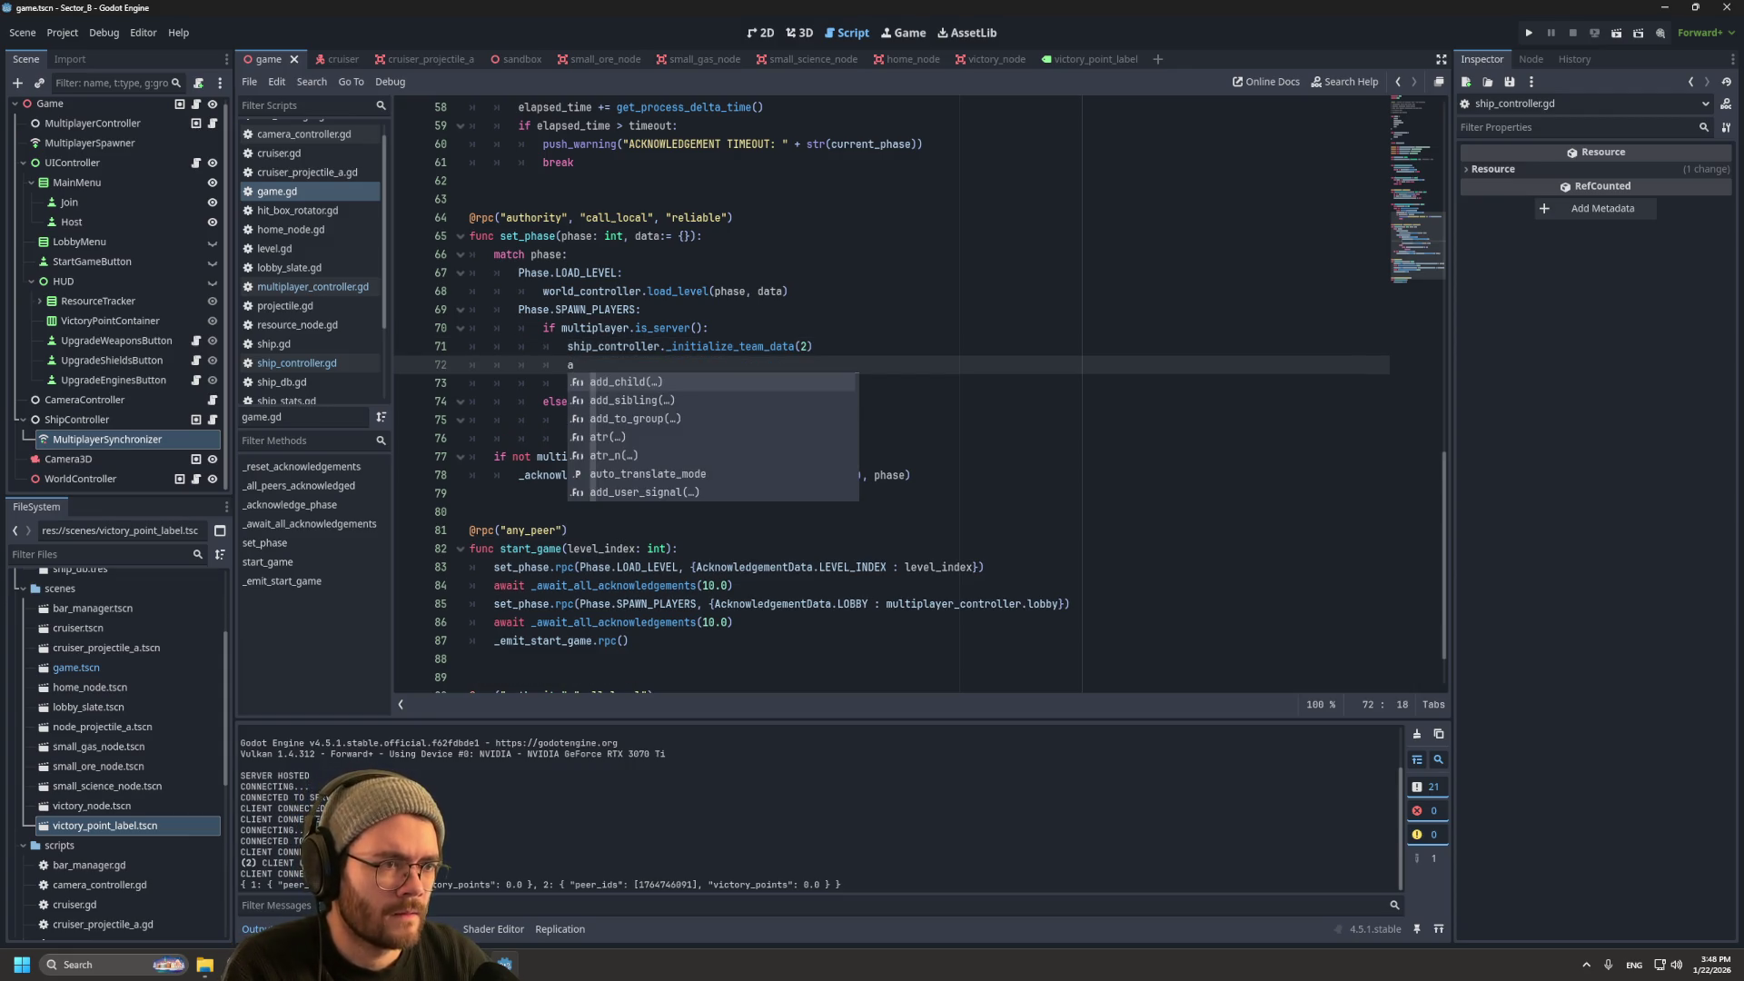
pyautogui.write('w')
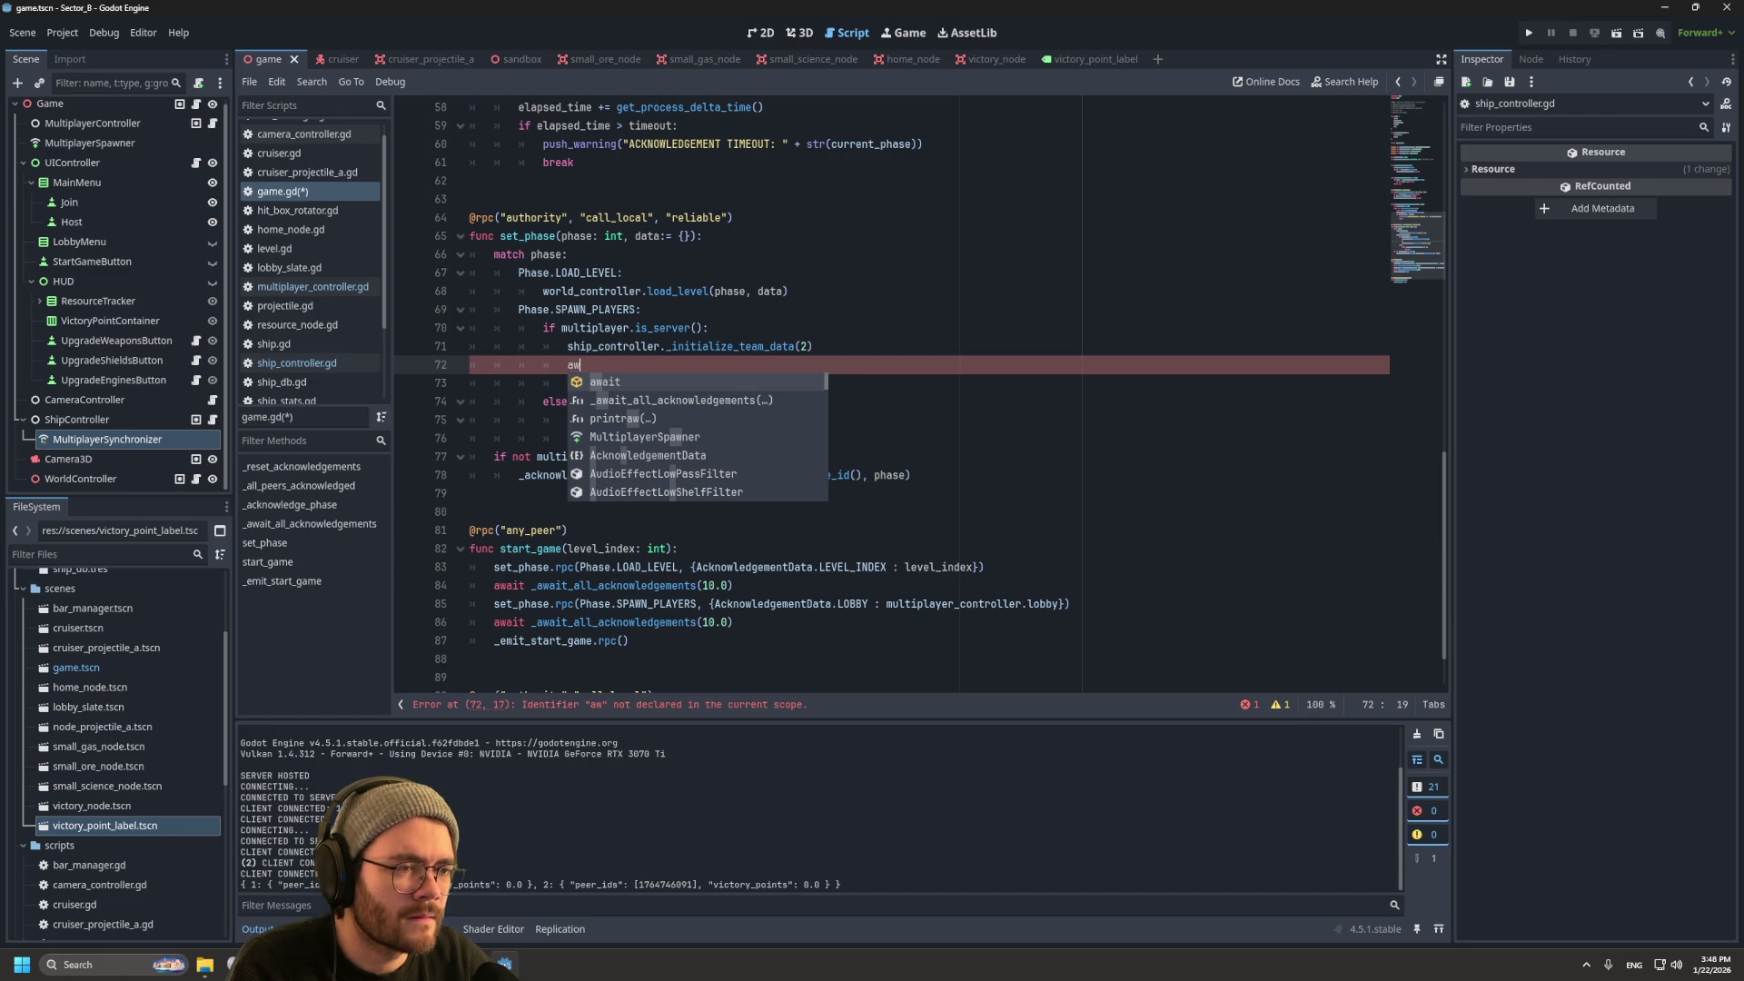
pyautogui.press('Return')
pyautogui.write('s')
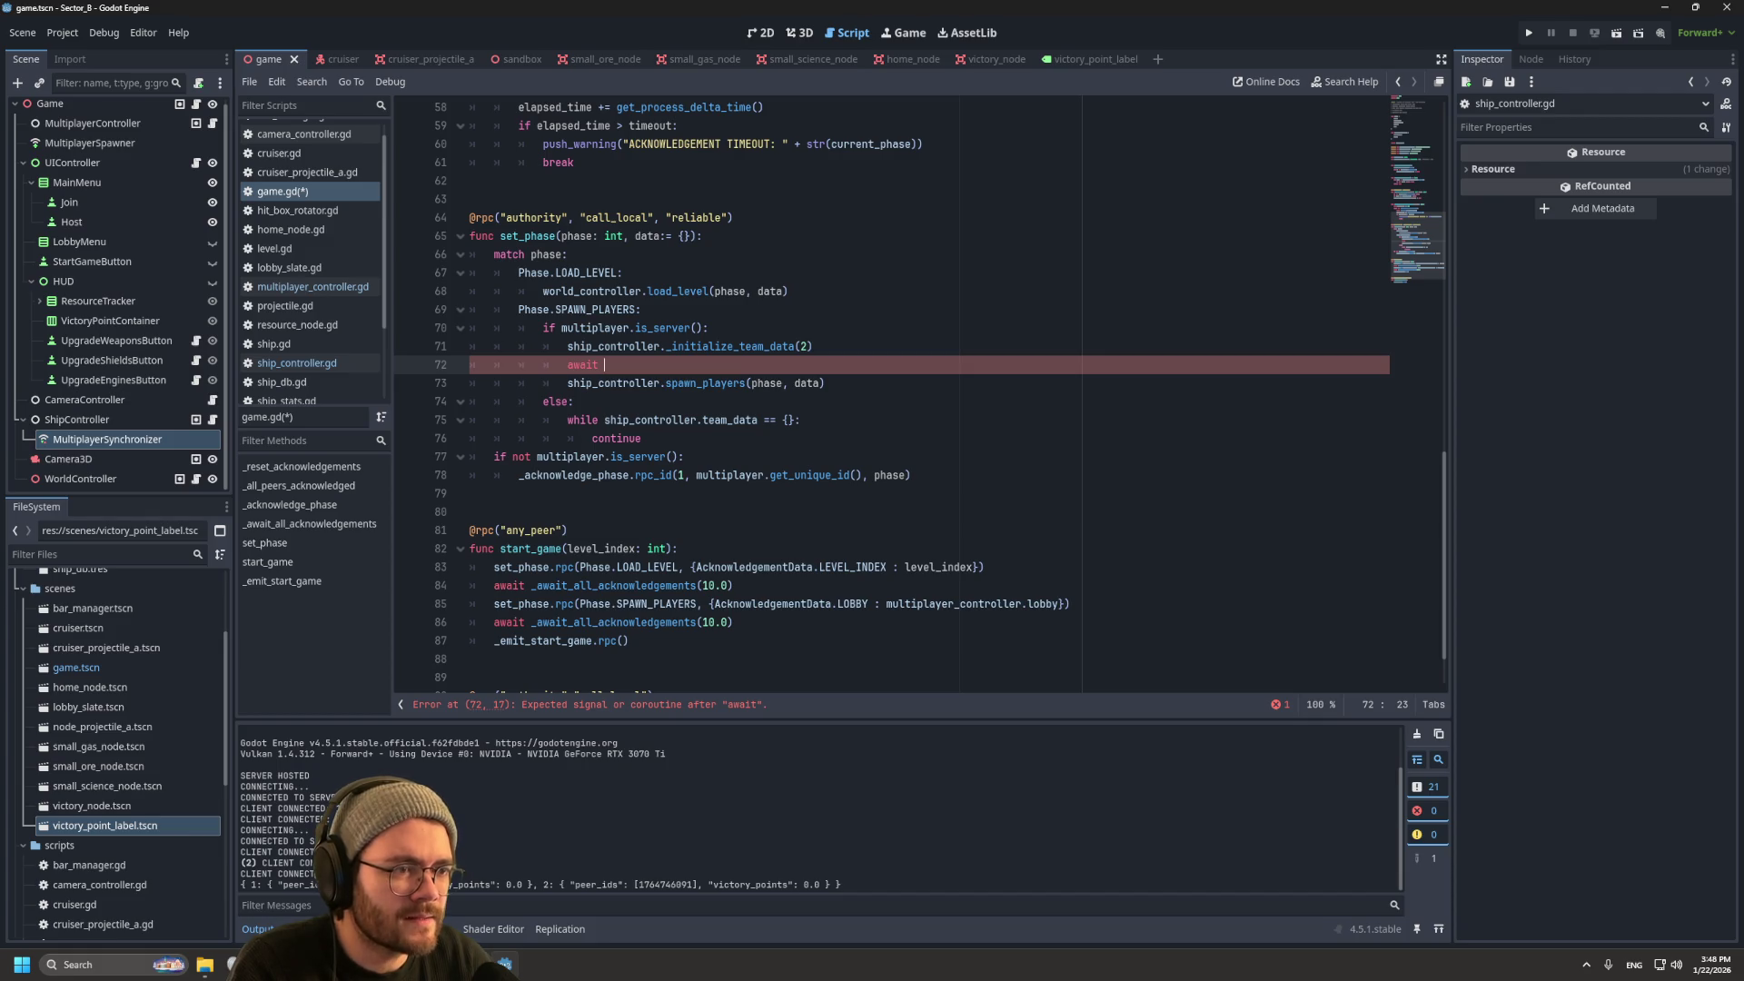
pyautogui.write('hip')
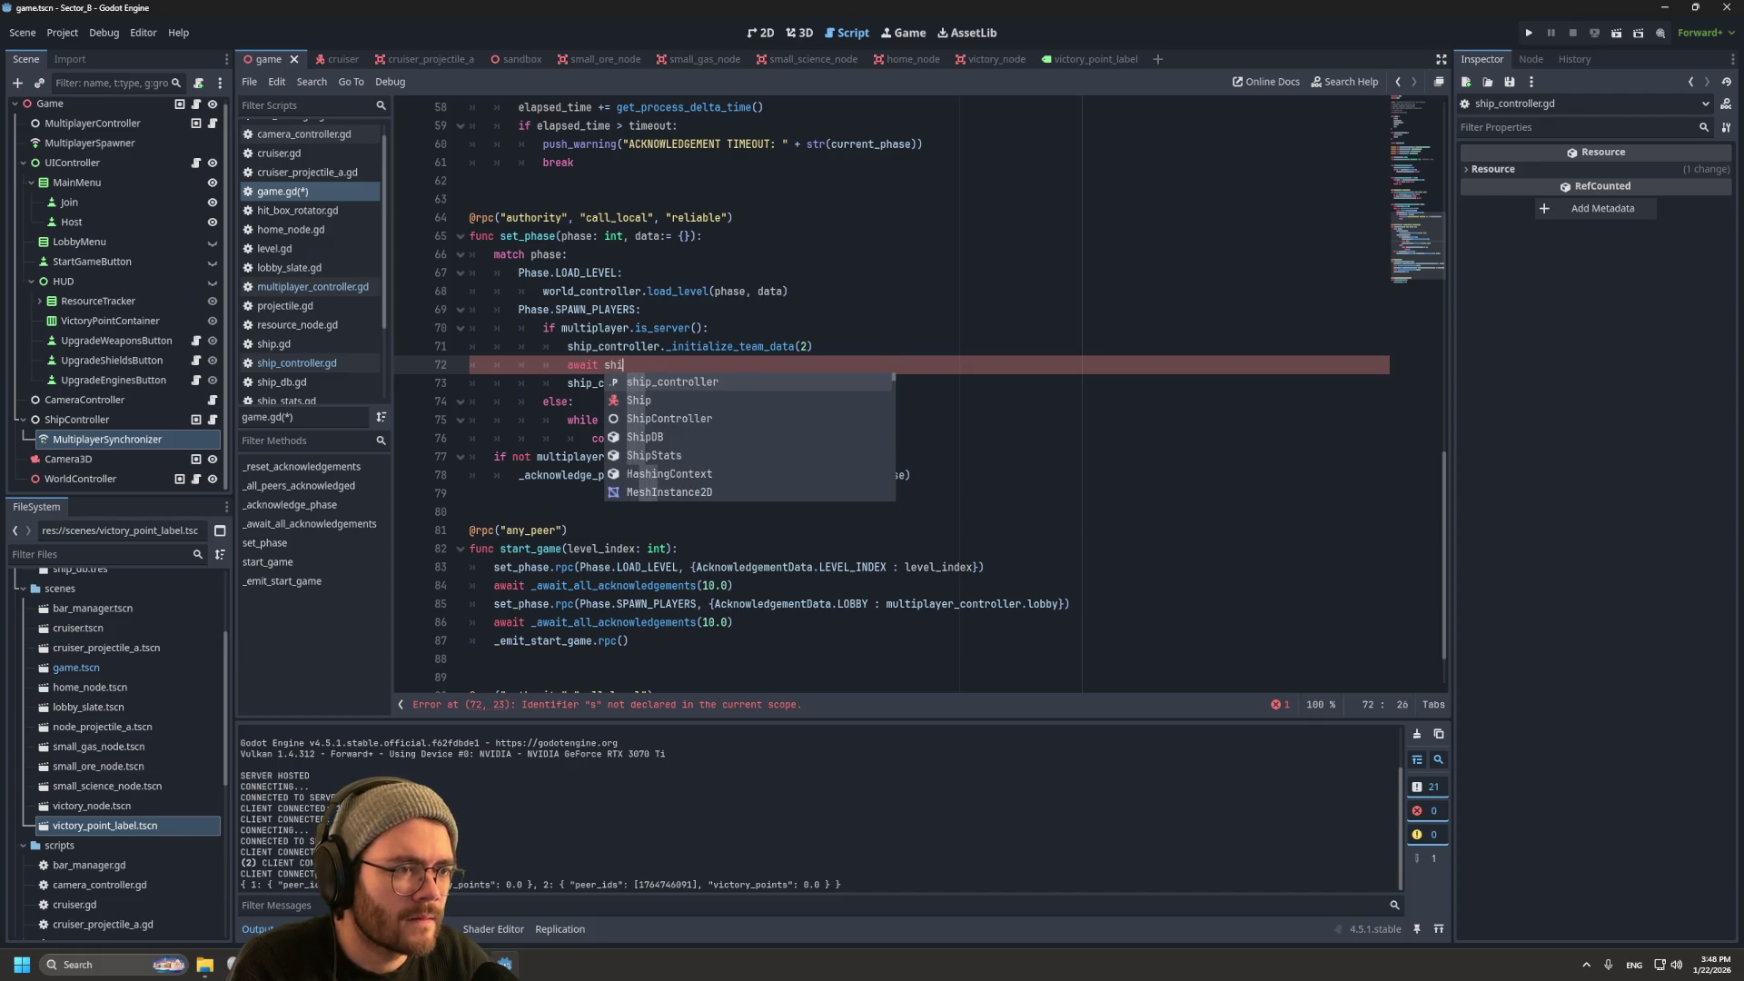
pyautogui.press('Return')
pyautogui.write('.syn')
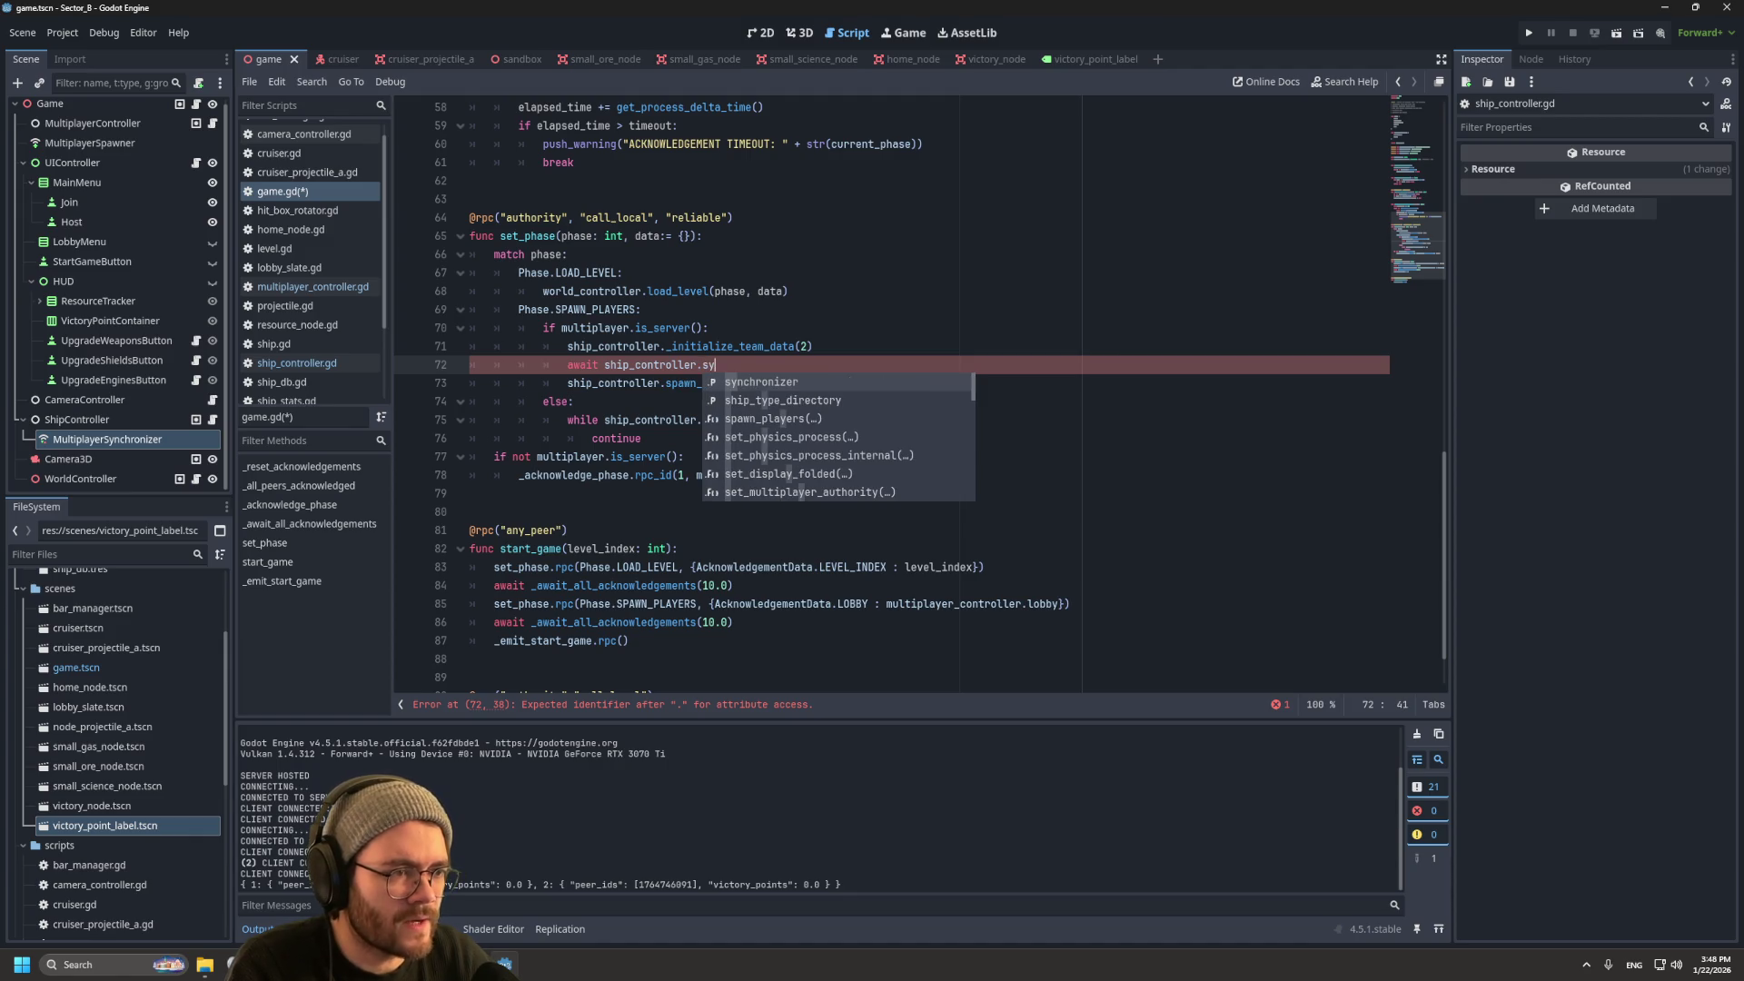
pyautogui.press('Return')
pyautogui.write('.s')
pyautogui.press('Down')
pyautogui.press('Return')
# Step: Delete the else/while/continue client wait loop and run the project
pyautogui.click(641, 438)
pyautogui.hotkey('shift', 'Up')
pyautogui.hotkey('shift', 'Up')
pyautogui.hotkey('shift', 'Up')
pyautogui.hotkey('shift', 'End')
pyautogui.press('BackSpace')
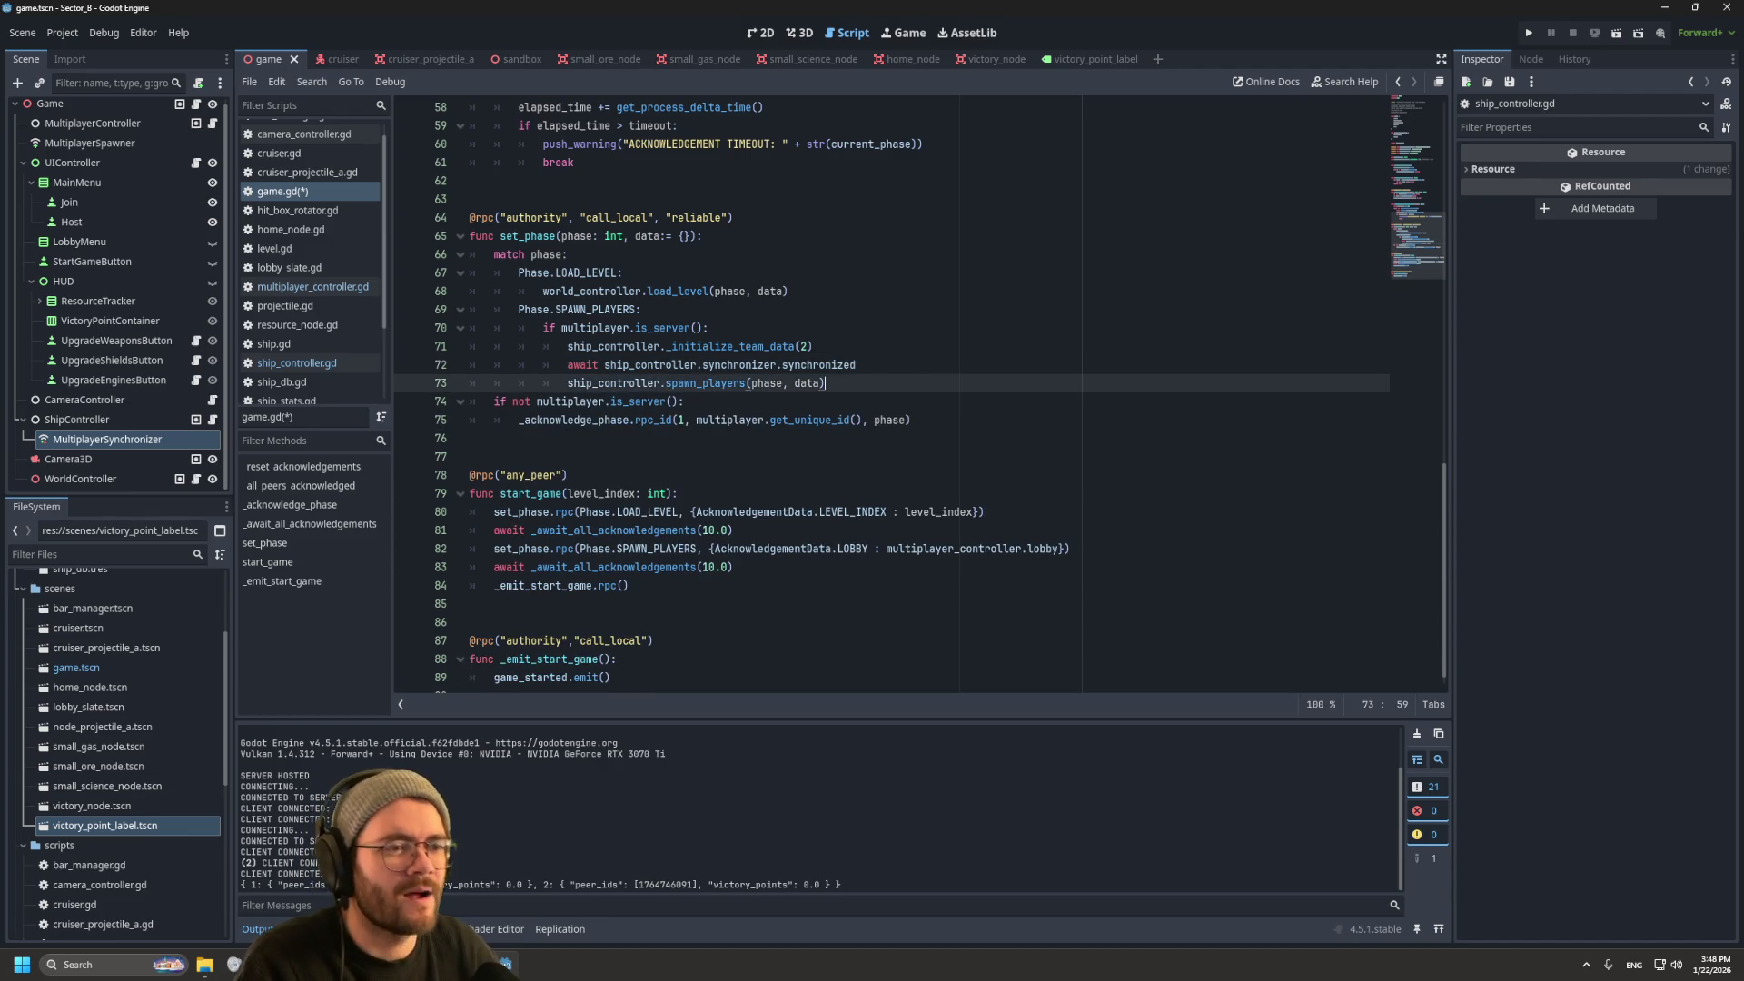
pyautogui.press('F5')
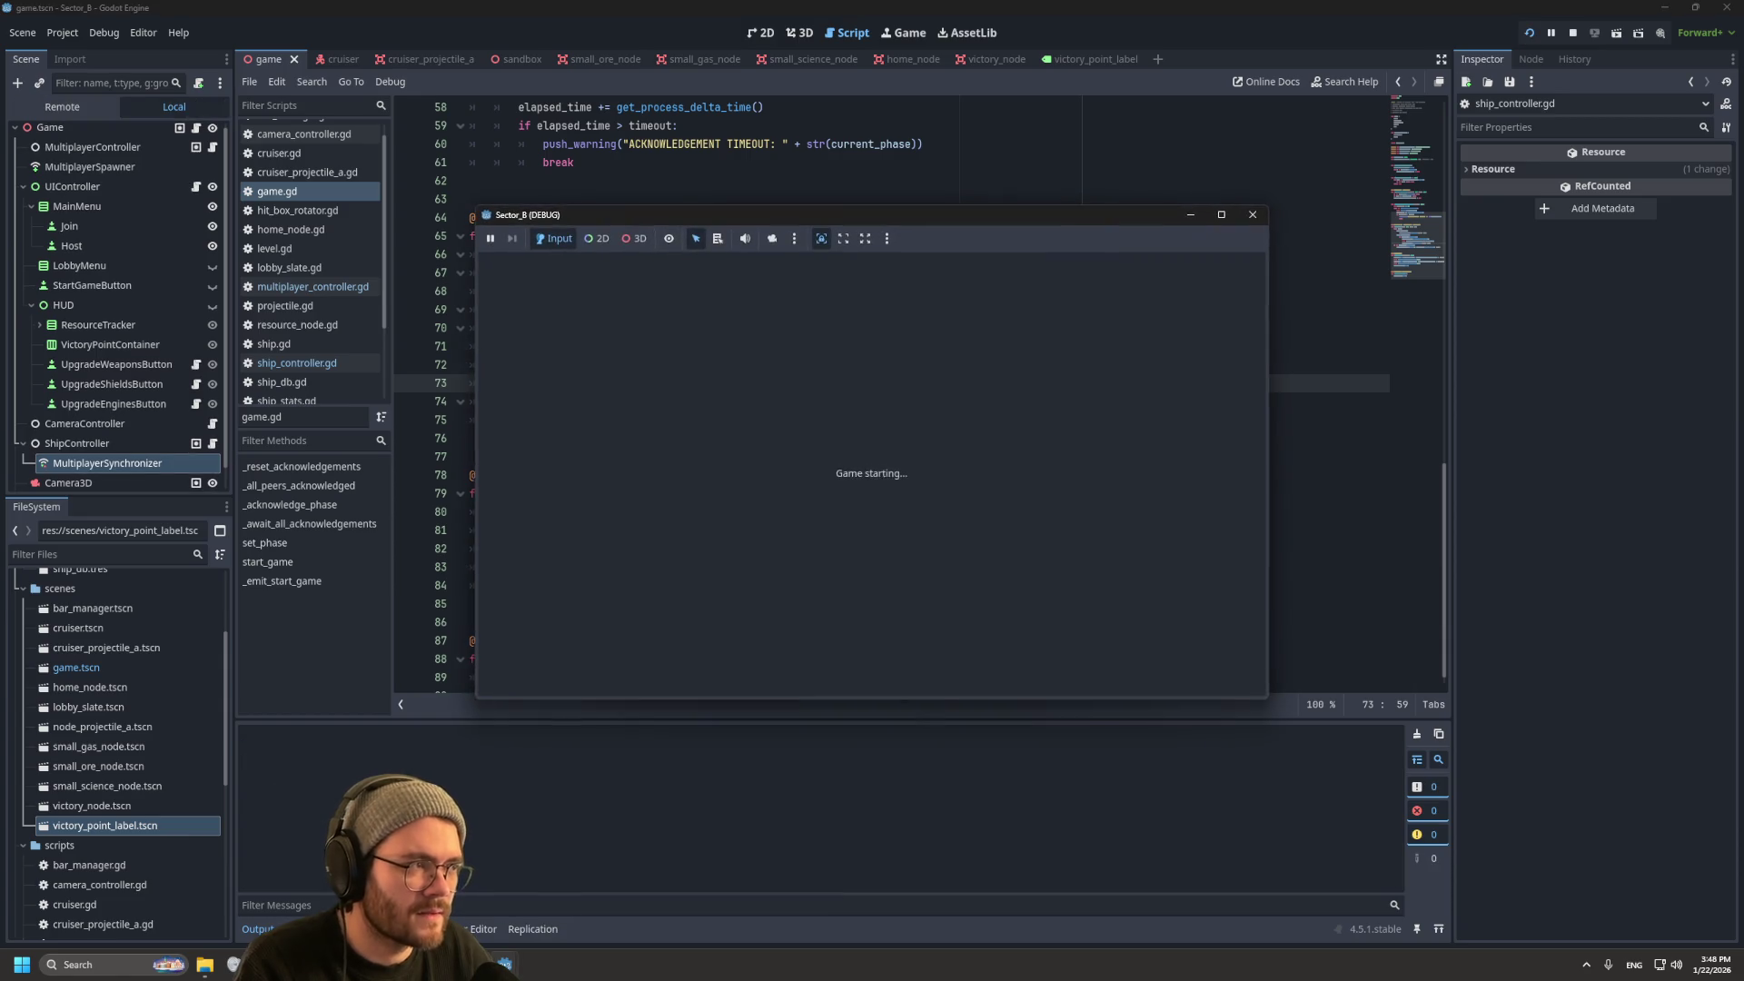
# Step: Host, join a second player with a team, start and stop the match, then open multiplayer_controller.gd
pyautogui.click(442, 490)
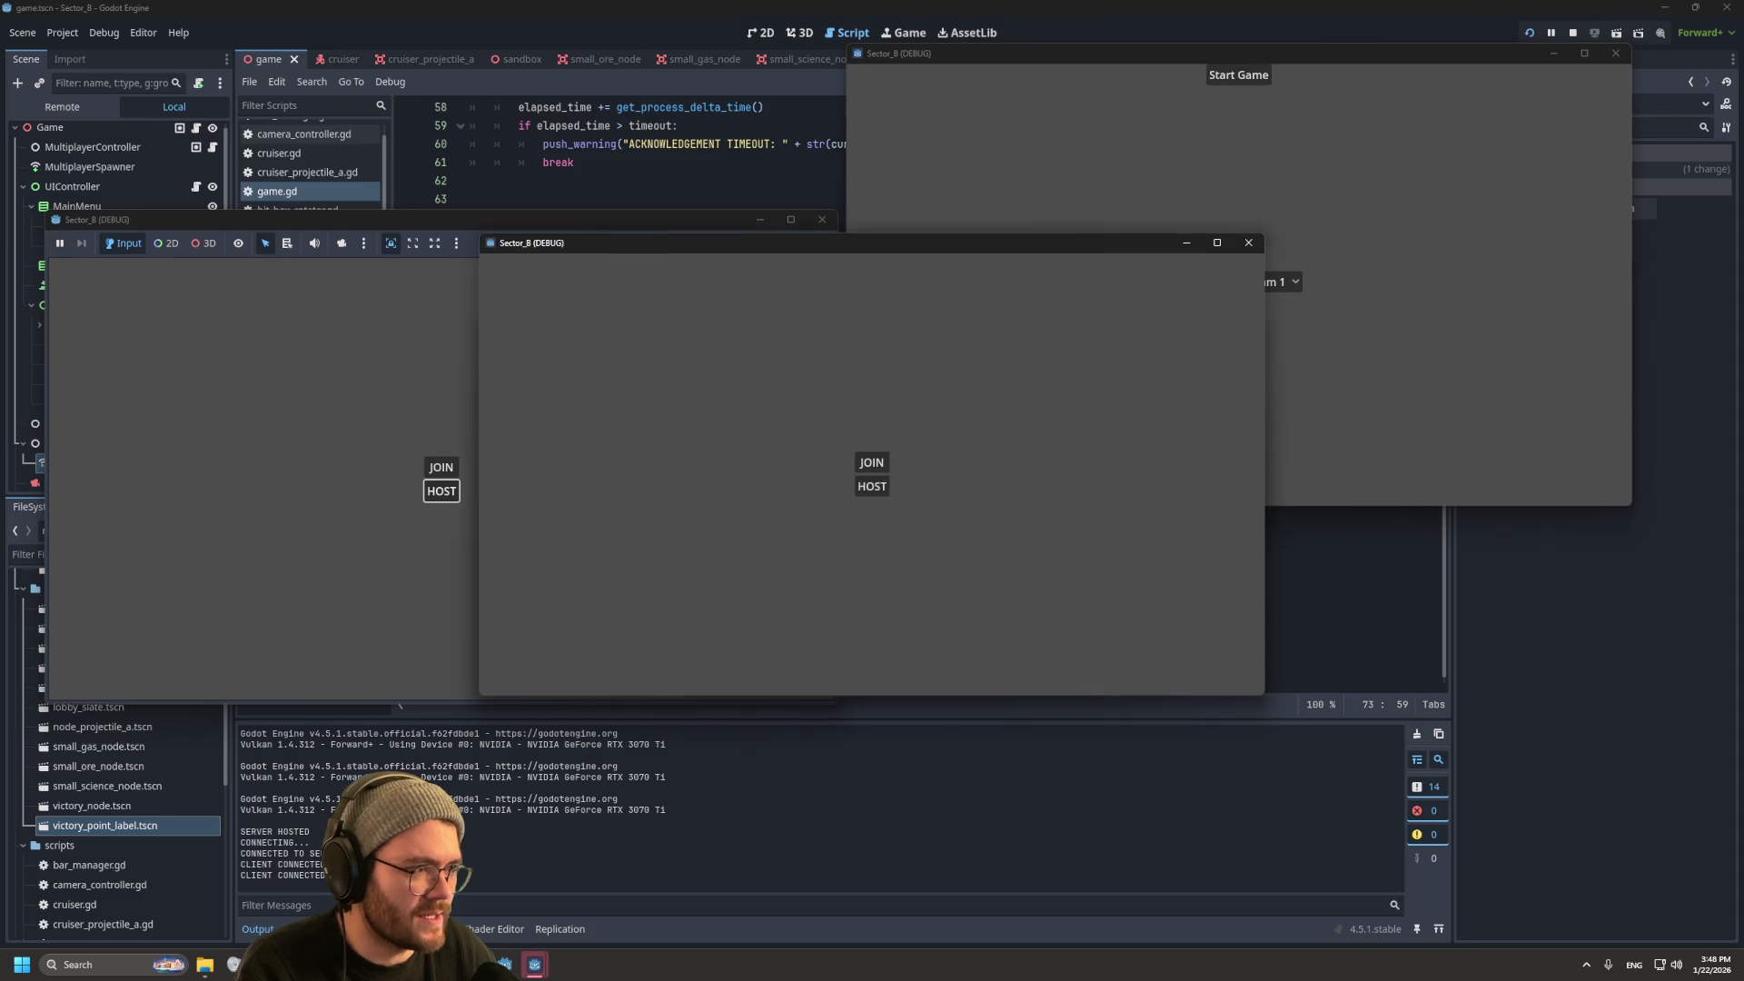
pyautogui.moveTo(995, 243); pyautogui.dragTo(1378, 461)
pyautogui.click(1256, 681)
pyautogui.click(1281, 704)
pyautogui.click(1288, 745)
pyautogui.click(1254, 482)
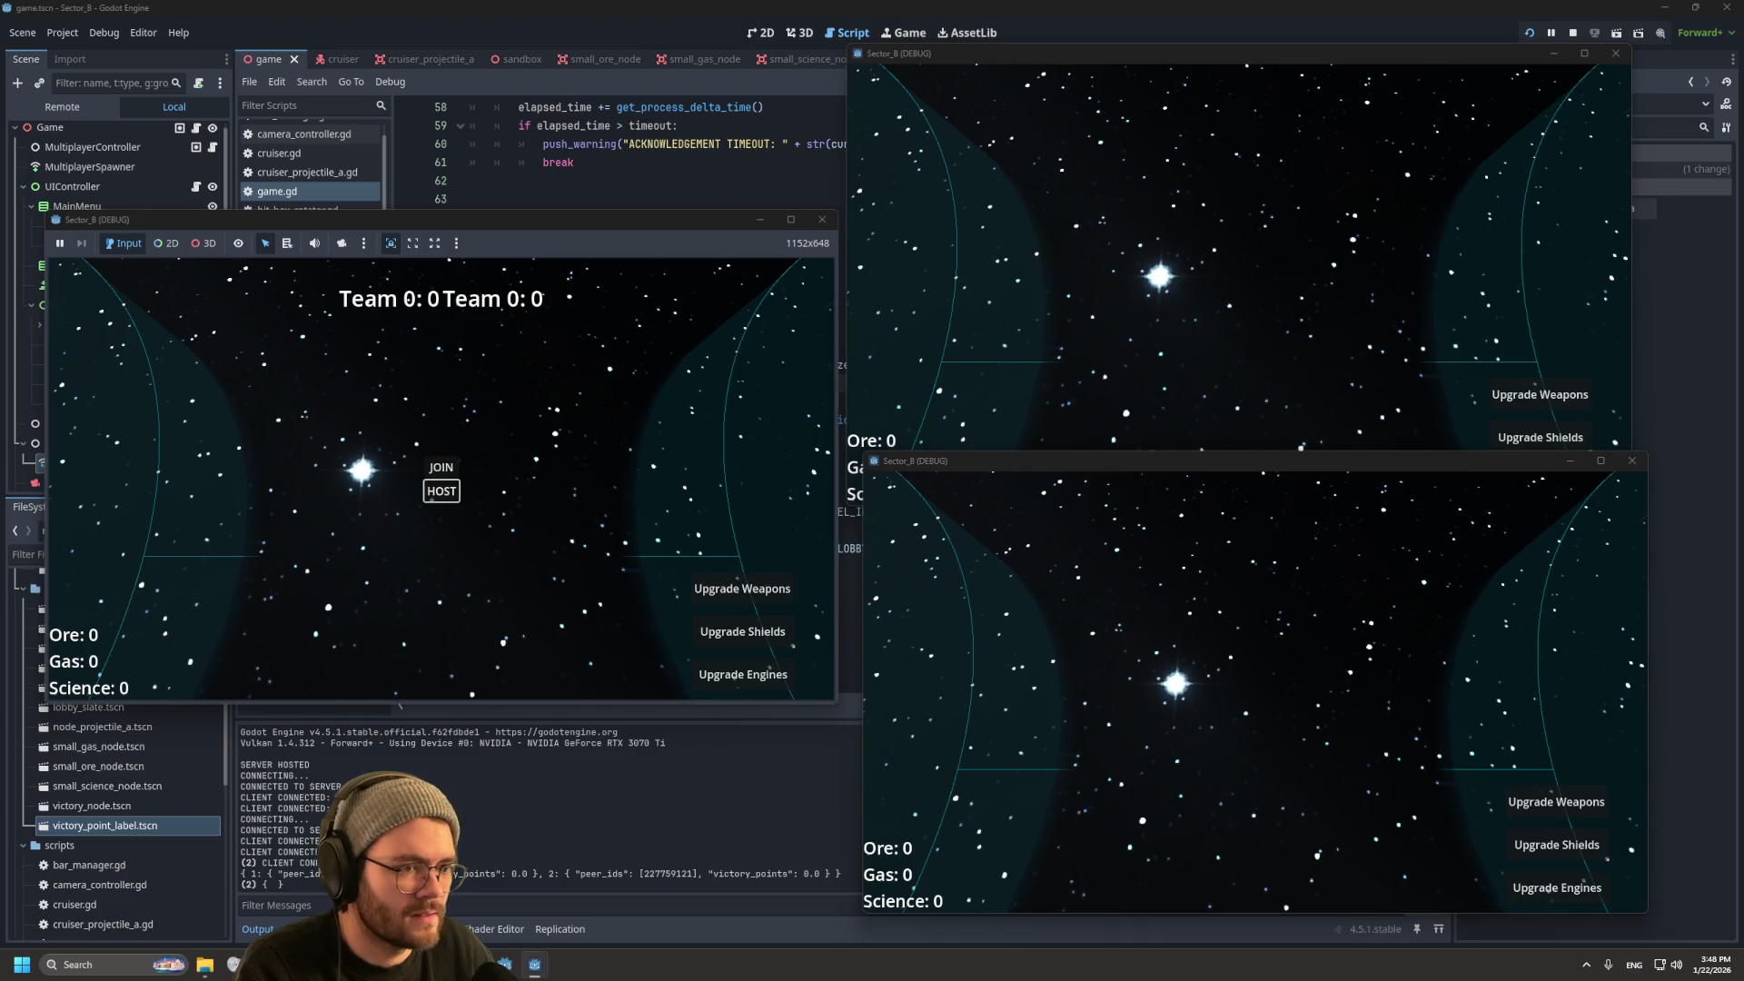
pyautogui.press('F8')
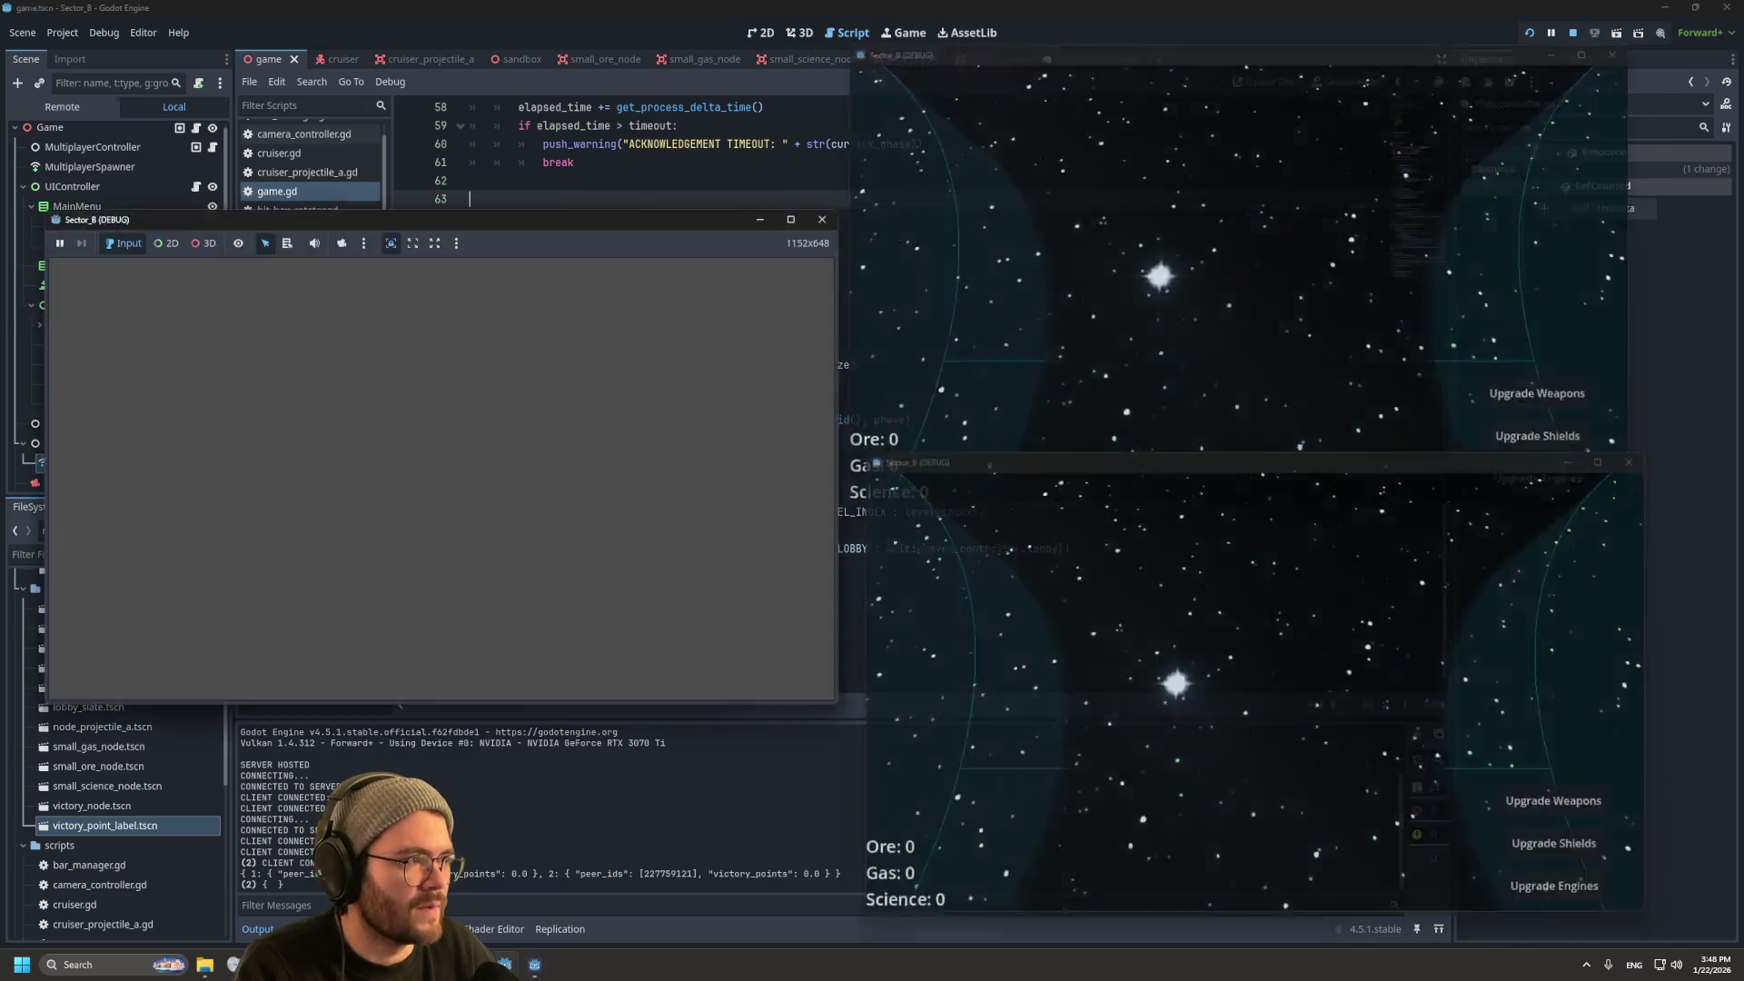
pyautogui.click(313, 286)
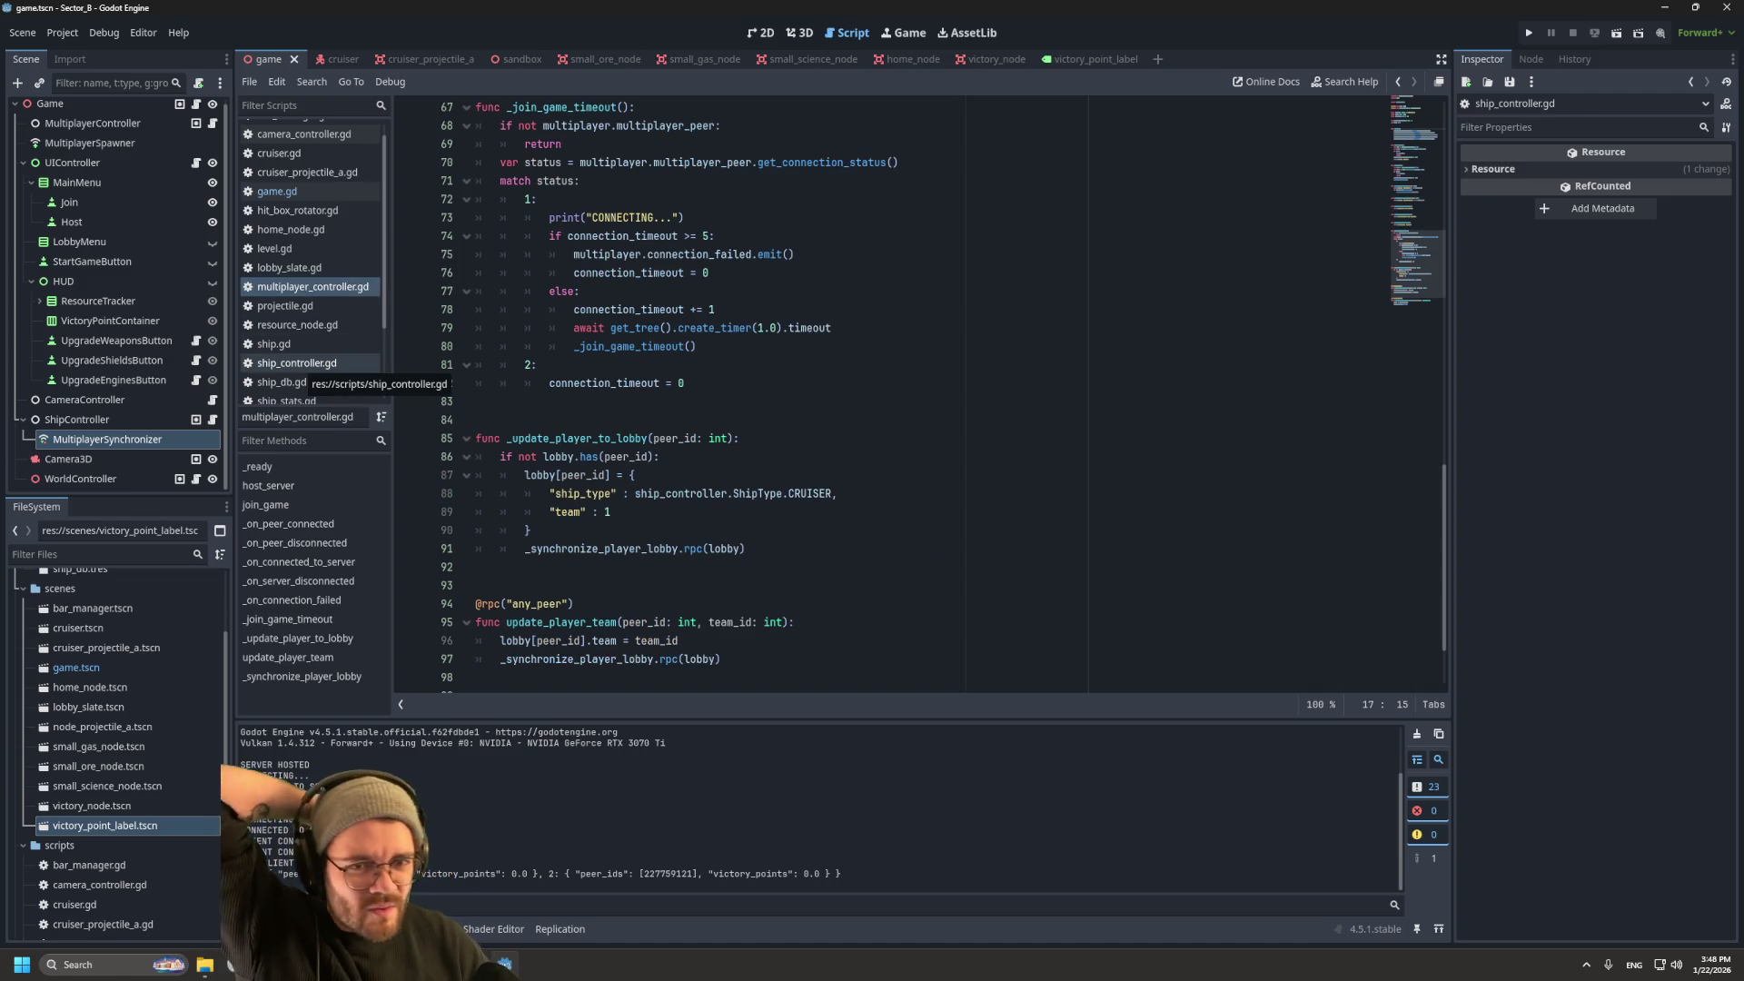
# Step: In game.gd, change line 72 to await the delta_synchronized signal instead of synchronized
pyautogui.click(291, 192)
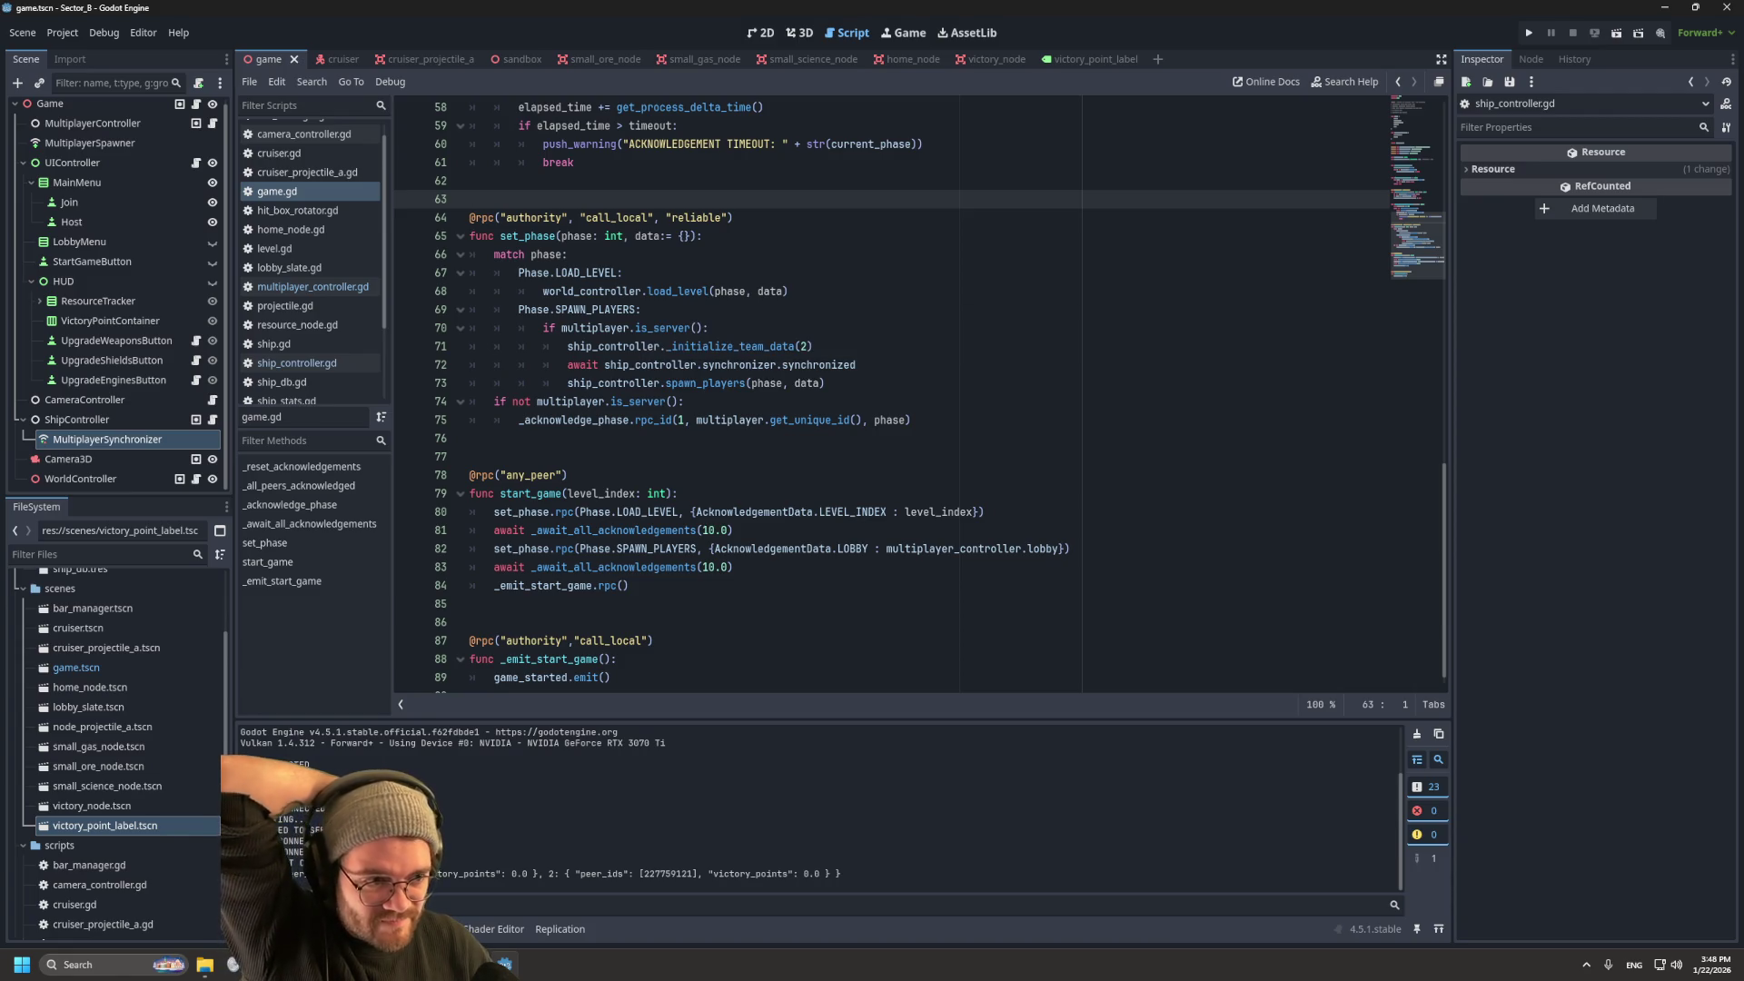
pyautogui.click(856, 364)
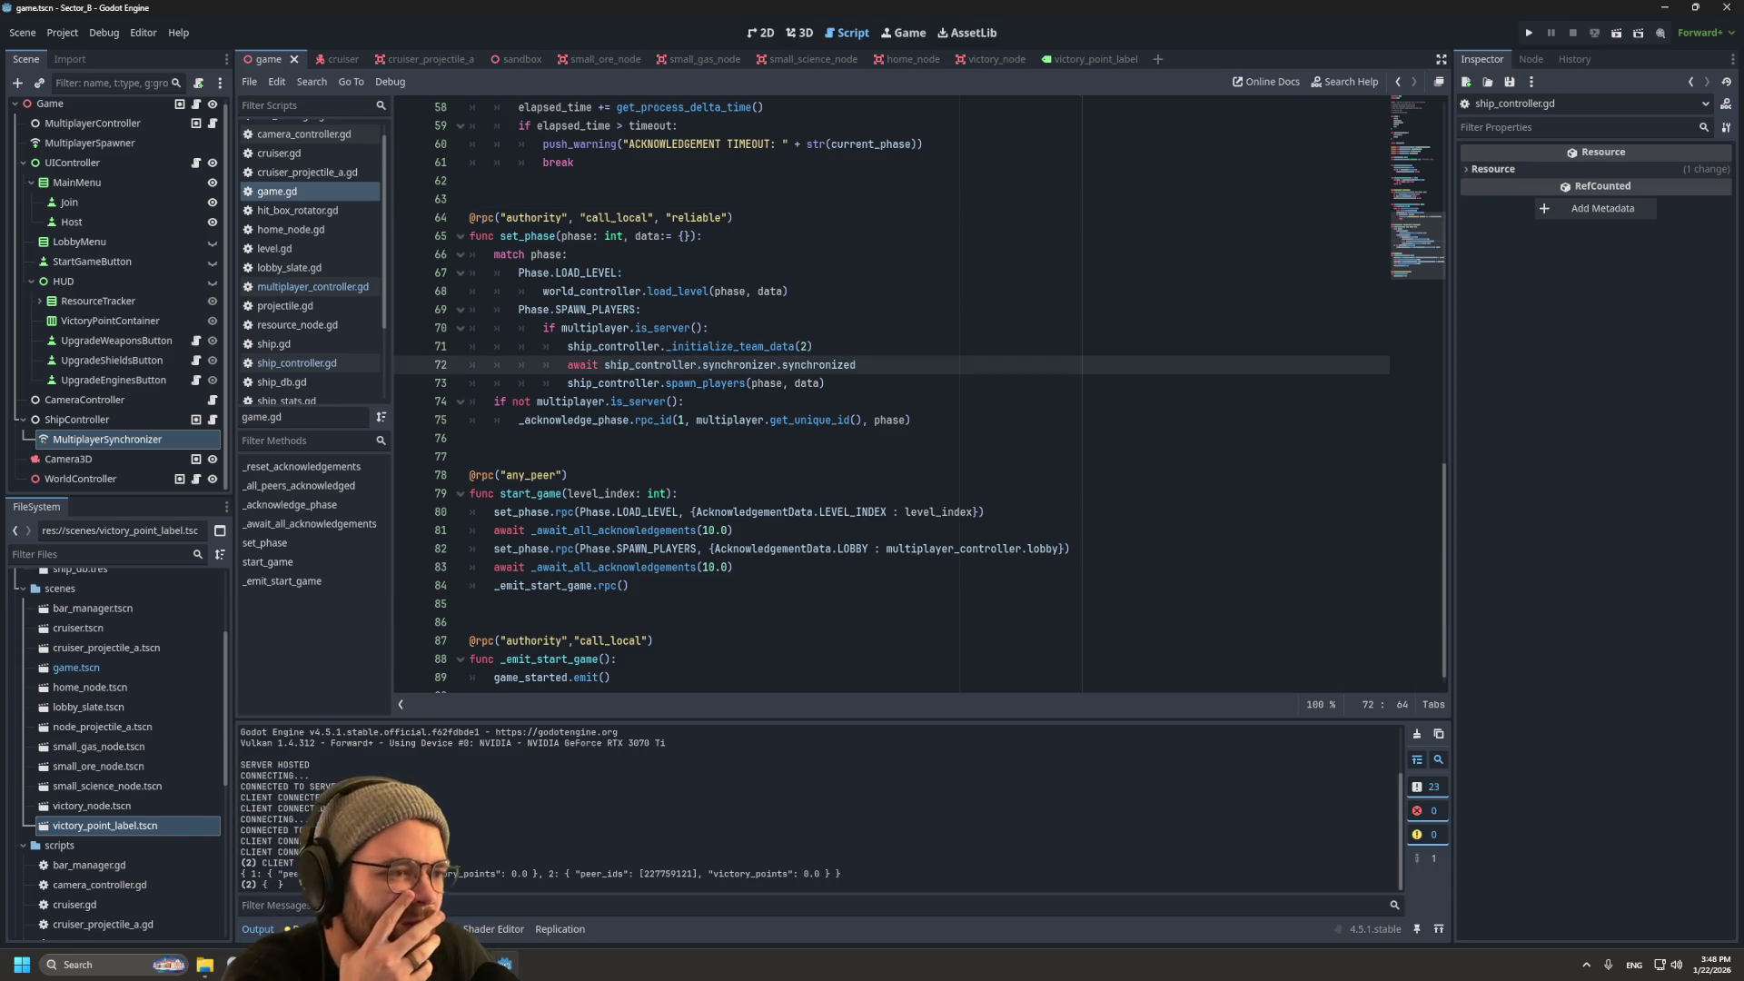
pyautogui.hotkey('shift', 'Left')
pyautogui.hotkey('shift', 'Left')
pyautogui.hotkey('shift', 'Left')
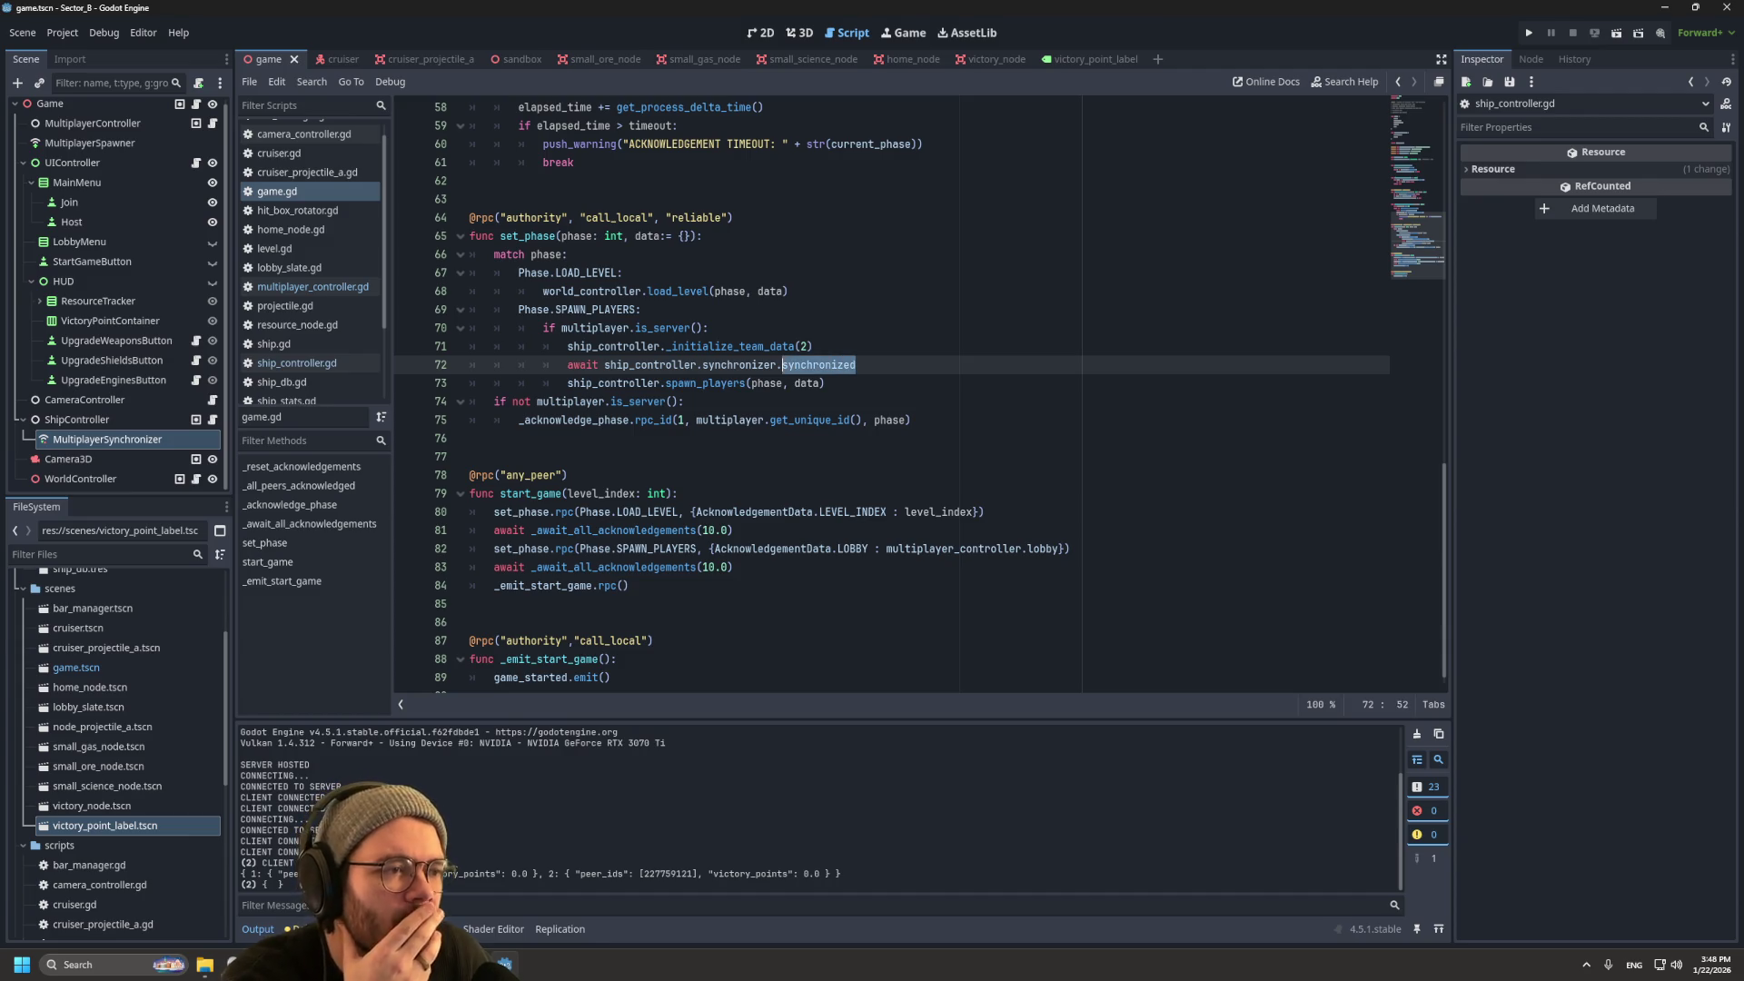
pyautogui.write('d')
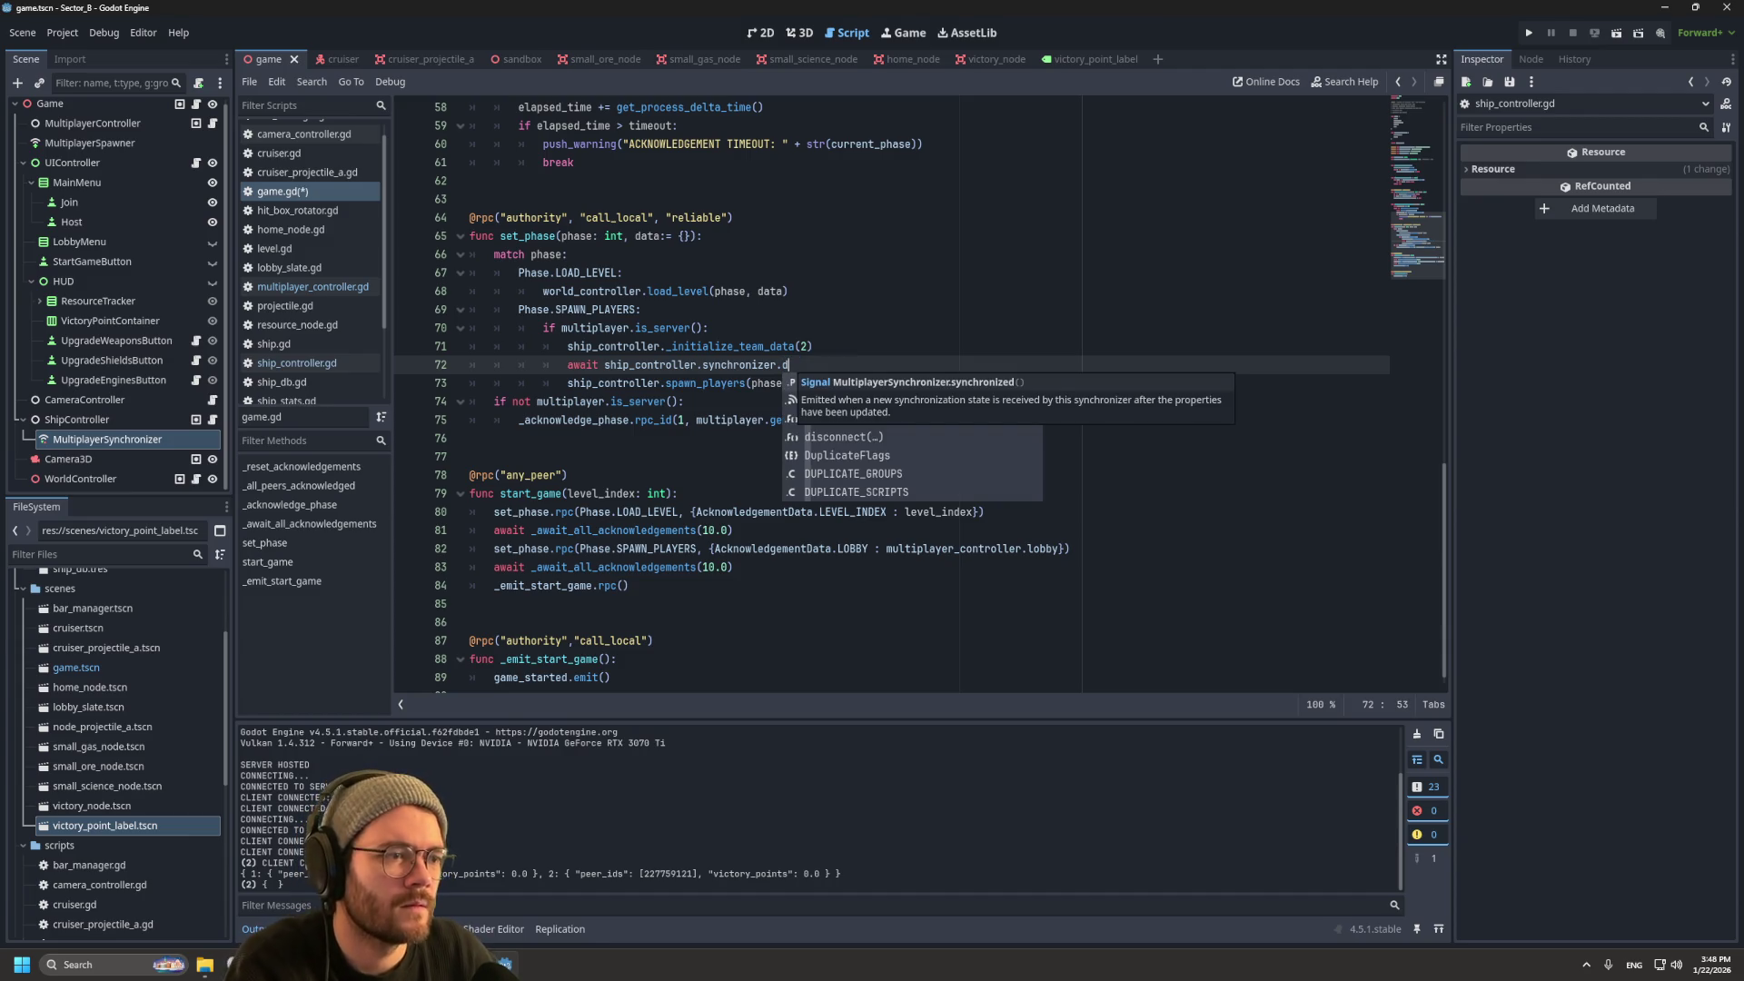
pyautogui.press('Down')
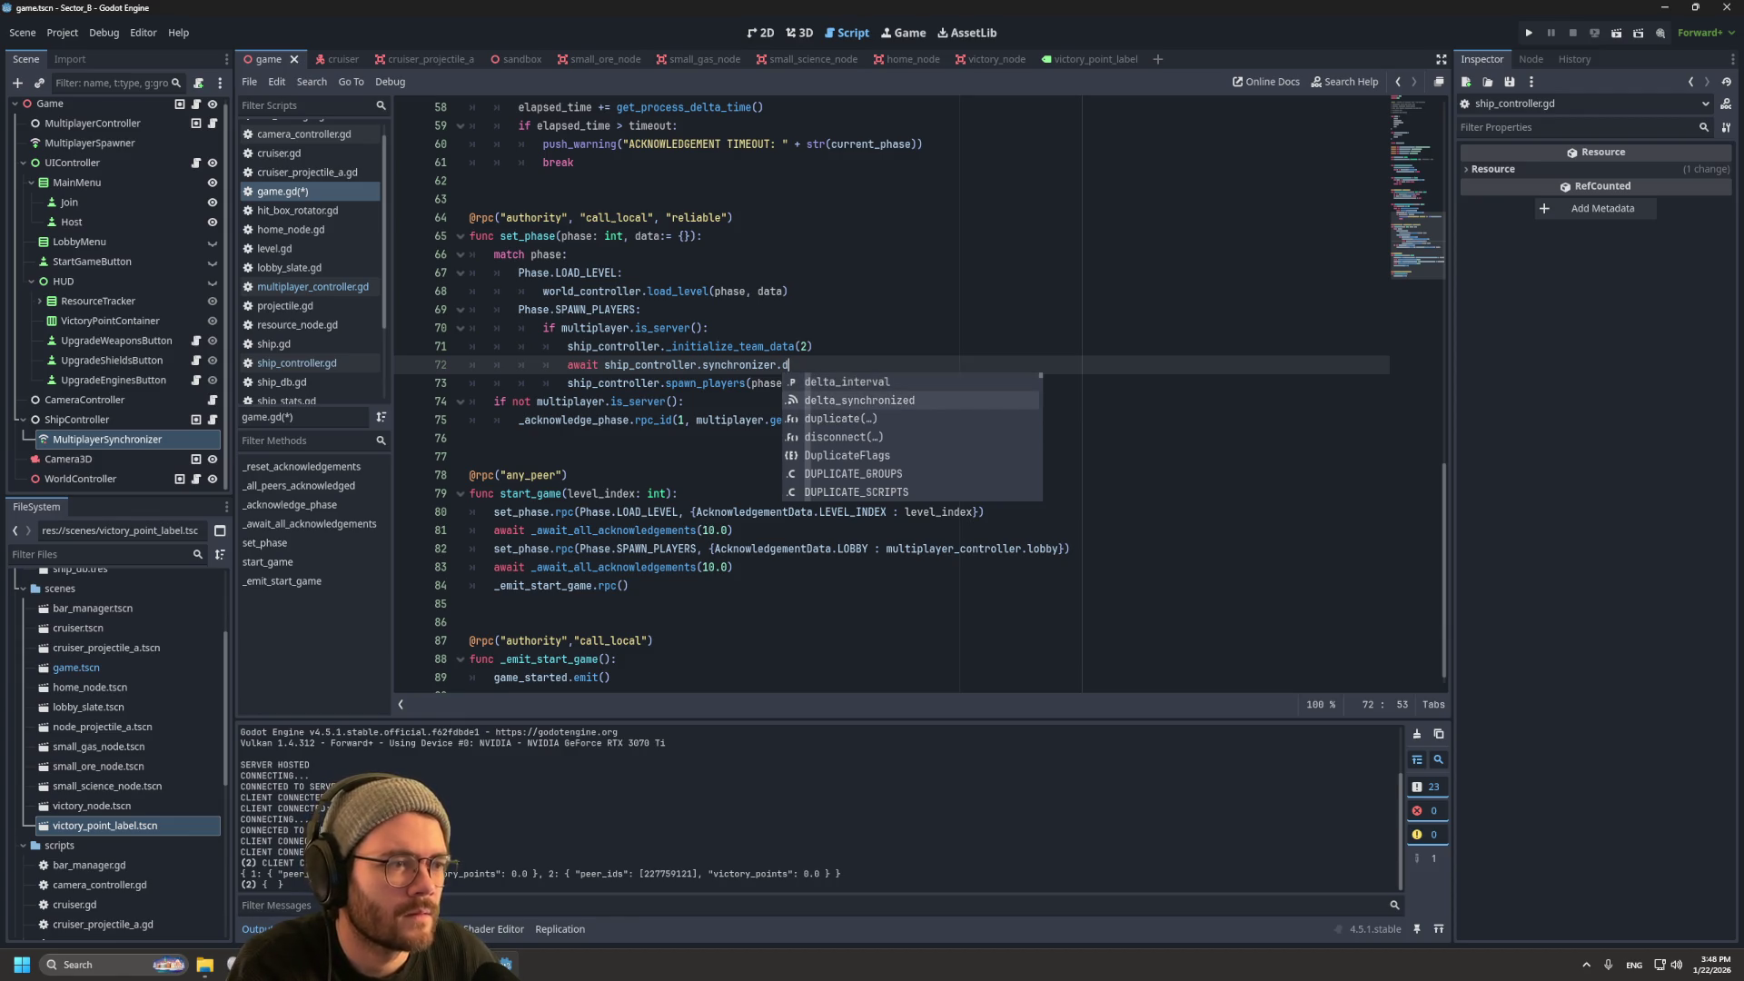
pyautogui.press('Return')
# Step: Run the game, host, join a second player on Team 2, start the match, then stop it
pyautogui.press('F5')
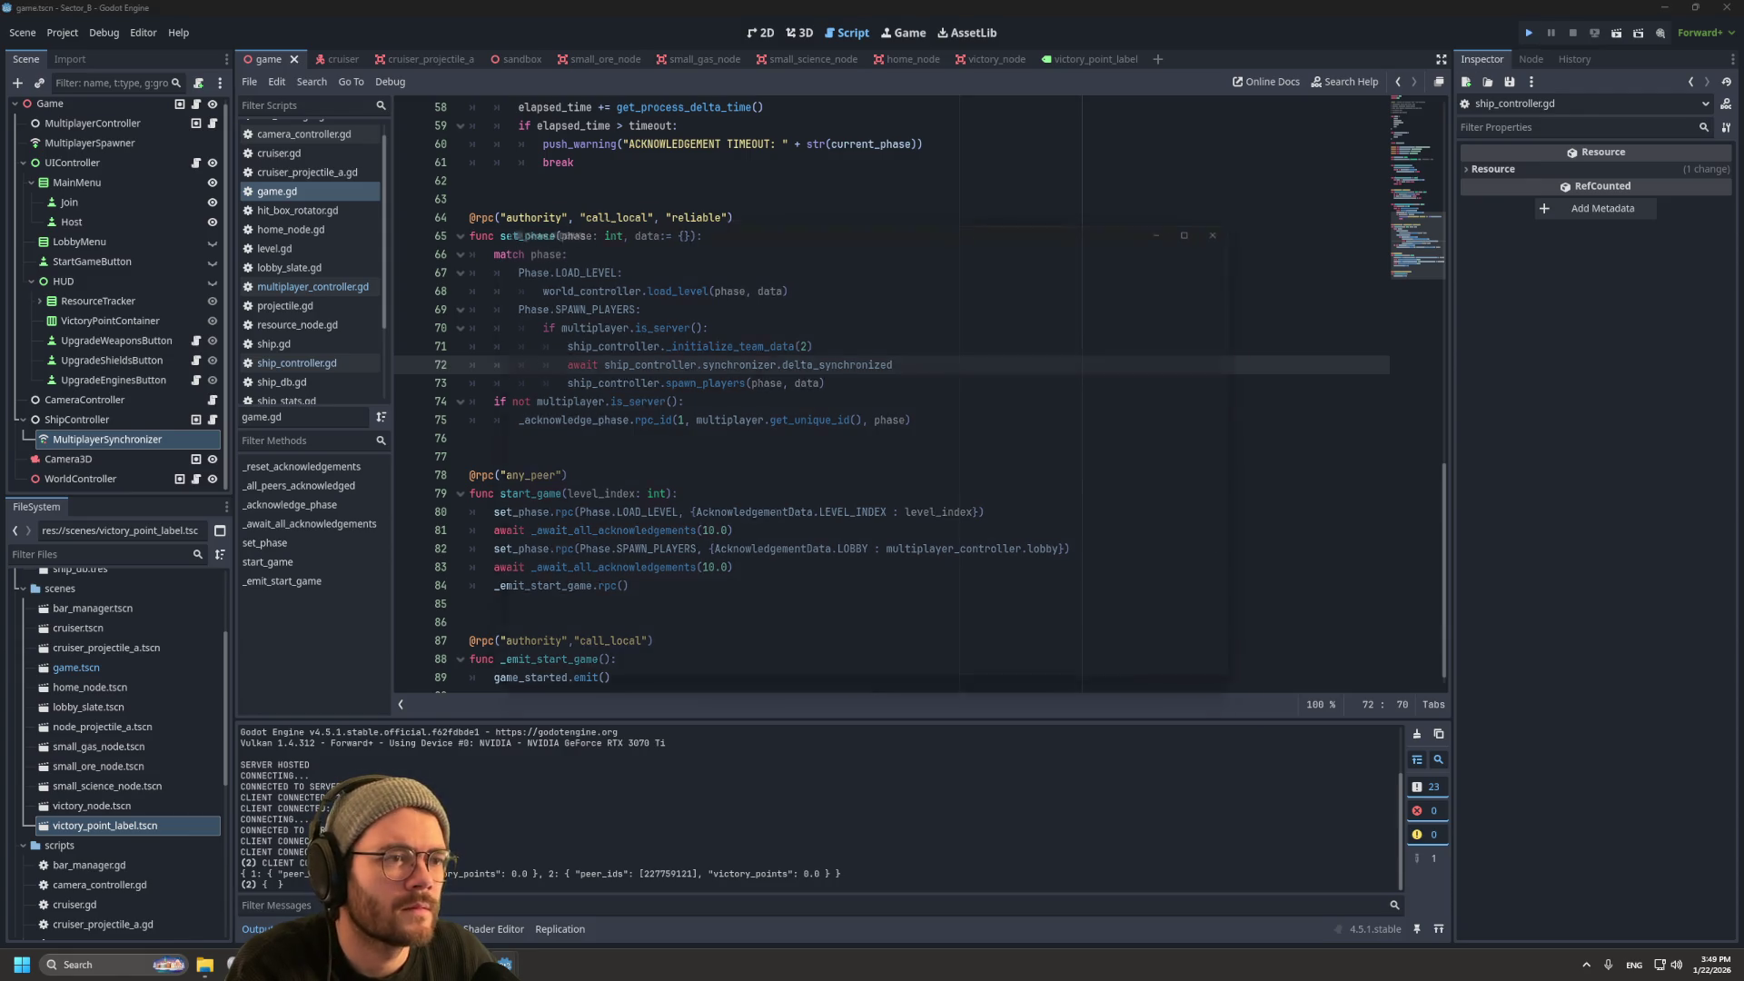
pyautogui.click(368, 468)
pyautogui.moveTo(912, 243); pyautogui.dragTo(1285, 488)
pyautogui.click(1244, 707)
pyautogui.click(1278, 732)
pyautogui.click(1282, 773)
pyautogui.click(1244, 510)
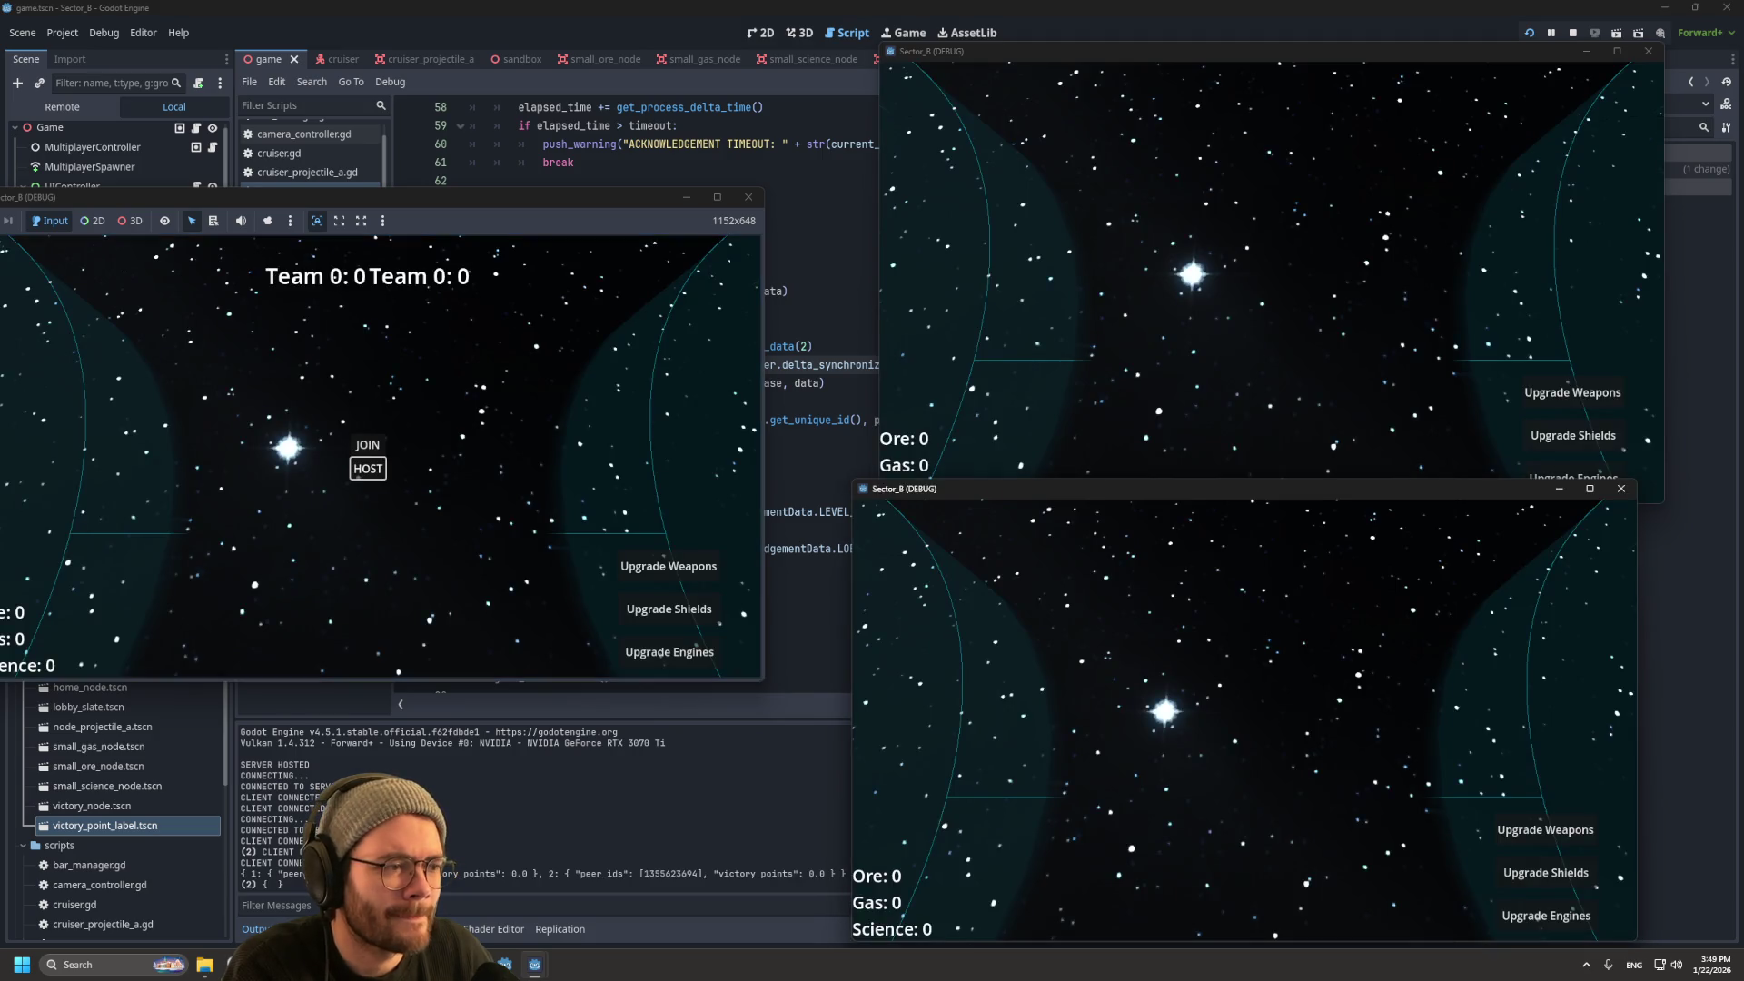
pyautogui.click(1573, 32)
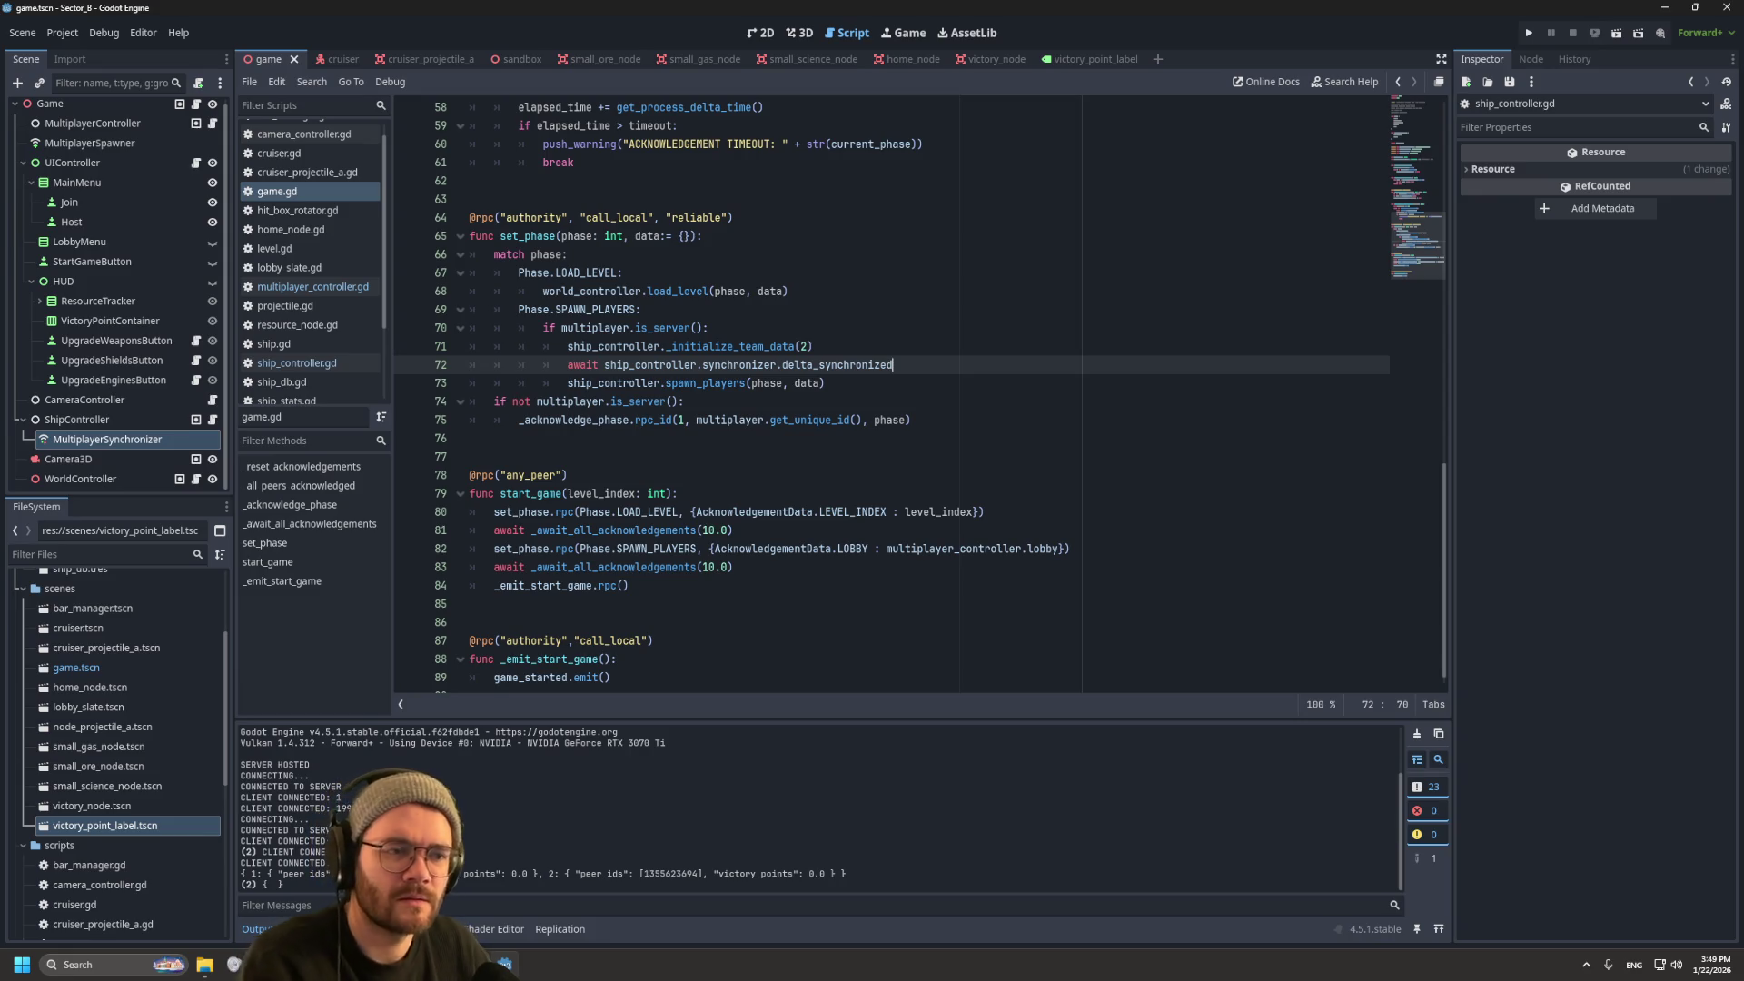
# Step: Delete the await on delta_synchronized from line 72 of game.gd
pyautogui.moveTo(672, 328)
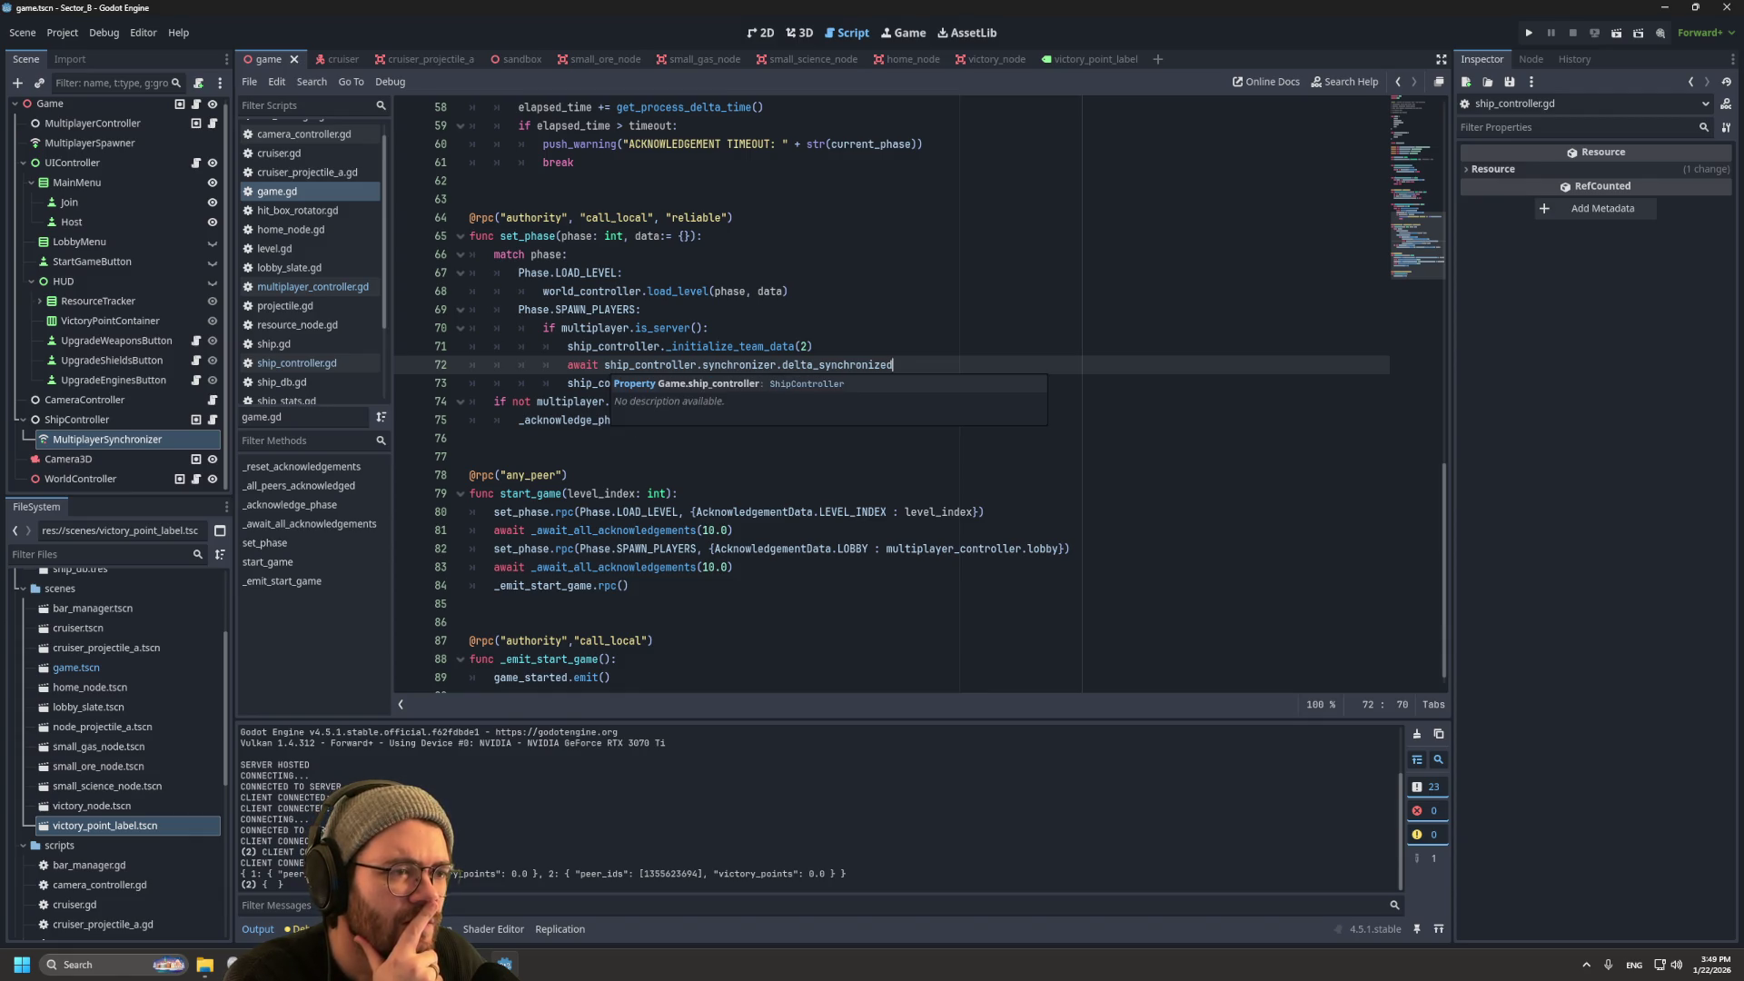
pyautogui.hotkey('shift', 'Home')
pyautogui.hotkey('shift', 'Home')
pyautogui.press('BackSpace')
pyautogui.press('BackSpace')
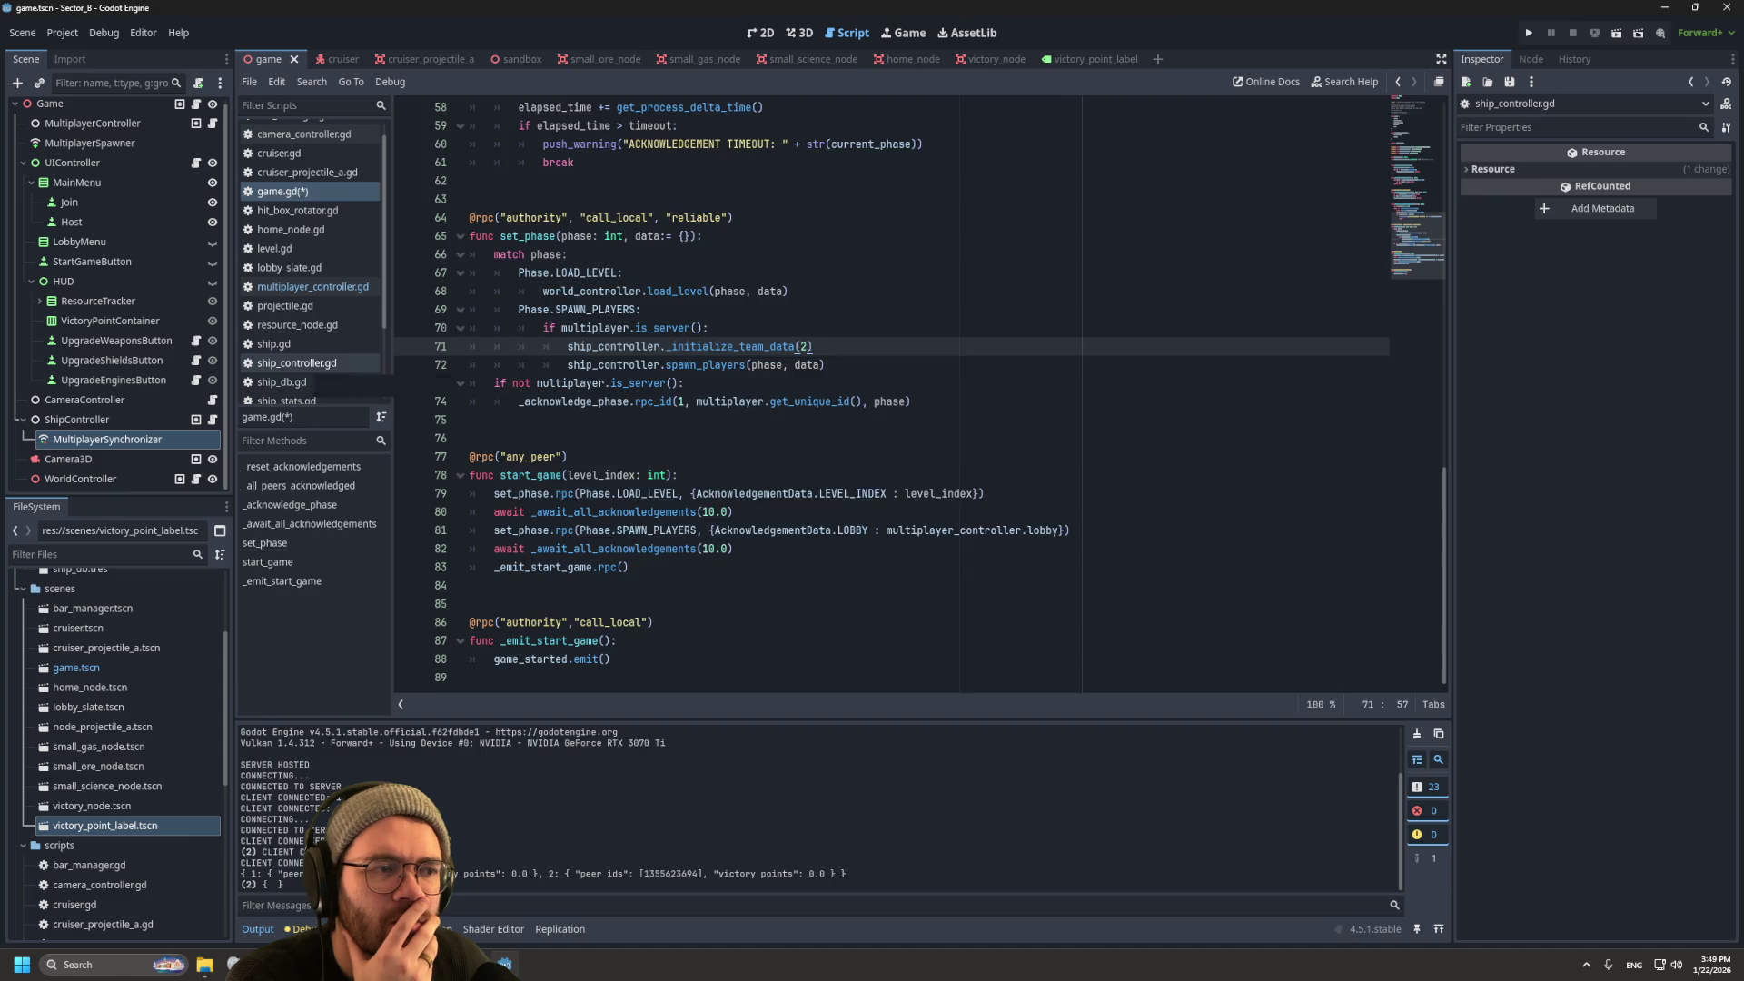
# Step: Check _initialize_team_data in ship_controller.gd, then return to its call in game.gd
pyautogui.click(297, 362)
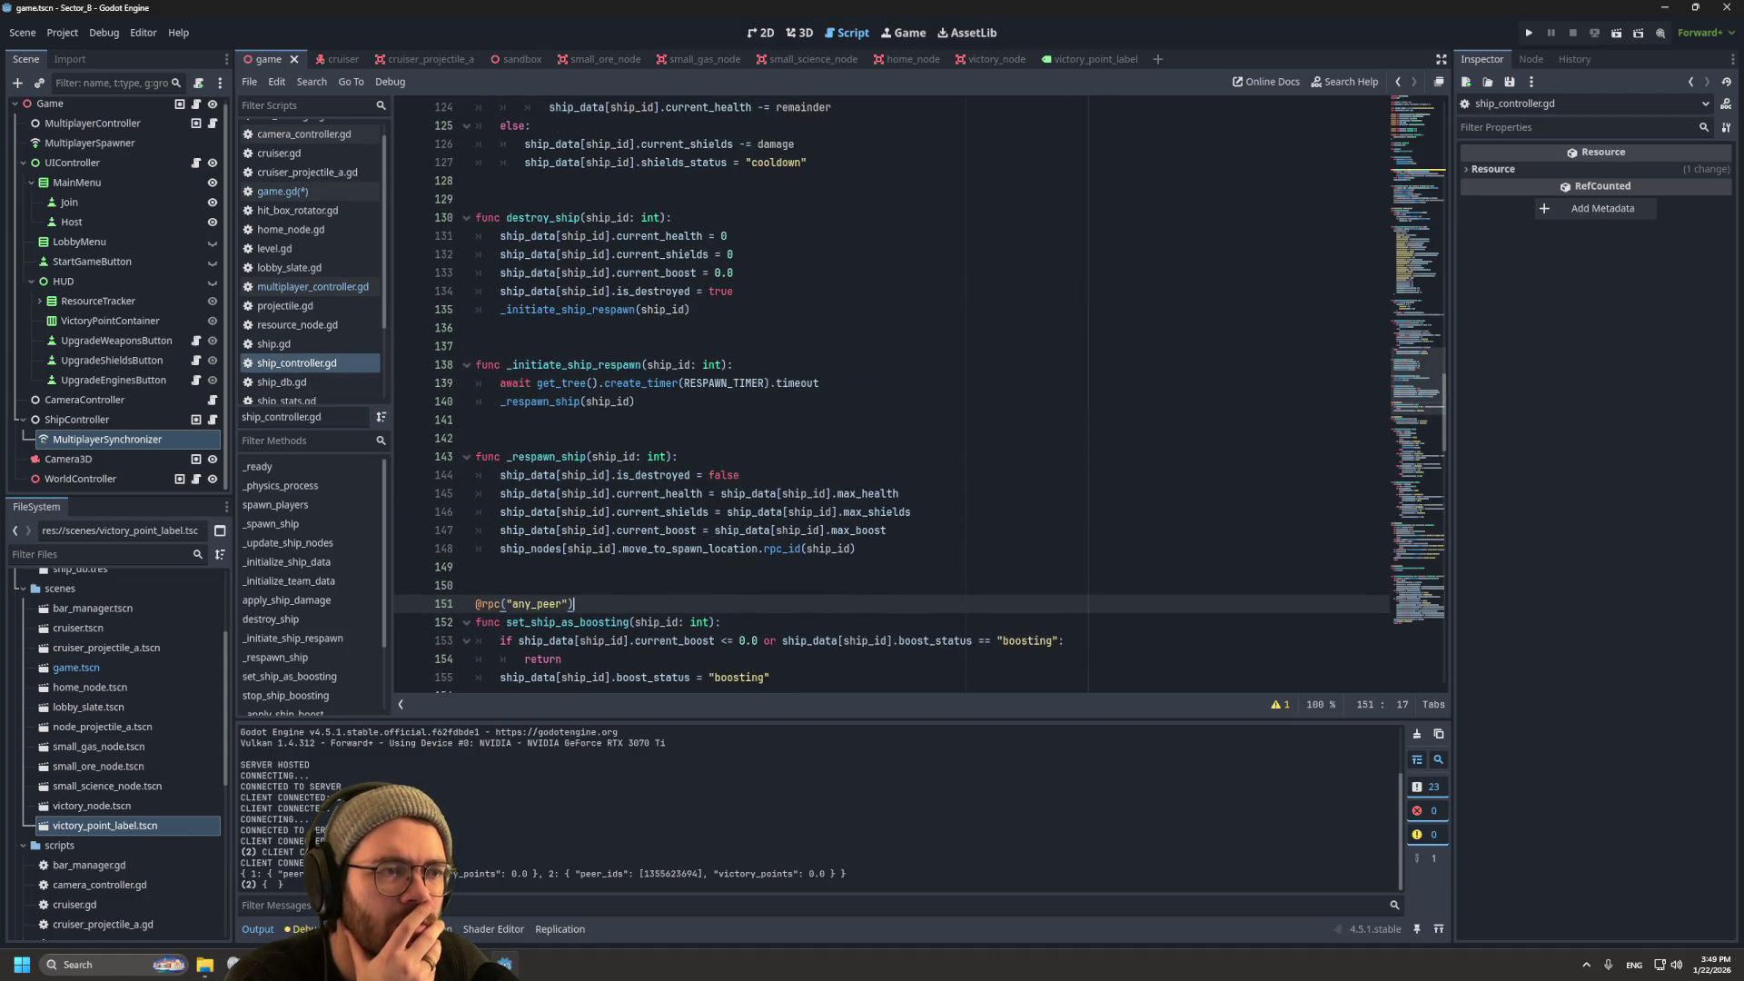
pyautogui.scroll(8, 908, 391)
pyautogui.scroll(2, 908, 390)
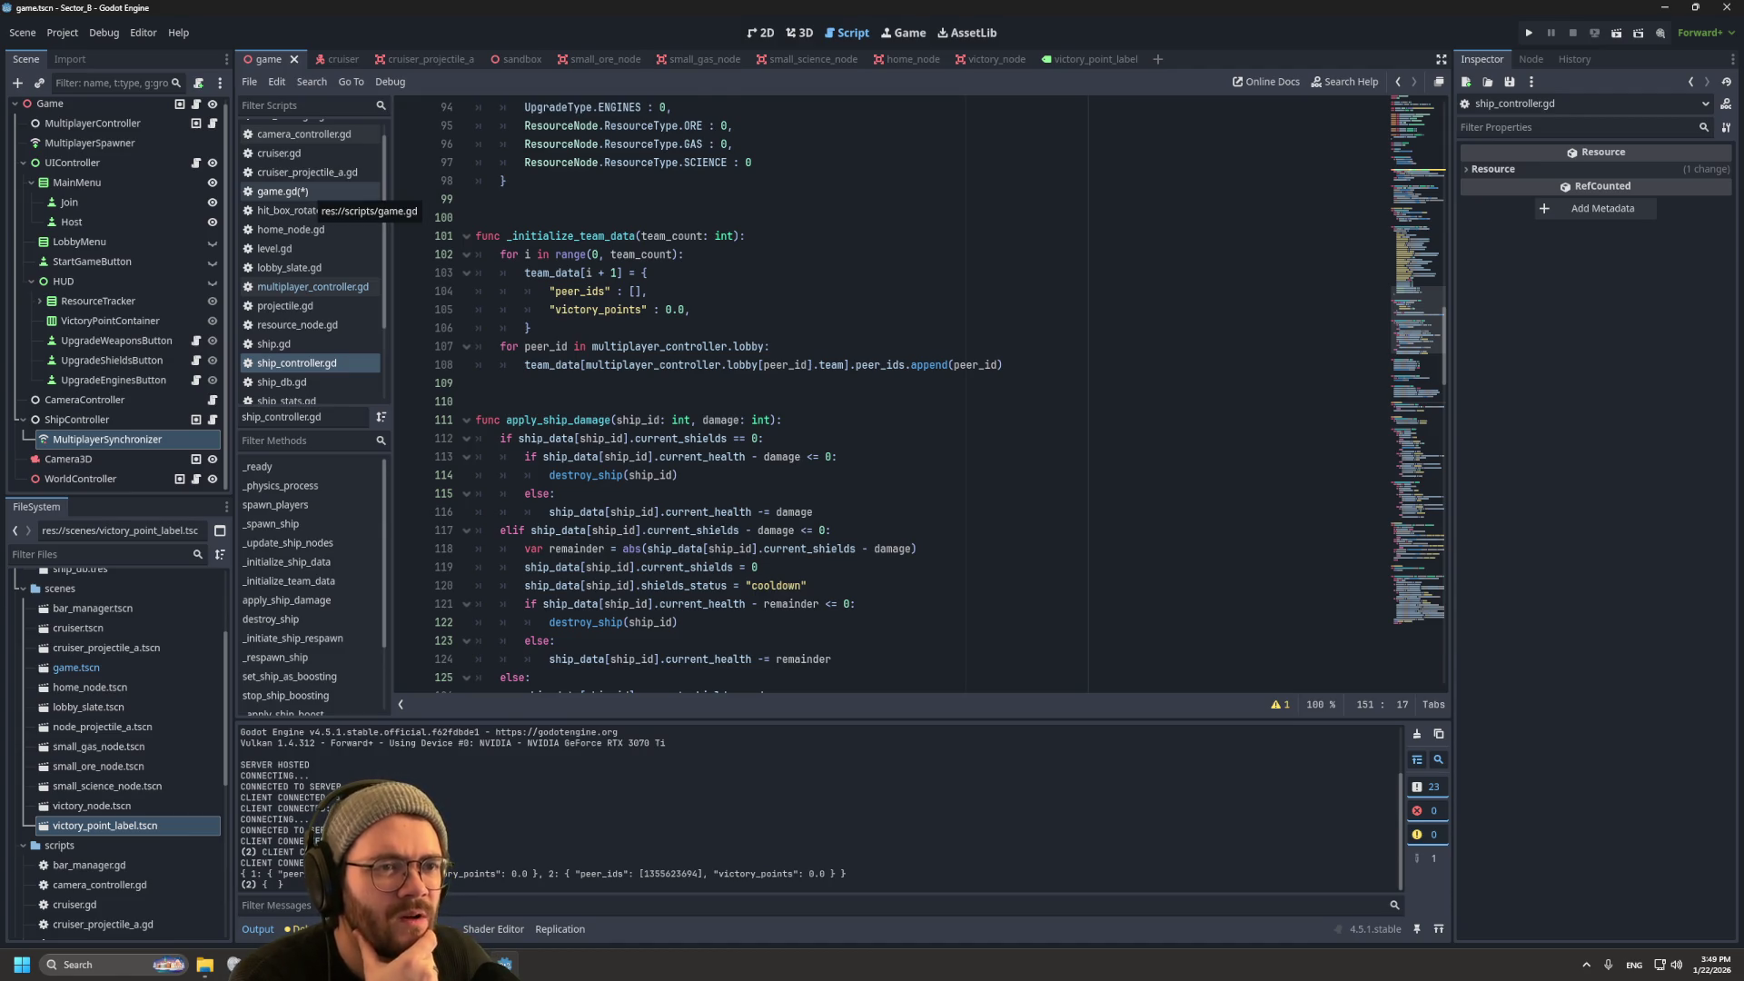
pyautogui.click(304, 193)
pyautogui.click(808, 346)
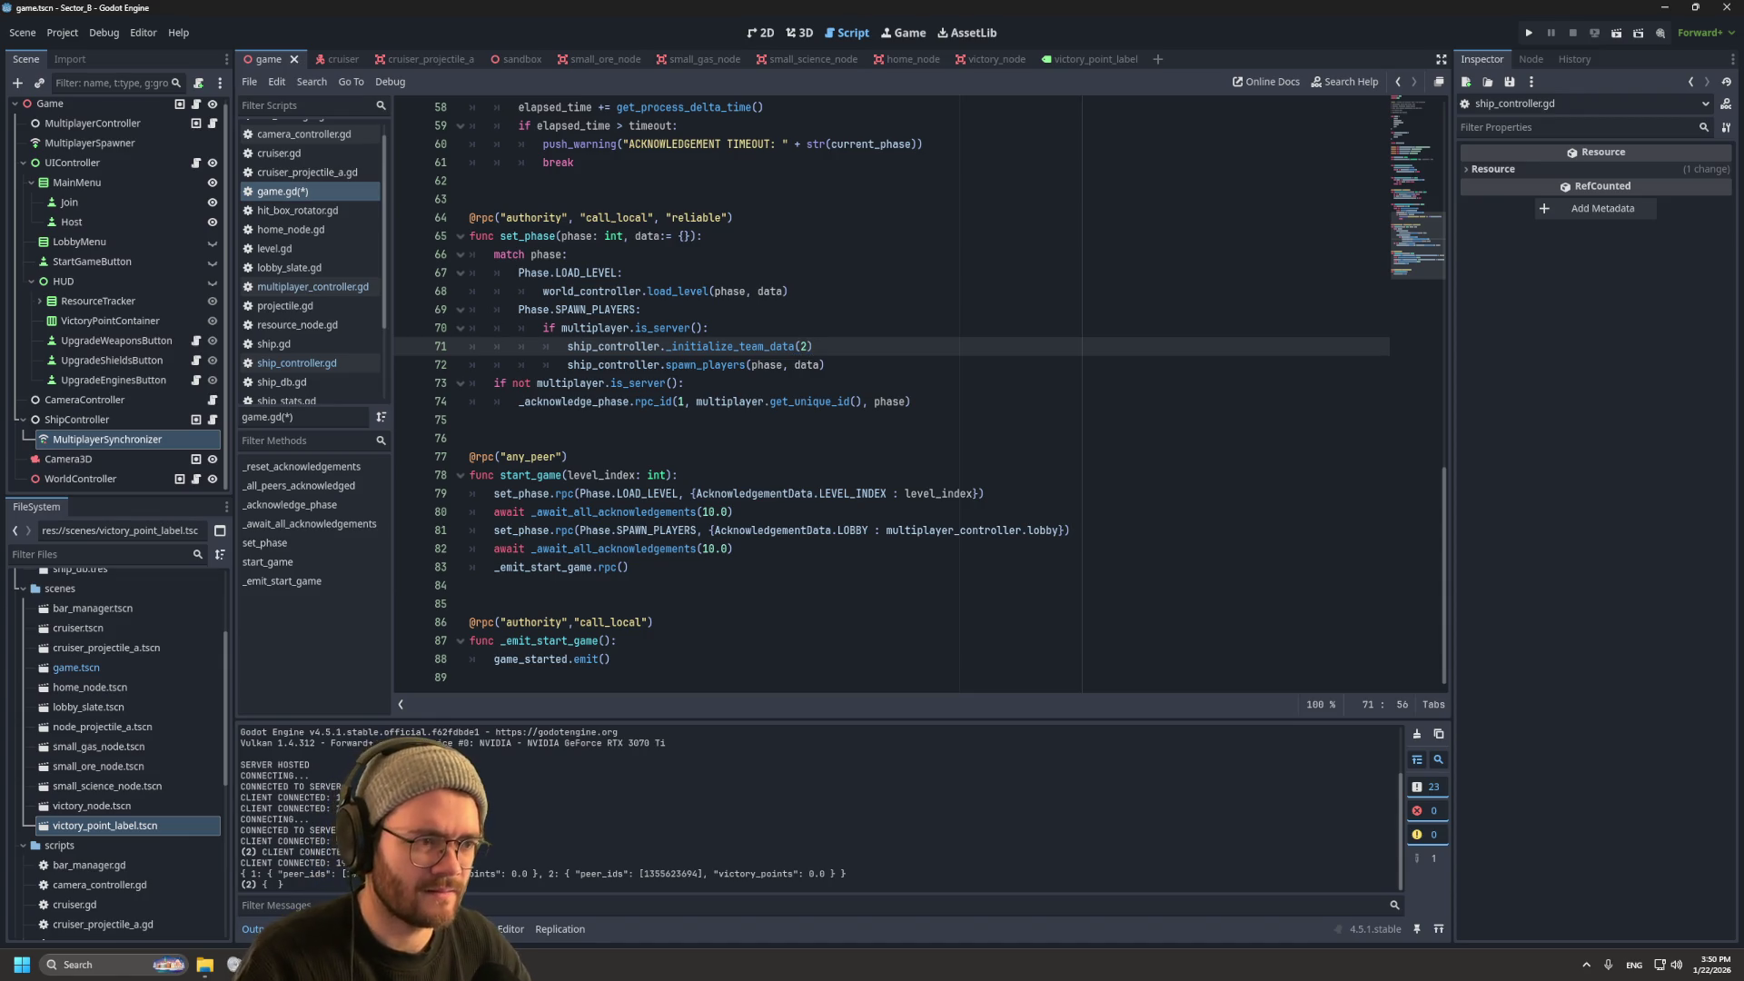
# Step: Change the call to _initialize_team_data(data) in game.gd and save it
pyautogui.press('BackSpace')
pyautogui.write('data)')
pyautogui.hotkey('ctrl', 's')
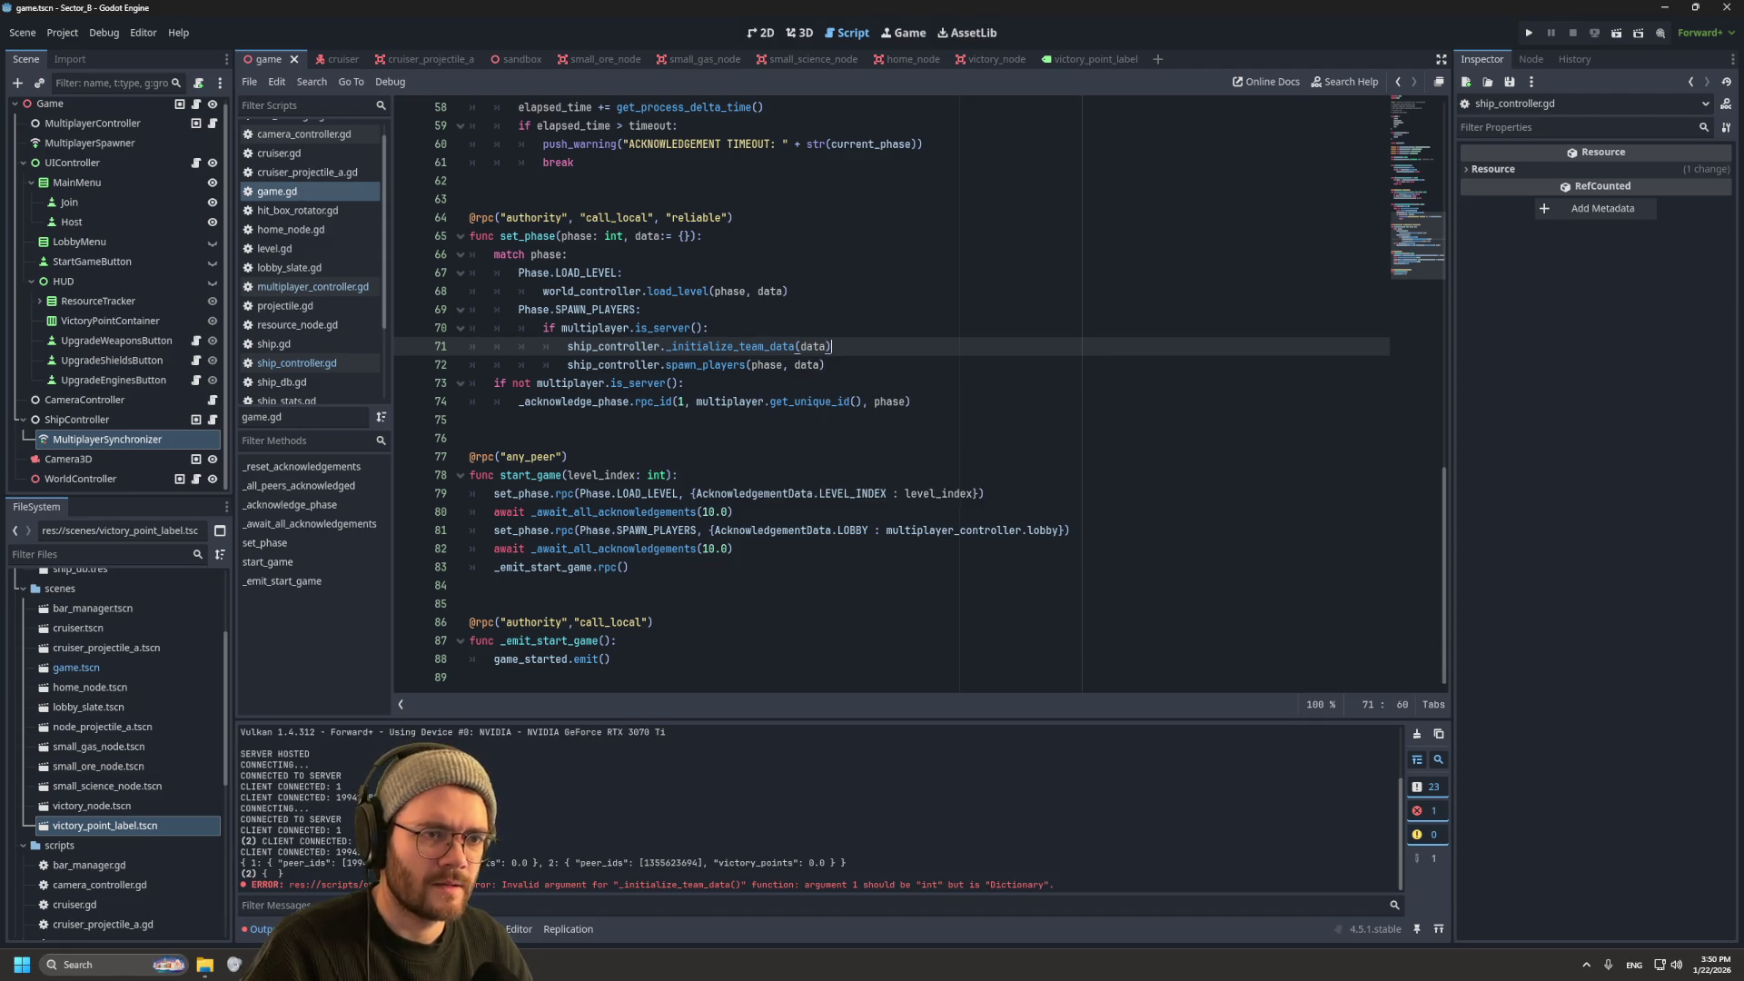
# Step: Check the lobby data in multiplayer_controller.gd, then go back to game.gd
pyautogui.click(313, 286)
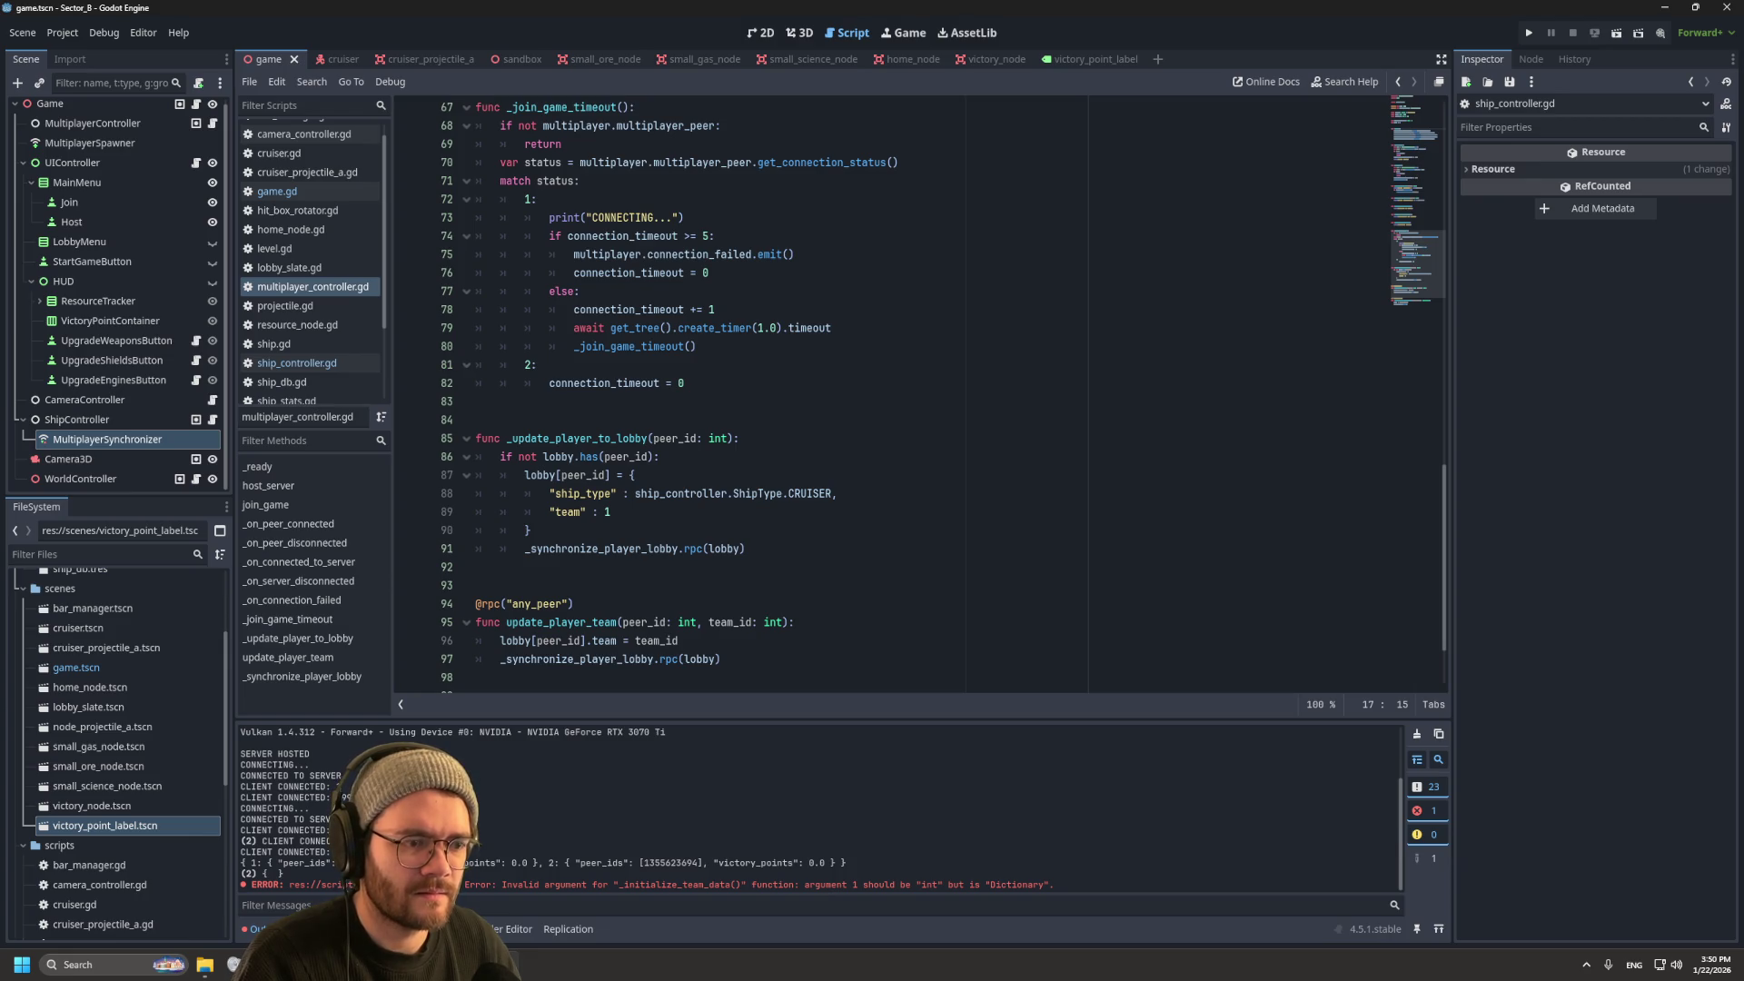
pyautogui.scroll(6, 940, 393)
pyautogui.scroll(-8, 940, 393)
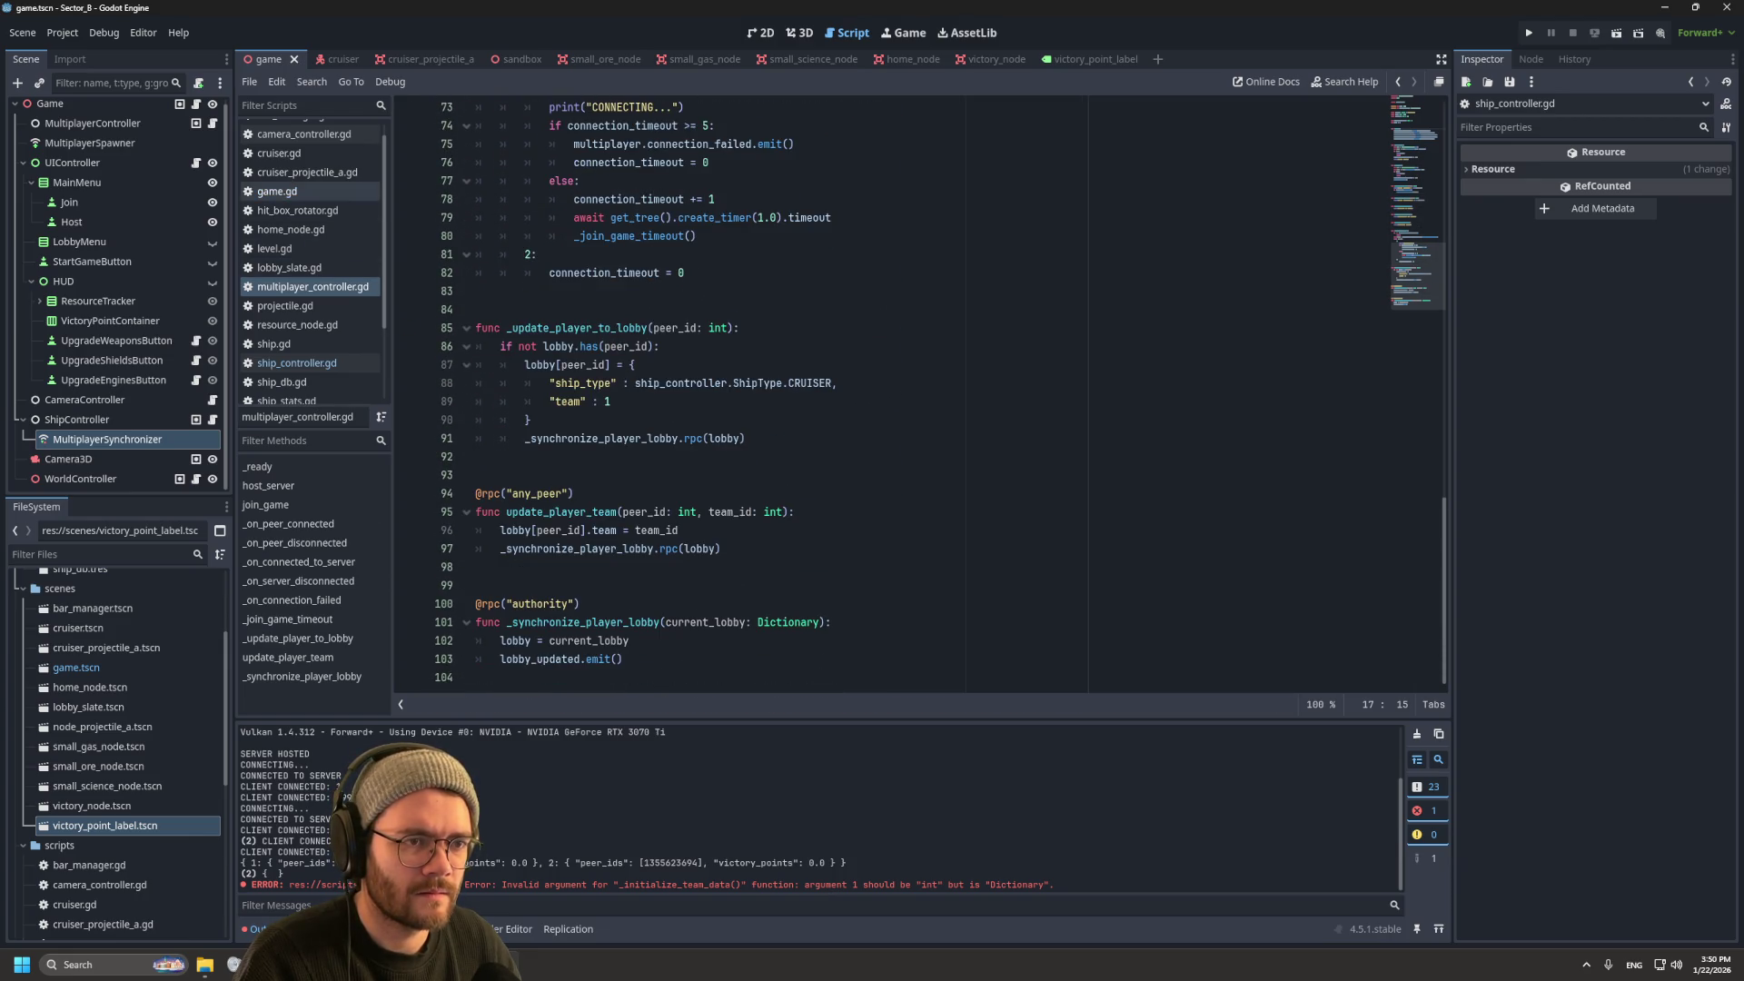
pyautogui.click(277, 192)
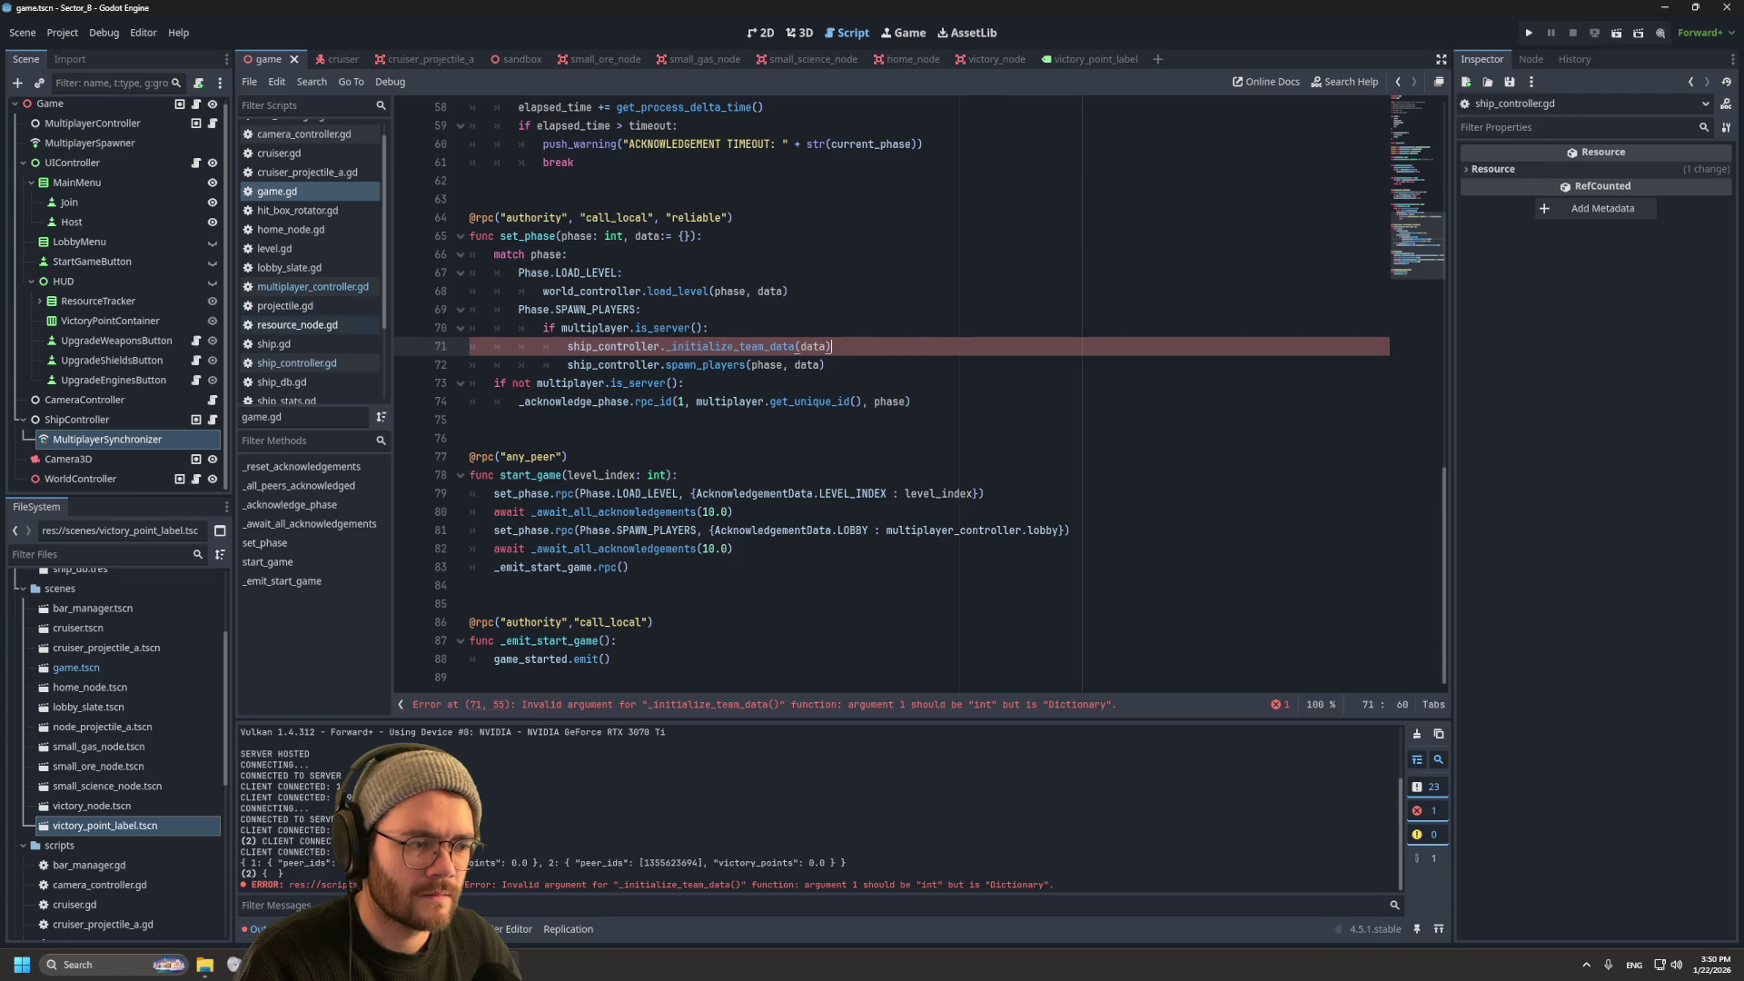
# Step: In ship_controller.gd, change the team_count: int parameter to data: Dictionary
pyautogui.click(297, 363)
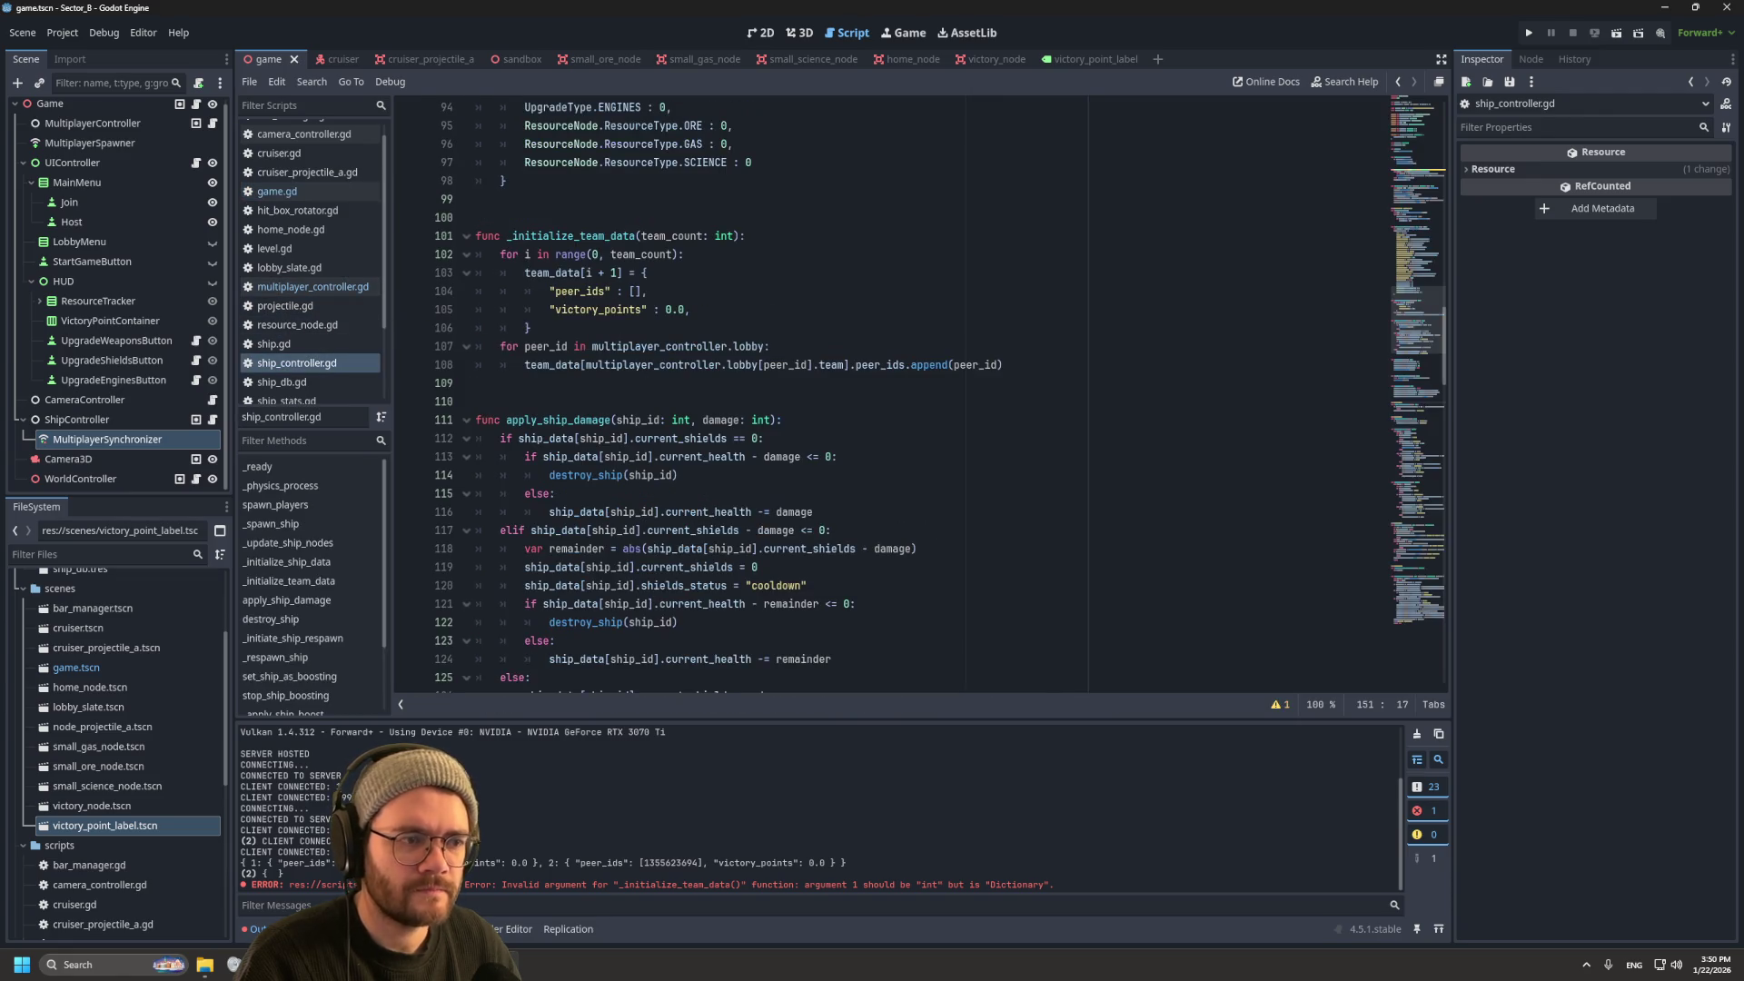
pyautogui.scroll(3, 908, 391)
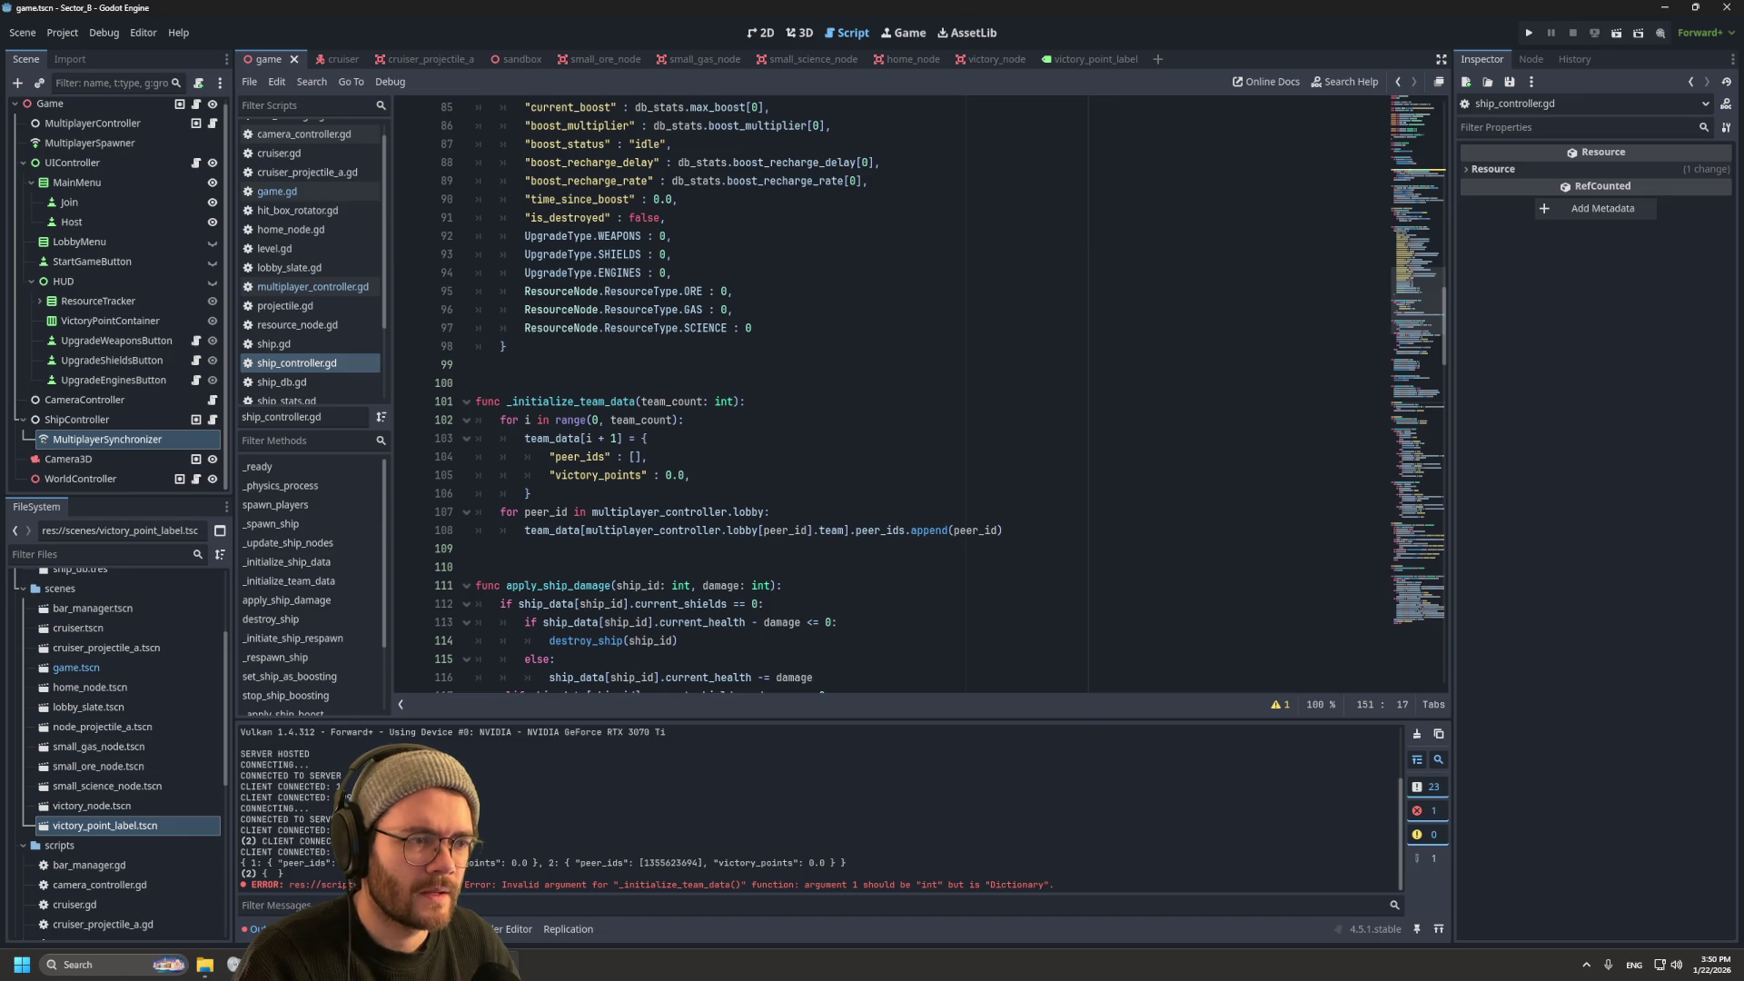
pyautogui.moveTo(734, 402); pyautogui.dragTo(641, 402)
pyautogui.write('data')
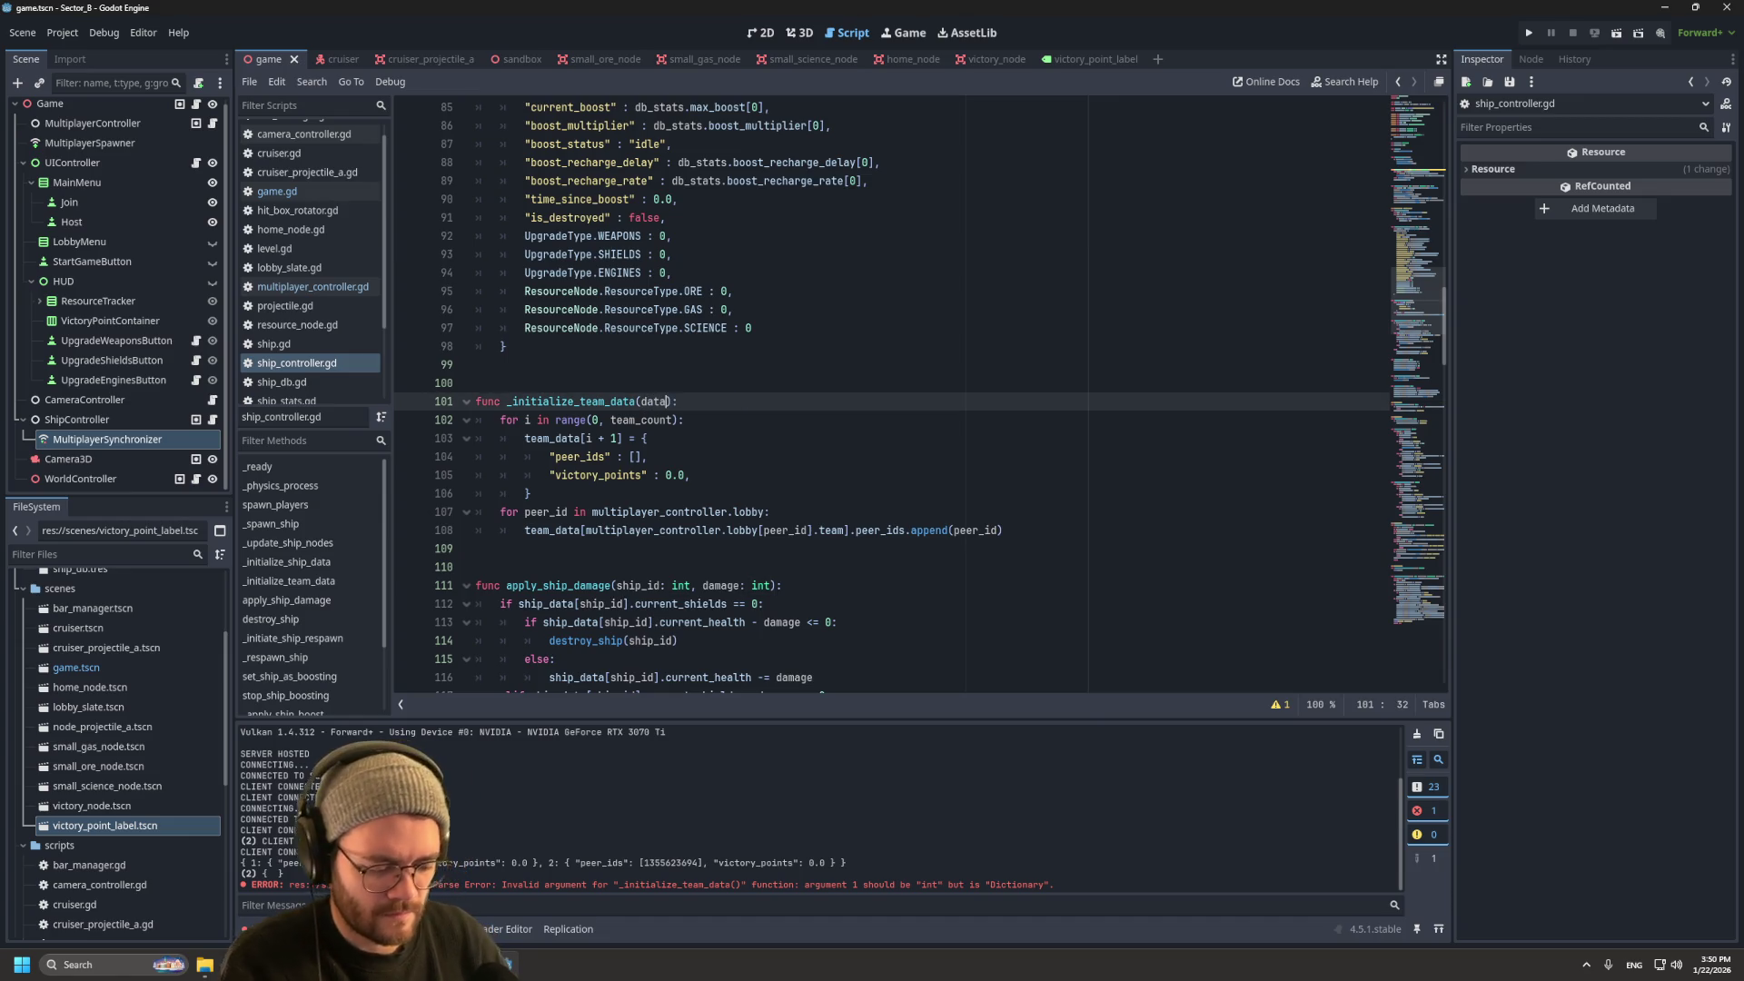
pyautogui.write(': D')
pyautogui.write('ic')
pyautogui.press('Return')
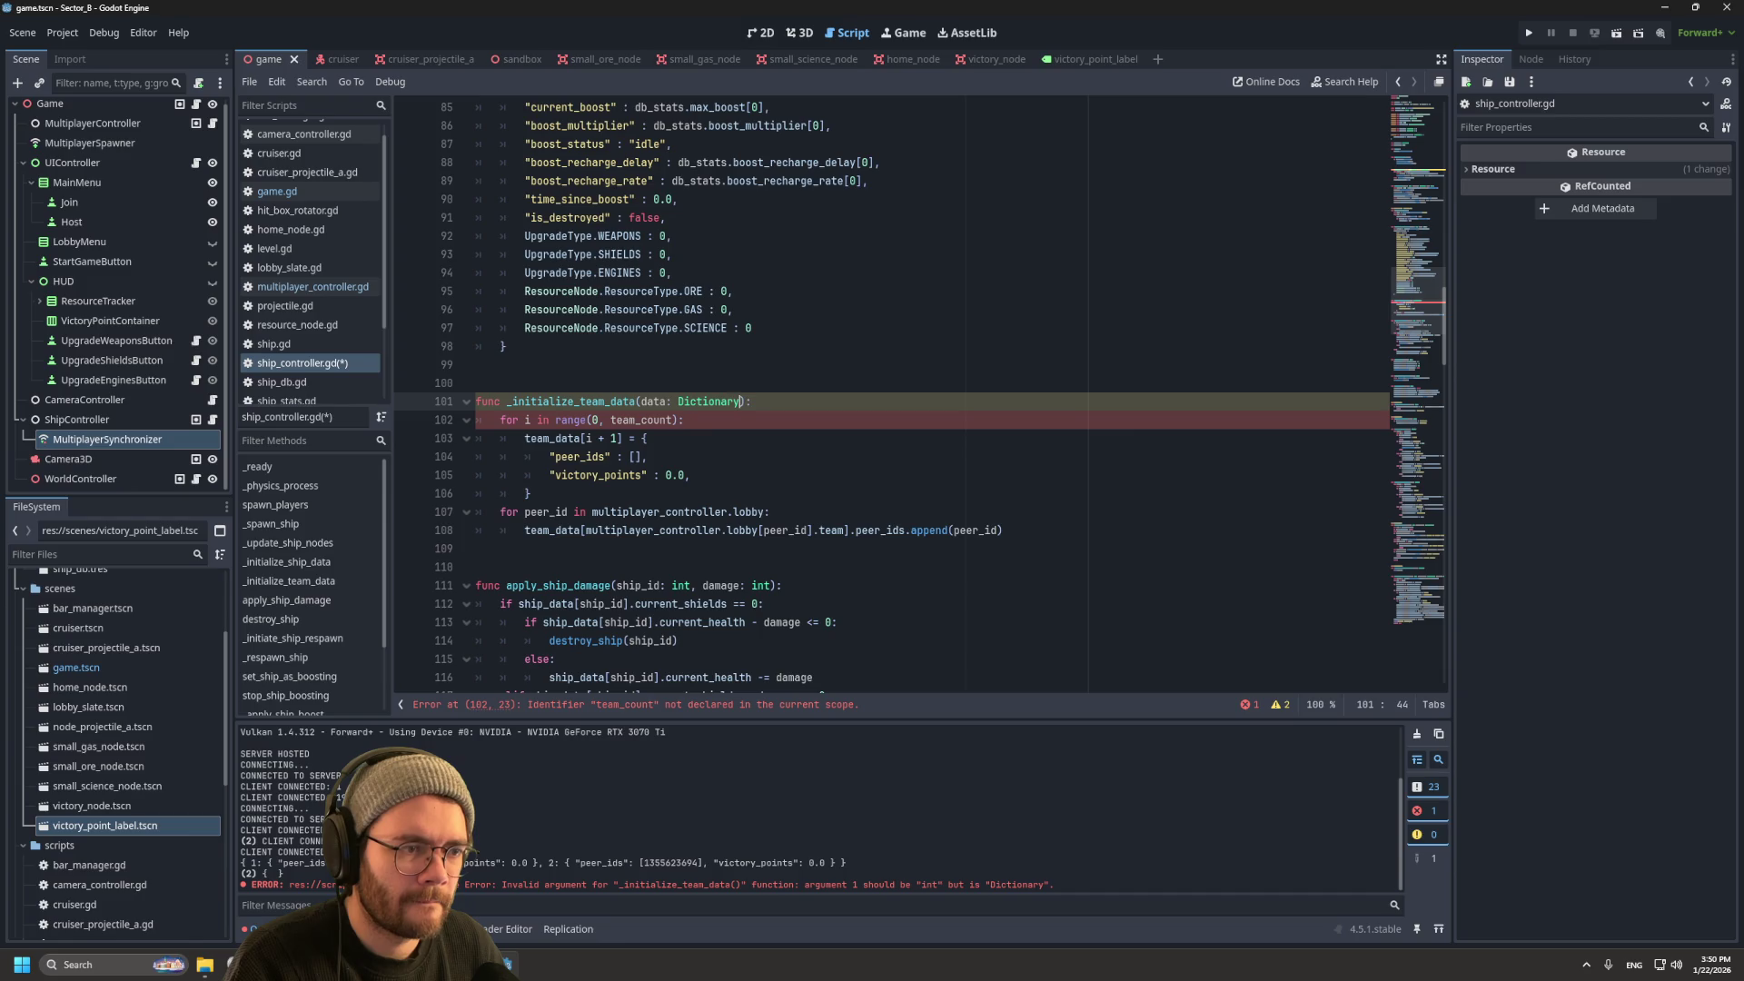
# Step: Make the team loop use range(0, 2) and select the lobby reference on line 107
pyautogui.doubleClick(645, 420)
pyautogui.write('2')
pyautogui.click(691, 475)
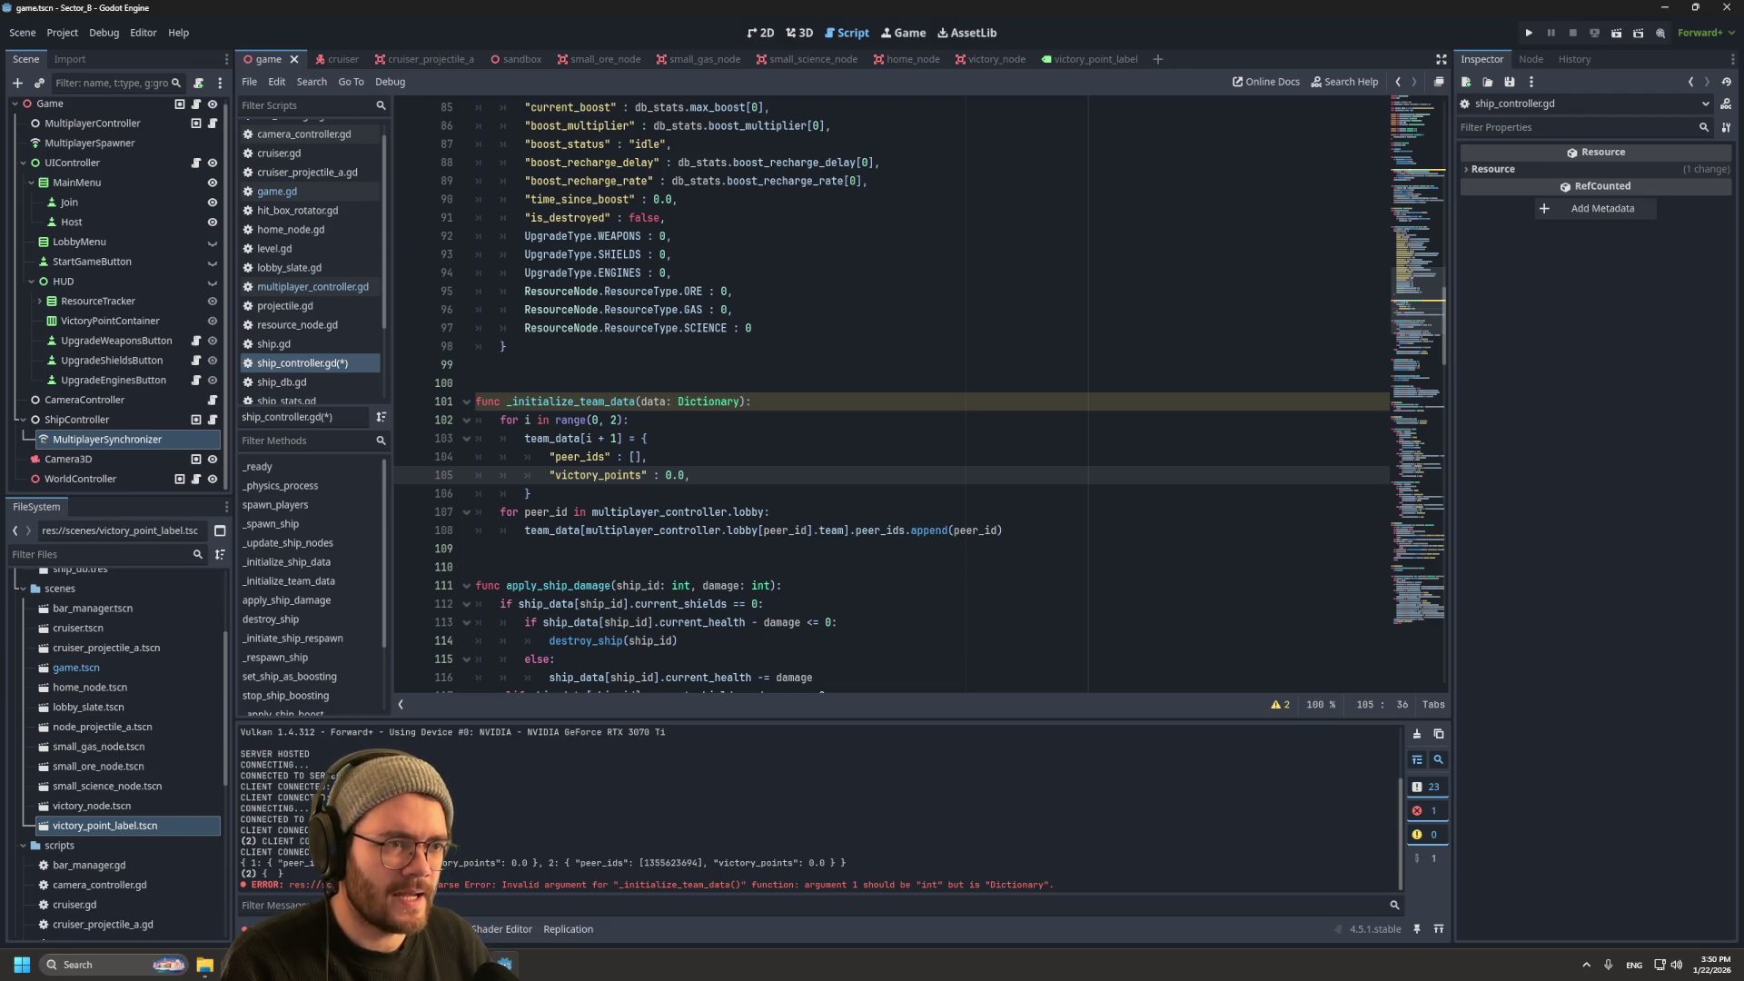
pyautogui.moveTo(764, 511); pyautogui.dragTo(592, 511)
# Step: Remove multiplayer_controller.lobby from line 107 and find the data[Game.AcknowledgementData.LOBBY] lookup further up
pyautogui.press('BackSpace')
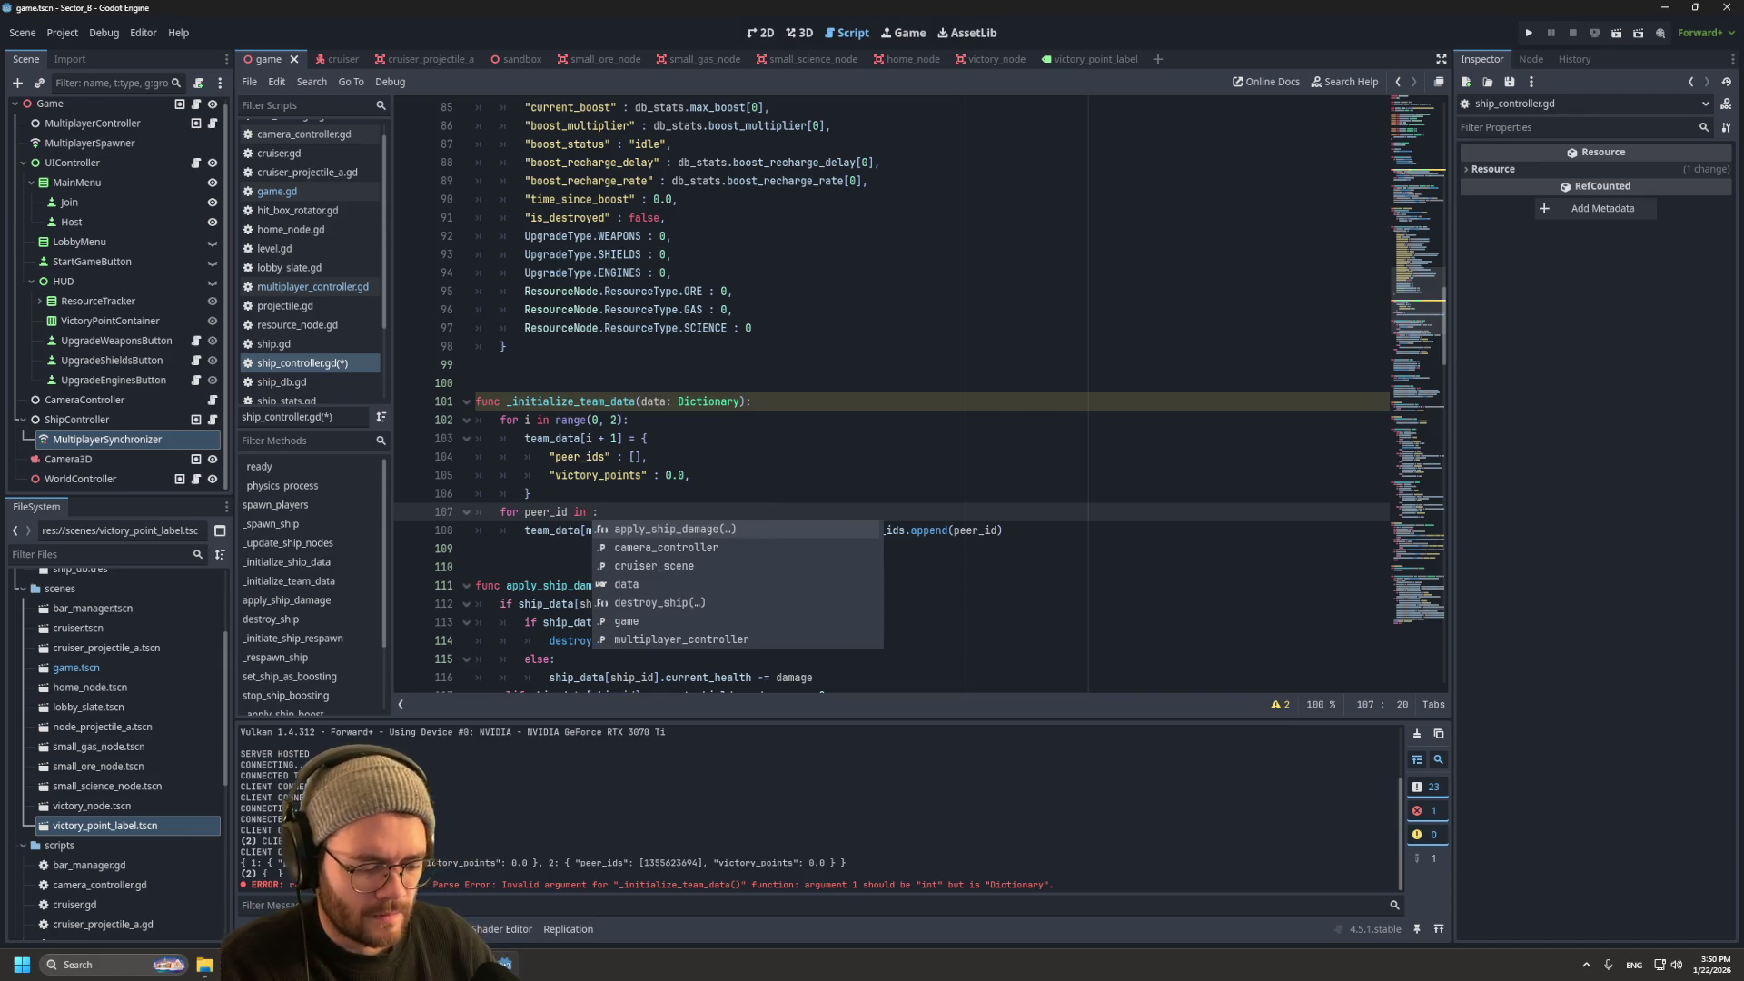
pyautogui.scroll(10, 592, 512)
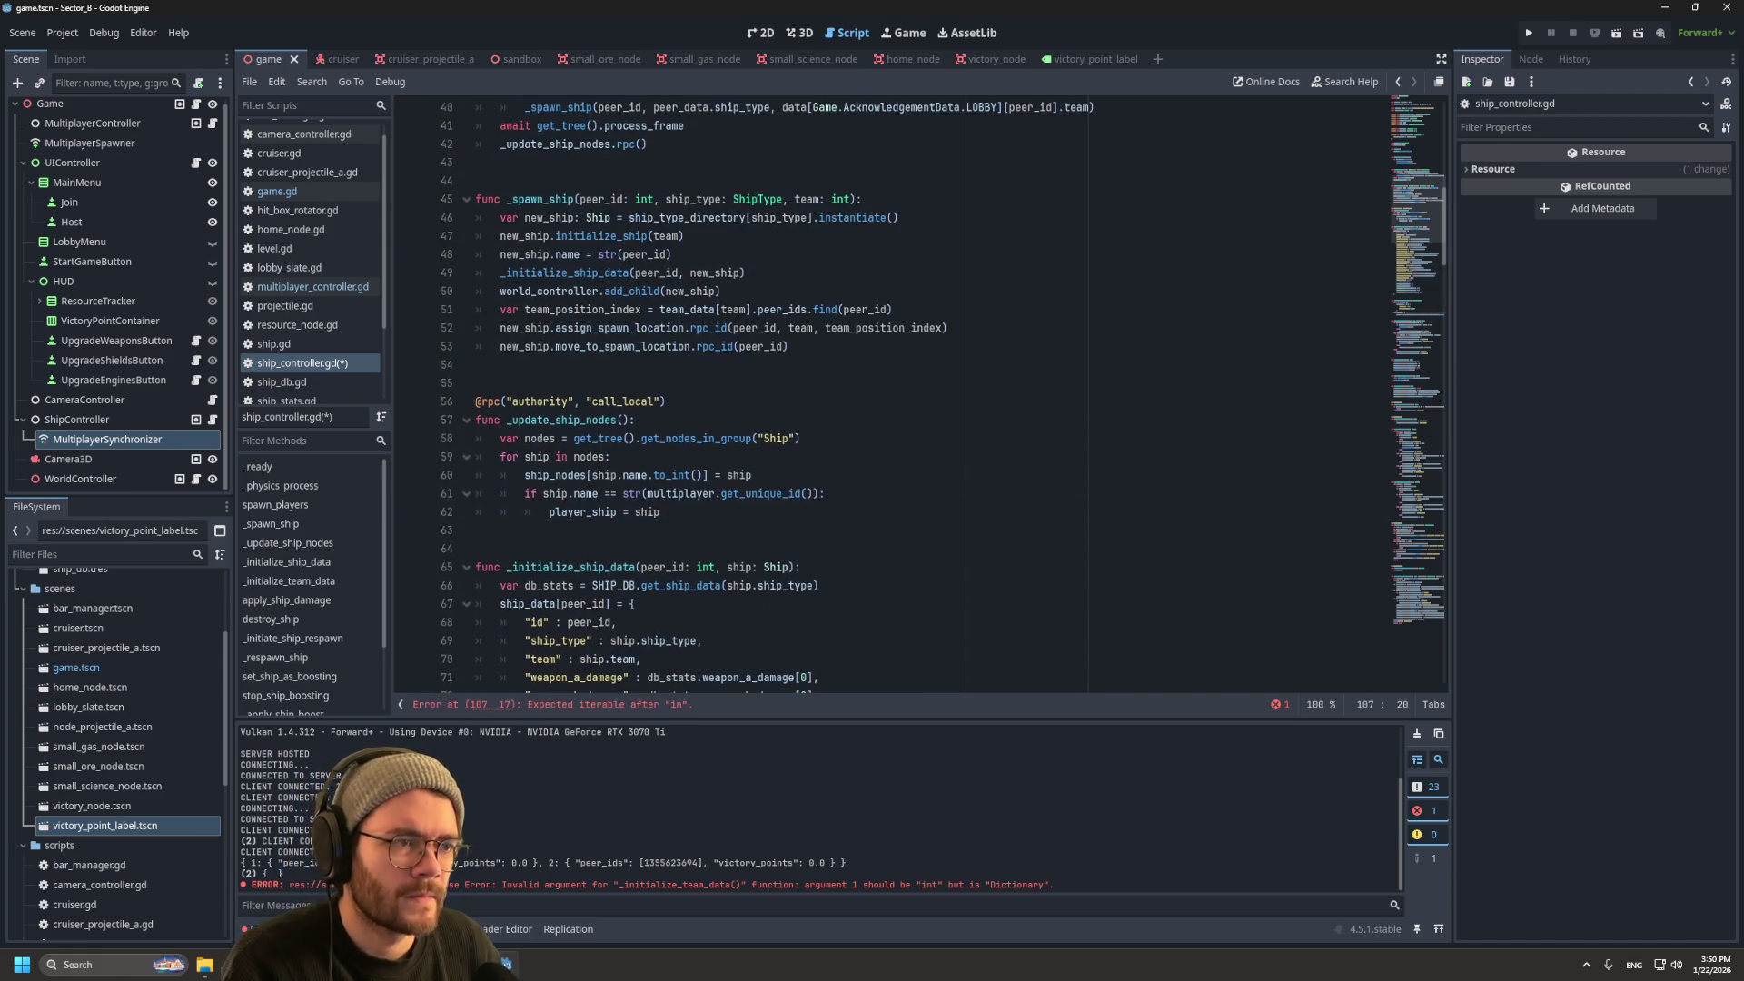
pyautogui.scroll(6, 943, 394)
pyautogui.moveTo(782, 438); pyautogui.dragTo(1005, 439)
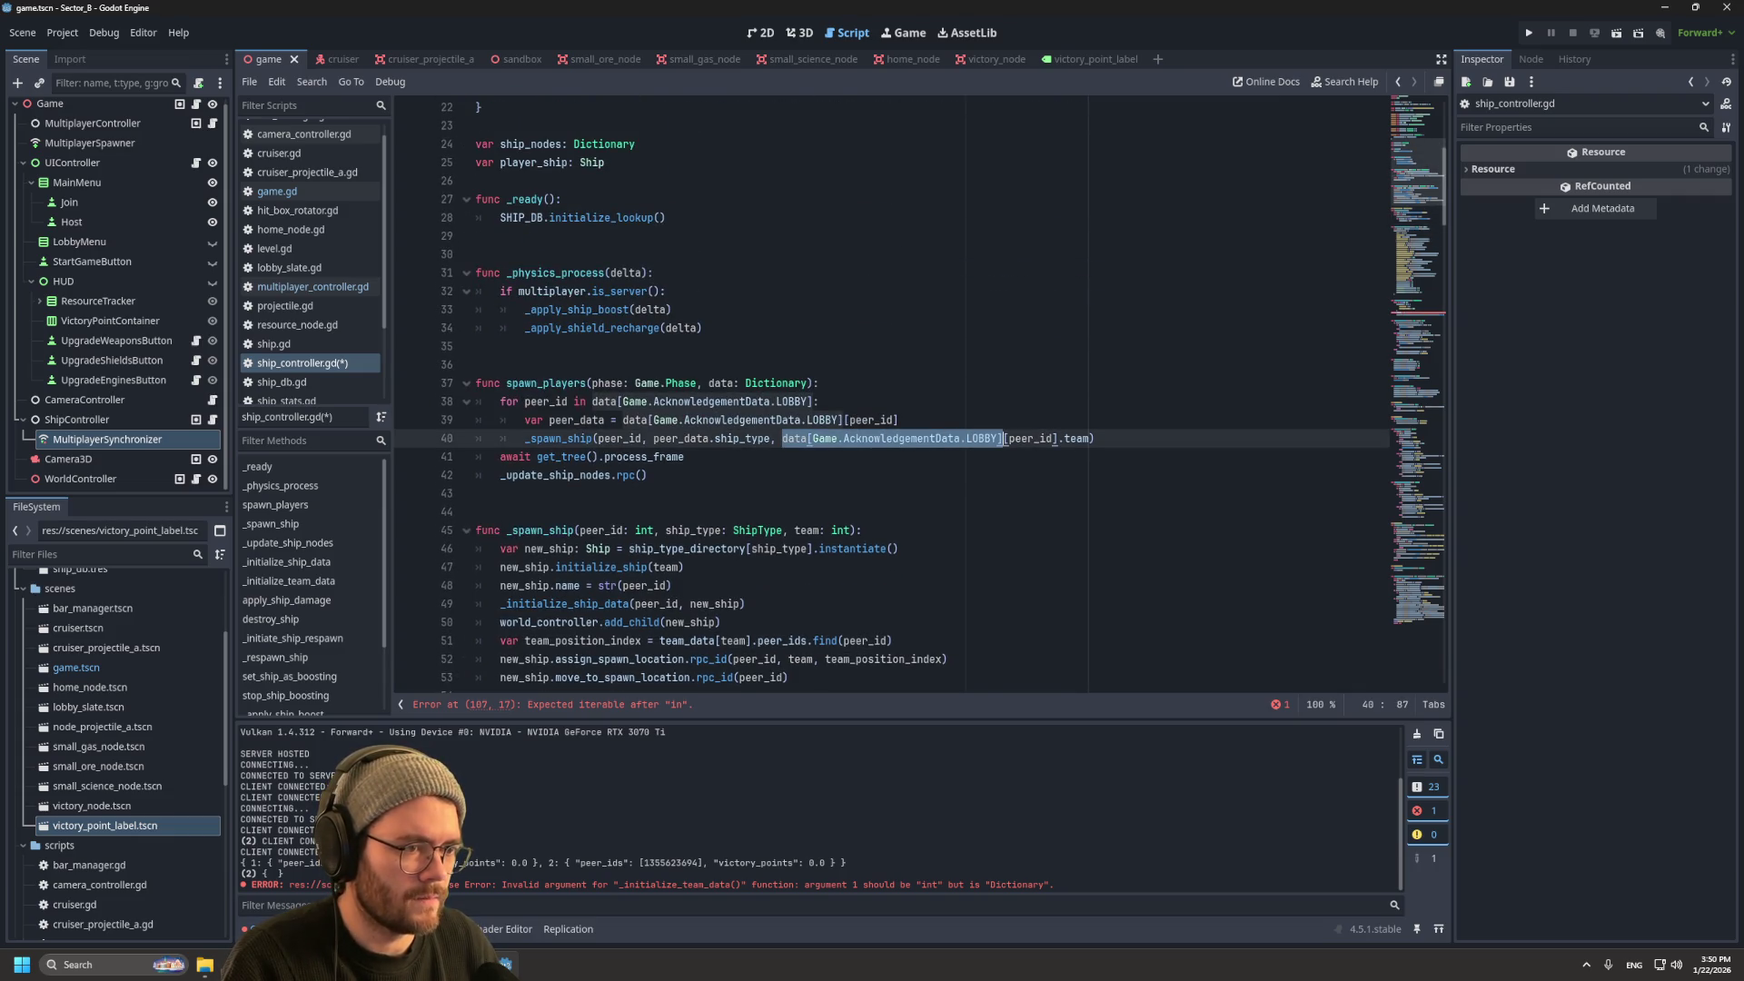
pyautogui.moveTo(813, 400); pyautogui.dragTo(592, 401)
pyautogui.scroll(-20, 591, 401)
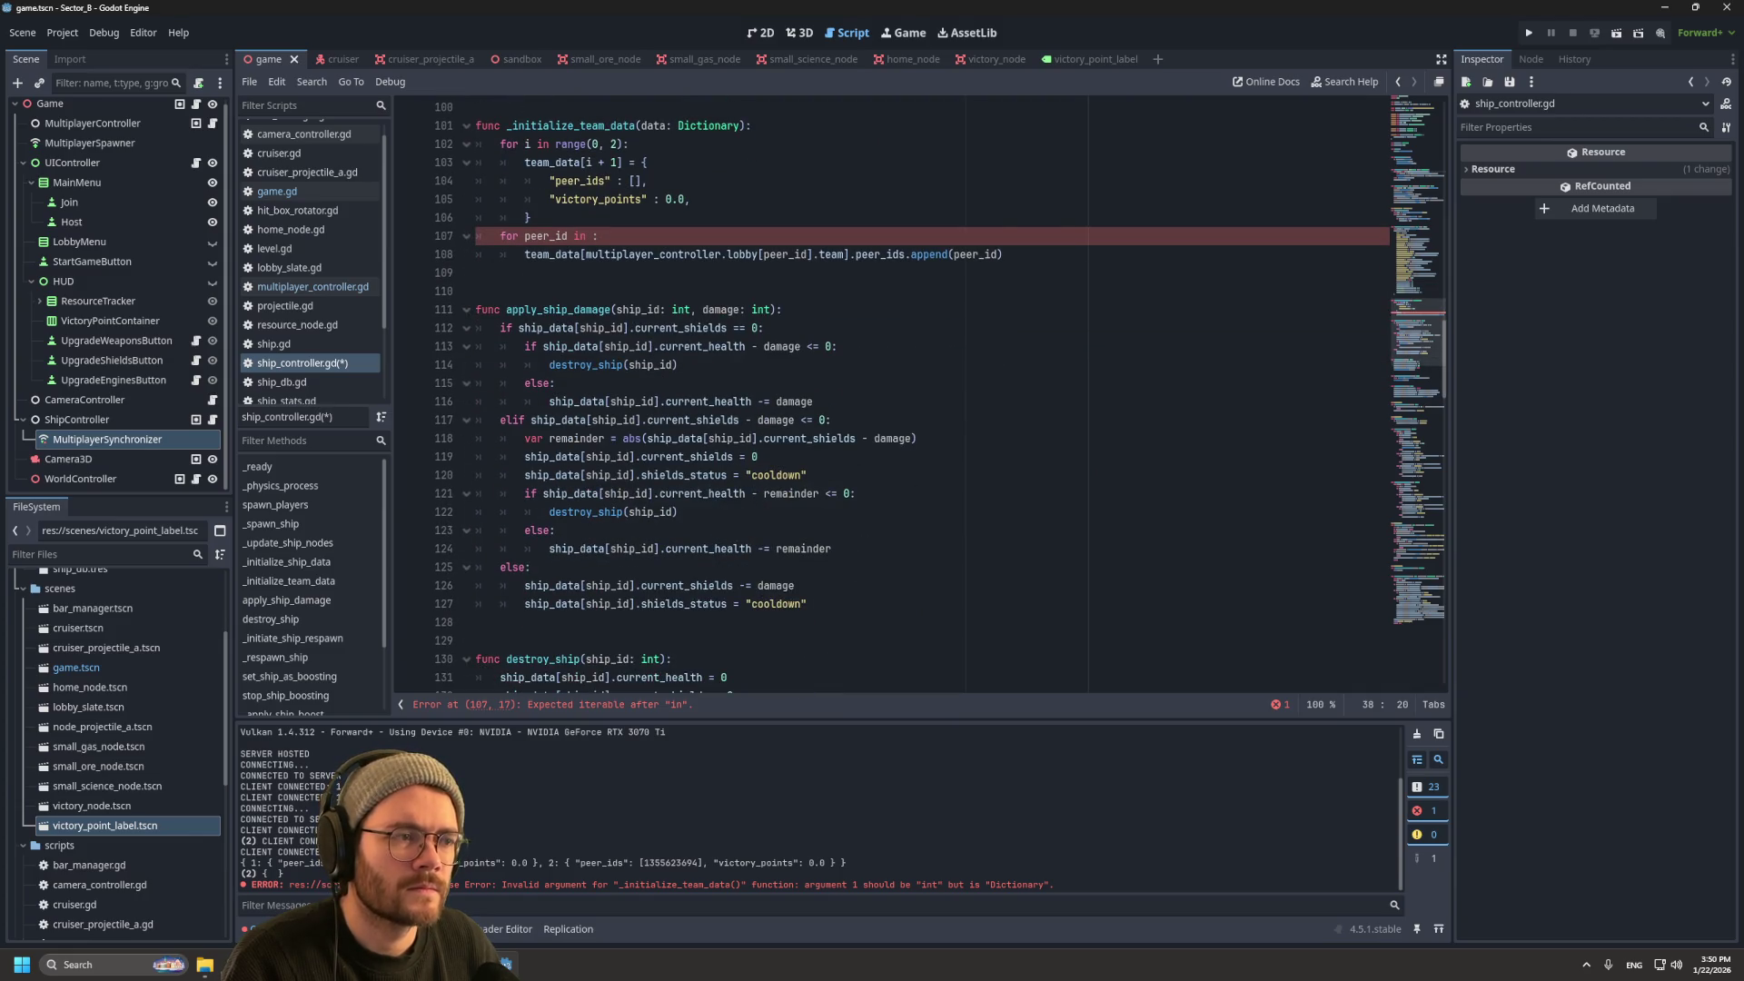
pyautogui.scroll(3, 911, 395)
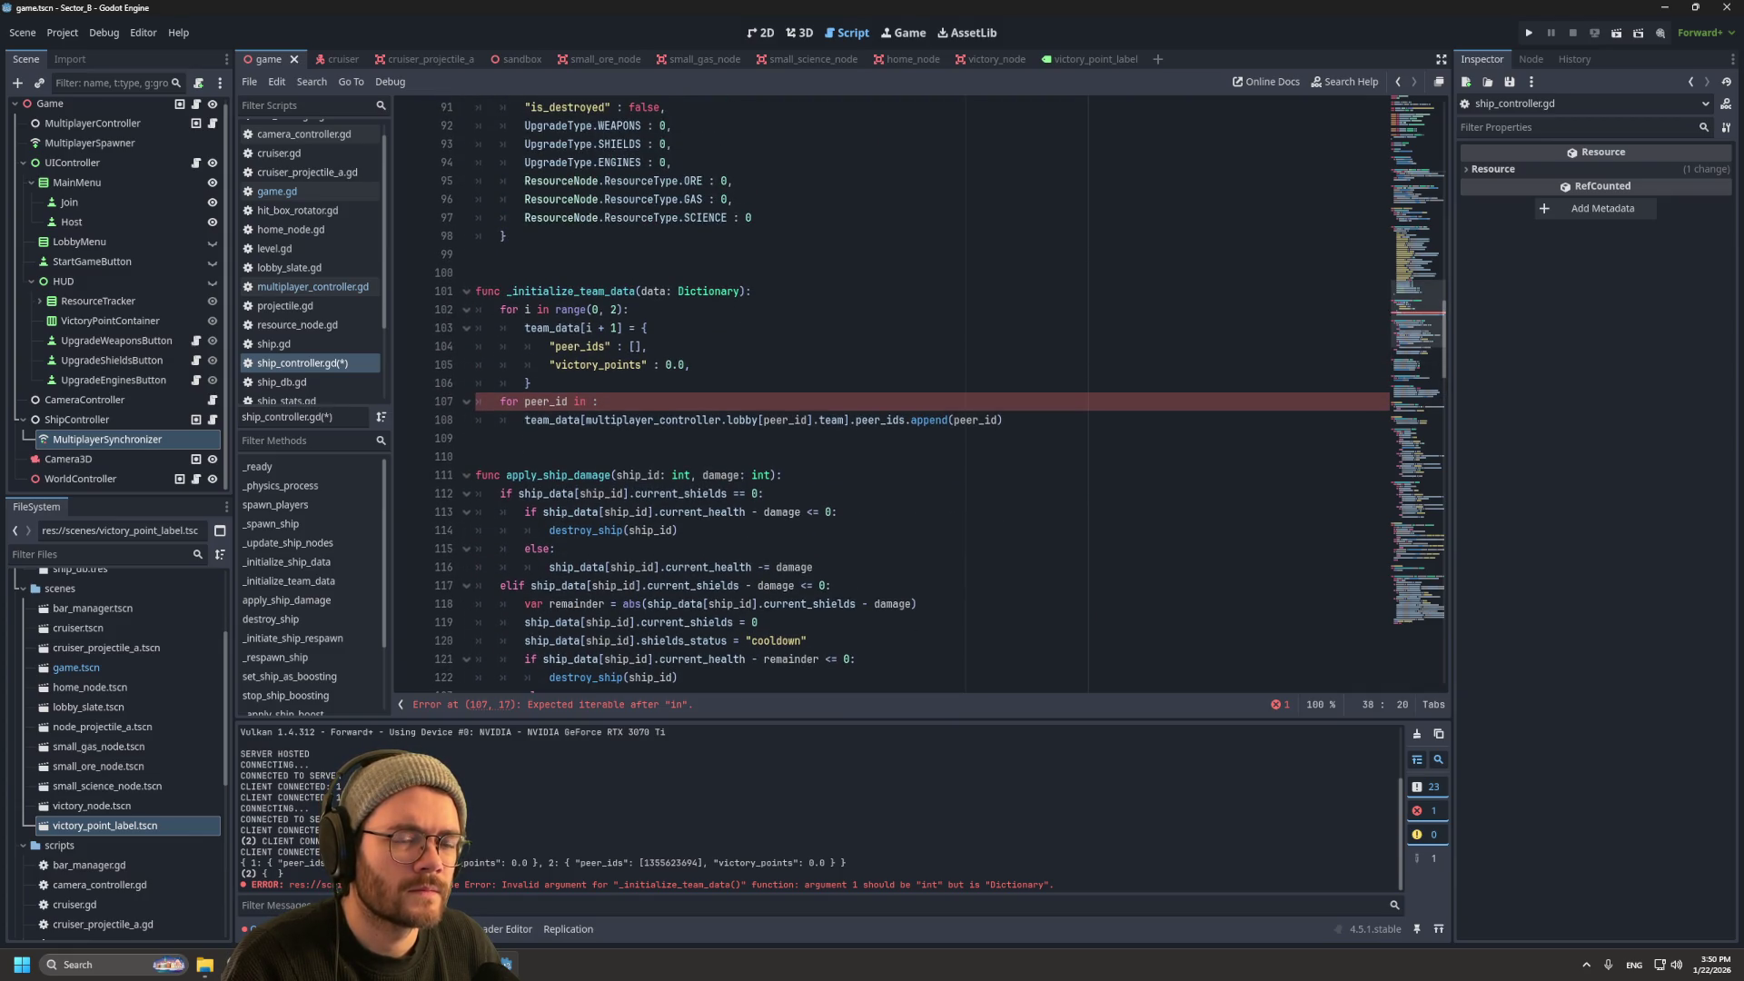
pyautogui.scroll(5, 912, 395)
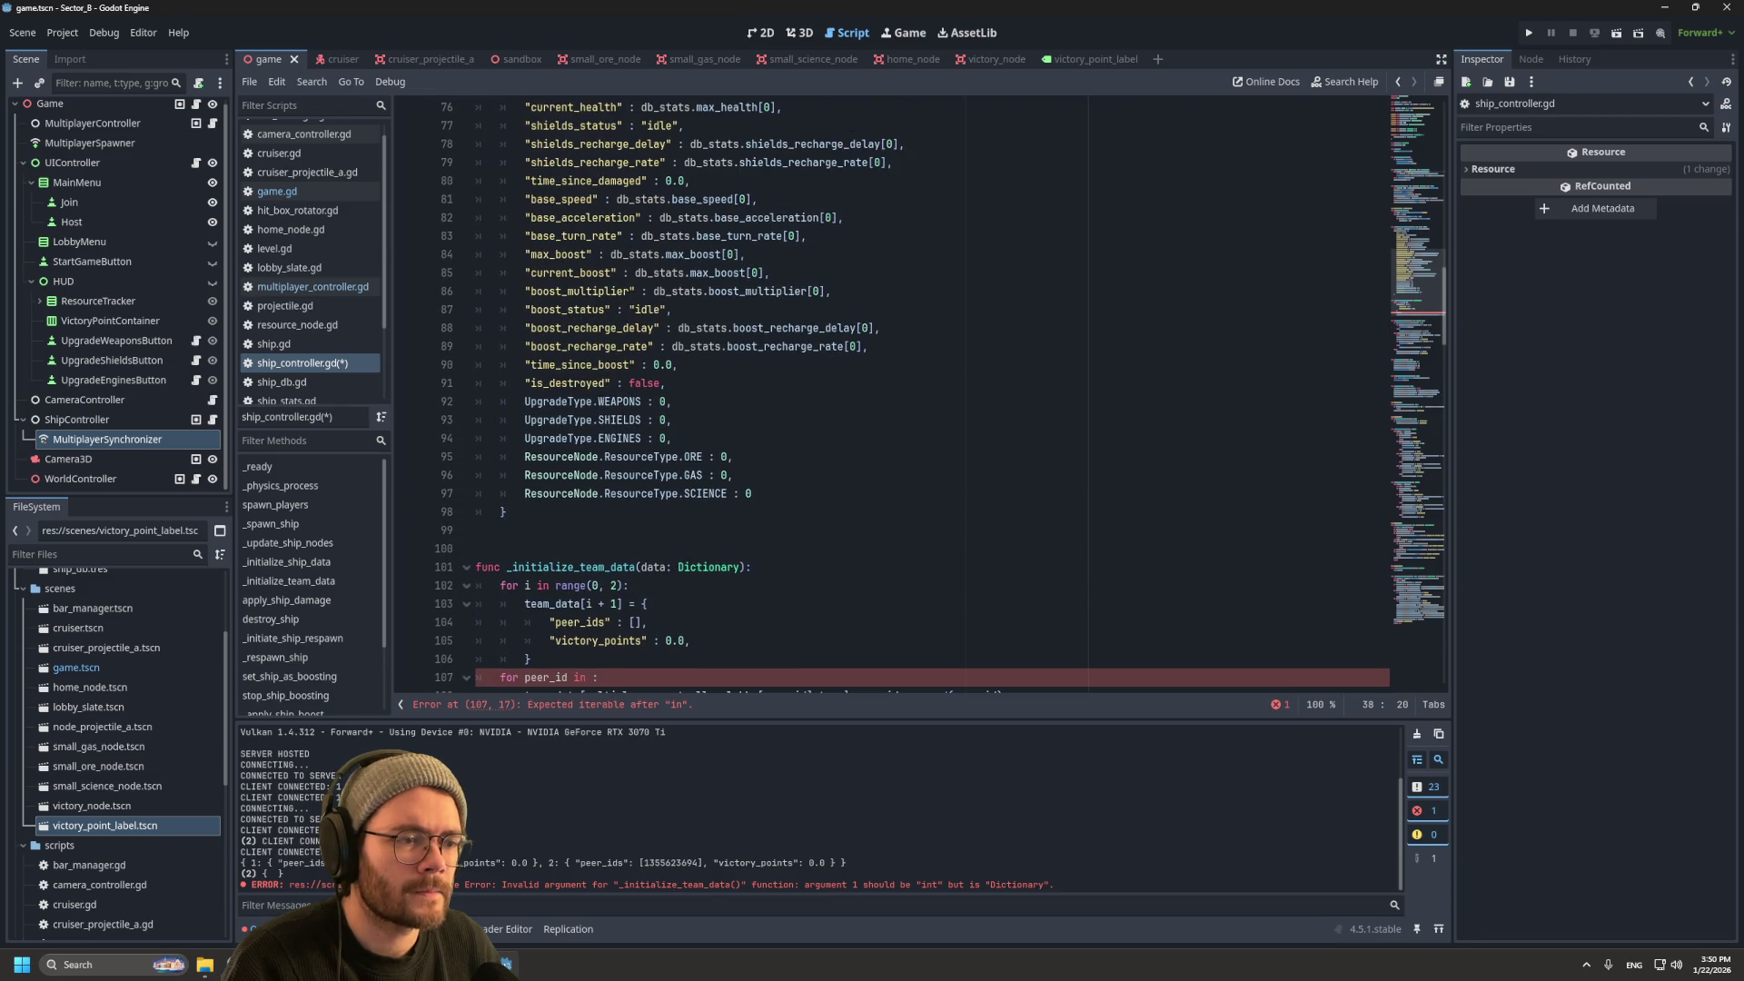
pyautogui.scroll(-3, 911, 395)
pyautogui.scroll(16, 912, 395)
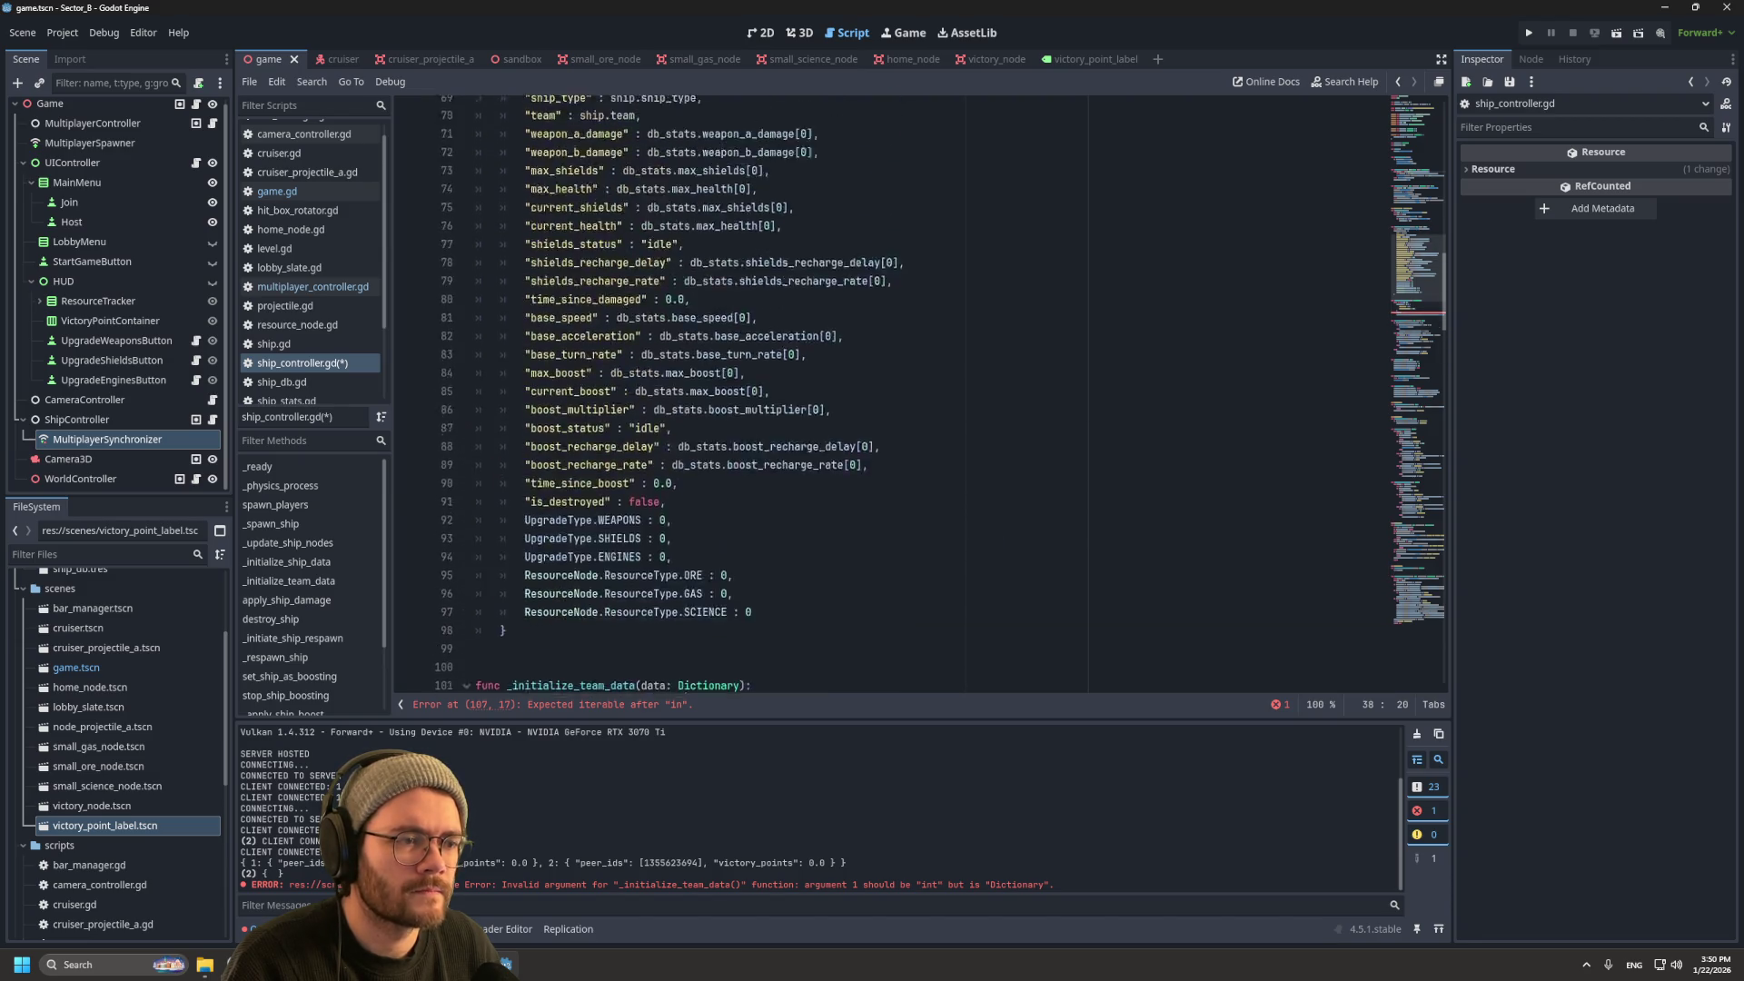
pyautogui.scroll(2, 911, 395)
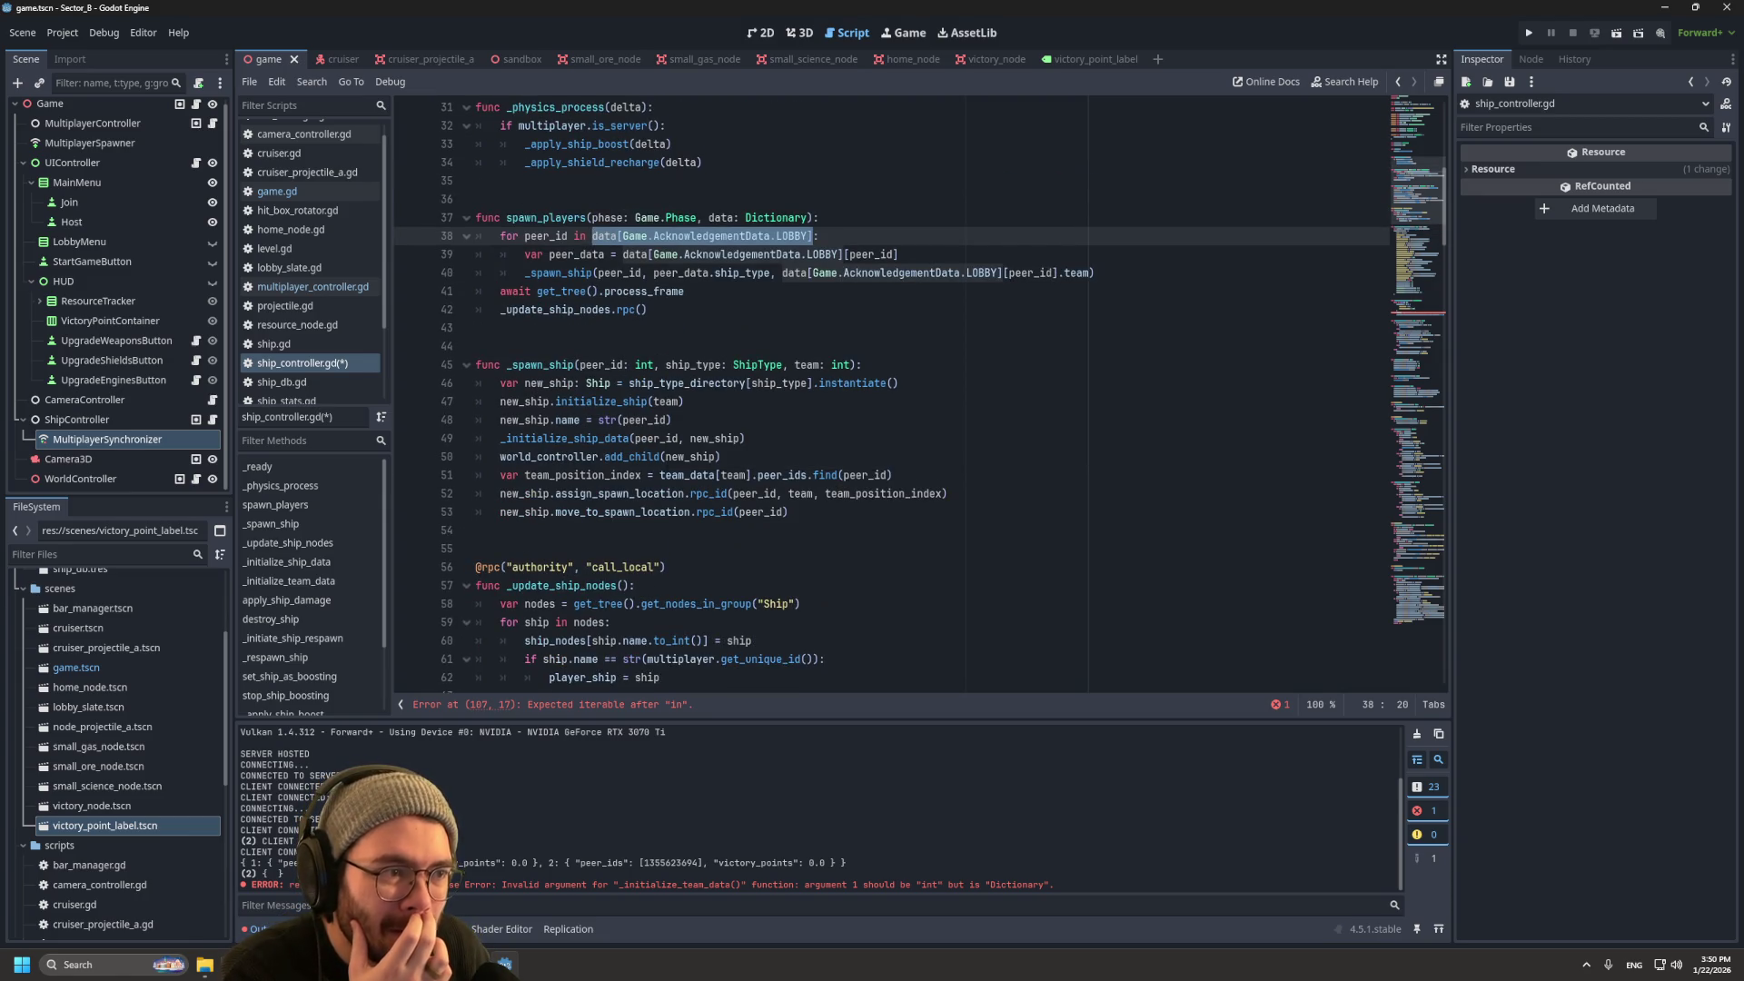
pyautogui.scroll(-20, 911, 395)
# Step: Rewrite line 107 as 'for peer_id in data[Game.AcknowledgementData.LOBBY]:'
pyautogui.hotkey('ctrl', 'z')
pyautogui.hotkey('ctrl', 'z')
pyautogui.hotkey('ctrl', 'z')
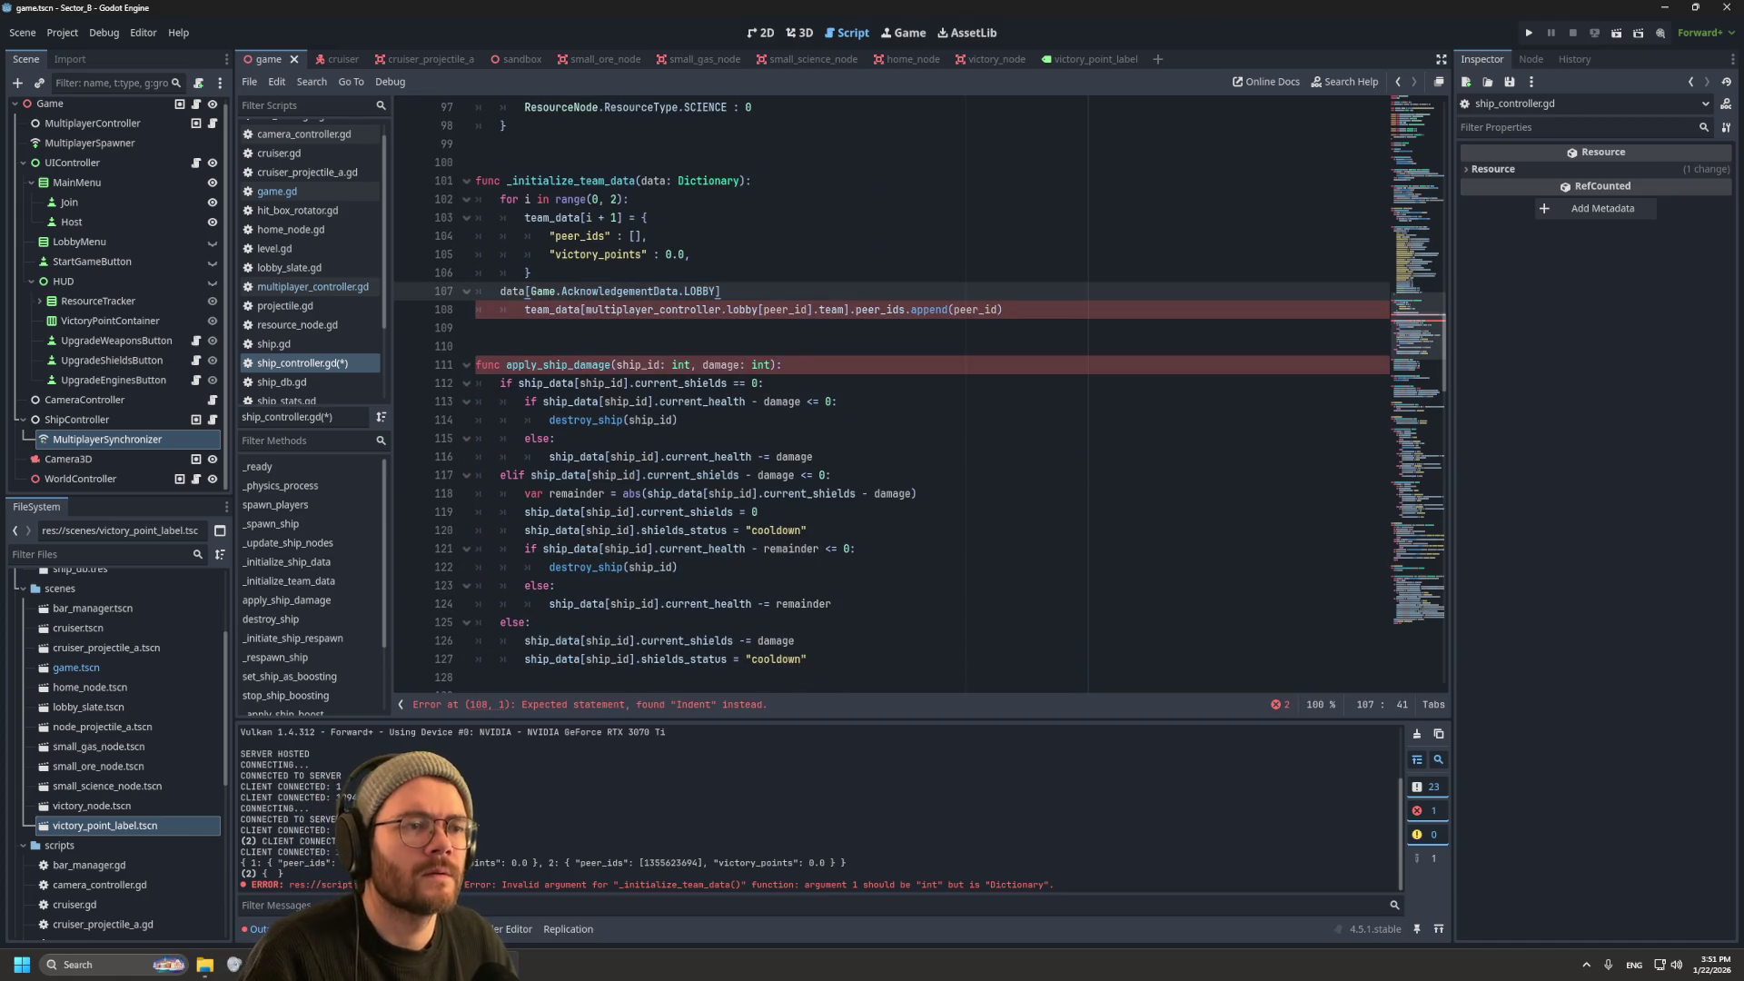
pyautogui.press('Home')
pyautogui.write('for peer_')
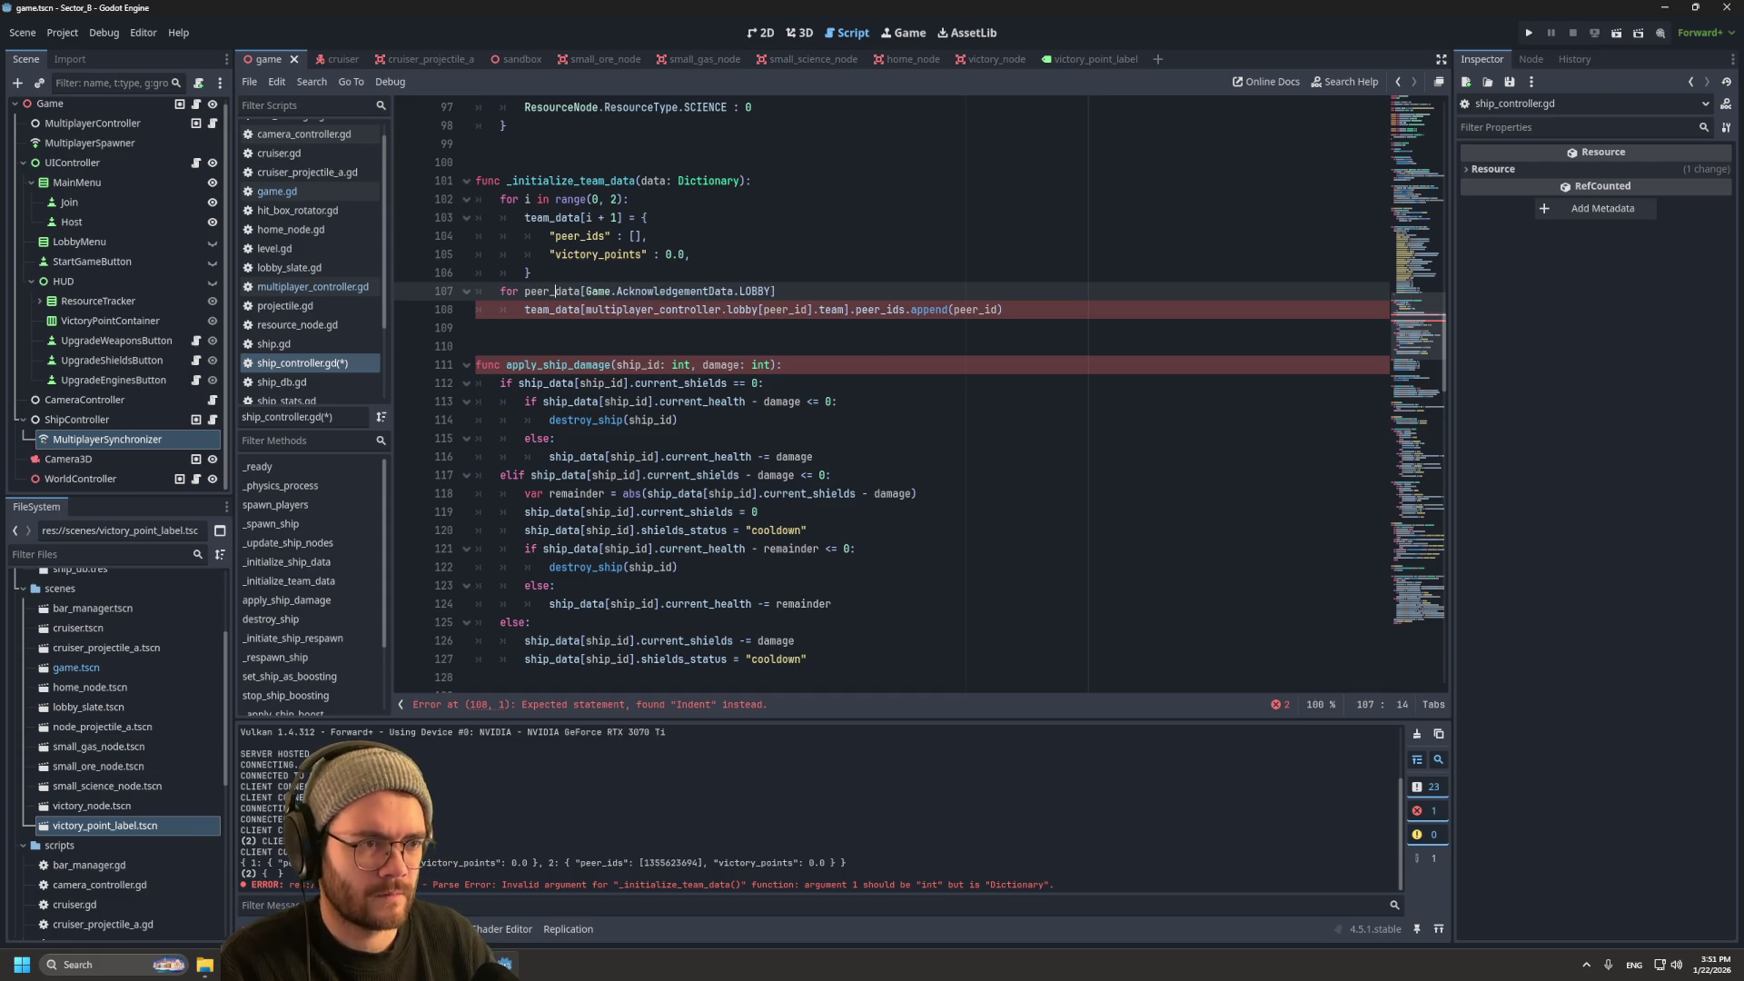
pyautogui.write('id in')
pyautogui.press('End')
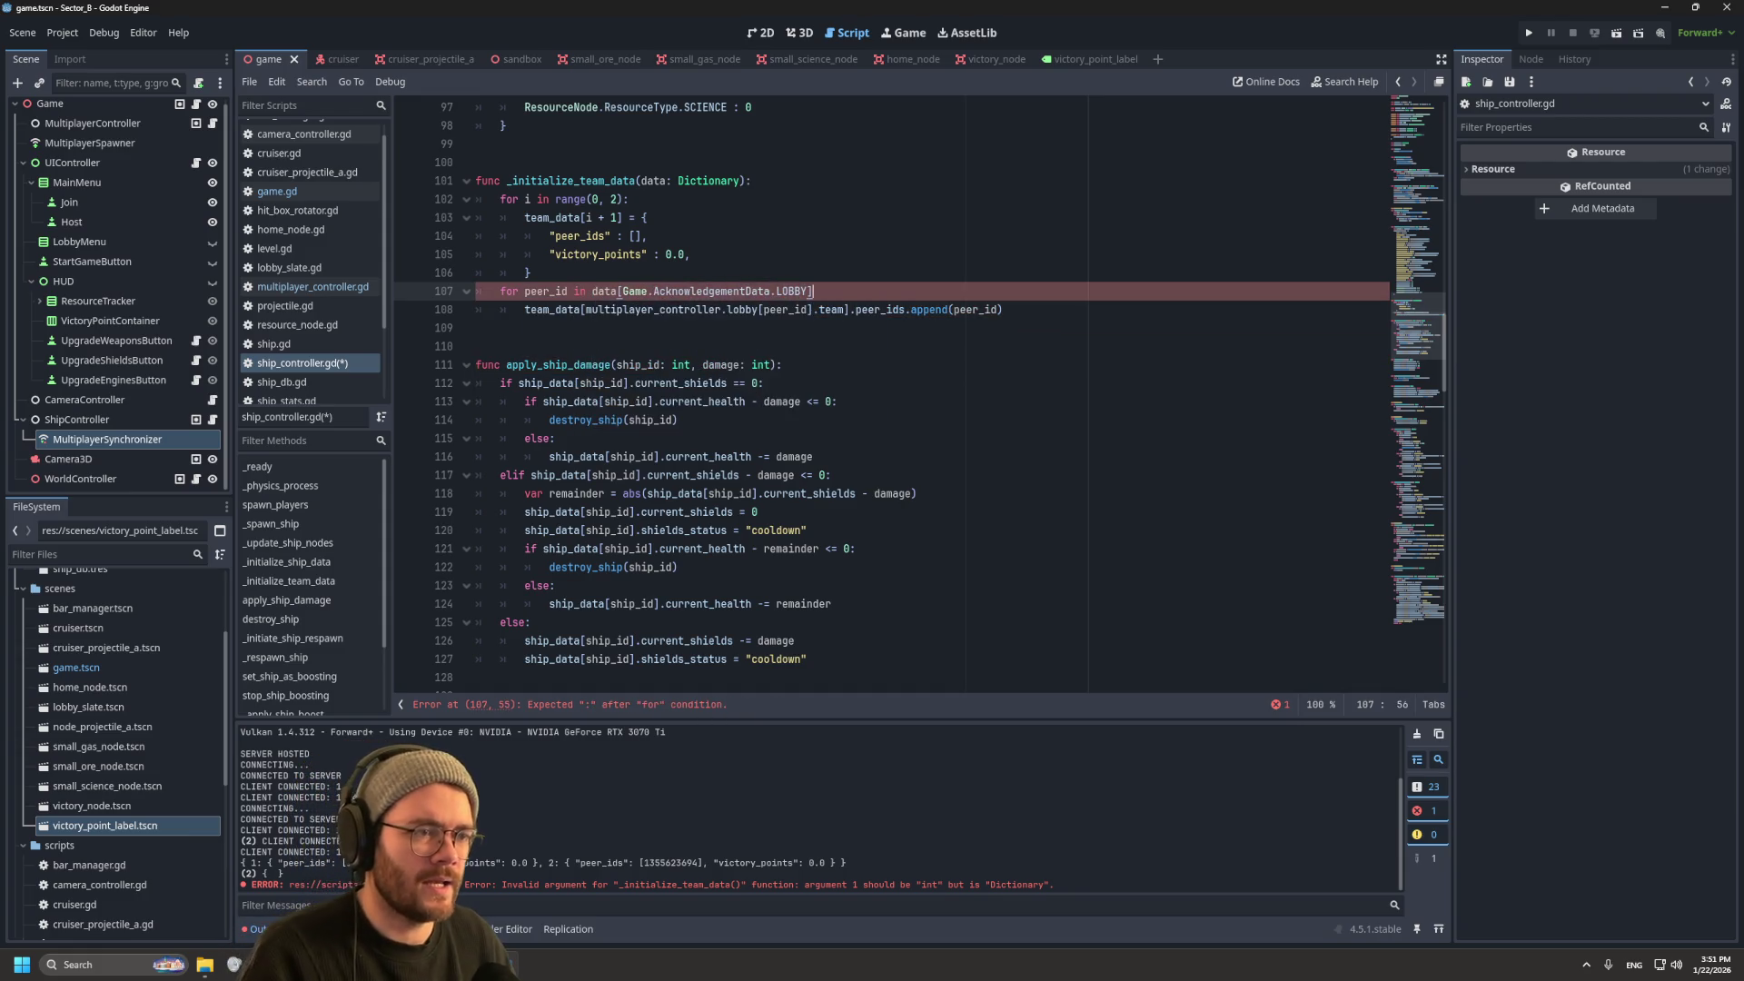
pyautogui.write(':')
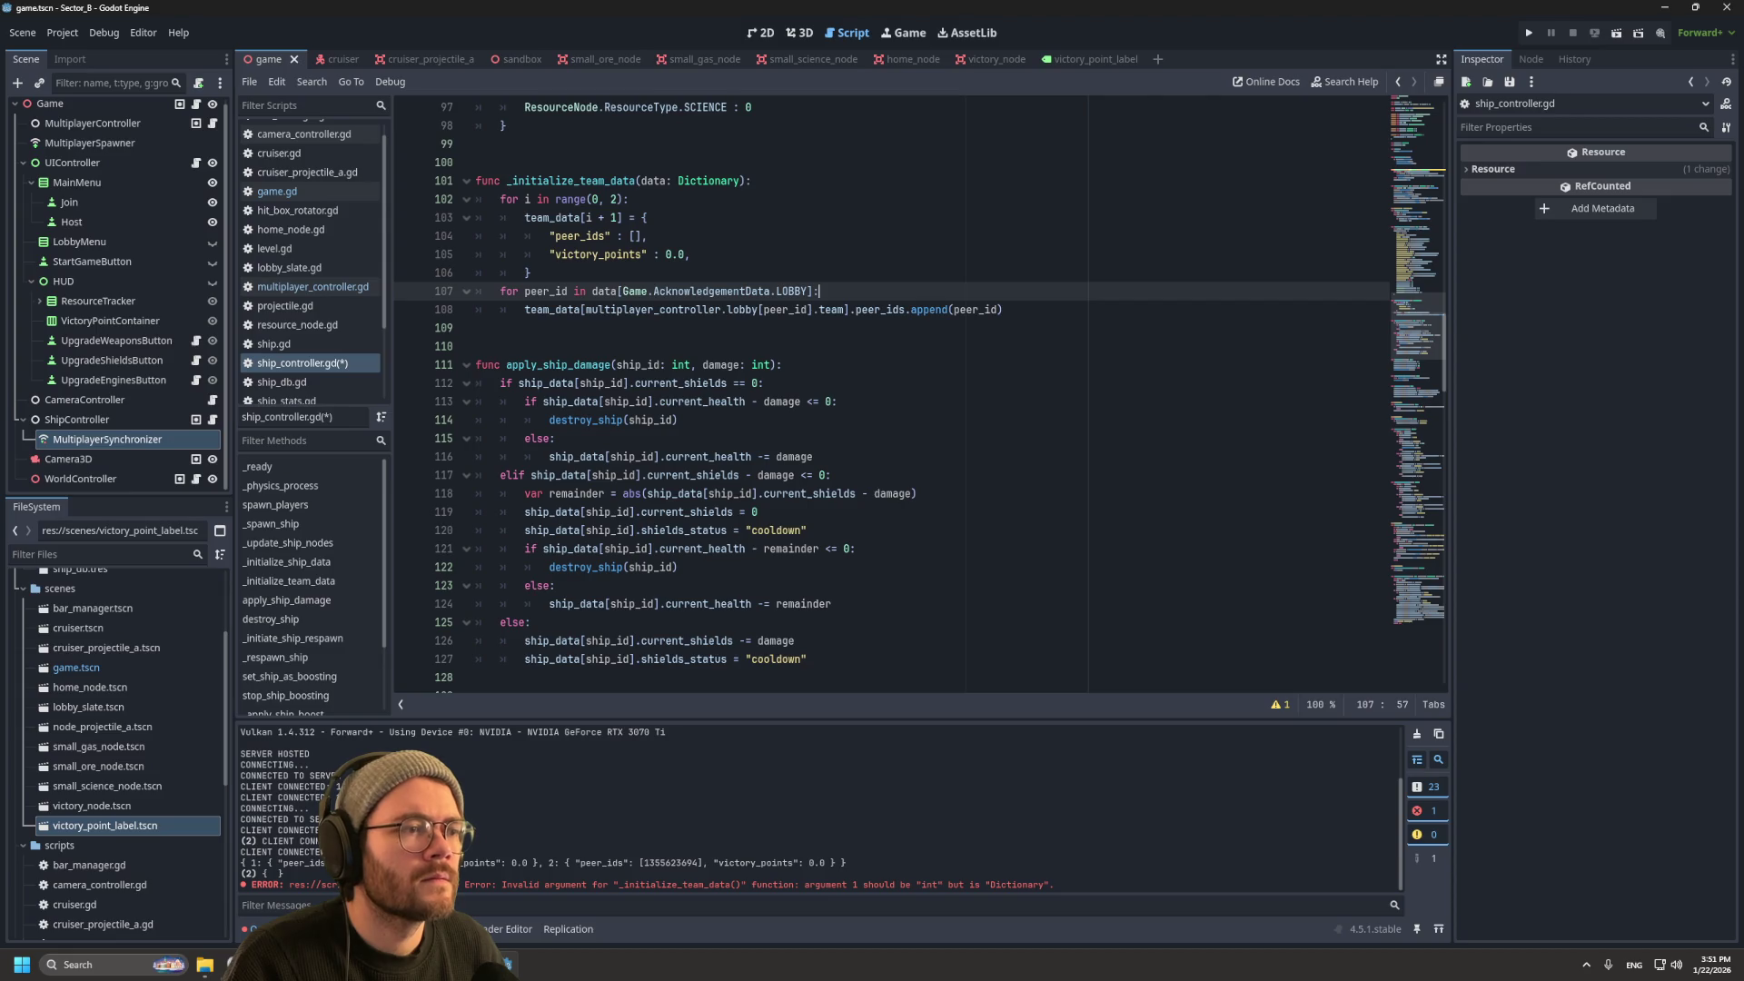
pyautogui.scroll(8, 890, 390)
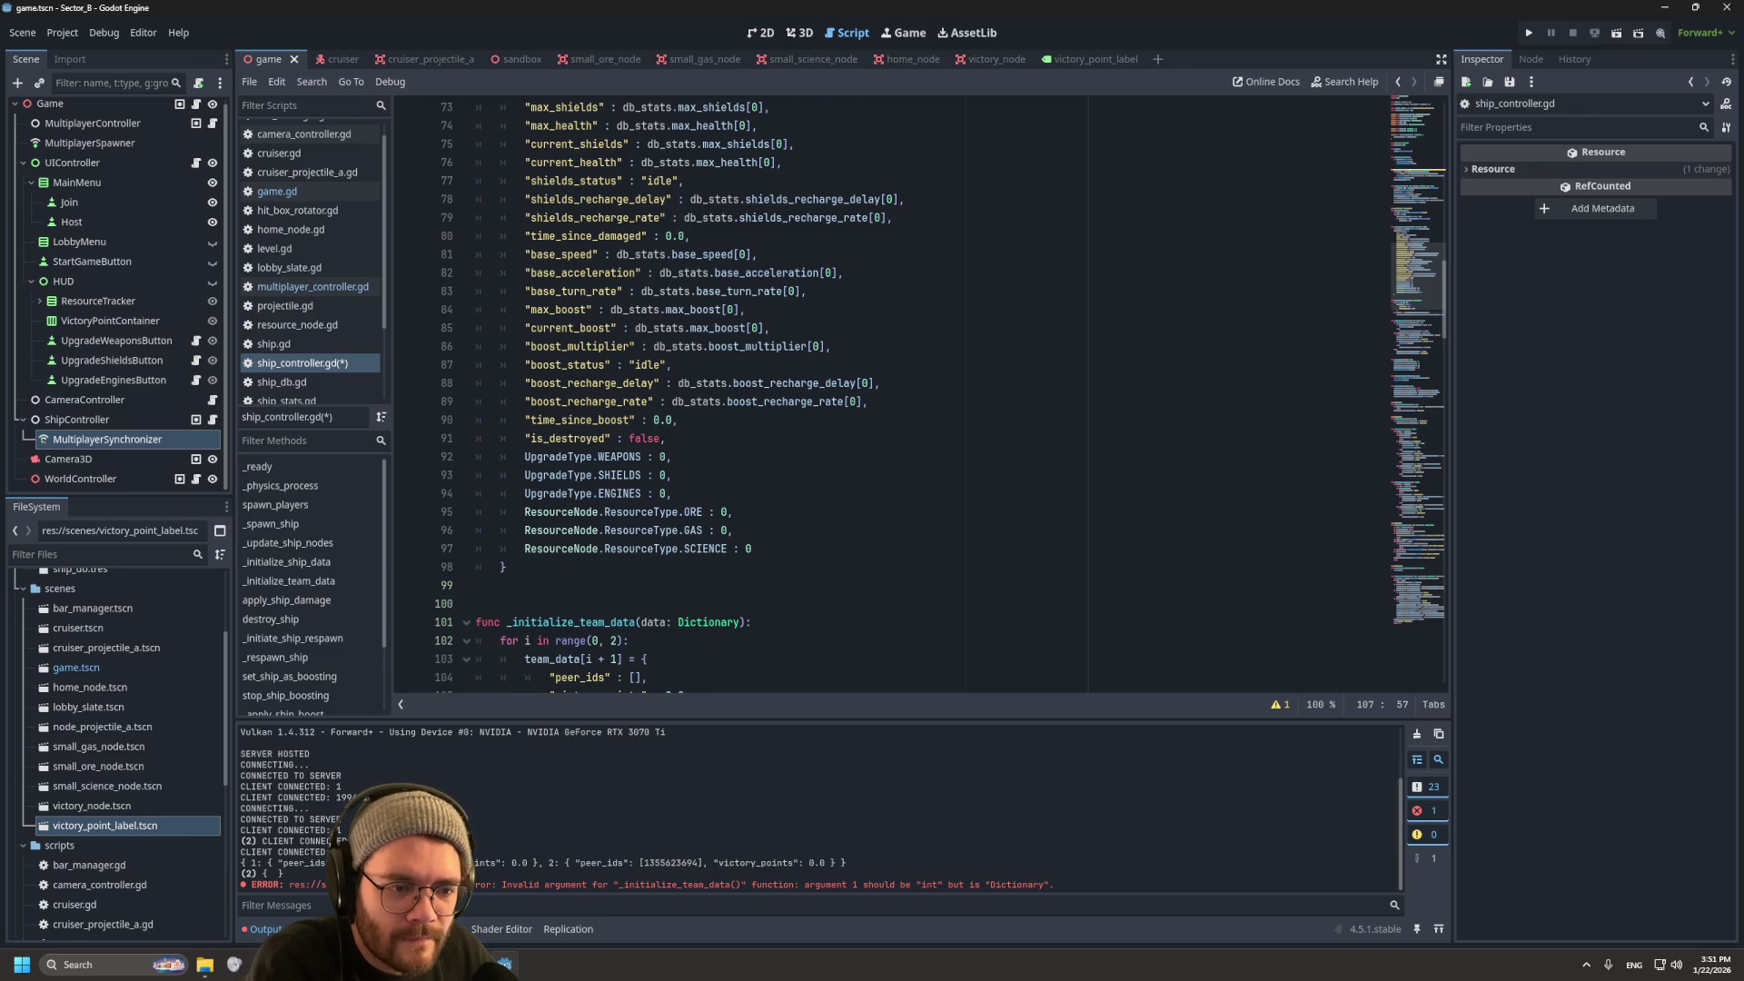
pyautogui.scroll(-6, 890, 400)
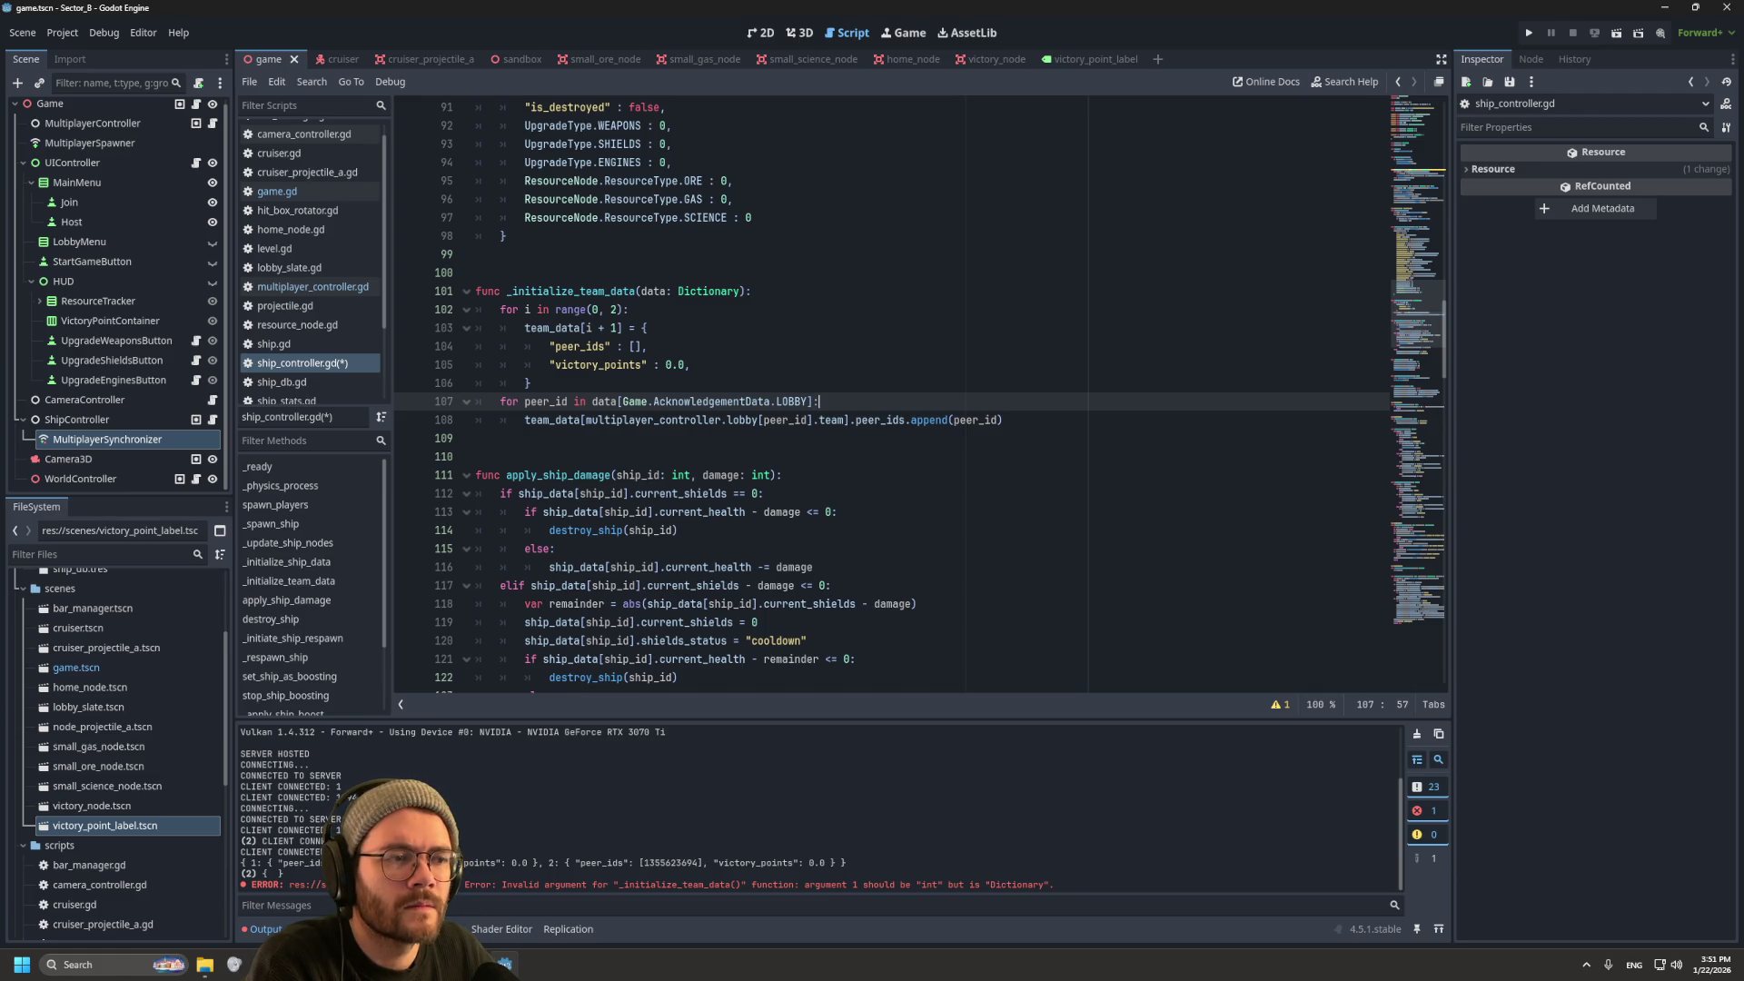
pyautogui.scroll(20, 891, 400)
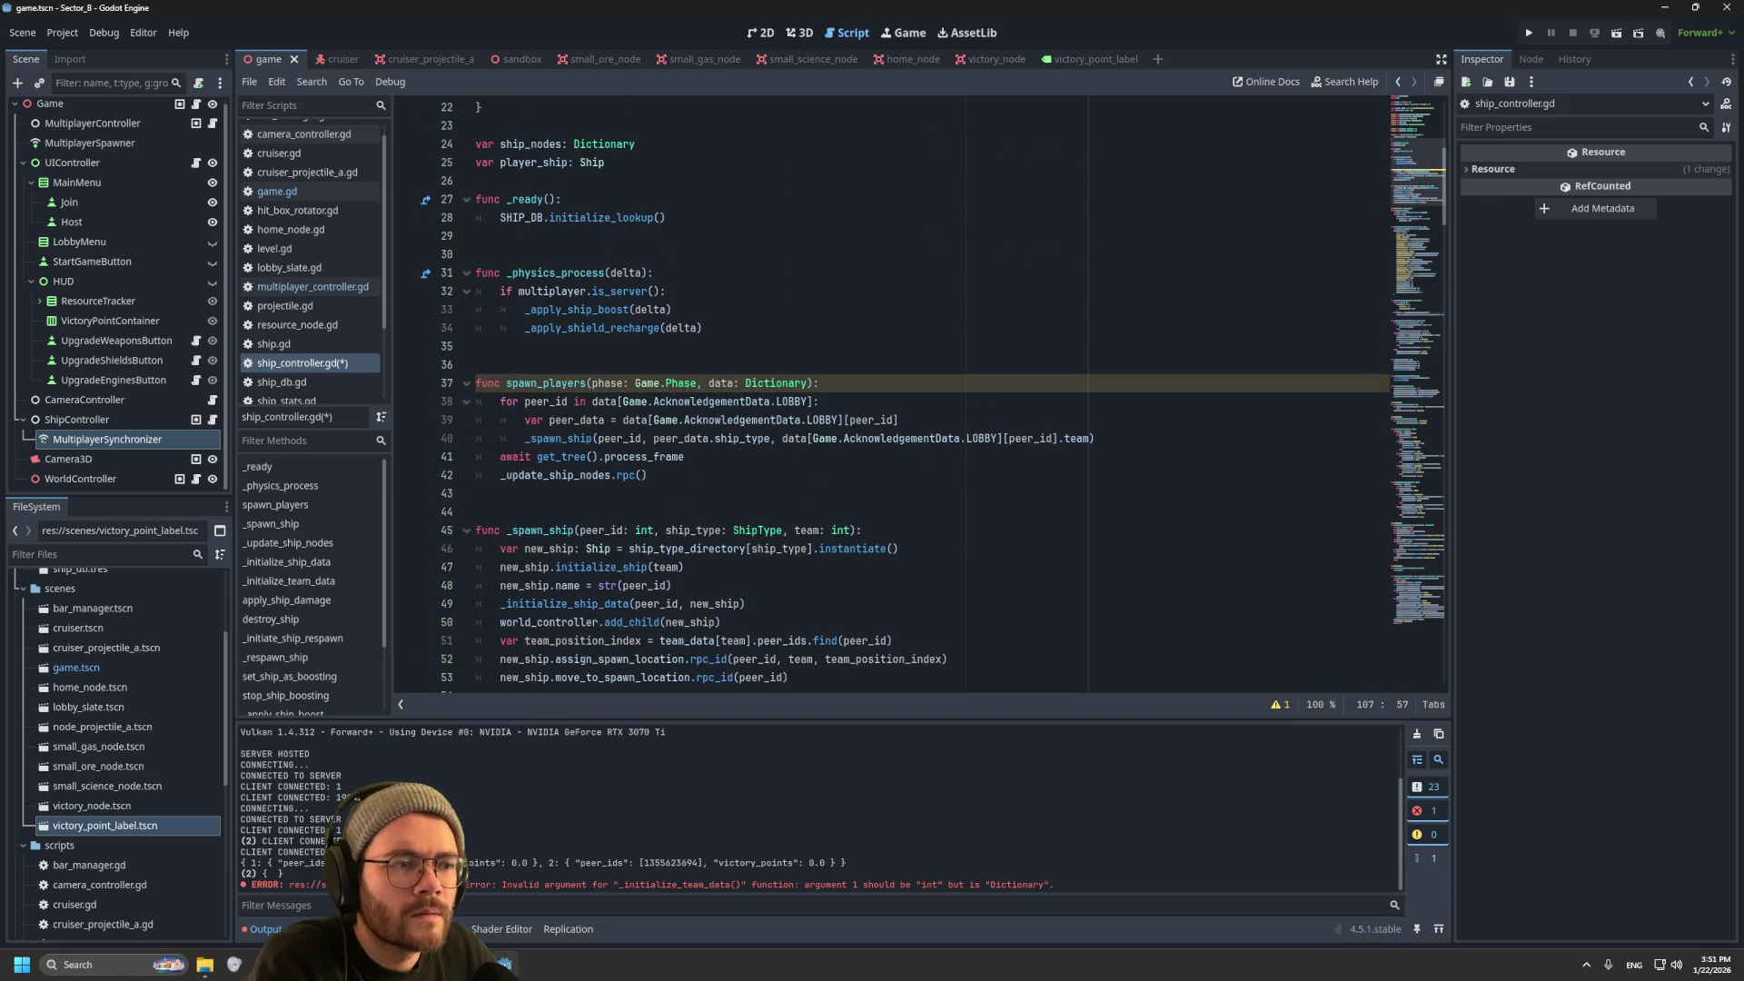
pyautogui.moveTo(782, 438); pyautogui.dragTo(1095, 437)
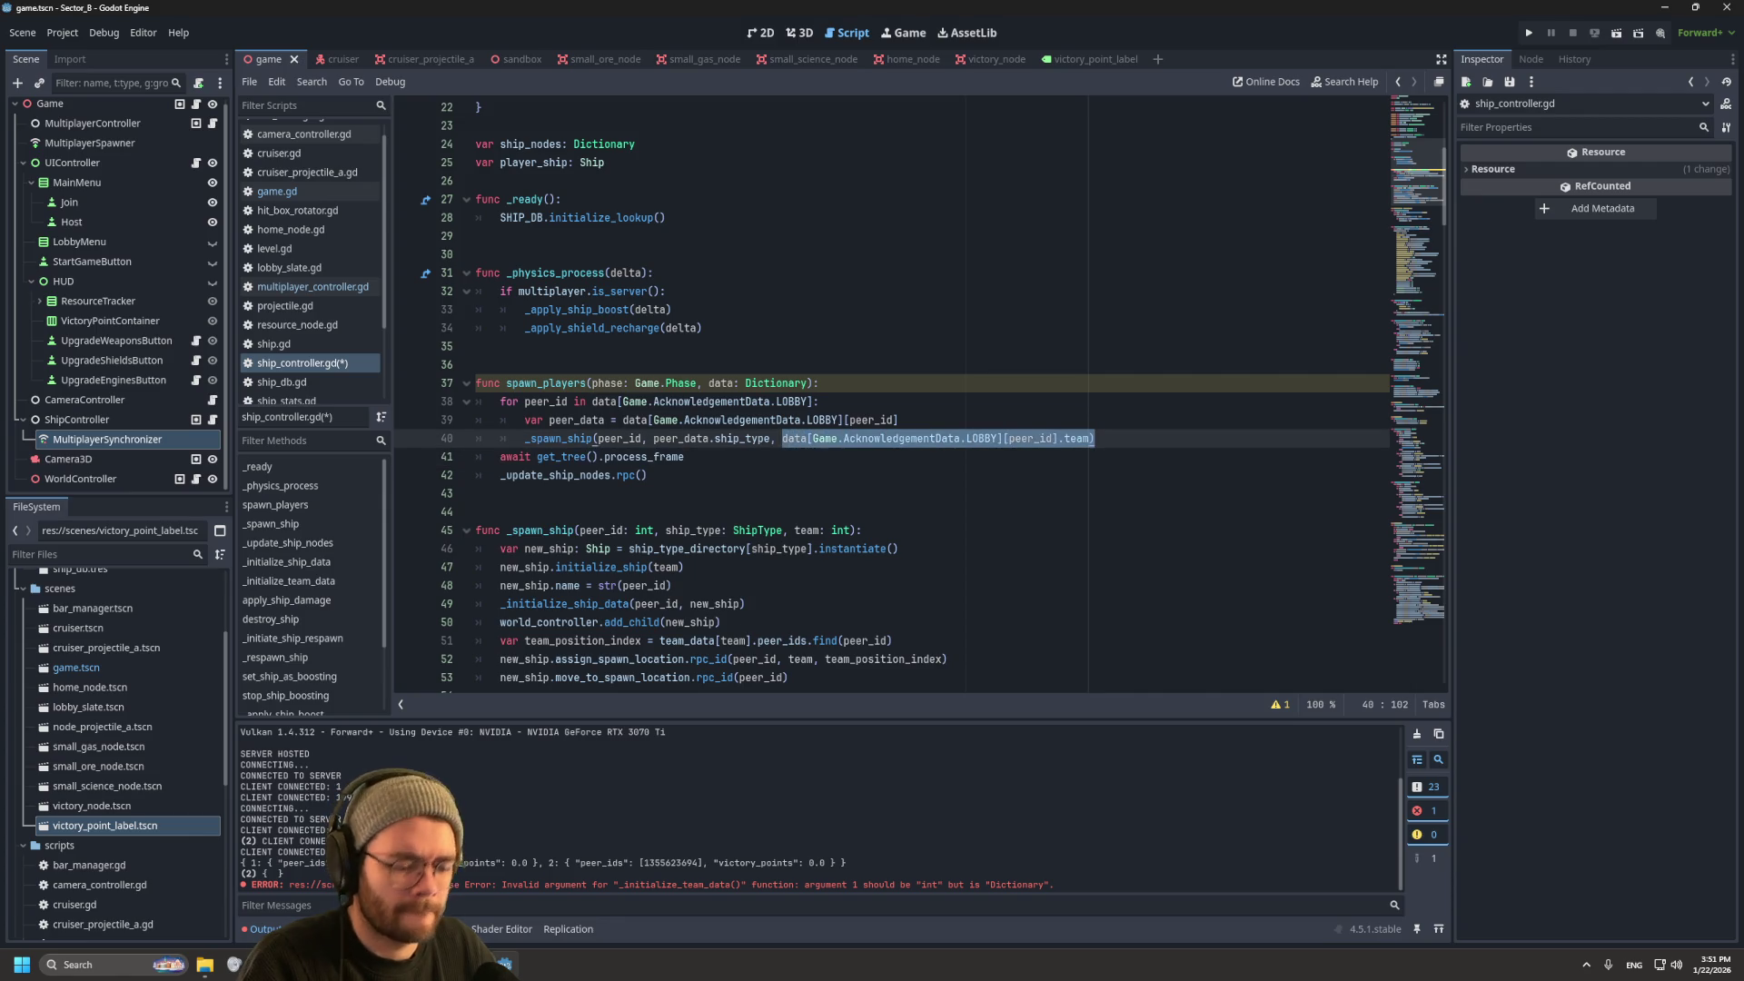
pyautogui.scroll(-20, 919, 396)
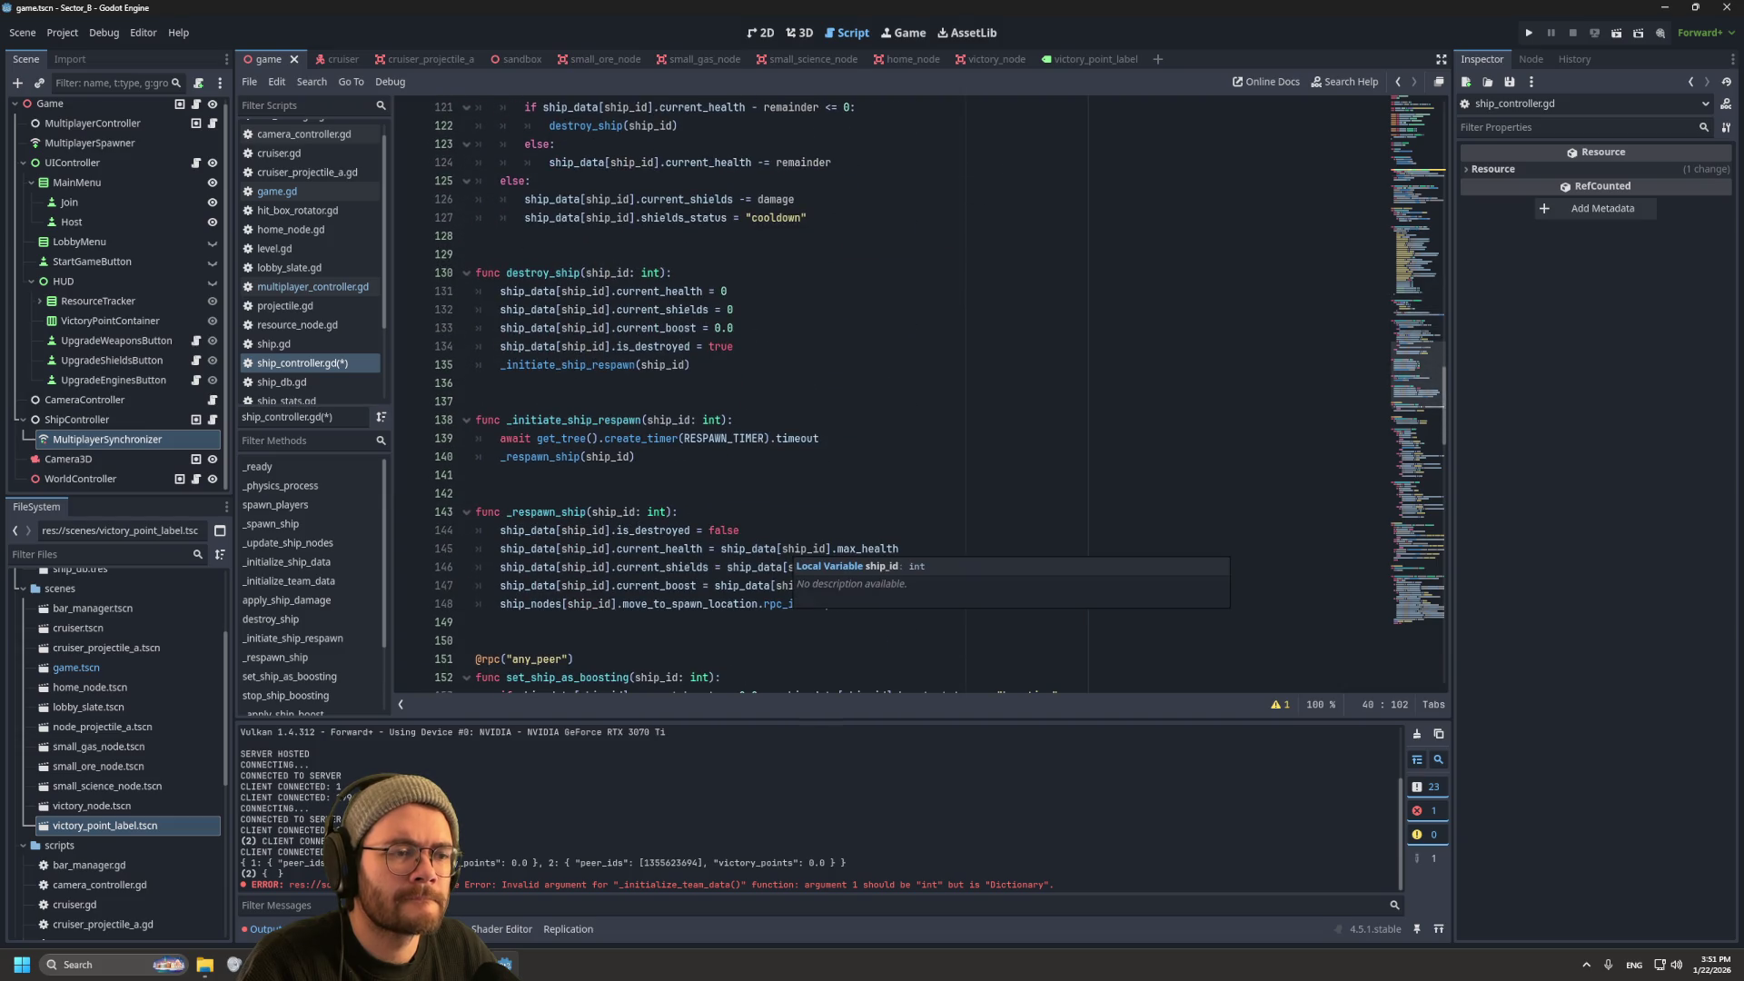
pyautogui.scroll(-15, 919, 396)
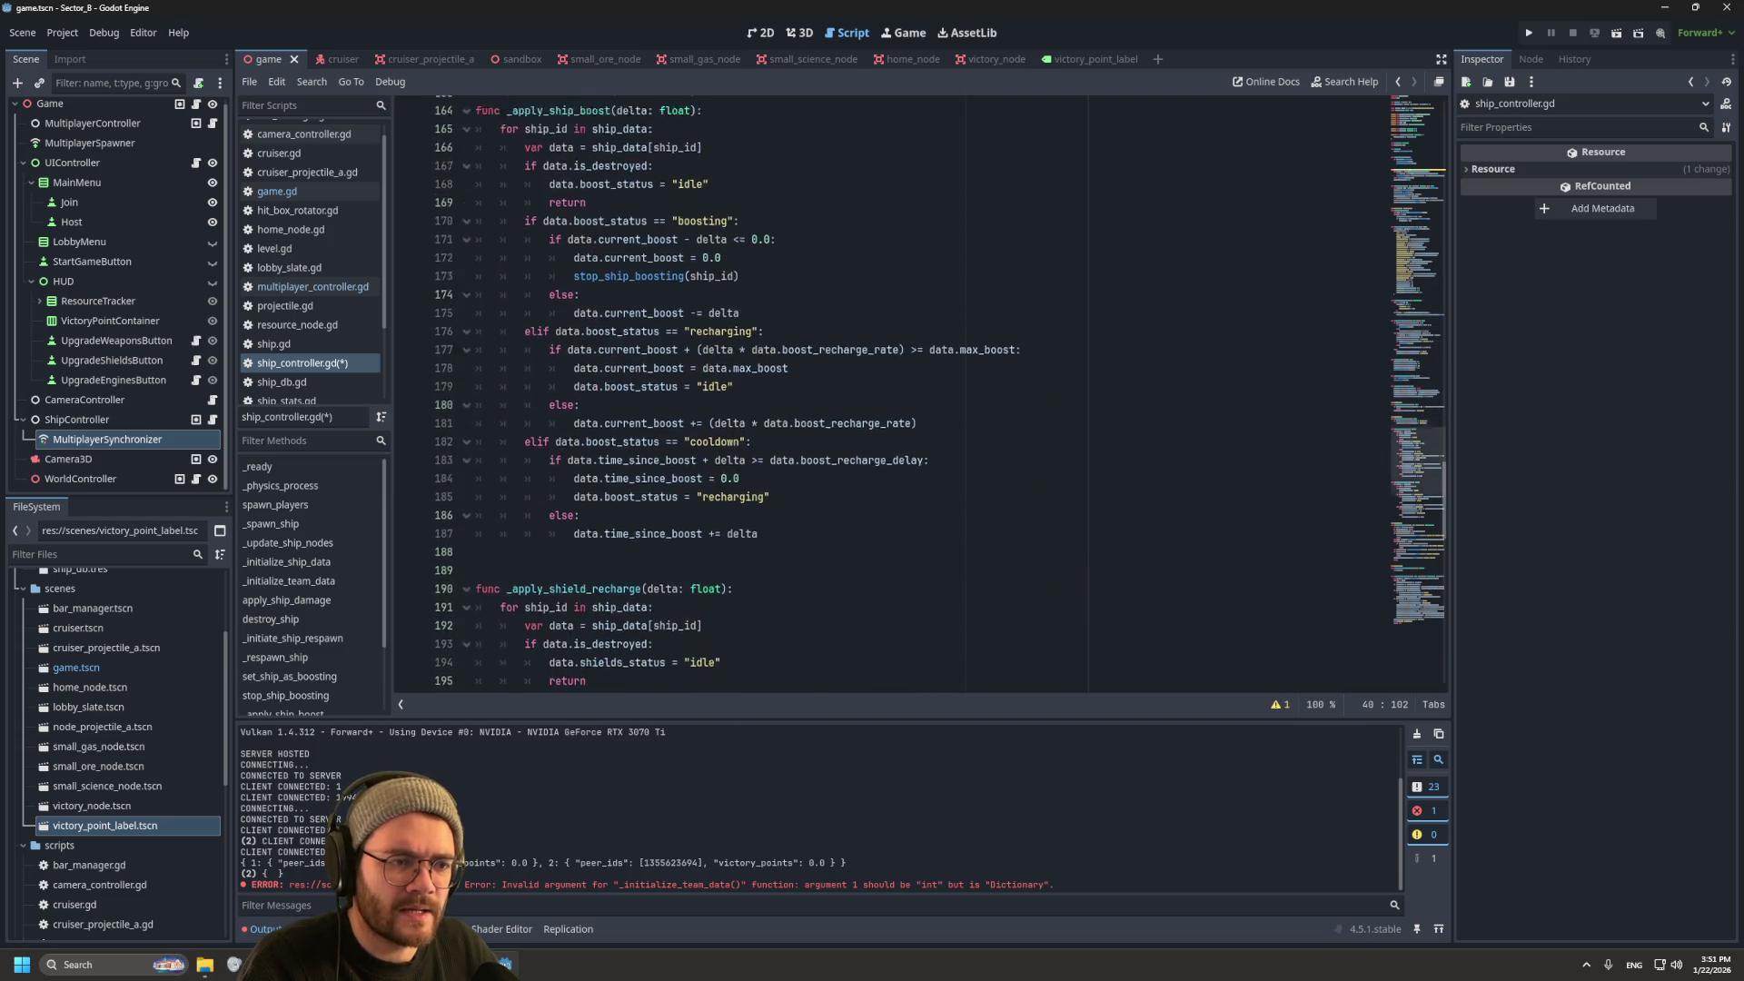
pyautogui.scroll(15, 919, 396)
pyautogui.scroll(2, 636, 508)
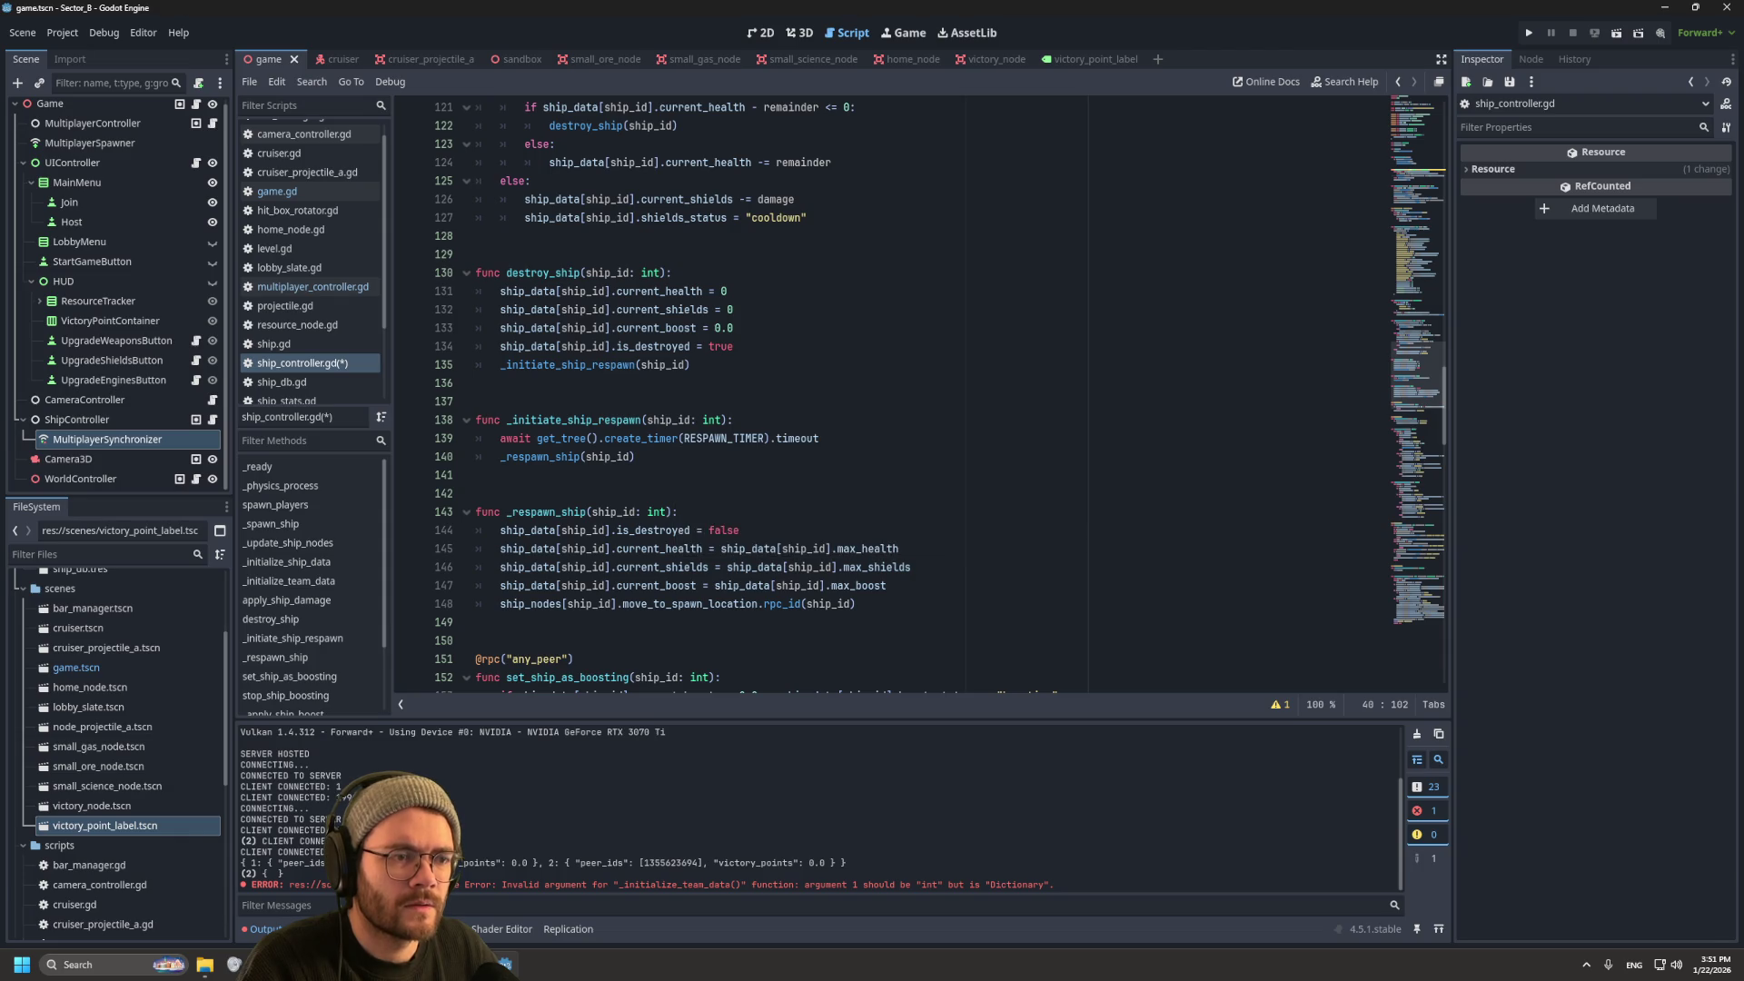
pyautogui.scroll(12, 636, 508)
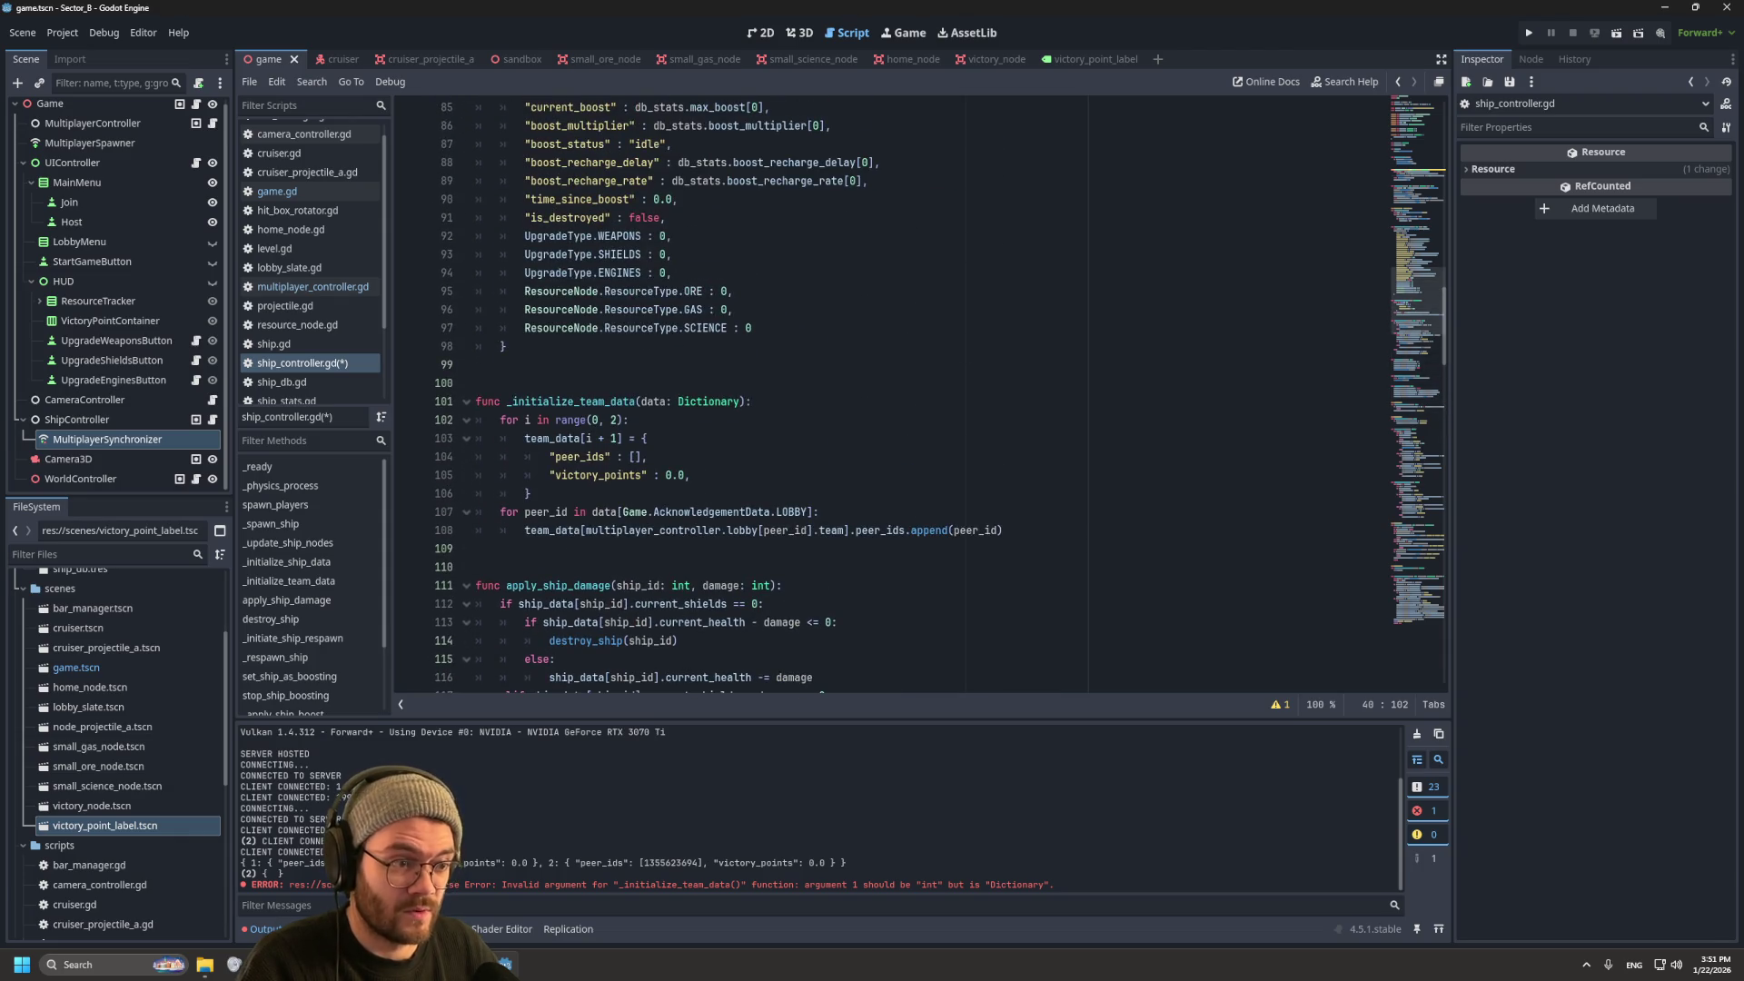
pyautogui.moveTo(525, 530); pyautogui.dragTo(818, 530)
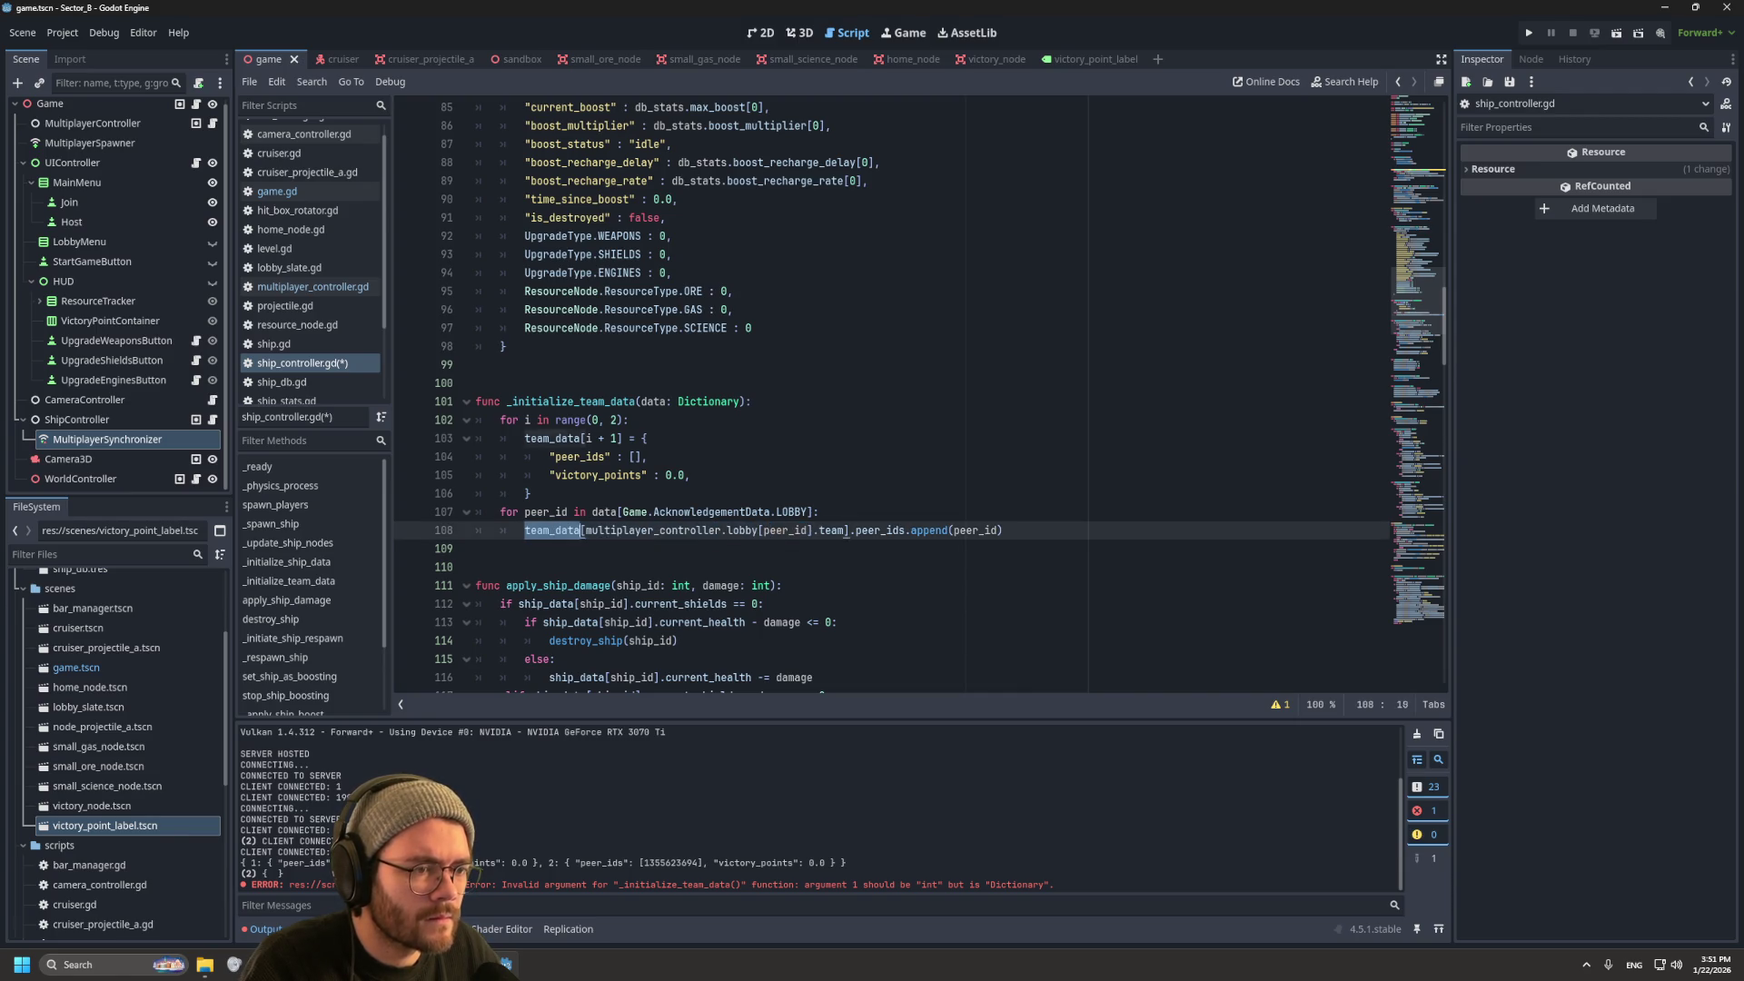
# Step: Replace line 108's lobby lookup with data[Game.AcknowledgementData.LOBBY], save ship_controller.gd, and run the game
pyautogui.moveTo(586, 530); pyautogui.dragTo(822, 529)
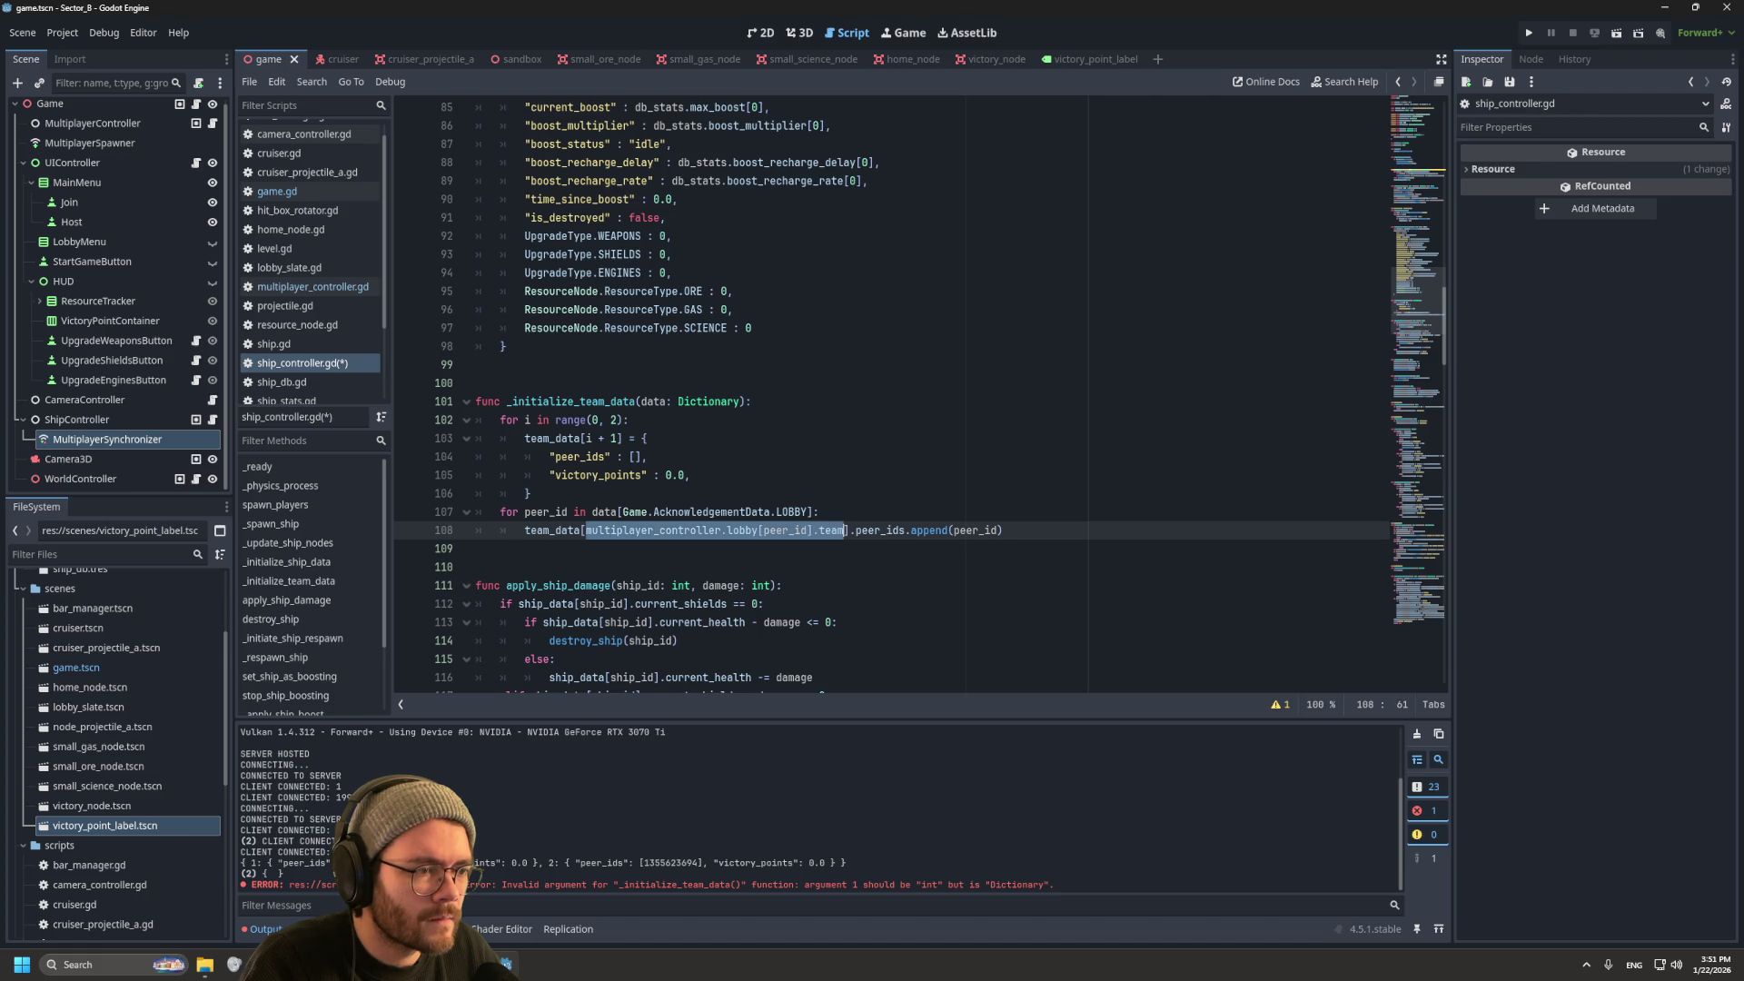
pyautogui.write('data[Game.AcknowledgementData.LOBBY][peer_id].team]')
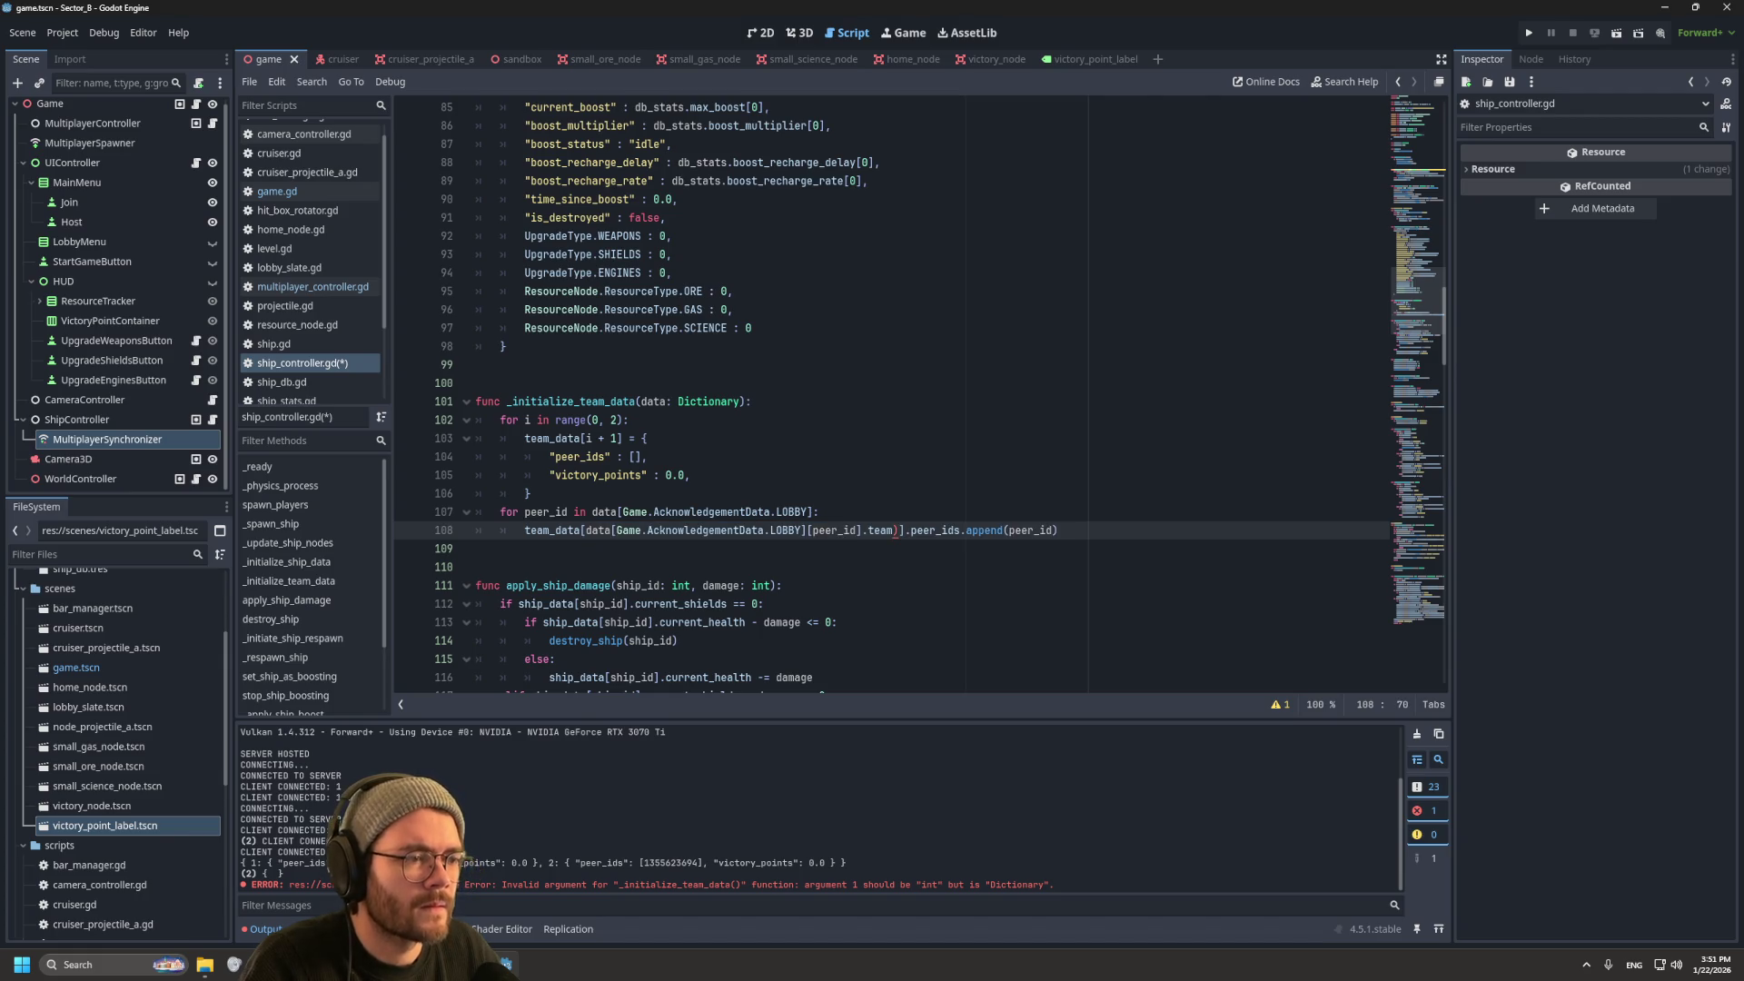
pyautogui.press('Delete')
pyautogui.click(1052, 530)
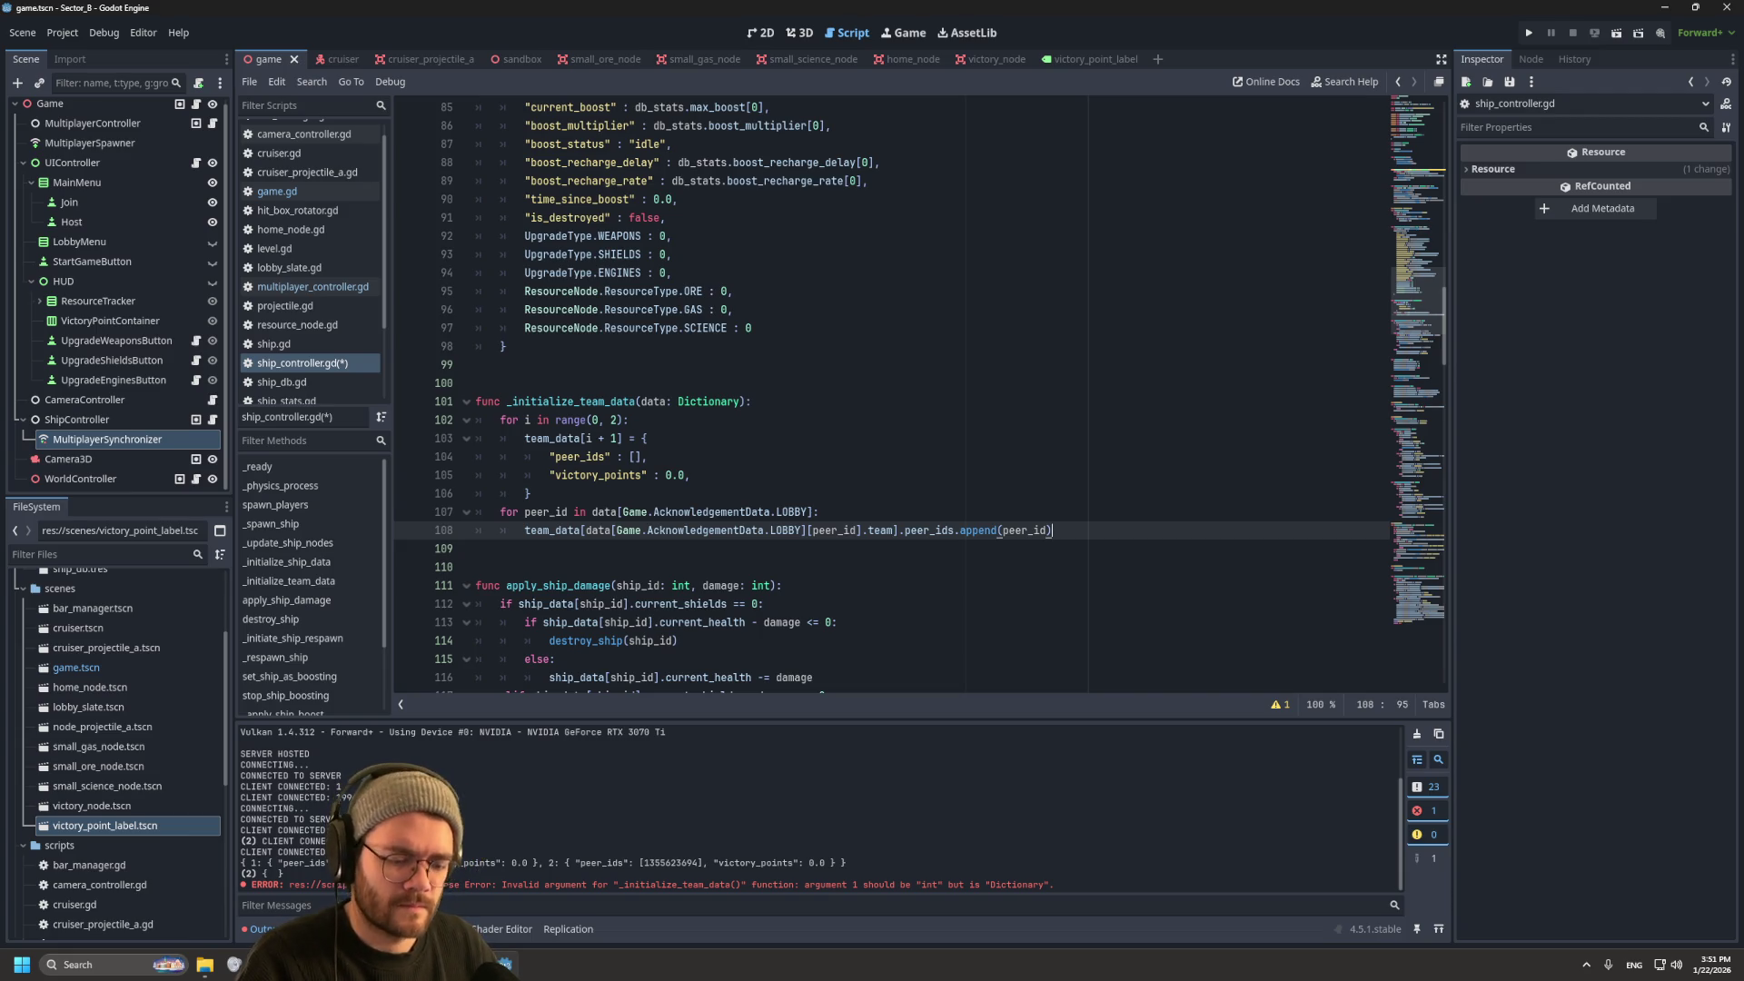
pyautogui.hotkey('ctrl', 's')
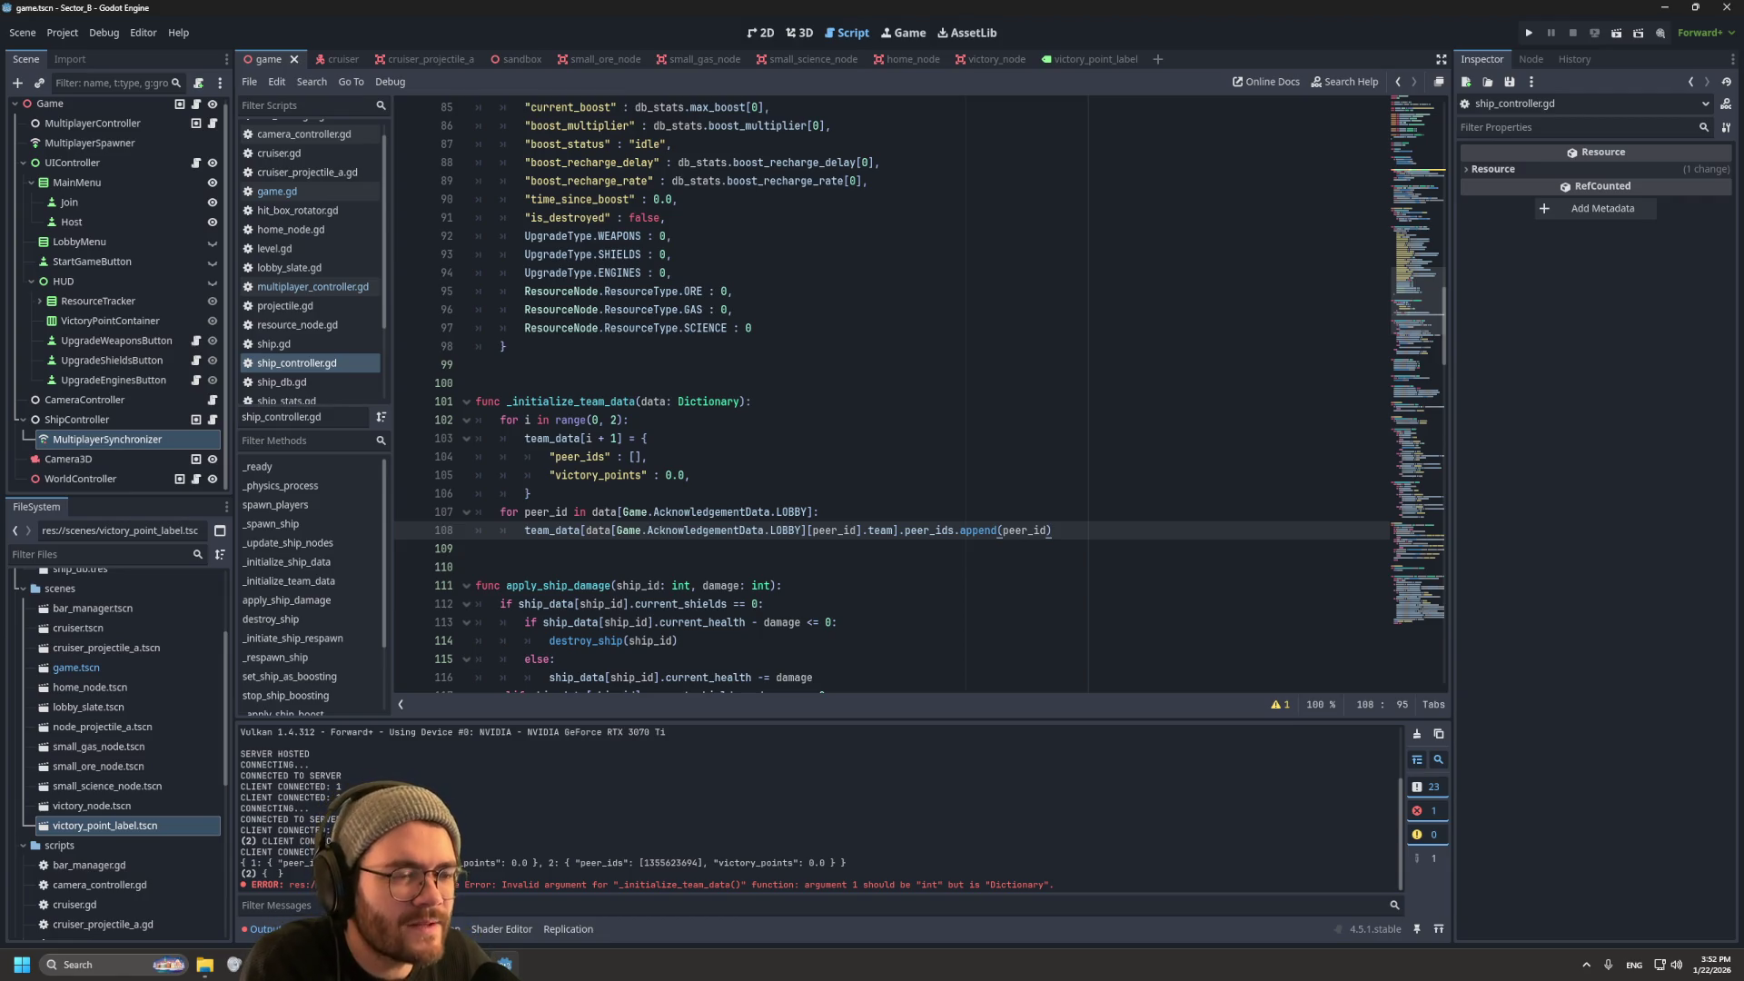
pyautogui.press('F5')
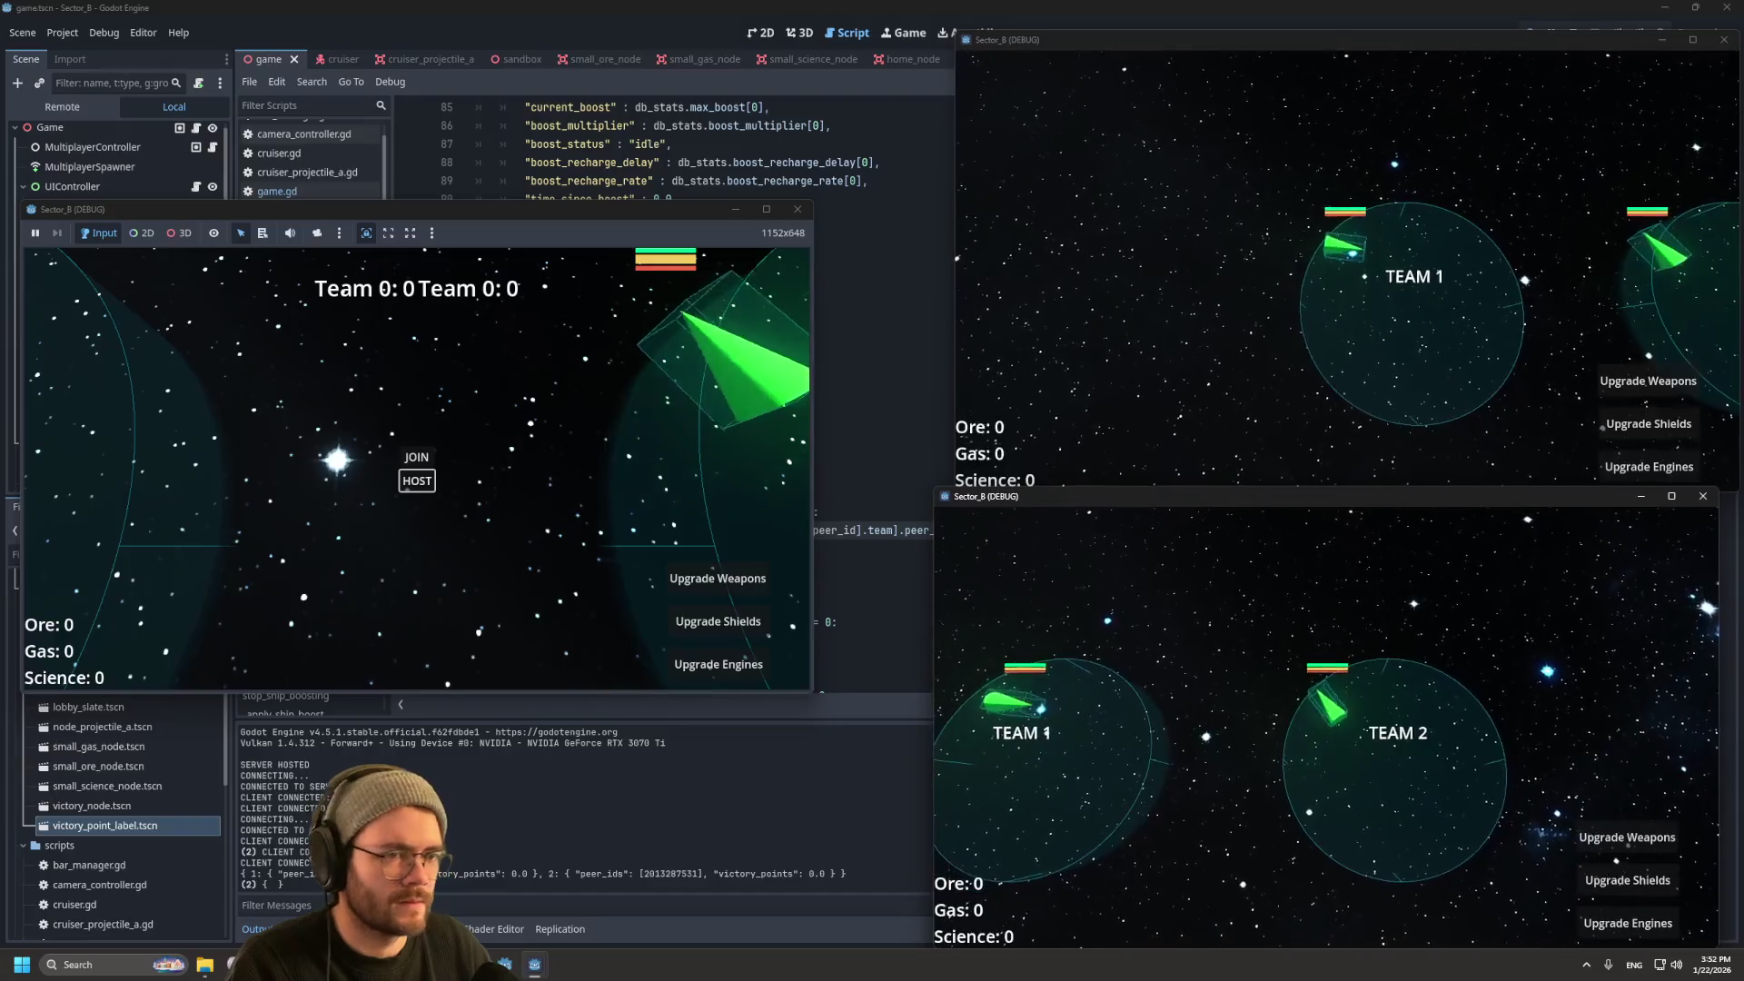
pyautogui.press('F8')
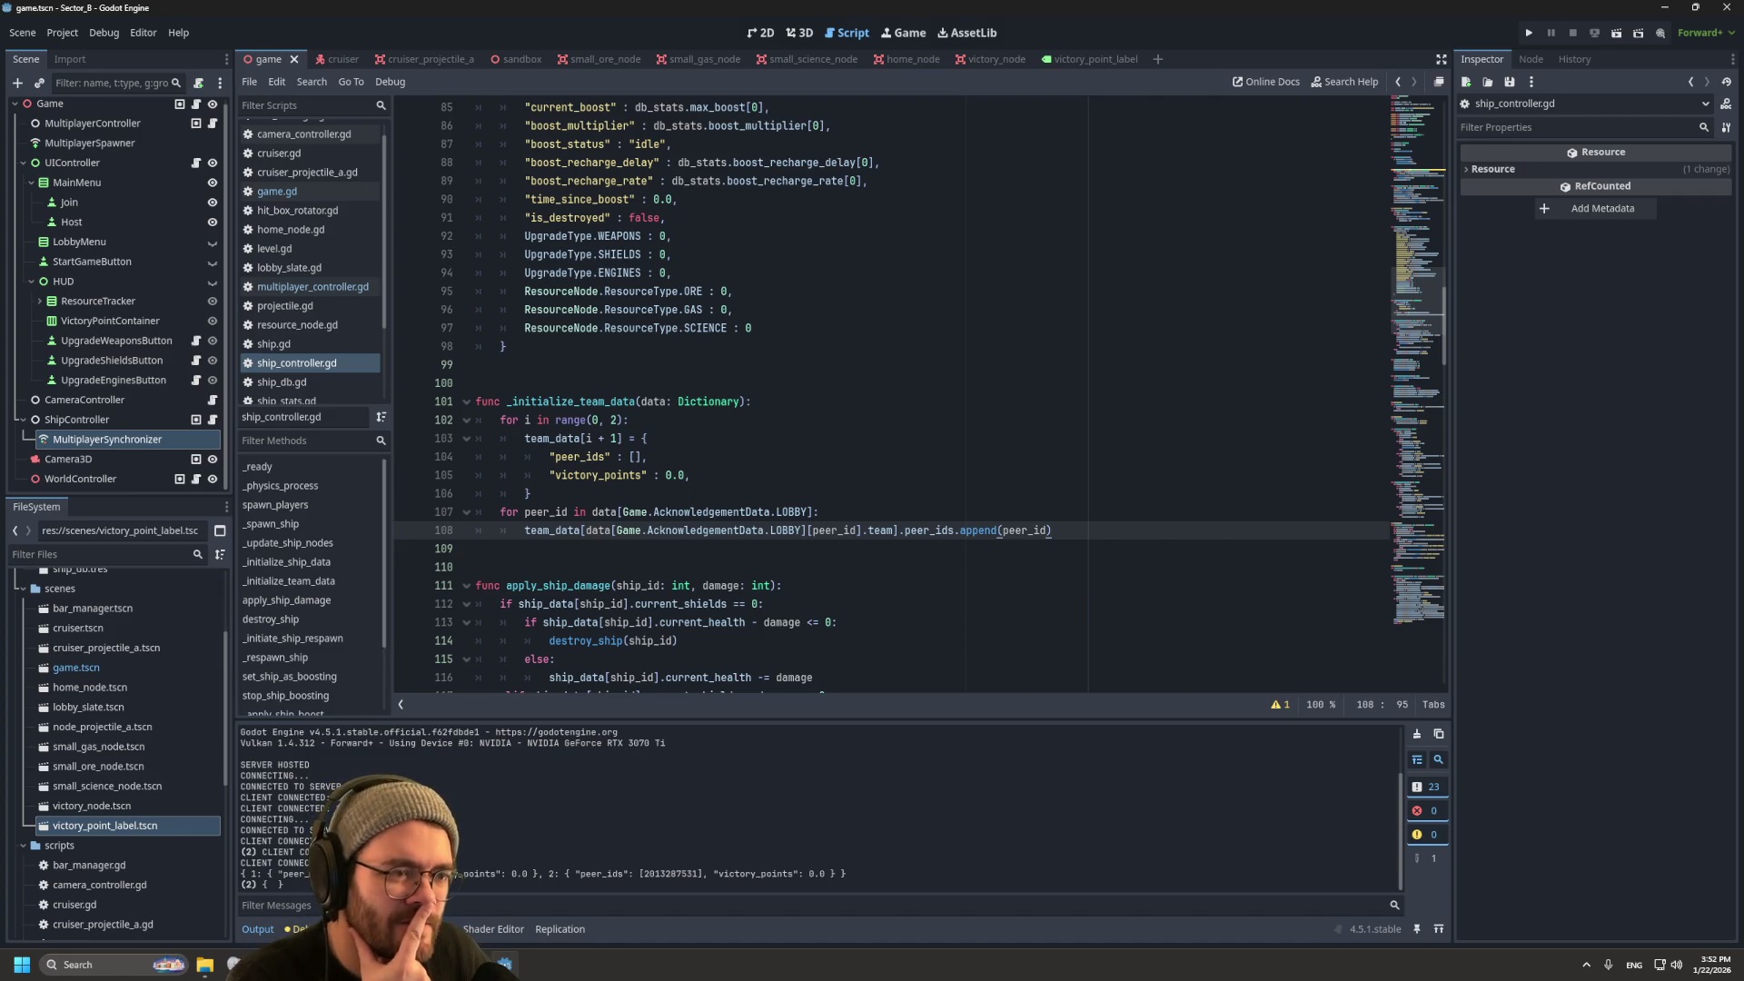
pyautogui.click(646, 438)
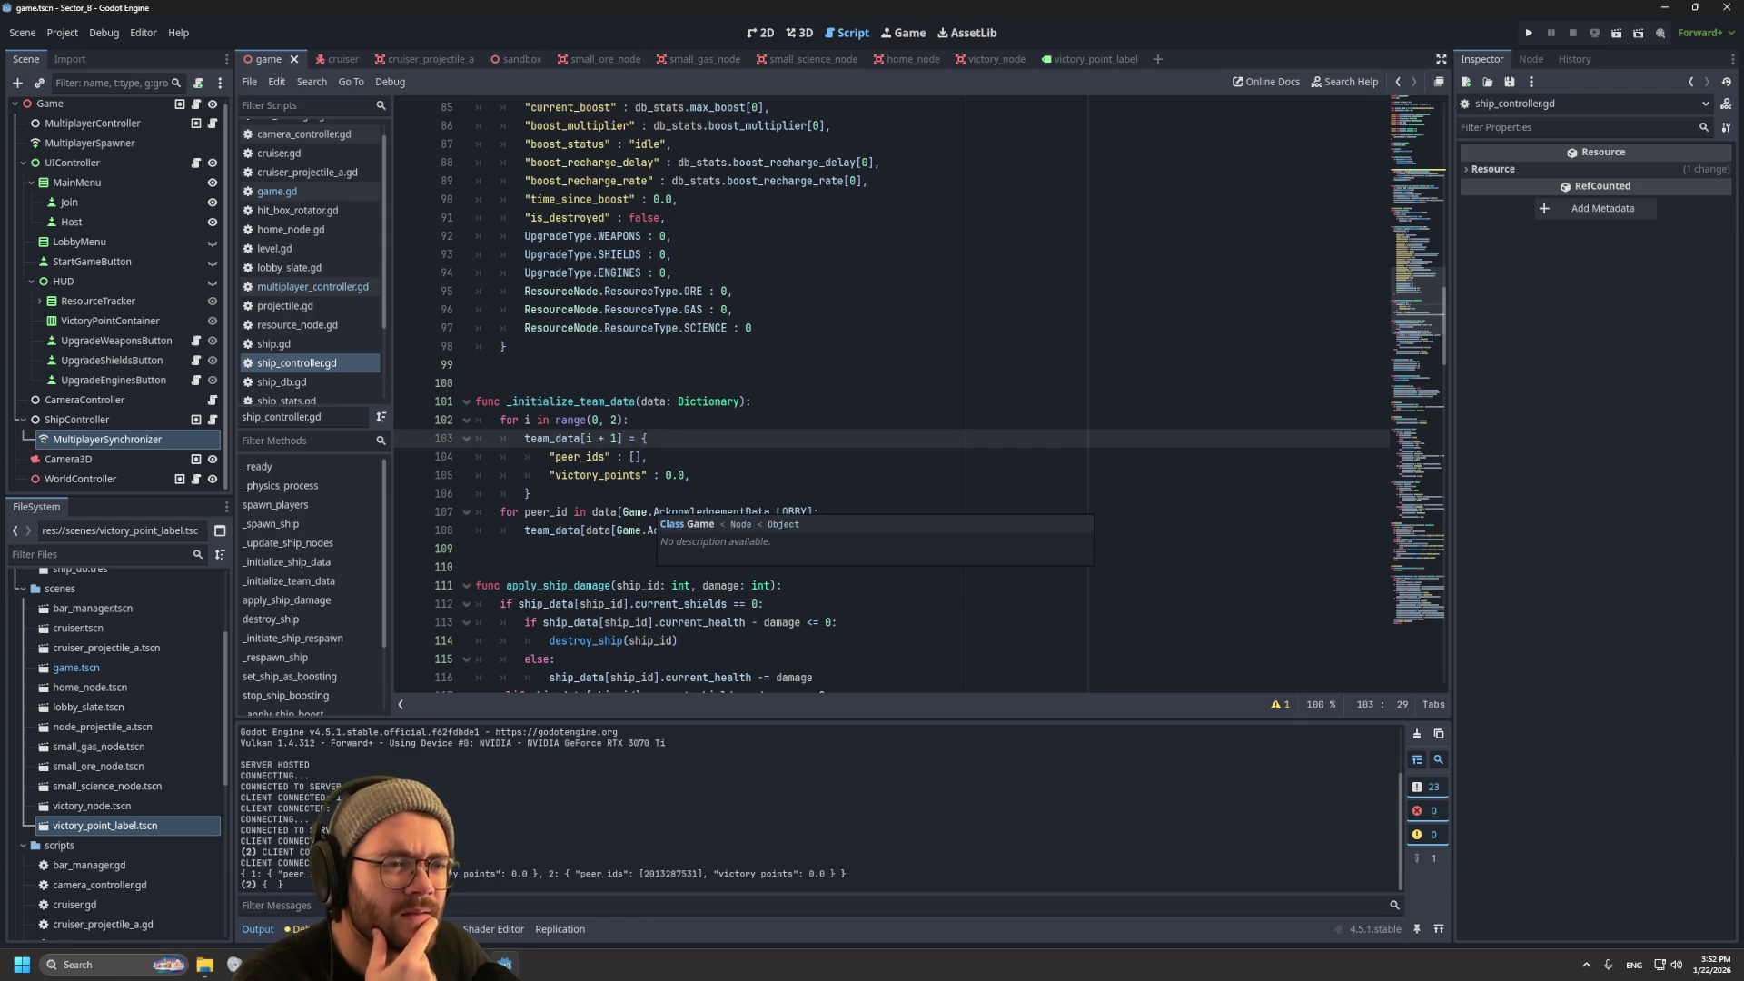
pyautogui.moveTo(1443, 327); pyautogui.dragTo(1444, 136)
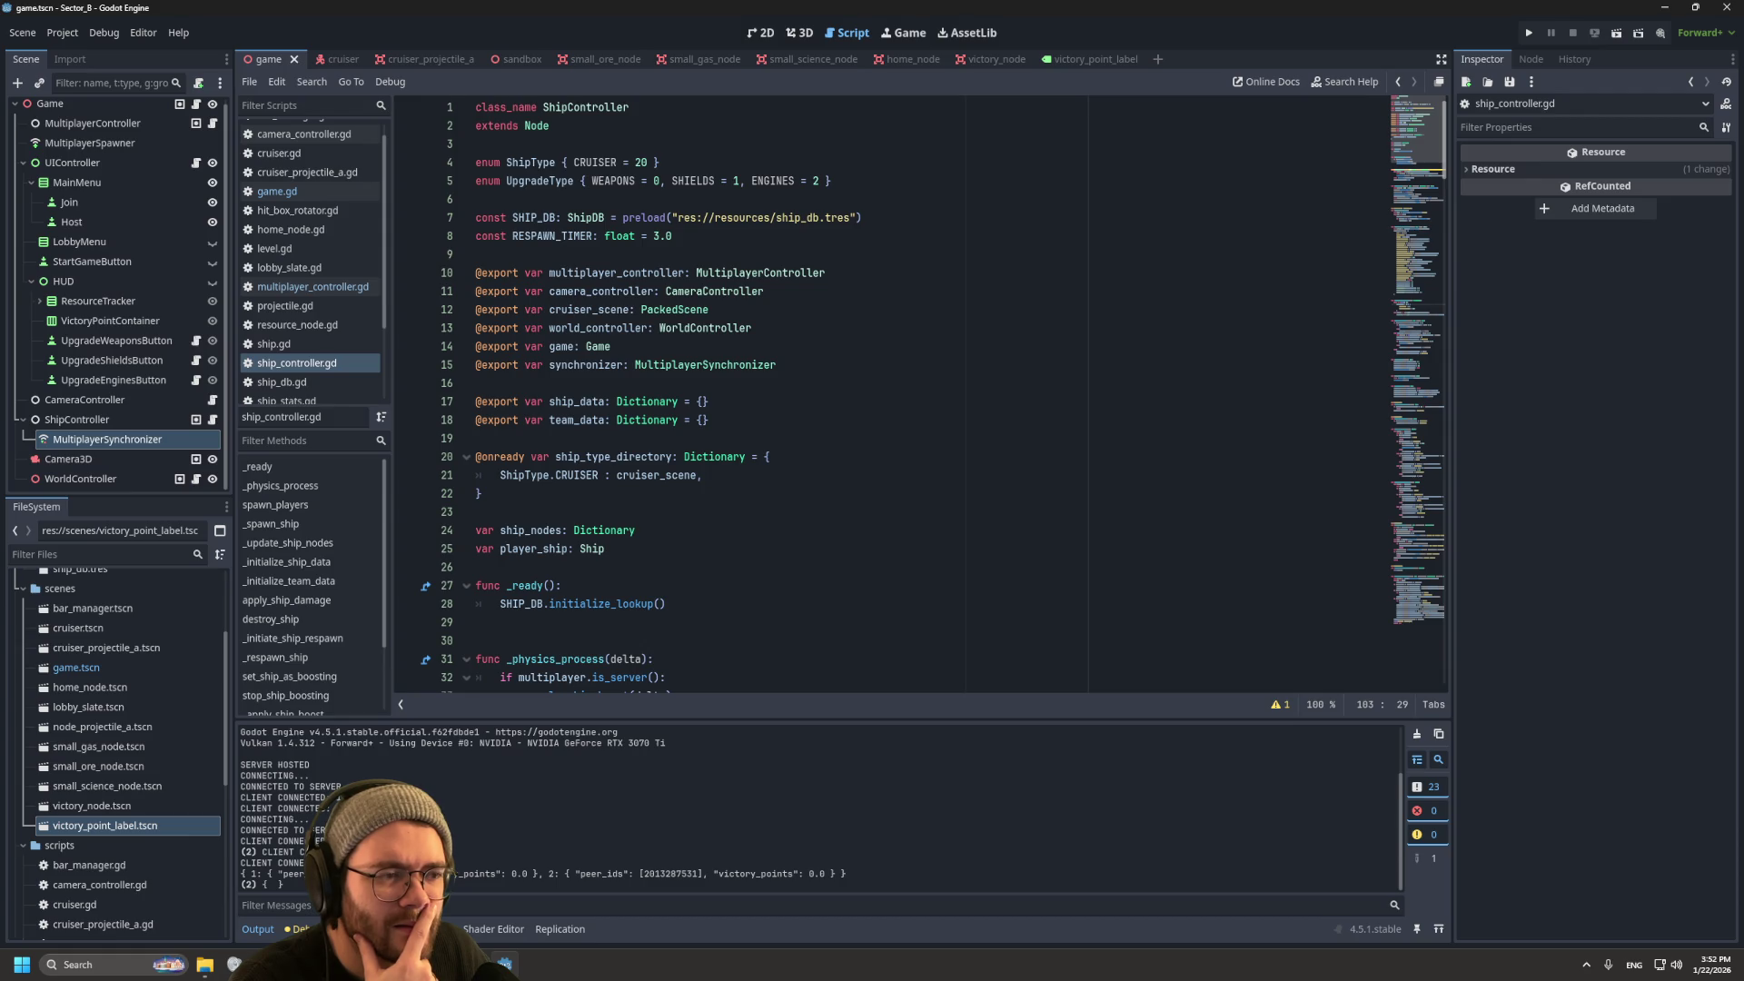
pyautogui.scroll(-10, 891, 391)
pyautogui.scroll(2, 908, 391)
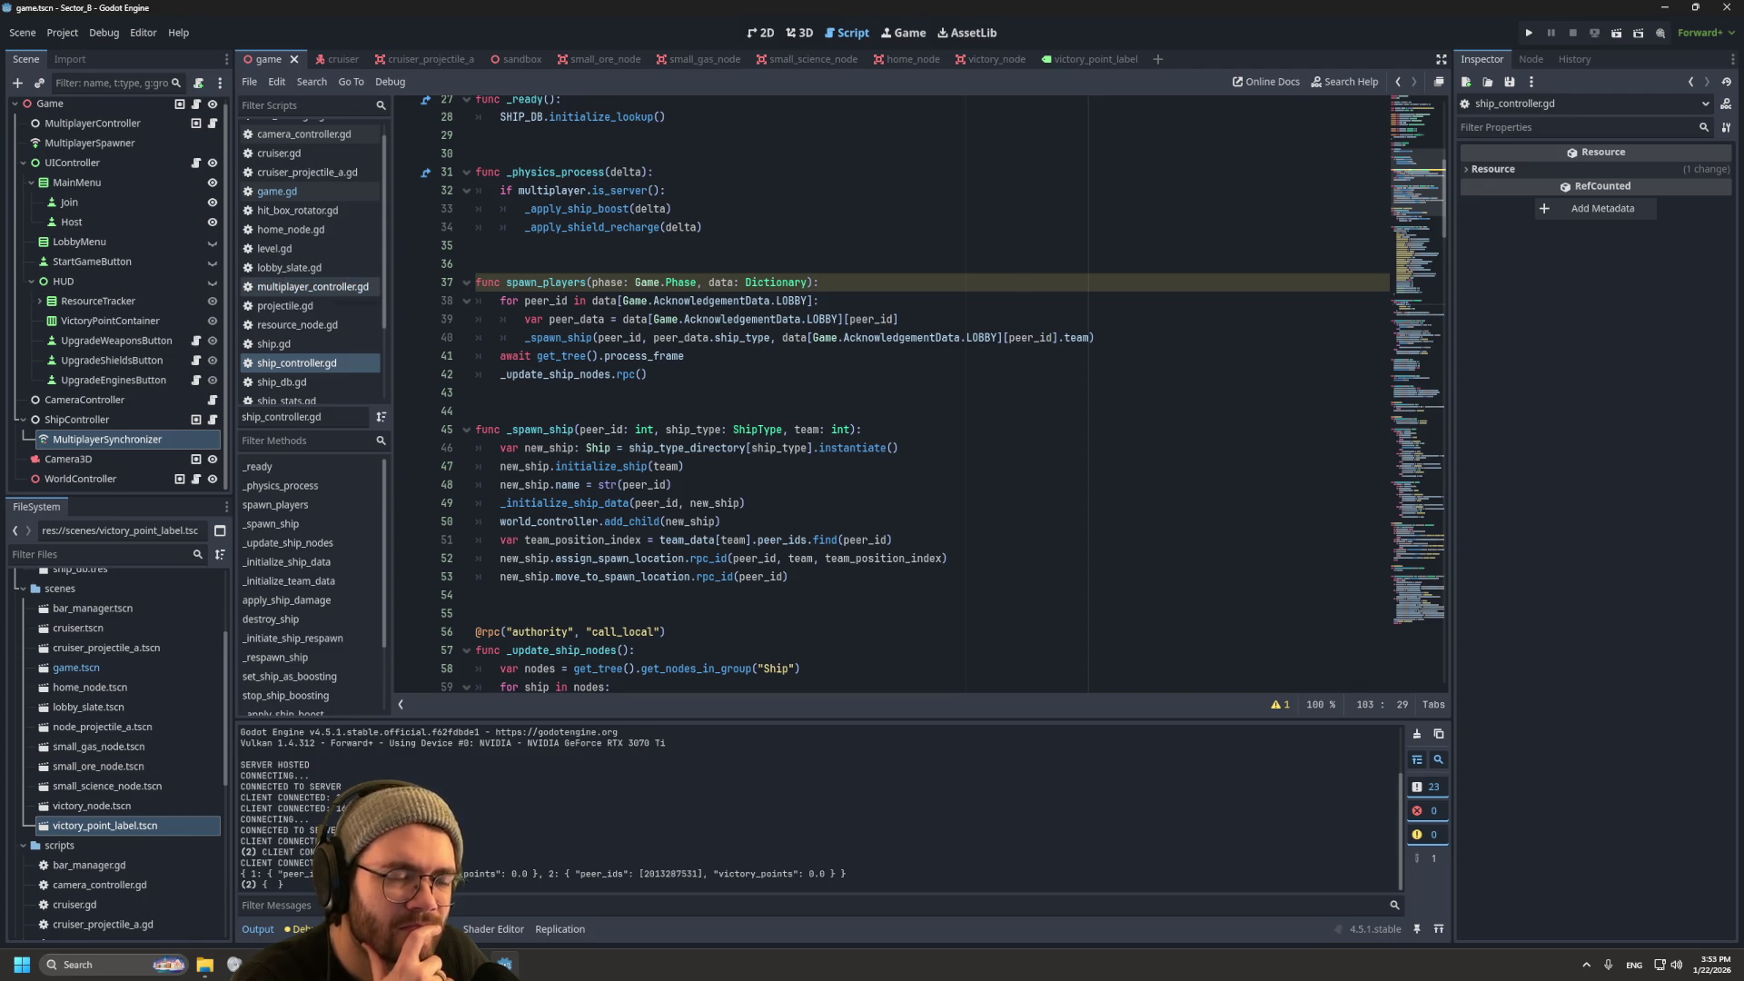
# Step: Glance at multiplayer_controller.gd, then view set_phase in game.gd calling _initialize_team_data(data) before spawn_players
pyautogui.click(312, 286)
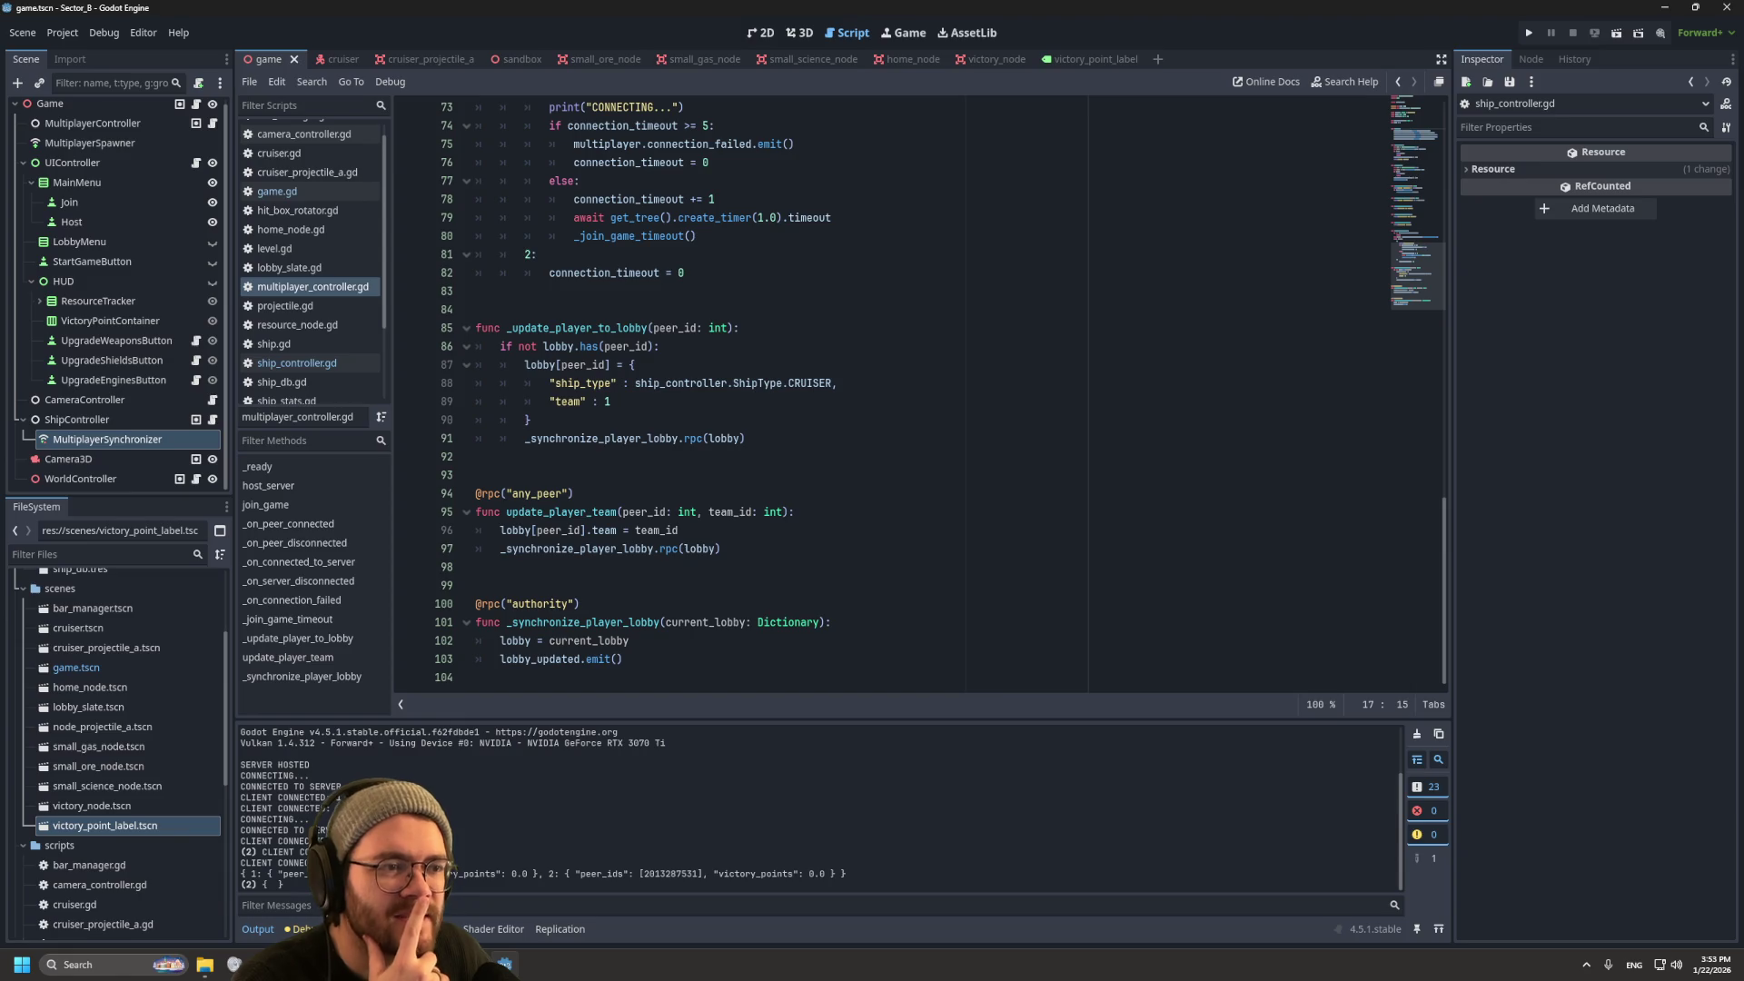
pyautogui.scroll(4, 909, 391)
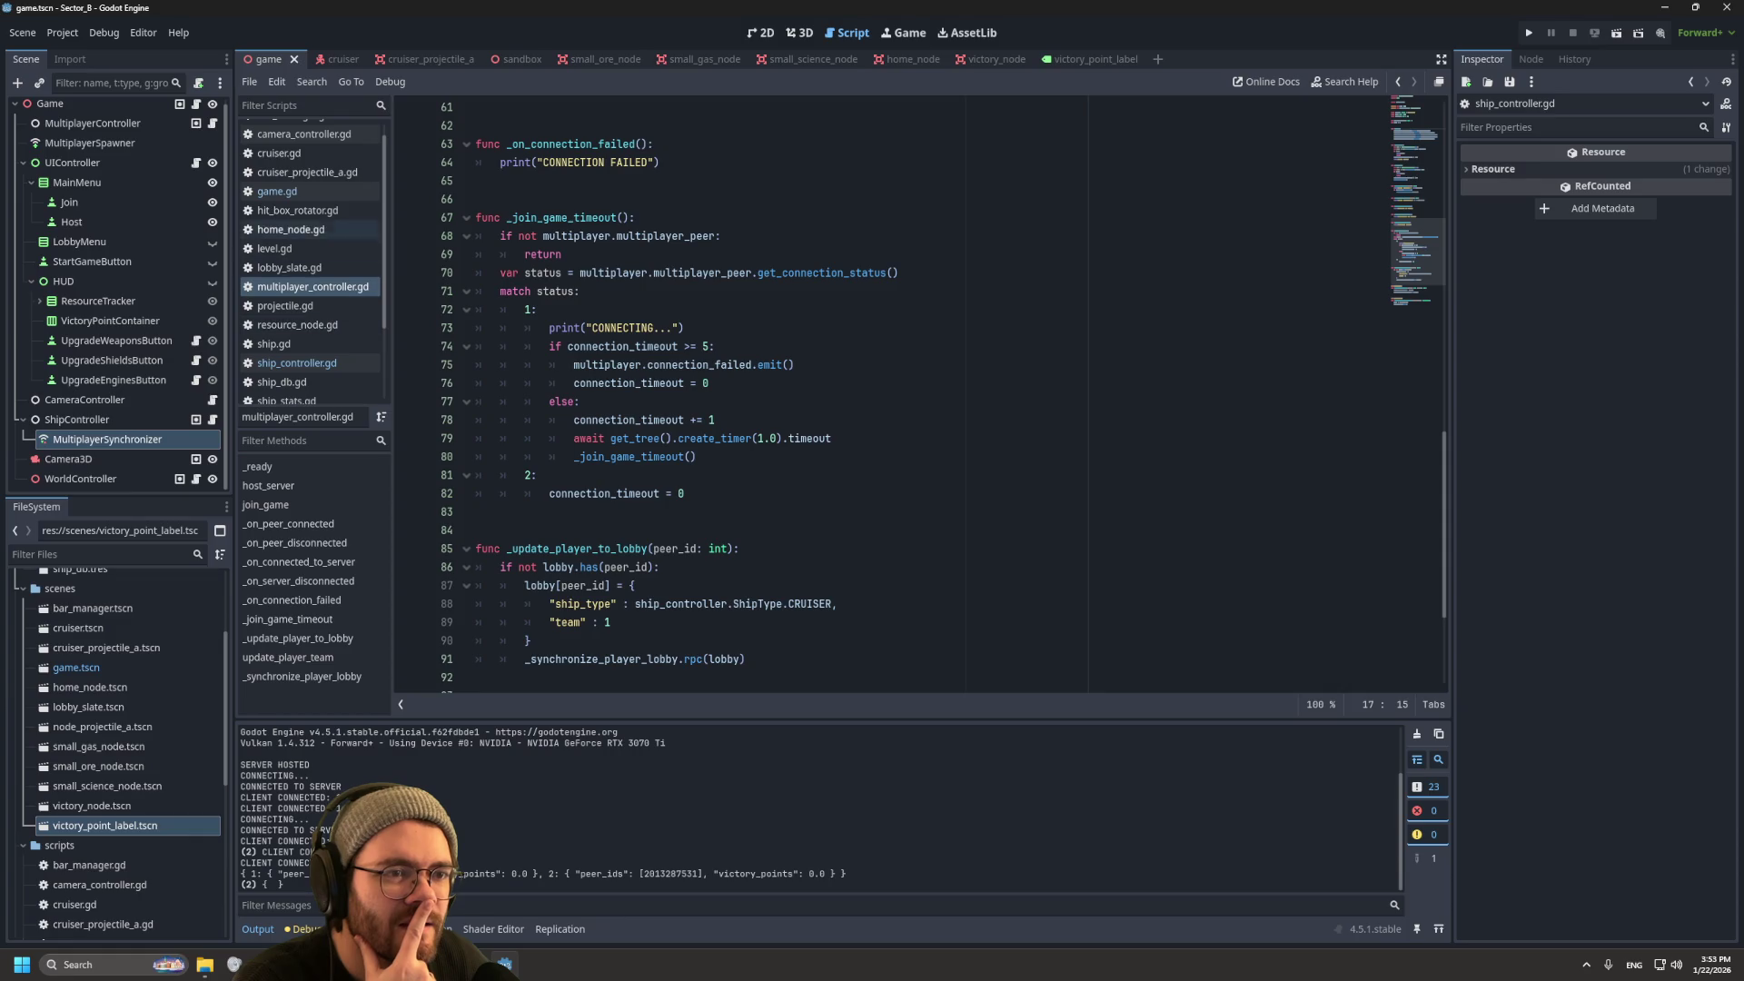
pyautogui.click(277, 192)
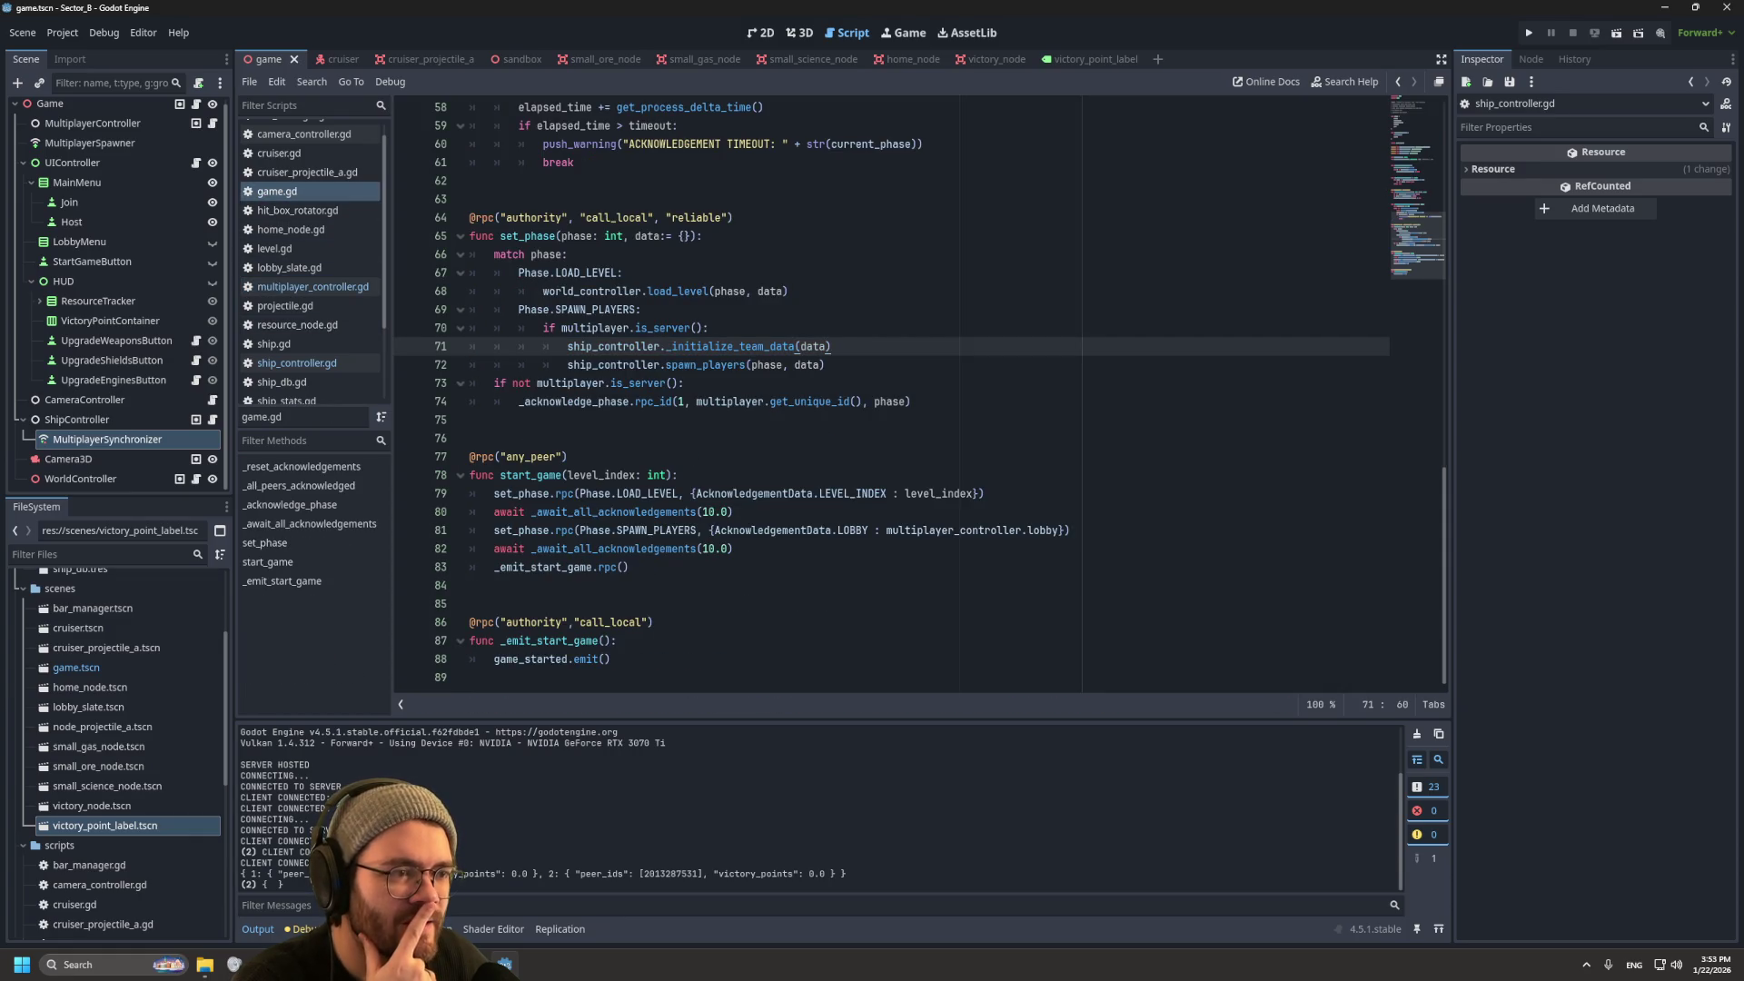
pyautogui.press('Down')
pyautogui.press('Up')
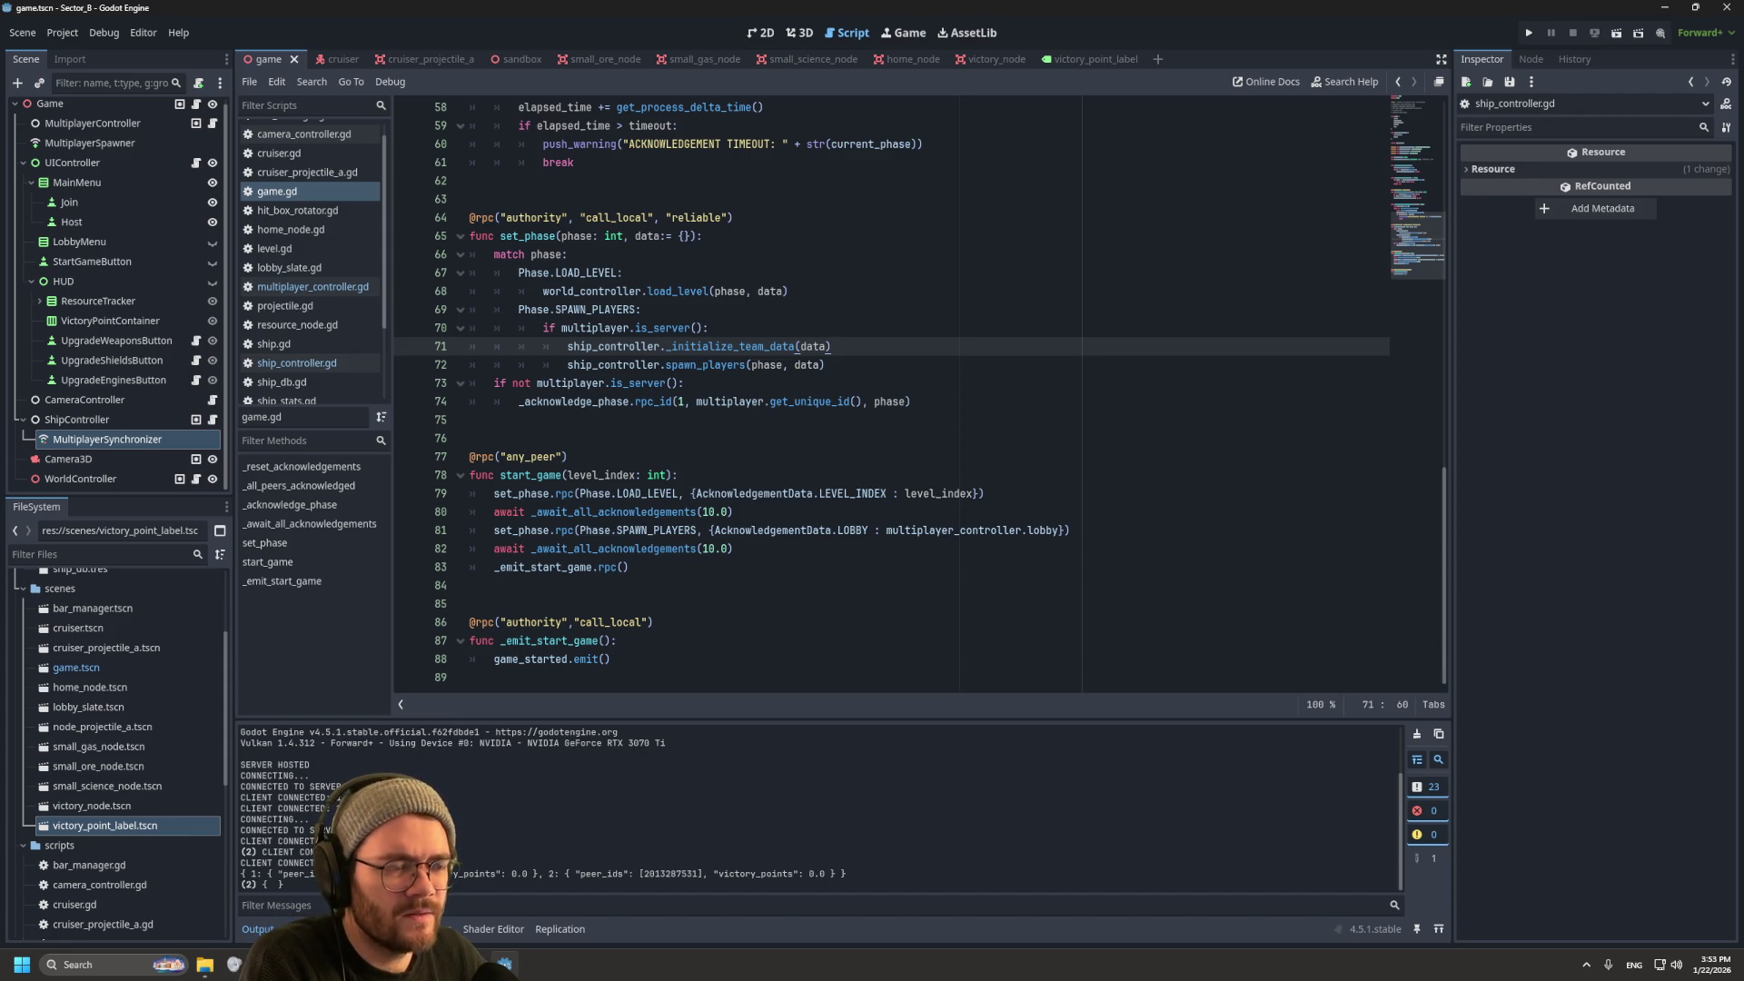
pyautogui.moveTo(708, 364)
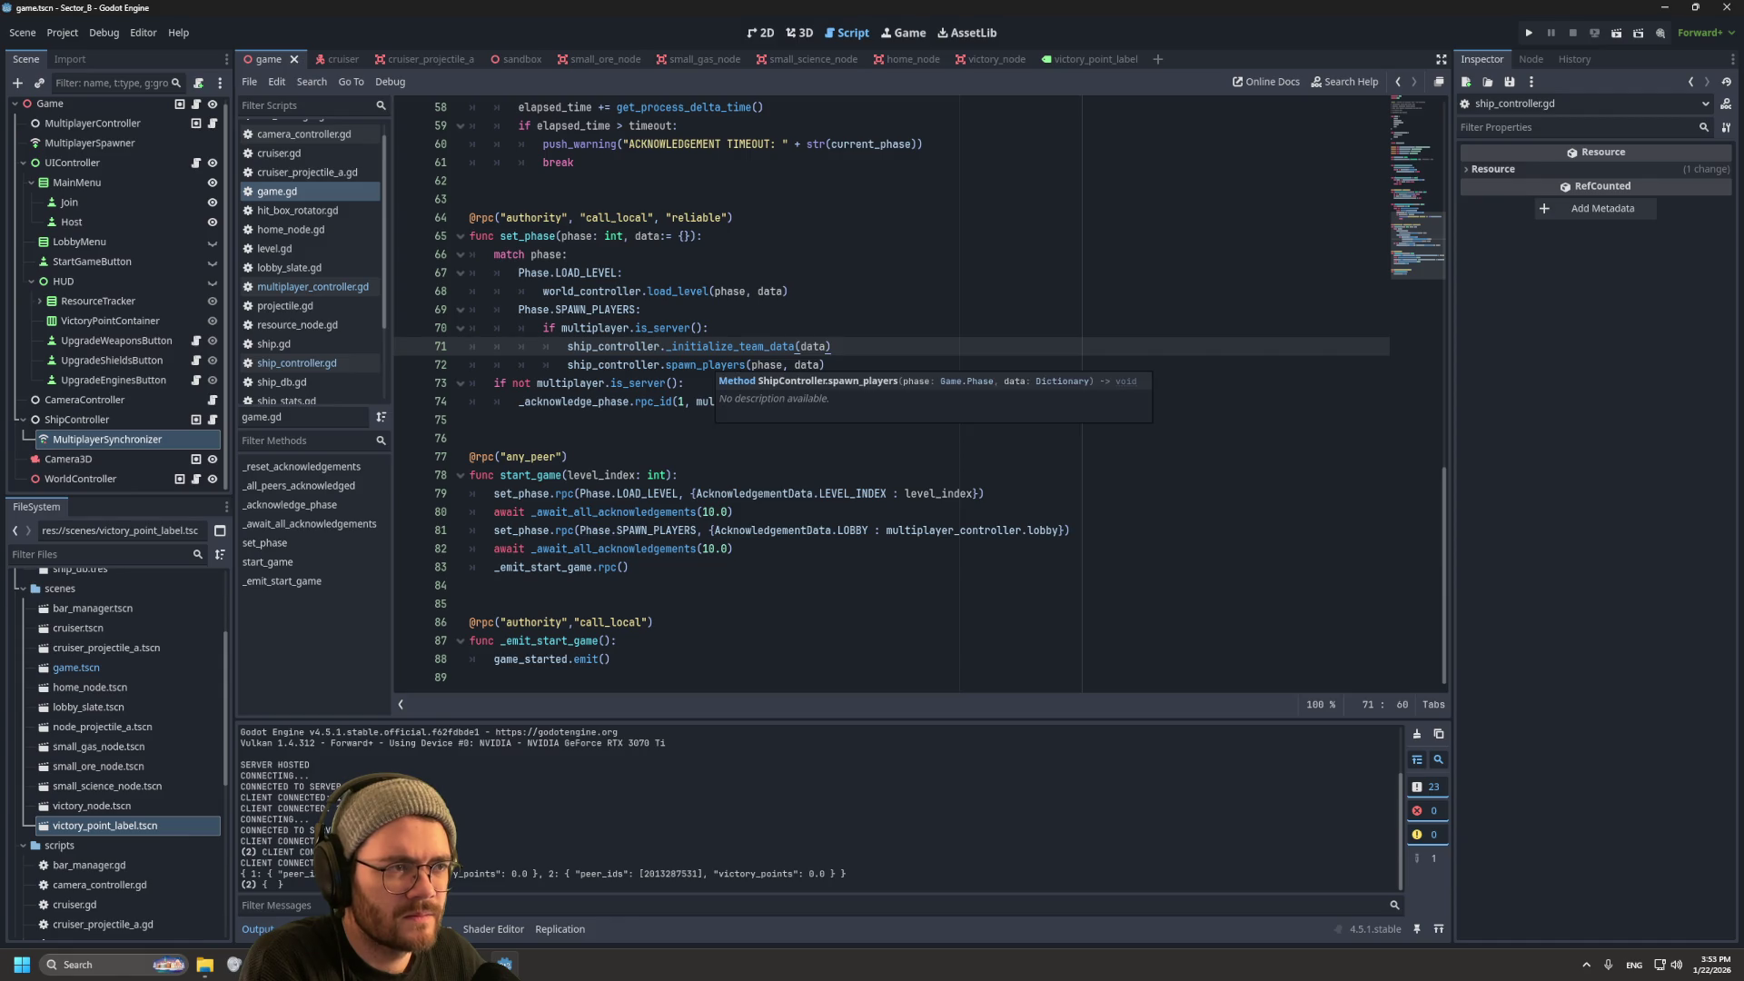